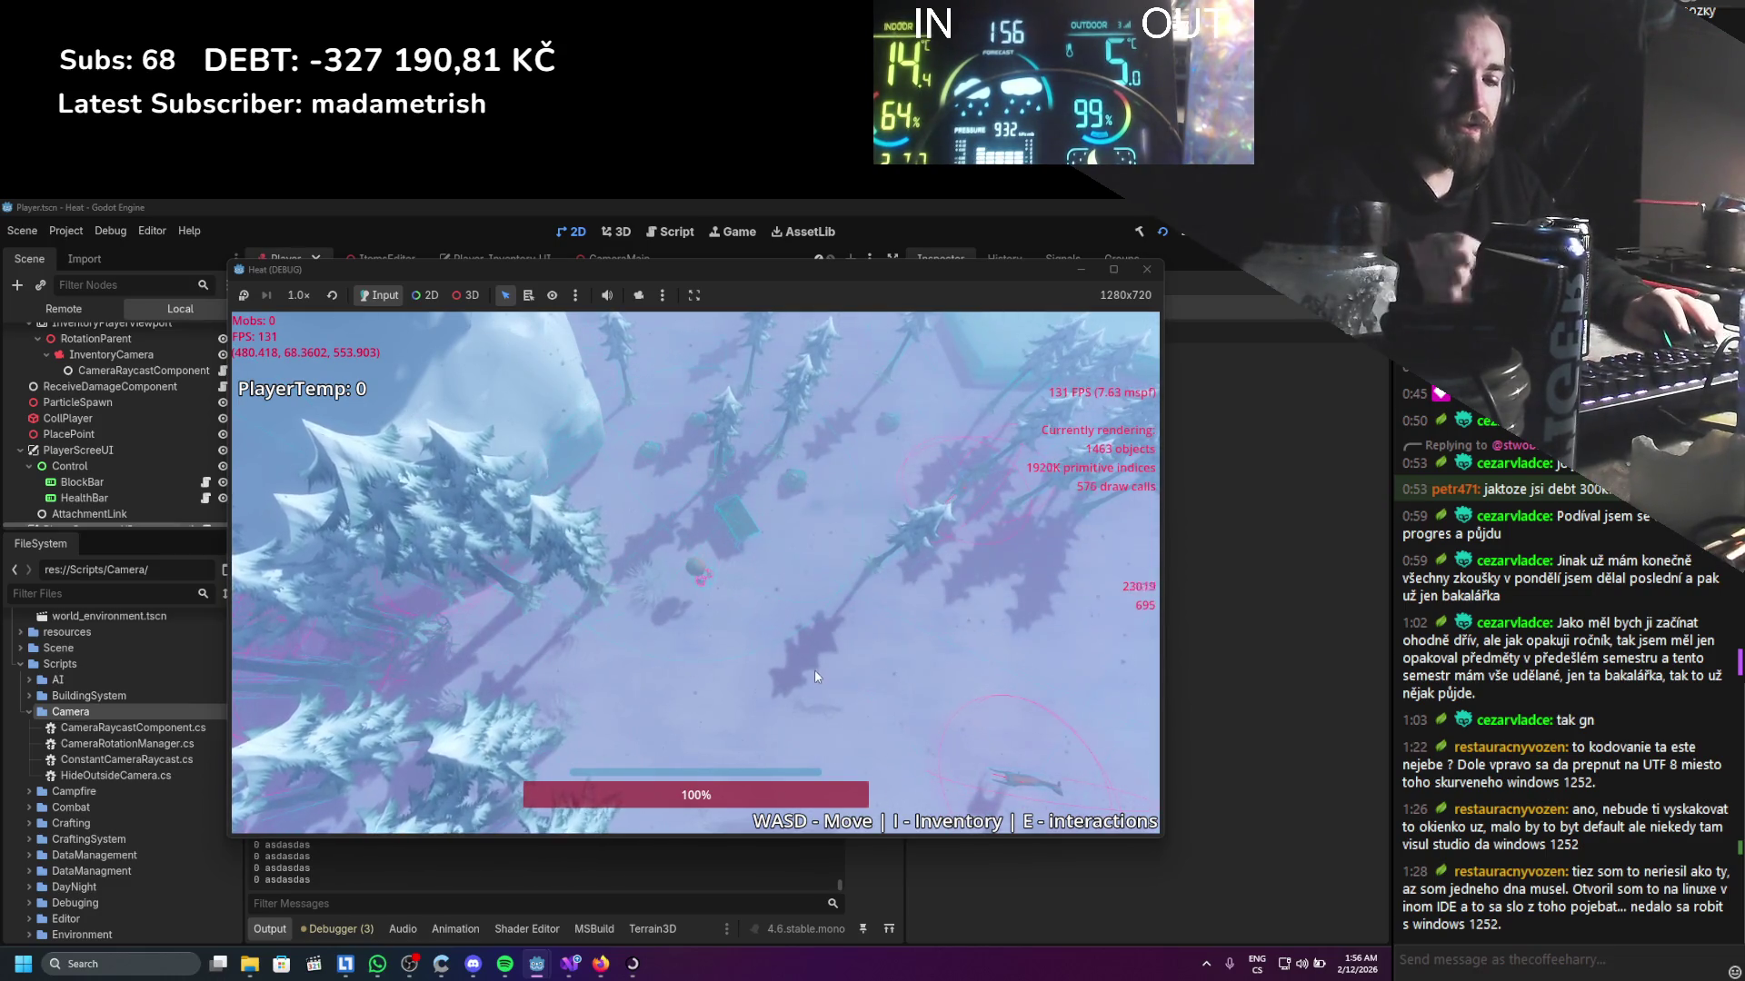
Open the inventory in the running game and move the log to the fourth row's first slot
key("i")
left_click_drag(886, 494, 871, 559)
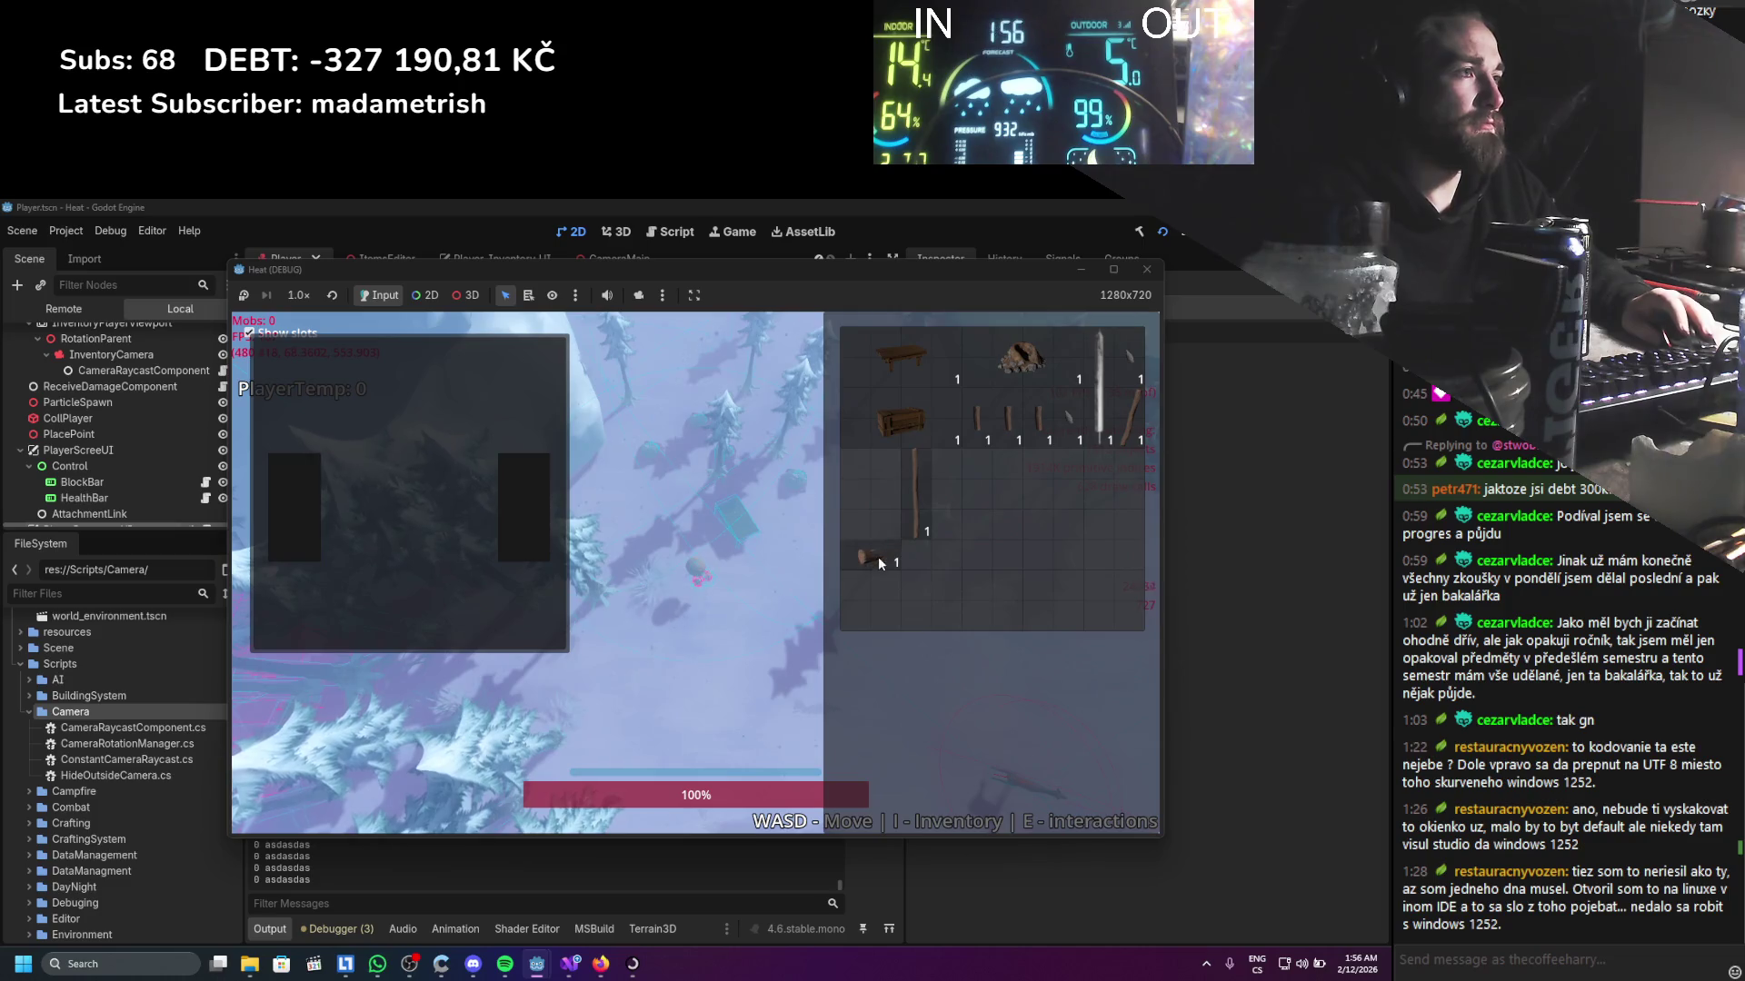
key("i")
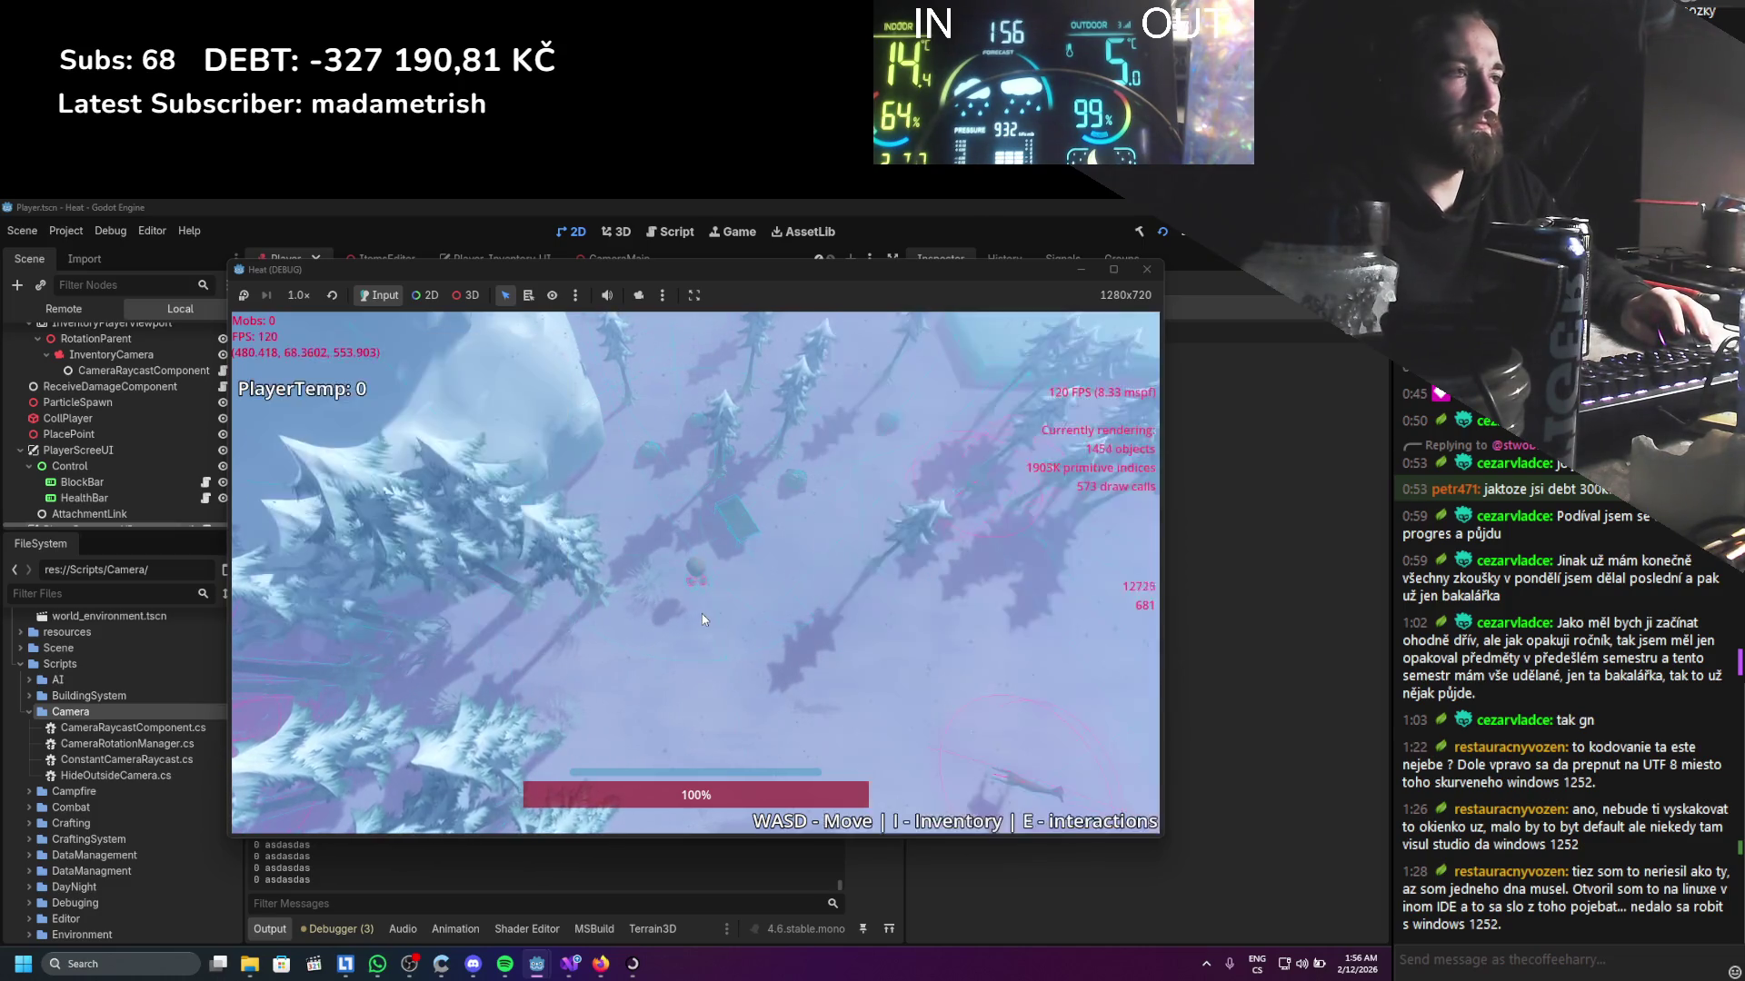
Reopen the inventory, move the tall stick down one row and pick up the rock pile
key("i")
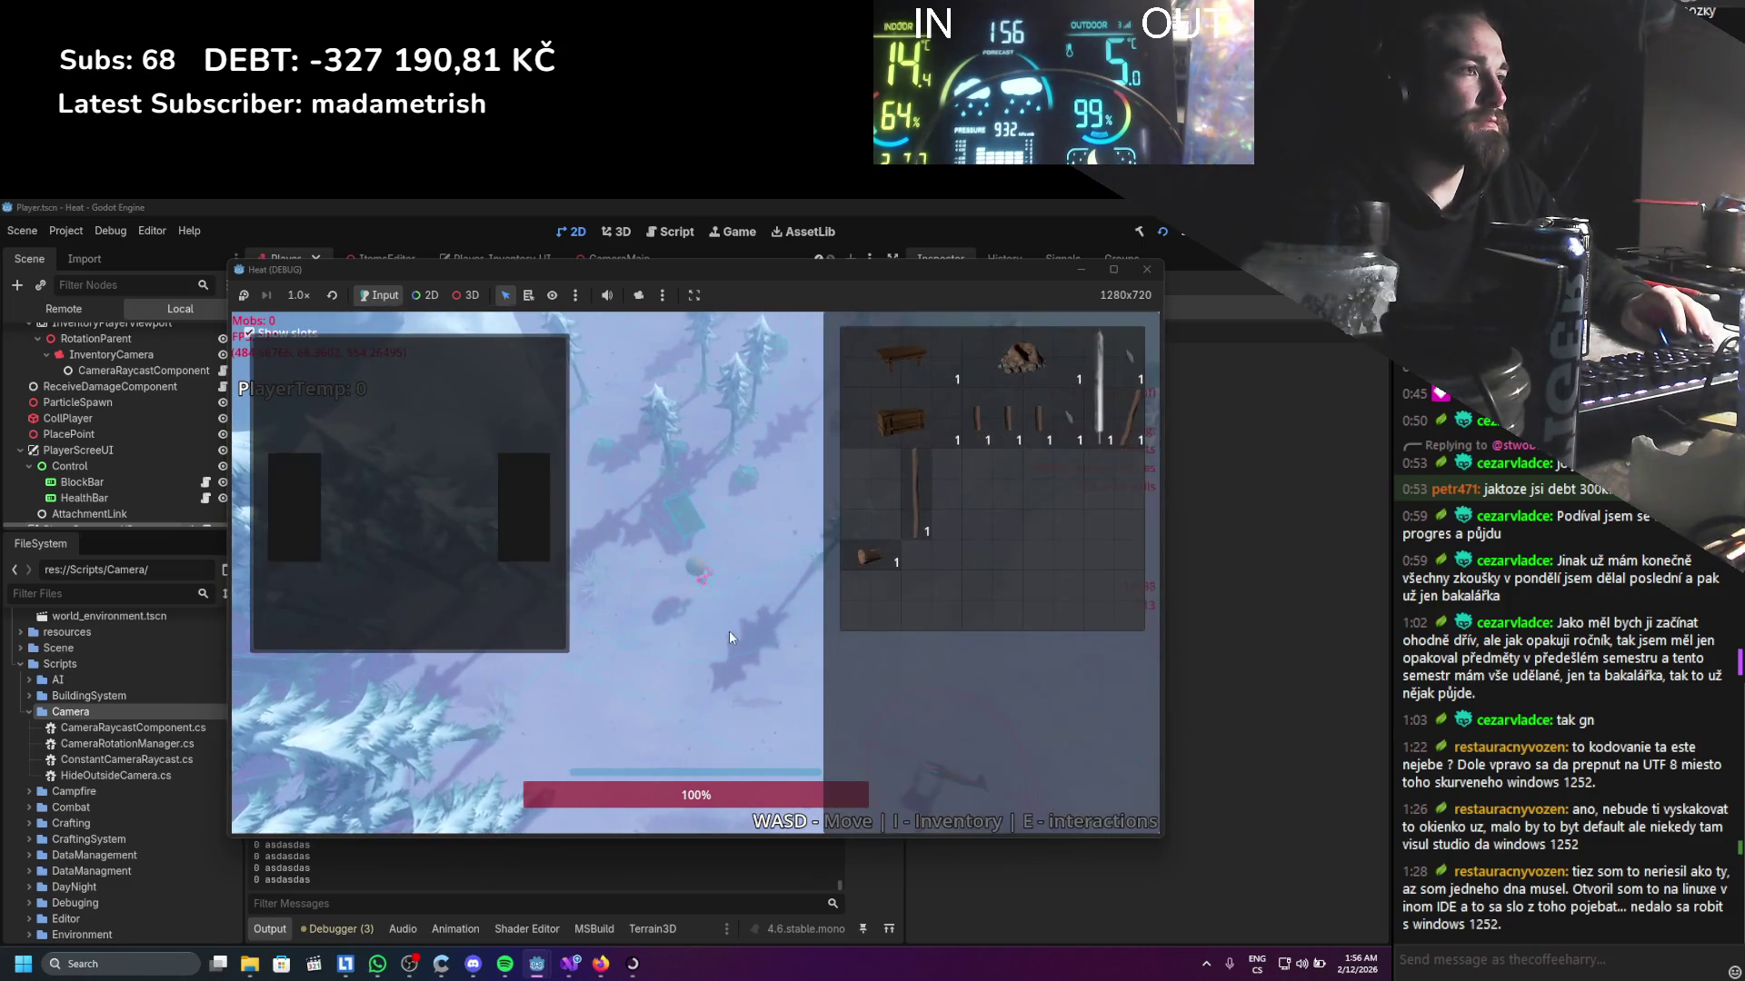
left_click_drag(919, 538, 925, 561)
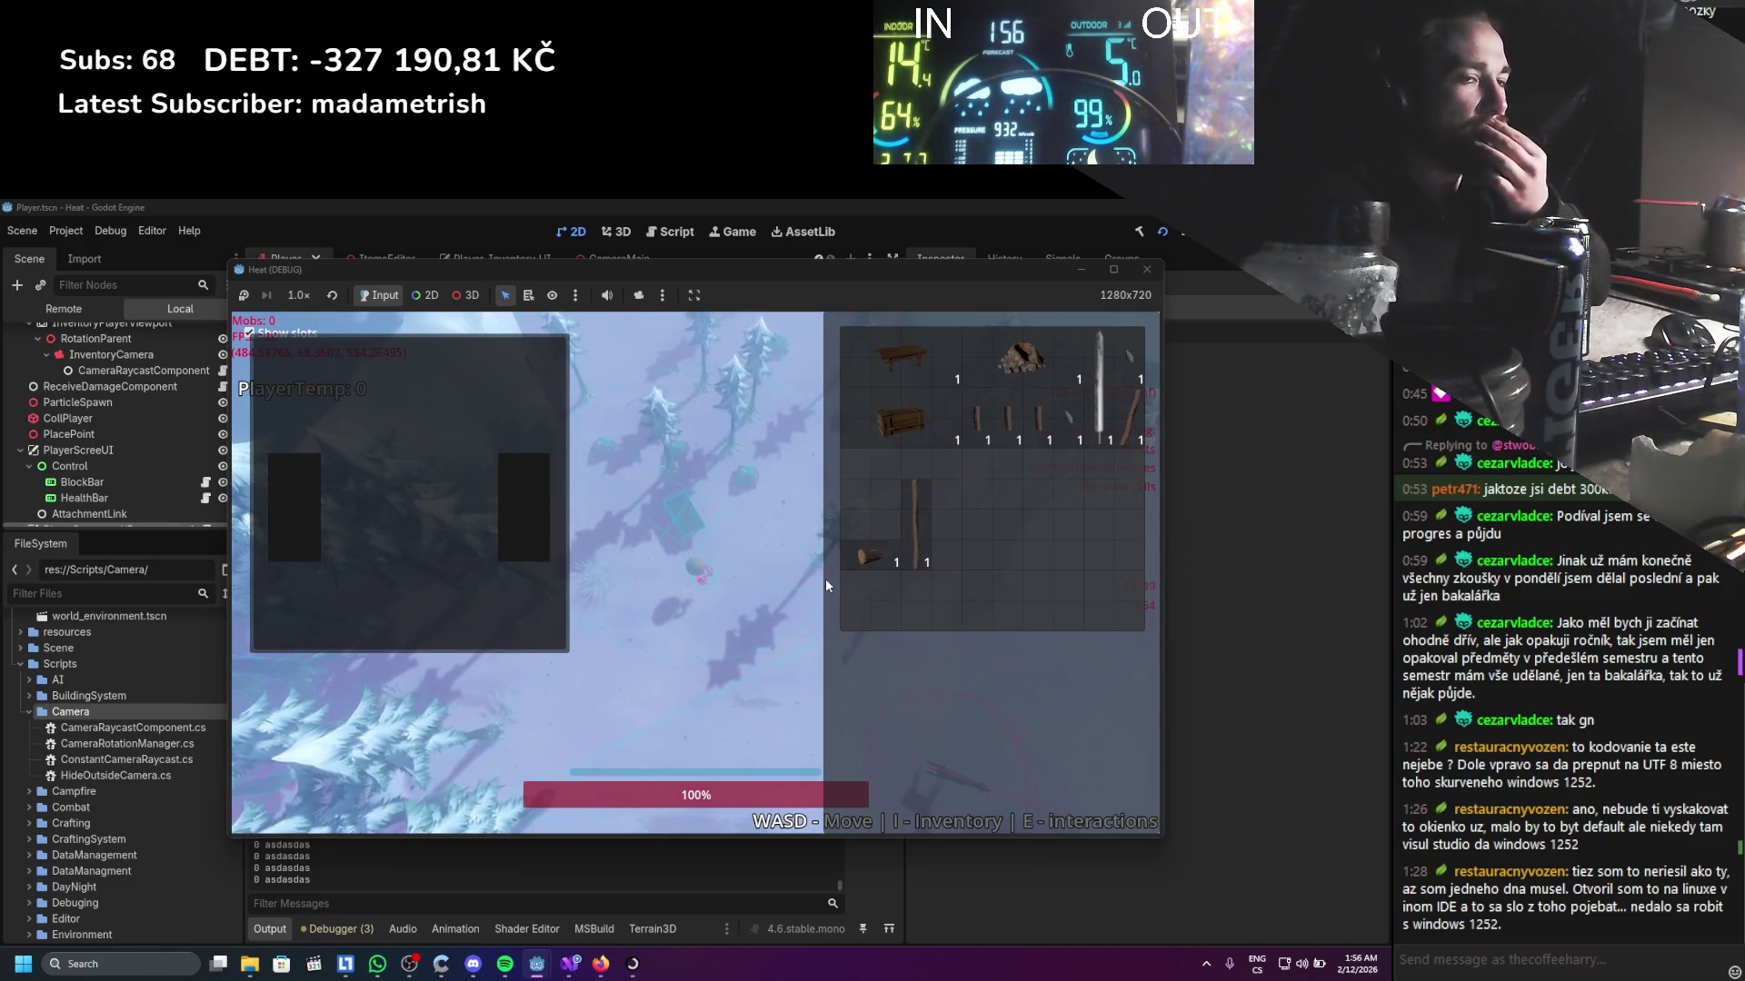
mouse_move(995, 380)
left_mouse_down()
mouse_move(673, 673)
mouse_move(899, 536)
mouse_move(976, 390)
mouse_move(1006, 375)
left_mouse_up()
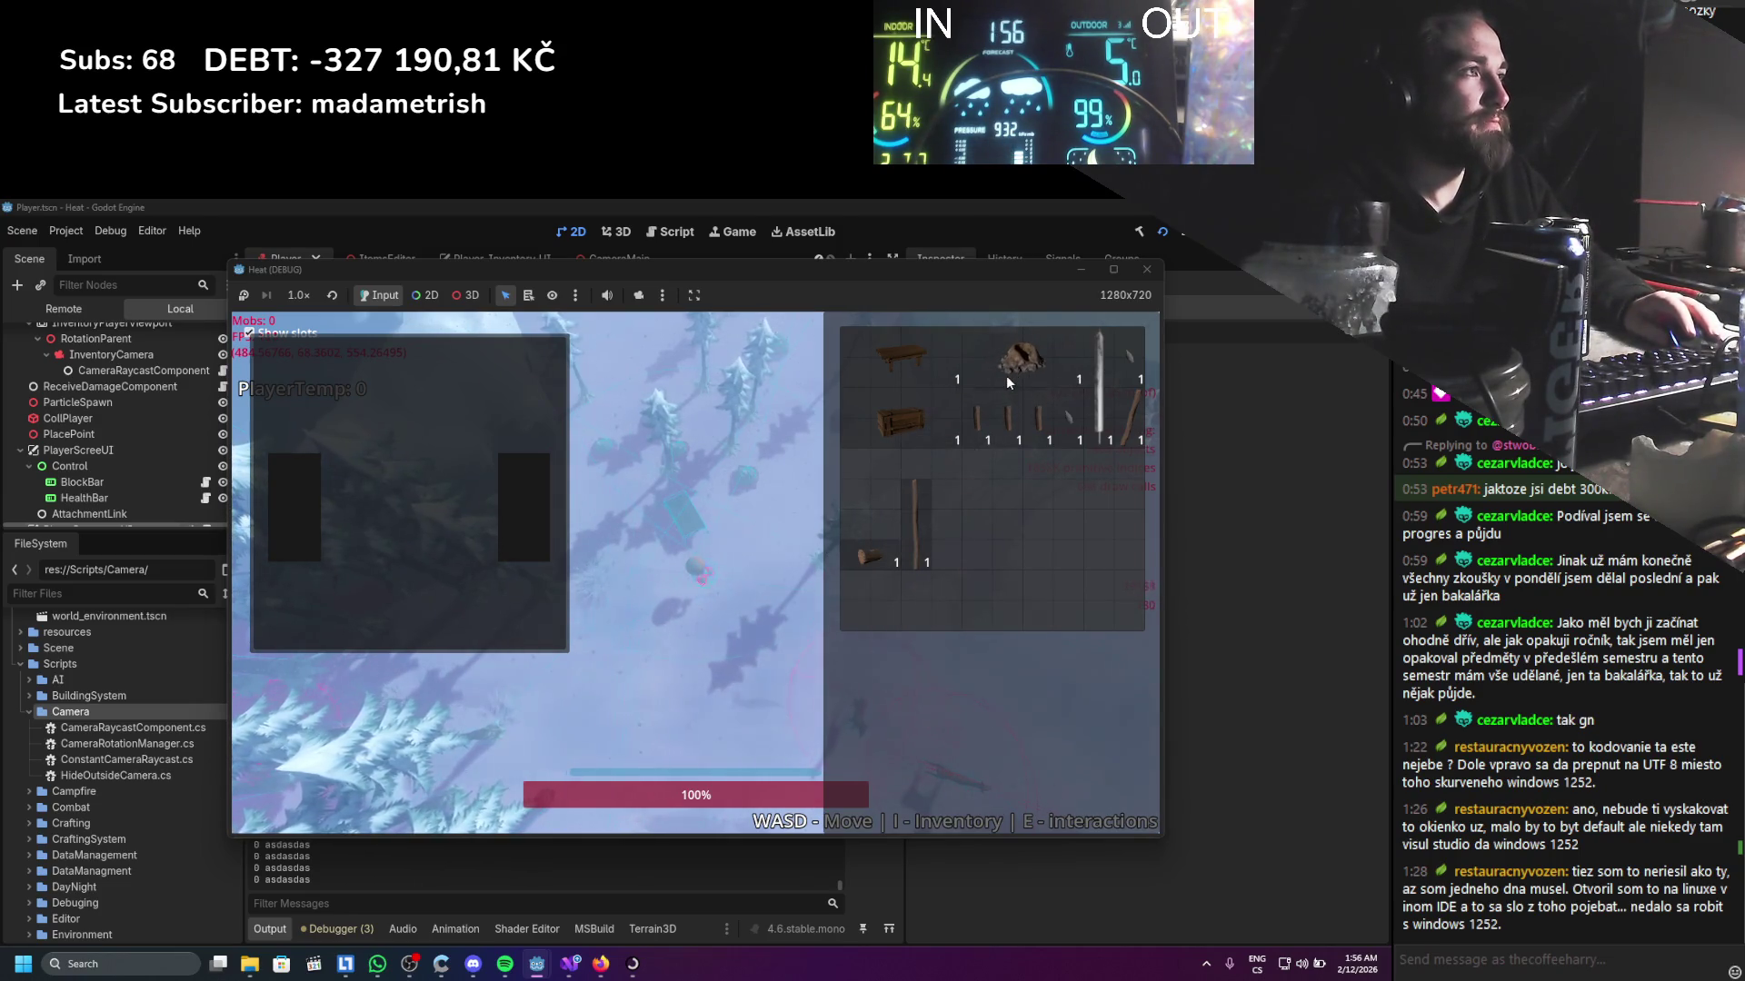
Toggle the inventory a few more times, then inspect the TextureRect in the editor's live scene tree
key("i")
key("i")
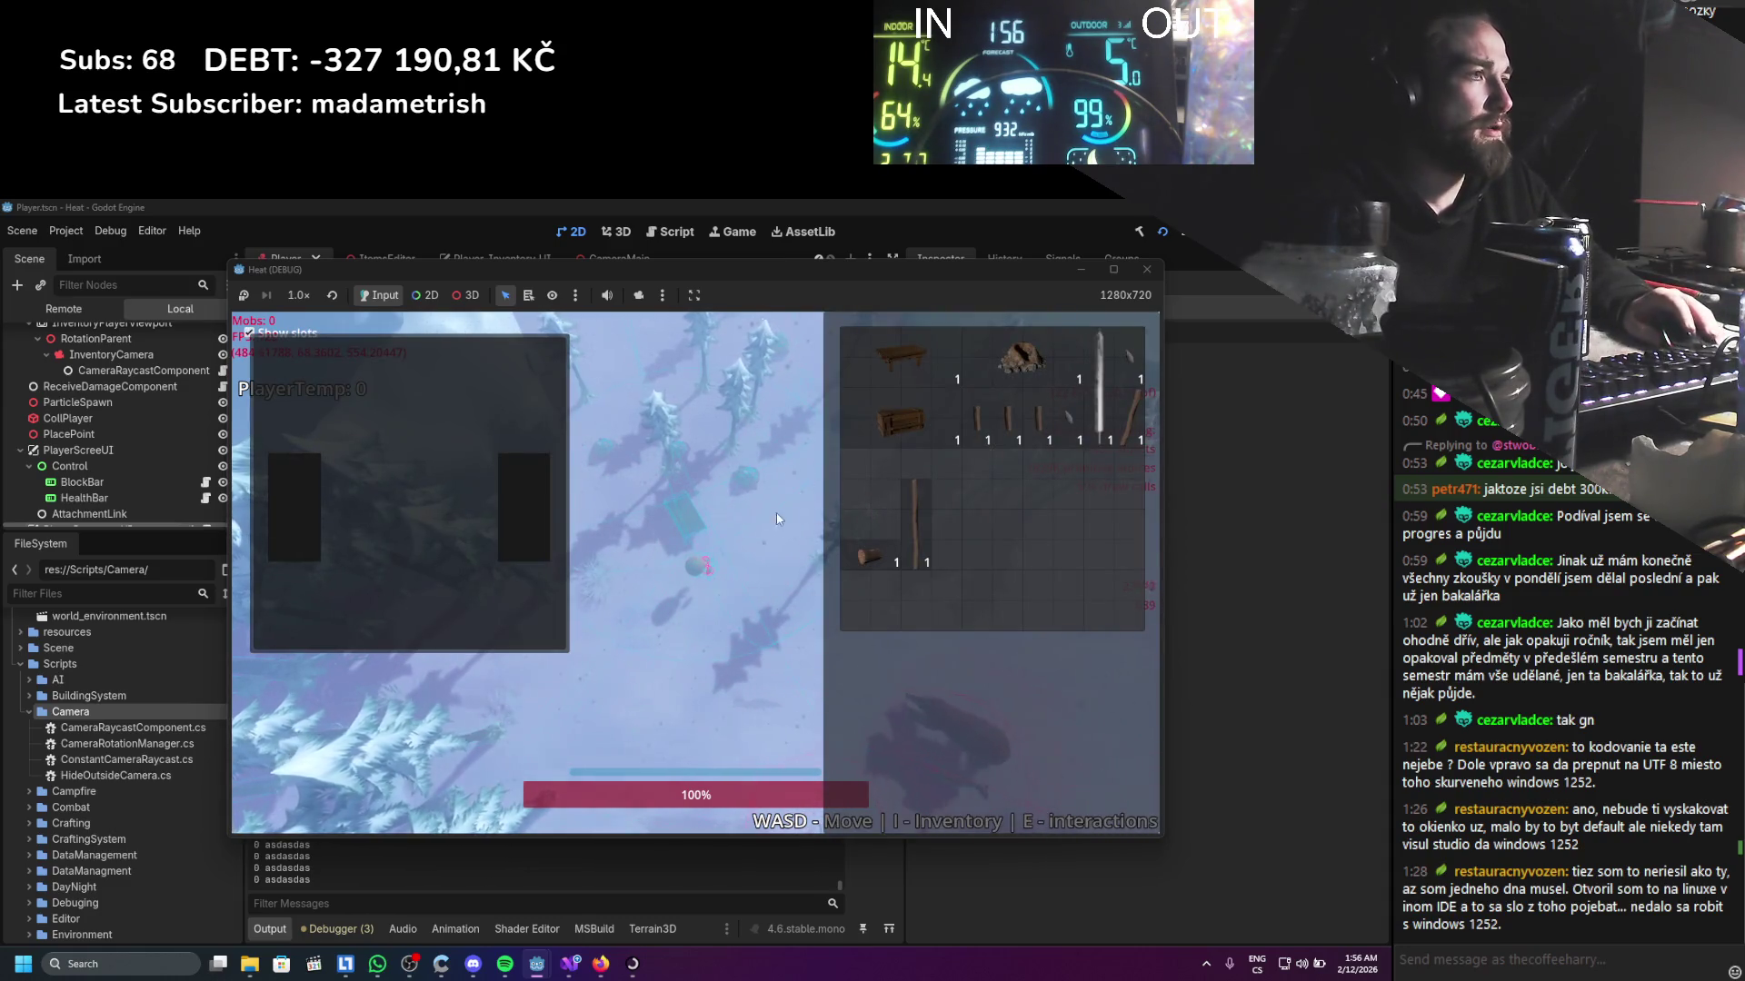
key("i")
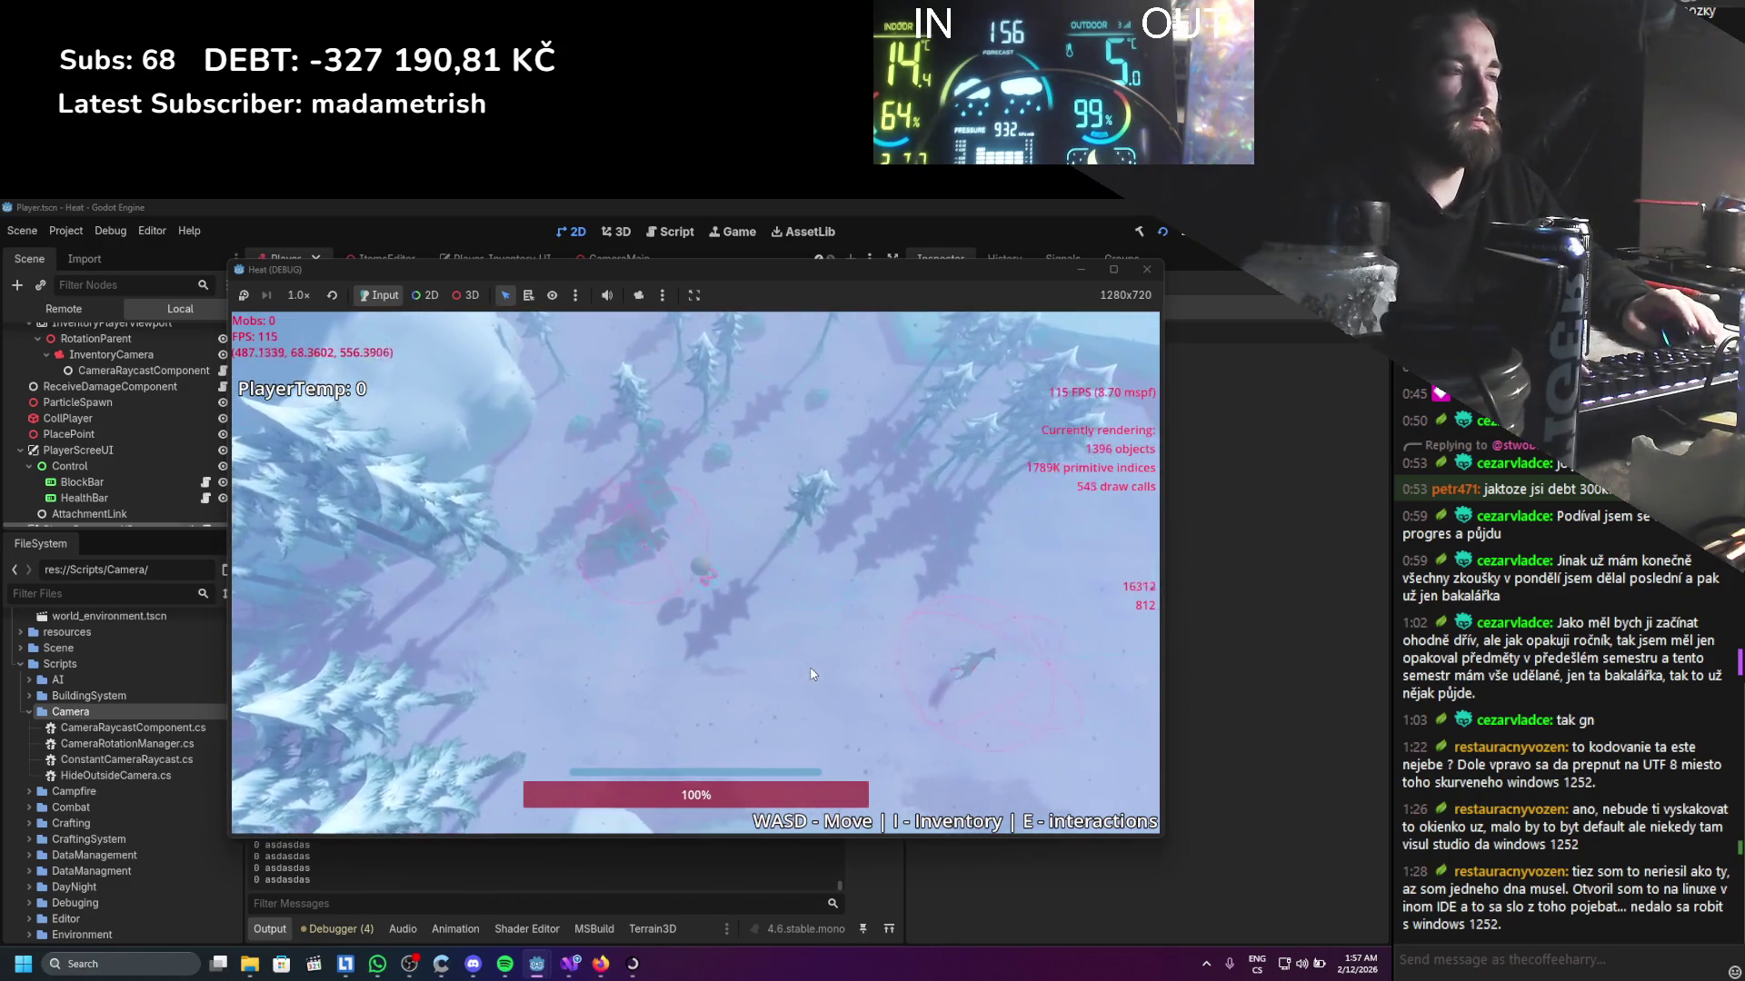
key("i")
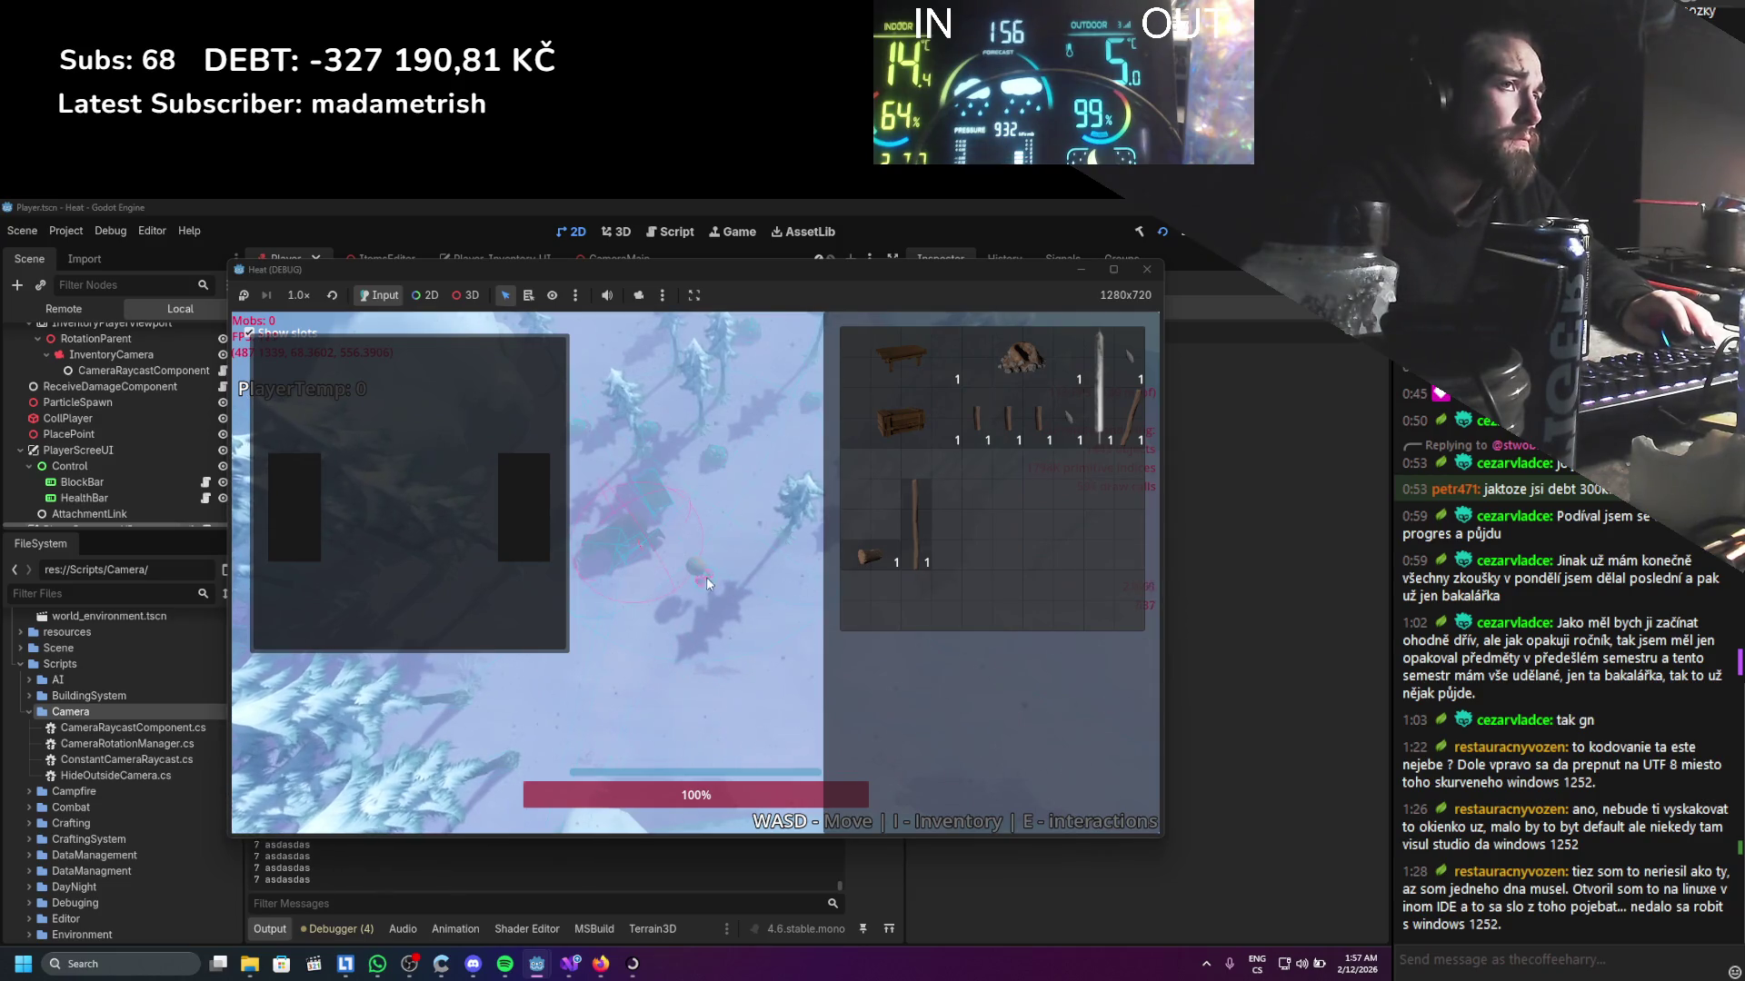
left_click(64, 308)
left_click(198, 478)
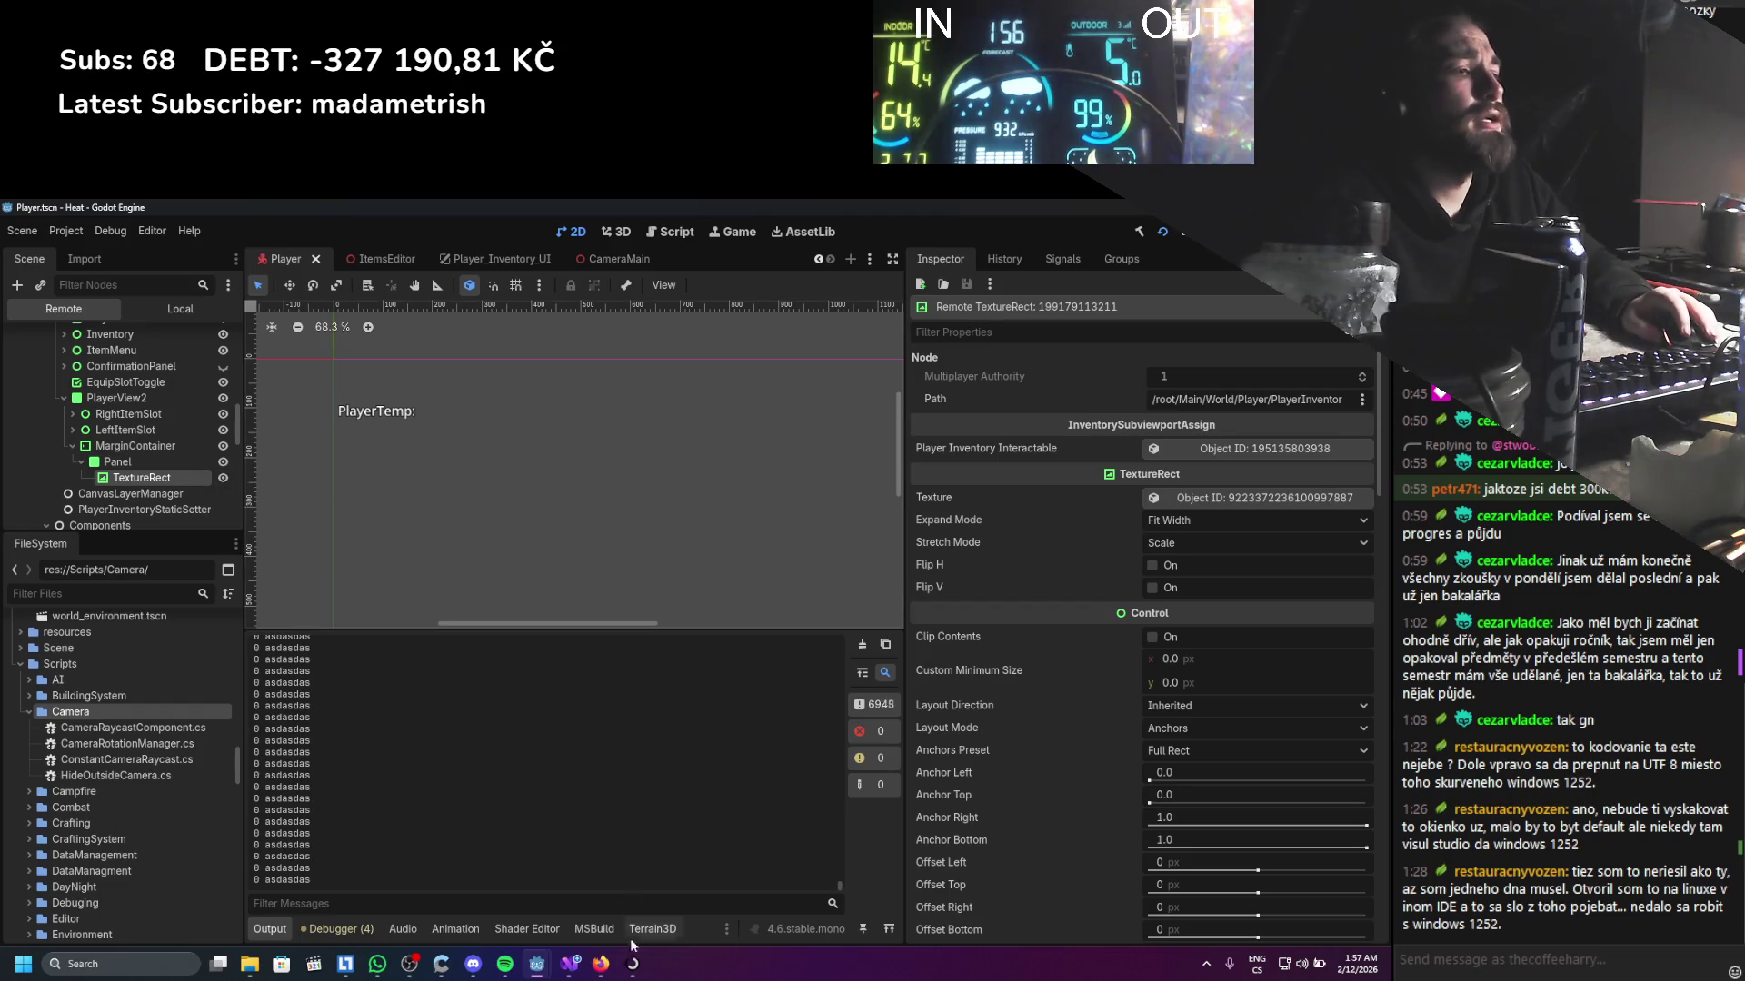
Place the editor beside the game and toggle the preview nodes' visibility in the remote tree
mouse_move(691, 207)
left_mouse_down()
mouse_move(759, 389)
mouse_move(1024, 325)
left_mouse_up()
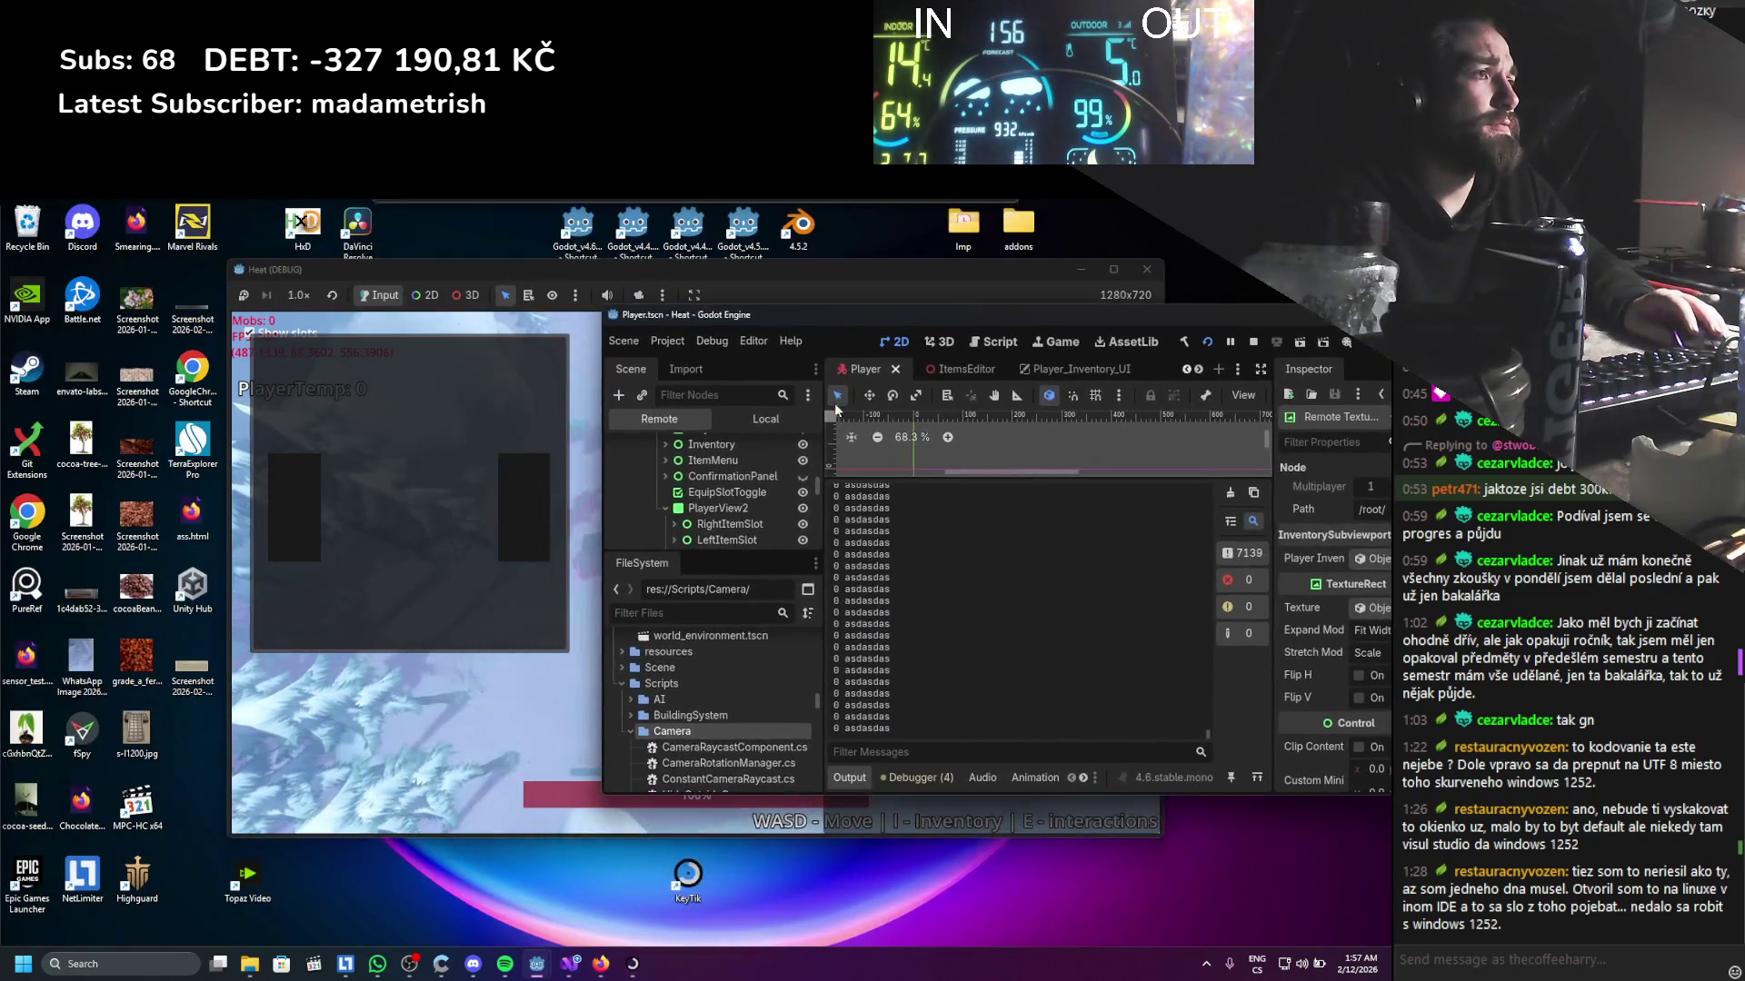
scroll(800, 518, "down", 3)
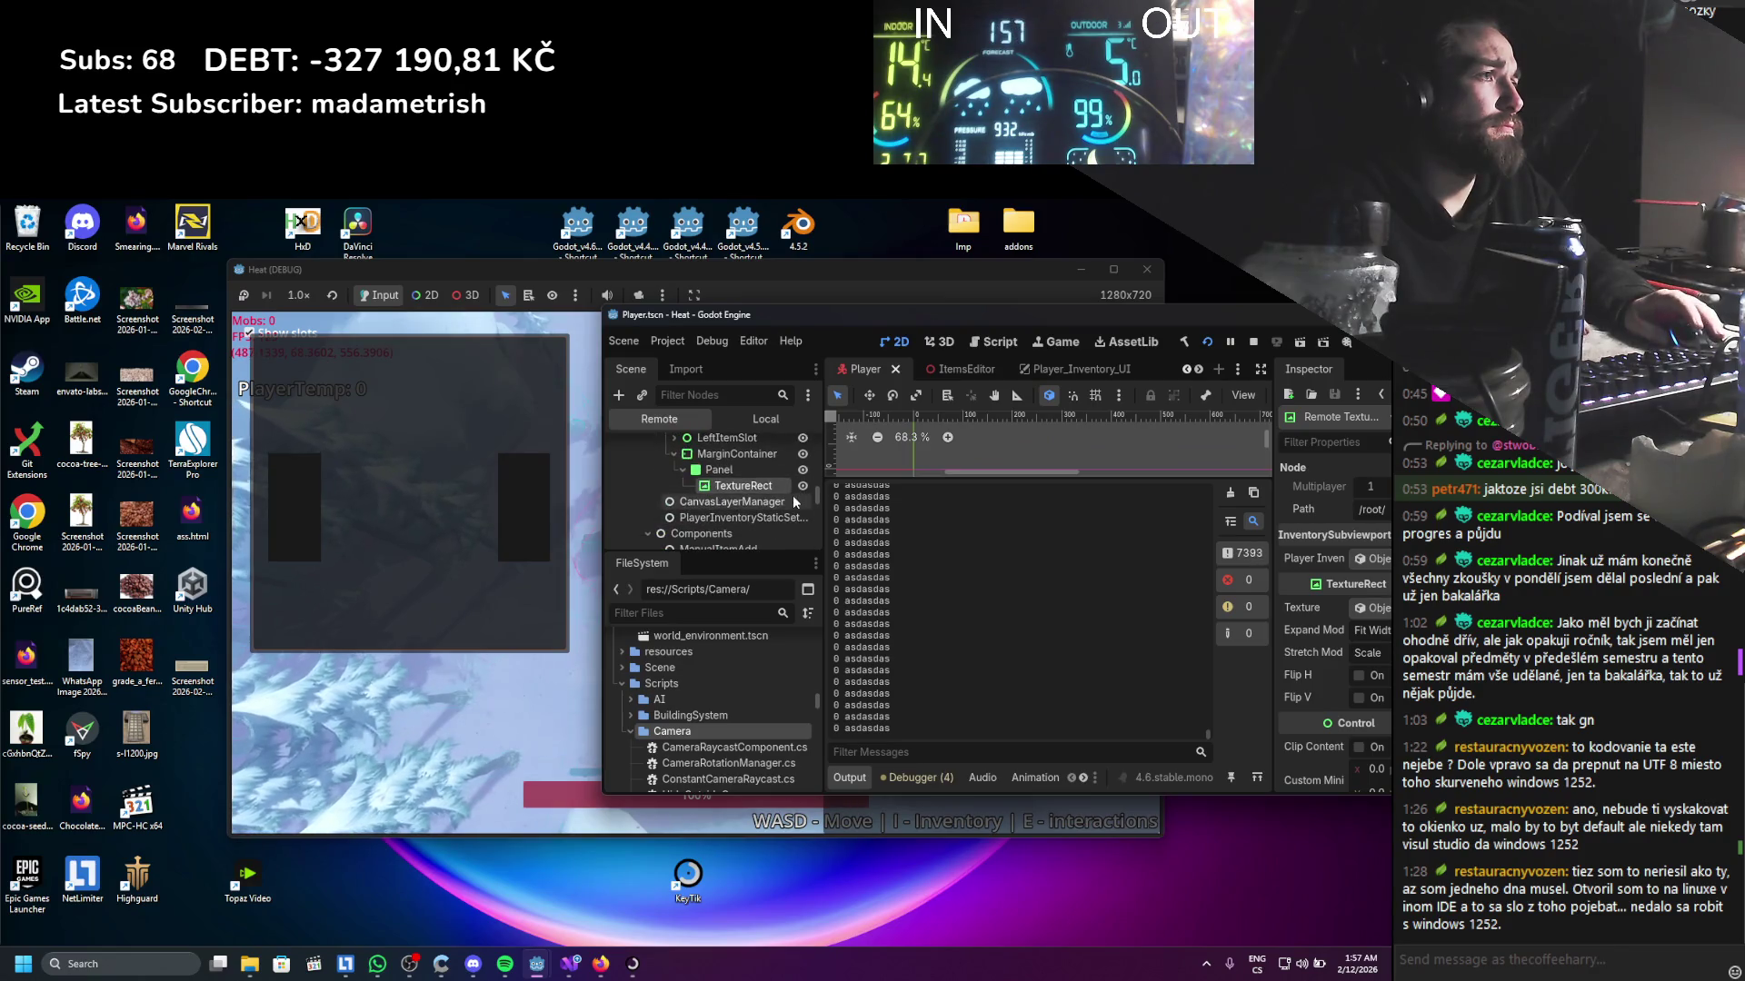
left_click(803, 470)
left_click(803, 470)
left_click(803, 454)
left_click(804, 455)
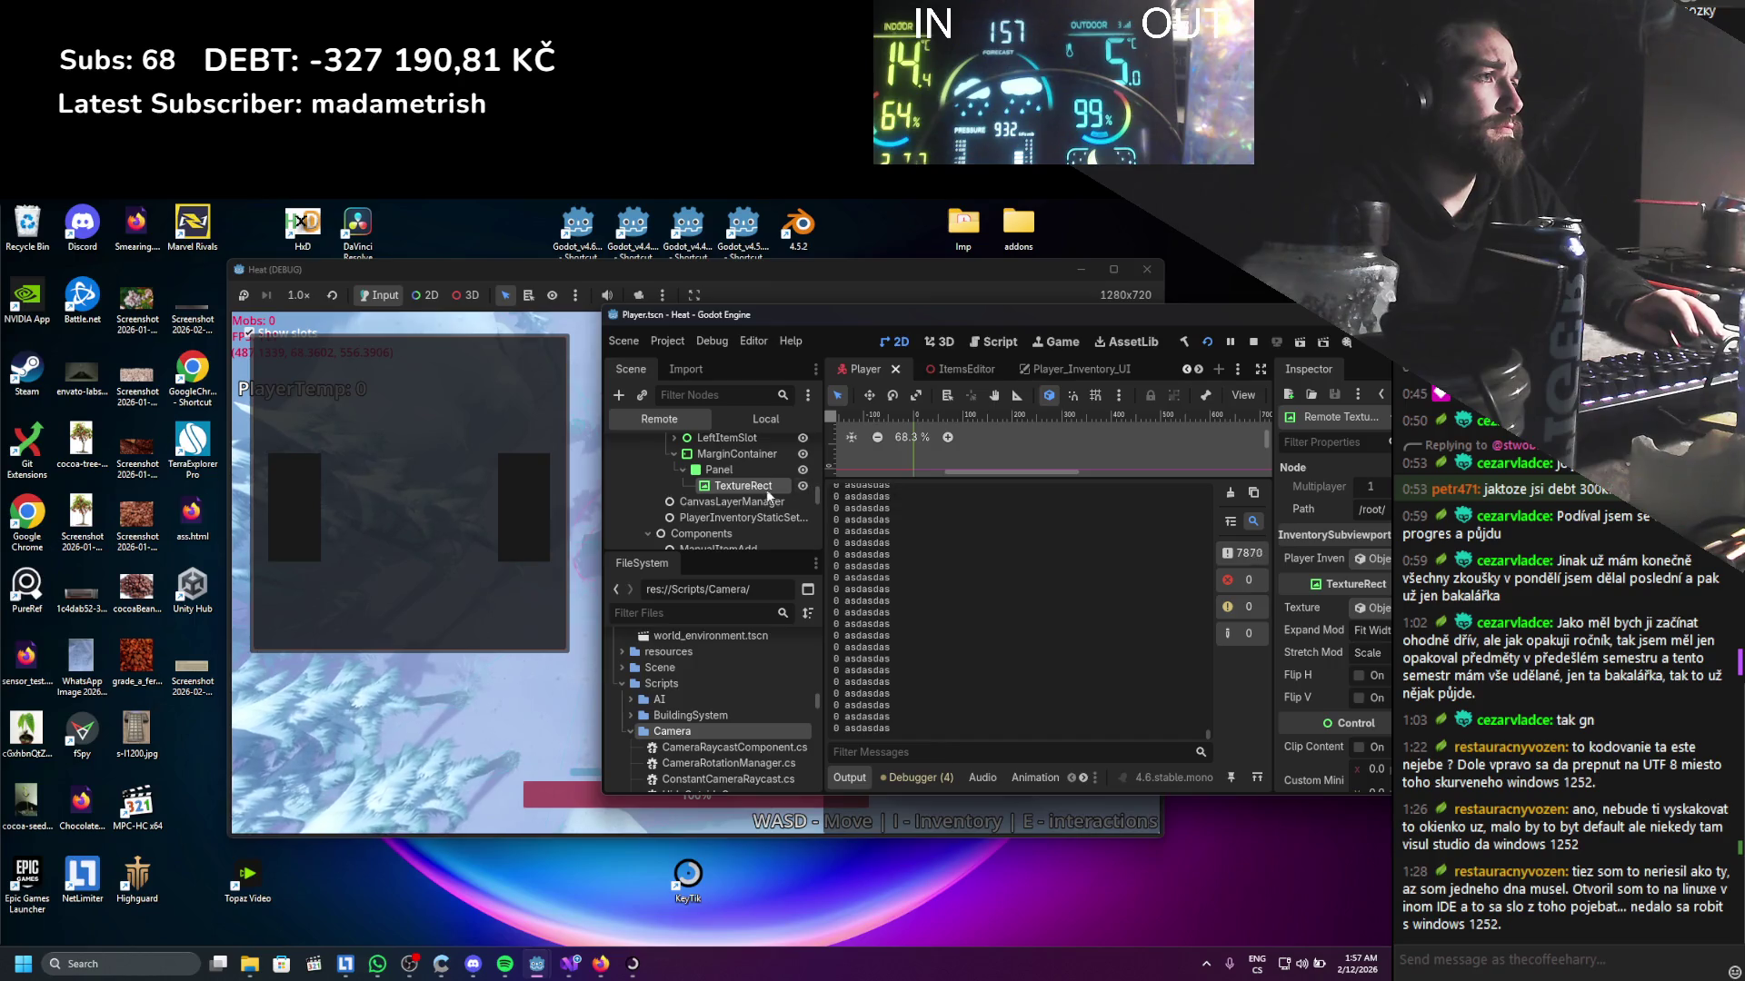
Give the node properties more room and stop the running game
left_click_drag(1101, 318, 1043, 325)
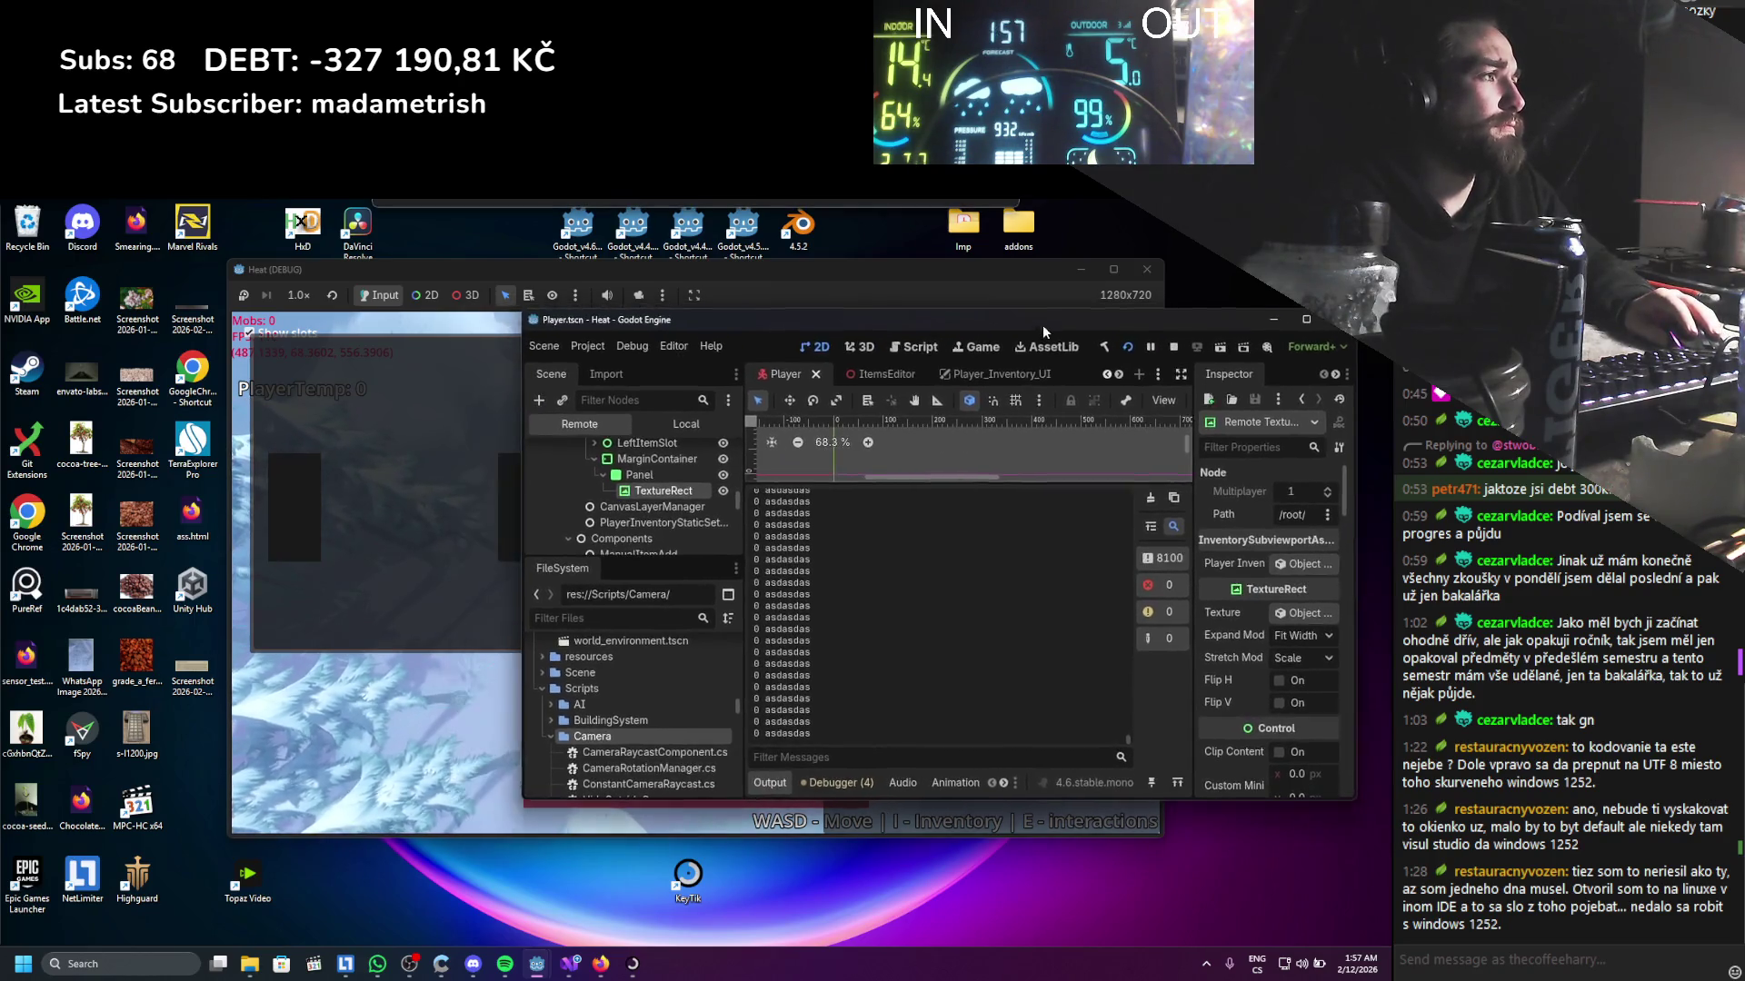
mouse_move(1212, 515)
left_mouse_down()
mouse_move(1108, 509)
mouse_move(1155, 503)
left_mouse_up()
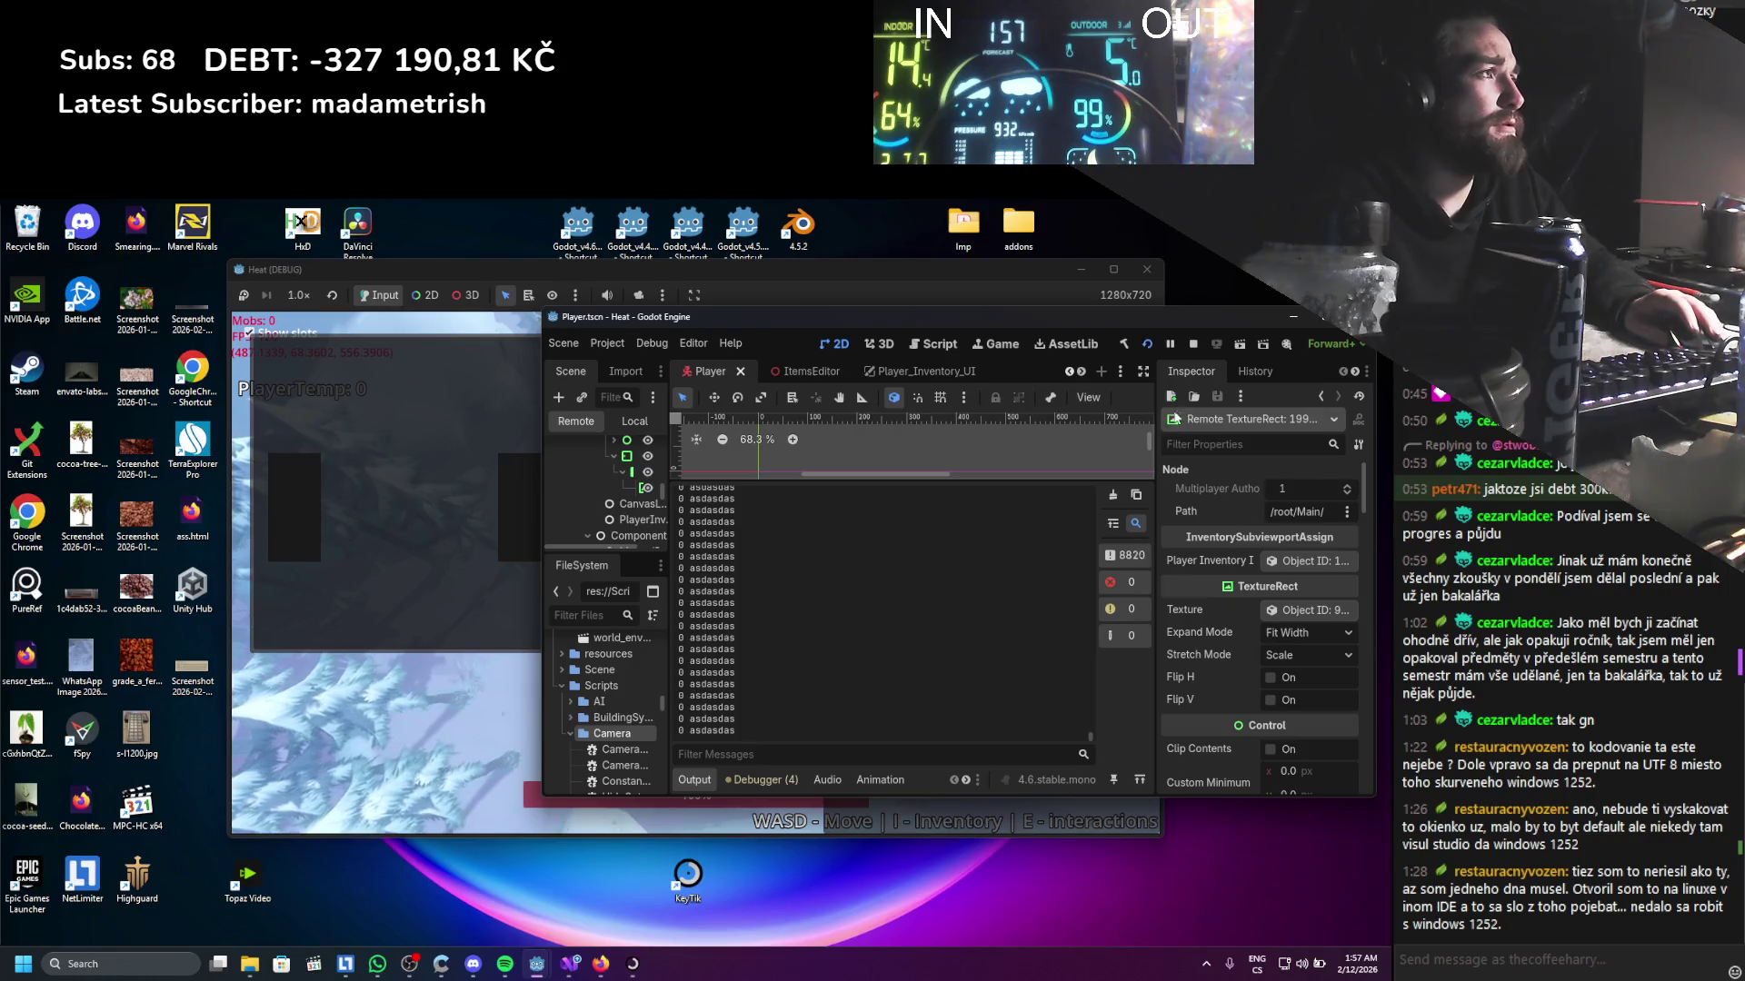
left_click(1192, 347)
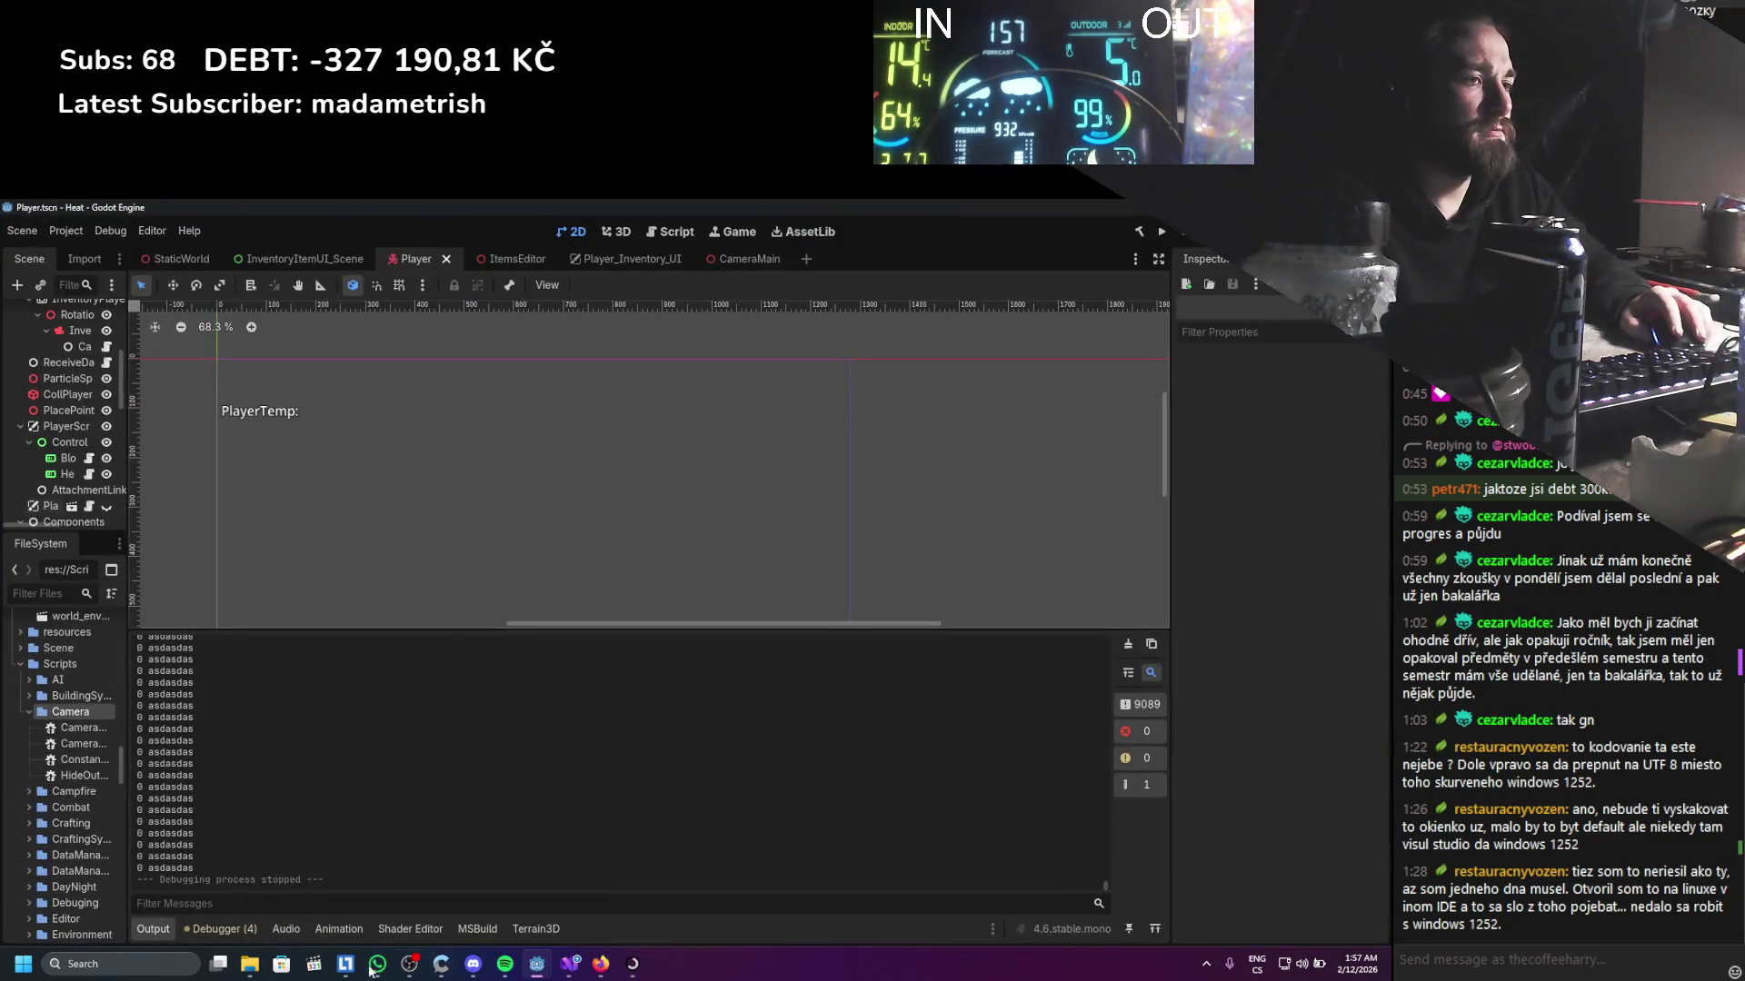
left_click(610, 975)
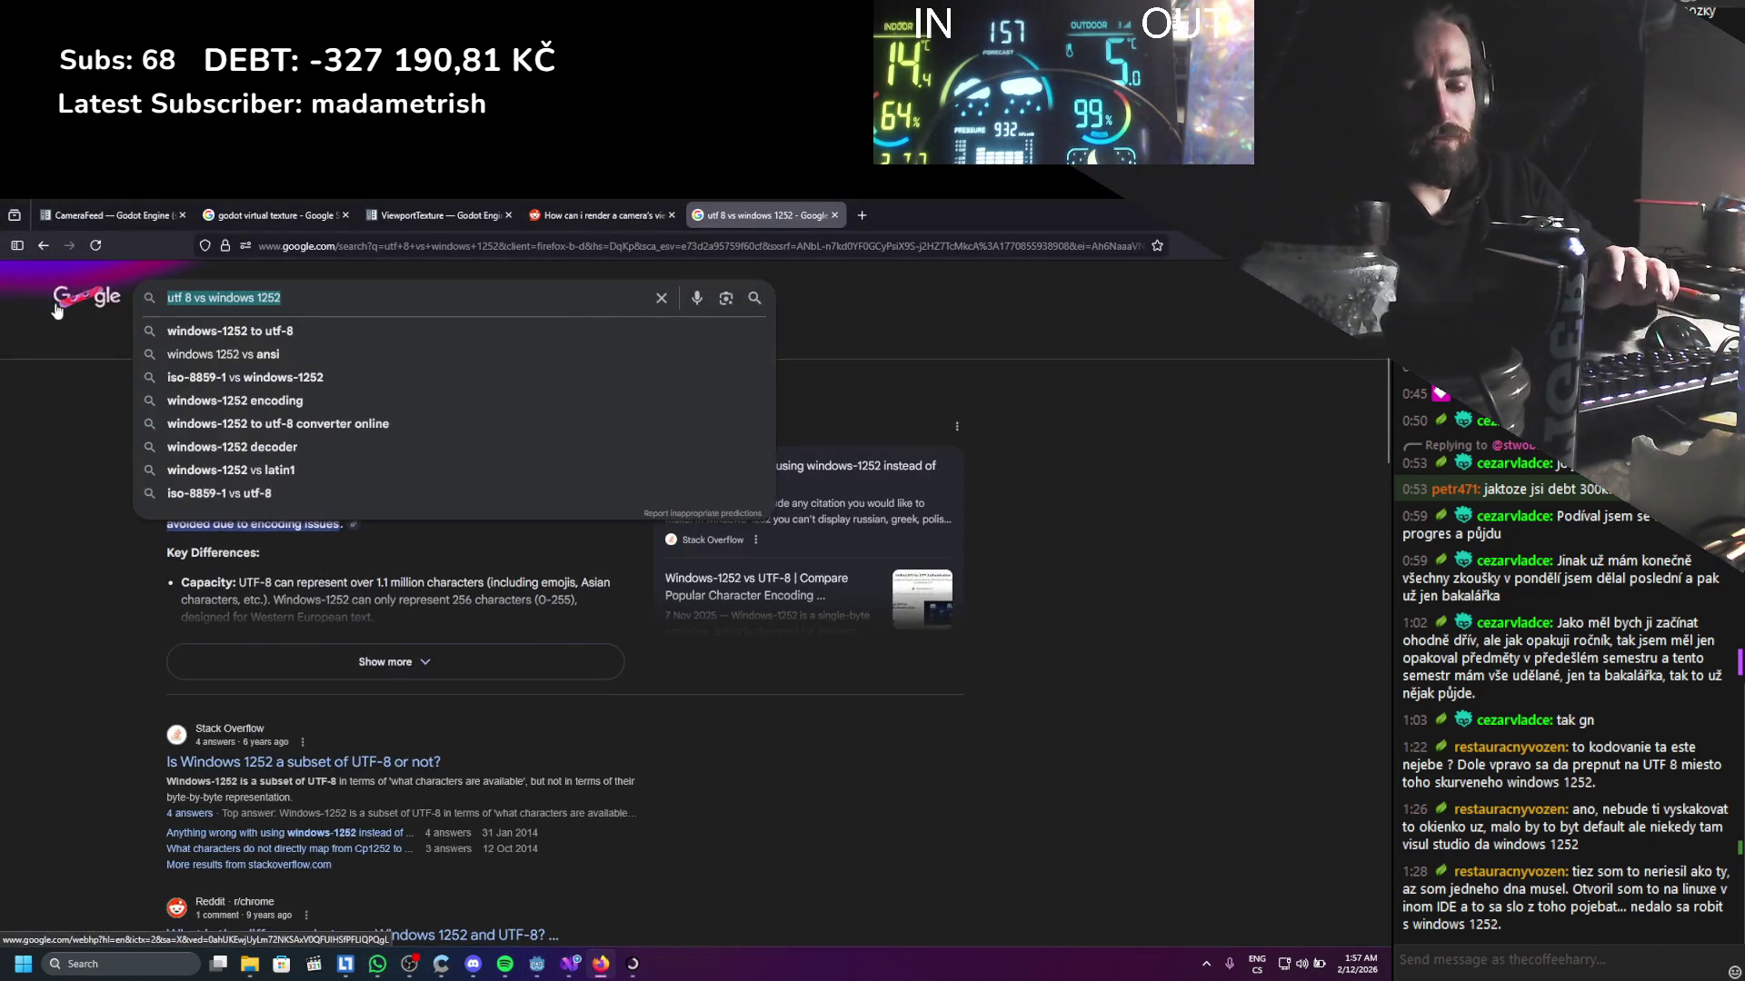
Search Google for 'godot texture 2D with viewportTexture not showing' and open the Reddit result in a new tab
type("gooot texture 2")
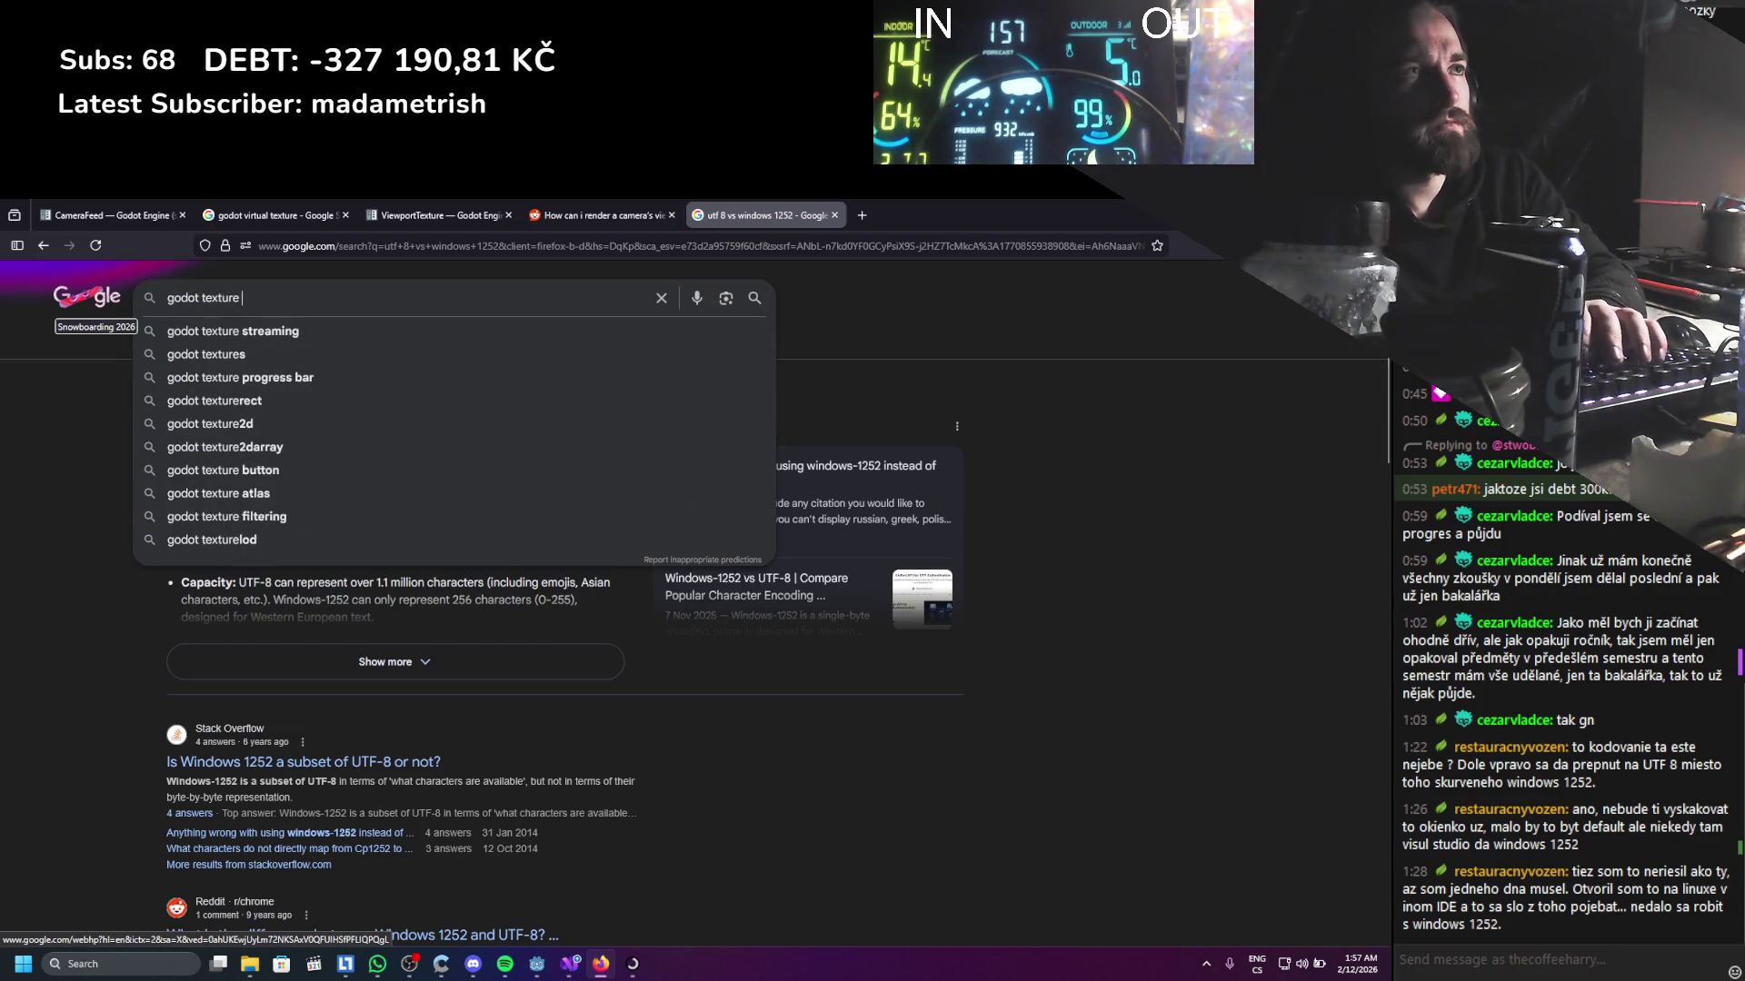
type("D wi")
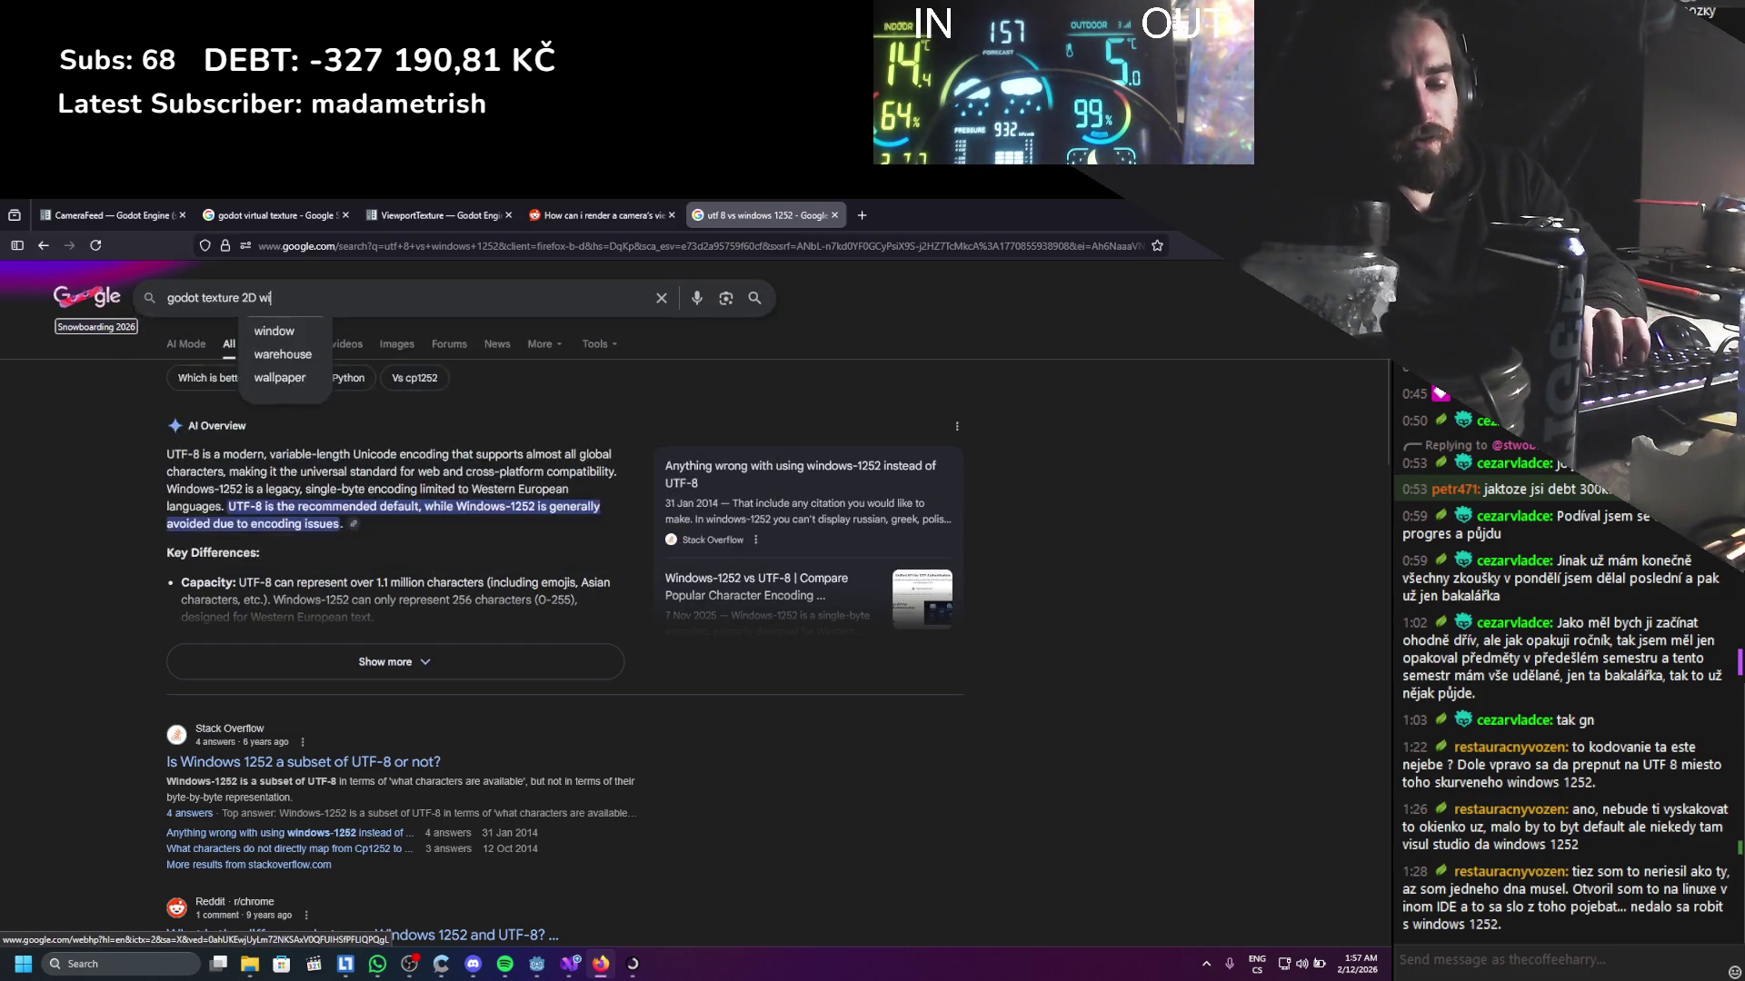
type("th viewport")
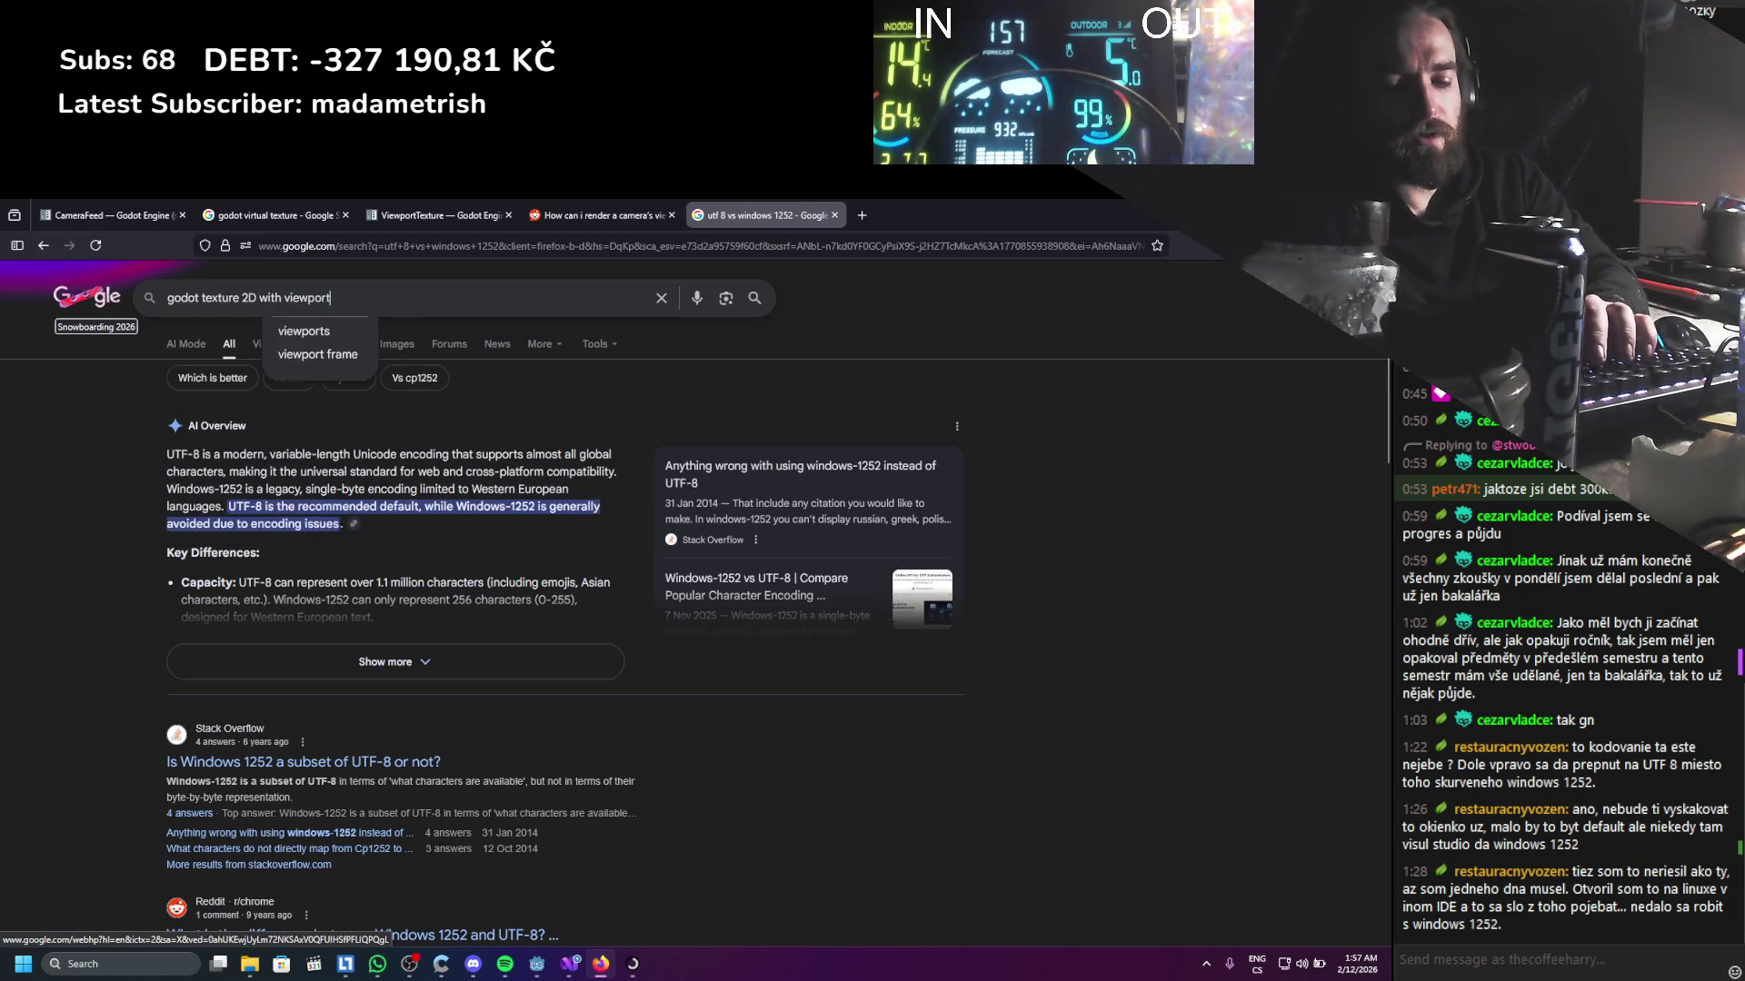
type("Texture no")
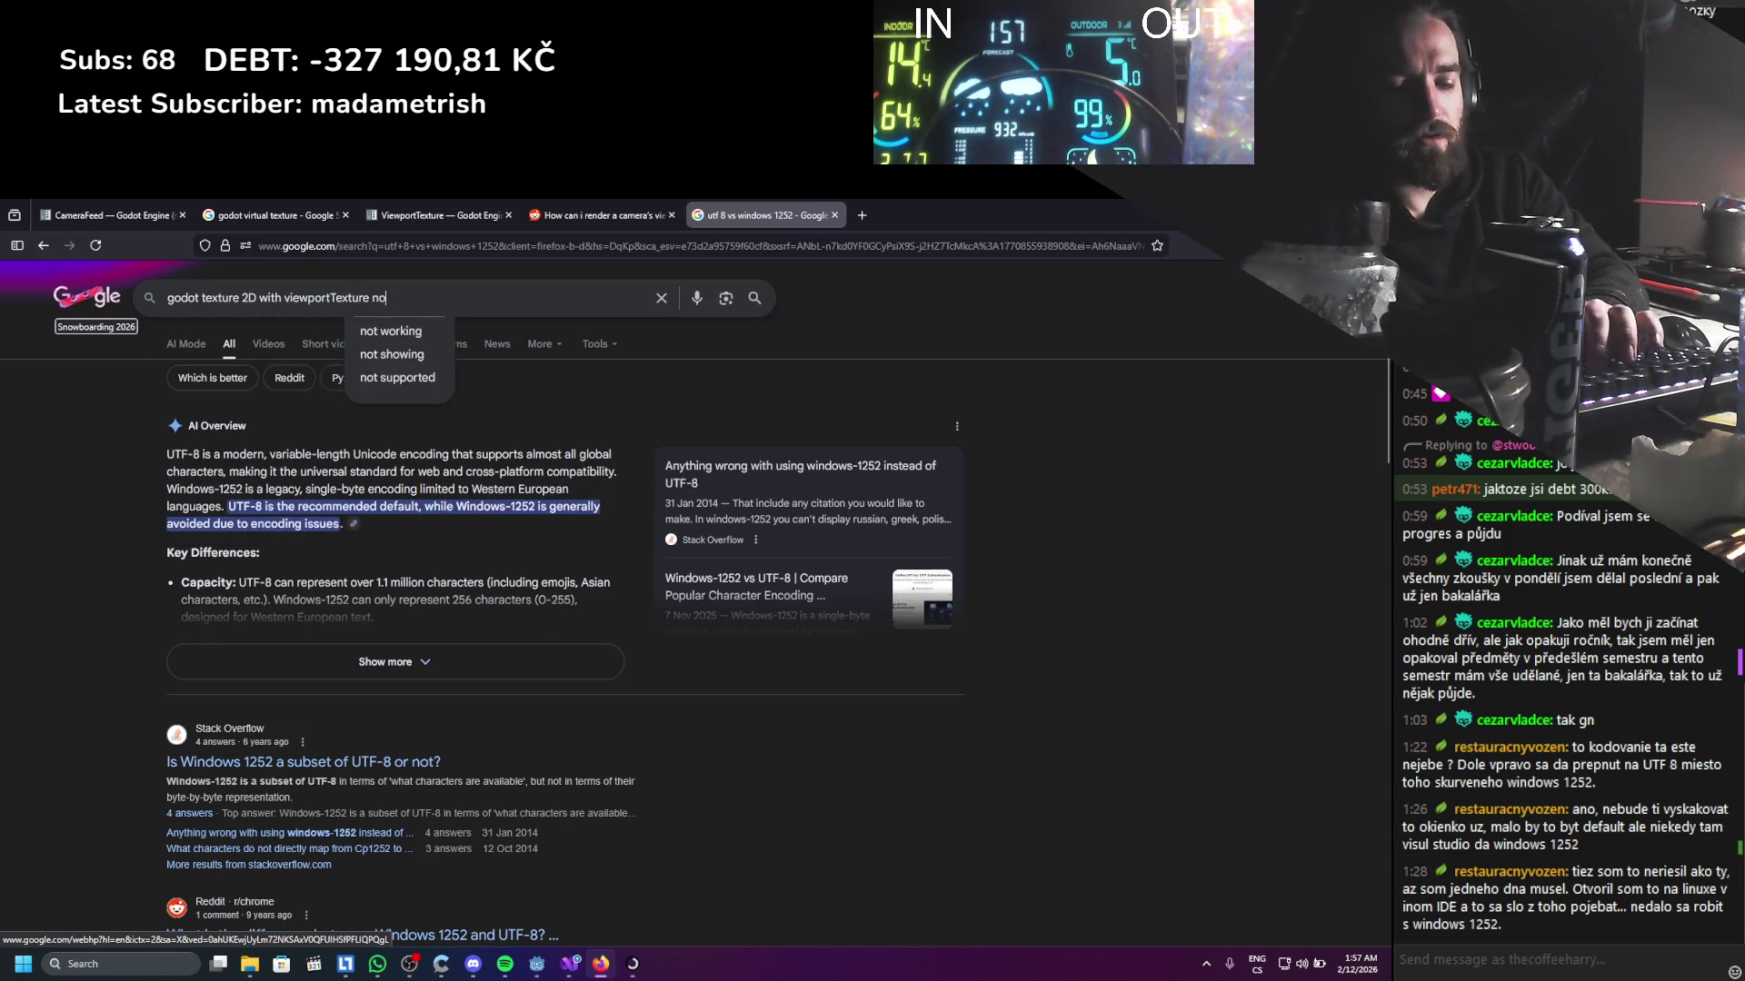
type("t showing")
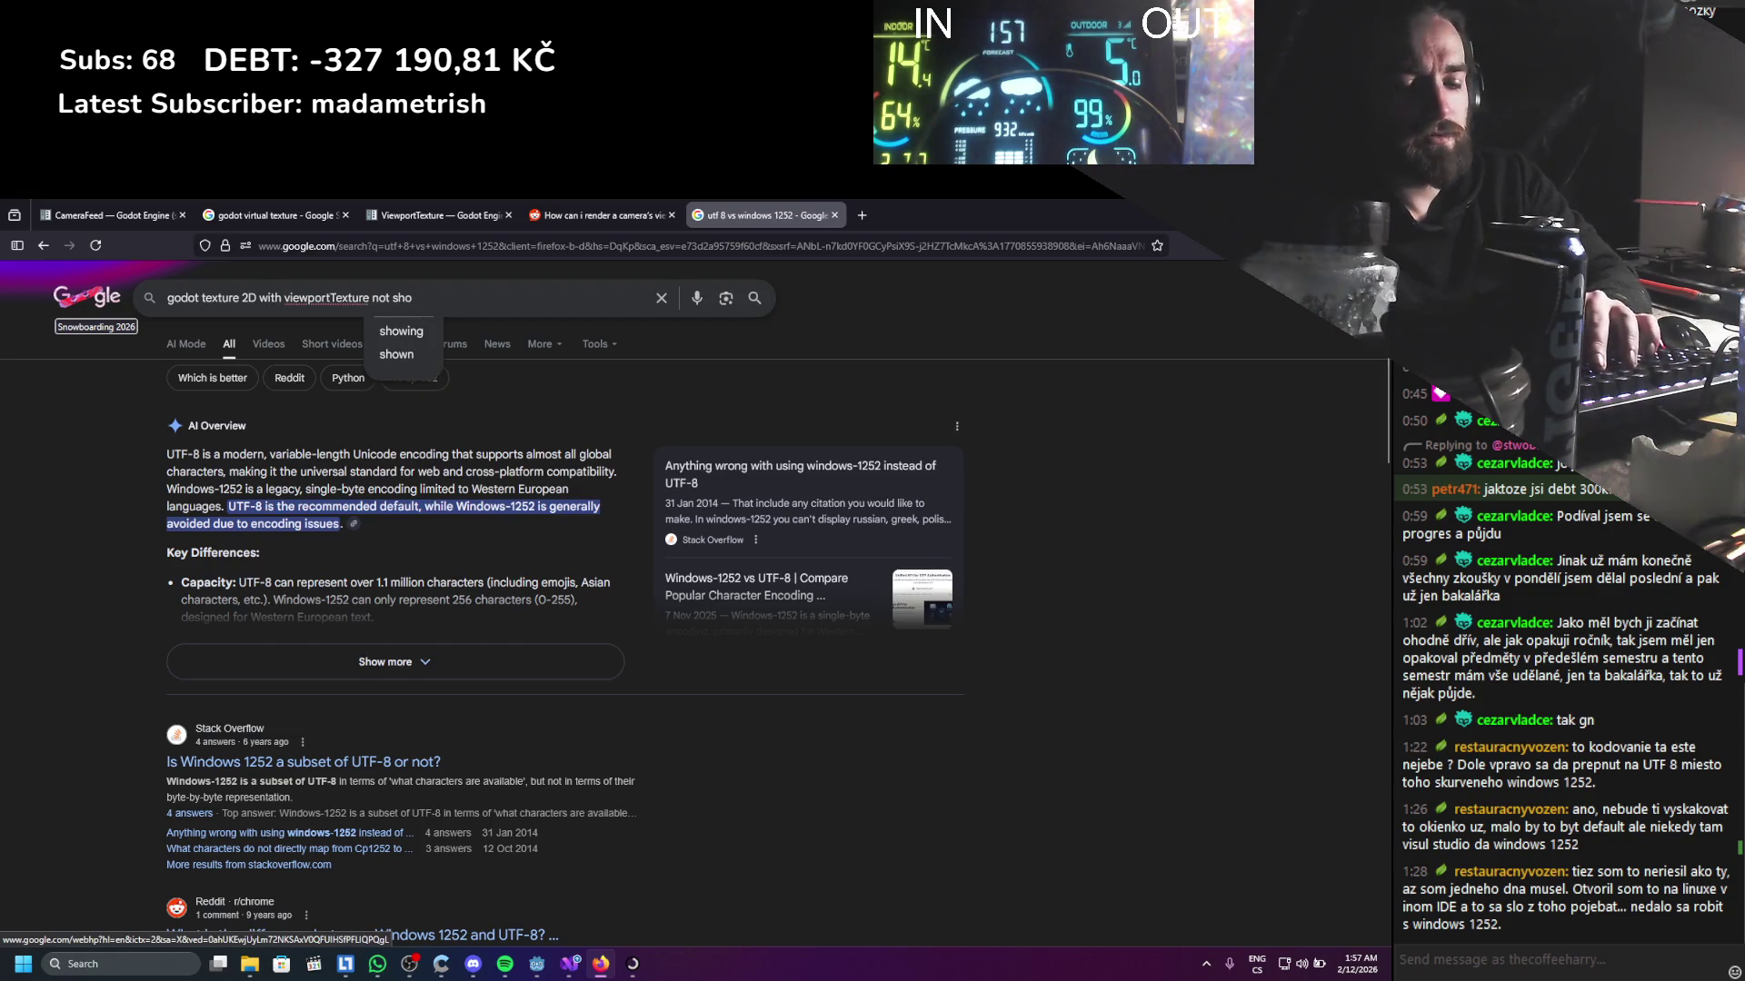
key("Return")
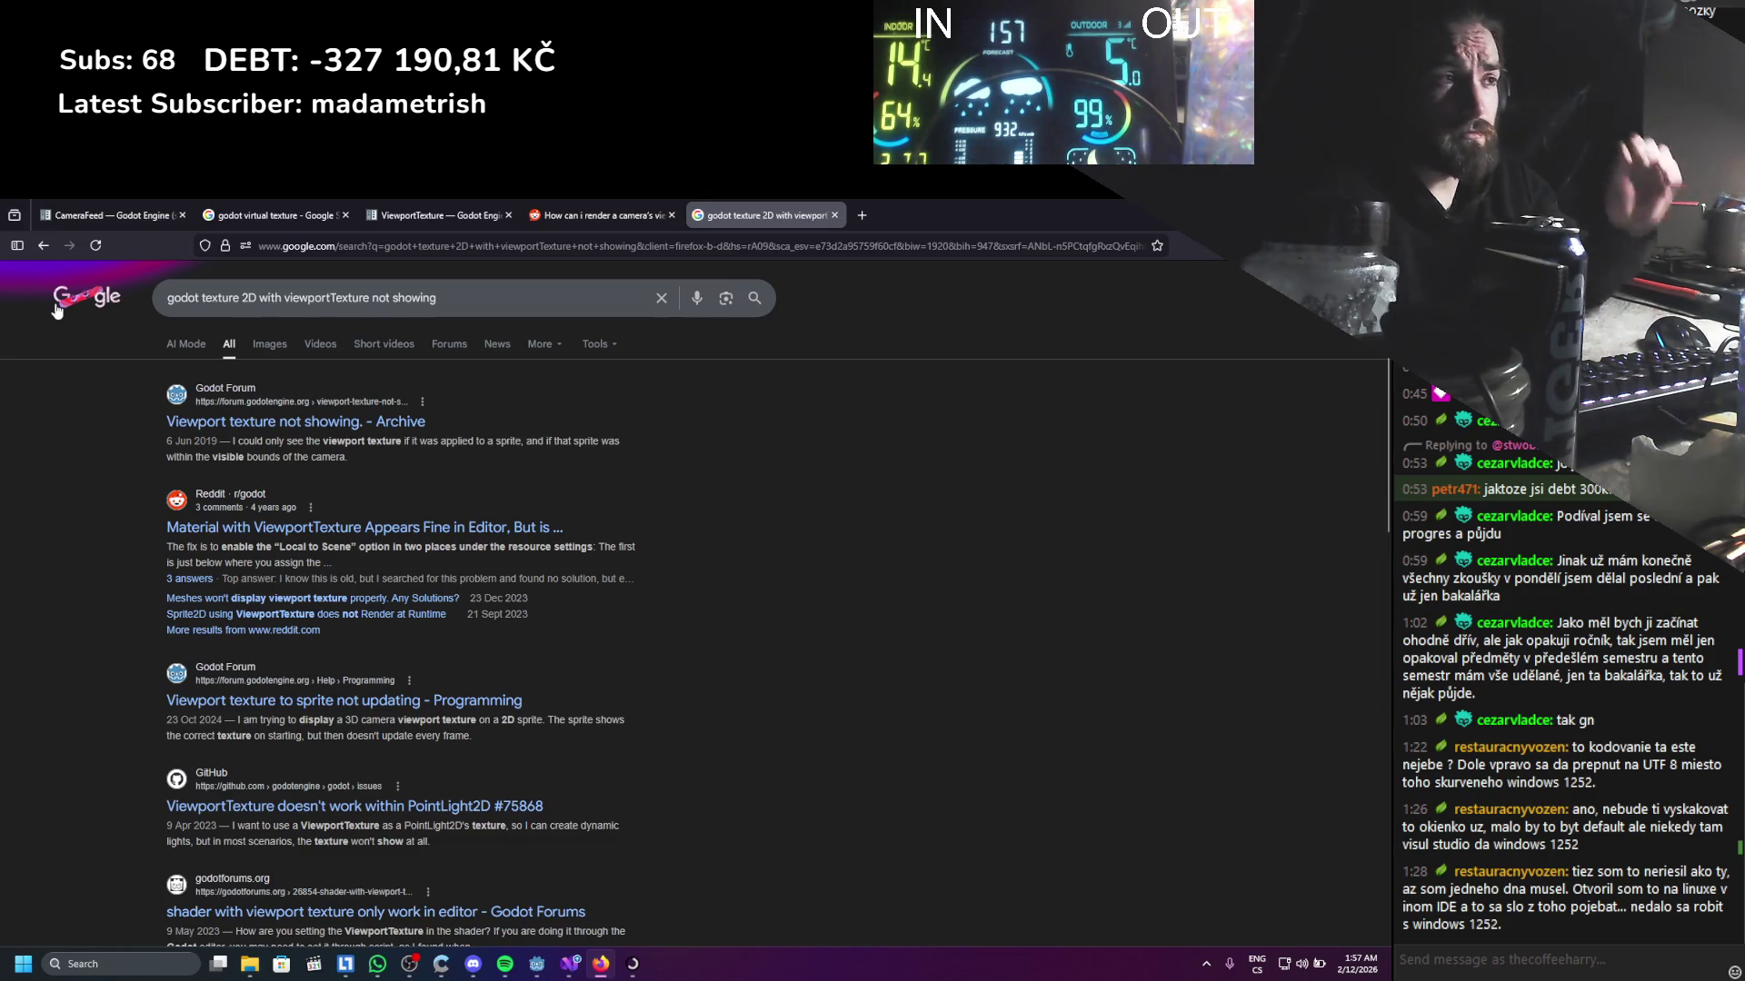
middle_click(300, 528)
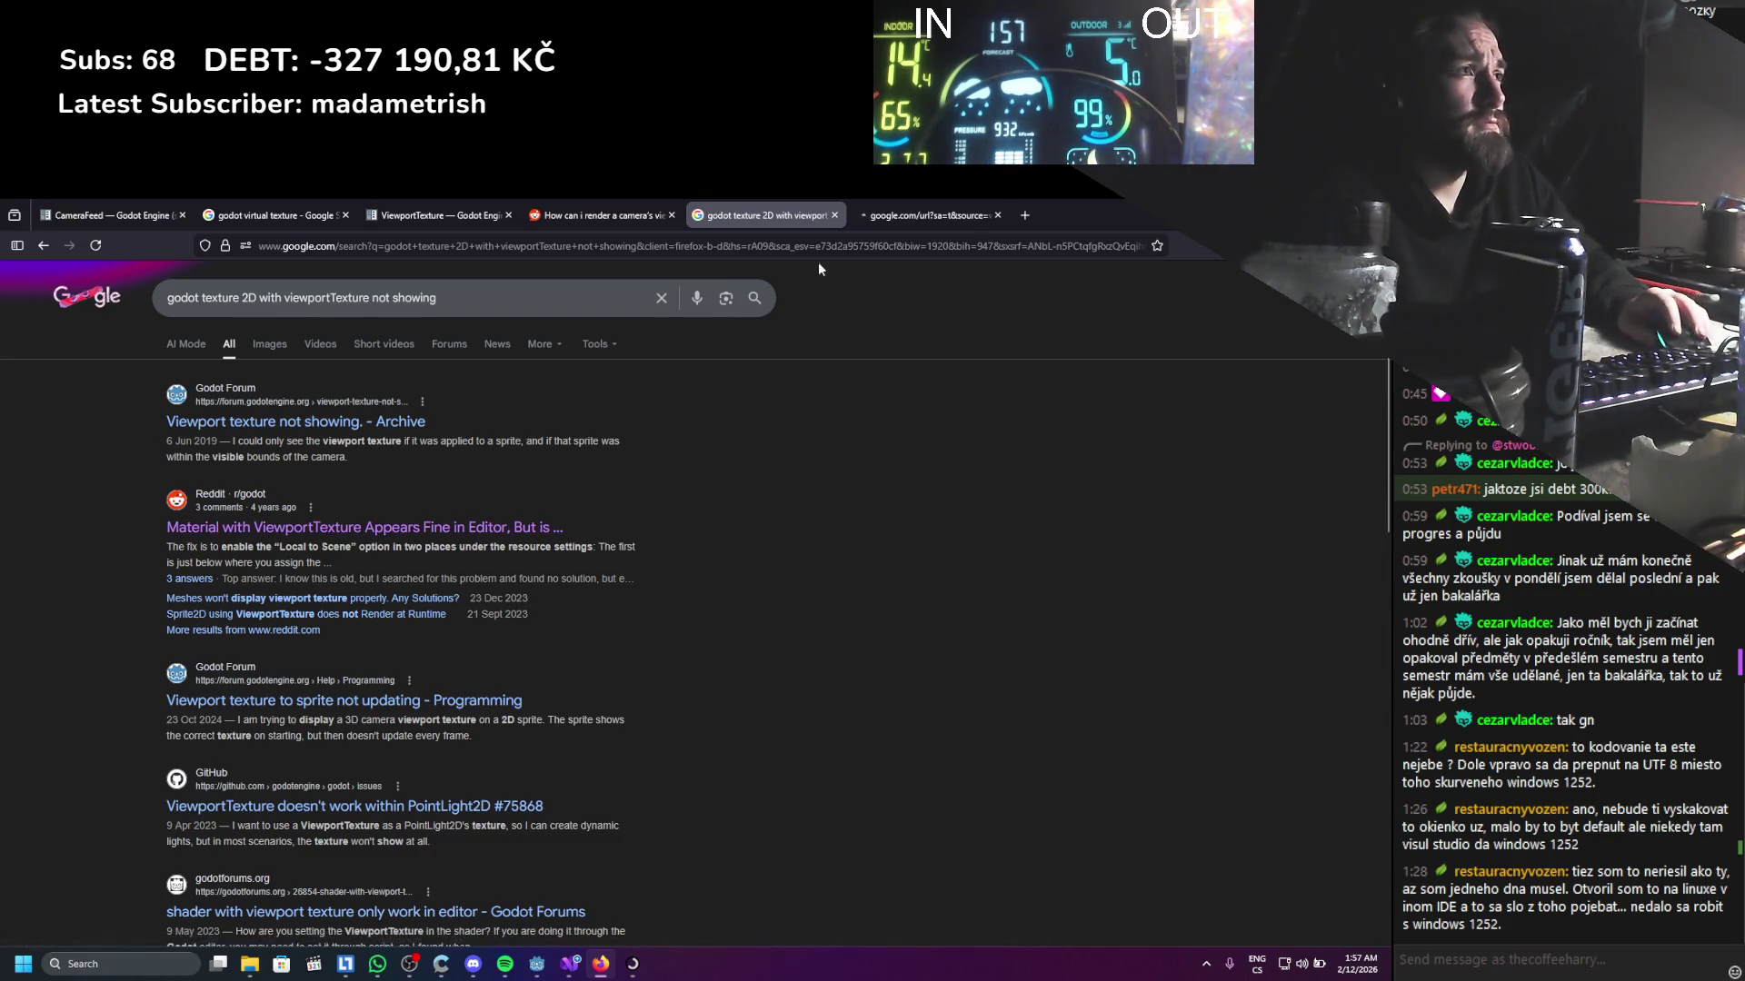
Read the Reddit thread's replies advising to enable Local to Scene in two places
left_click(935, 207)
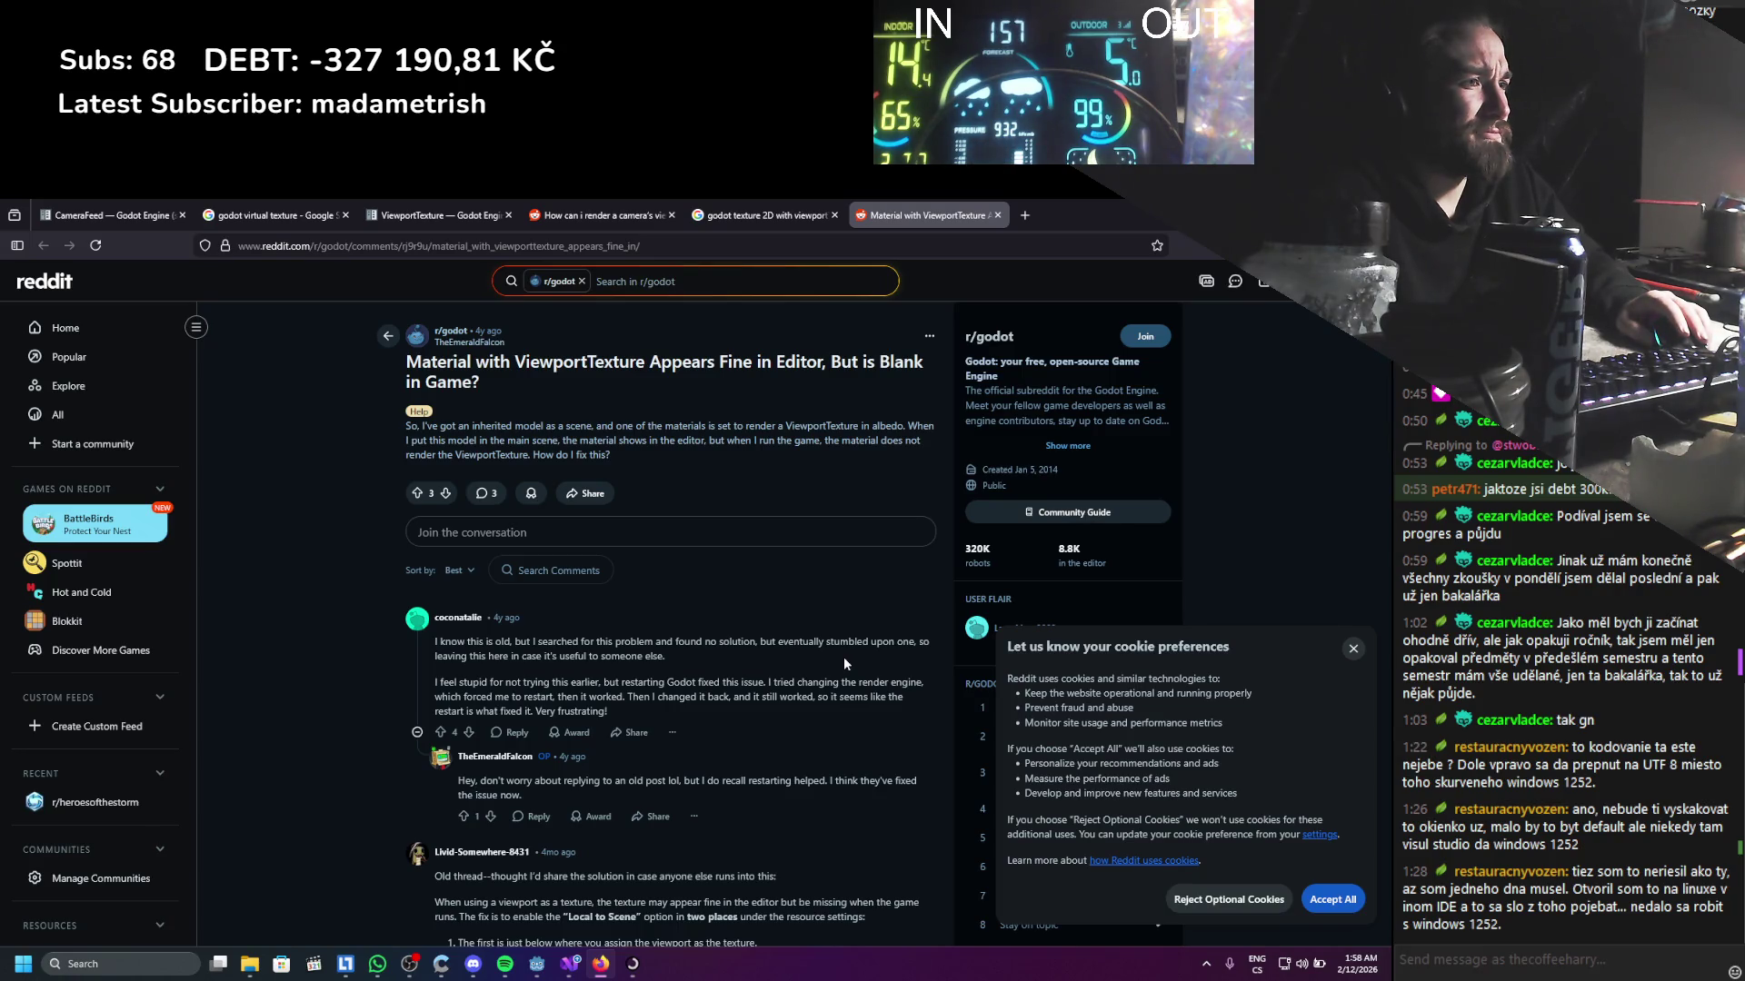
scroll(844, 659, "down", 2)
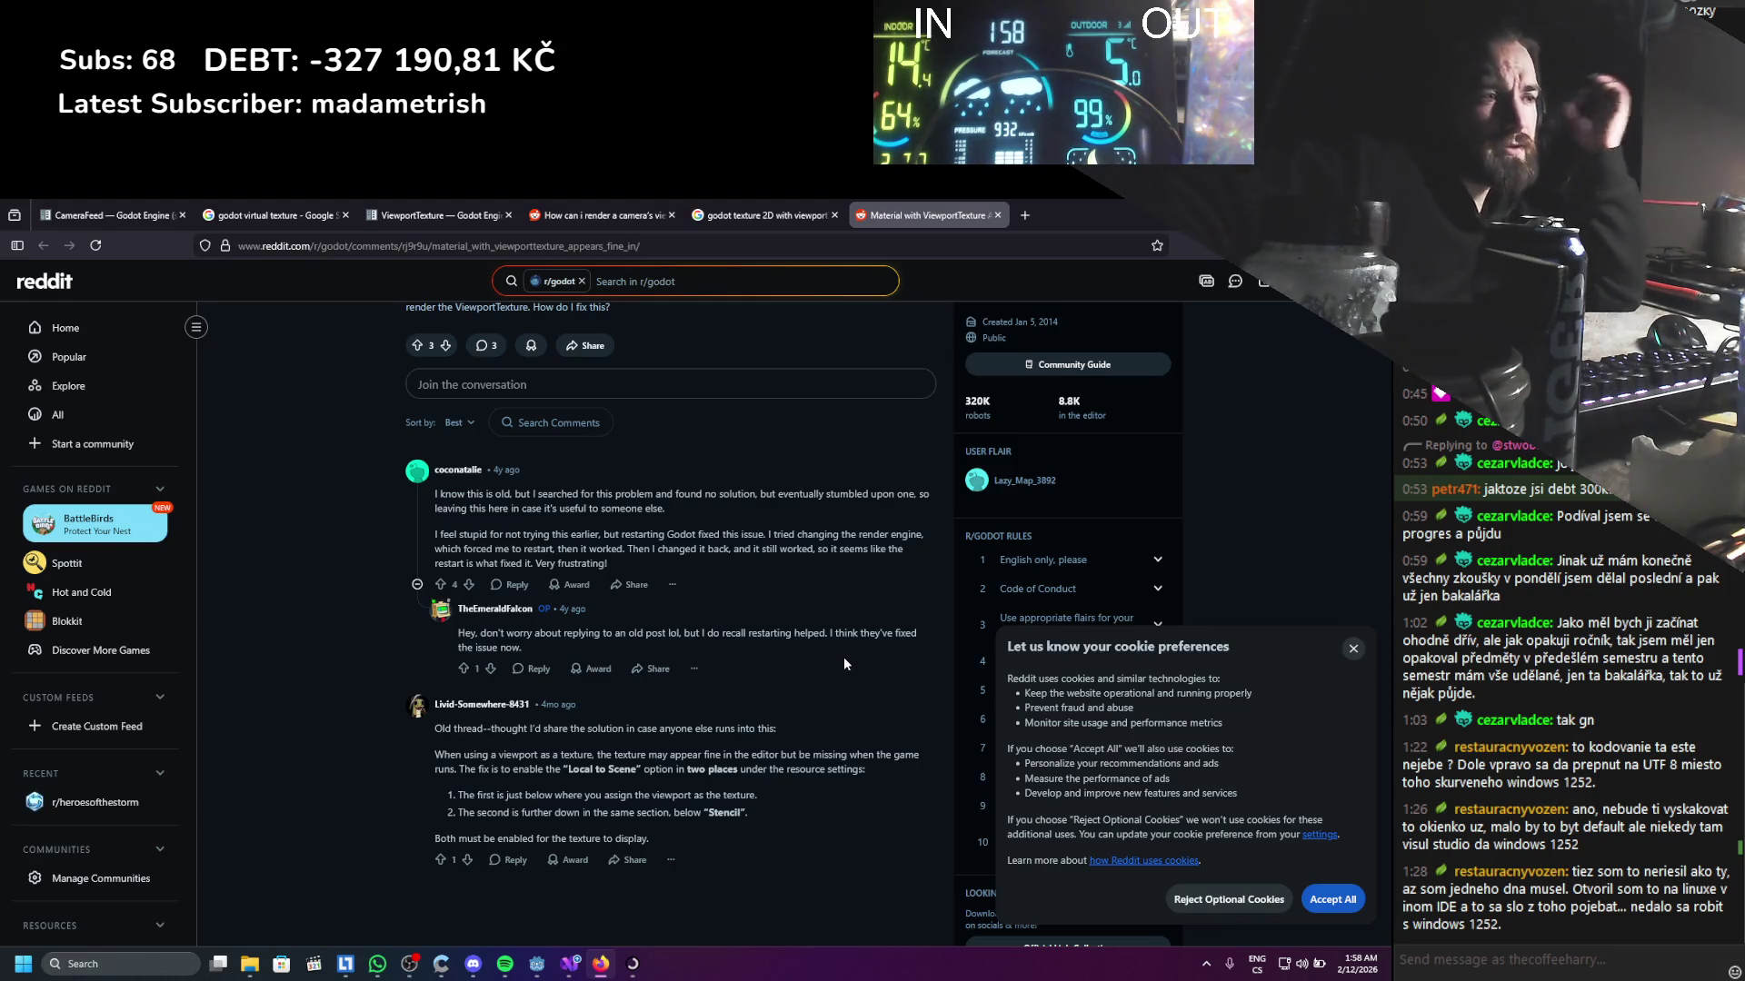
Back in Godot, select the TextureRect under the MarginContainer's Panel in Player_Inventory_UI
key("alt+Tab")
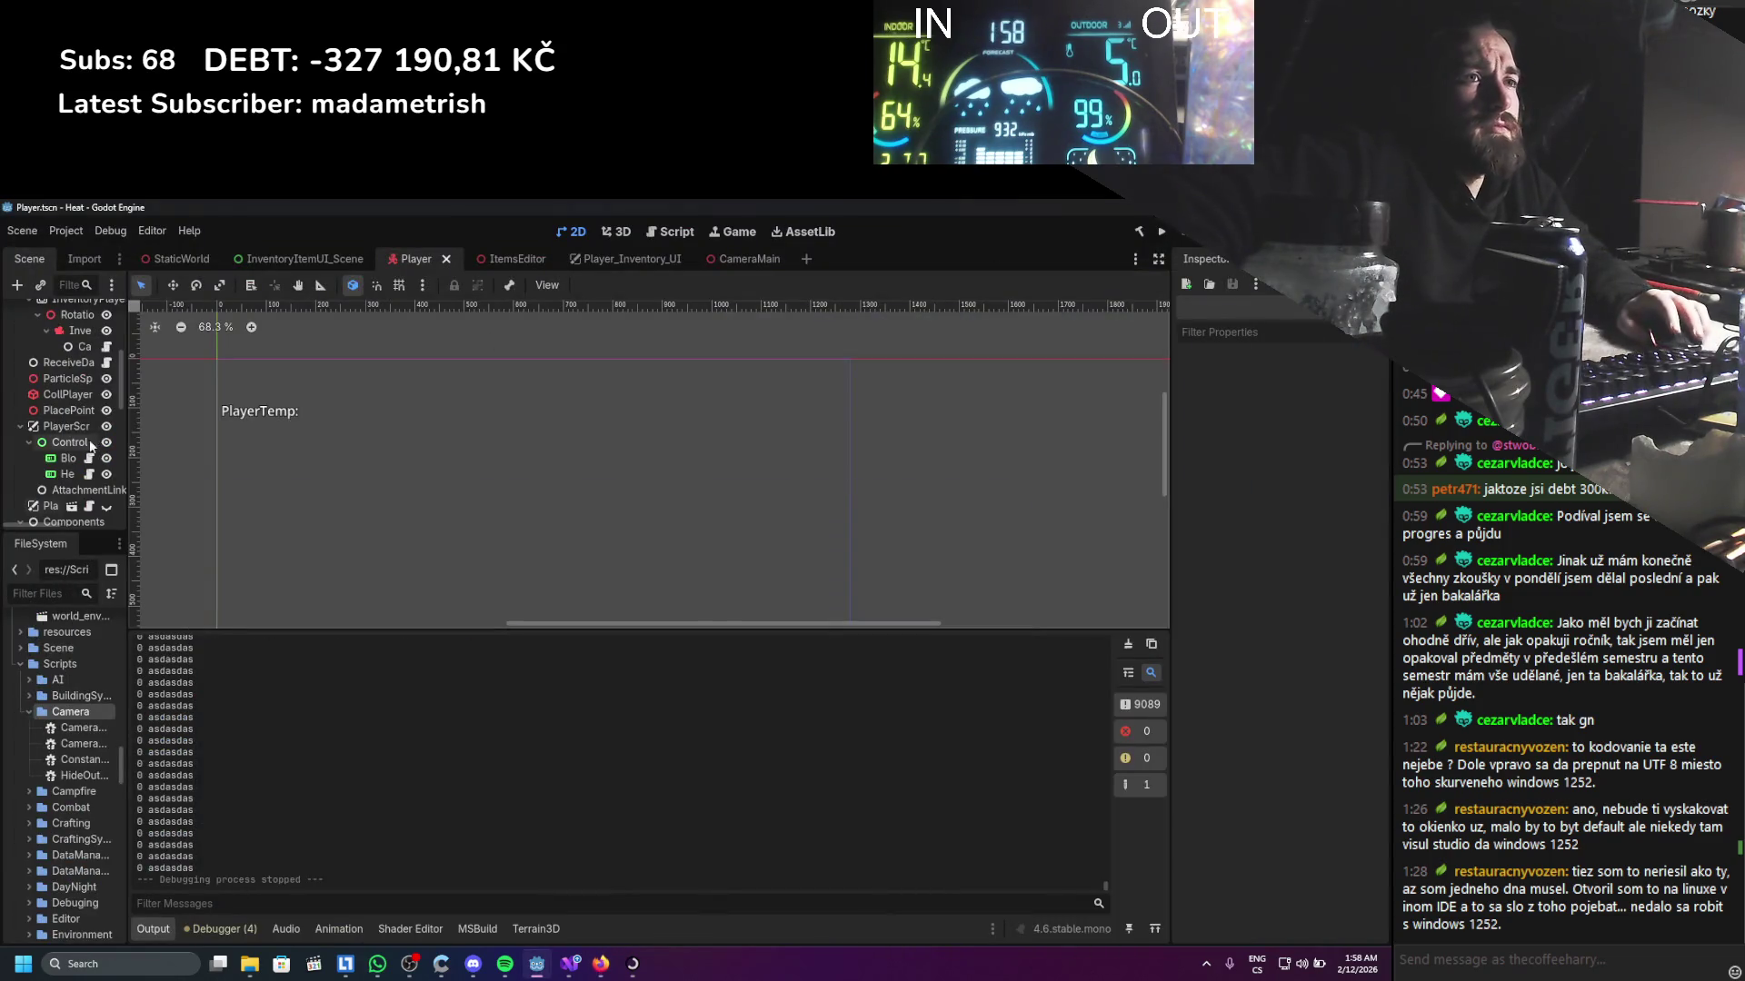
left_click_drag(128, 409, 287, 416)
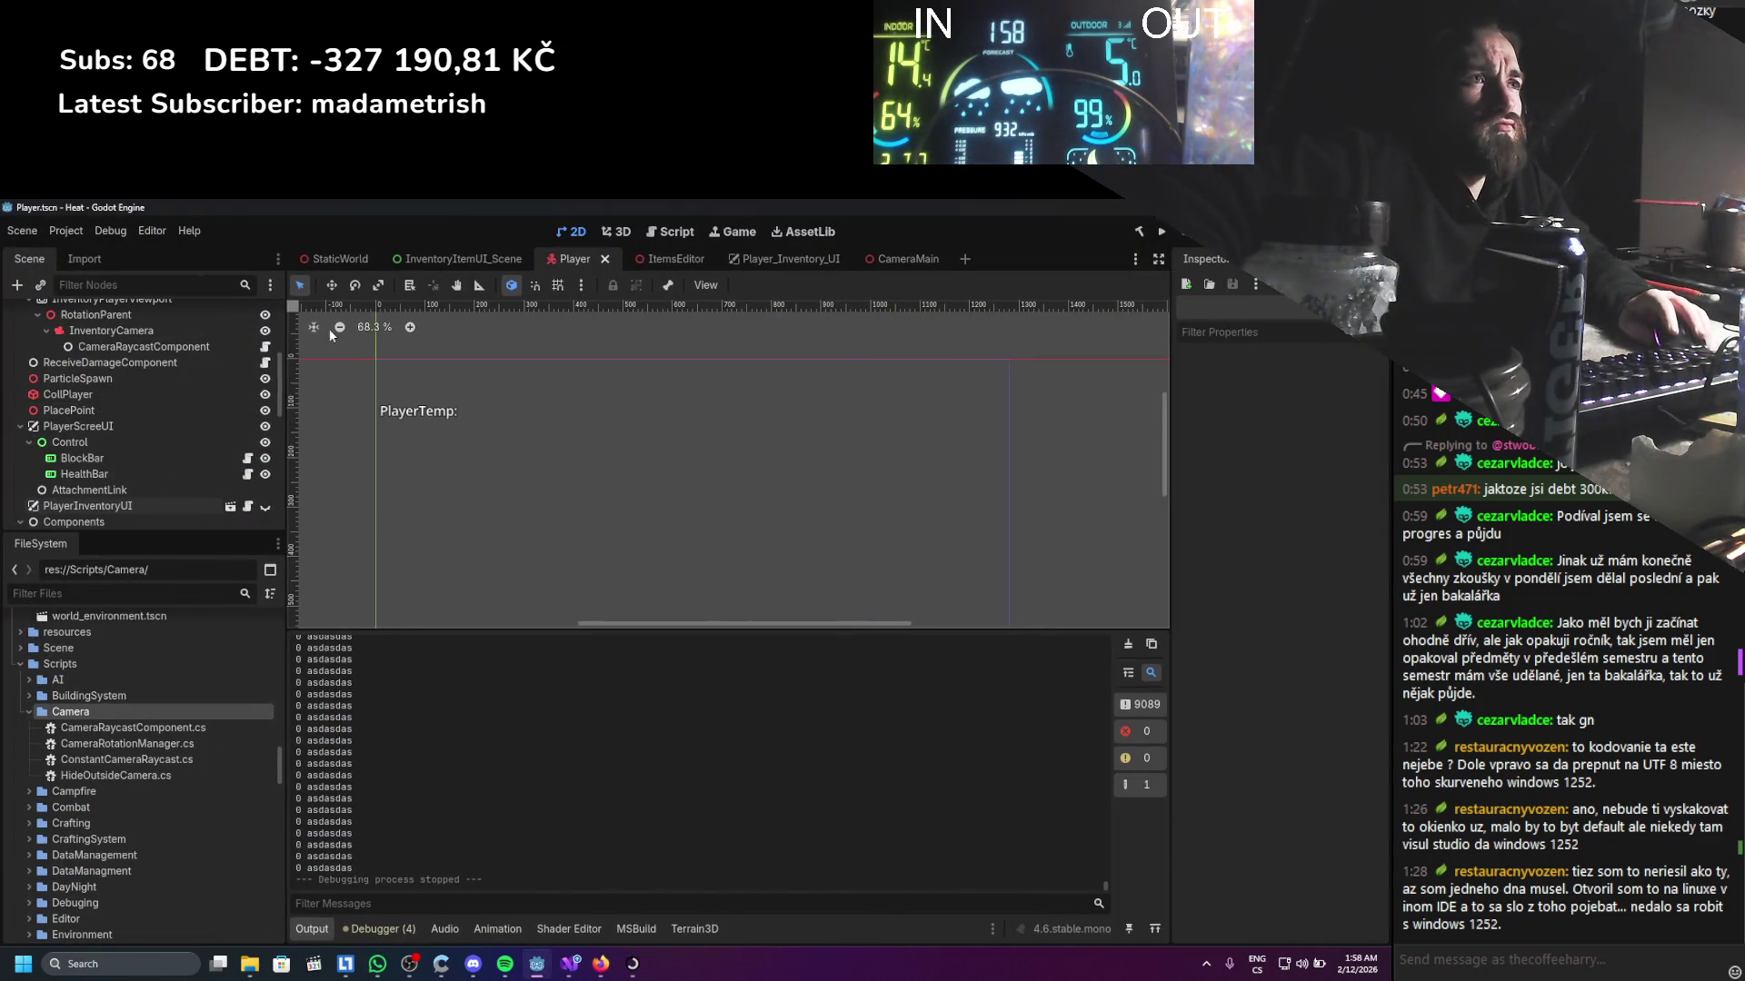
scroll(493, 422, "up", 2)
left_click(771, 254)
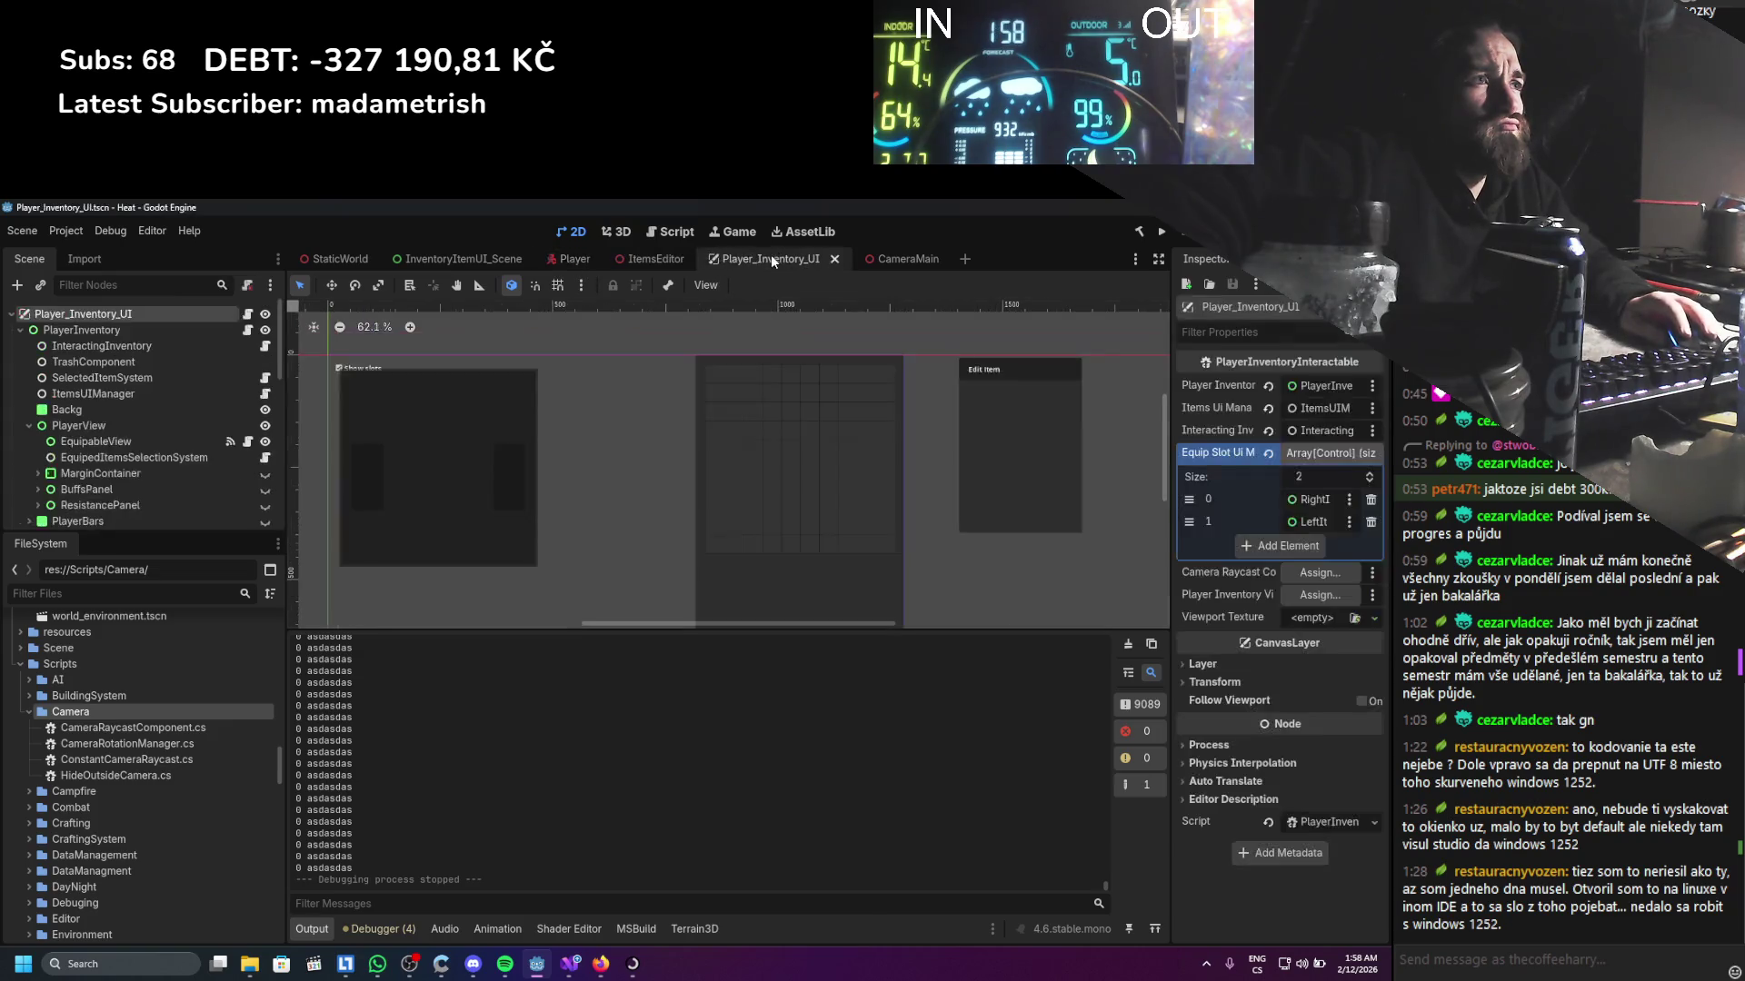
scroll(172, 423, "down", 3)
scroll(149, 434, "down", 5)
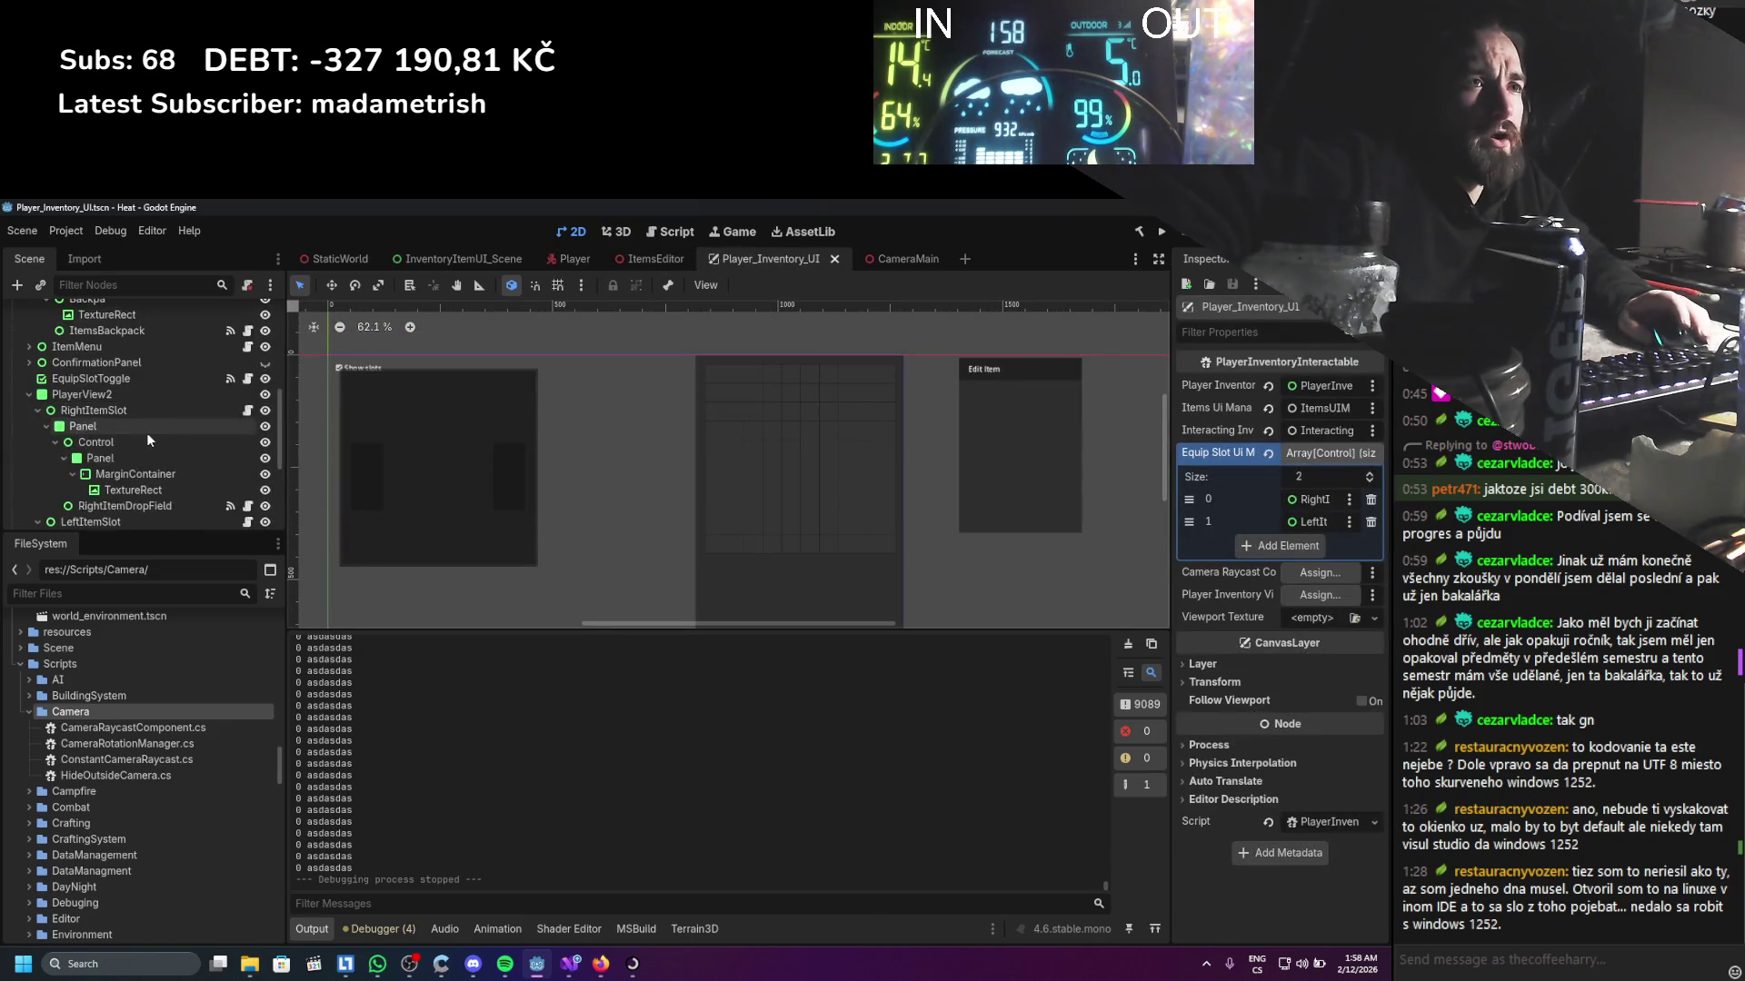
left_click(121, 483)
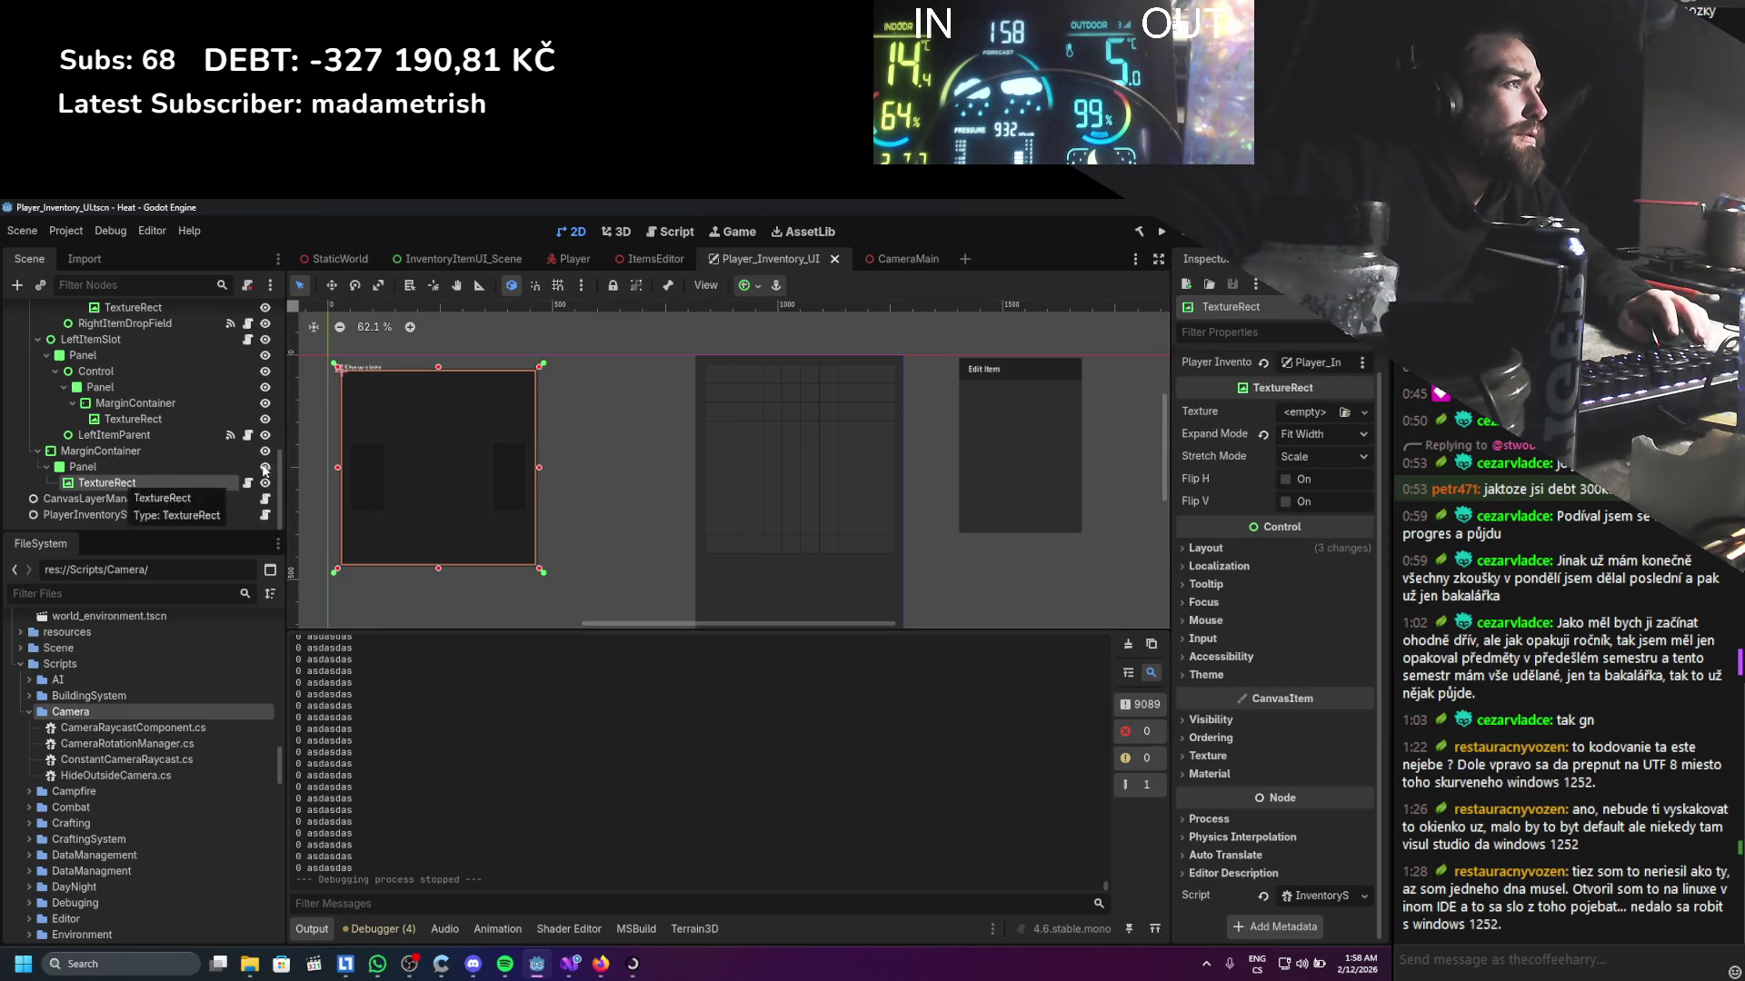
Widen the Inspector to review the TextureRect's properties, then switch to InventoryItemUI_Scene
left_click_drag(1061, 491, 1051, 507)
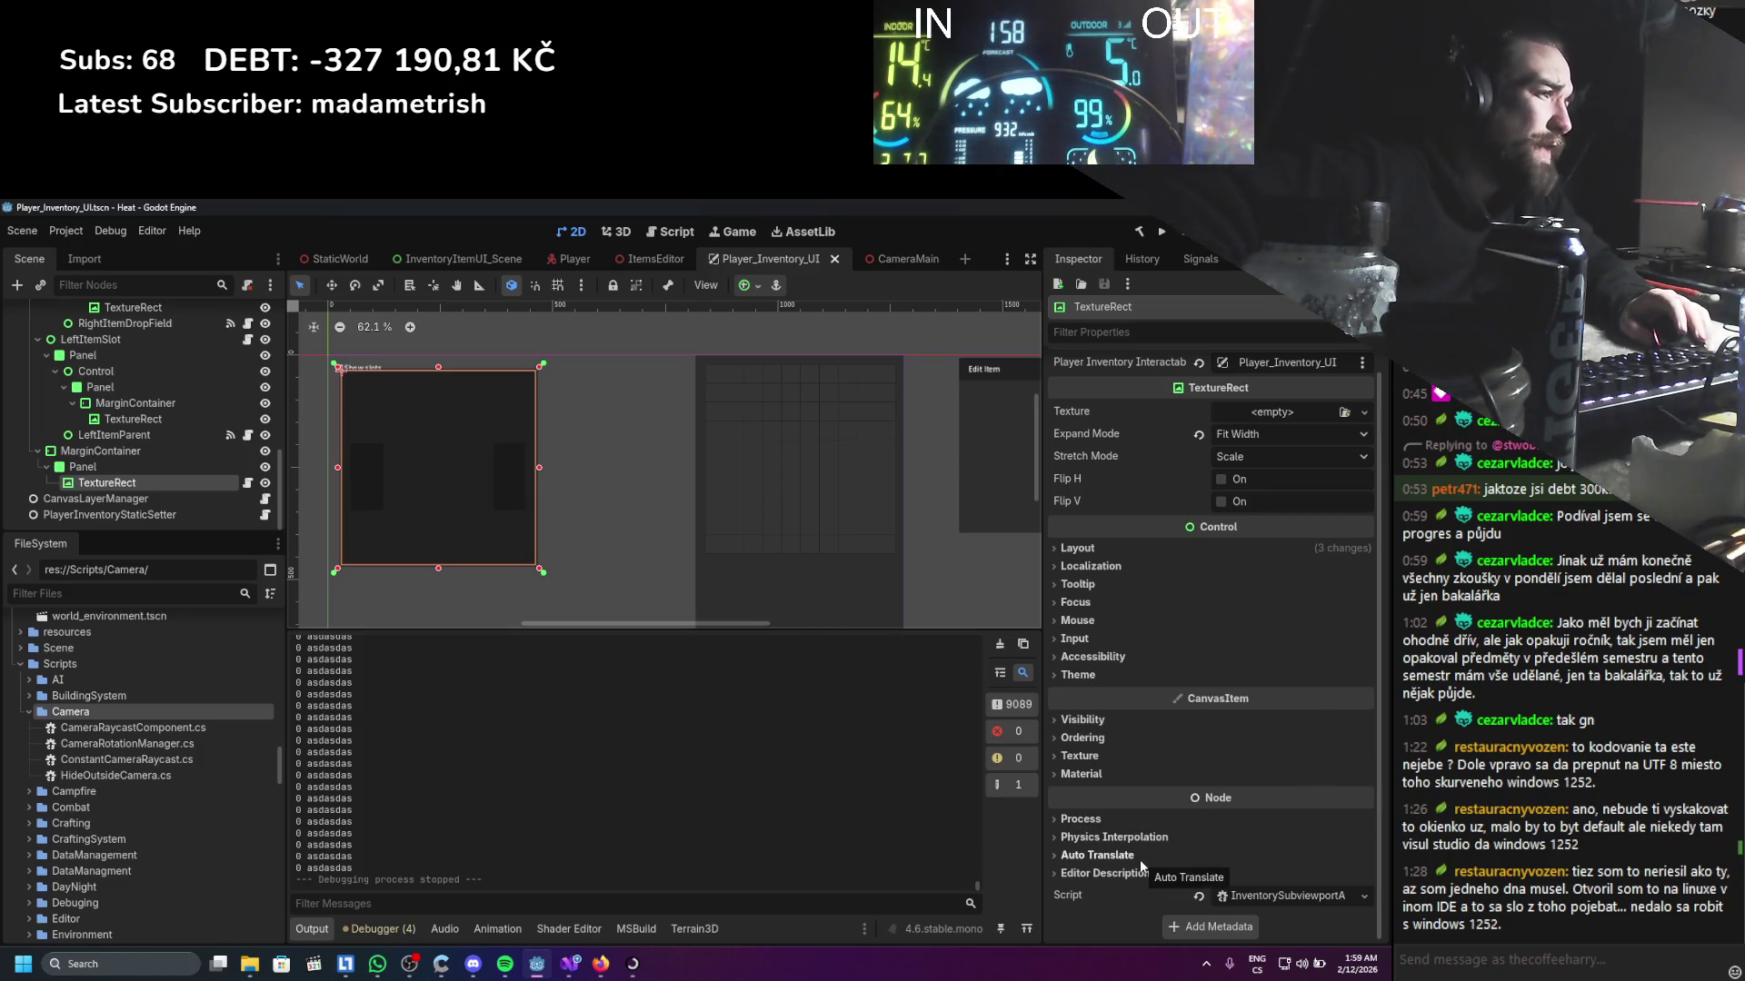
scroll(1090, 765, "up", 1)
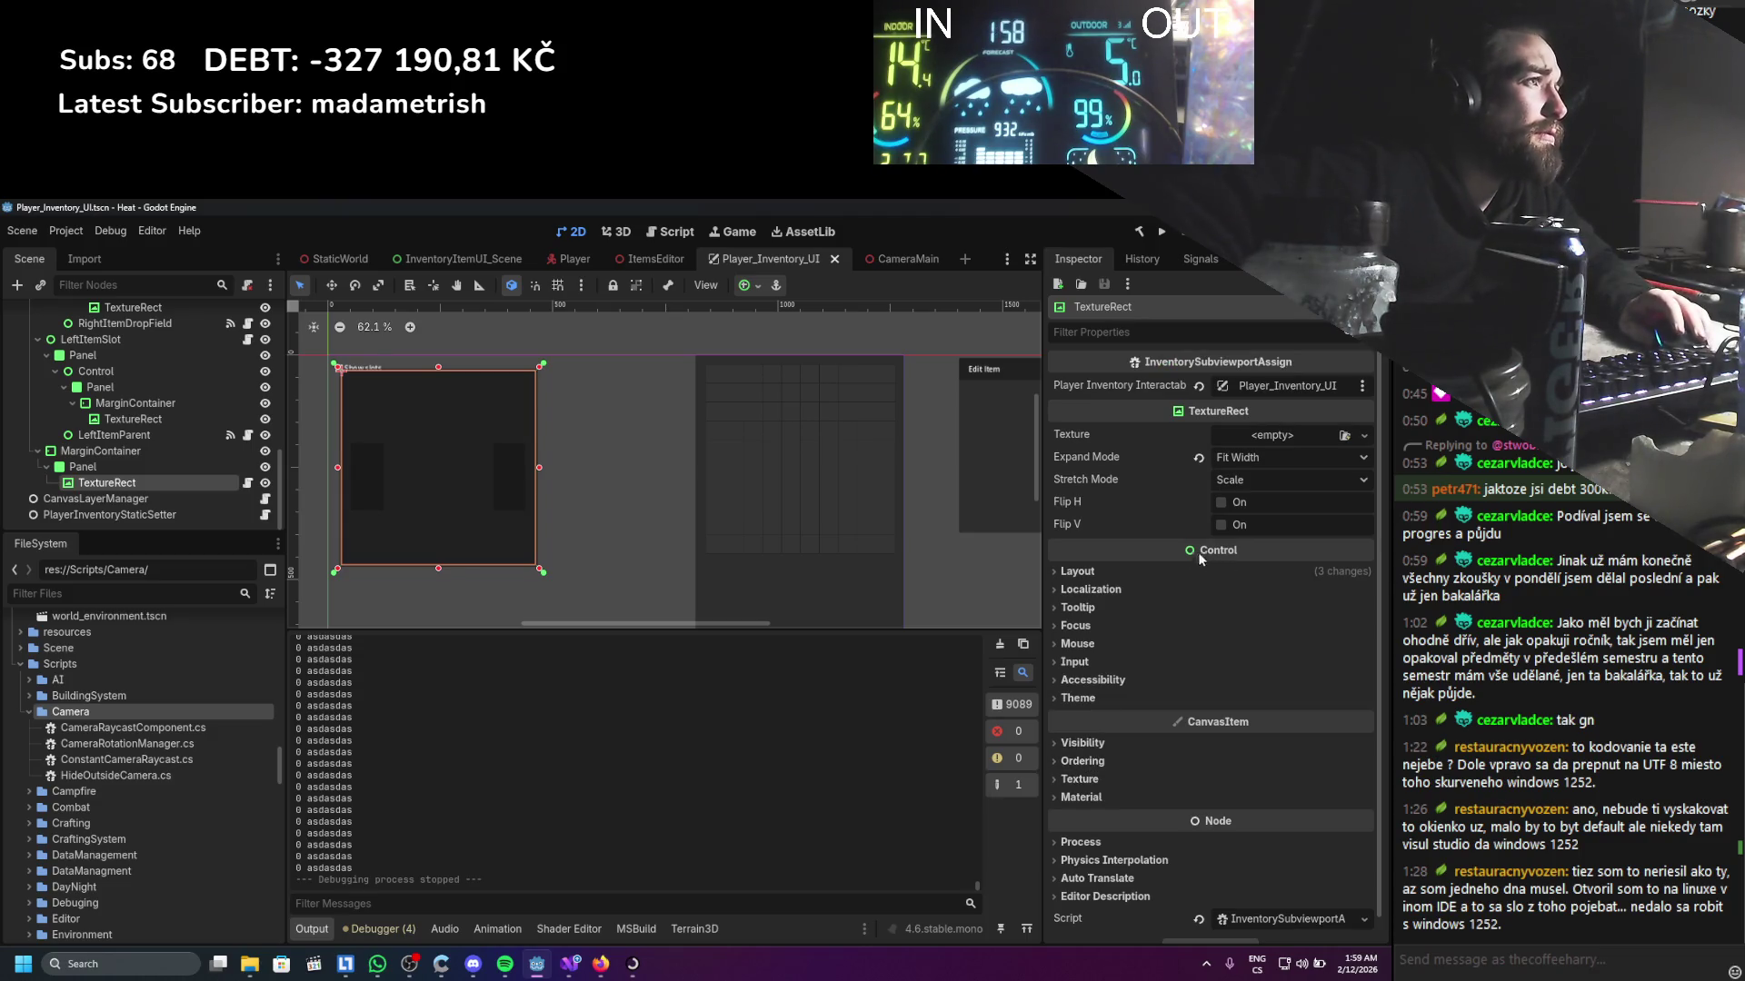
scroll(190, 457, "up", 15)
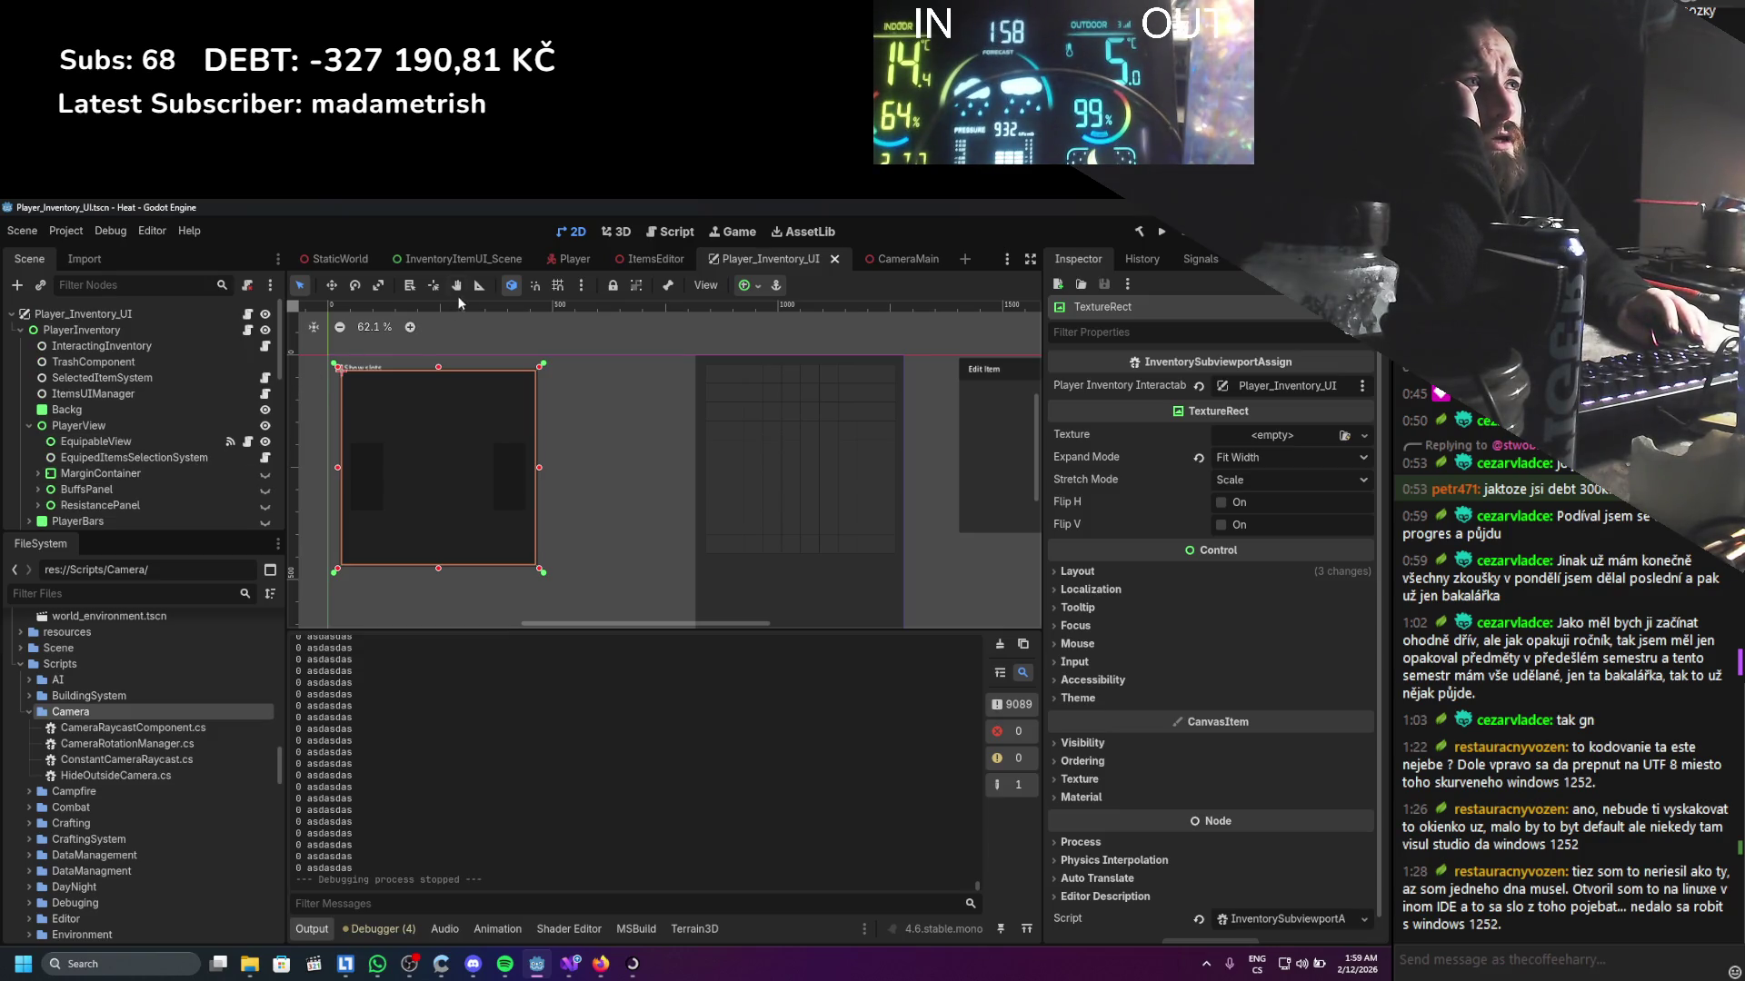
left_click(504, 258)
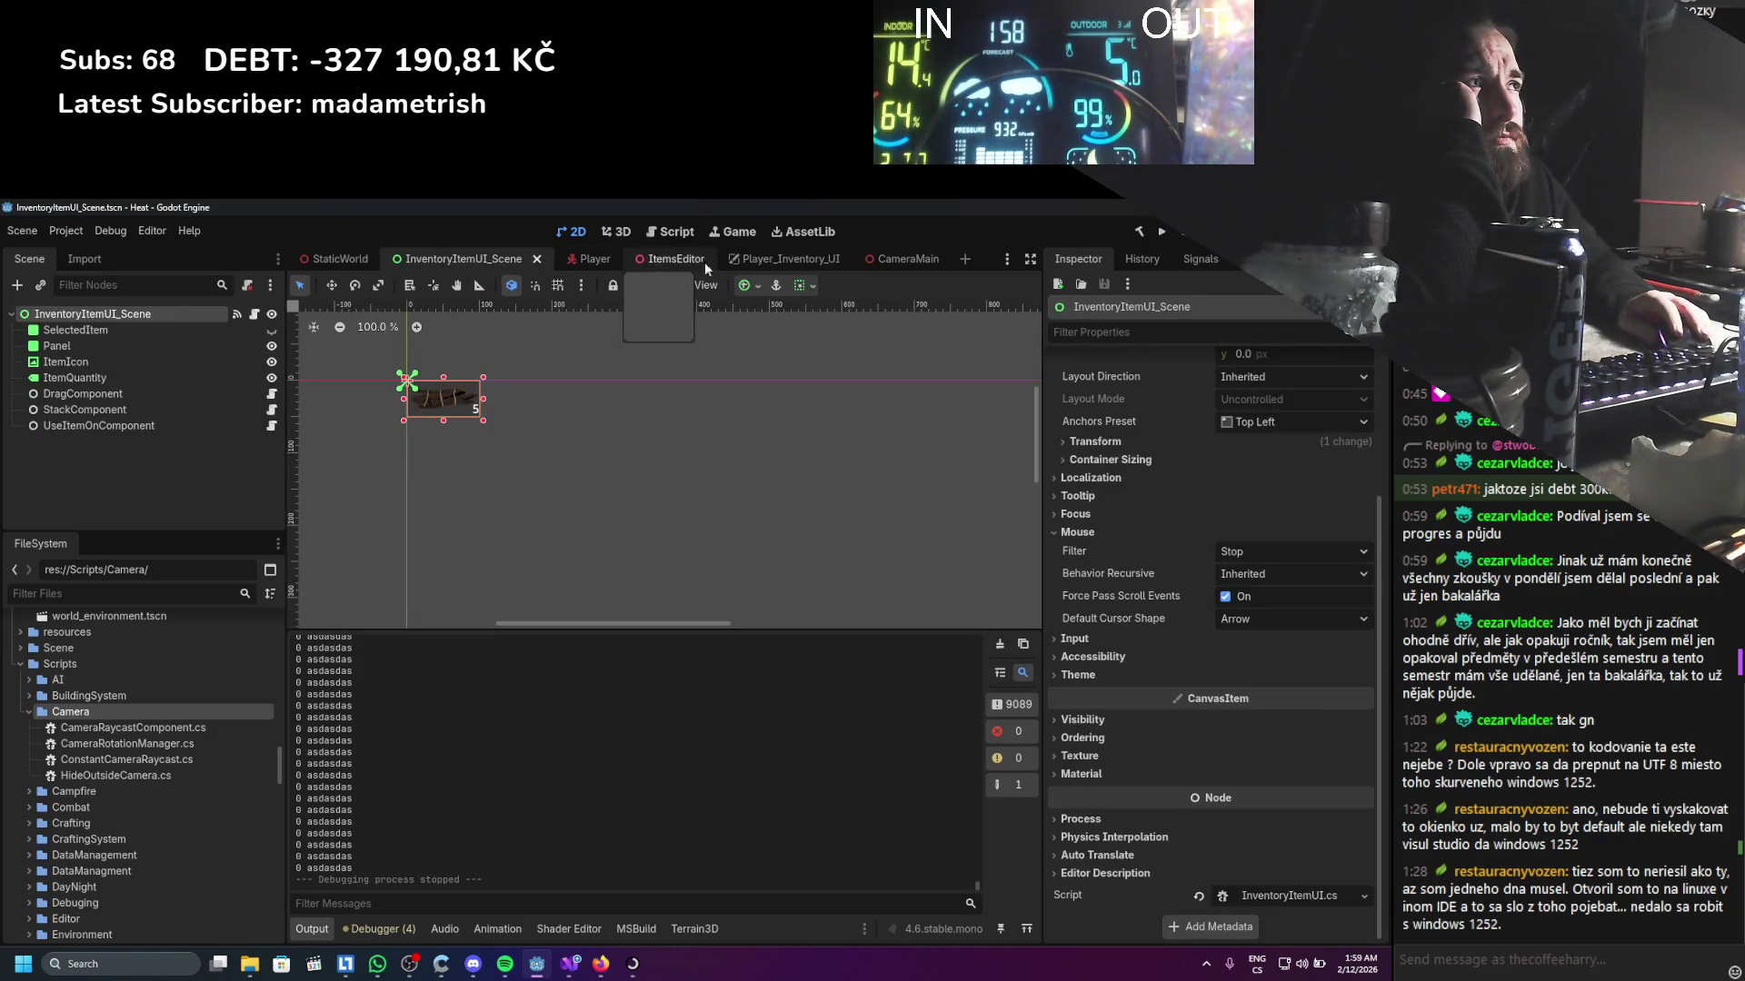
Scroll through the ItemsEditor scene's node tree, then switch to the Player scene
left_click(773, 259)
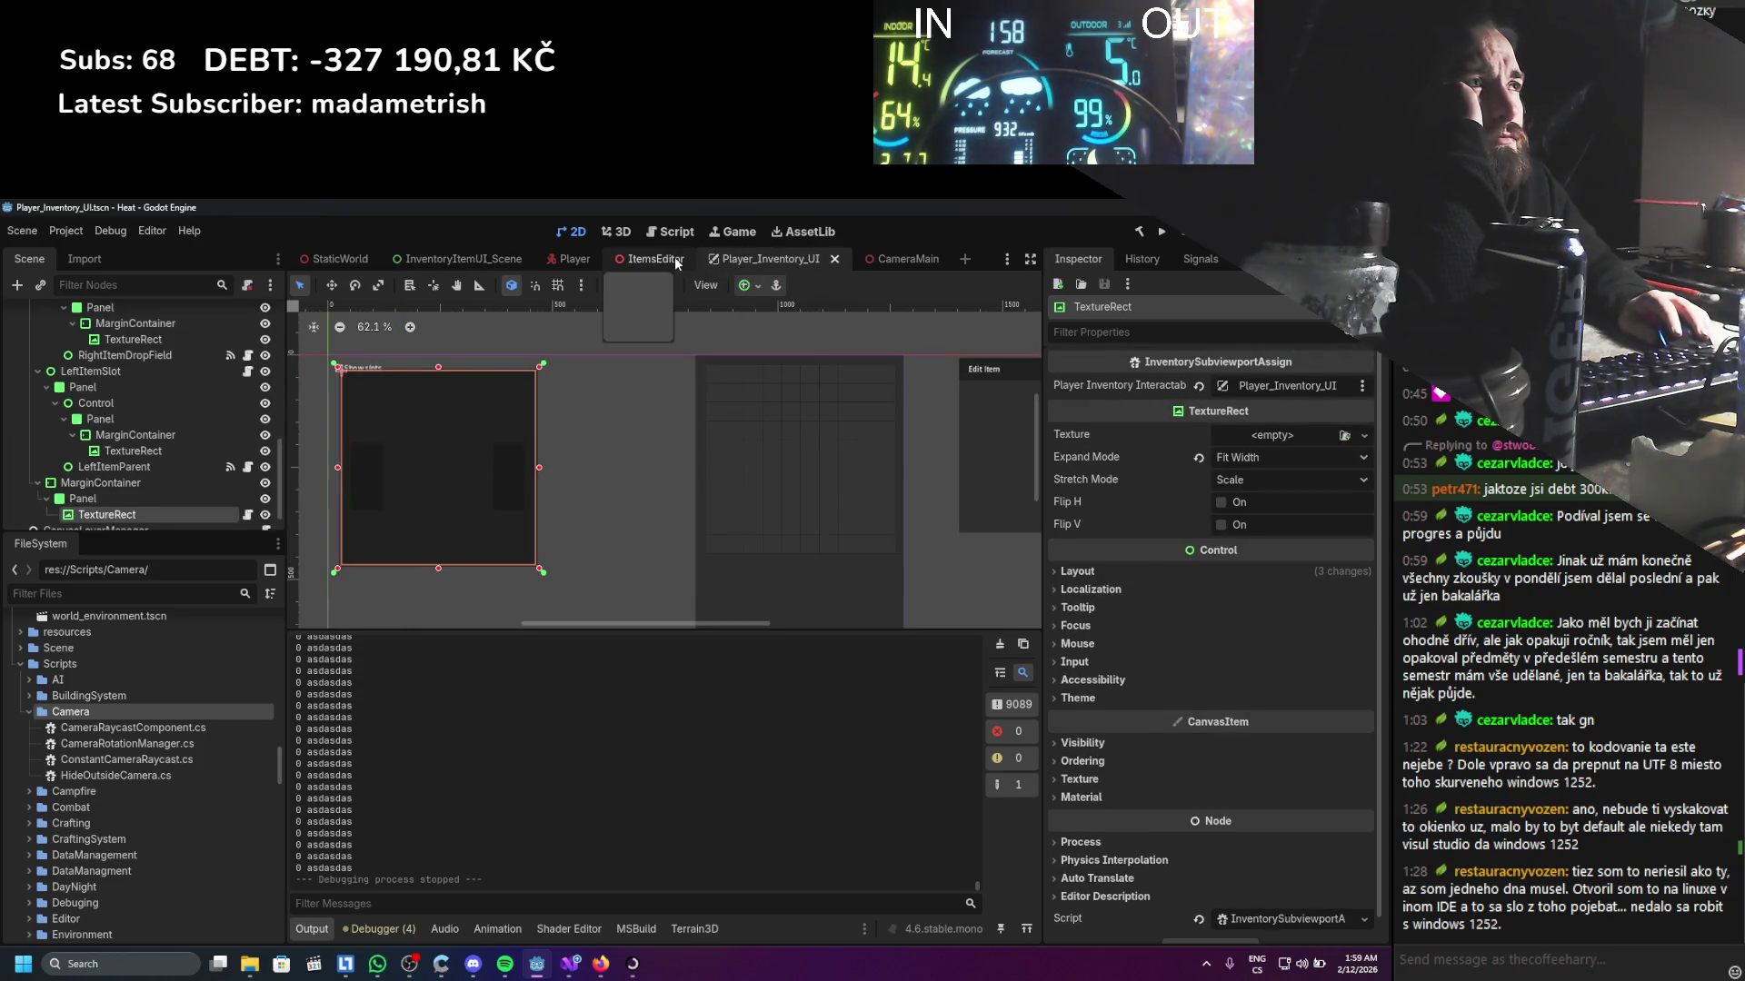
left_click(675, 262)
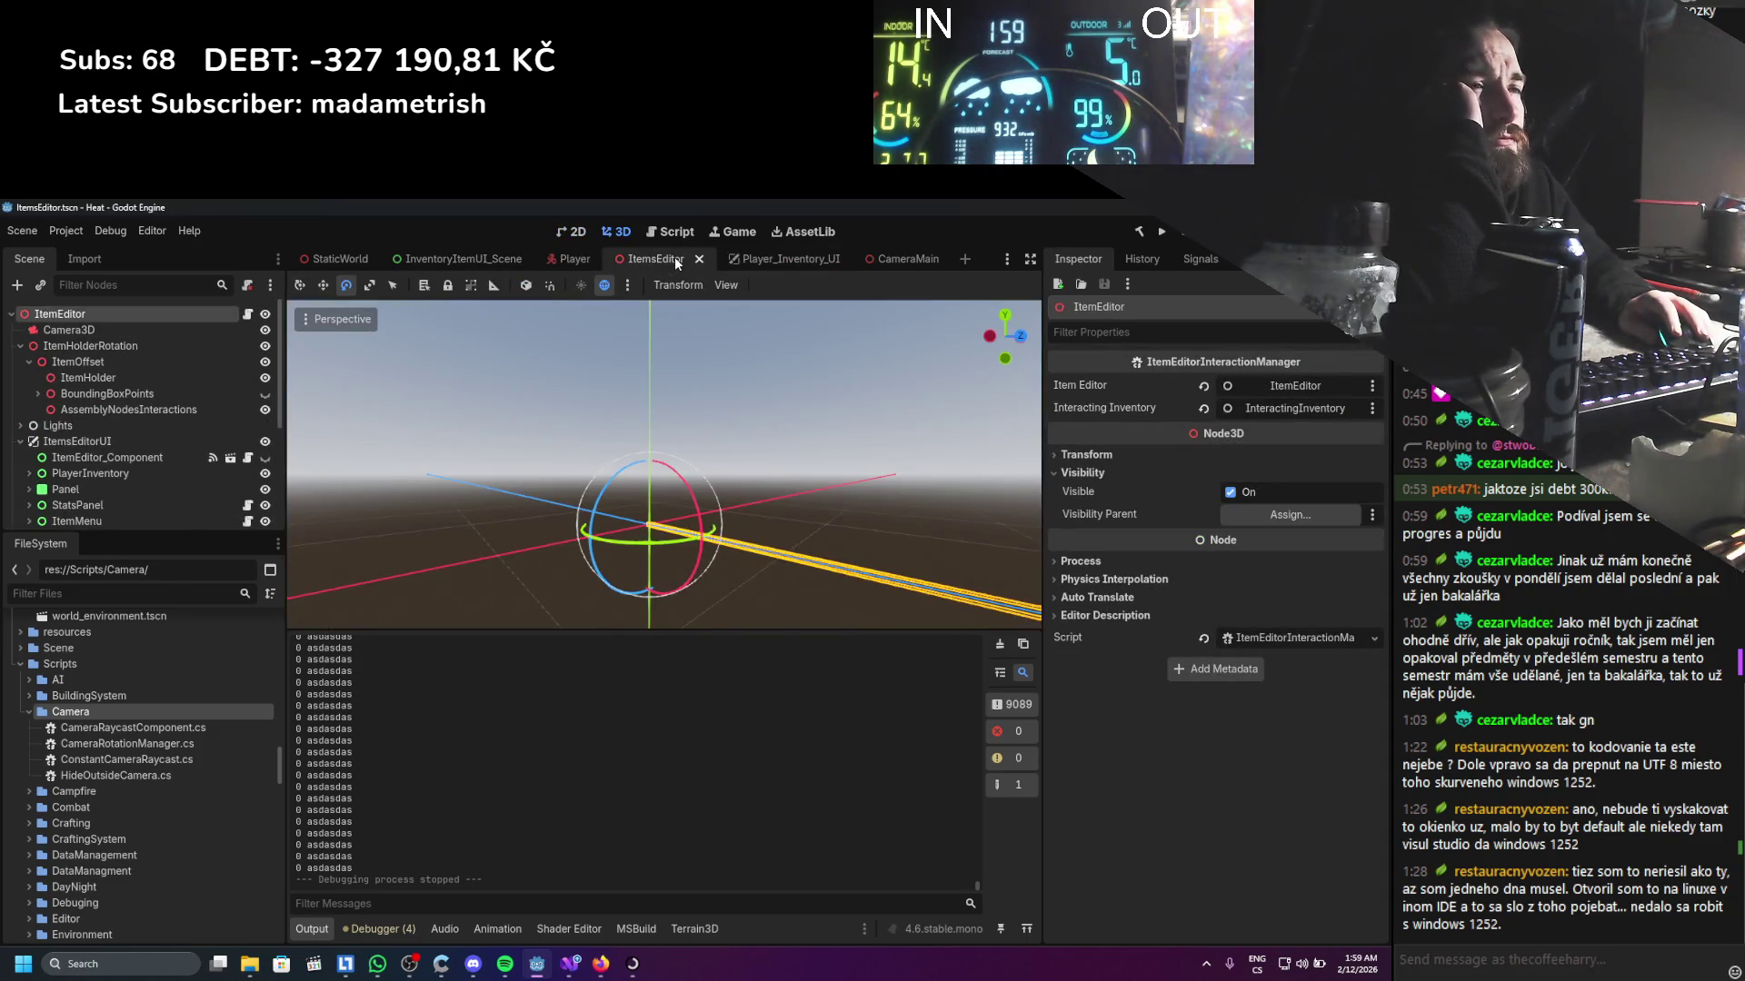
scroll(177, 357, "down", 2)
scroll(156, 374, "down", 1)
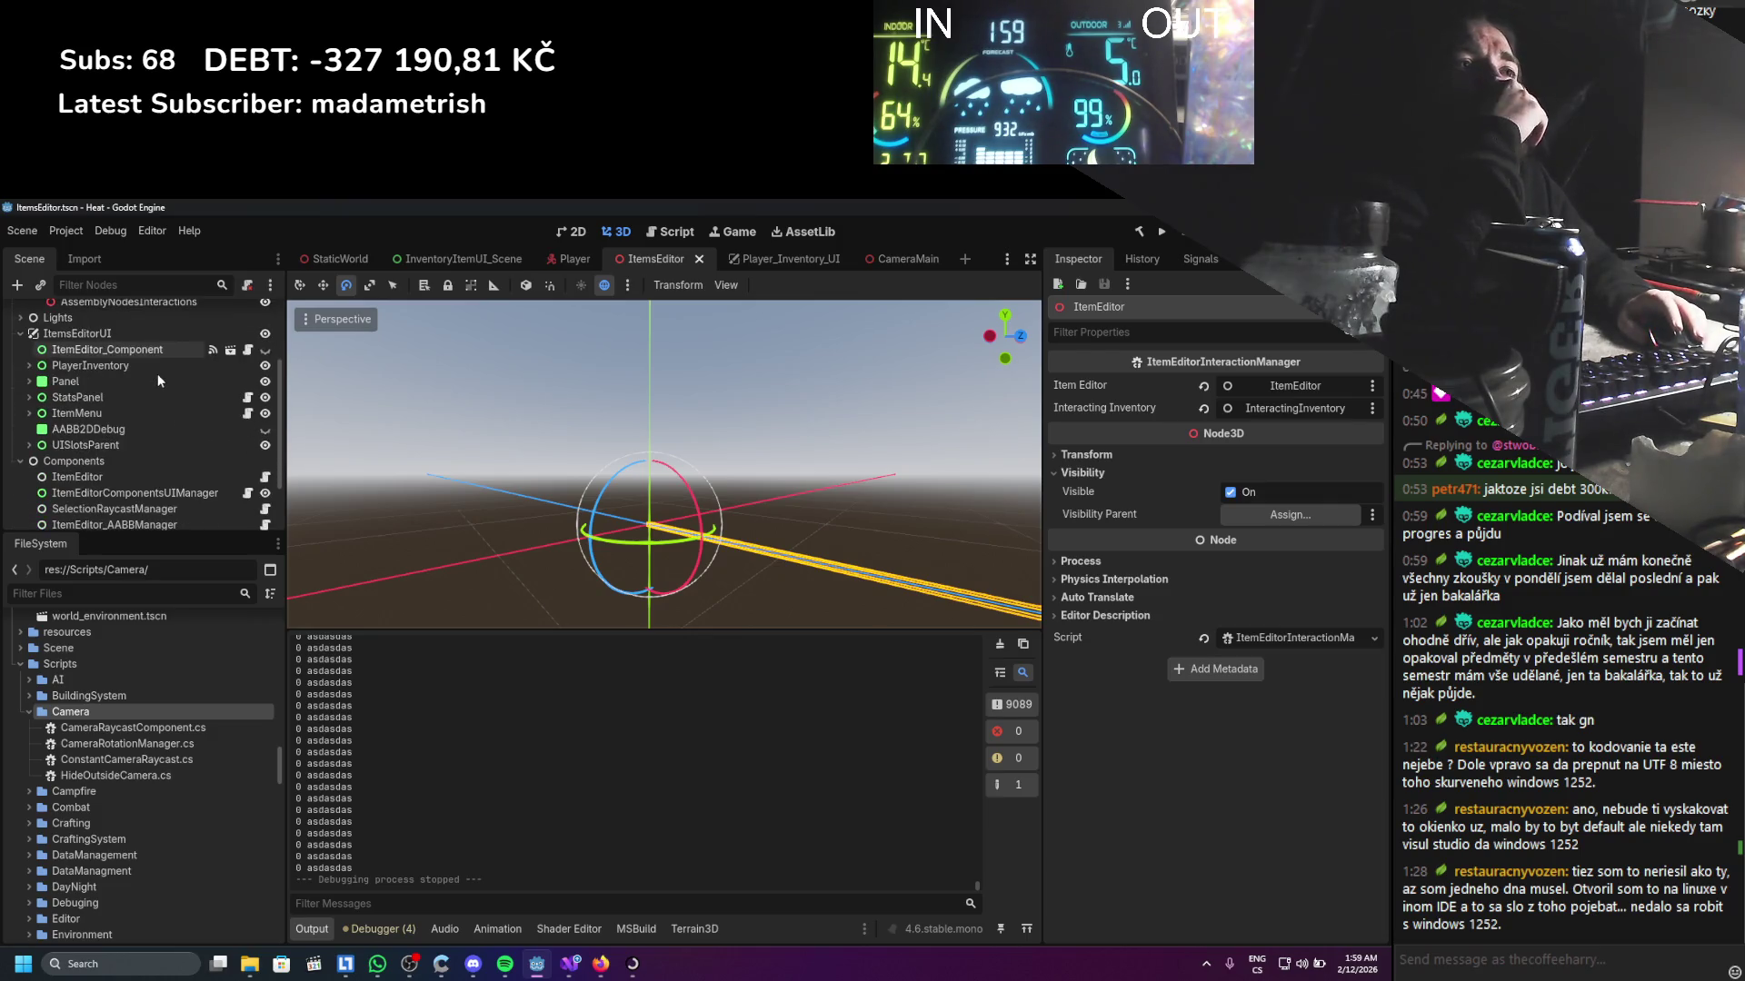
scroll(157, 373, "up", 3)
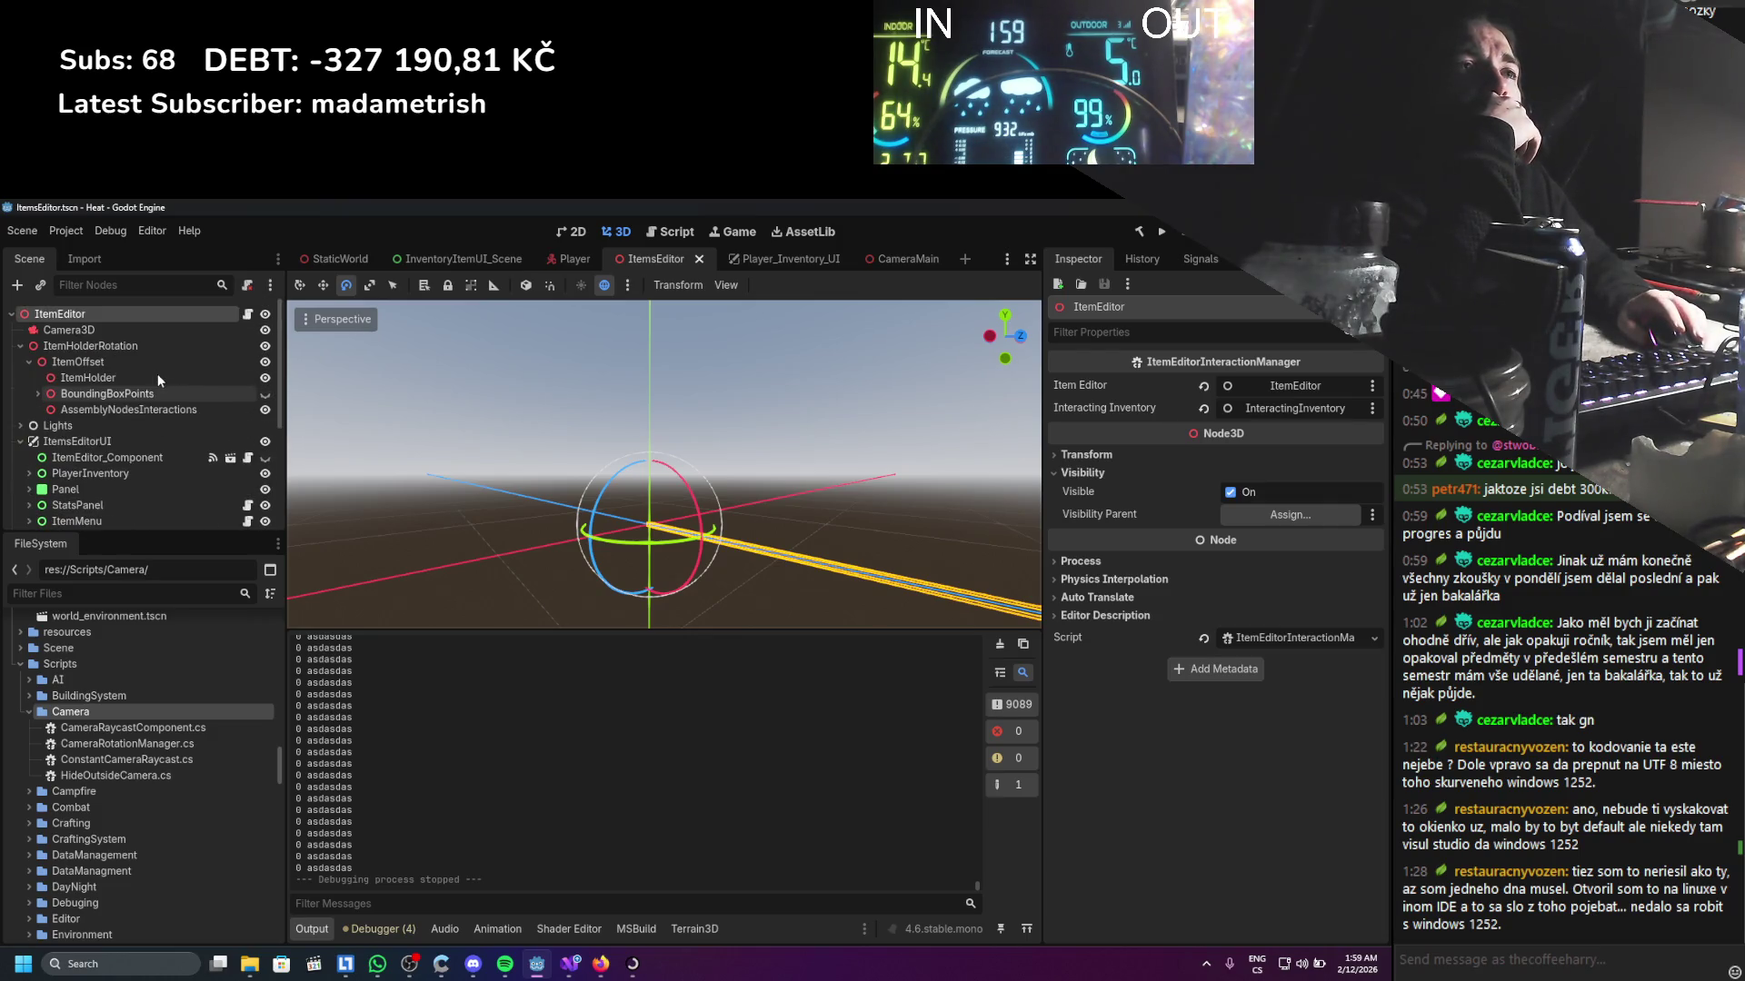
scroll(156, 373, "down", 3)
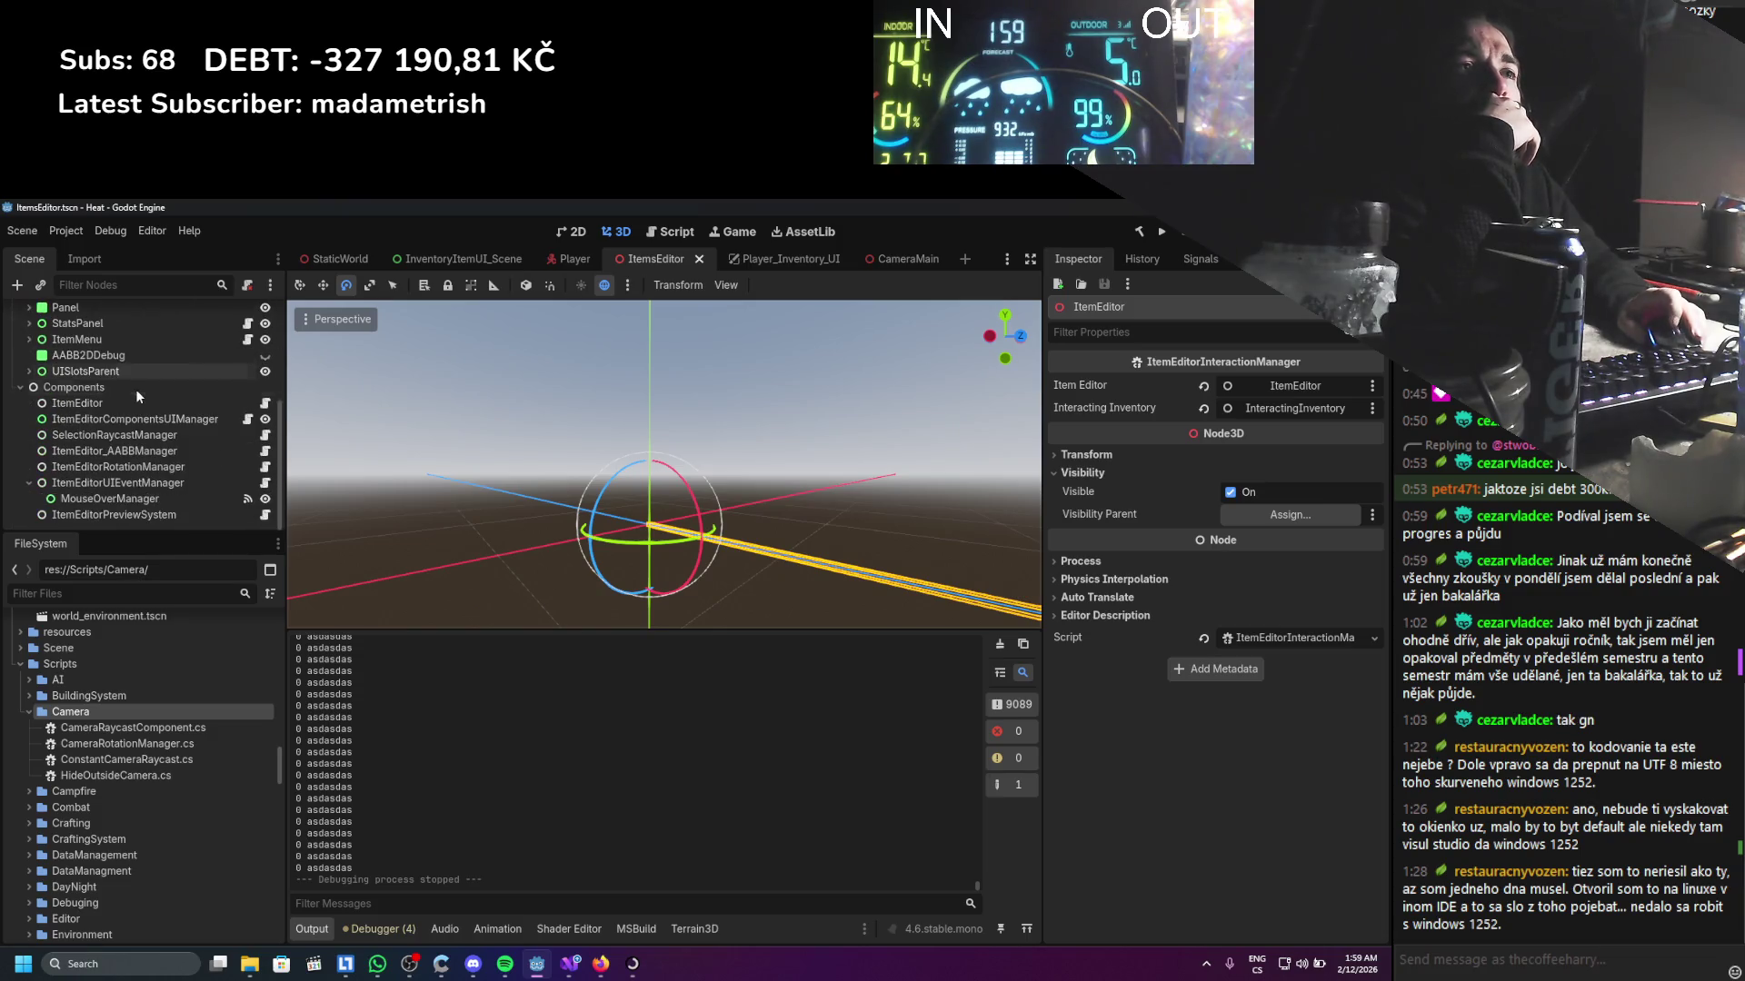
scroll(132, 391, "up", 2)
scroll(133, 391, "up", 1)
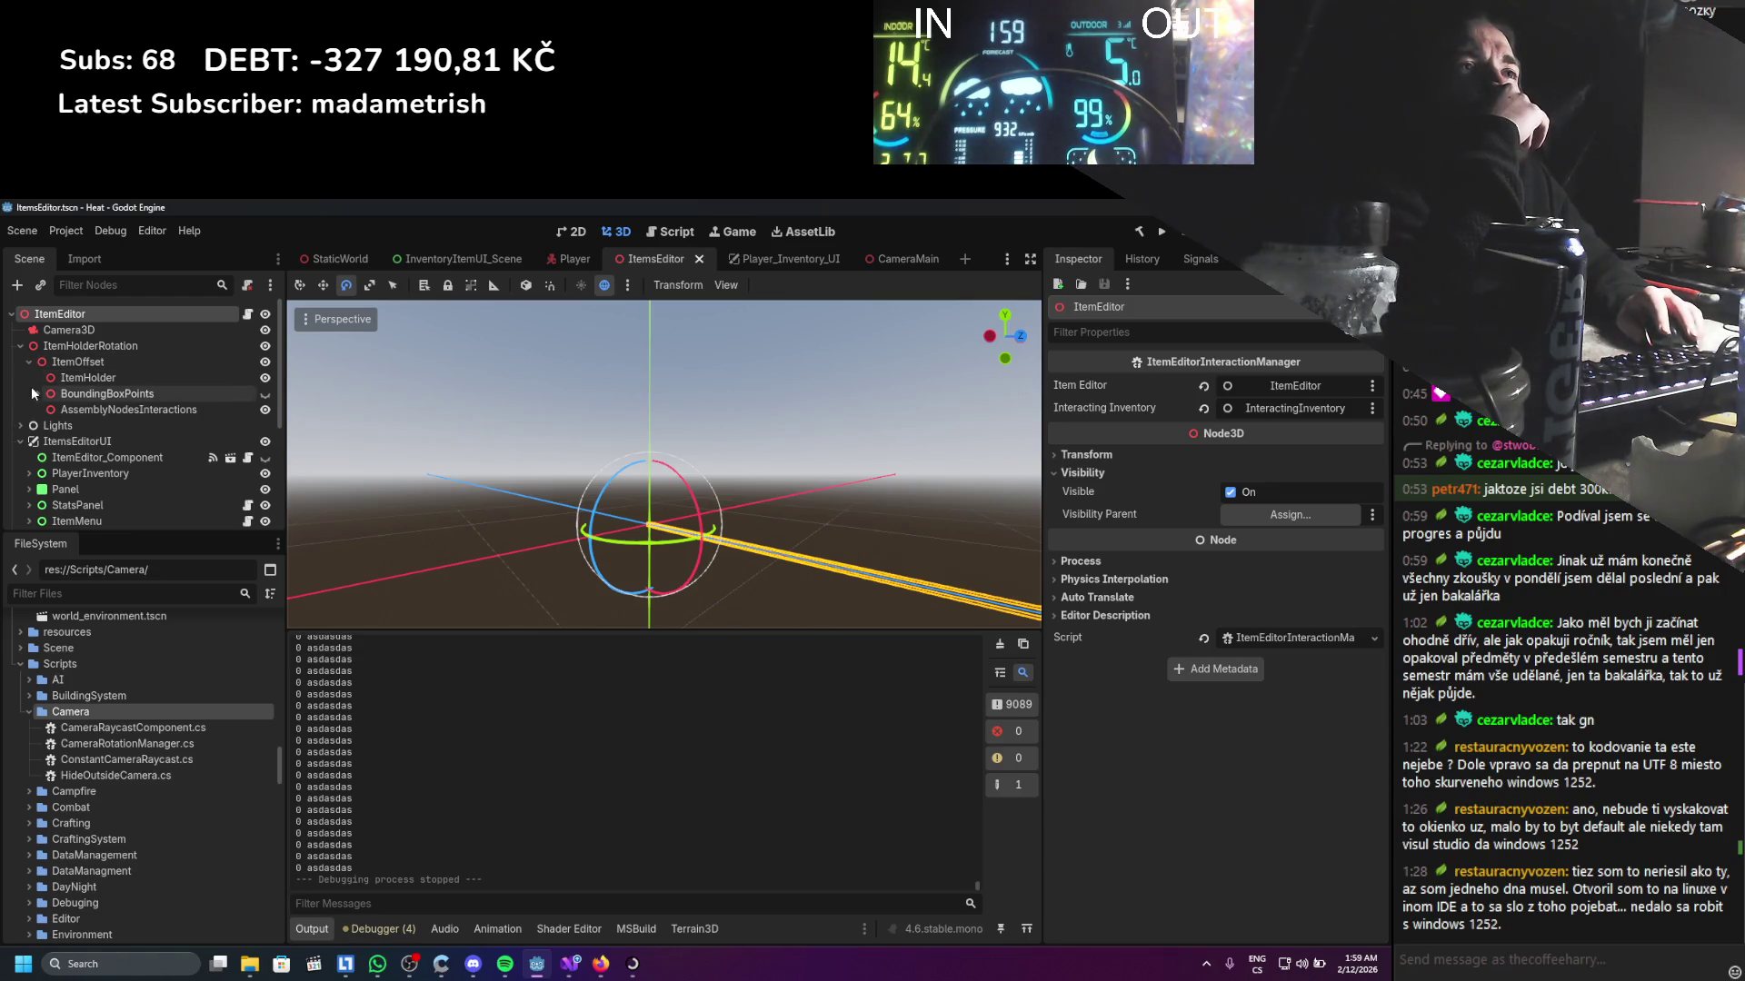
left_click(570, 259)
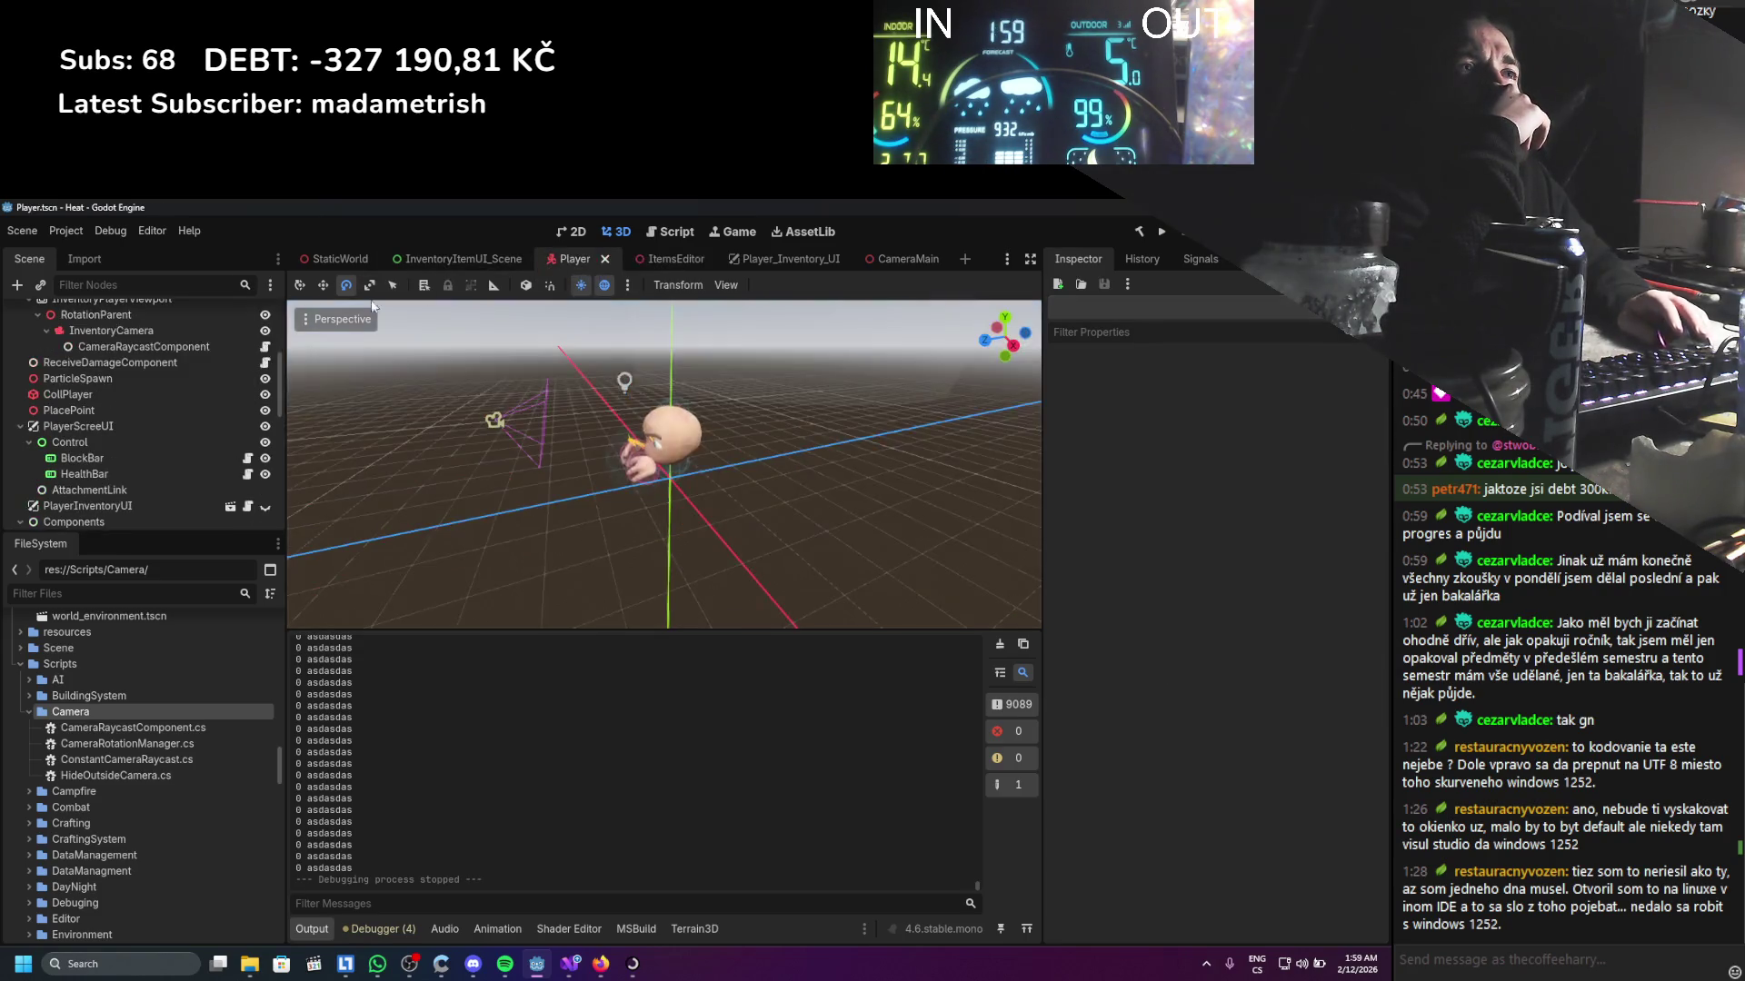
Select InventoryPlayerViewport in the Player tree and review its SubViewport properties in the Inspector
scroll(73, 428, "down", 3)
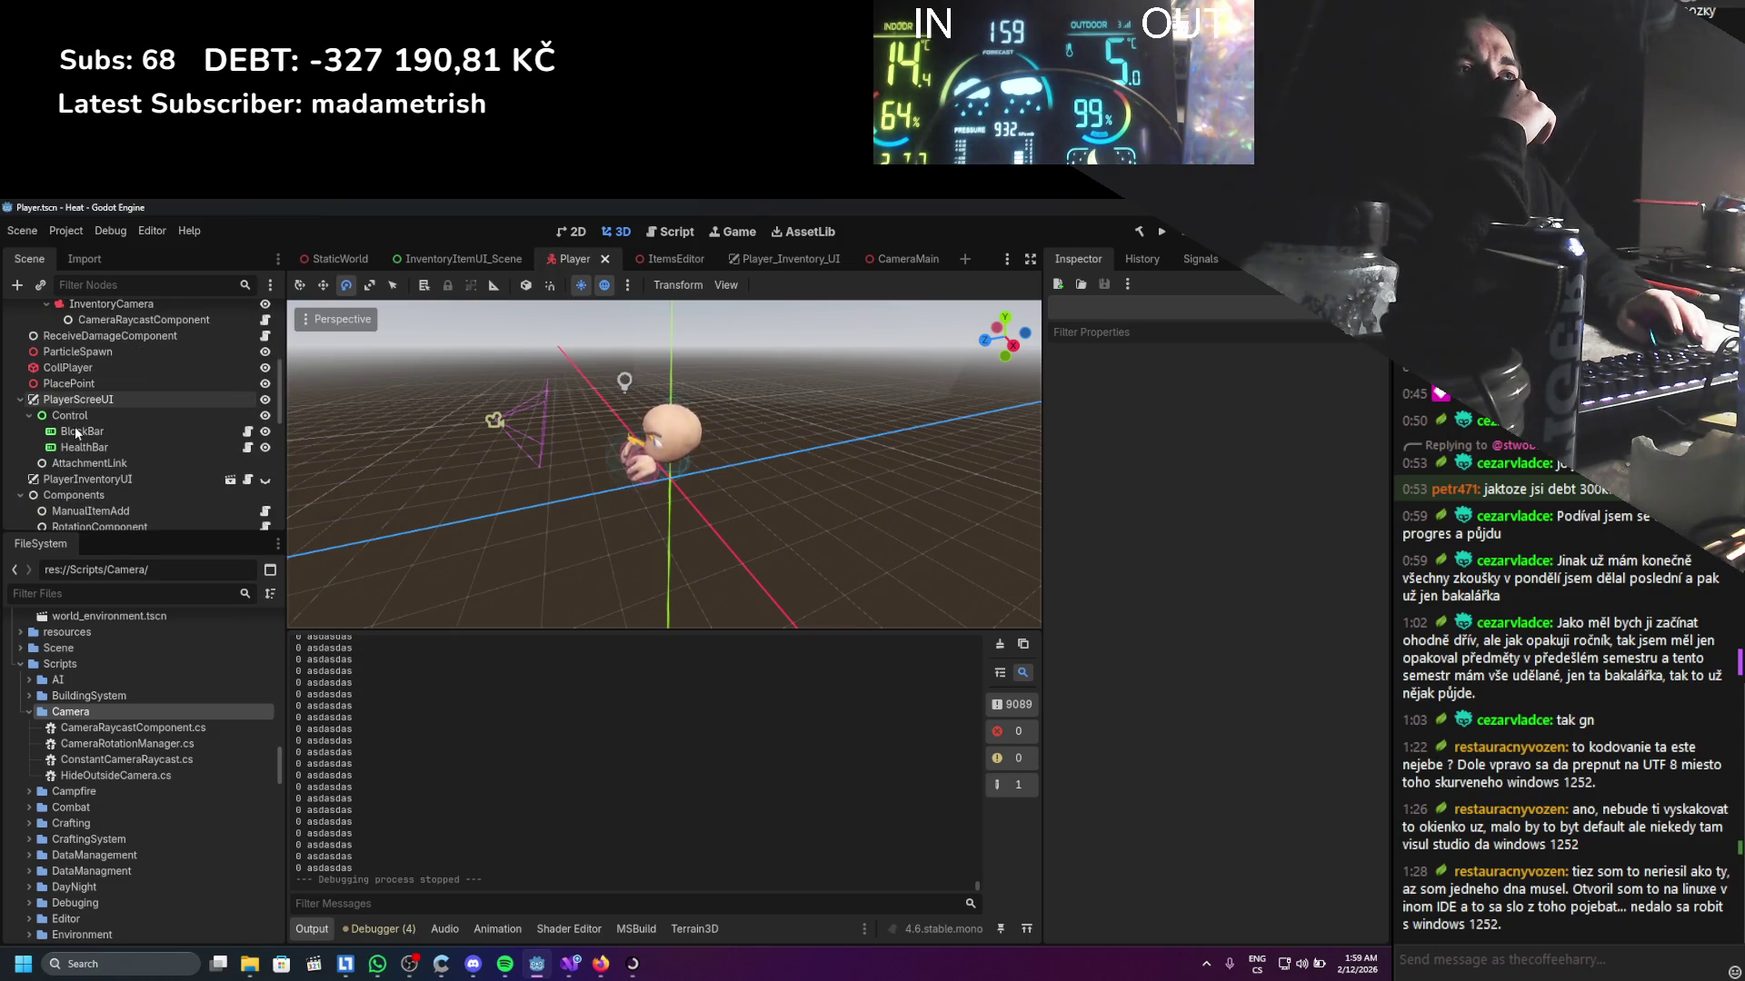
scroll(77, 437, "down", 2)
scroll(74, 442, "down", 2)
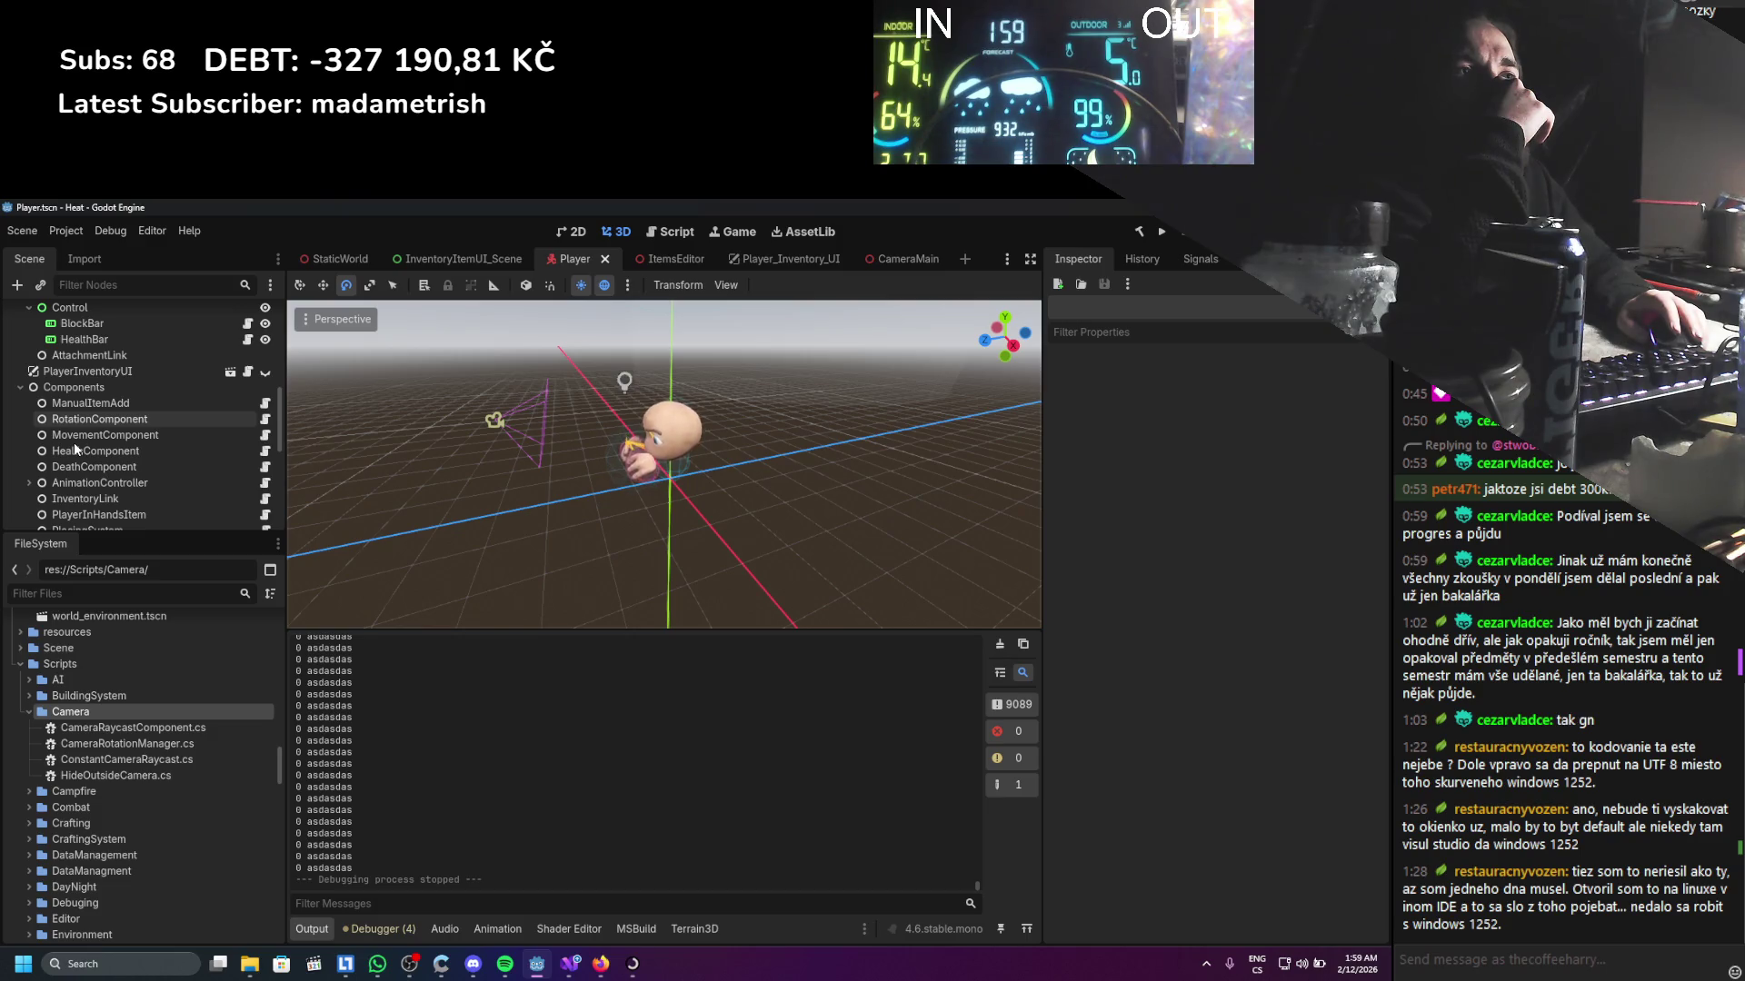
scroll(74, 441, "up", 3)
scroll(73, 442, "up", 3)
scroll(74, 441, "up", 3)
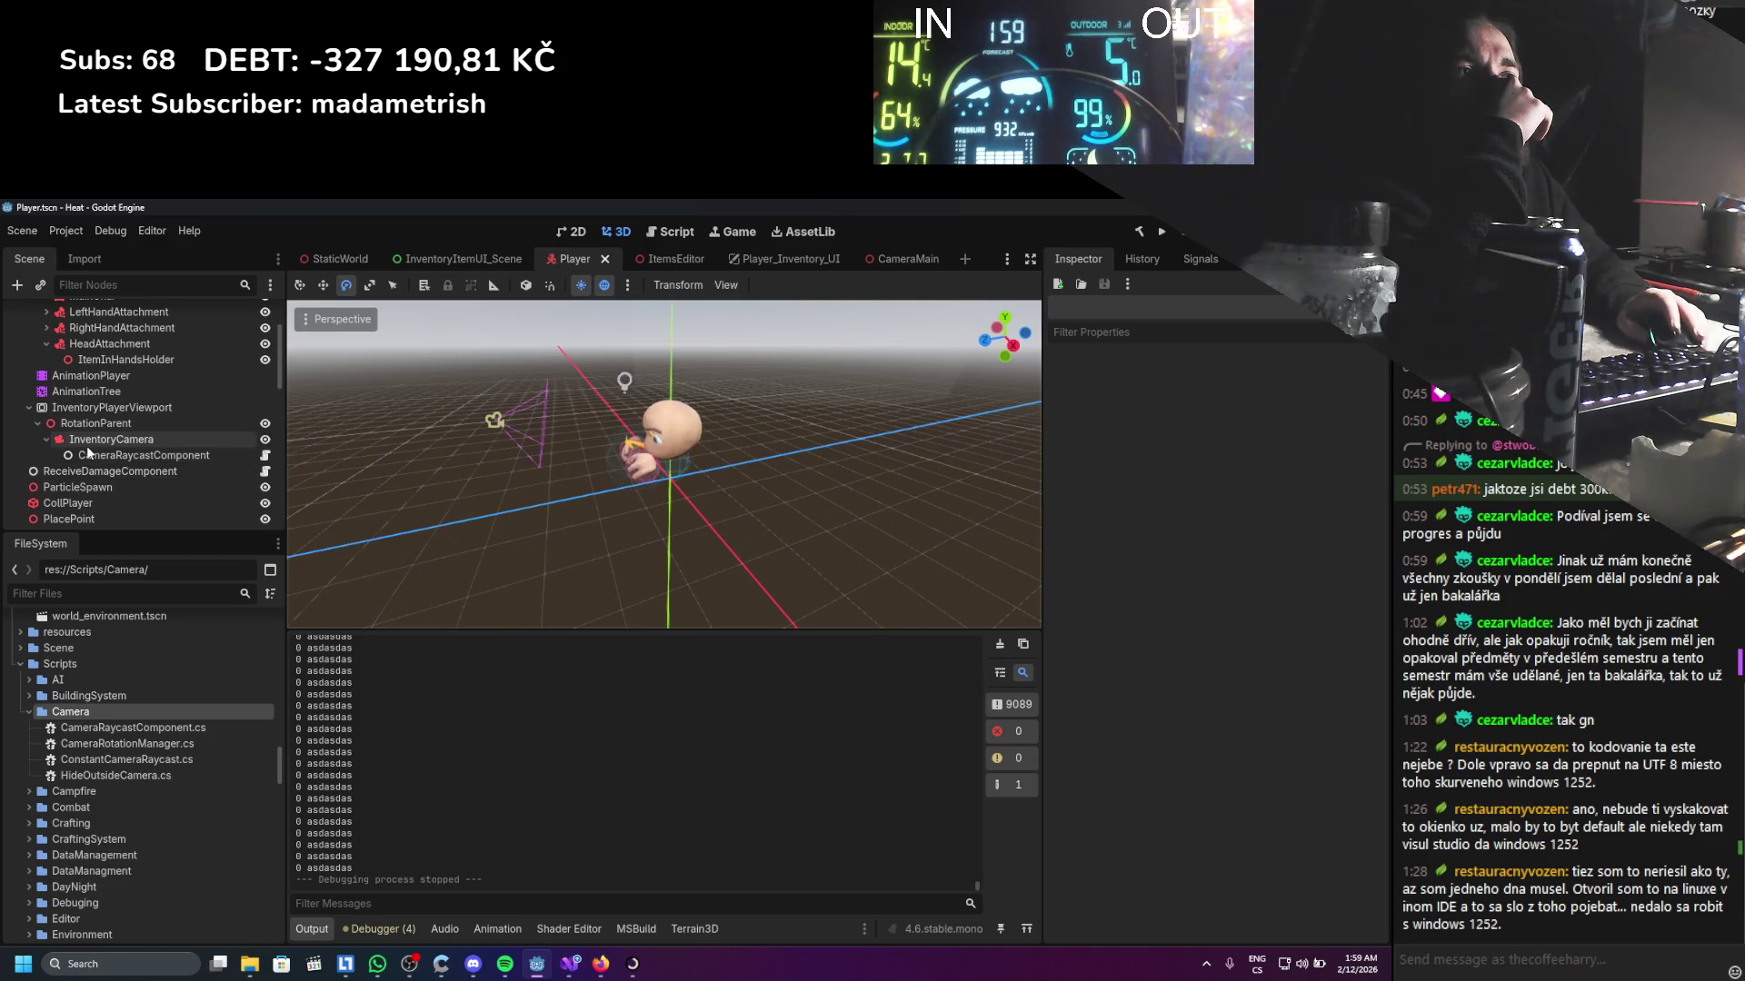
left_click(94, 406)
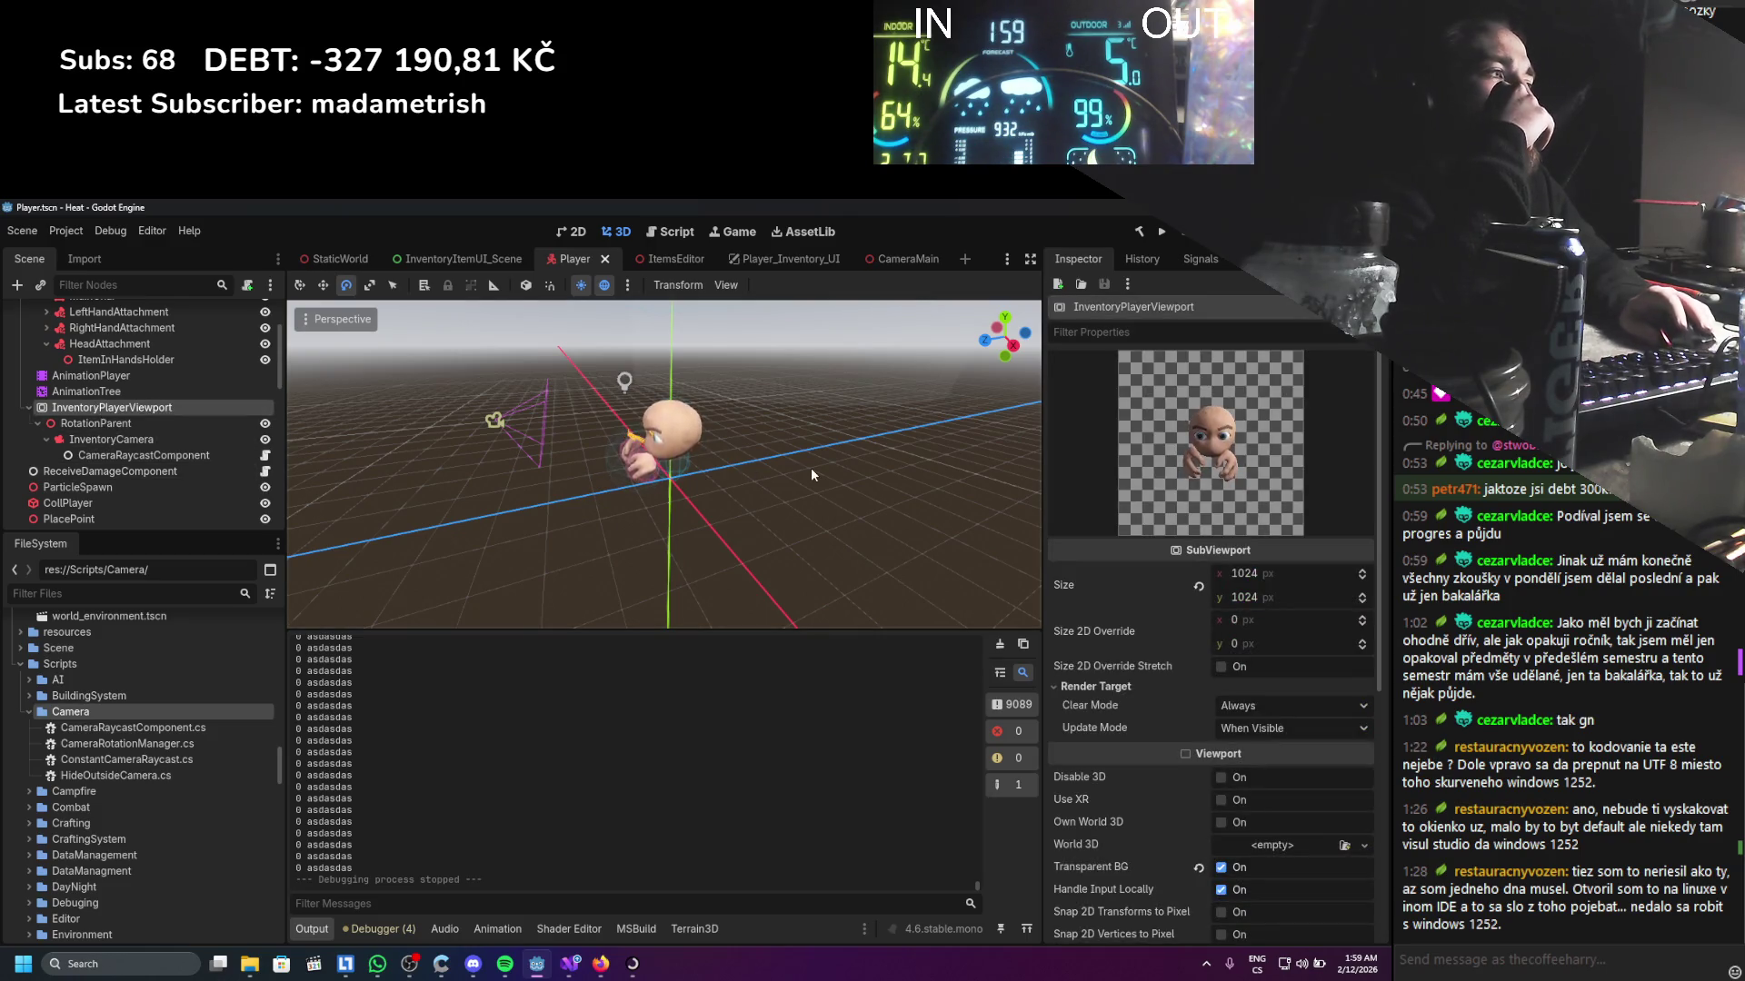
scroll(1281, 636, "down", 3)
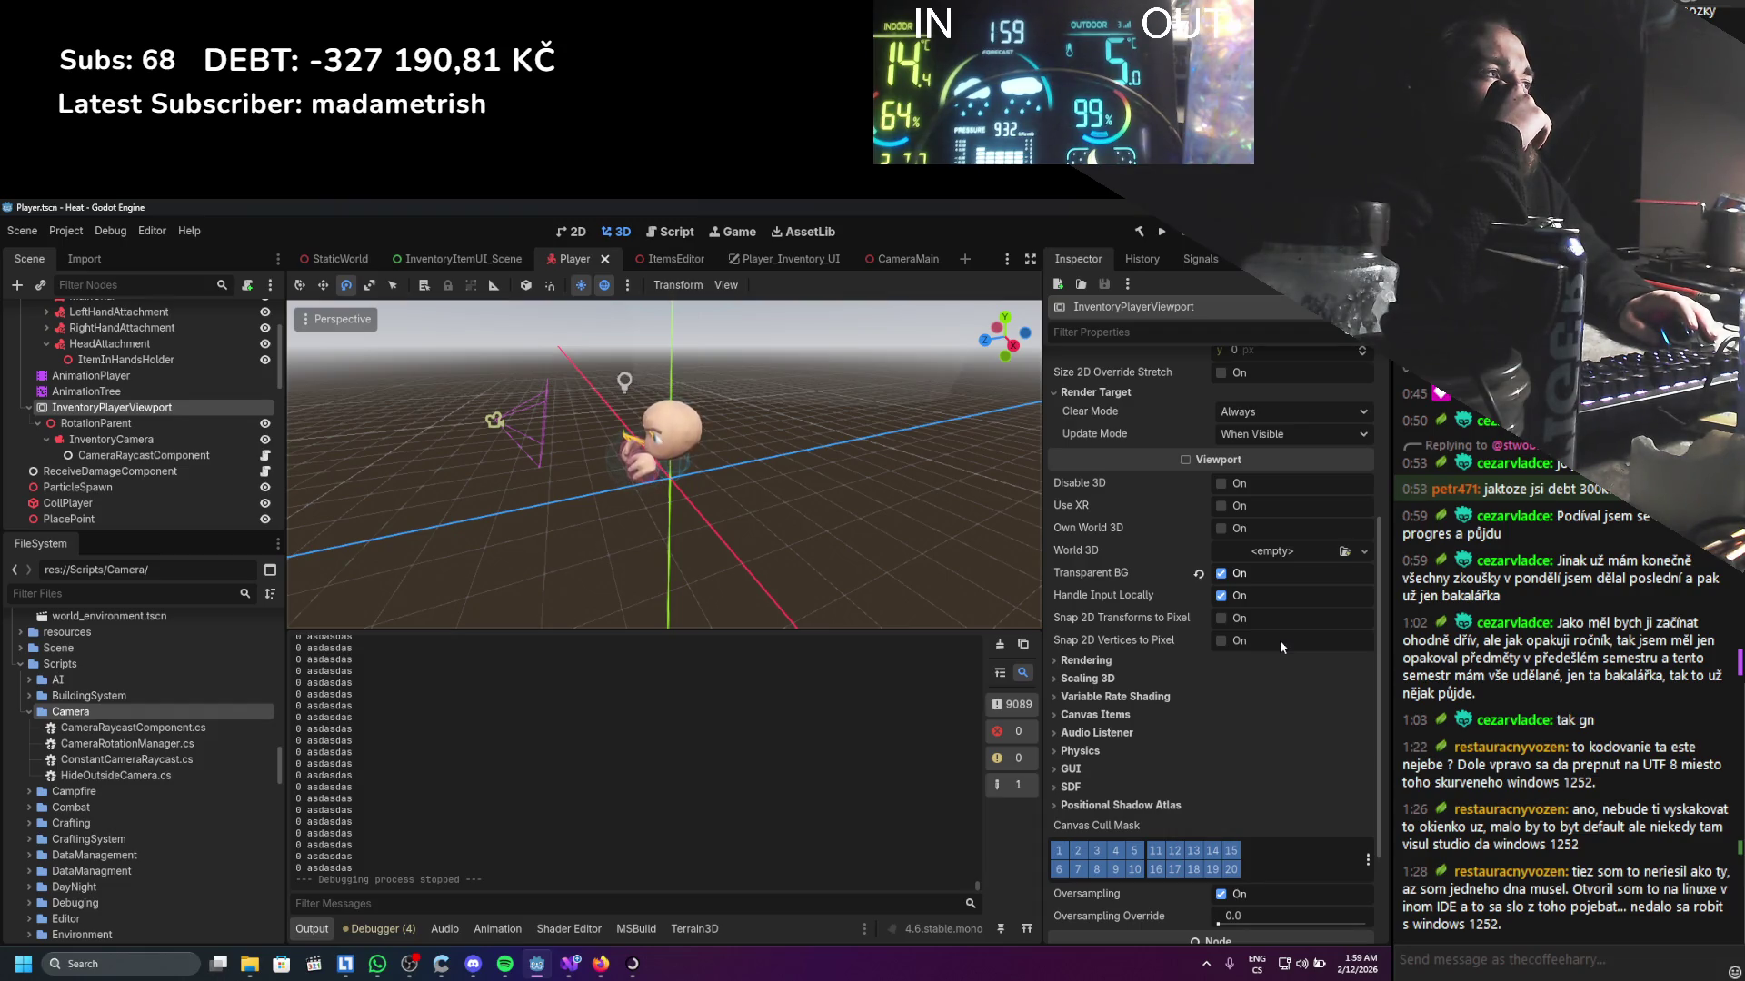
scroll(1279, 639, "up", 3)
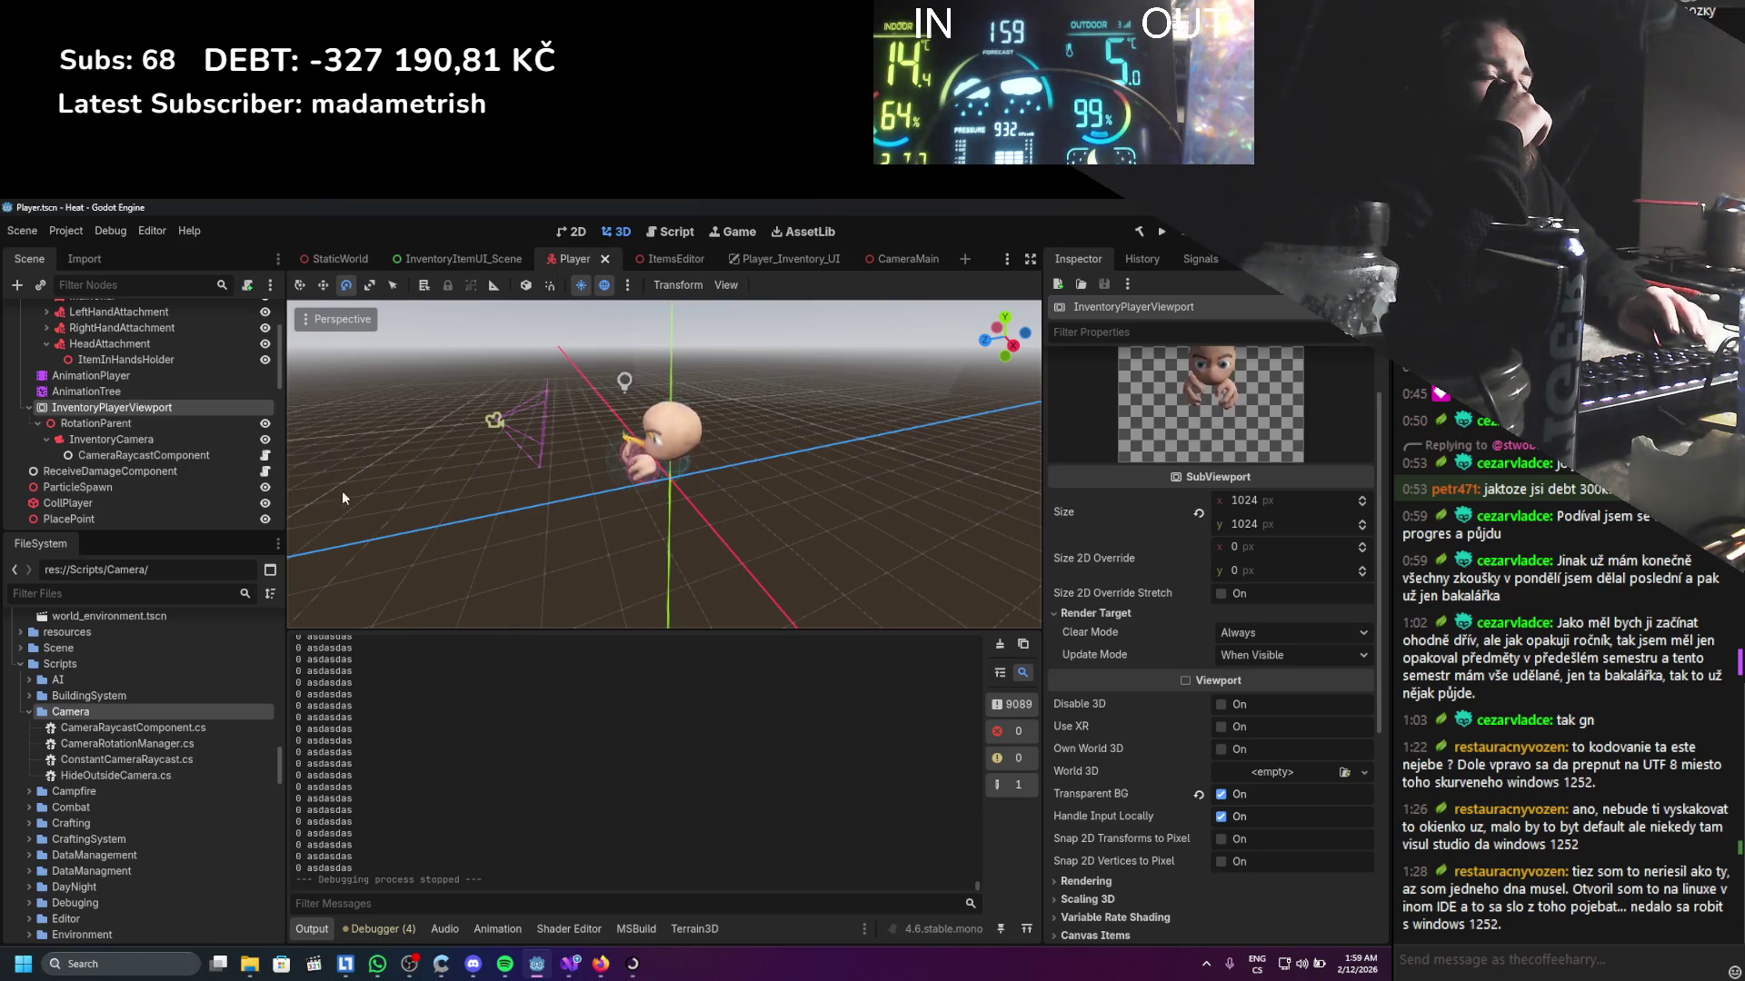
right_click(95, 406)
left_click(182, 421)
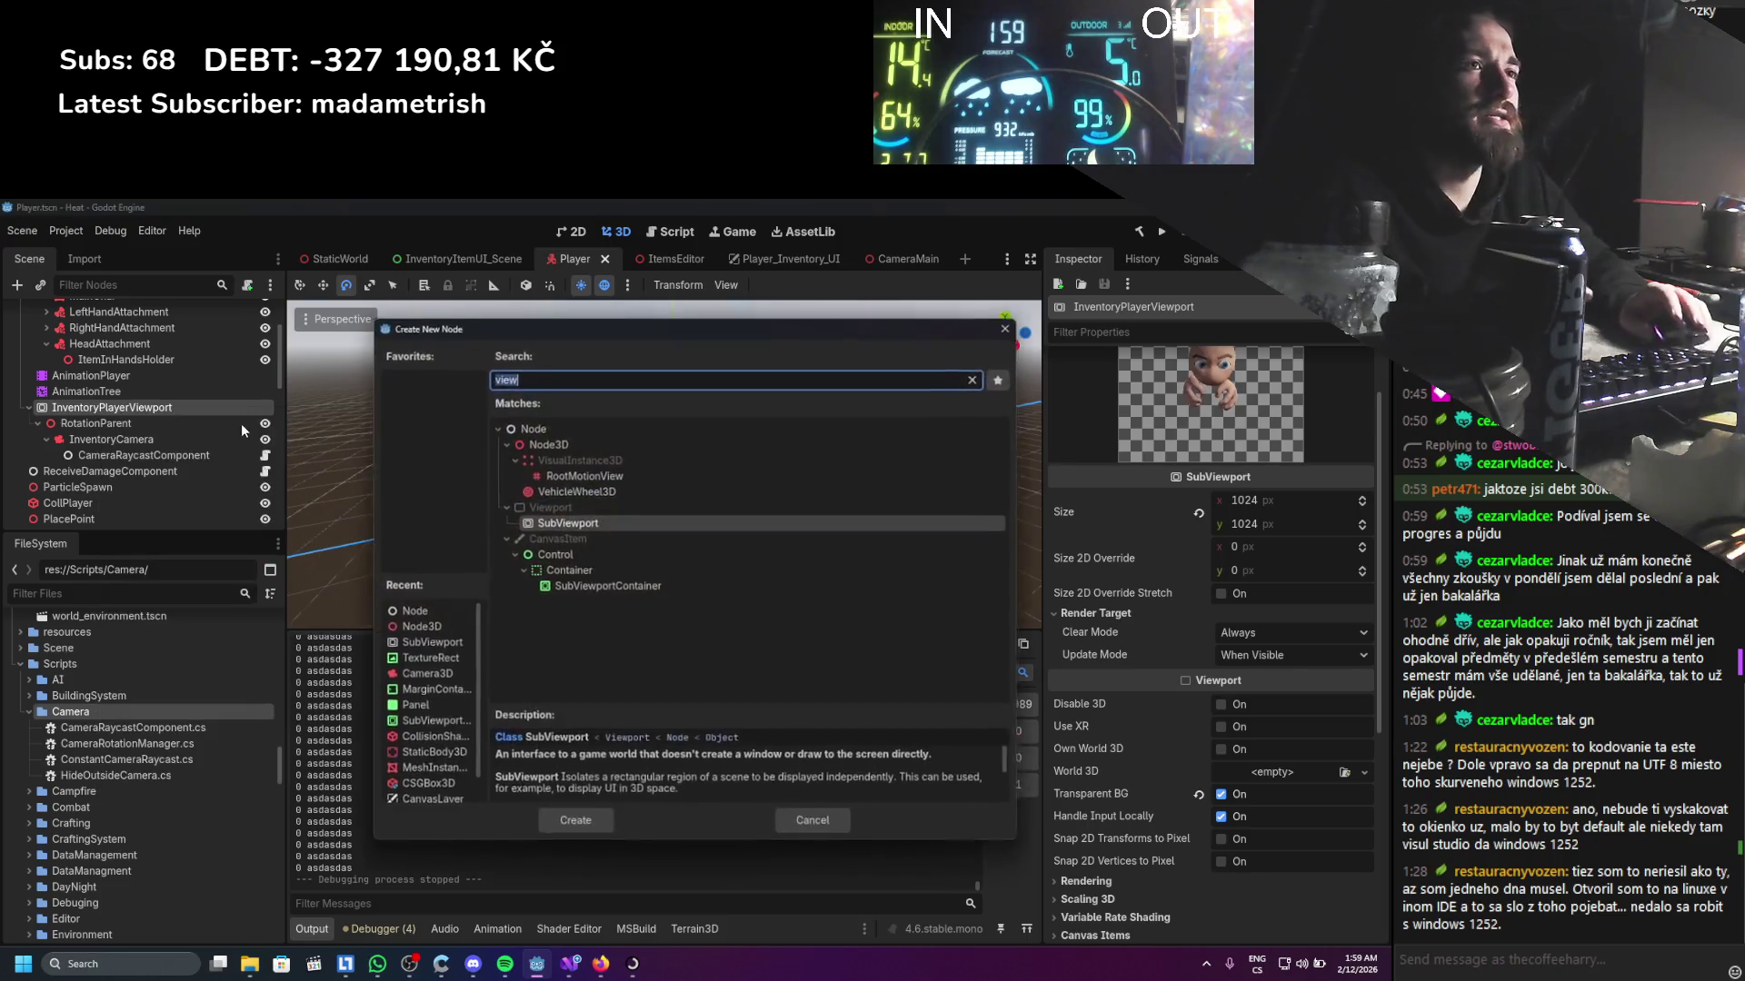
Create a plain Node child and name it ViewportTextureHandler, then correct a typo in the name
double_click(534, 427)
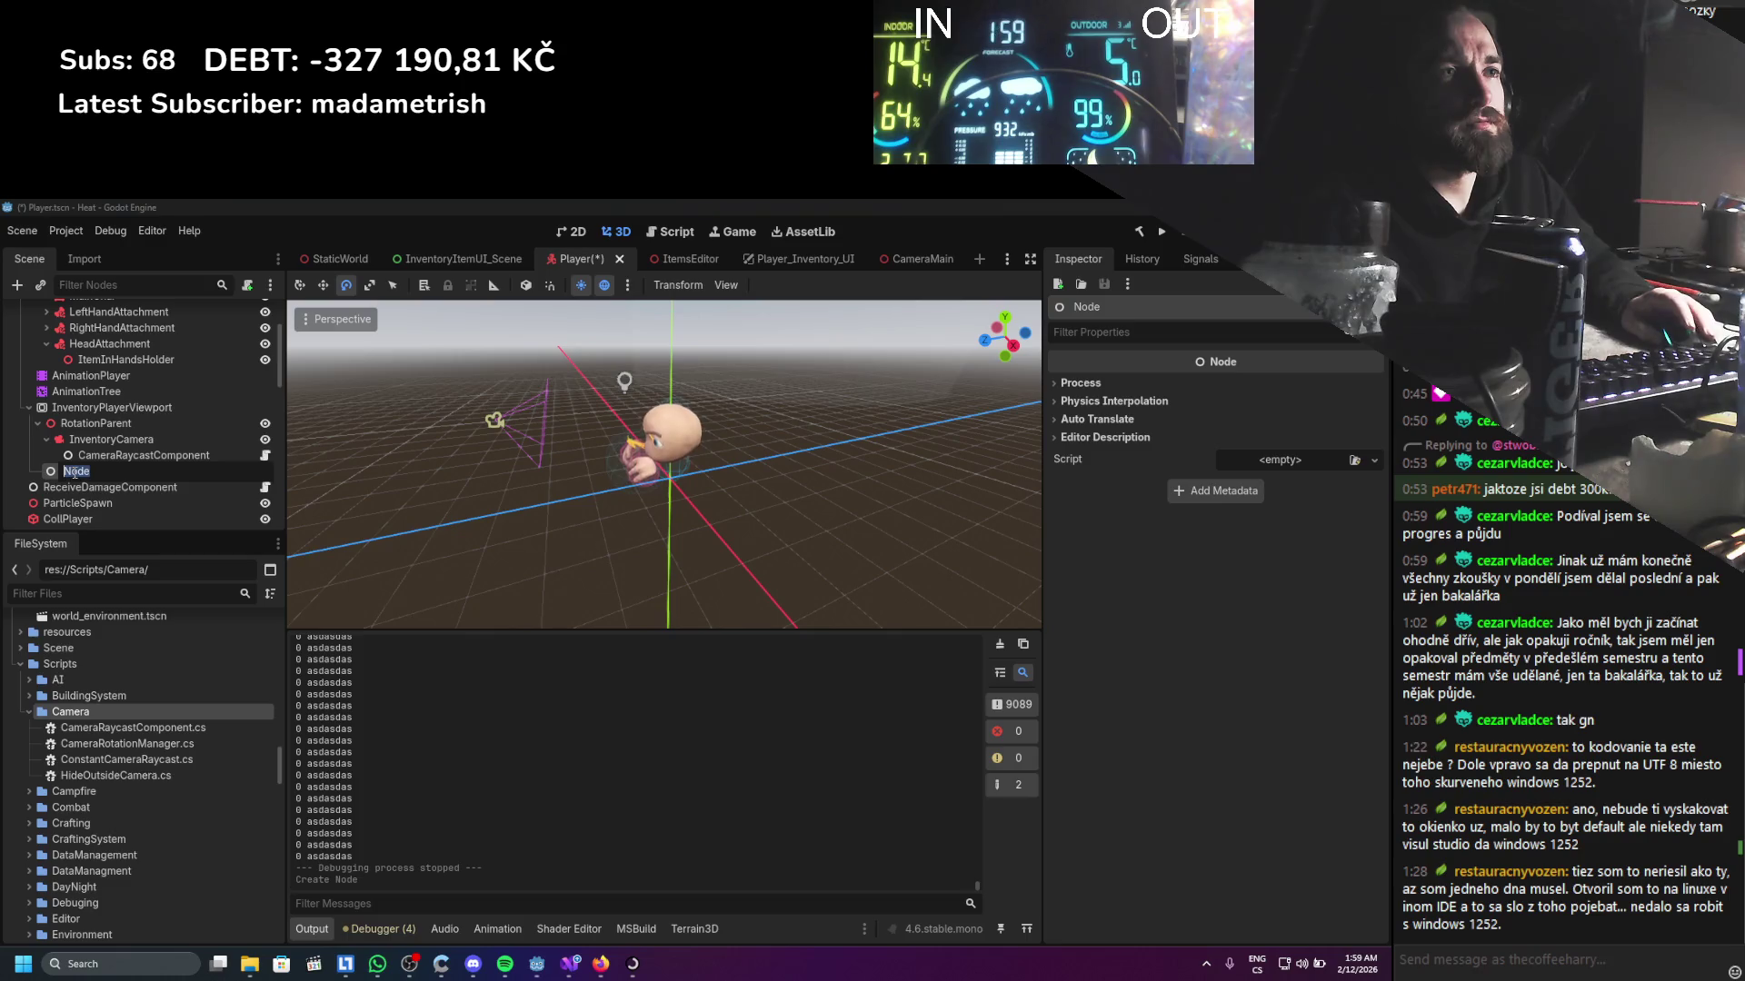
double_click(70, 470)
type("ViewportTe")
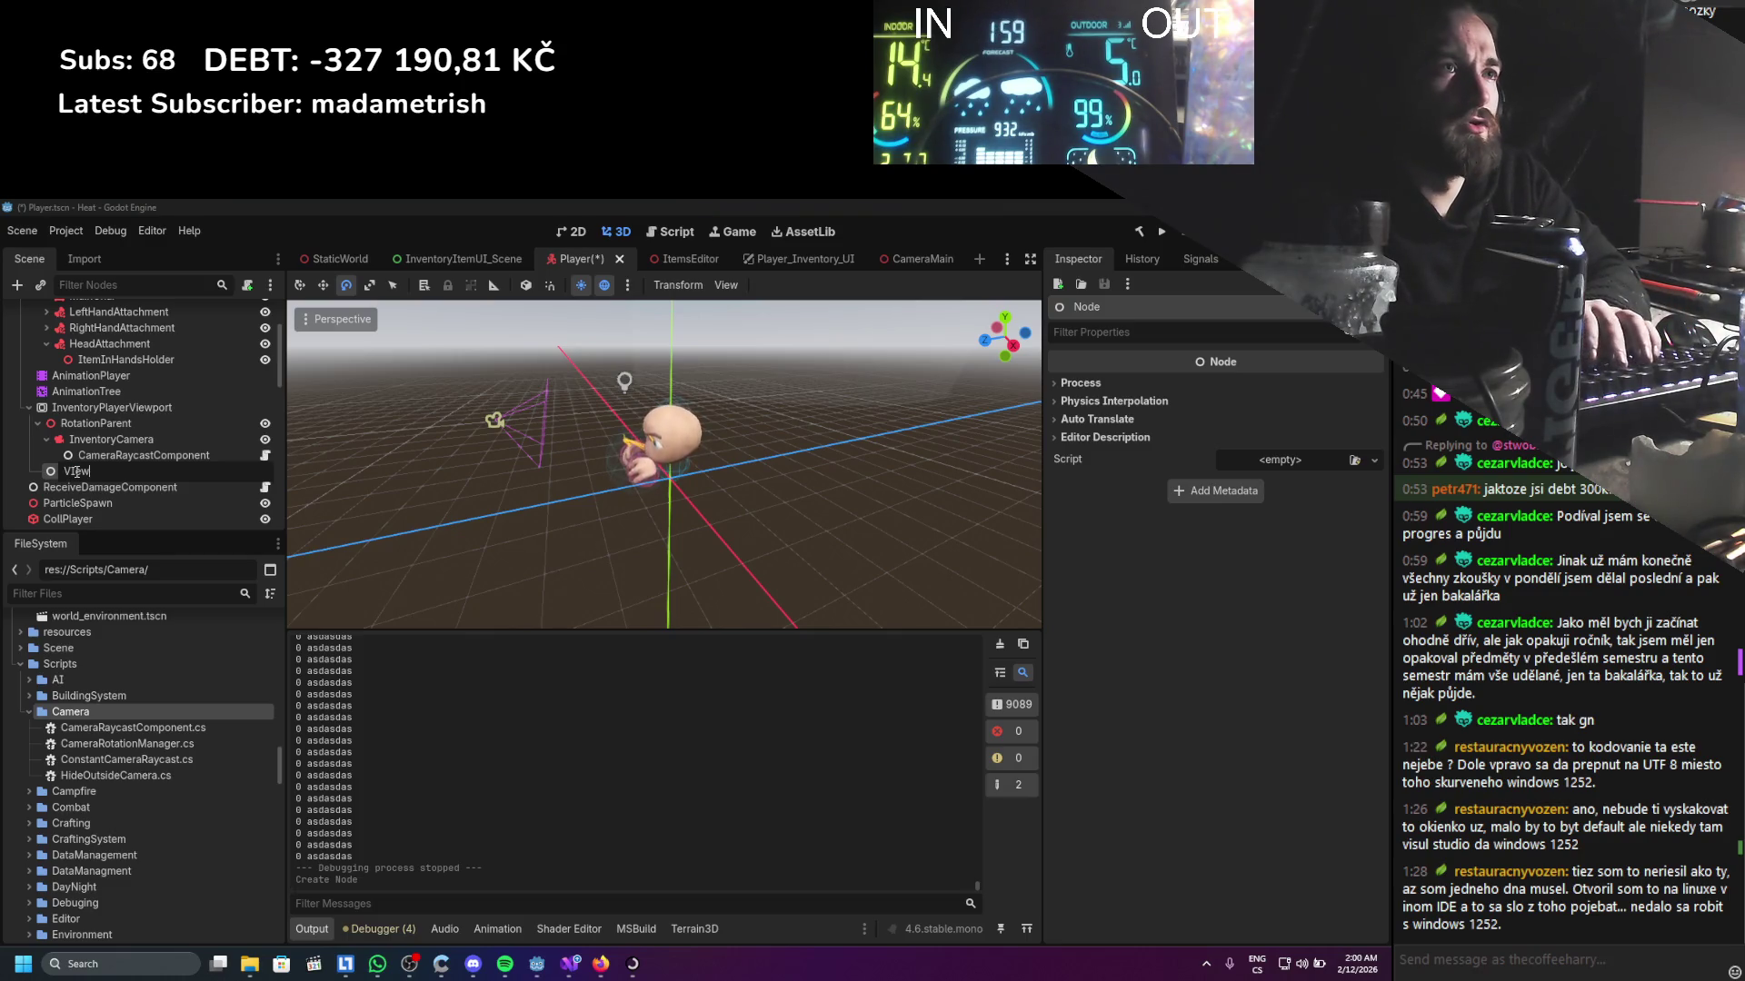
type("xtureHandler")
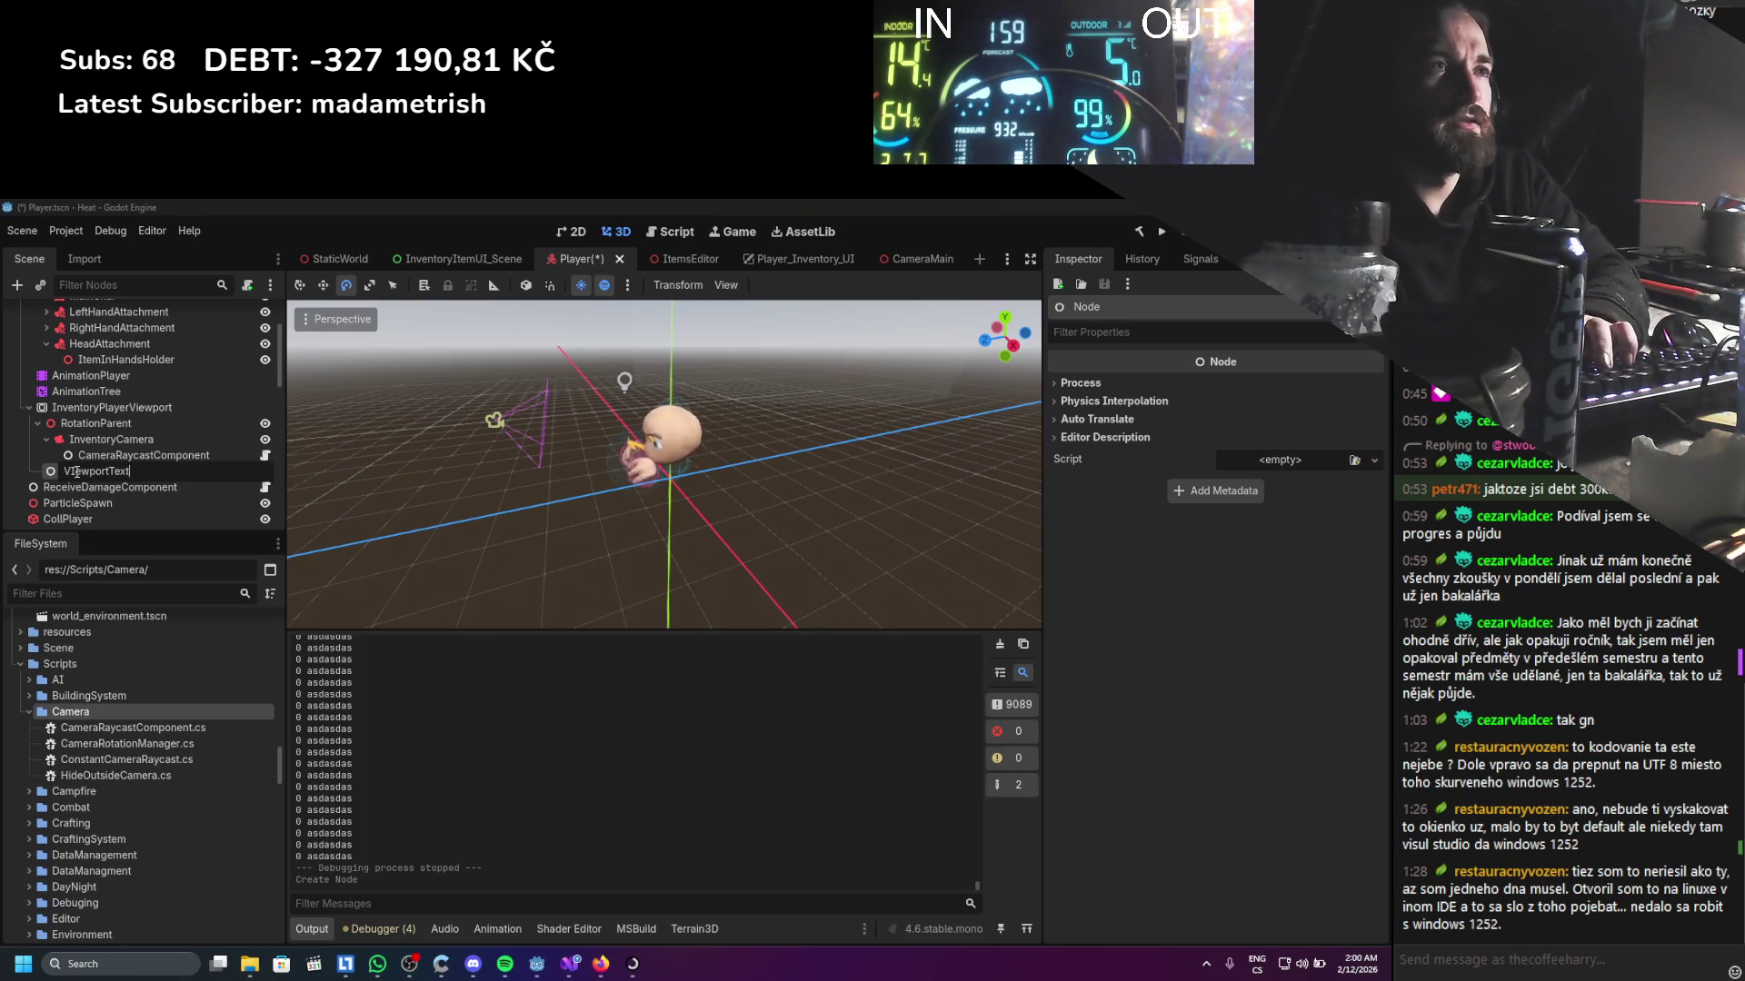
key("Return")
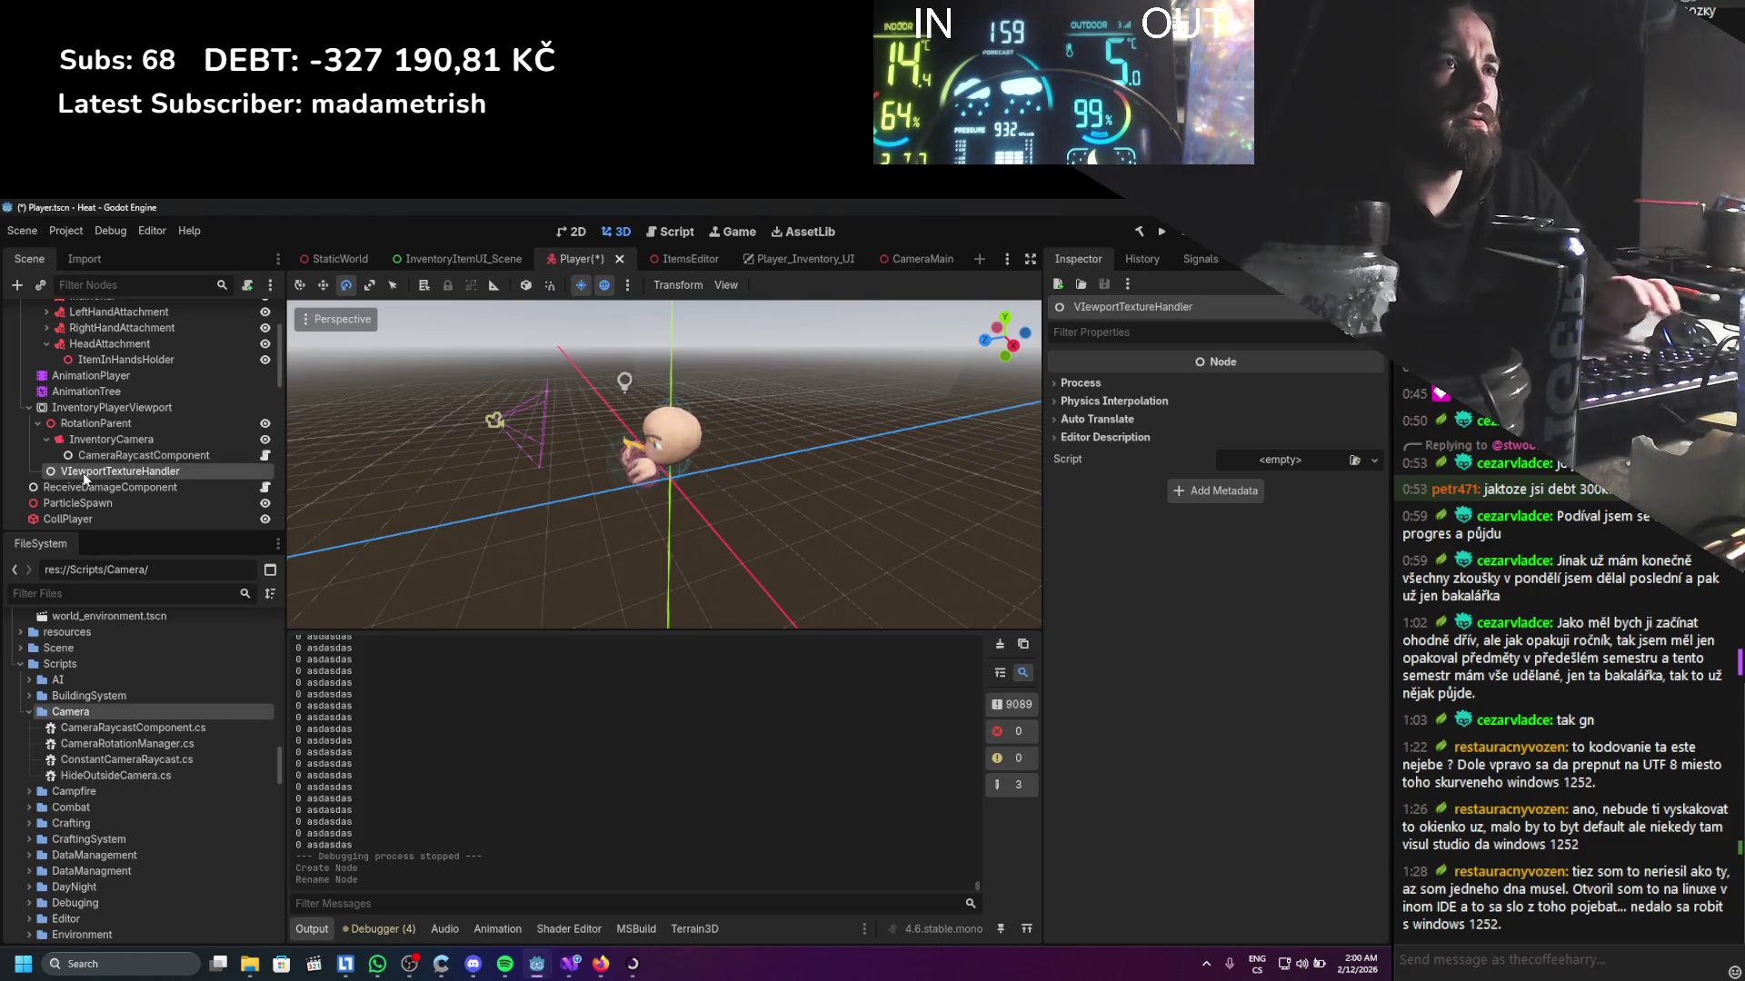
left_click(76, 469)
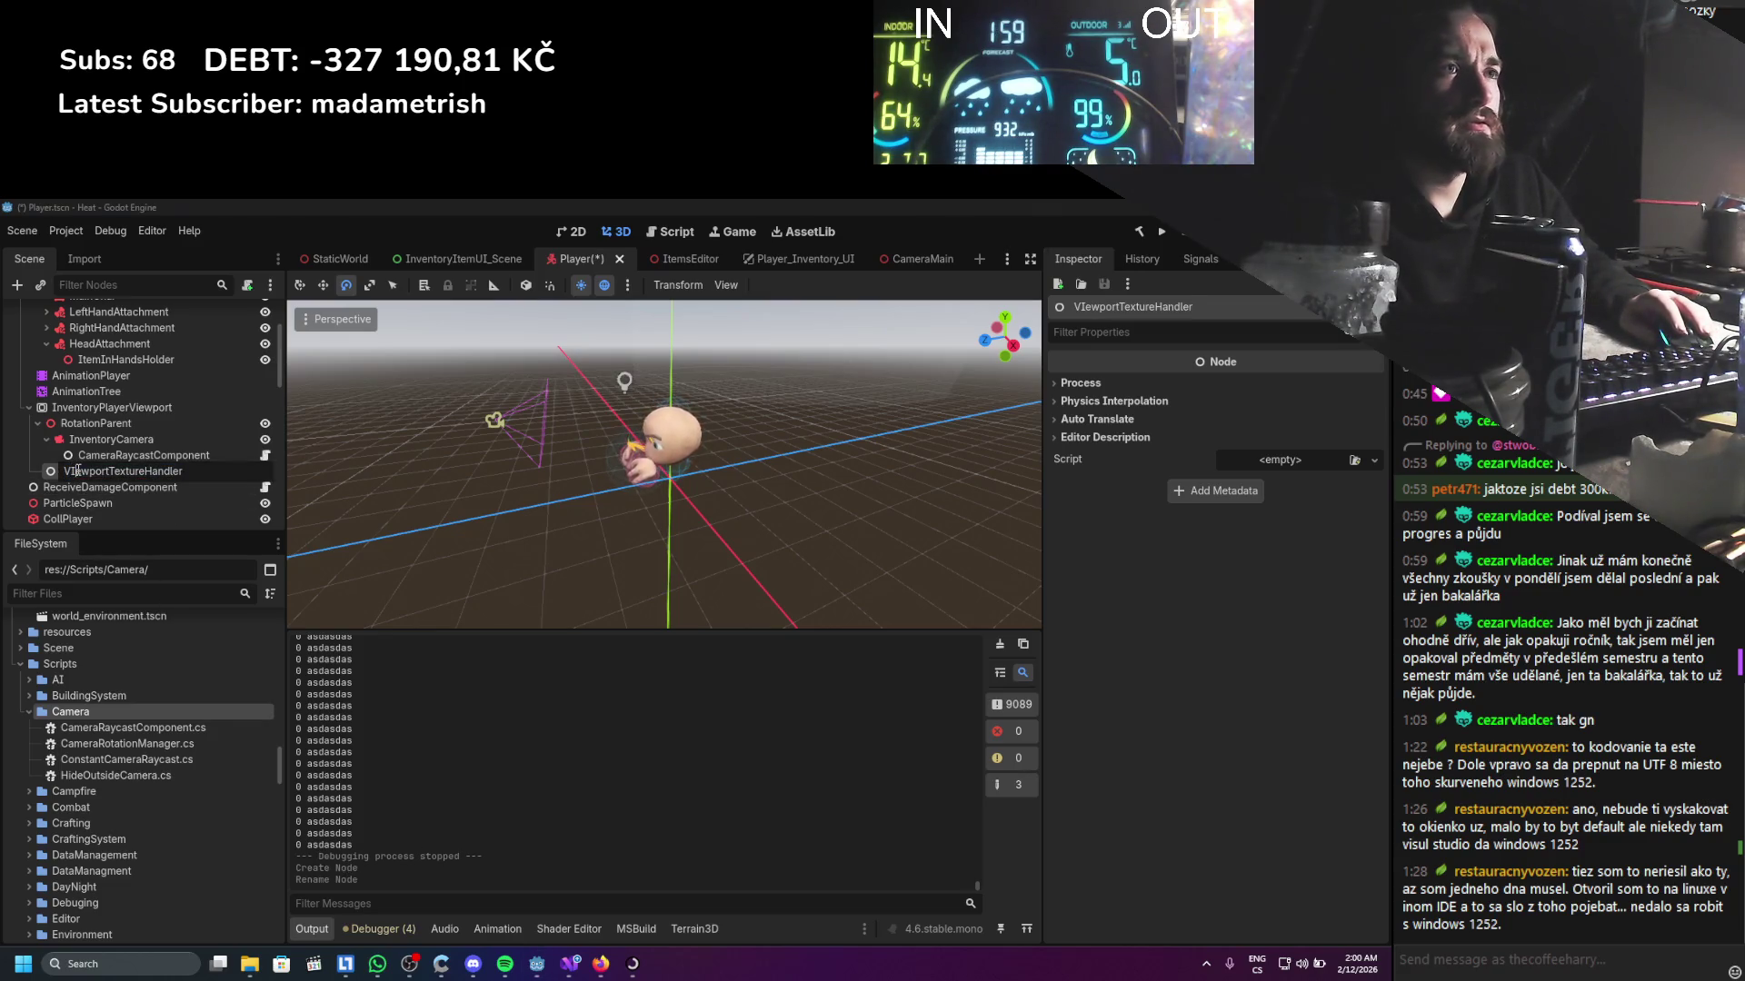
key("BackSpace")
type("e")
key("Return")
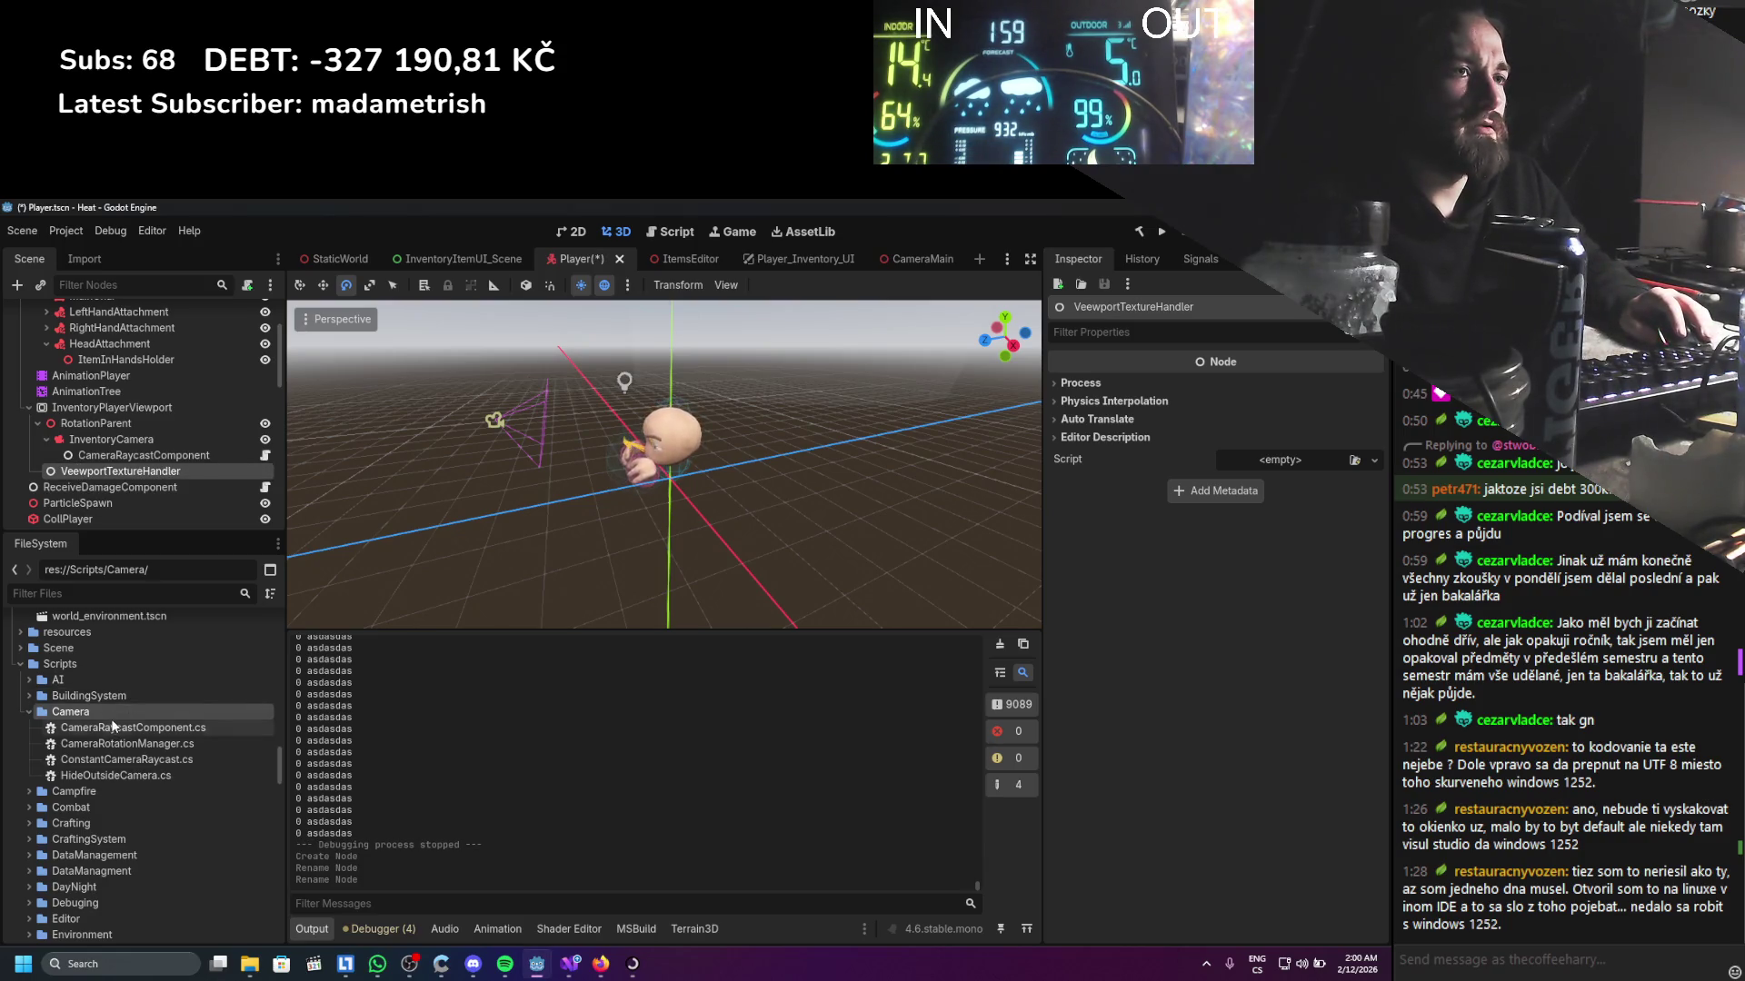
Collapse the EquipSystem folder in the FileSystem dock to reach the Inventory folder
right_click(107, 710)
key("Escape")
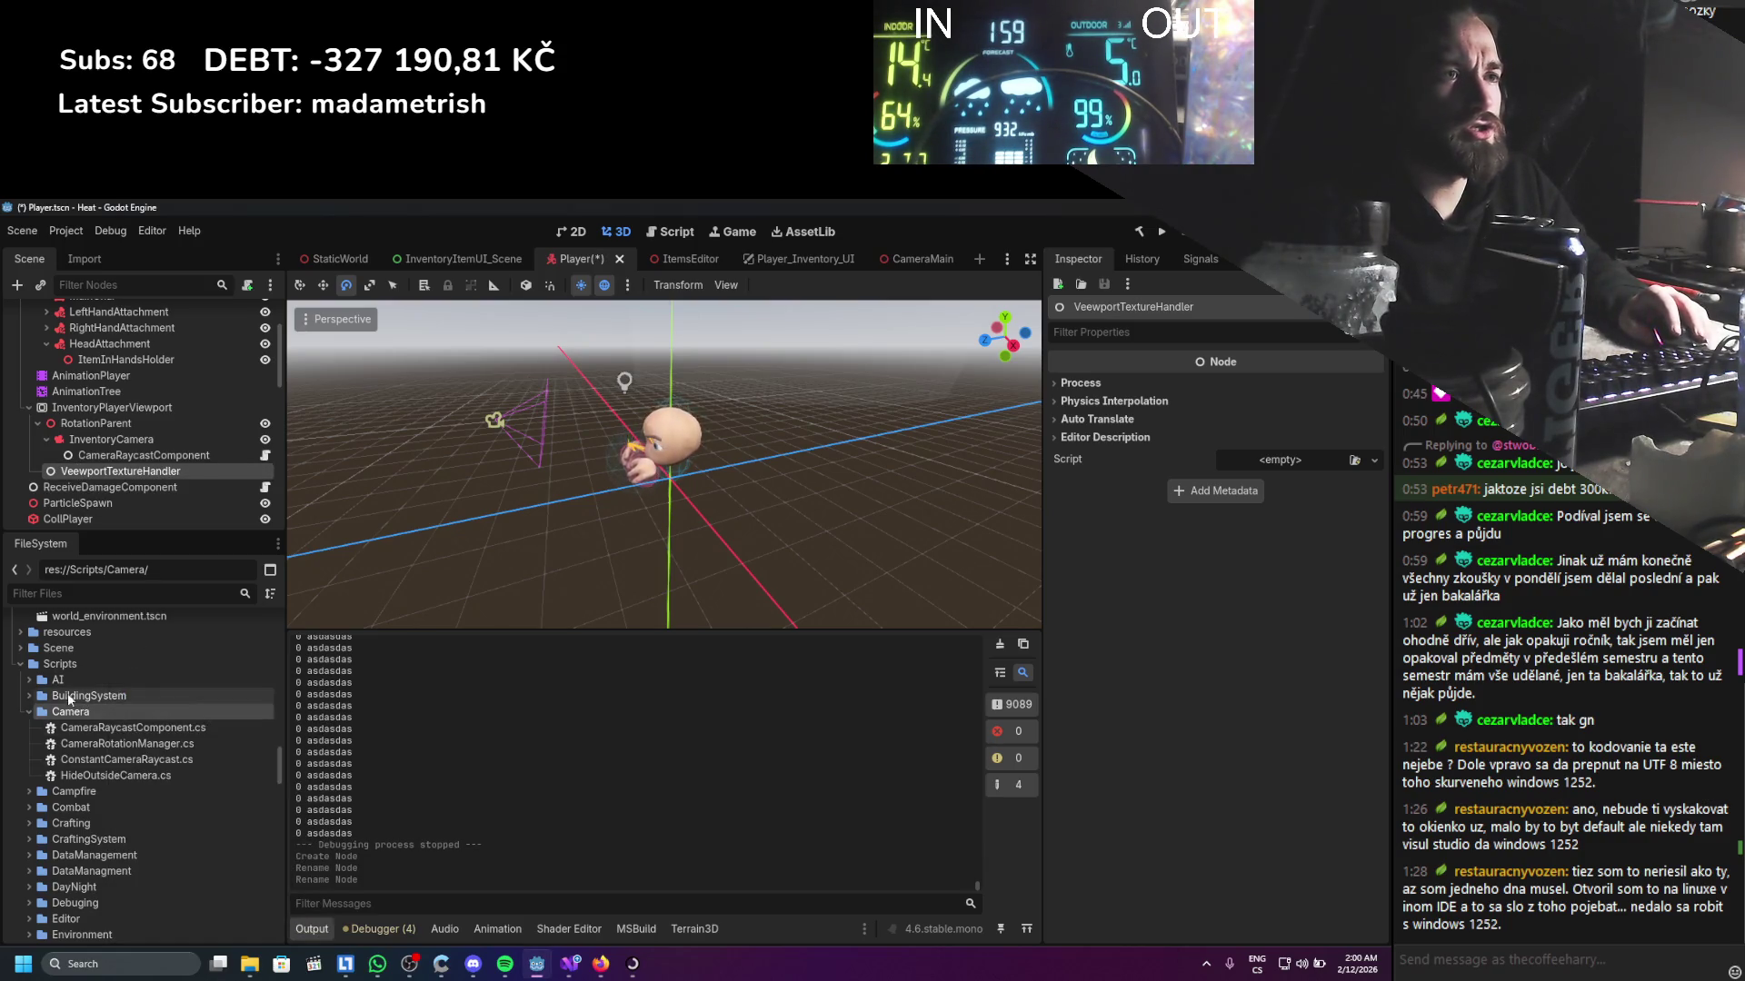
scroll(73, 782, "down", 3)
left_click(29, 830)
scroll(46, 864, "down", 1)
Create the C# script ViewportTextureHandler.cs in res://Scripts/Inventory and open it
right_click(82, 874)
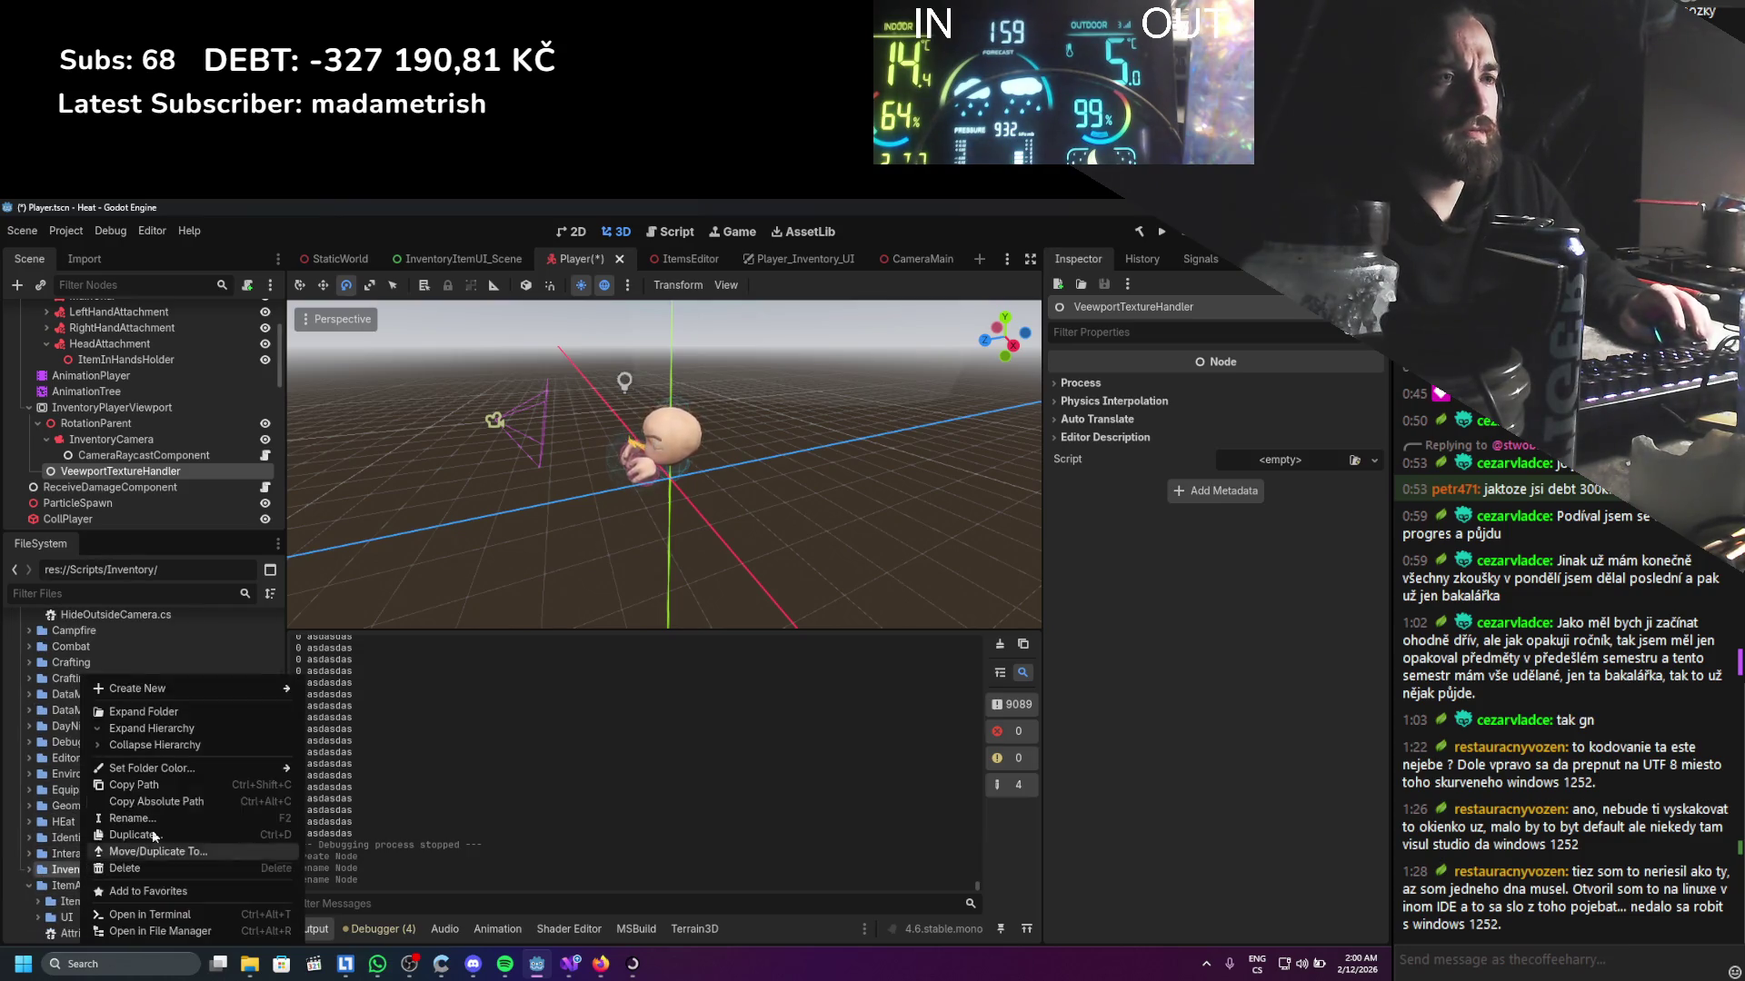
mouse_move(273, 687)
left_click(353, 722)
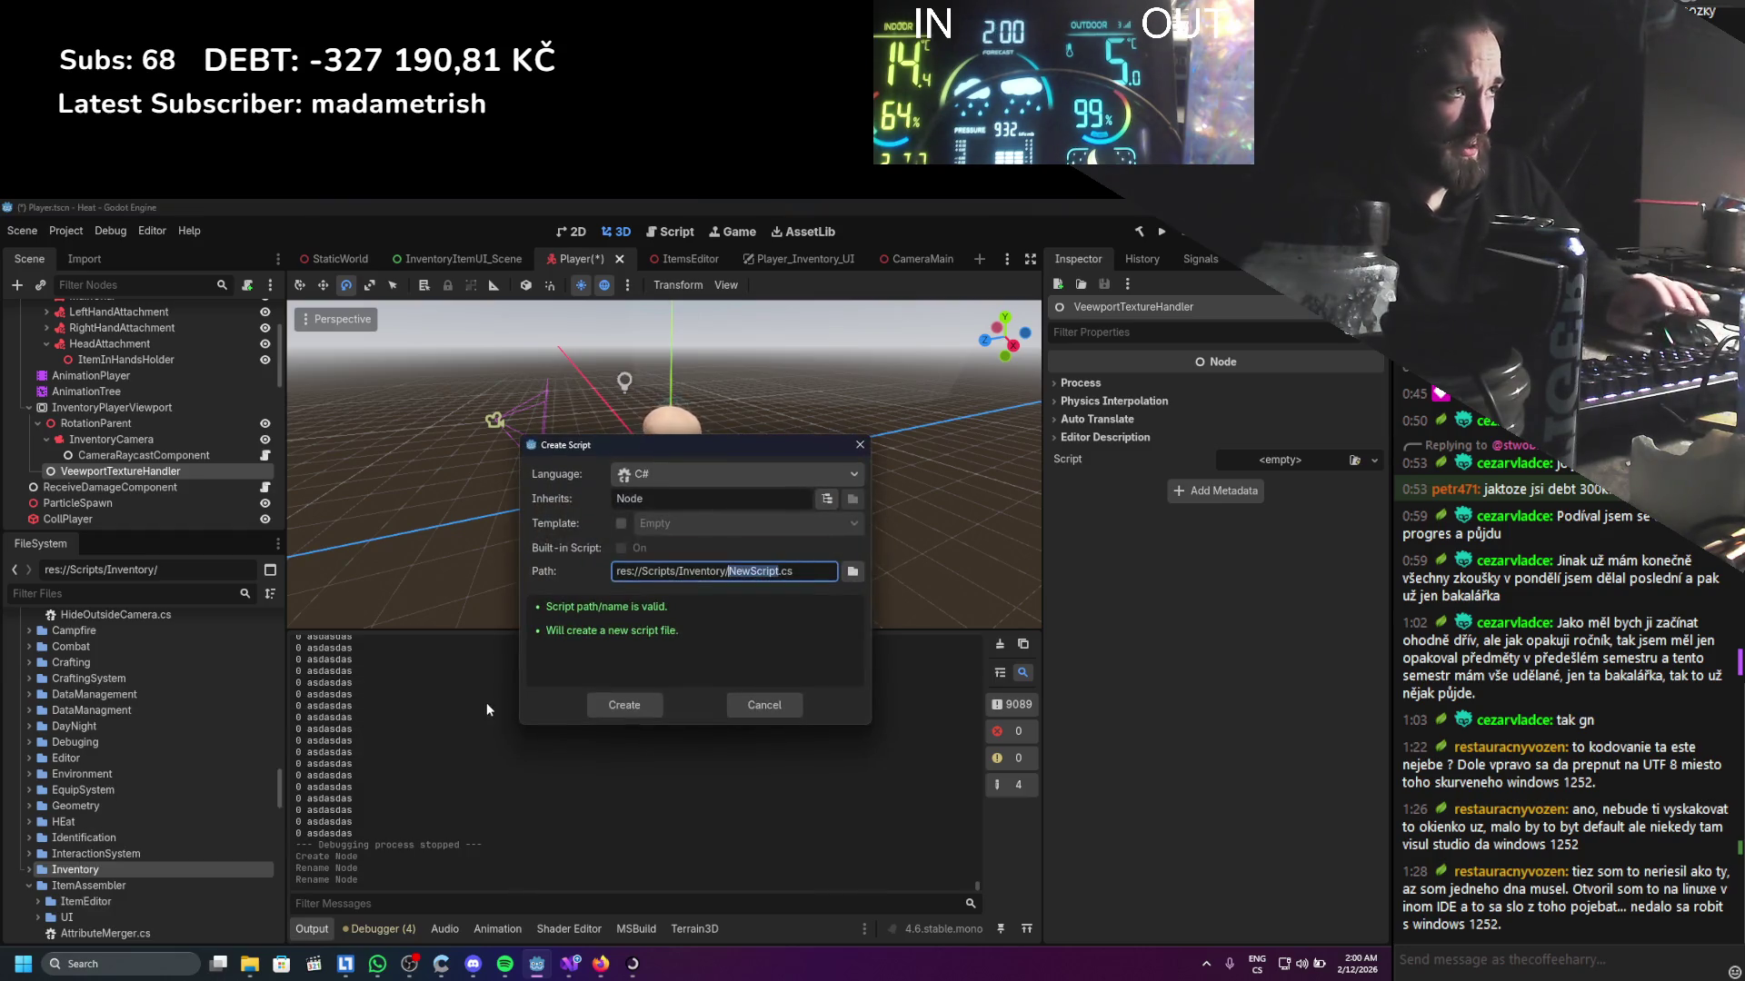
type("VB")
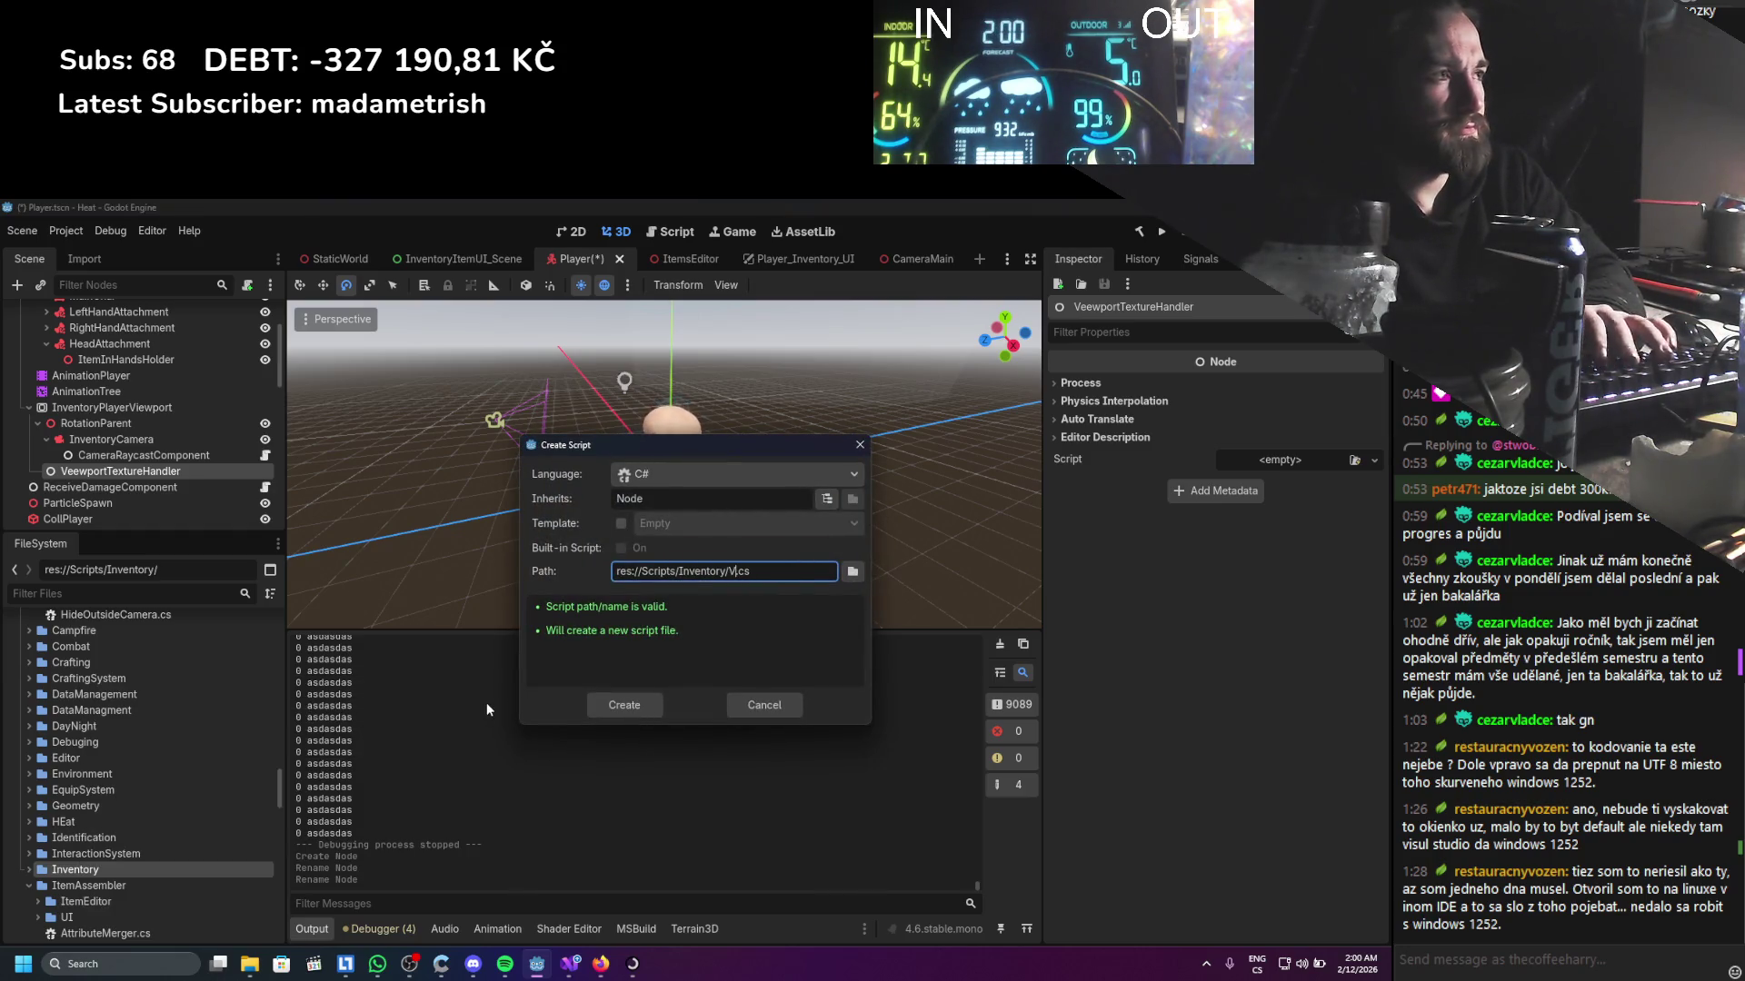
type("Po")
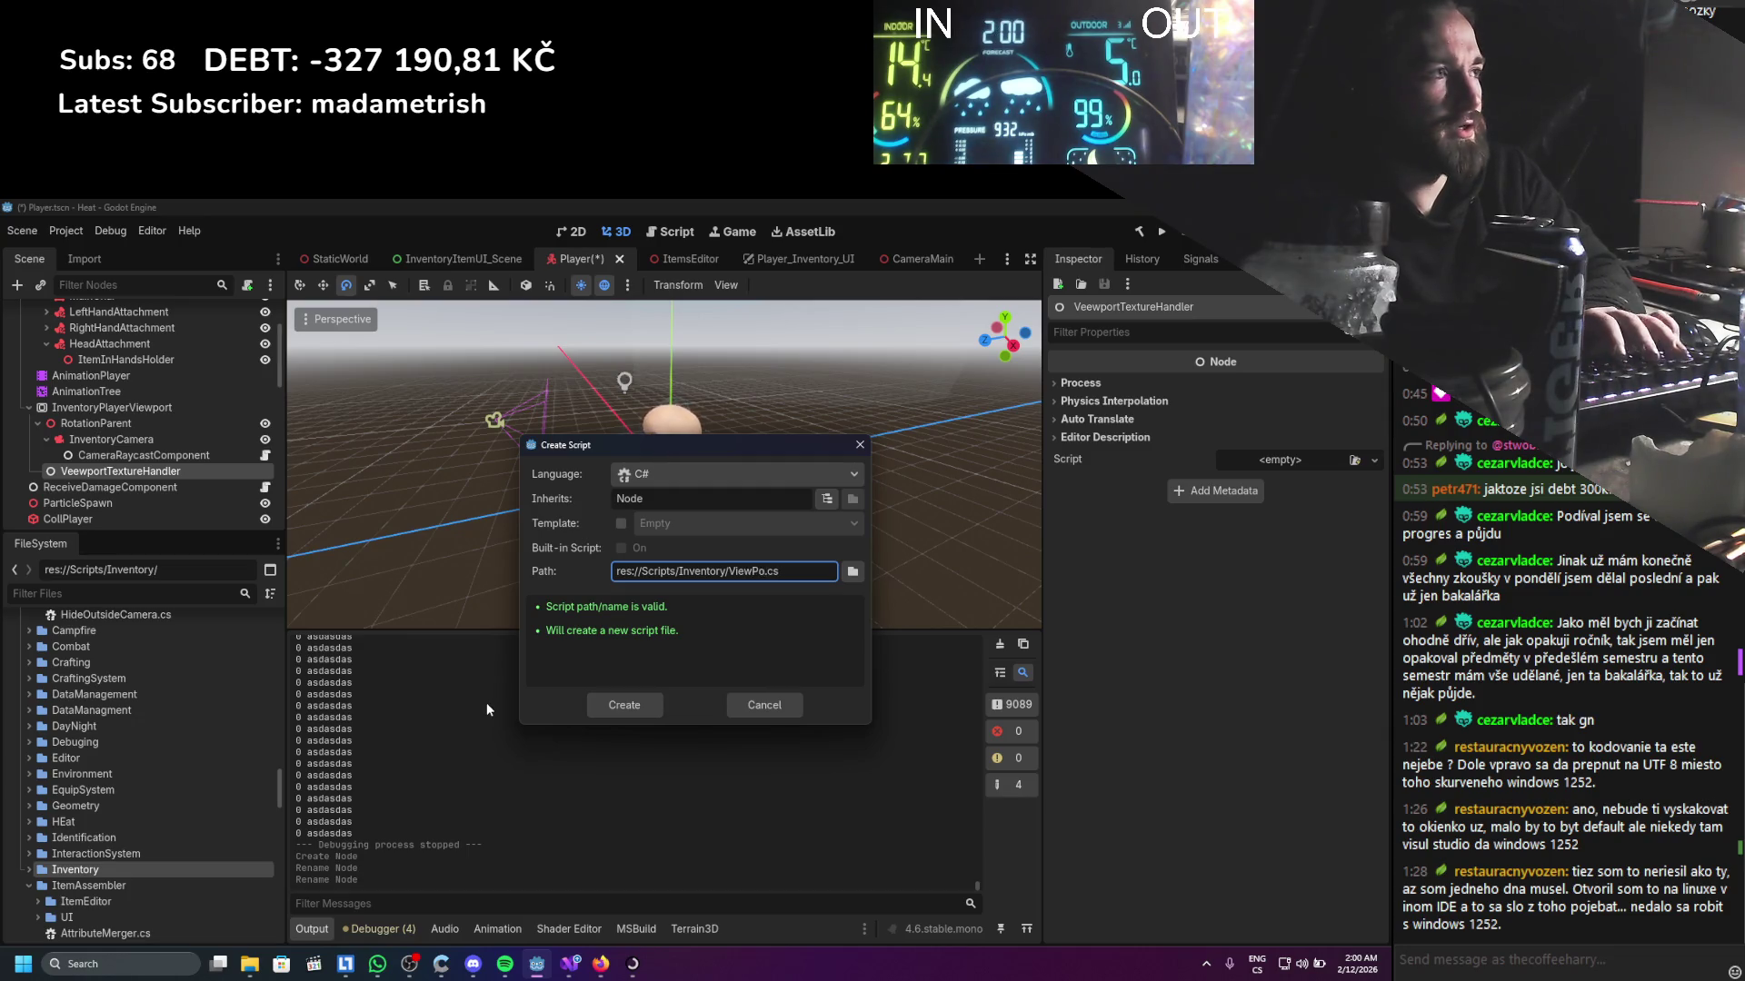
key("BackSpace")
key("BackSpace")
key("BackSpace")
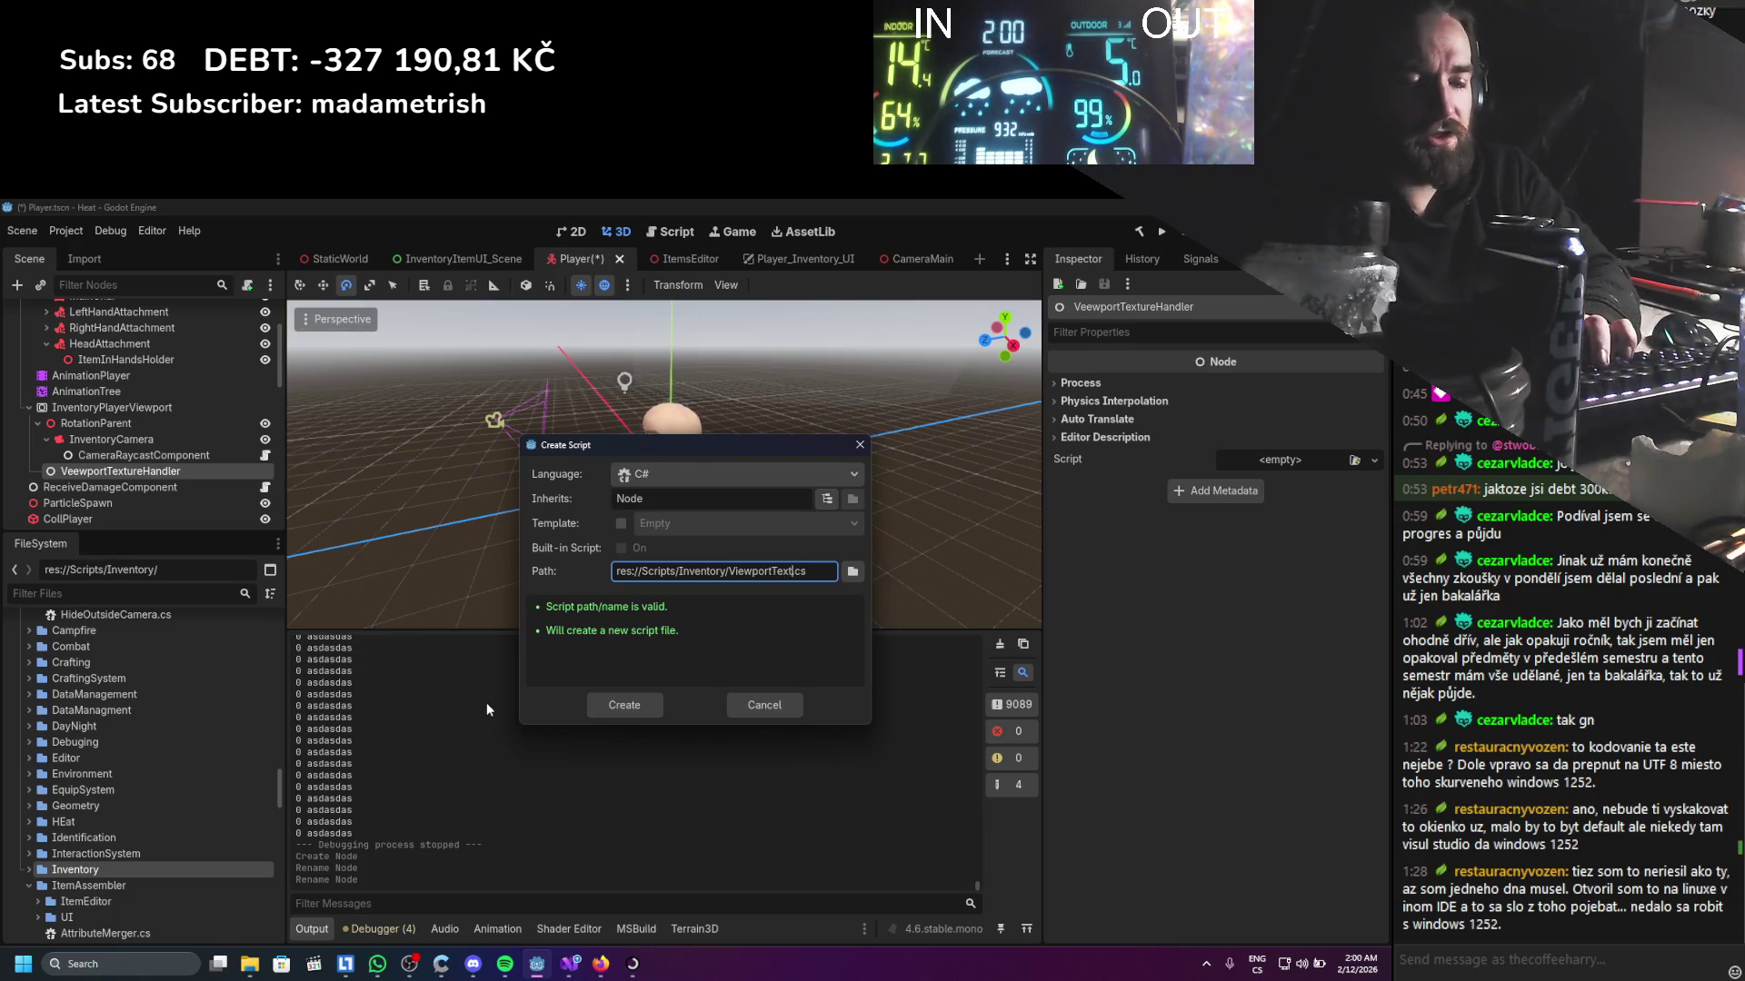
type("and")
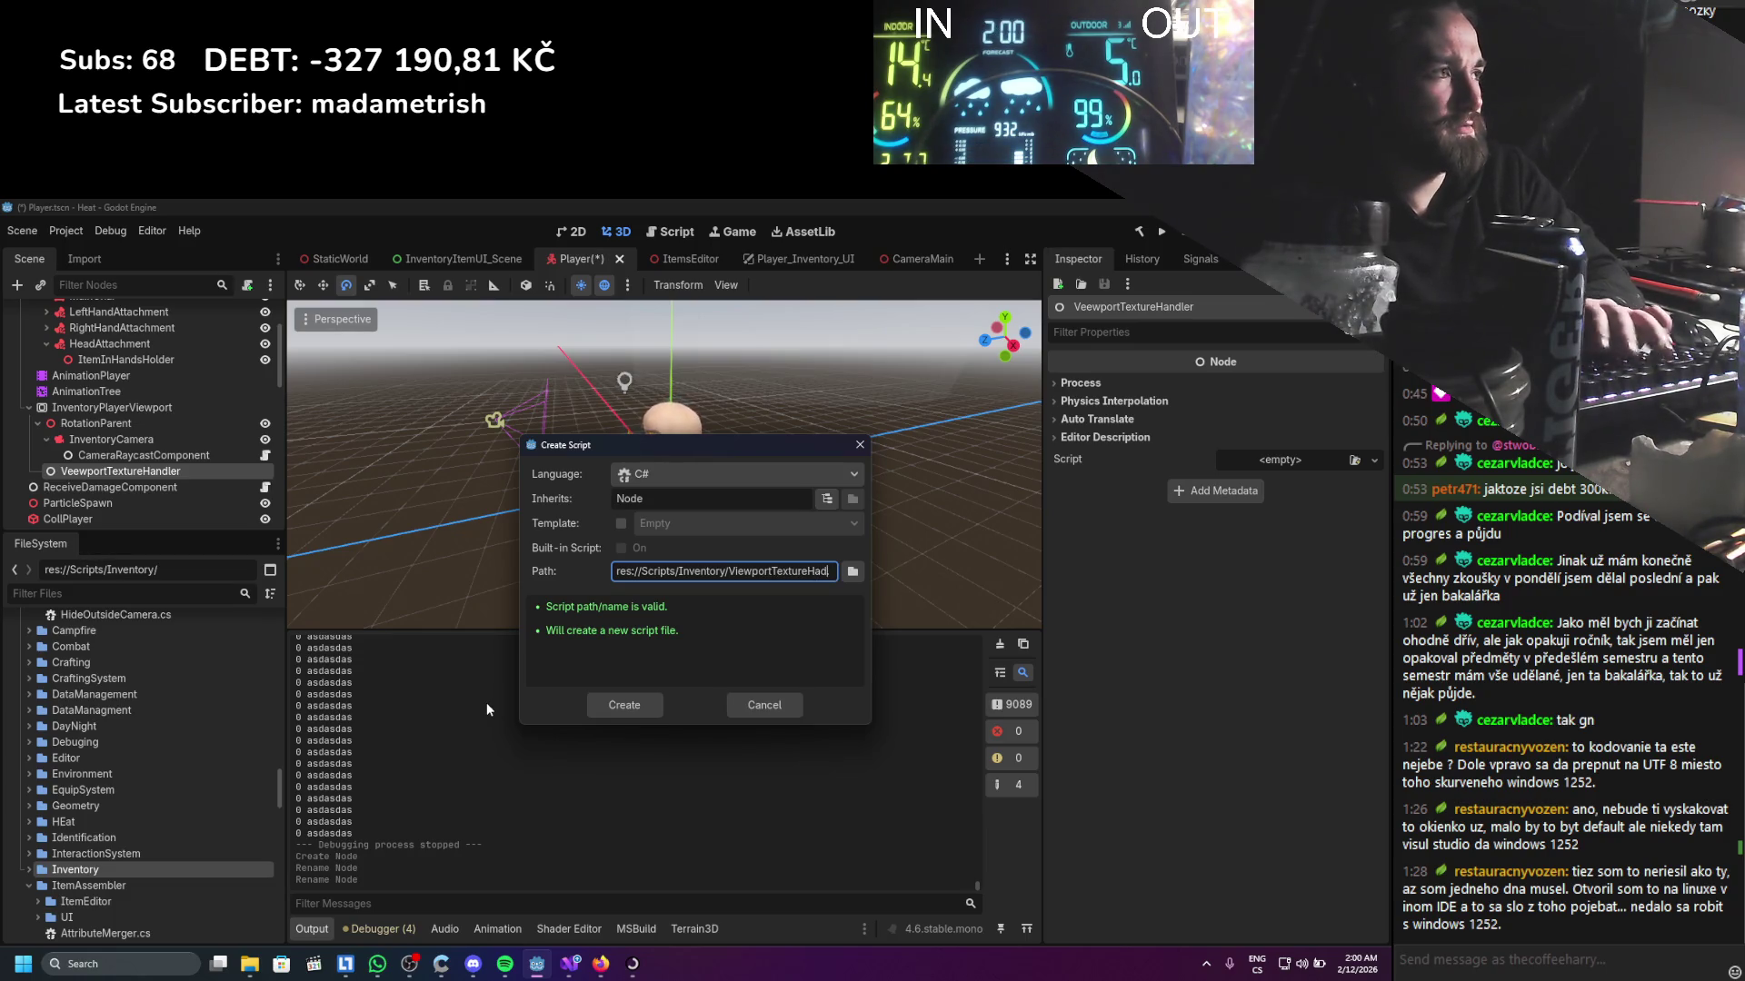
key("Return")
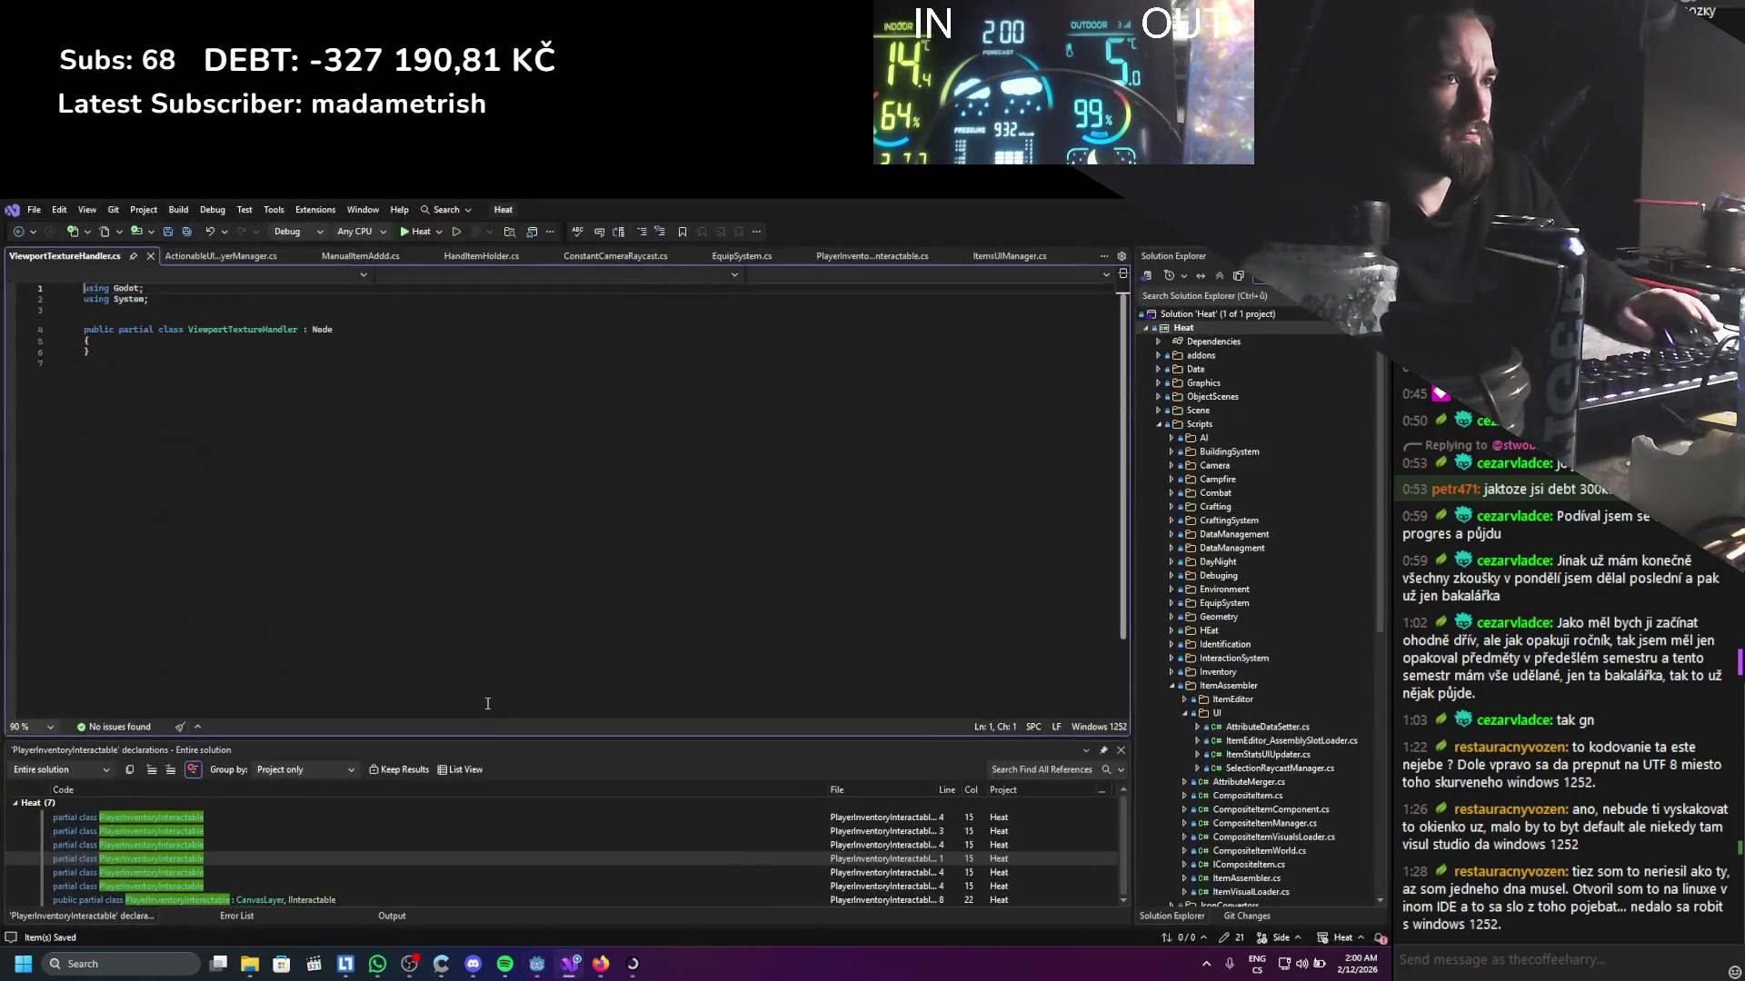
Add an [Export] private Texture2D viewportTexture field inside the class
left_click(290, 342)
key("Return")
key("Return")
key("Up")
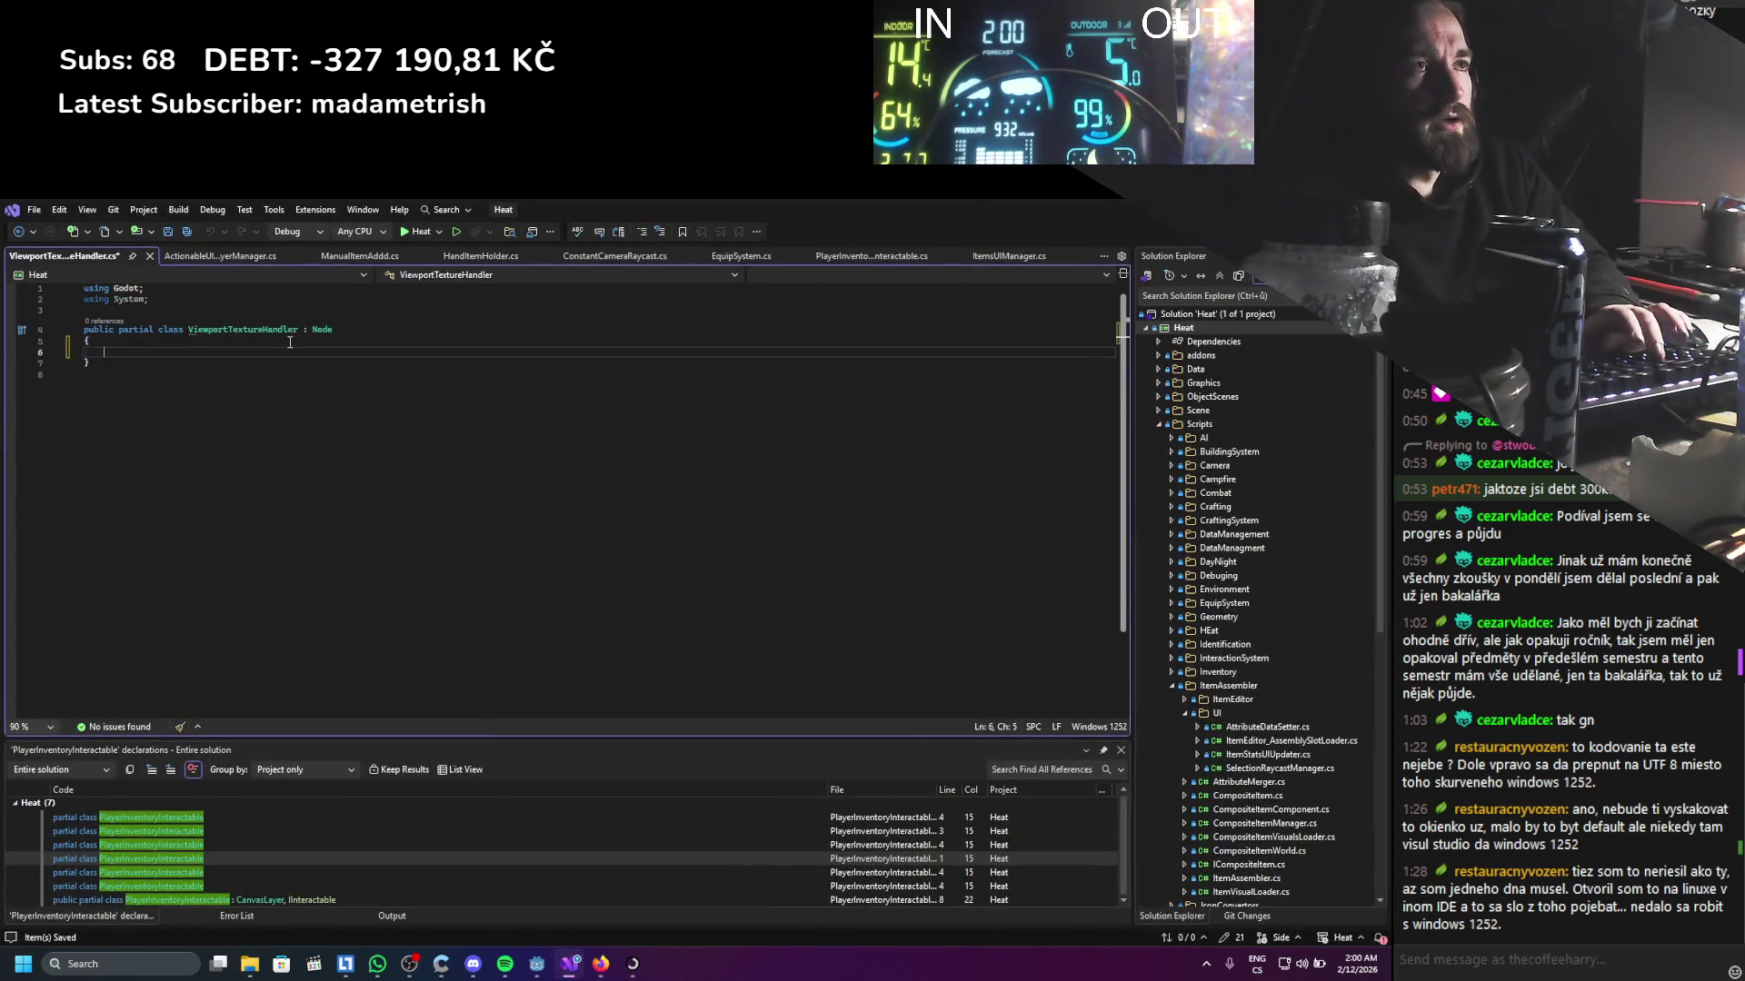
type("[Export]")
key("Return")
type("private Vi")
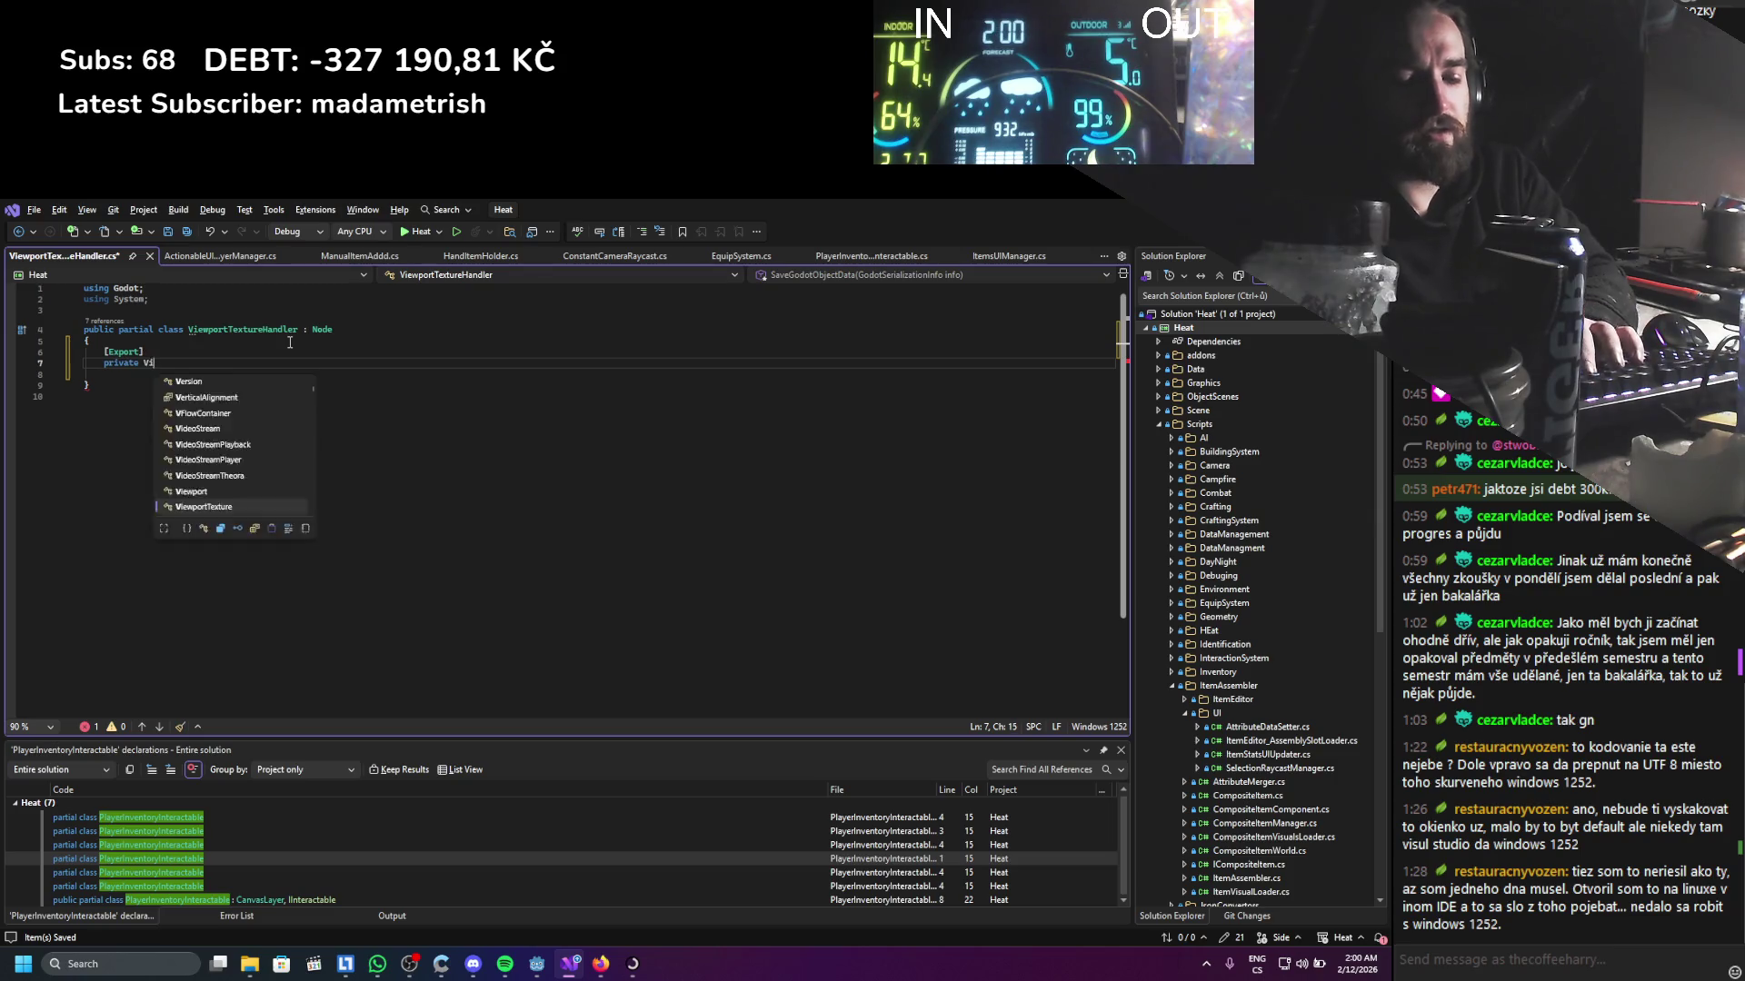
type("subv")
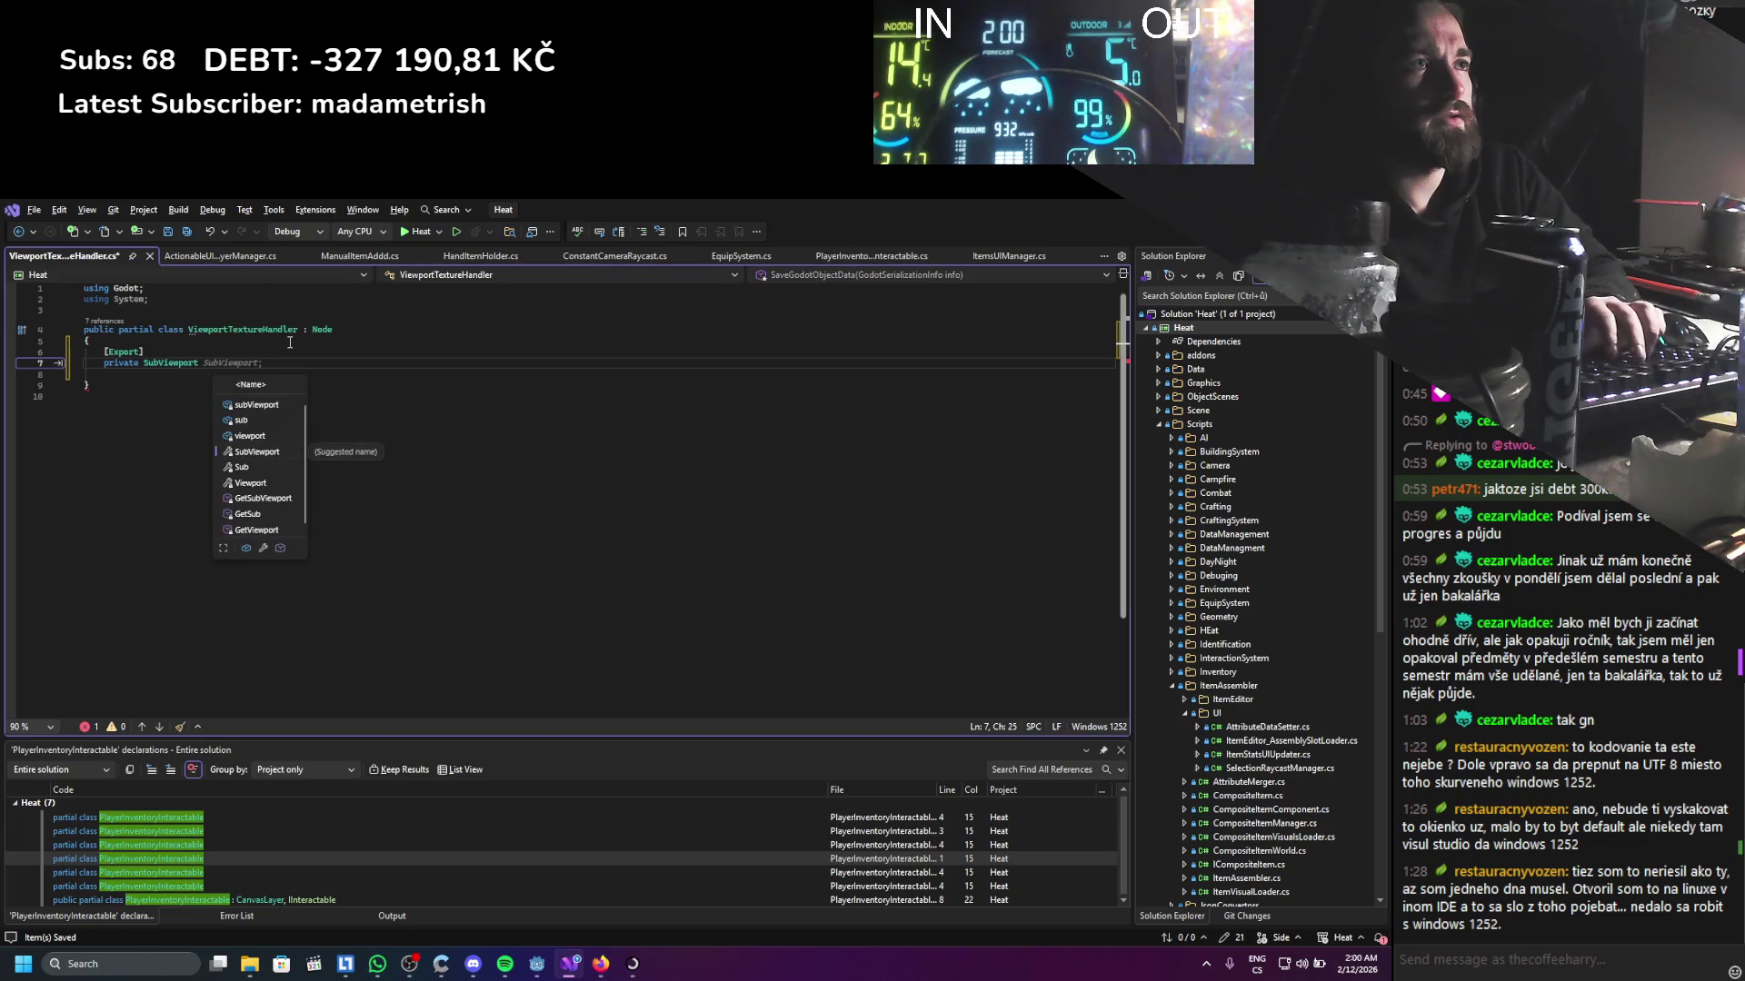
key("BackSpace")
key("BackSpace")
key("BackSpace")
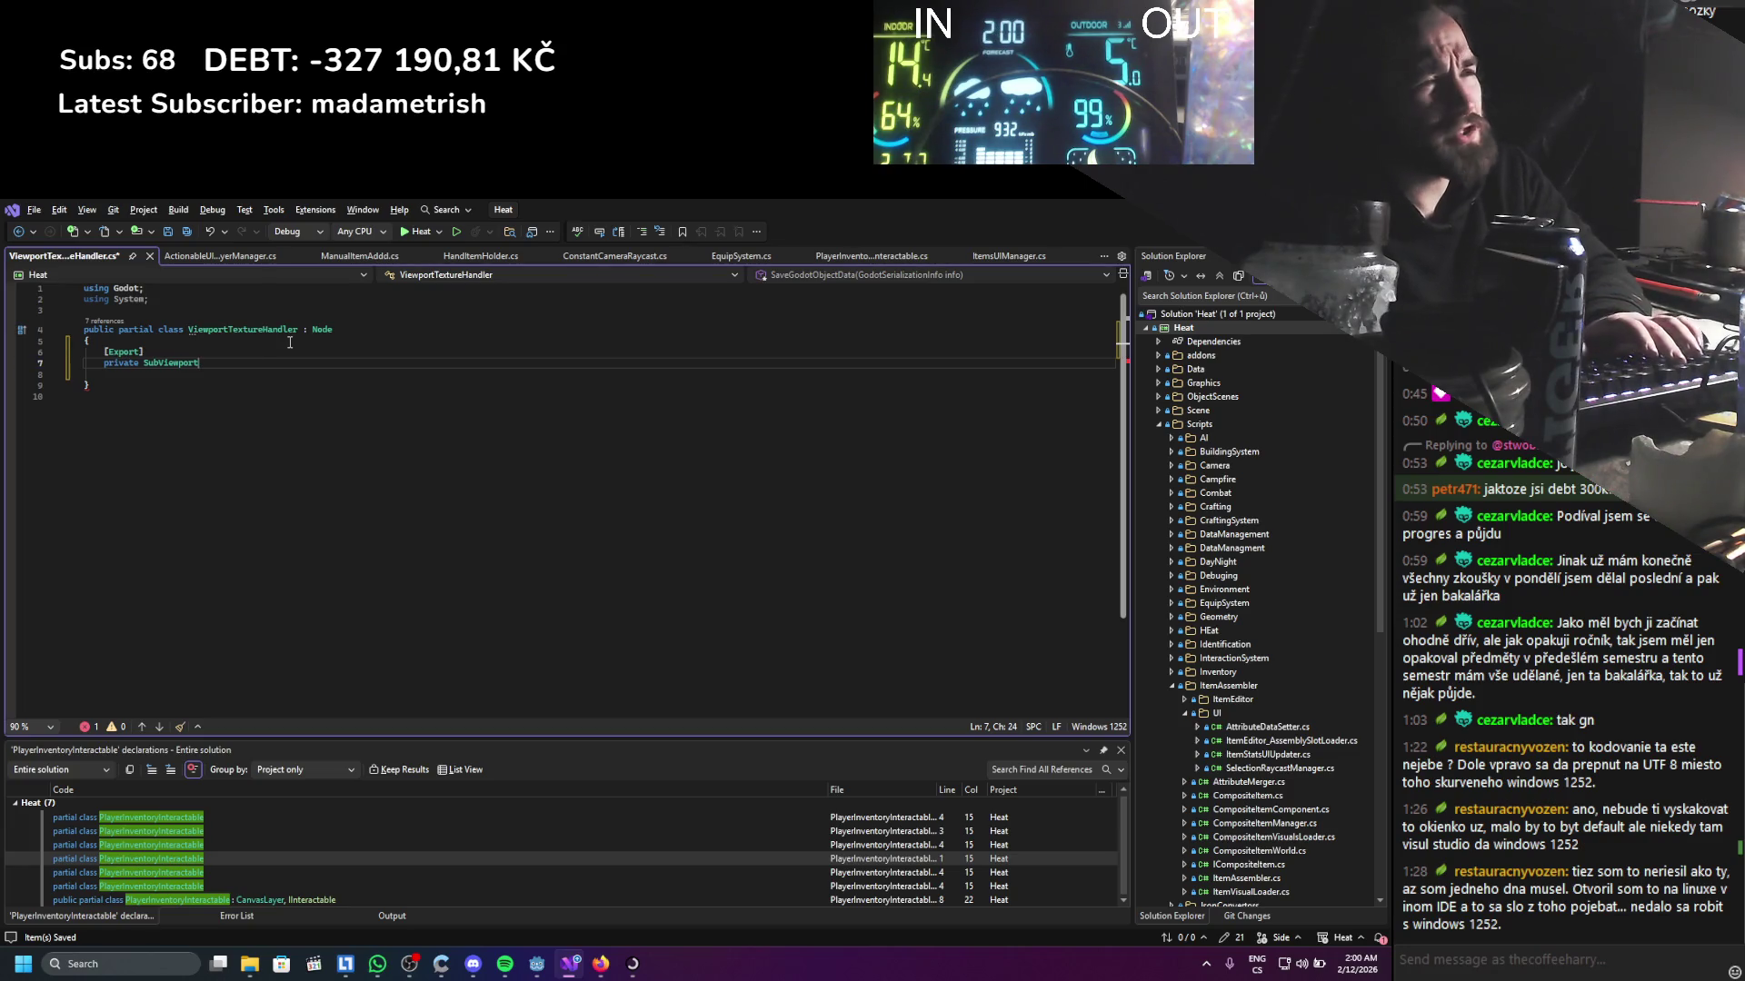
key("BackSpace")
key("BackSpace")
key("BackSpace")
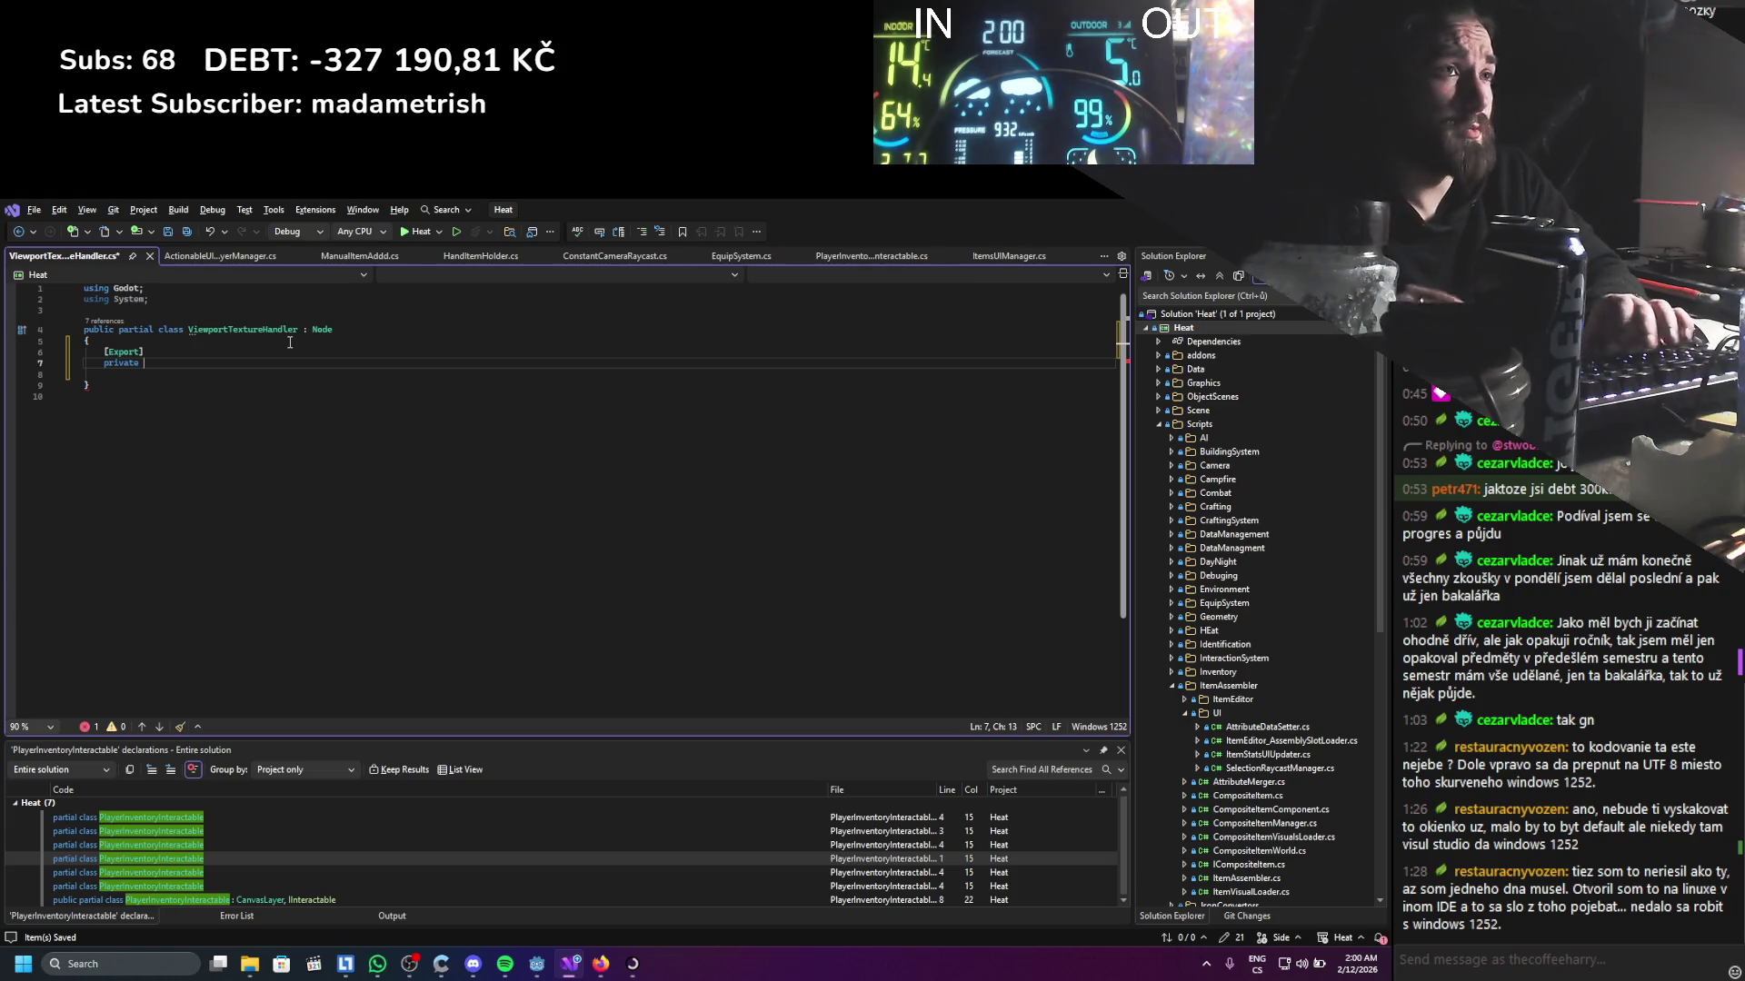
type("pub")
key("Down")
key("Tab")
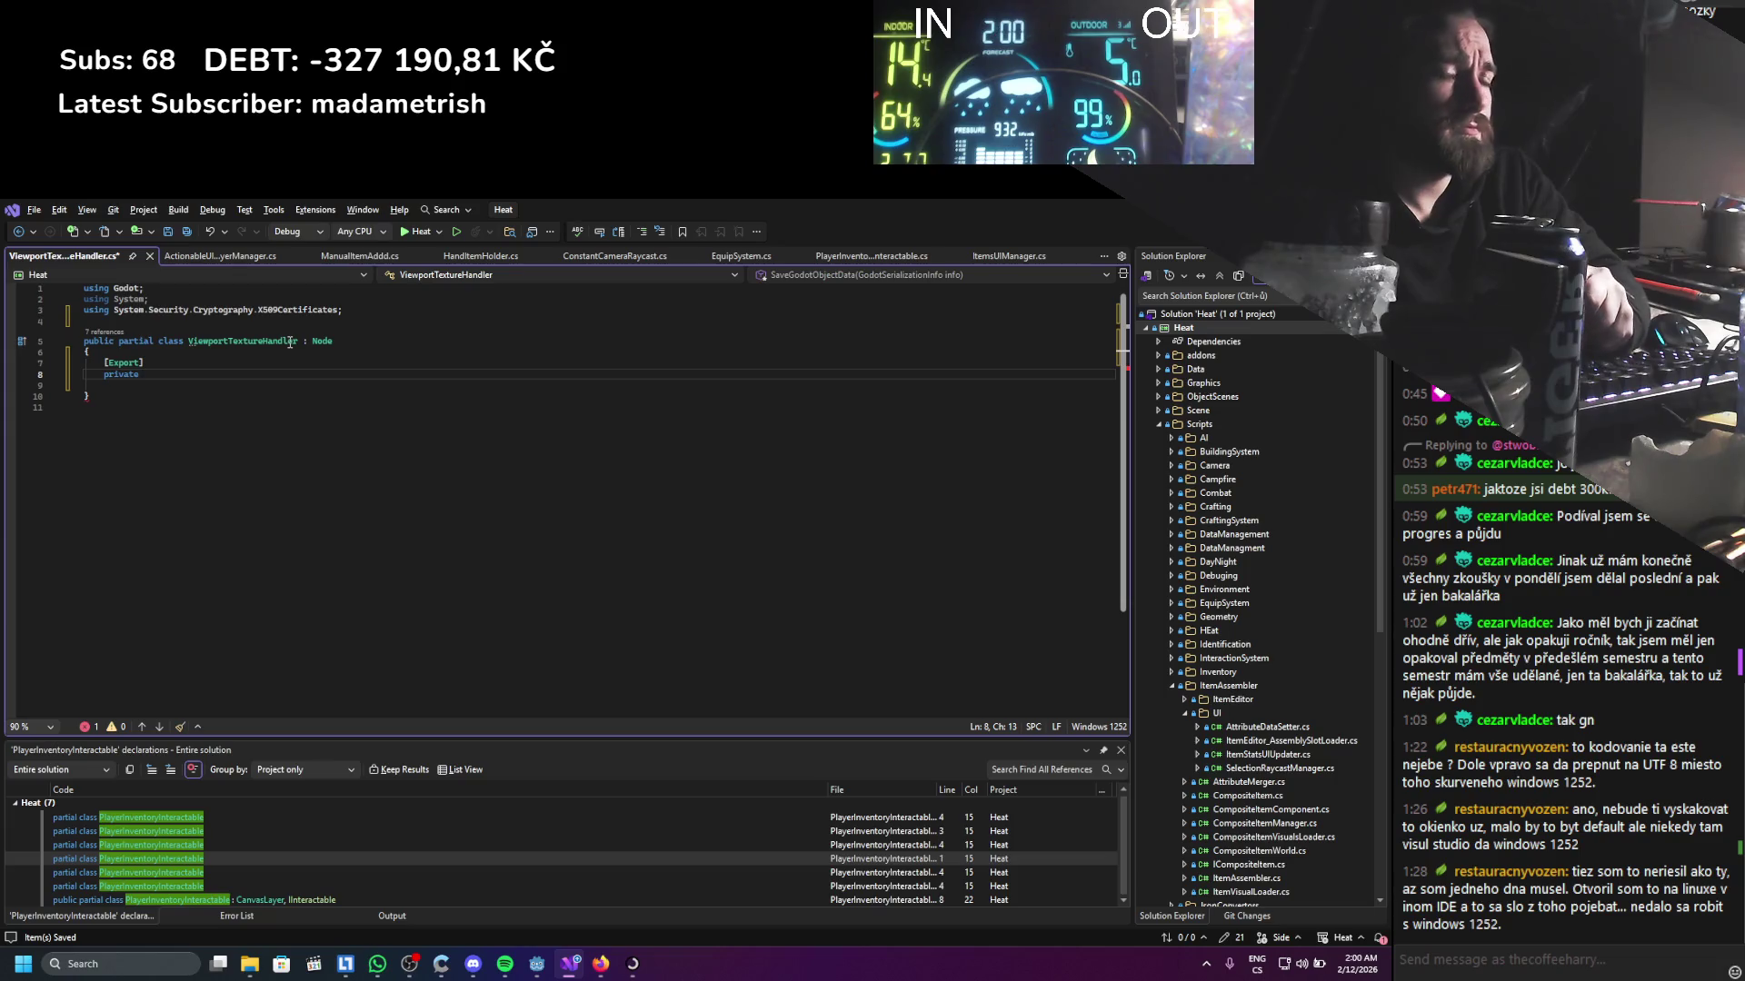
key("shift+Up")
key("shift+Up")
key("shift+Up")
key("shift+End")
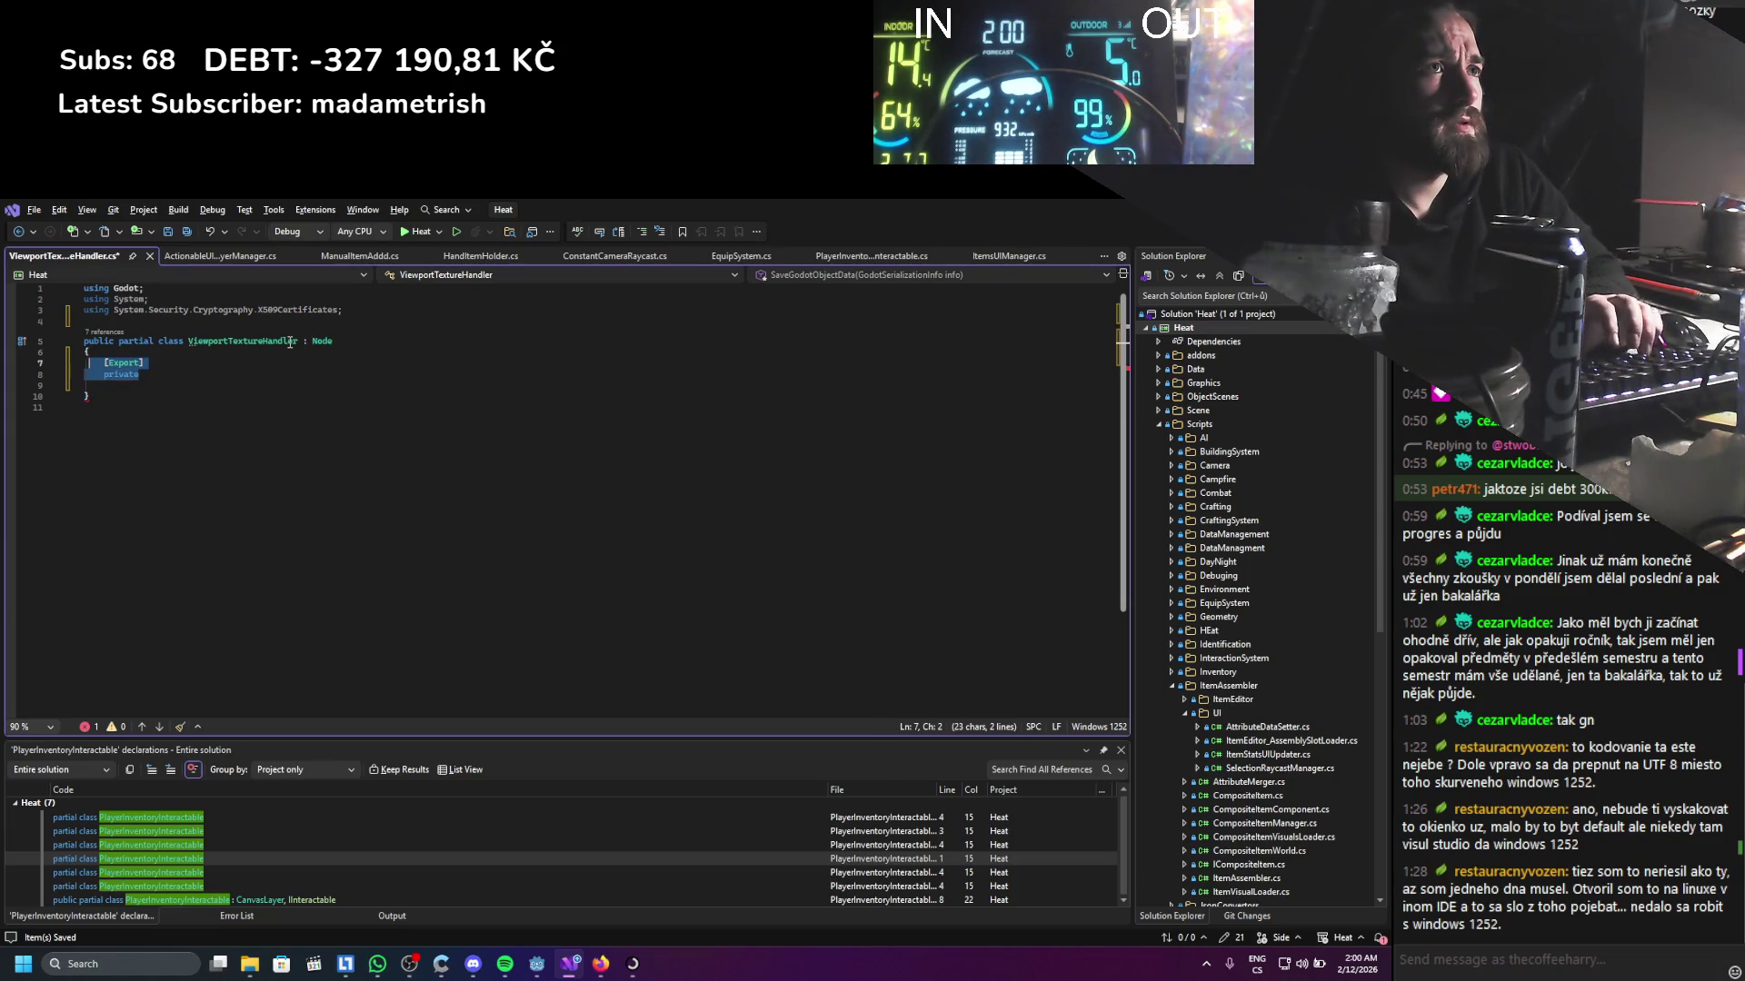
key("End")
type("Texture2D ")
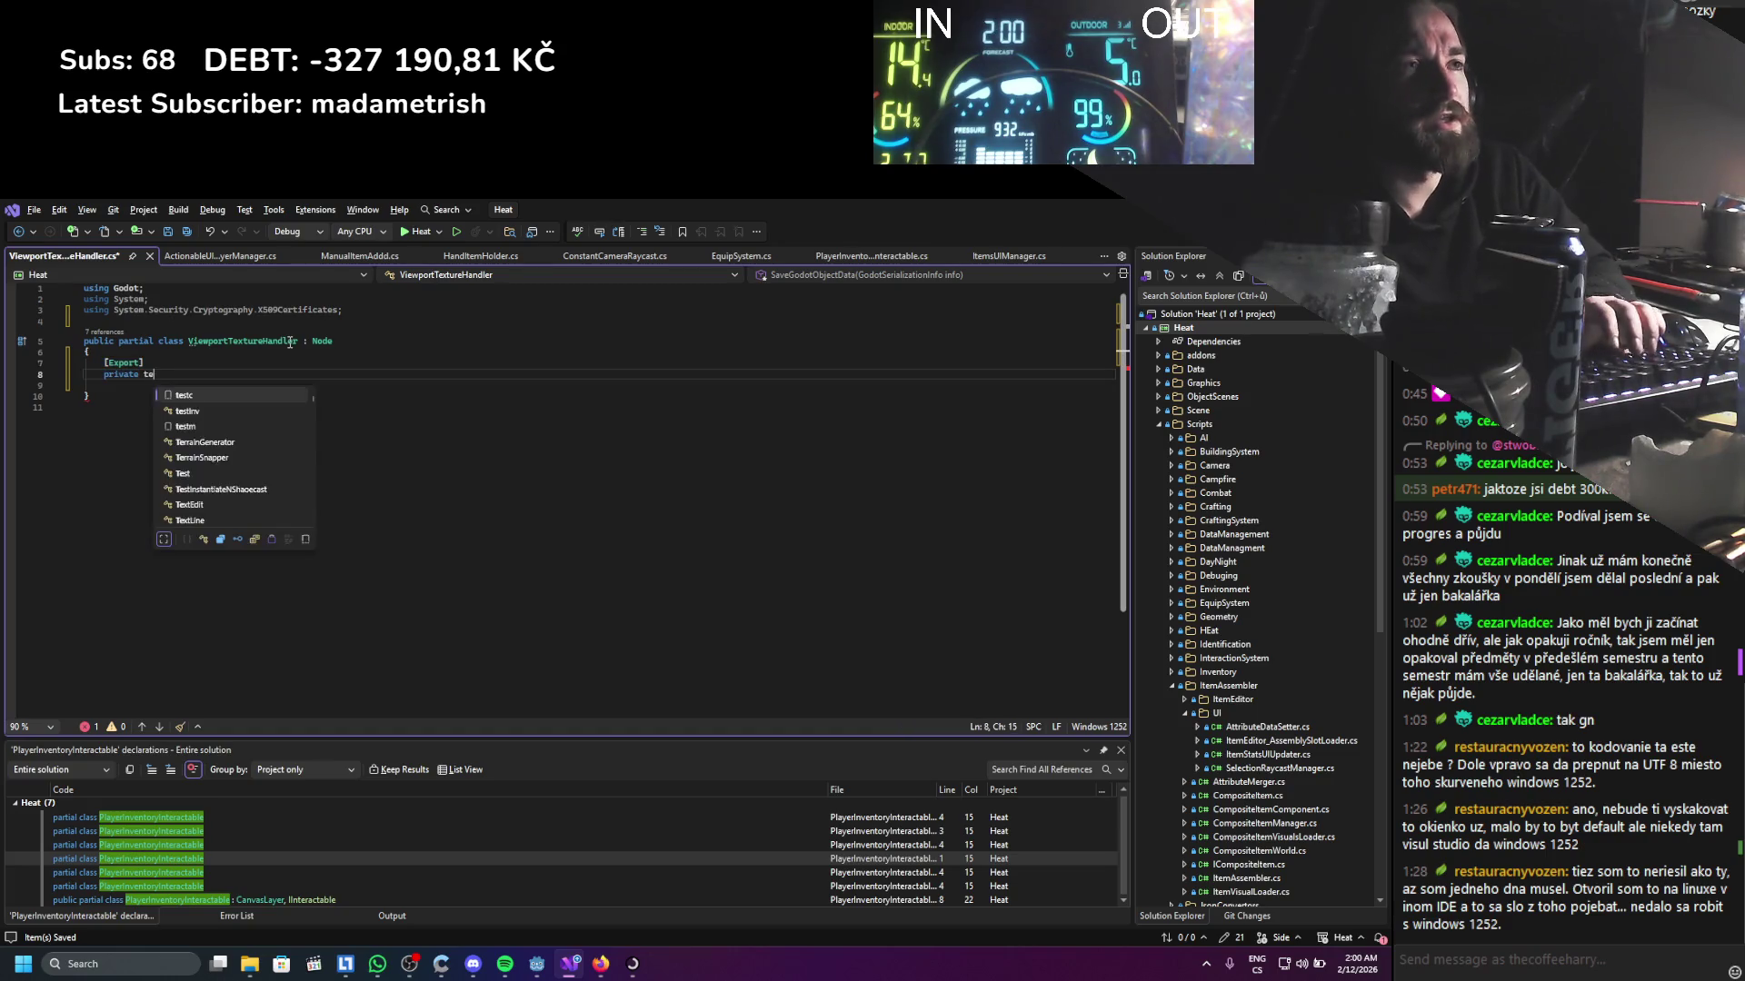
type("vie")
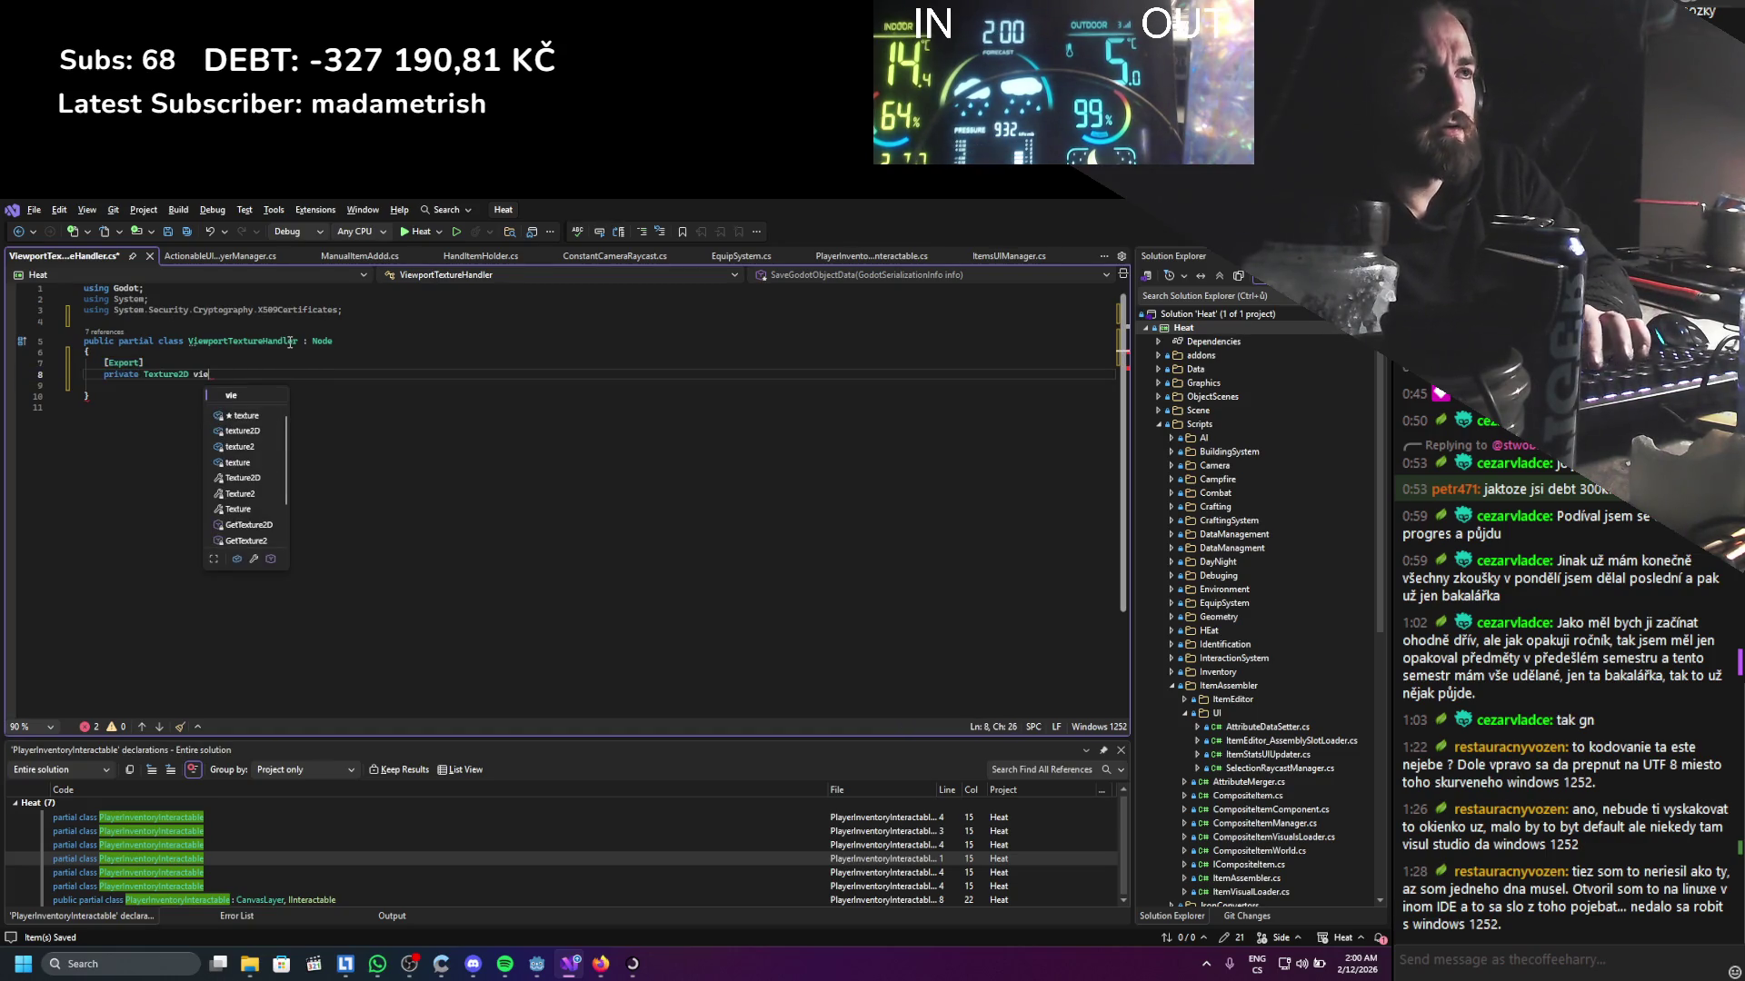
key("BackSpace")
key("BackSpace")
key("BackSpace")
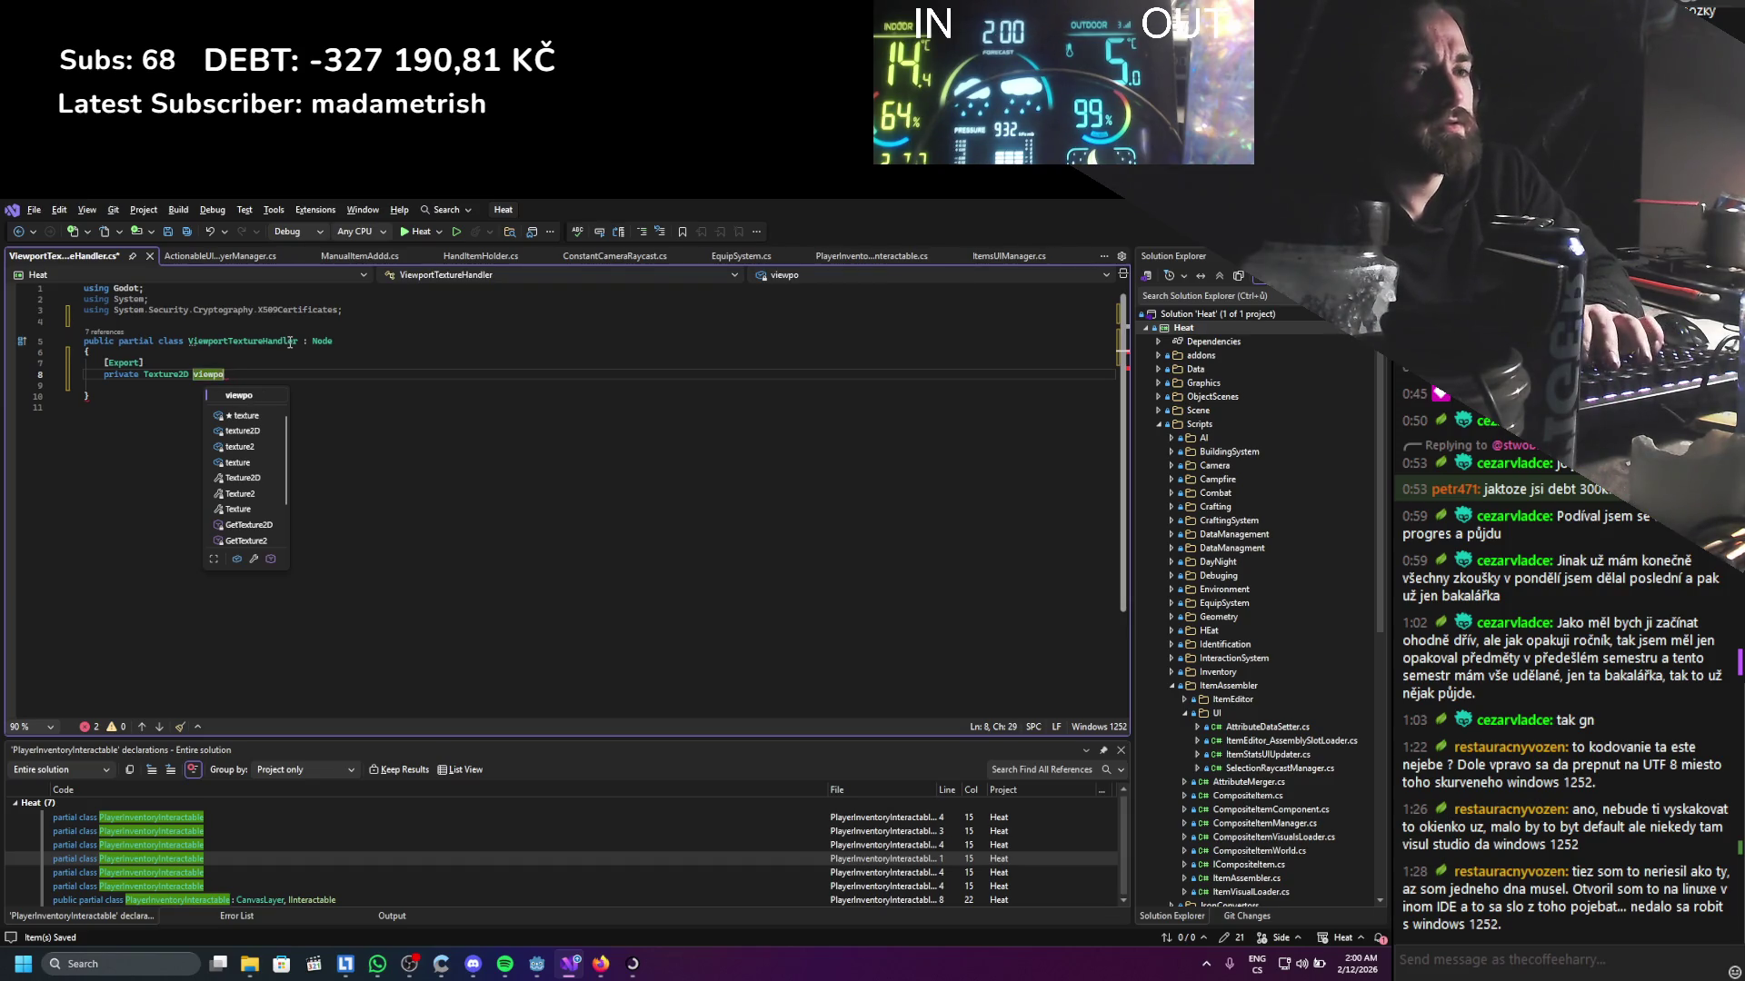
type("rtTexture;")
key("Return")
key("Return")
Add a public Texture2D GetViewportTexture() => viewportTexture method, save, and rebuild in Godot
type("publicv ")
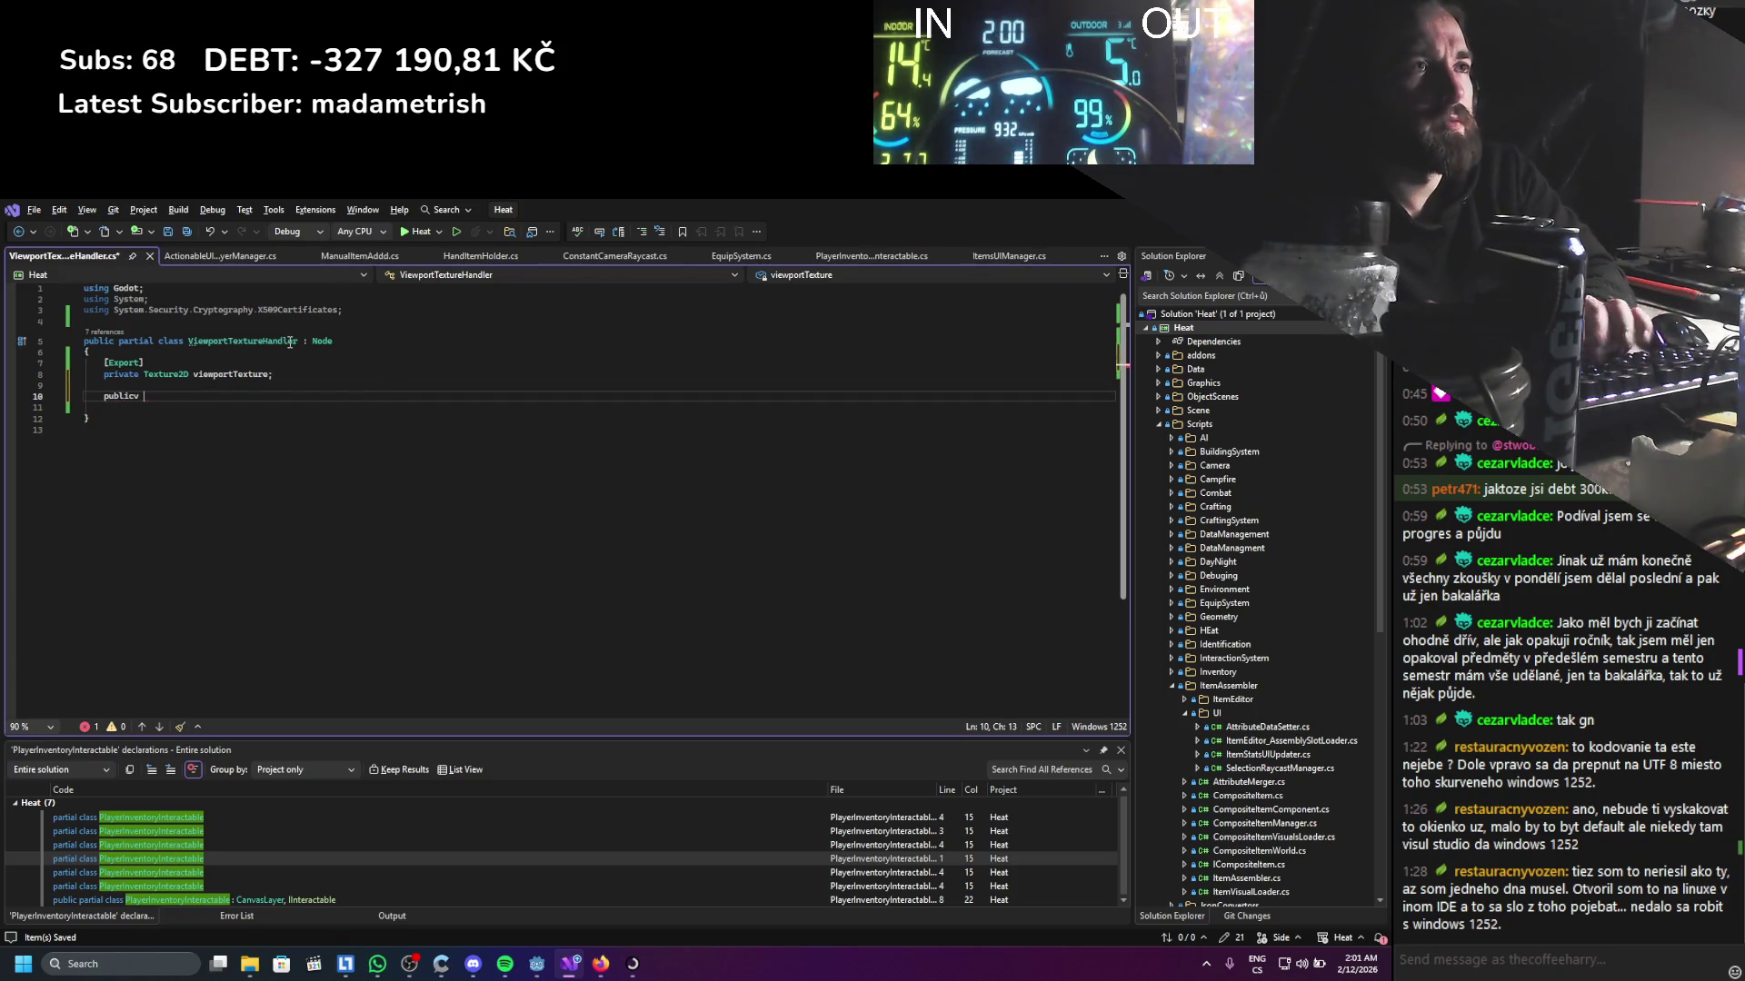
key("BackSpace")
key("BackSpace")
type(" void G")
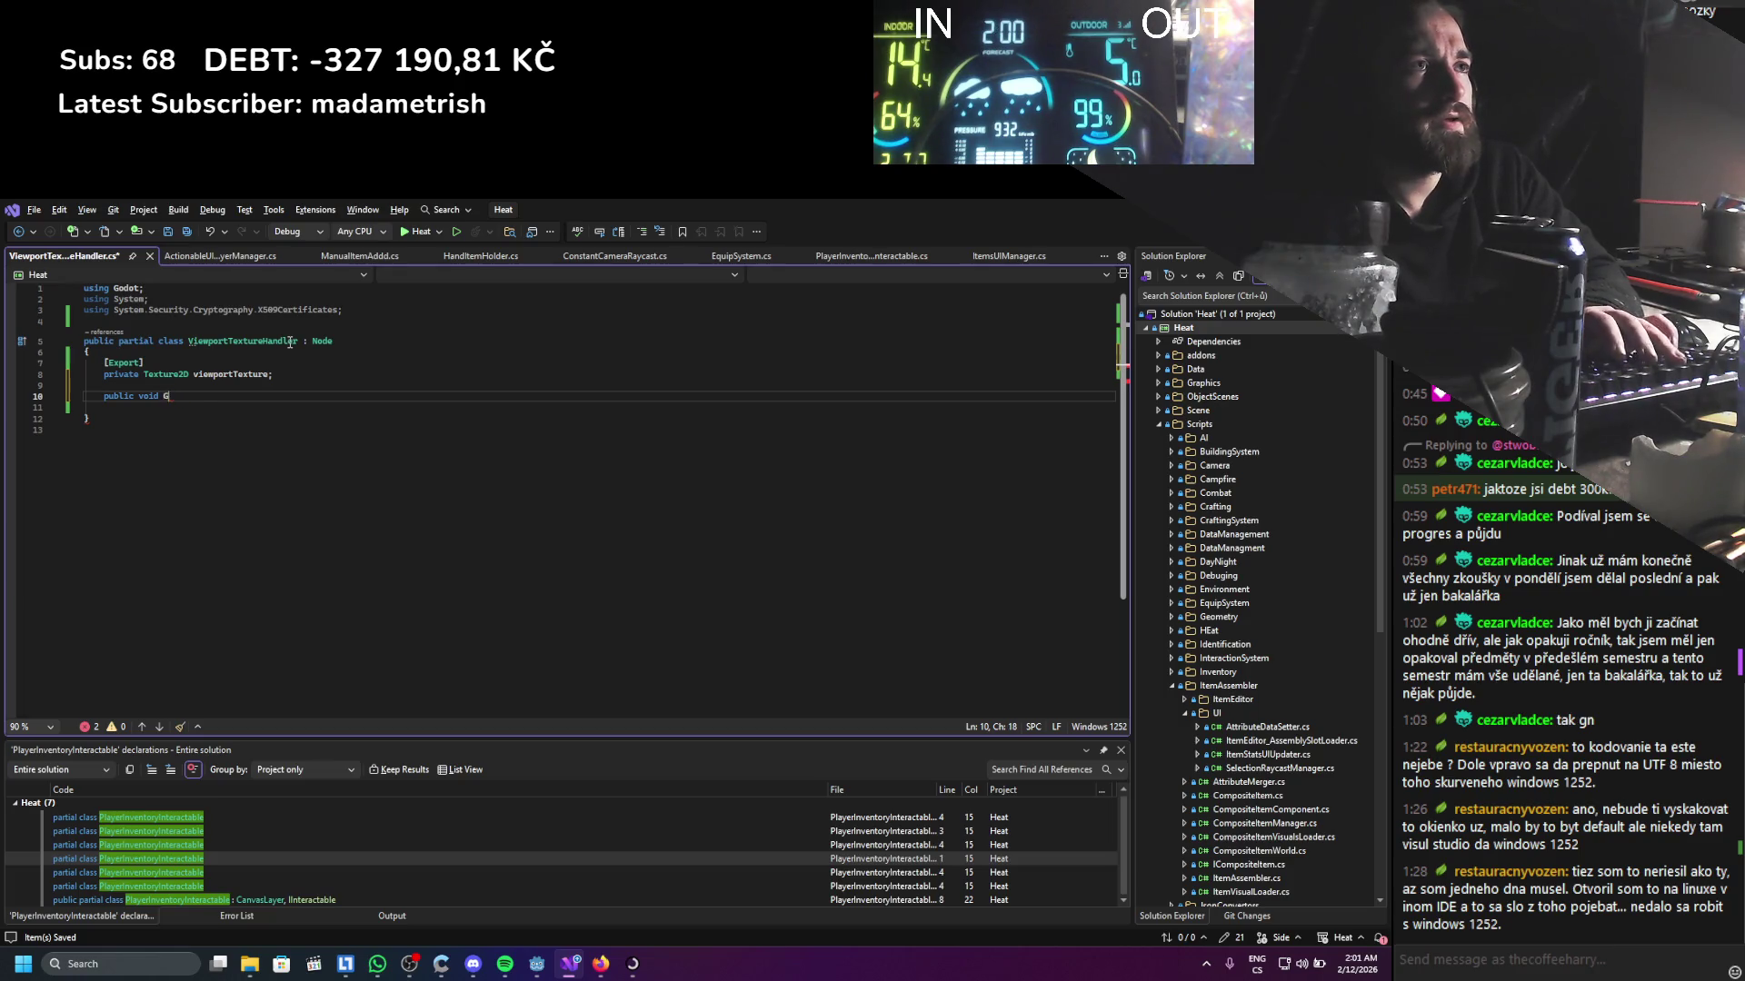
key("BackSpace")
key("BackSpace")
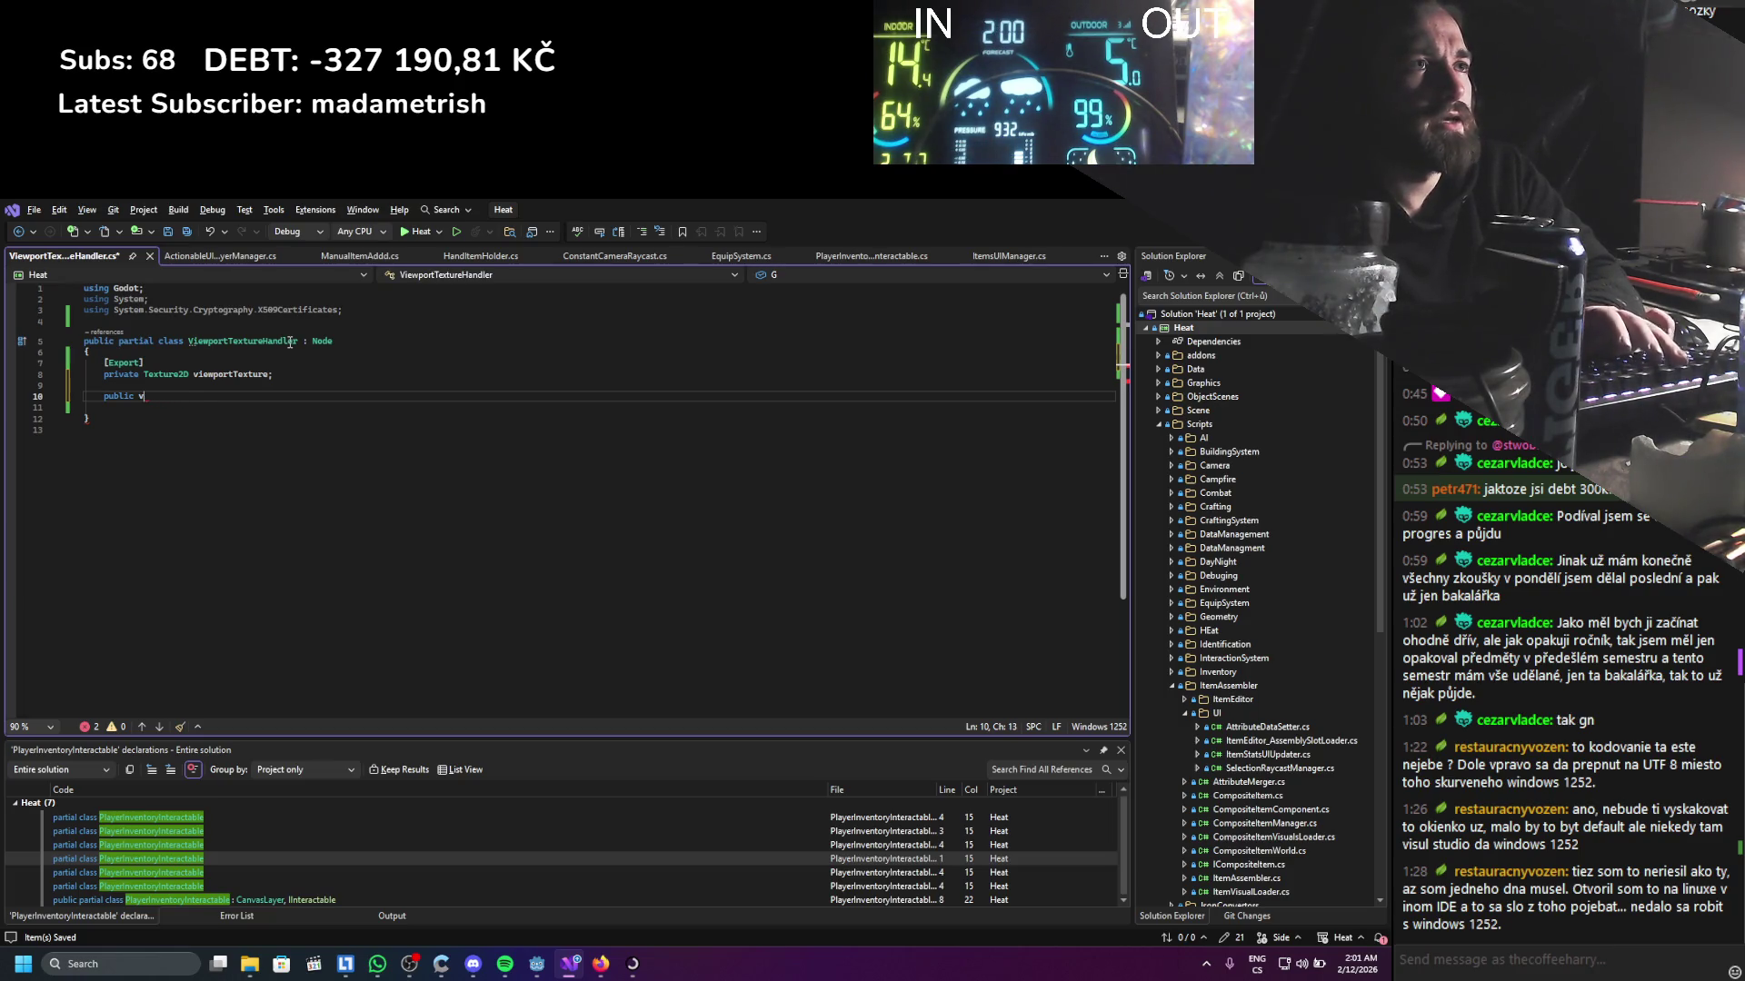
type("Texture2D GetVi")
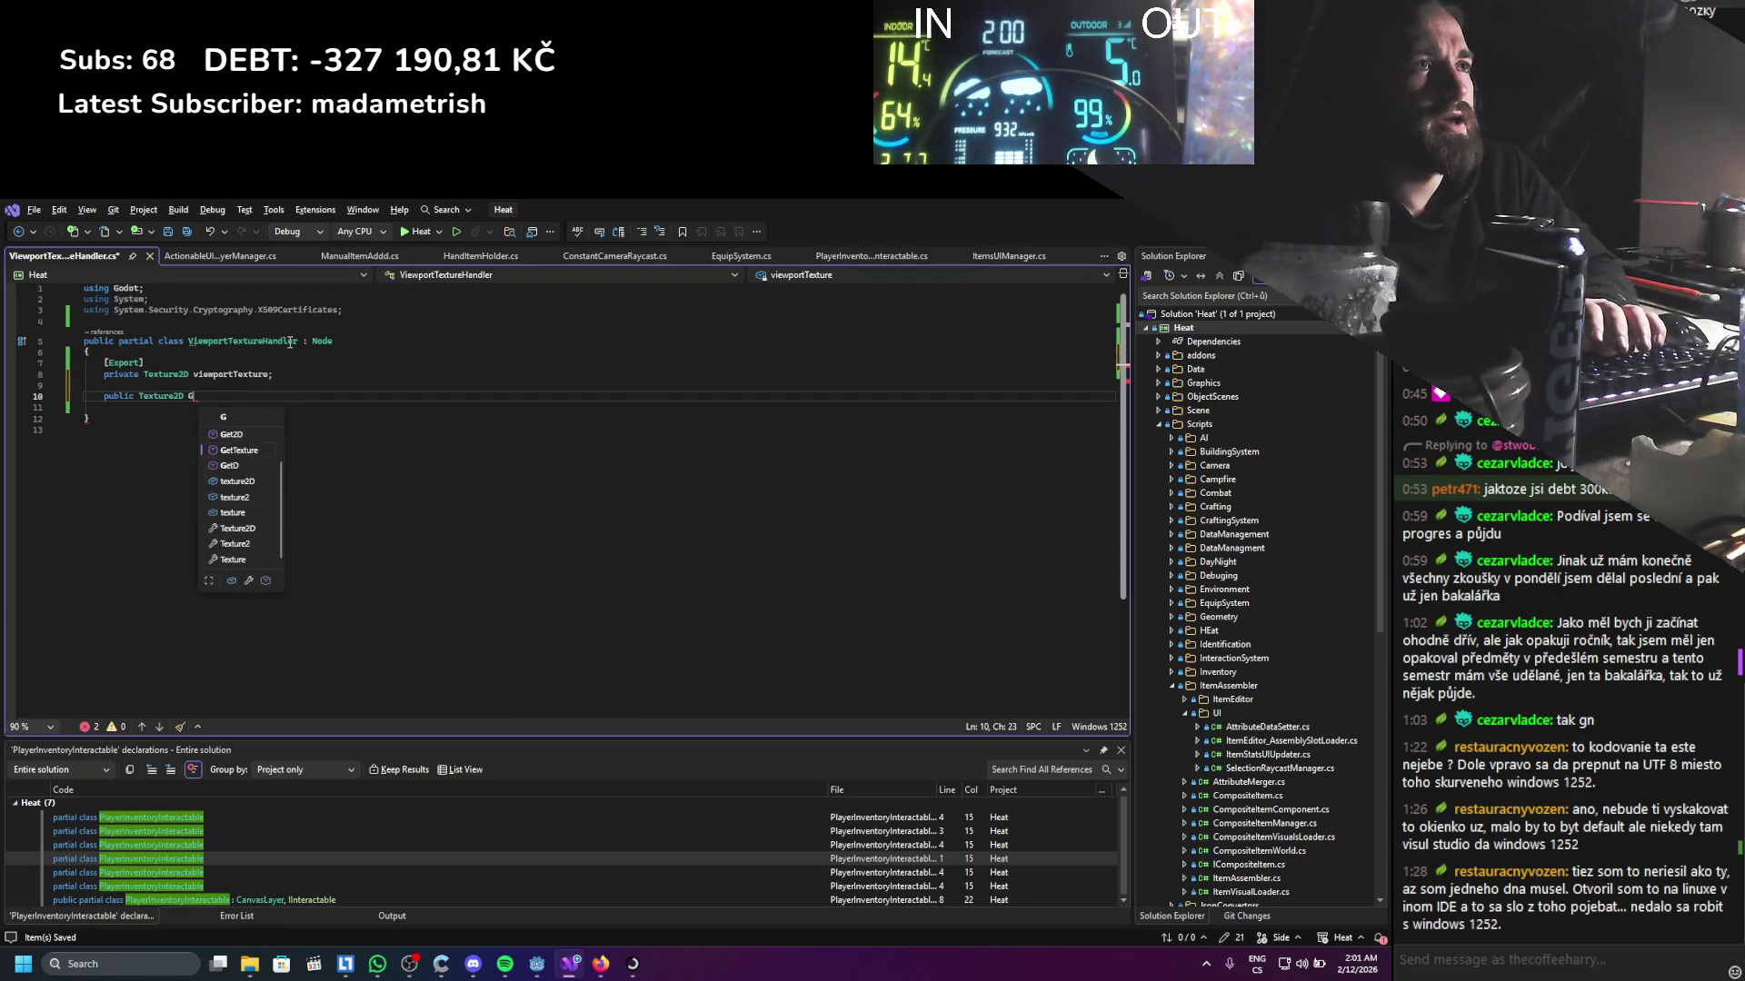
type("ewportT")
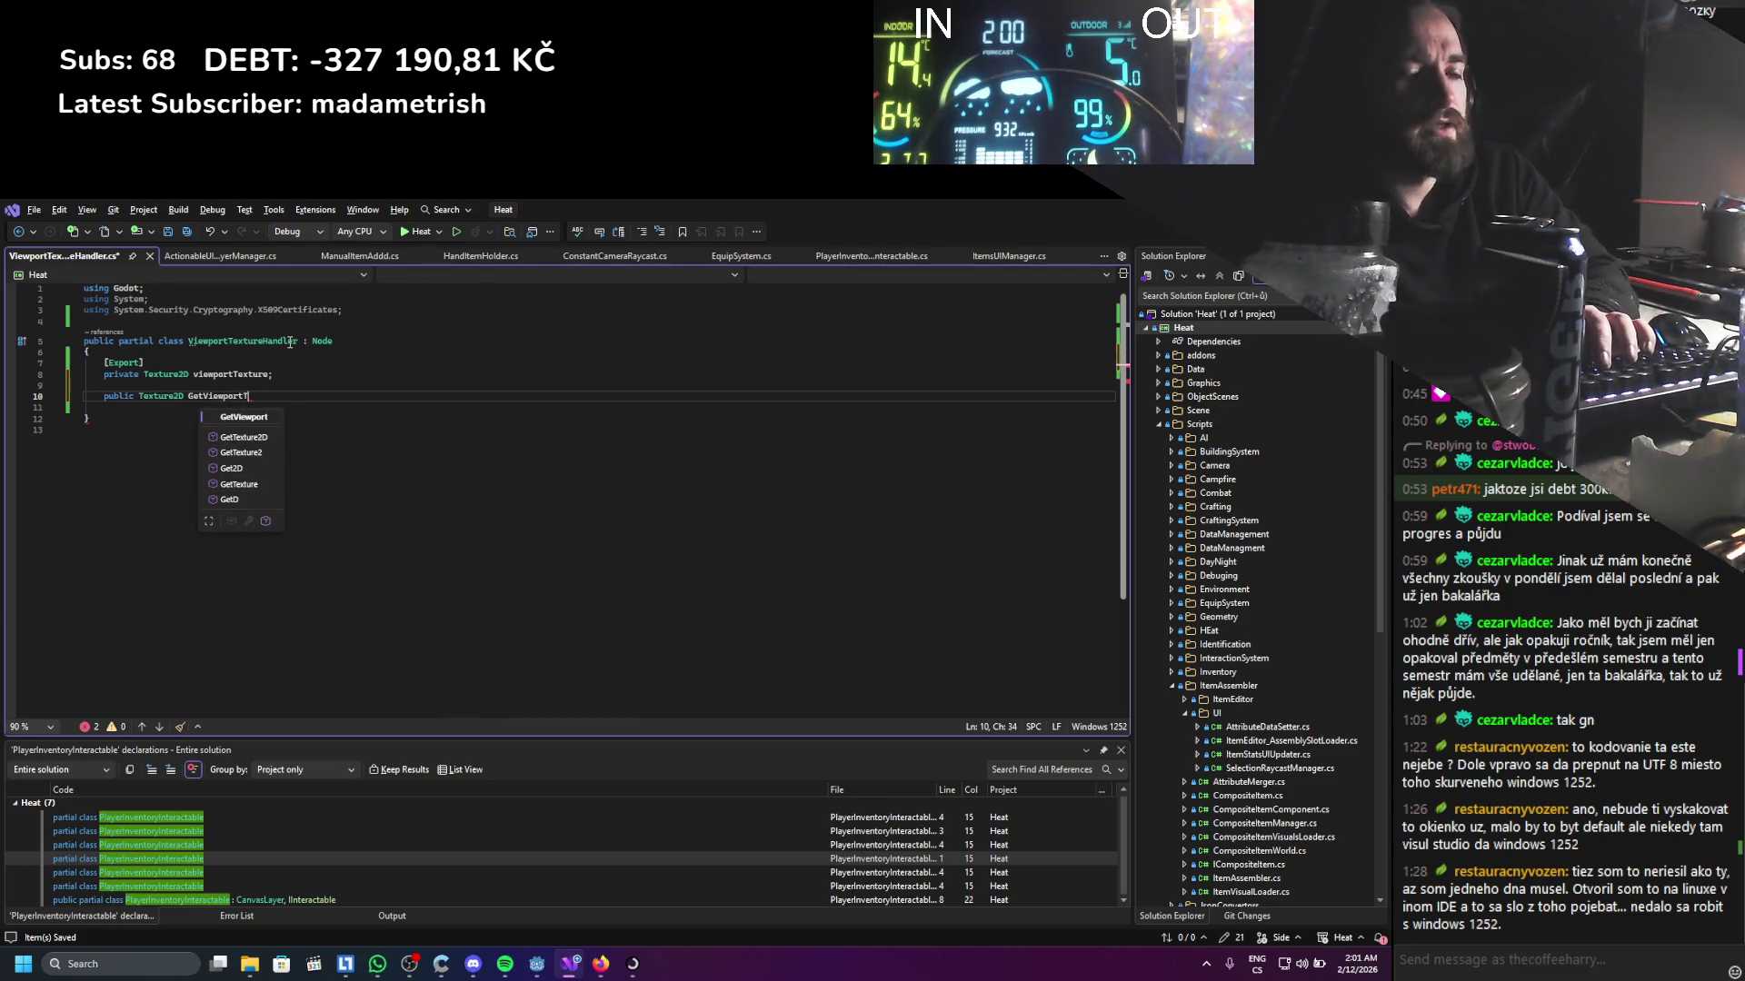
type("exture() =")
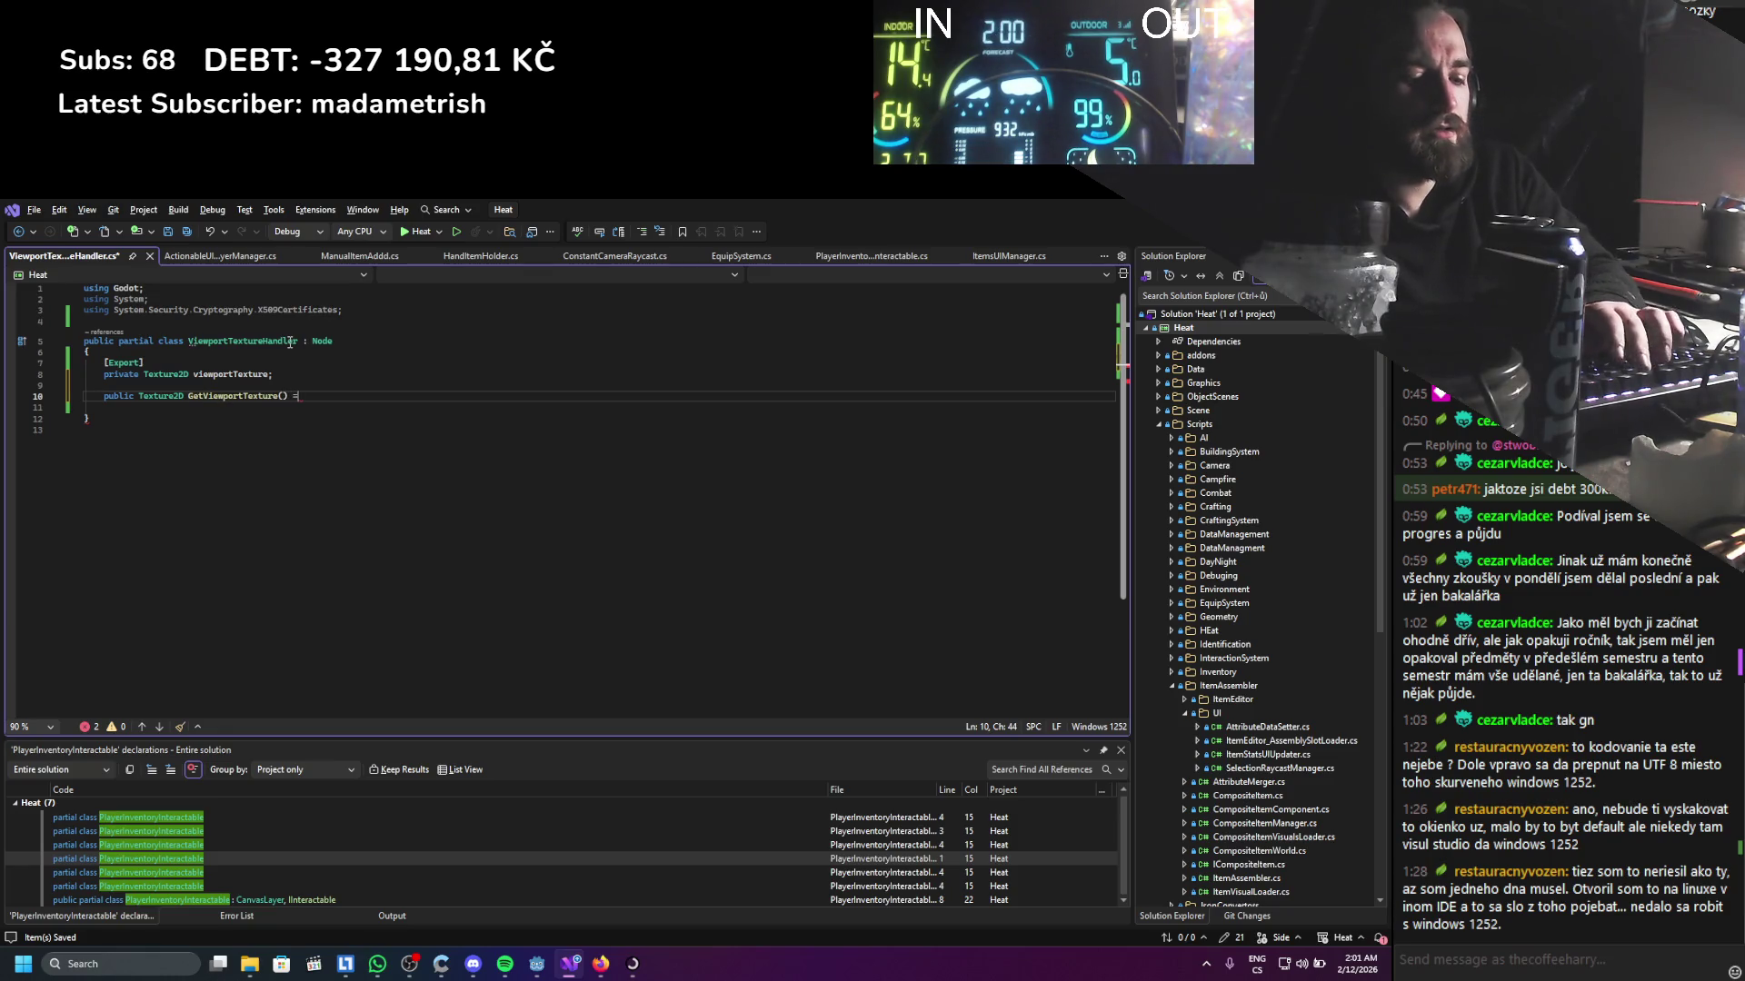
type("> viewp")
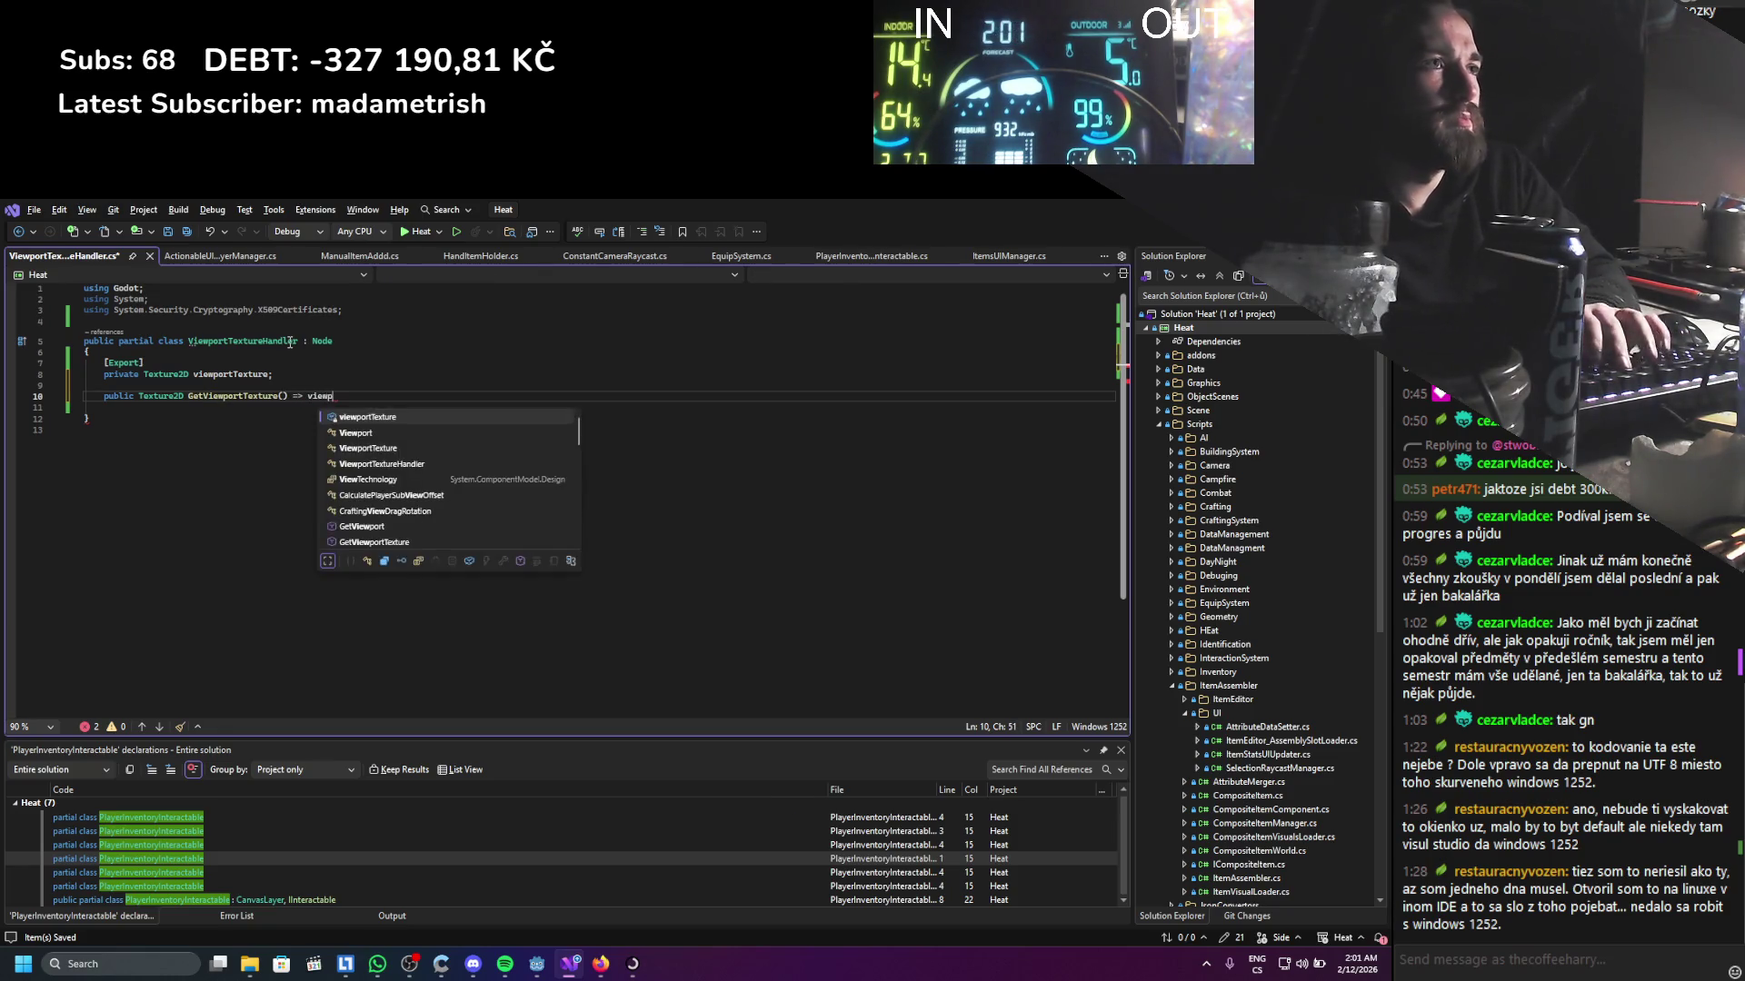
key("Tab")
type(";")
key("ctrl+s")
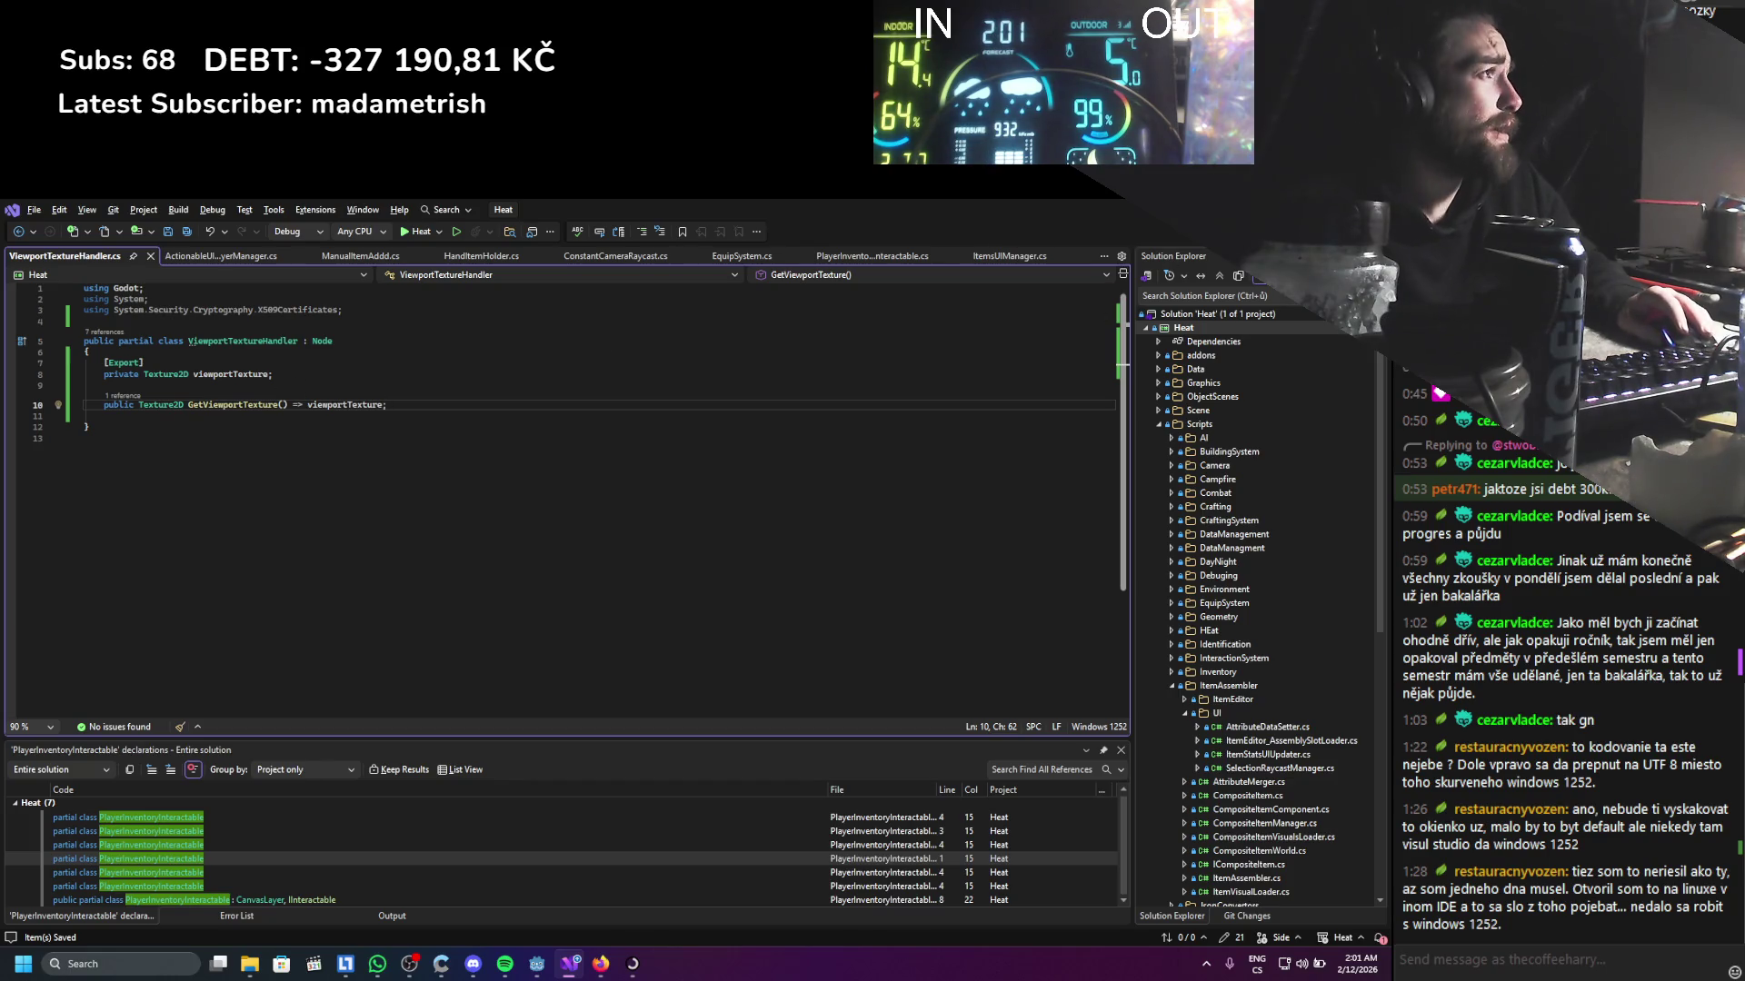
key("alt+Tab")
left_click(1137, 234)
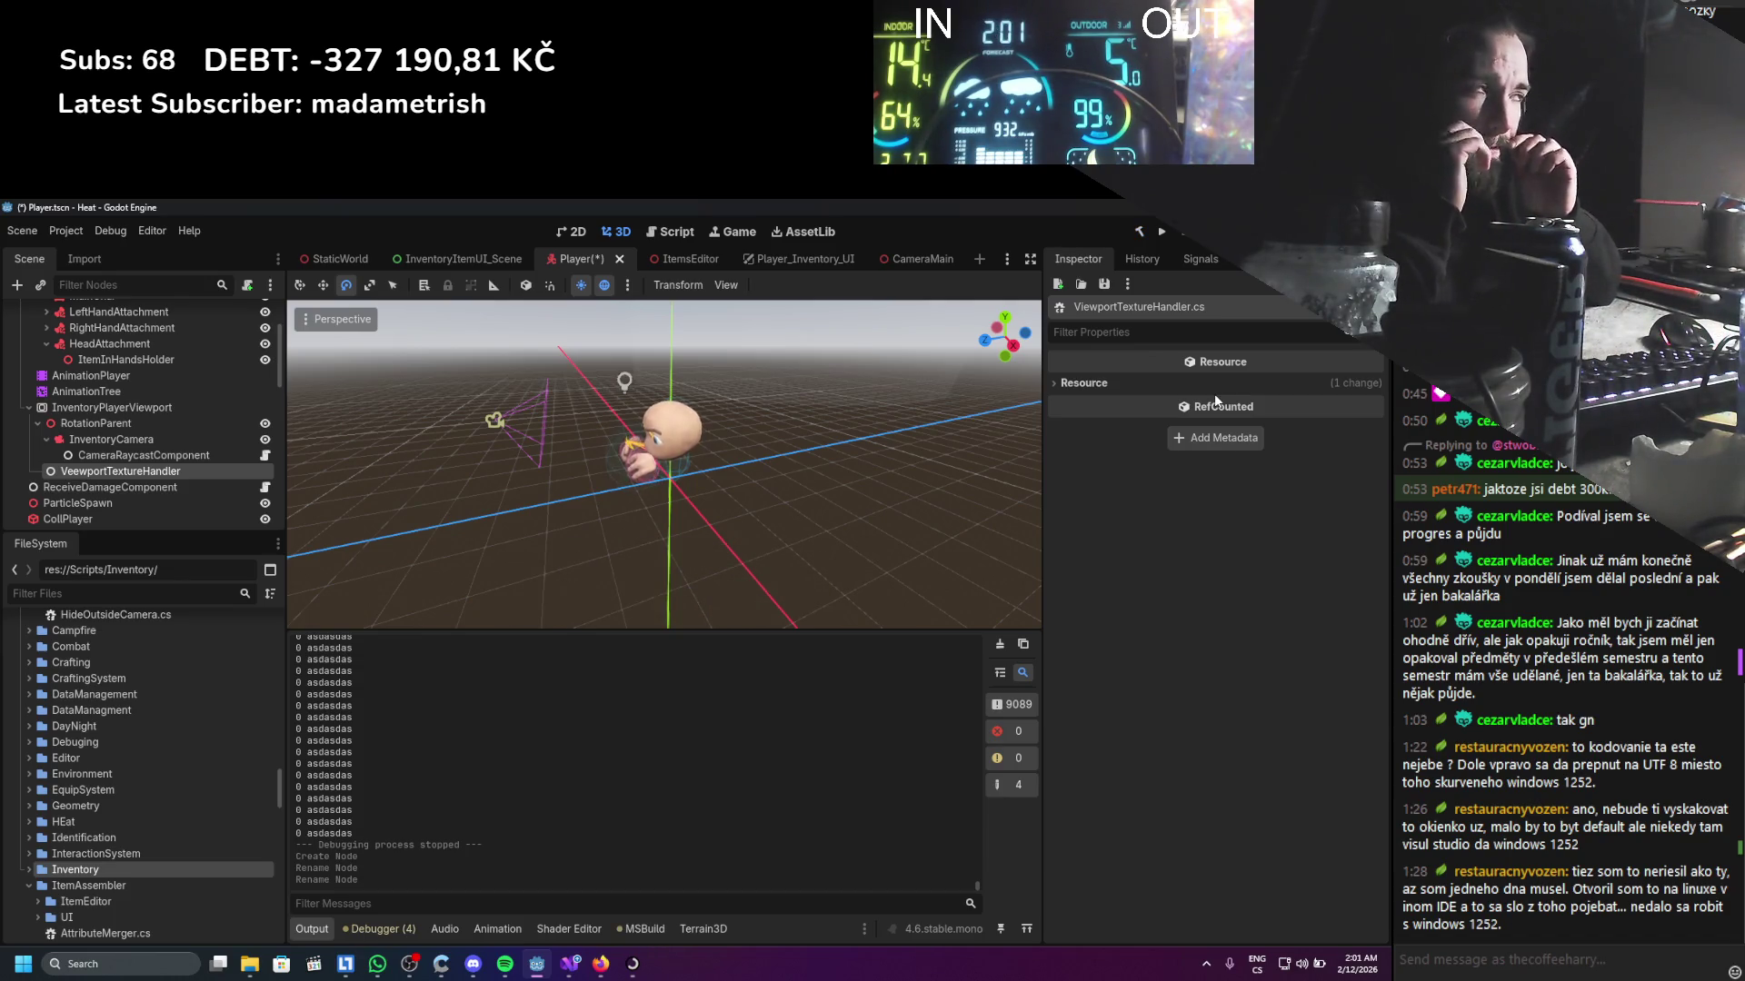
Rename the misspelled handler node to ViewportTextureHandler
left_click(136, 469)
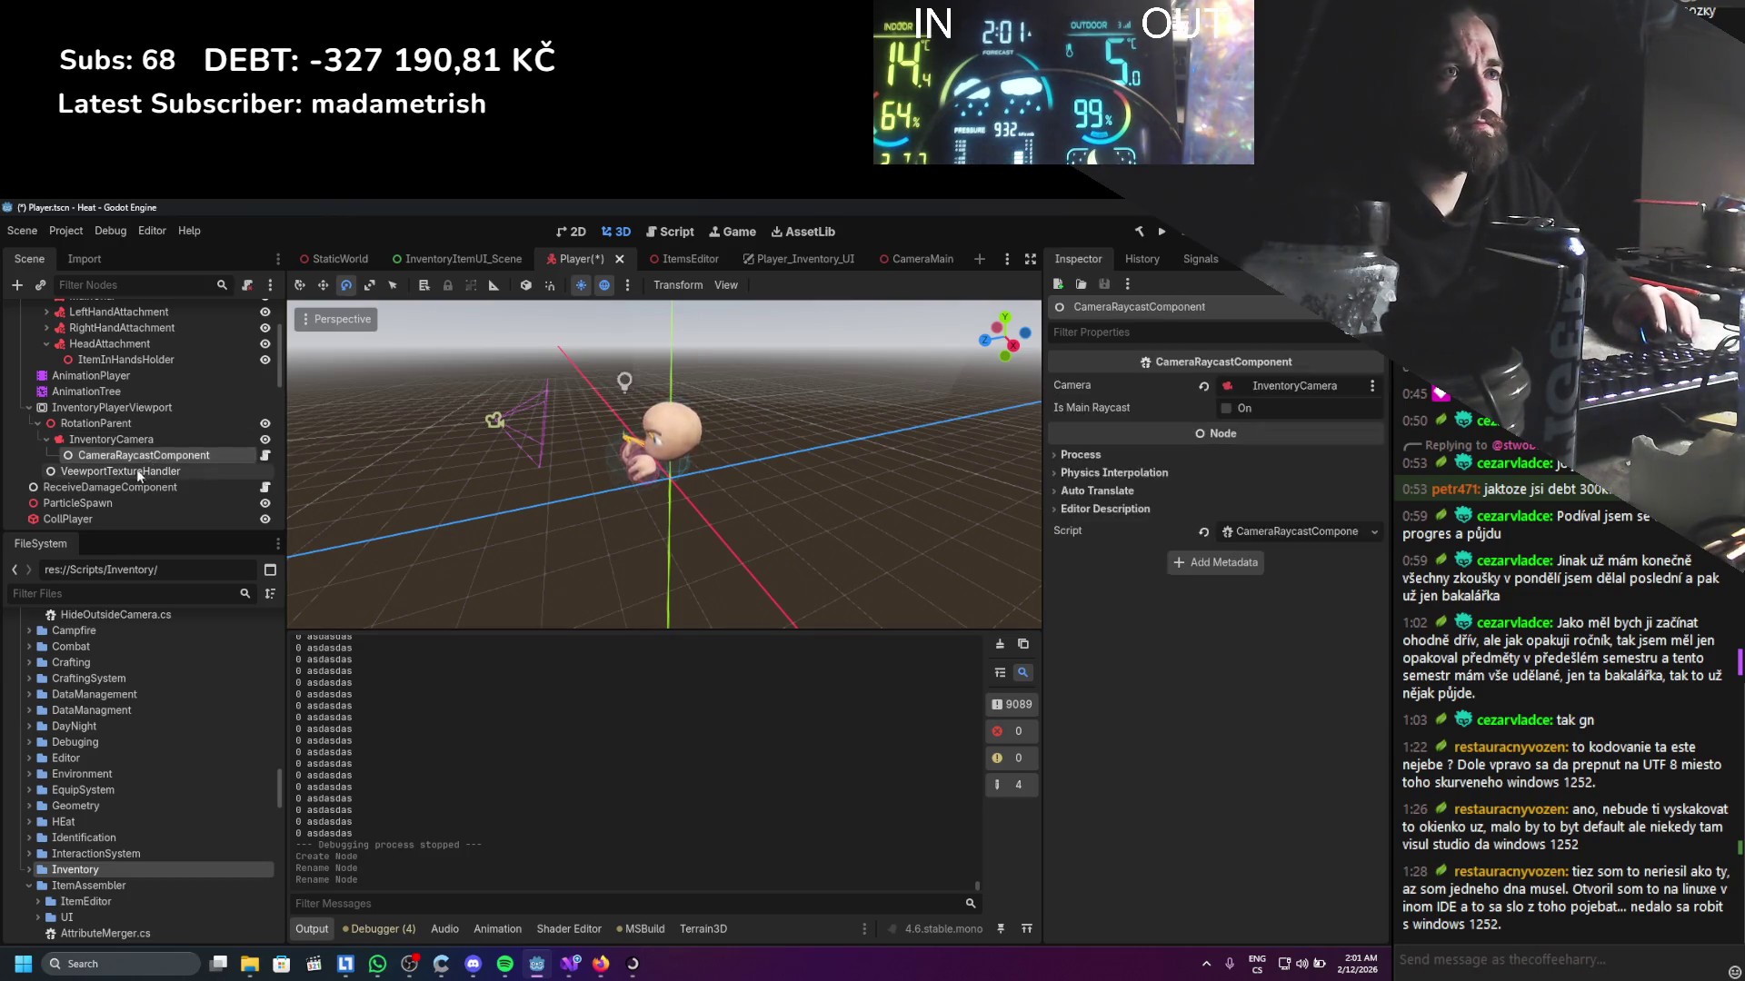
left_click(83, 477)
type("ViewportTextureHandler")
key("Return")
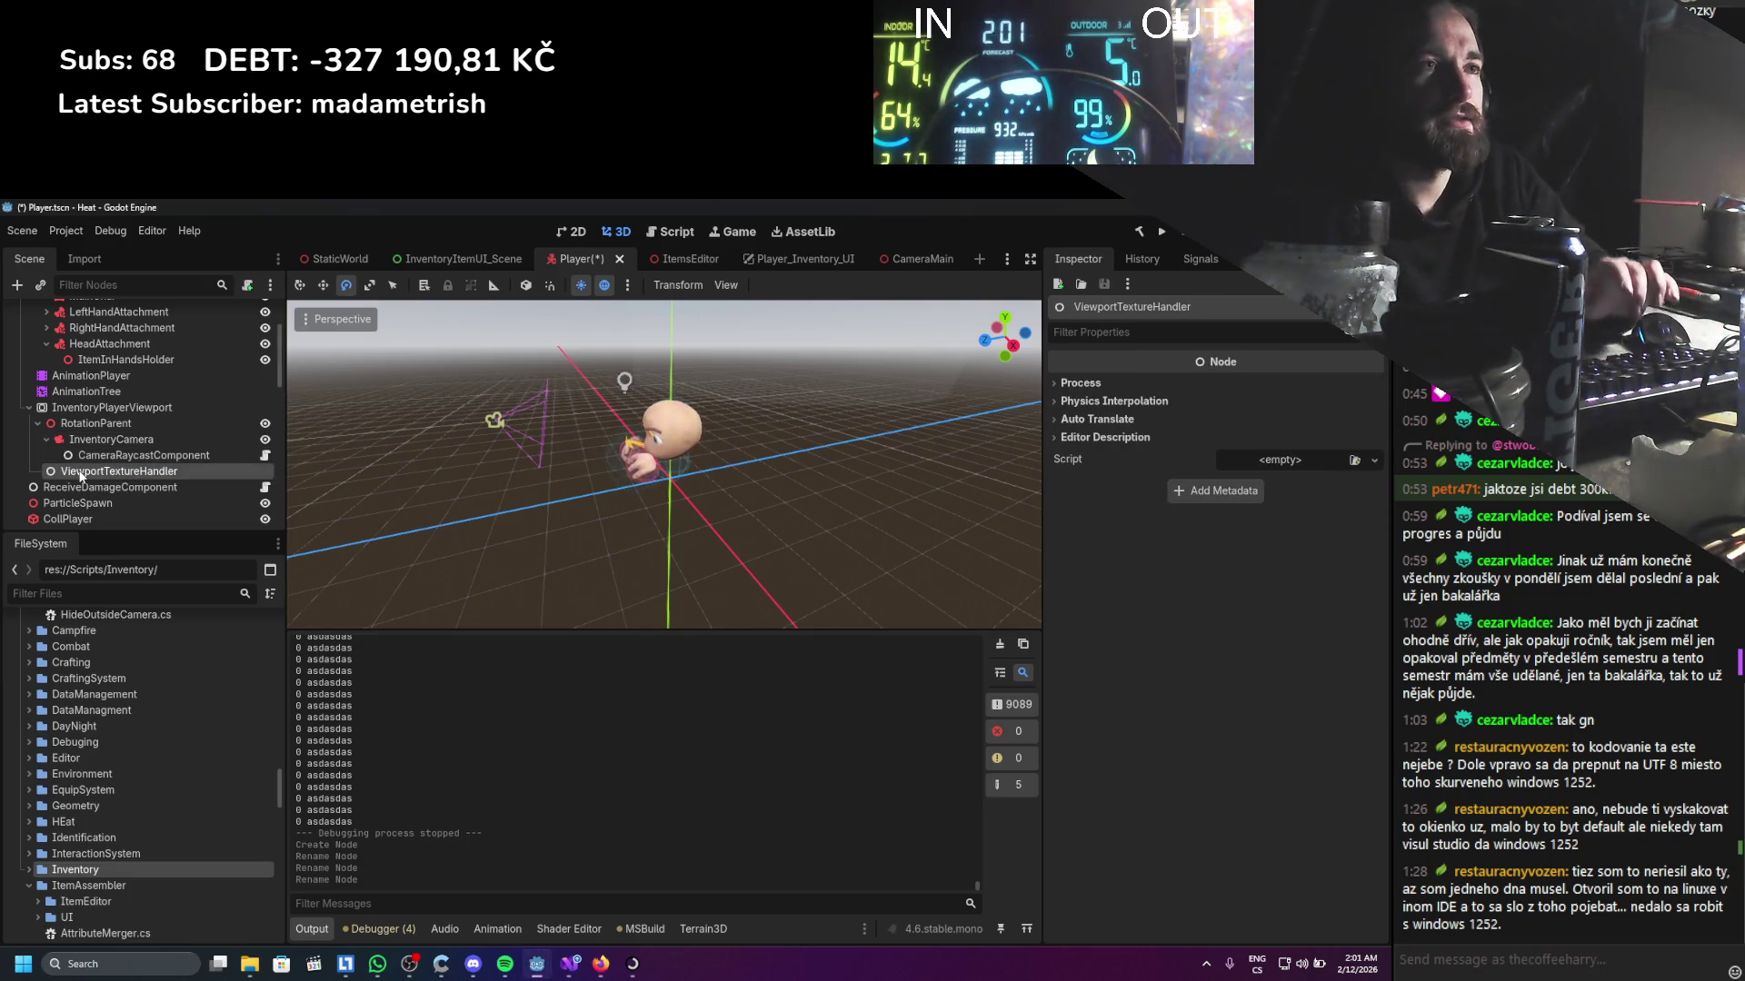
Attach ViewportTextureHandler.cs to the node and save the Player scene
left_click(1354, 461)
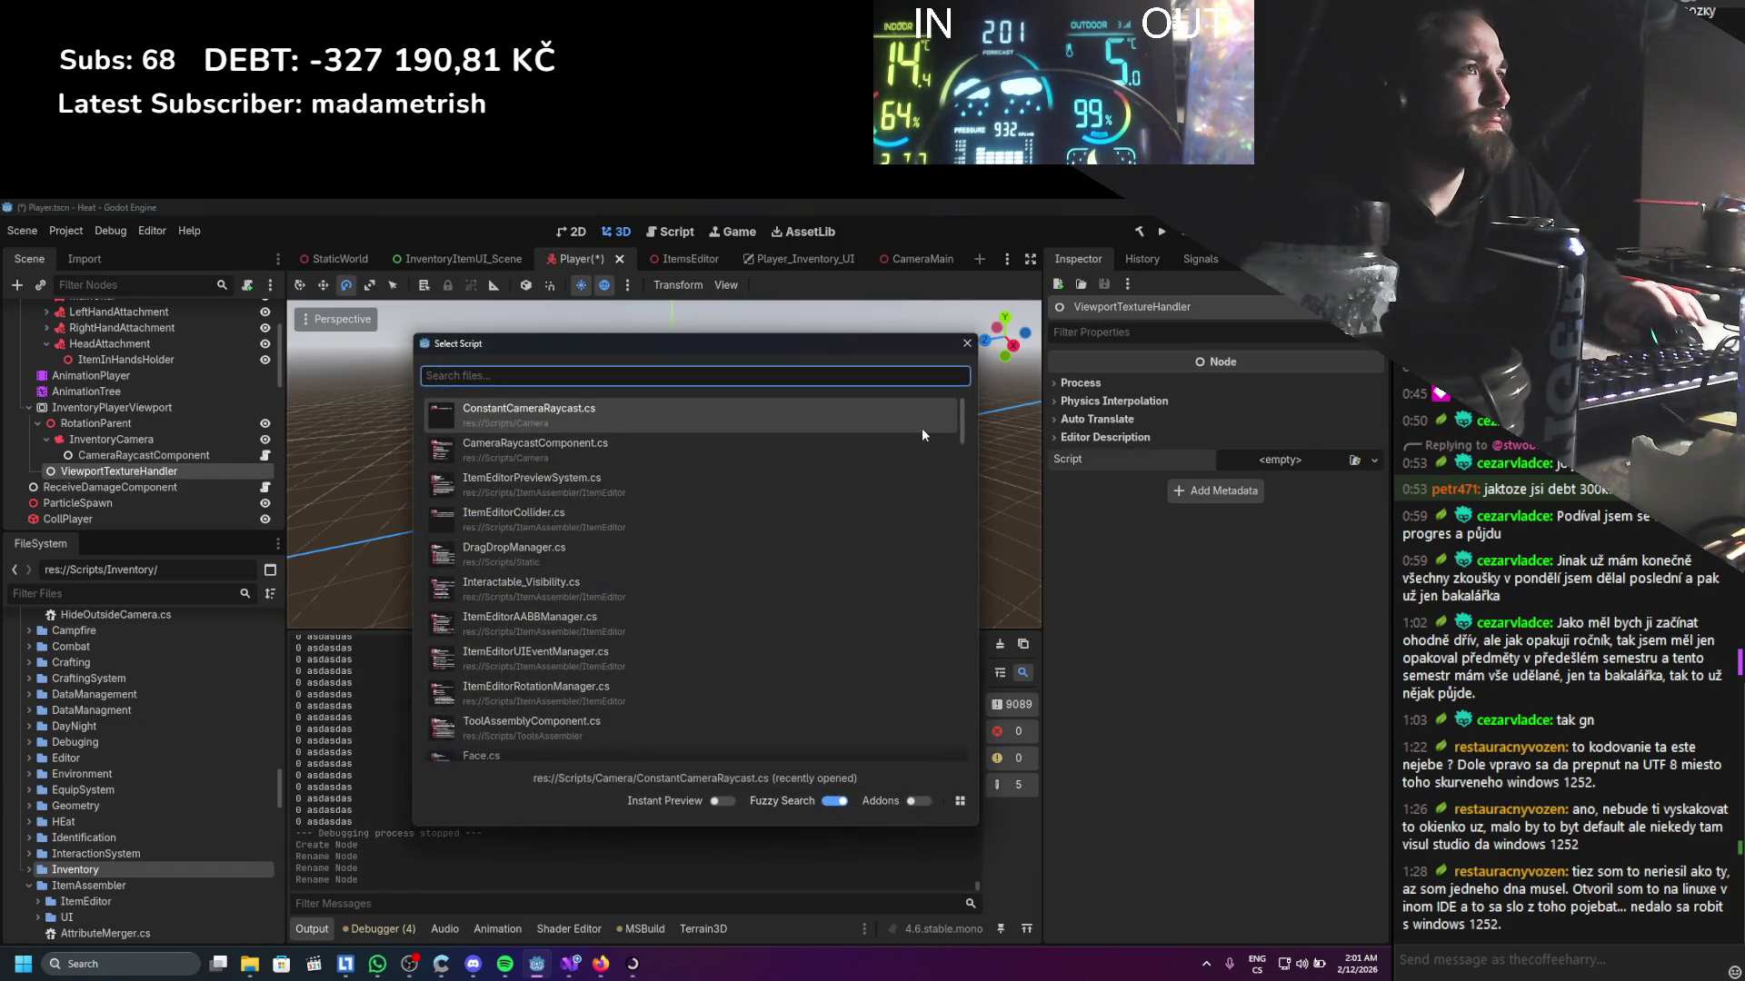
type("viewport")
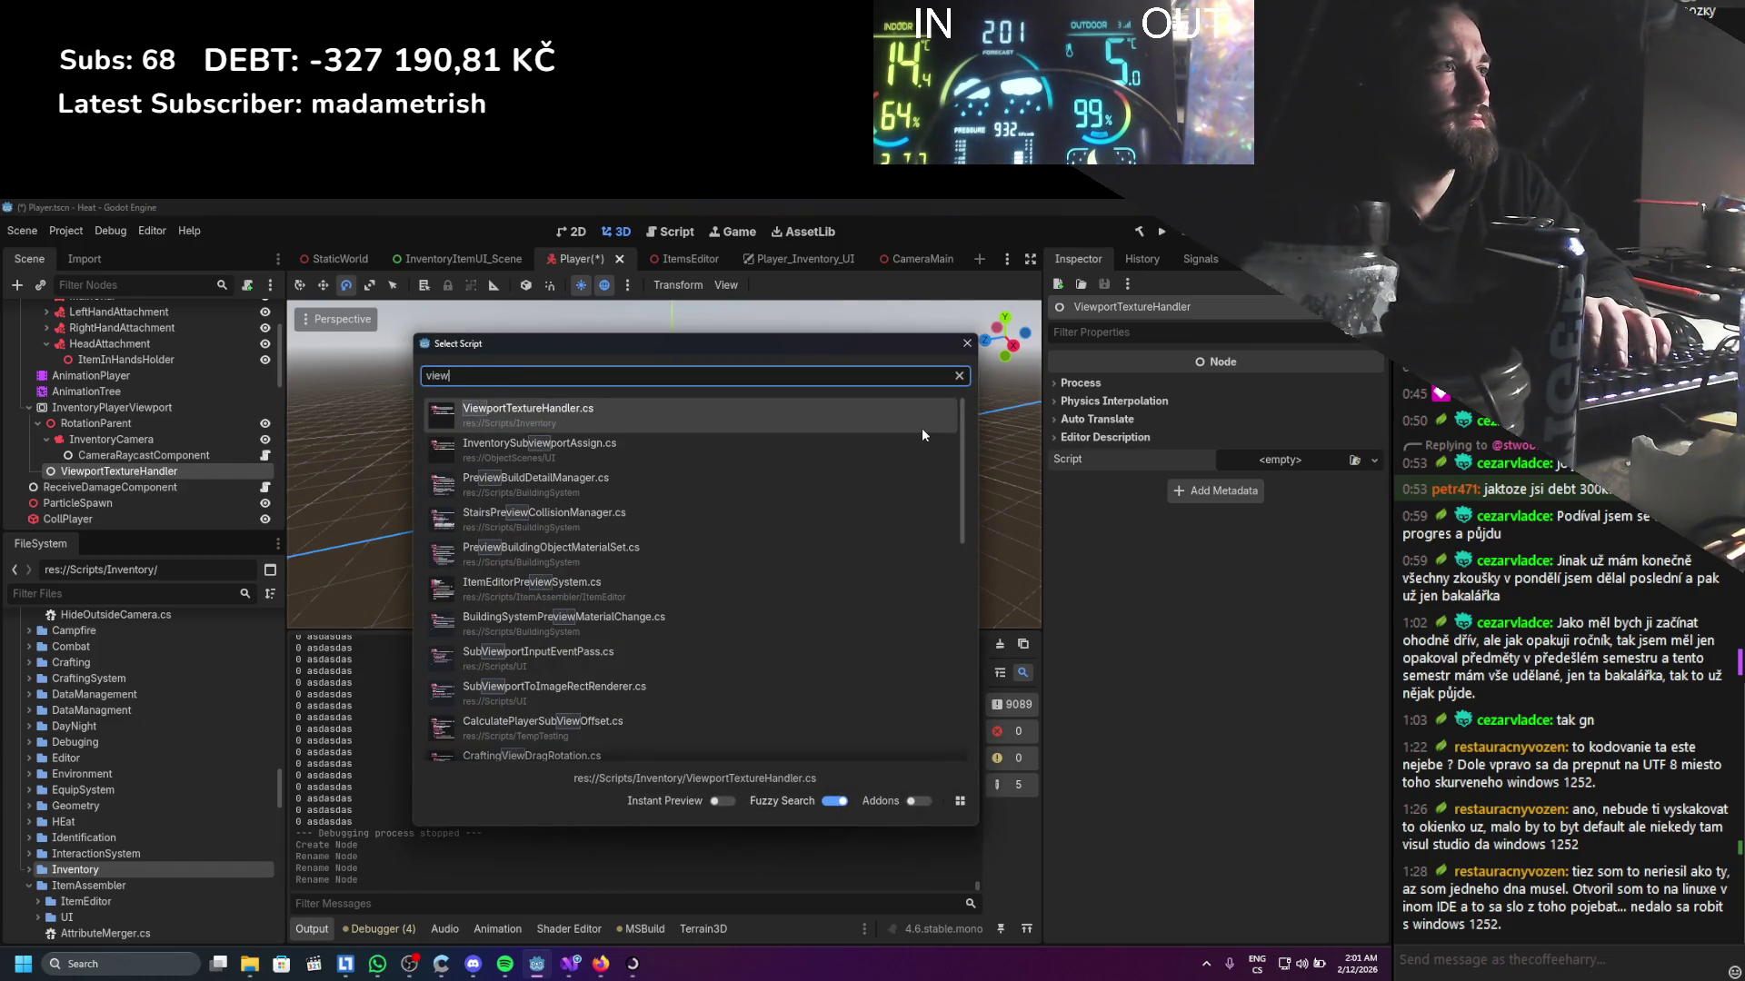
key("Return")
key("ctrl+s")
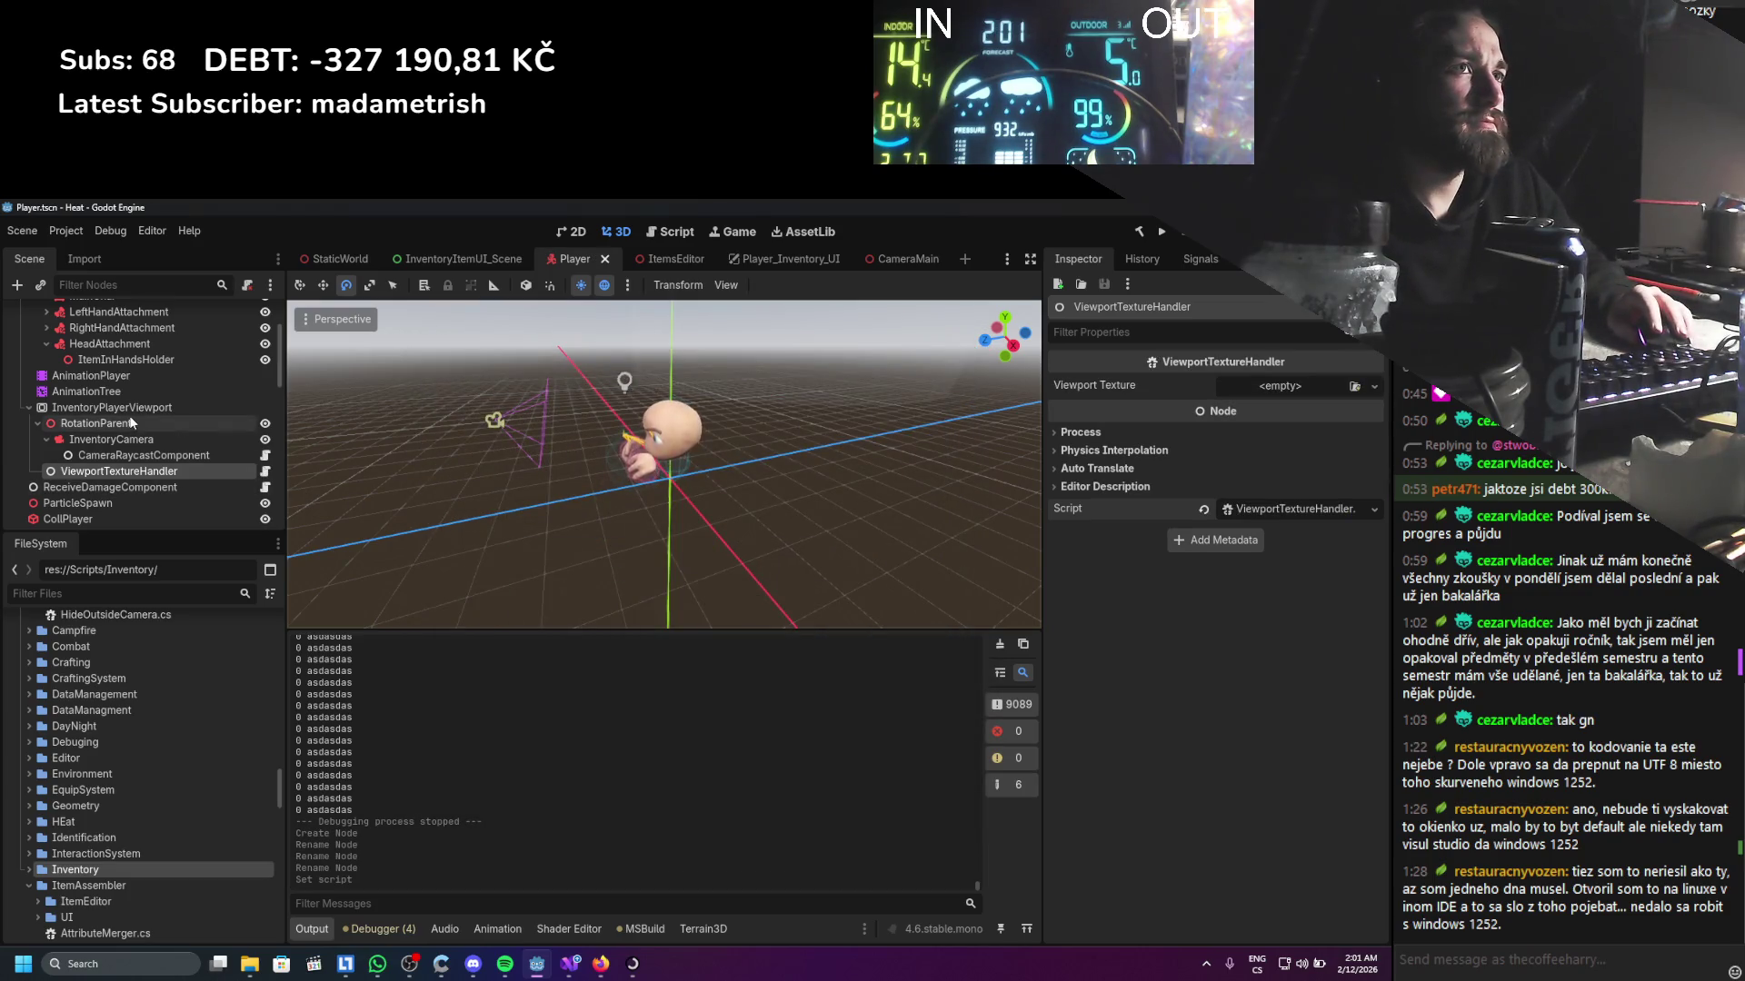
Give the handler a new Viewport Texture sourced from InventoryPlayerViewport and save the Player scene
left_click(1373, 386)
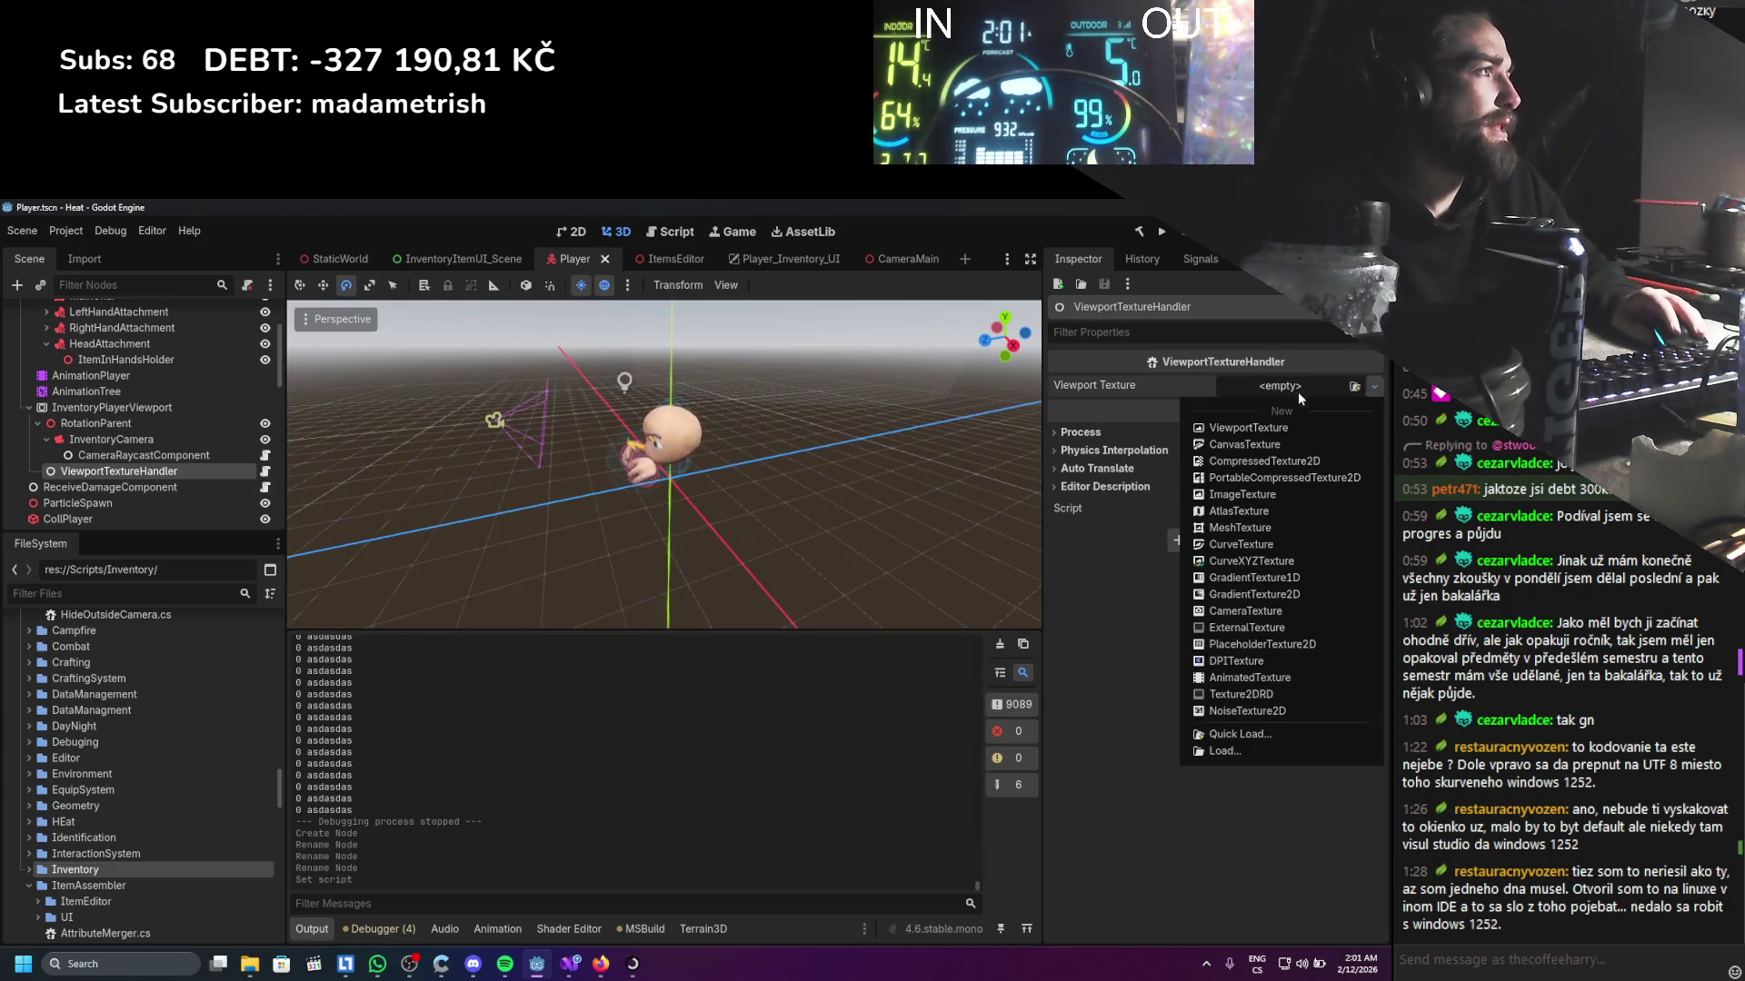
left_click(1249, 428)
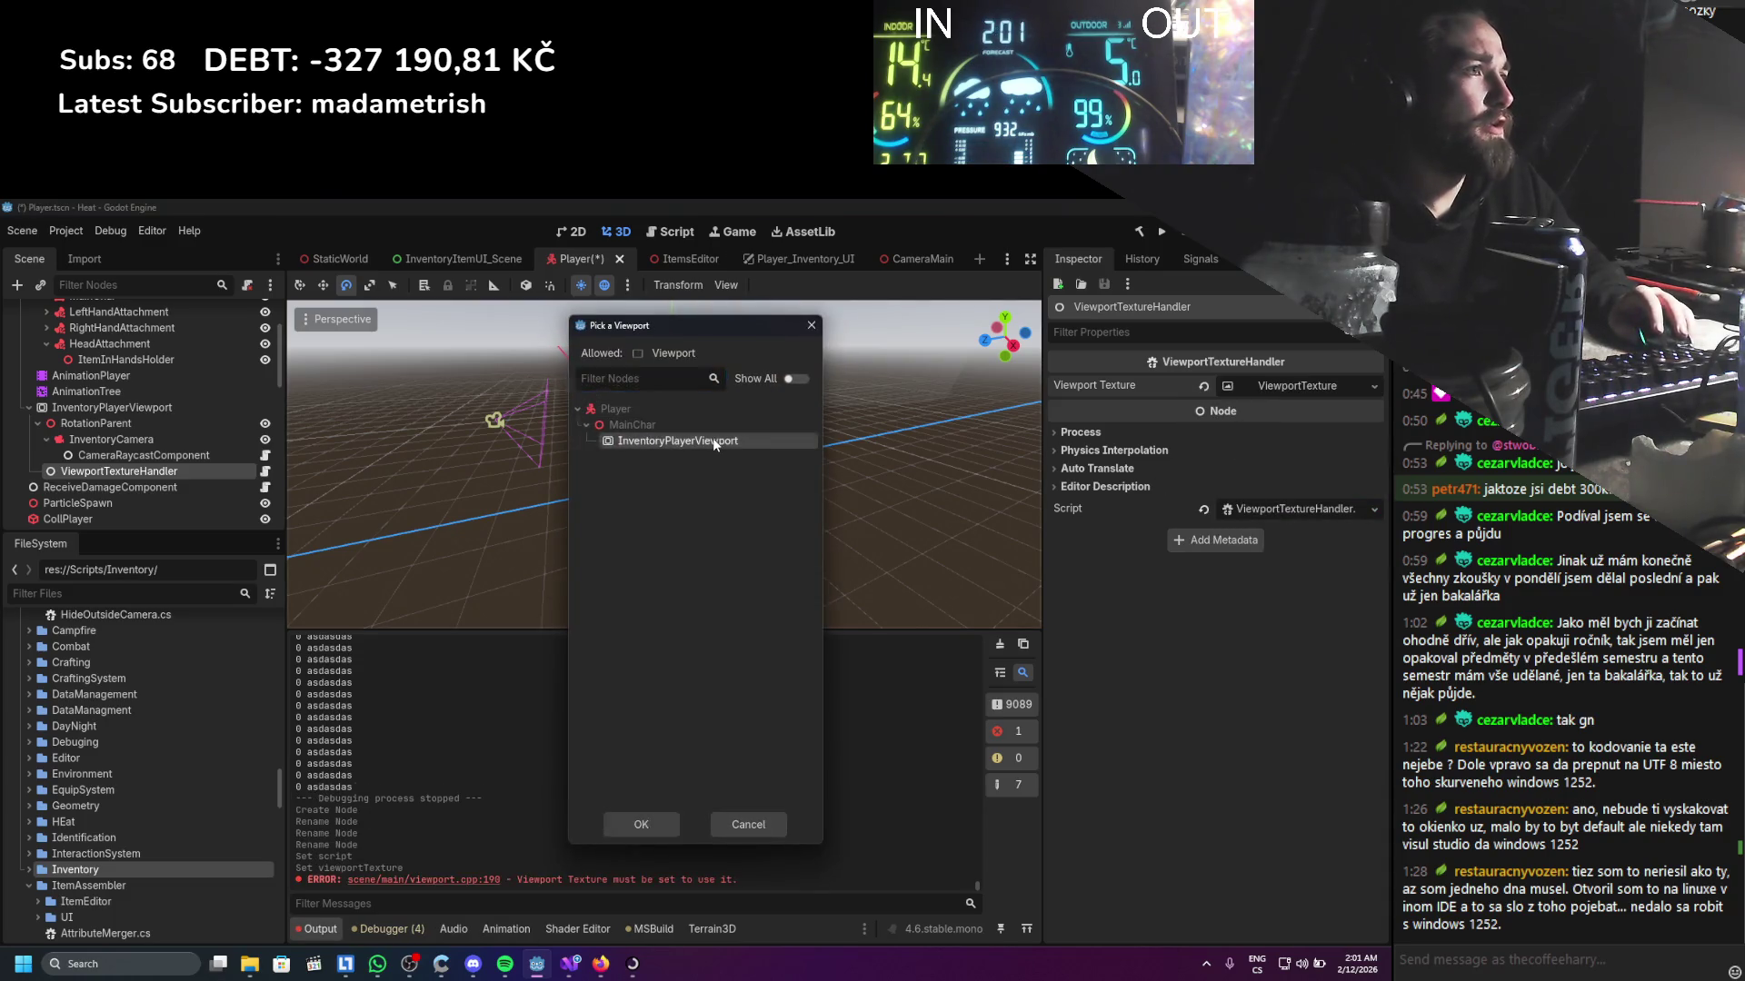
double_click(749, 434)
key("ctrl+s")
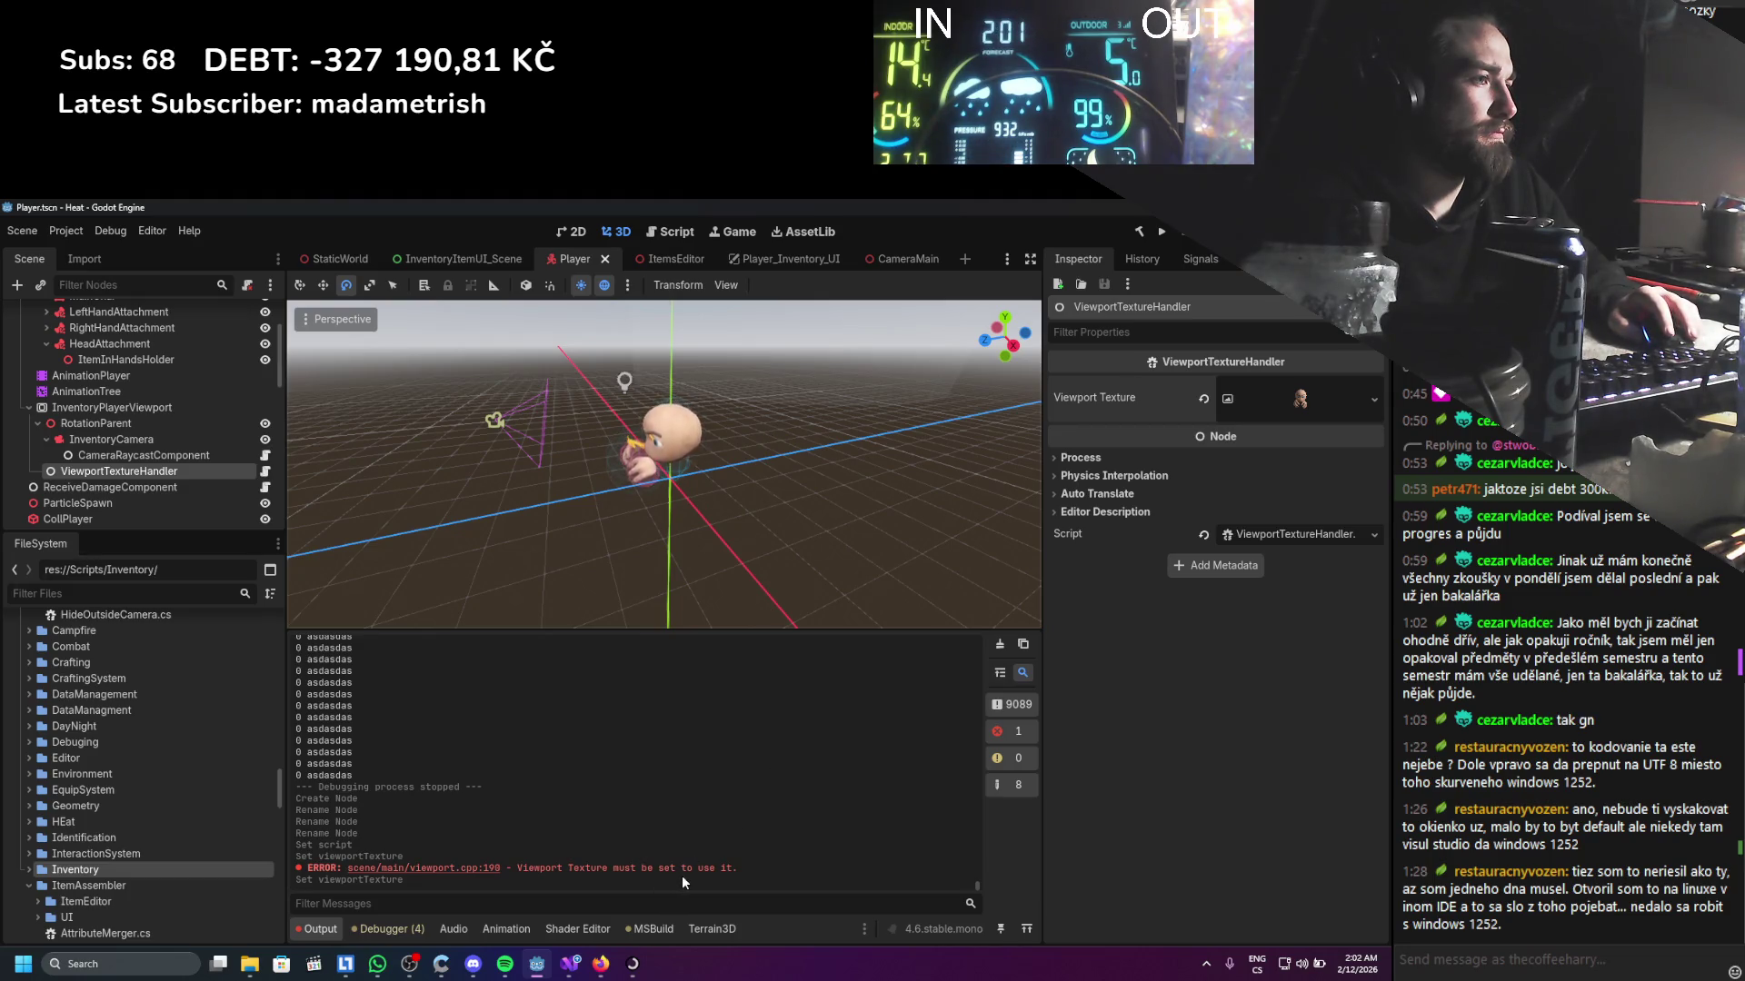
left_click(155, 407)
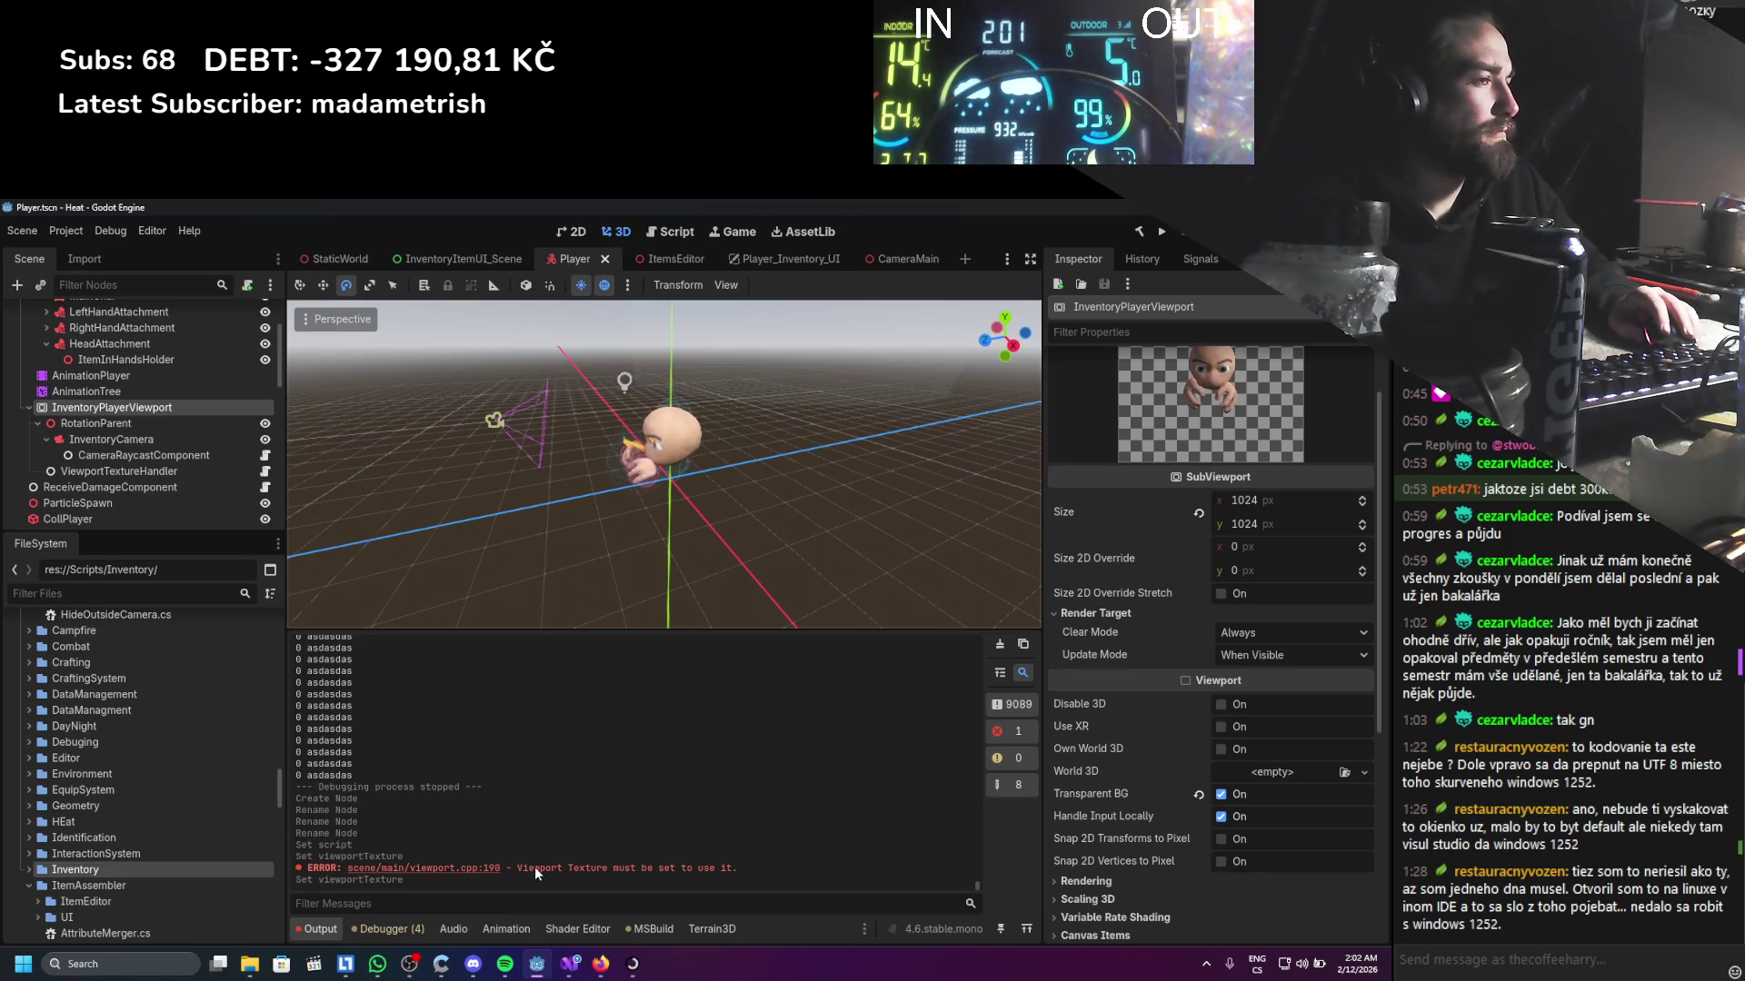
left_click(120, 471)
key("ctrl+s")
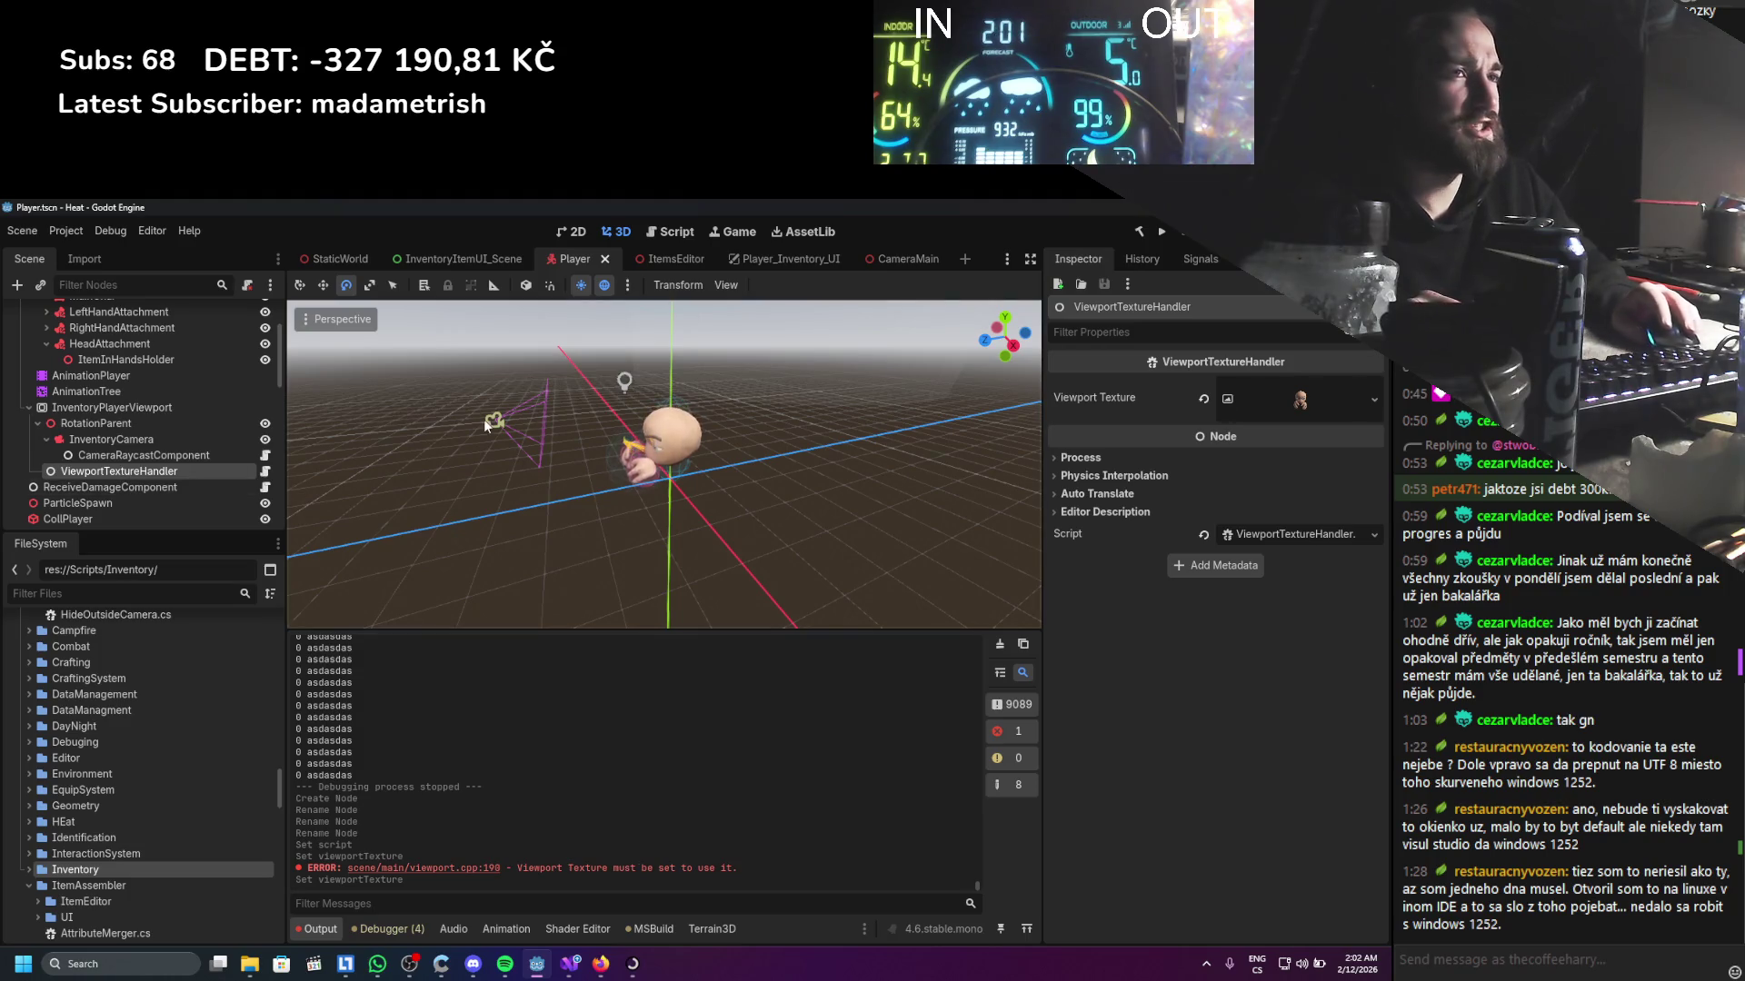
Open the Player_Inventory_UI scene and its PlayerInventoryInteractable script
scroll(210, 503, "down", 5)
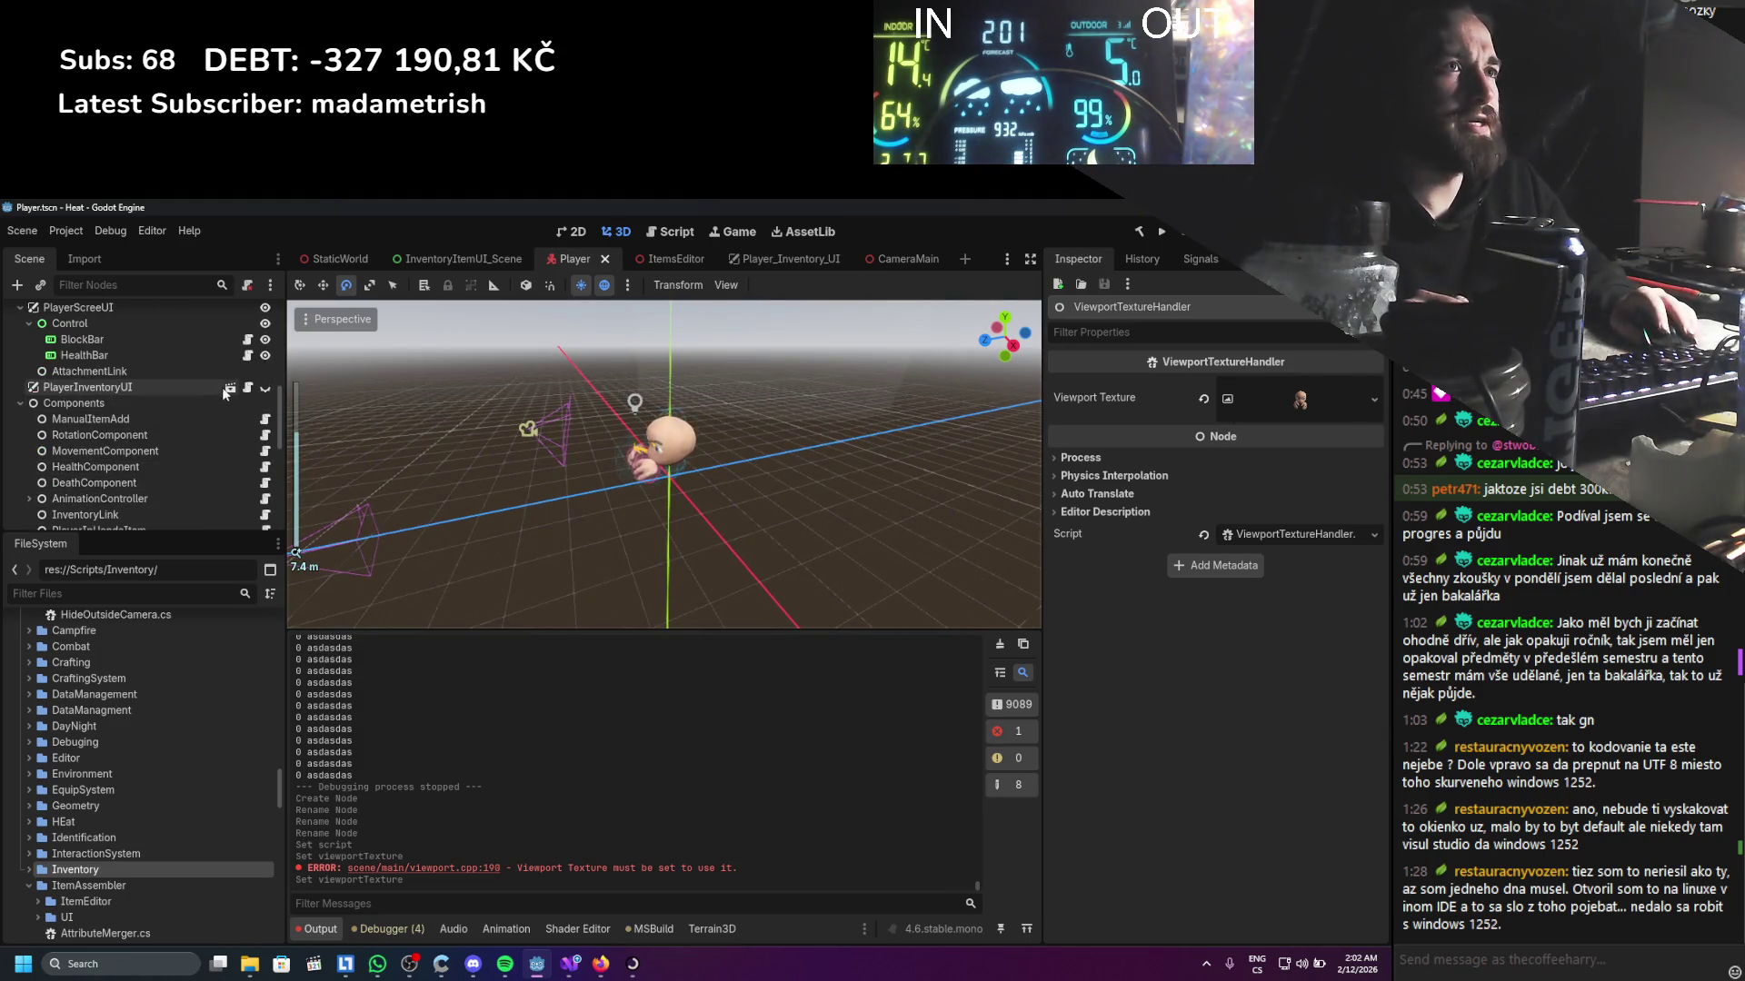
left_click(247, 390)
scroll(226, 466, "up", 10)
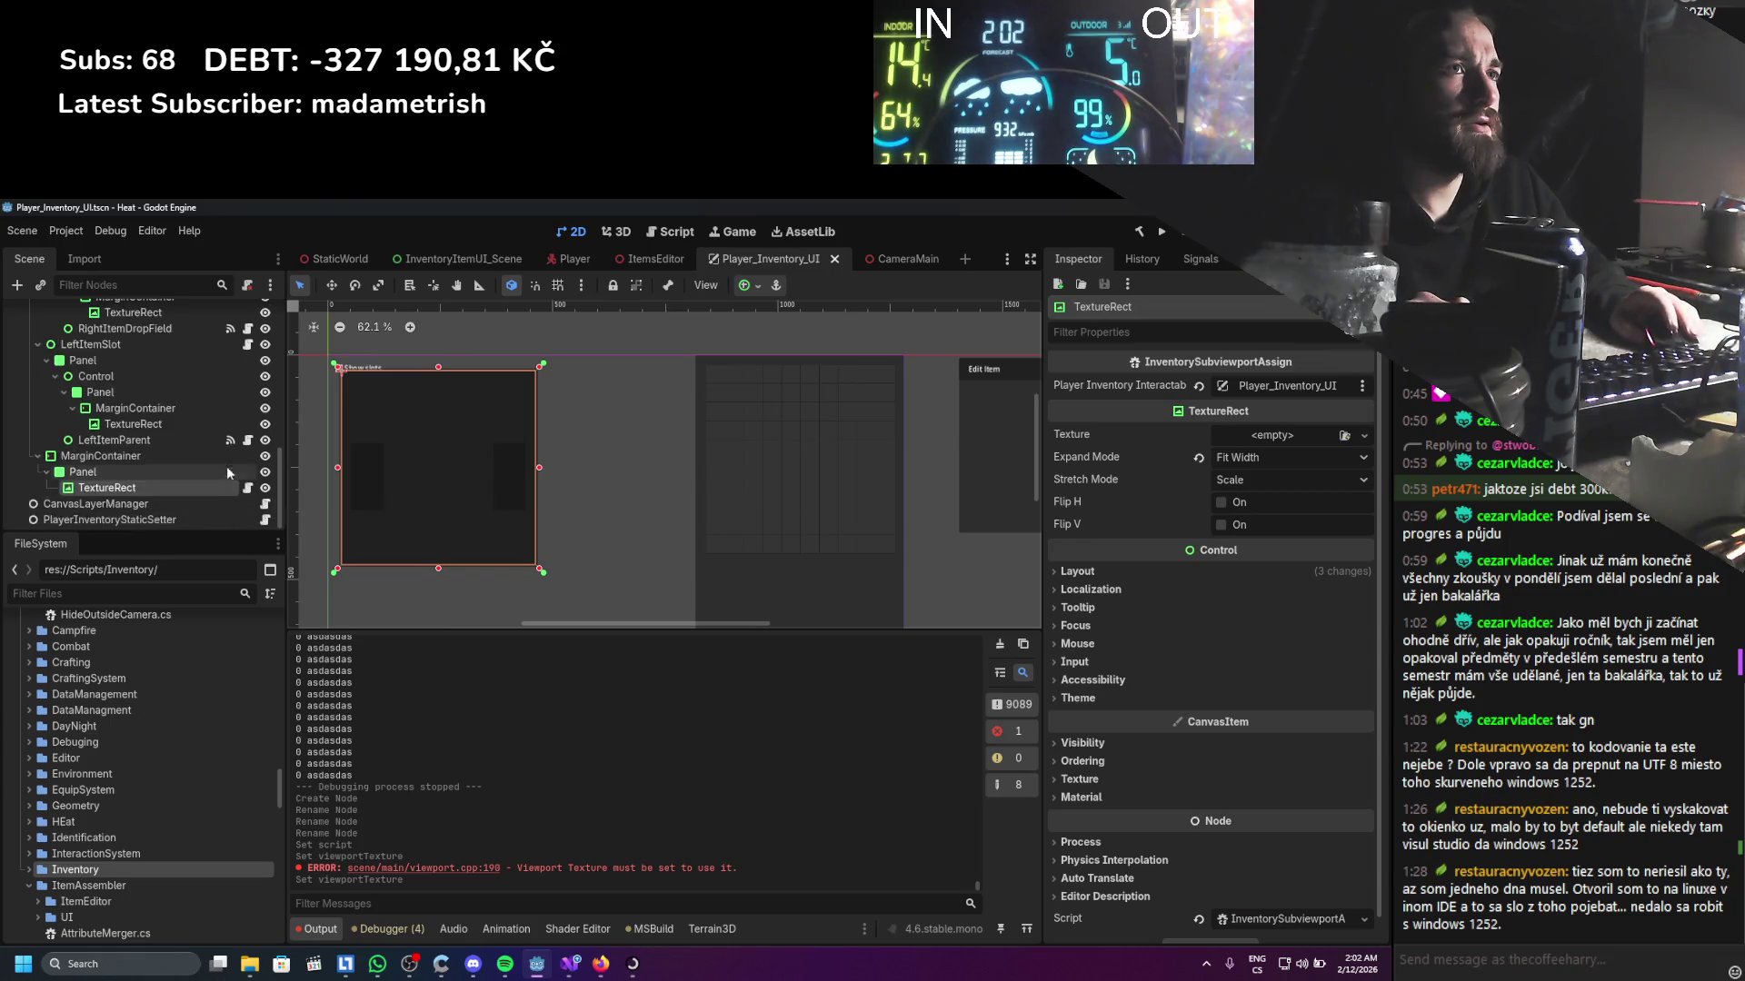
left_click(246, 327)
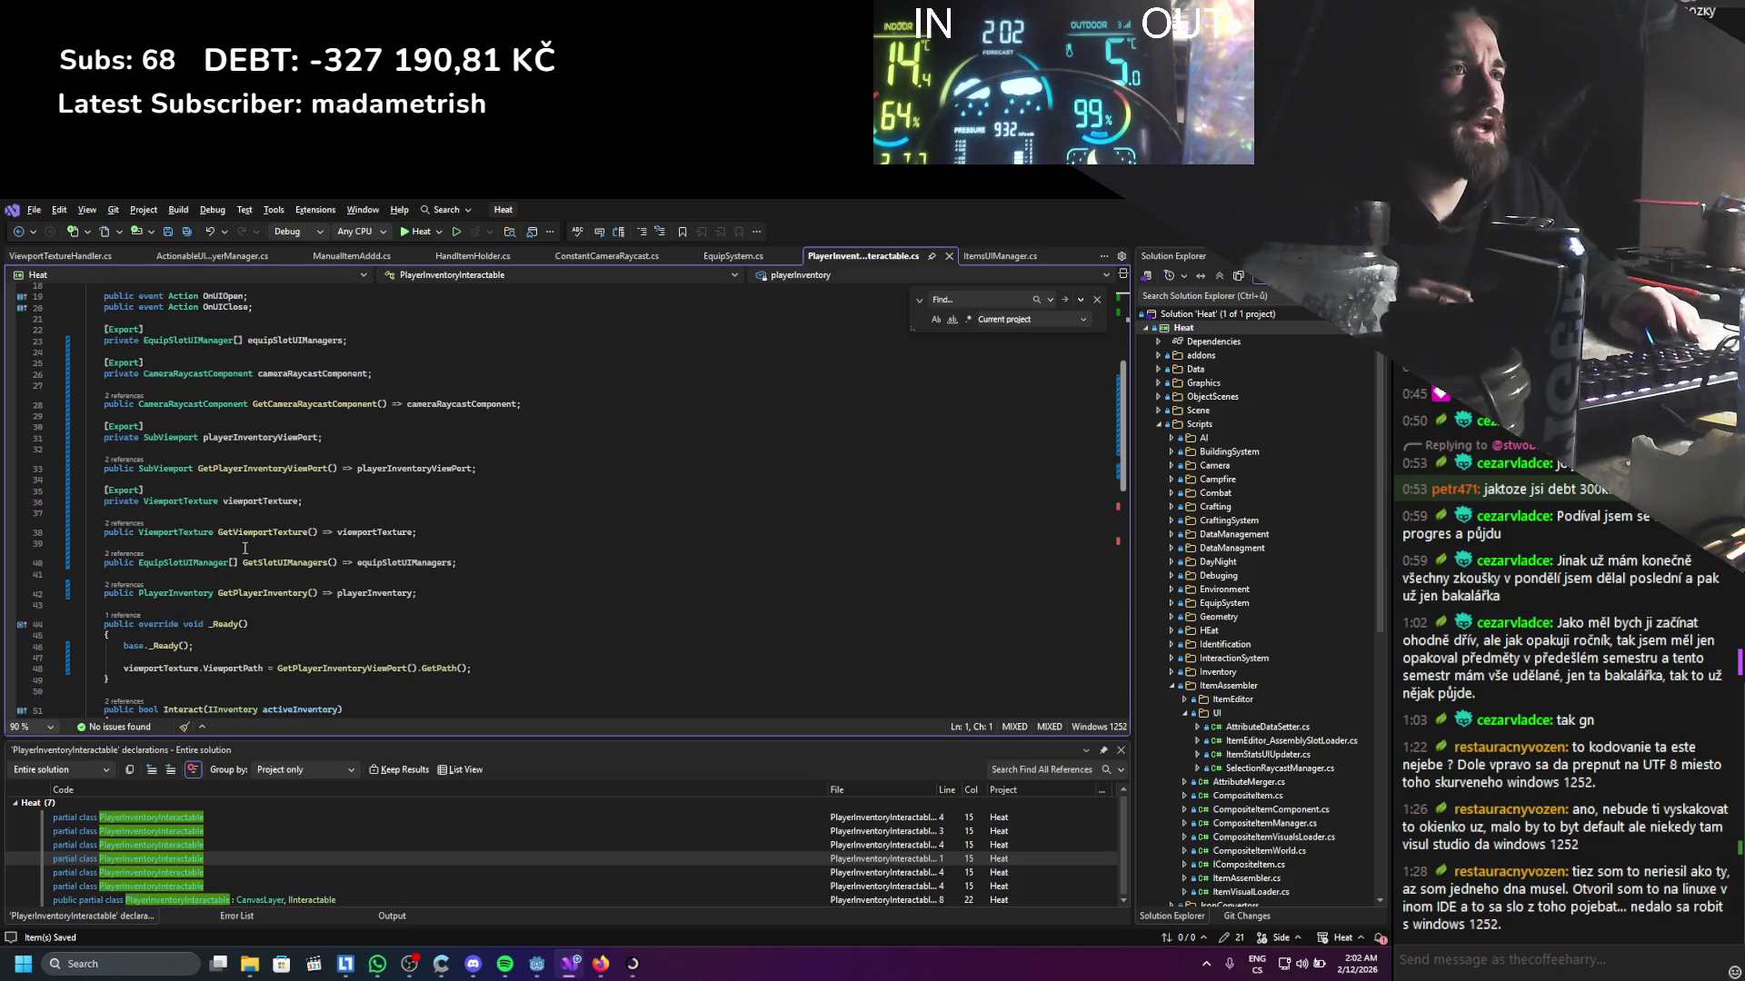
Change the exported field to 'ViewportTextureHandler viewportTextureHandler'
left_click(213, 532)
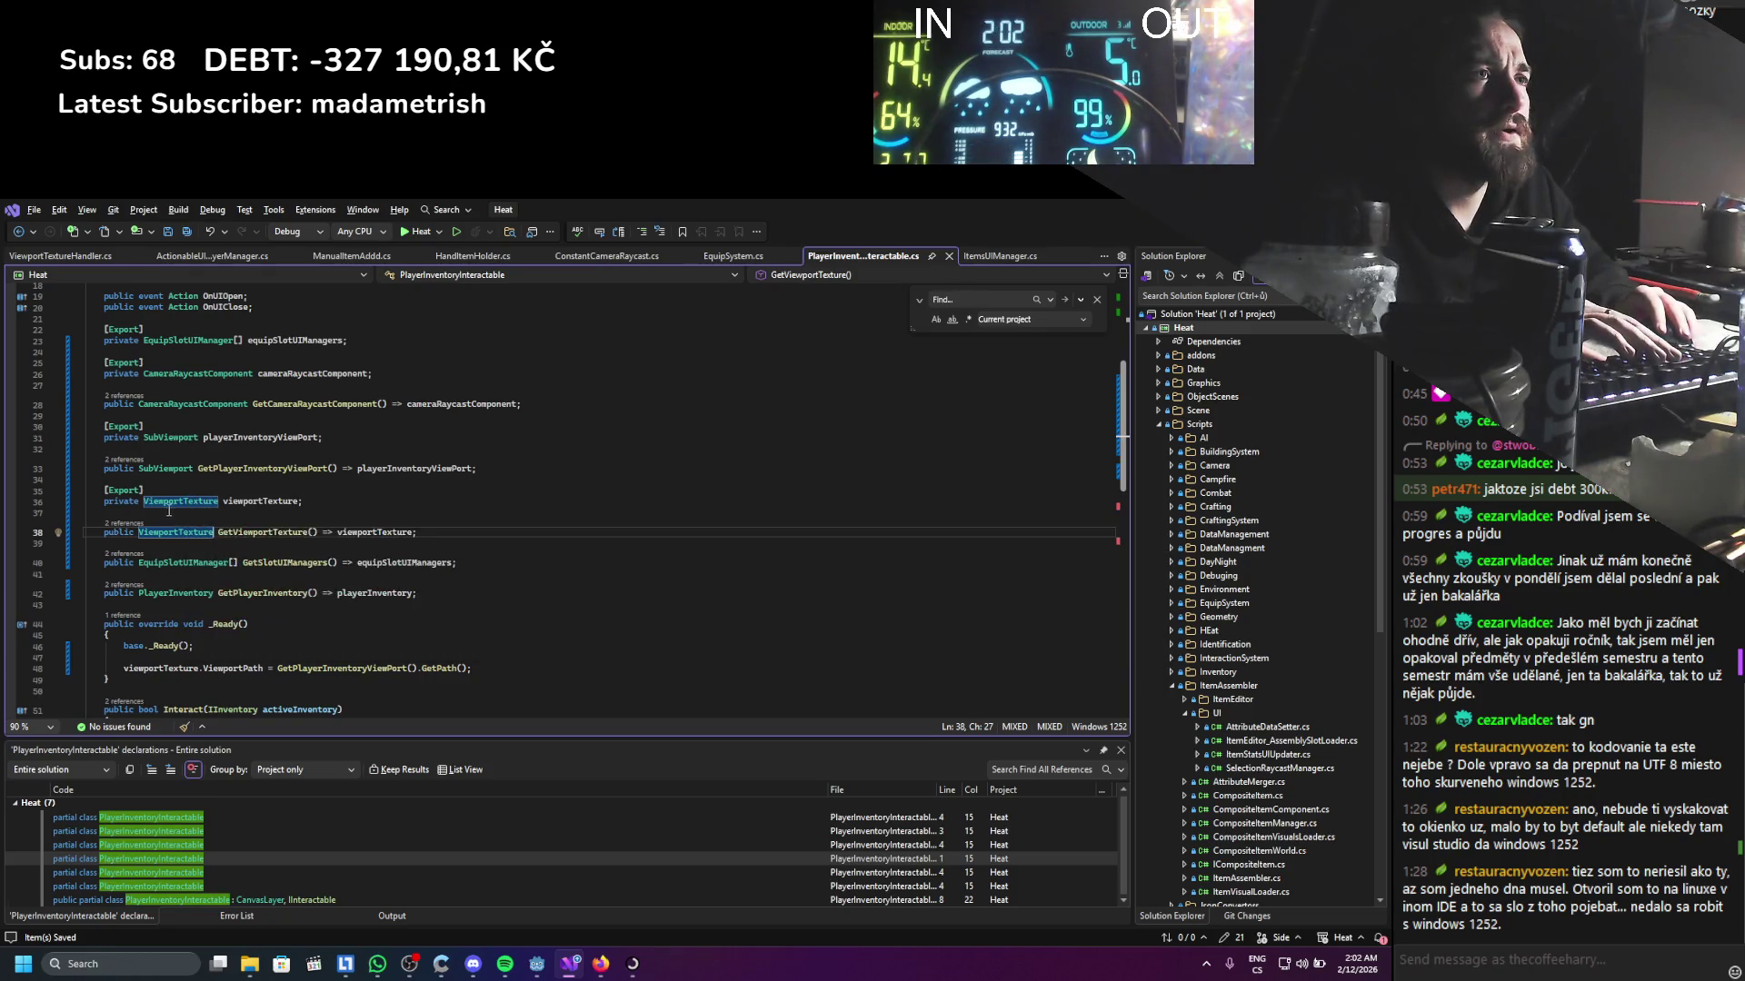
double_click(186, 502)
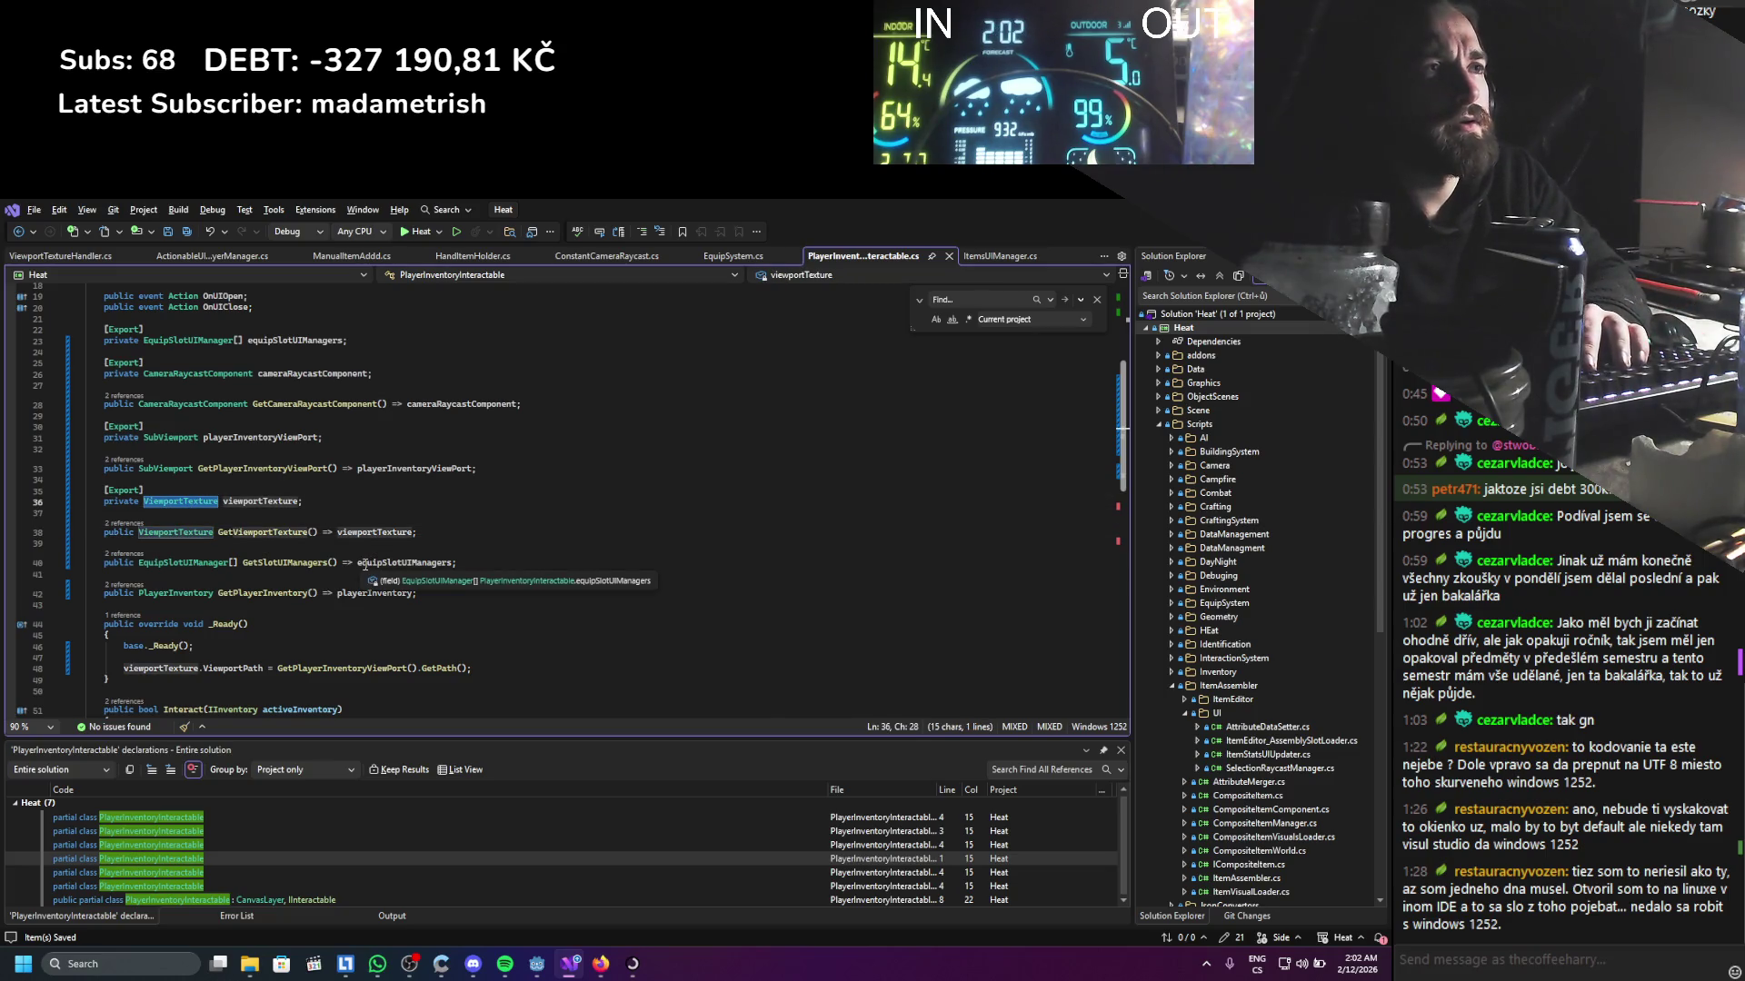
type("Viewpor")
key("Down")
key("Down")
key("Tab")
double_click(298, 502)
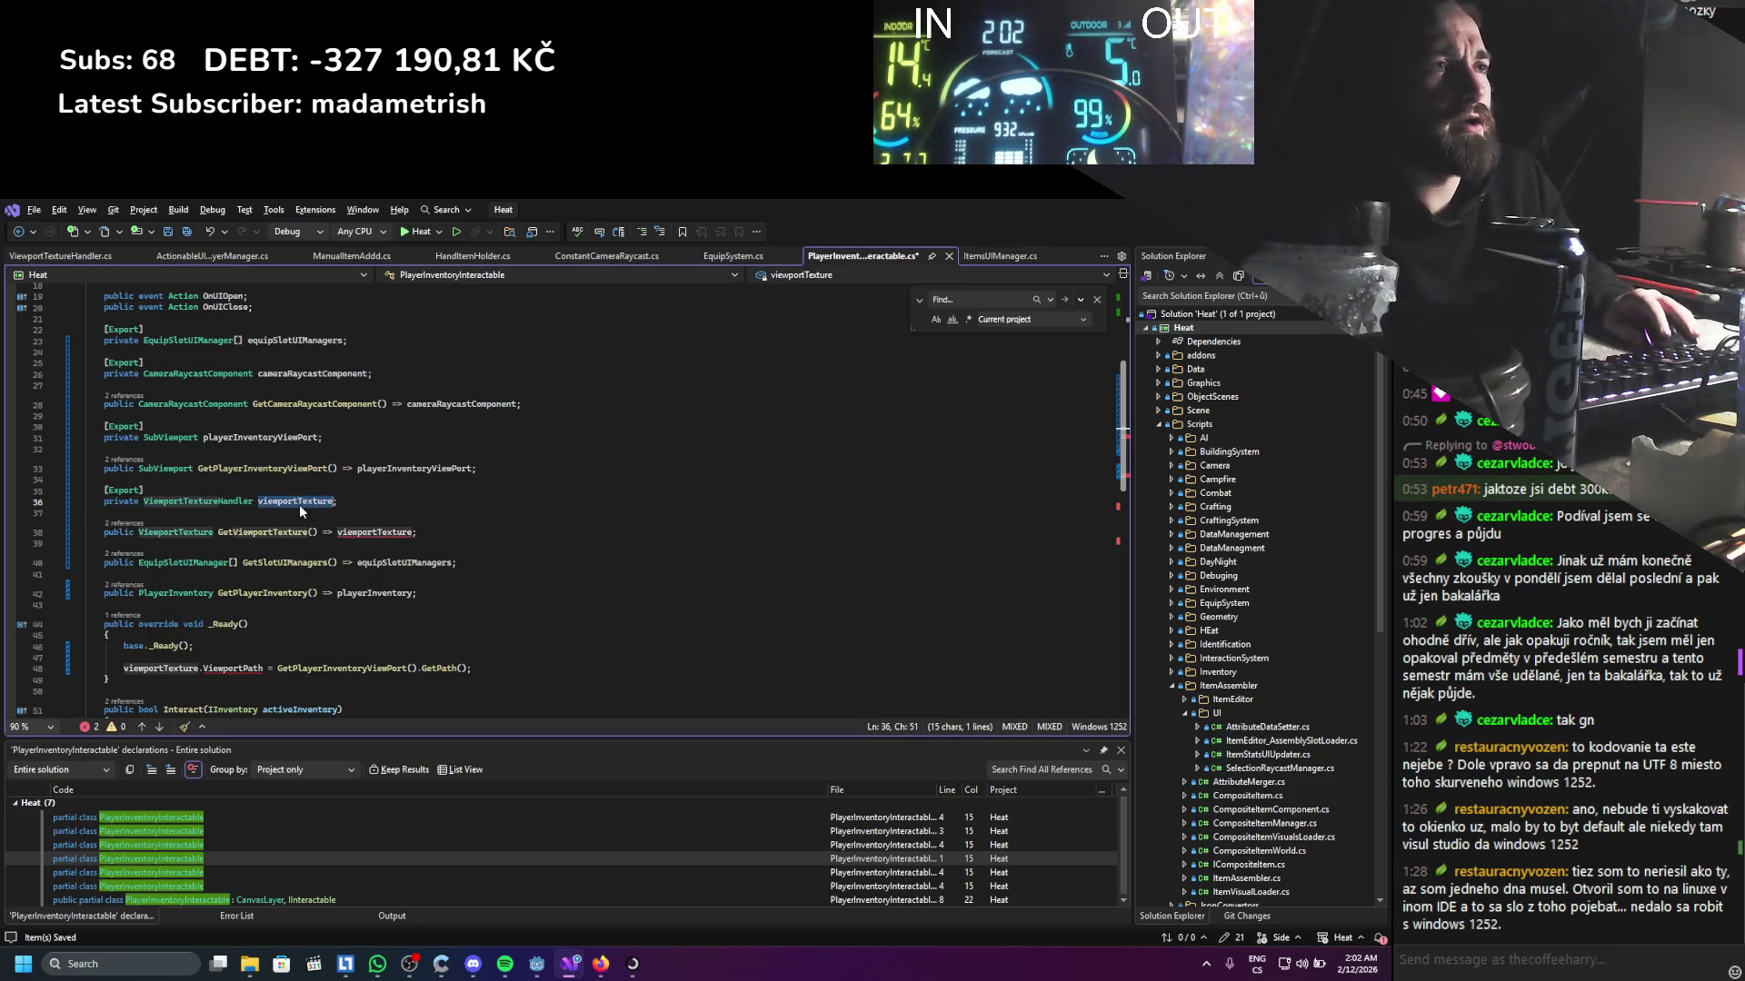
type("vie")
key("Up")
key("Up")
key("Tab")
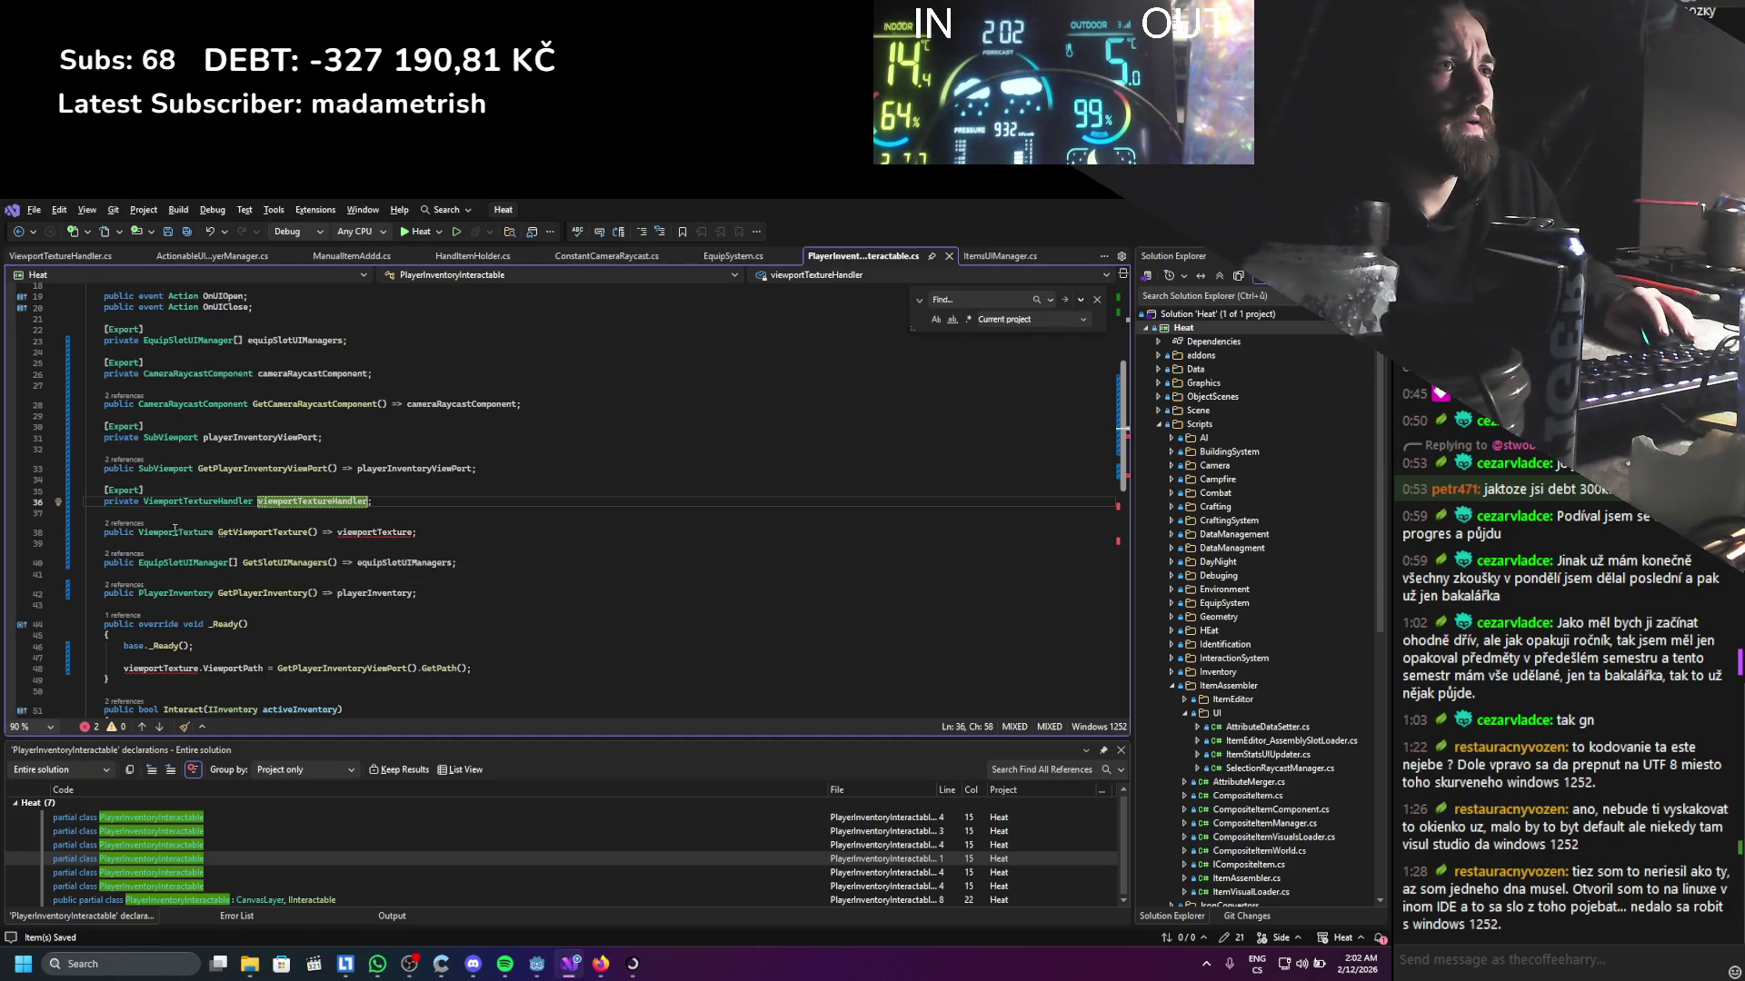
Make the getter return Texture2D via viewportTextureHandler.GetViewportTexture() and save
double_click(175, 531)
type("Texture2D")
key("ctrl+s")
double_click(339, 532)
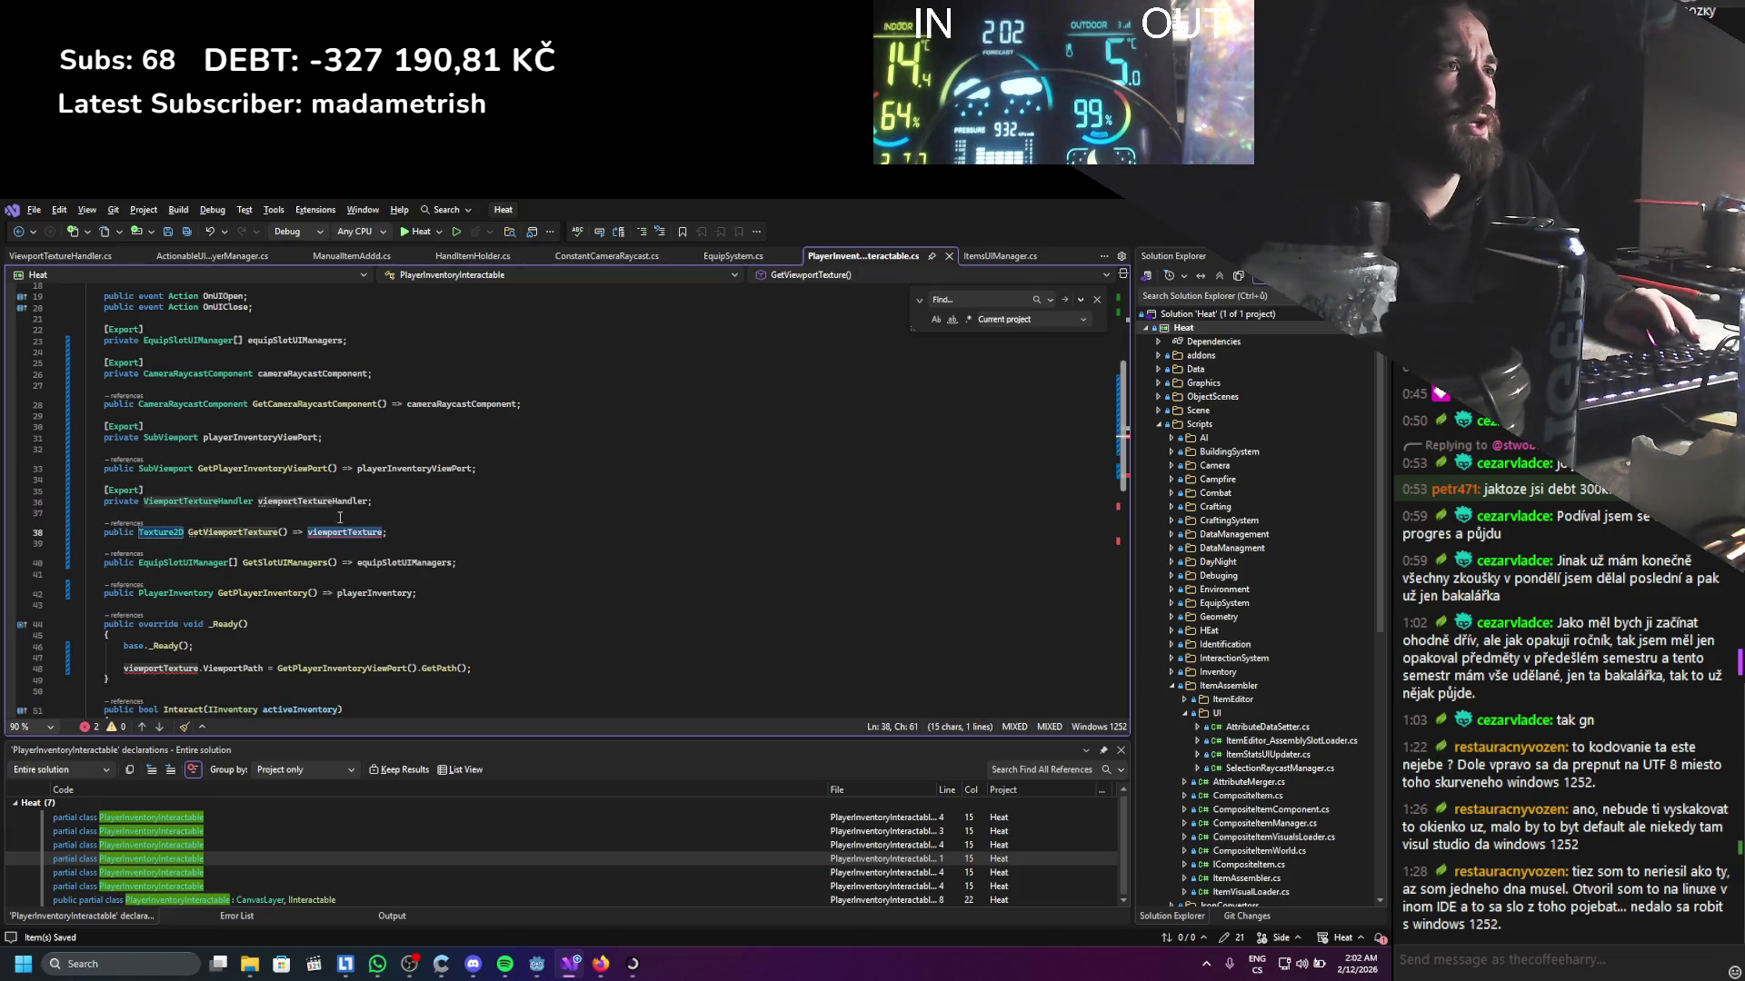
type("viewportTextureHandler")
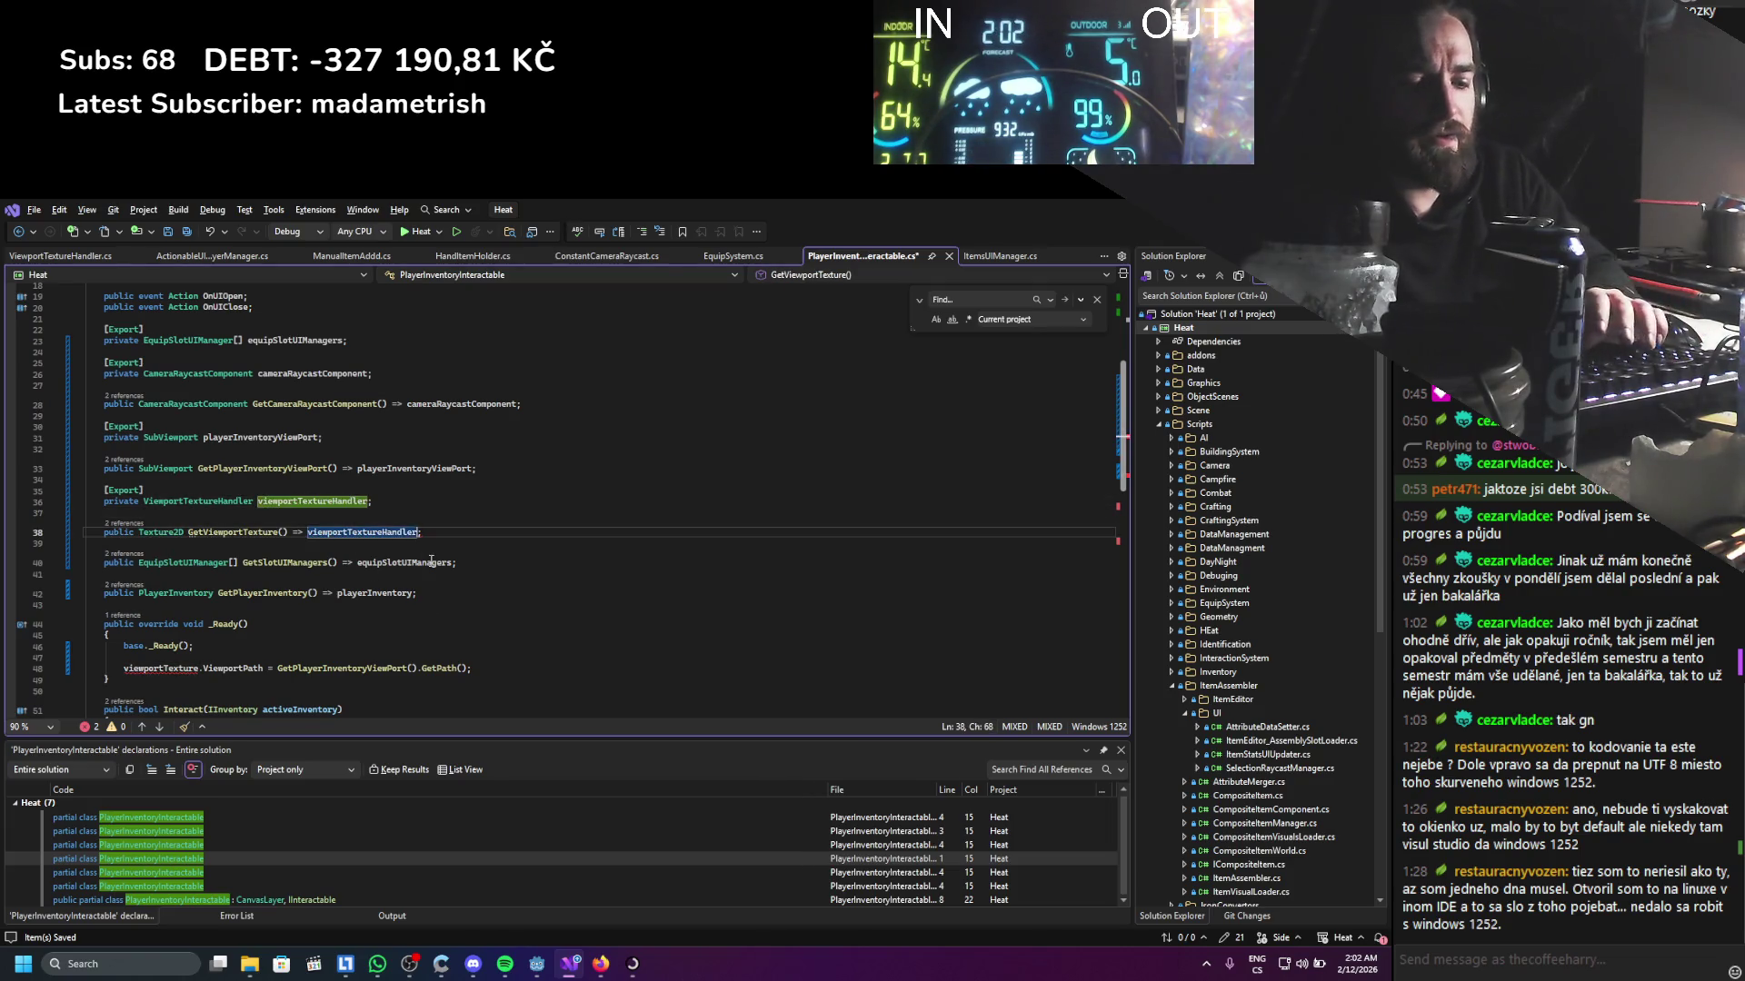
type(".g")
type("etv")
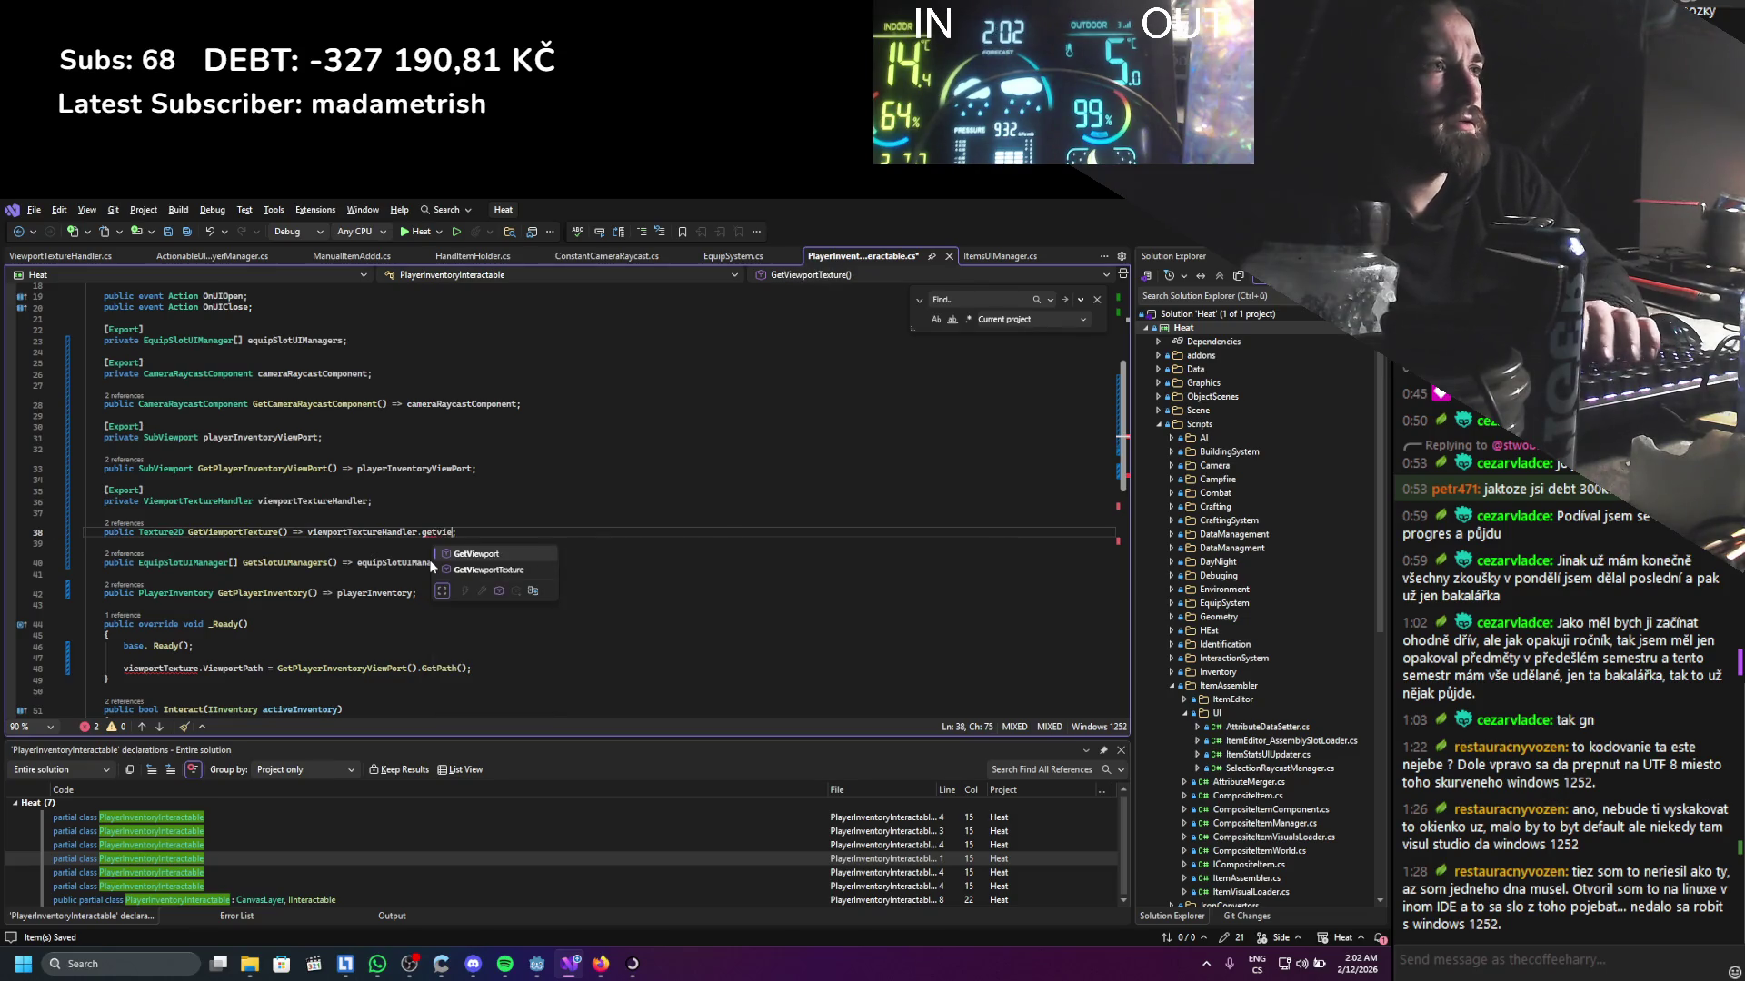
key("Tab")
type("();")
key("ctrl+s")
Delete the obsolete _Ready method that set the ViewportPath
key("Left")
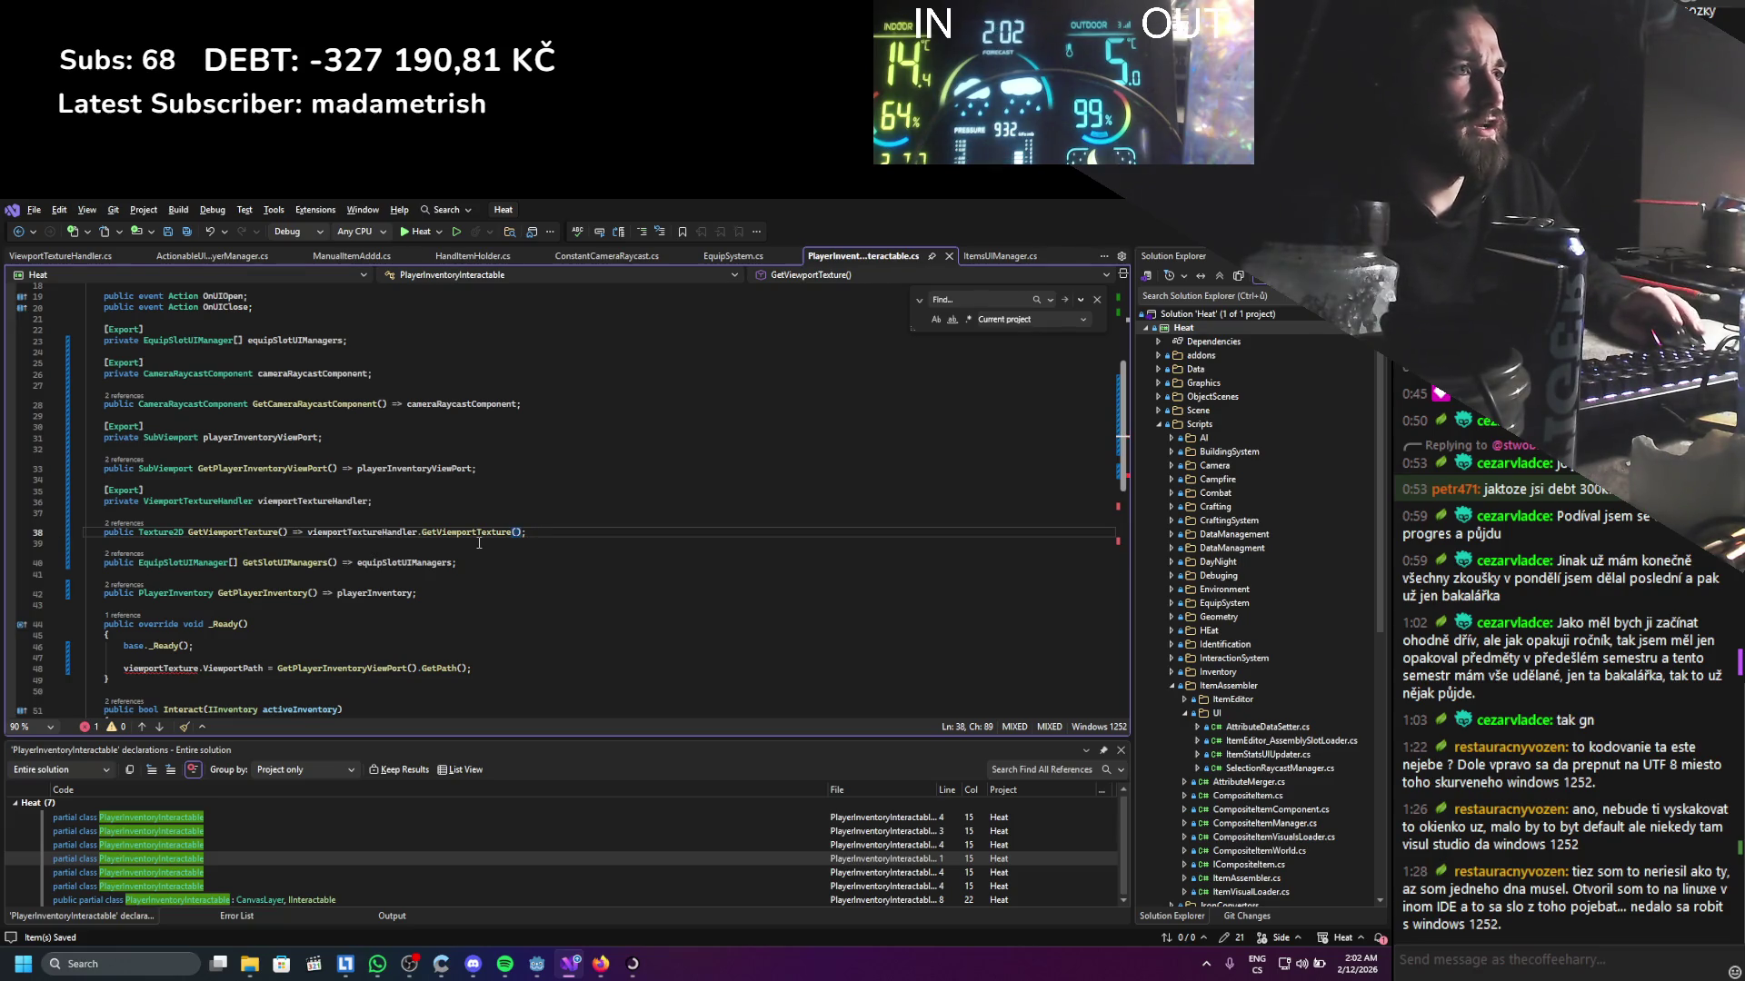
mouse_move(495, 663)
left_mouse_down()
mouse_move(82, 671)
mouse_move(87, 622)
left_mouse_up()
key("BackSpace")
key("BackSpace")
key("BackSpace")
key("BackSpace")
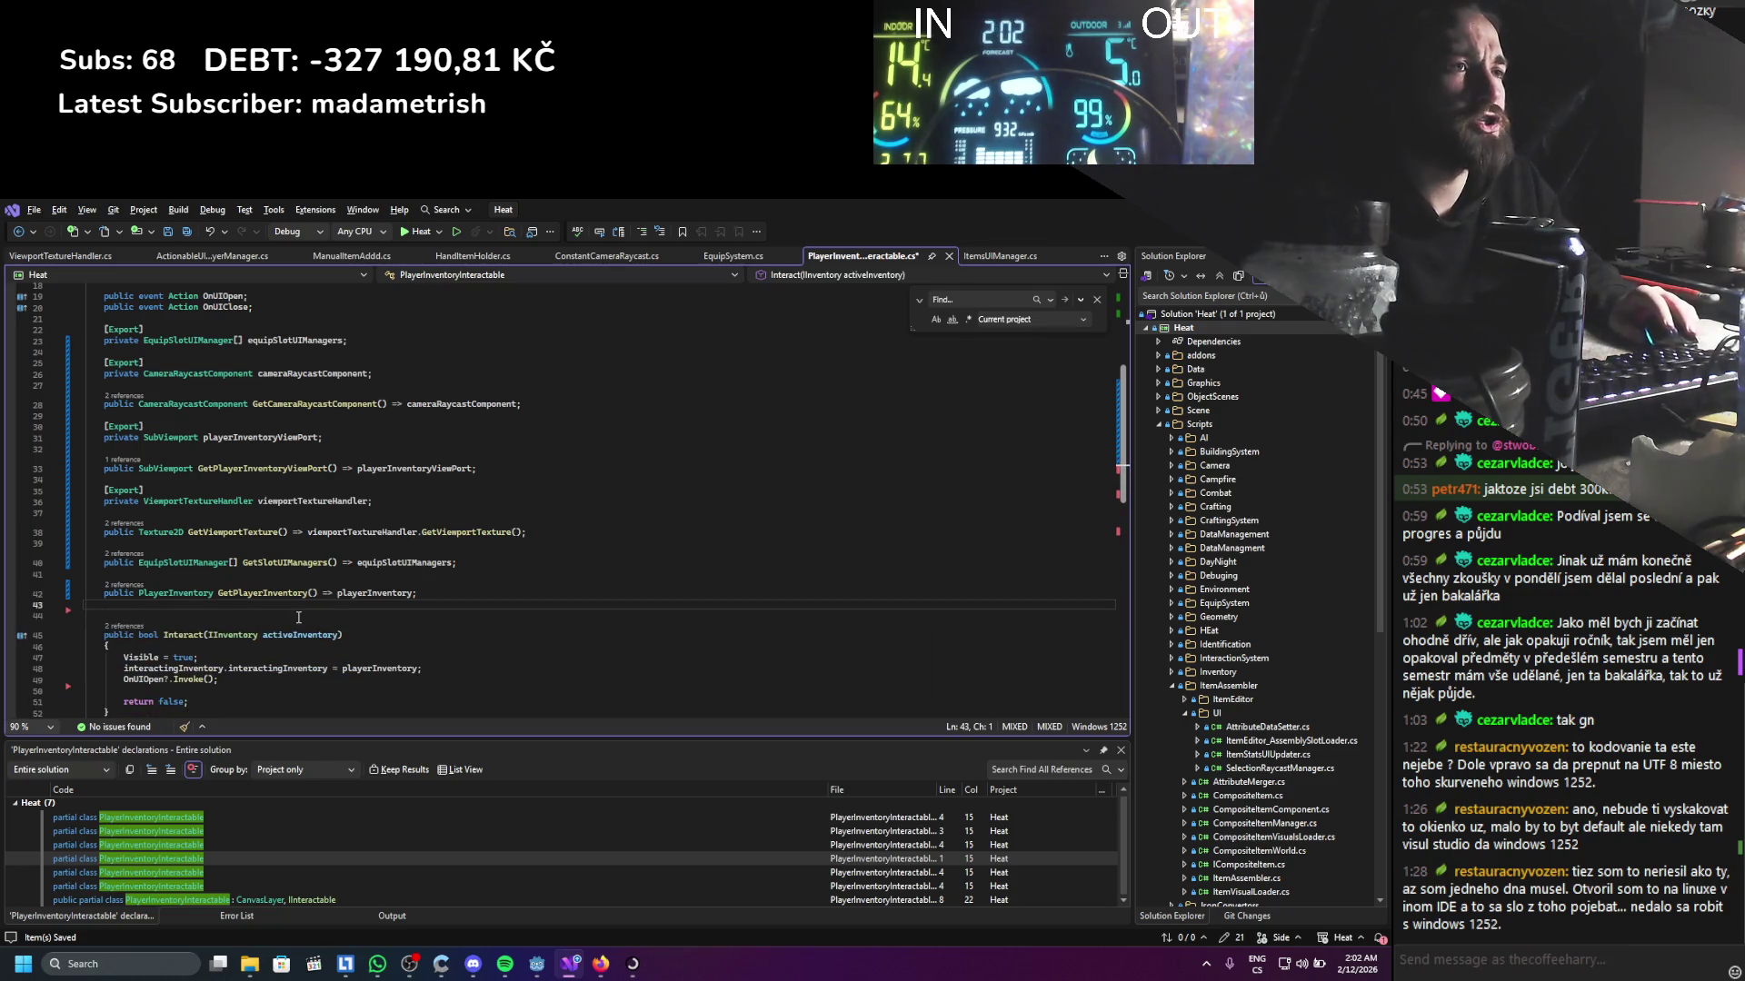
left_click(555, 511)
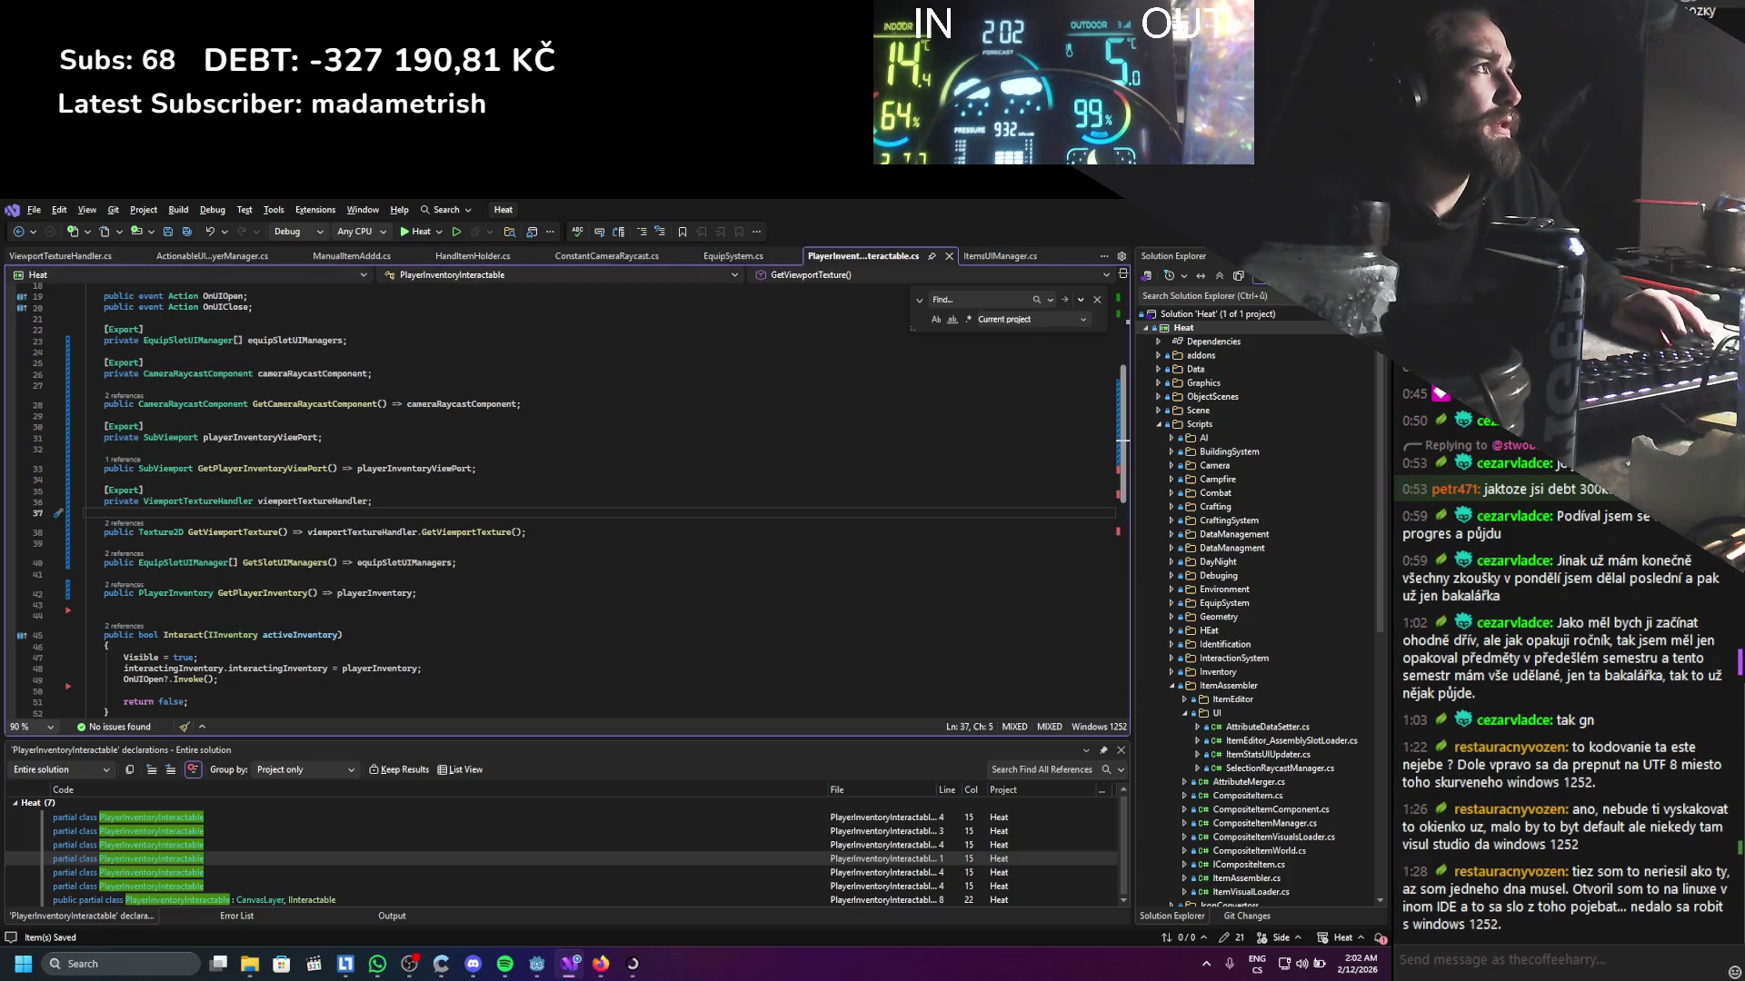
Back in Godot, open the preview TextureRect's InventorySubviewportAssign script
key("alt+Tab")
scroll(194, 429, "down", 2)
left_click(230, 412)
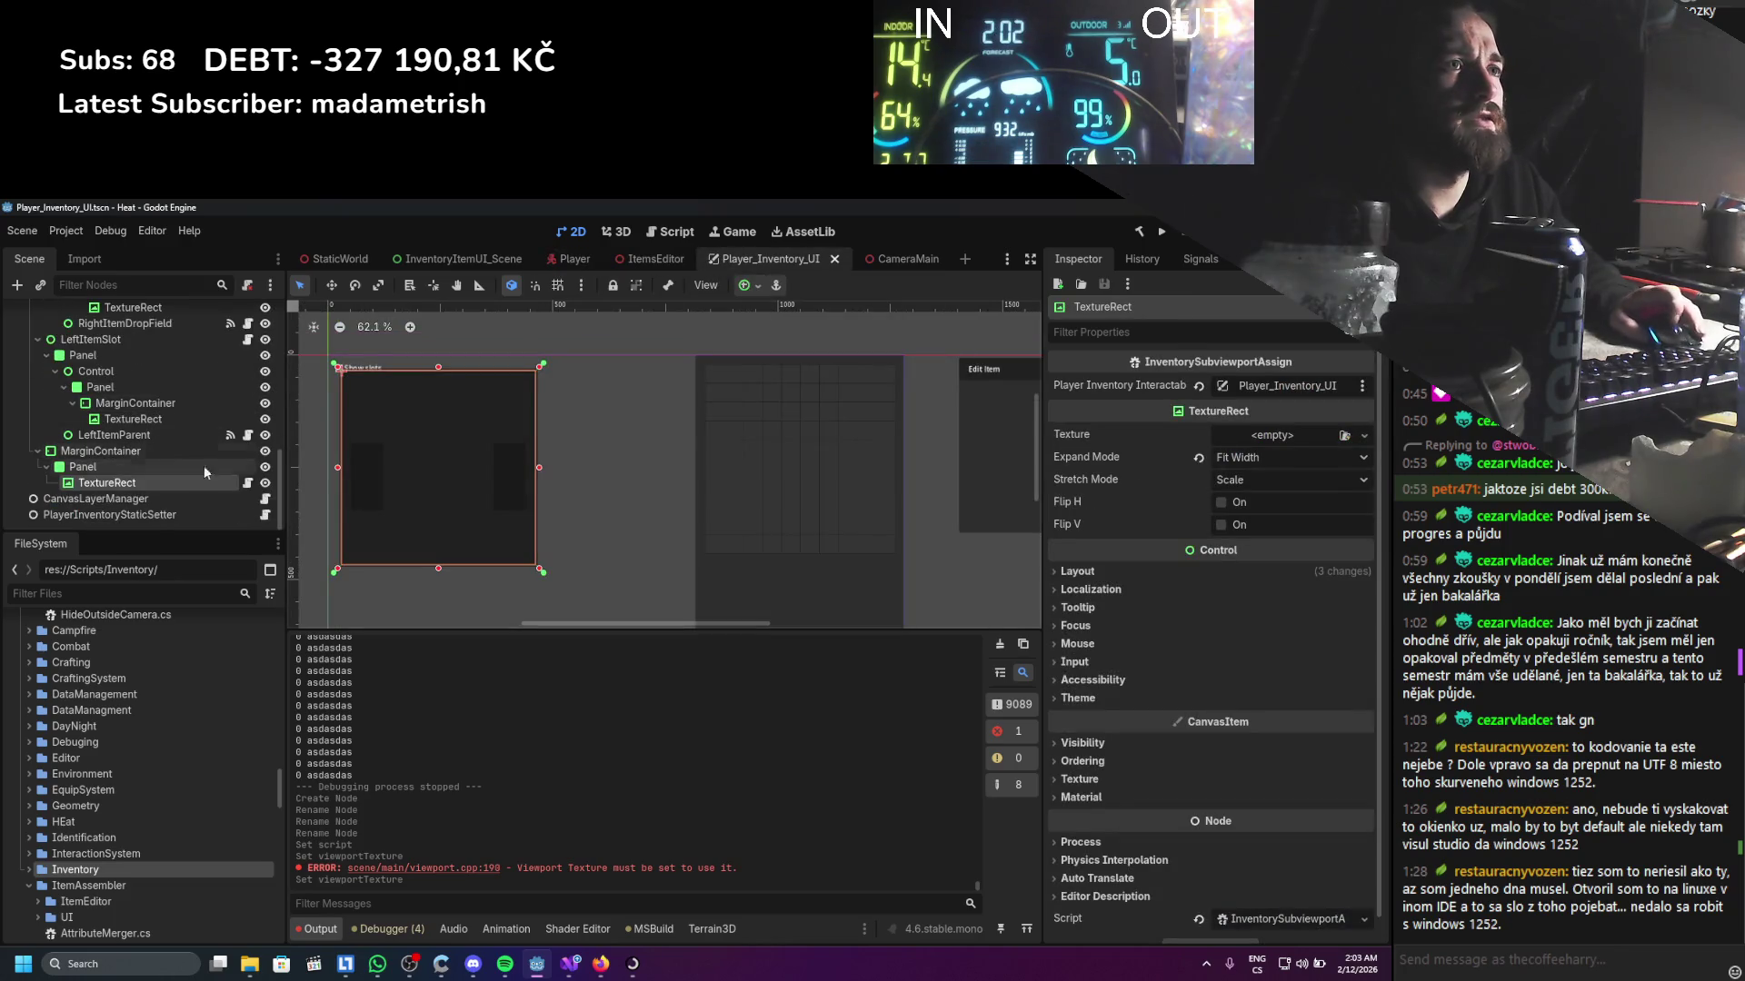
left_click(247, 483)
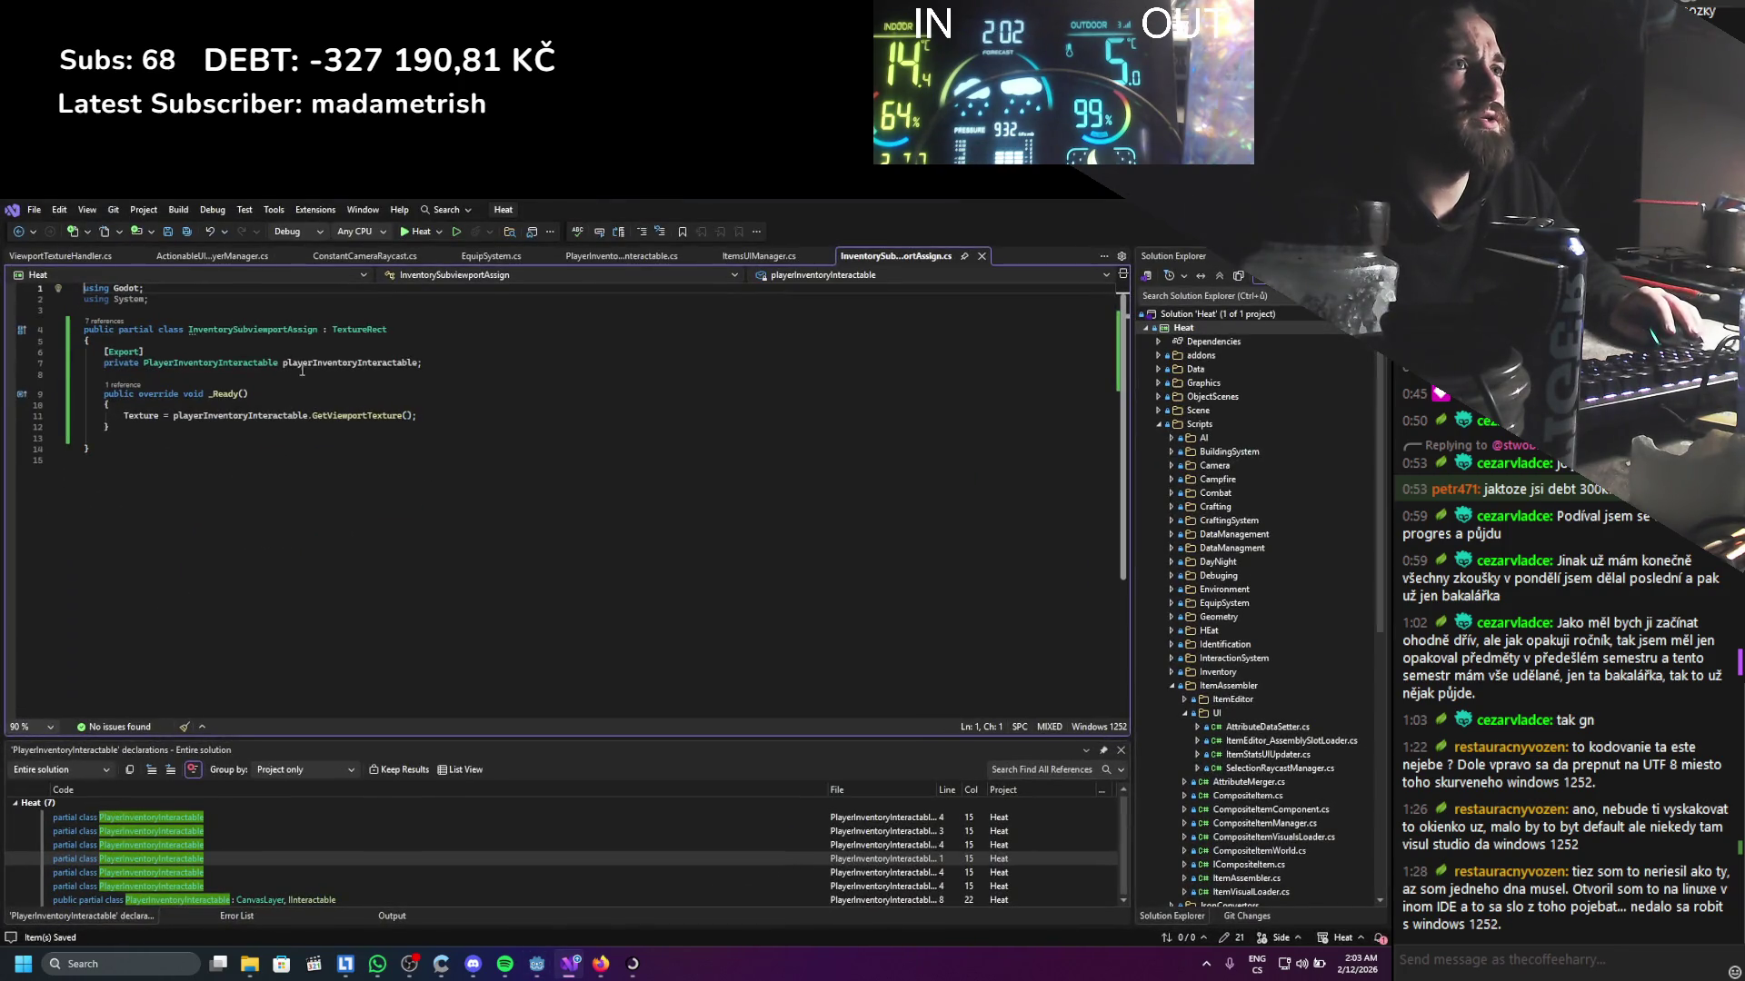
Review InventorySubviewportAssign's _Ready texture assignment, then build and run the project
left_click(283, 398)
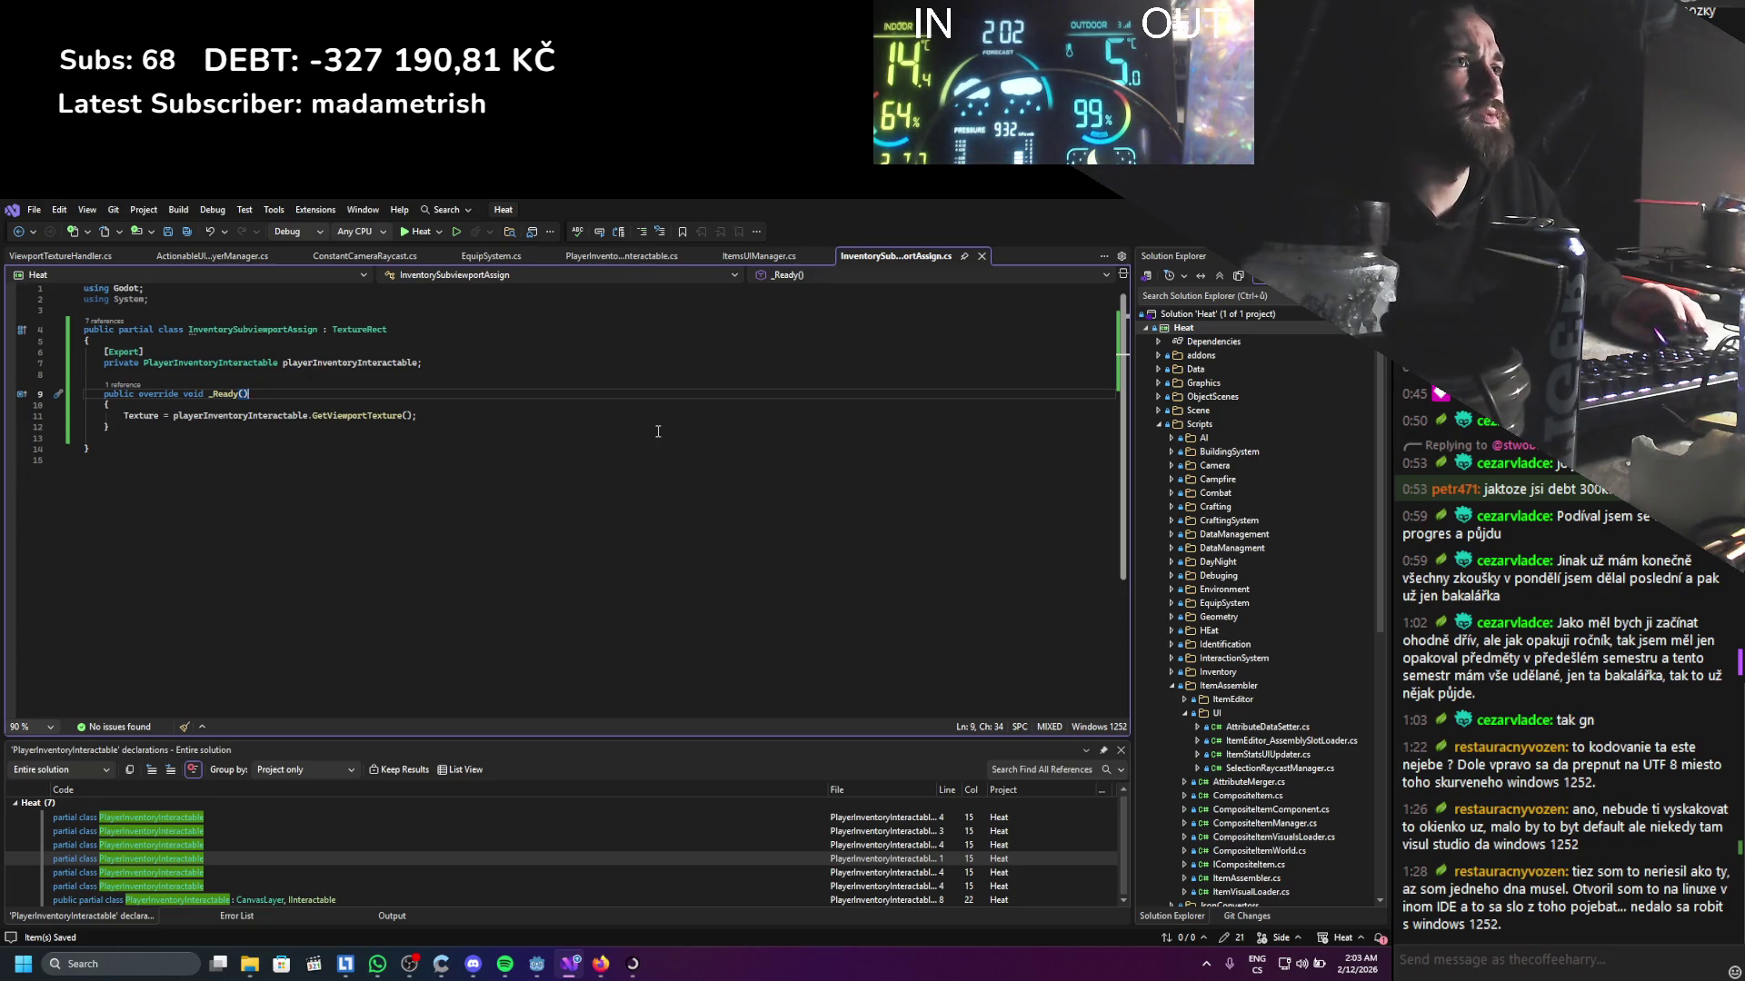
left_click(1160, 232)
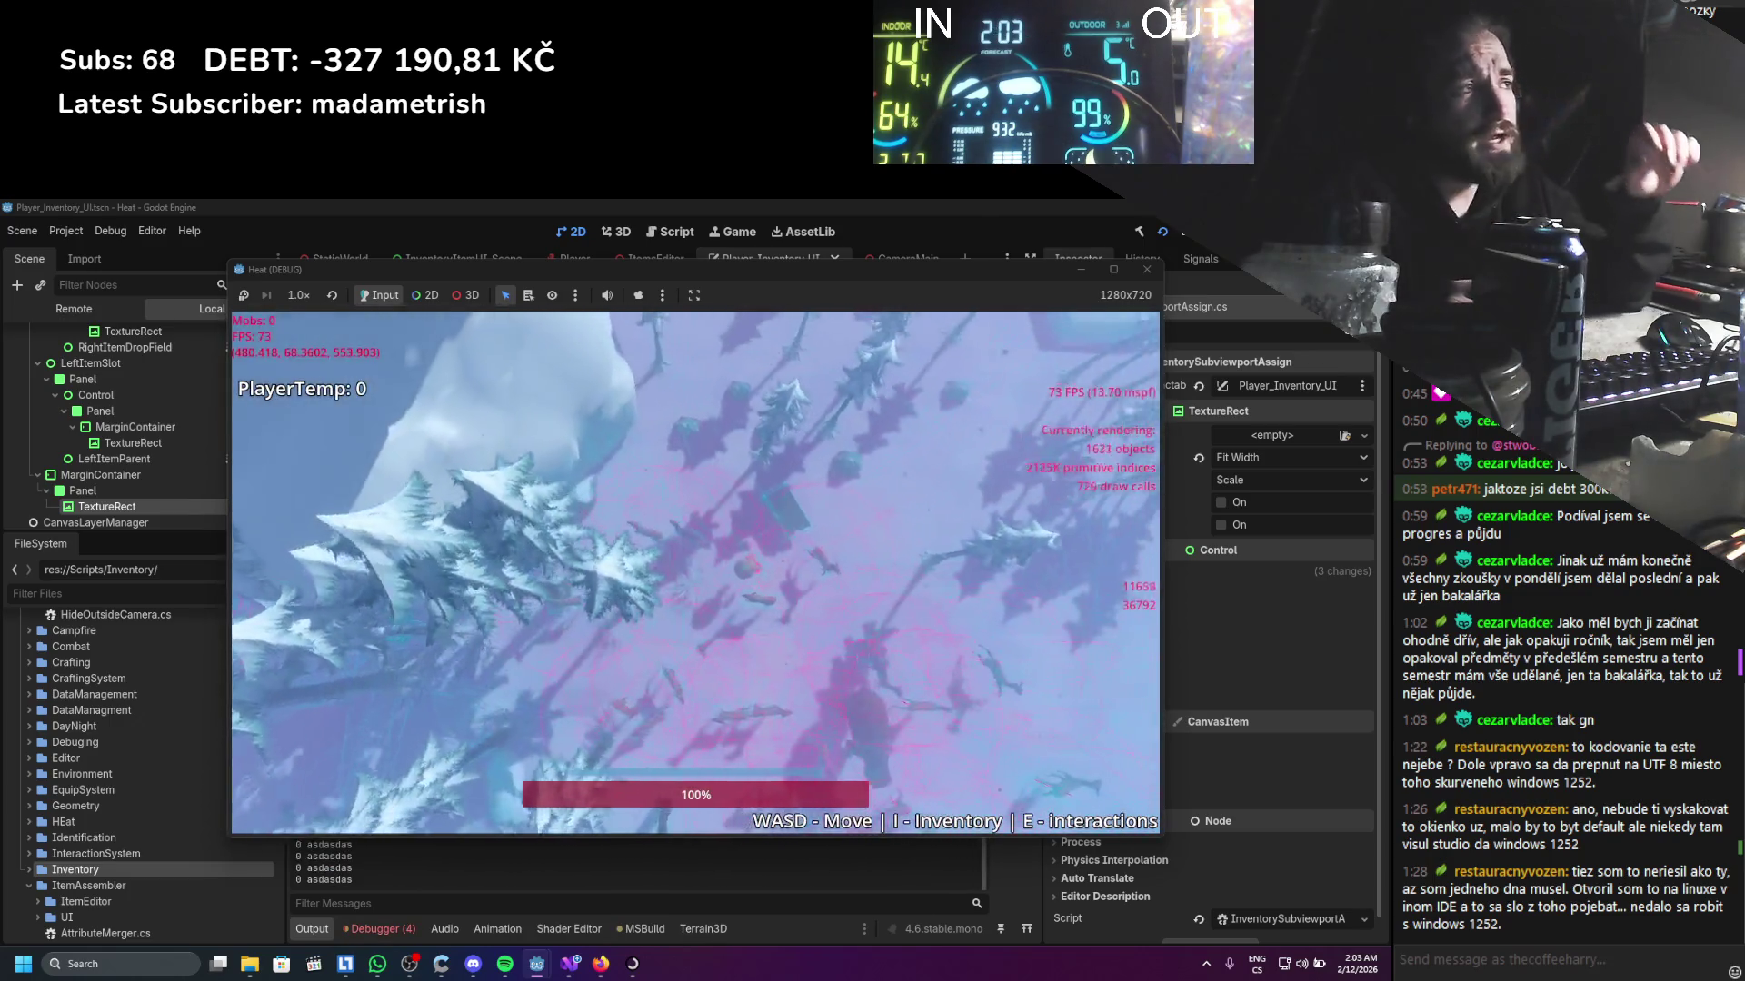
Stop the game and drop ViewportTextureHandler into PlayerInventoryUI's Viewport Texture Handler field
left_click(1146, 269)
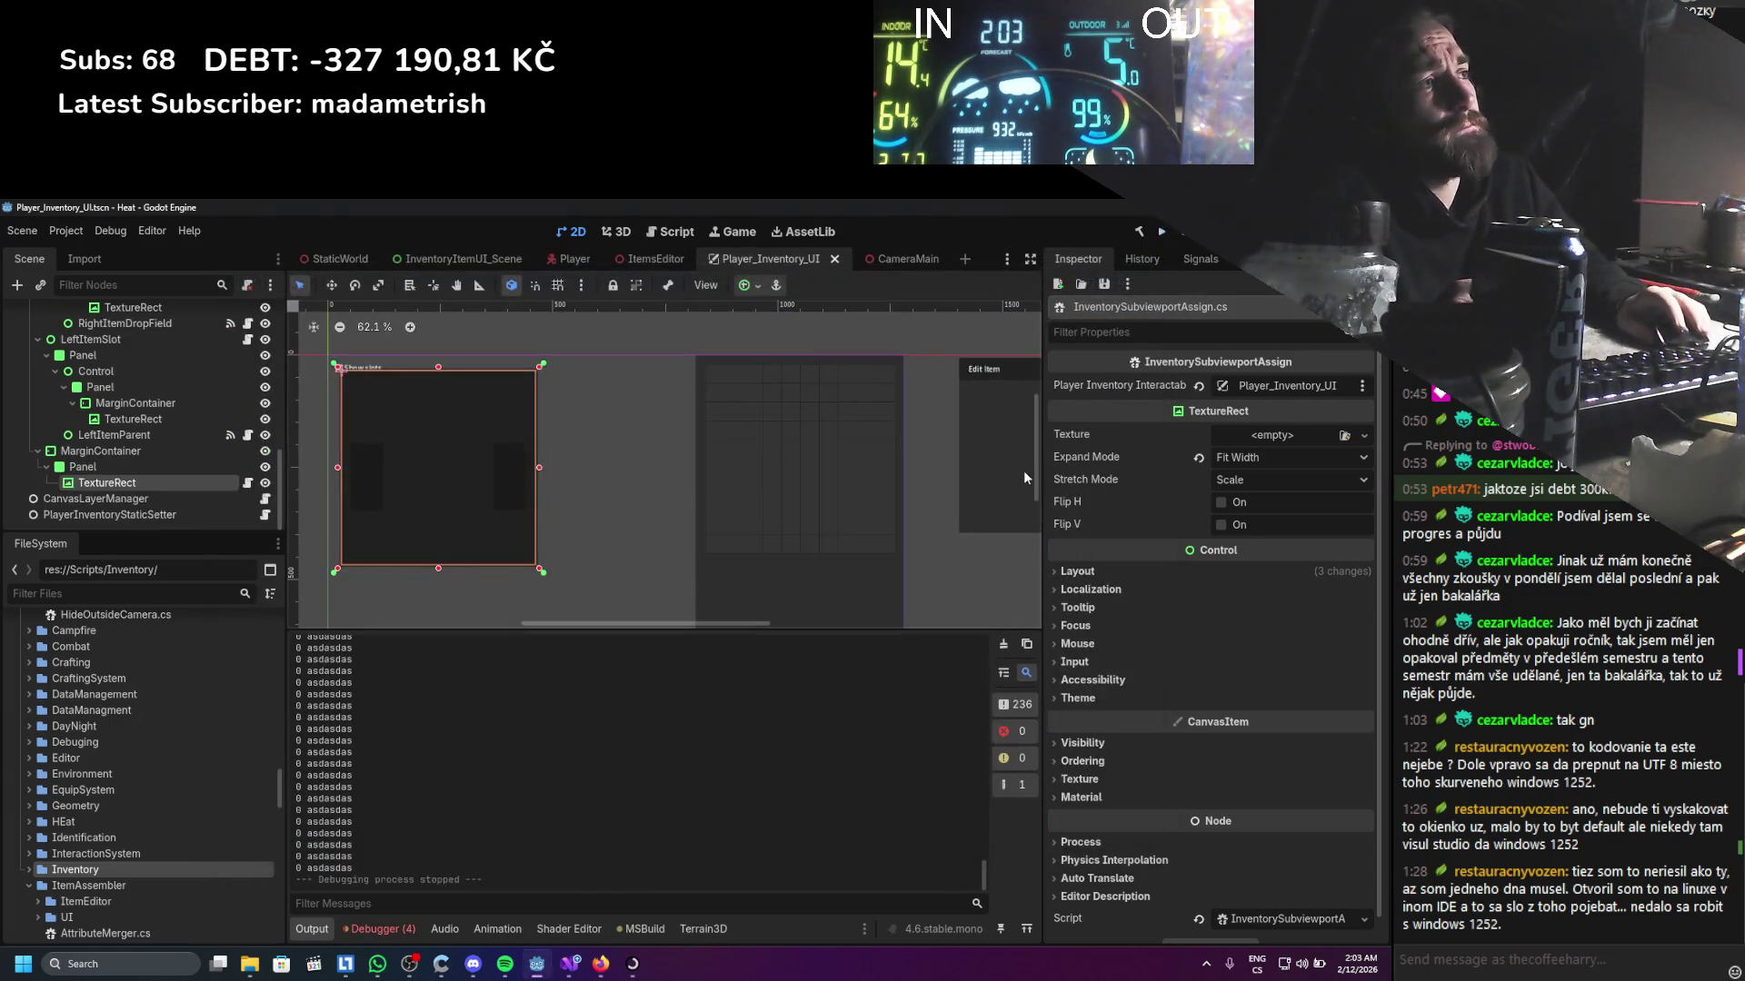
left_click(227, 454)
left_click(177, 483)
scroll(177, 484, "up", 3)
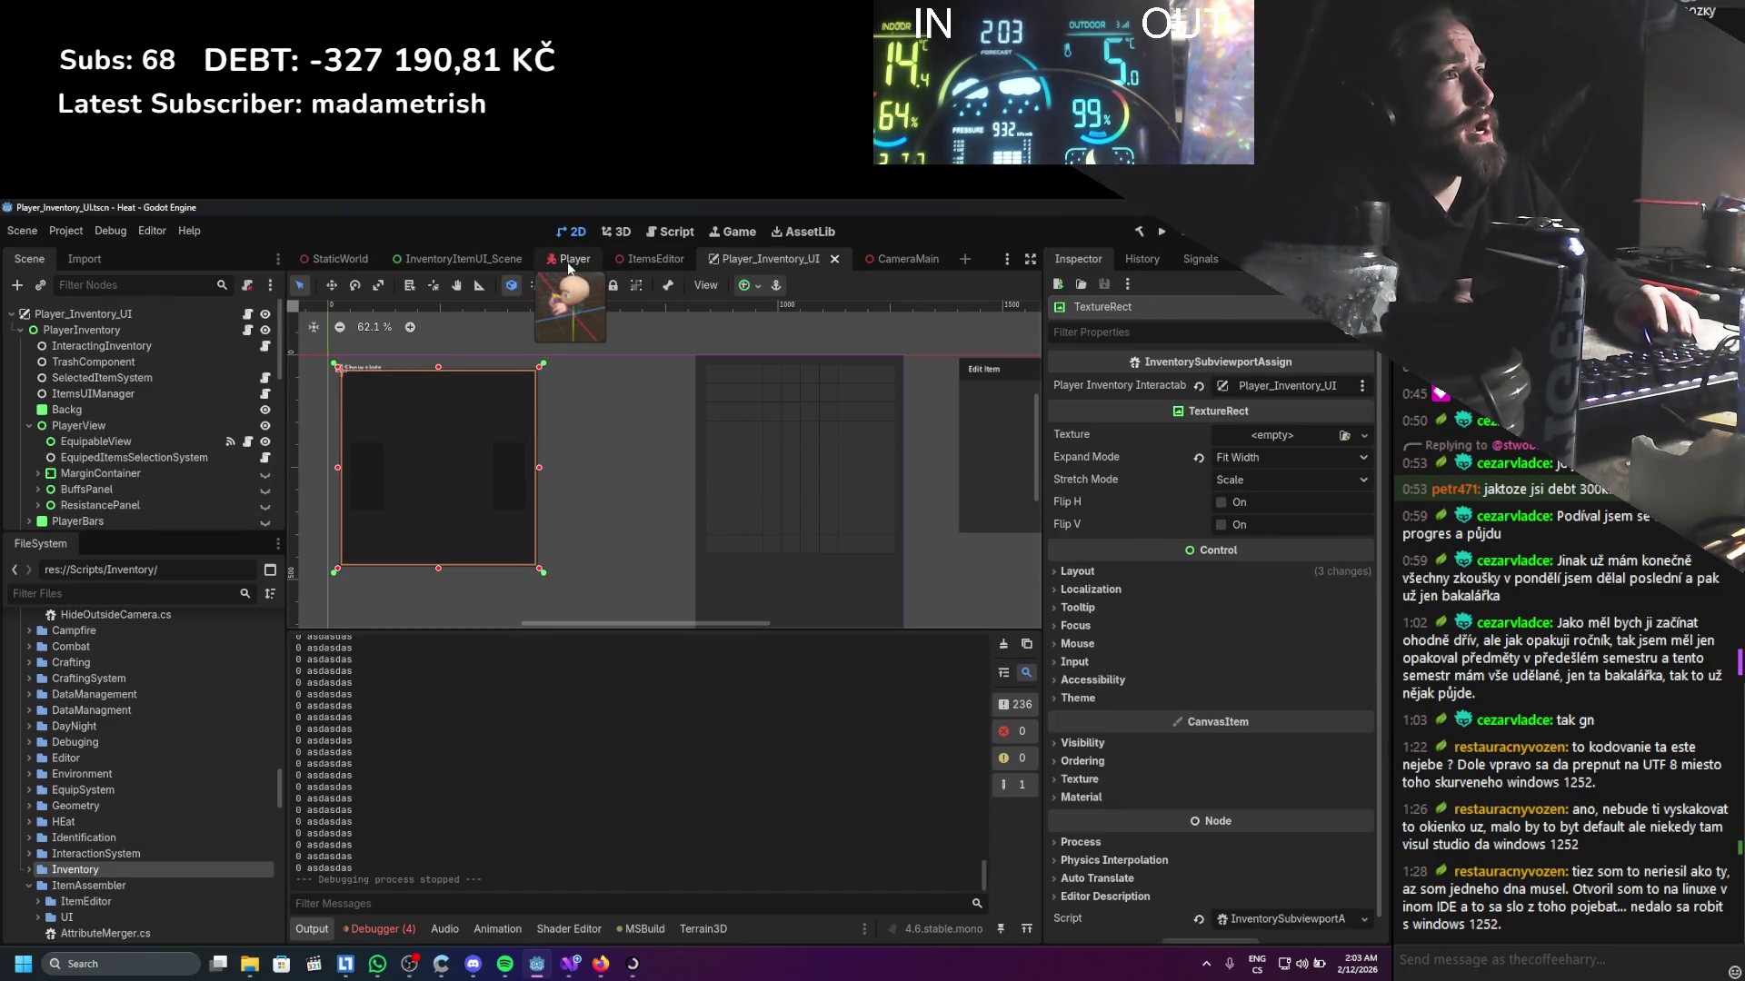
left_click(571, 260)
scroll(94, 461, "down", 5)
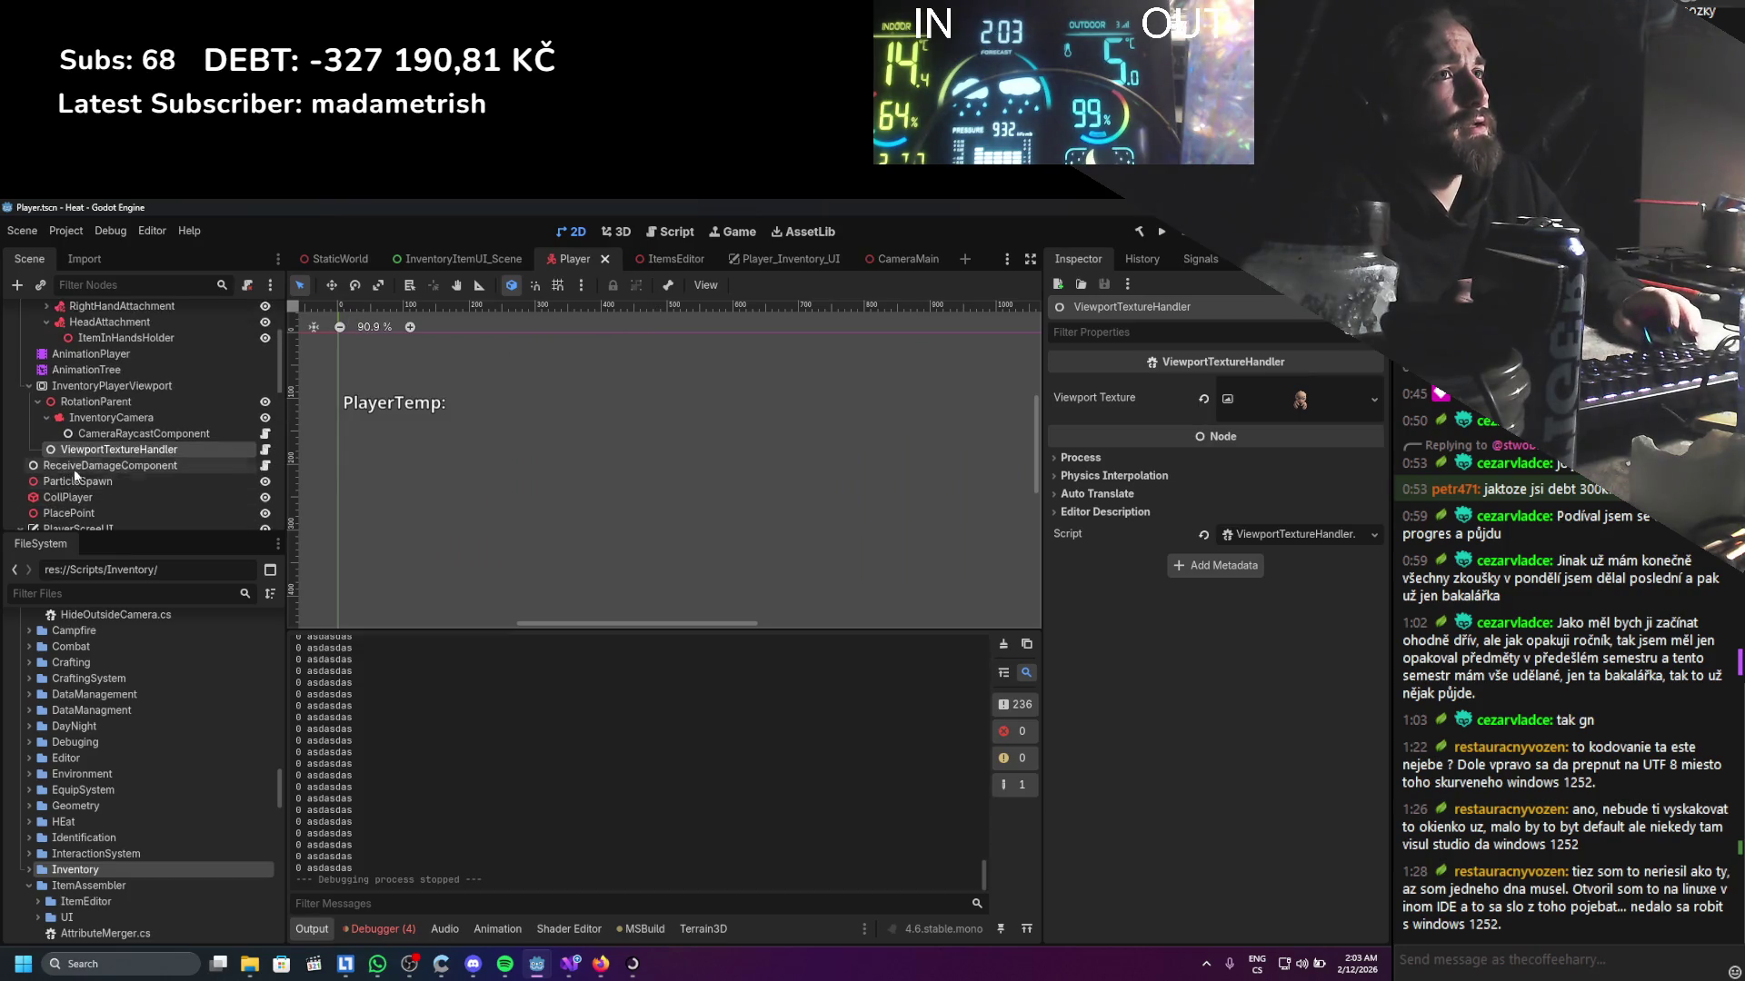
left_click(116, 362)
scroll(140, 424, "up", 5)
scroll(140, 445, "down", 4)
mouse_move(114, 449)
left_mouse_down()
mouse_move(1387, 569)
mouse_move(1336, 527)
left_mouse_up()
Run the game with F5, open the inventory with I, and view the remote scene tree
key("F5")
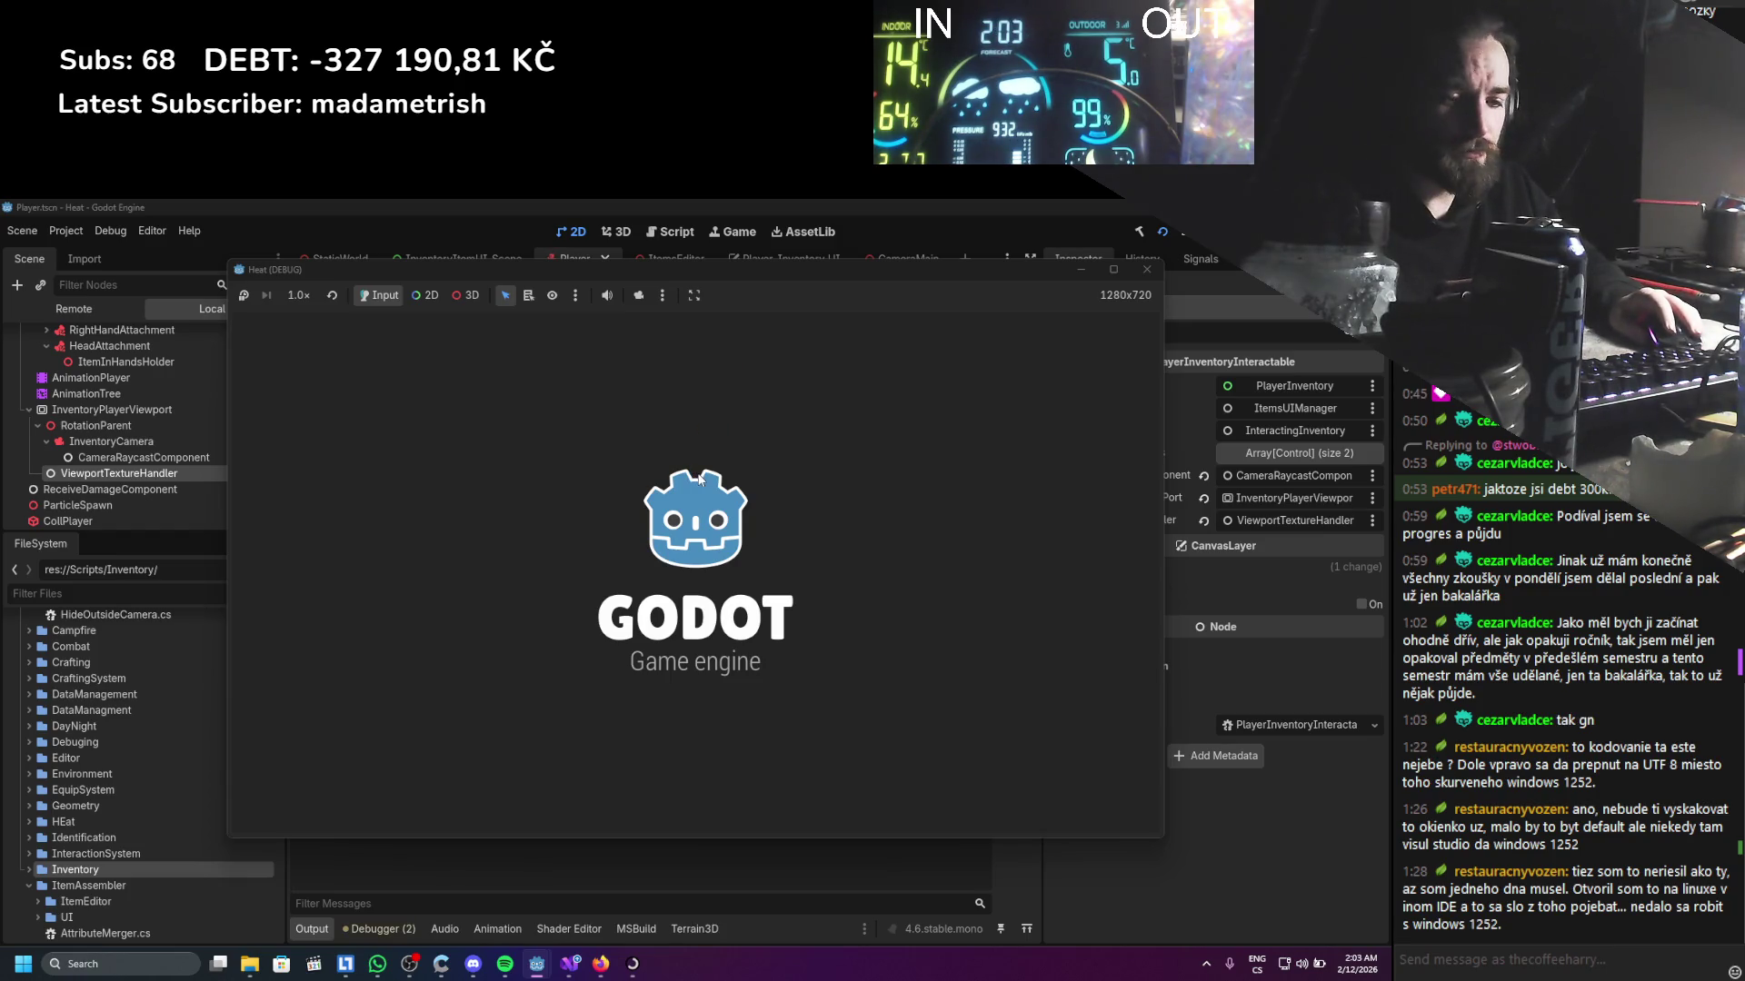
key("i")
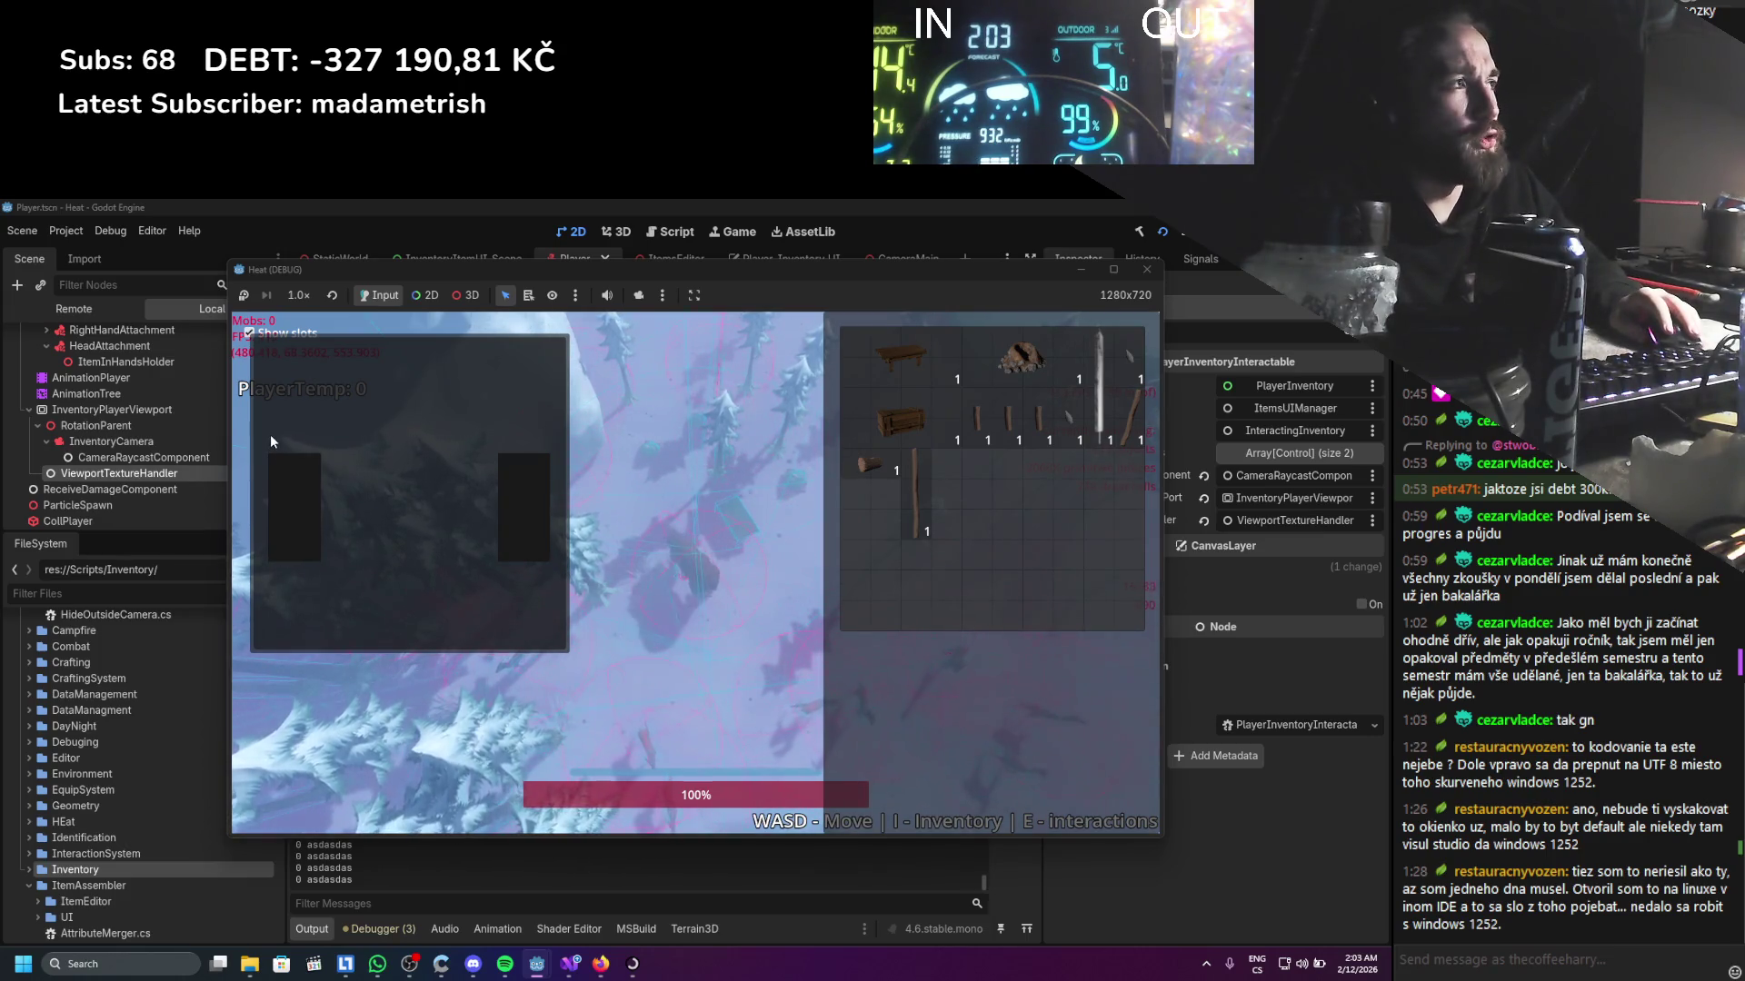
left_click(101, 317)
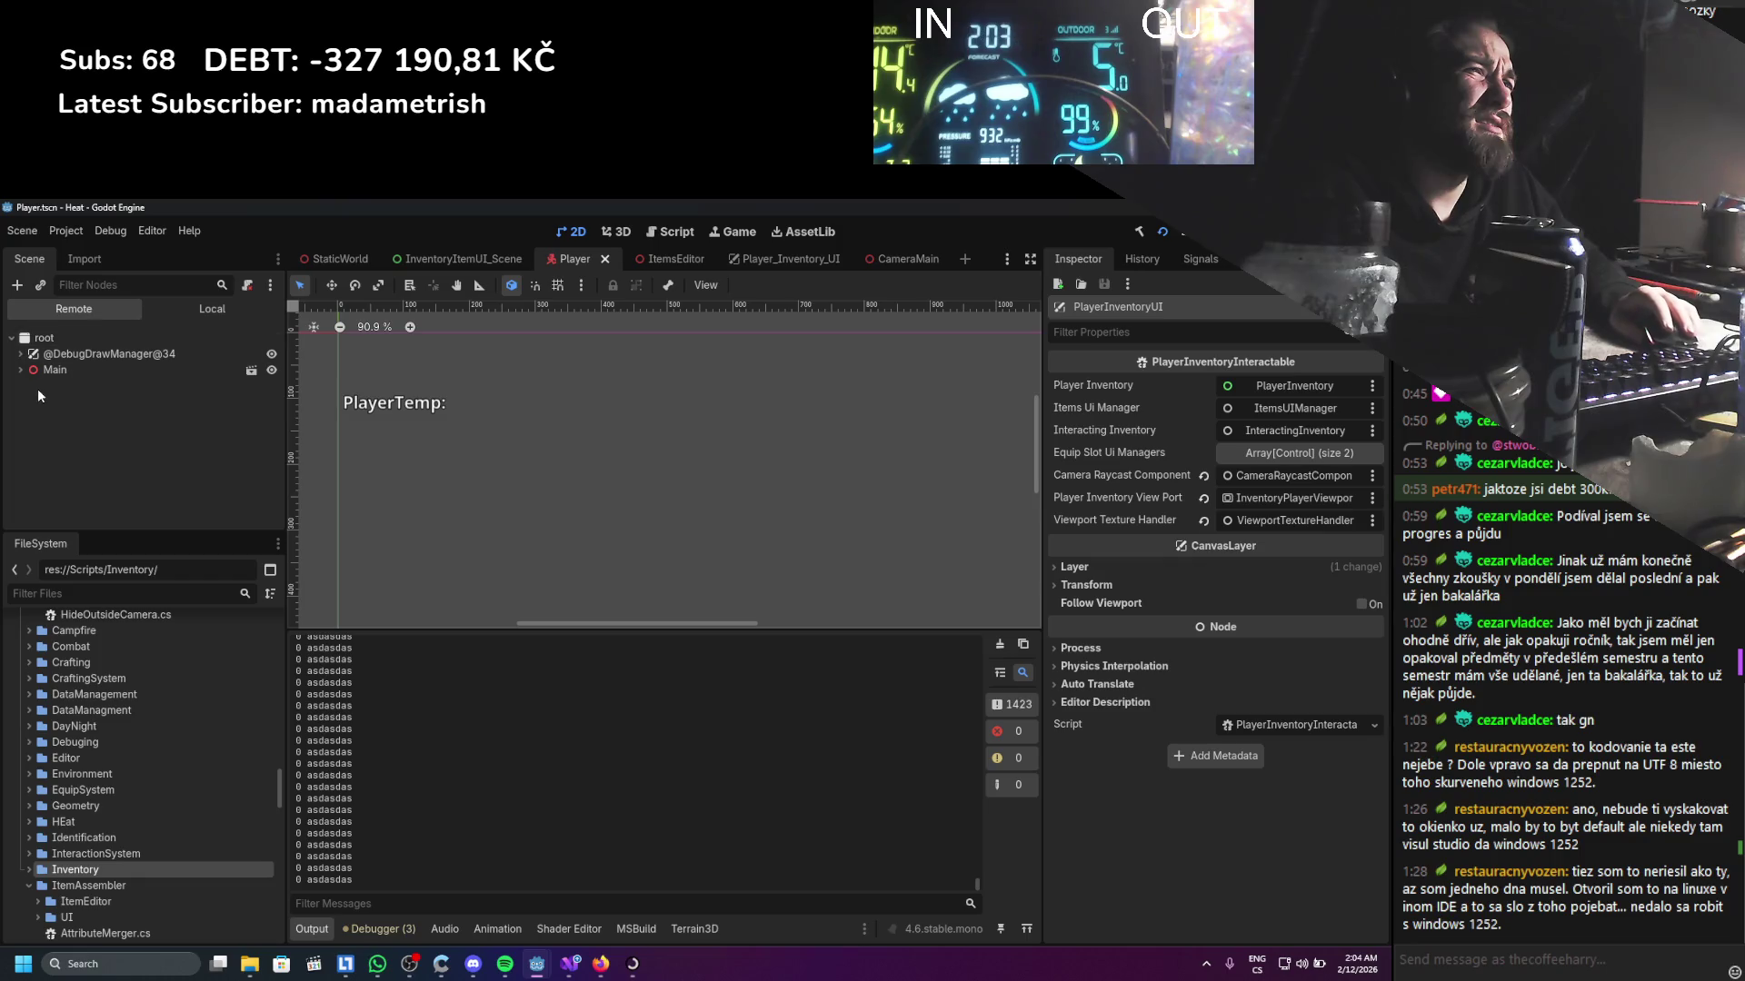
Inspect the live ViewportTextureHandler under Main > World > Player > MainChar > InventoryPlayerViewport, then stop the game
left_click(20, 370)
left_click(29, 465)
scroll(41, 427, "down", 2)
left_click(38, 419)
scroll(41, 418, "down", 2)
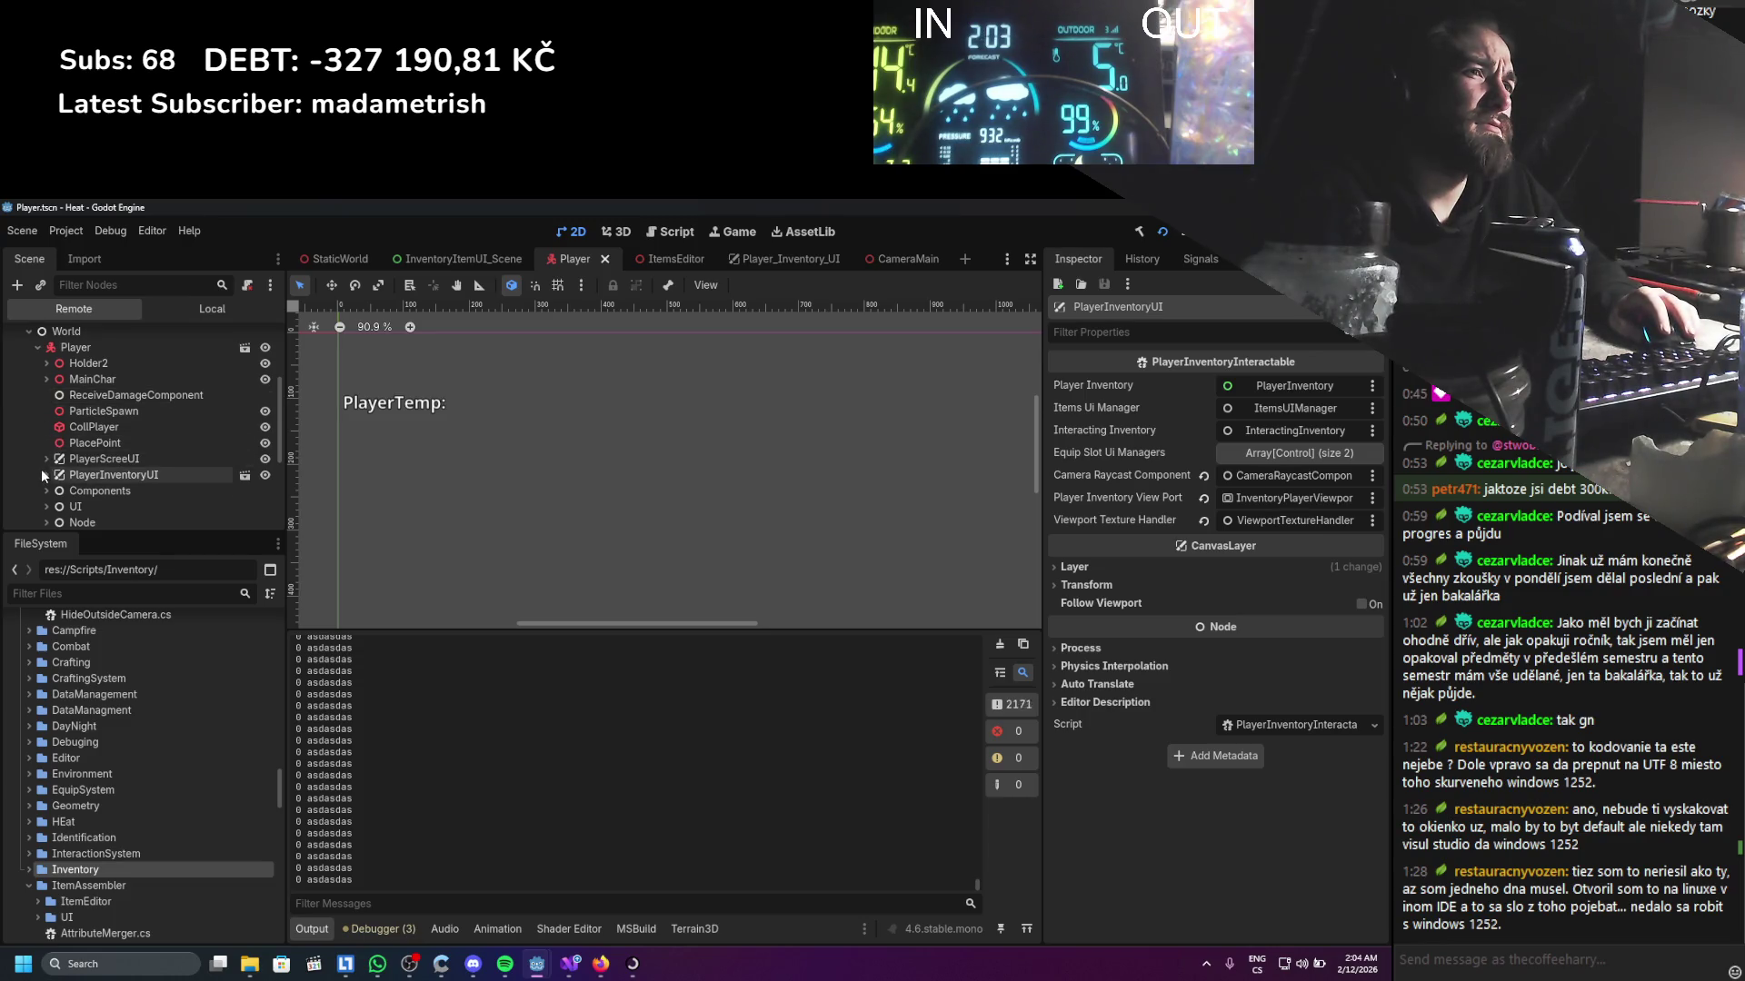
left_click(46, 379)
scroll(47, 439, "down", 3)
left_click(55, 347)
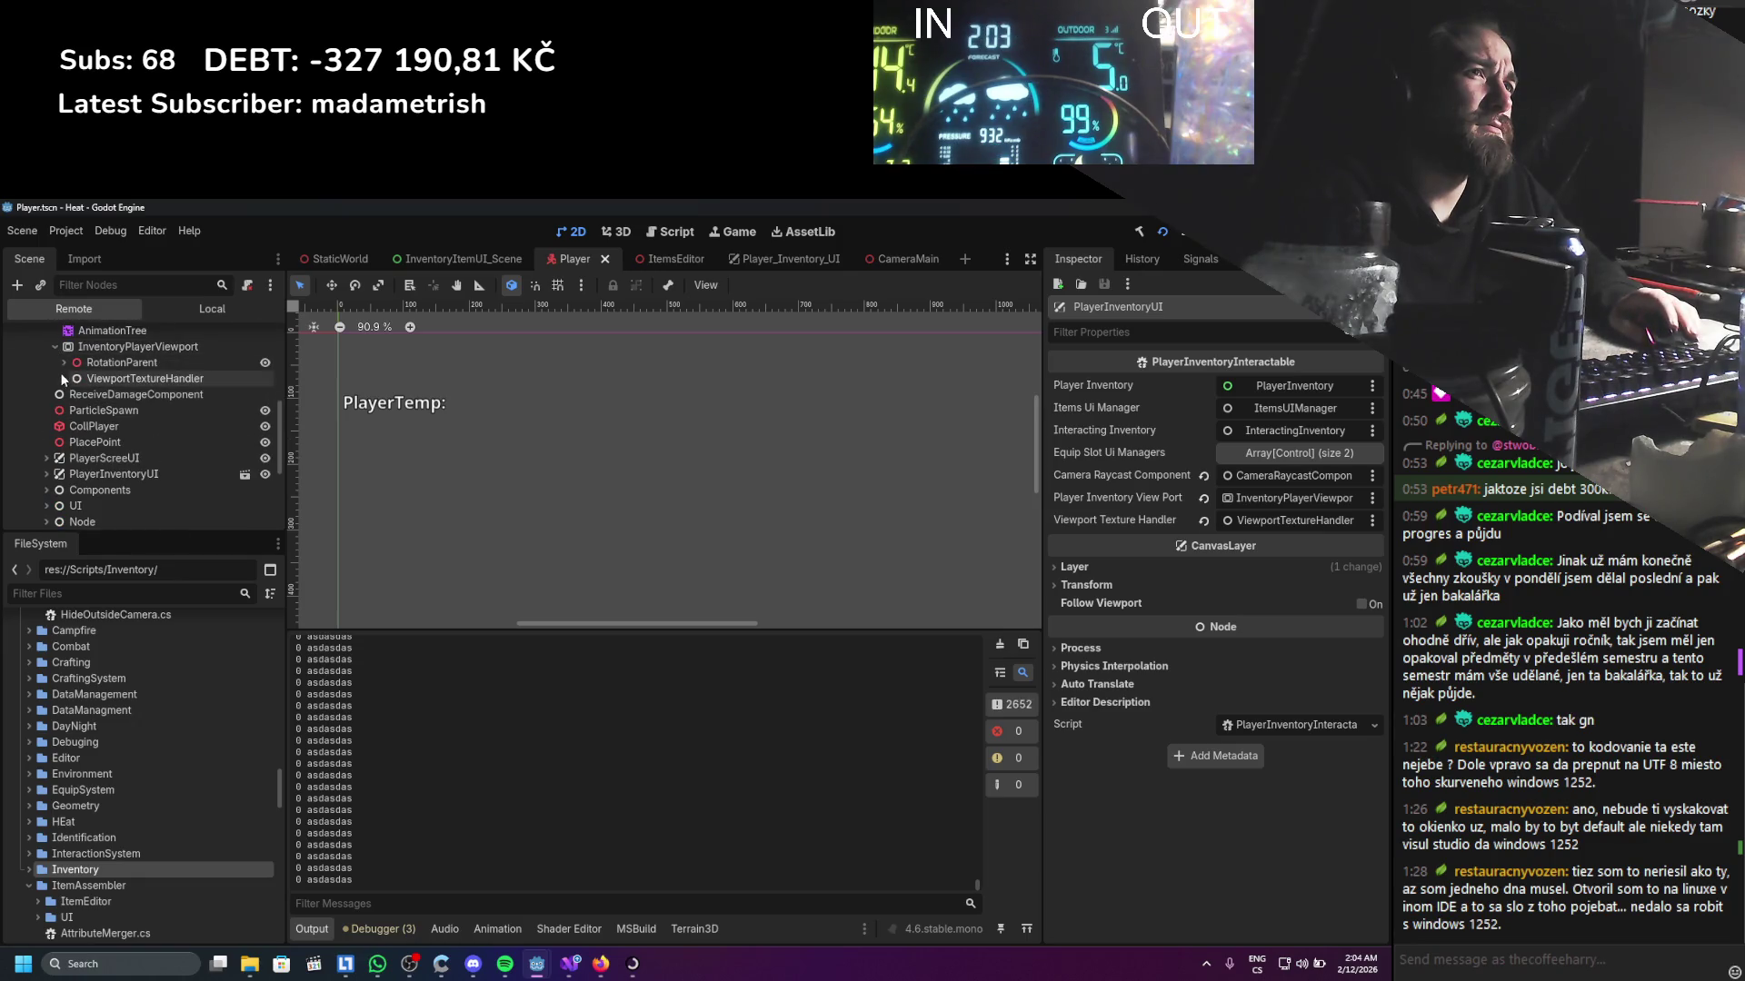
left_click(93, 380)
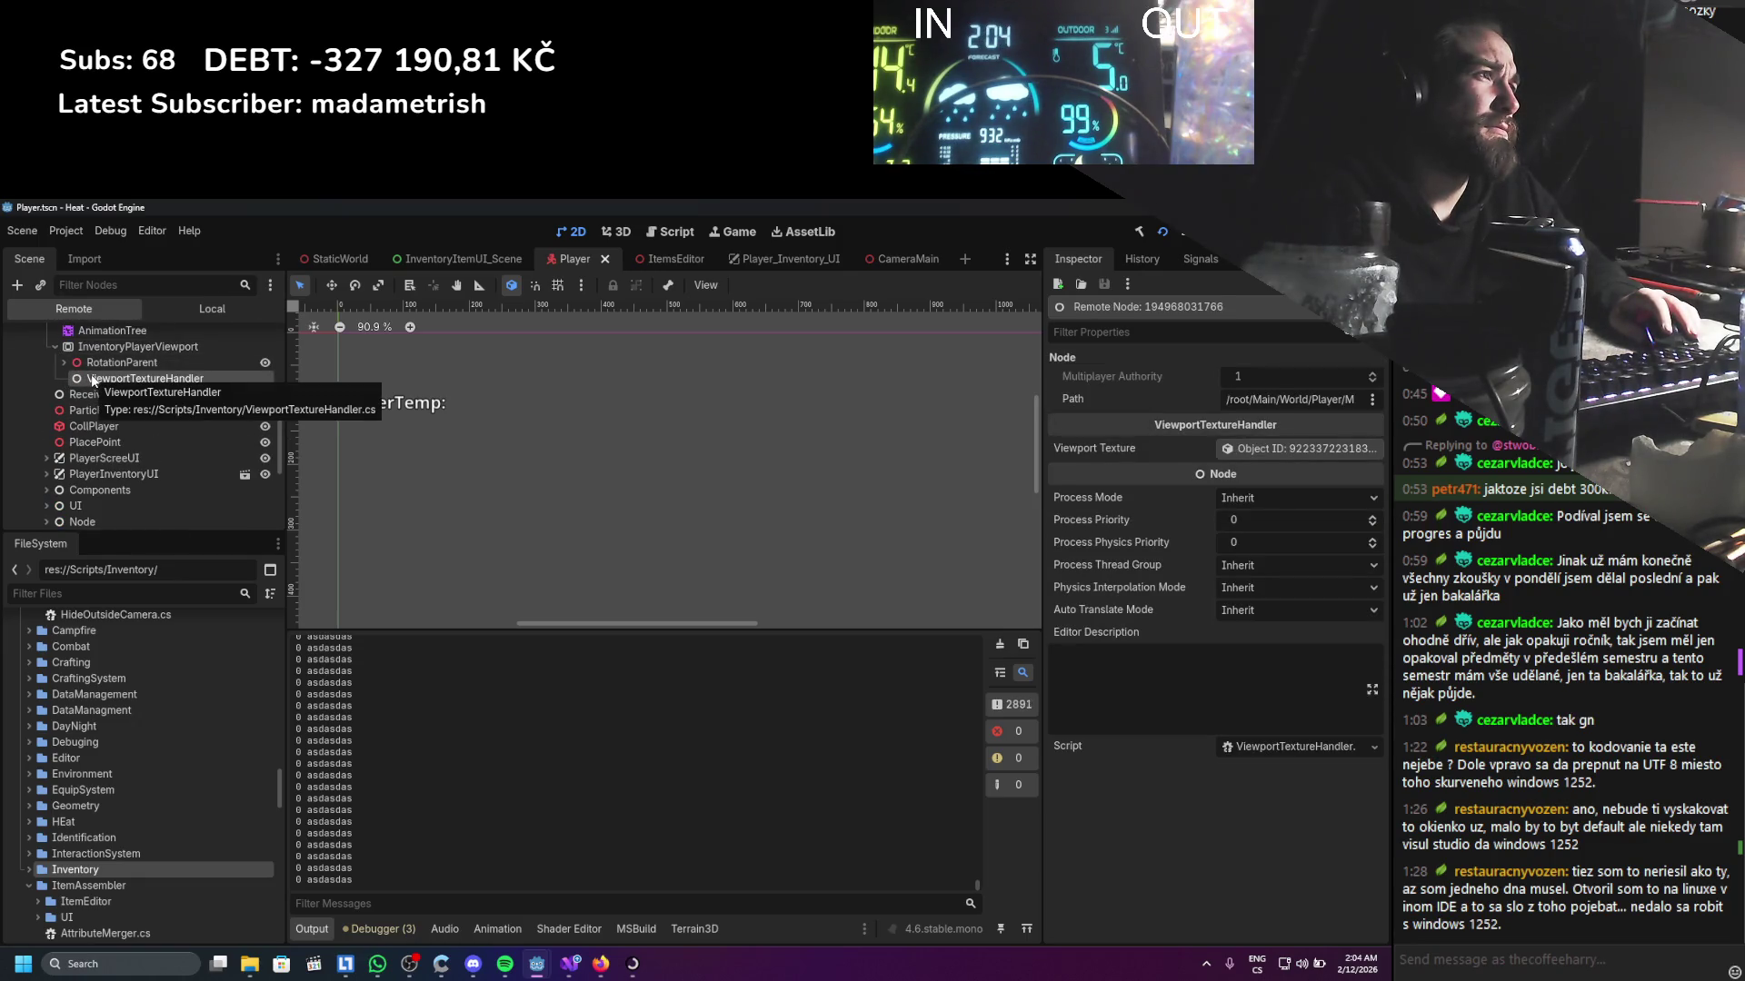
scroll(71, 461, "down", 2)
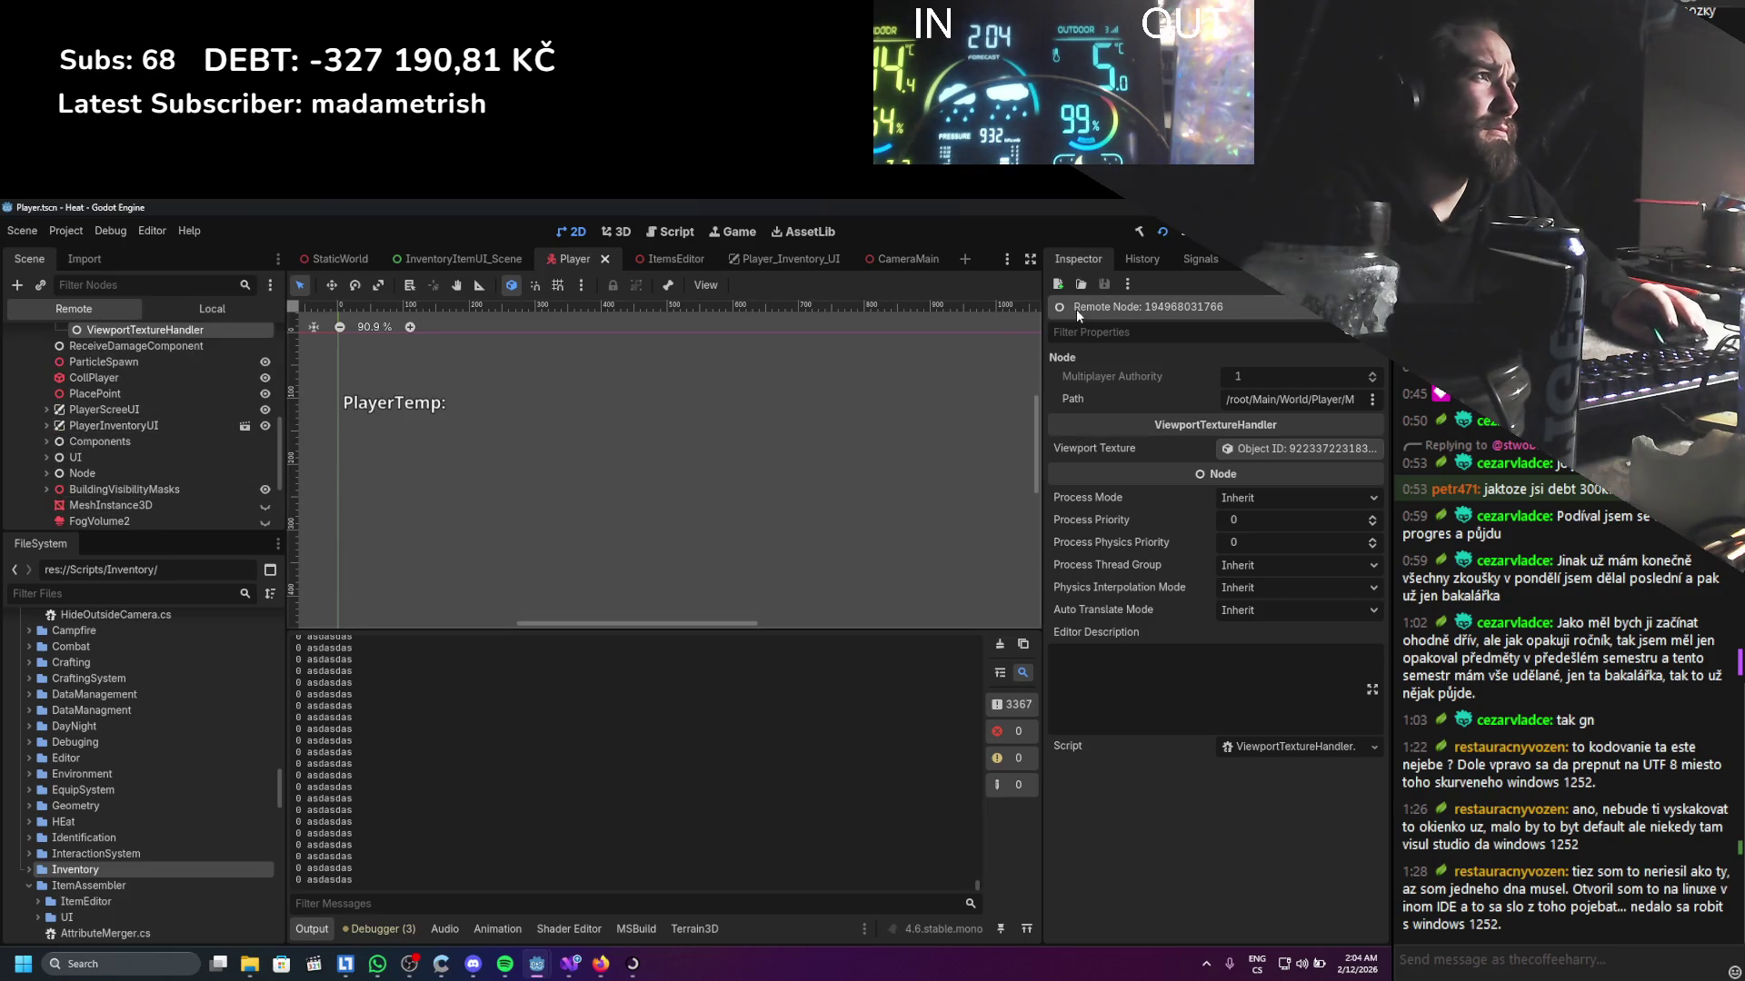
left_click(1182, 230)
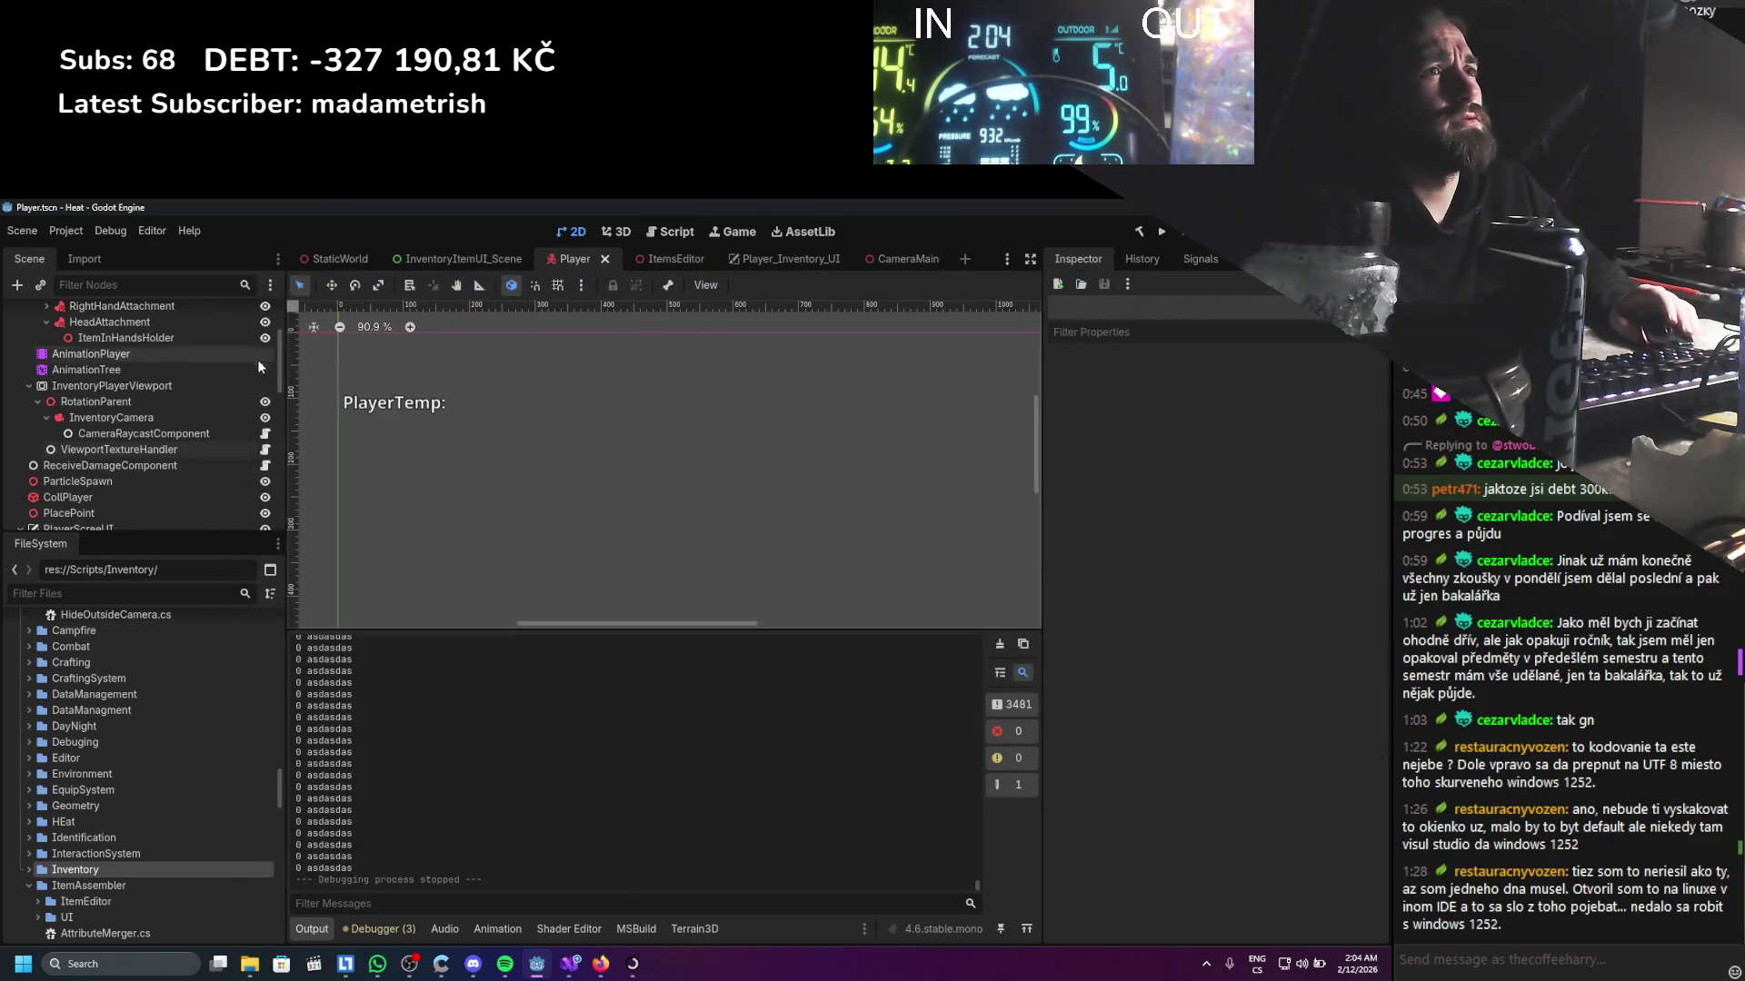
Disable Transparent BG on InventoryPlayerViewport and launch the game
left_click(111, 494)
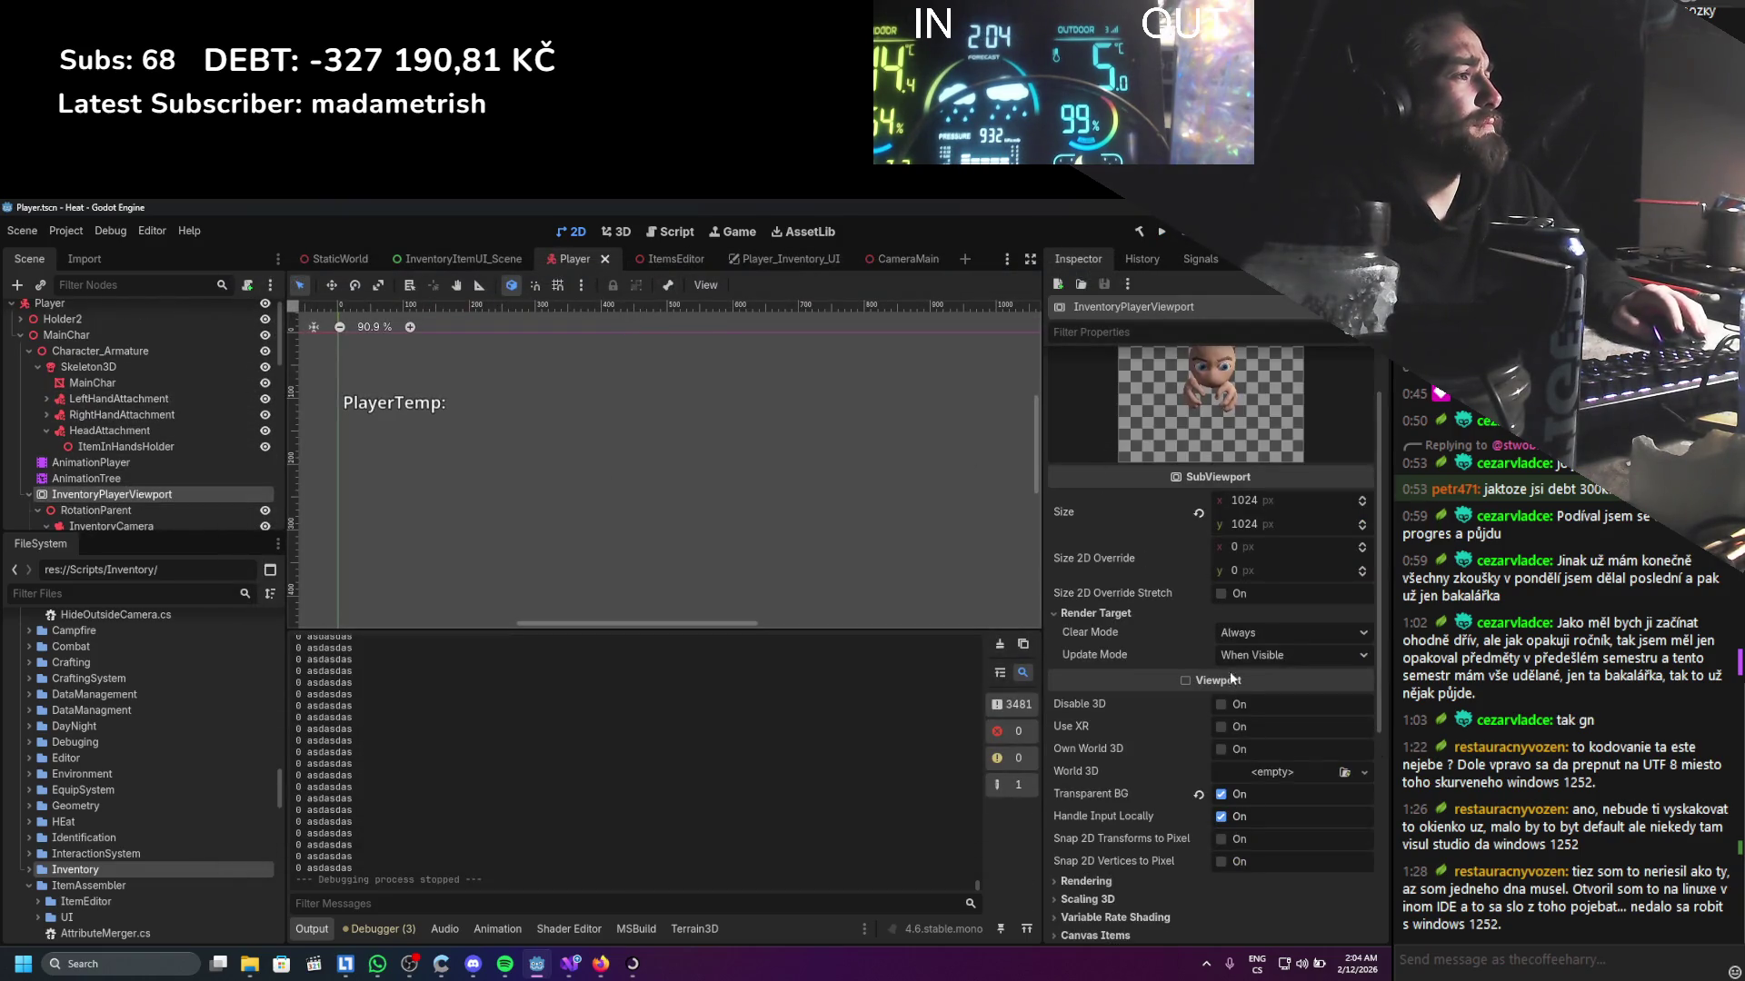
left_click(1220, 793)
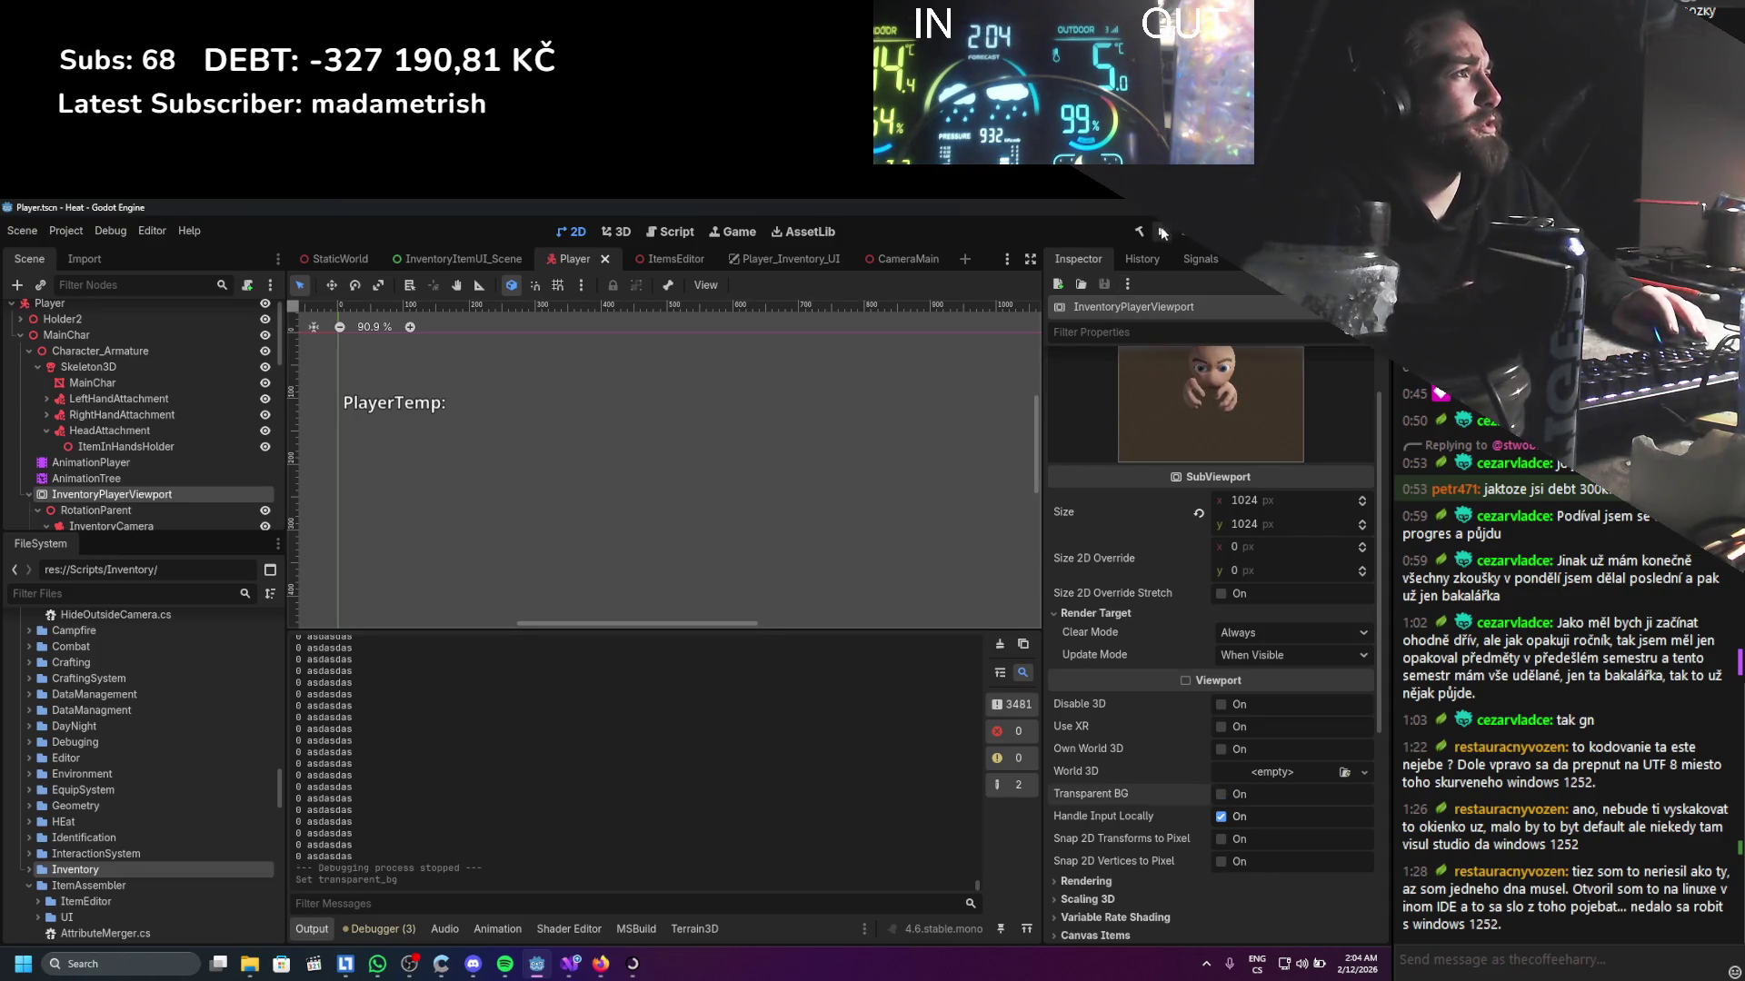
left_click(1162, 233)
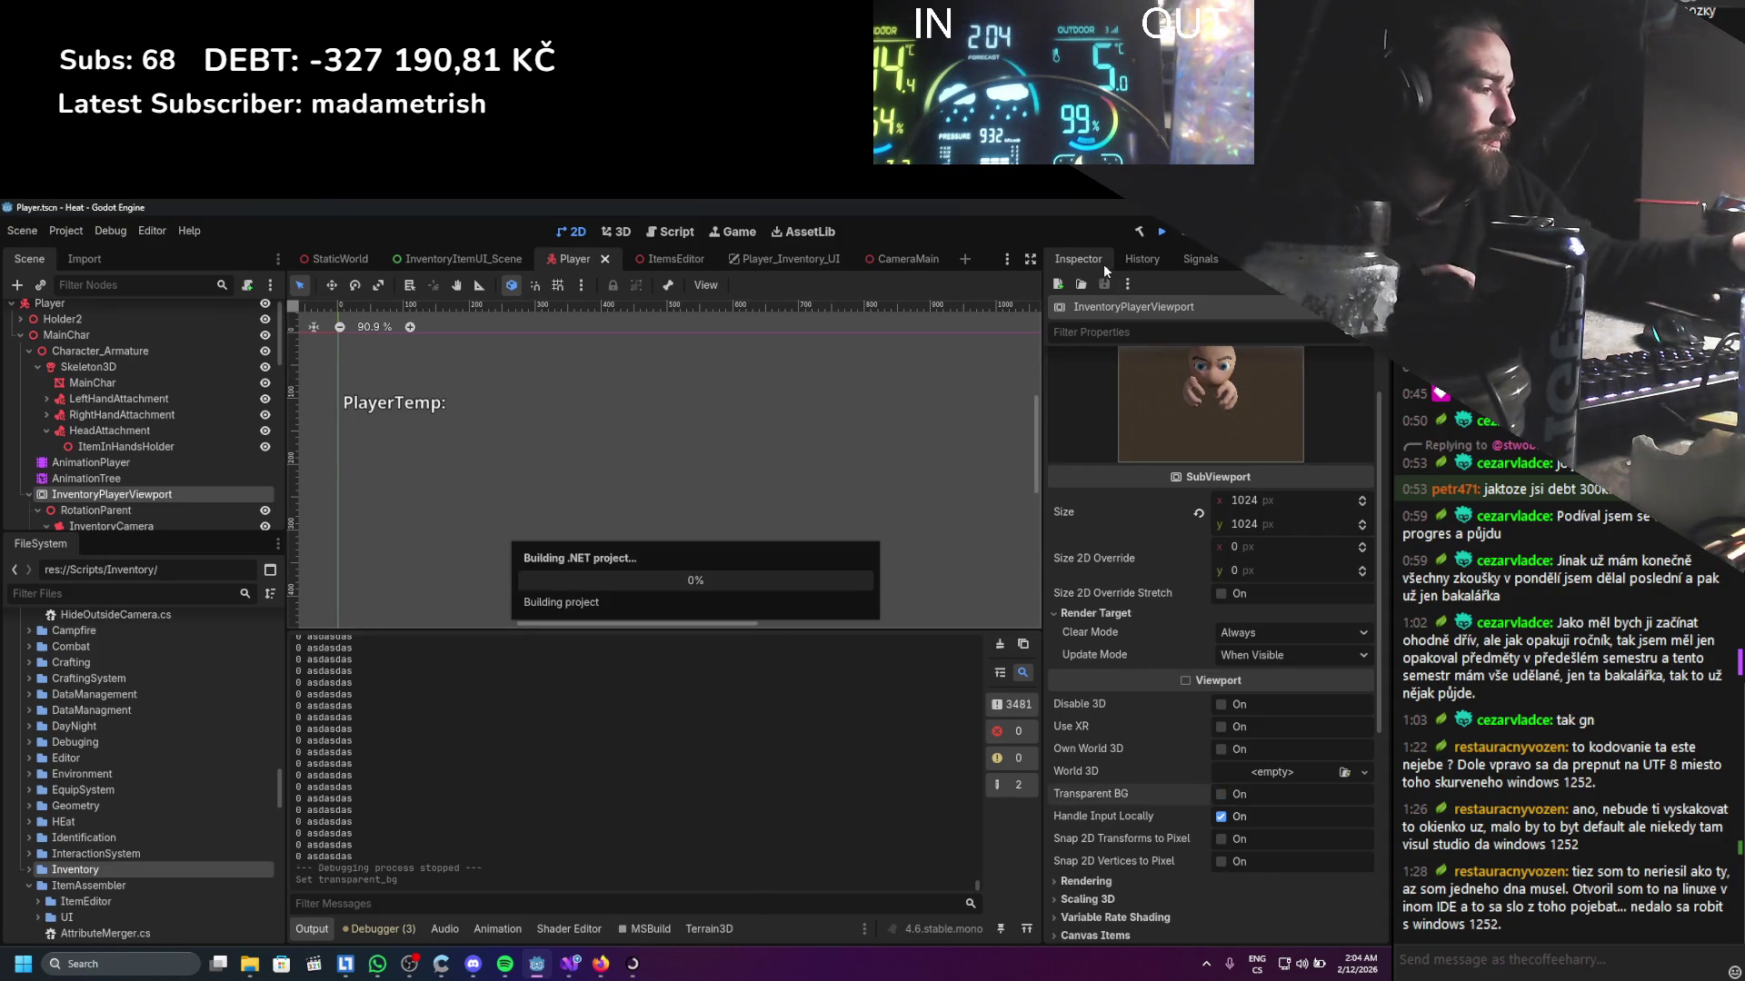
mouse_move(1106, 271)
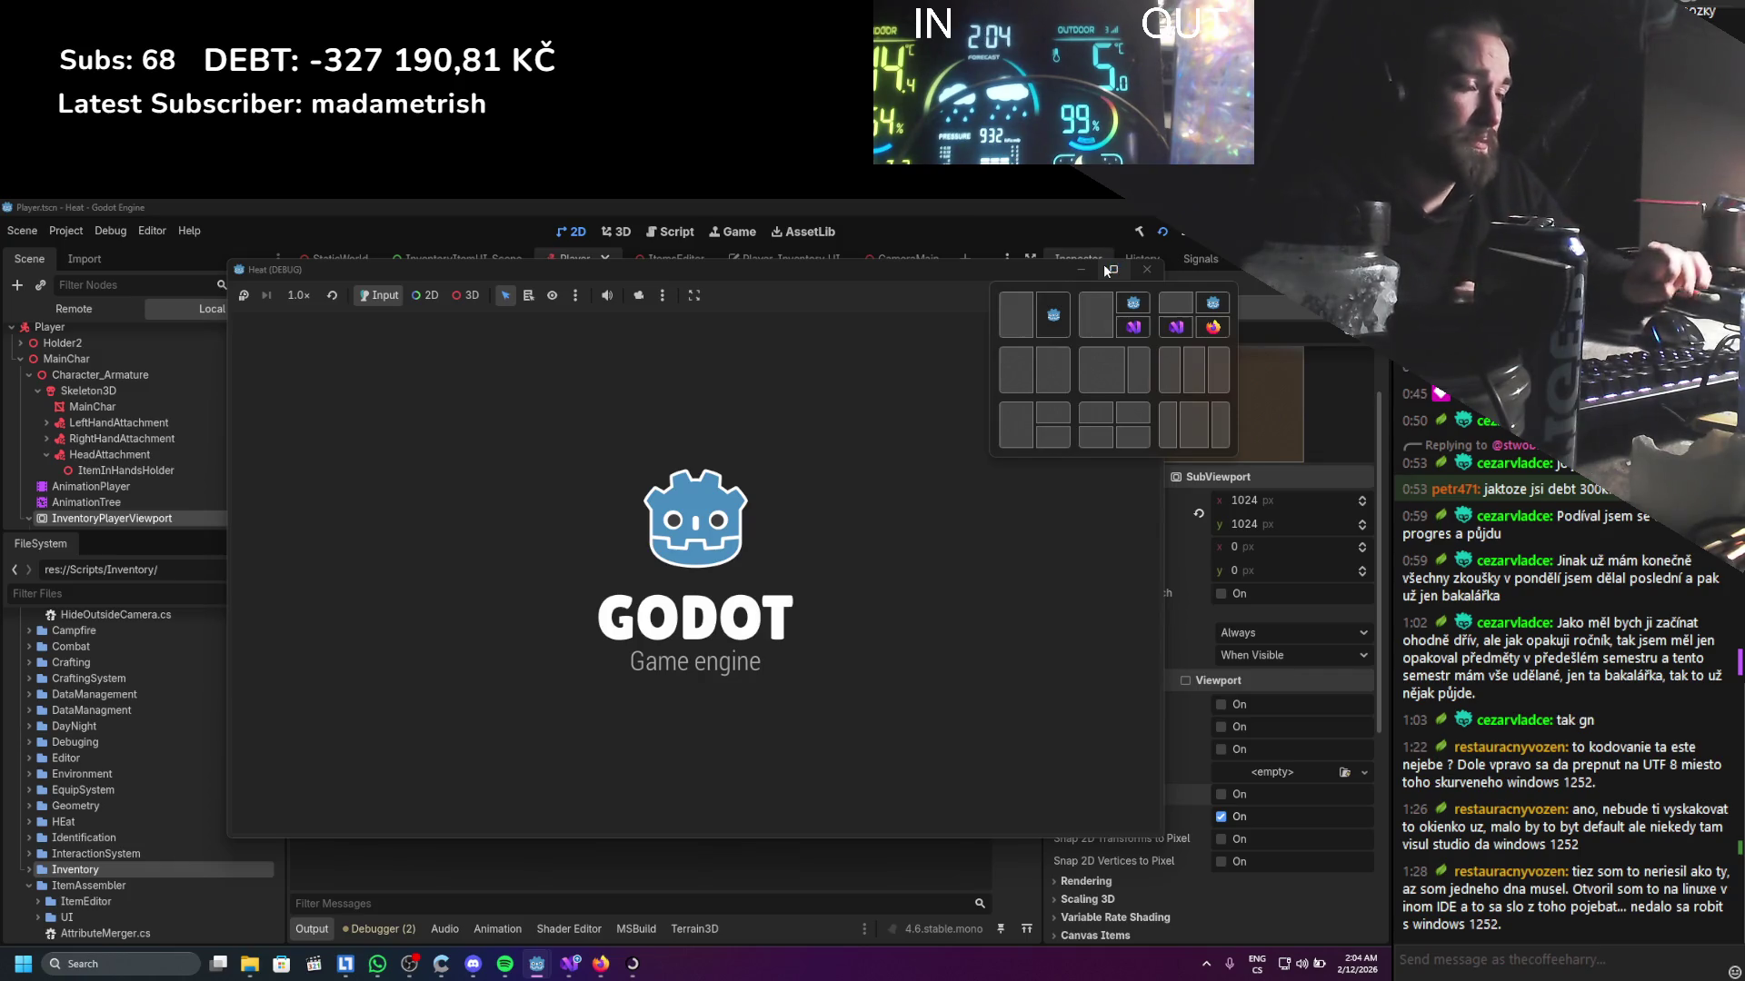
Open and close the inventory with I, walk right with D, reopen it, then stop the game
key("i")
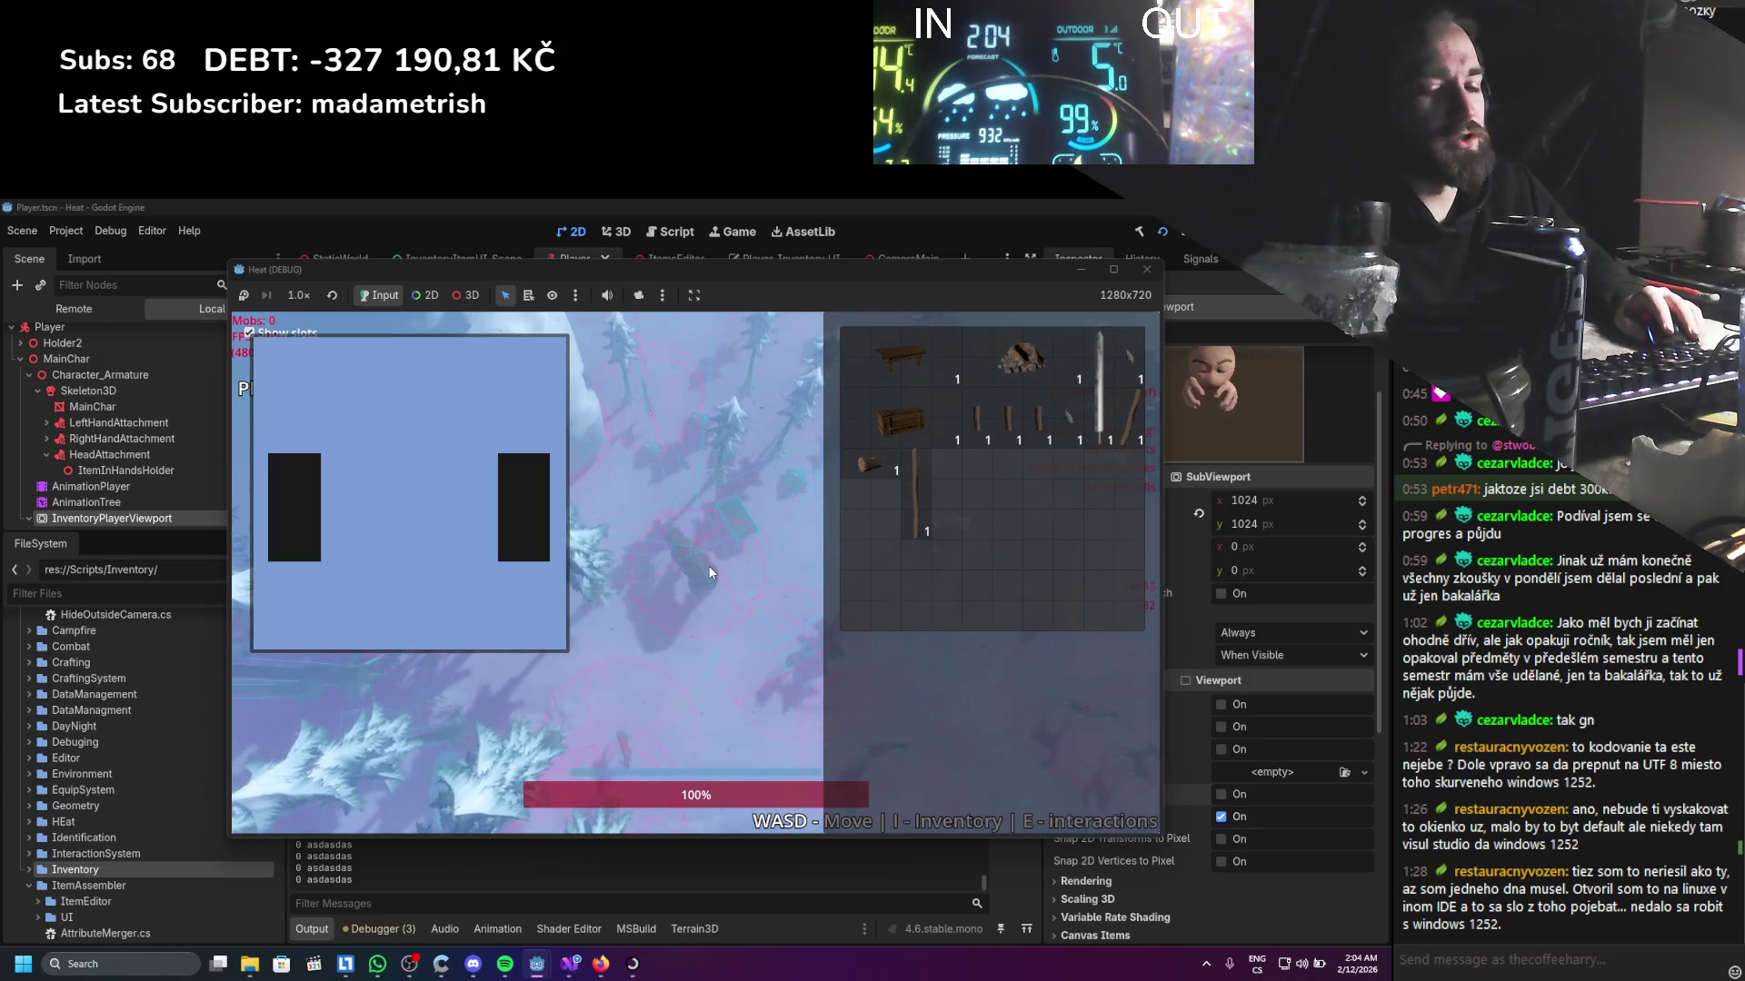
key("i")
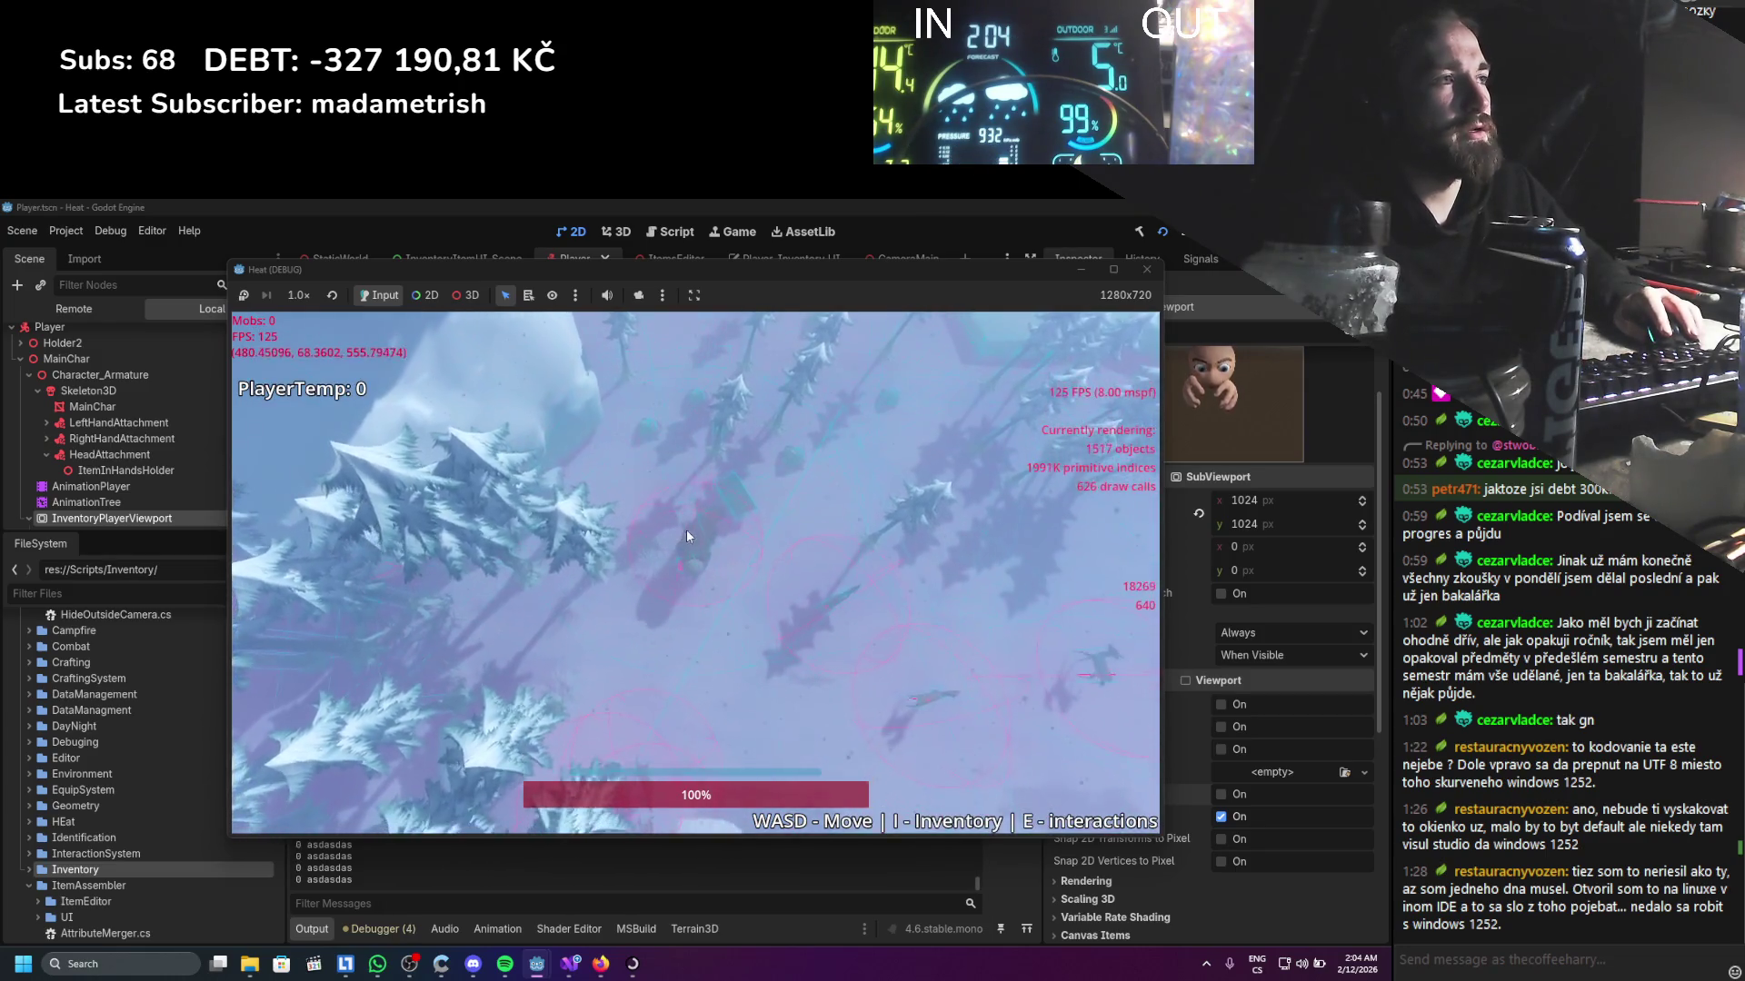
key("d")
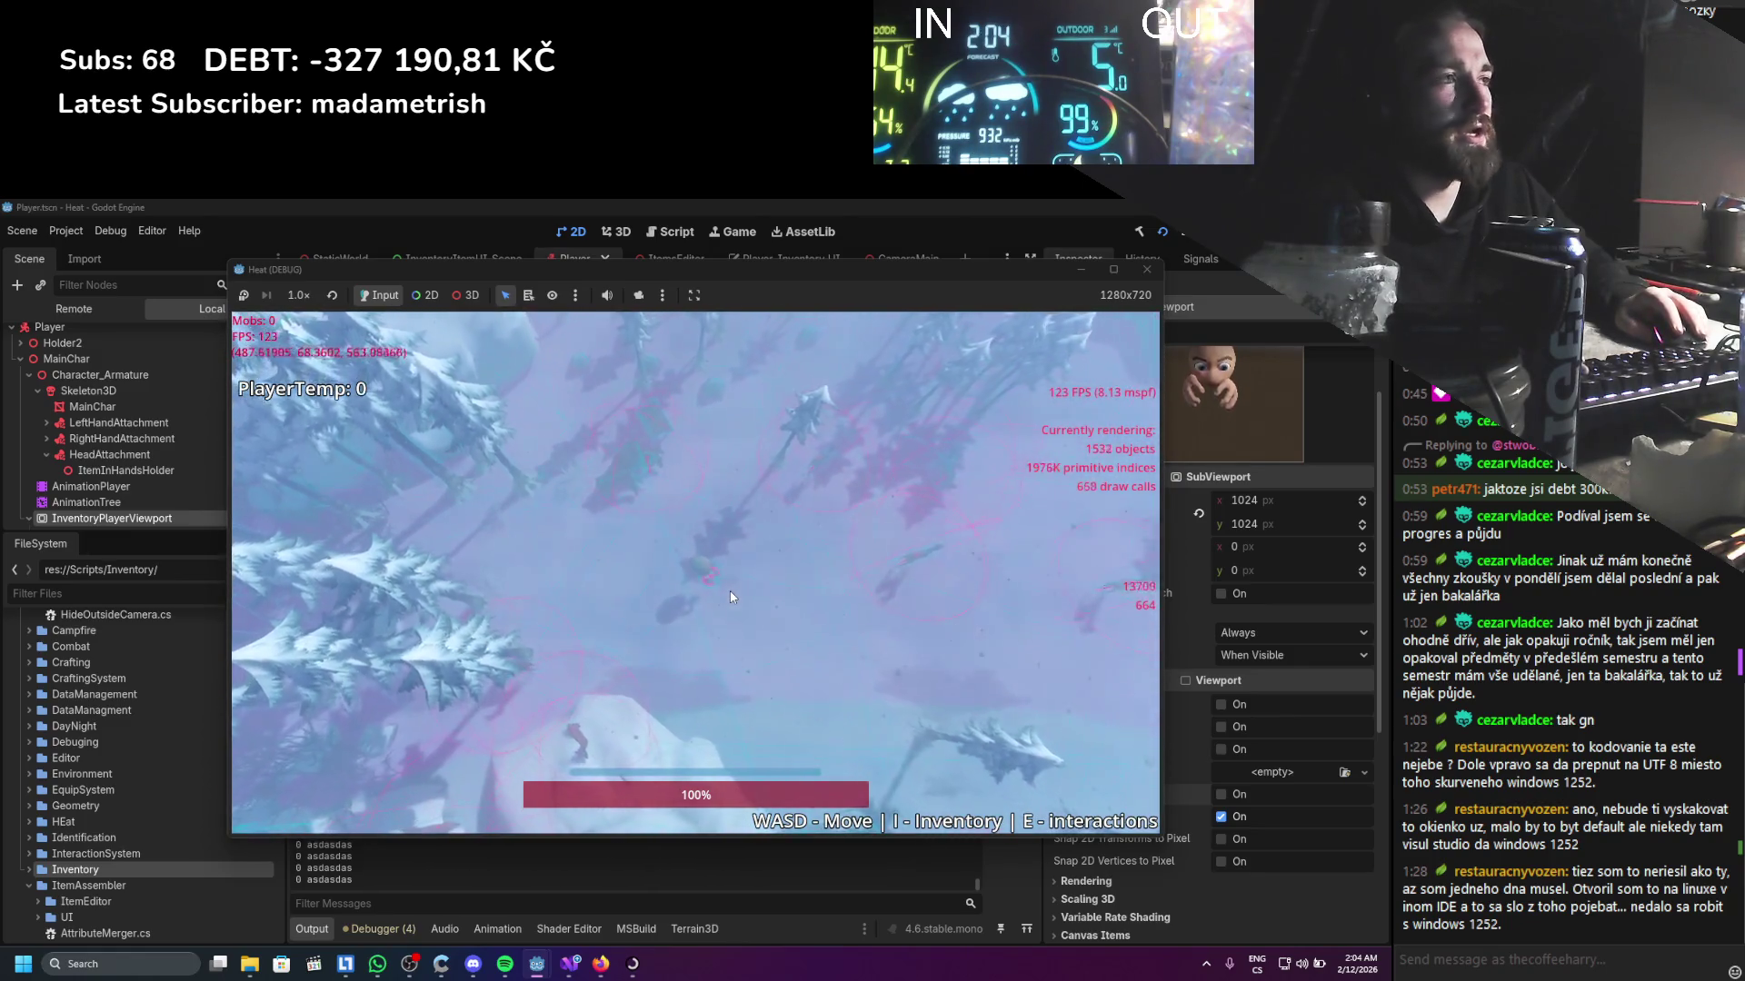
key("i")
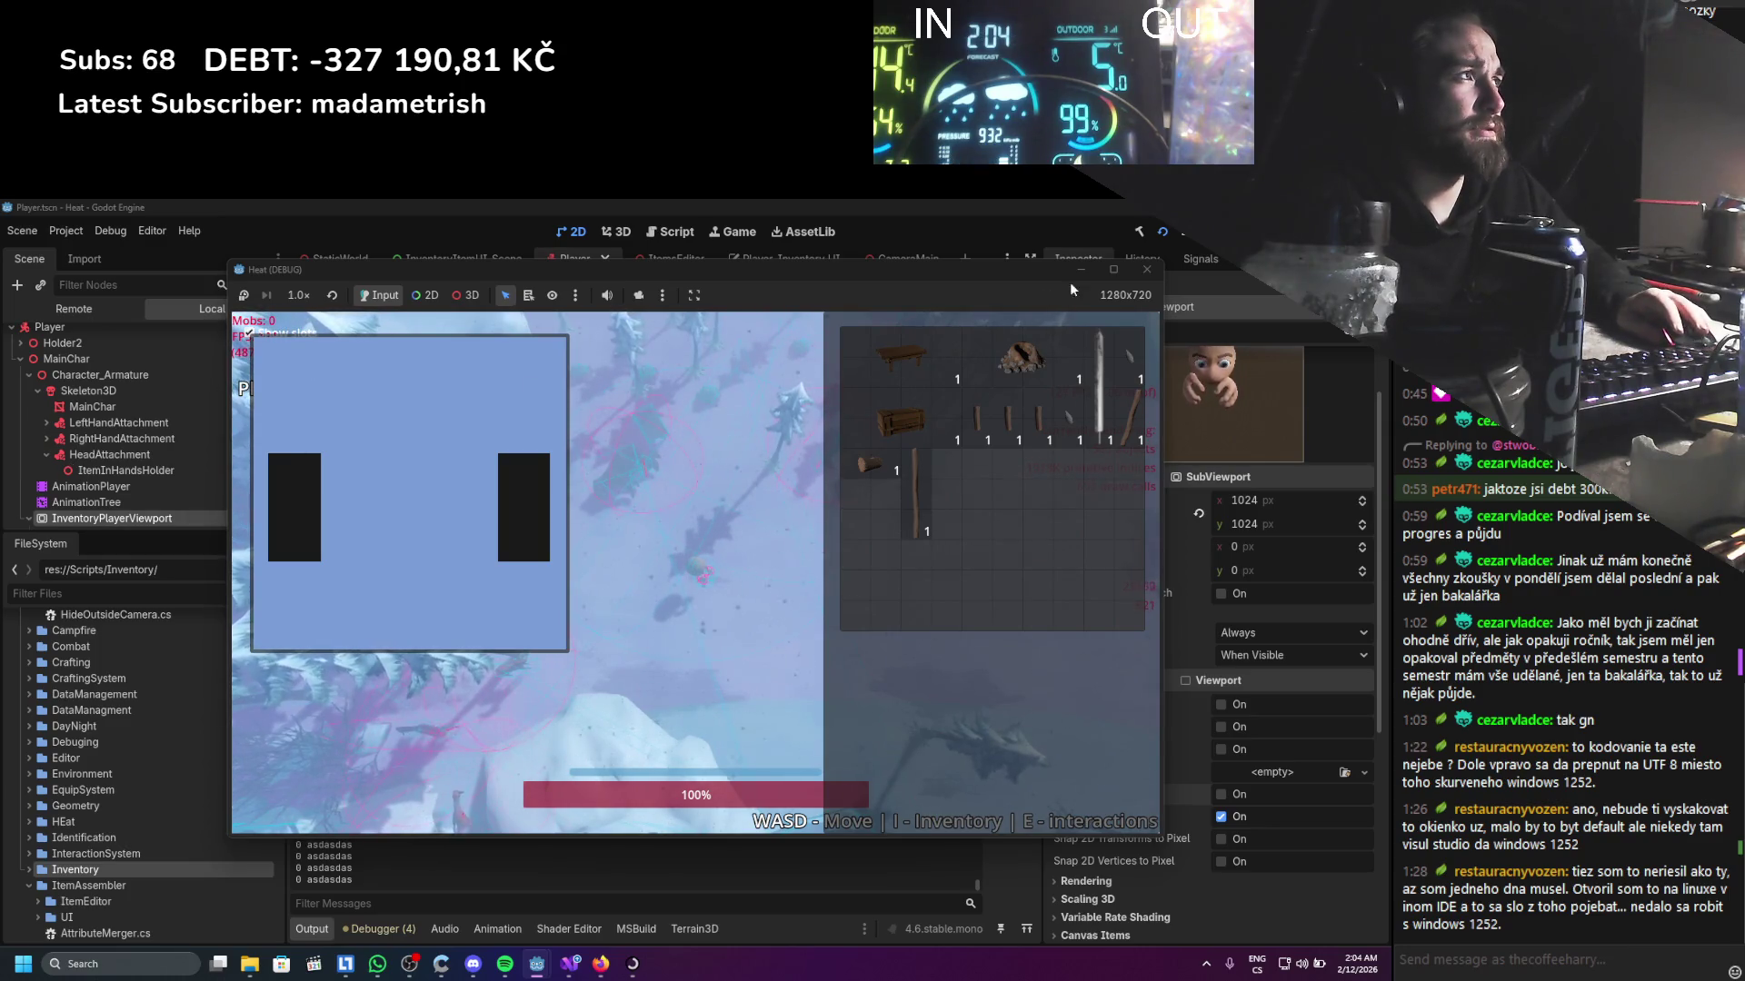
left_click(1147, 269)
scroll(114, 445, "down", 3)
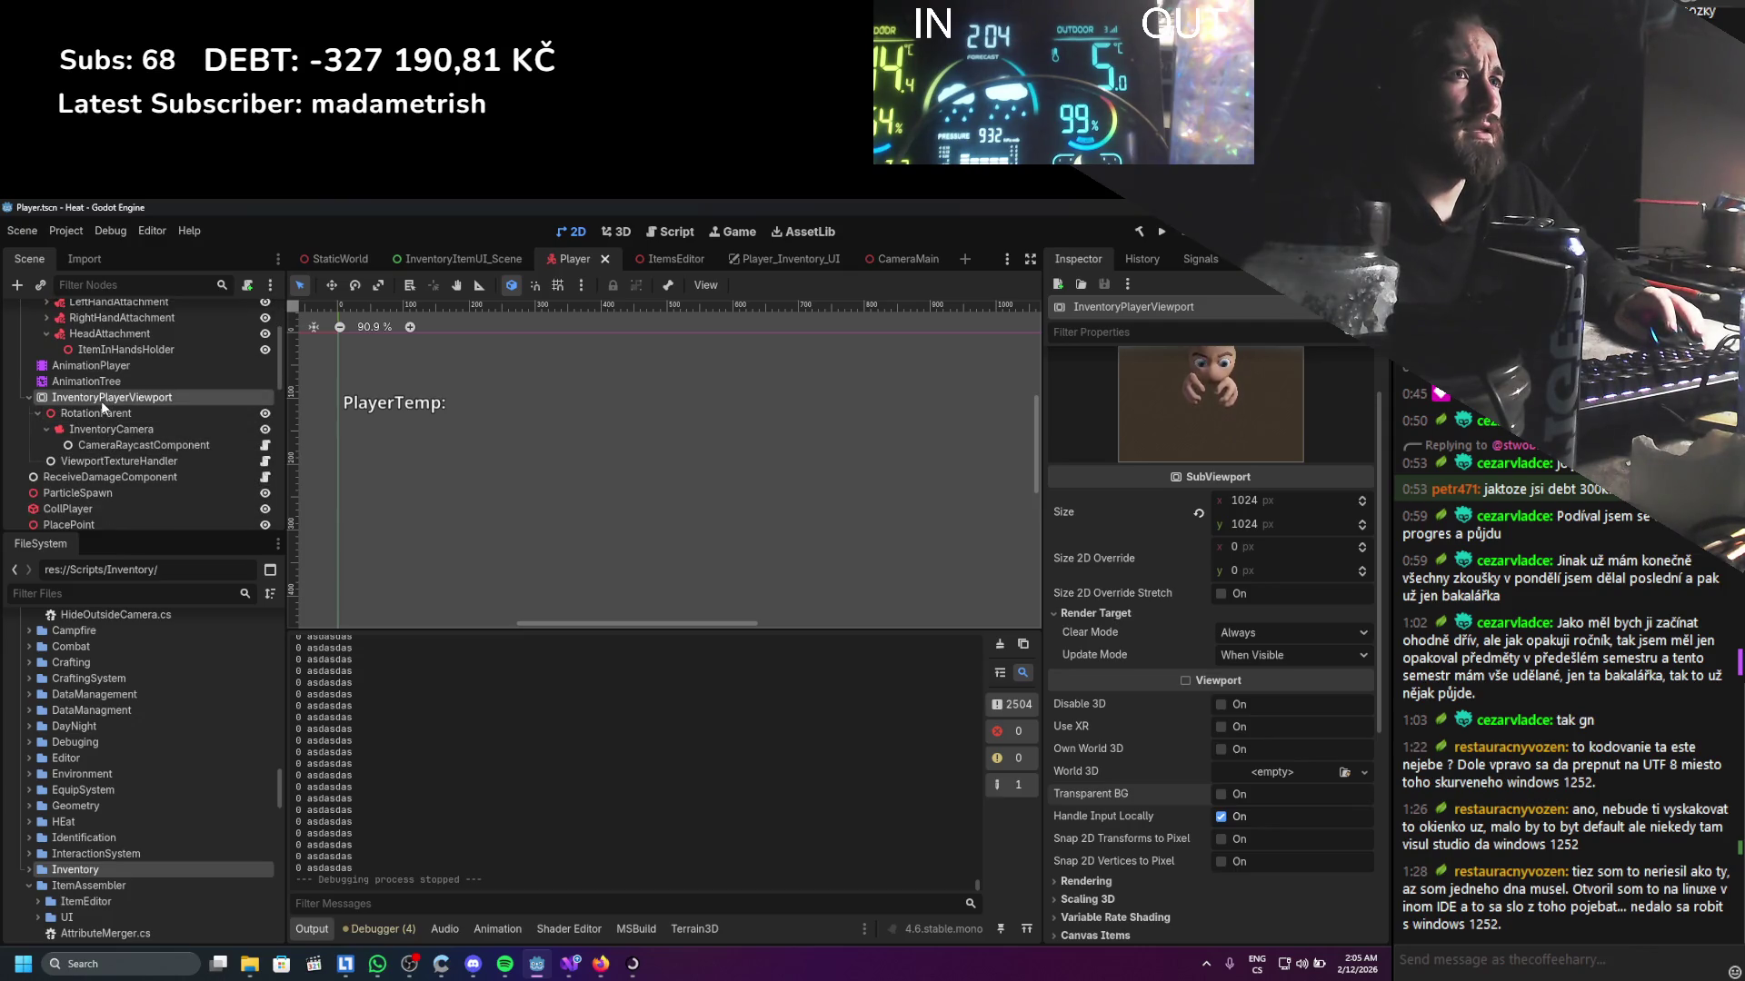
Switch selection between RotationParent and InventoryPlayerViewport to view them in 3D
left_click(100, 410)
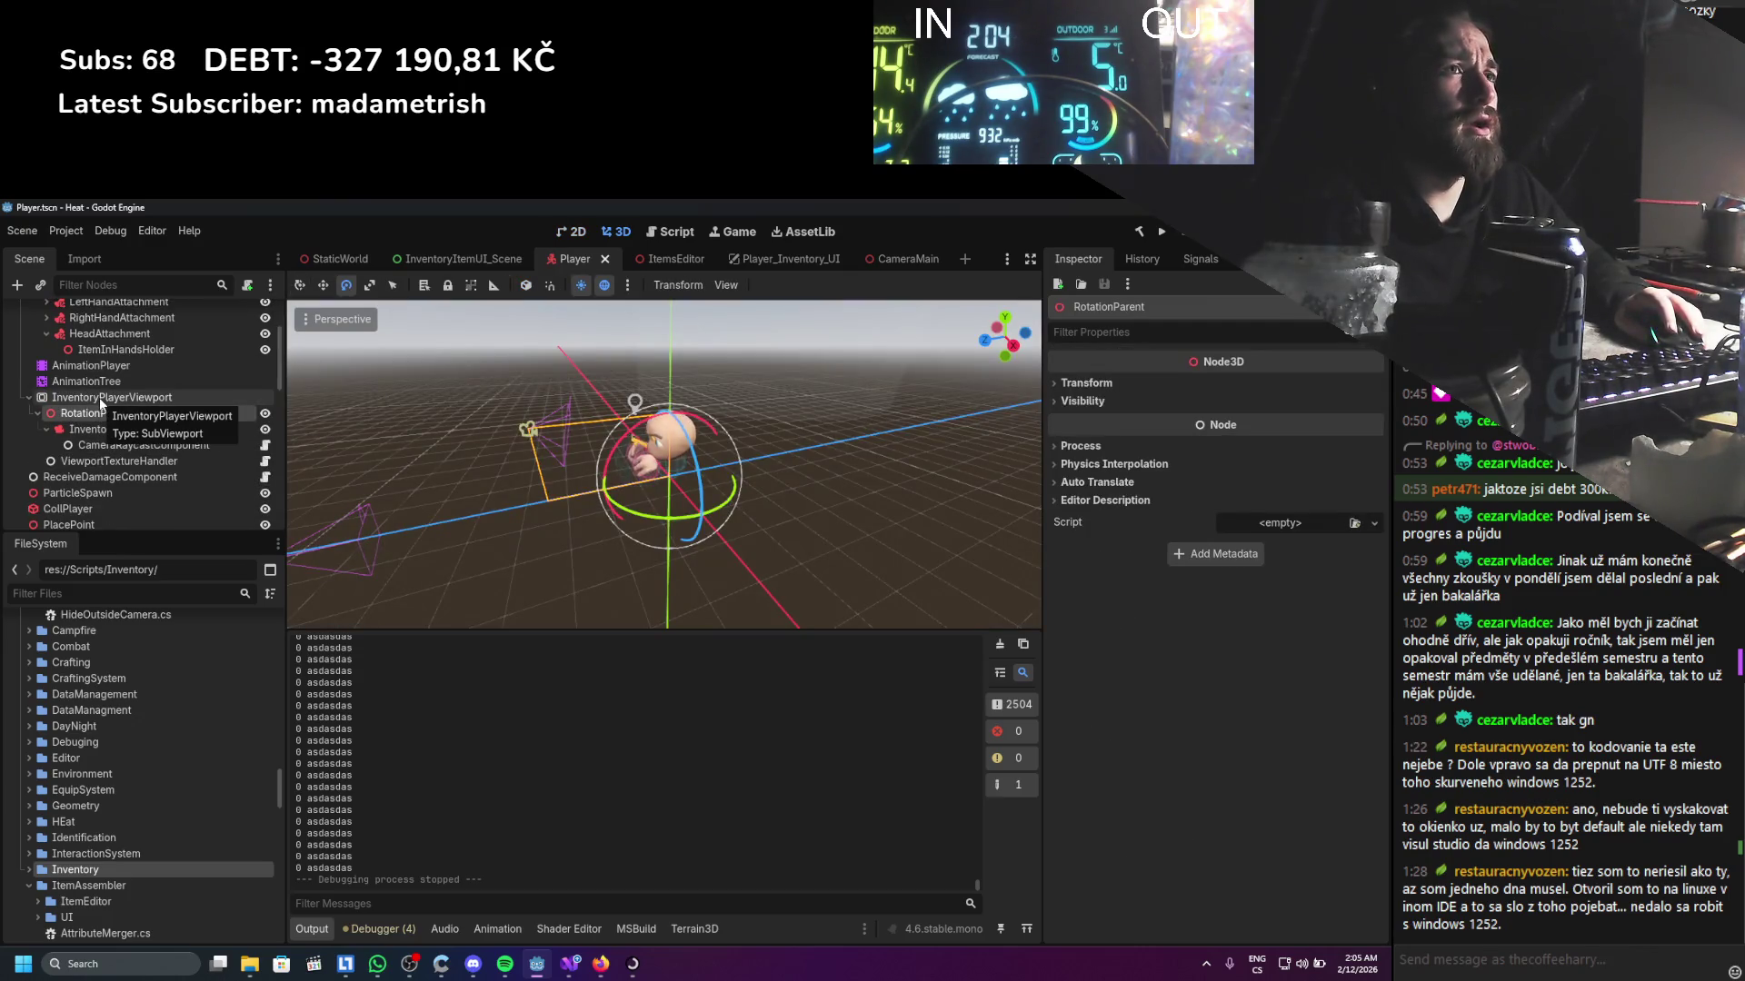
left_click(99, 396)
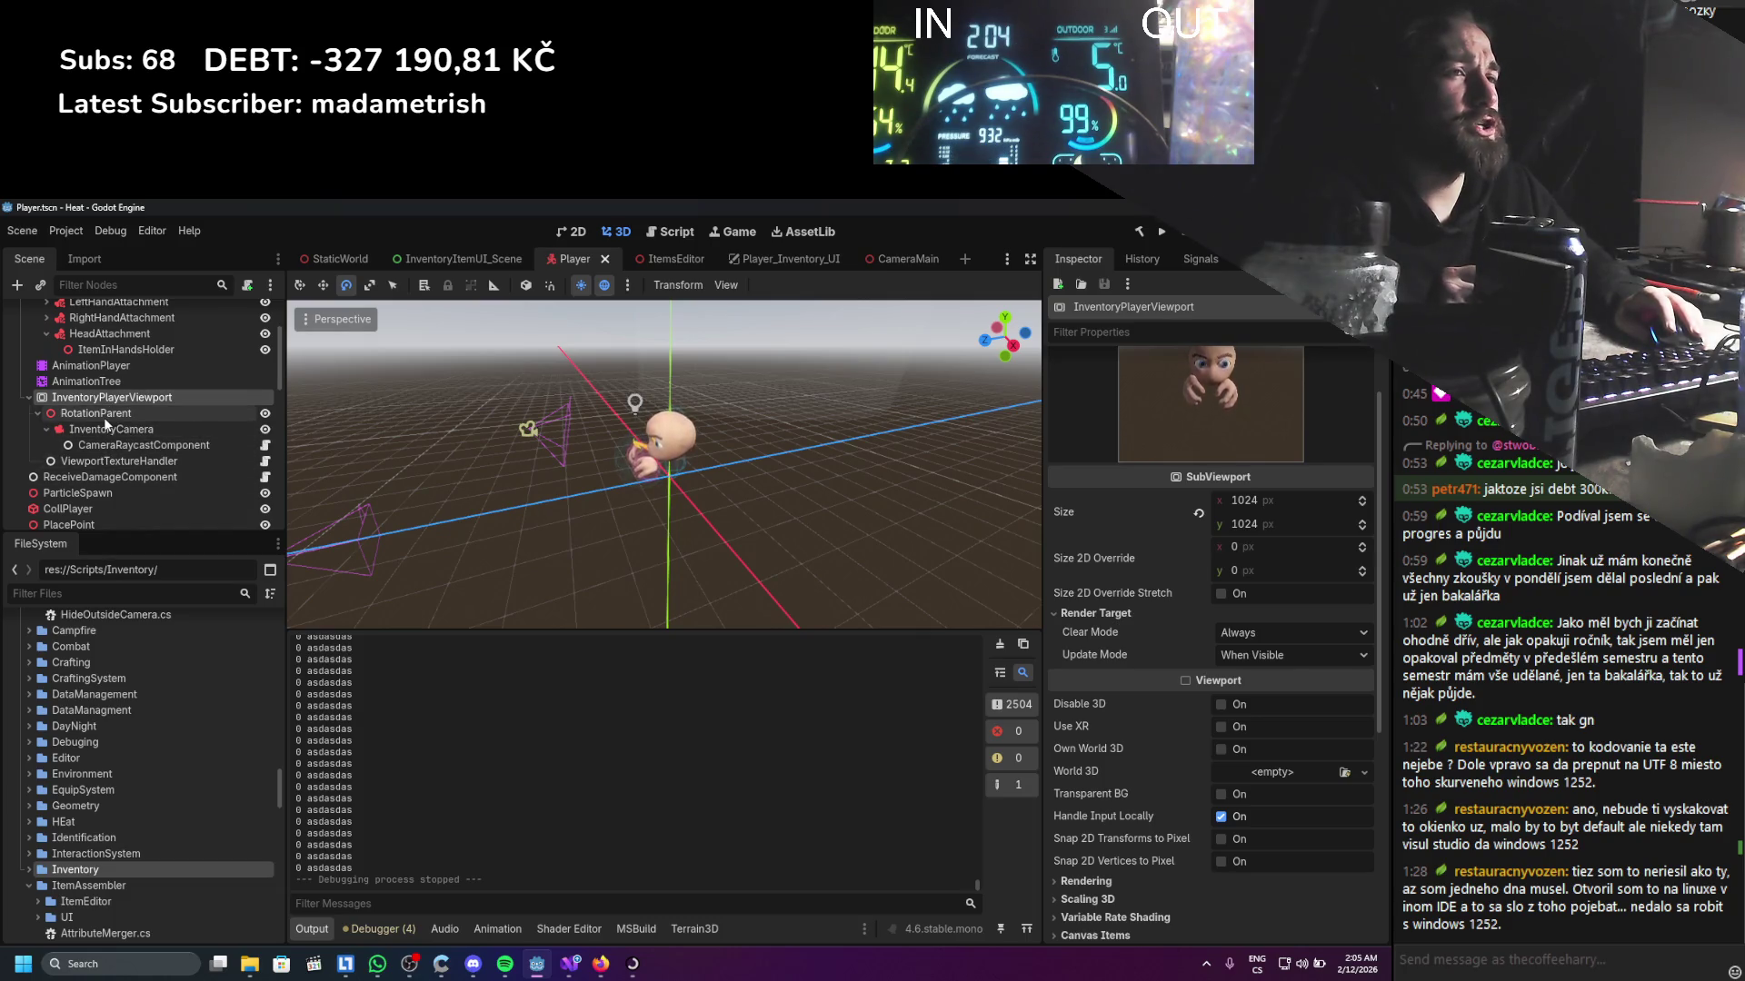
left_click(103, 414)
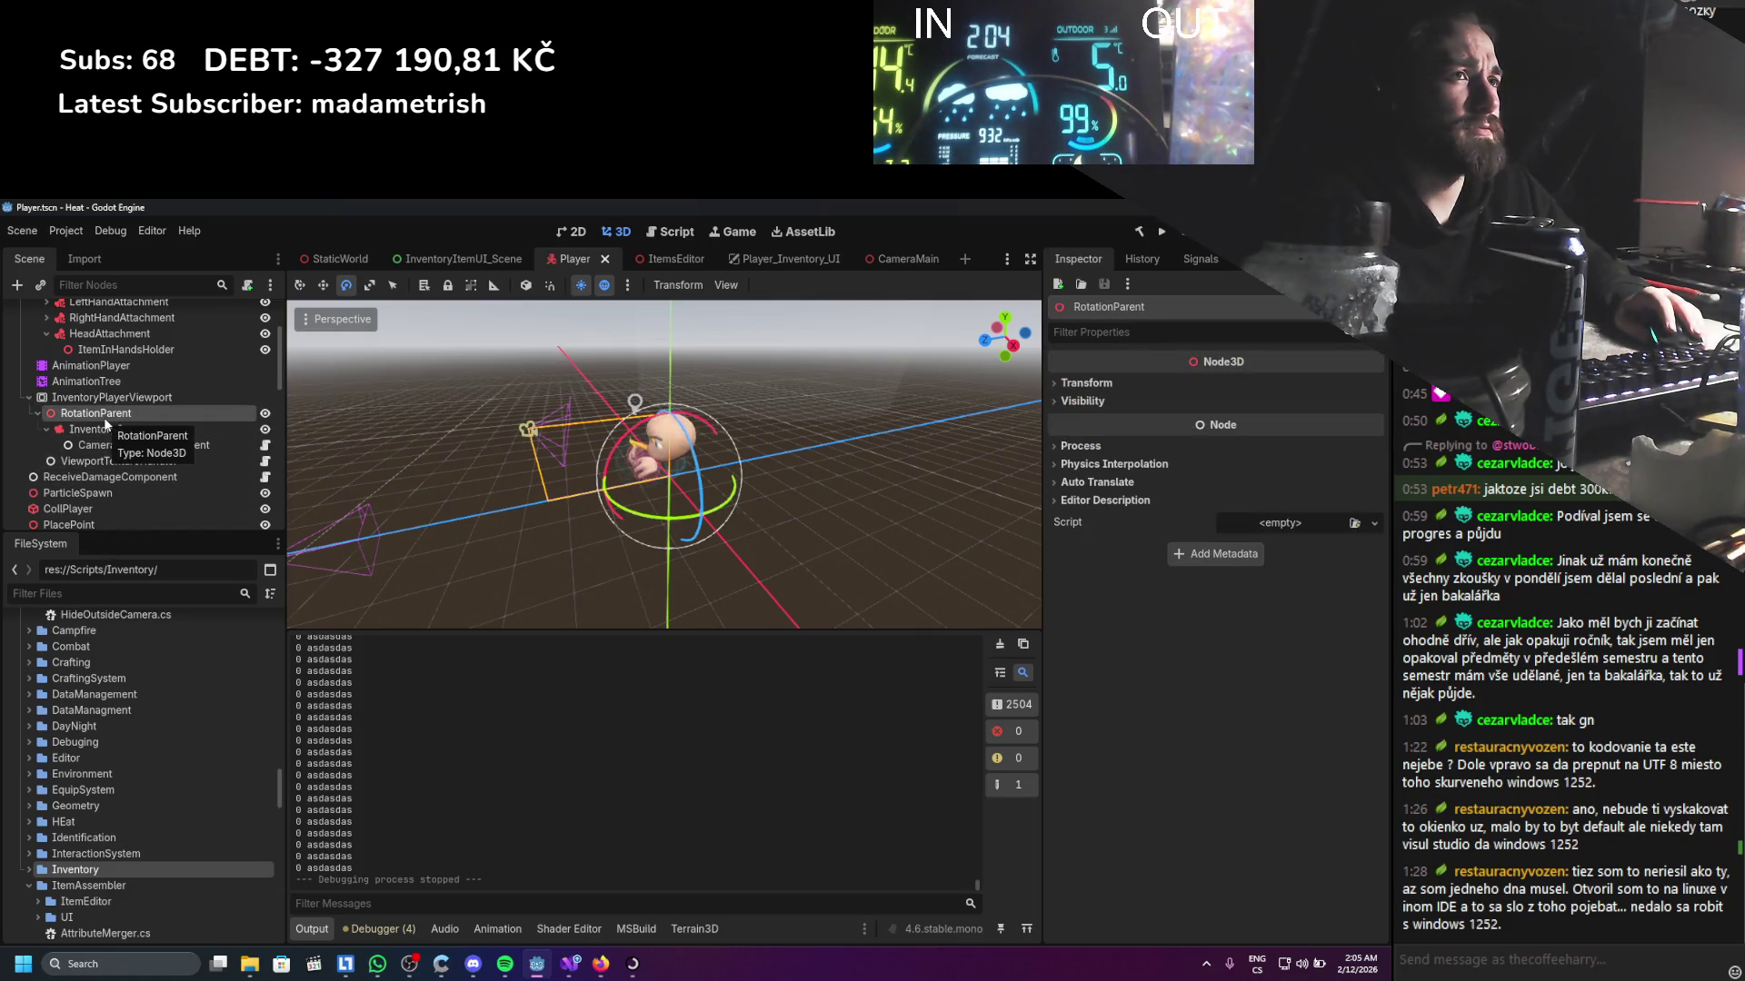
scroll(103, 414, "up", 2)
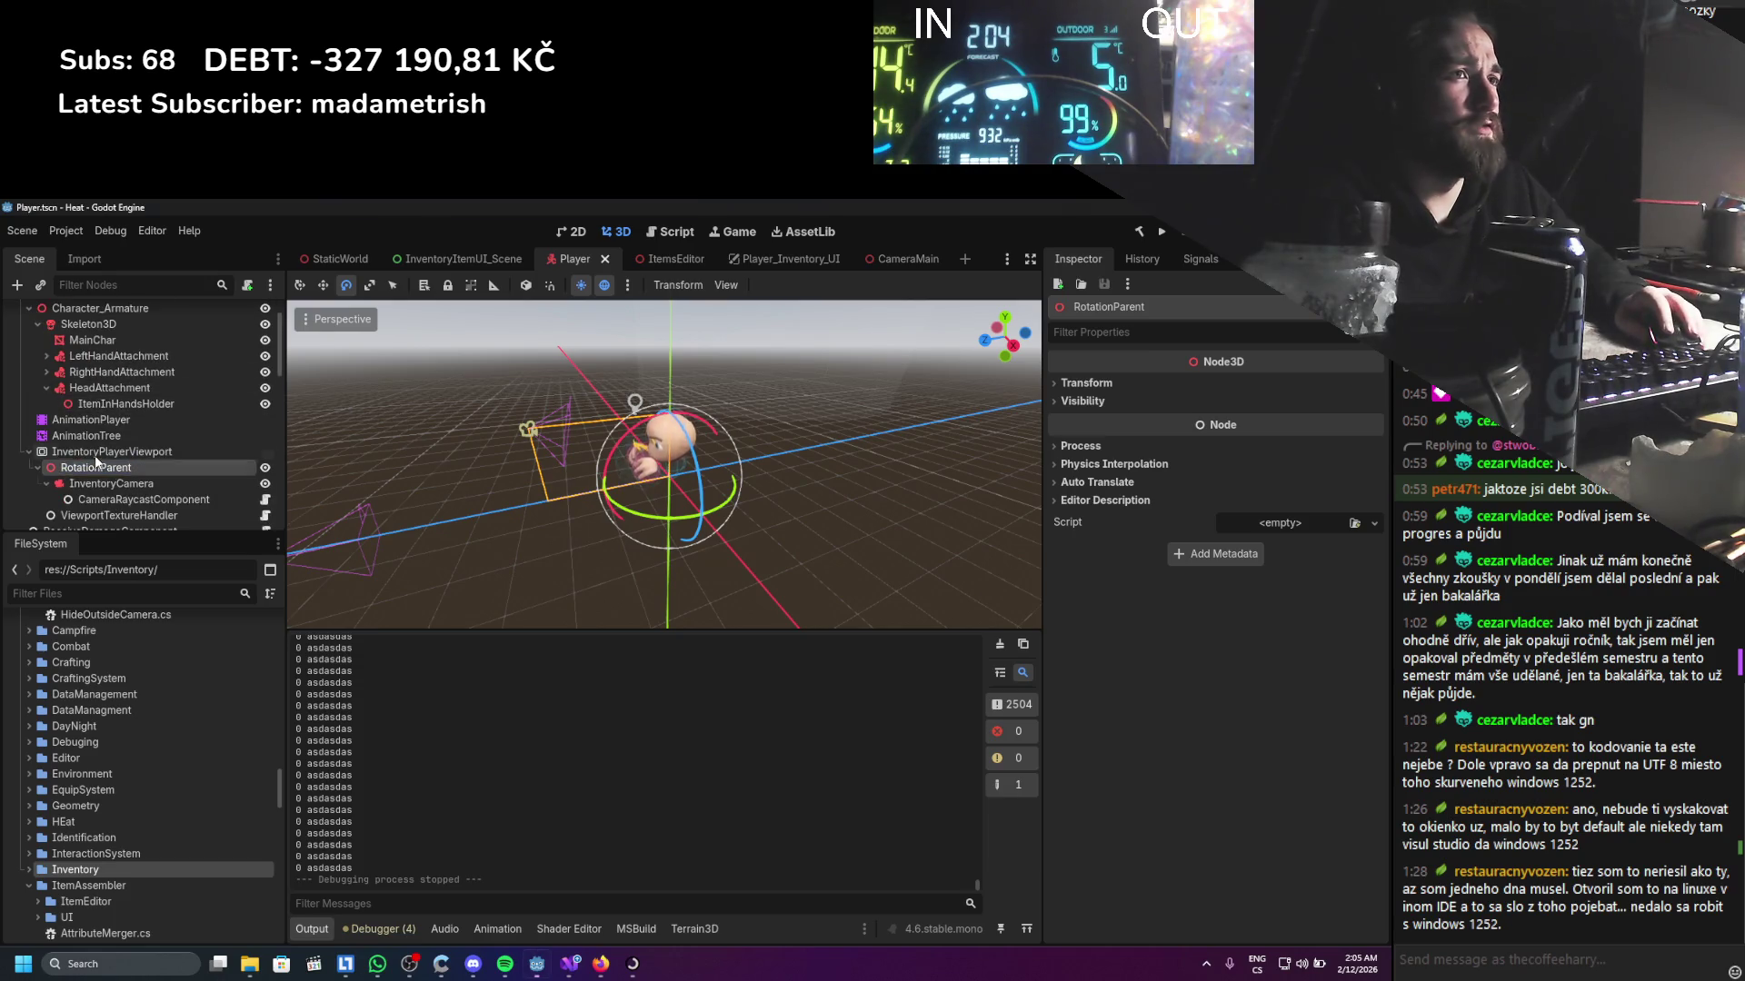
left_click(154, 452)
scroll(1131, 653, "down", 5)
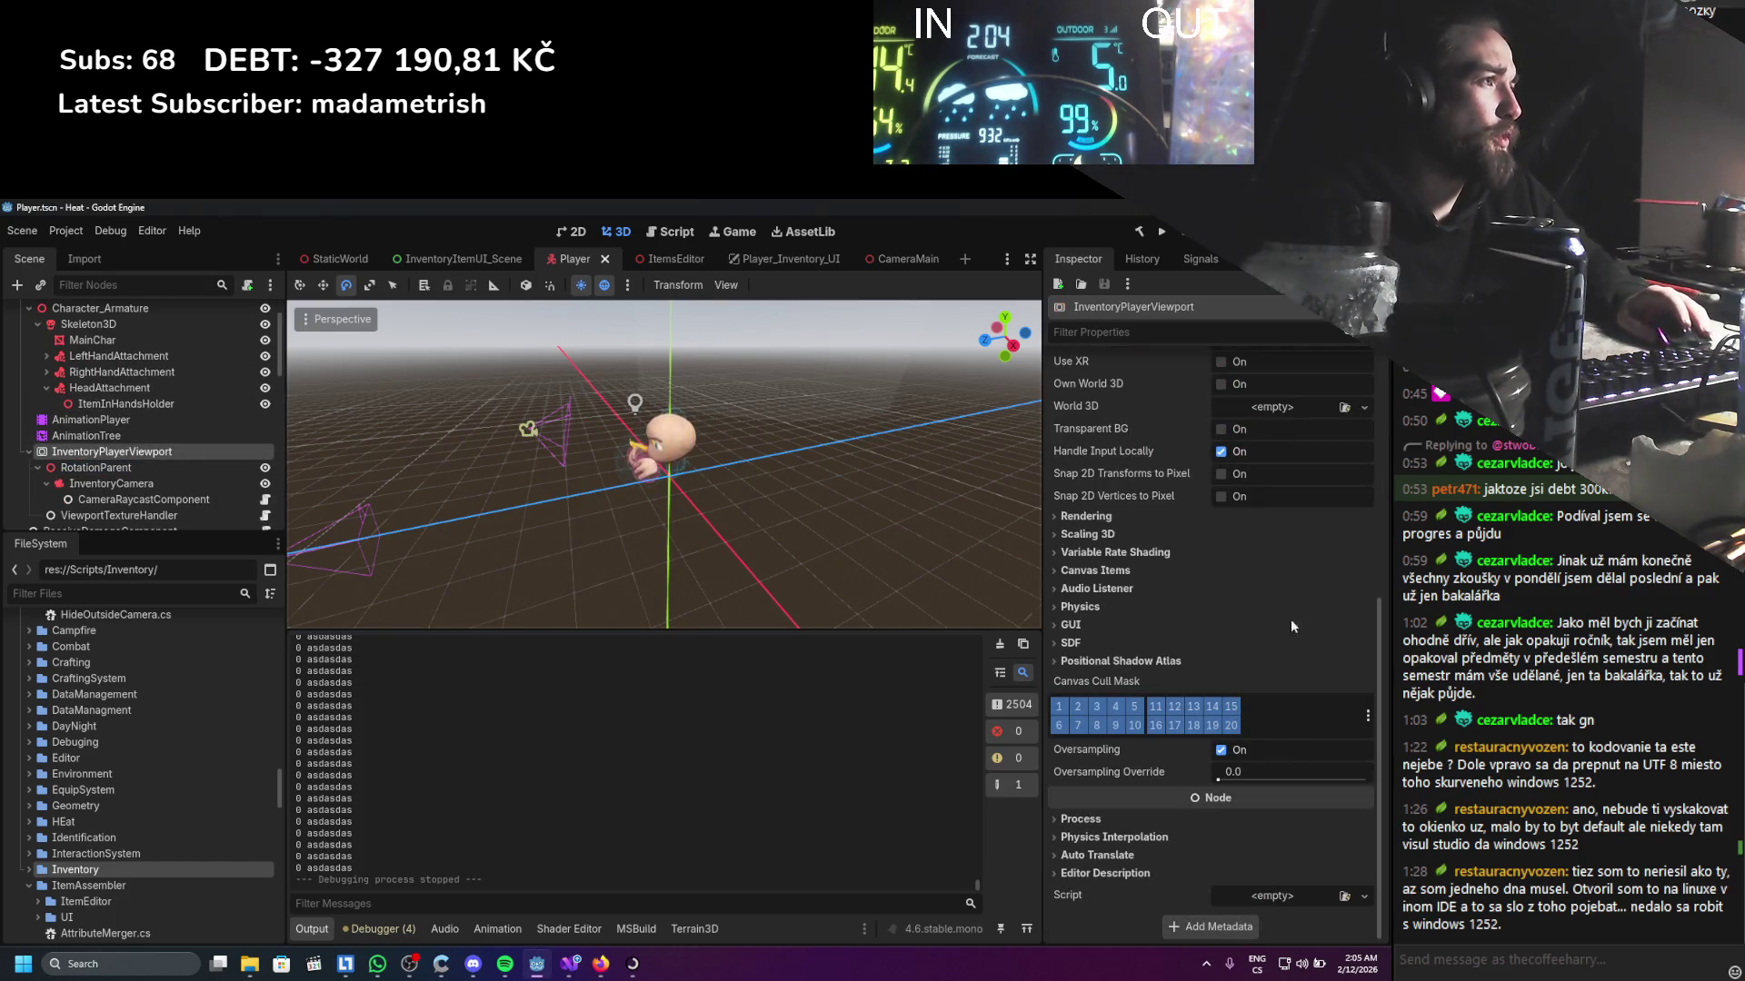
Start adding a 'view' child node under InventoryPlayerViewport, cancel, and reselect RotationParent
right_click(116, 451)
left_click(181, 467)
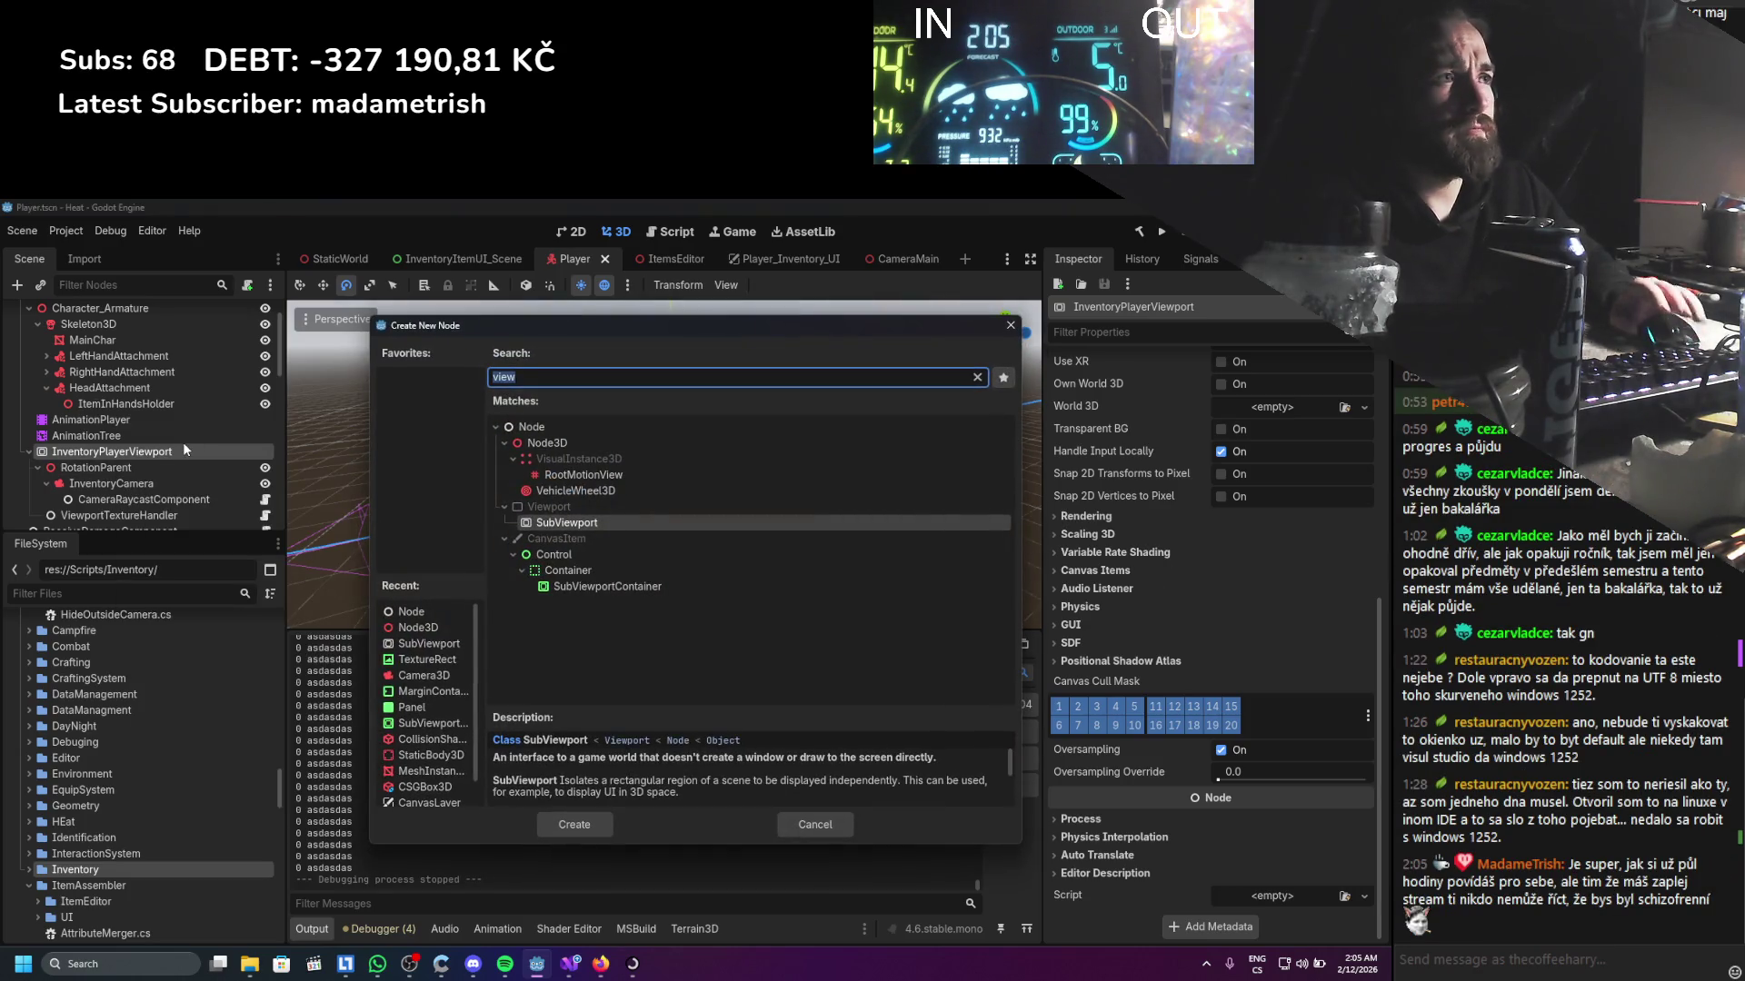
type("view")
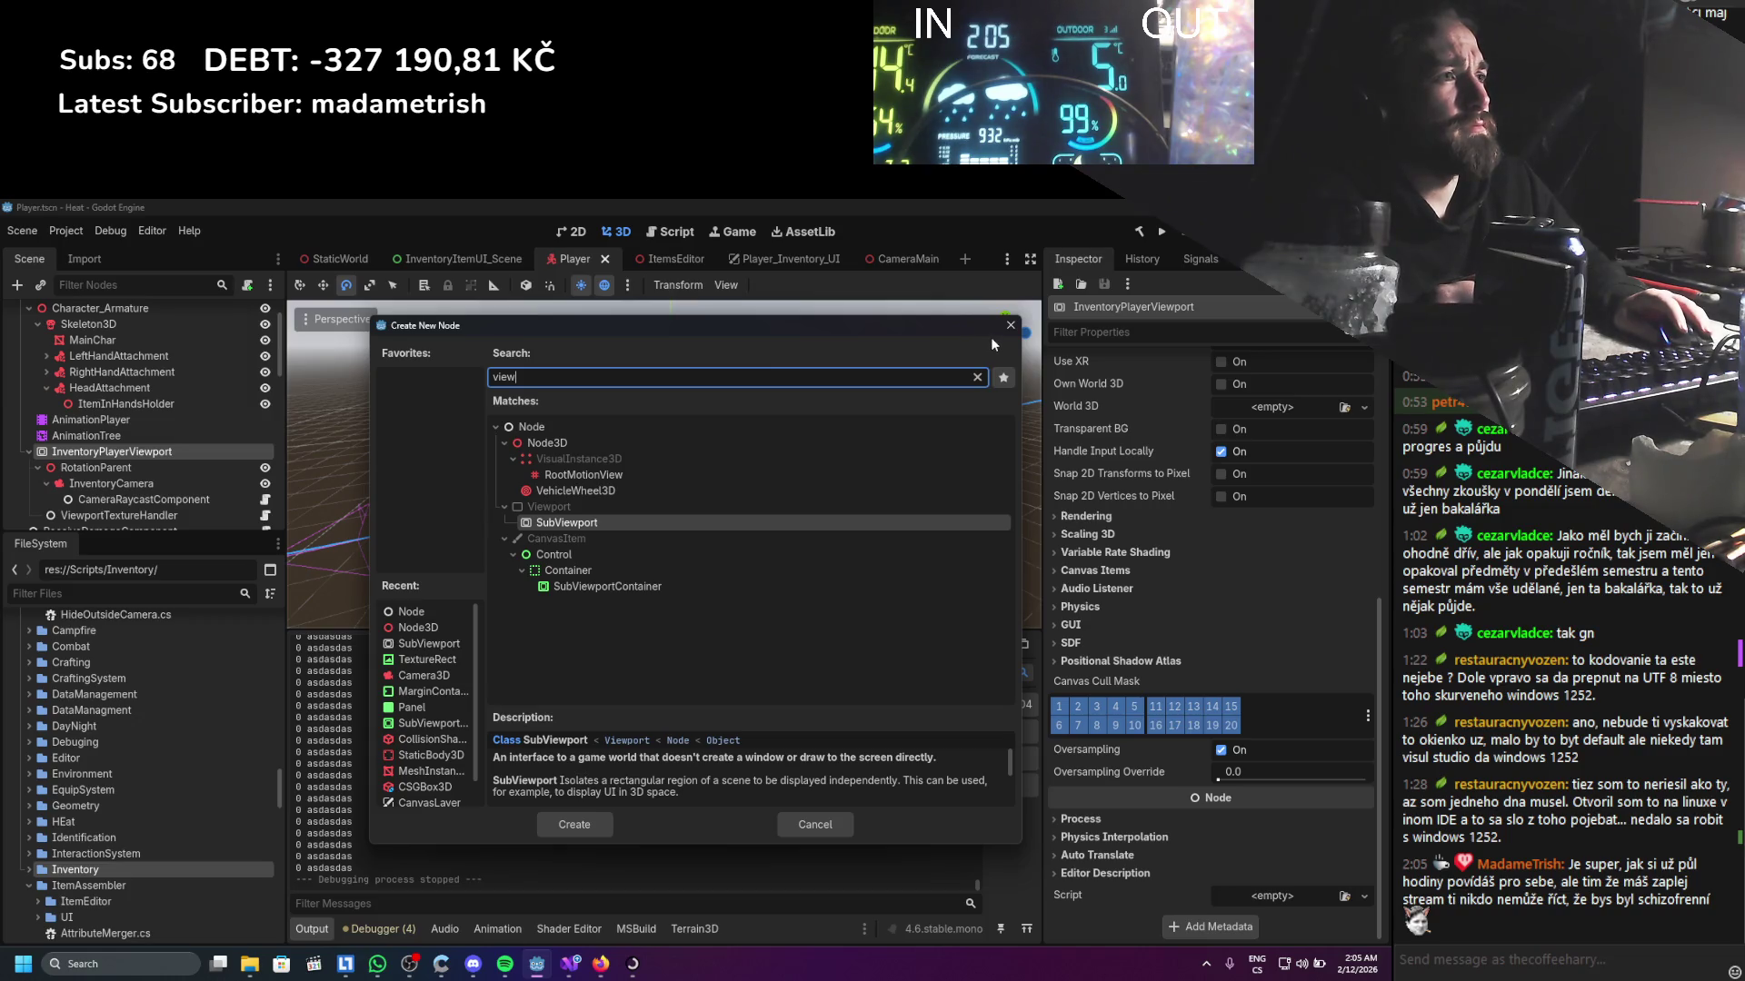
left_click(1009, 325)
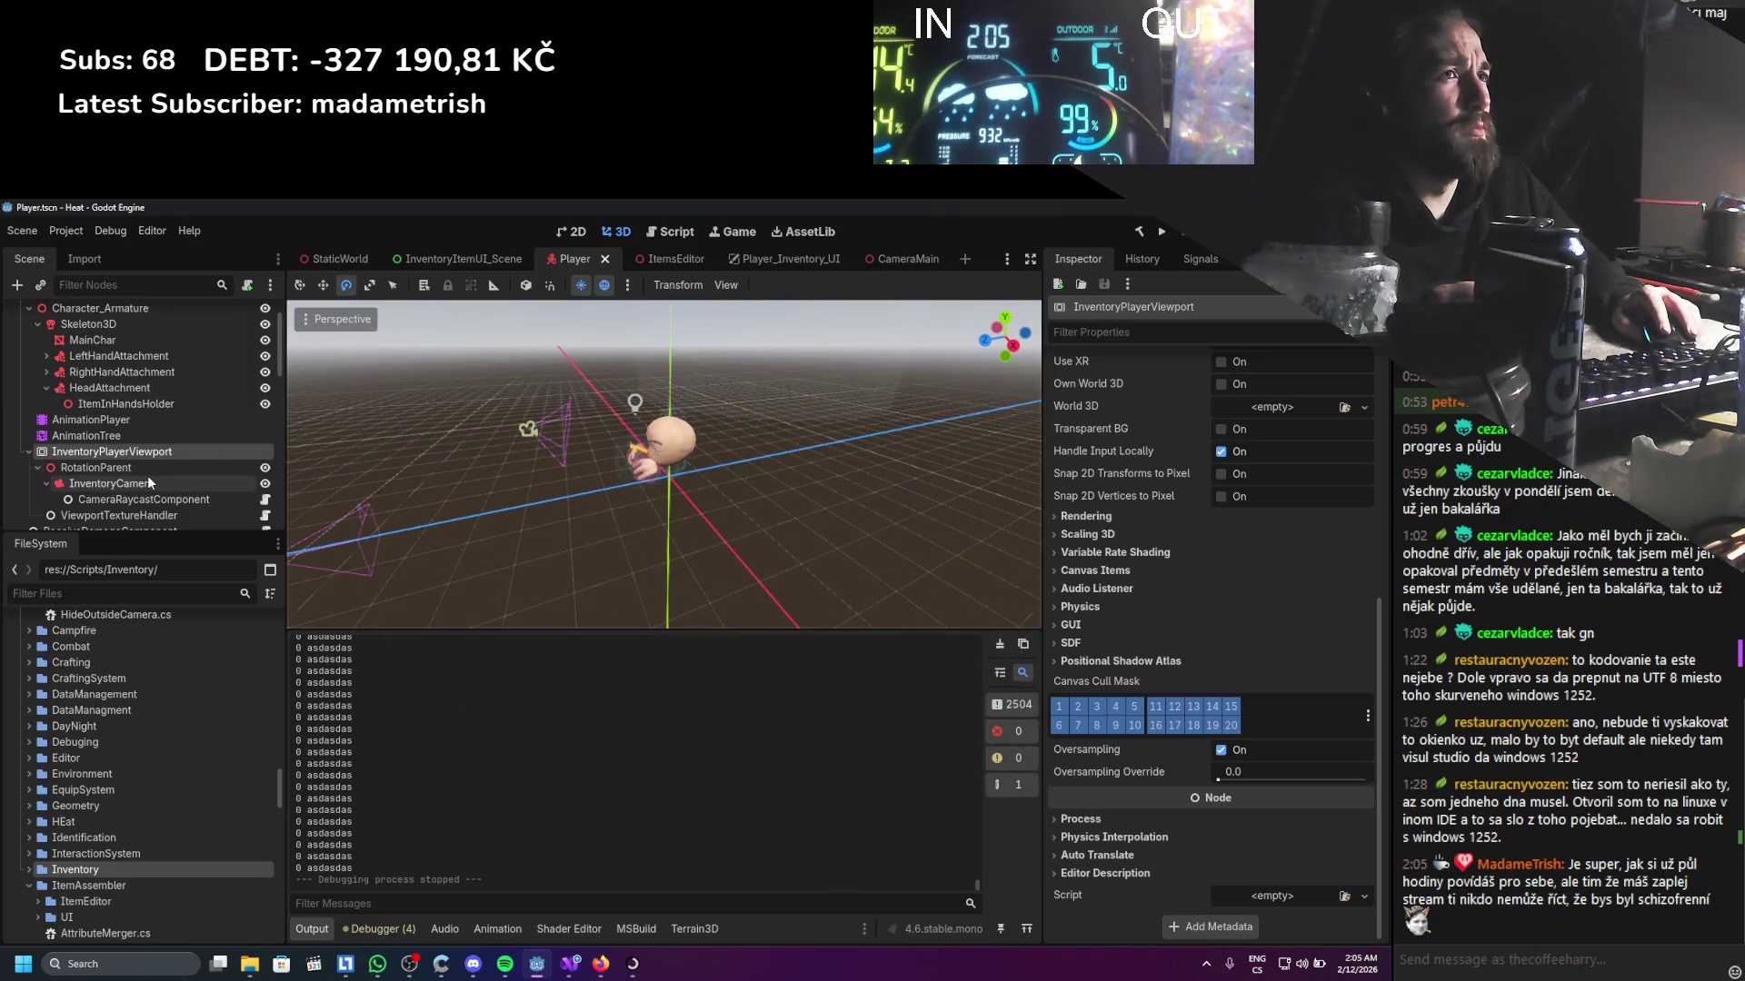
left_click(148, 468)
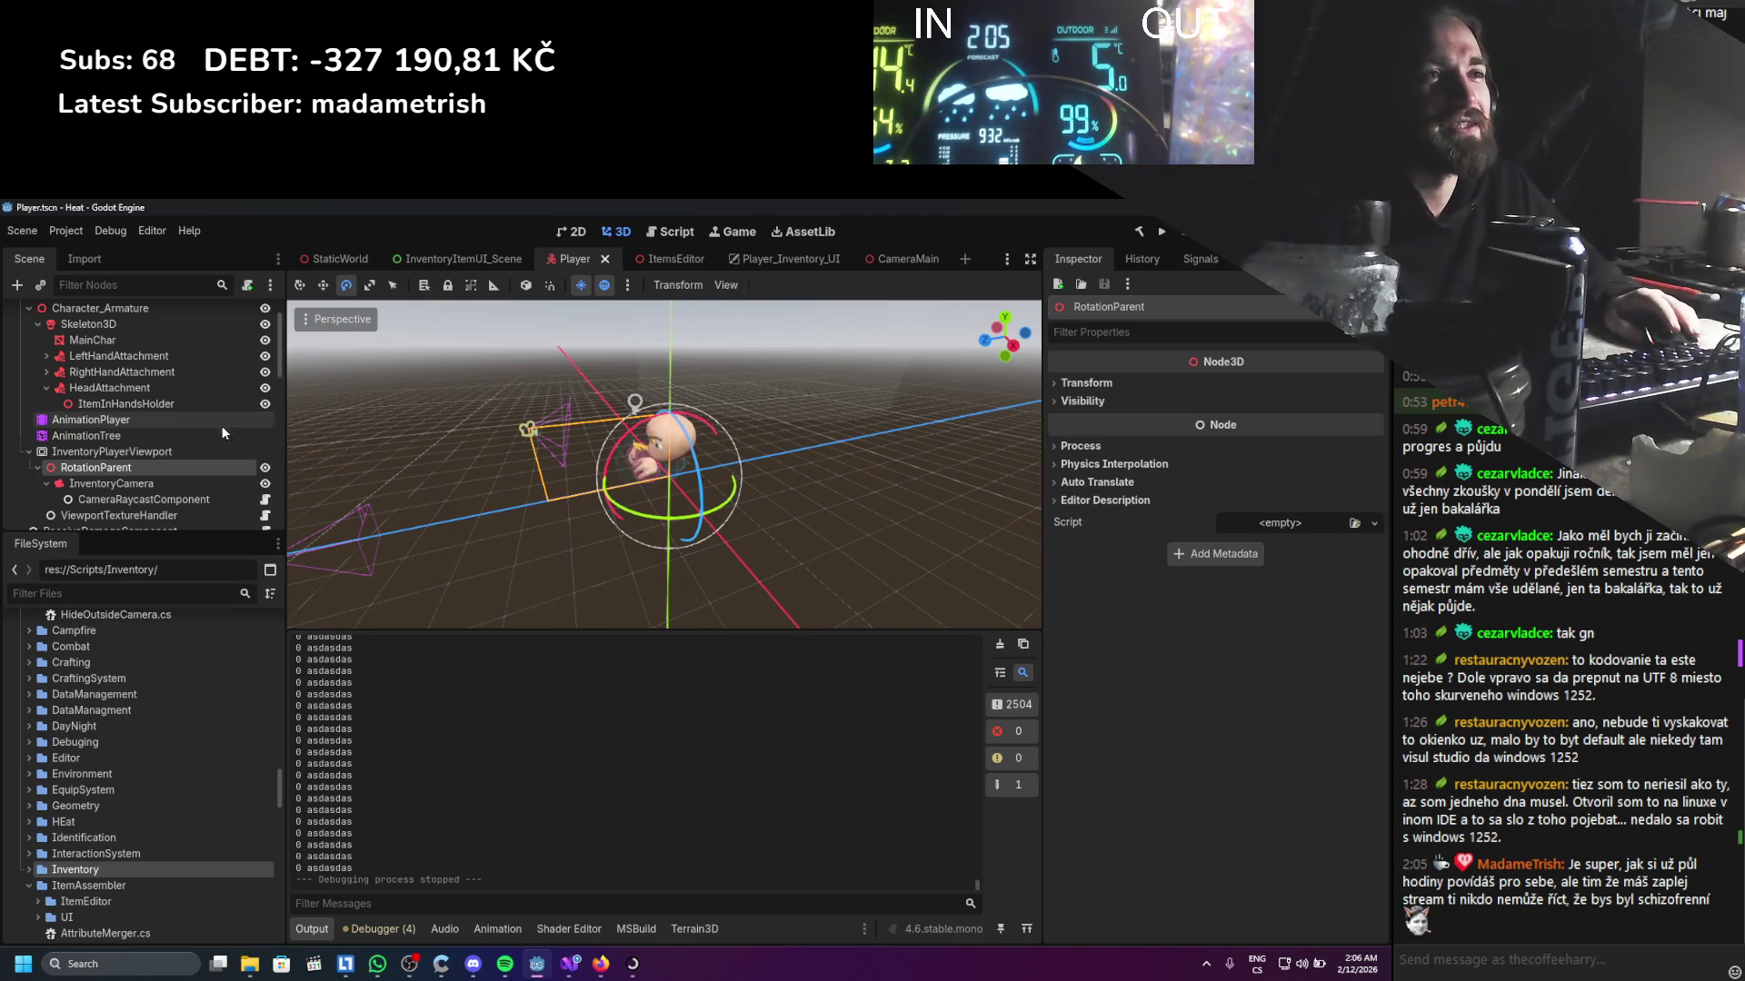
Look over the ViewportTextureHandler node, then move the selection to RotationParent
scroll(204, 436, "down", 2)
left_click(187, 458)
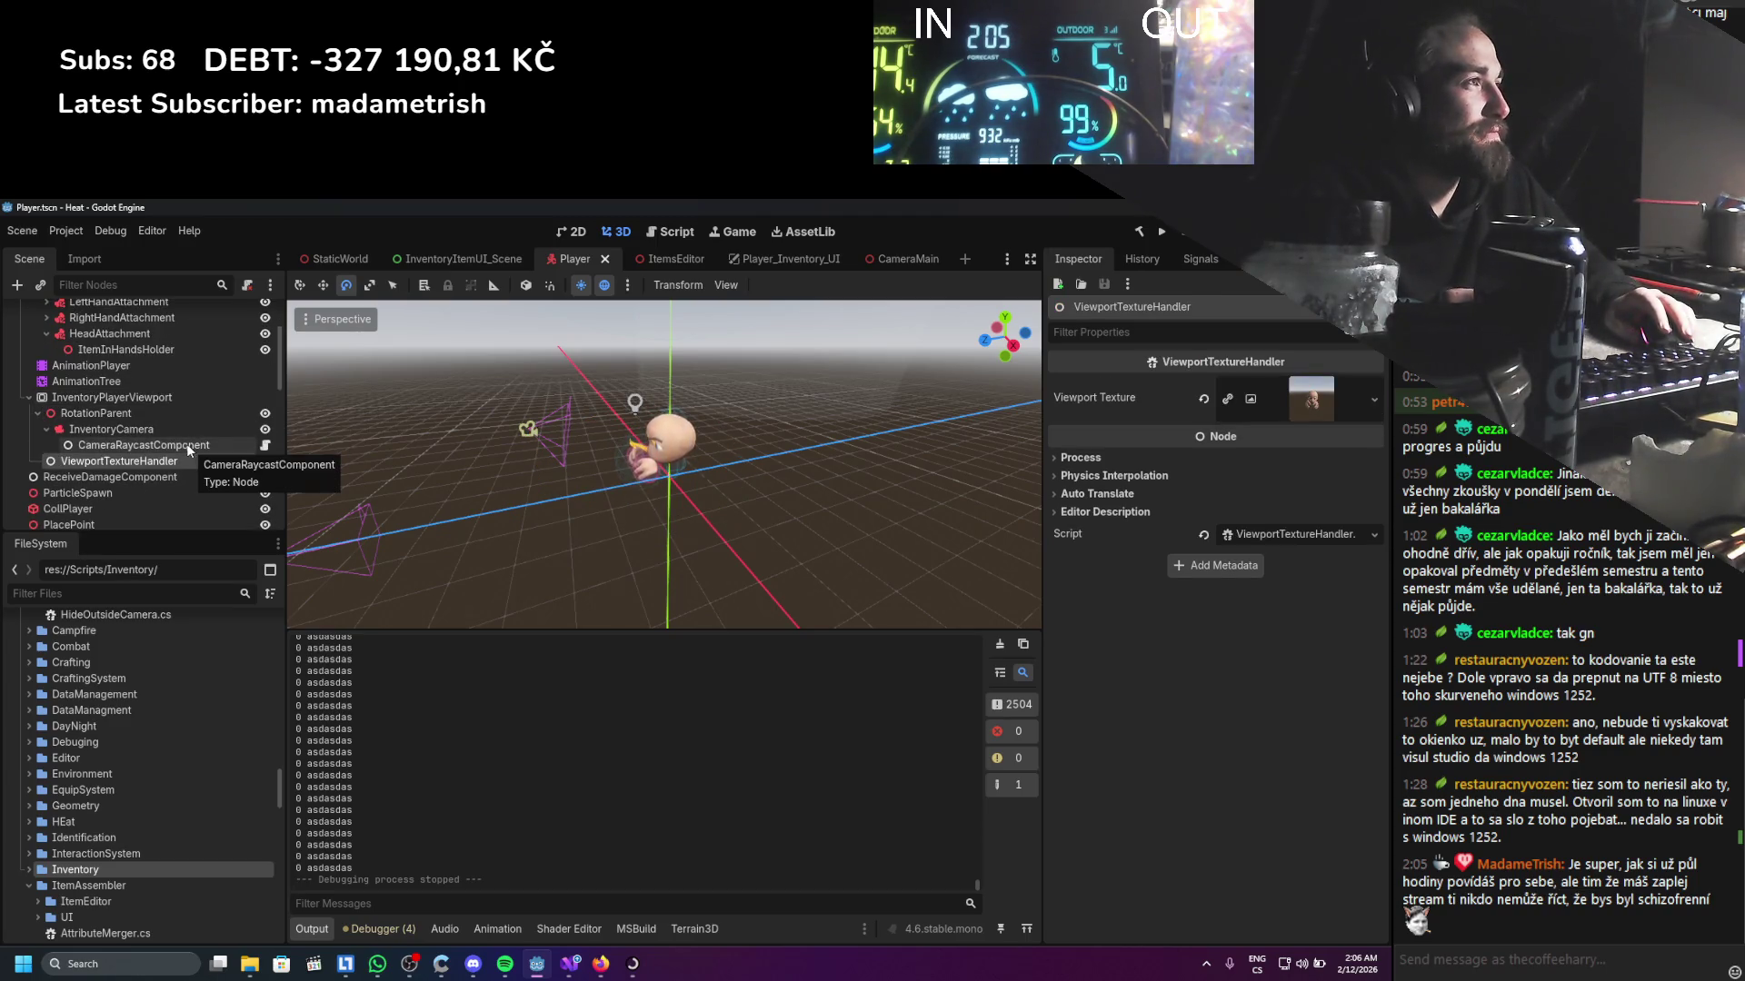
scroll(141, 416, "up", 4)
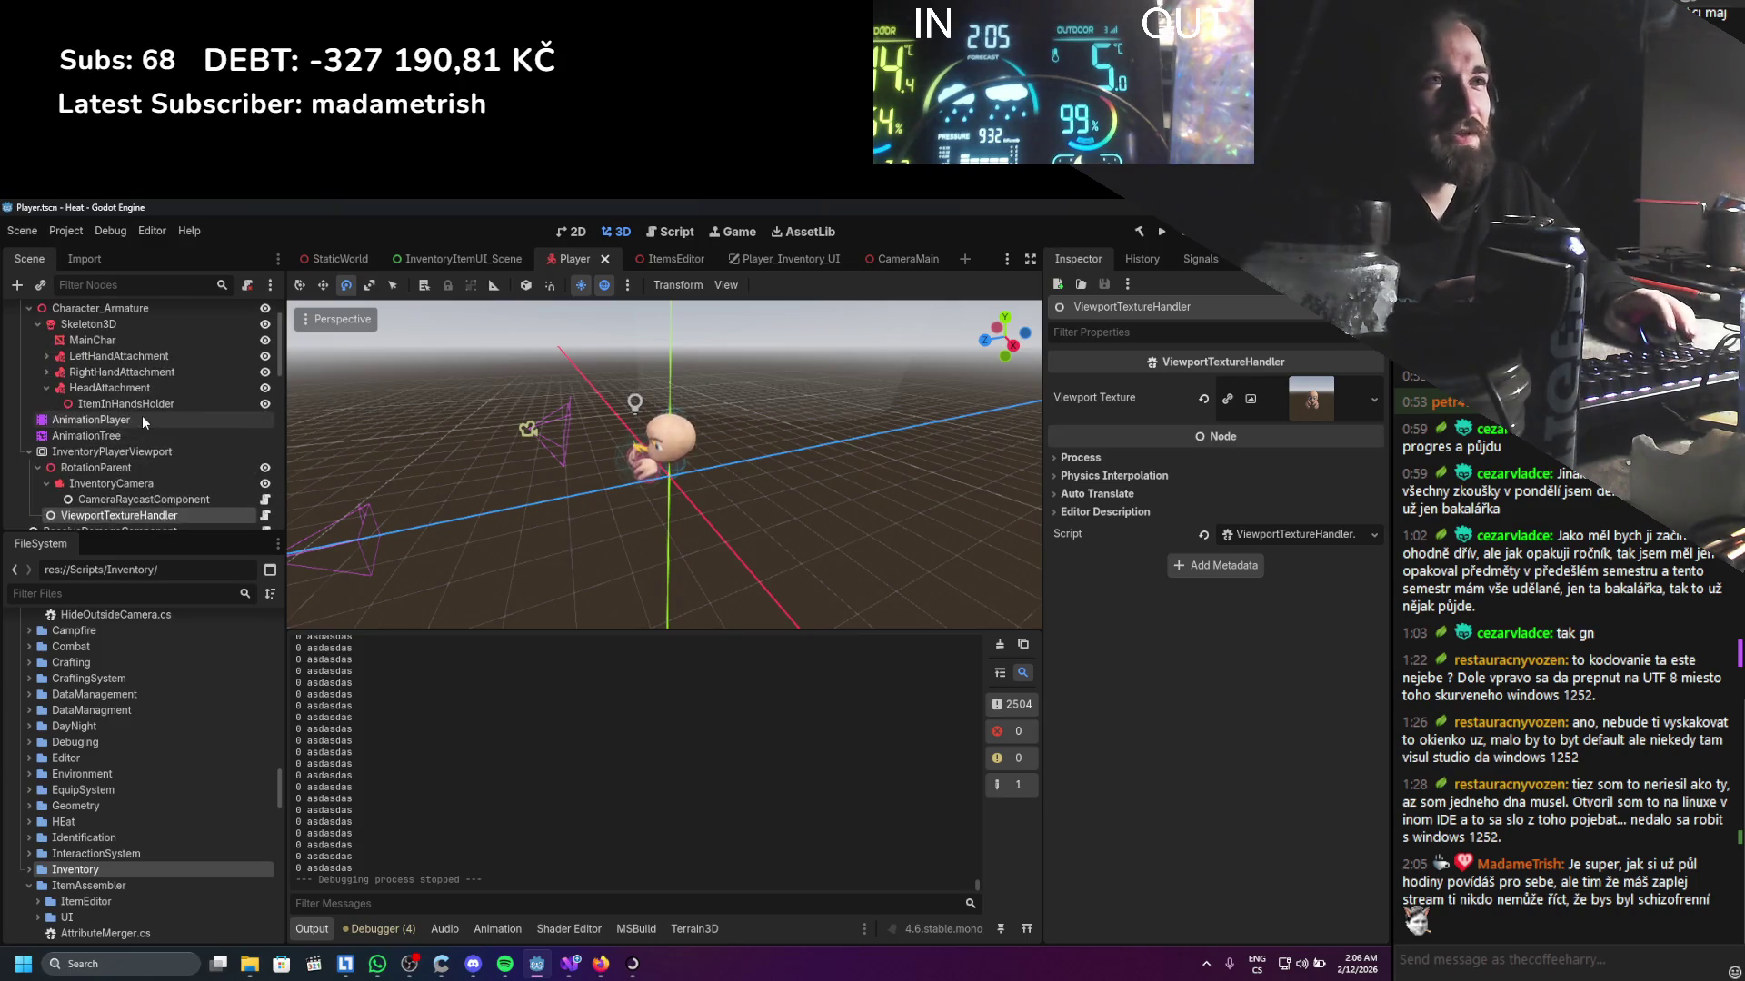
scroll(129, 449, "down", 3)
left_click(129, 448)
left_click(110, 488)
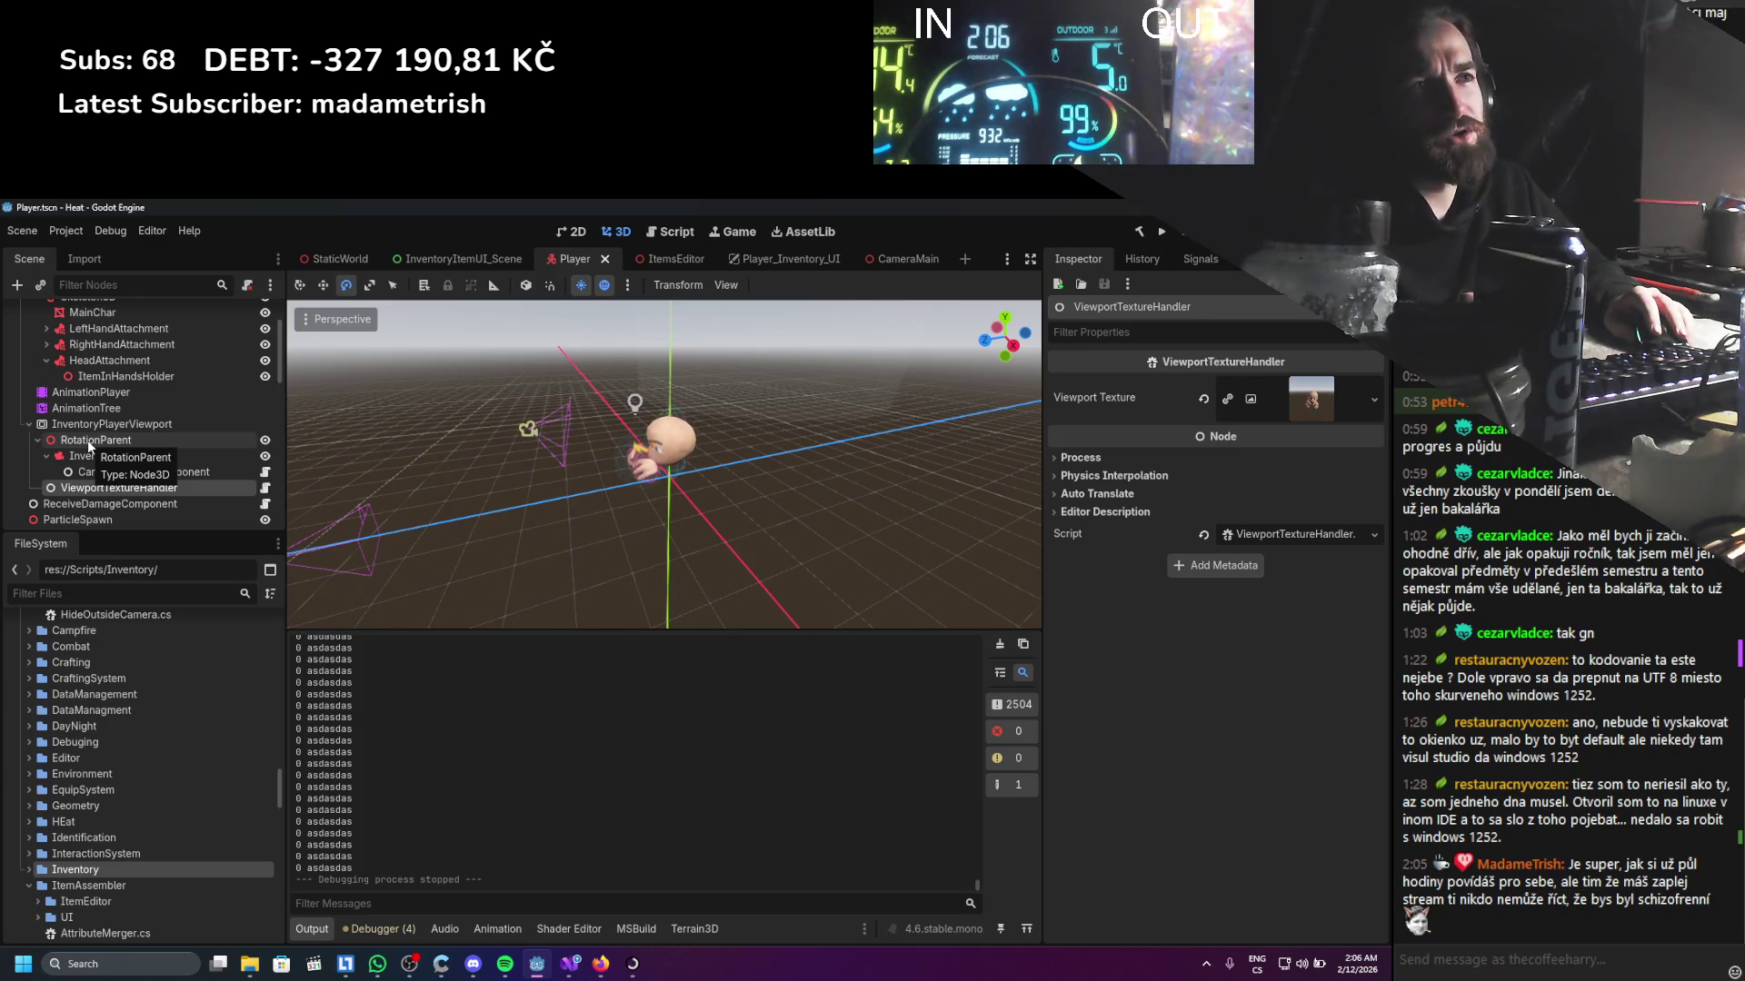
left_click(200, 416)
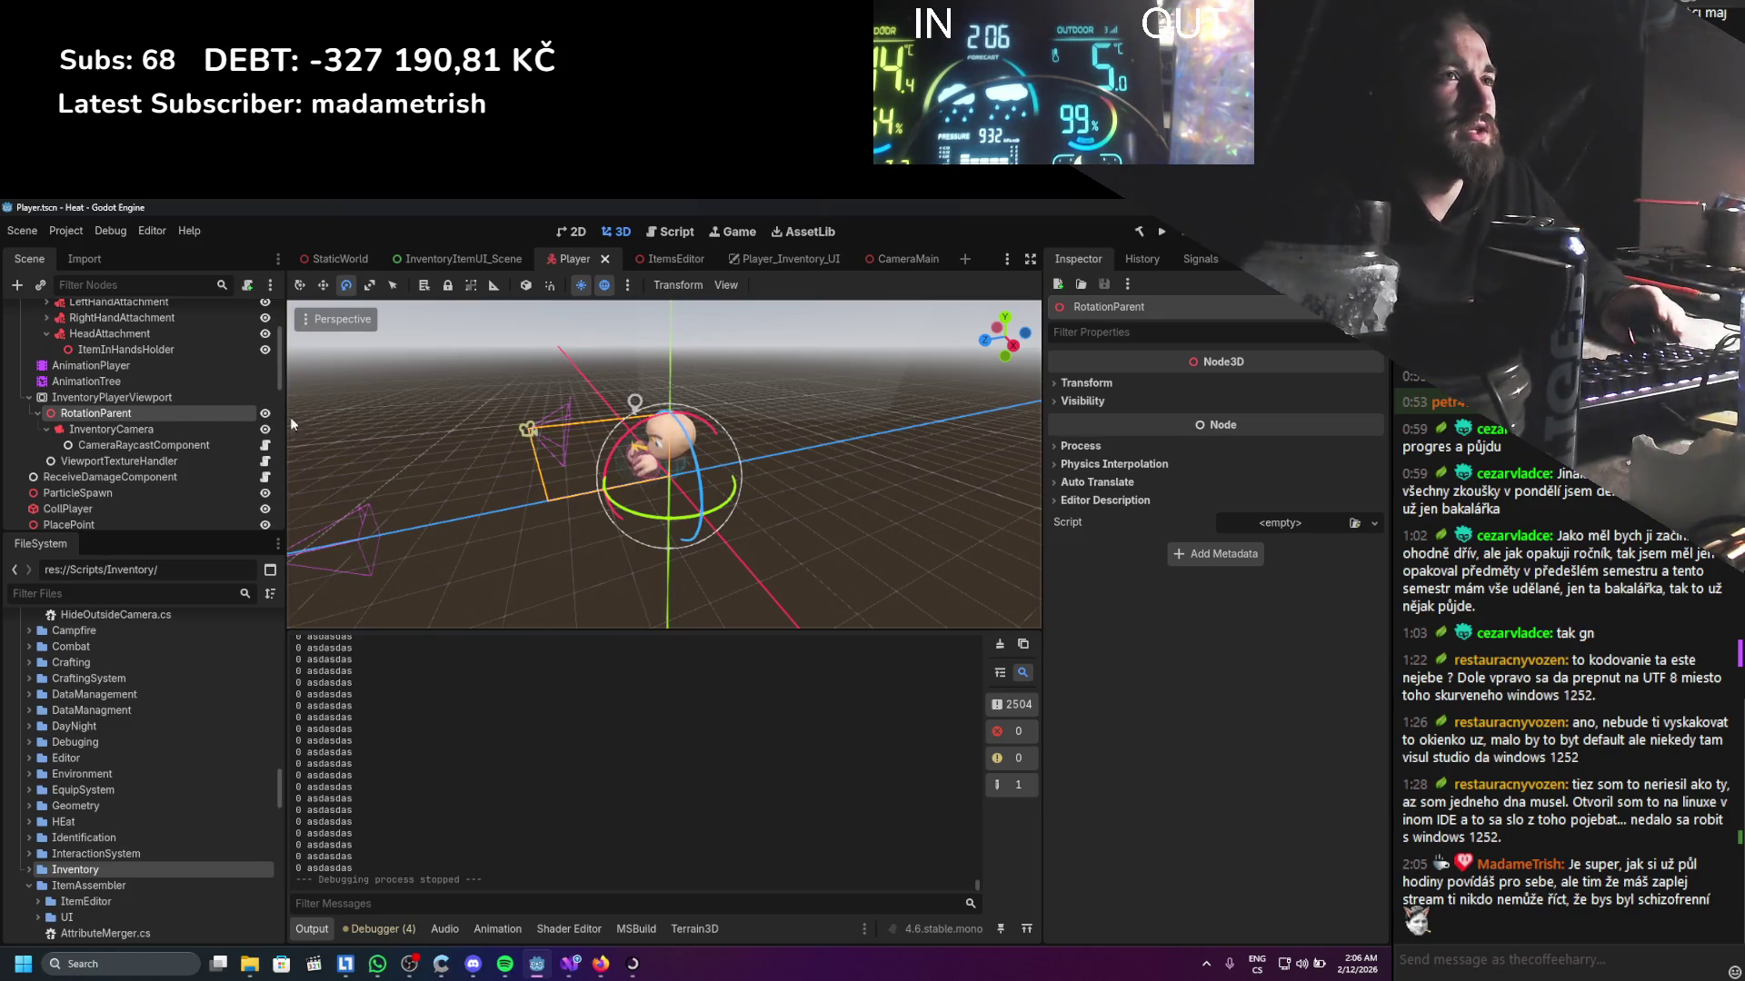
scroll(174, 383, "up", 3)
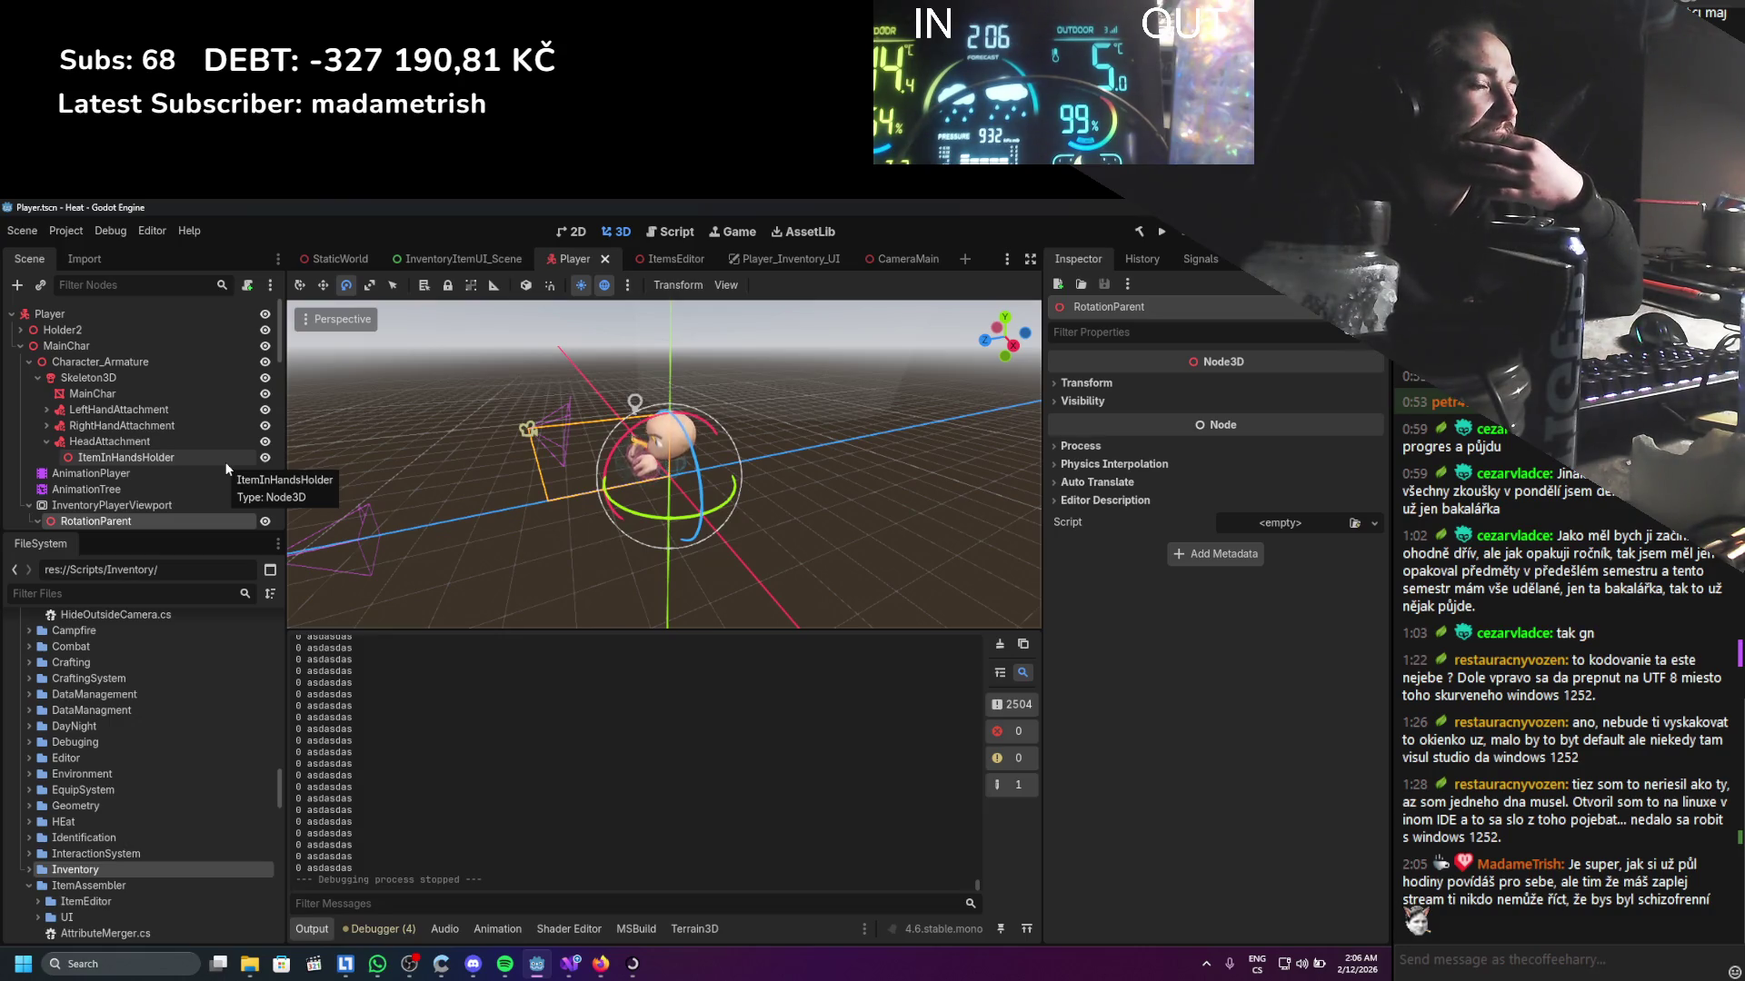
left_click(172, 505)
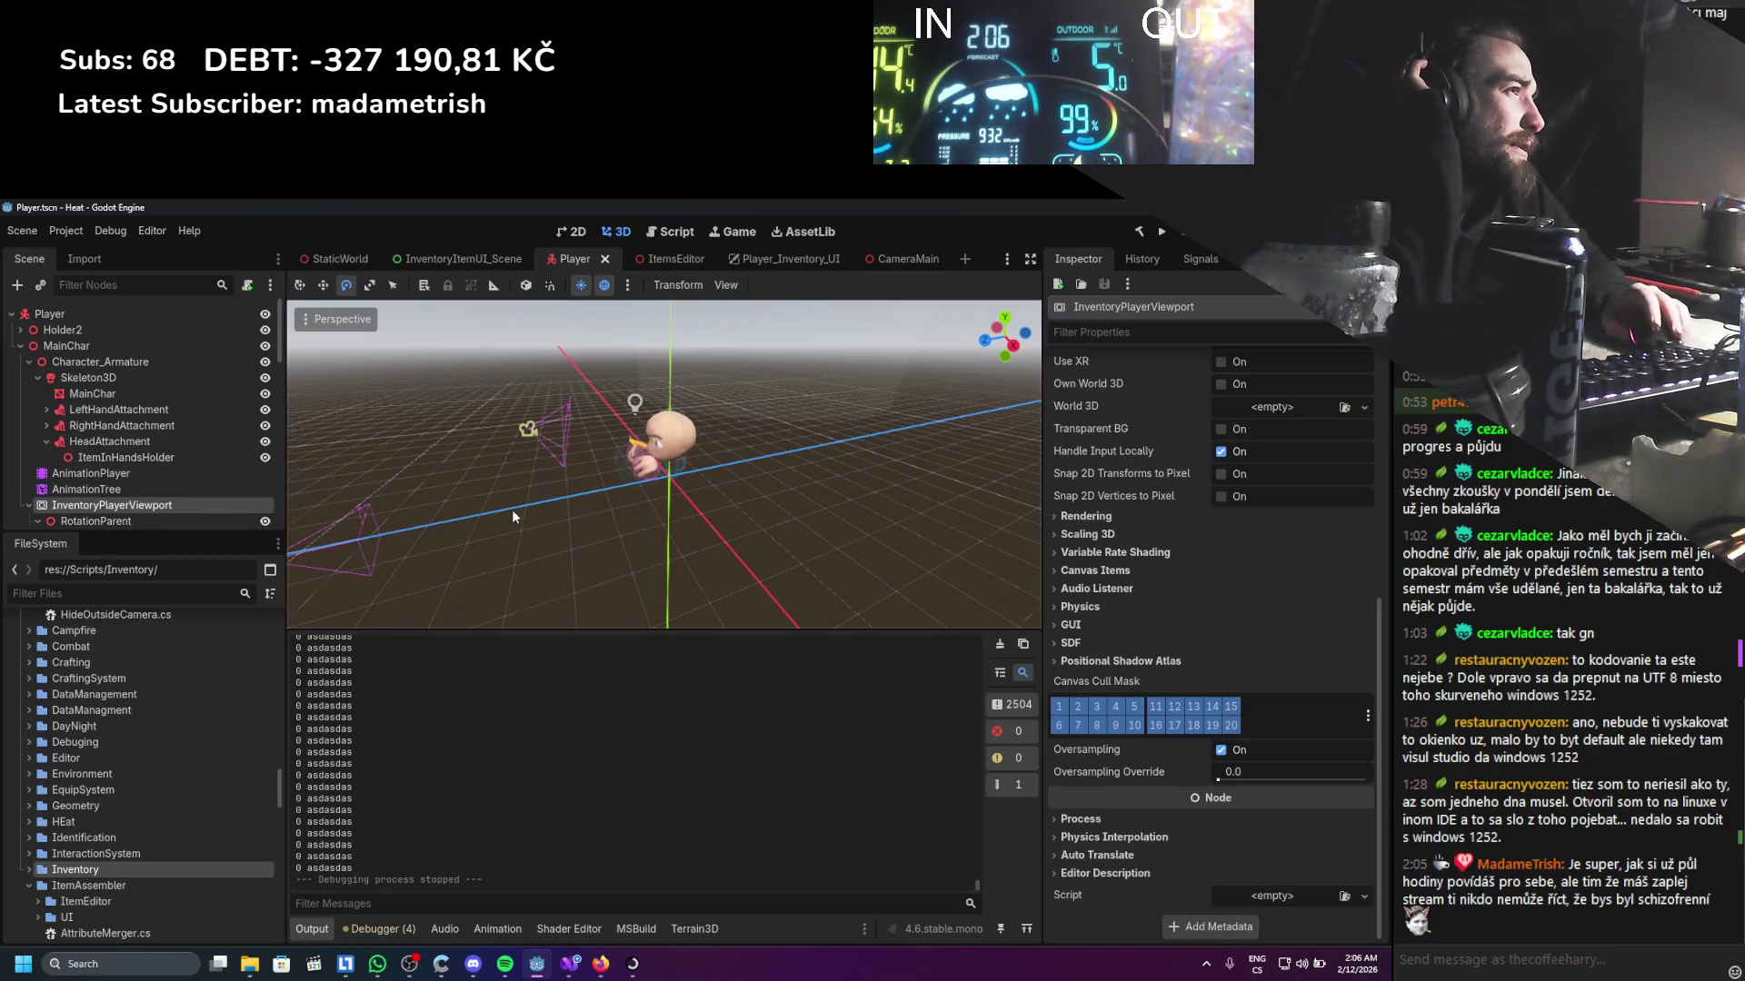
key("Down")
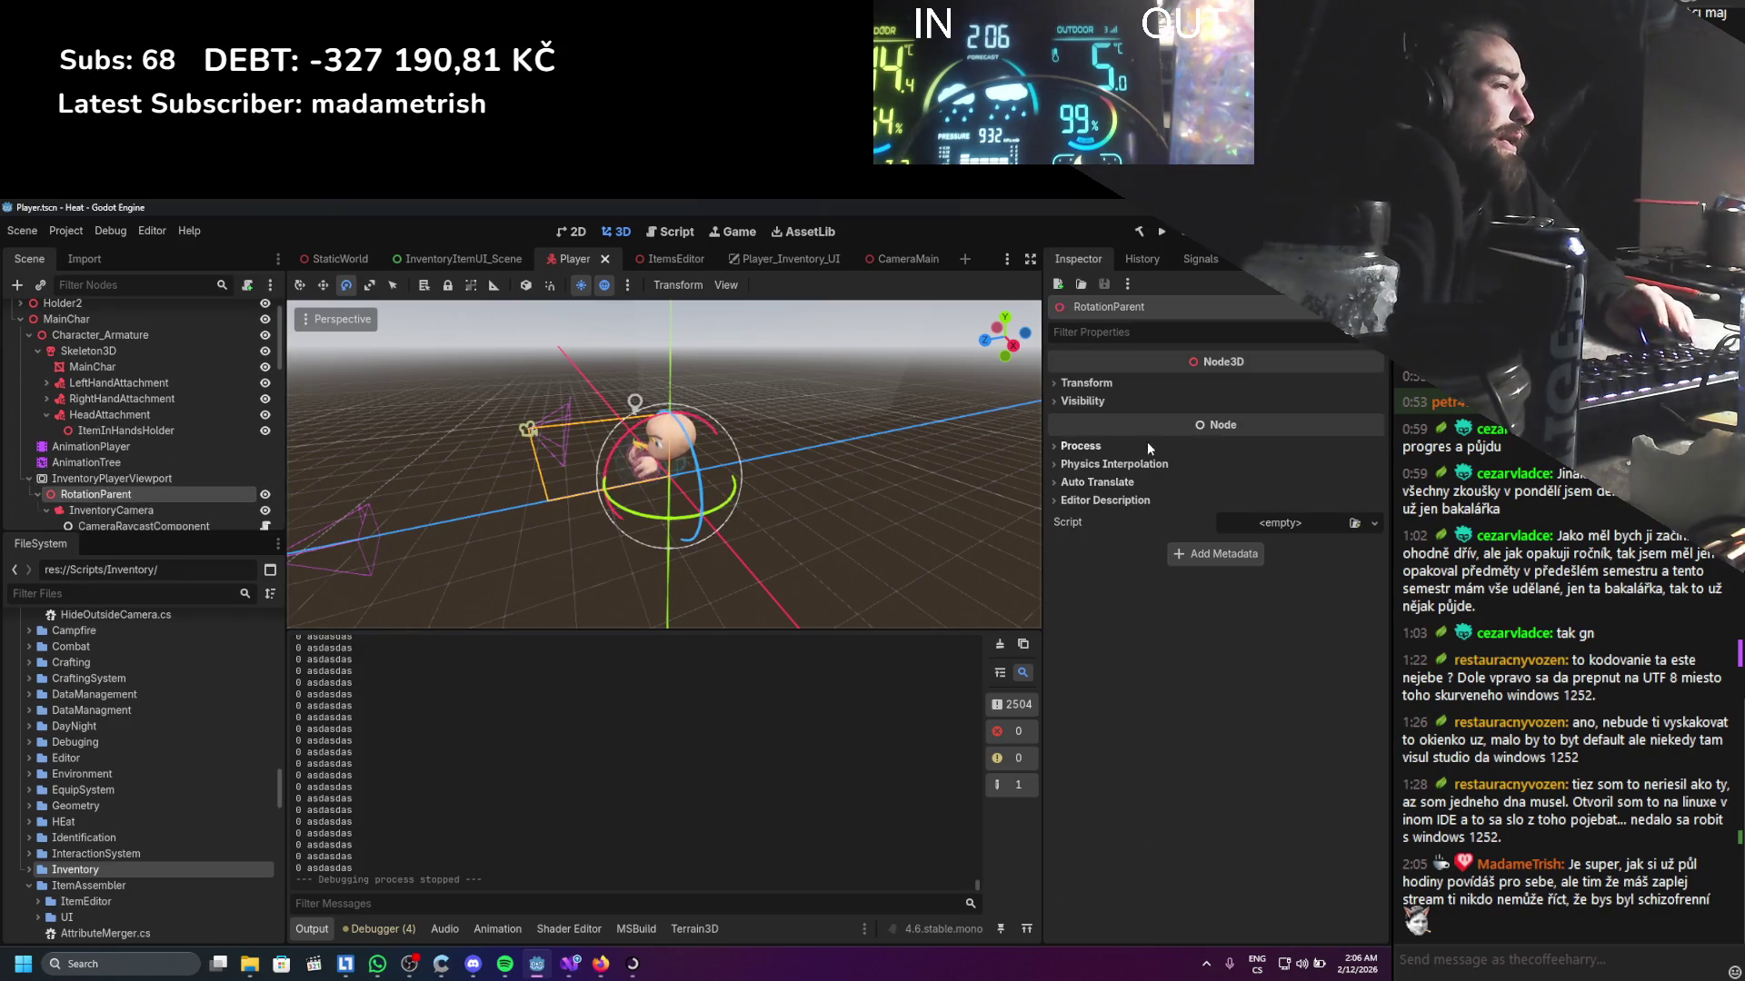
Check RotationParent's Transform (position and rotation 0, scale 1) and Visibility, then open its script choices
left_click(1091, 383)
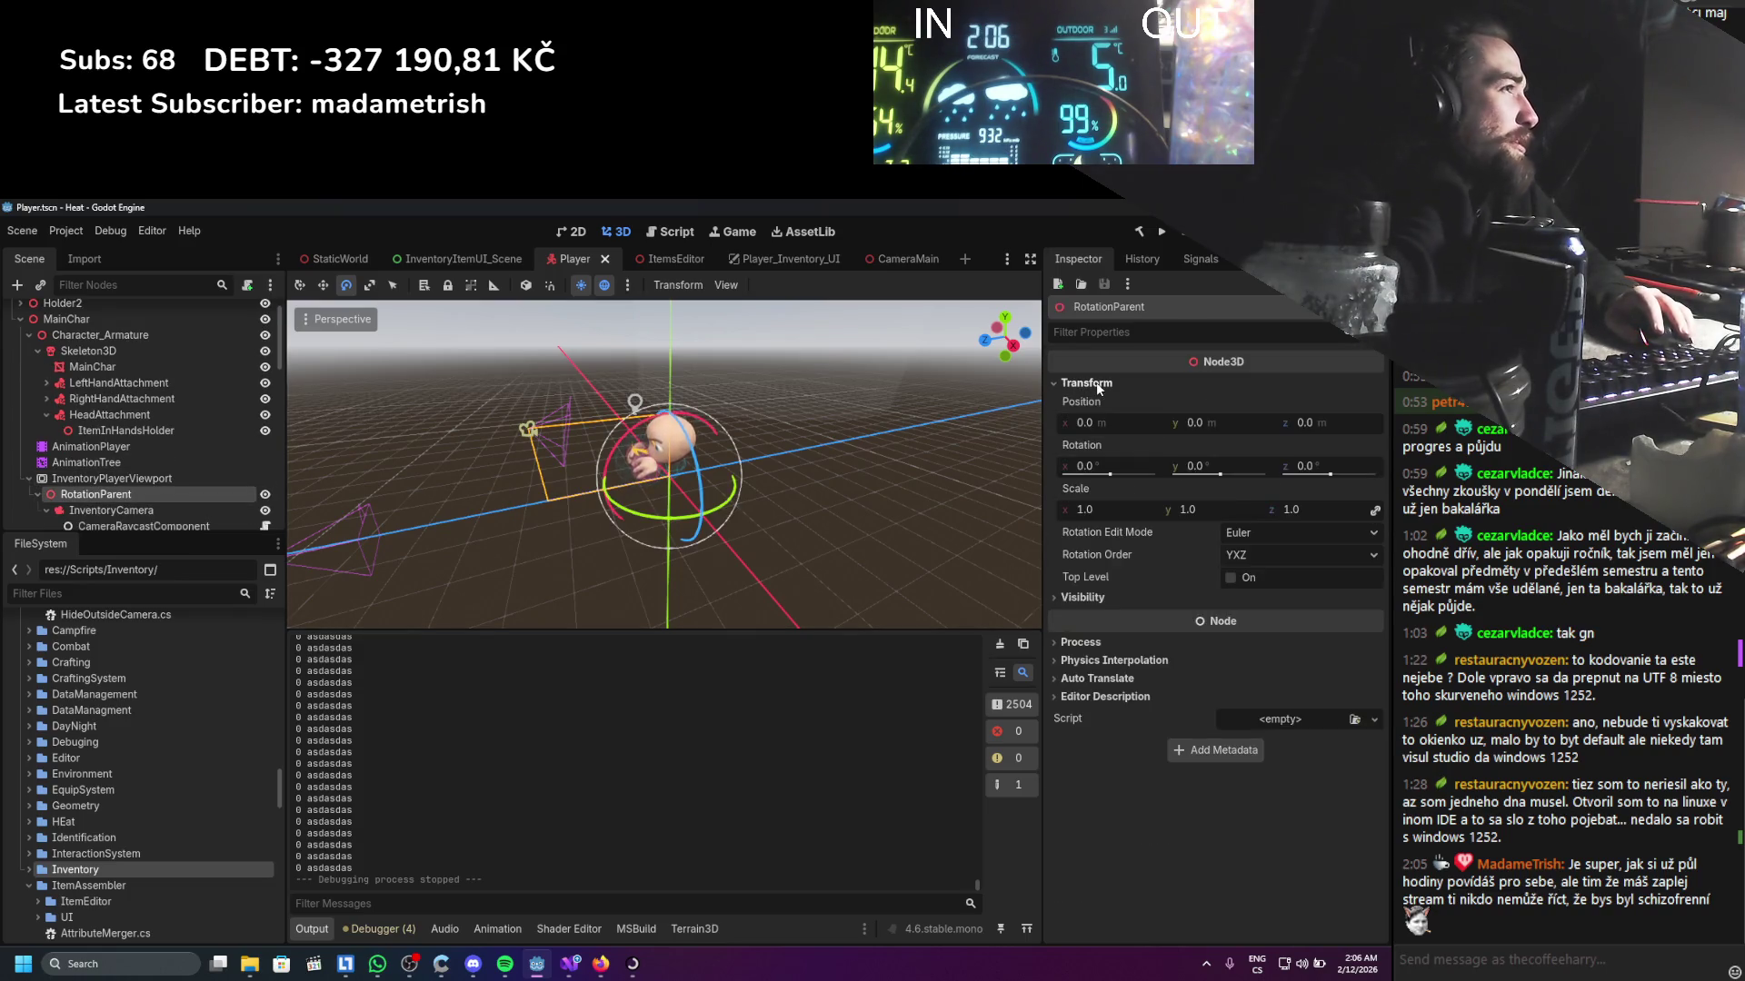
left_click(1105, 596)
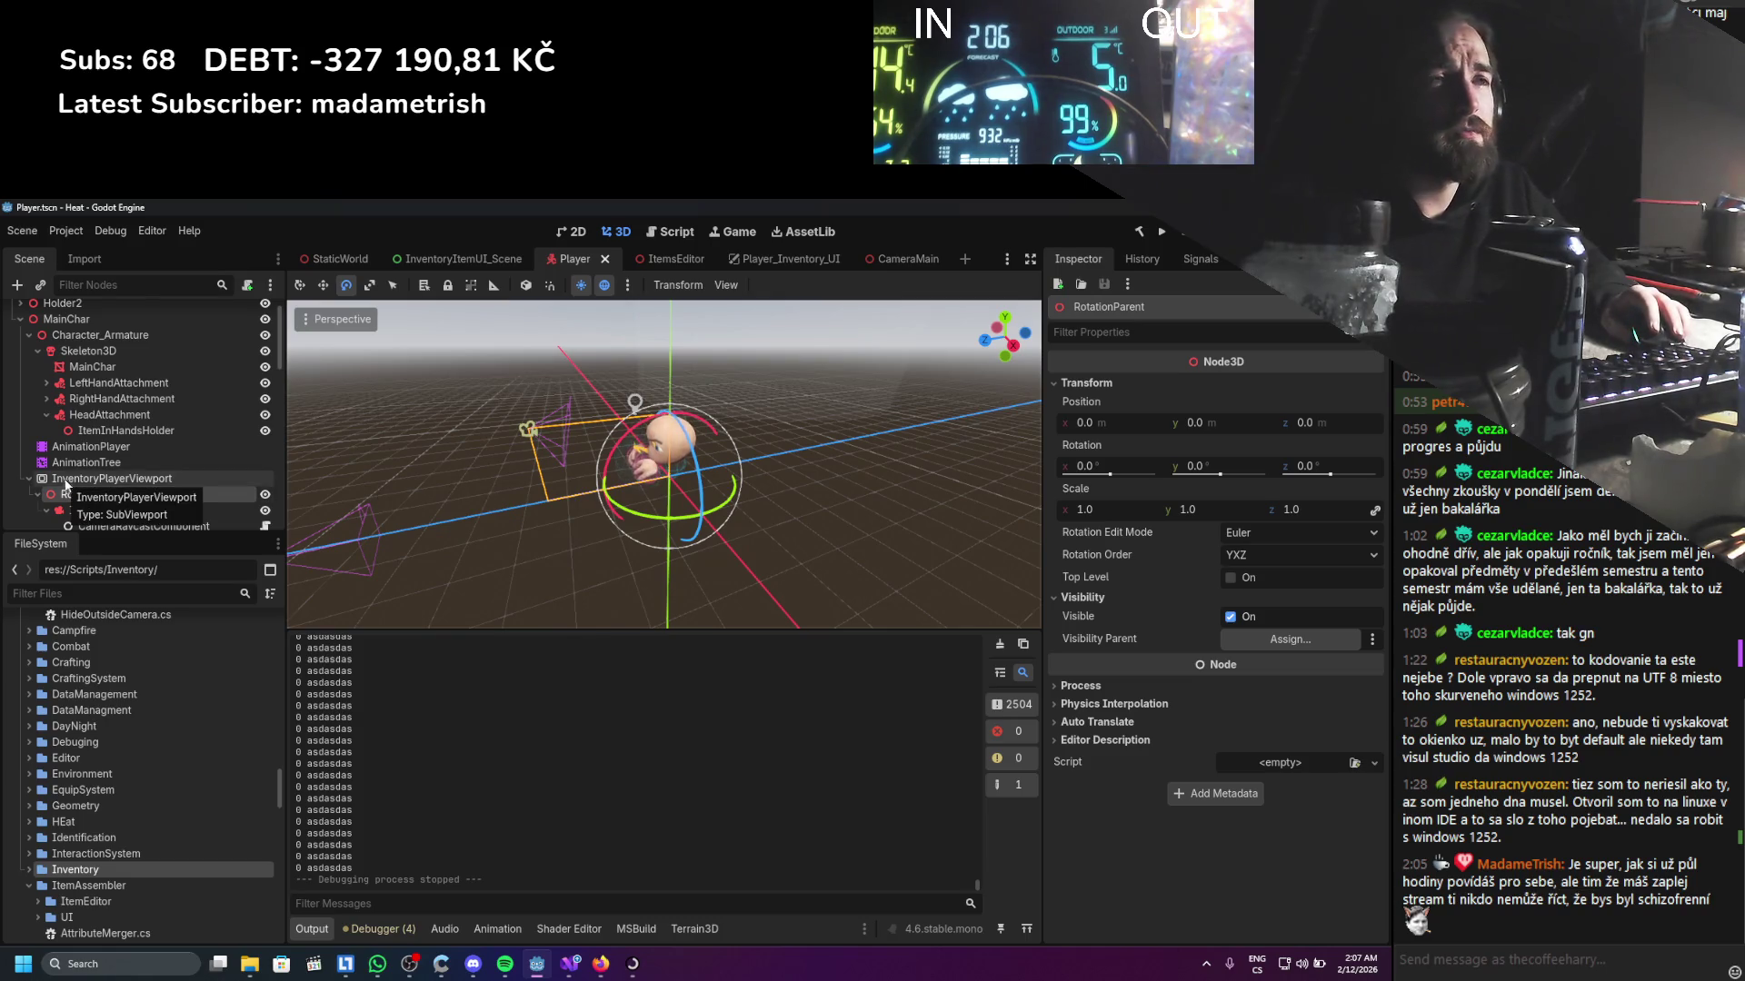
right_click(134, 497)
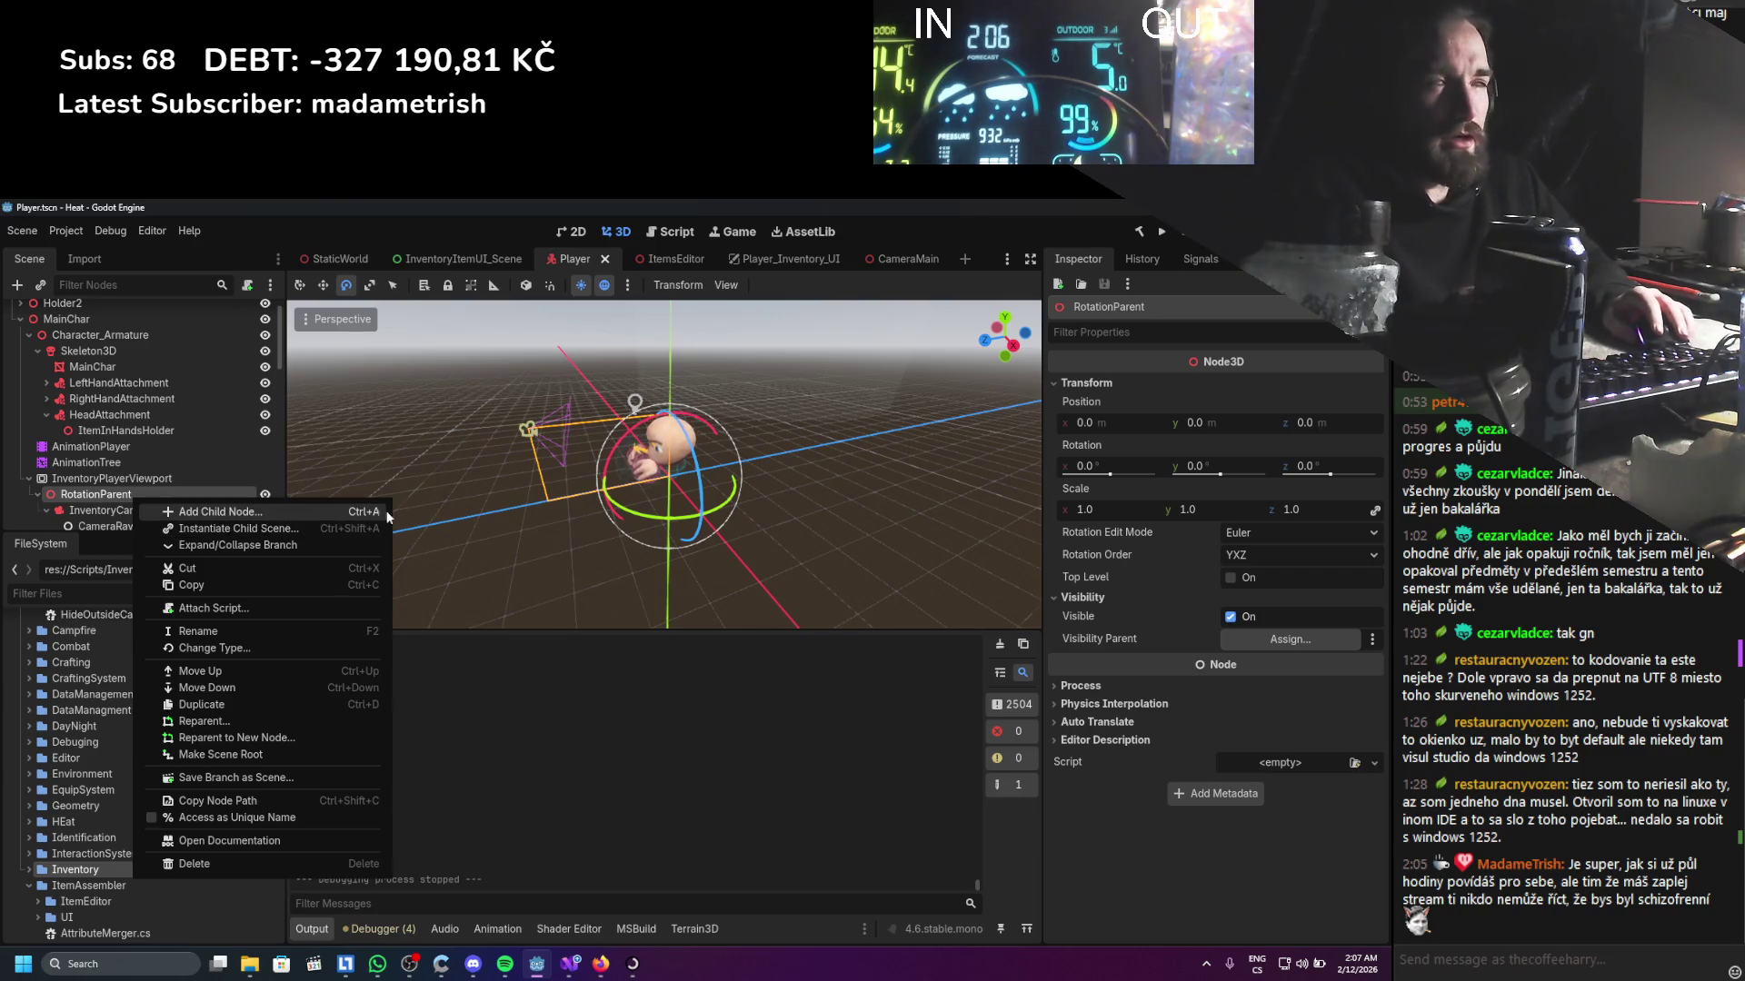
left_click(95, 510)
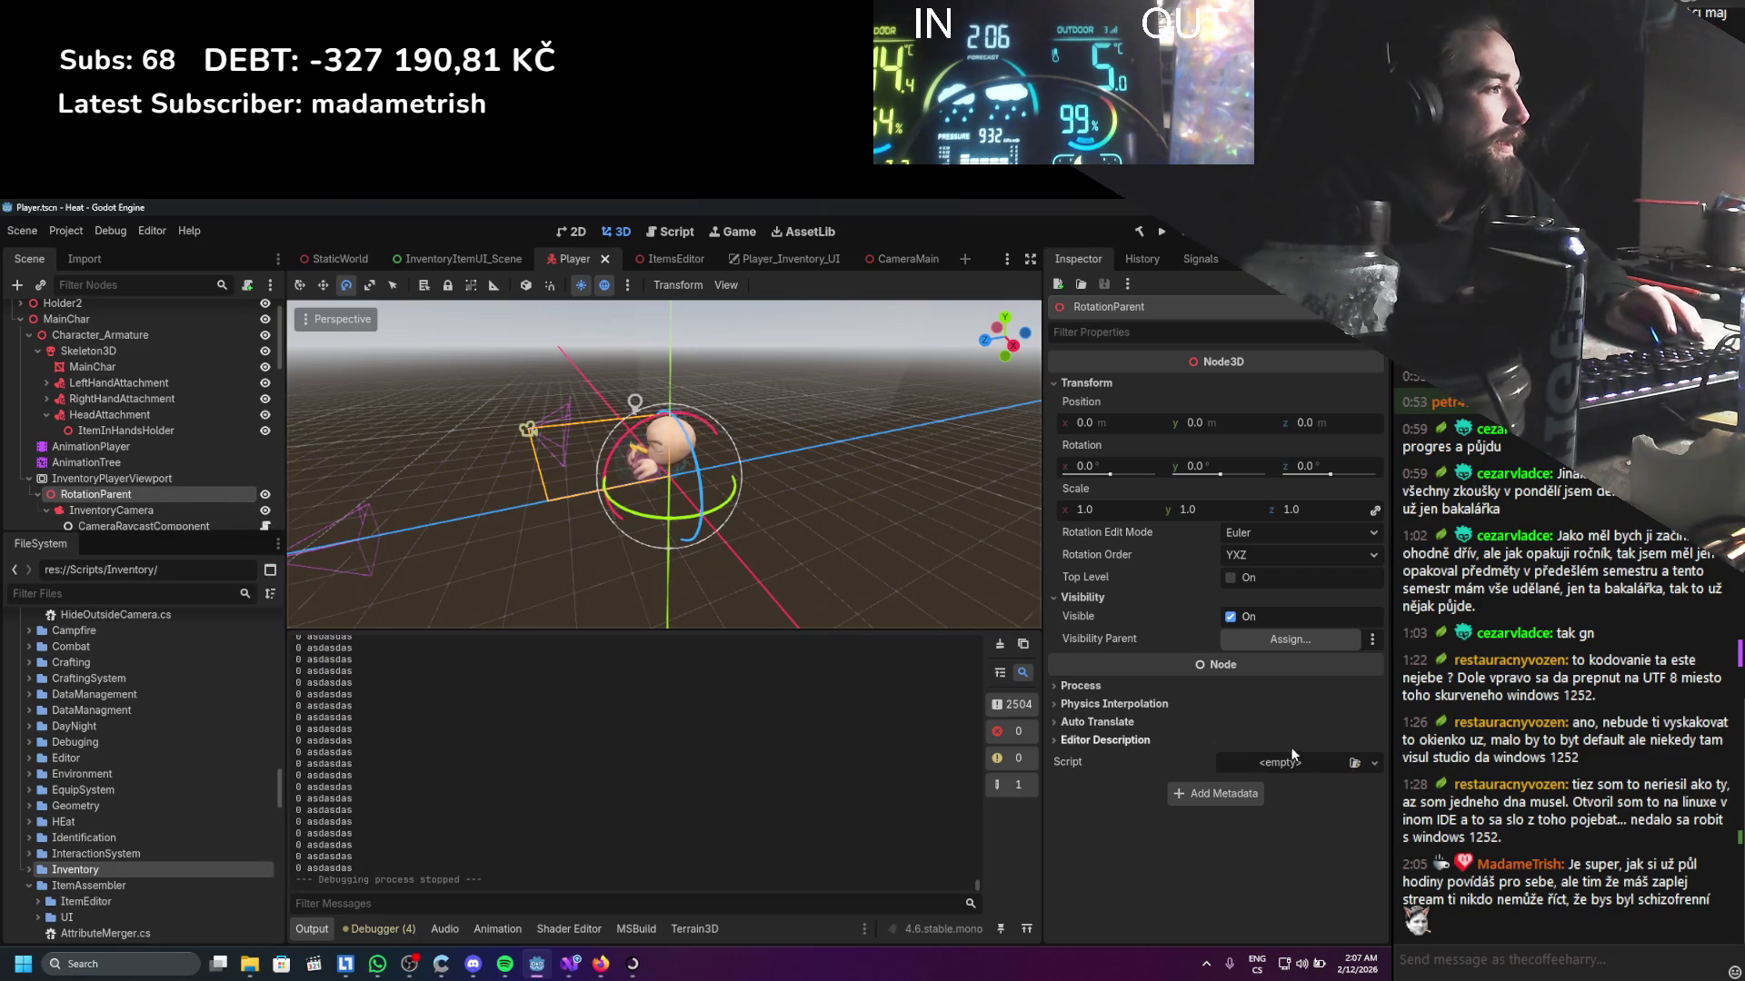
left_click(1375, 764)
Attach NodeCopyLocation.cs to RotationParent
left_click(1328, 809)
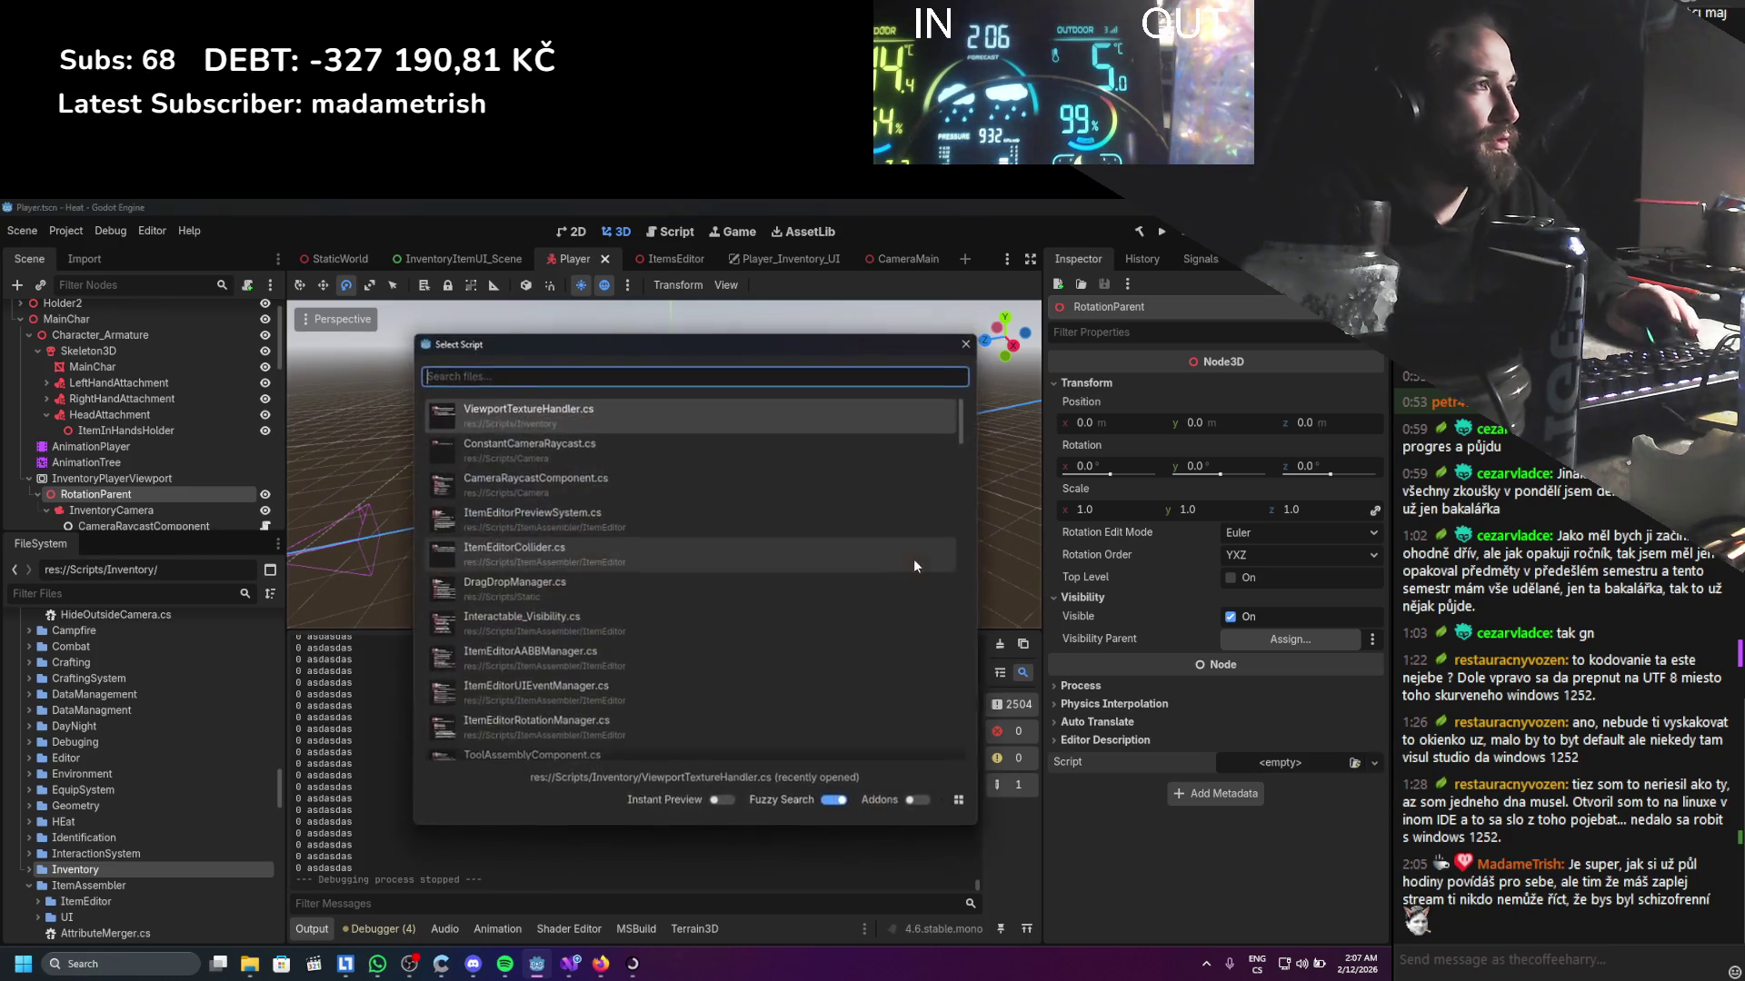
type("copynode")
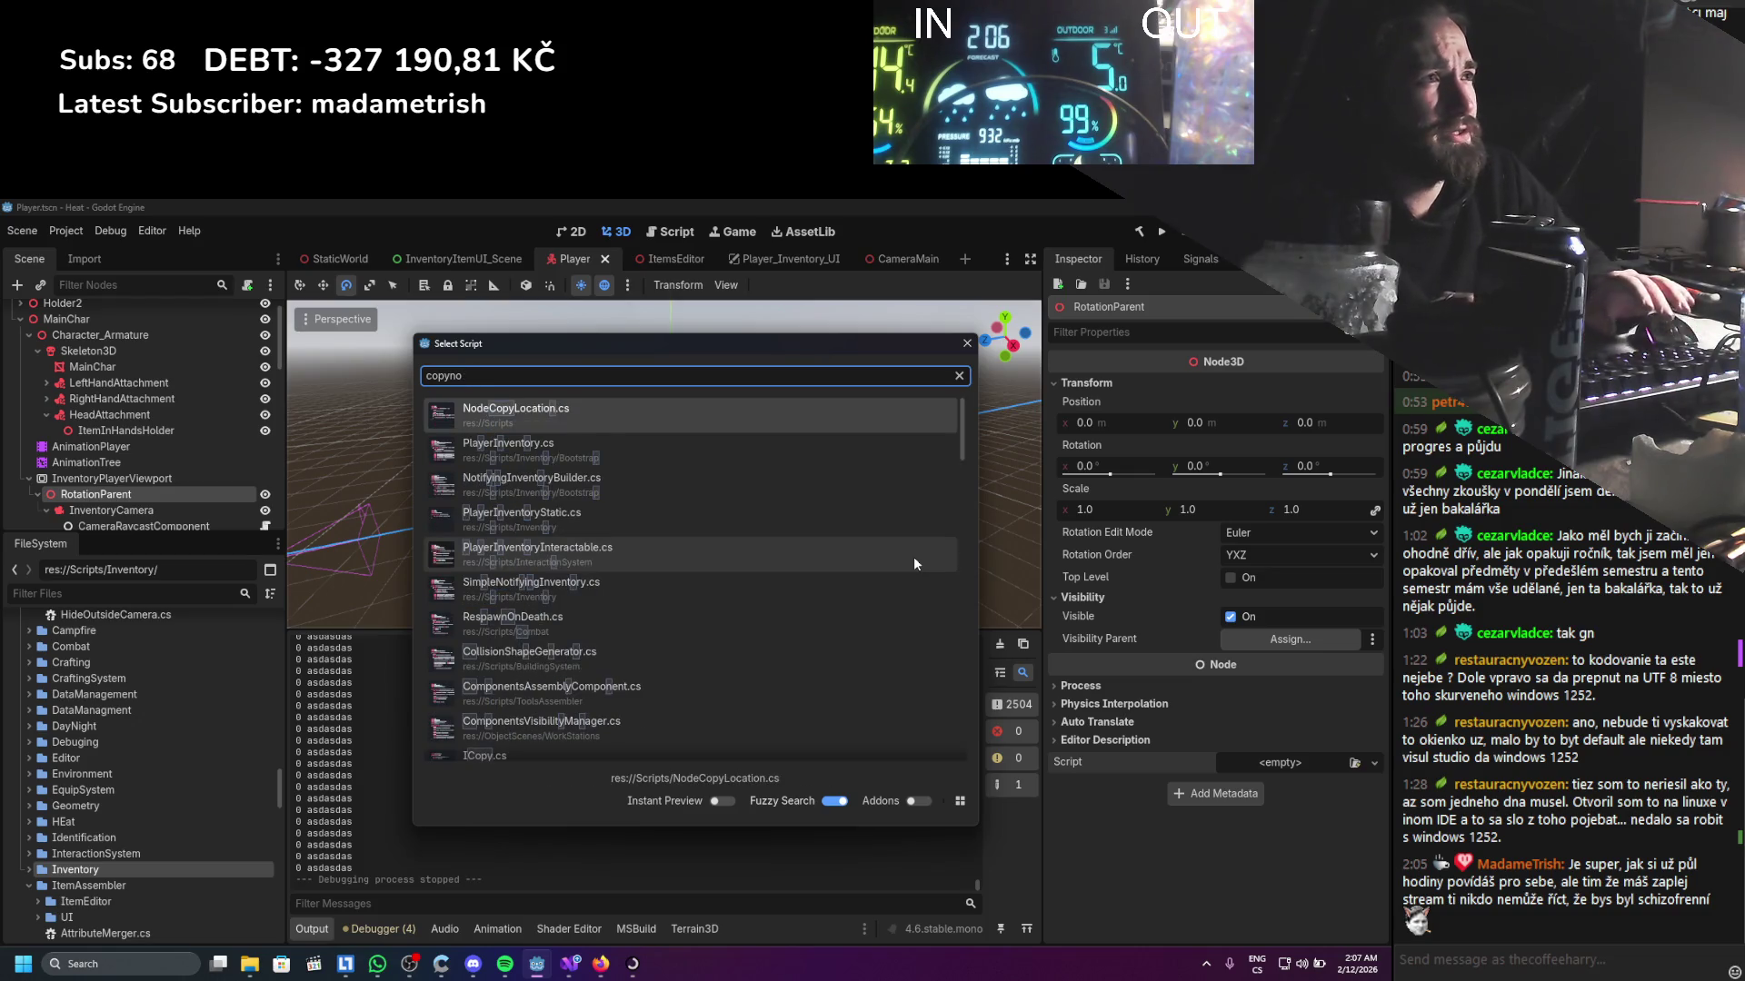
double_click(794, 417)
Set Node To Move to RotationParent and Node To Copy to Player, then run the game
scroll(127, 454, "up", 5)
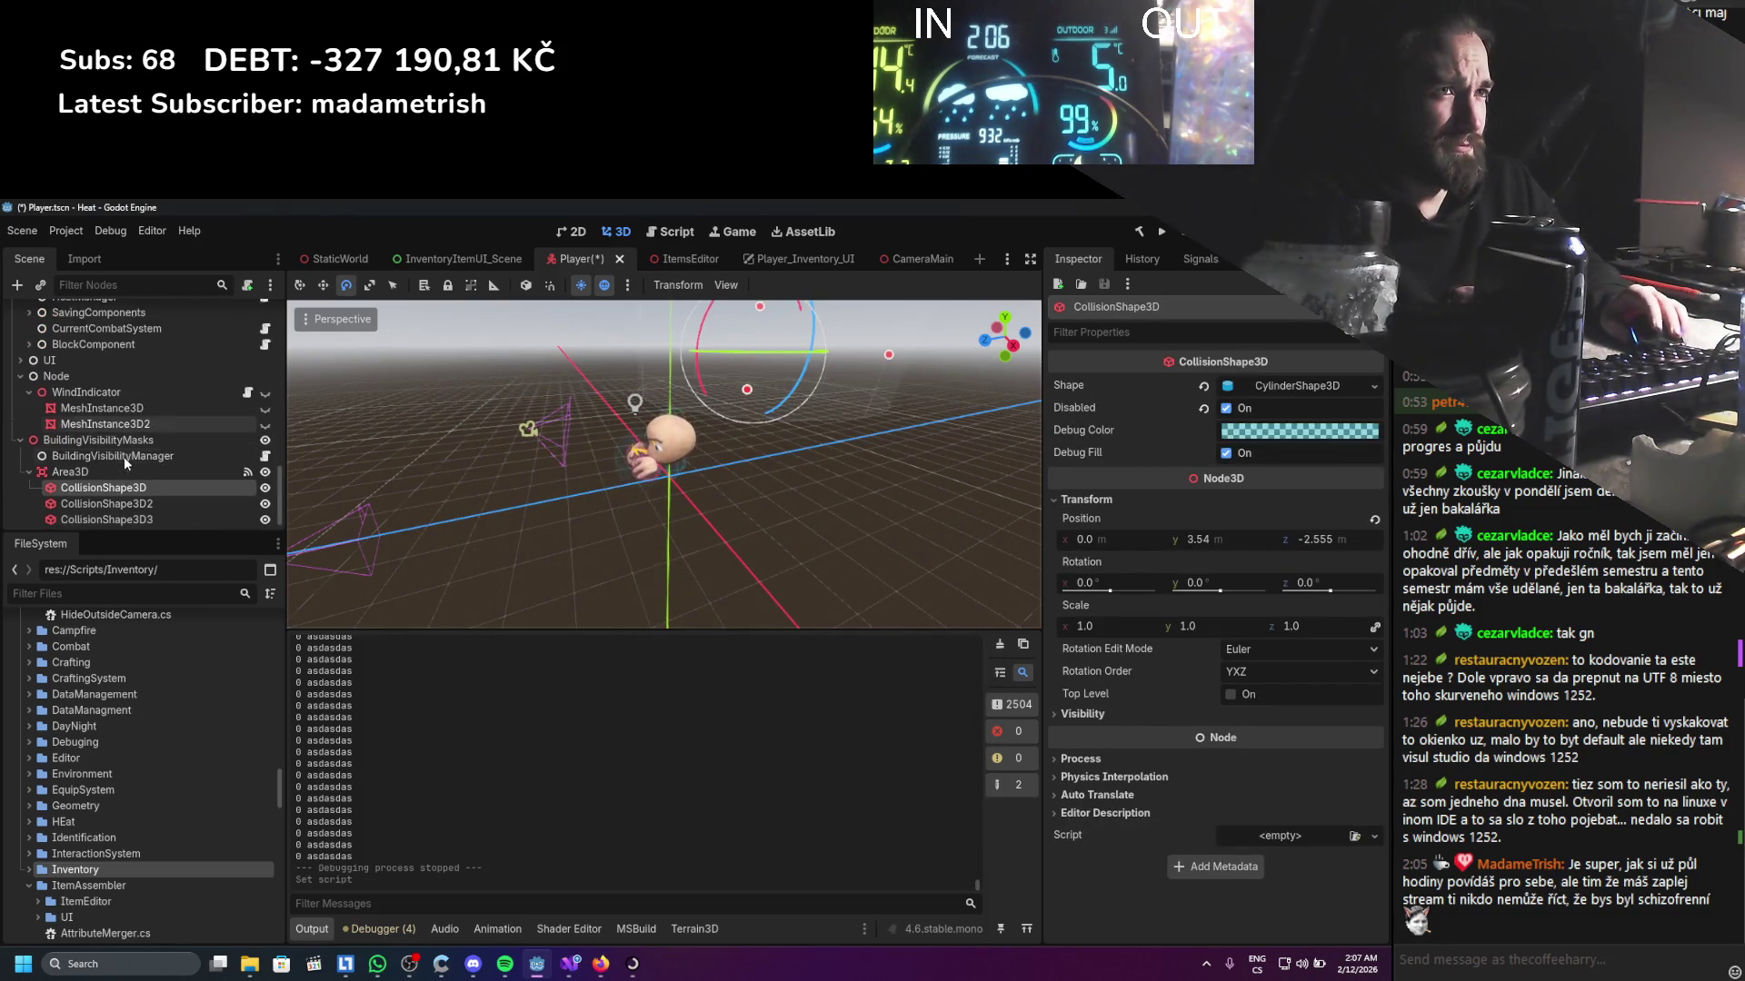
scroll(133, 454, "up", 5)
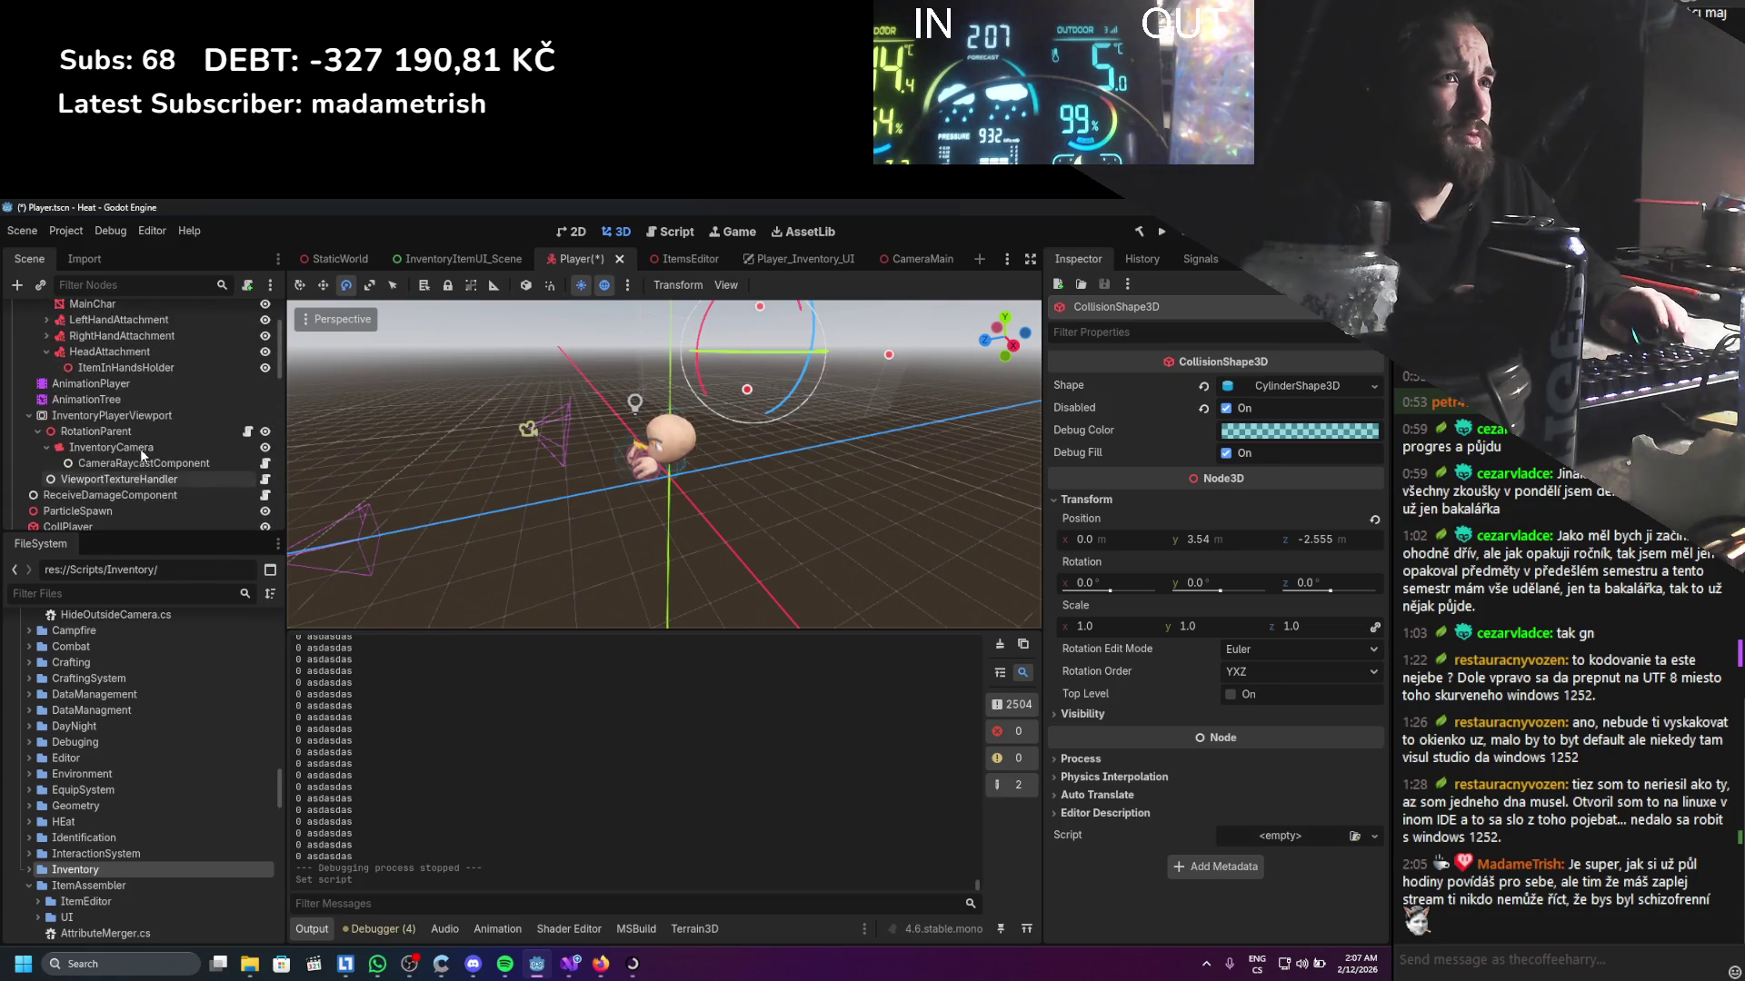
left_click(124, 459)
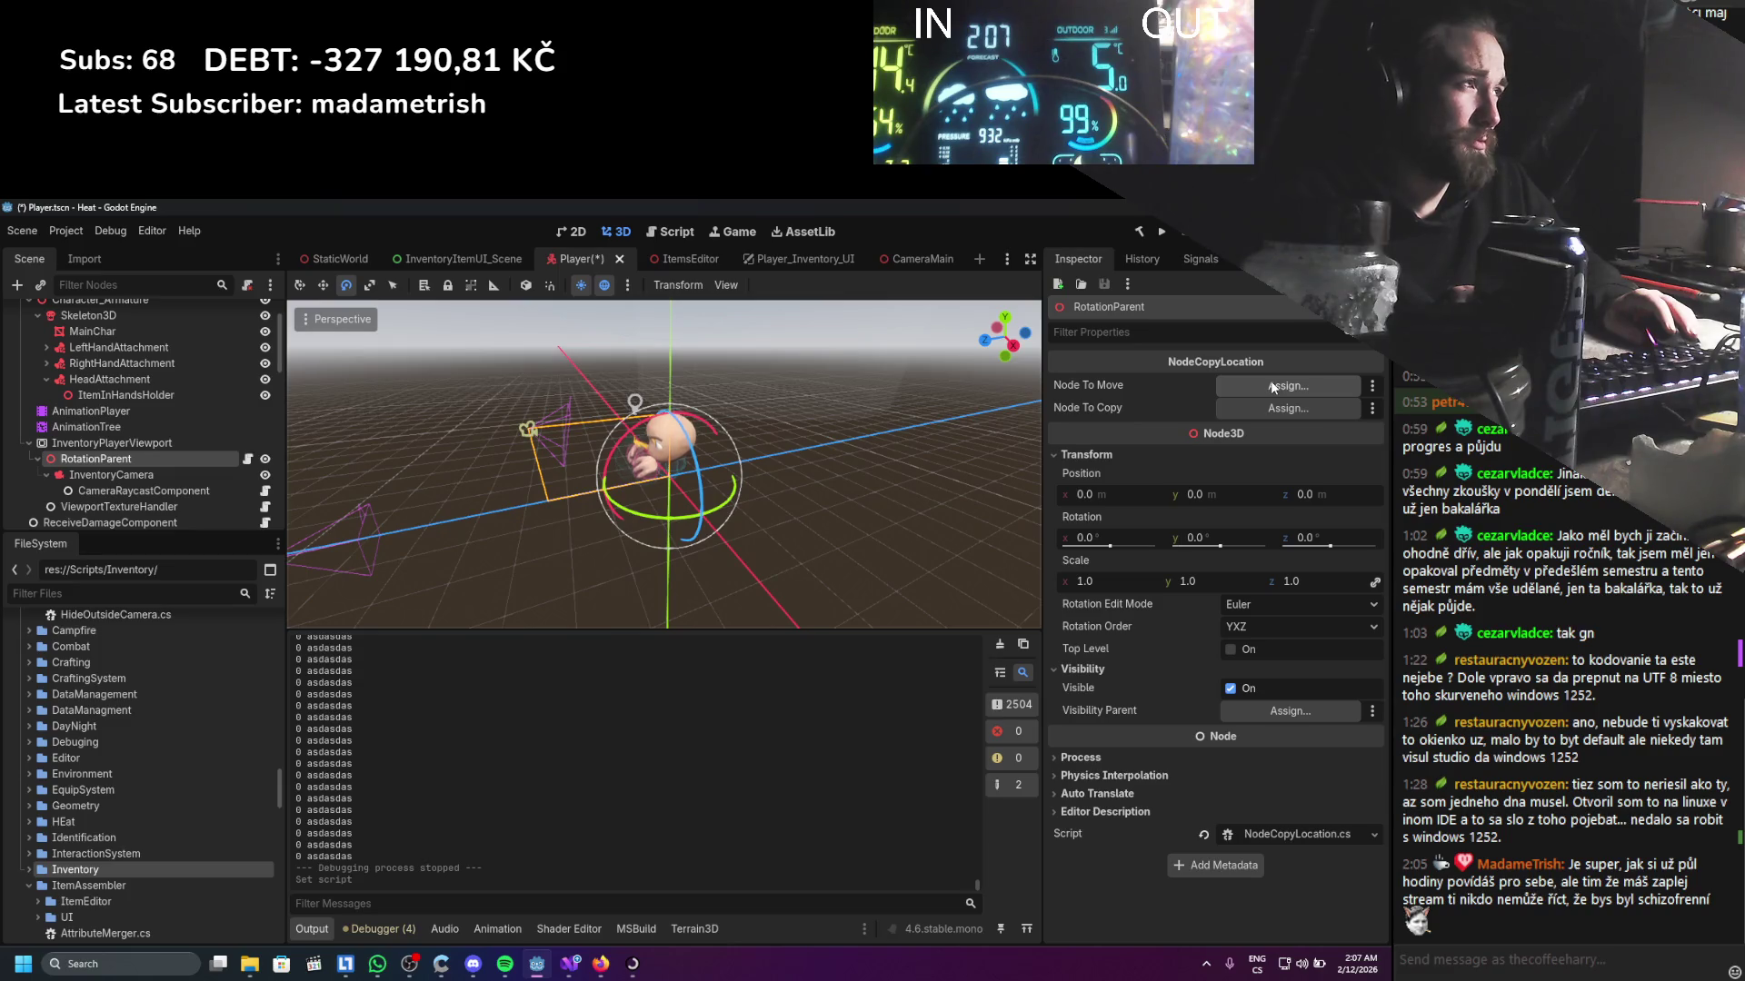
left_click_drag(95, 459, 1333, 391)
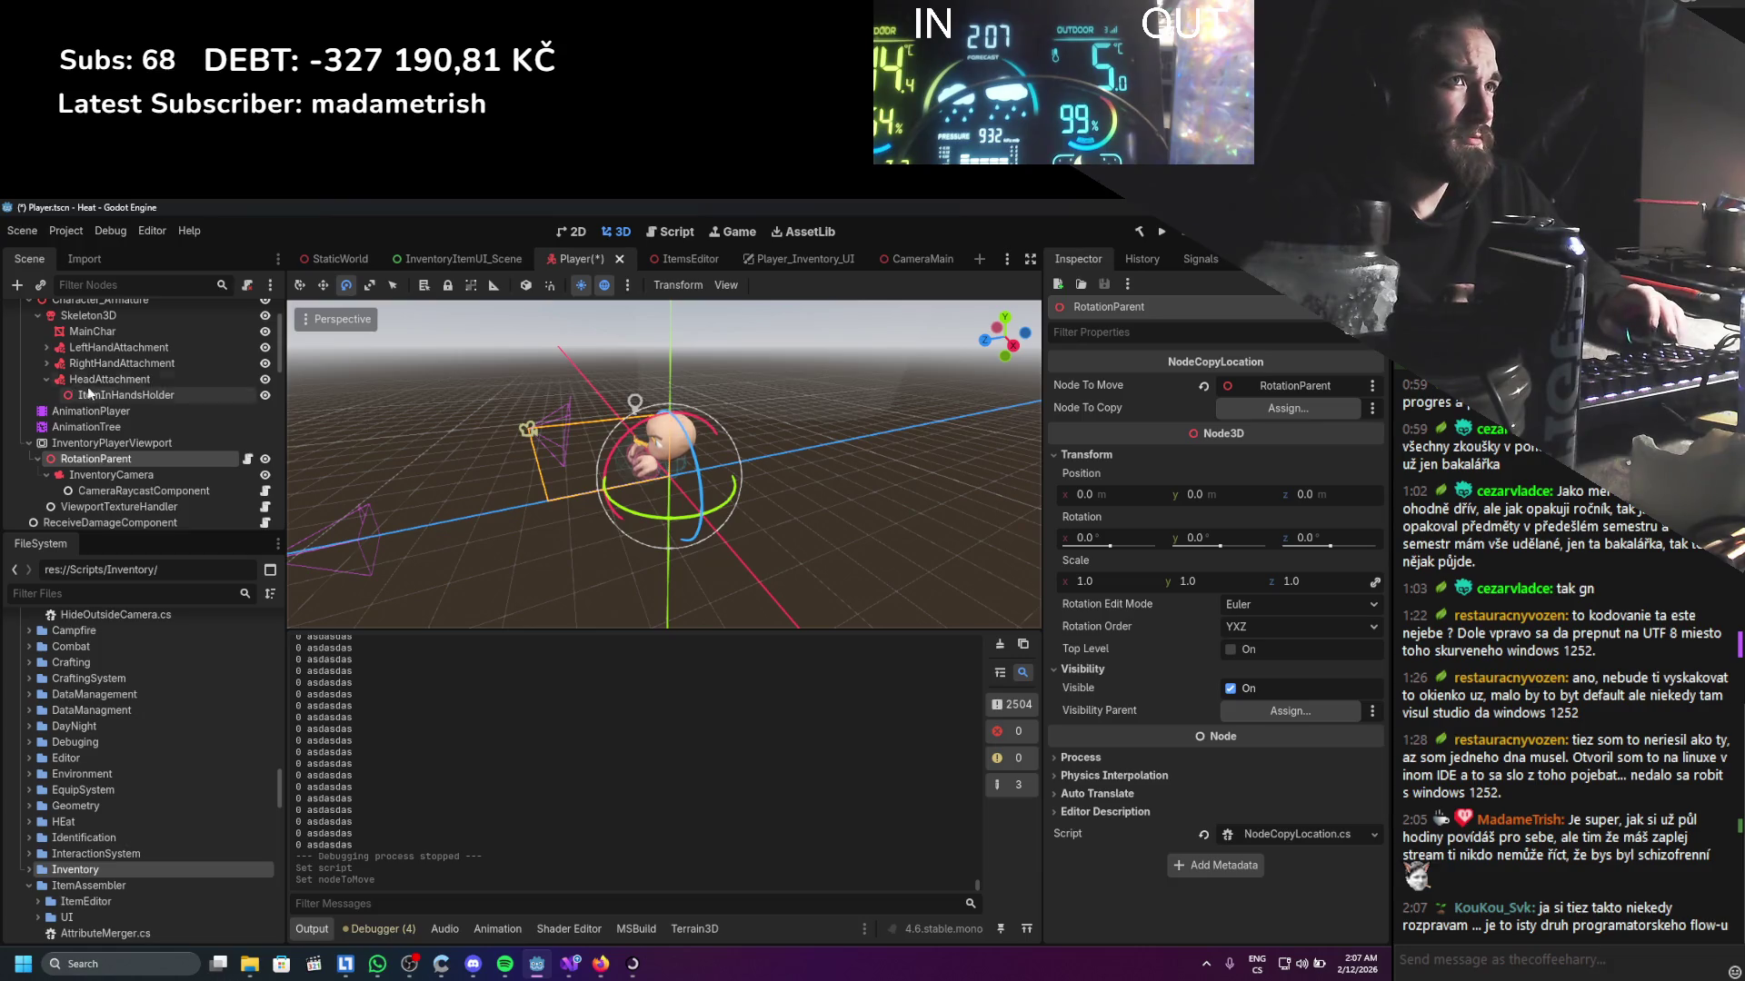
scroll(108, 322, "up", 3)
left_click_drag(107, 322, 1290, 408)
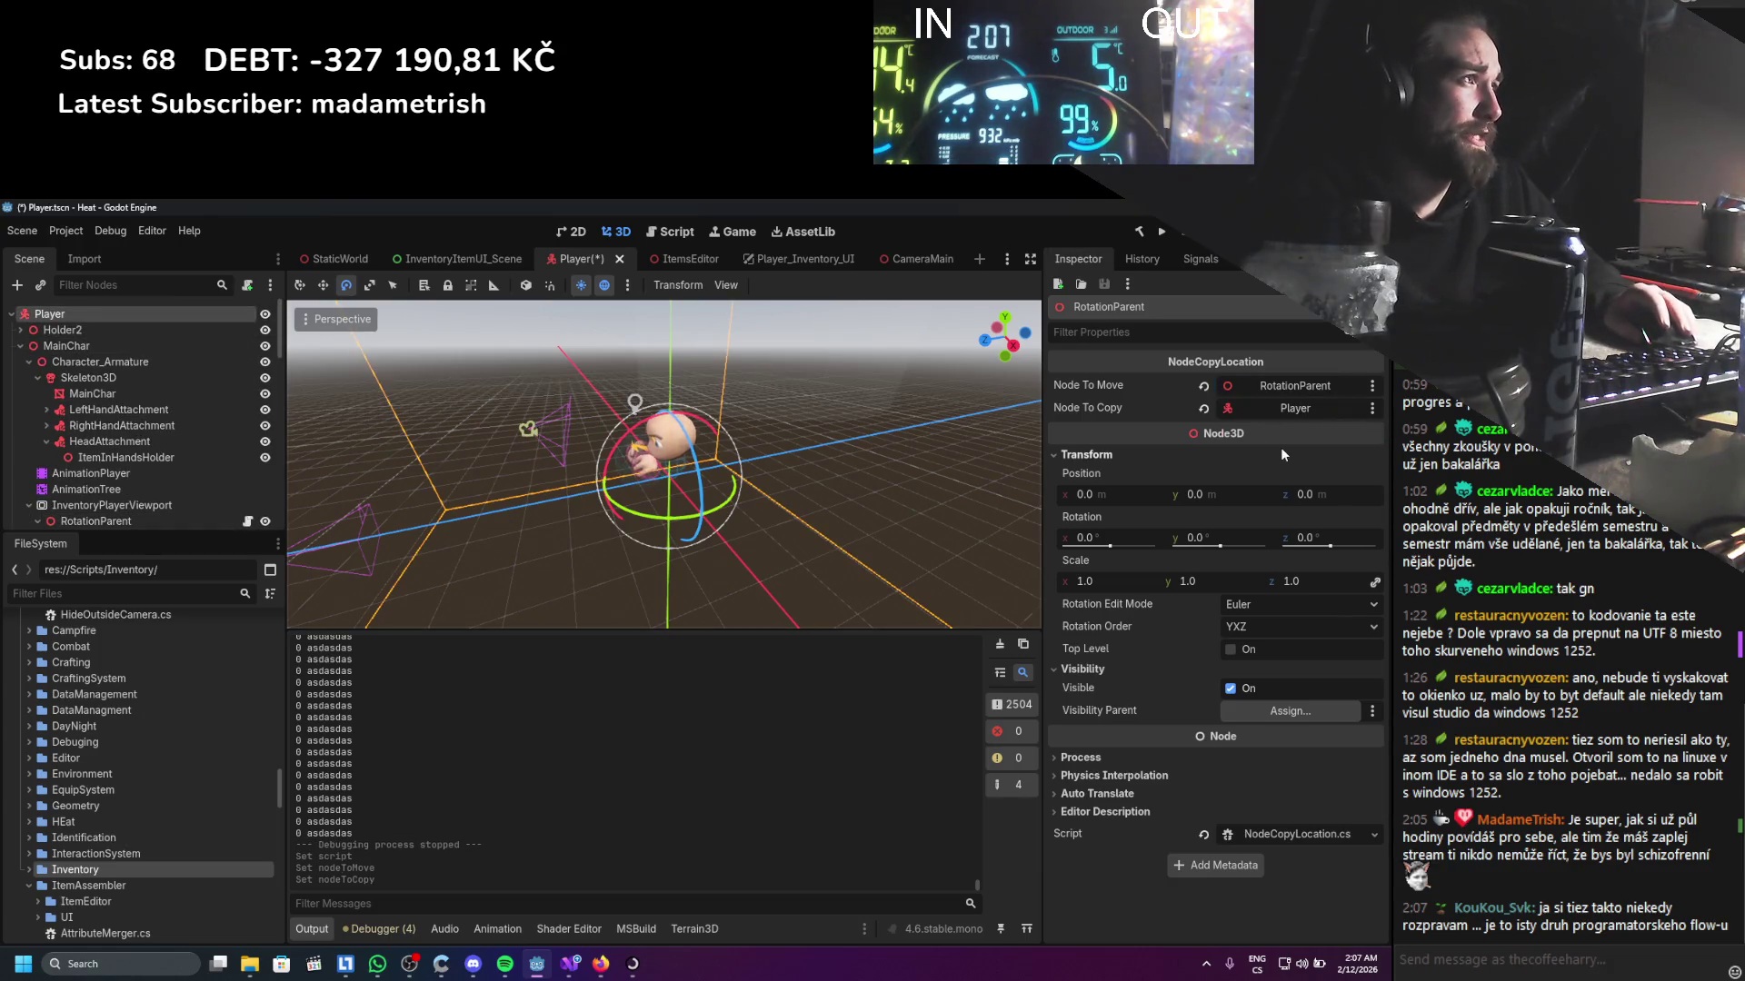
left_click(1161, 233)
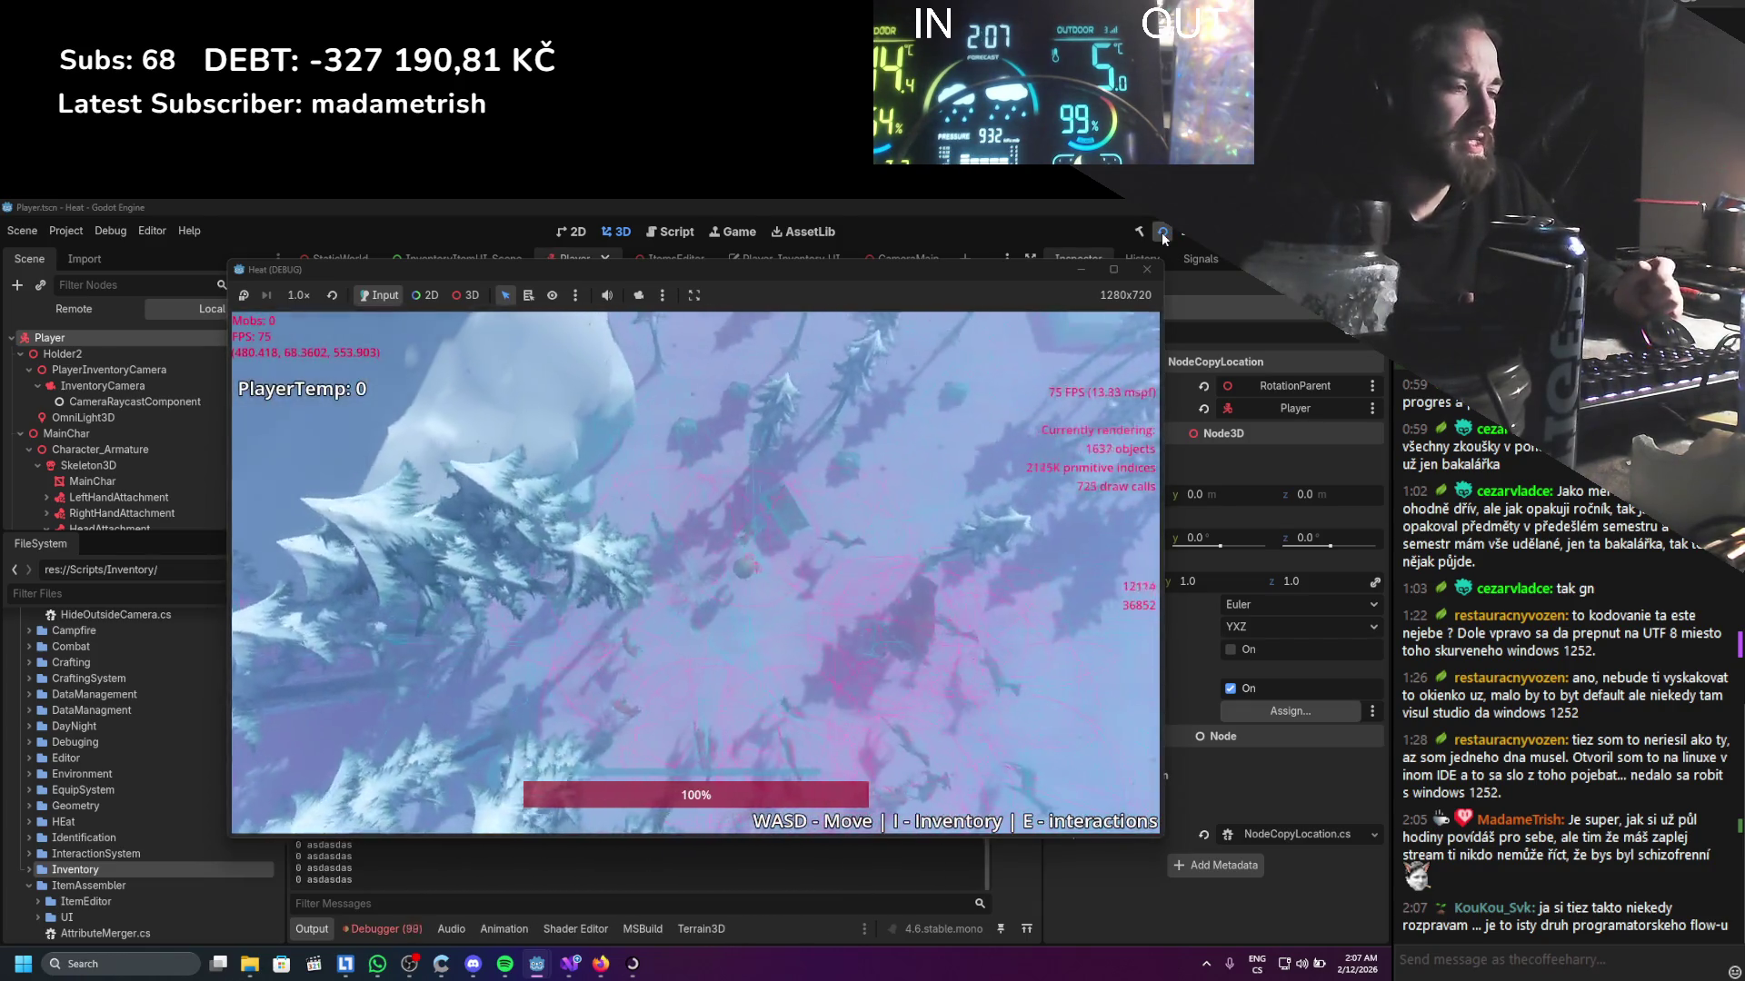
key("i")
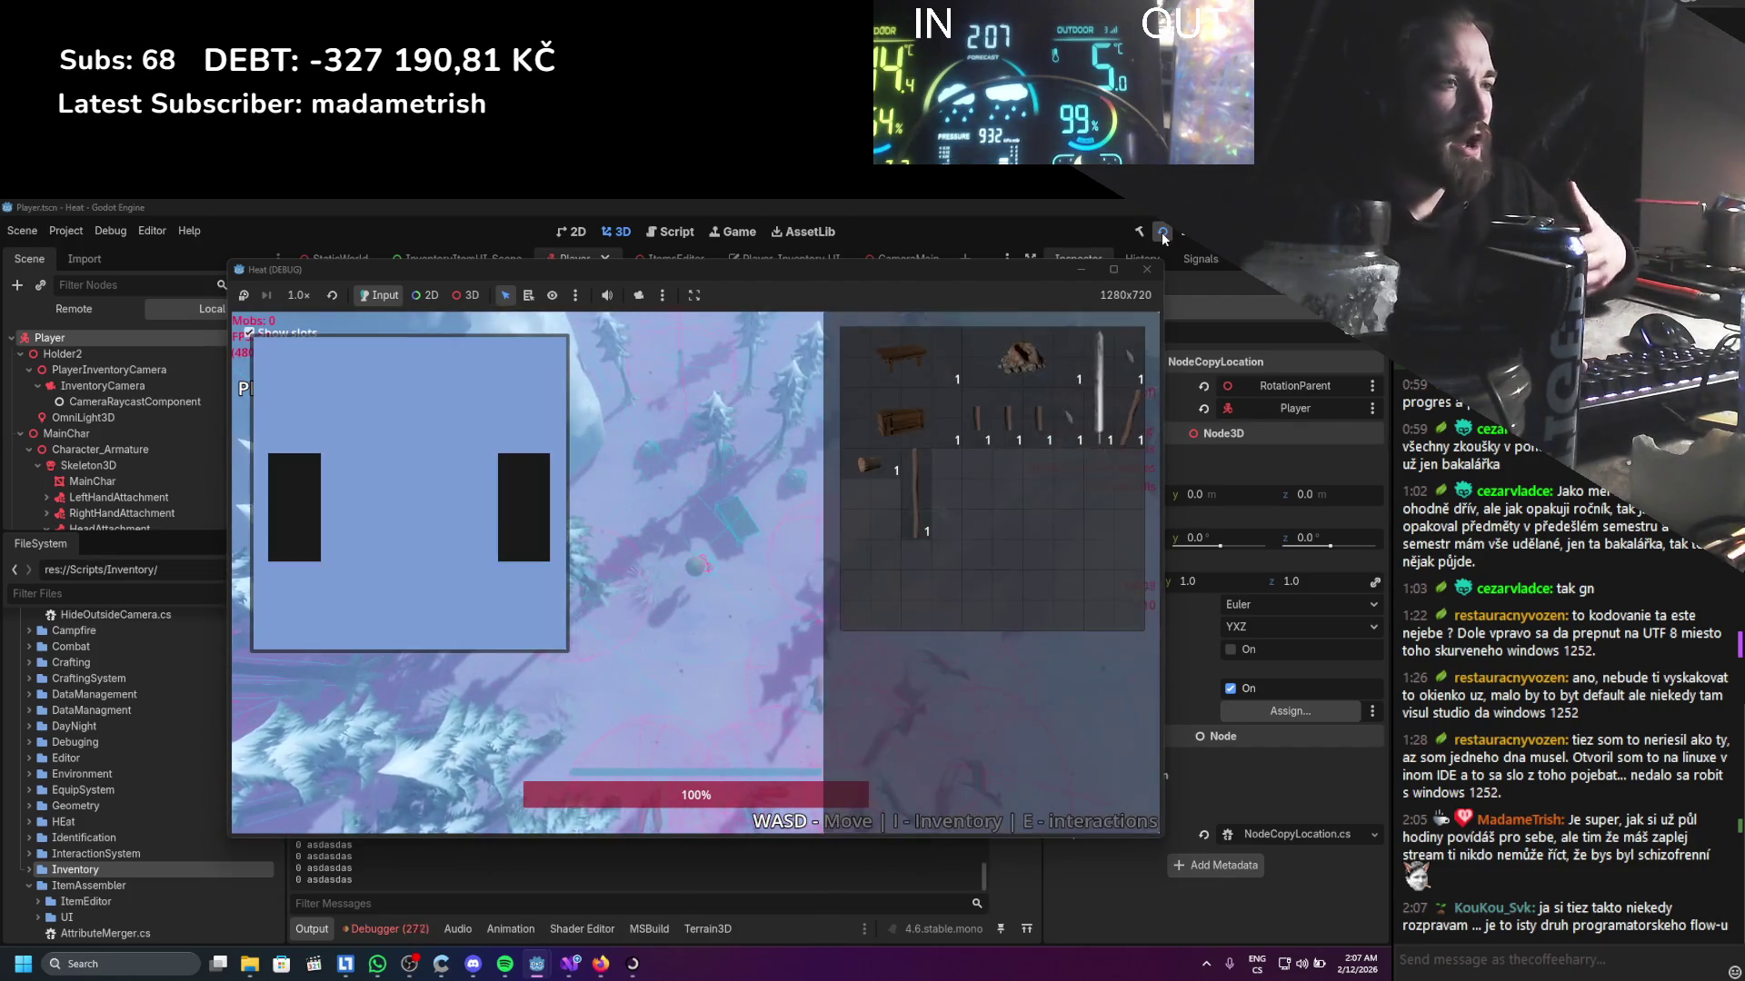
left_click(1163, 233)
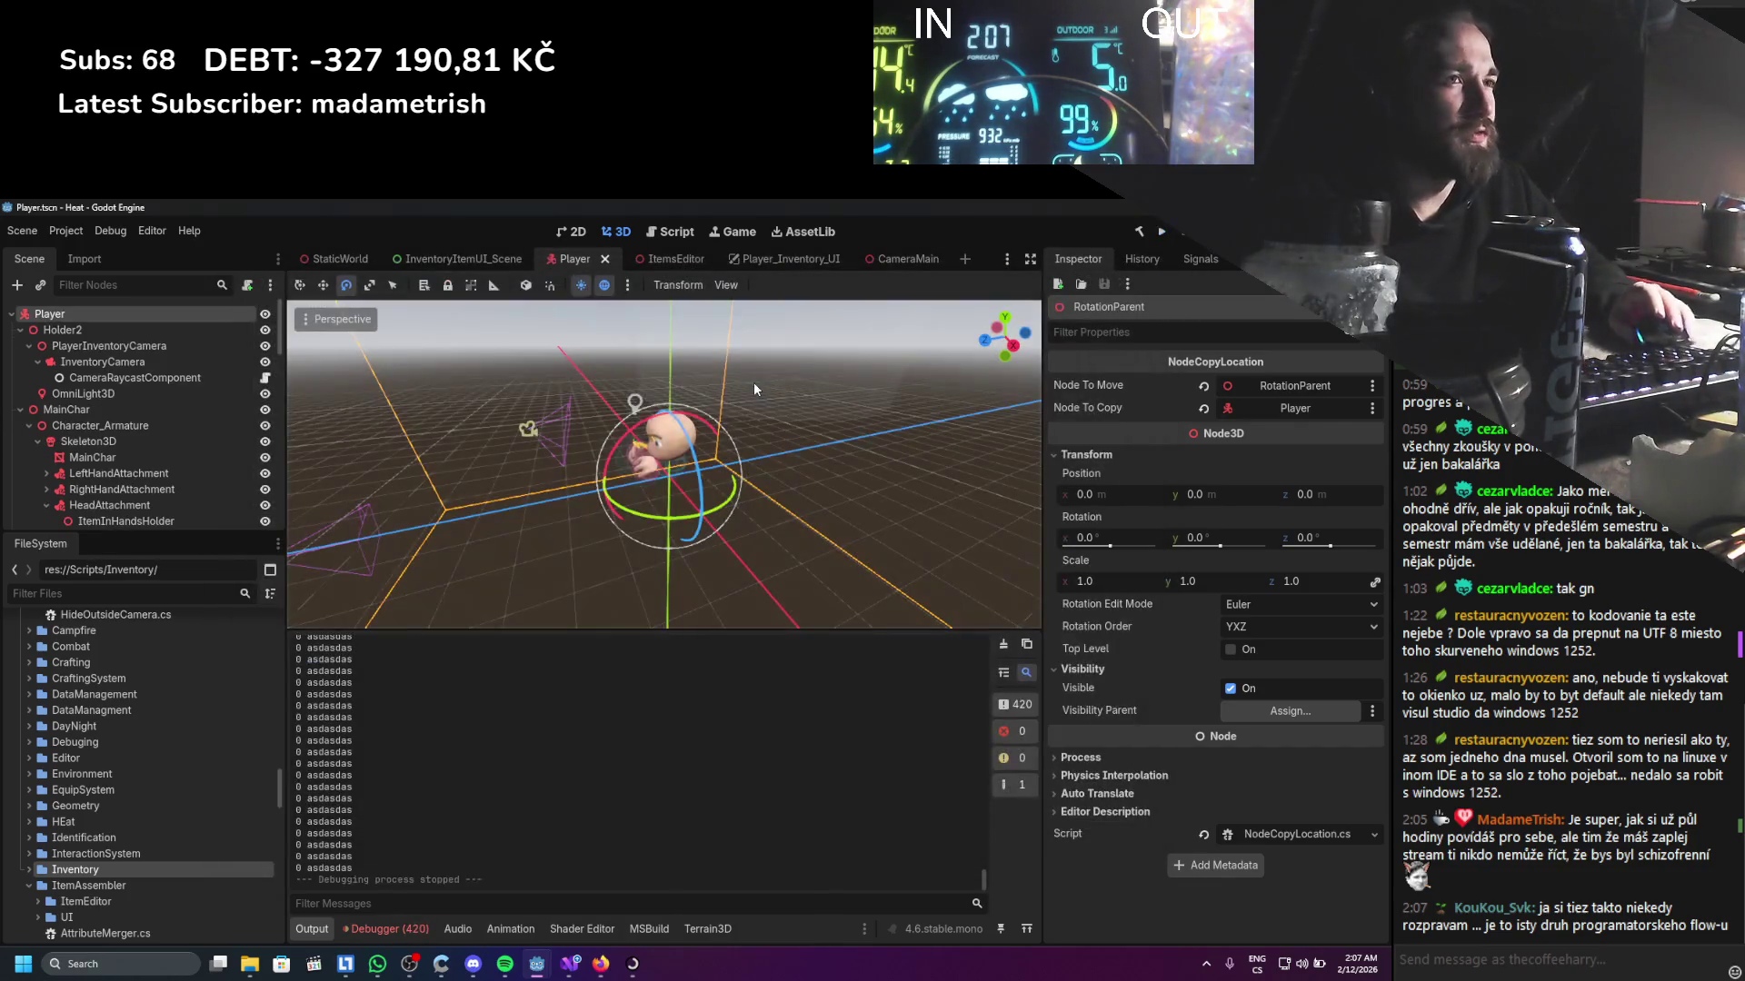
scroll(76, 439, "down", 3)
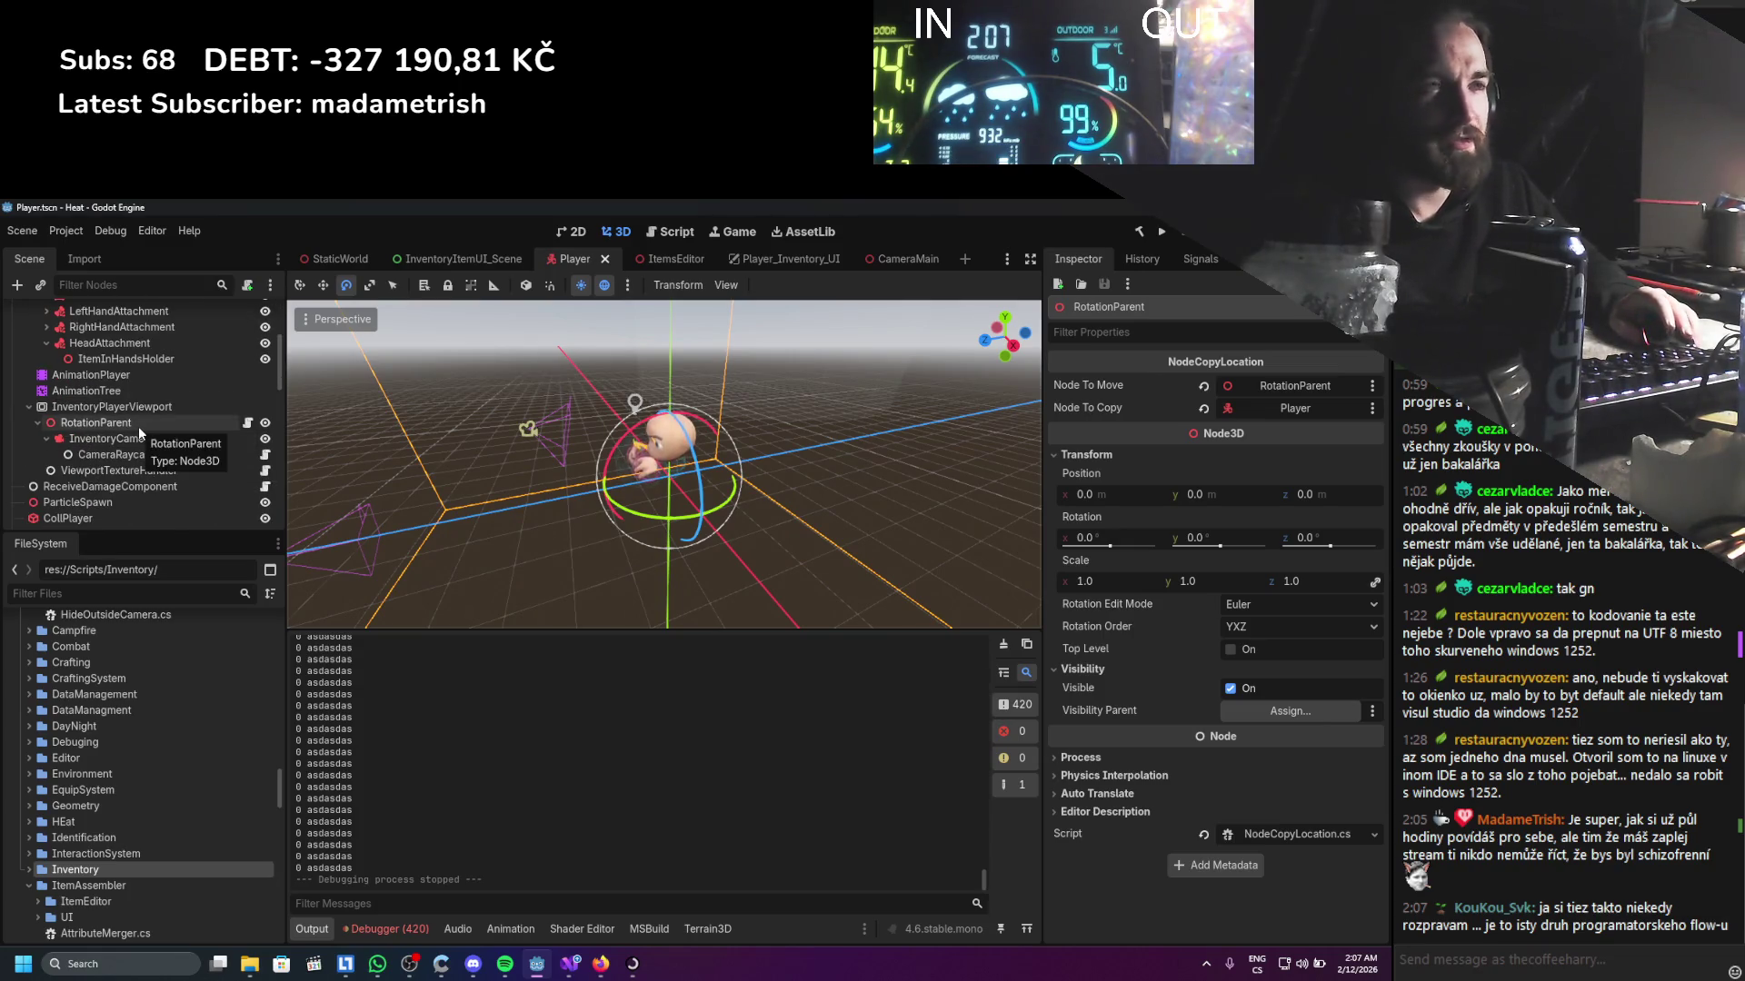
scroll(118, 441, "up", 1)
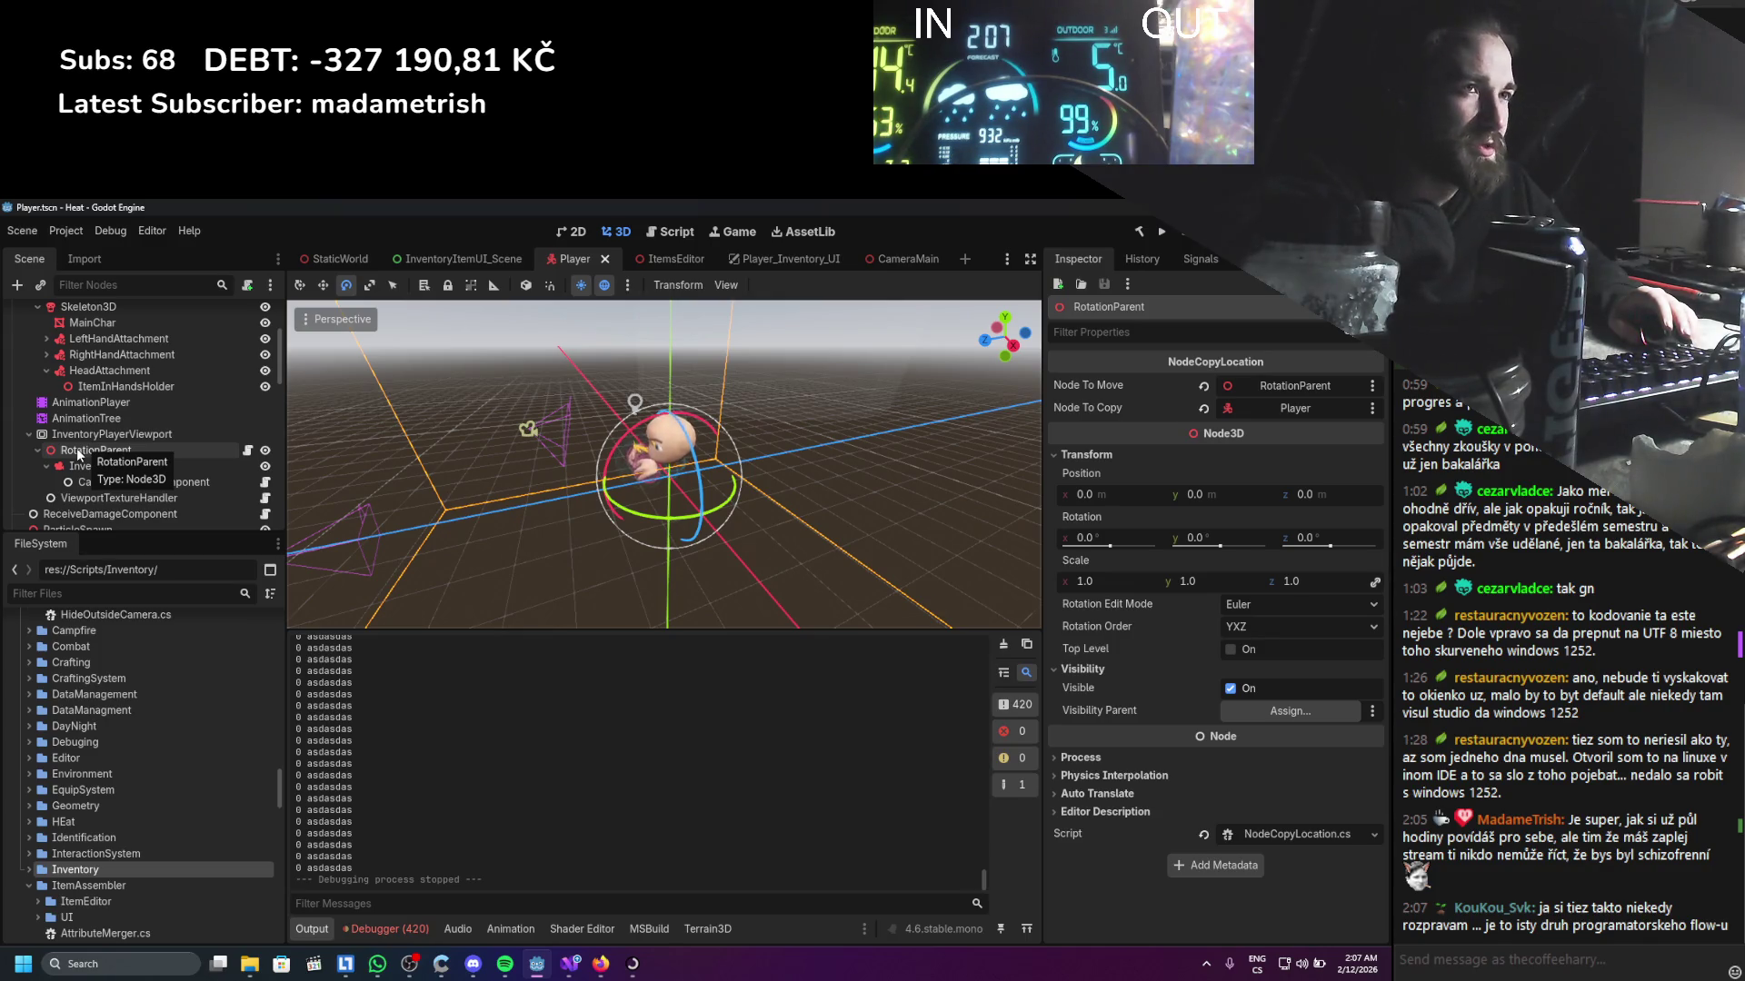
Detach the NodeCopyLocation script from the RotationParent node
left_click(79, 451)
left_click(1204, 833)
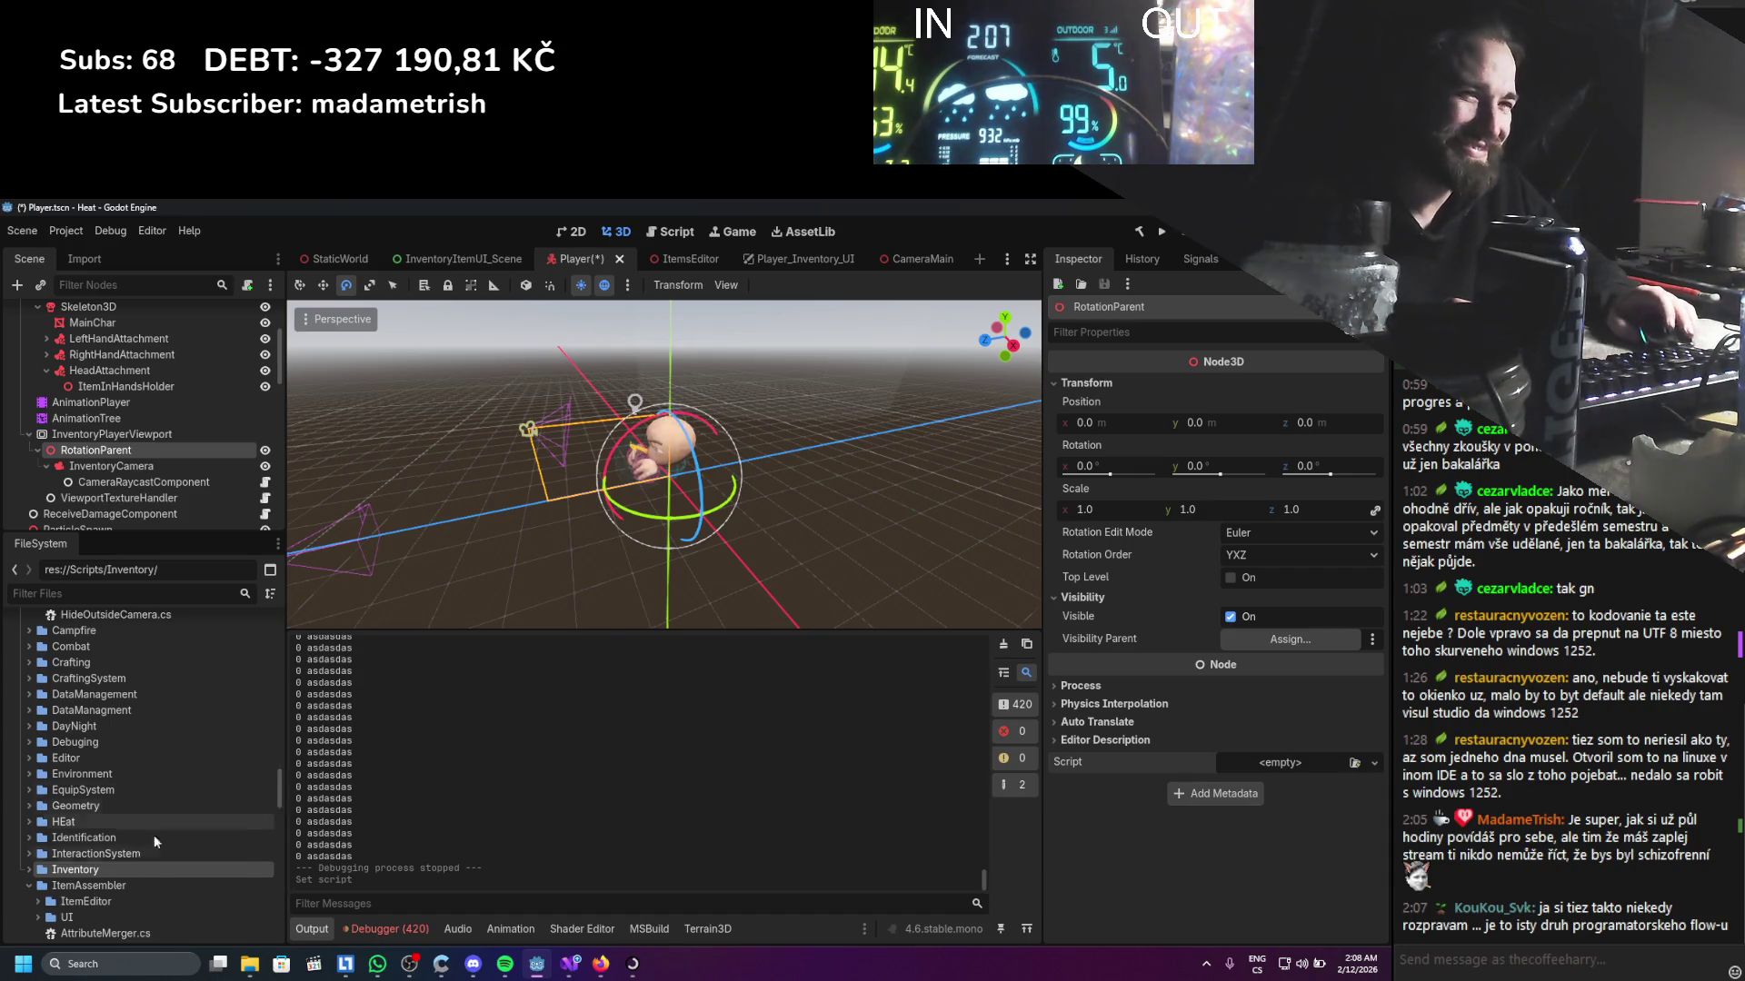
scroll(127, 818, "down", 4)
Collapse the ItemAssembler folder and expand the Inventory scripts folder in FileSystem
scroll(119, 799, "up", 2)
left_click(29, 805)
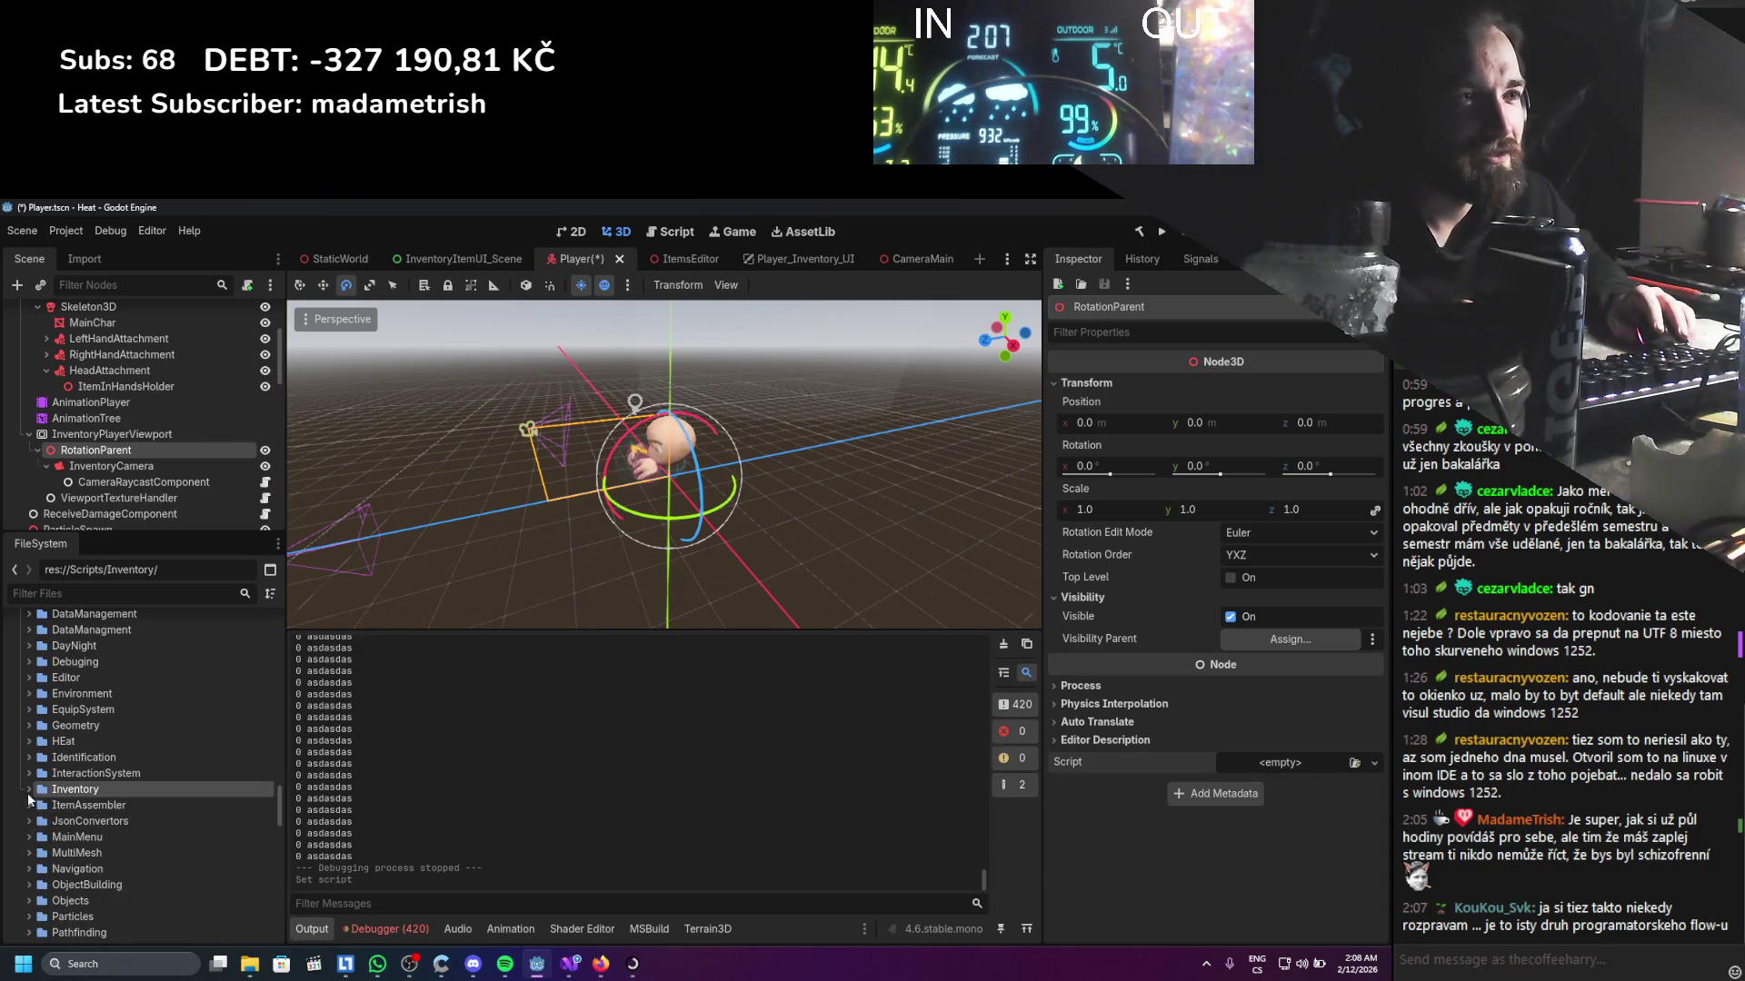
left_click(29, 790)
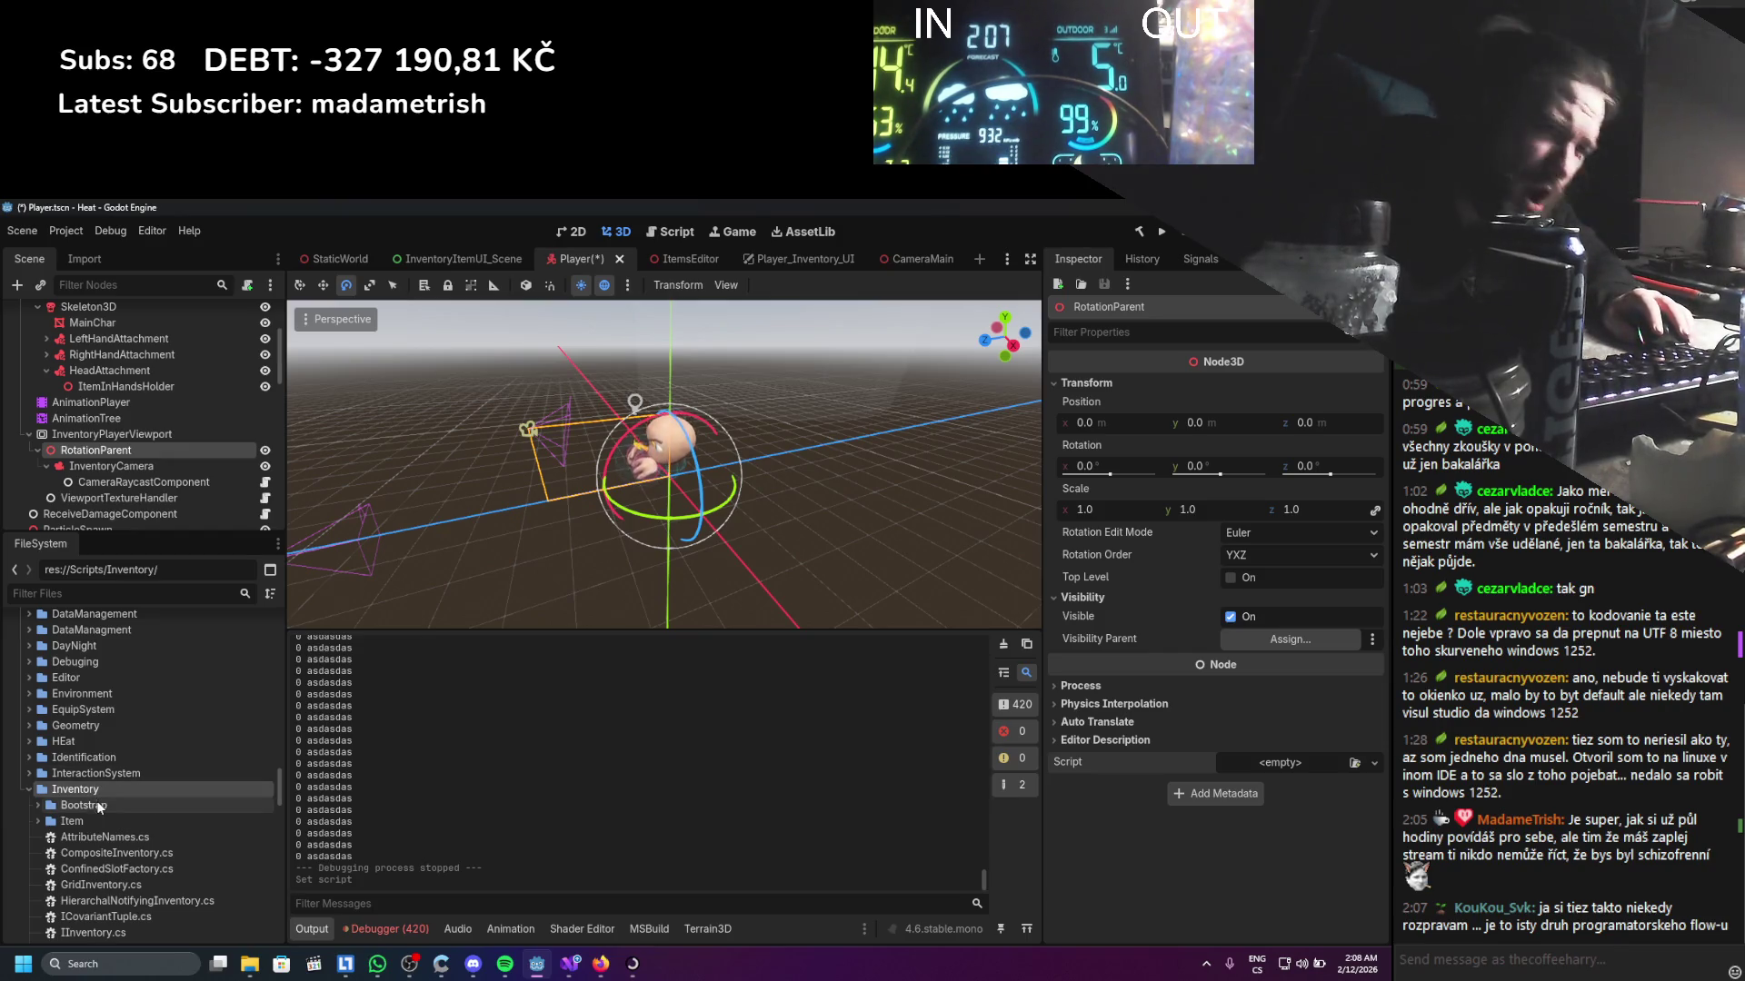
right_click(103, 797)
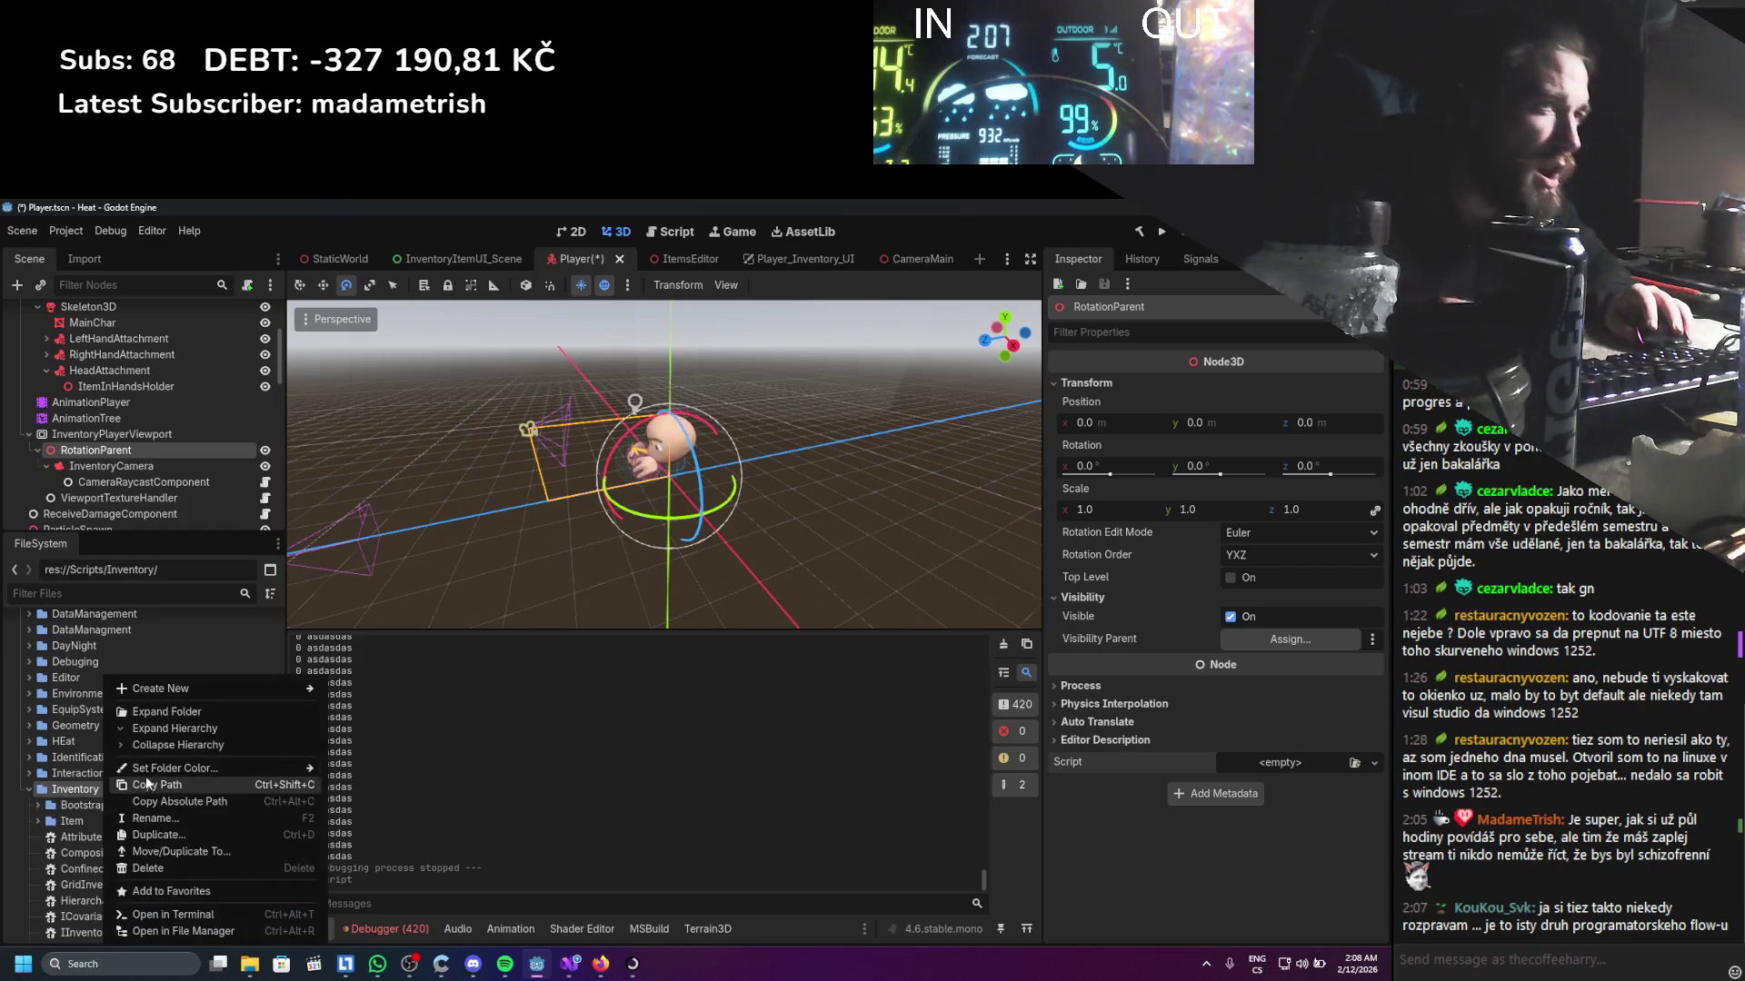
Create PlayerInventoryCameraManager.cs in the Inventory folder via Create New > Script
mouse_move(172, 688)
left_click(373, 721)
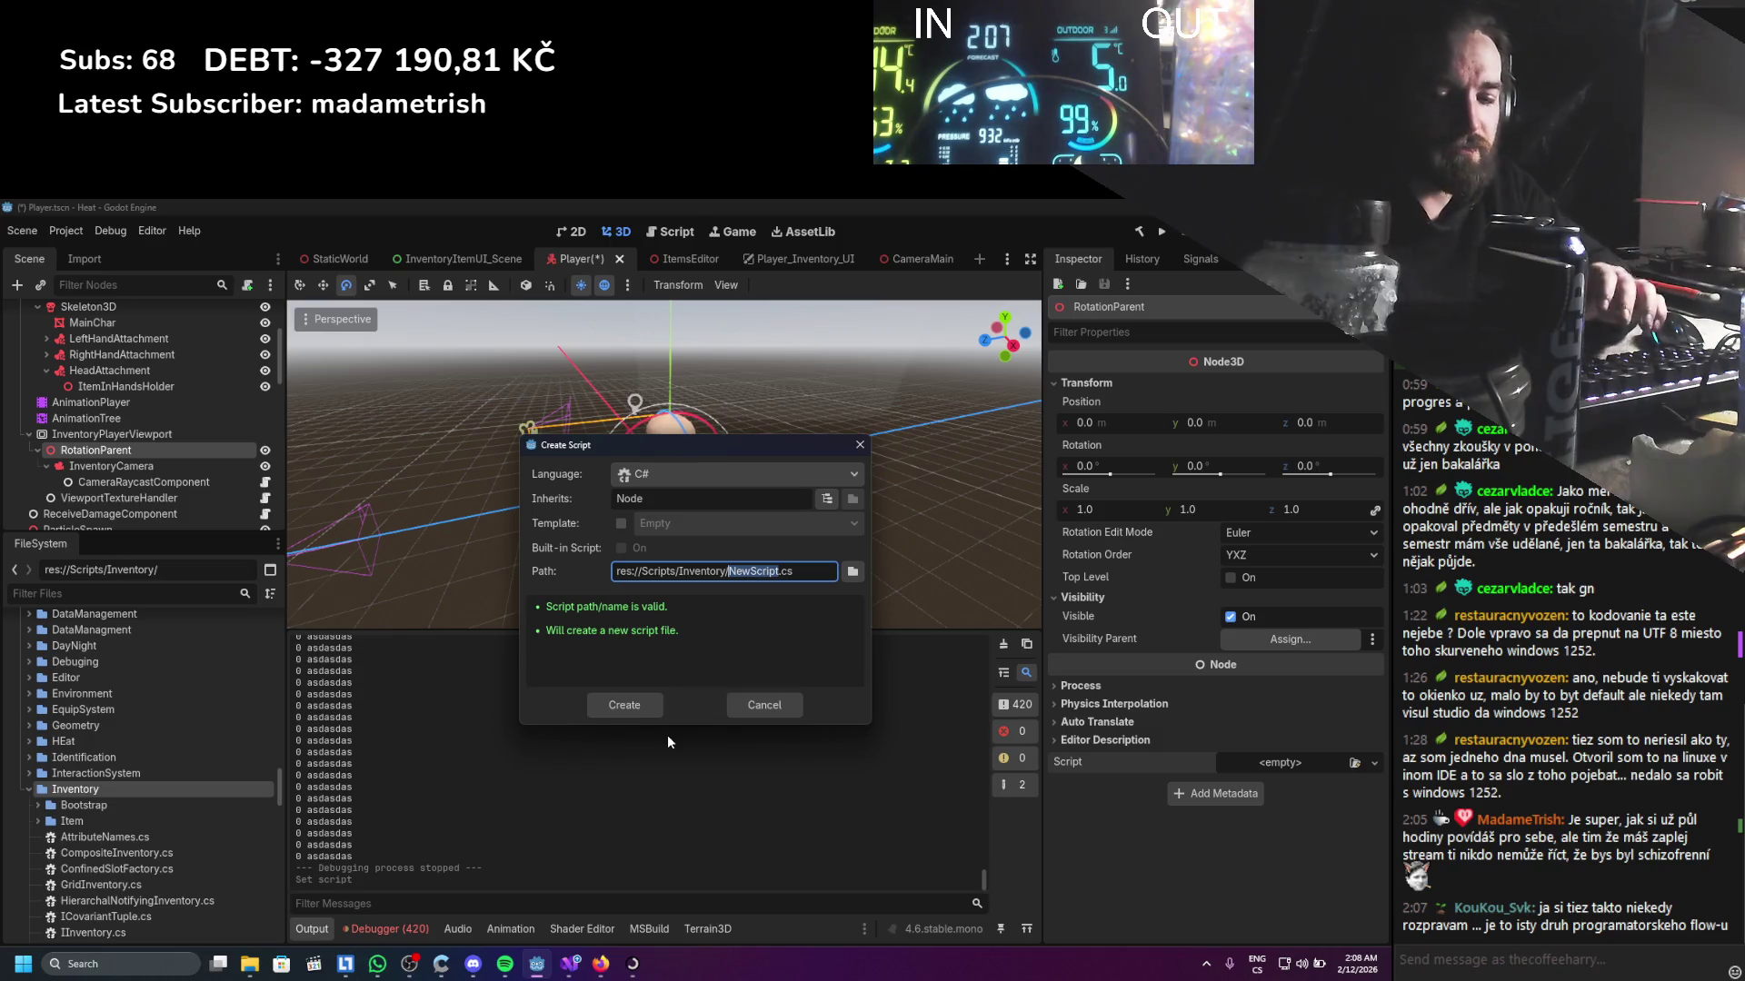
type("Play")
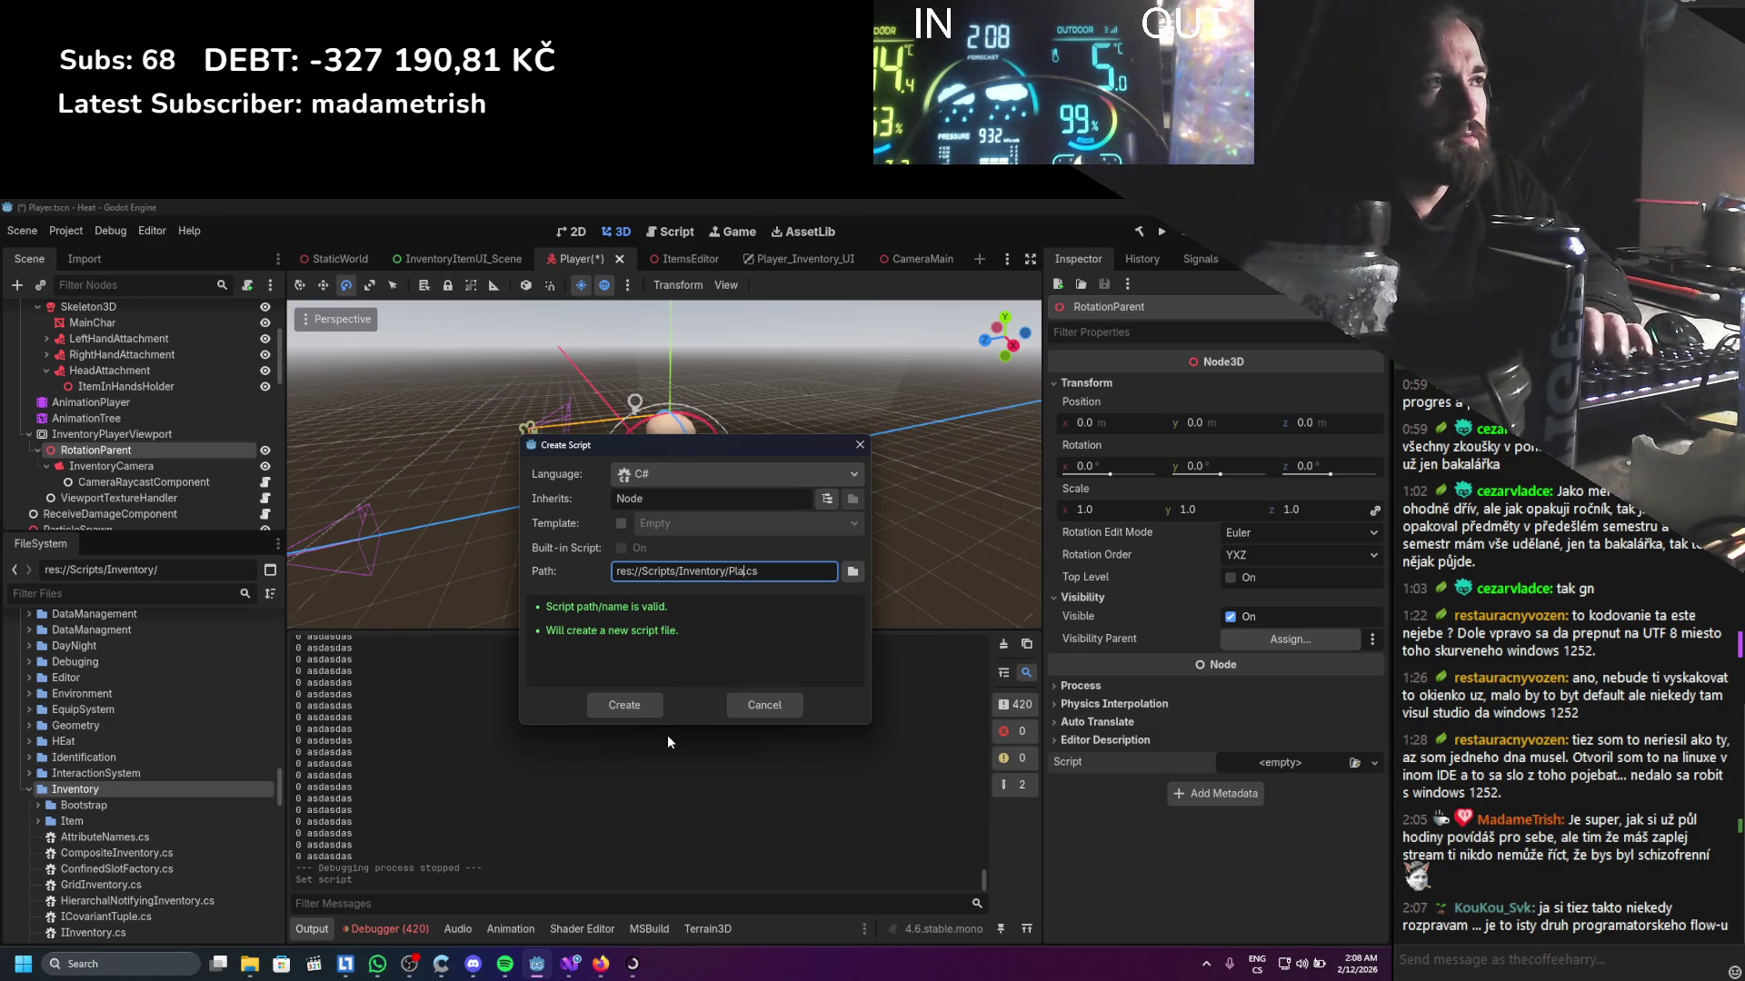
type("erInvento")
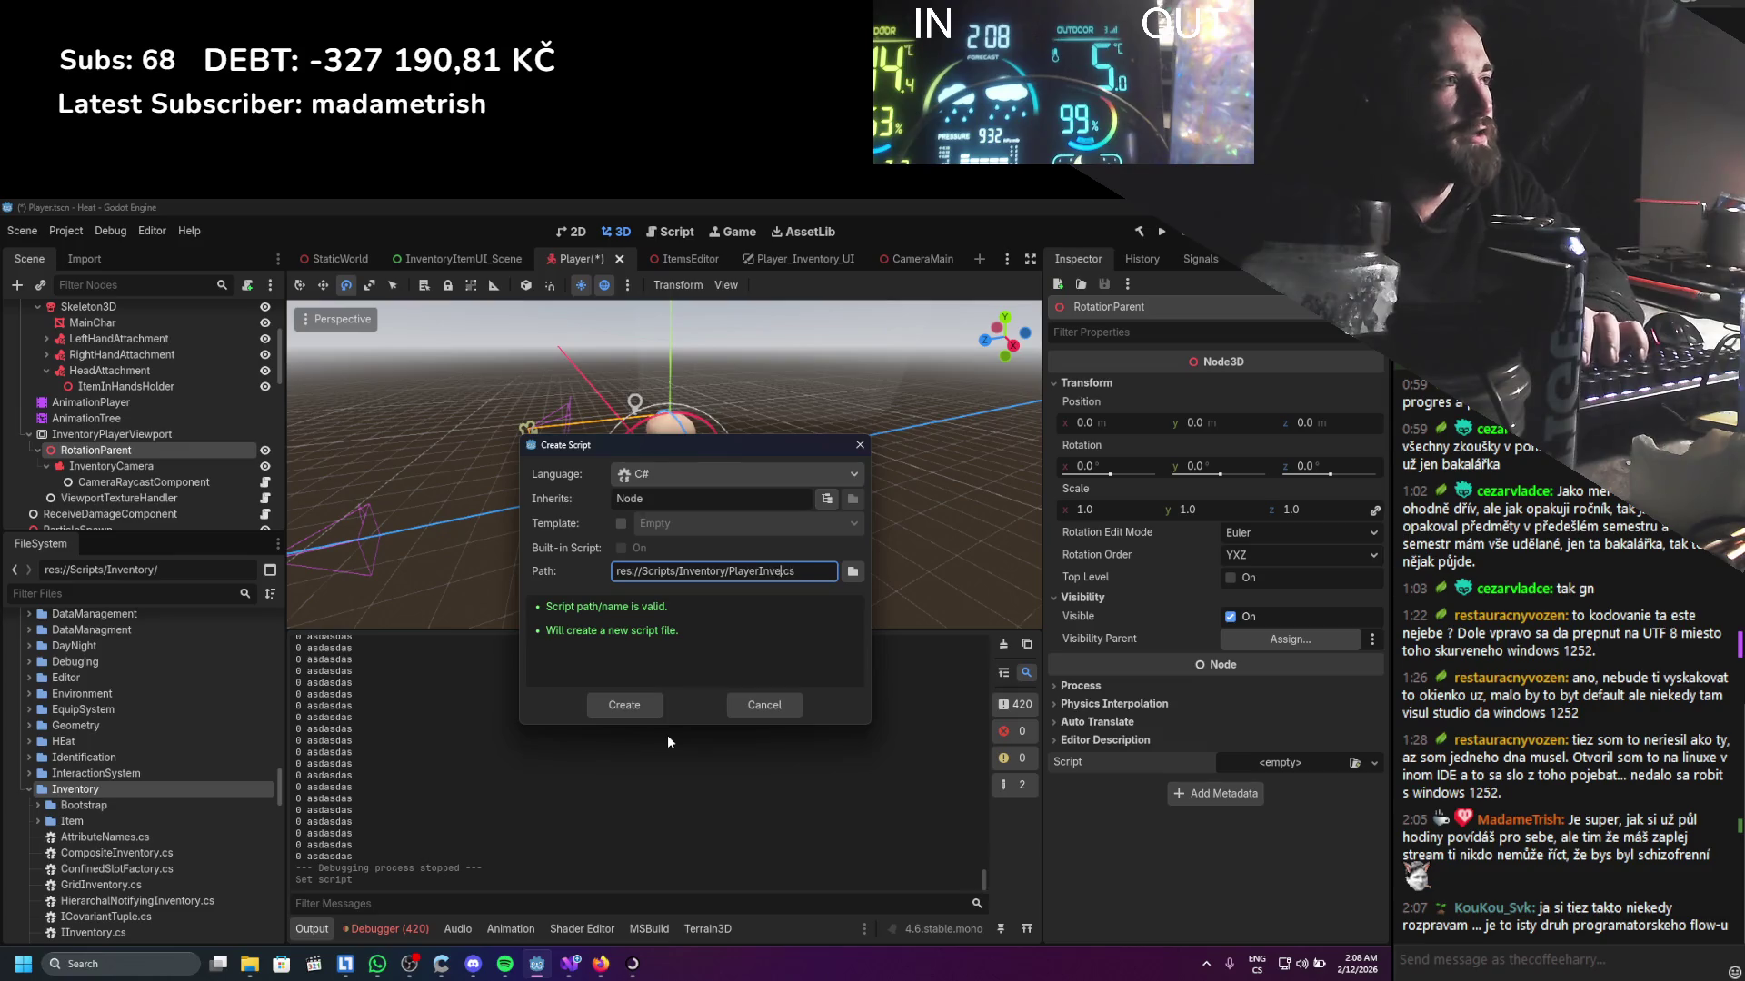
type("ryCam")
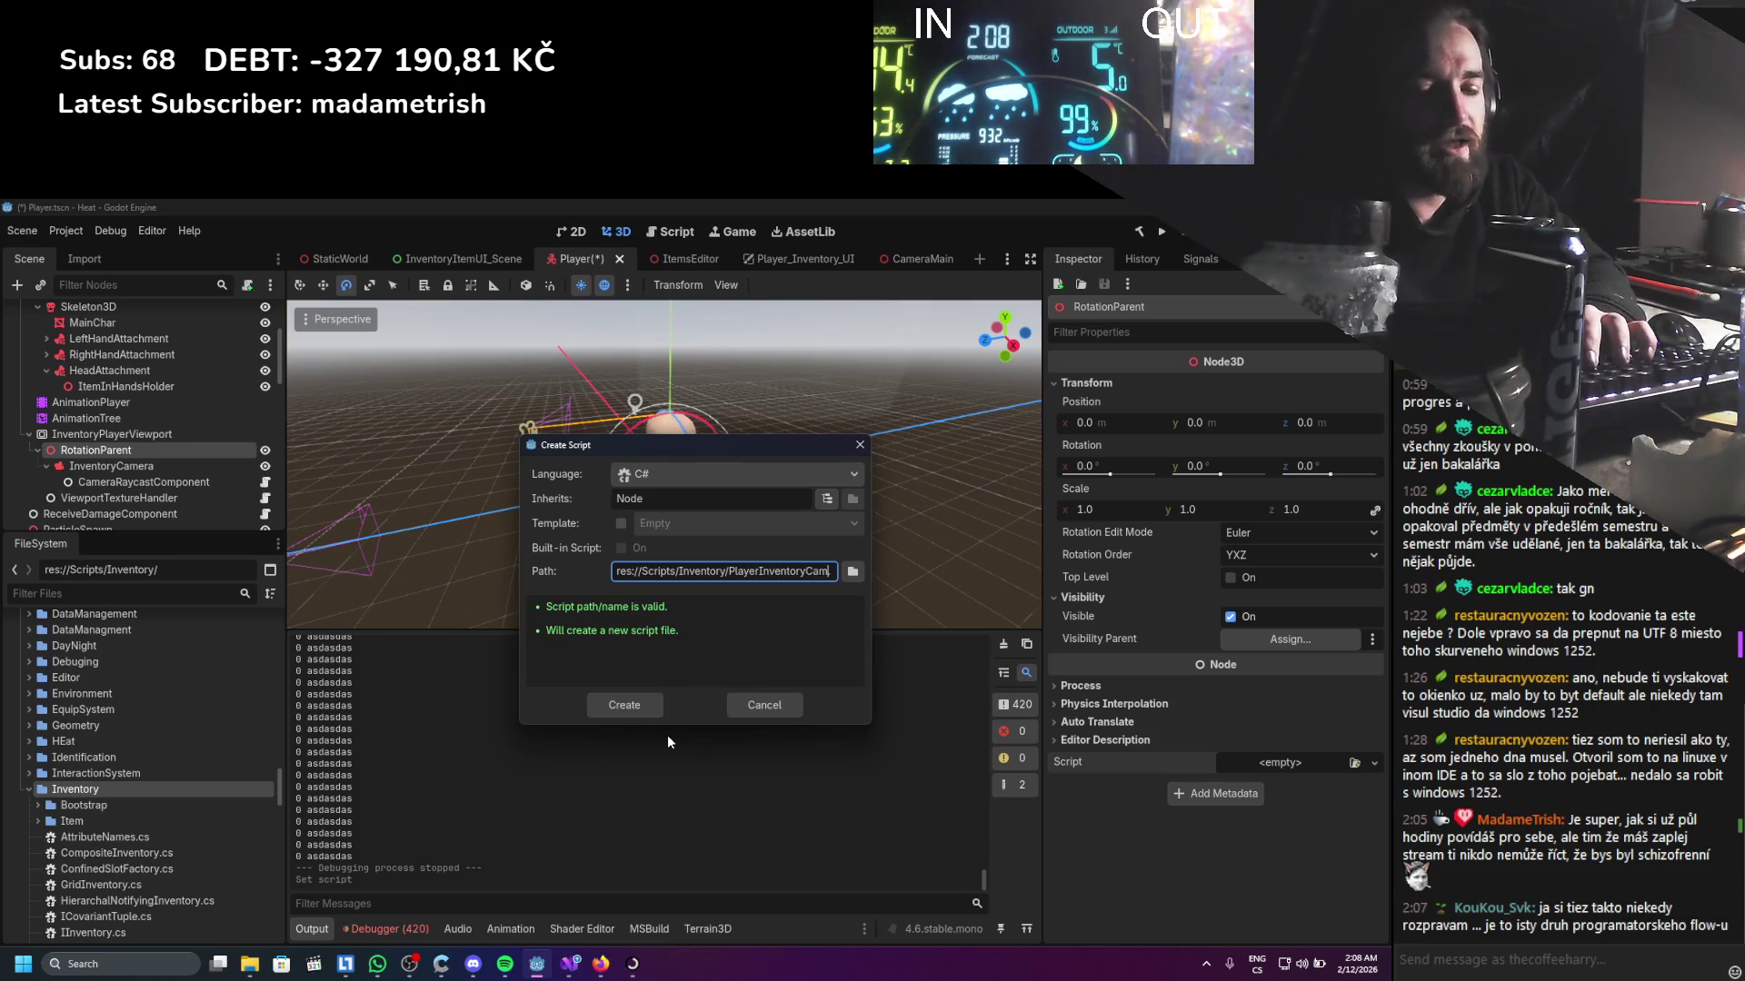
type("eraManager")
key("Return")
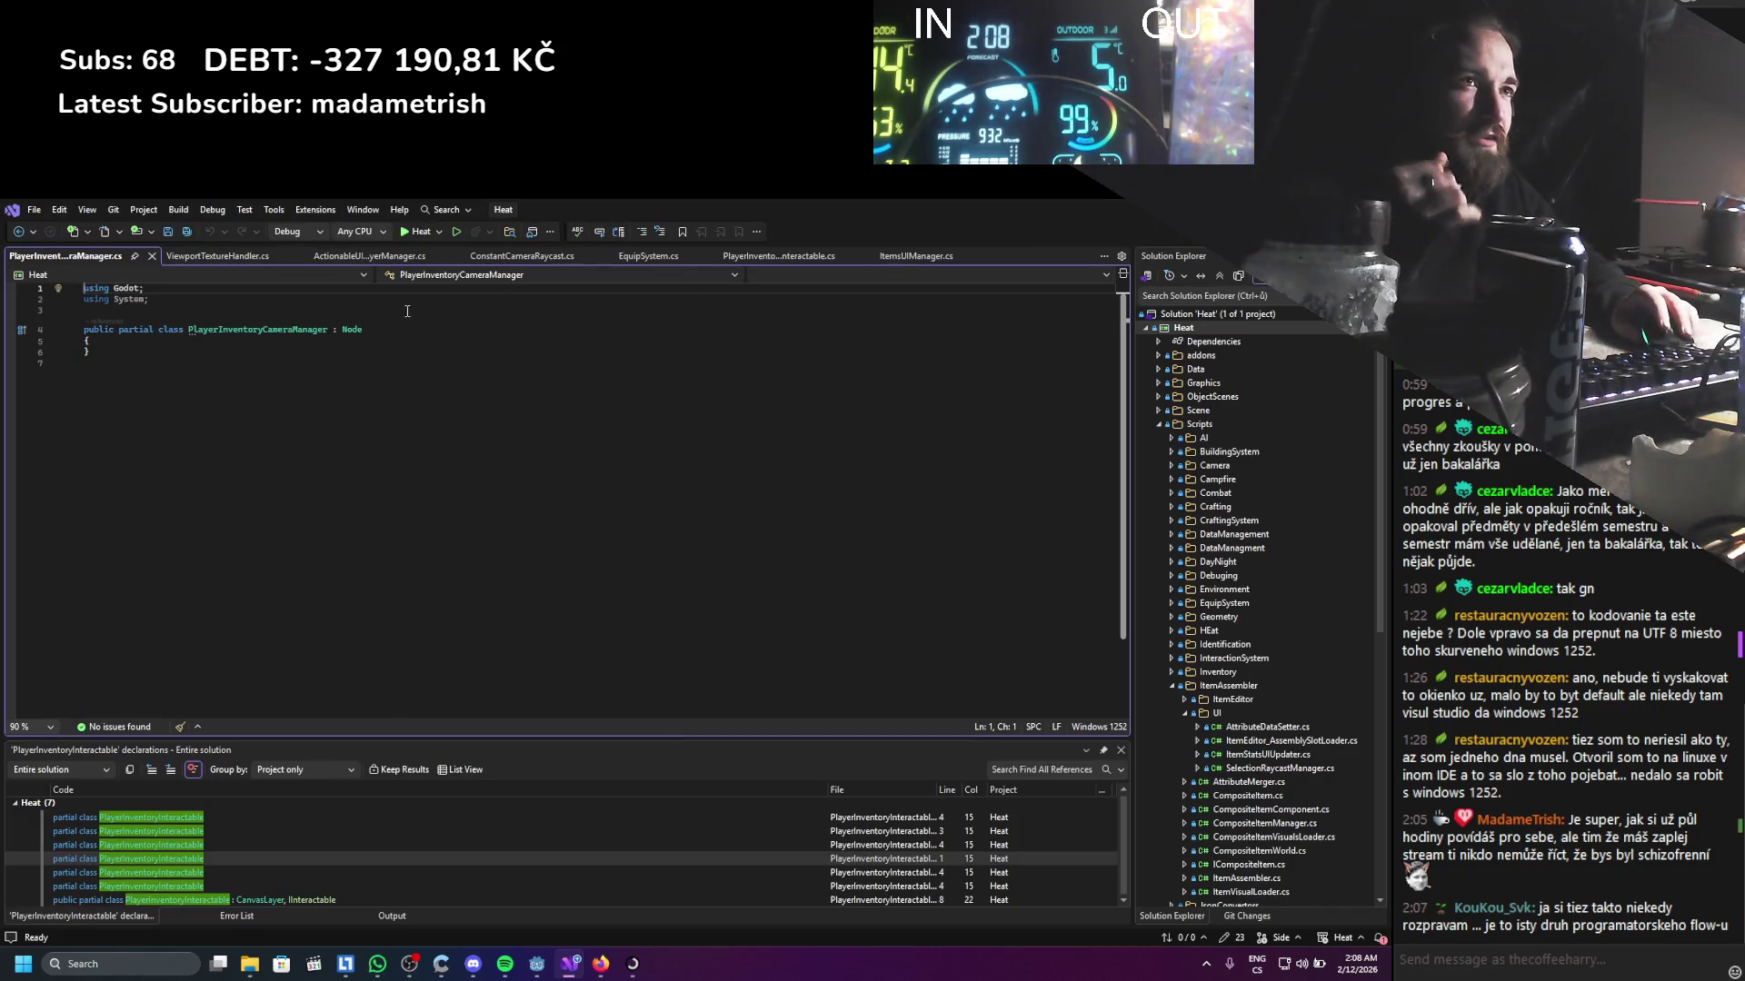
Change the class's base type from Node to Node3D and open space in the body
left_click(211, 343)
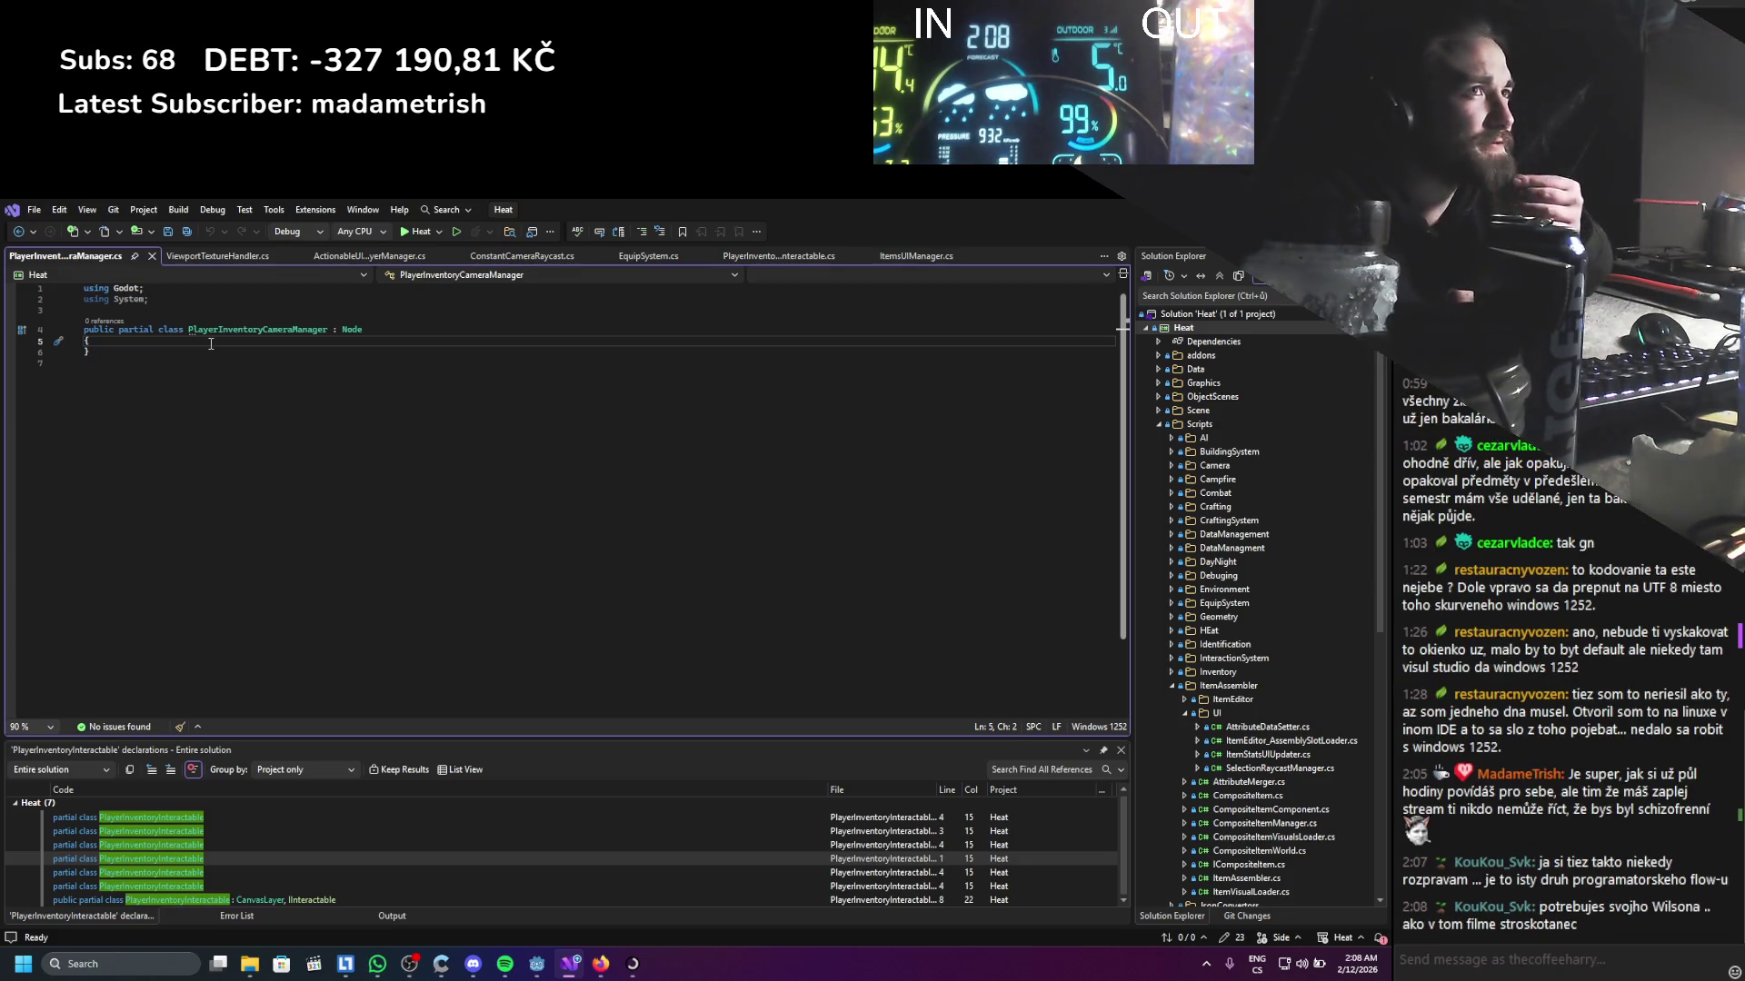
key("Return")
key("Return")
key("Up")
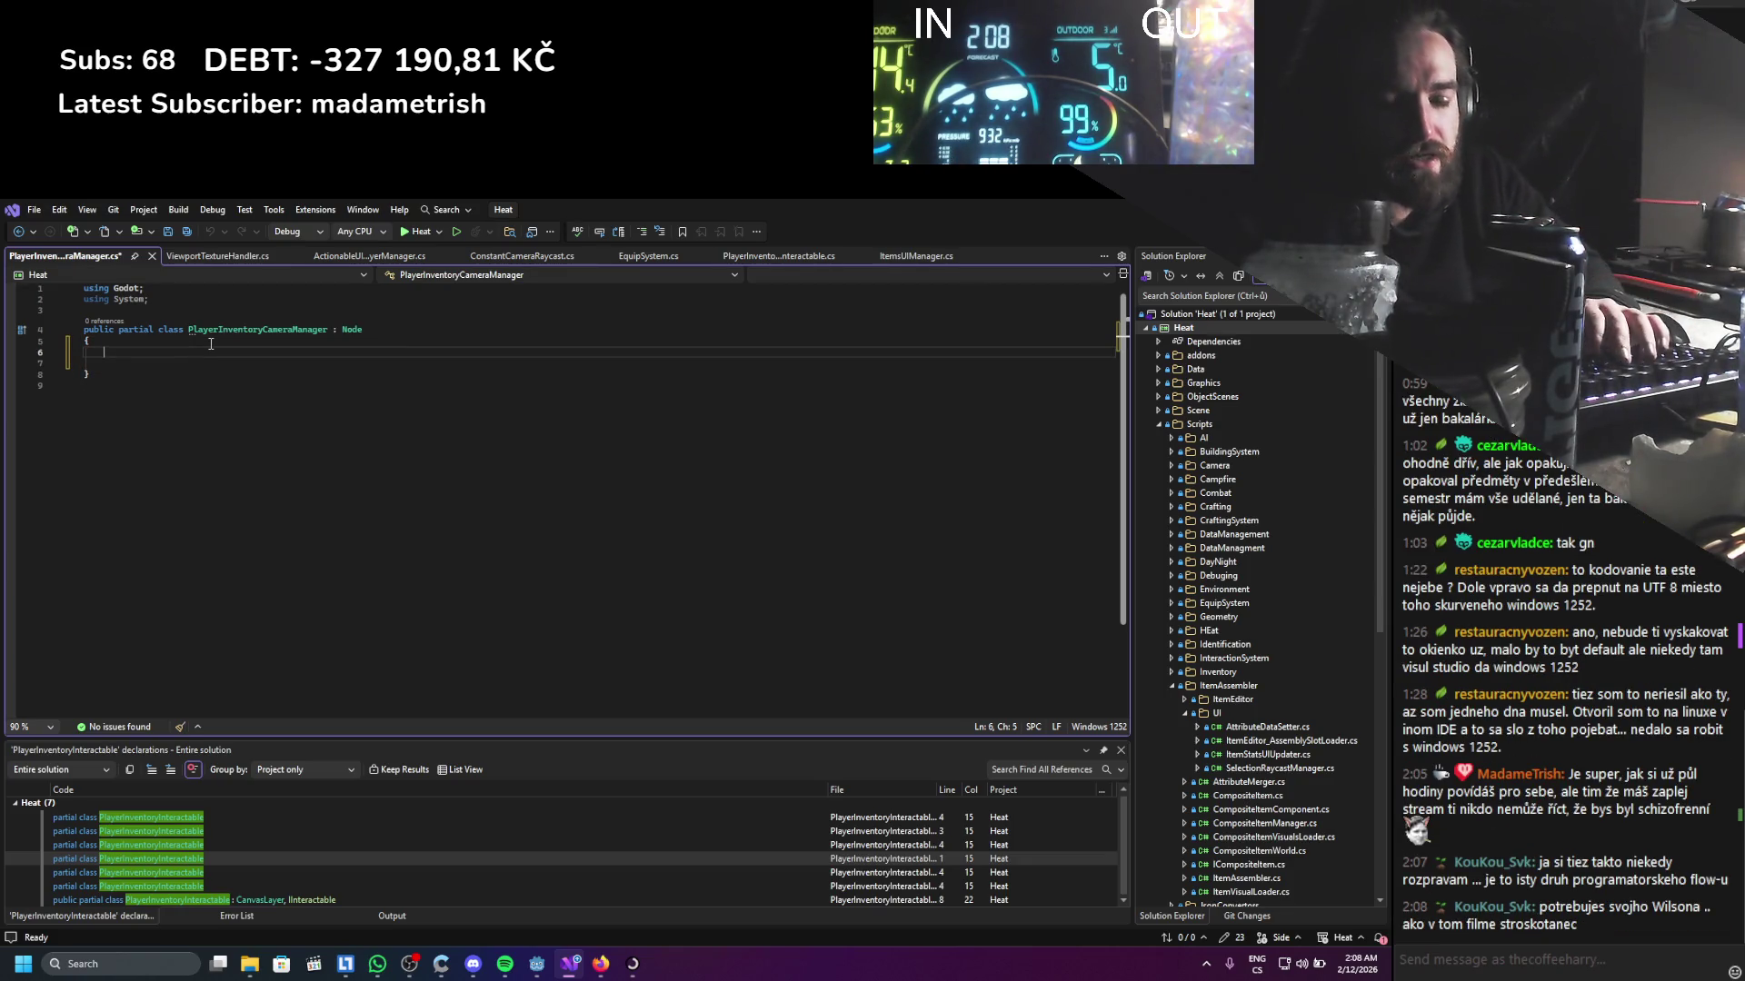
left_click(364, 329)
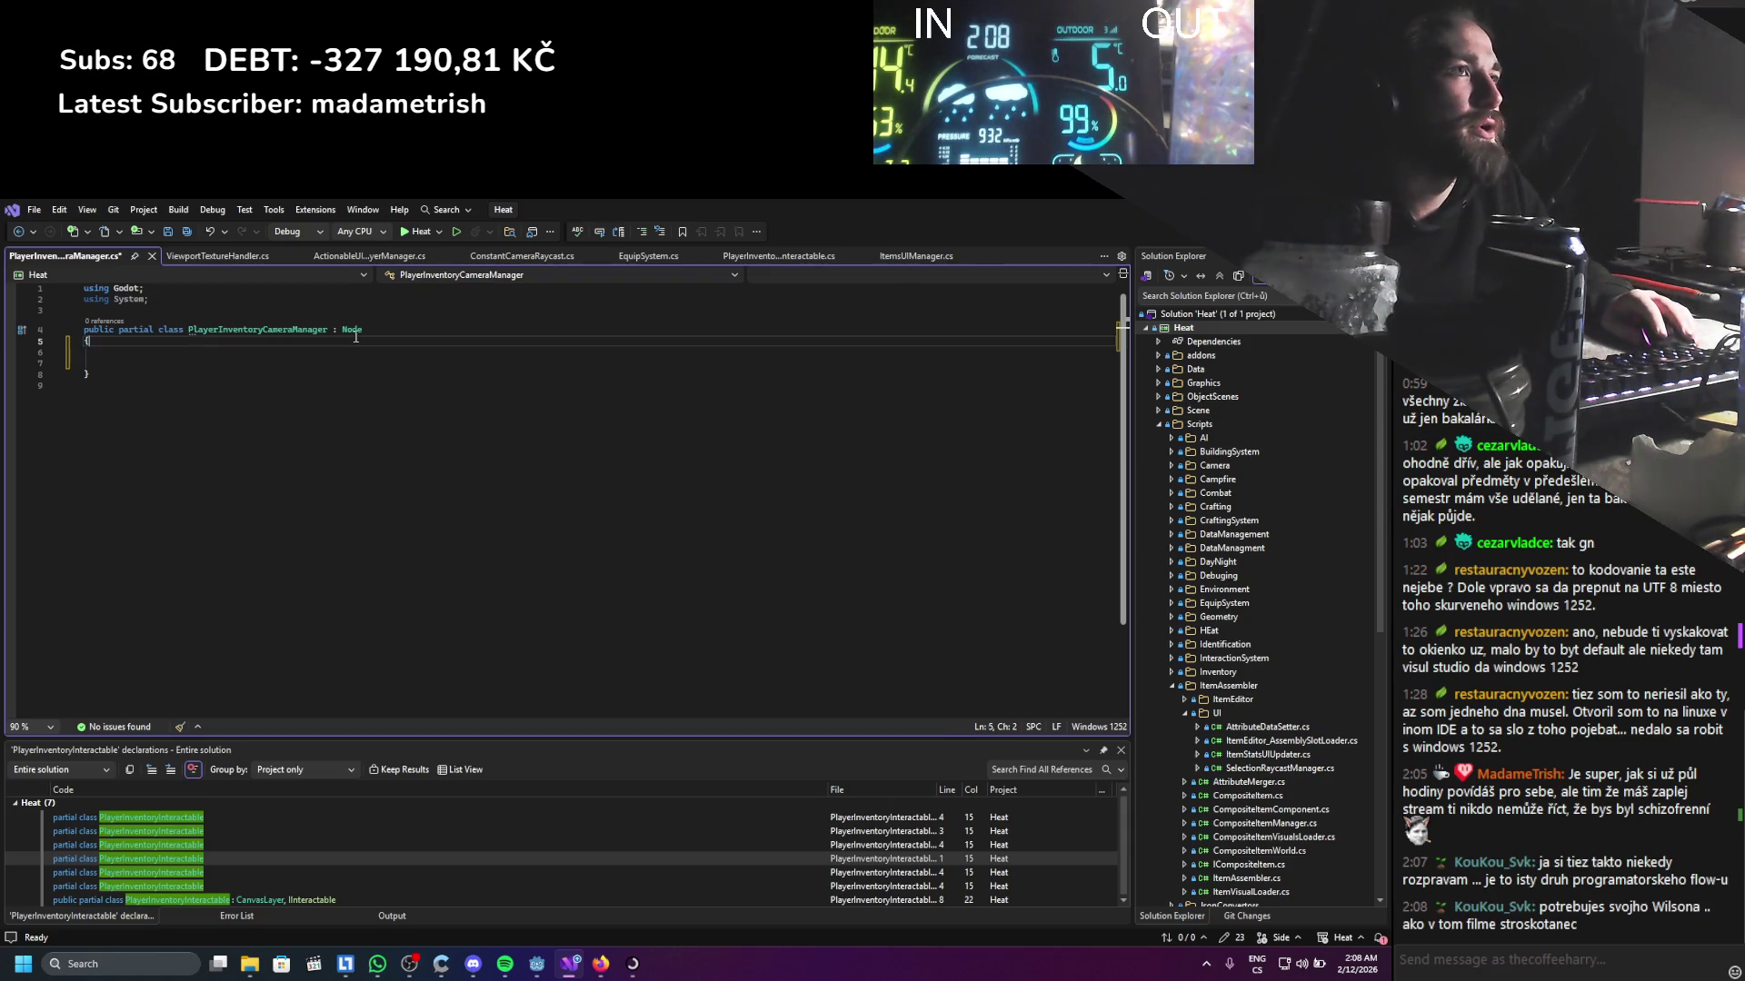
type("3D")
Add the field [Export] private Node3D palyer; and save the script
left_click(288, 361)
left_click(275, 351)
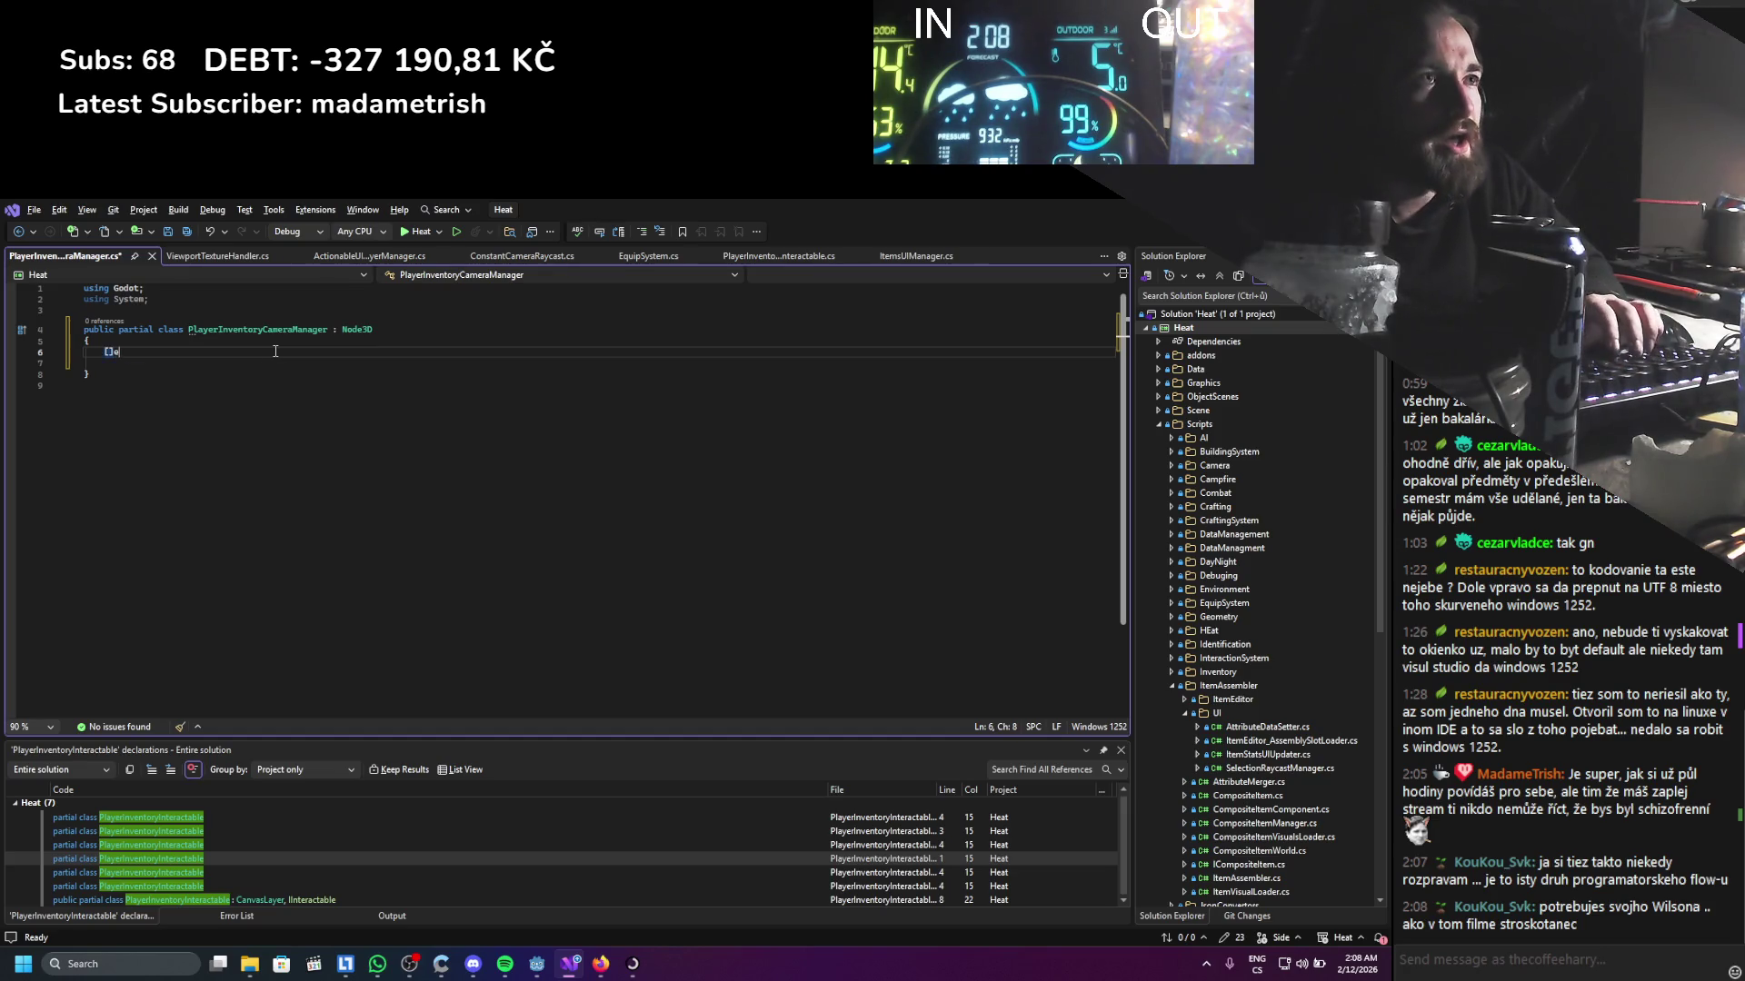
type("x")
key("Down")
key("Tab")
key("Return")
type("private Node")
key("Down")
key("Down")
type("palyer;")
key("ctrl+s")
Add a blank line below the field to begin writing an override
key("Return")
key("Return")
type("p")
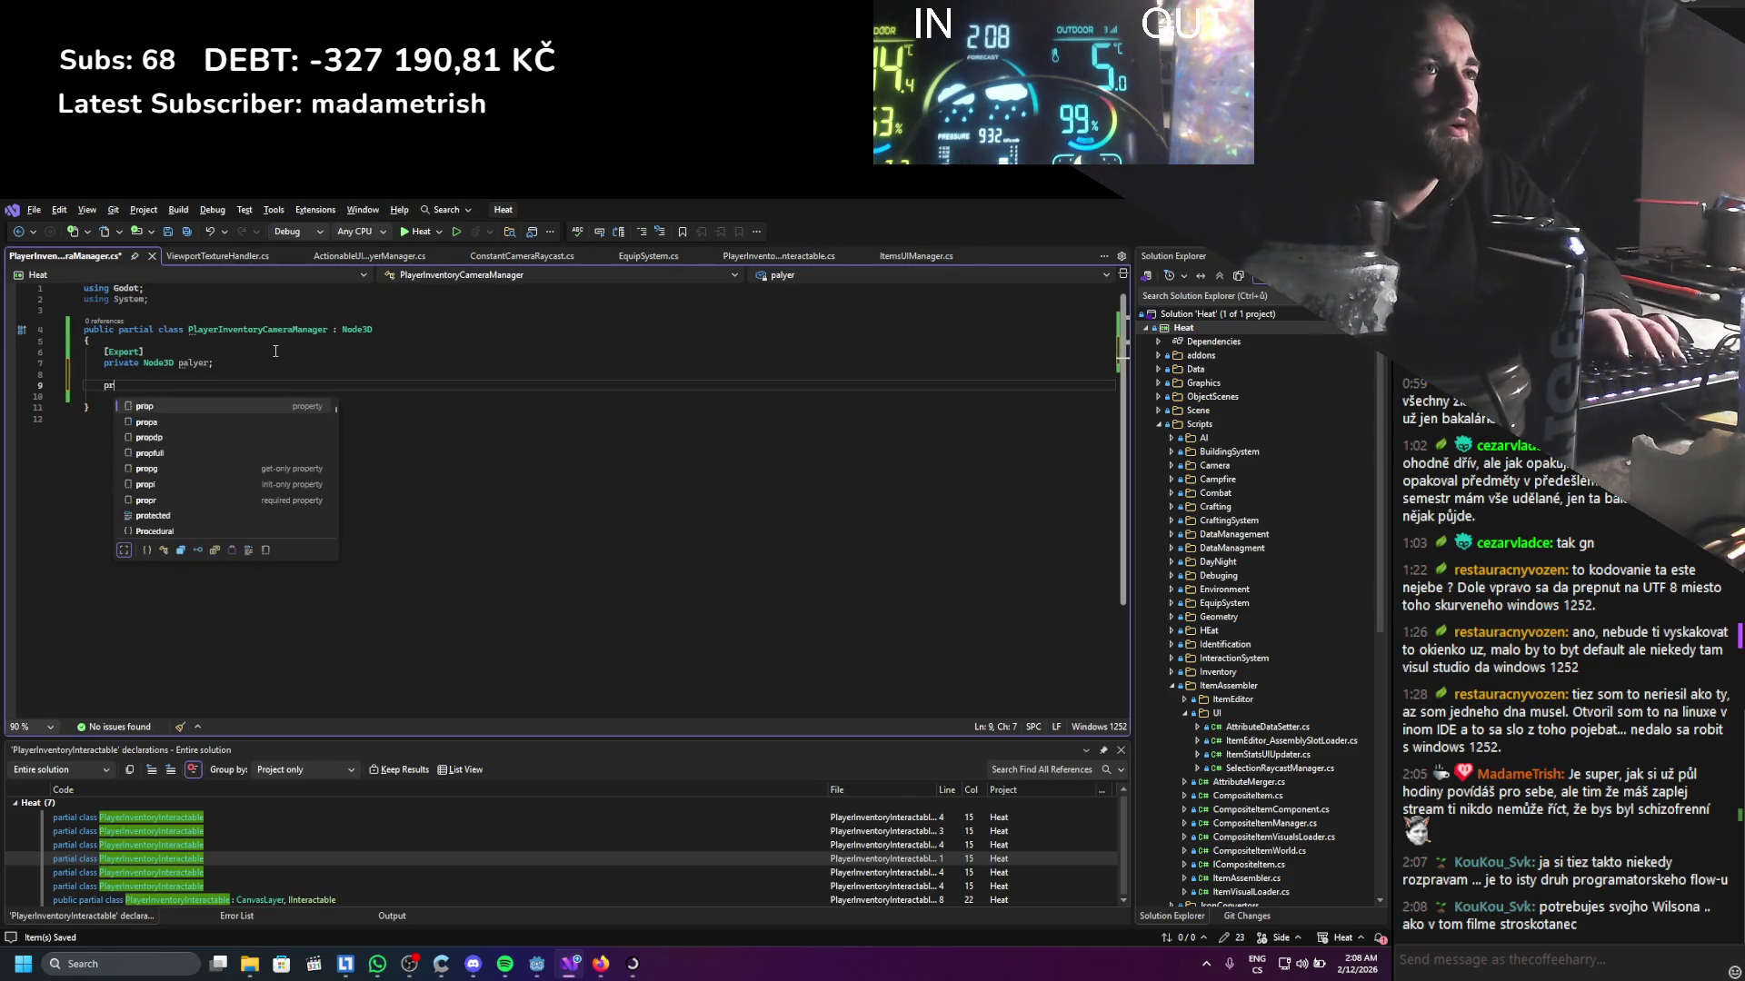
key("BackSpace")
Add a _Process override and start the line GlobalPosition = player
type("override proce")
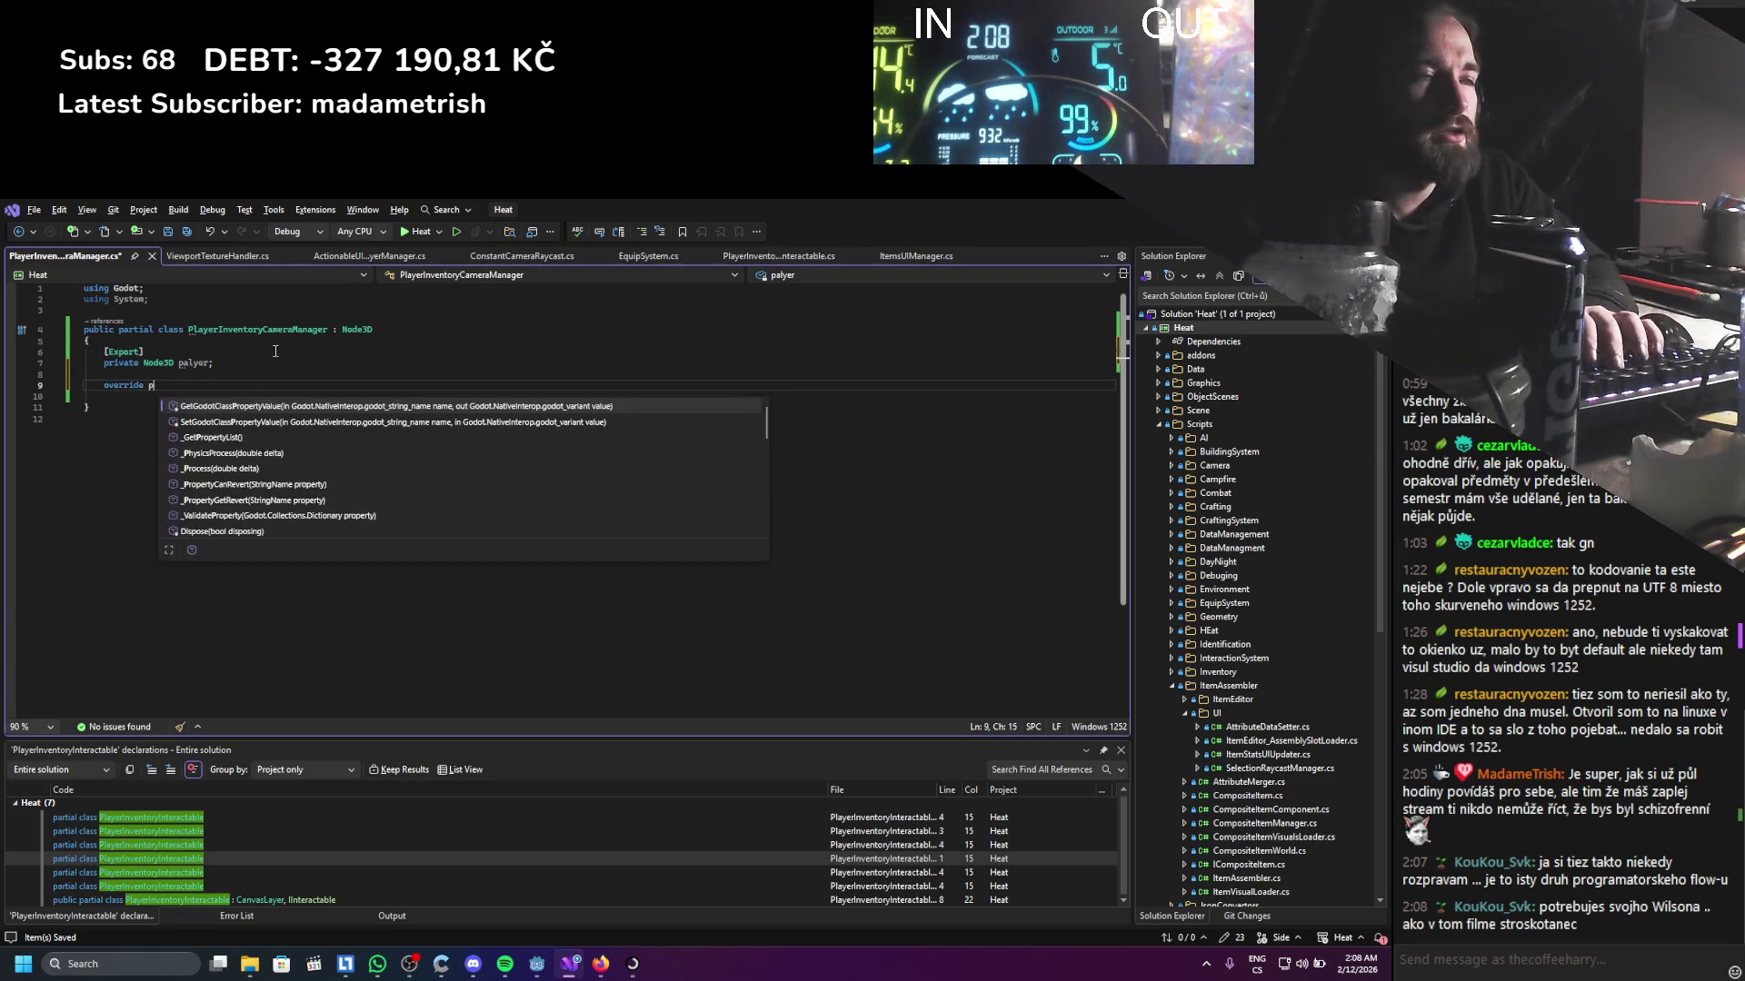
key("Tab")
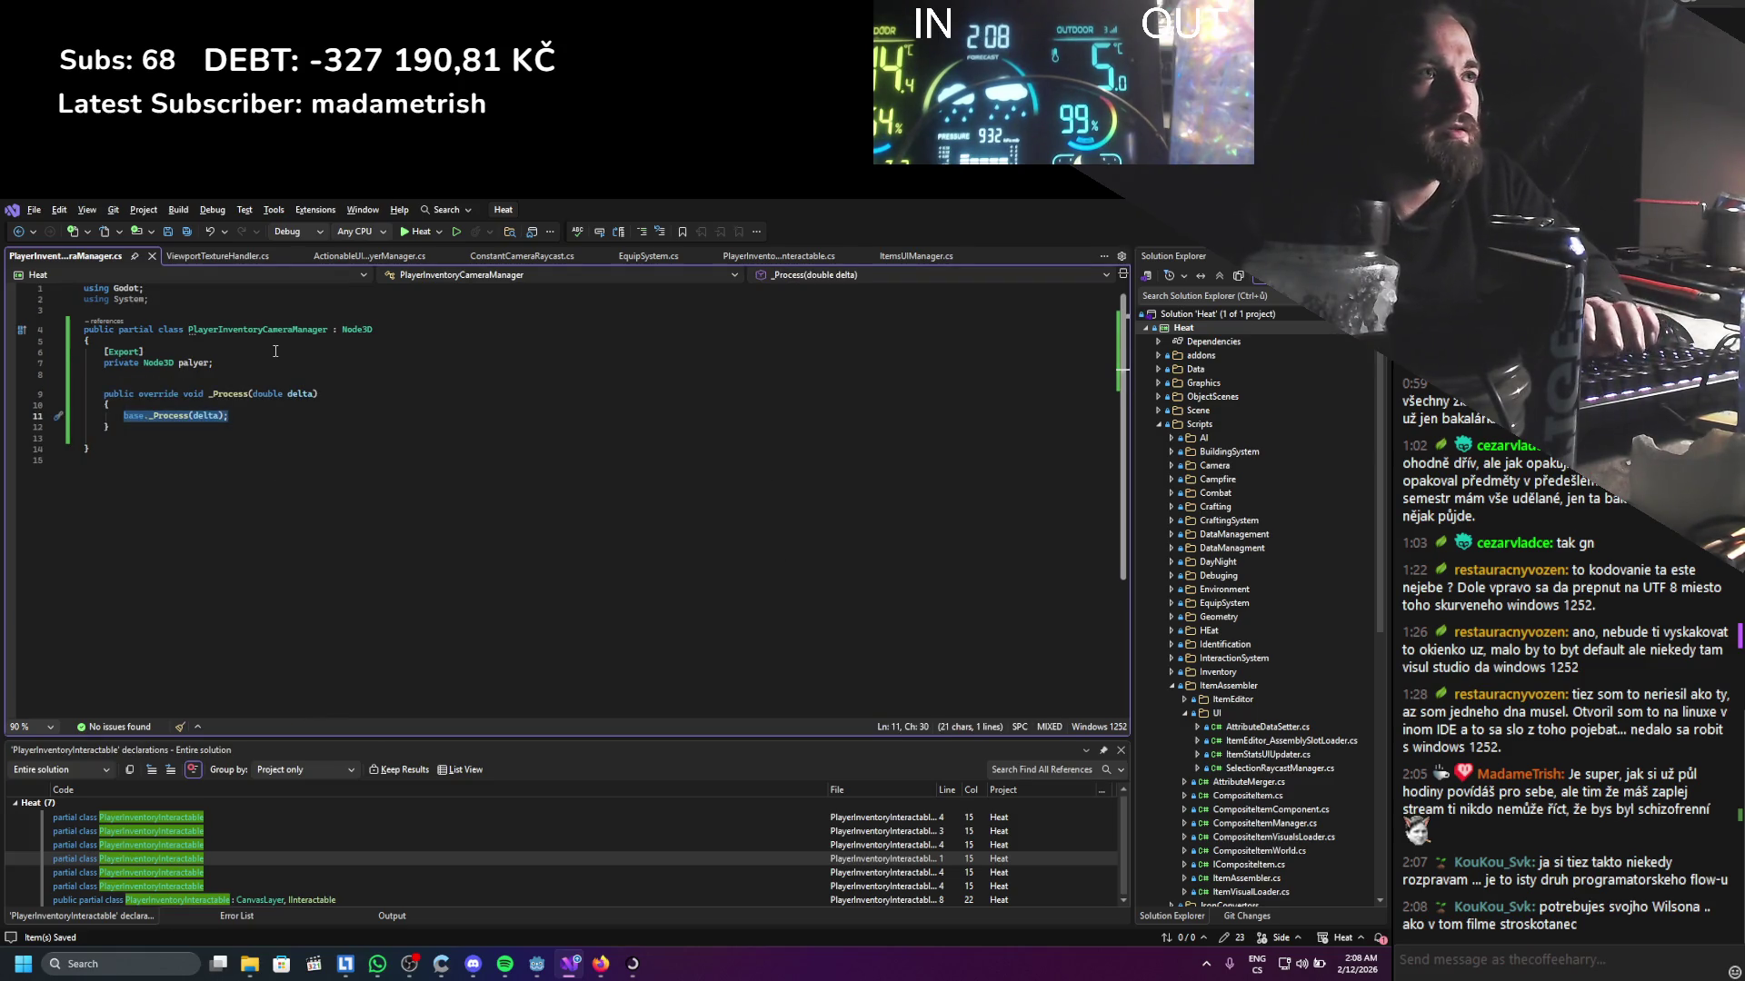
type("GlobalPosition ")
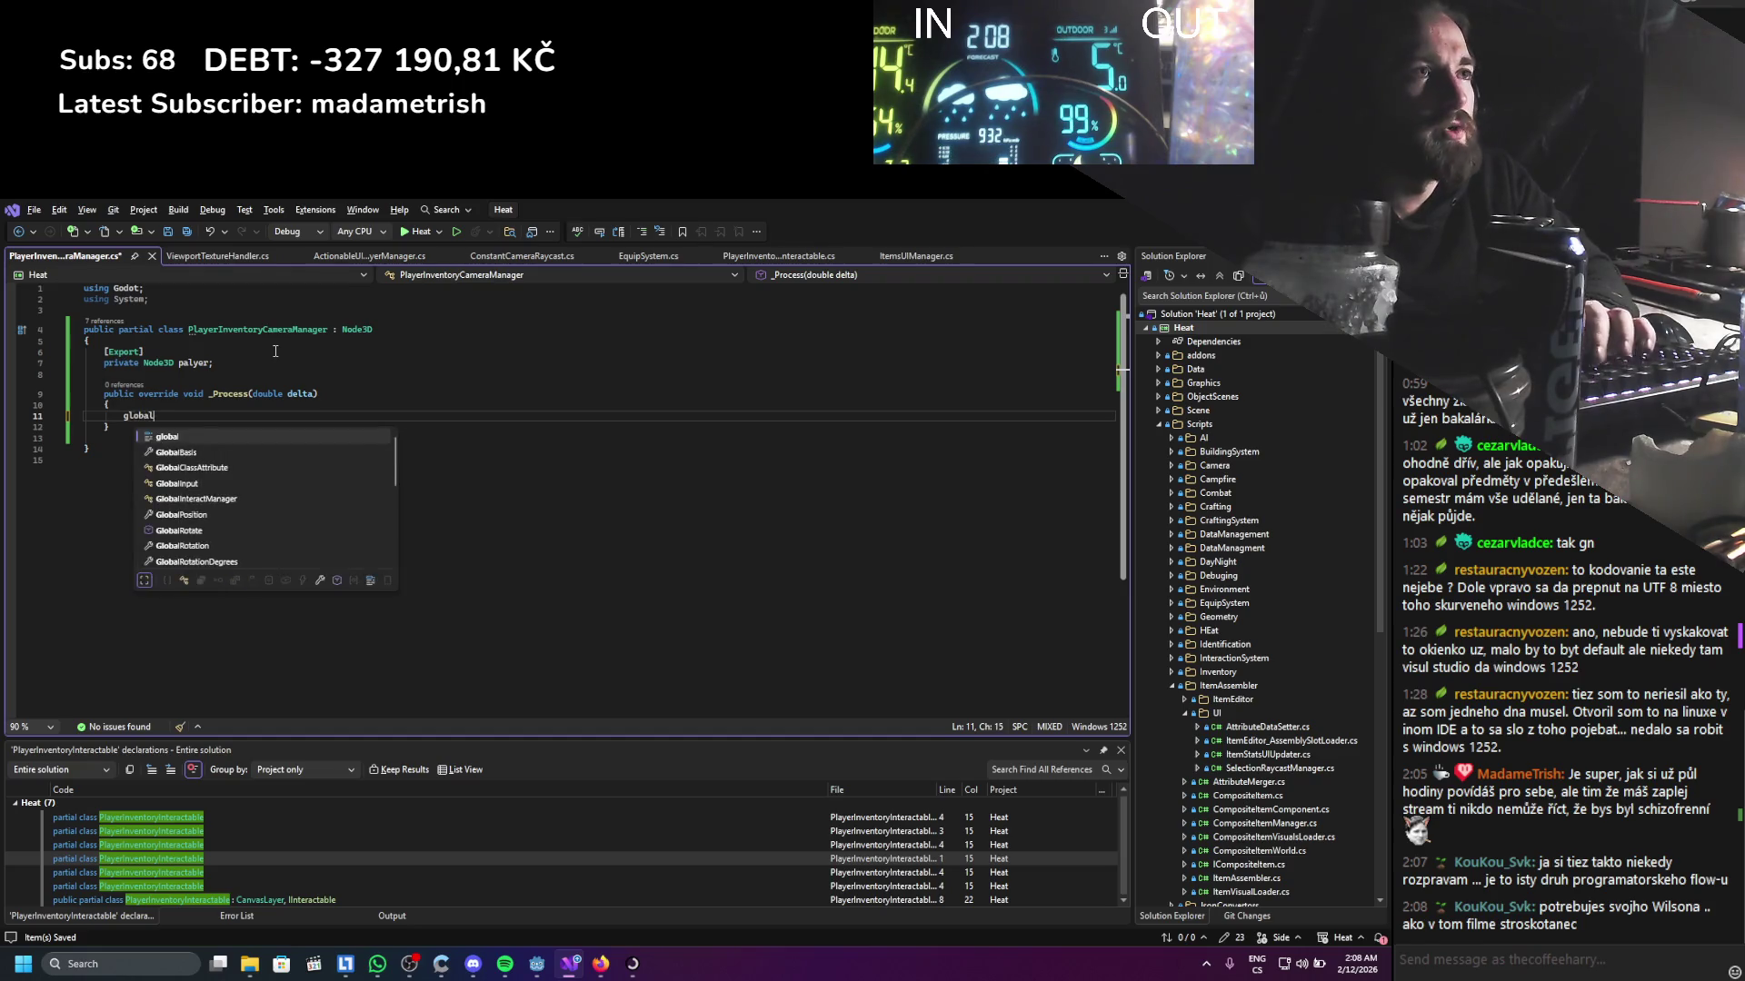
type("= P")
key("Tab")
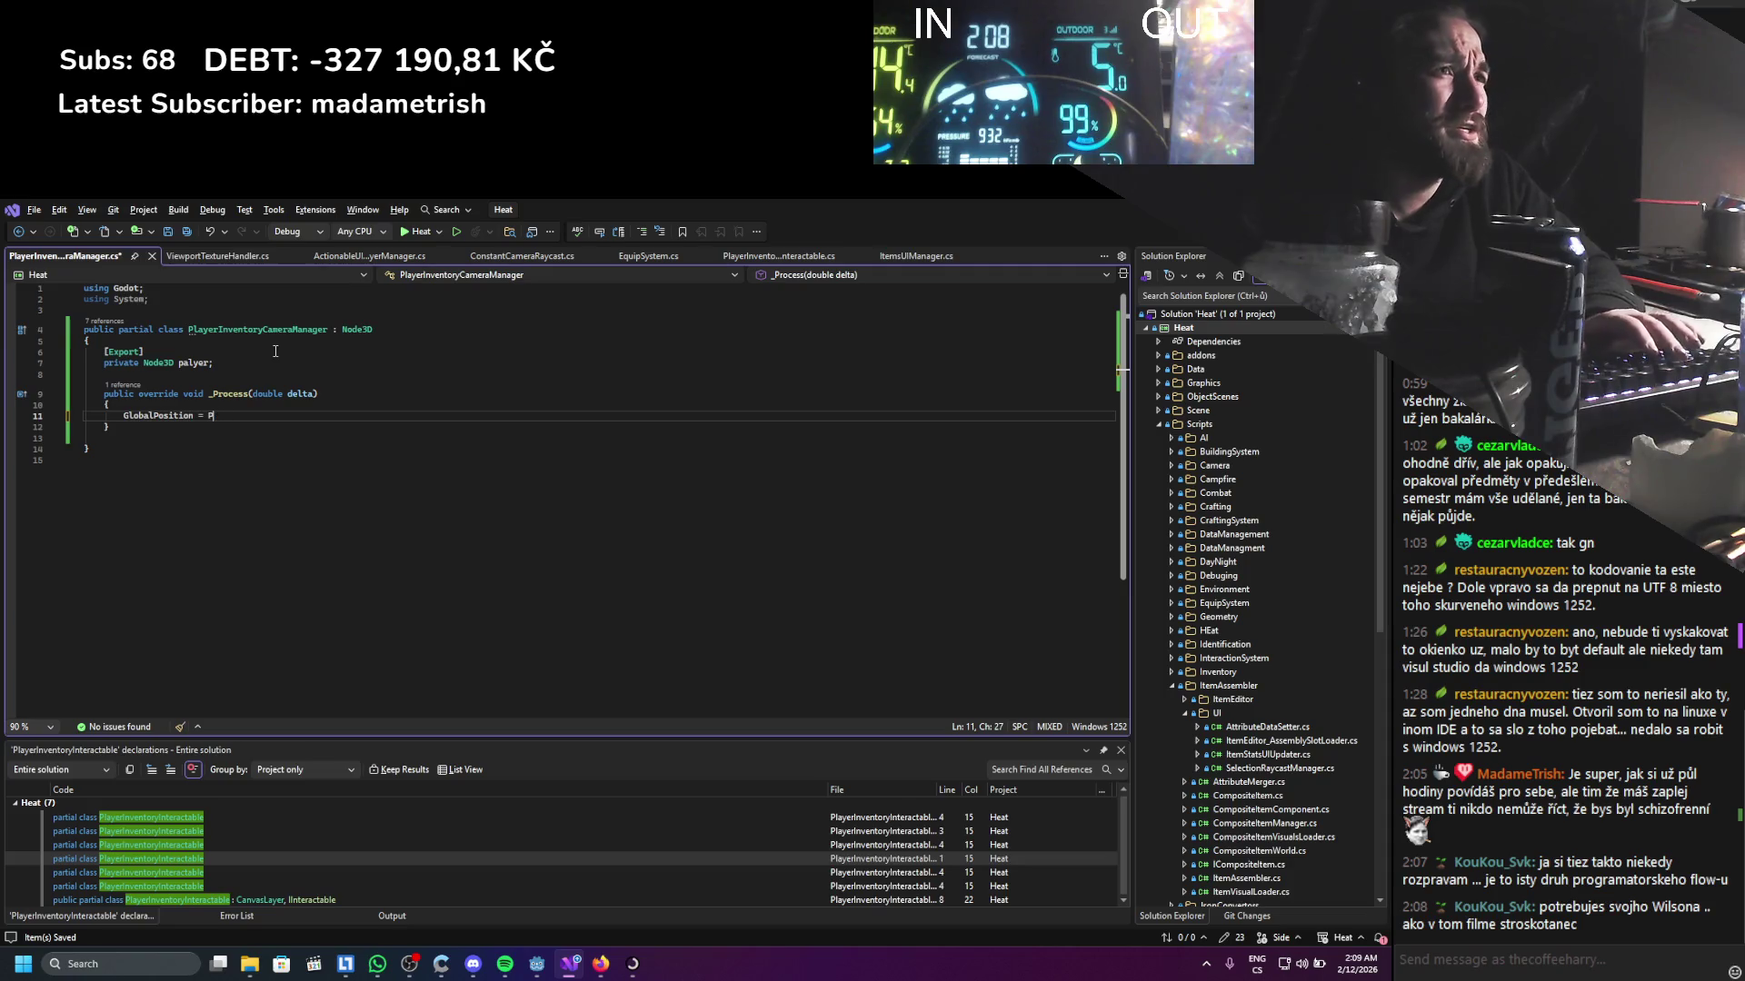
type("player")
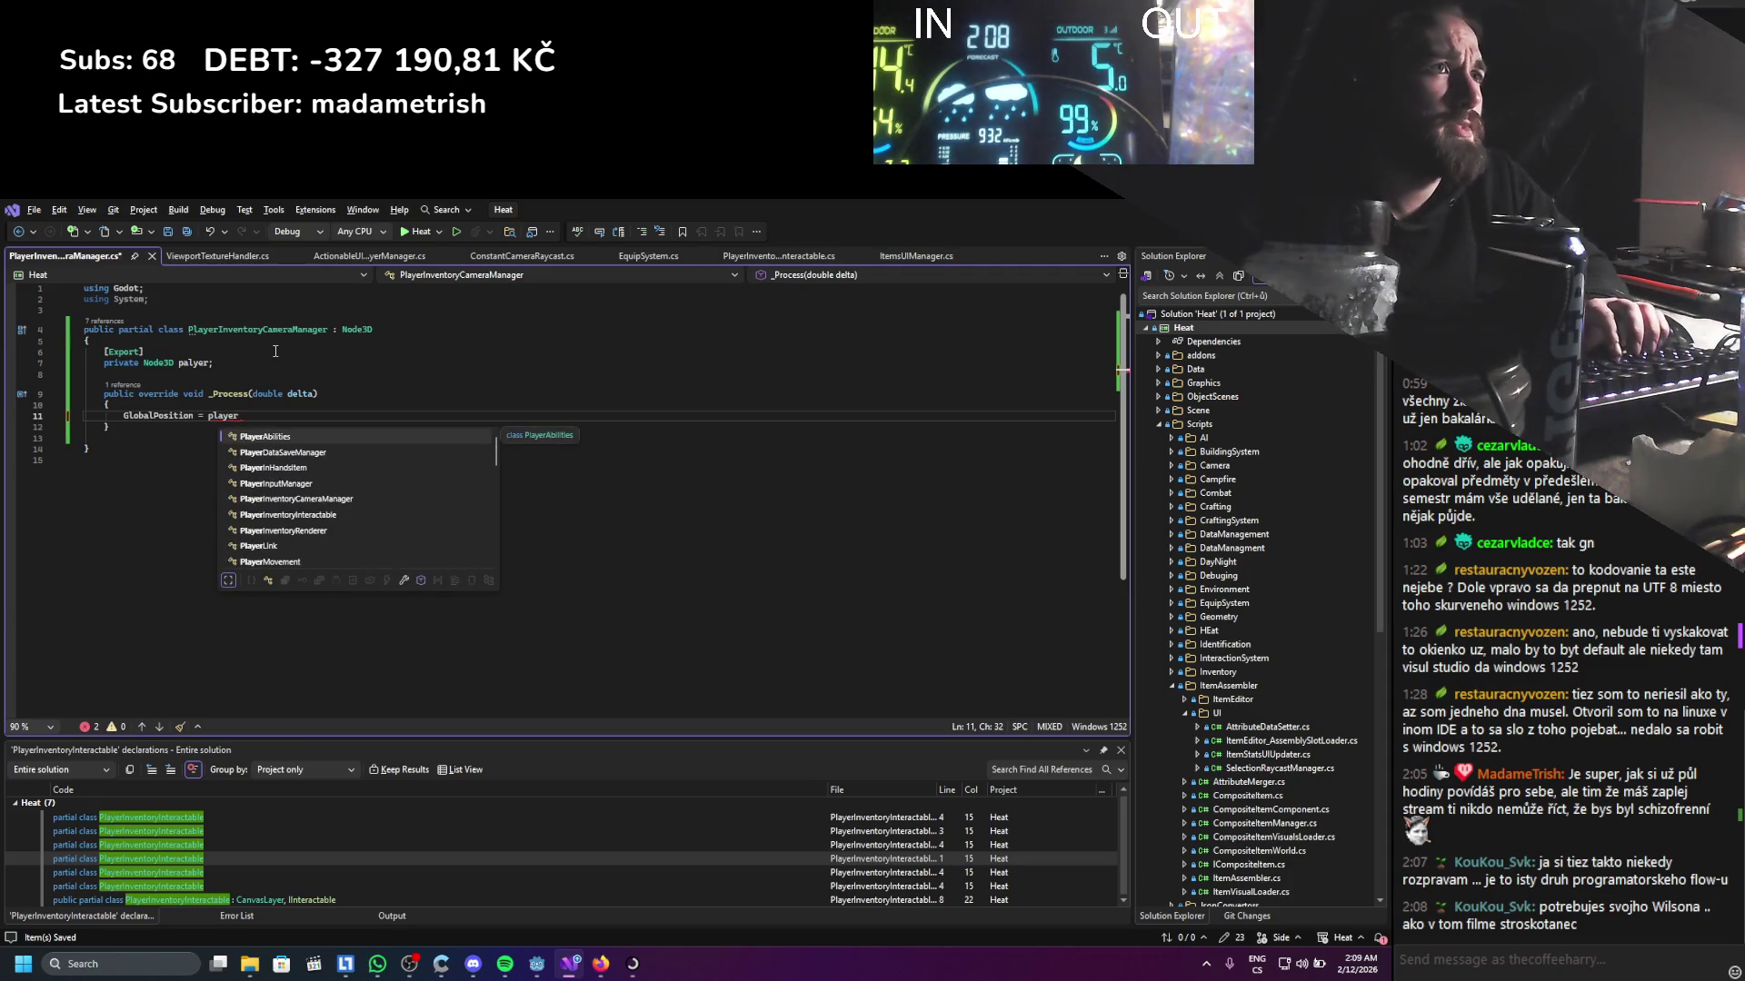
type(";")
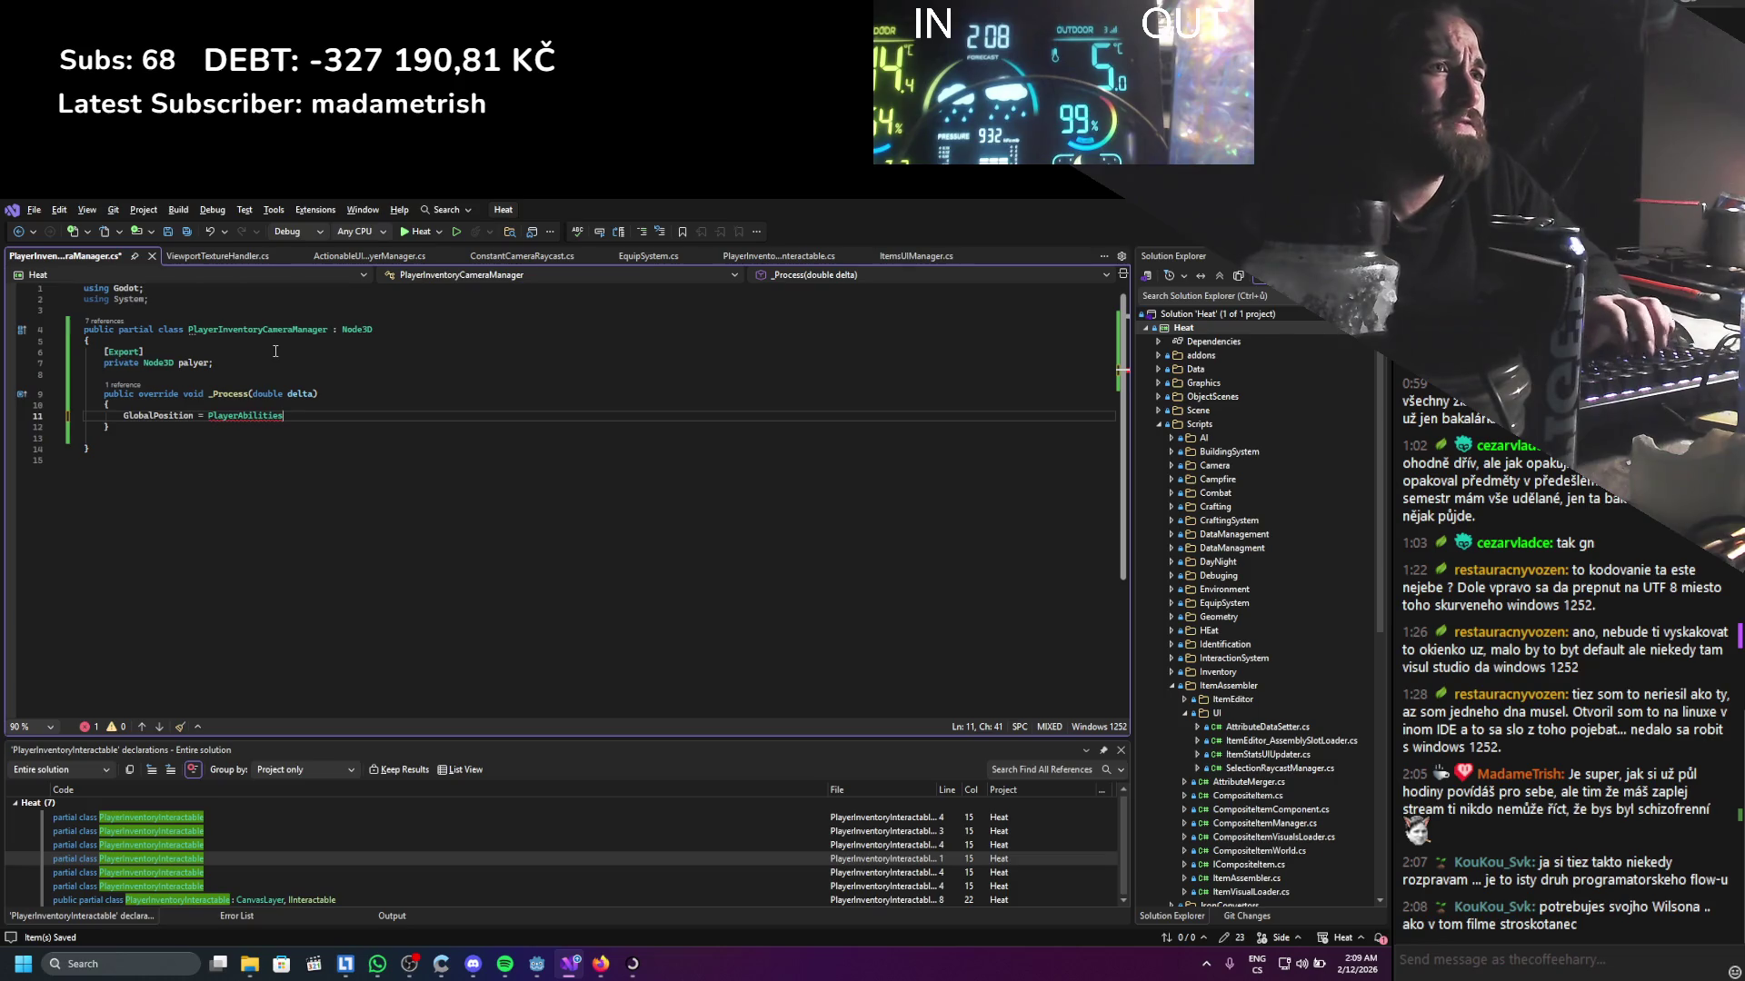
key("Right")
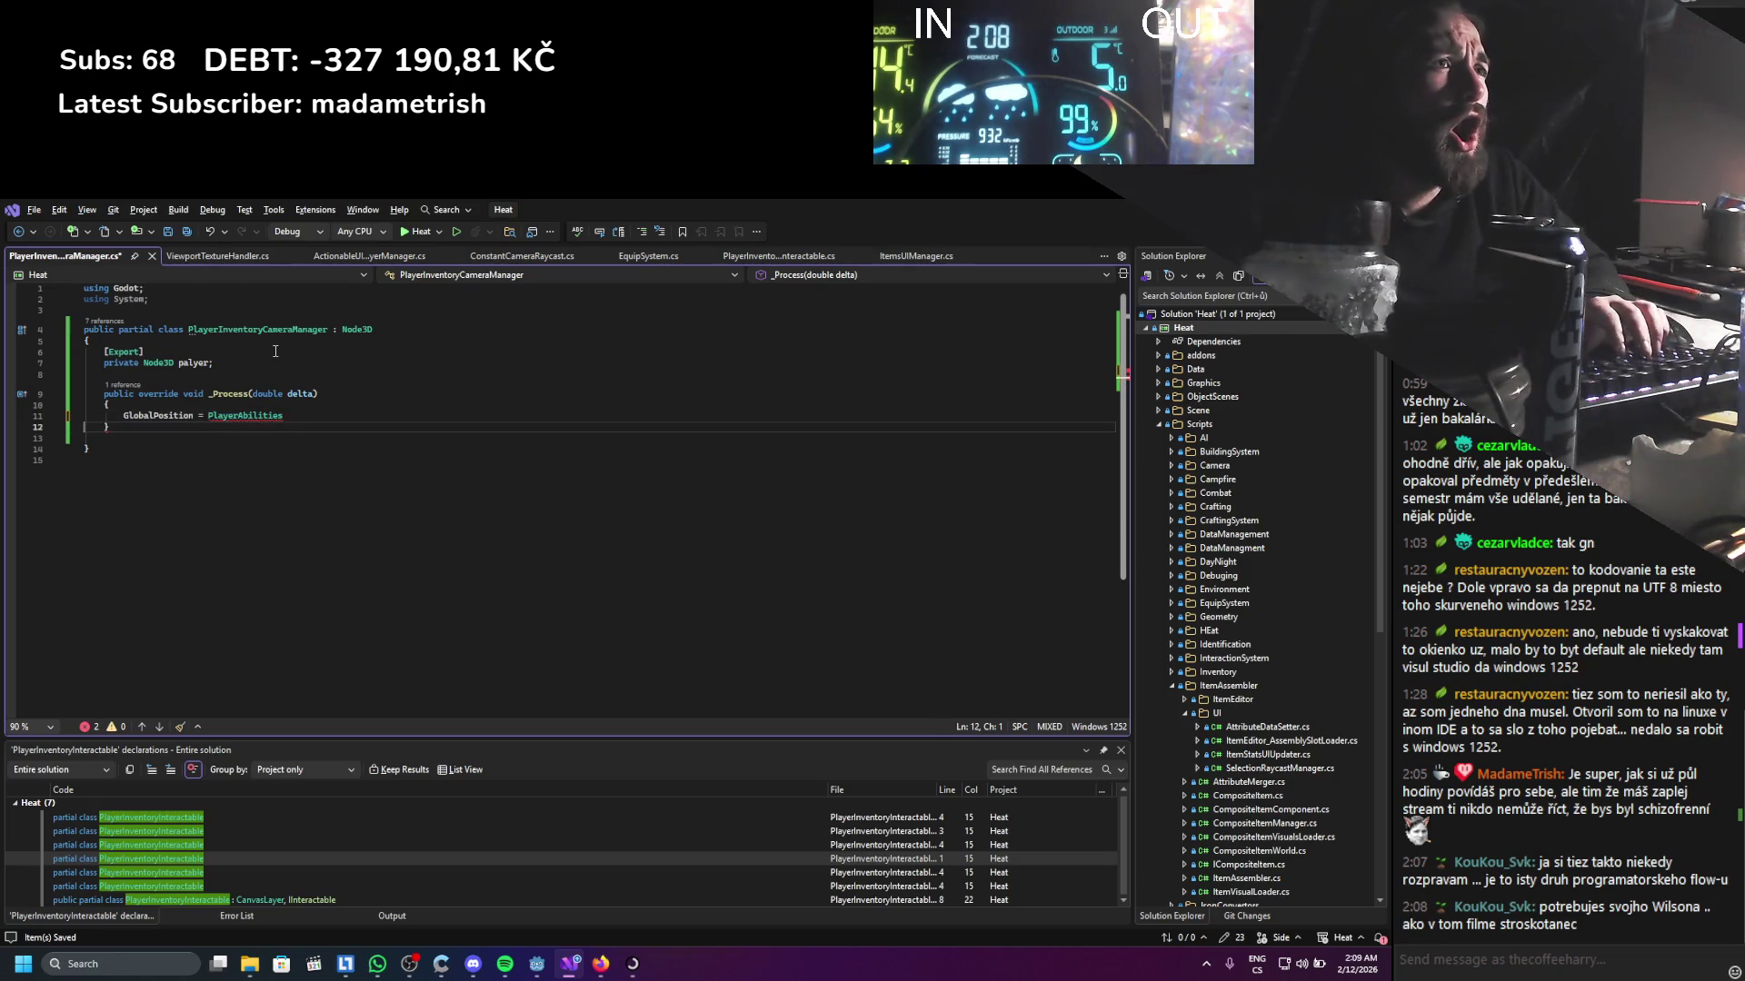
key("BackSpace")
key("BackSpace")
key("BackSpace")
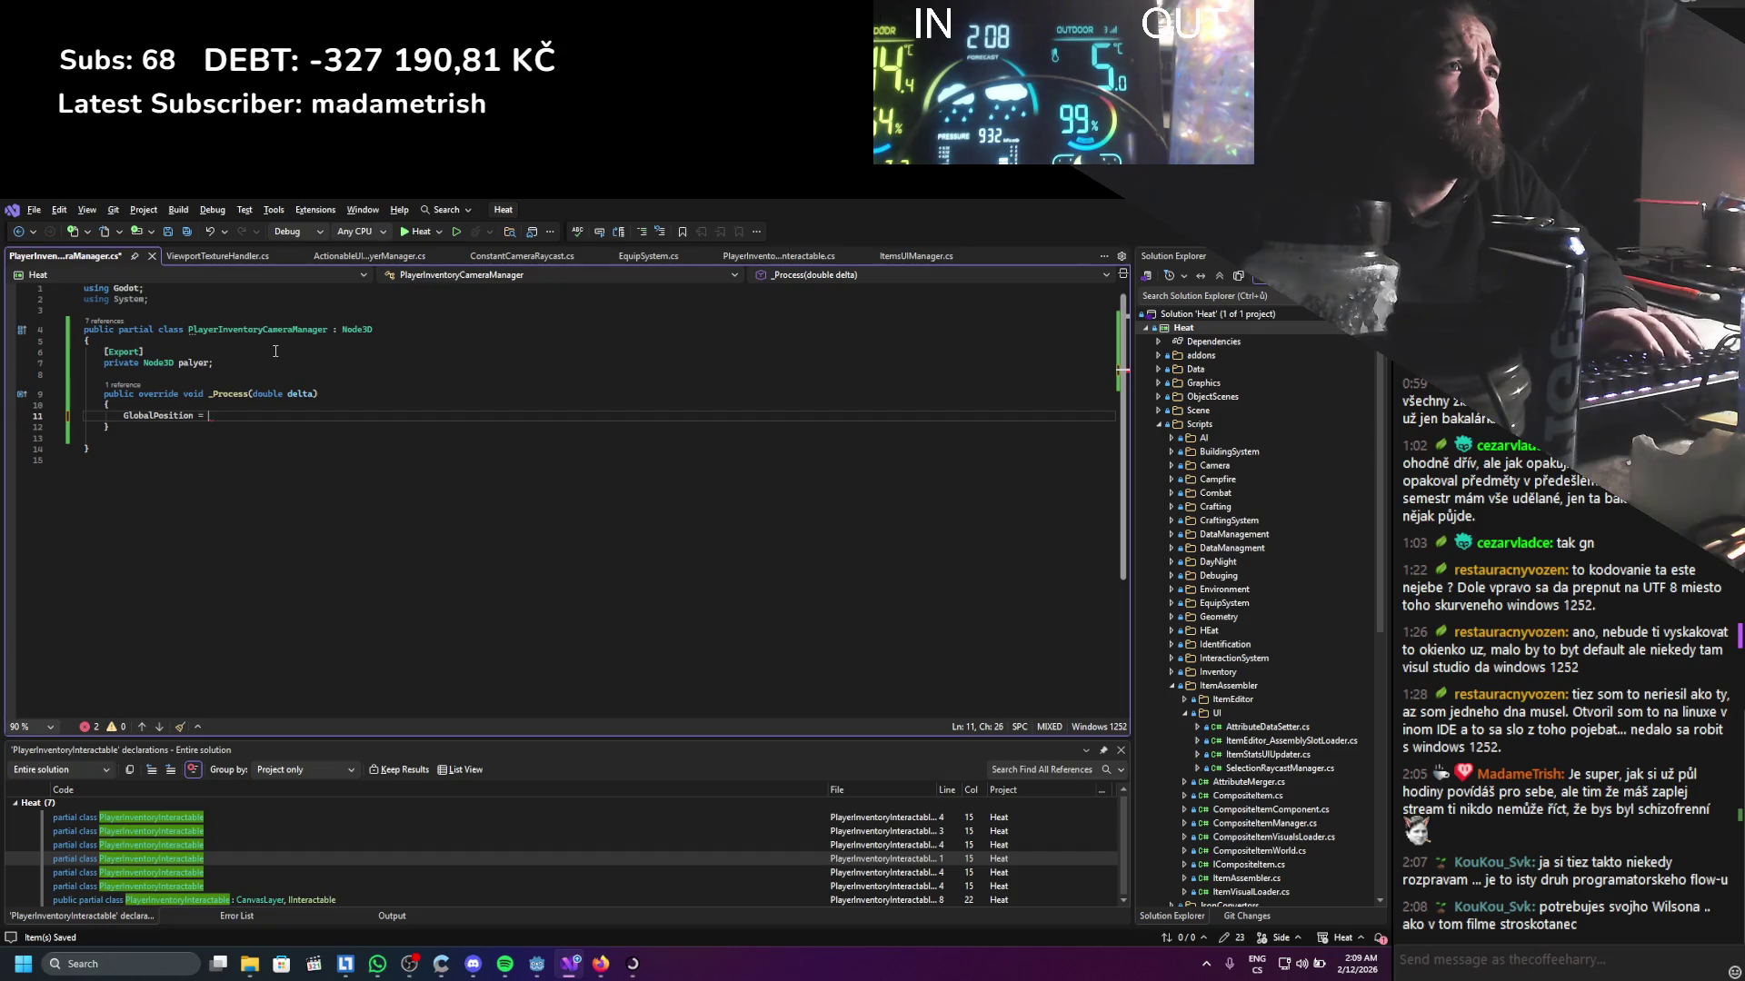
Rename the palyer field to player and complete GlobalPosition = player.GlobalPosition;
left_click_drag(210, 362, 179, 366)
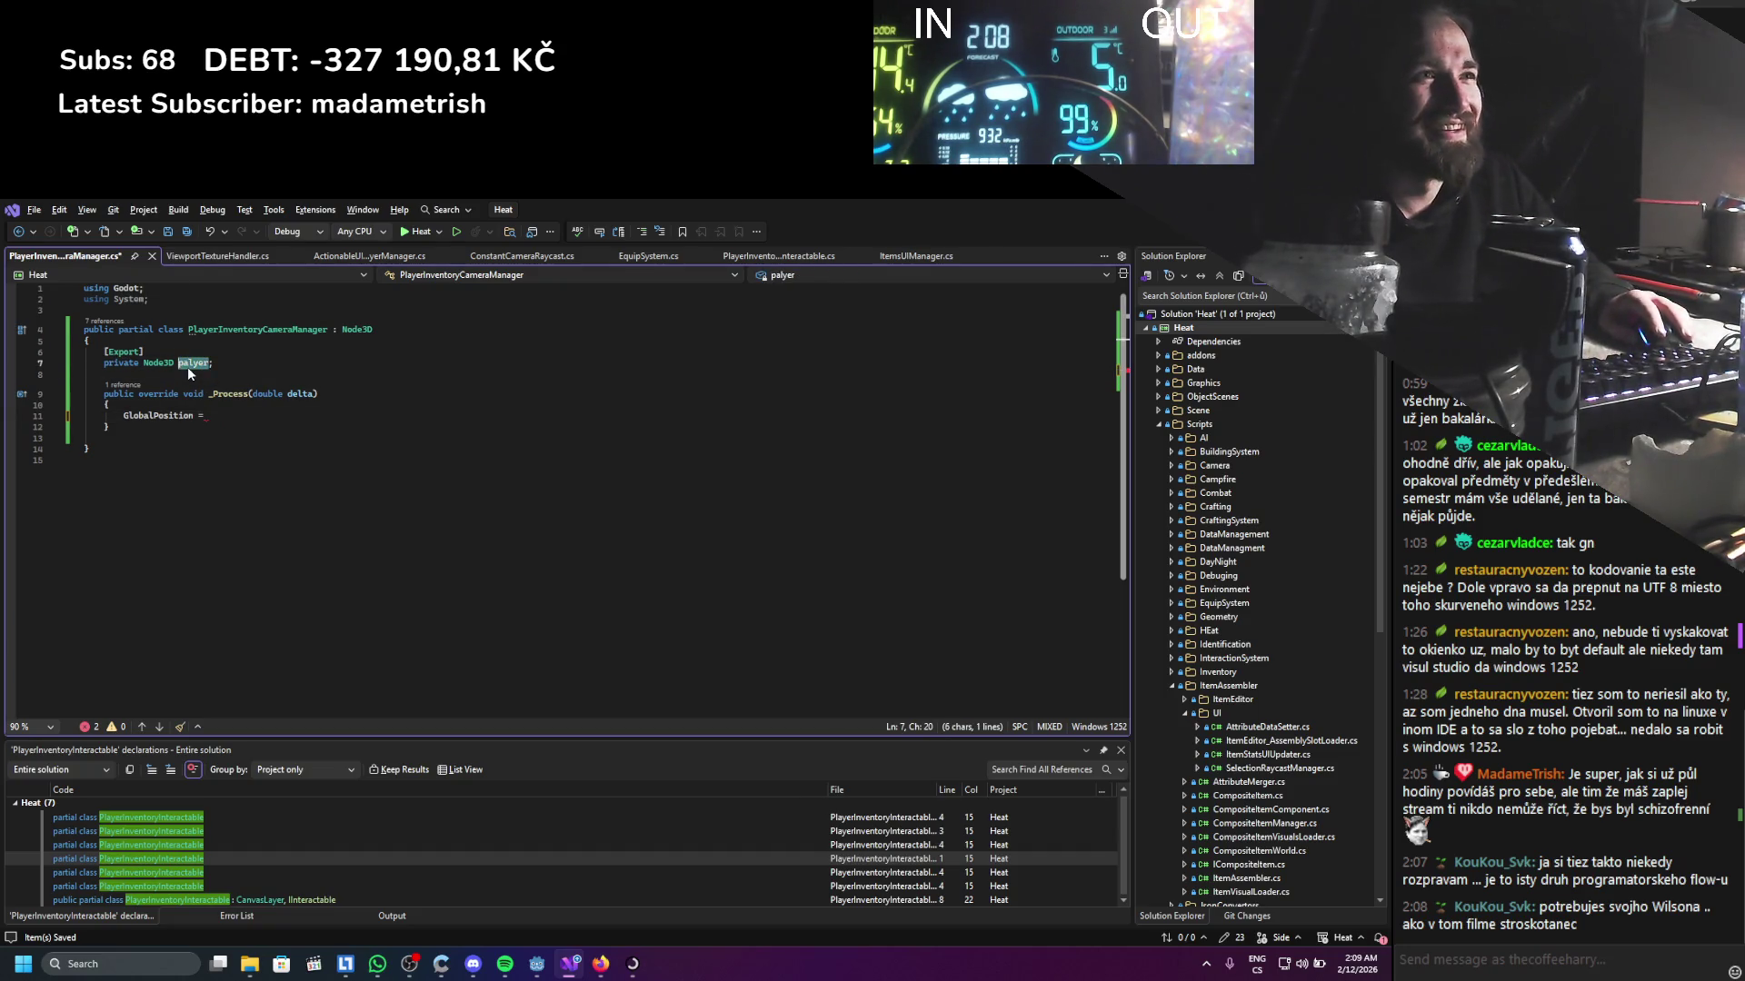
type("player")
key("ctrl+s")
left_click(218, 419)
type("player.")
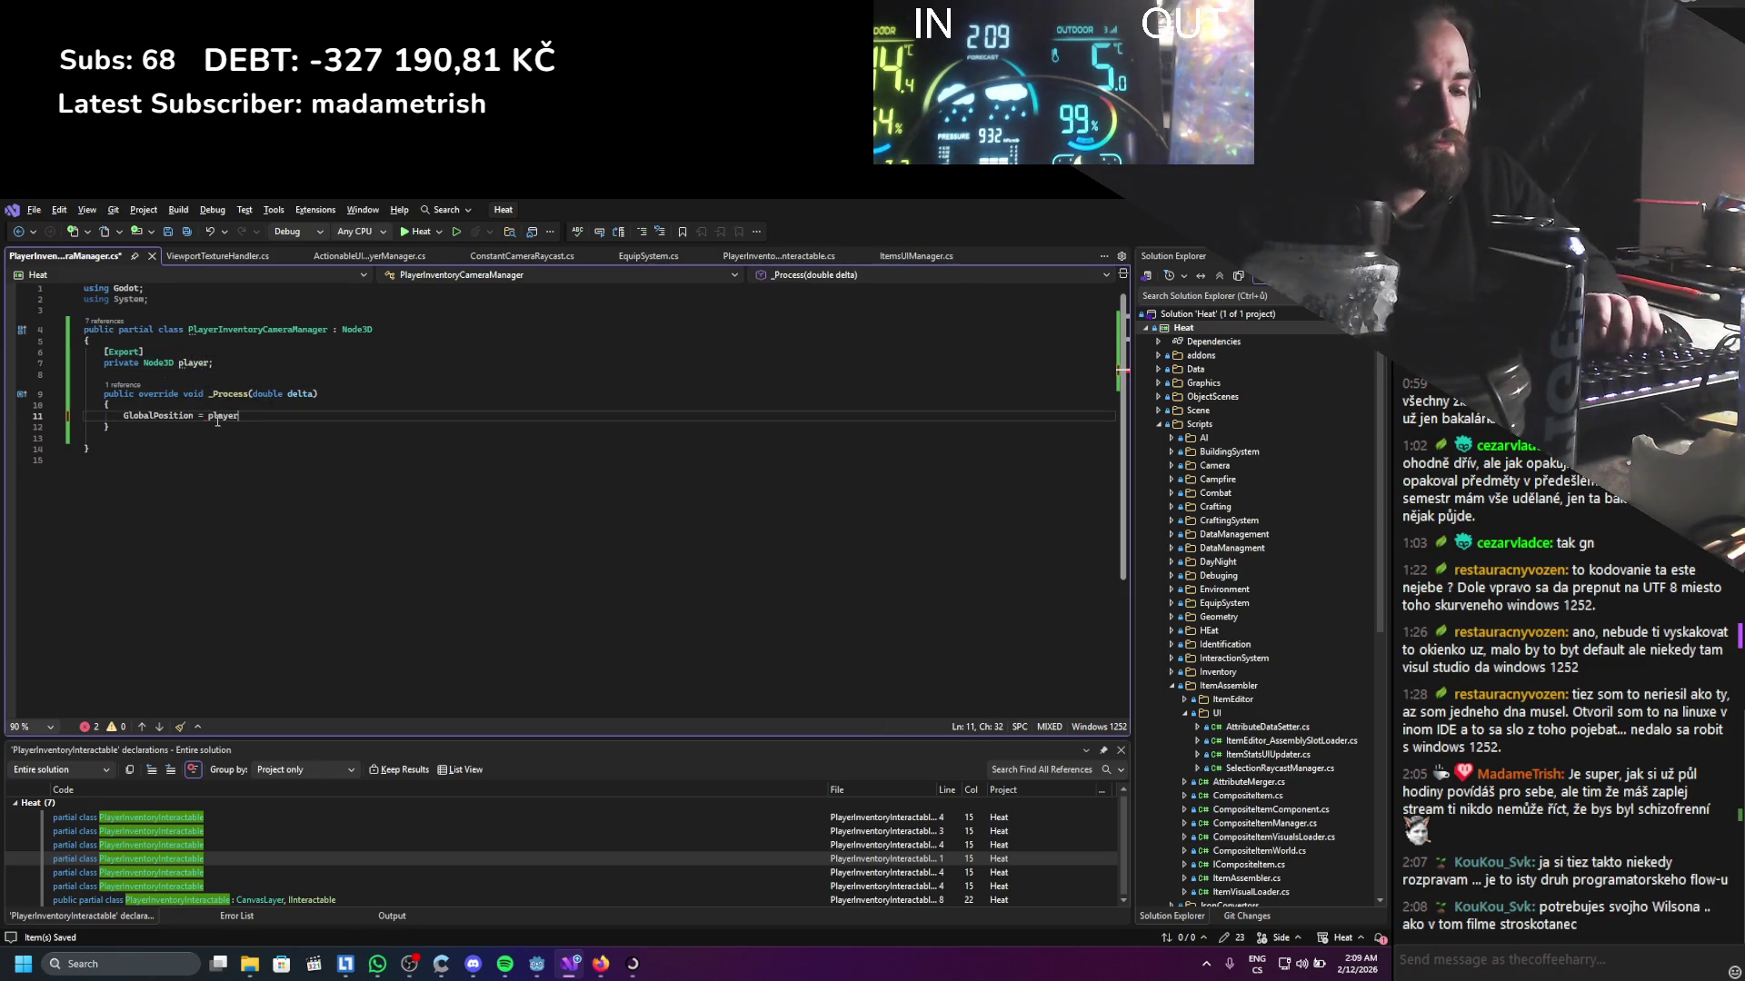
key("BackSpace")
type(".GlobalPosition;")
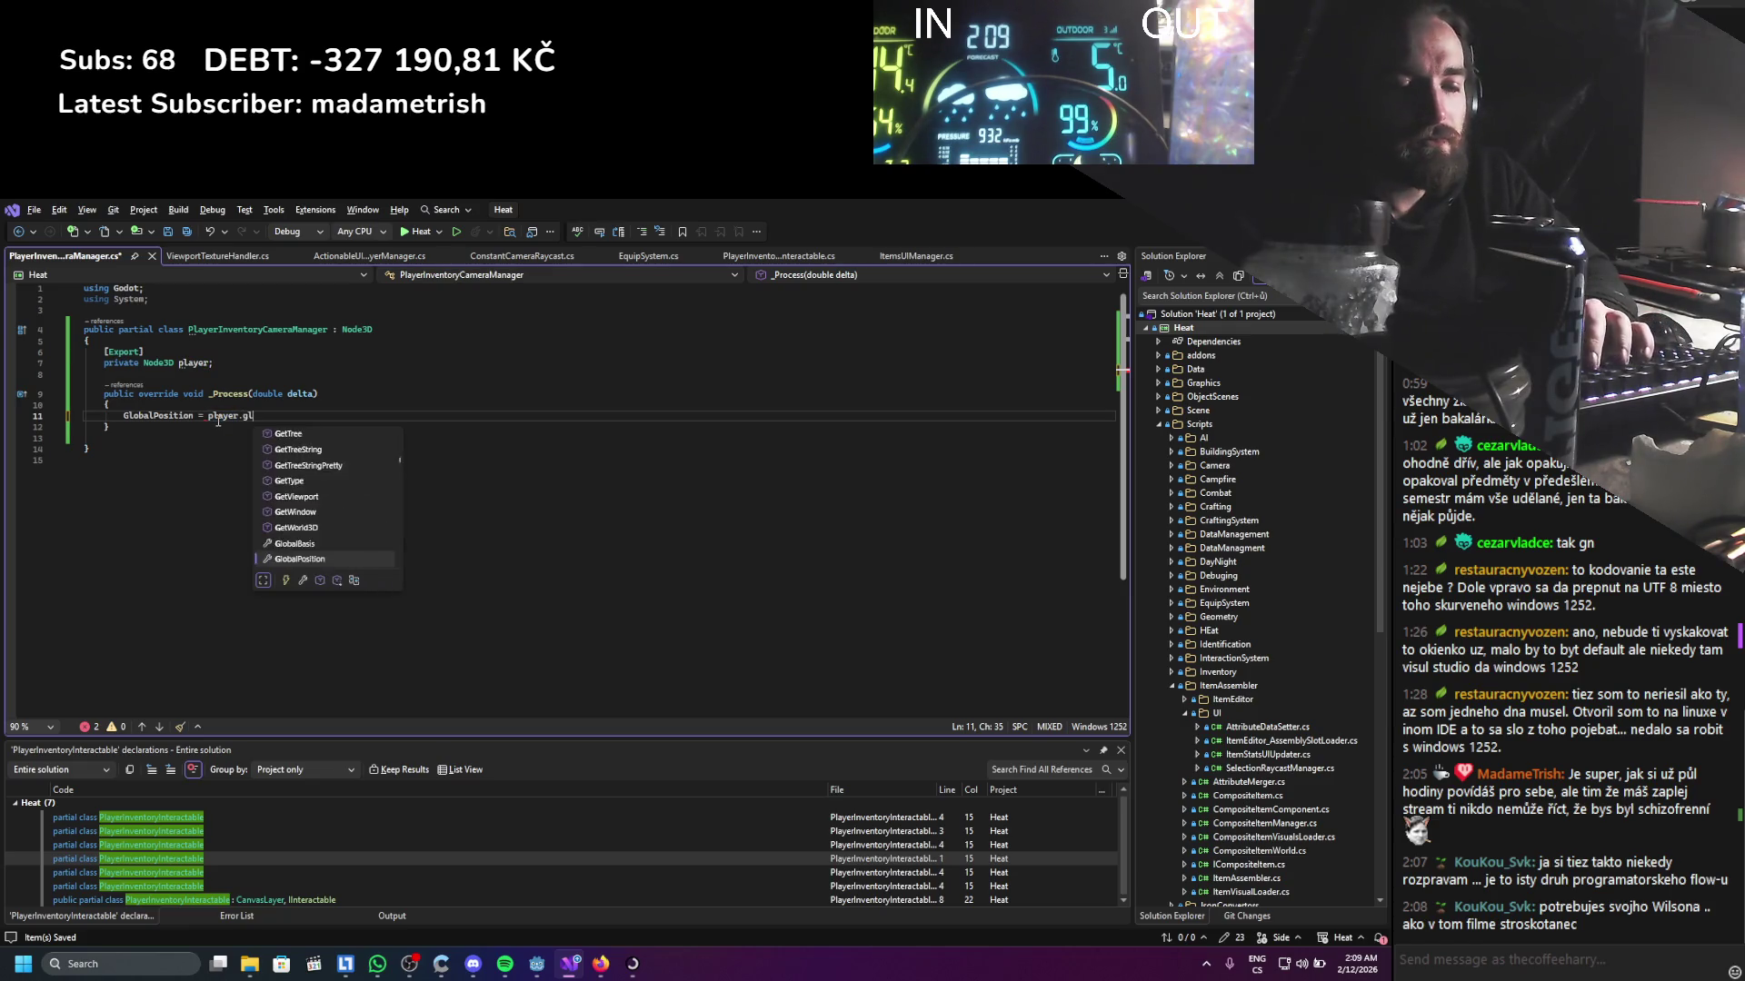
Duplicate the position line and change its left side to GlobalRotation
key("ctrl+d")
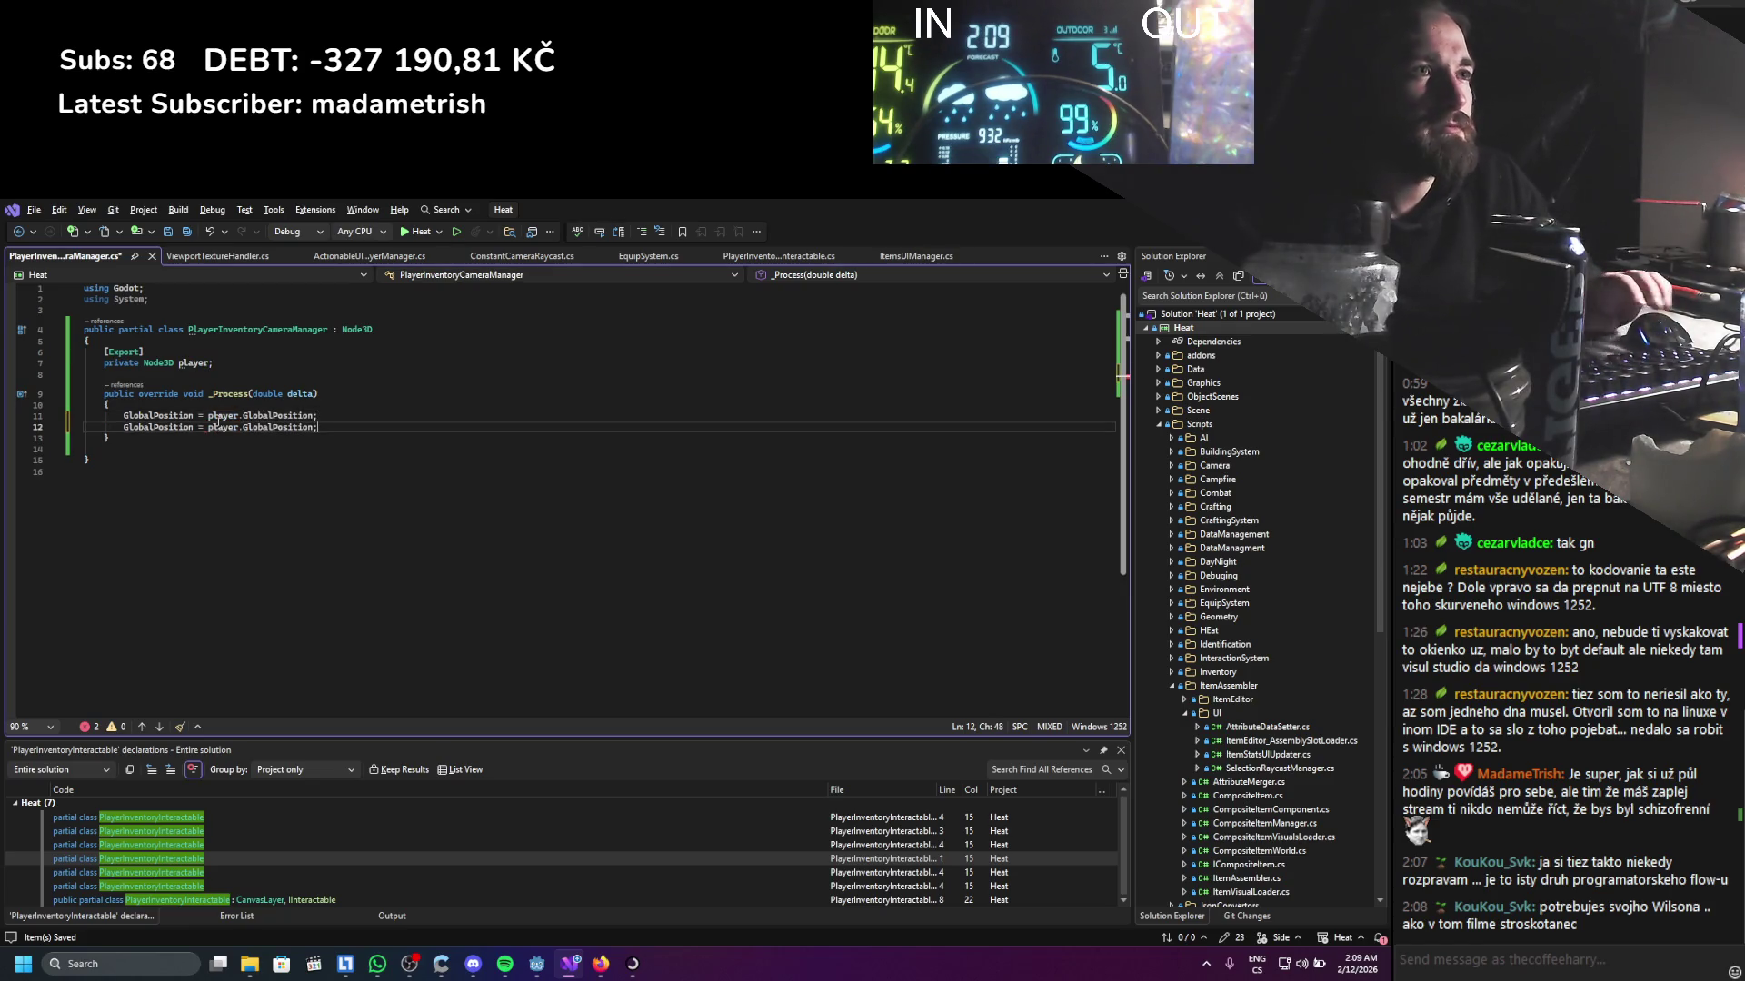
double_click(170, 428)
type("Globar")
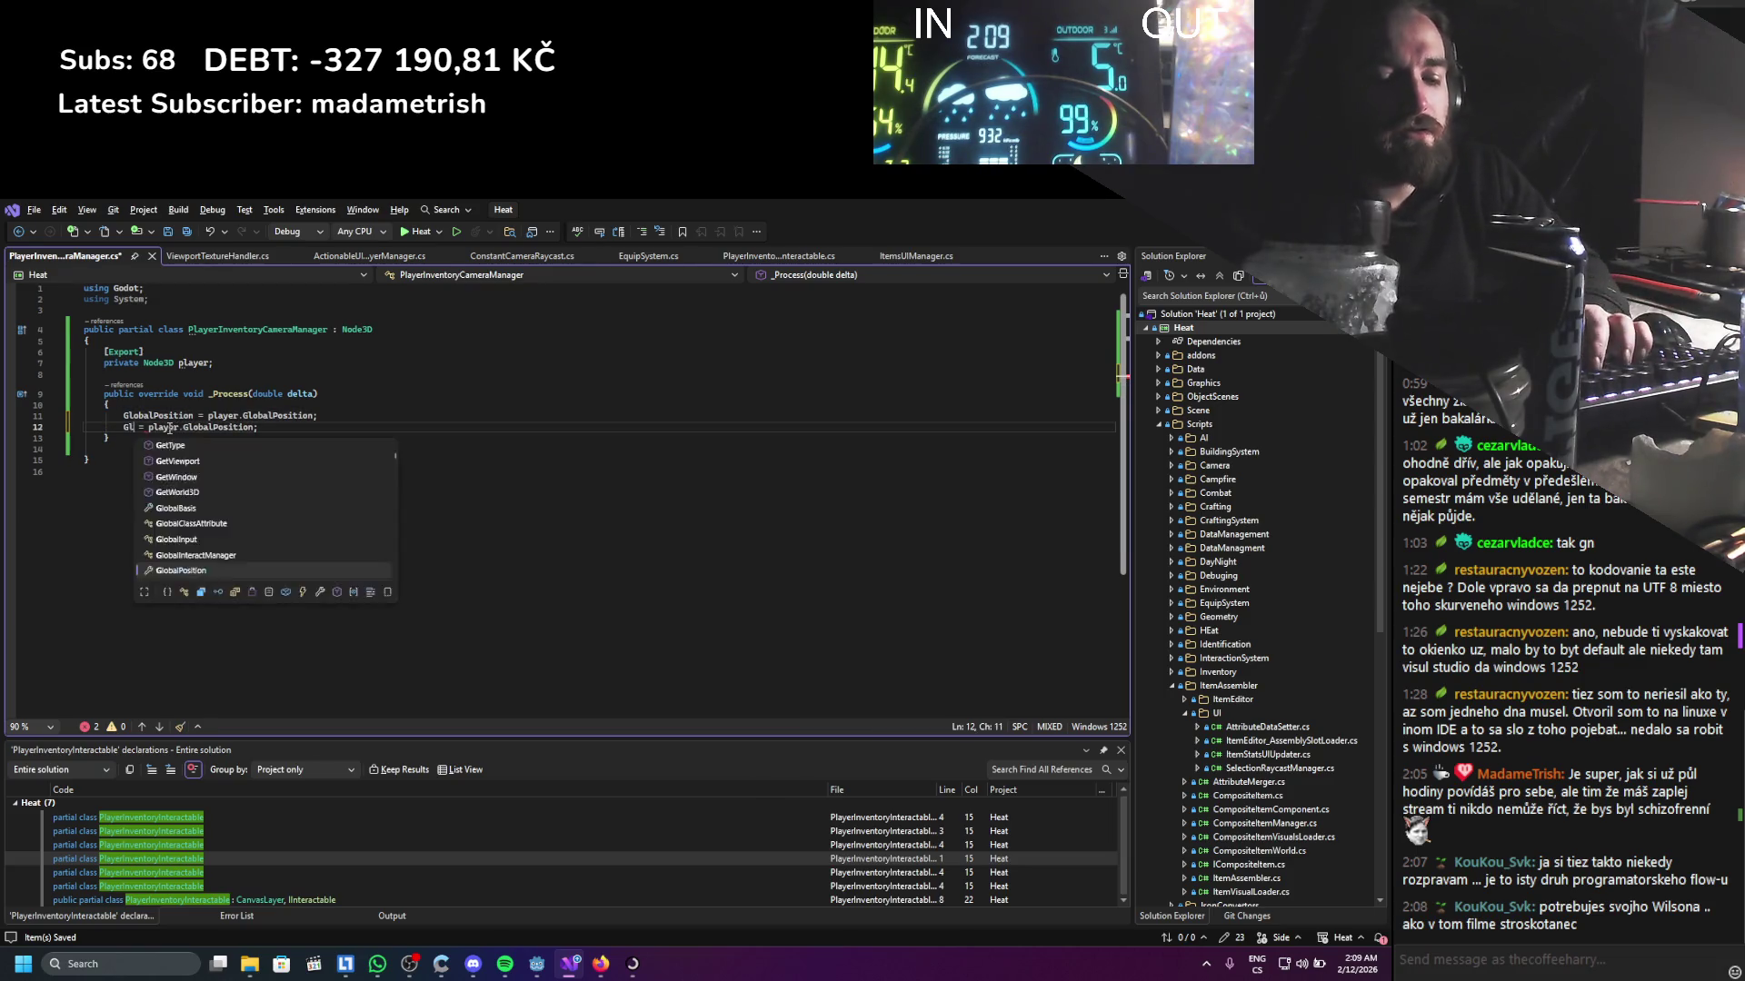
key("BackSpace")
type("l")
key("Down")
key("Down")
key("Down")
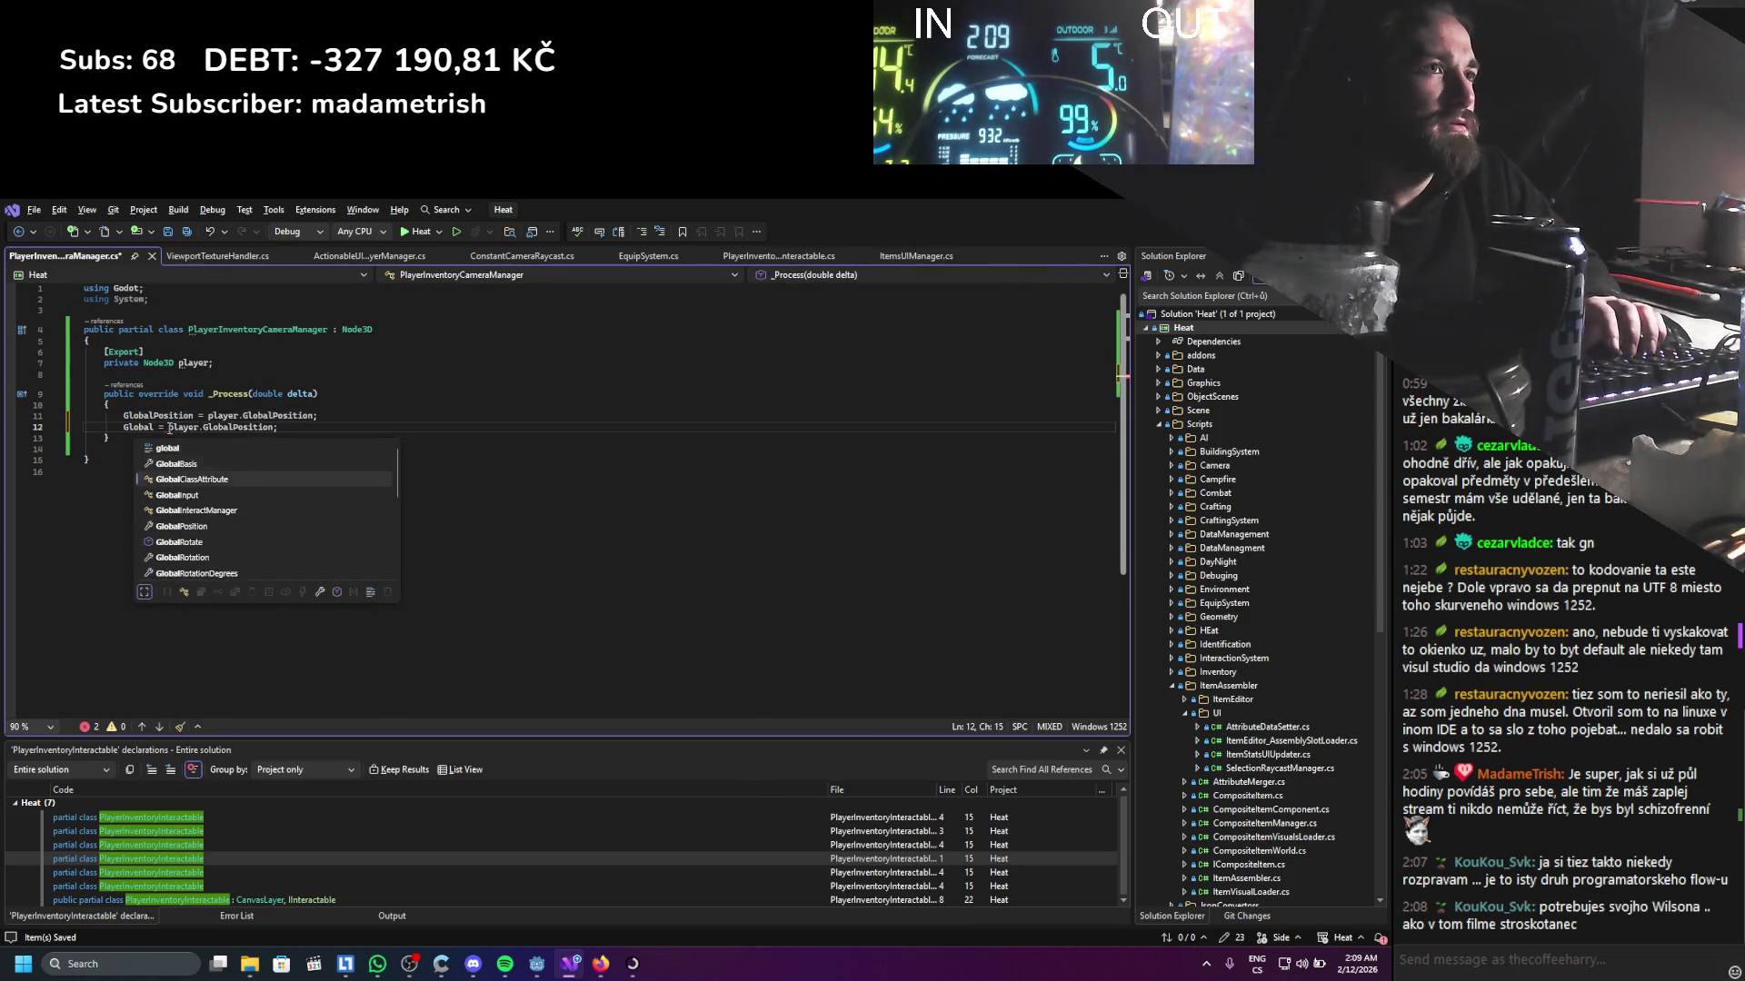
key("BackSpace")
key("Down")
type("R")
key("Down")
key("Tab")
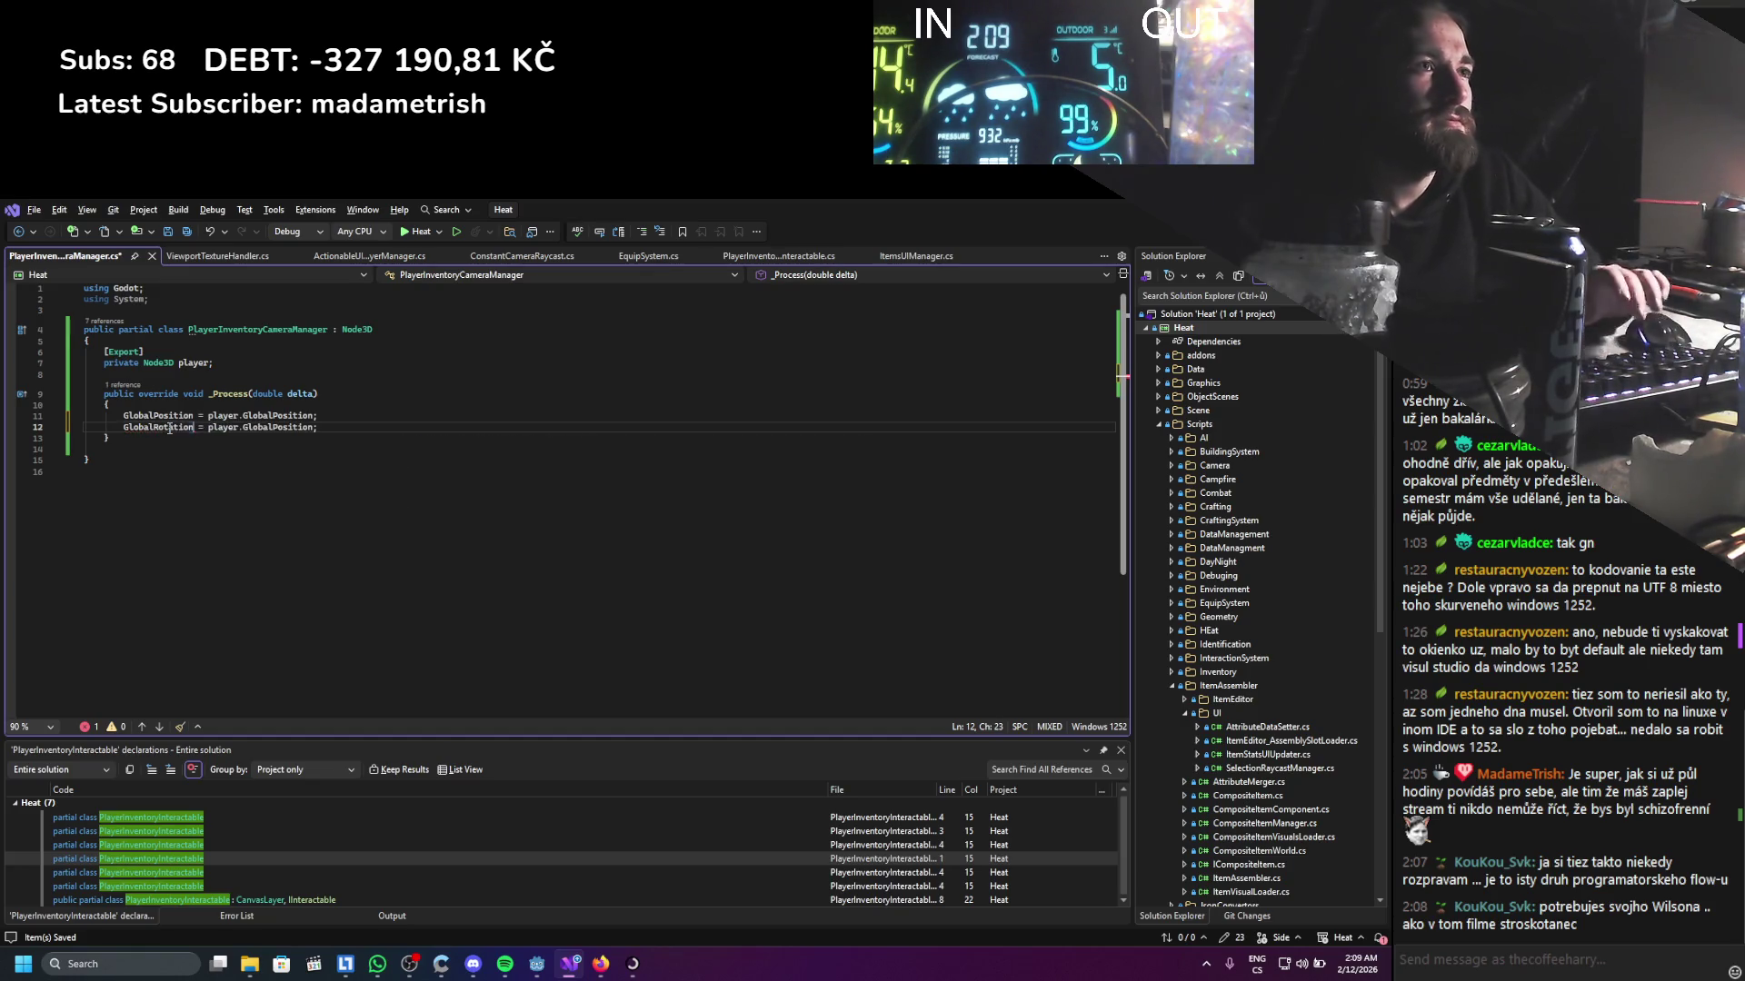
Make the duplicate read GlobalRotation = player.GlobalRotation;, save, and run the game
double_click(170, 428)
key("ctrl+c")
double_click(278, 427)
key("ctrl+v")
key("ctrl+s")
key("alt+Tab")
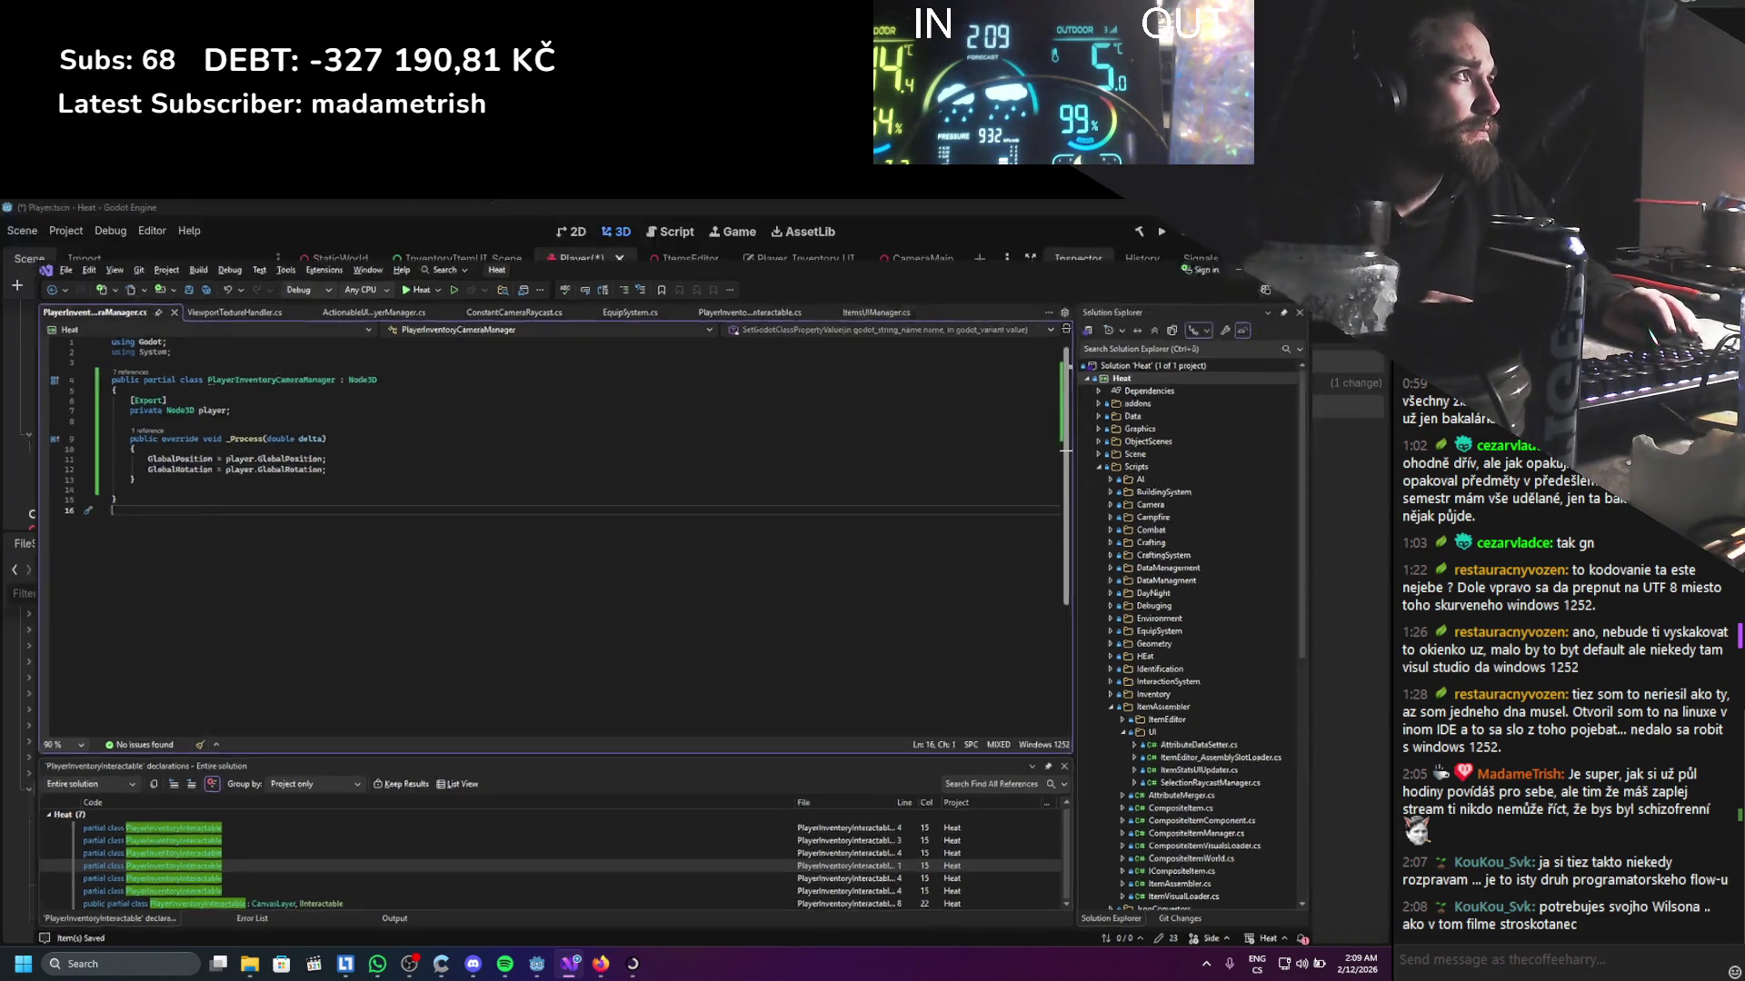
left_click(1162, 232)
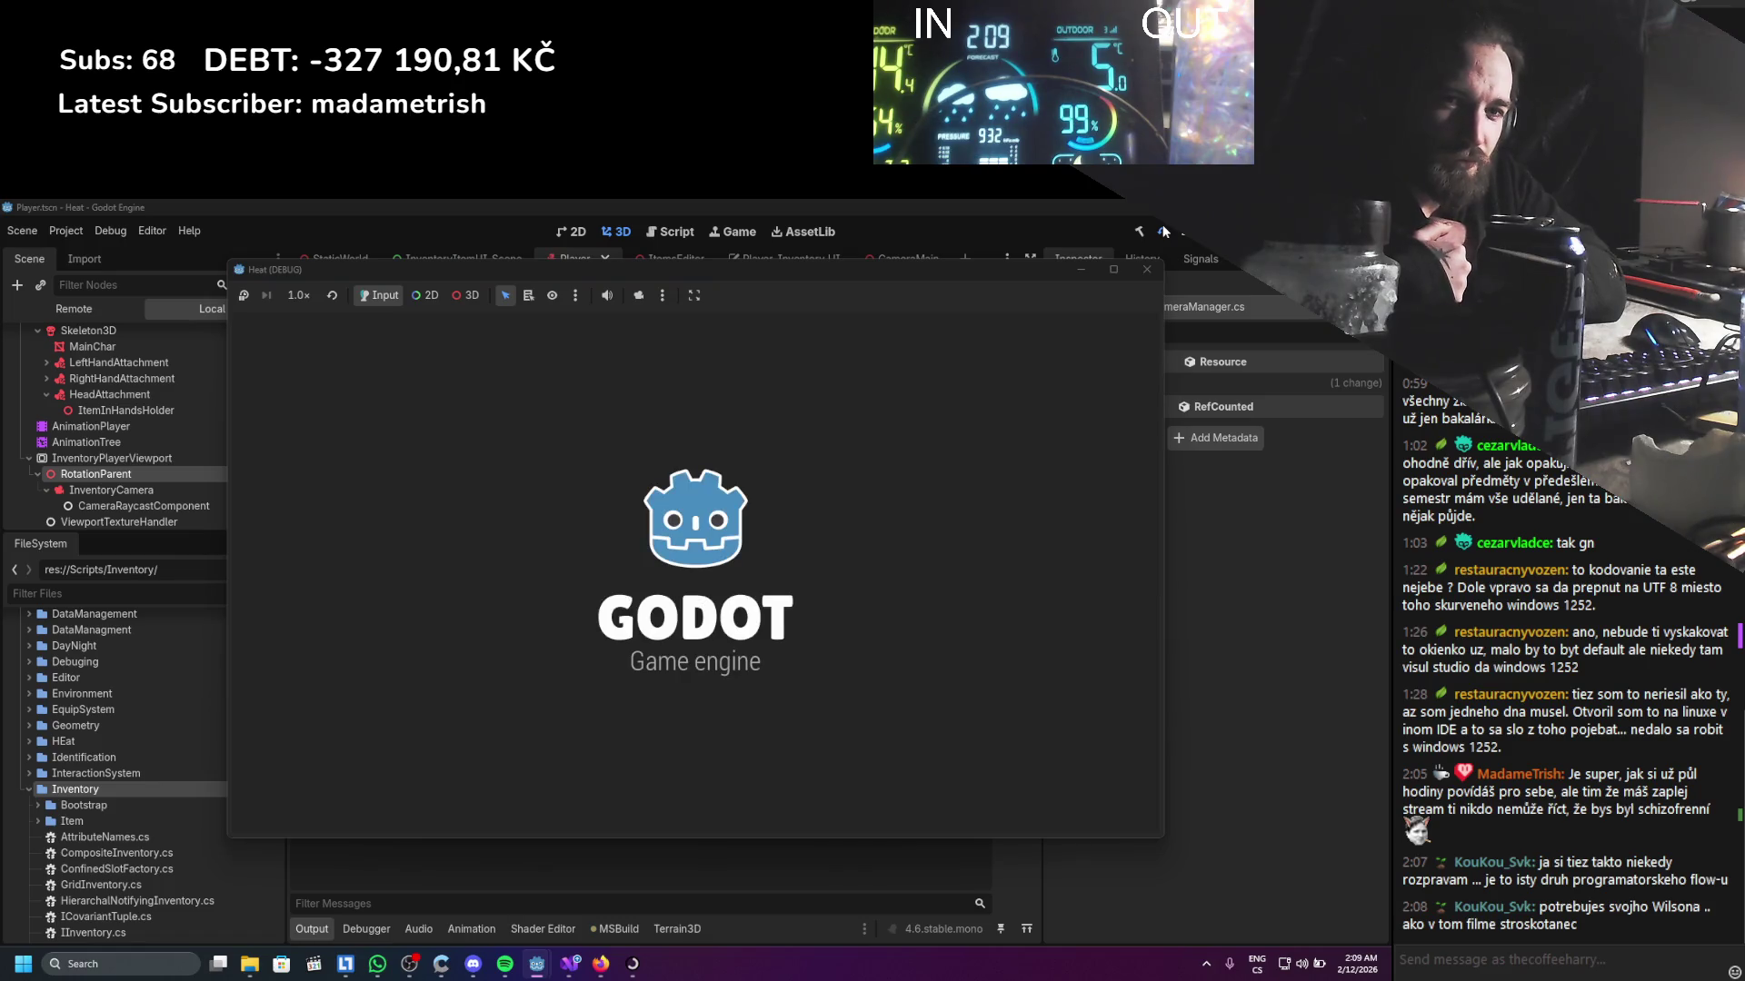
Stop the test run once the game has launched
left_click(1164, 232)
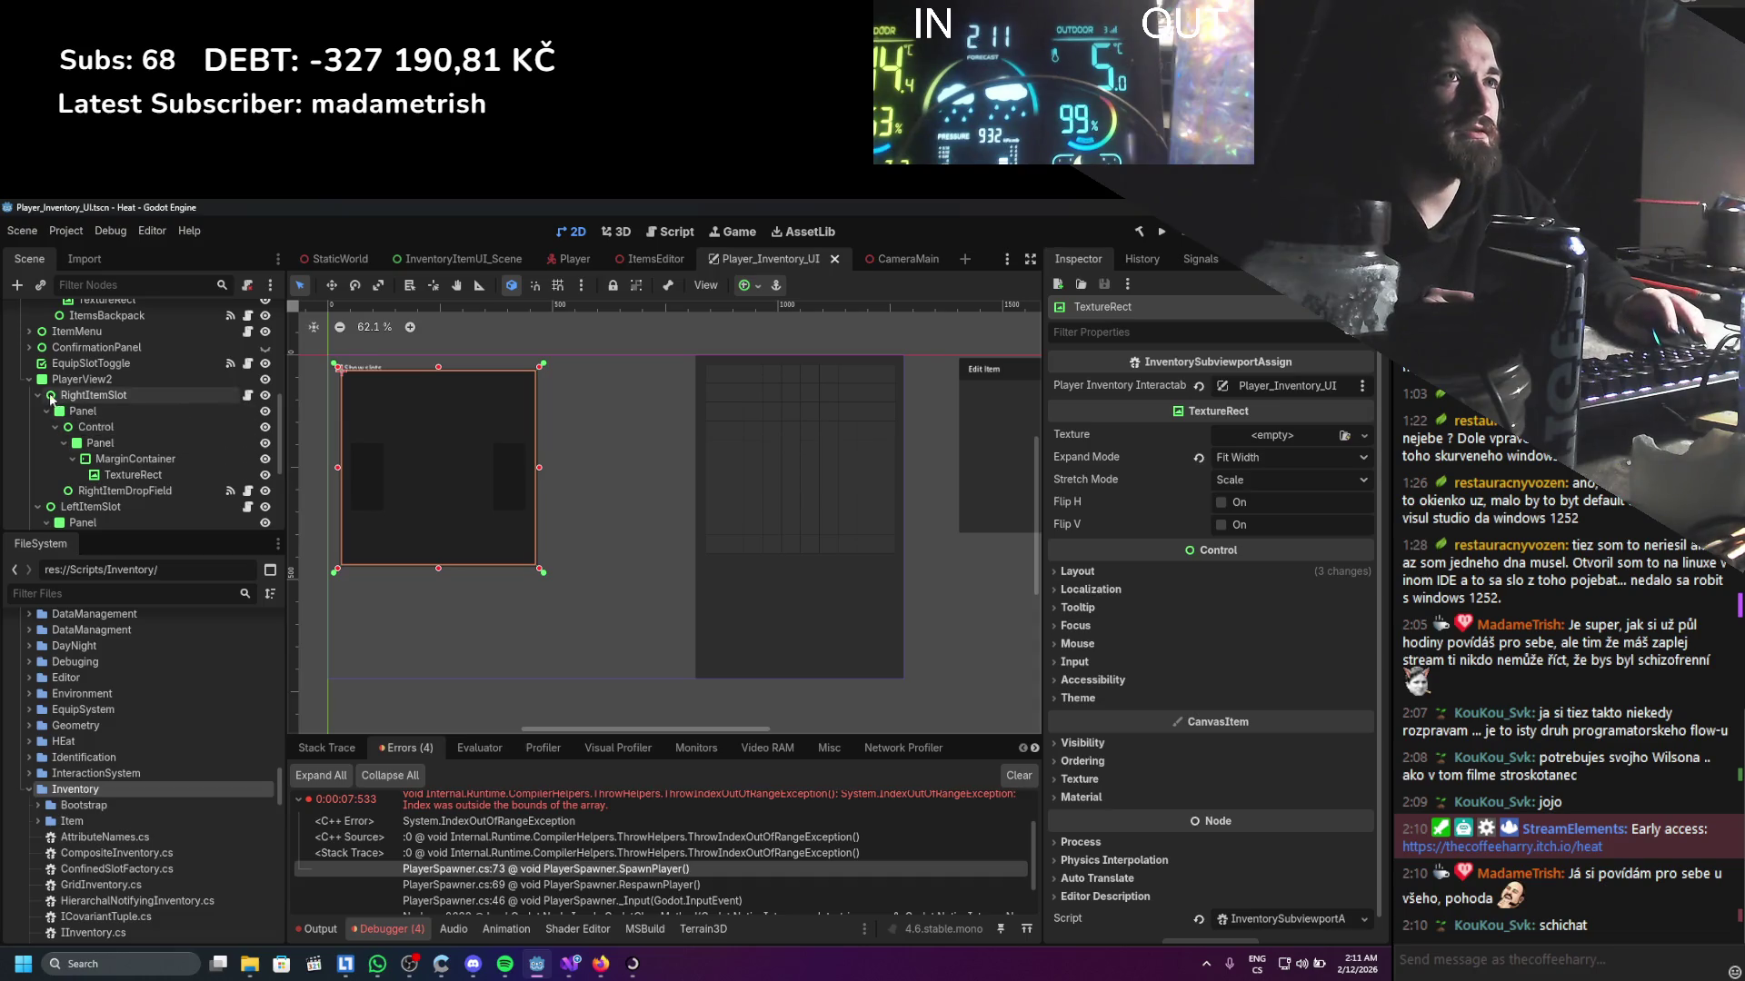
Set PlayerView2's mouse filter to Ignore and save the scene
scroll(91, 408, "up", 3)
scroll(36, 481, "down", 3)
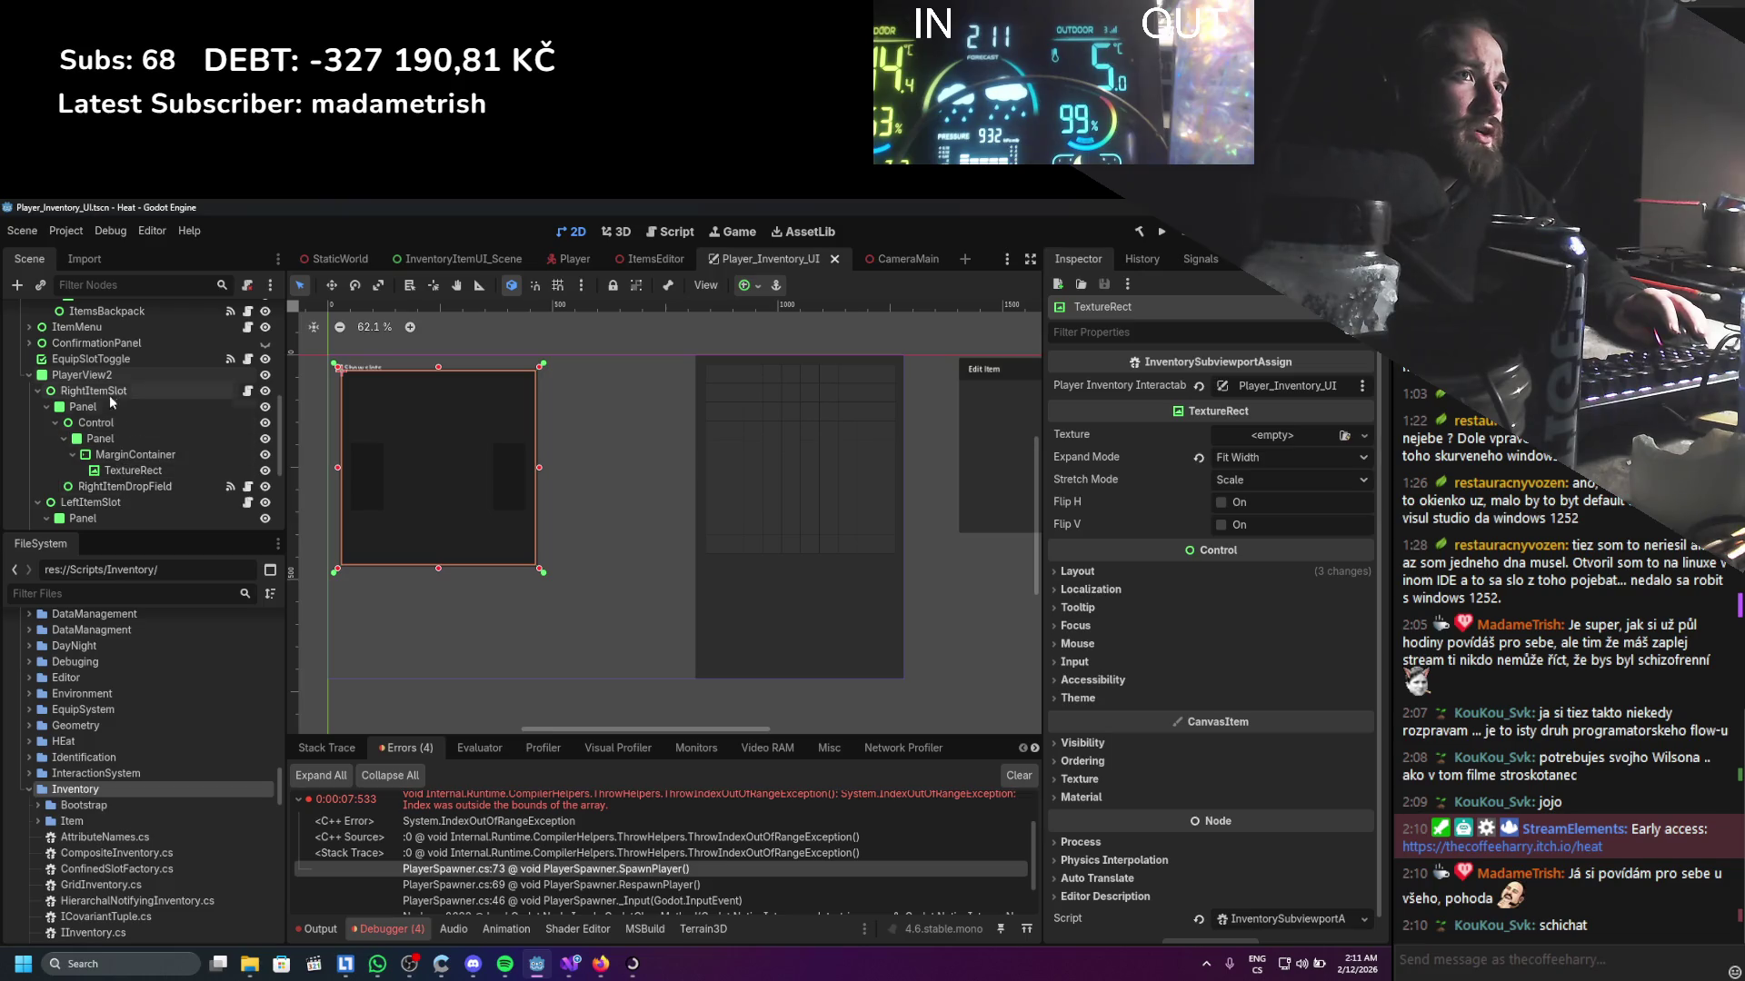
left_click(129, 487)
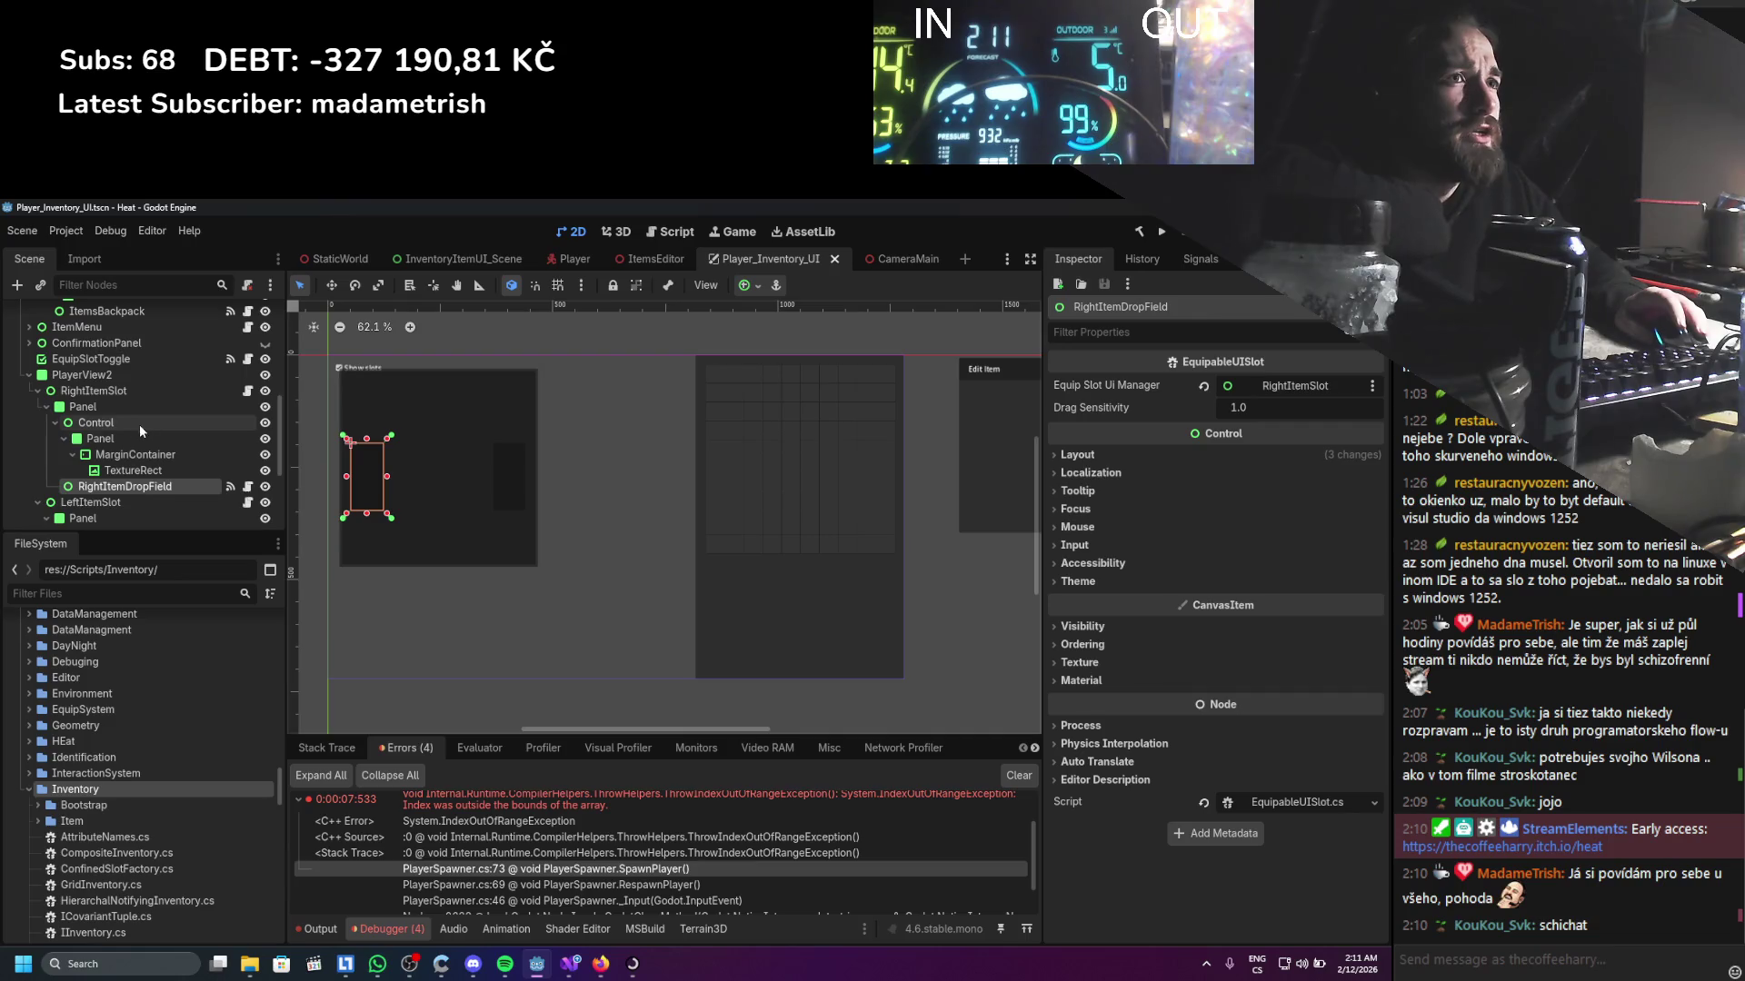
scroll(131, 436, "down", 2)
left_click(37, 448)
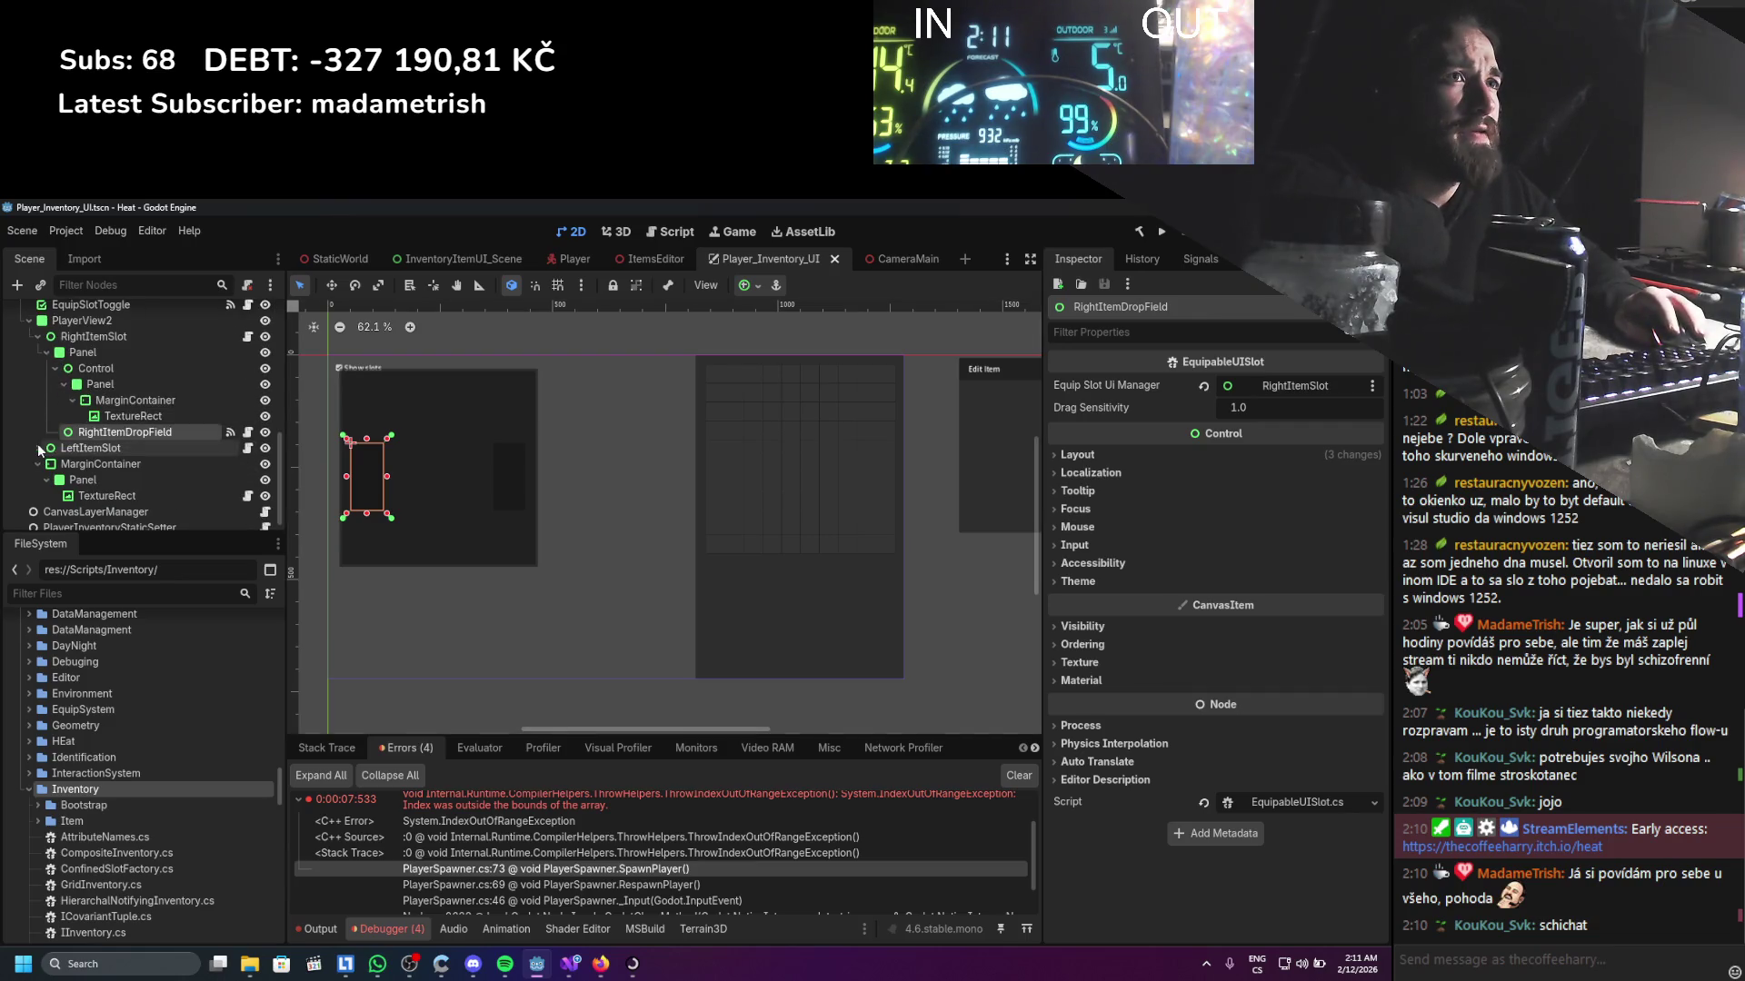
scroll(46, 383, "up", 2)
left_click(47, 384)
scroll(46, 383, "up", 2)
left_click(82, 387)
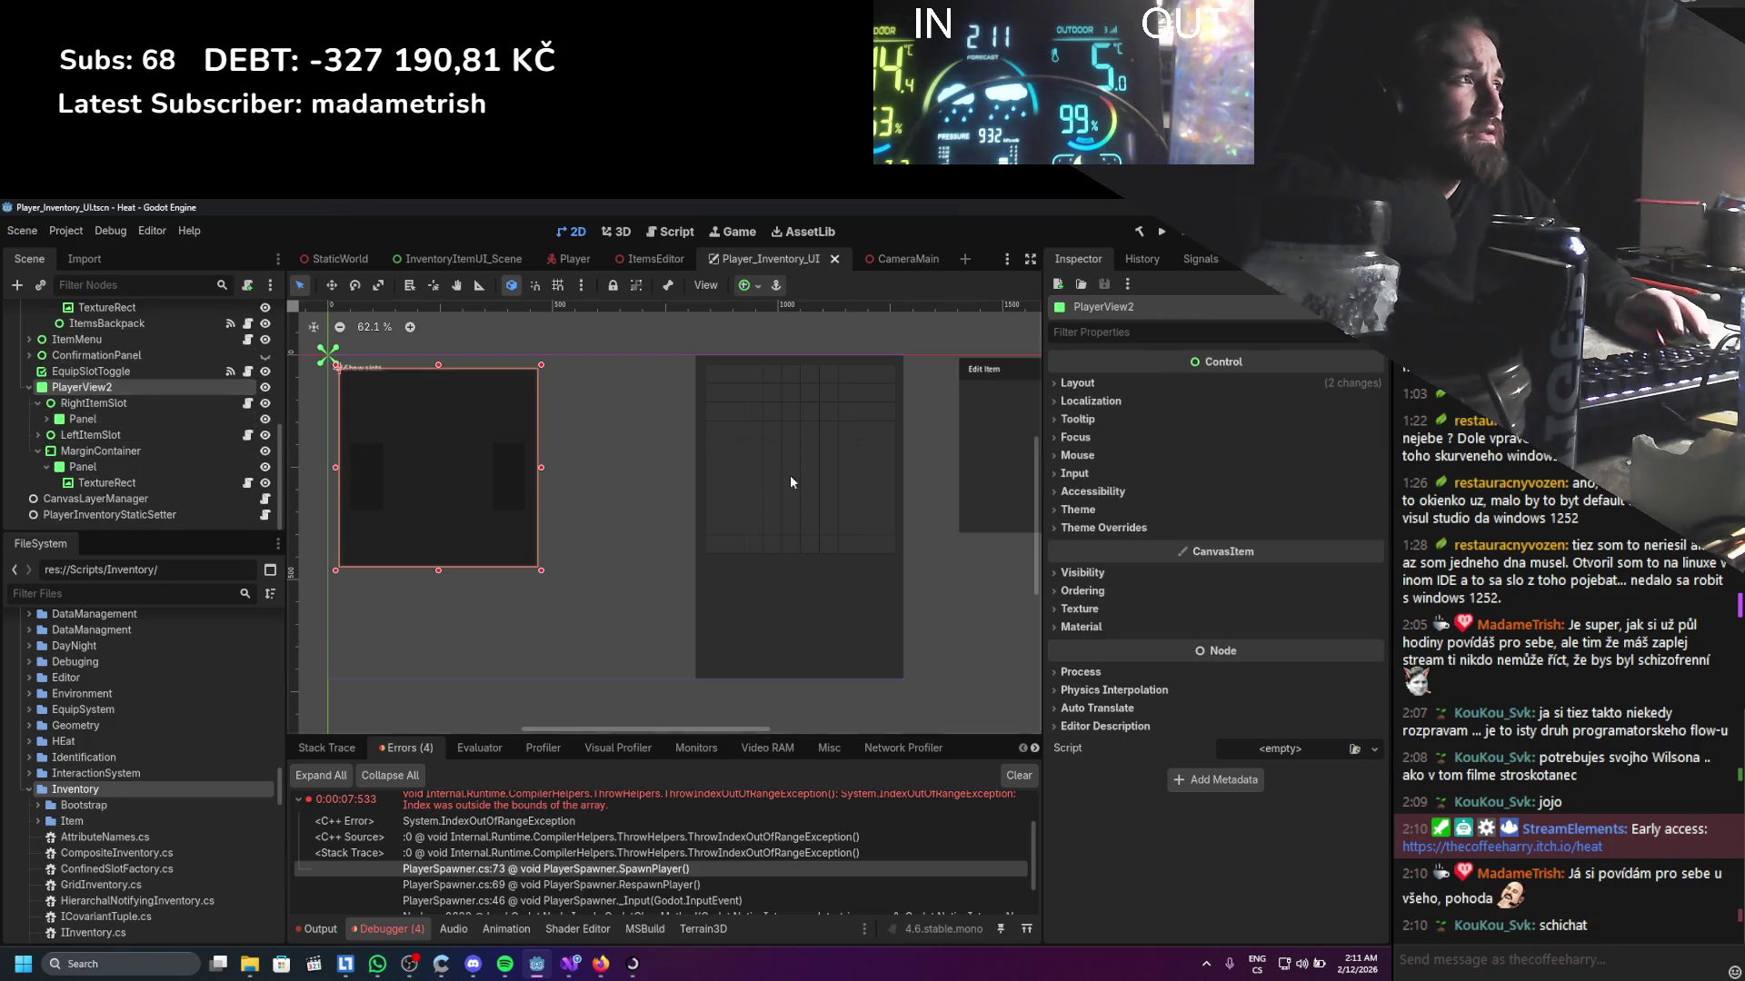
left_click(1077, 455)
left_click(1272, 475)
left_click(1127, 527)
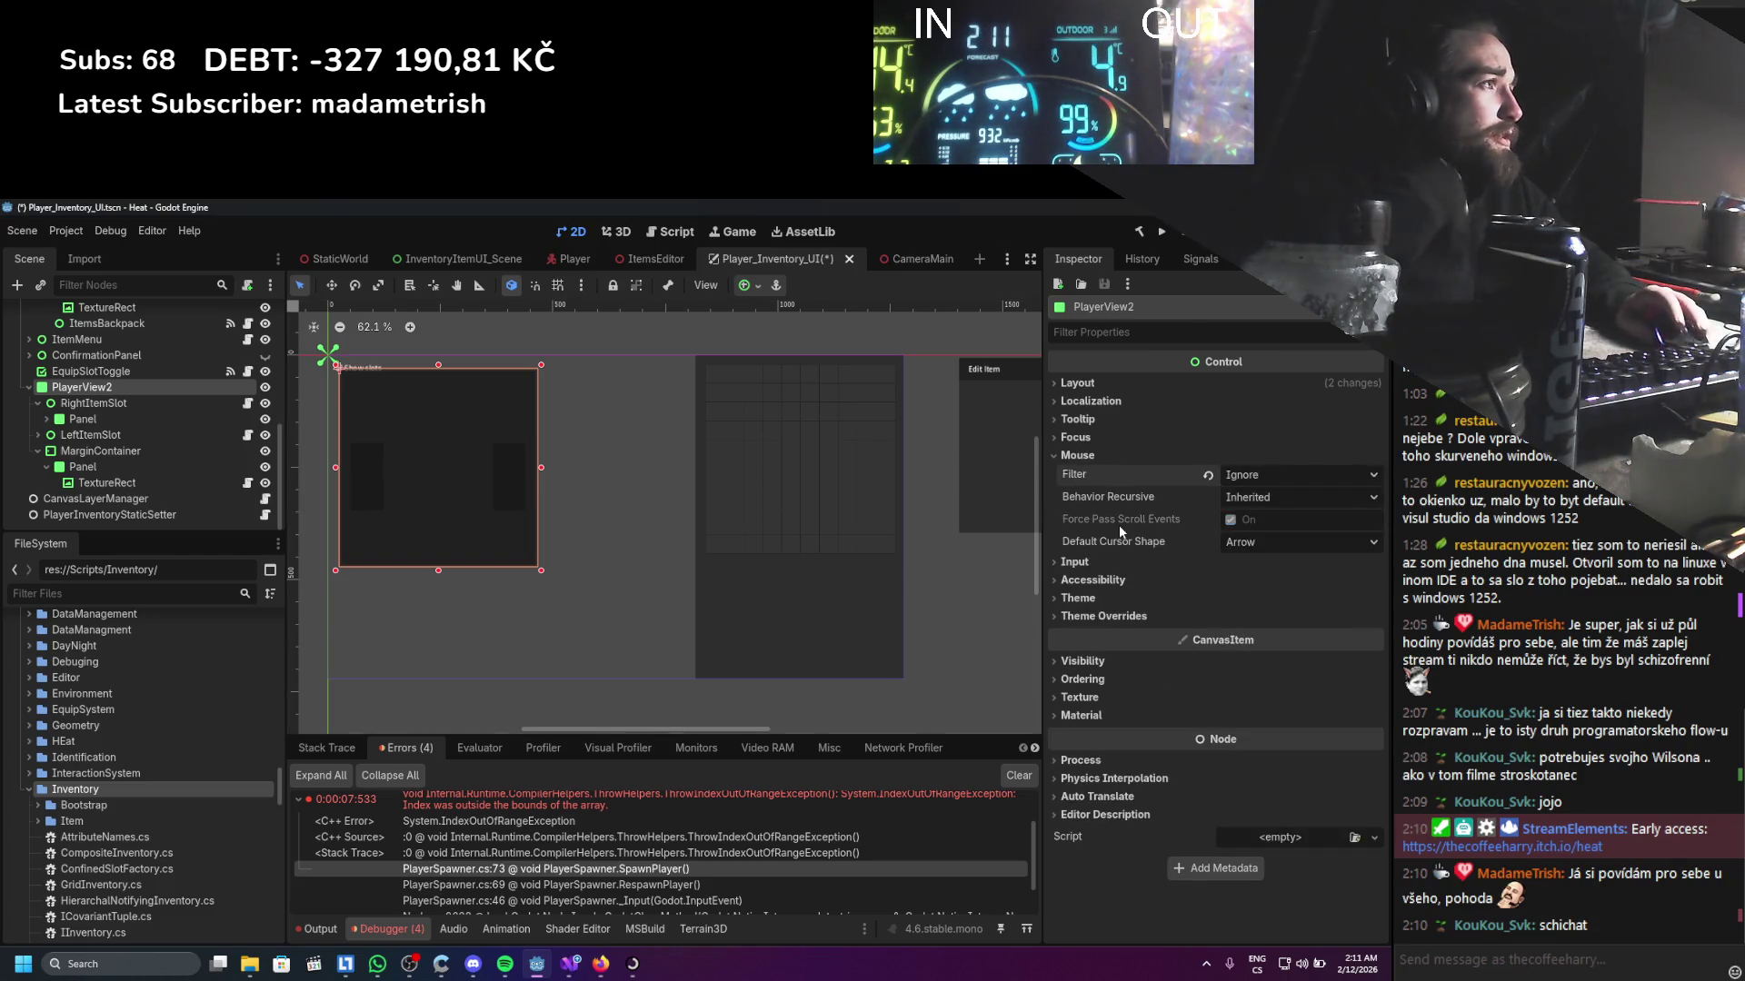
key("ctrl+s")
Set MarginContainer, Panel and TextureRect mouse filters to Ignore, then relaunch the game
left_click(37, 403)
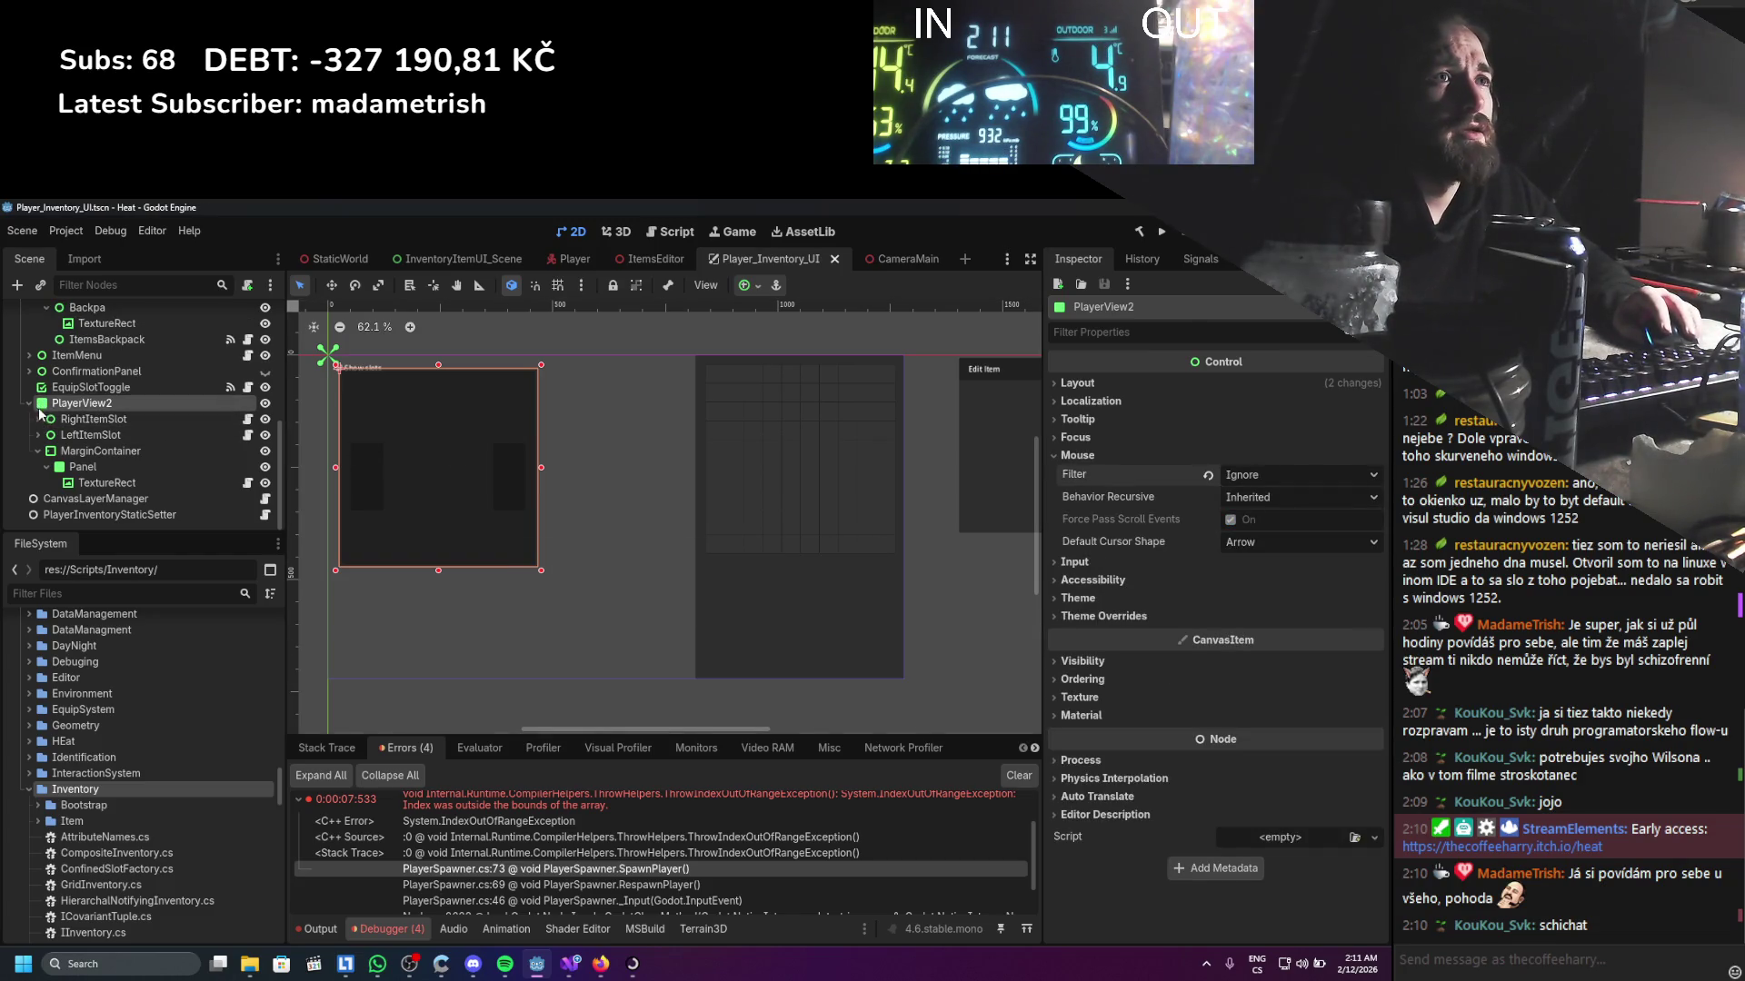
left_click(39, 436)
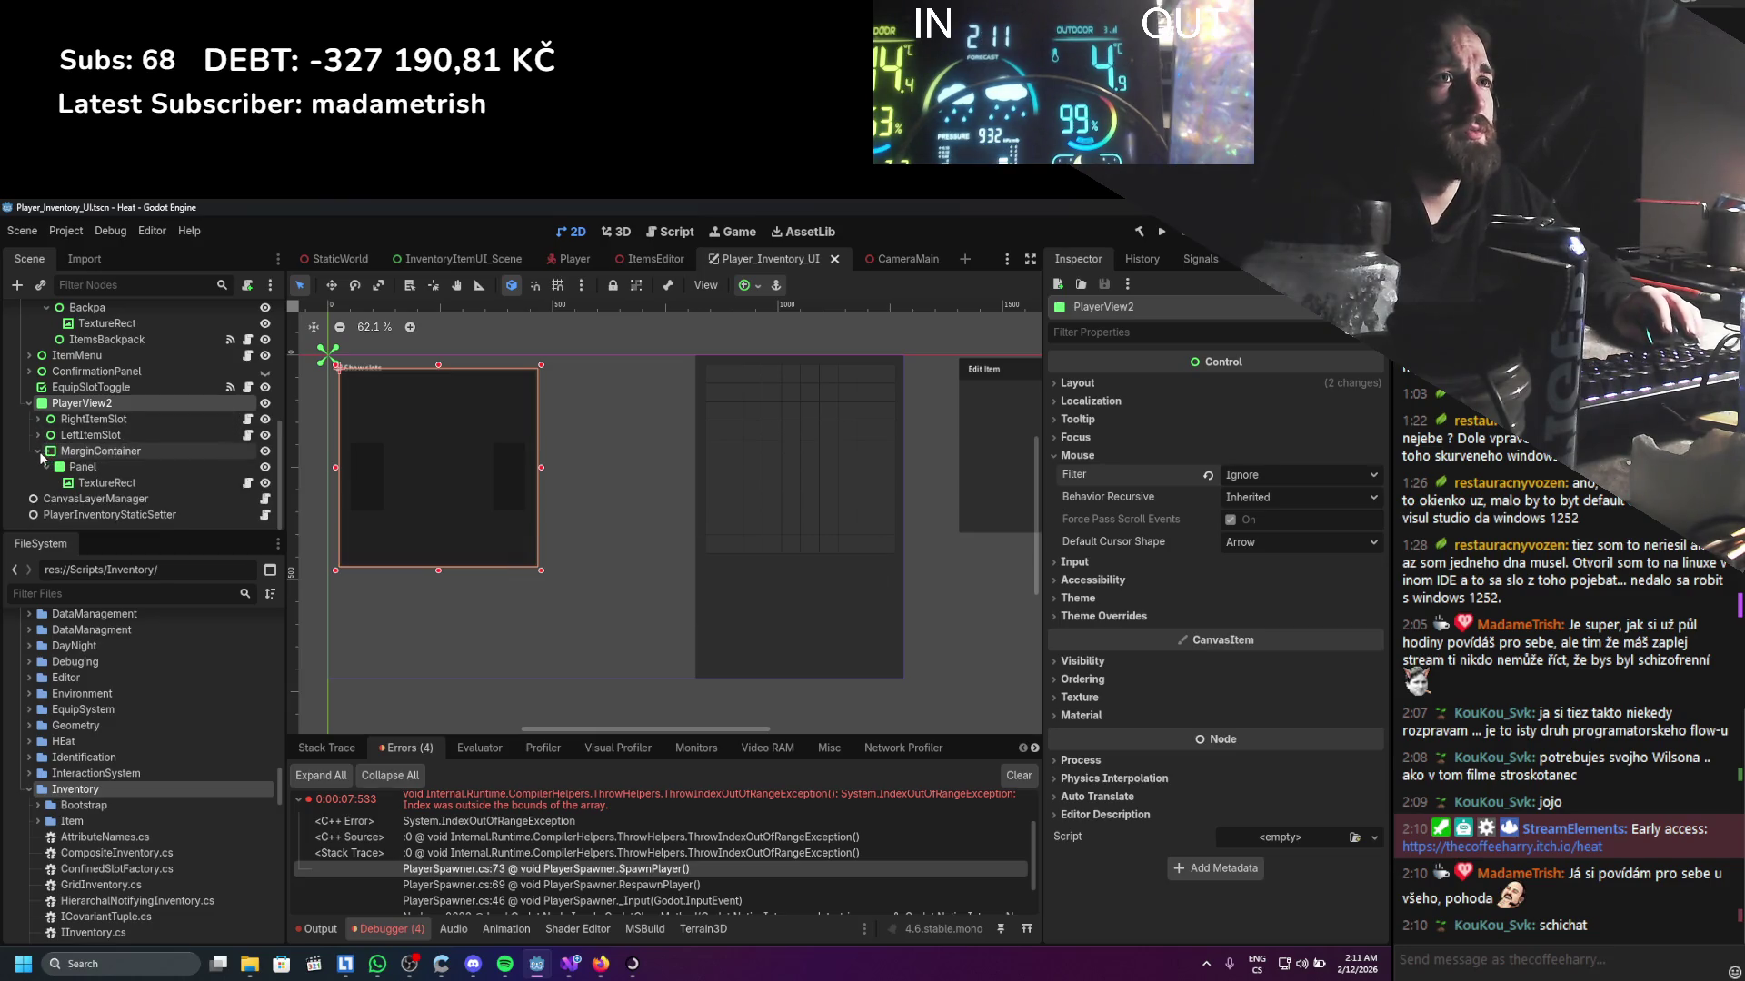
left_click(39, 435)
left_click(37, 483)
left_click(100, 455)
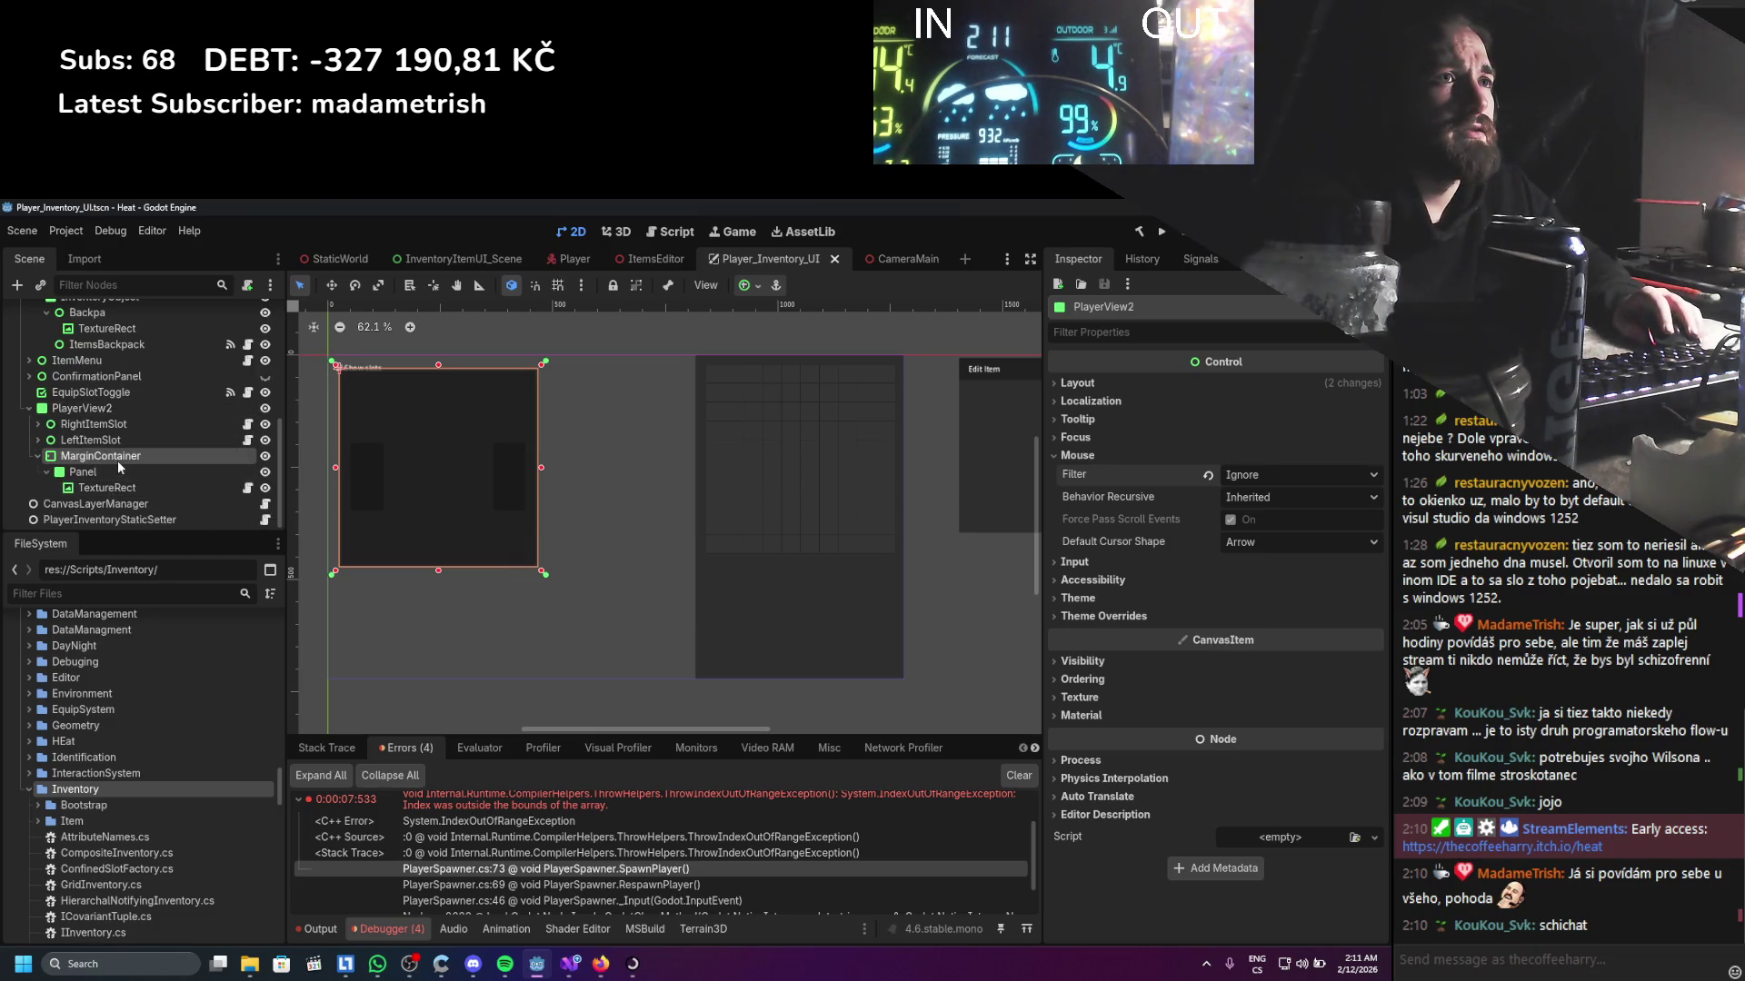
left_click(106, 487, "shift")
left_click(1077, 455)
left_click(1241, 474)
left_click(1240, 531)
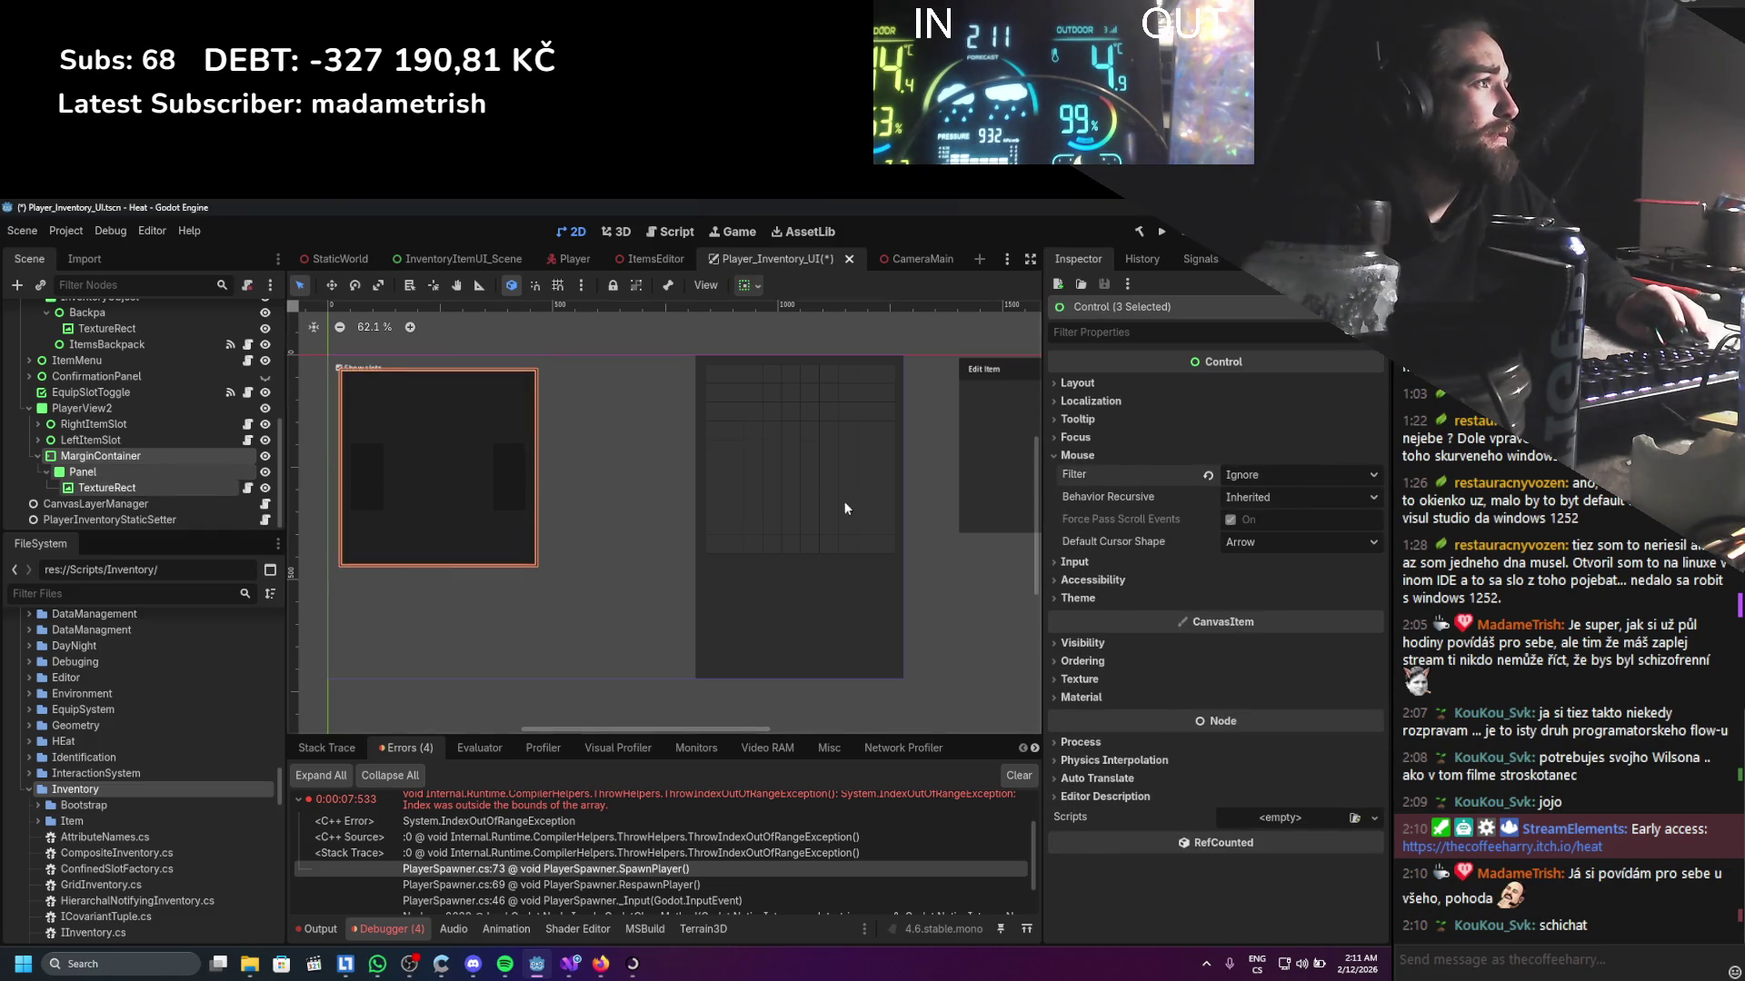
left_click(38, 456)
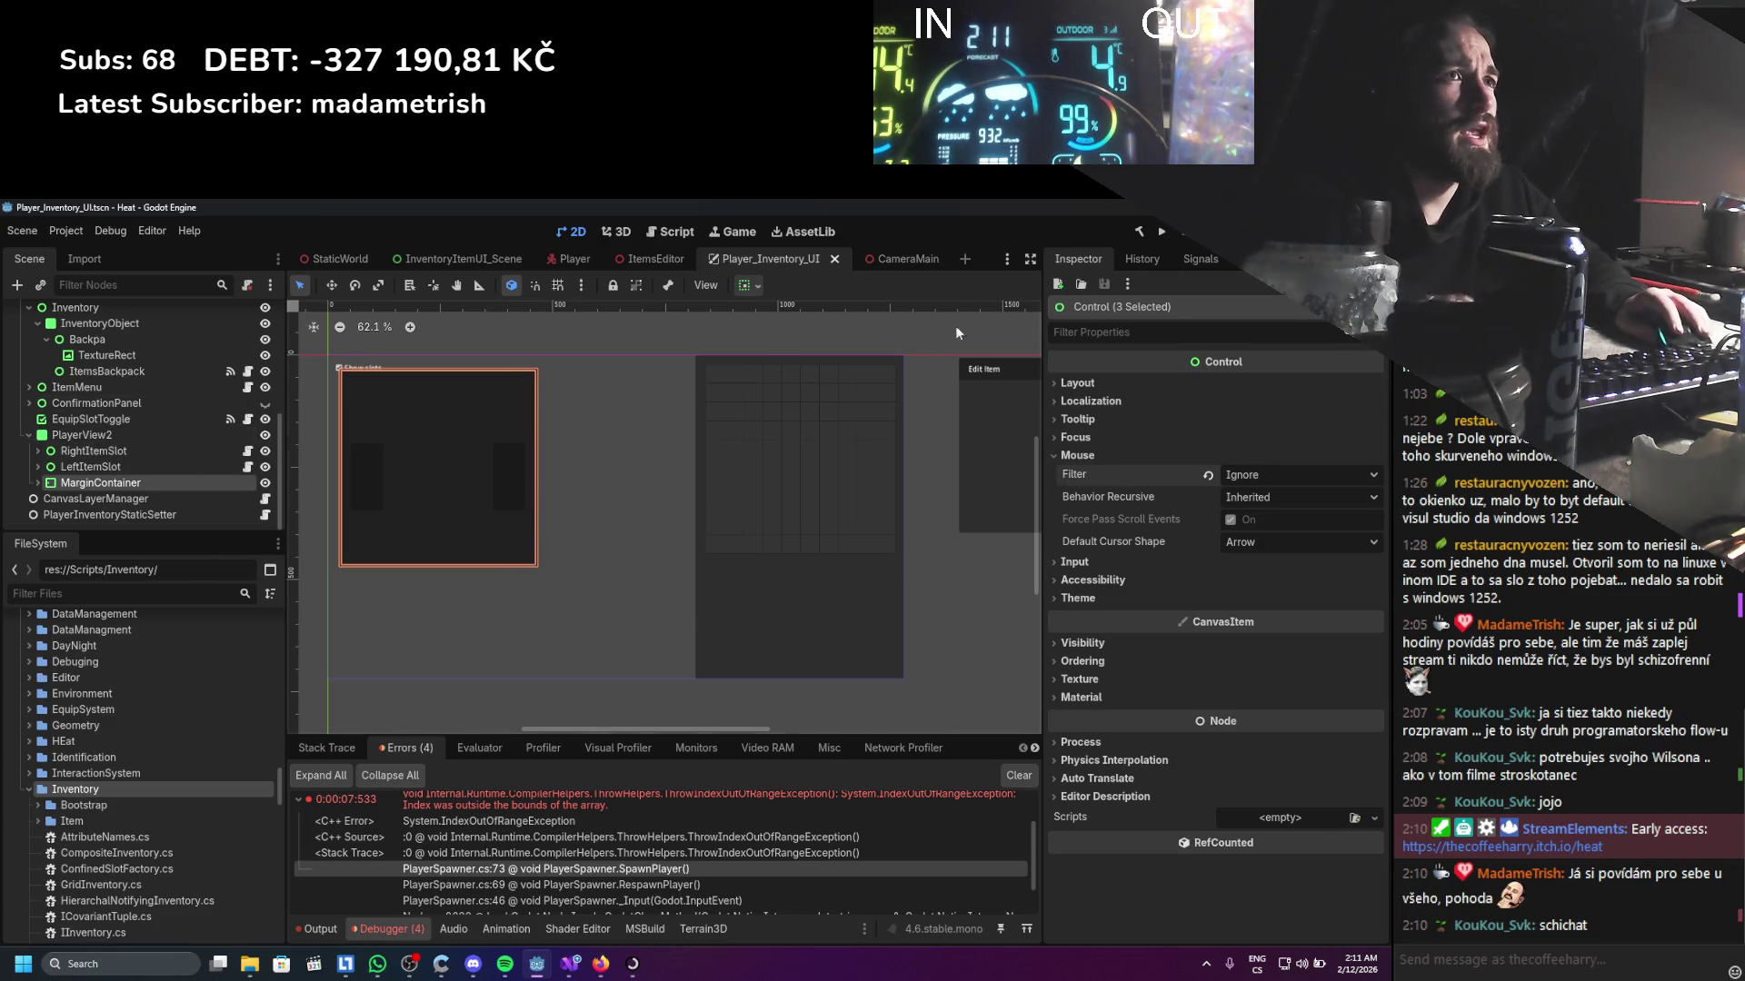
left_click(1160, 233)
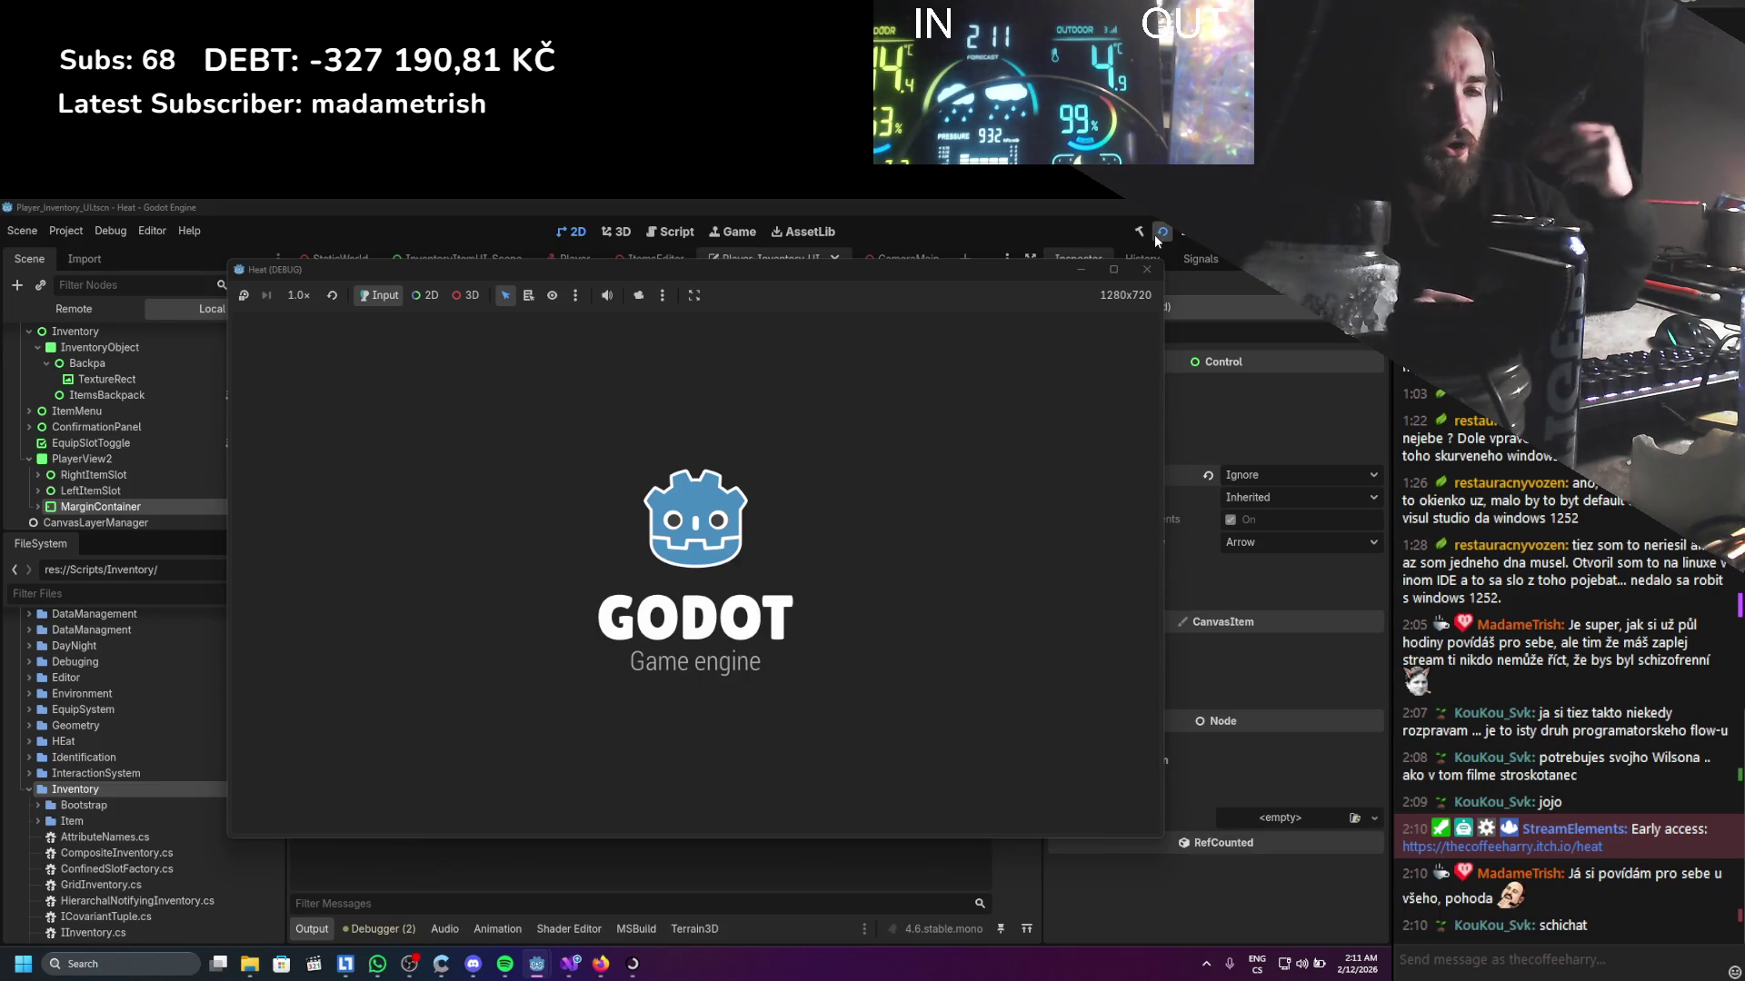
Equip the stick in the right item slot, close the inventory, and walk around
key("i")
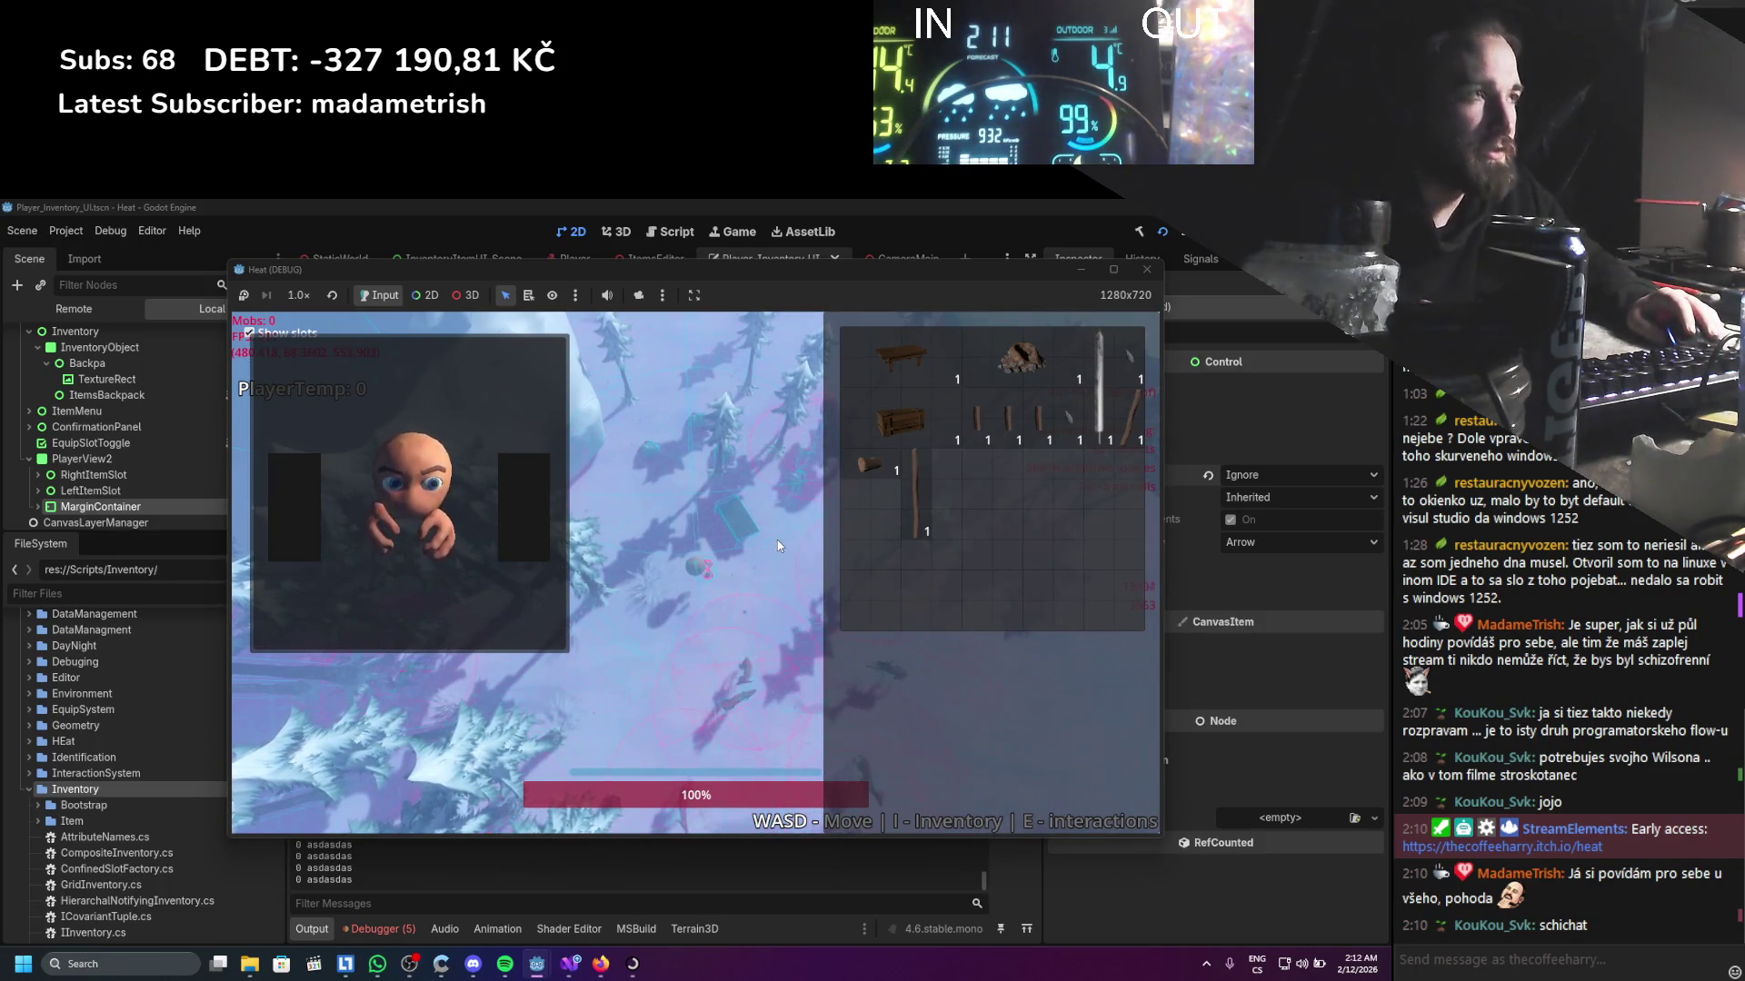
left_click_drag(1131, 418, 478, 503)
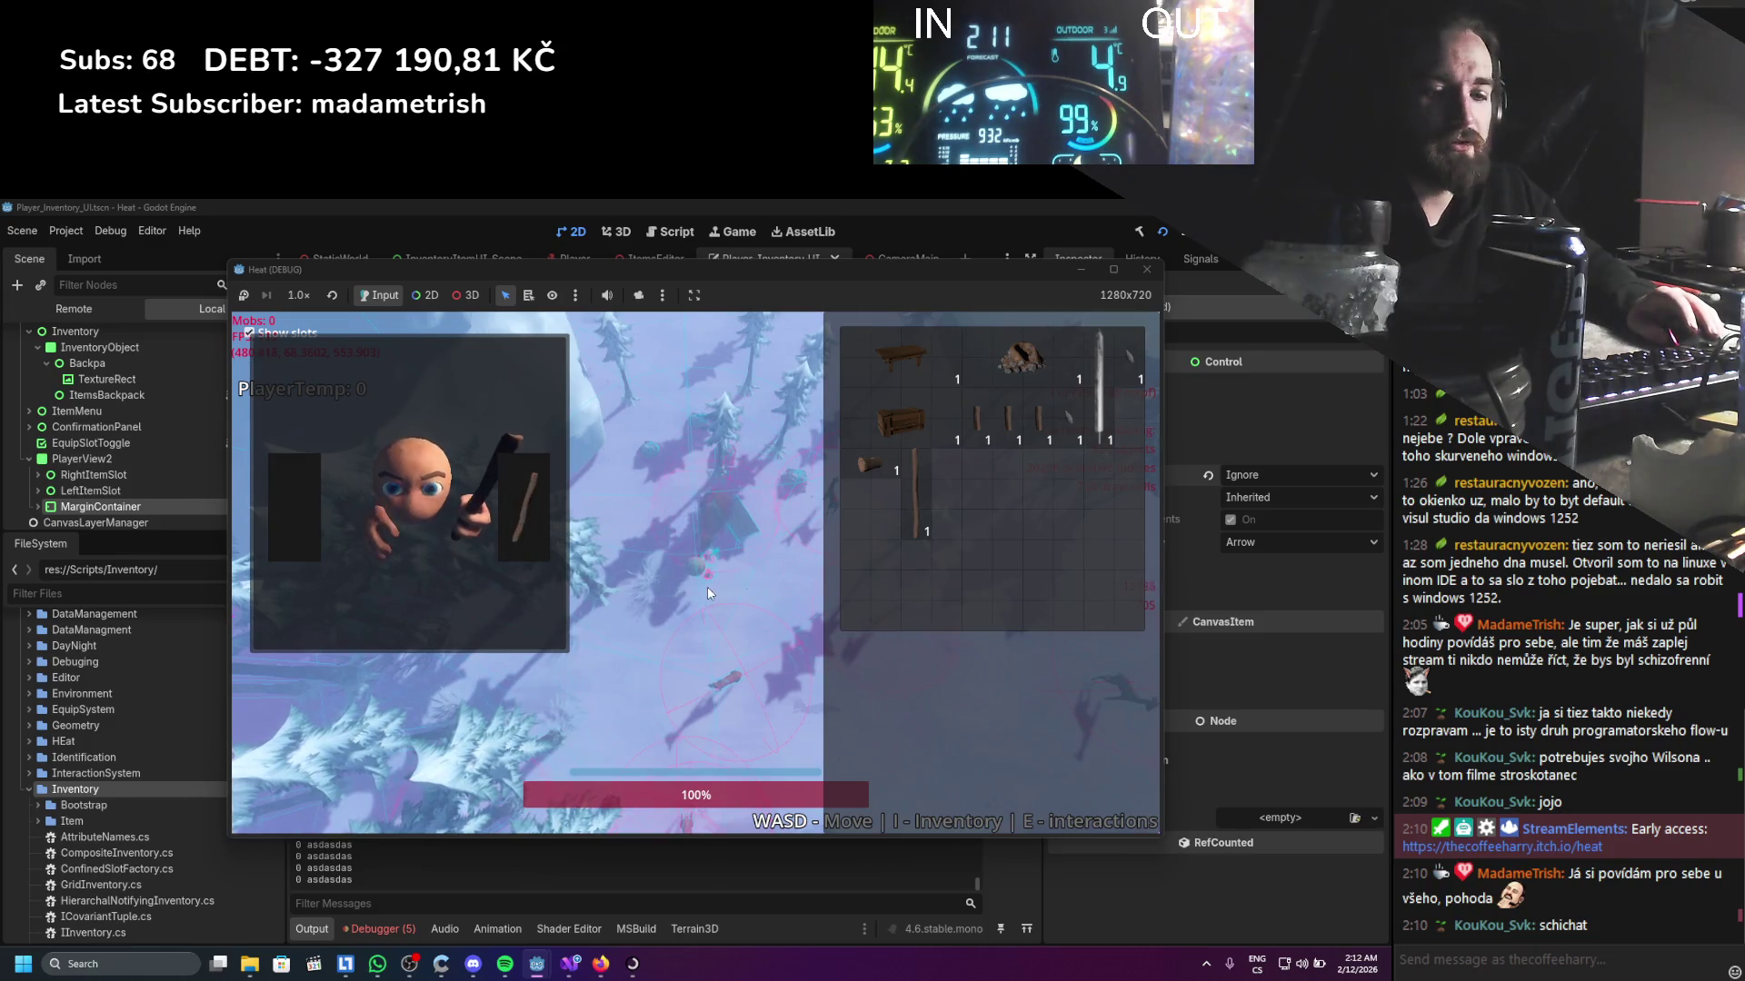
key("i")
key("s")
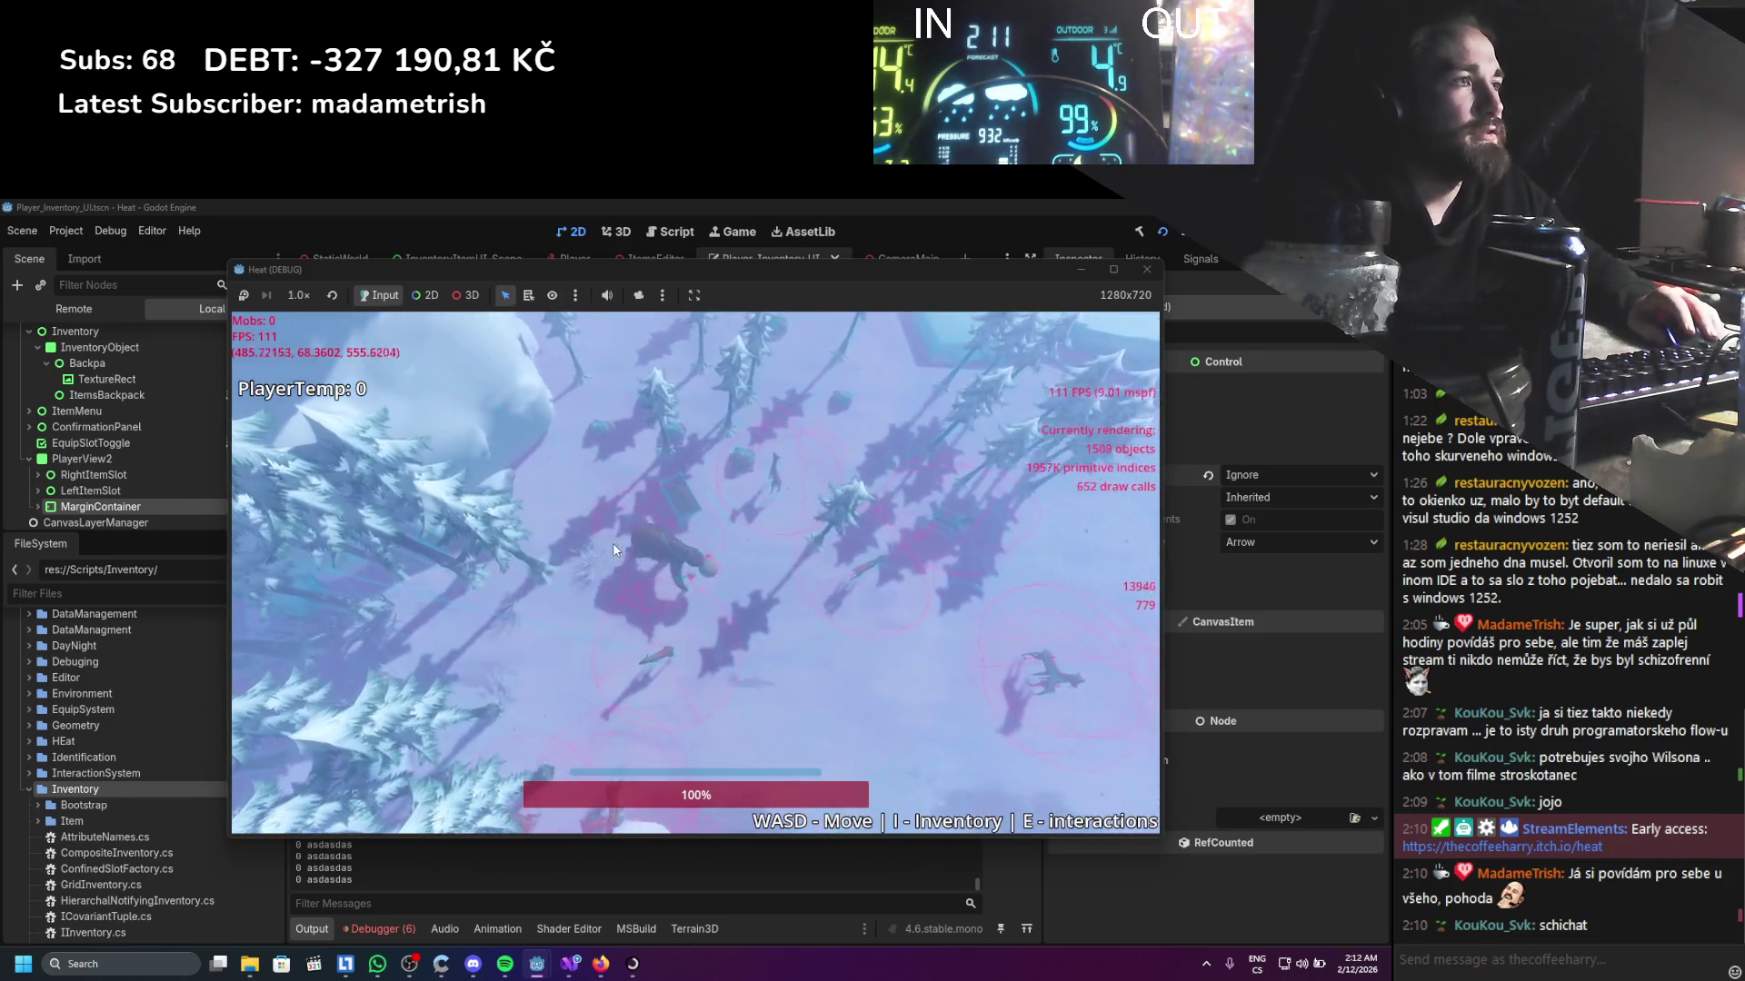
key("w")
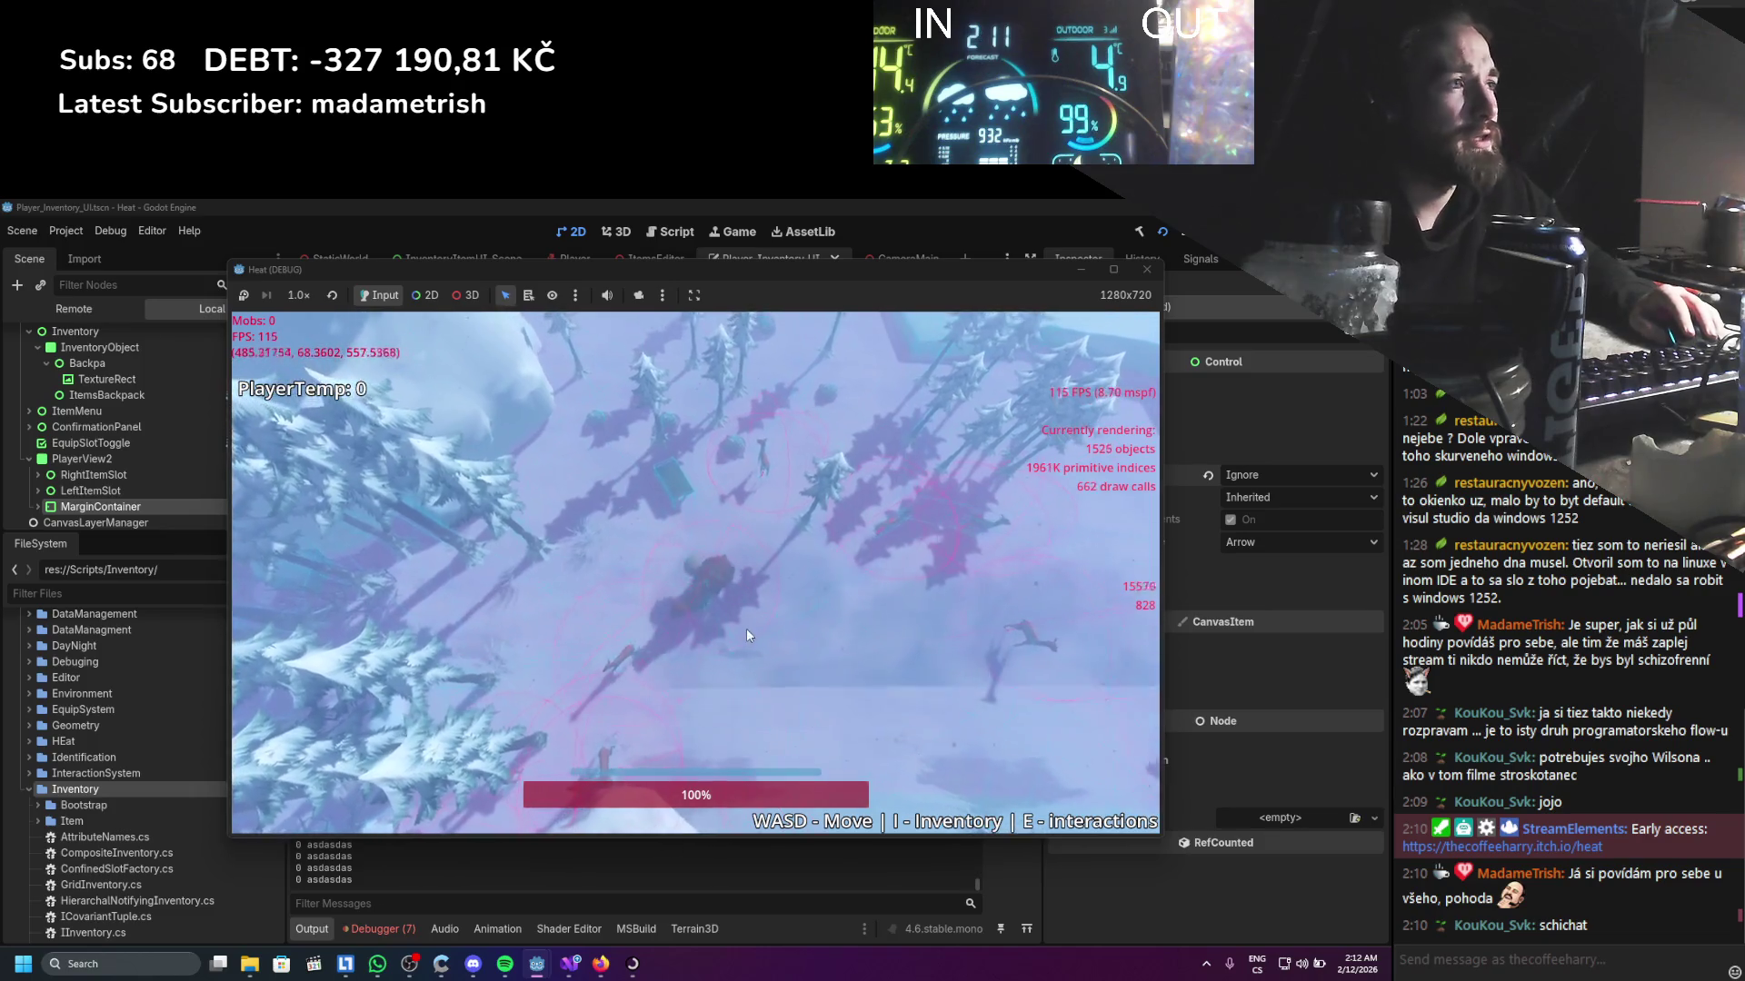
key("s")
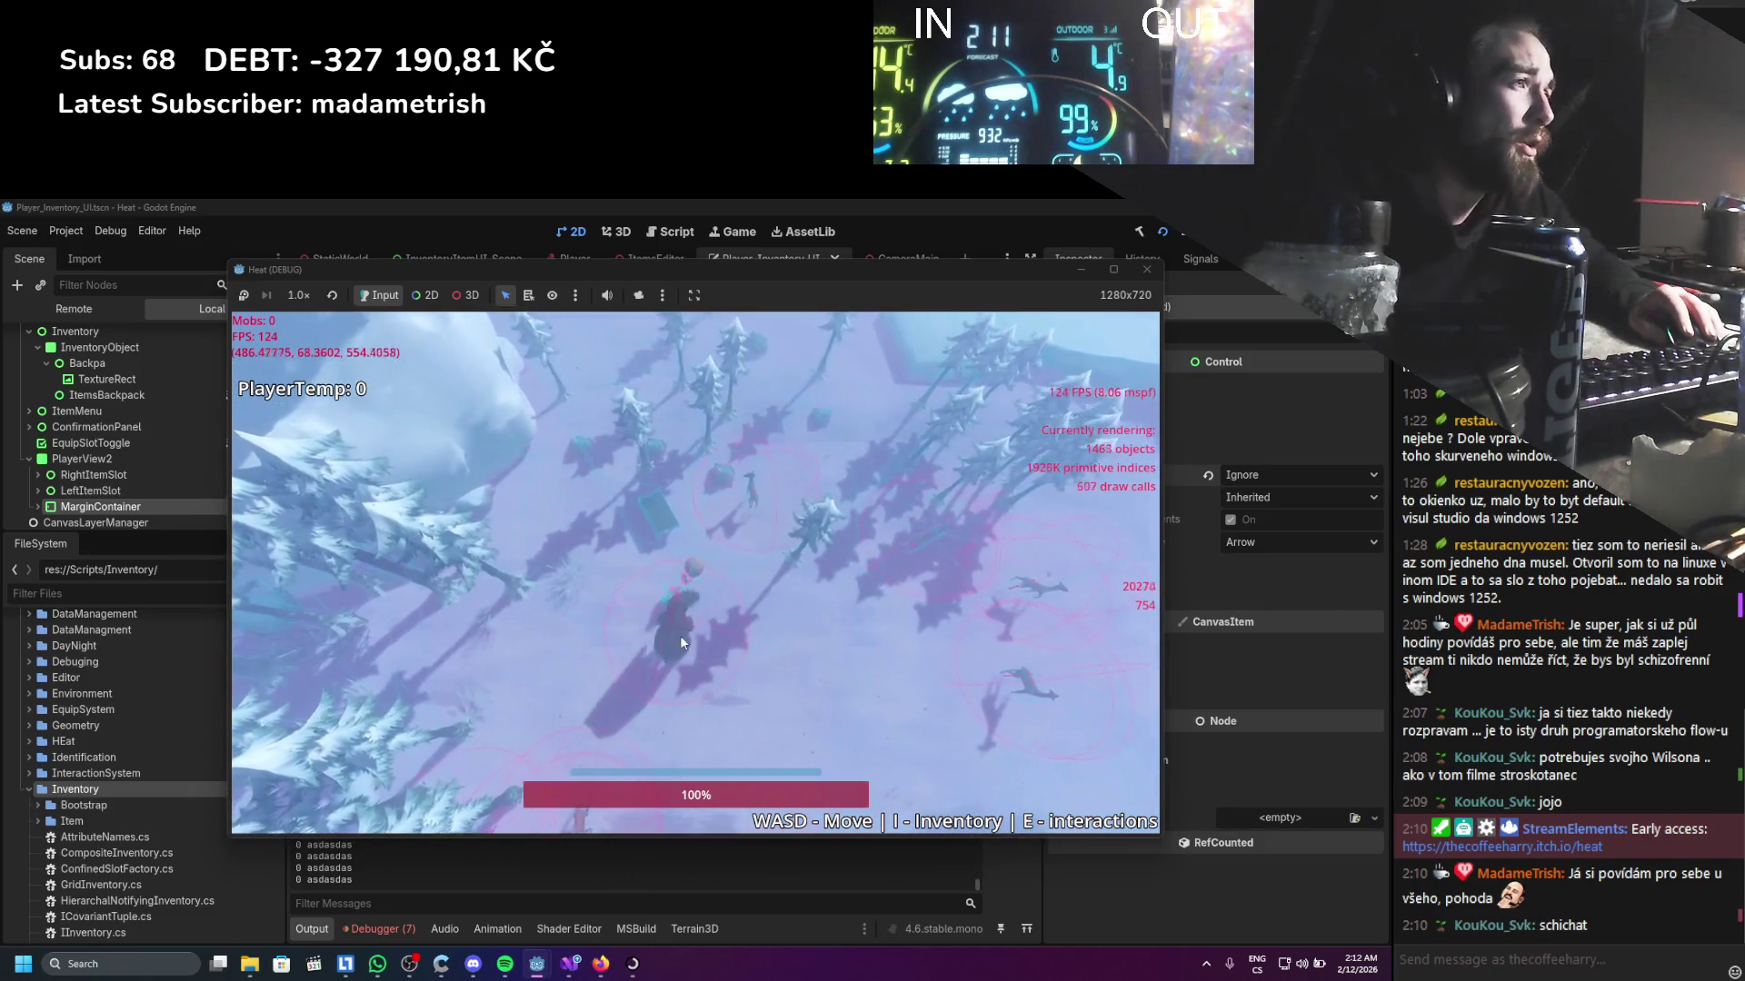
key("d")
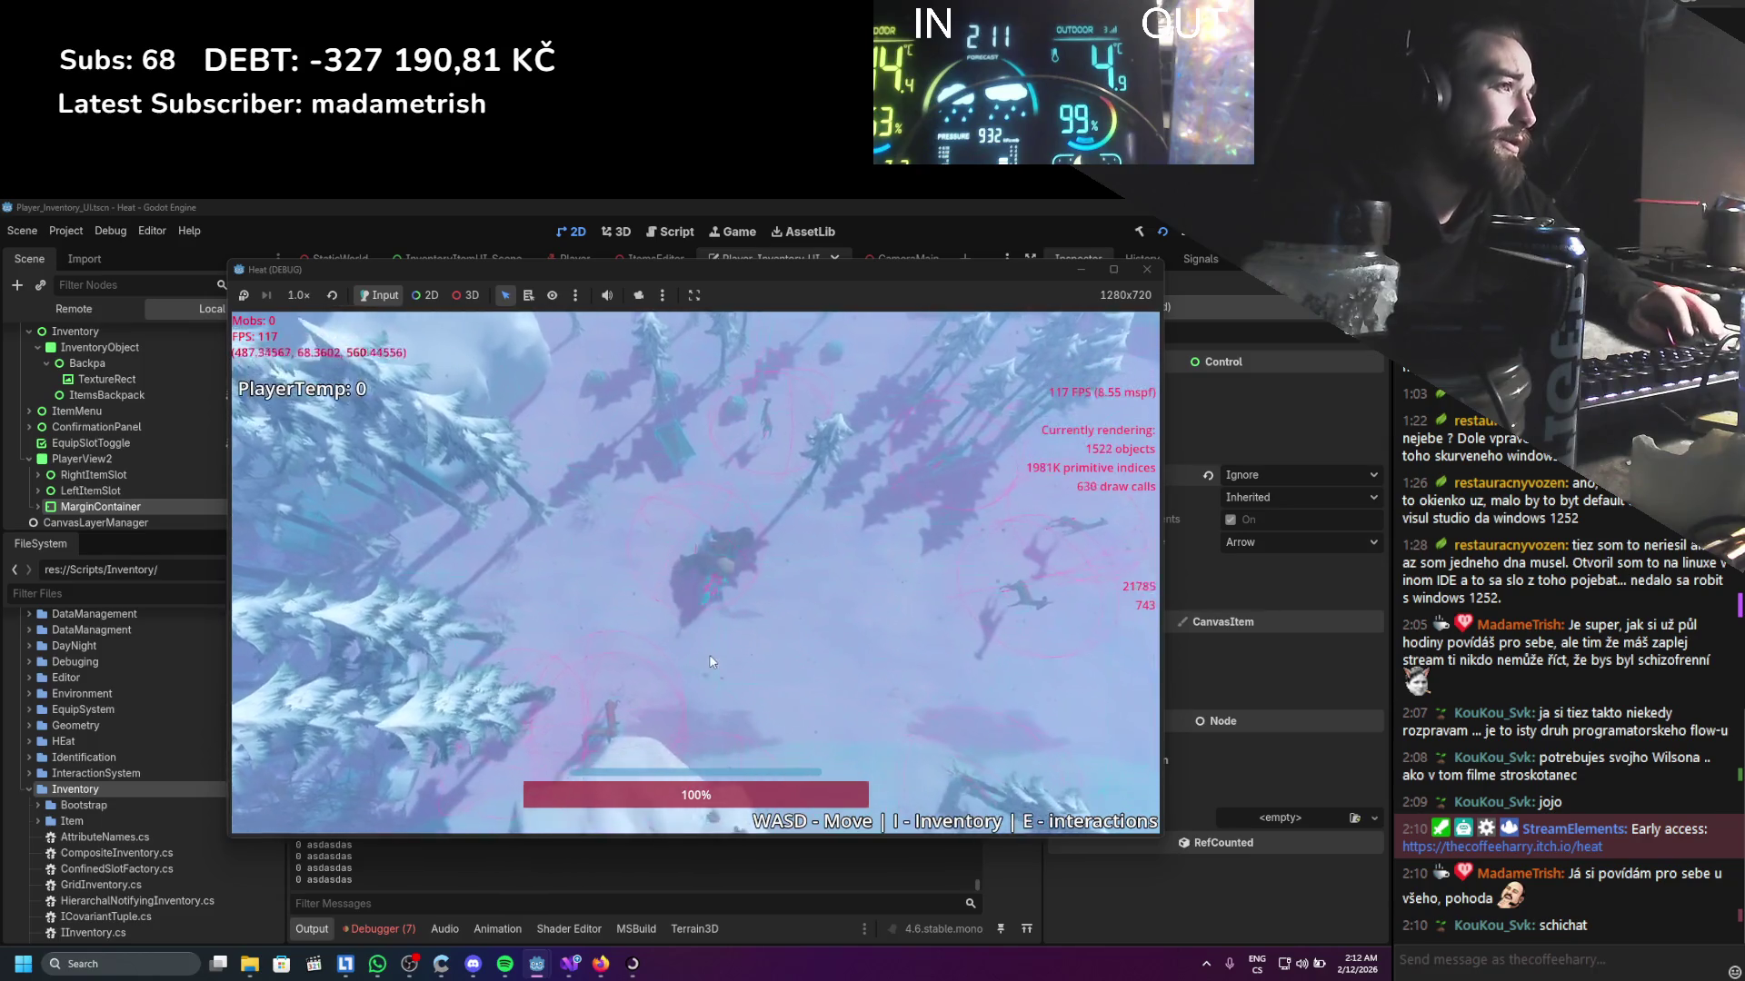
Rotate the character preview, move the rock to another slot and out, then close the game
key("i")
mouse_move(468, 519)
left_mouse_down()
mouse_move(605, 540)
mouse_move(531, 512)
mouse_move(457, 535)
left_mouse_up()
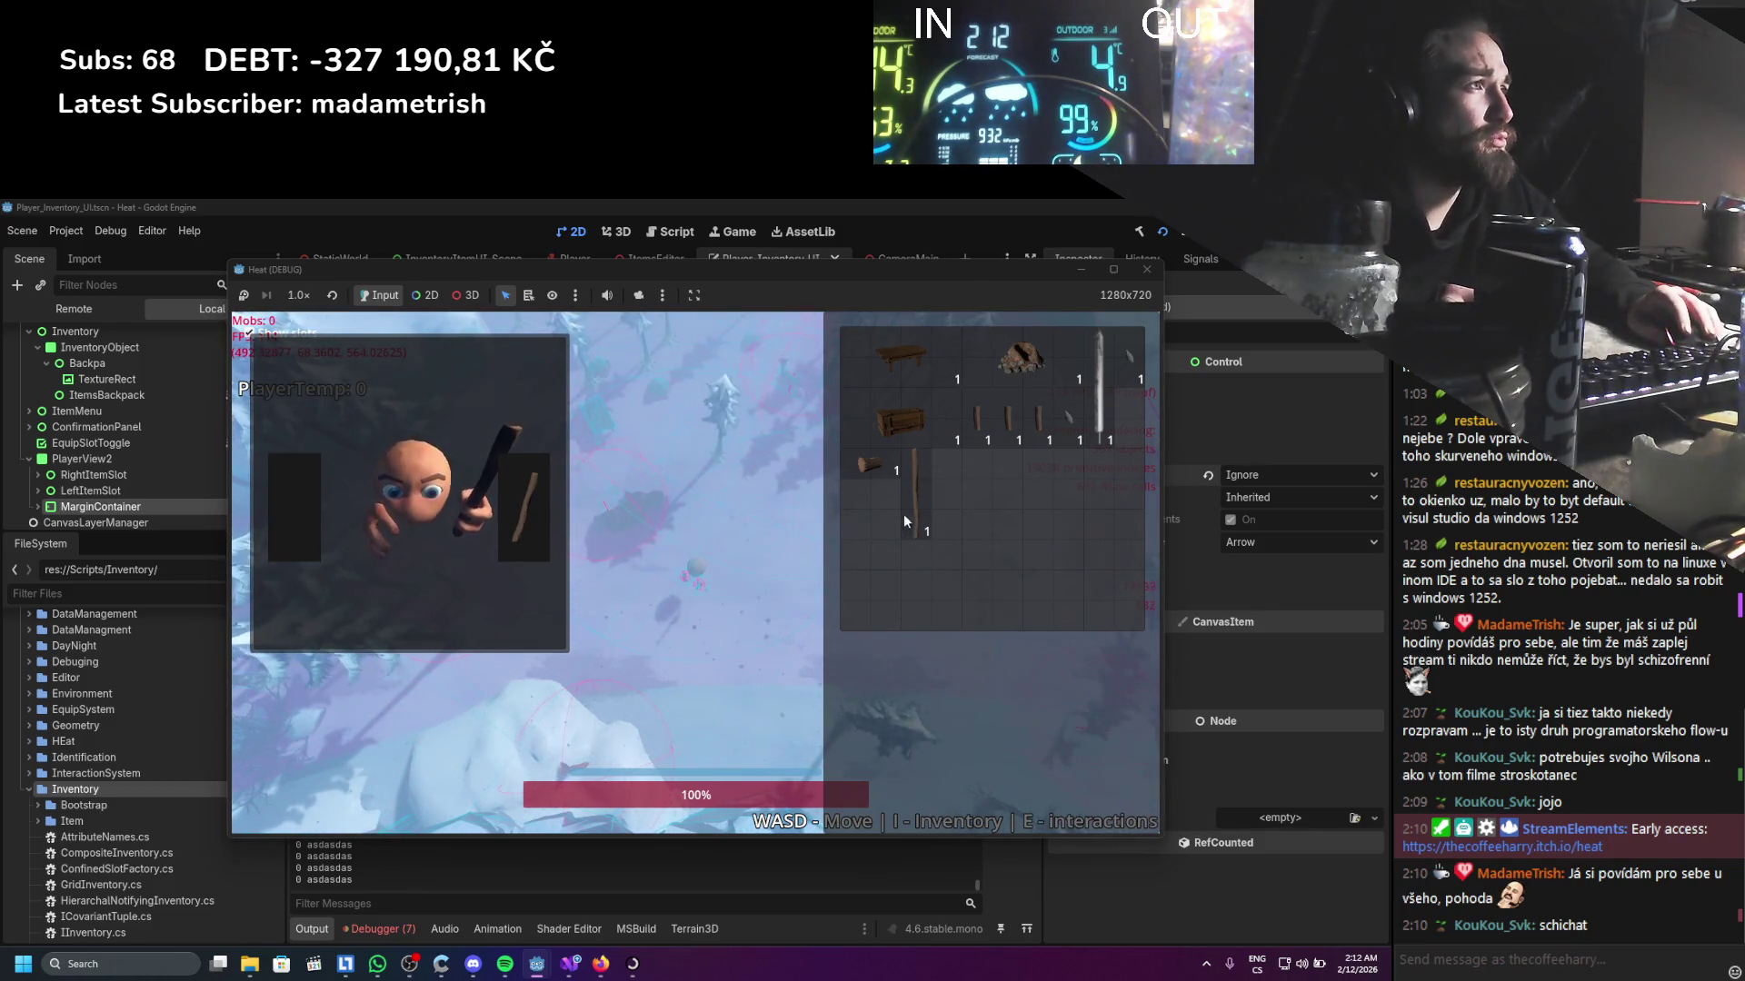
mouse_move(1015, 363)
left_mouse_down()
mouse_move(906, 373)
mouse_move(818, 584)
mouse_move(690, 655)
mouse_move(715, 525)
mouse_move(1106, 452)
mouse_move(994, 496)
left_mouse_up()
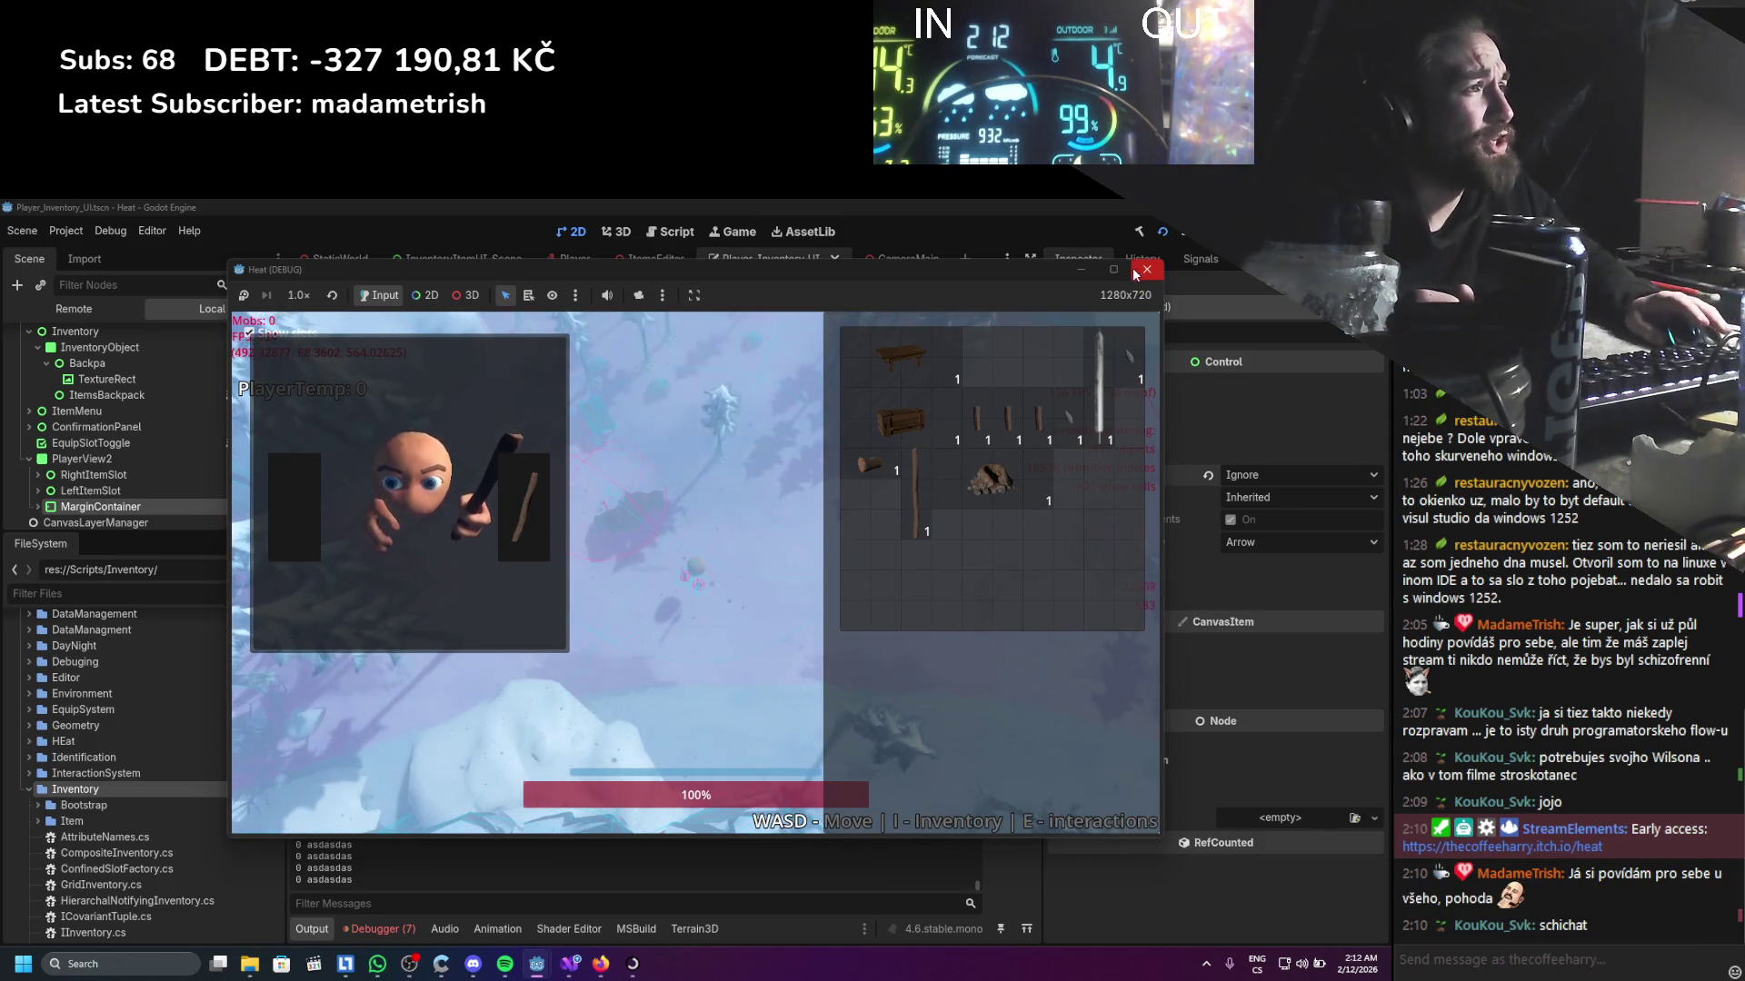
left_click_drag(990, 479, 800, 550)
key("i")
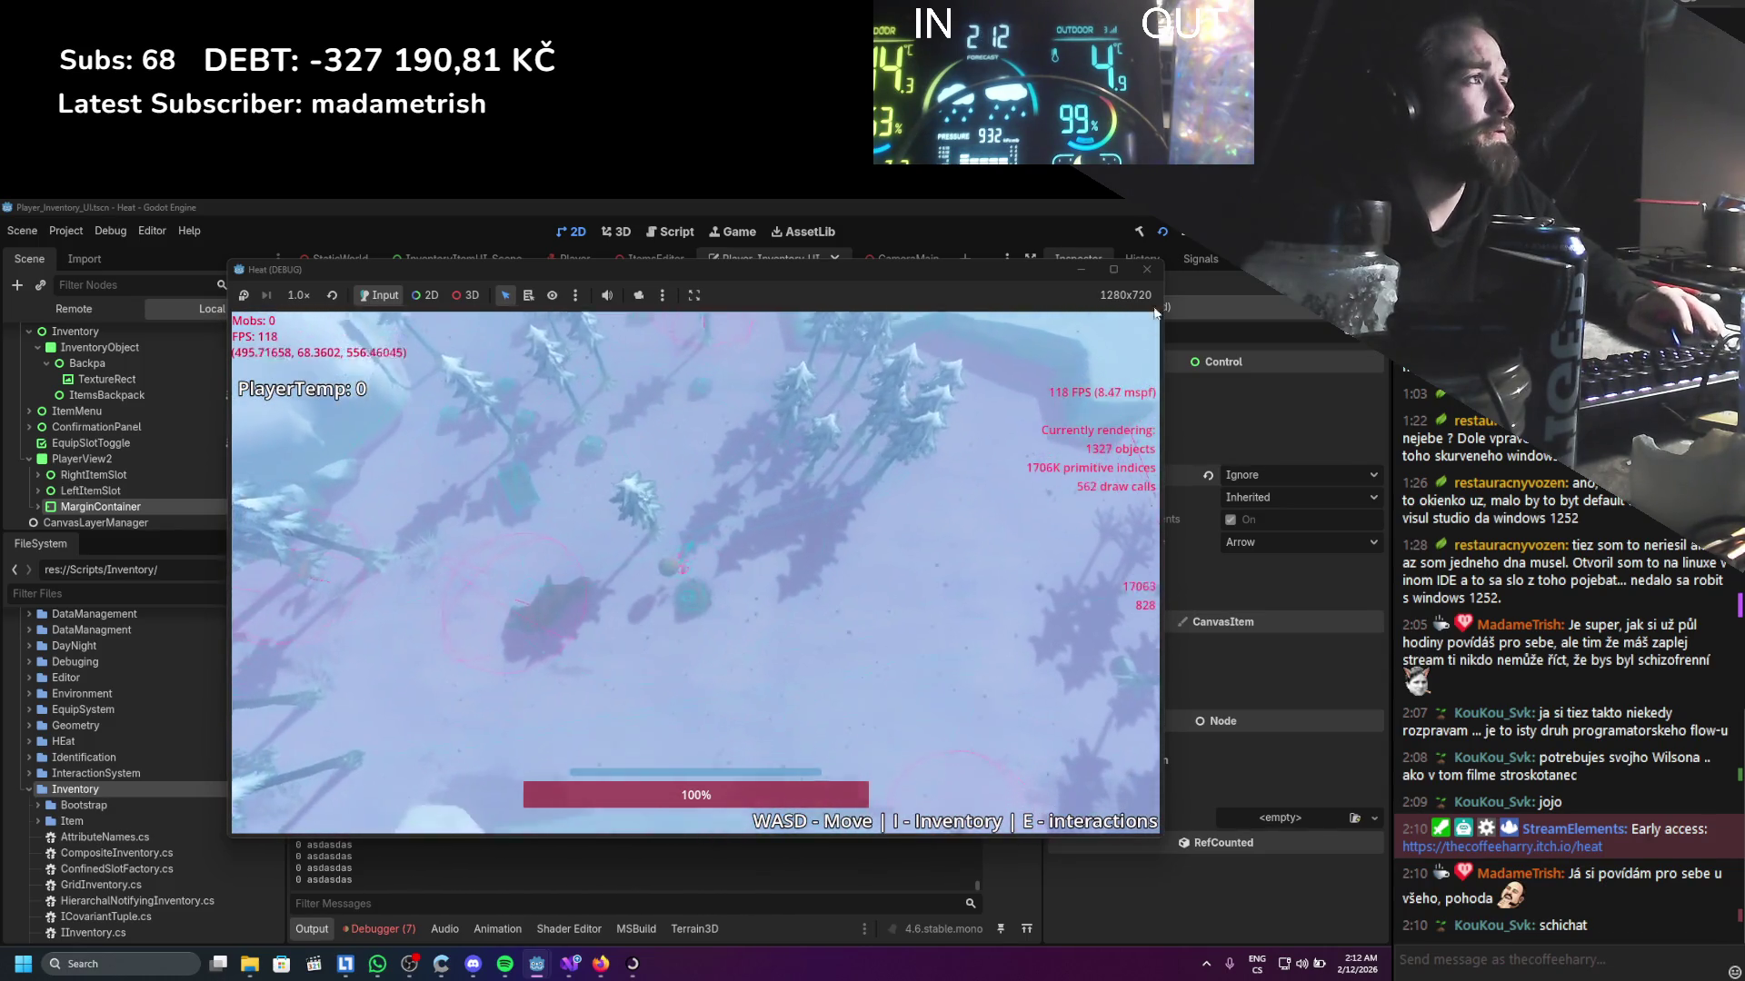
left_click(1148, 270)
scroll(189, 721, "down", 1)
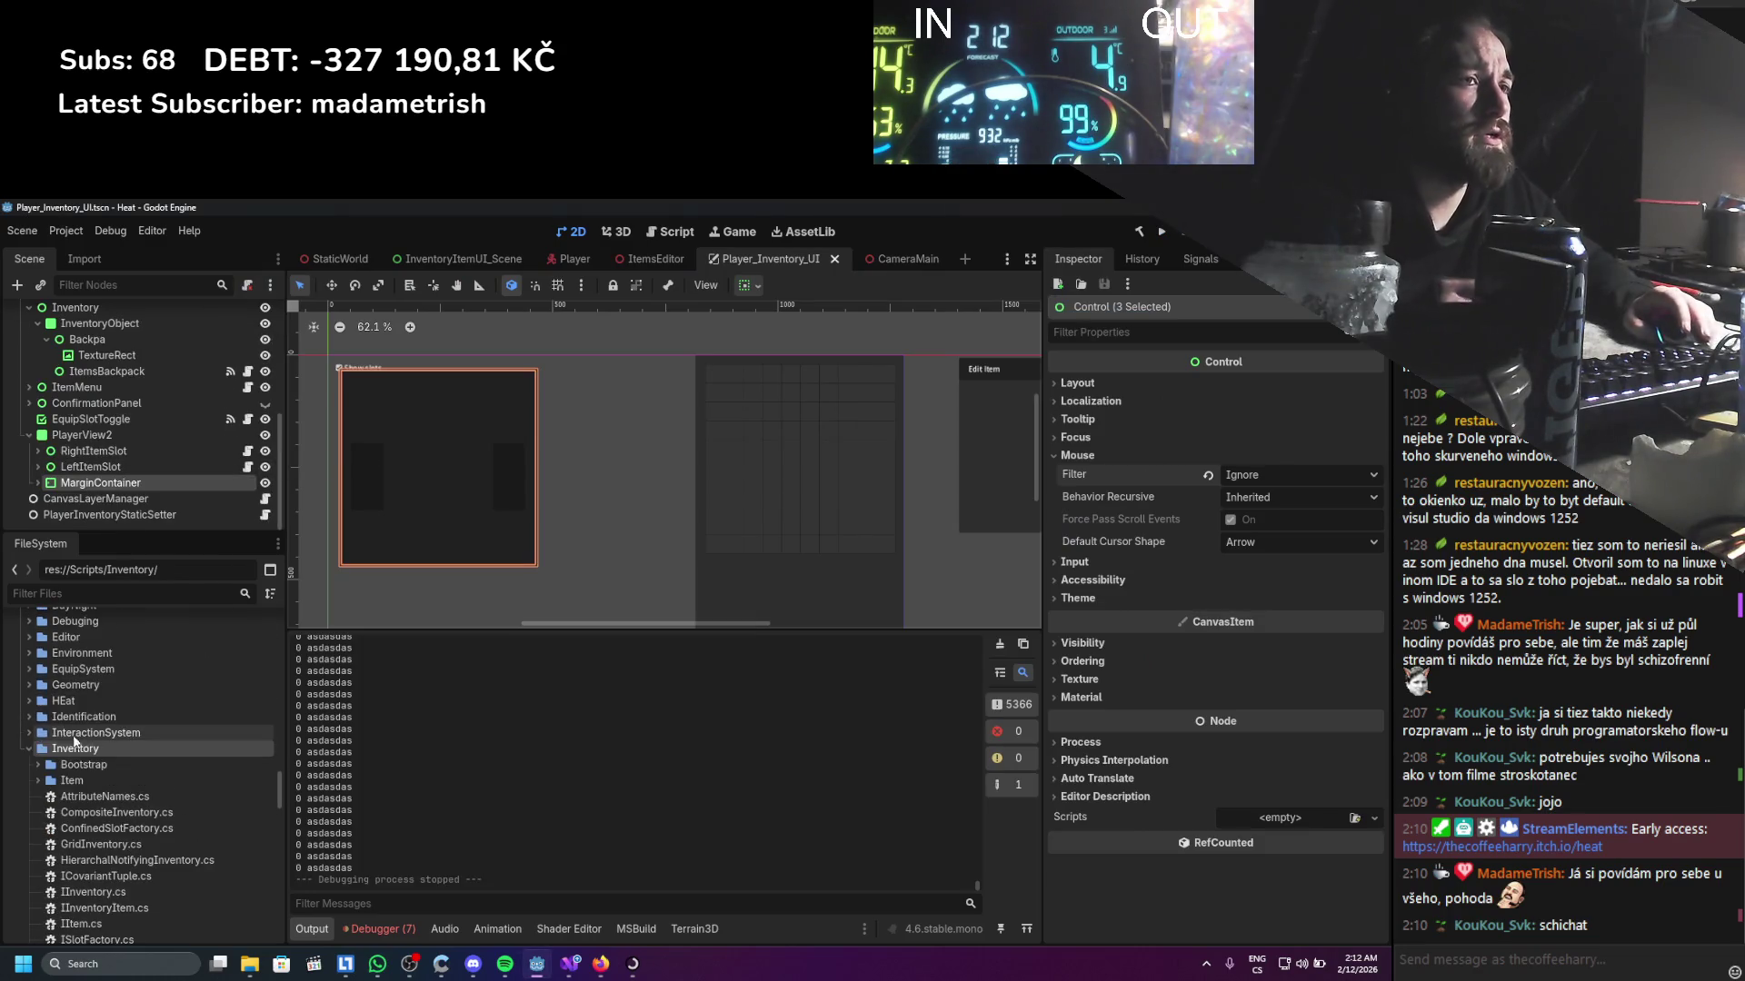
Collapse the Inventory folder, switch to the Player scene, and open RotationComponent's script
left_click(29, 752)
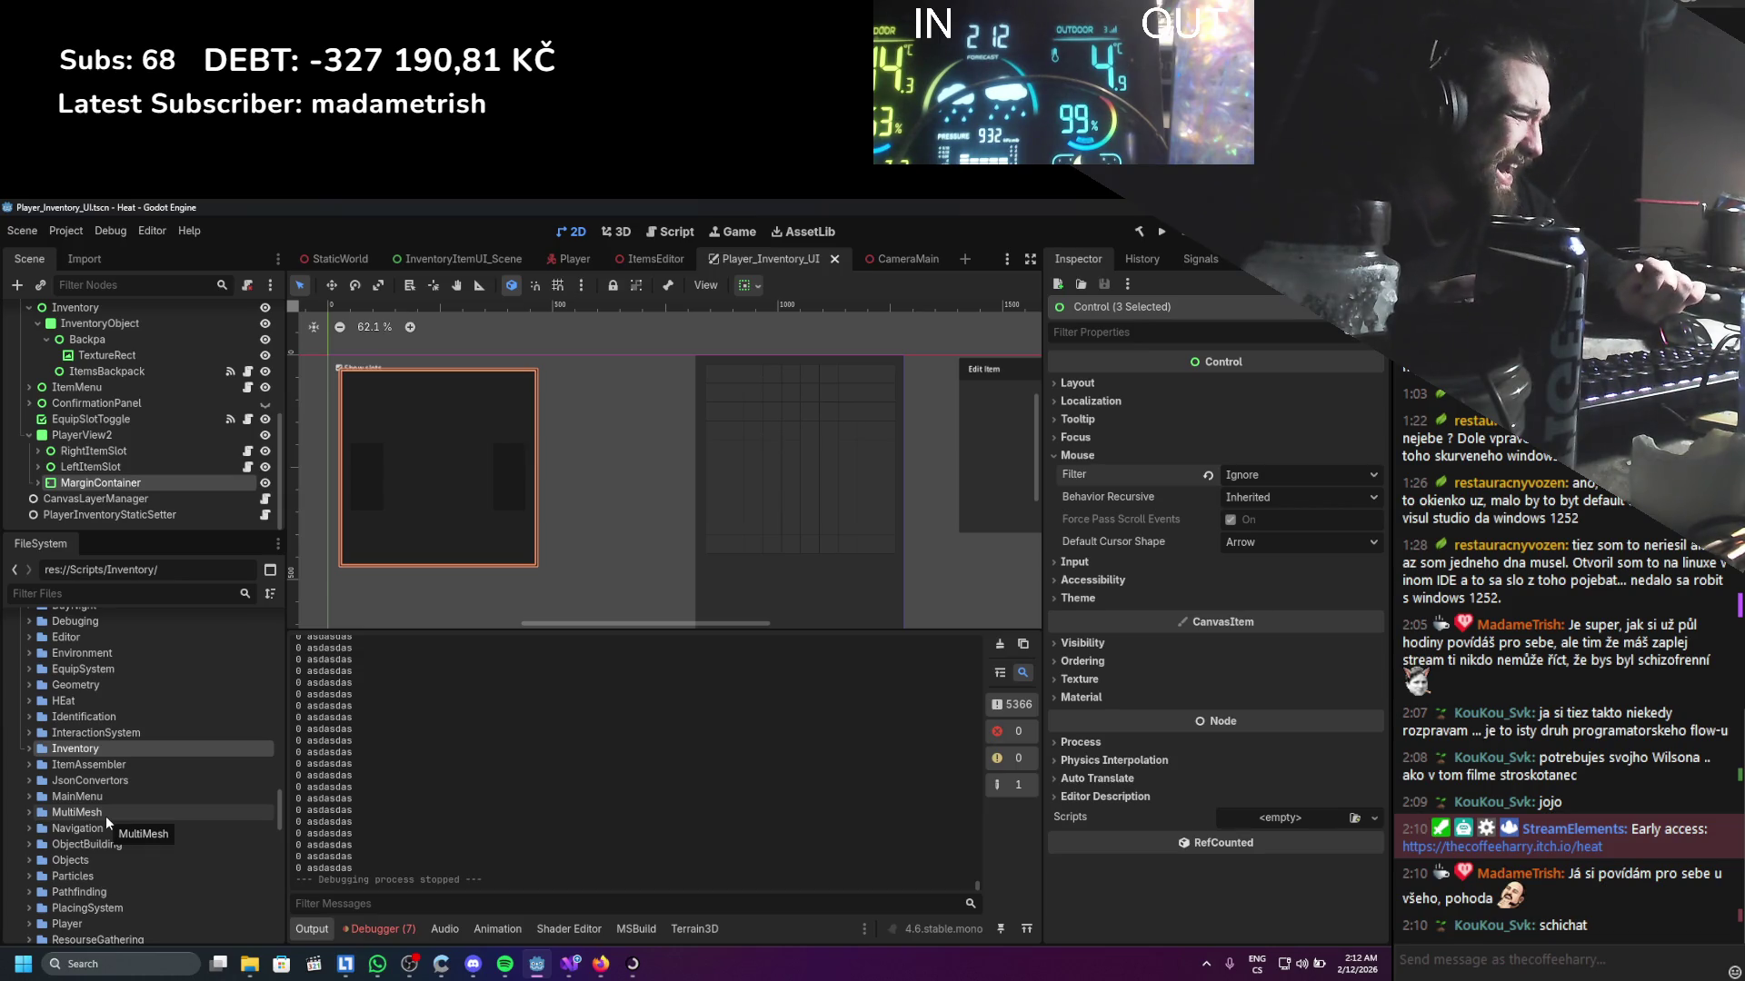
scroll(111, 823, "down", 6)
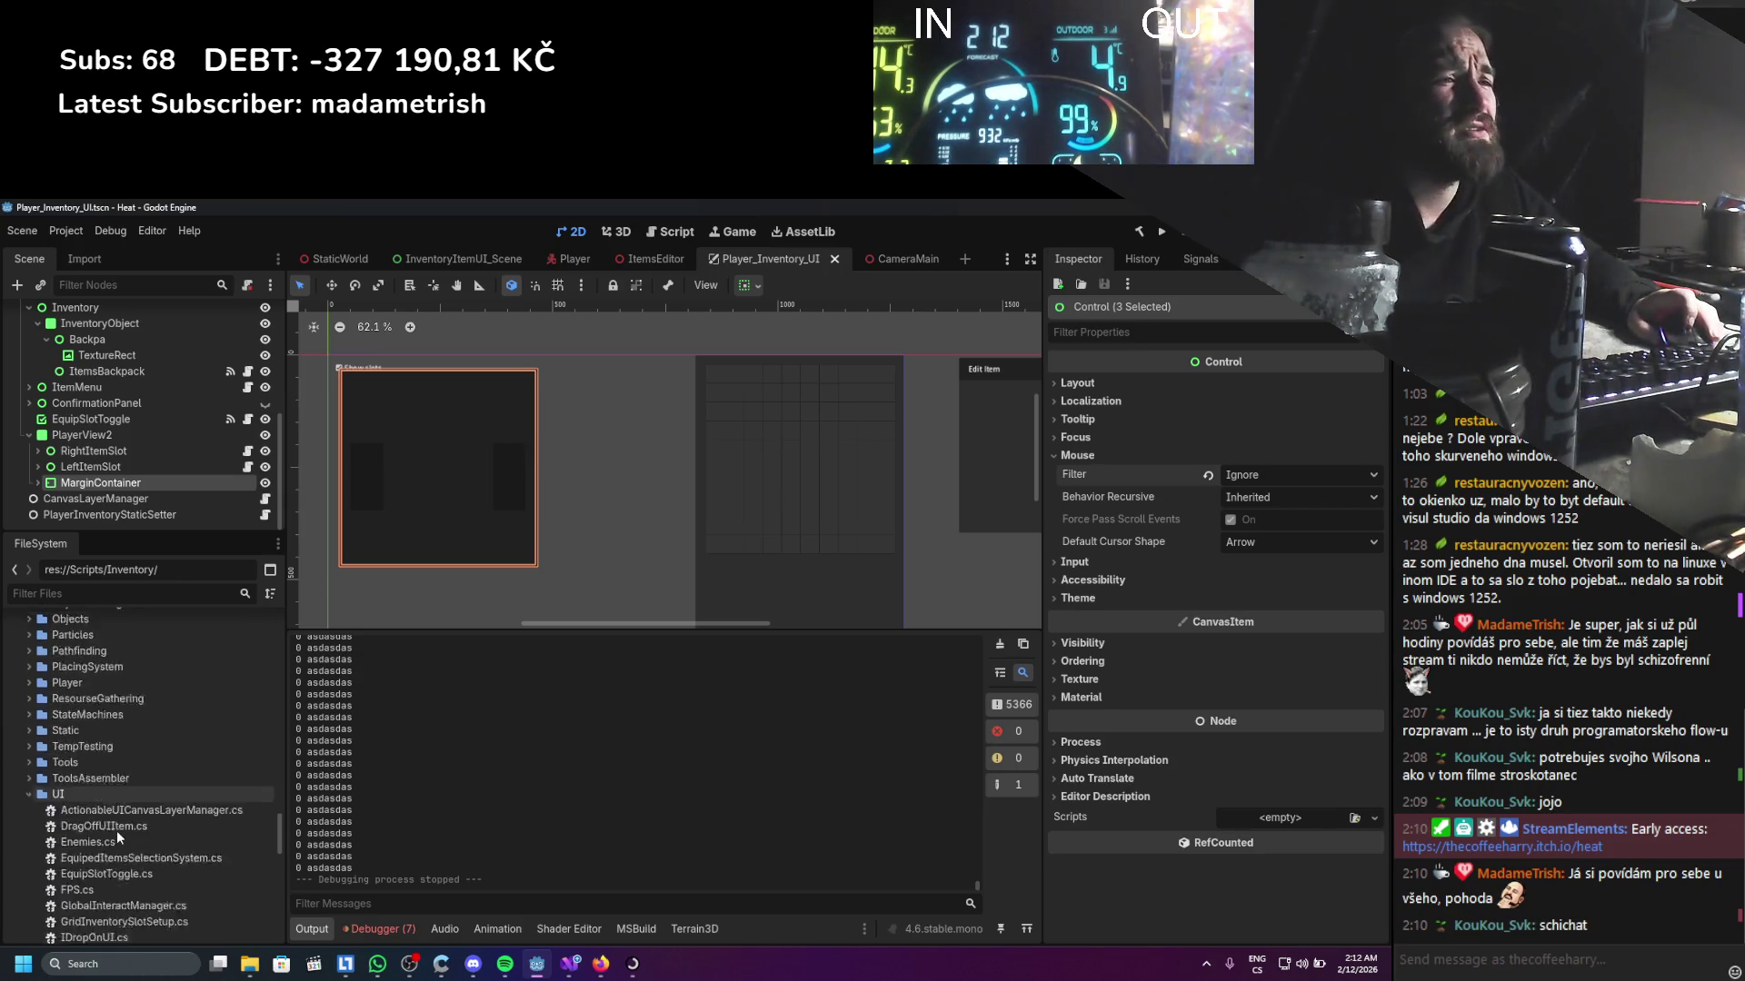
scroll(114, 778, "up", 6)
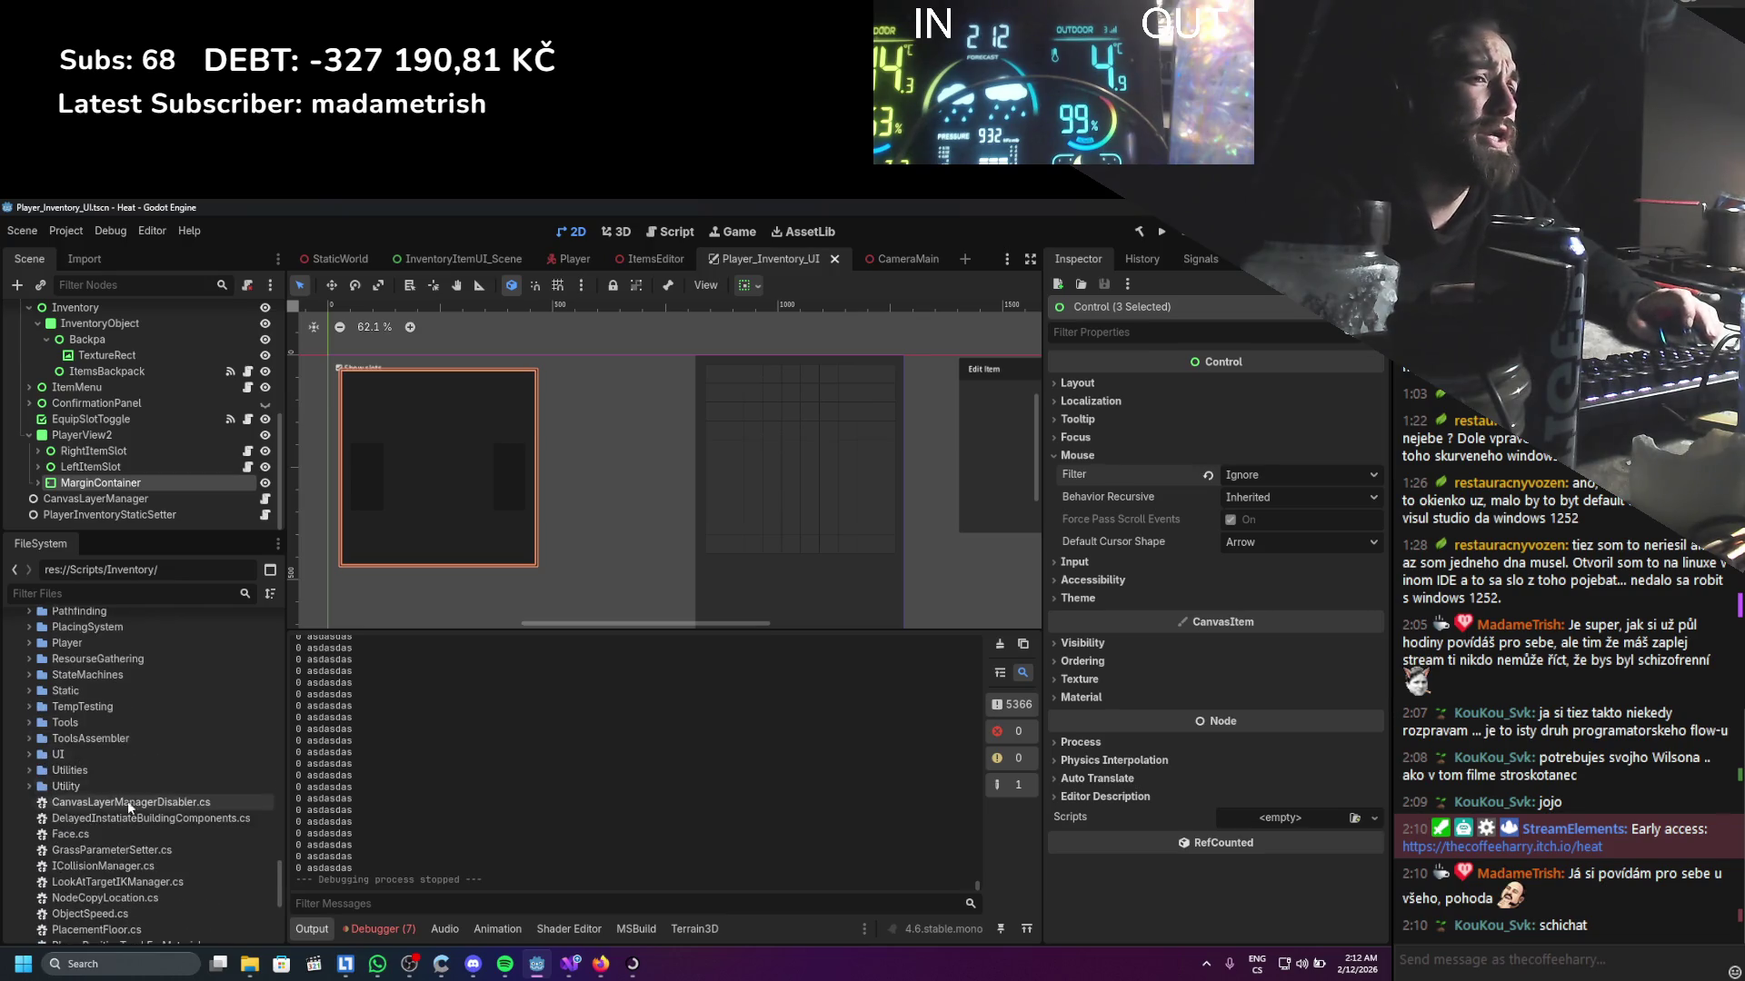
scroll(111, 778, "down", 10)
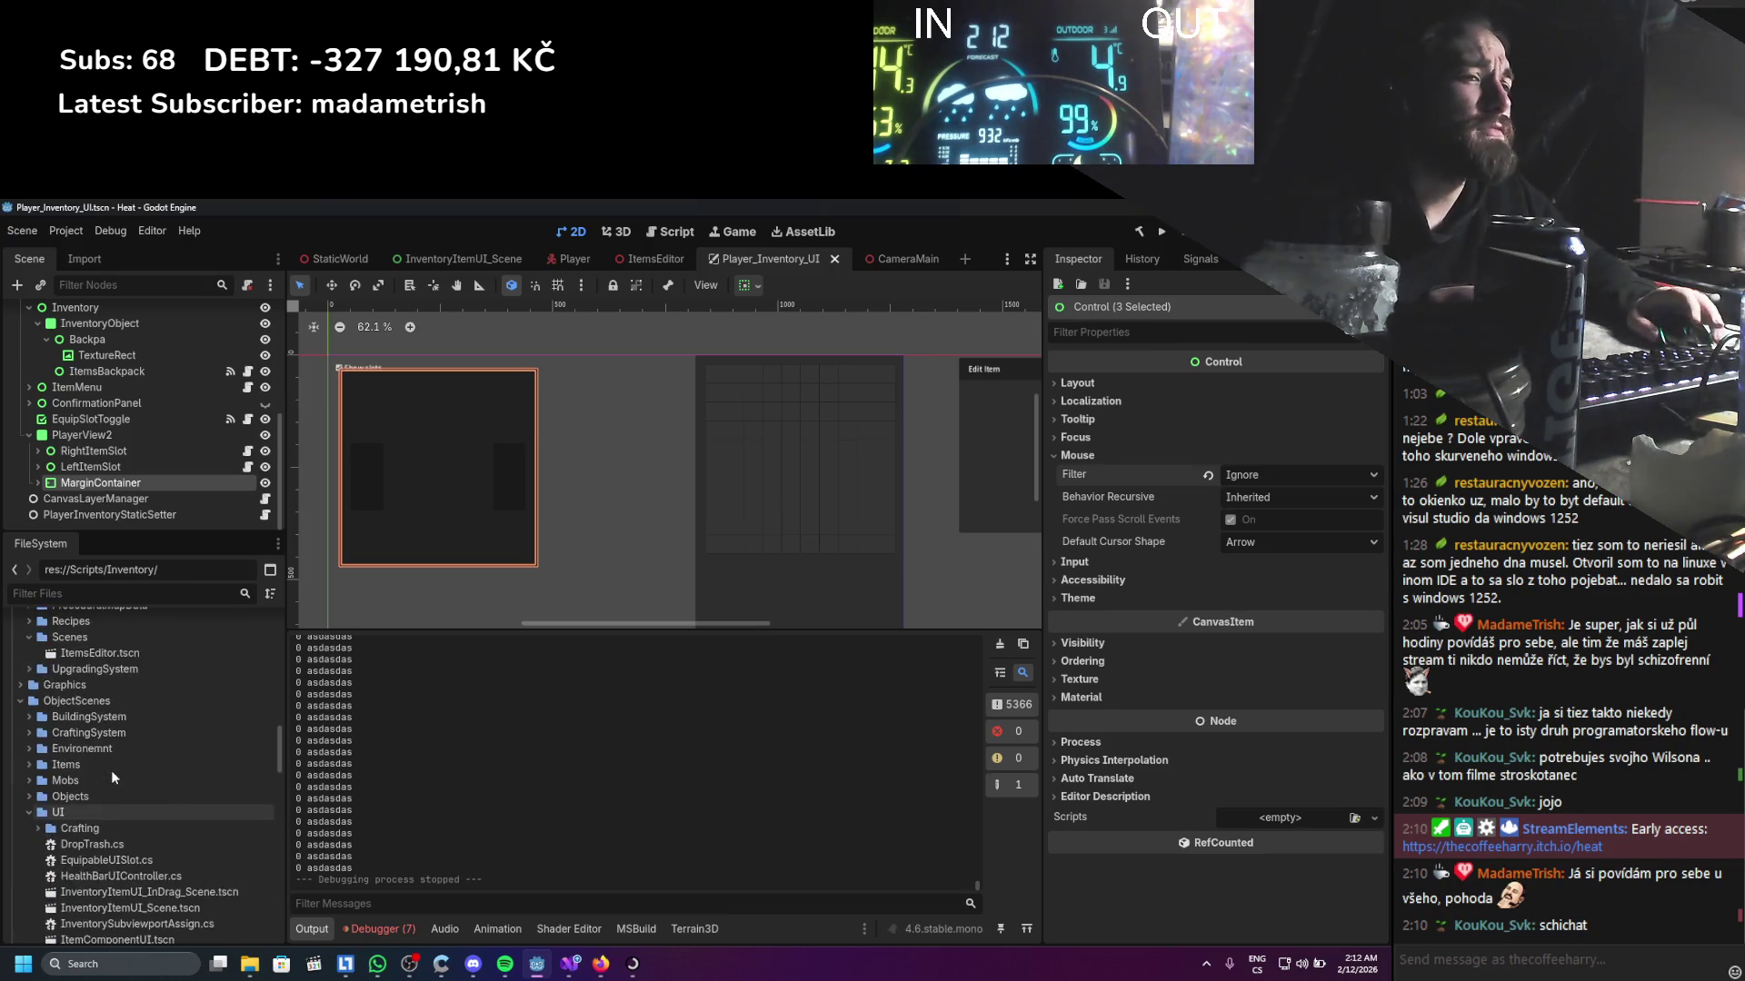
scroll(111, 770, "up", 2)
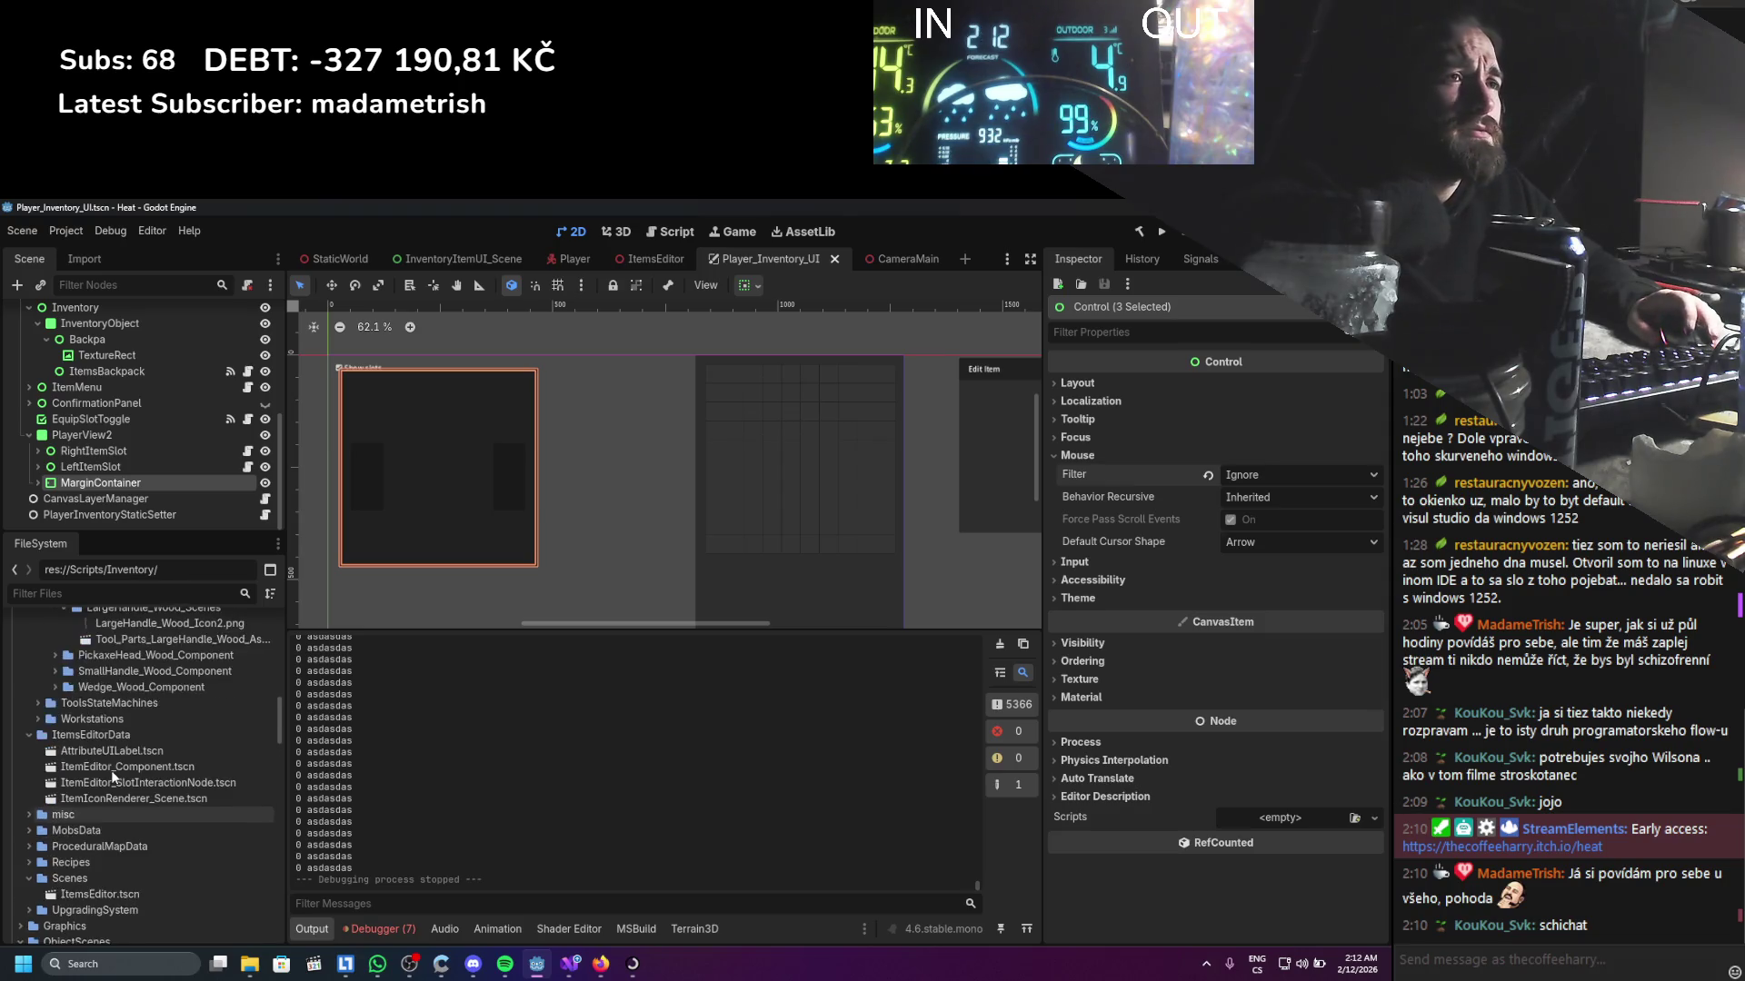
scroll(113, 459, "up", 3)
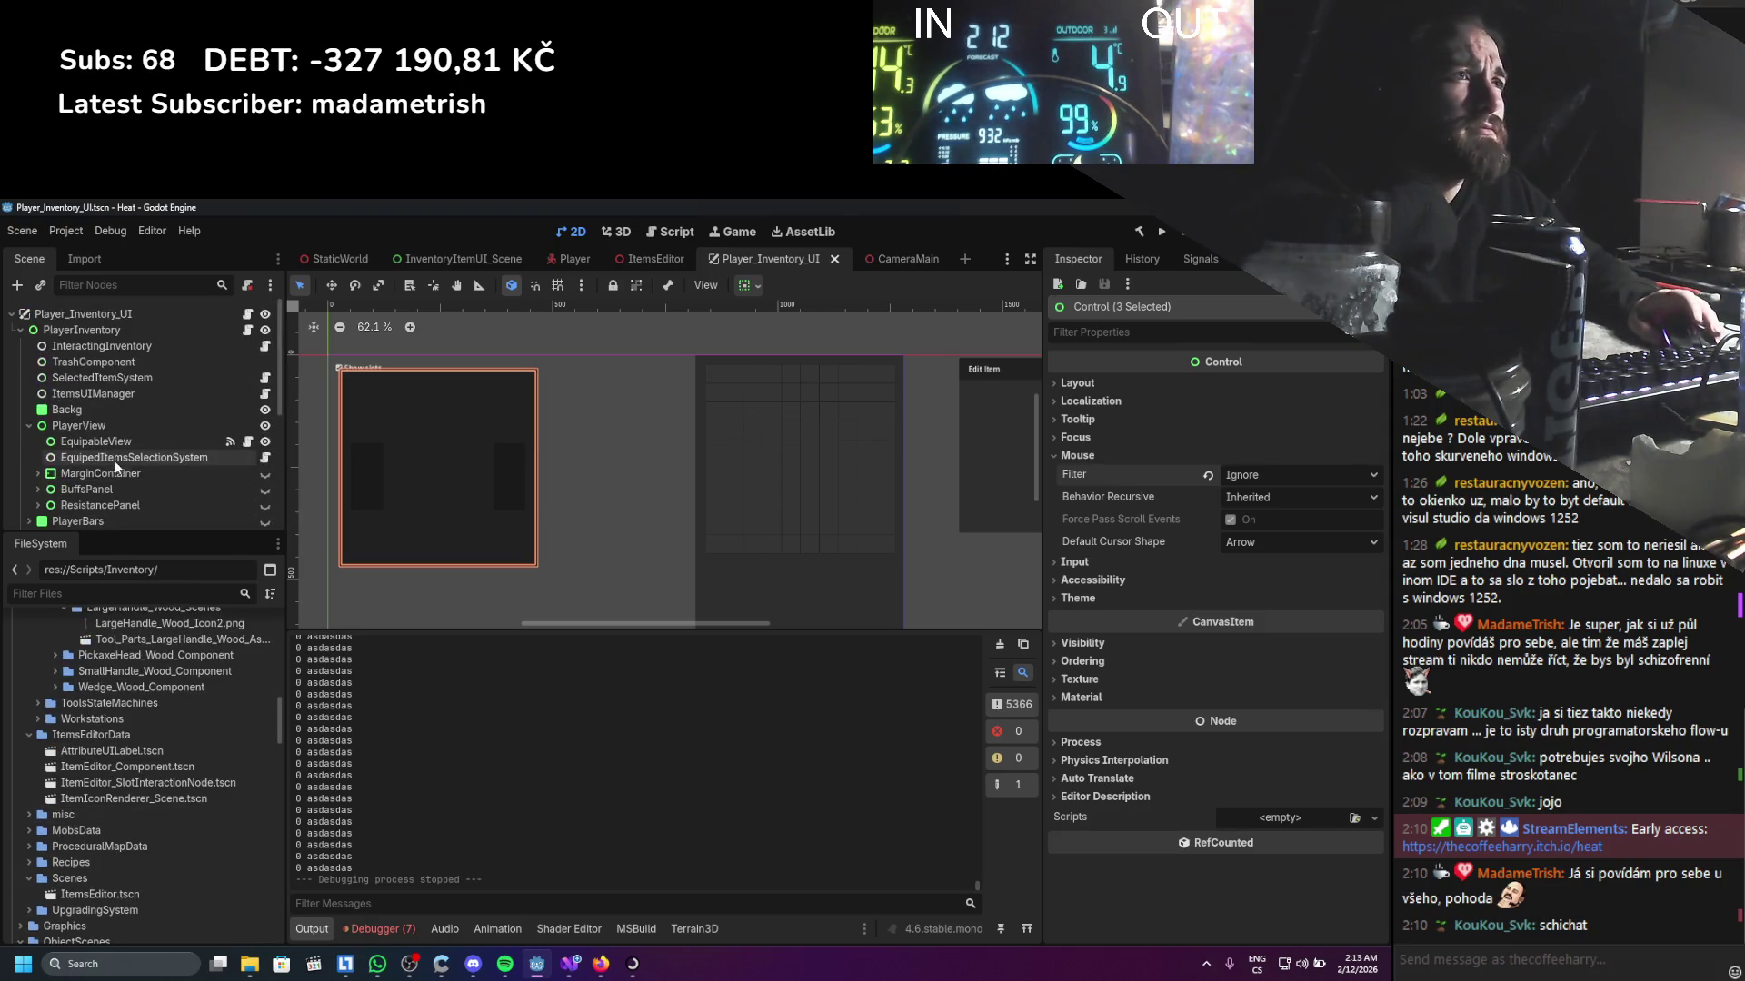
left_click(569, 259)
scroll(120, 474, "down", 5)
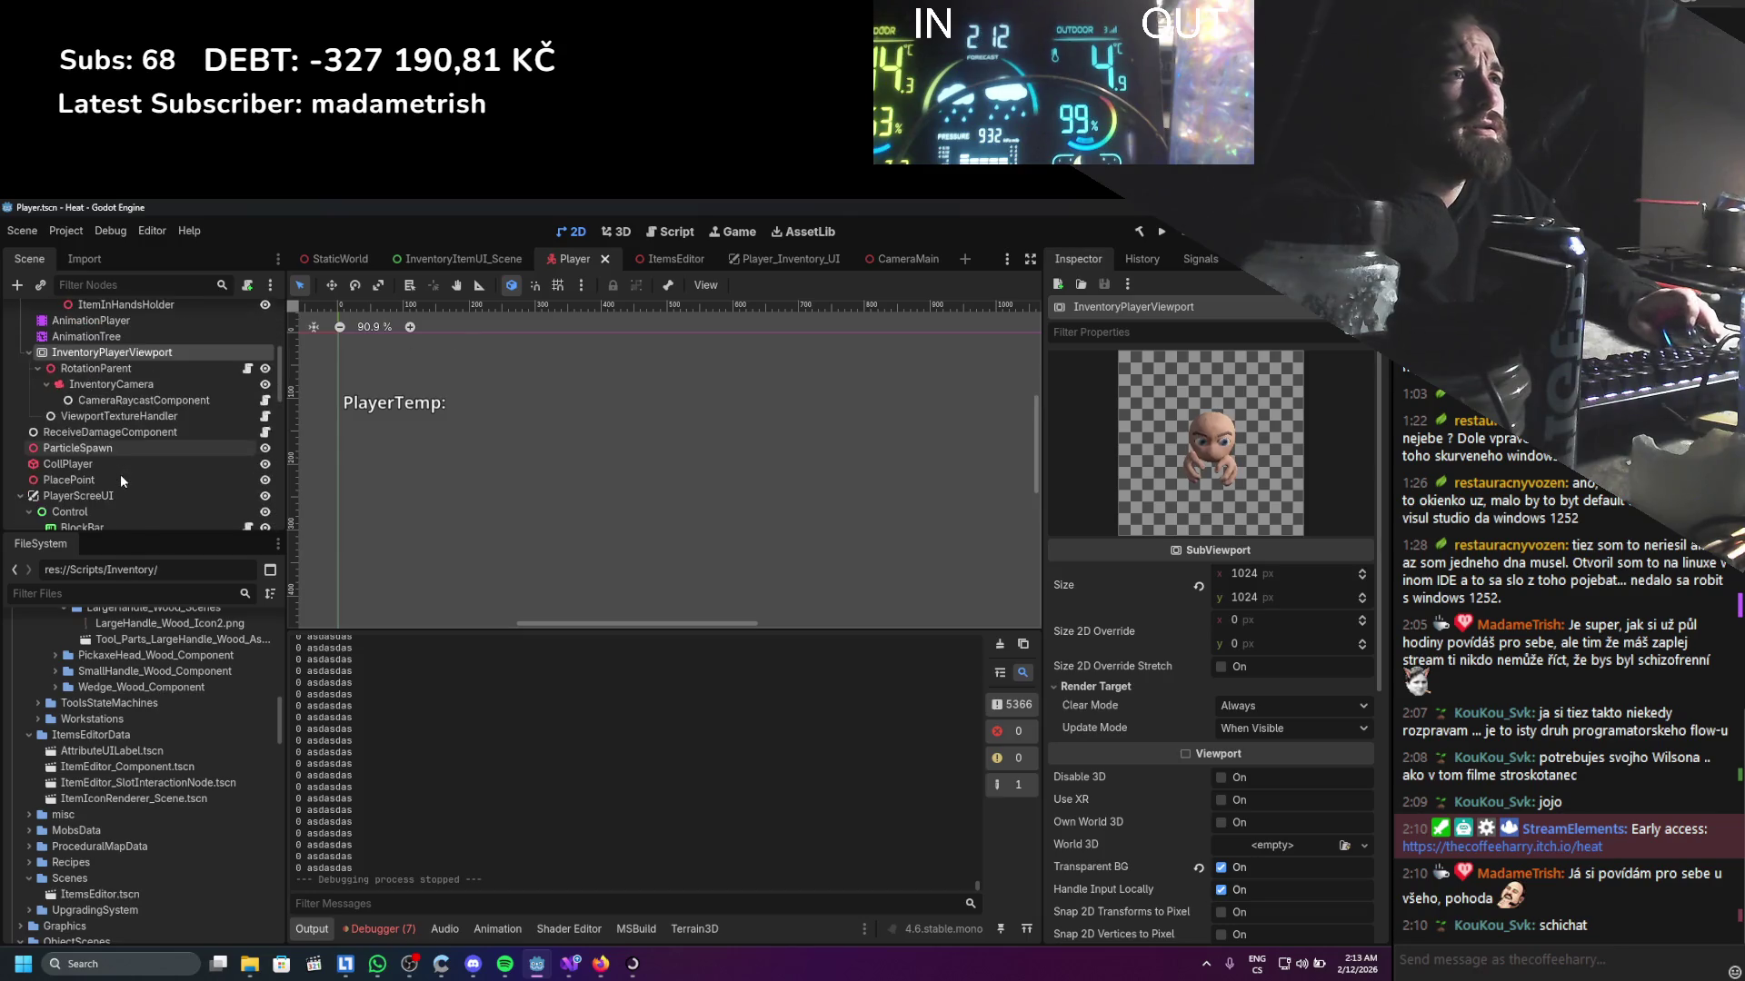
left_click(200, 435)
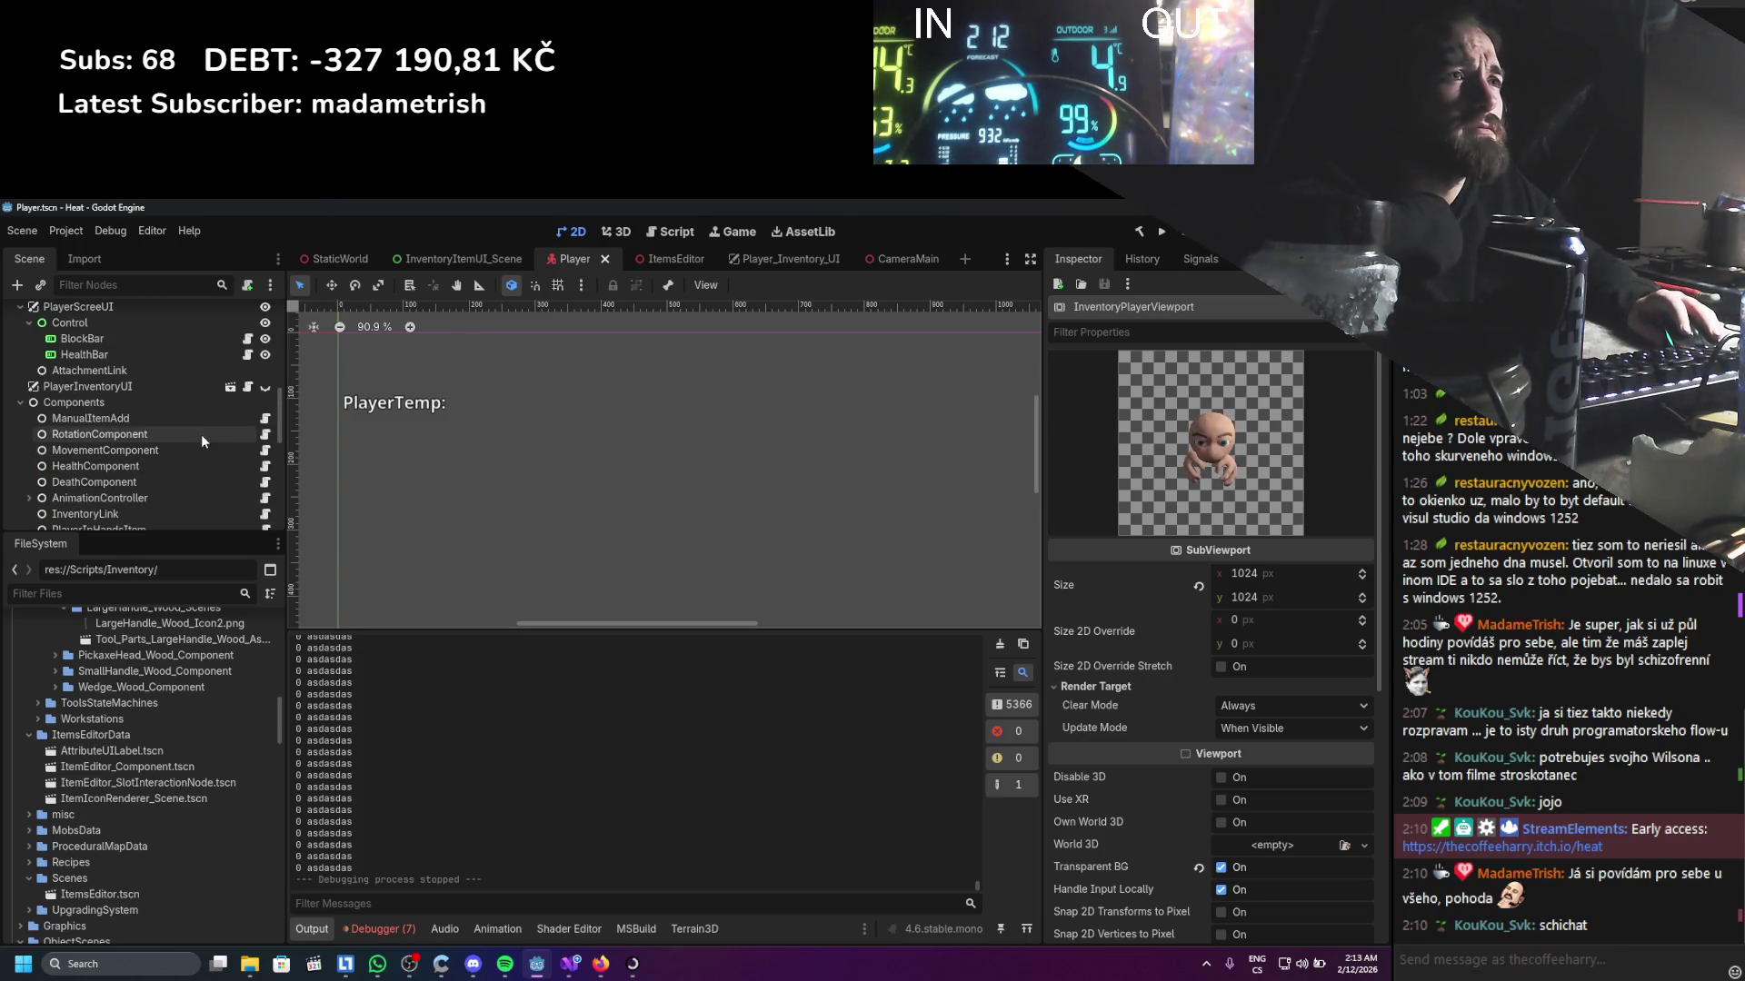
left_click(266, 434)
scroll(291, 503, "down", 3)
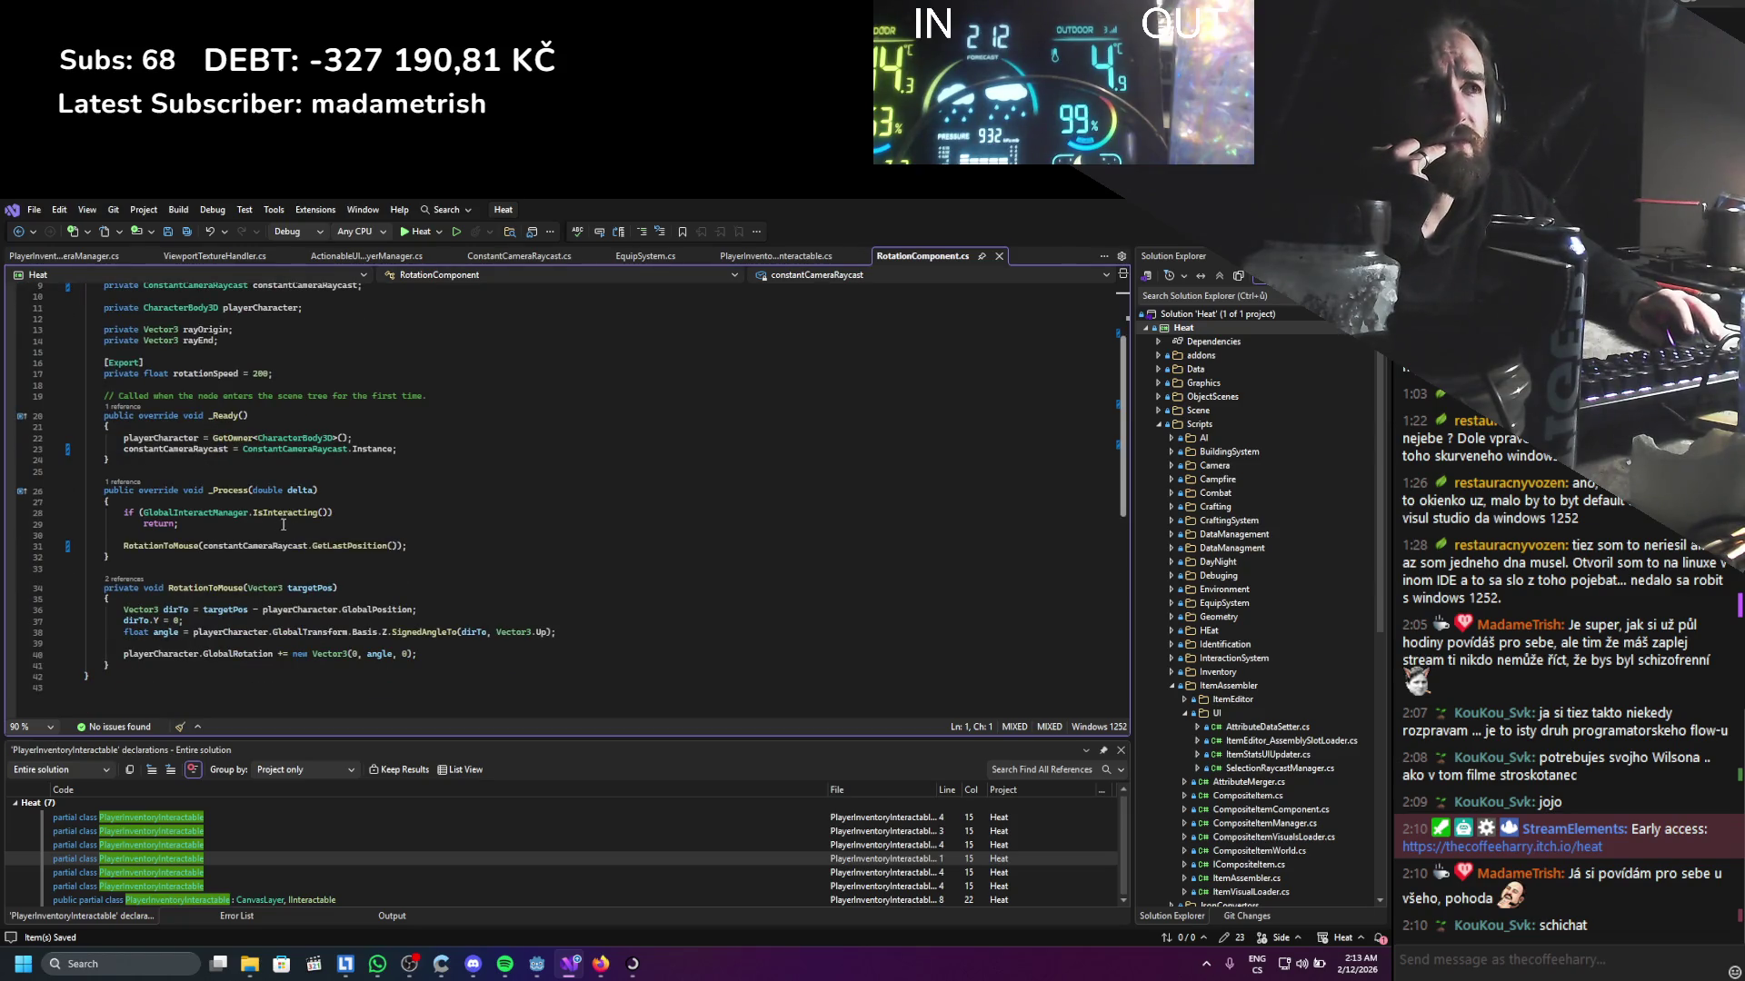
Check GlobalInteractManager, then delete the IsInteracting check and return from RotationComponent's _Process
left_click_drag(283, 525, 85, 525)
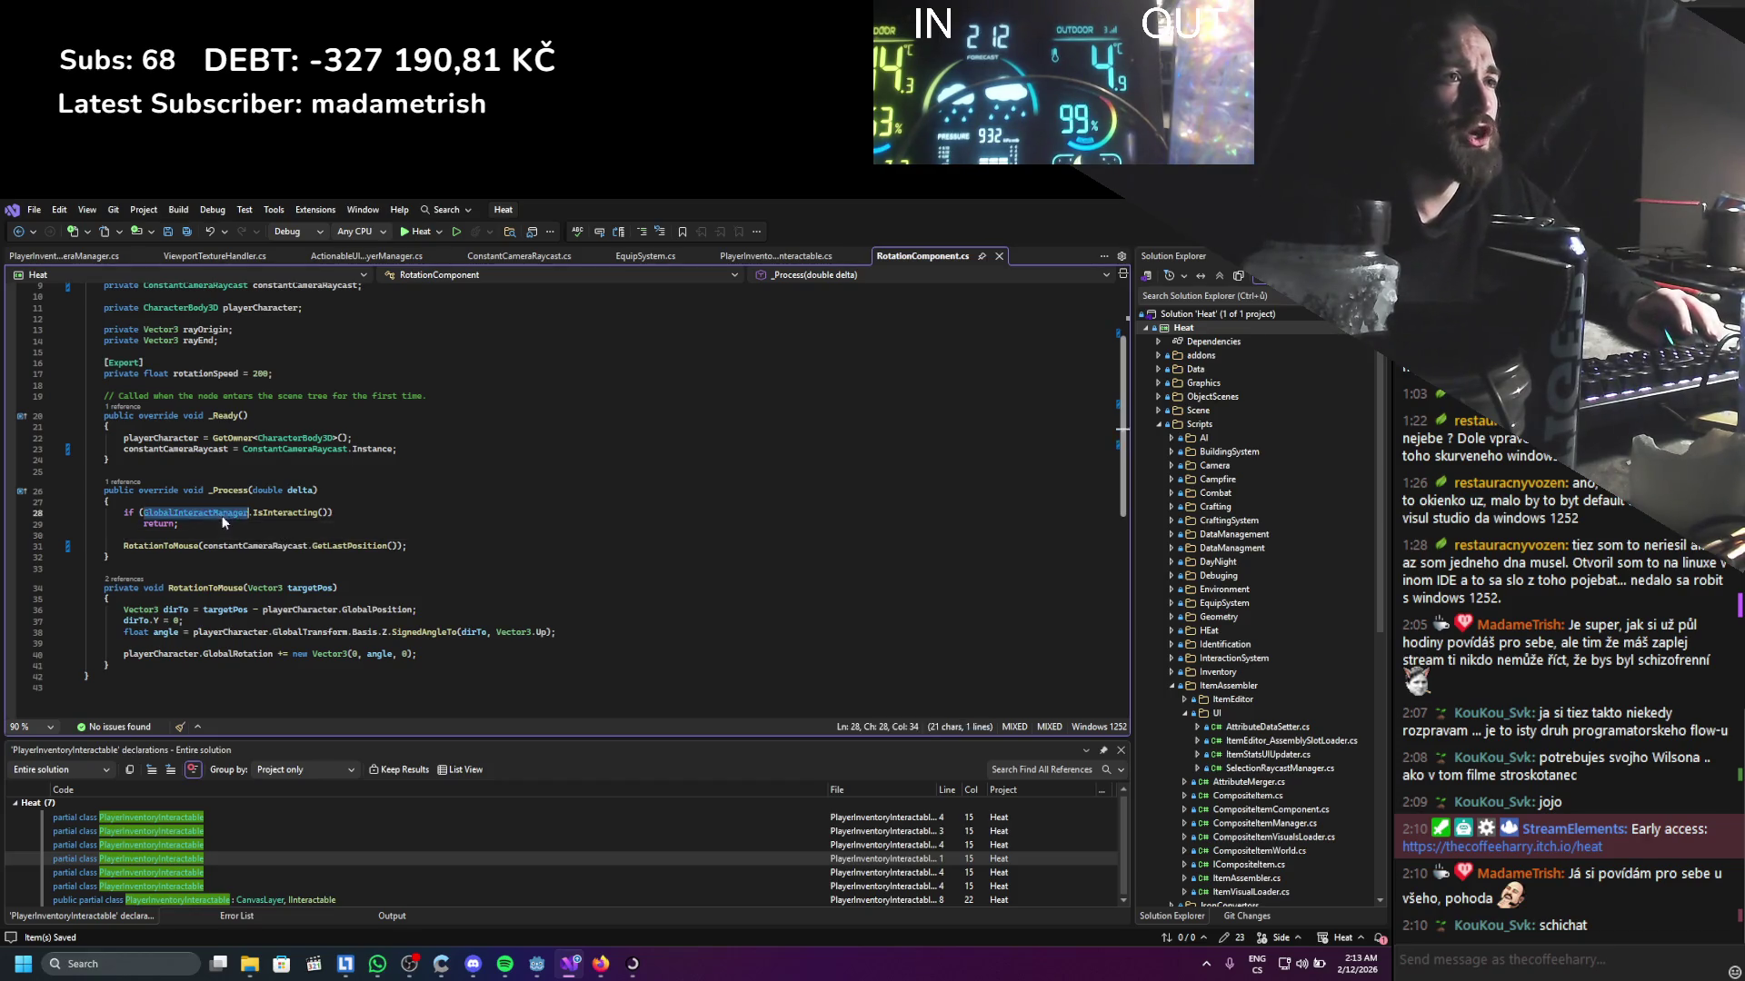
left_click(223, 517, "ctrl")
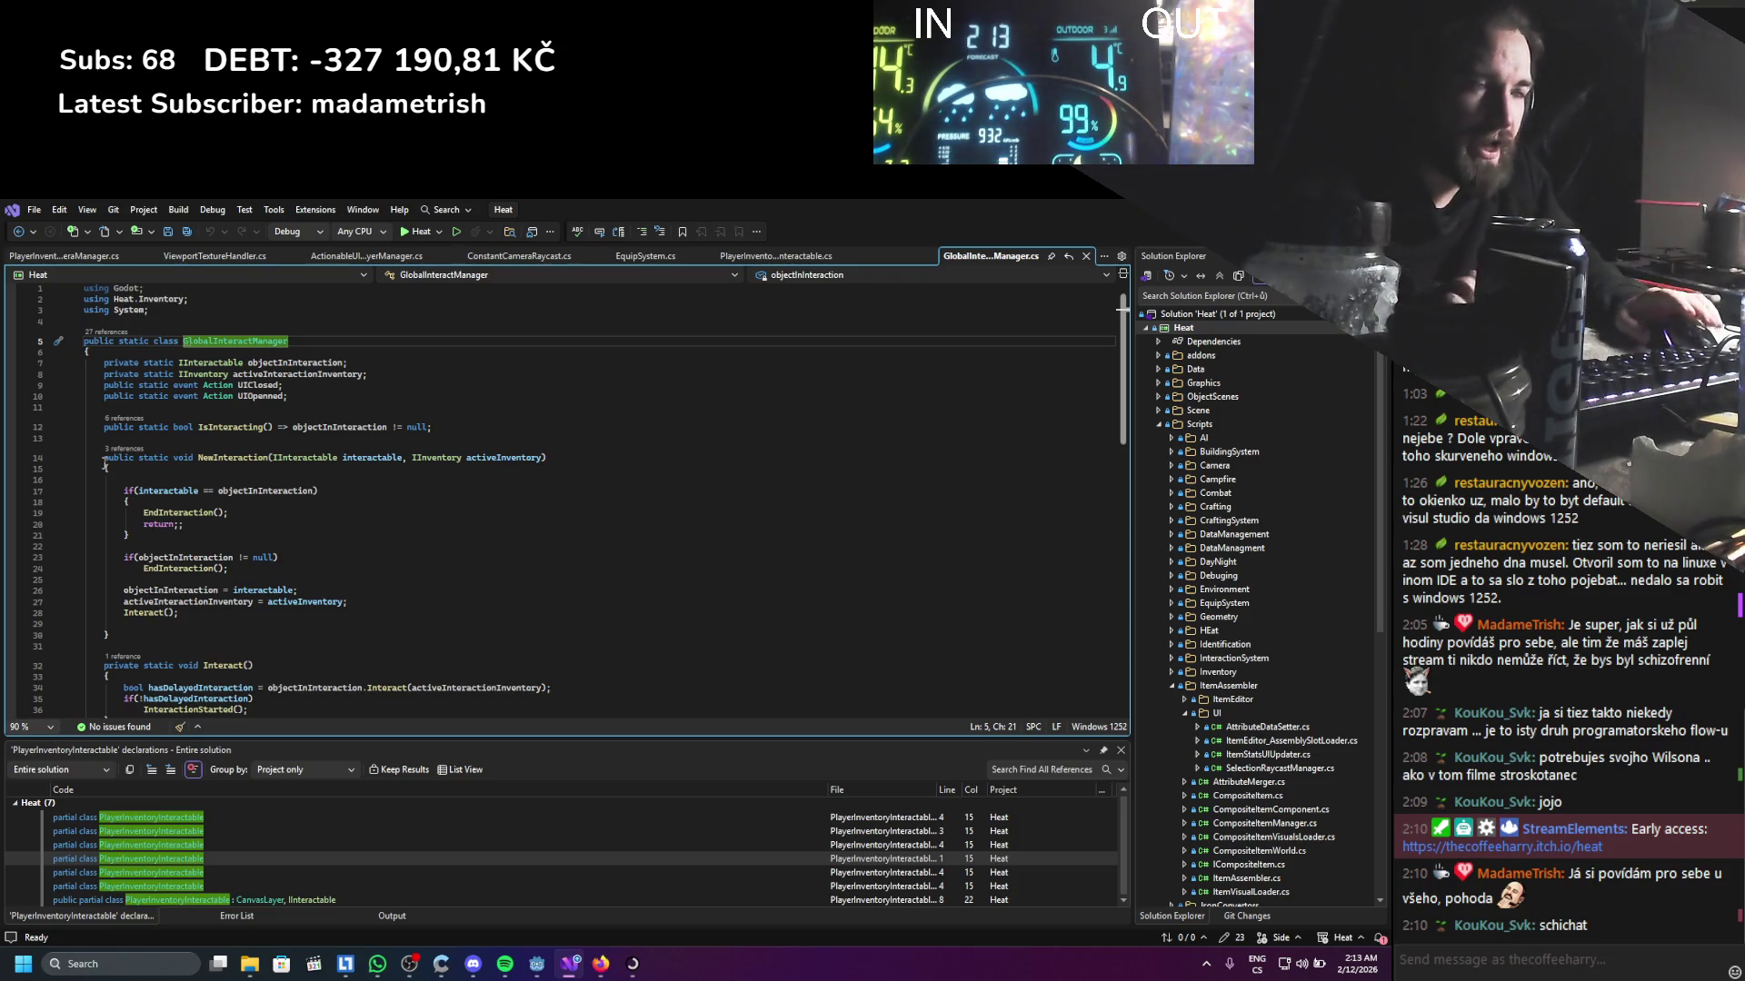
key("ctrl+minus")
left_click_drag(179, 524, 127, 515)
key("Delete")
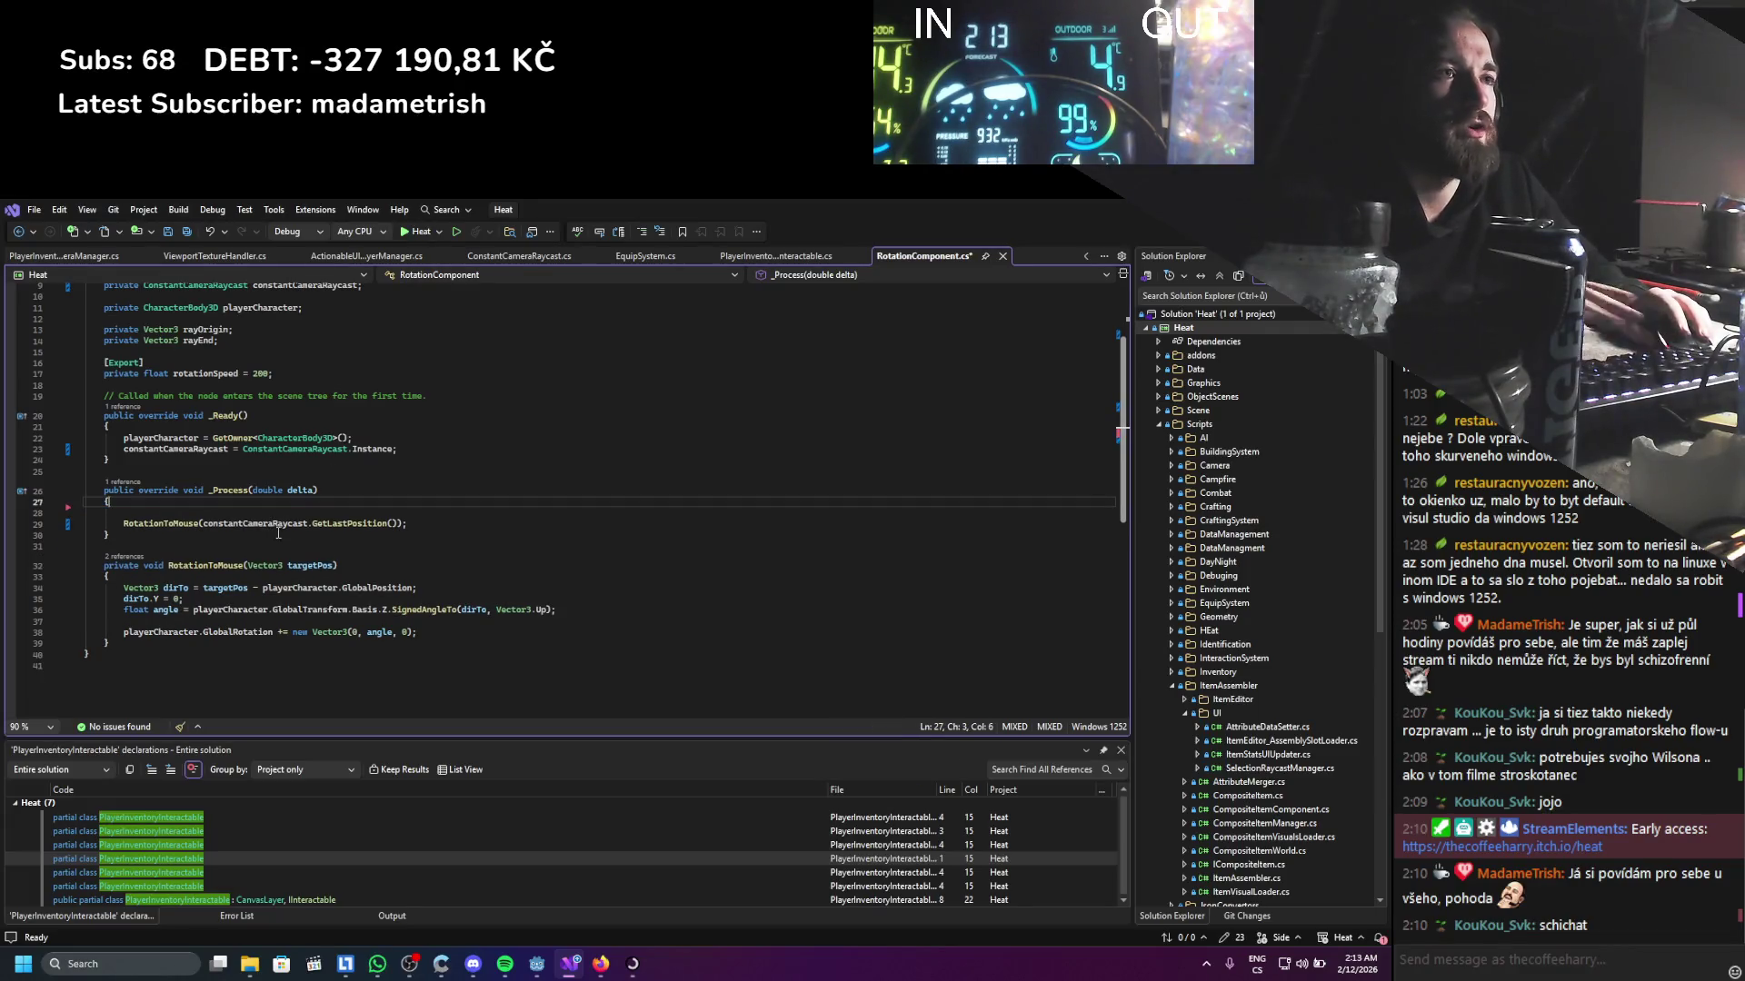
key("alt+Tab")
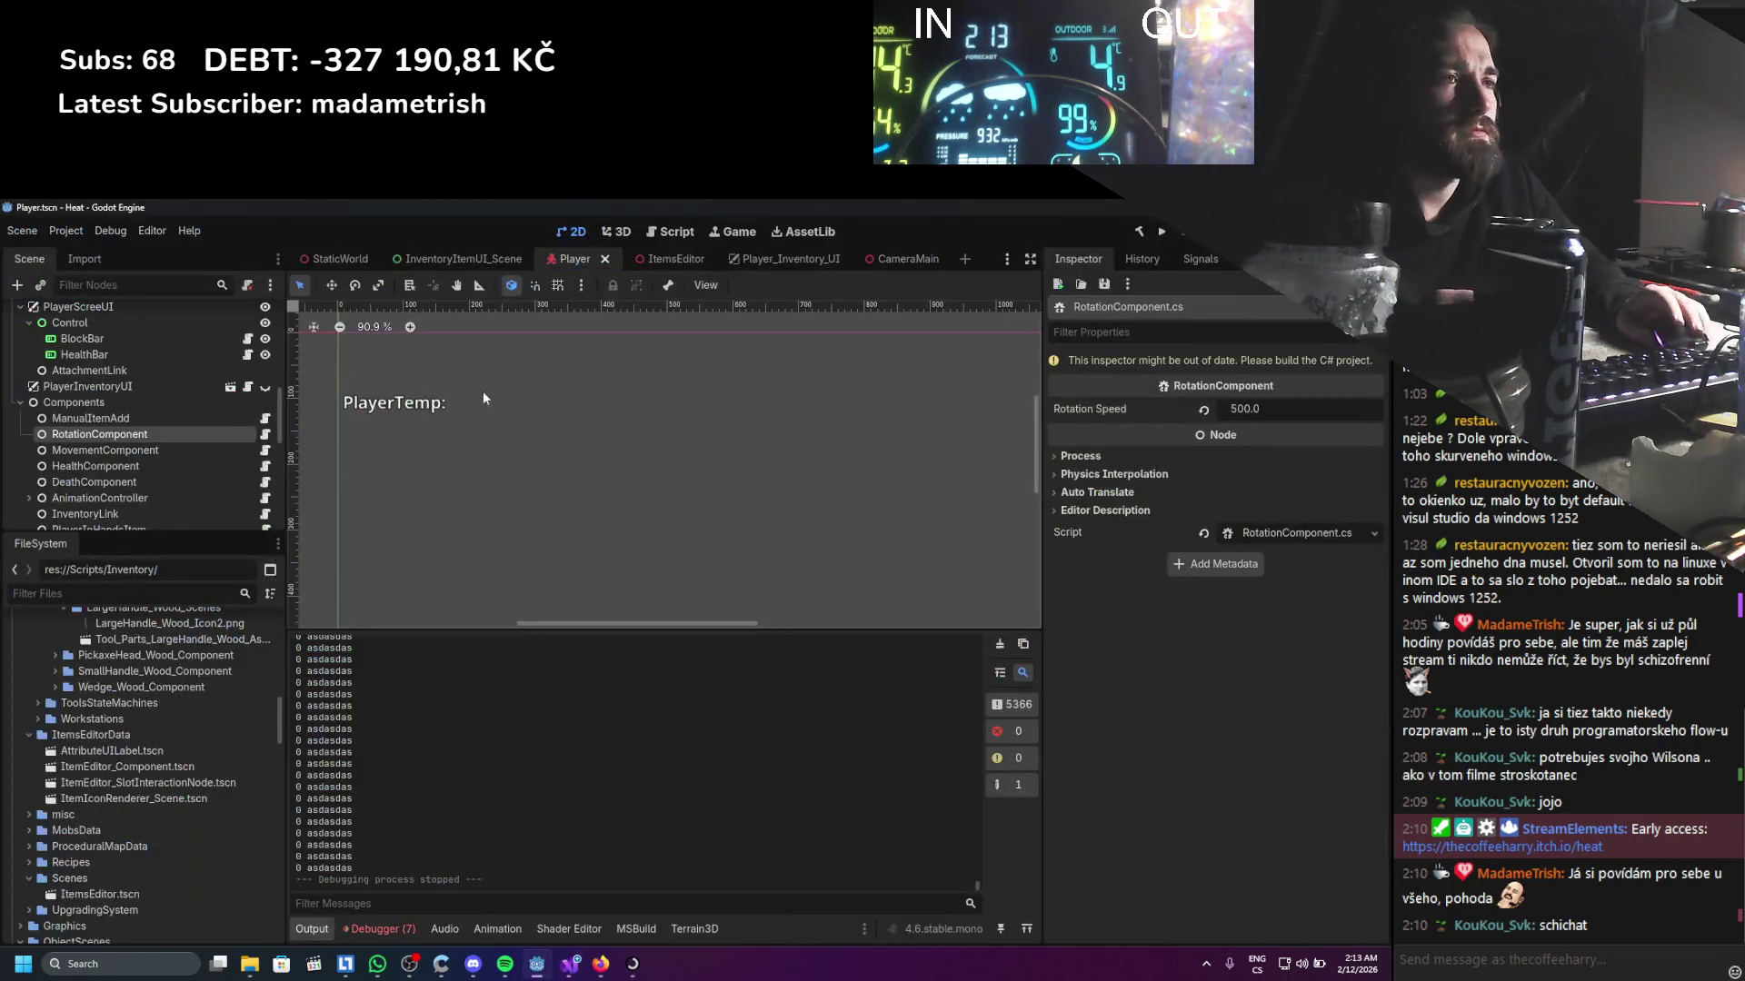
Open MovementComponent's PlayerMovement script and normalize its line endings
left_click(211, 448)
left_click(265, 449)
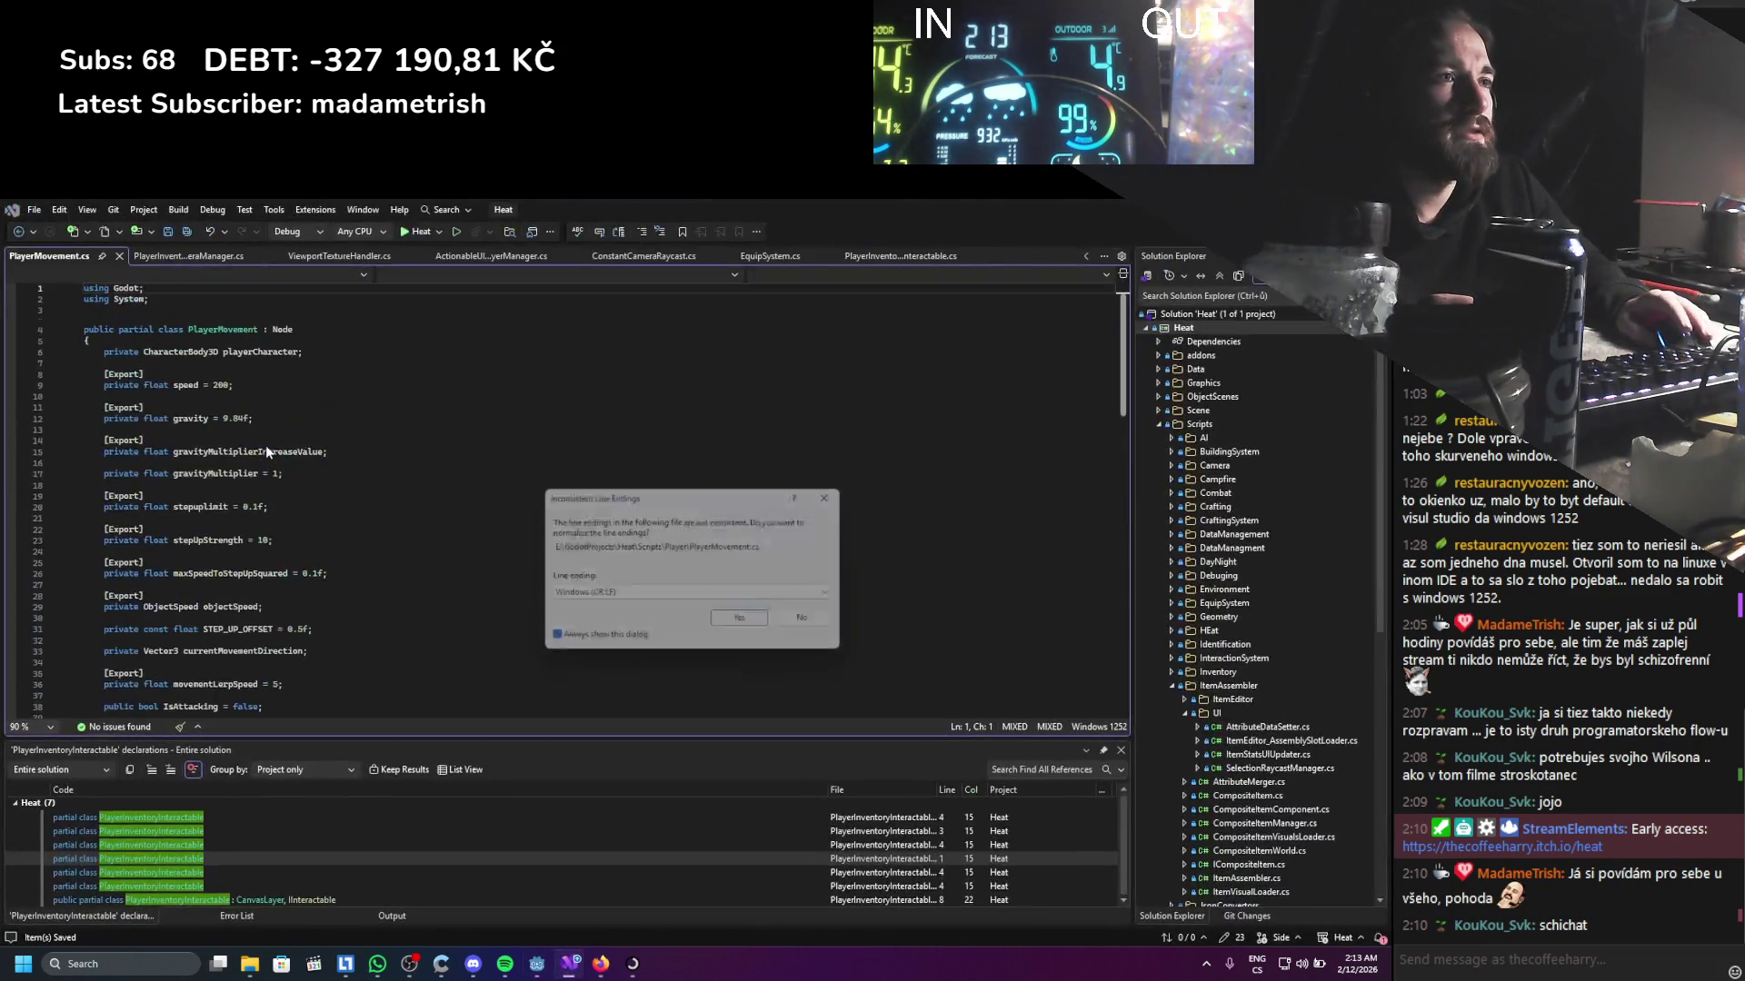
left_click(734, 623)
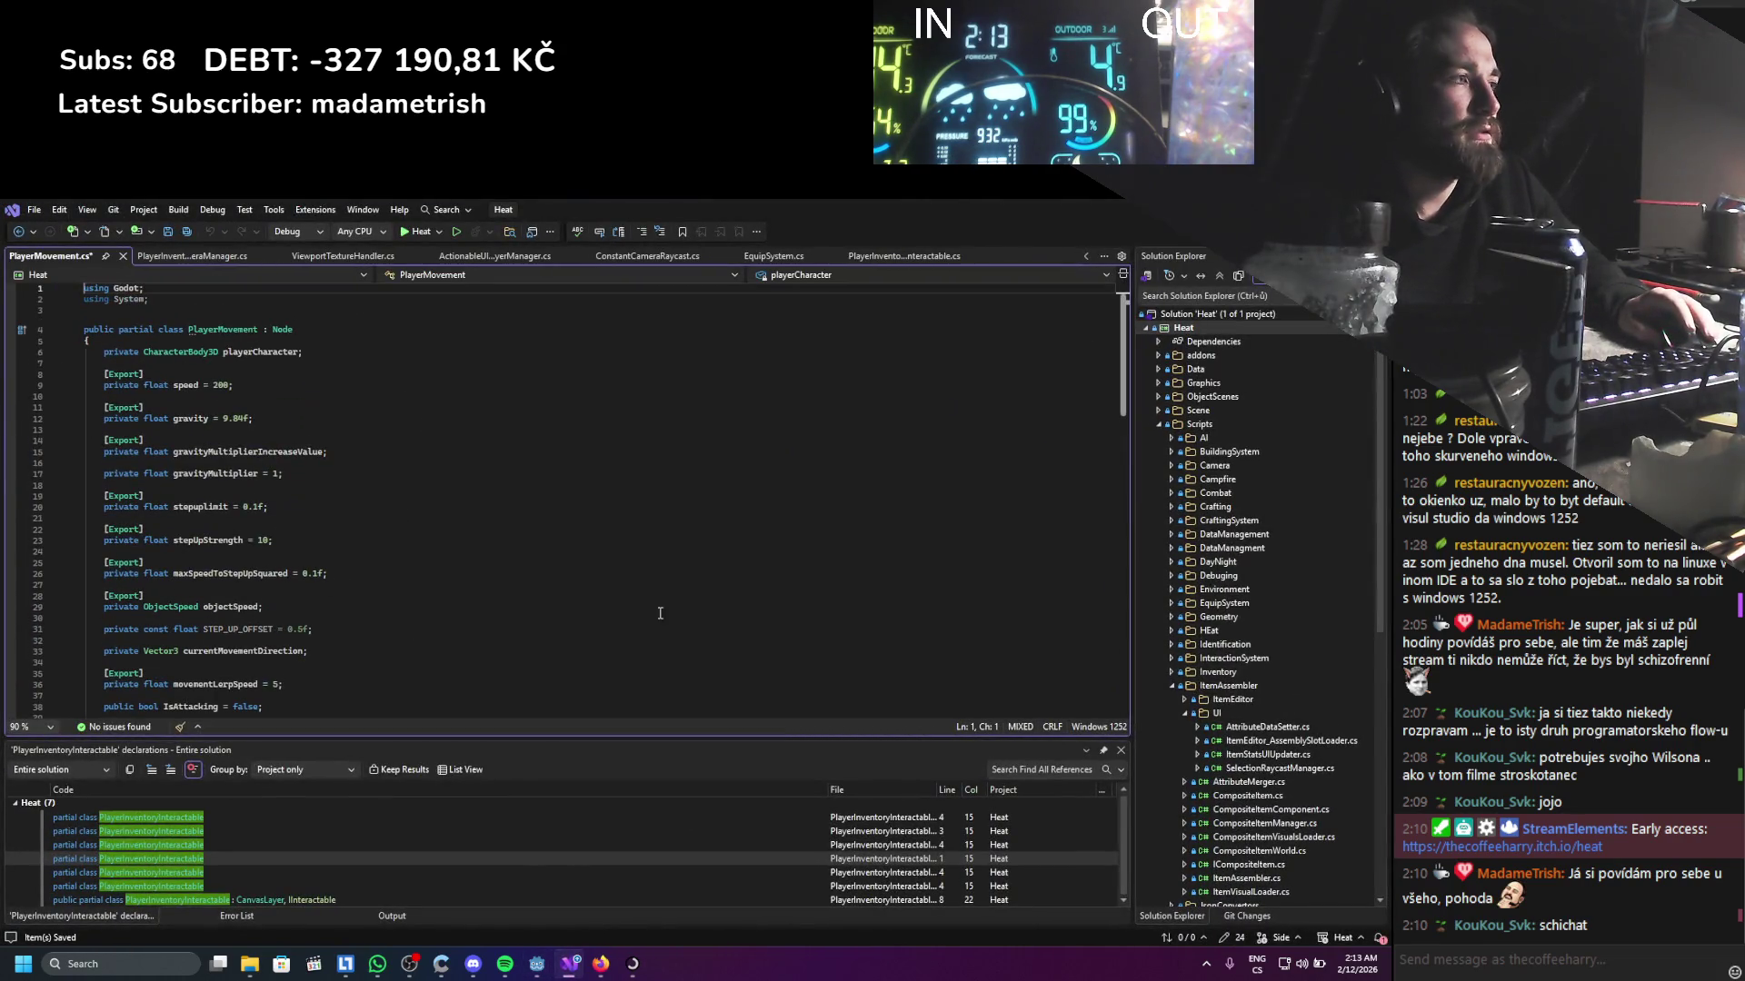
Save PlayerMovement.cs with UTF-8 with signature encoding
left_click(1093, 727)
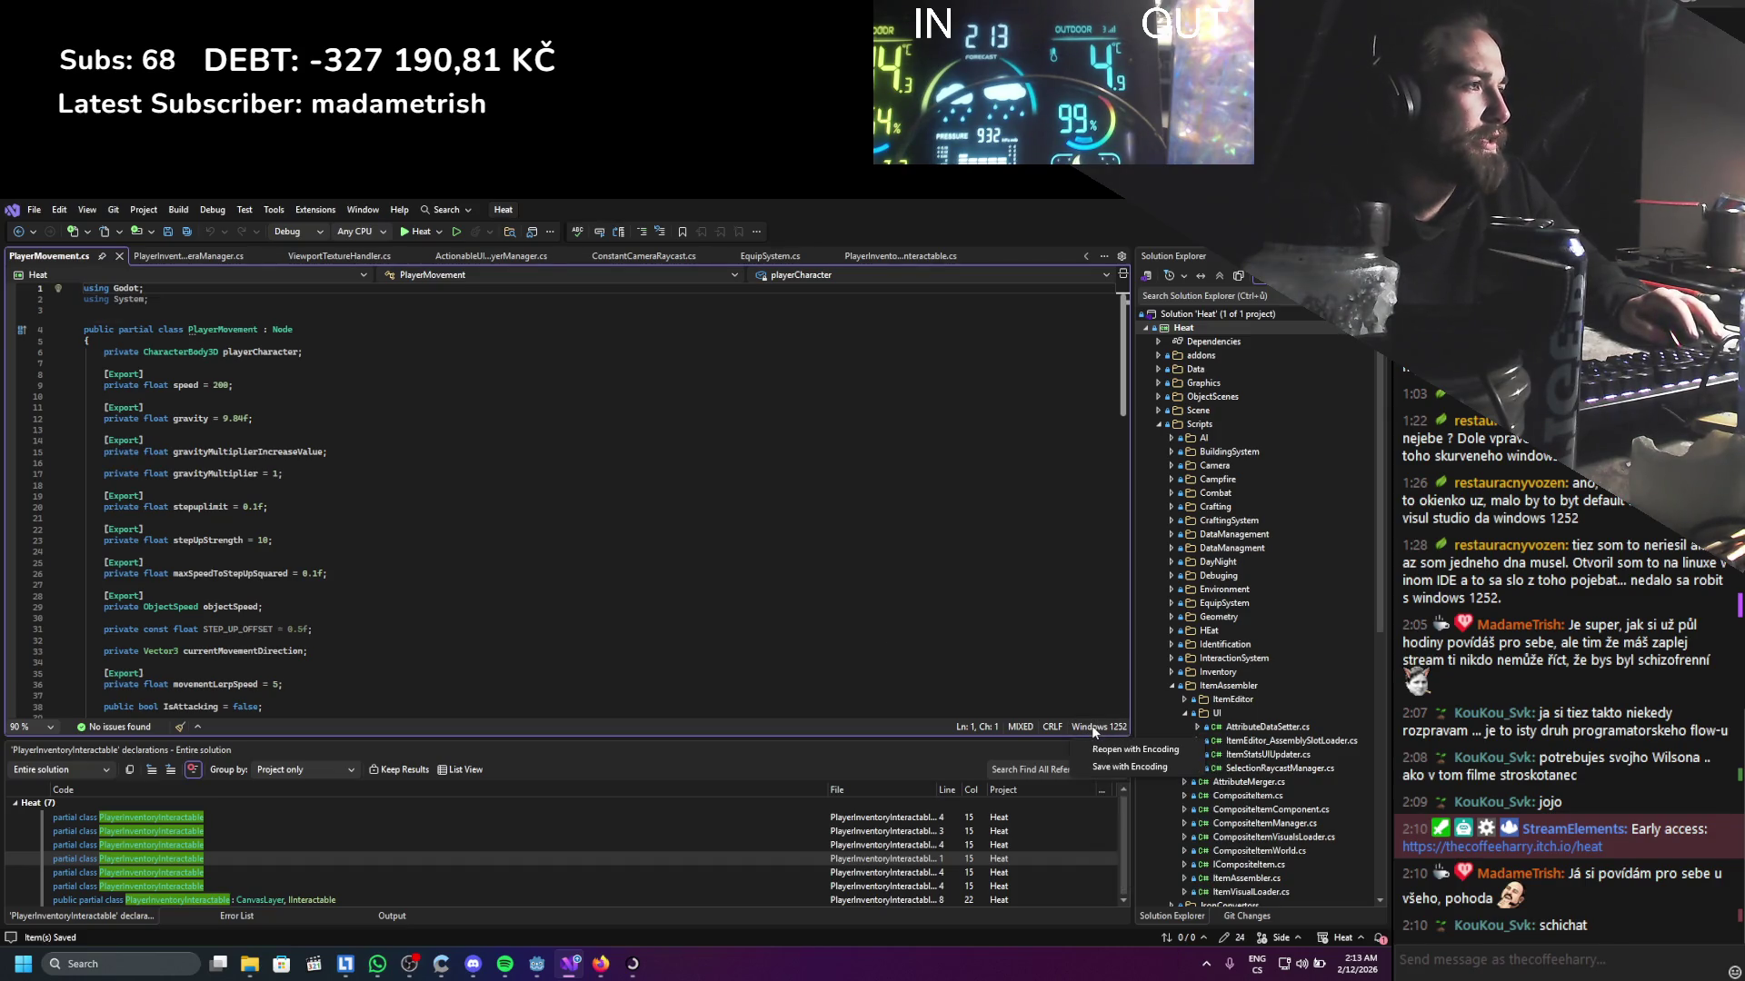
left_click(1136, 749)
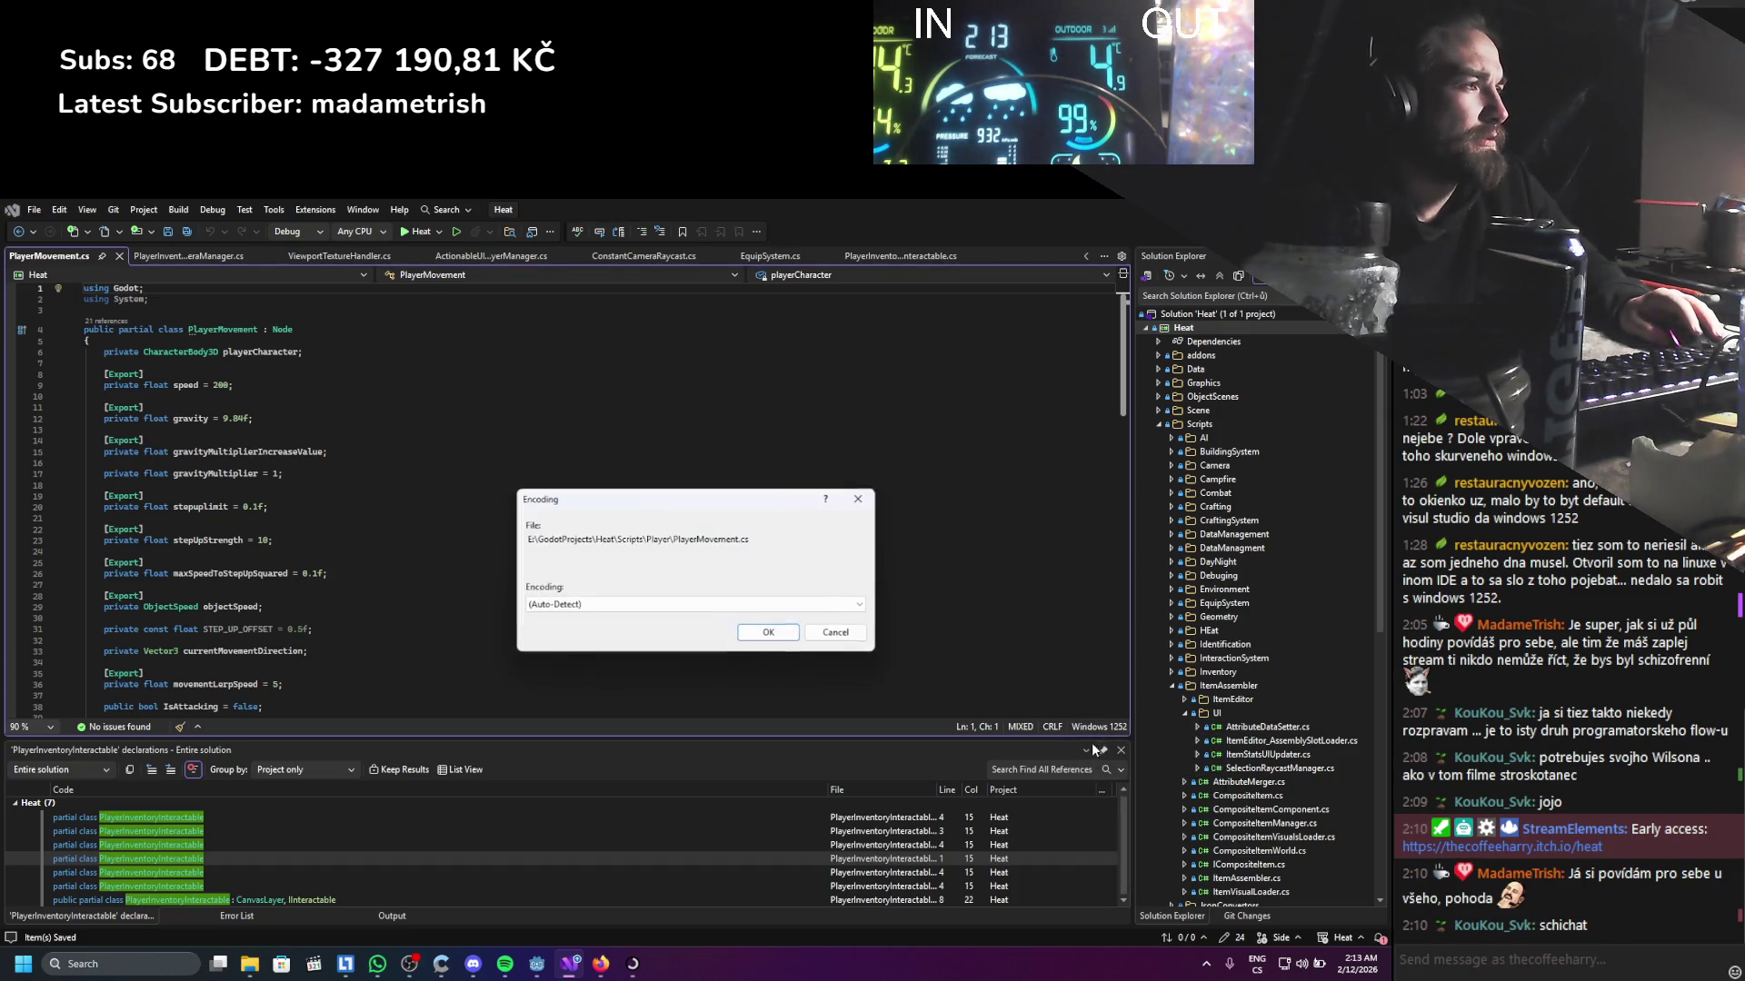
left_click(755, 607)
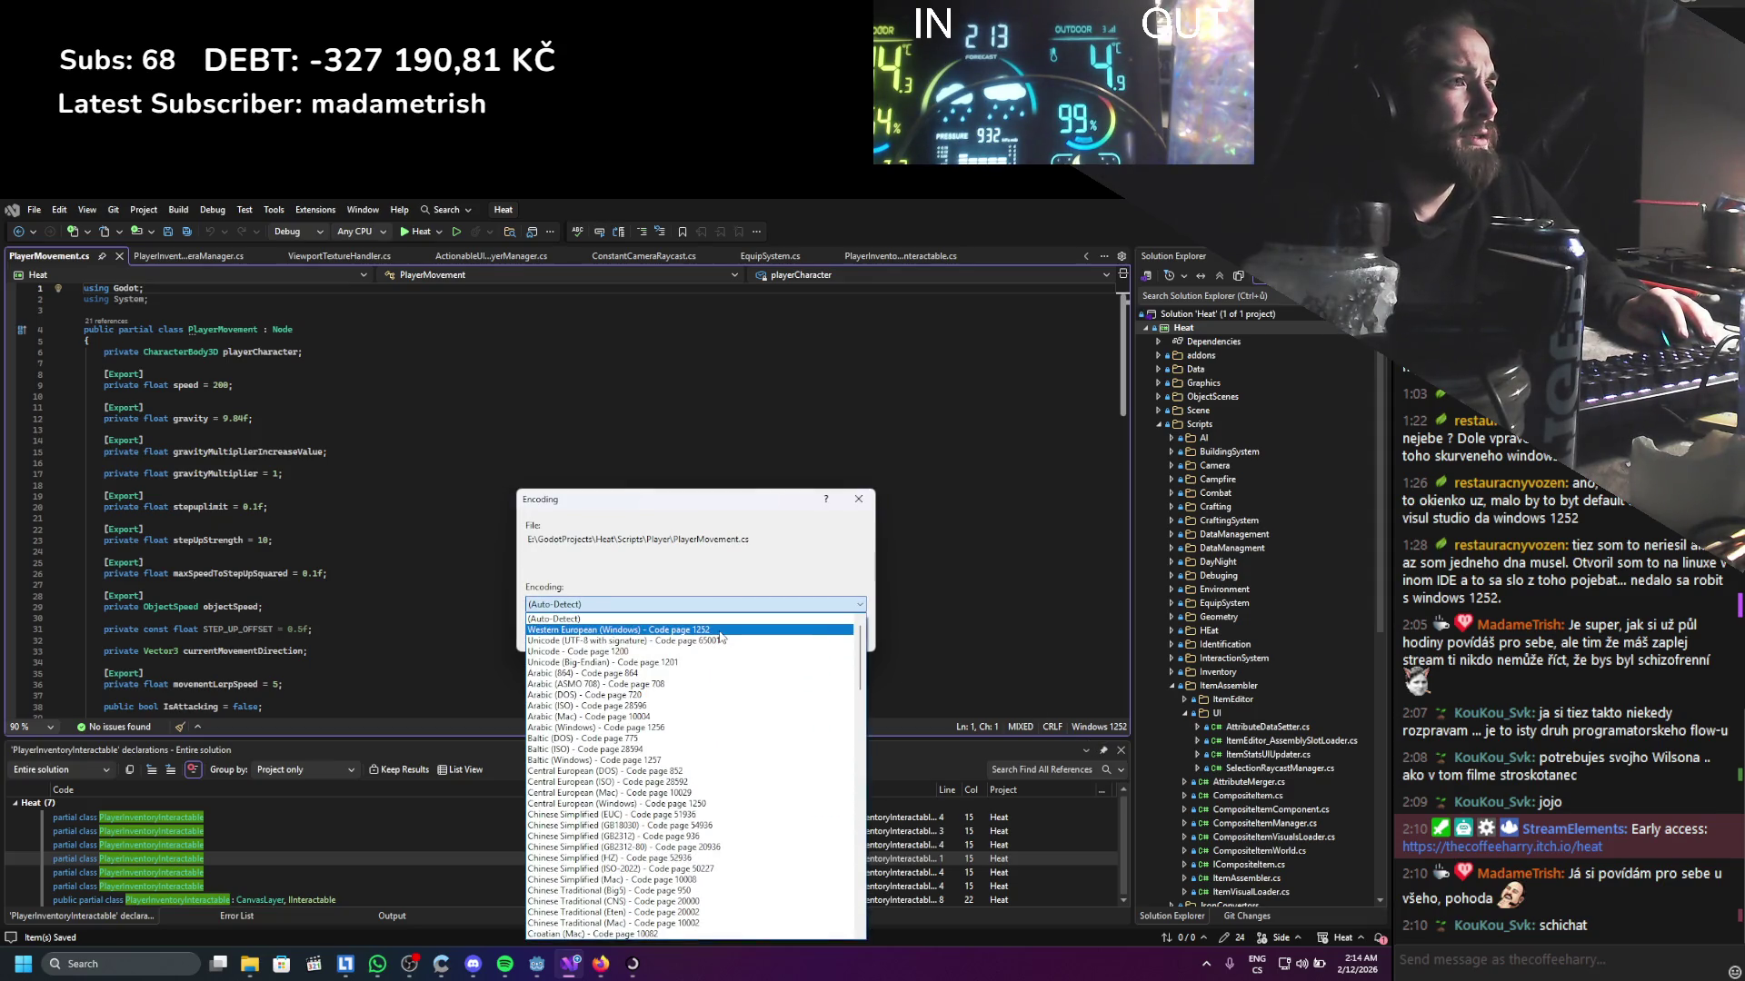
left_click(722, 642)
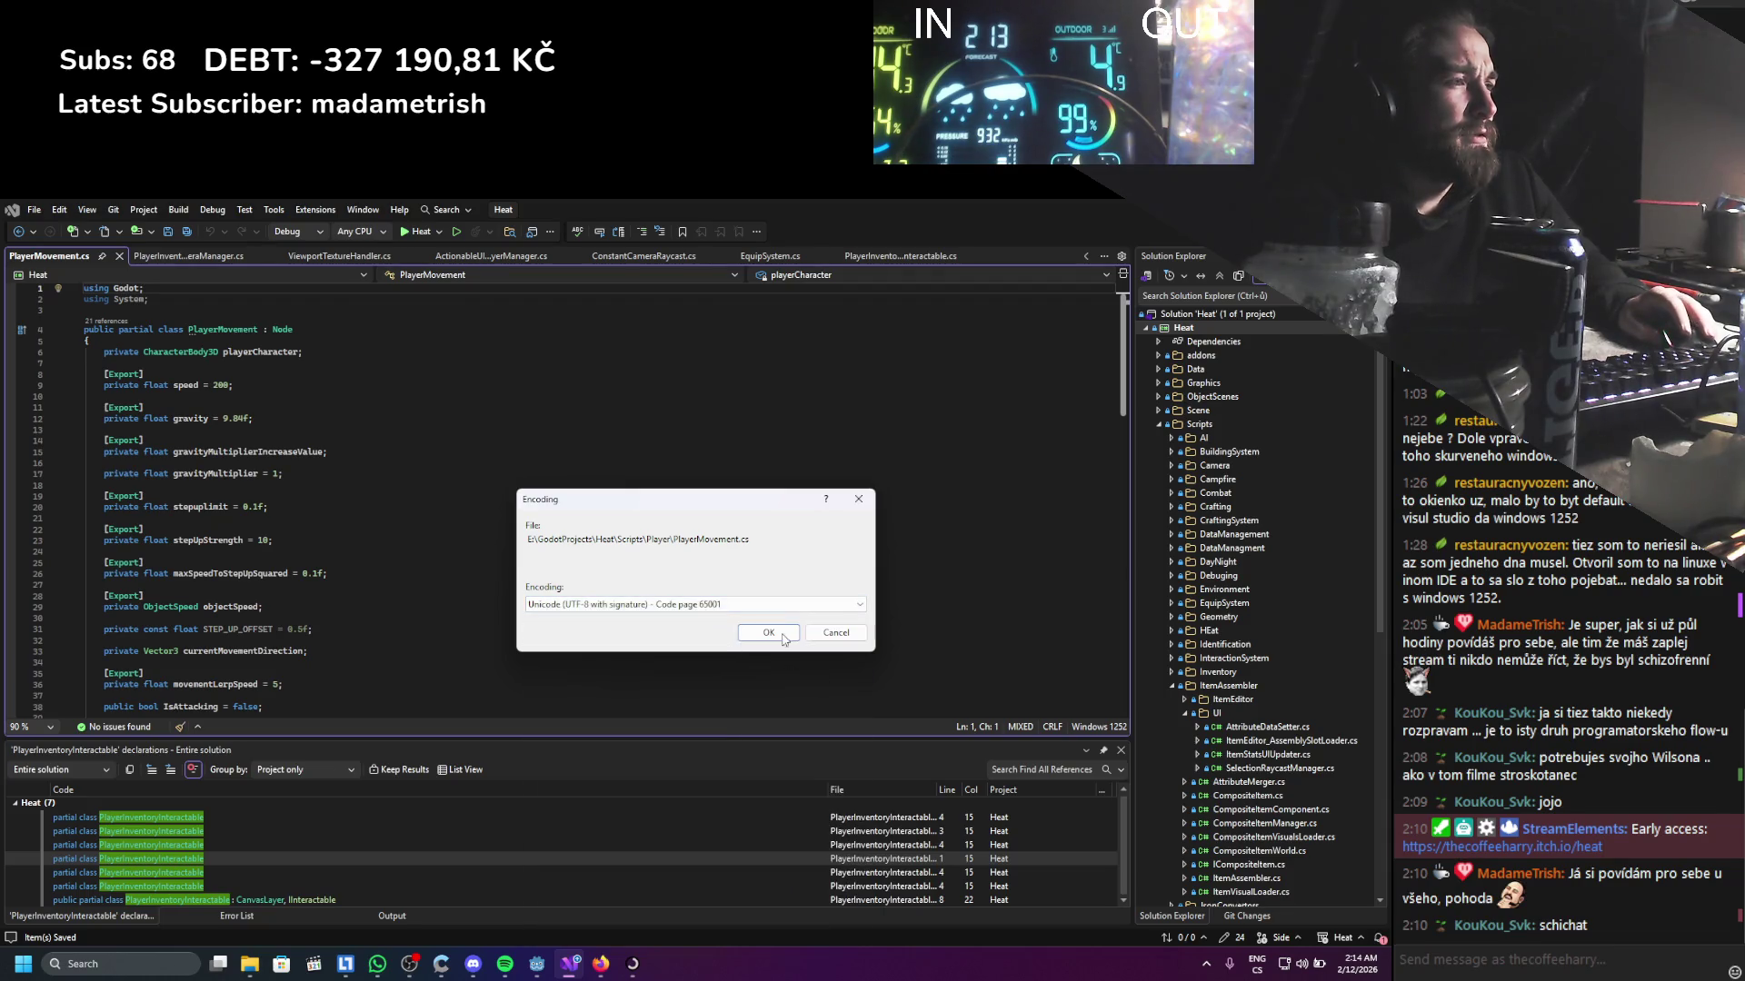
left_click(779, 636)
Look through PlayerMovement.cs, then return to Godot to rebuild the project
scroll(697, 617, "down", 12)
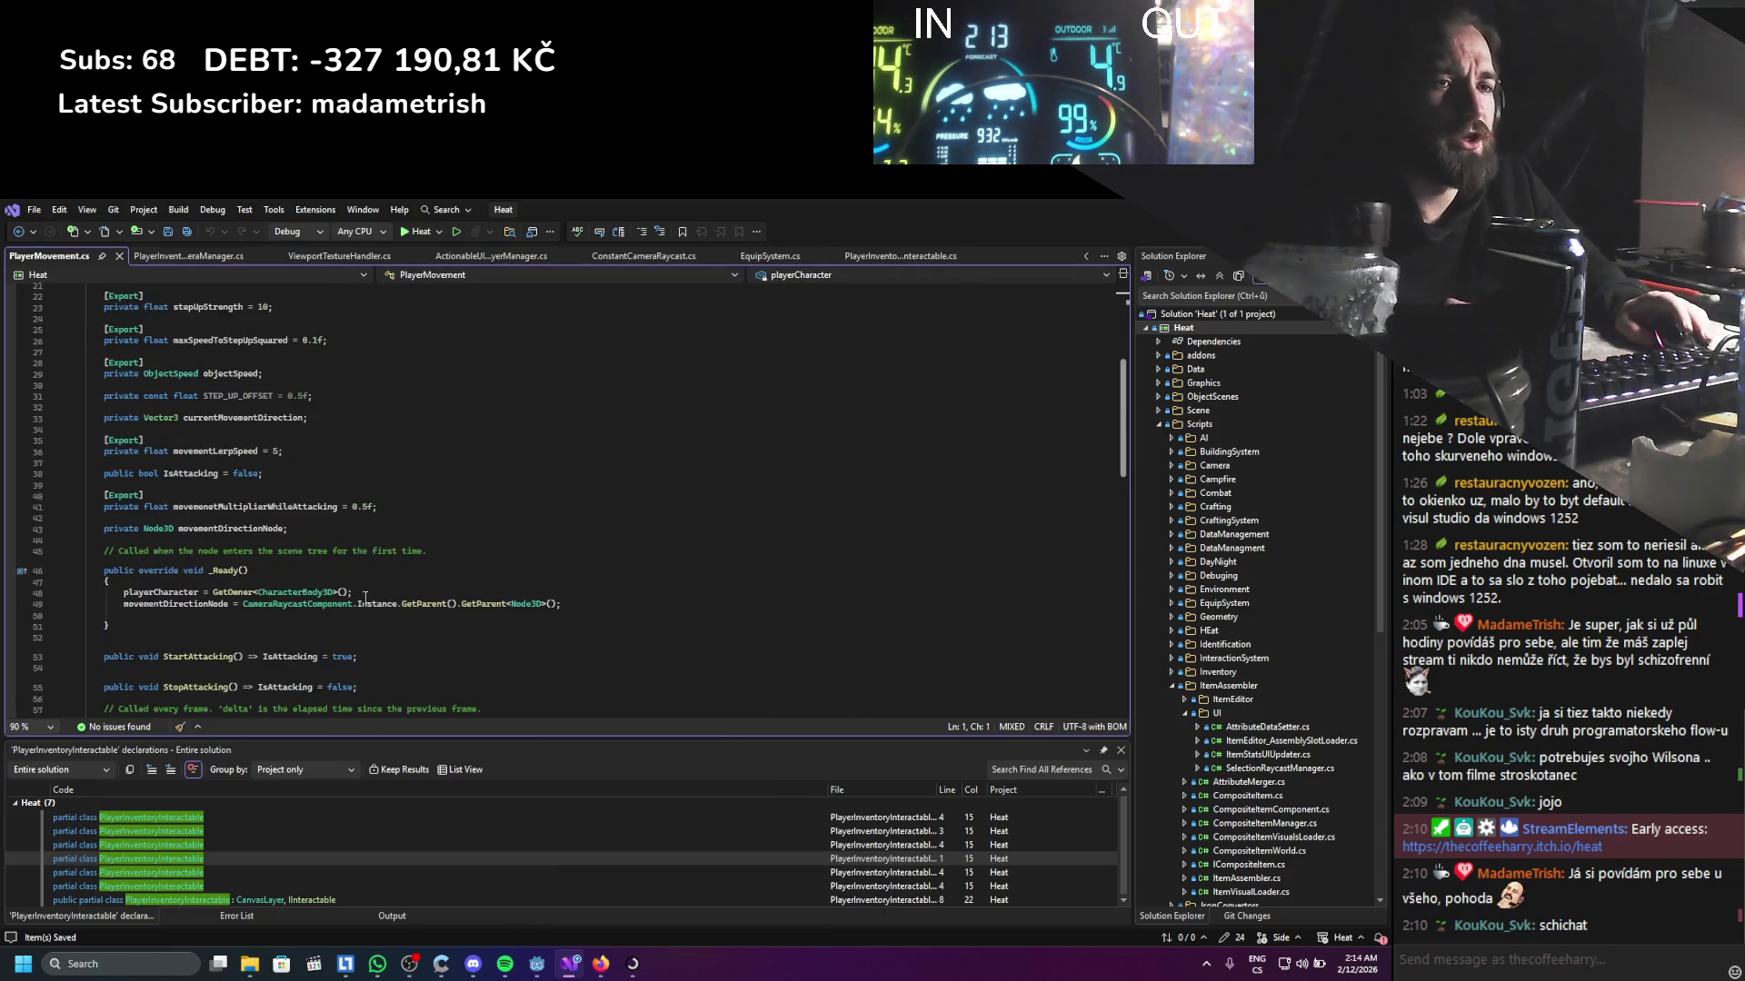
scroll(306, 553, "down", 2)
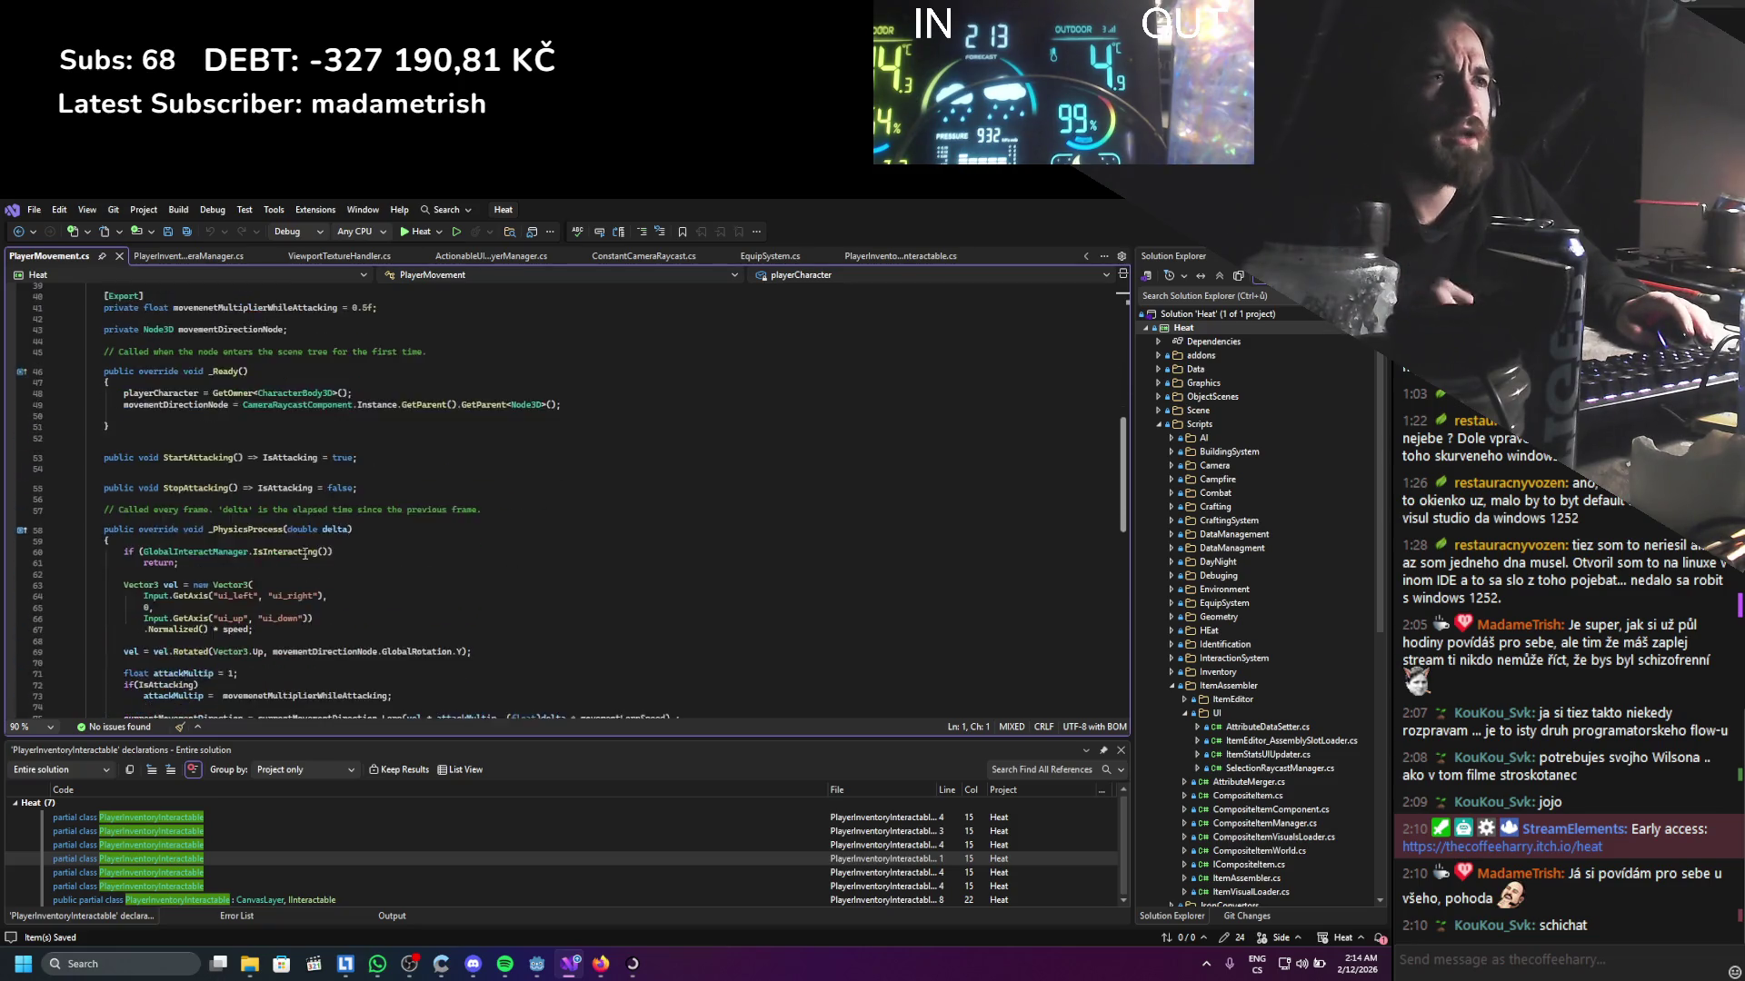
scroll(298, 515, "down", 7)
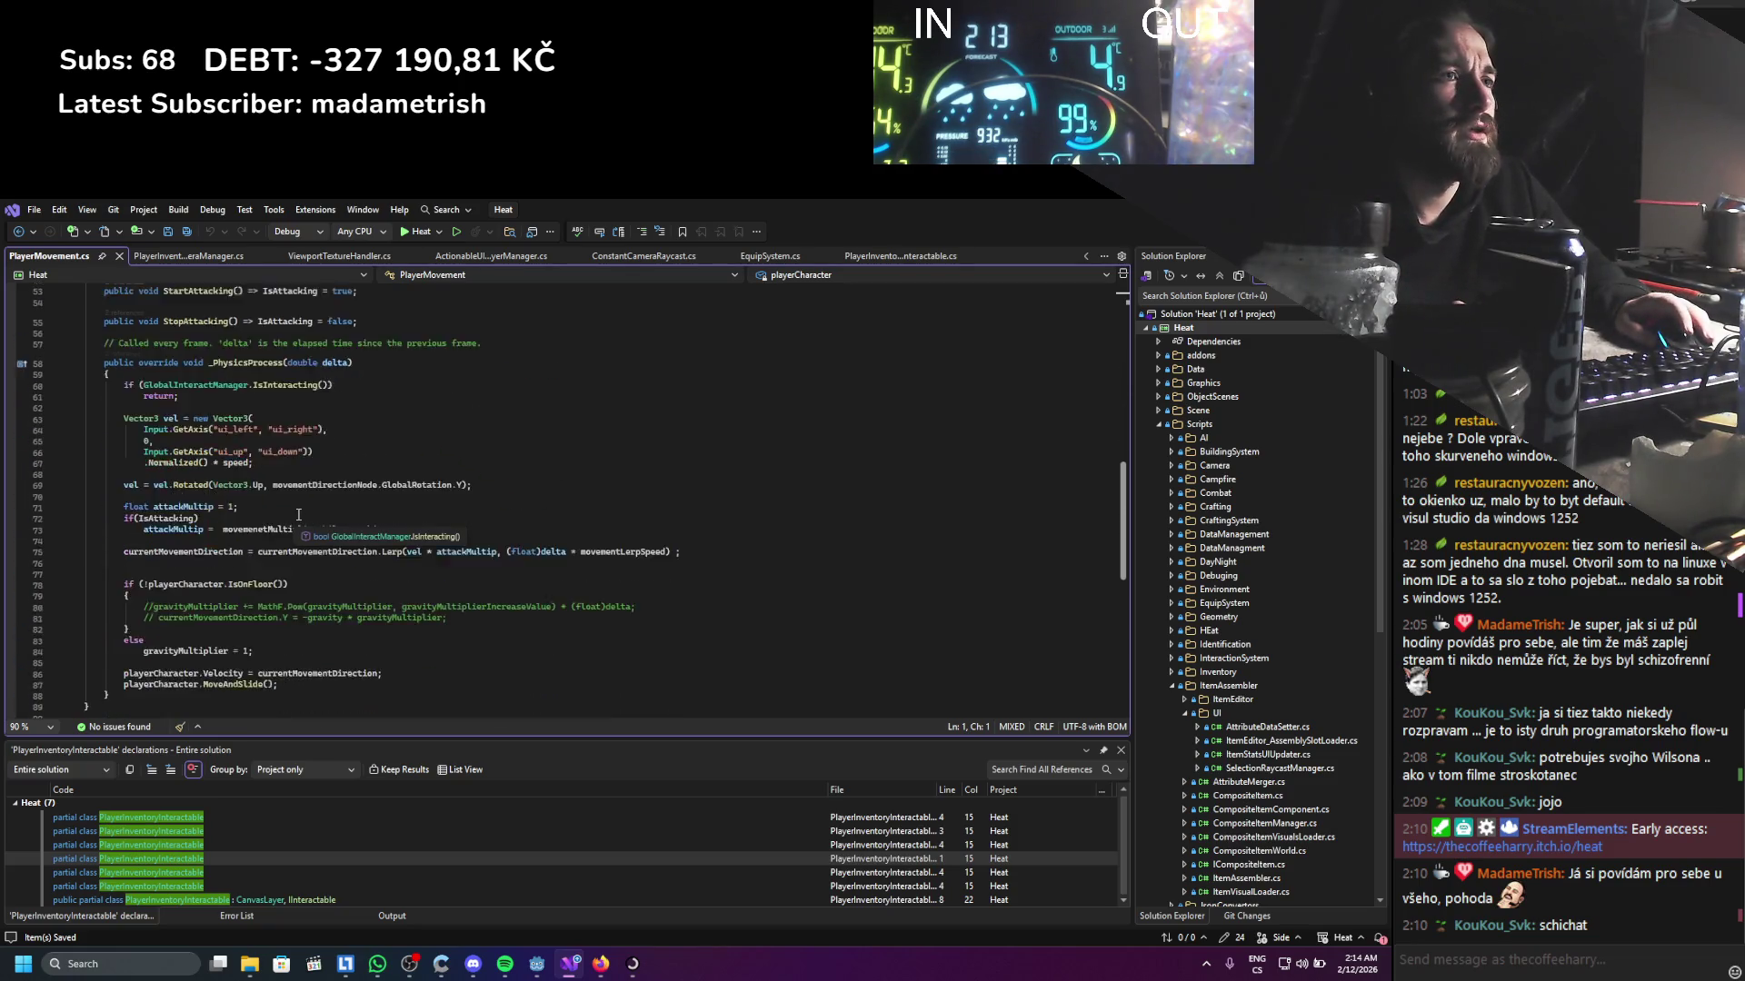
scroll(298, 578, "up", 9)
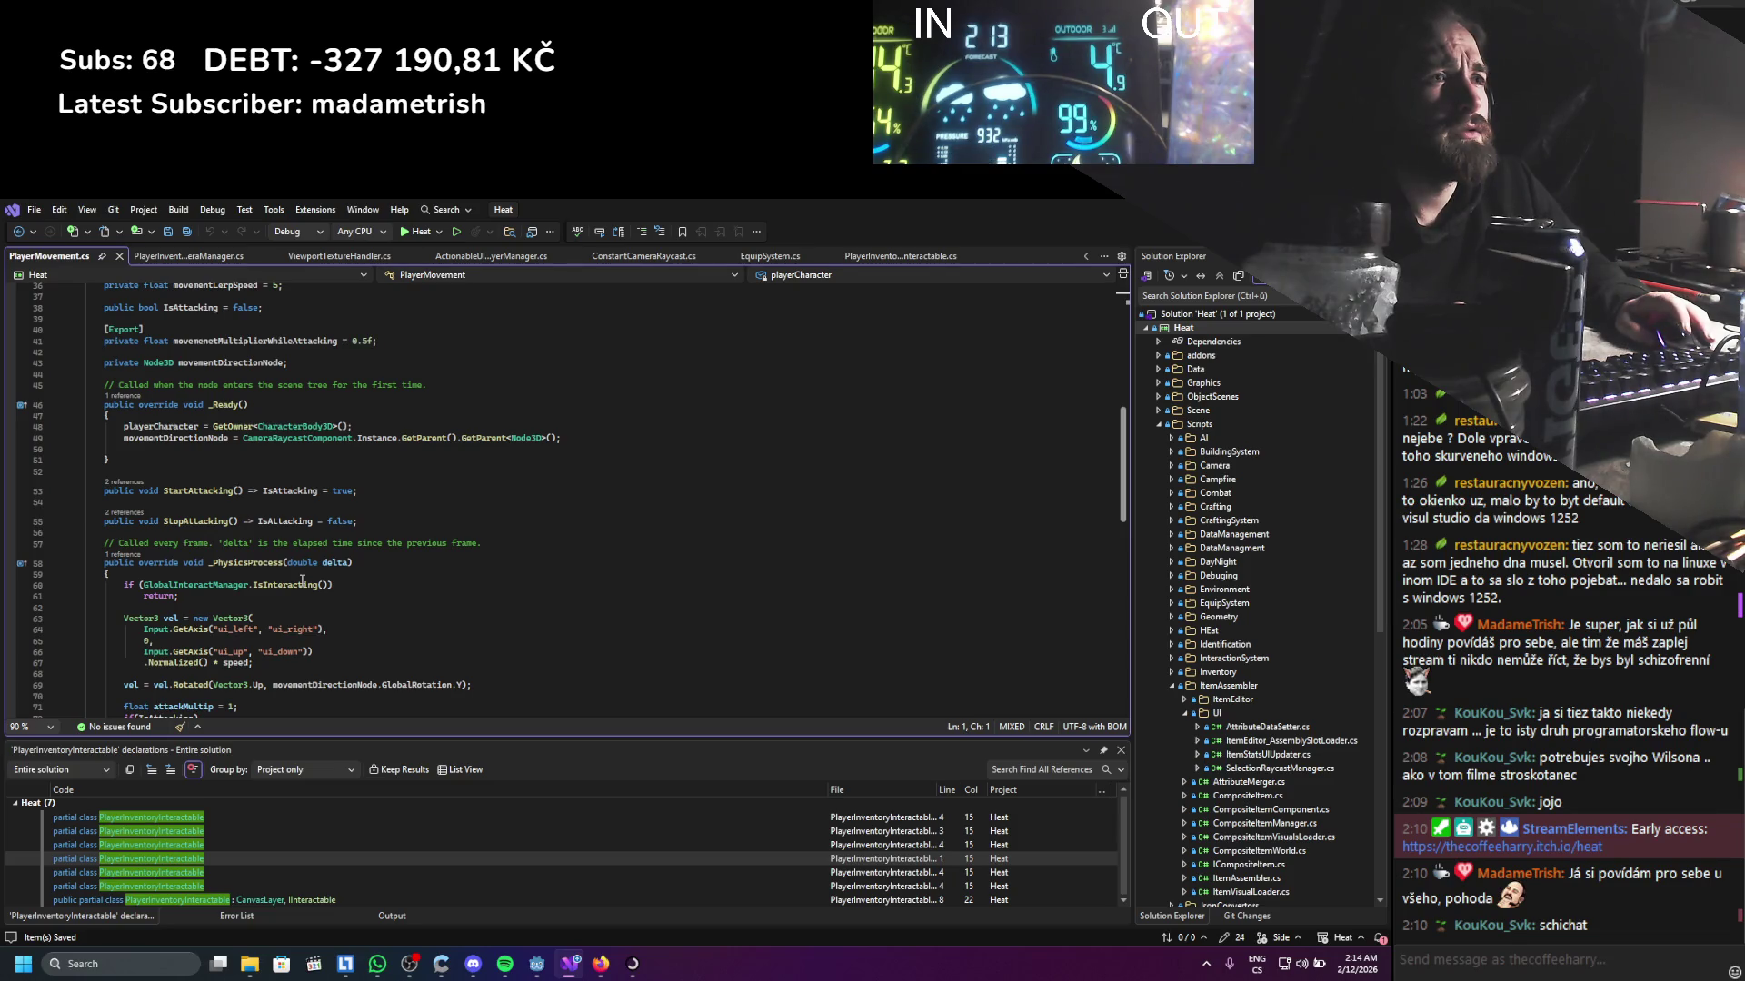
scroll(303, 580, "down", 6)
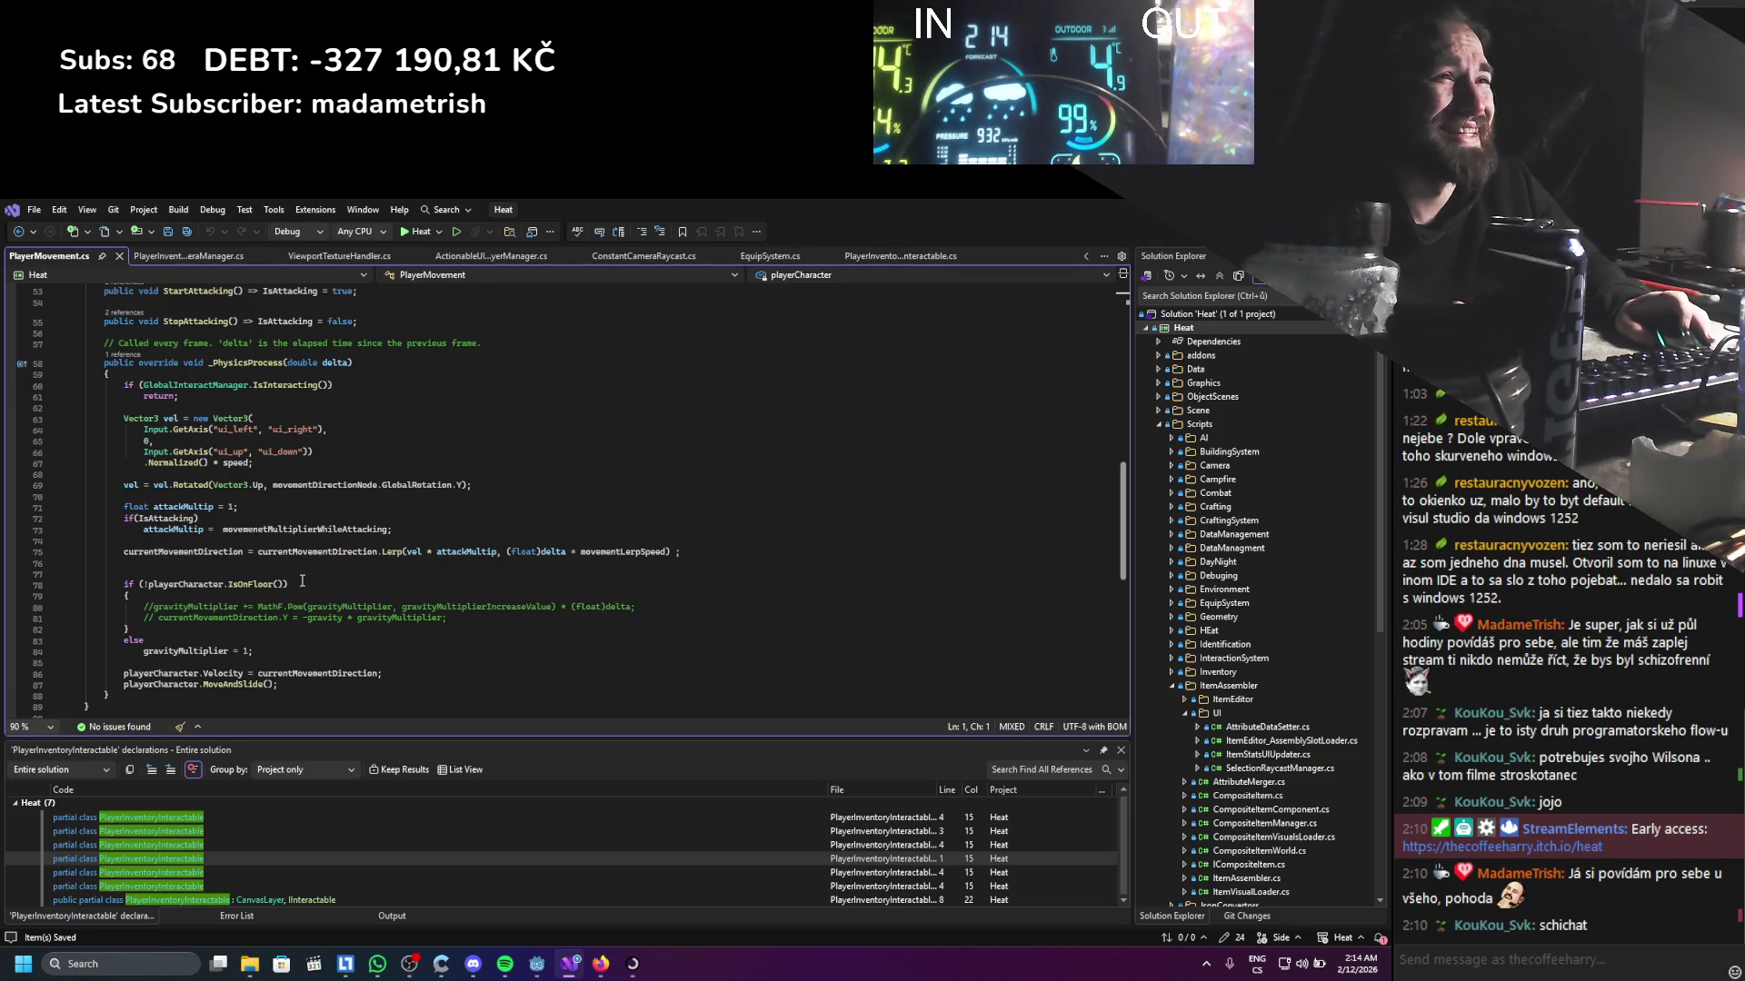
scroll(303, 580, "up", 12)
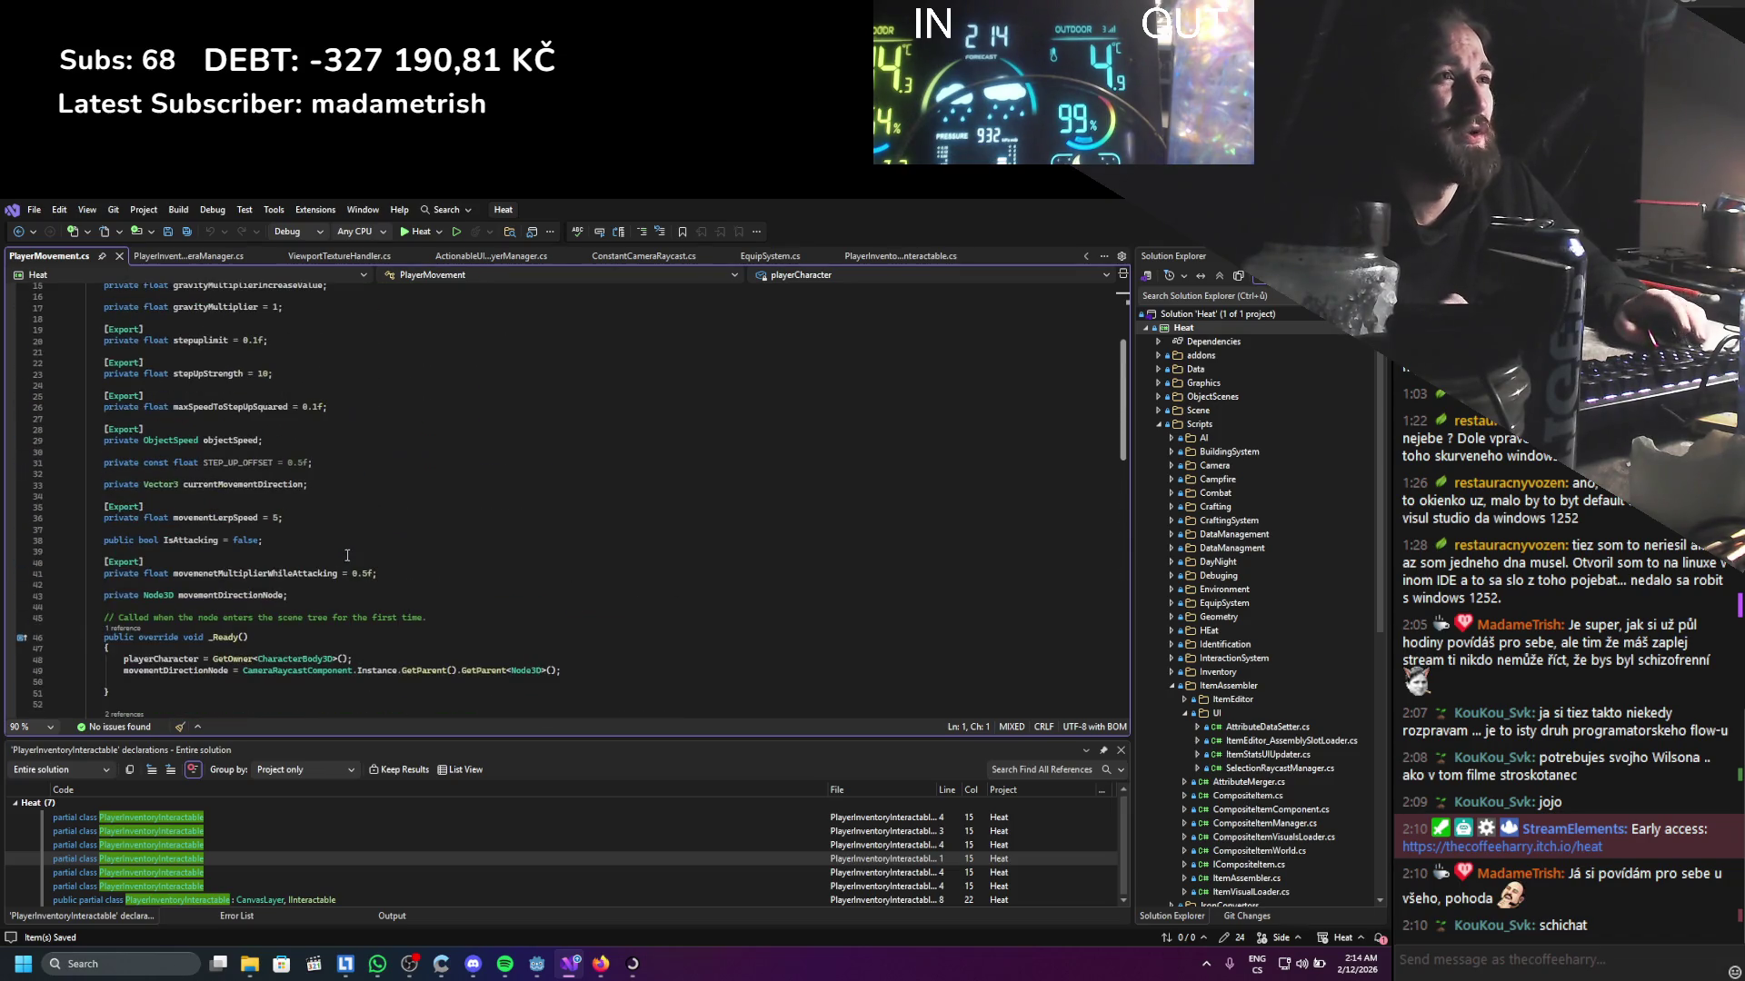
key("alt+Tab")
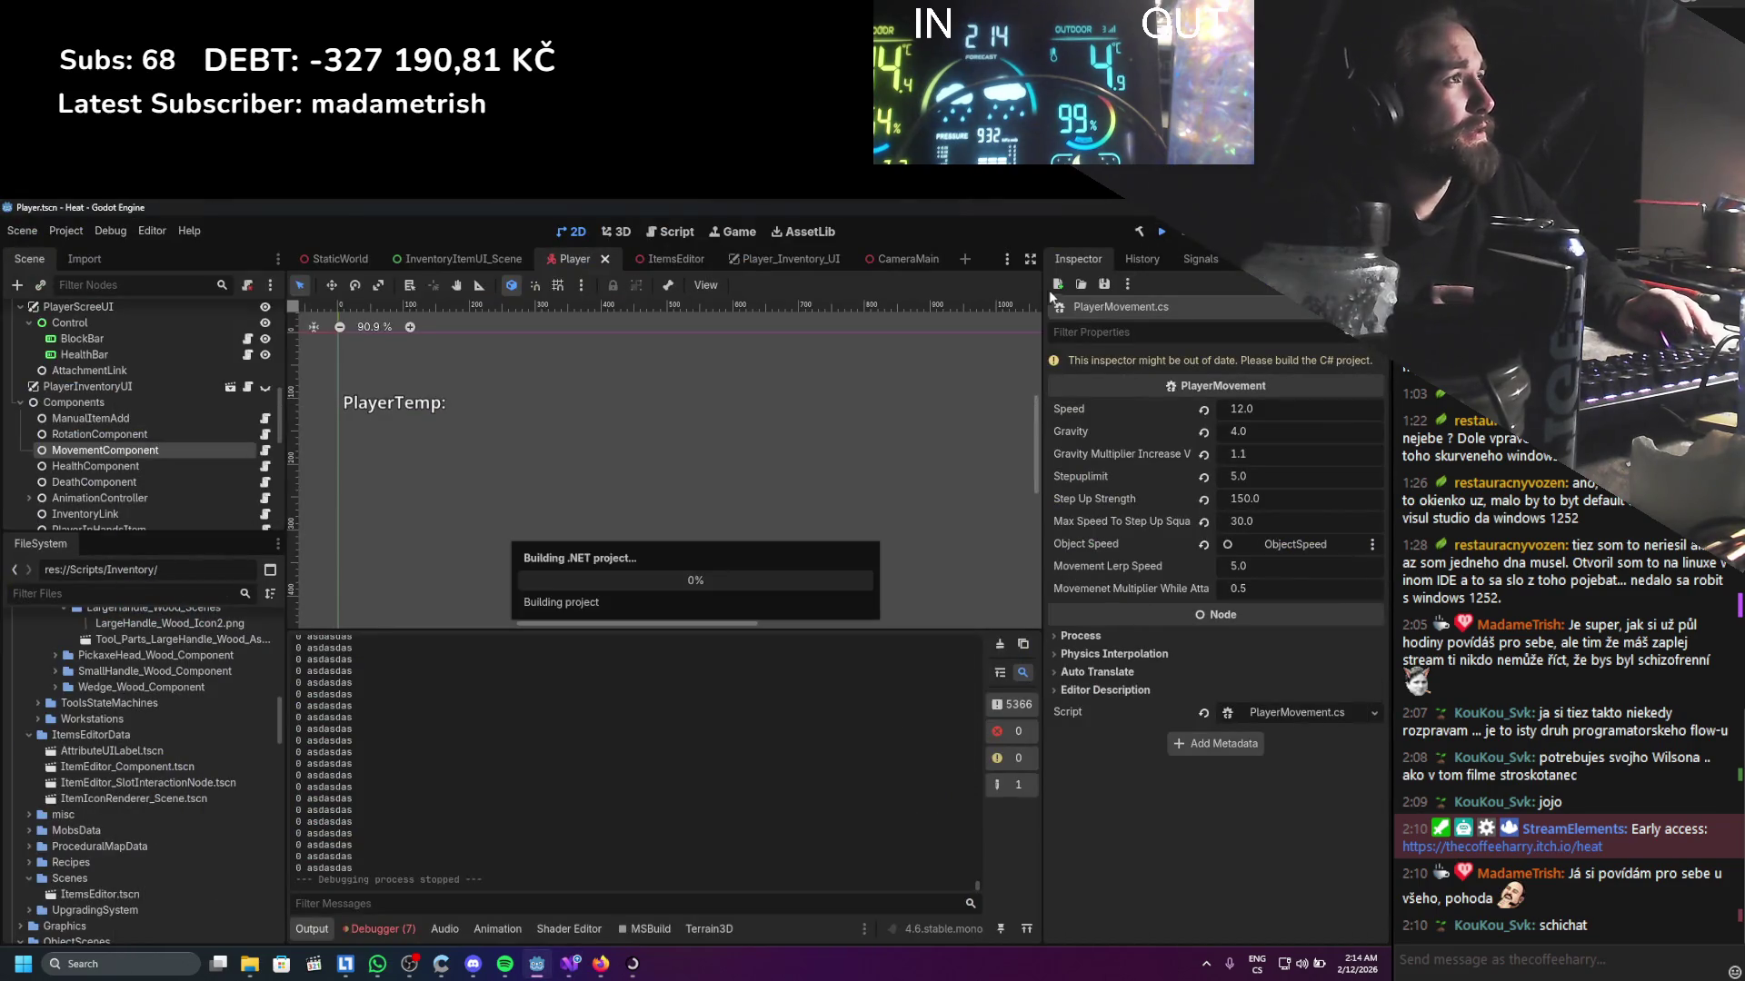
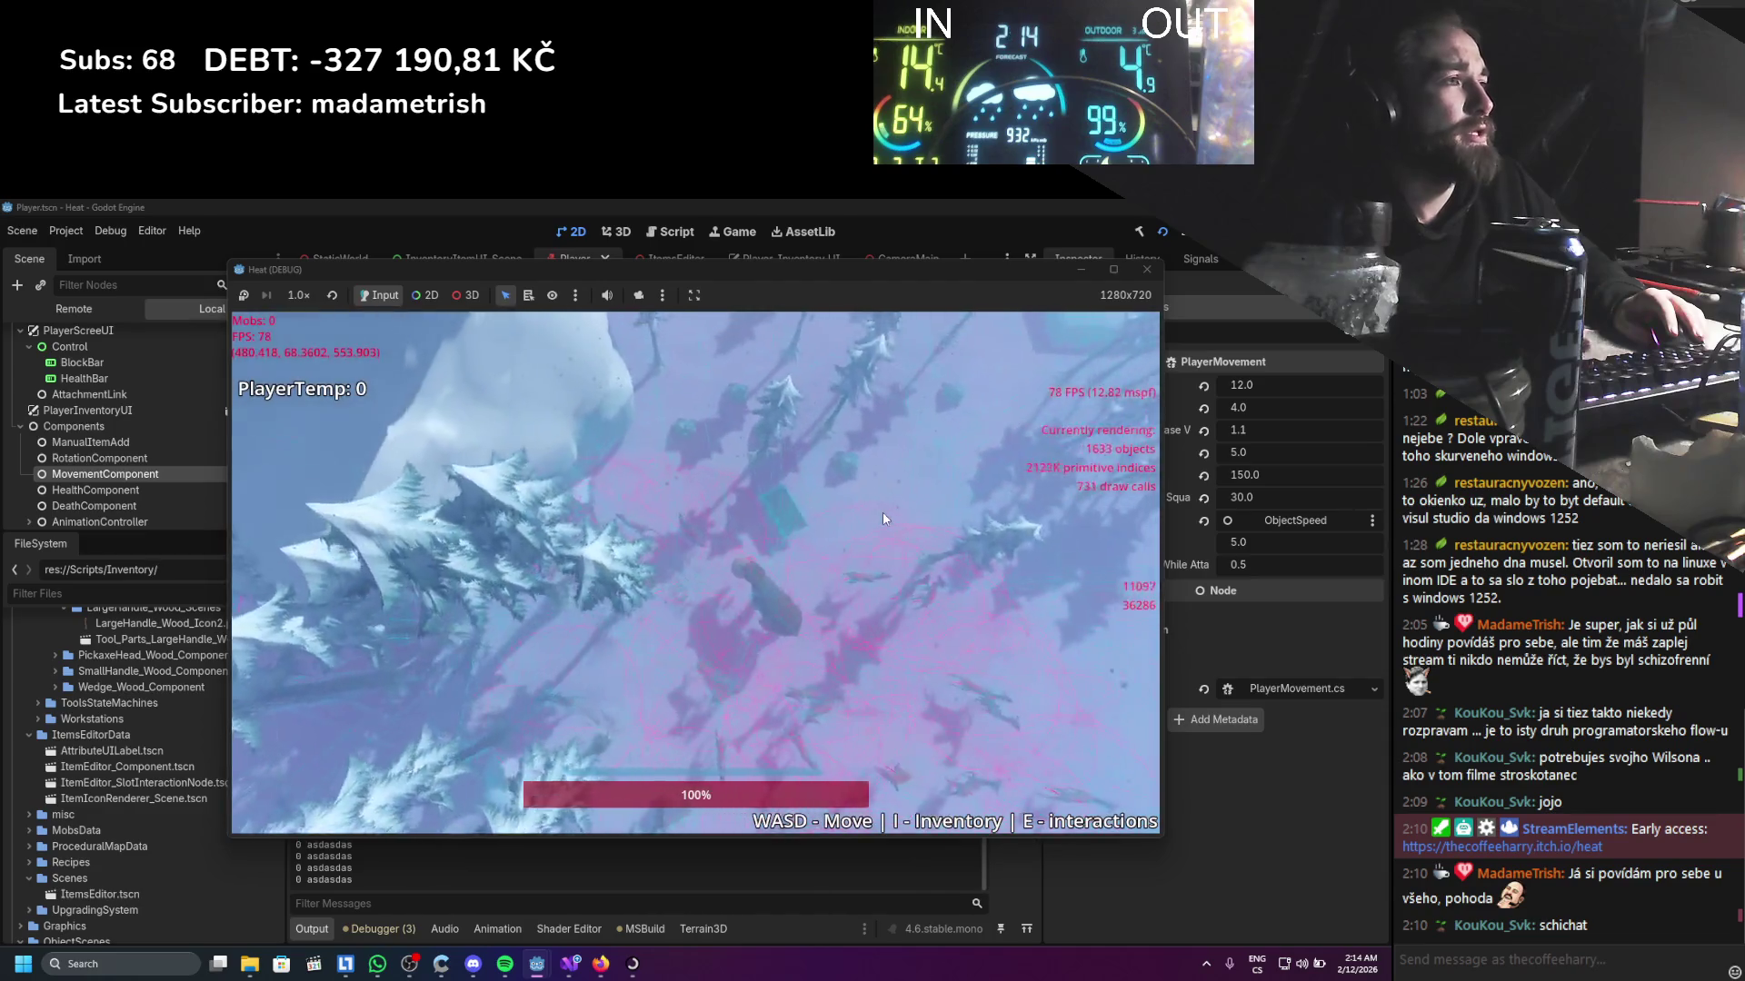
Open the inventory with I to view the 3D character preview, stop the game, and switch to Visual Studio
key("i")
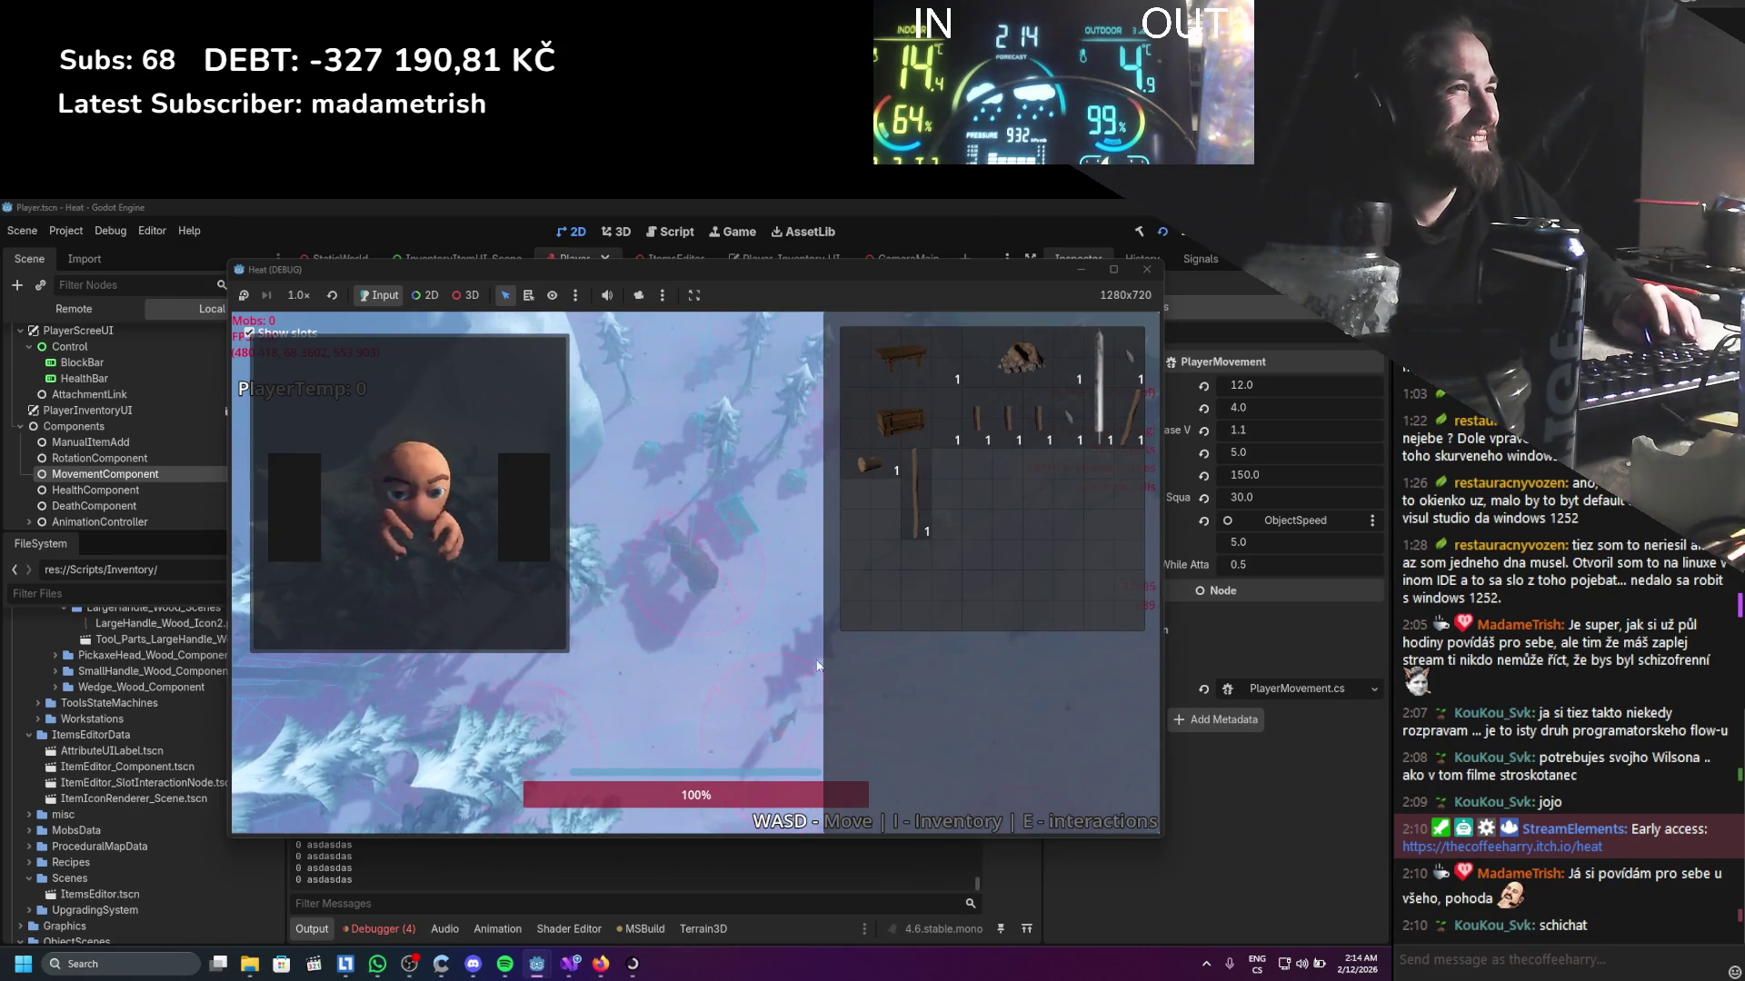
left_click(1147, 269)
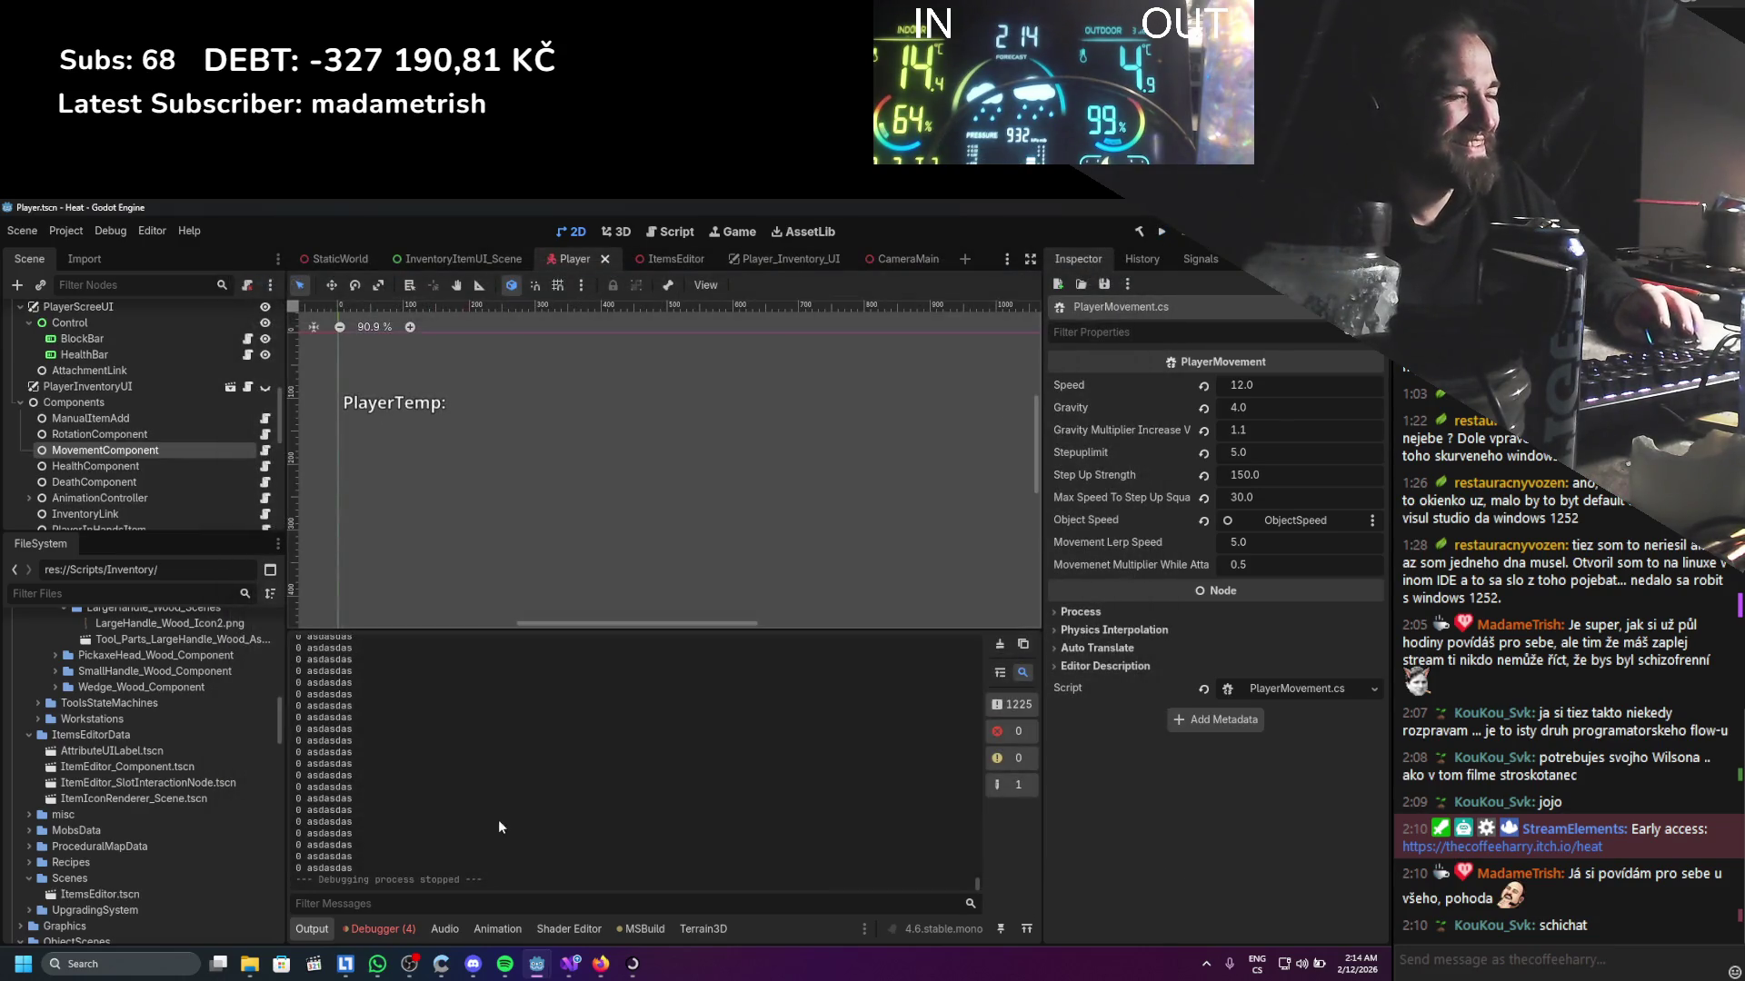
left_click(565, 970)
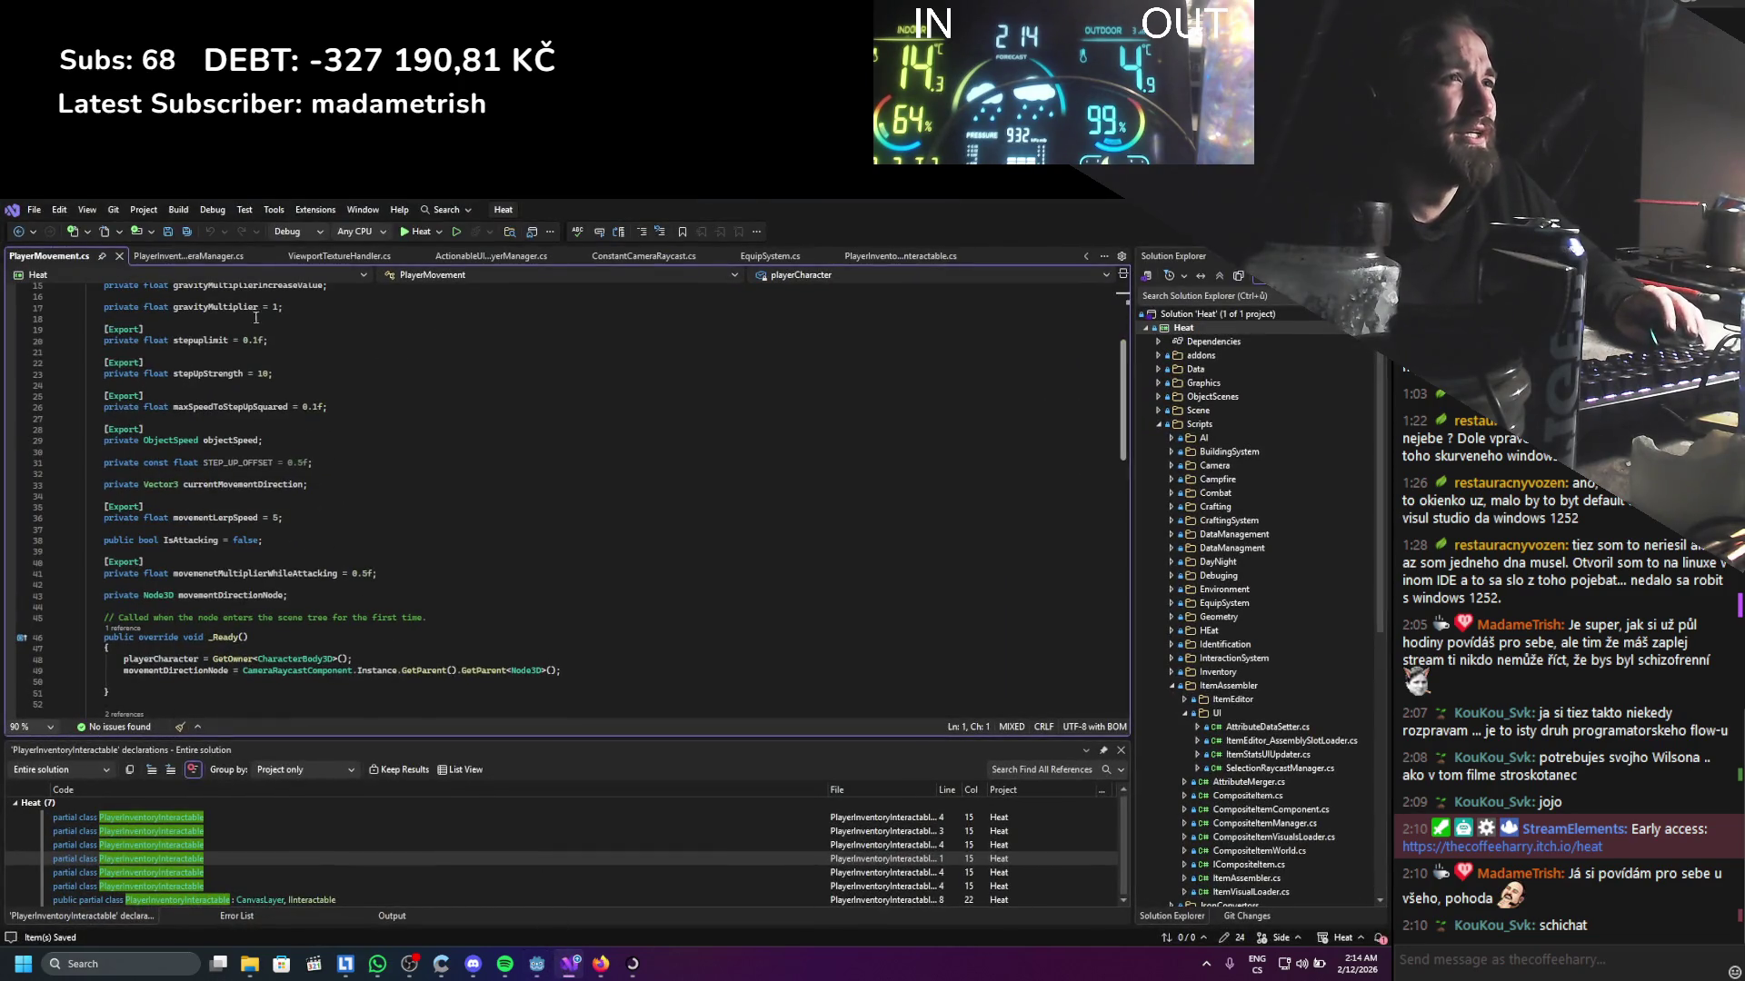
Read through the PlayerInventoryCameraManager.cs code, then return to the Godot editor
left_click(173, 257)
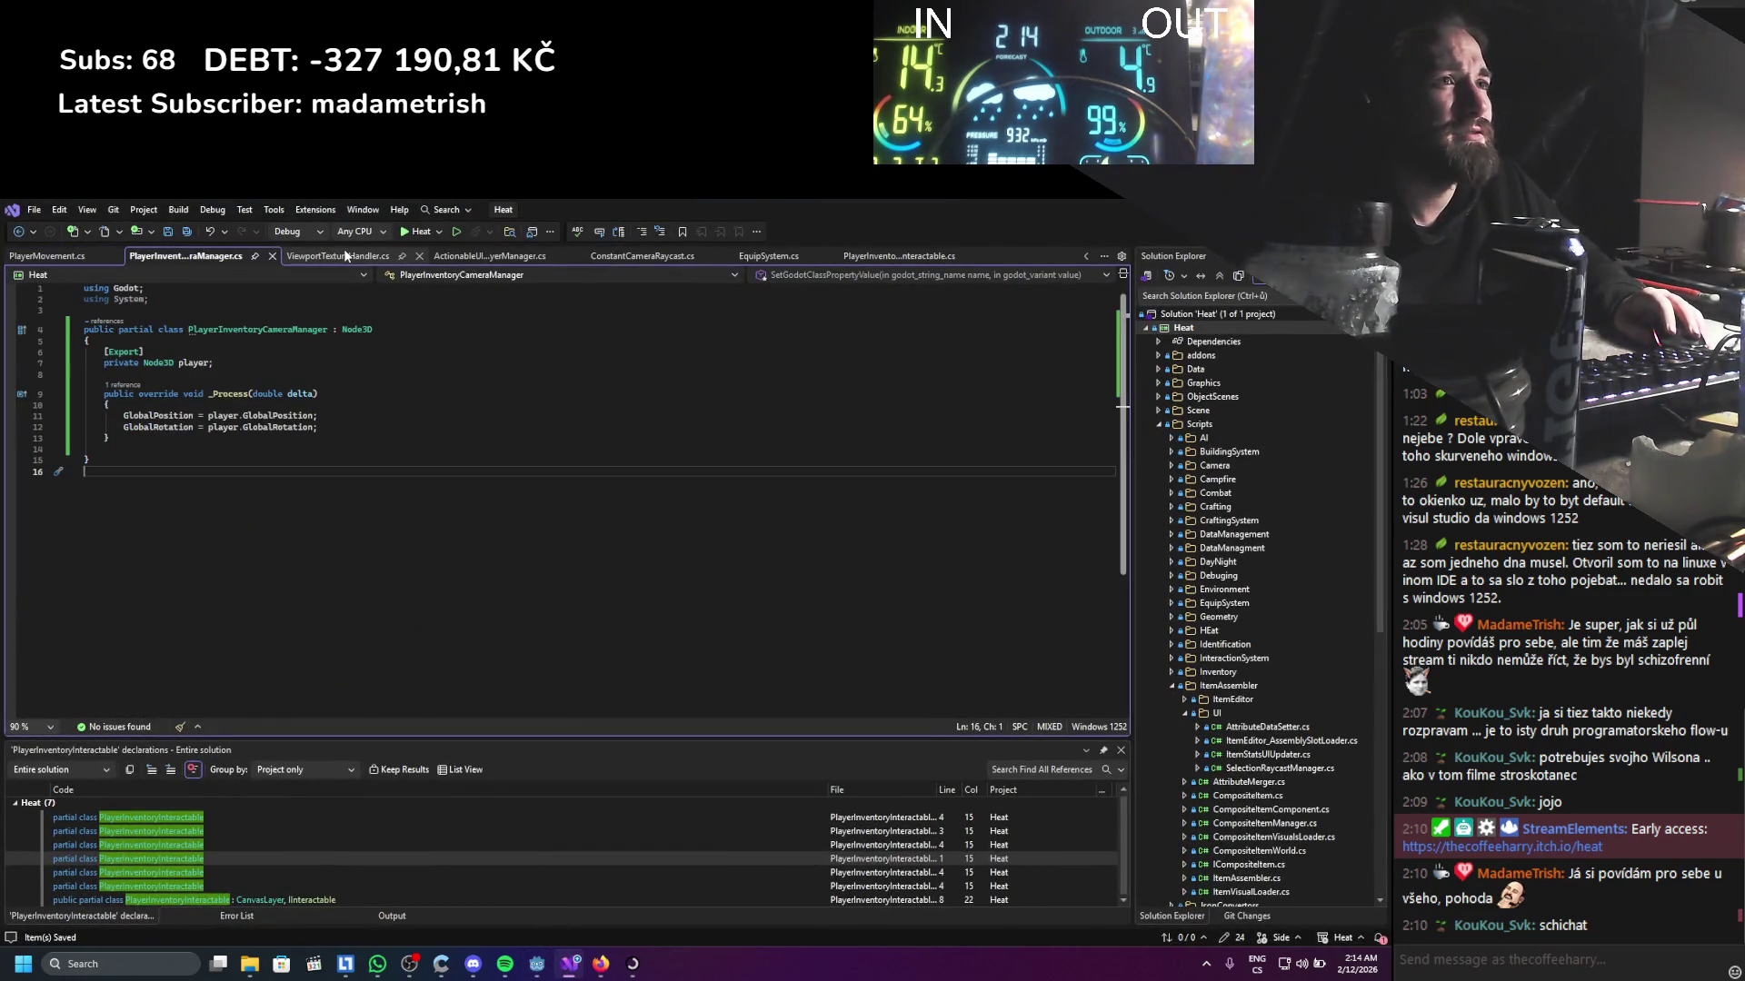
mouse_move(308, 472)
left_mouse_down()
mouse_move(181, 404)
mouse_move(109, 401)
left_mouse_up()
left_click(307, 503)
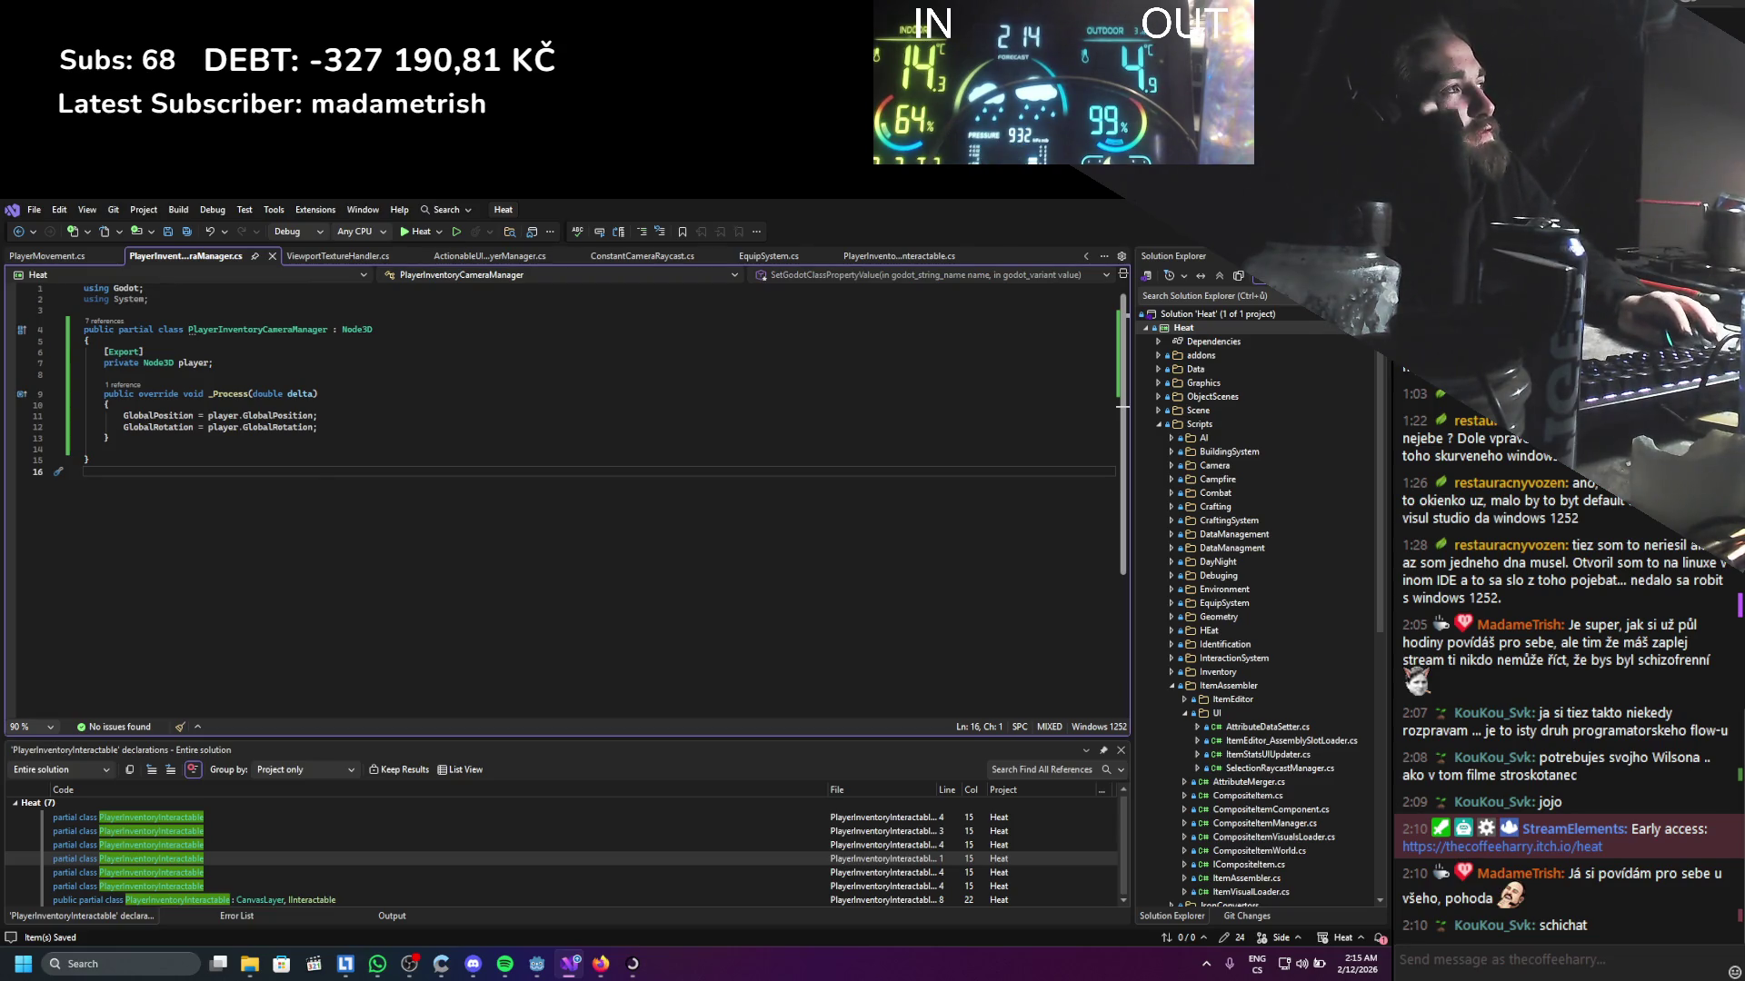
key("alt+Tab")
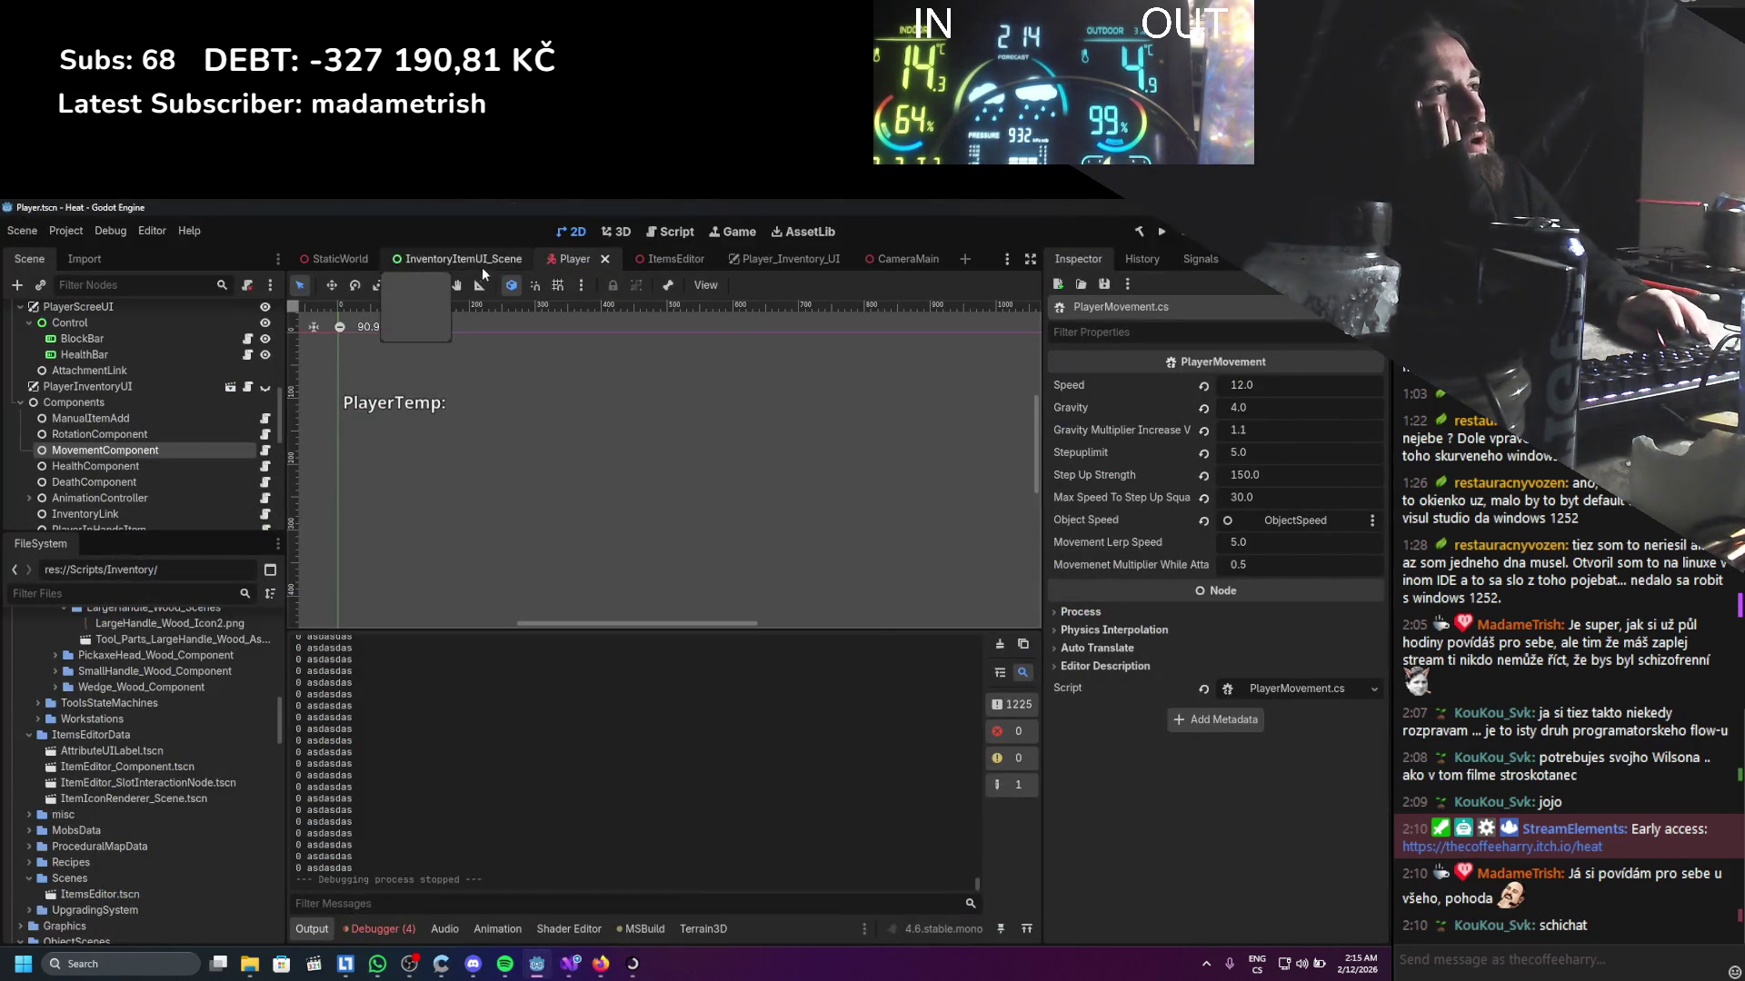
Turn on Top Level for the RotationParent node and save the Player scene
scroll(28, 459, "up", 2)
scroll(28, 458, "up", 5)
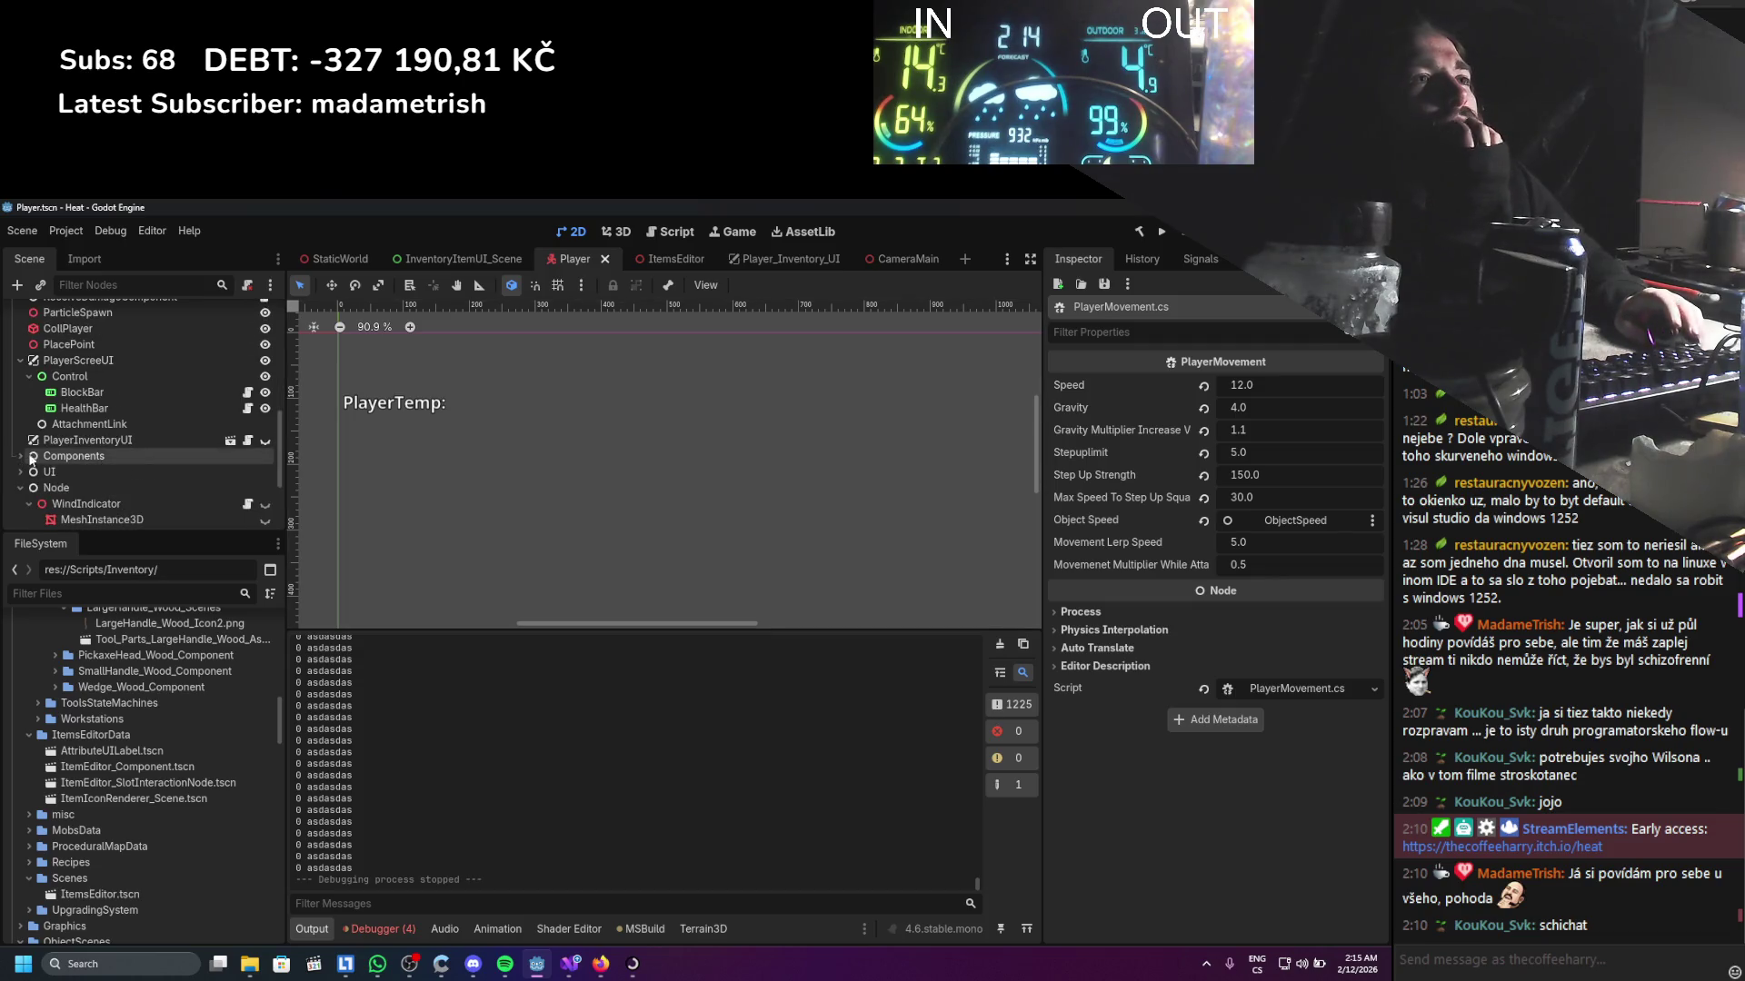
scroll(108, 405, "down", 1)
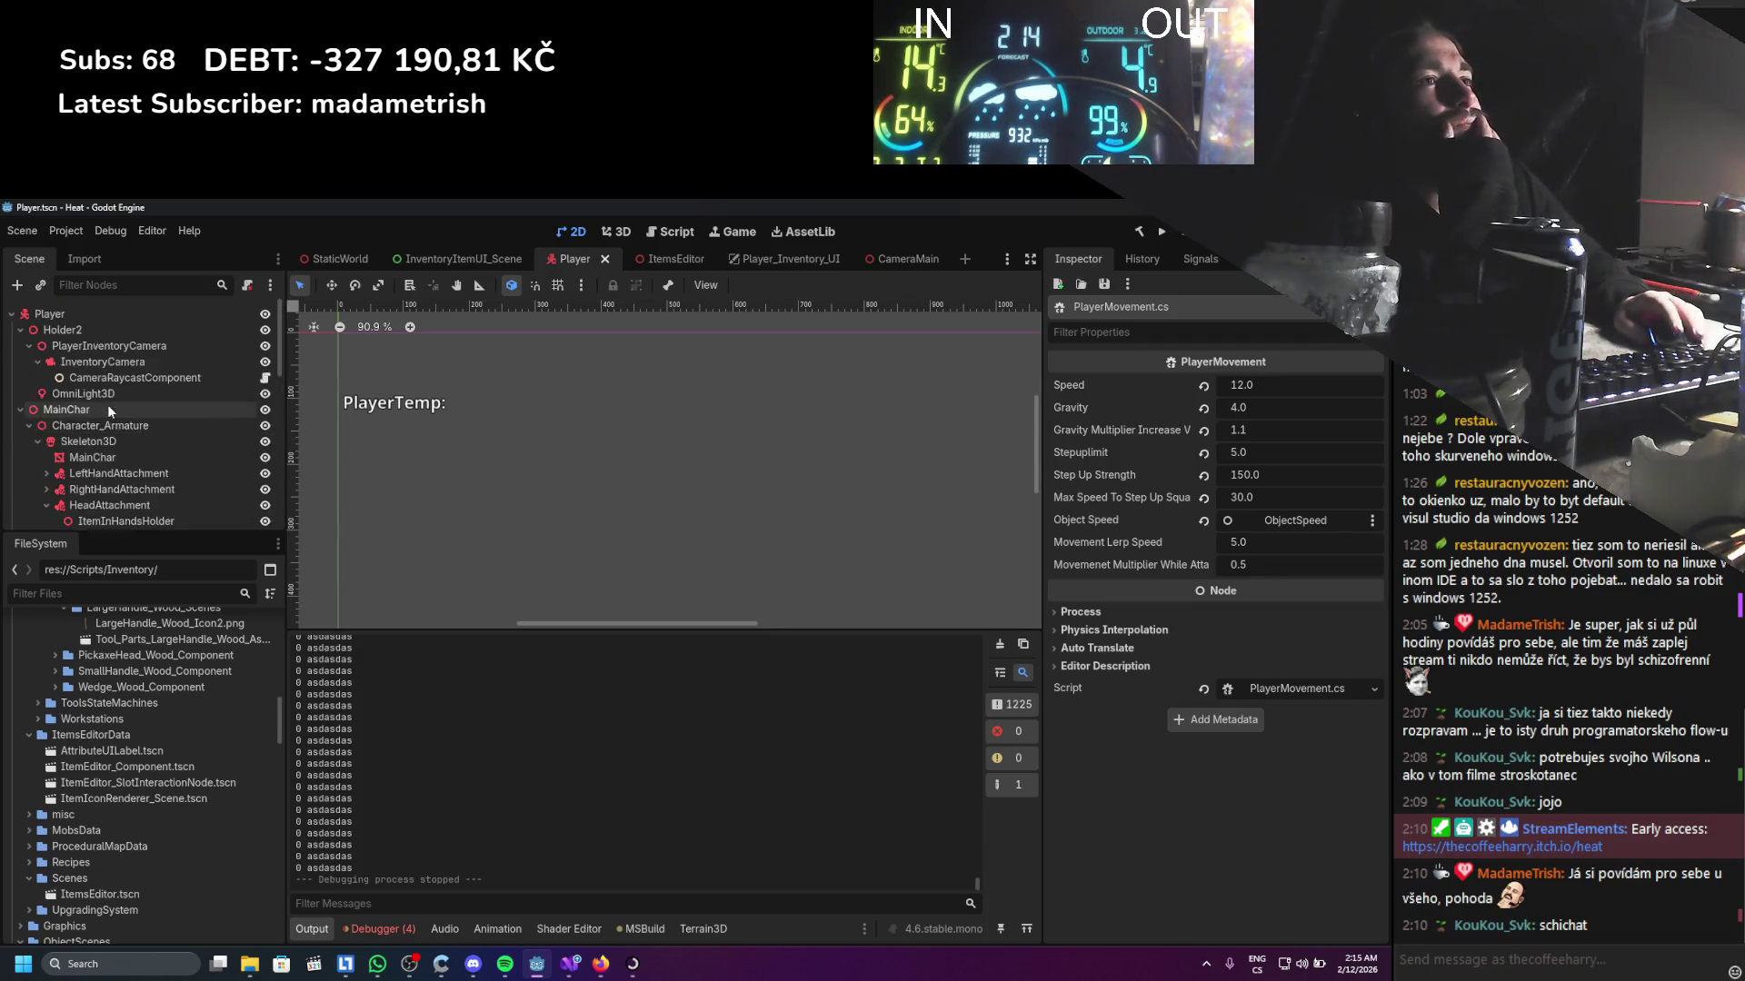
left_click(106, 423)
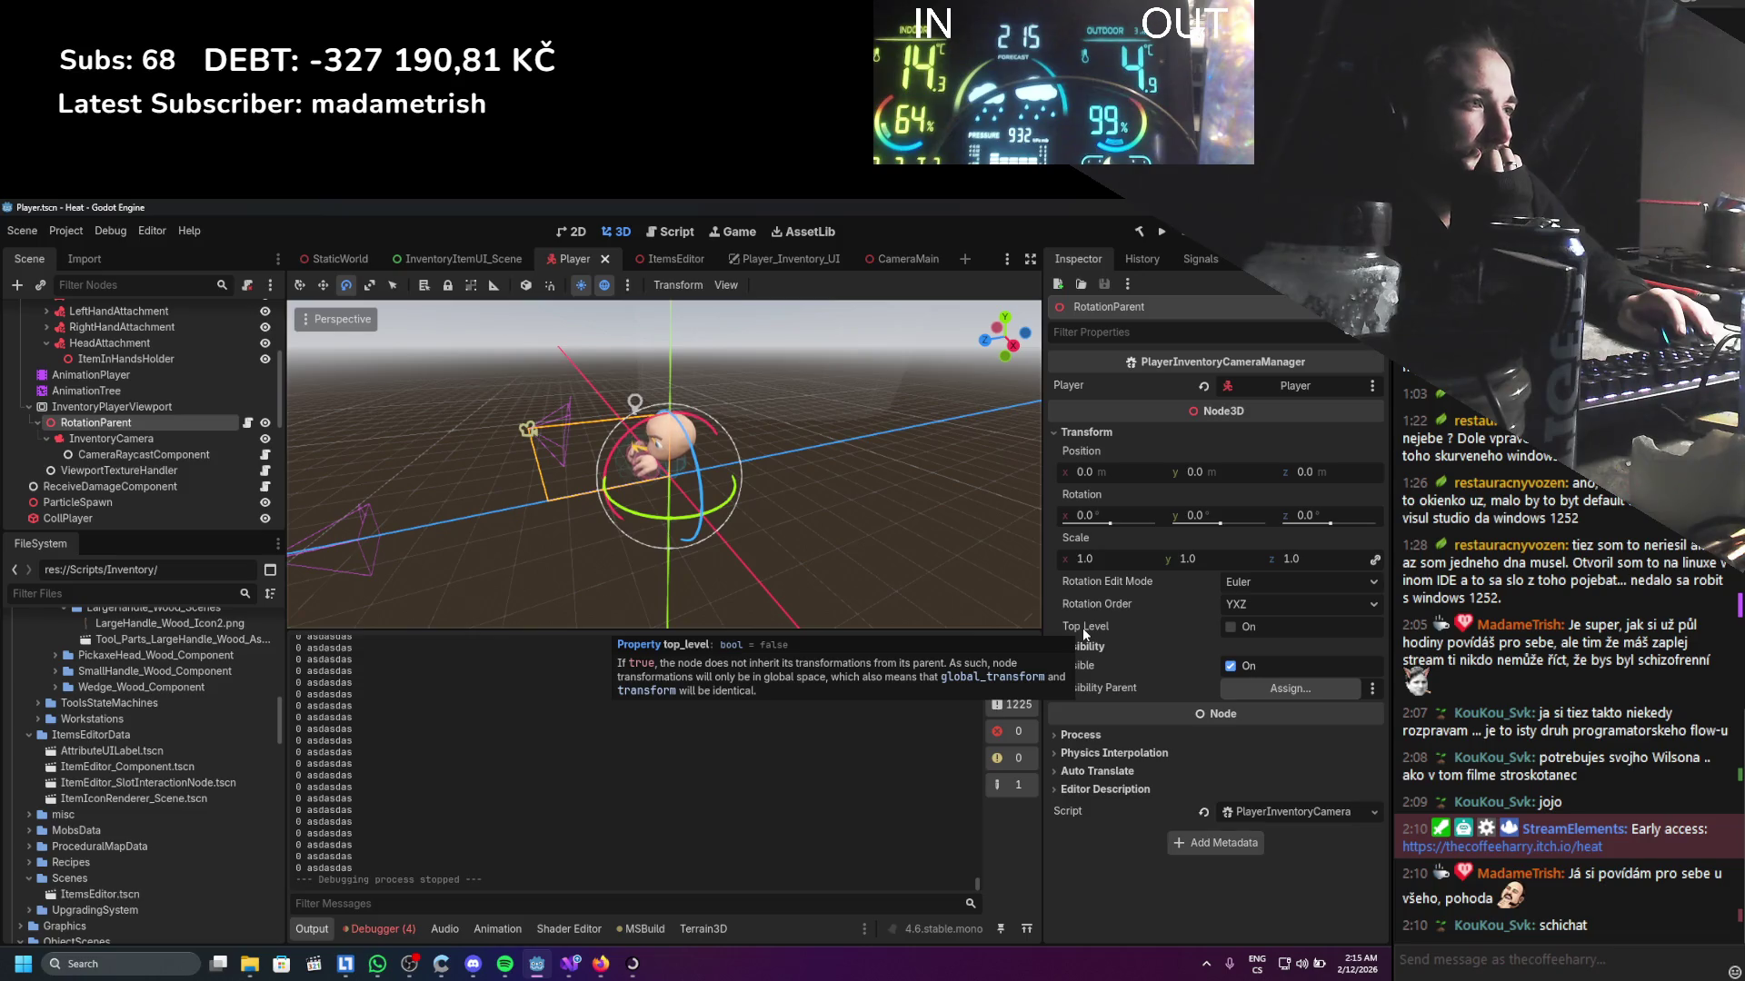
left_click(1229, 627)
key("ctrl+s")
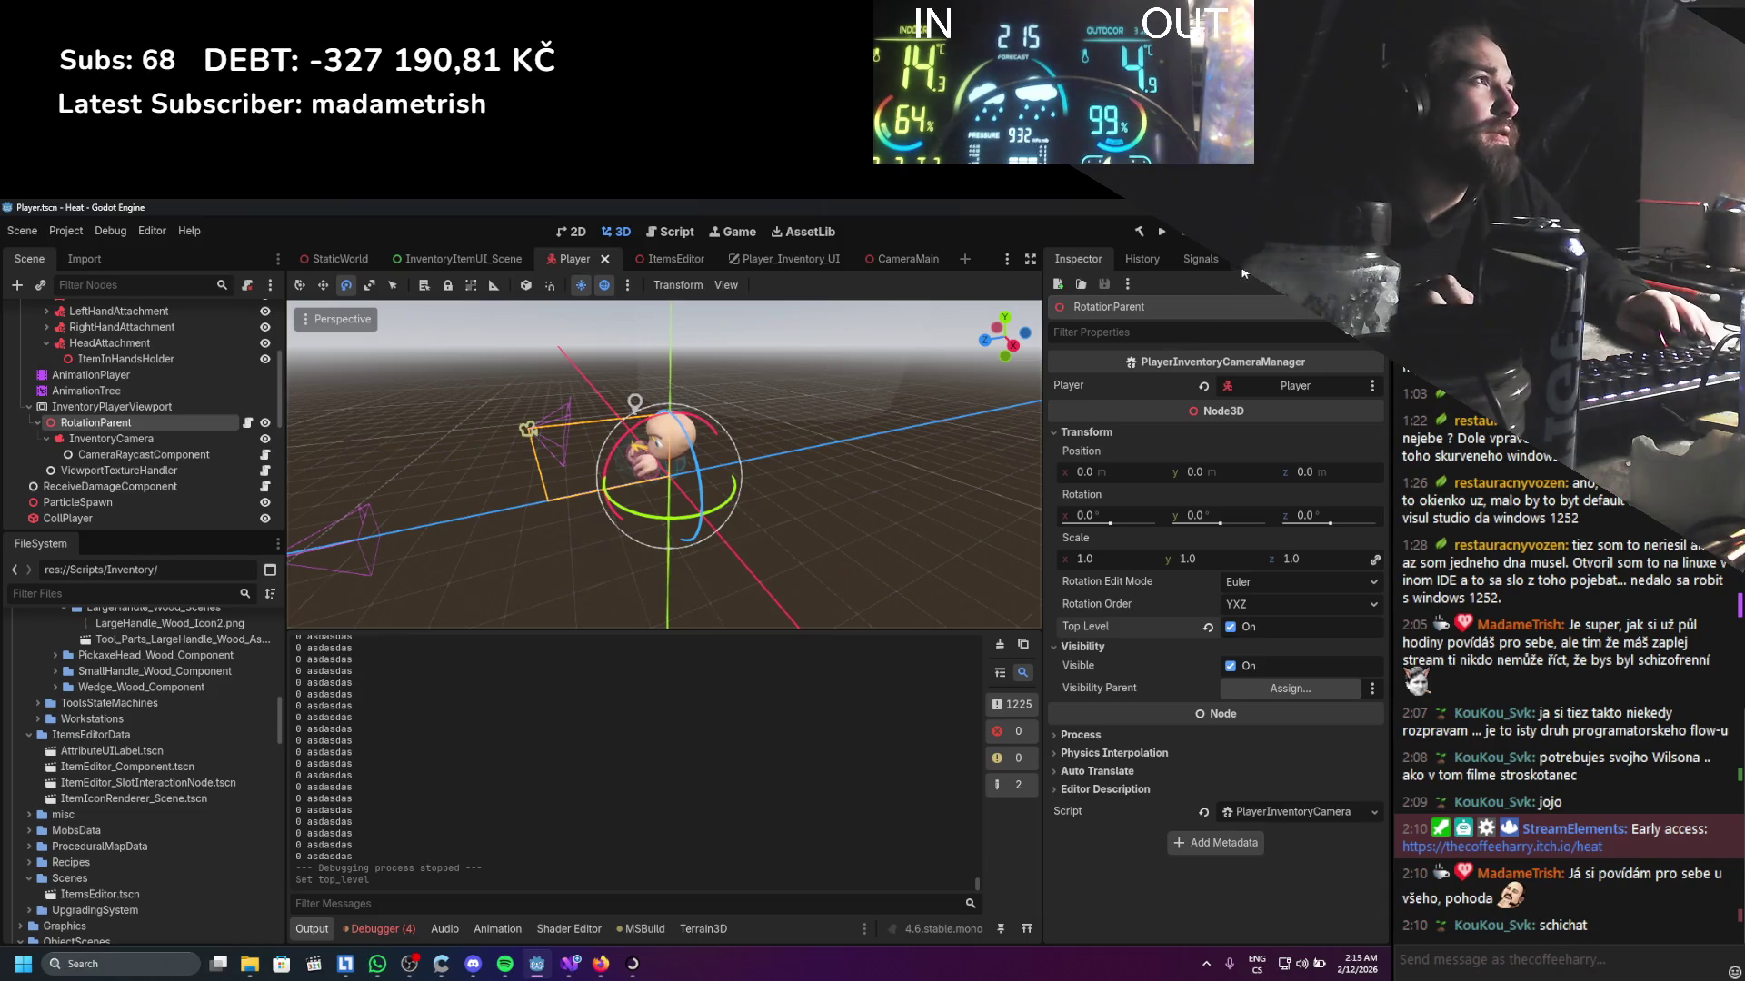
Run the game and open the inventory to test the preview, then stop and switch to Visual Studio
left_click(1161, 231)
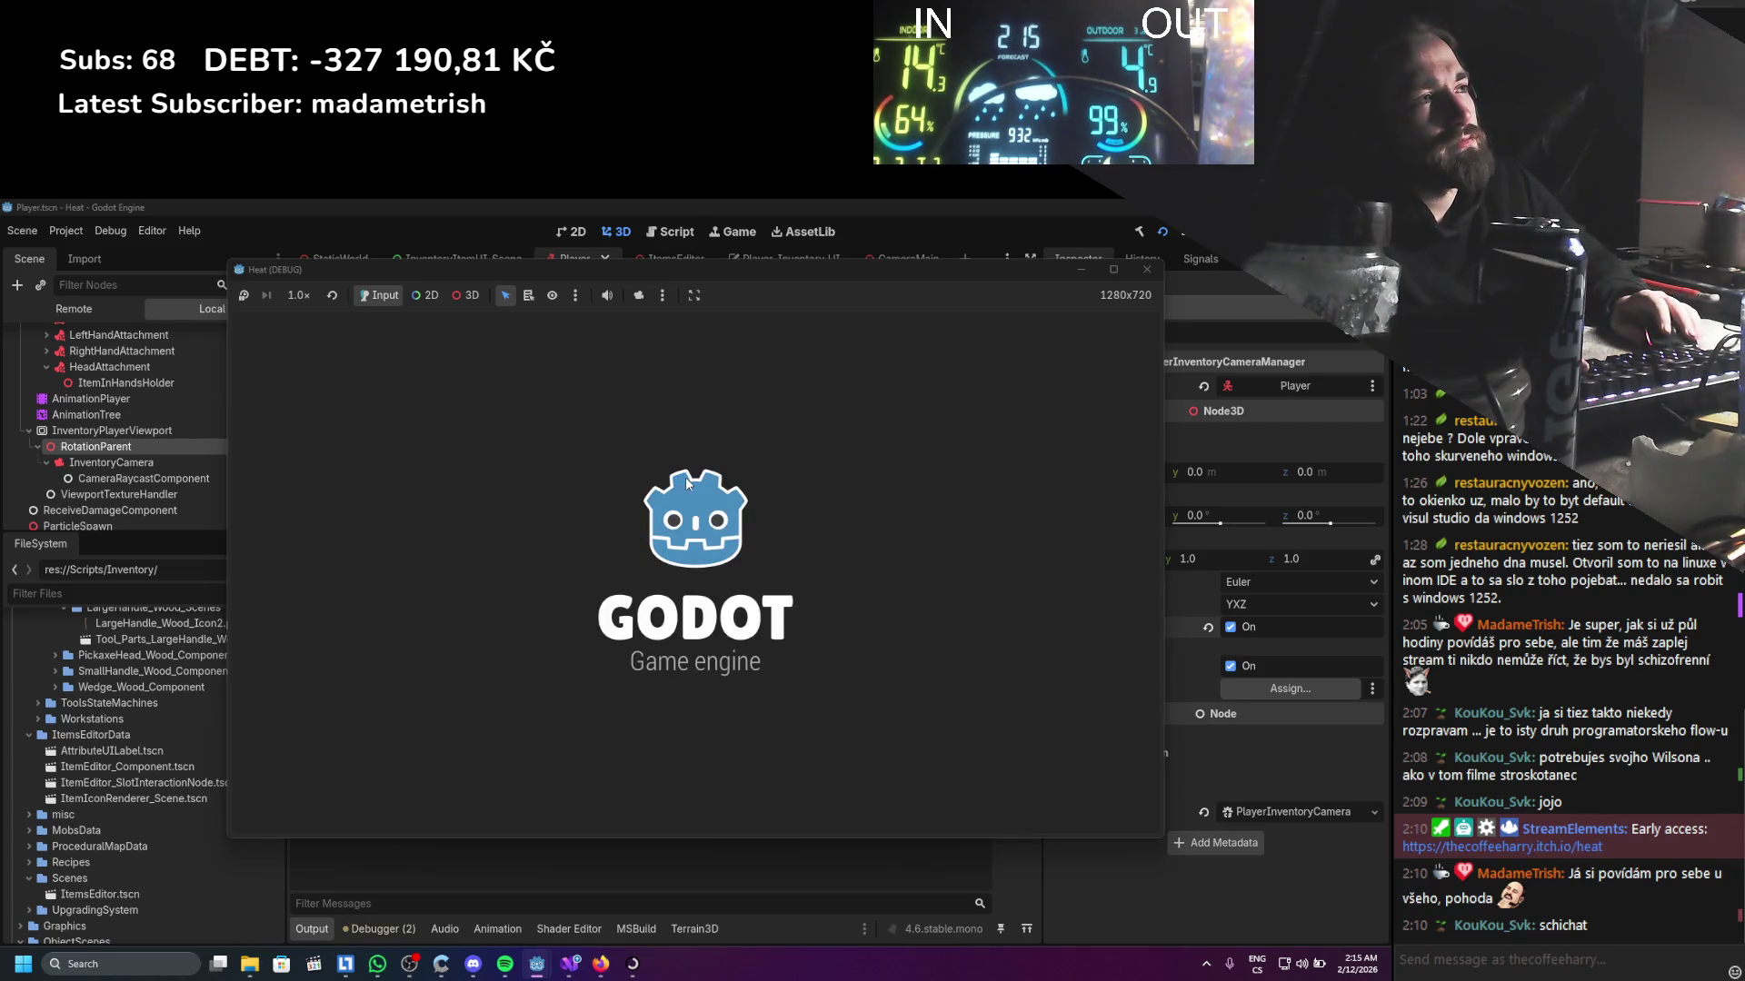
key("i")
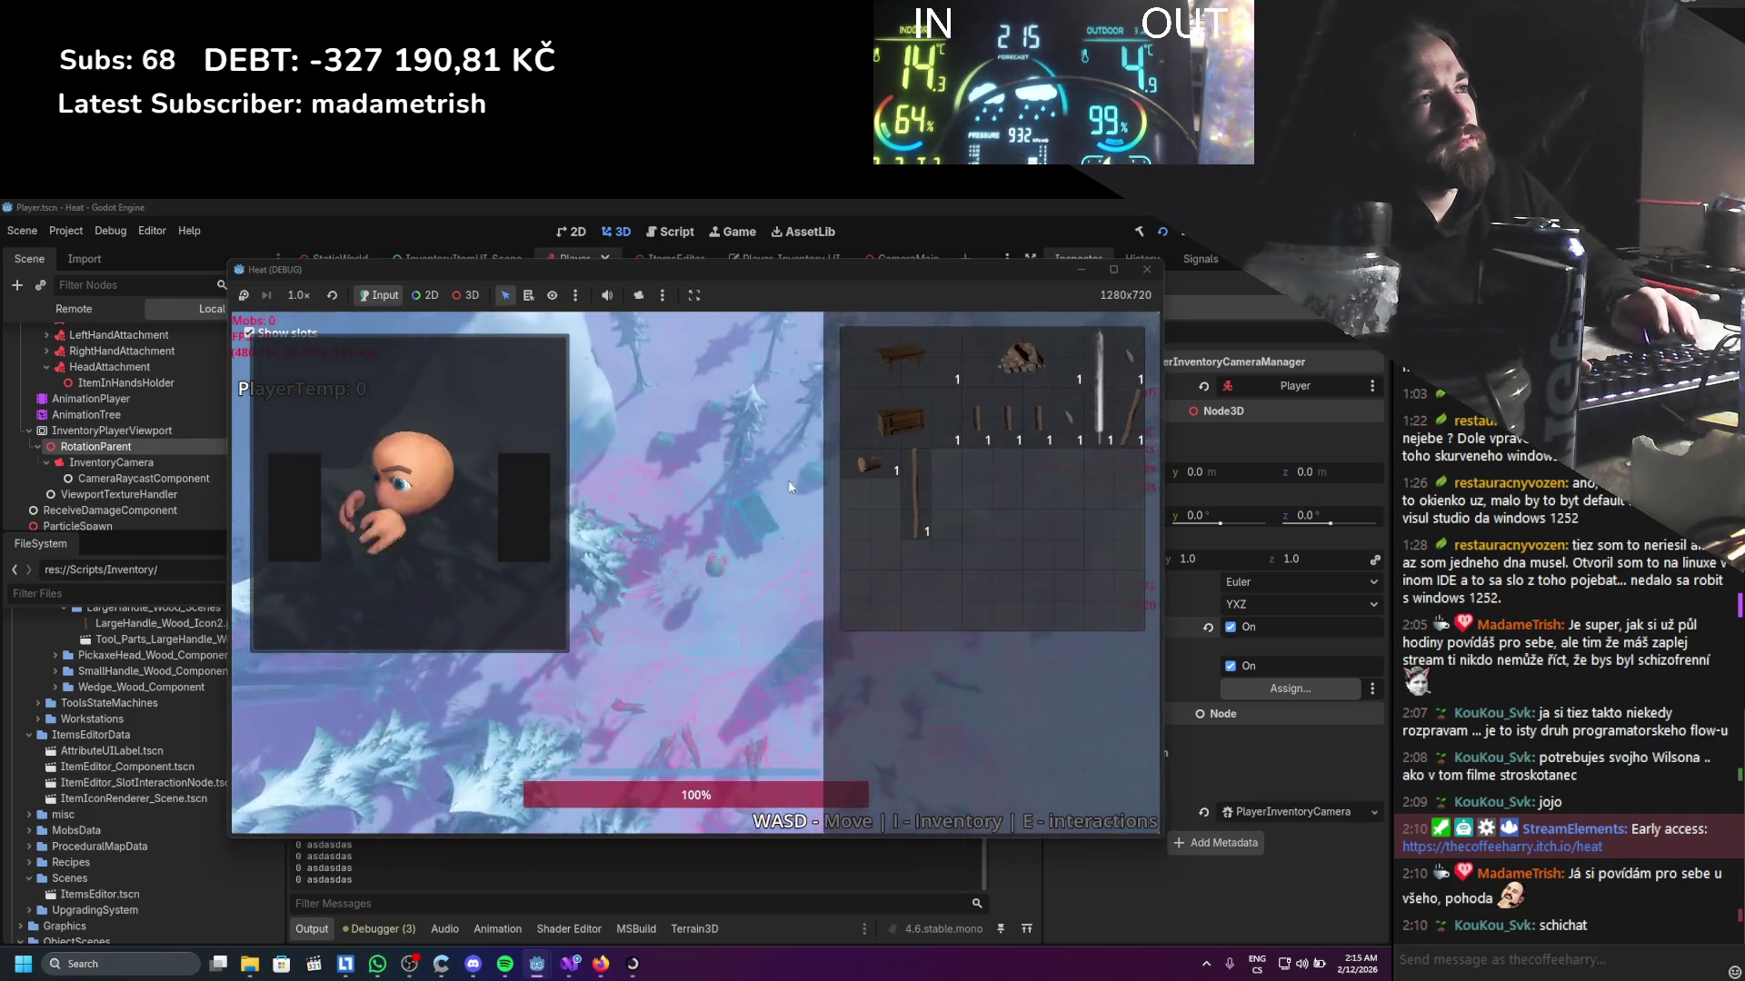
key("F8")
left_click(571, 964)
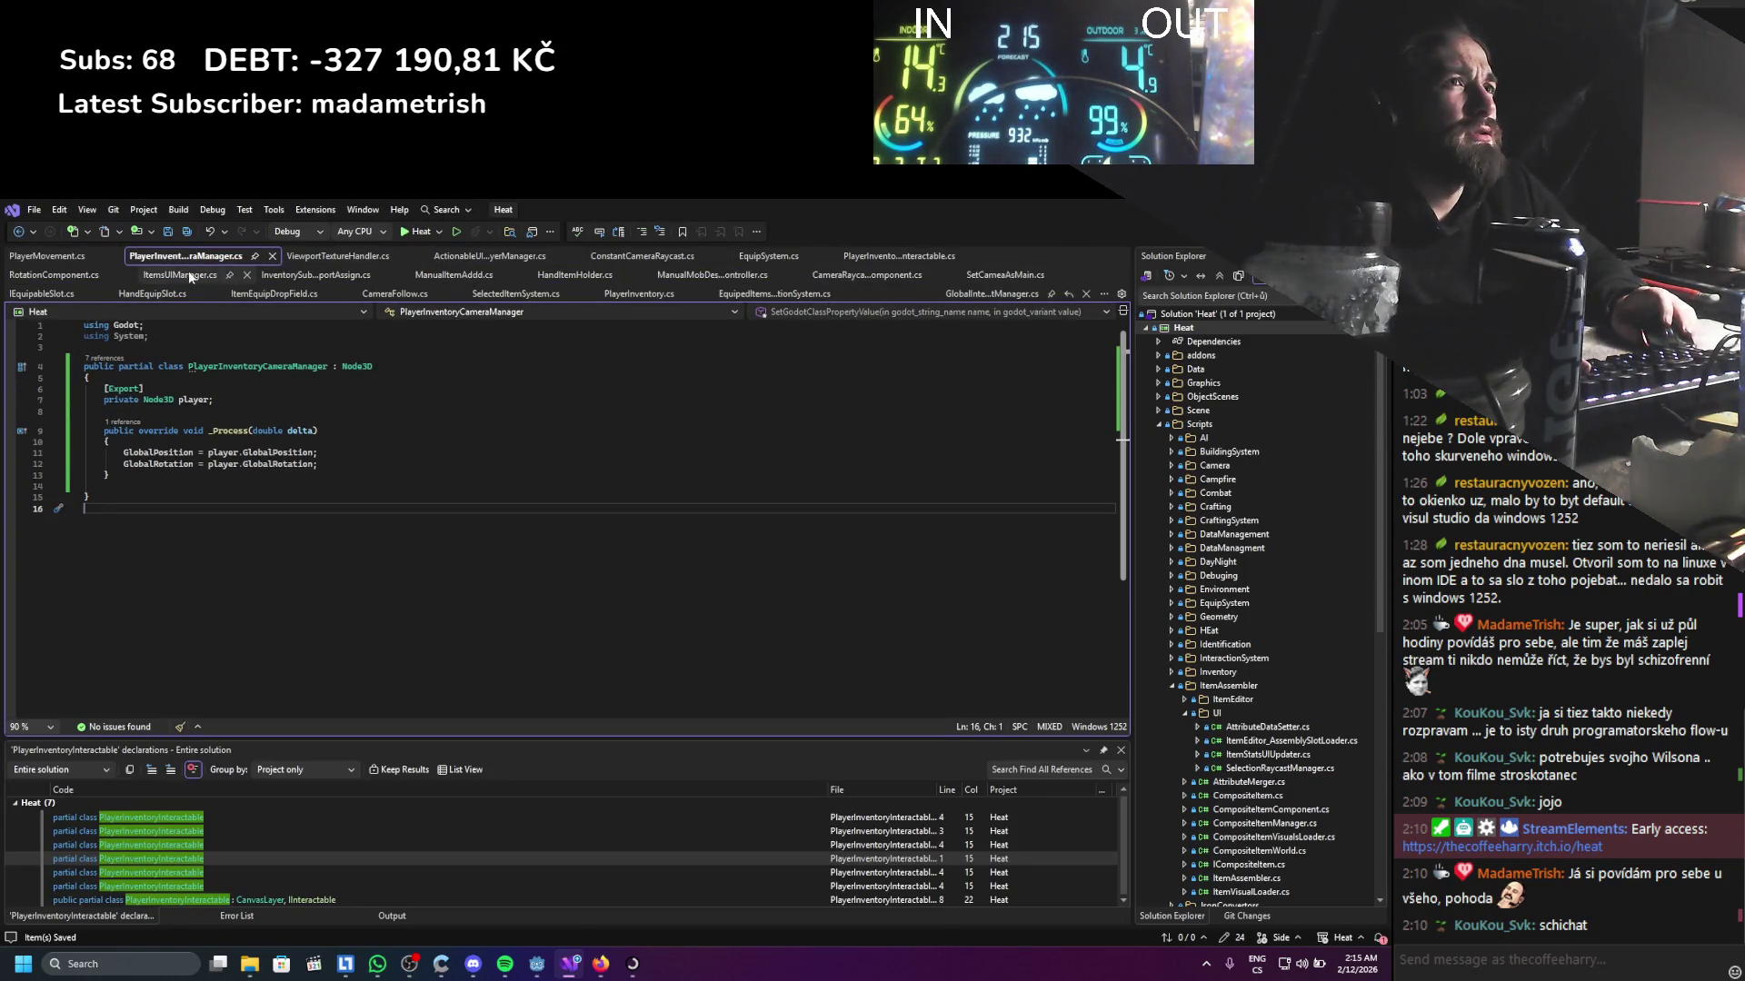
Scroll through RotationComponent.cs, revisit PlayerInventoryCameraManager.cs, then return to Godot
left_click(75, 277)
scroll(284, 345, "down", 1)
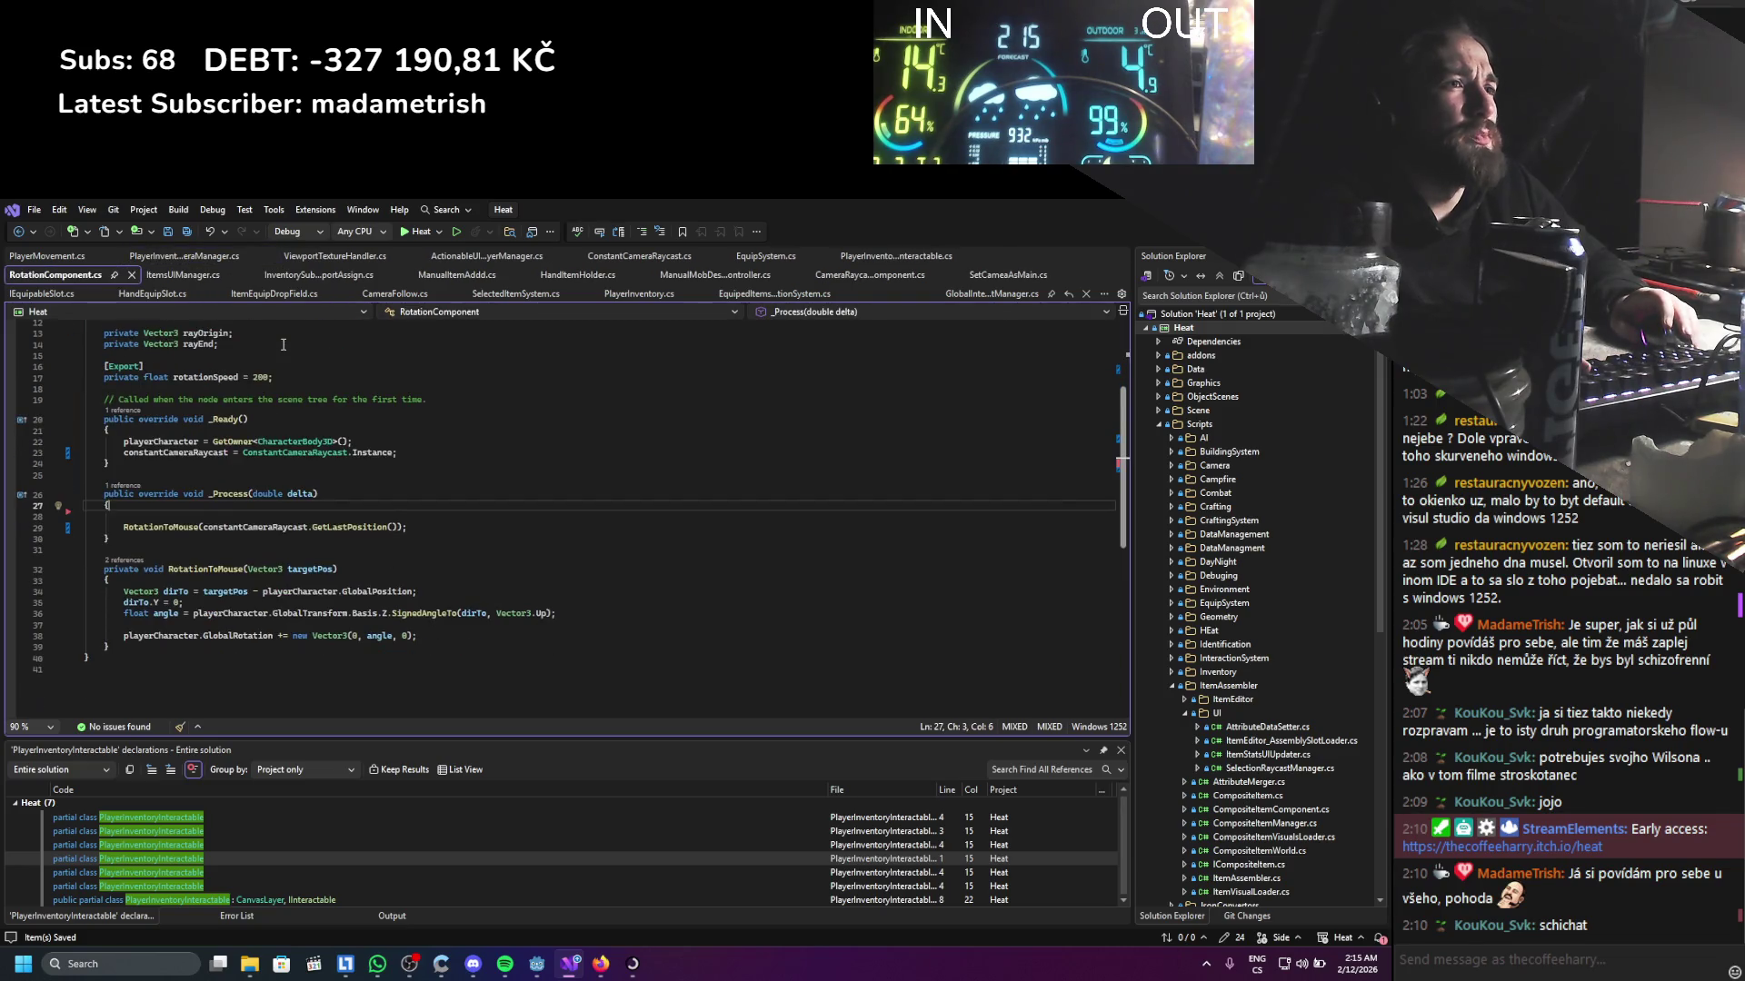
scroll(284, 344, "up", 3)
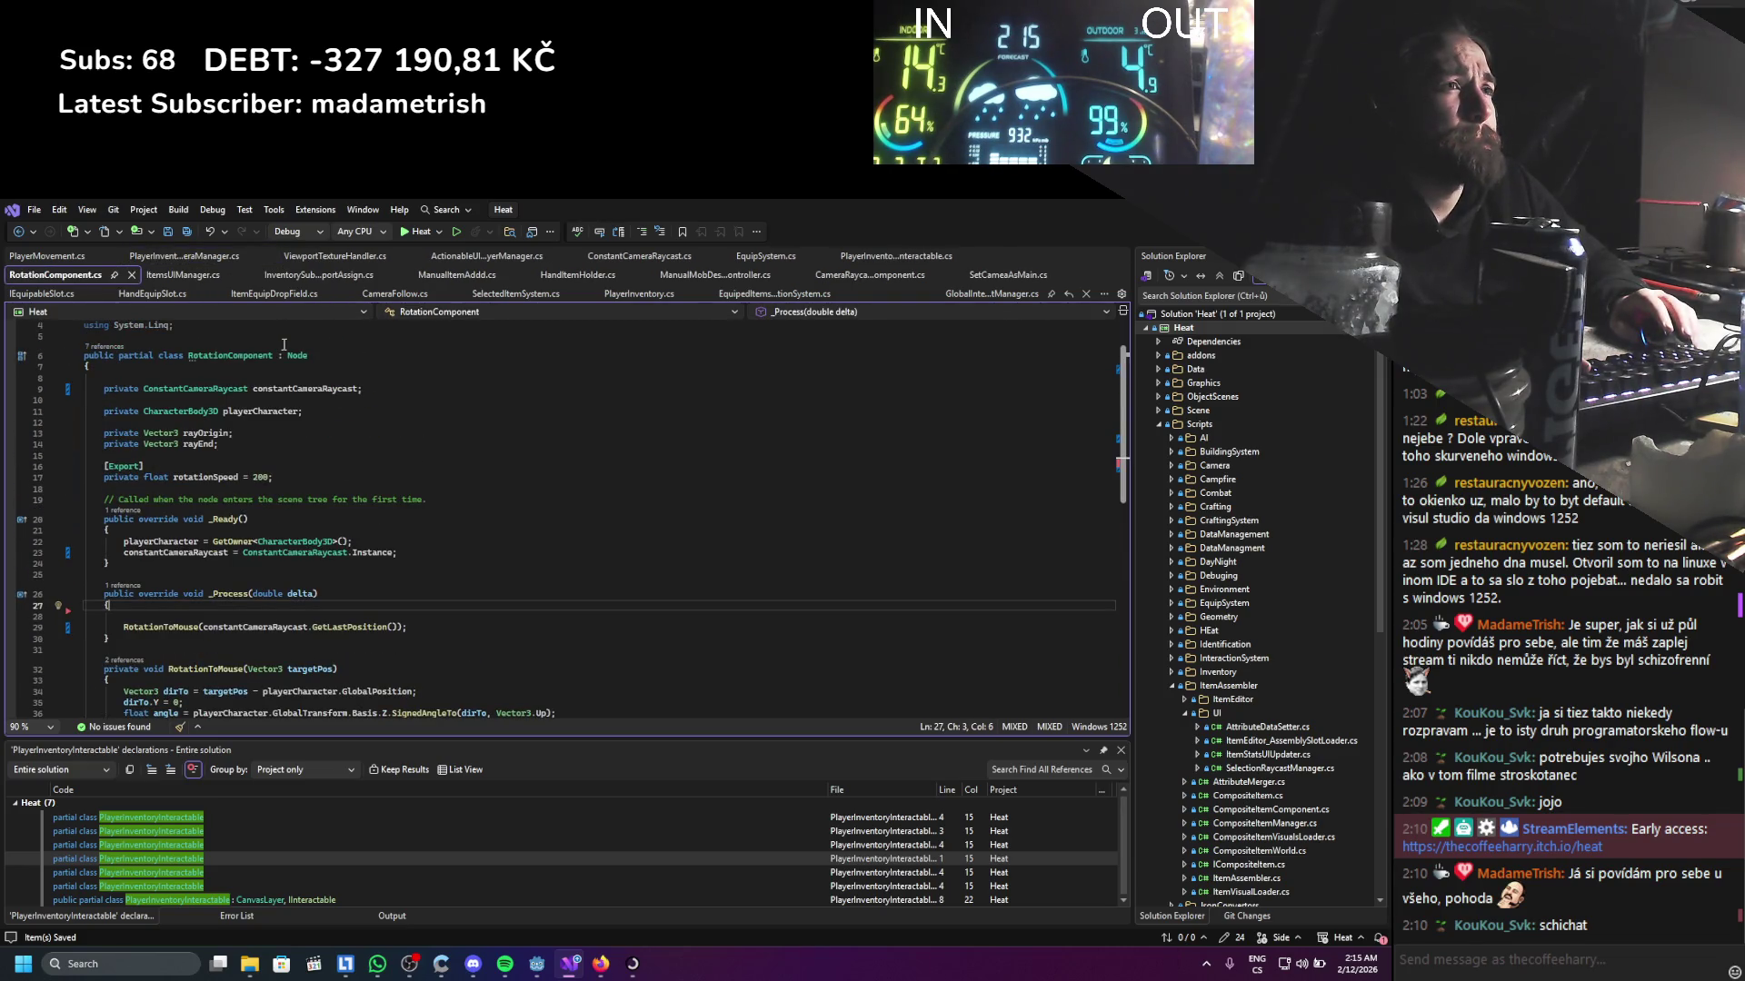
left_click(184, 258)
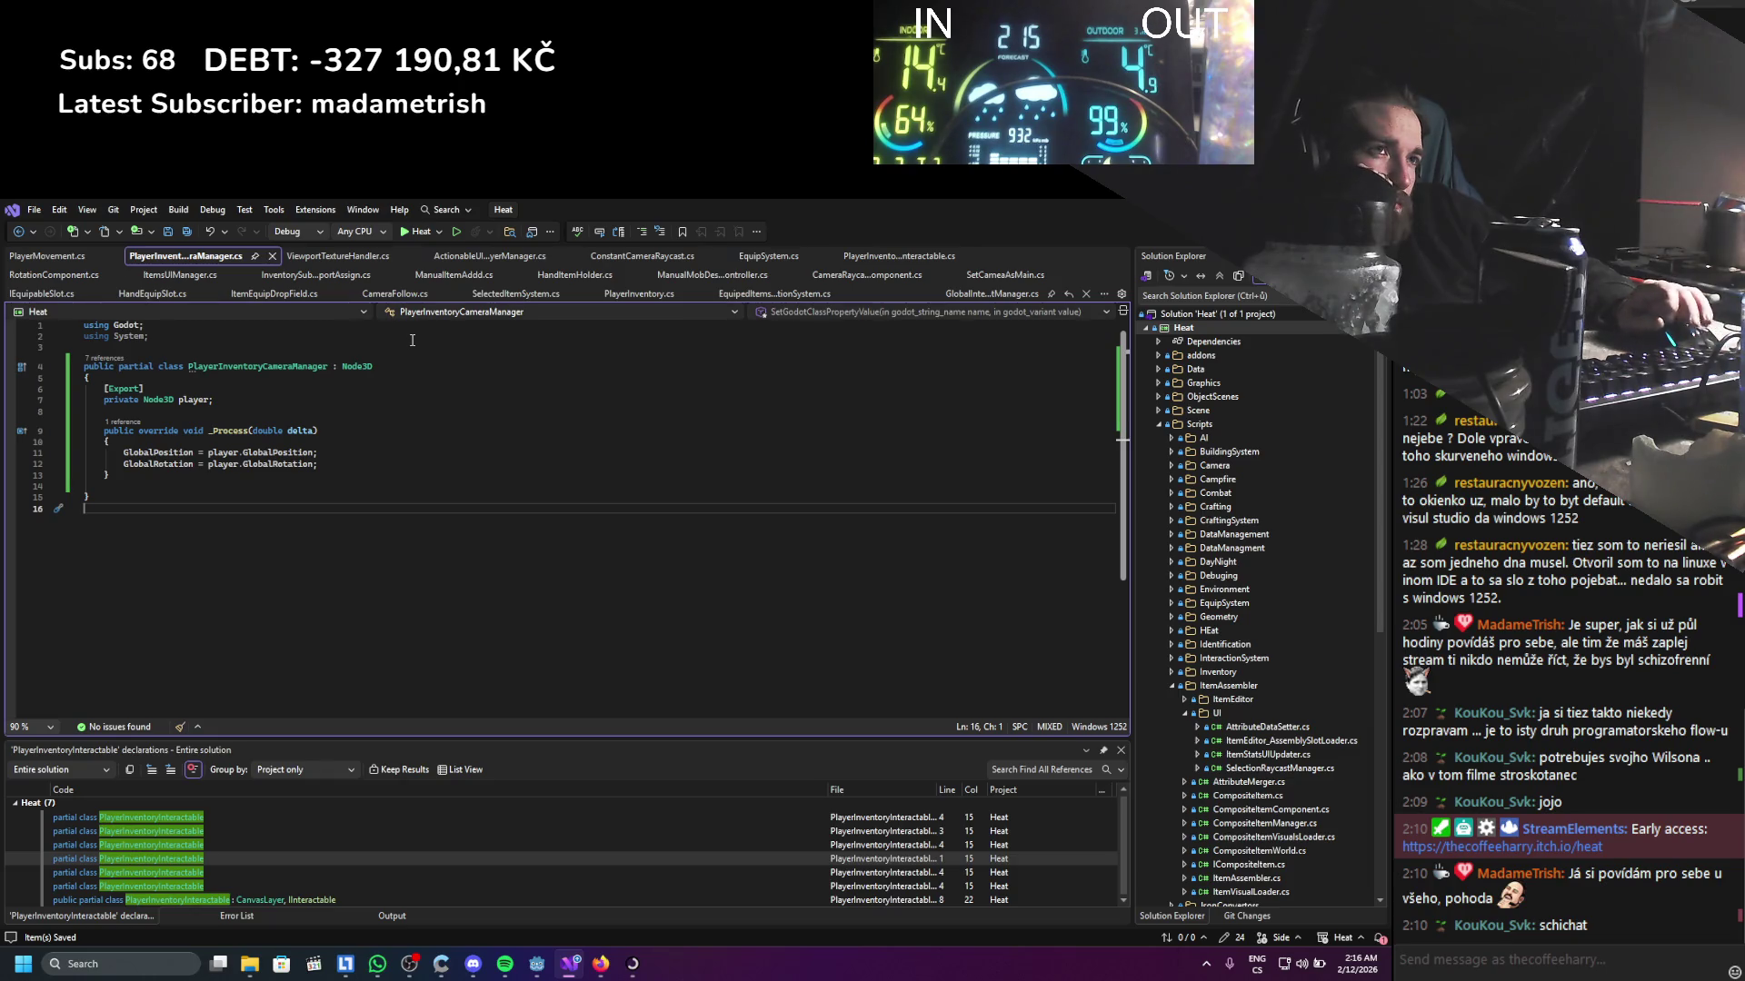
key("alt+Tab")
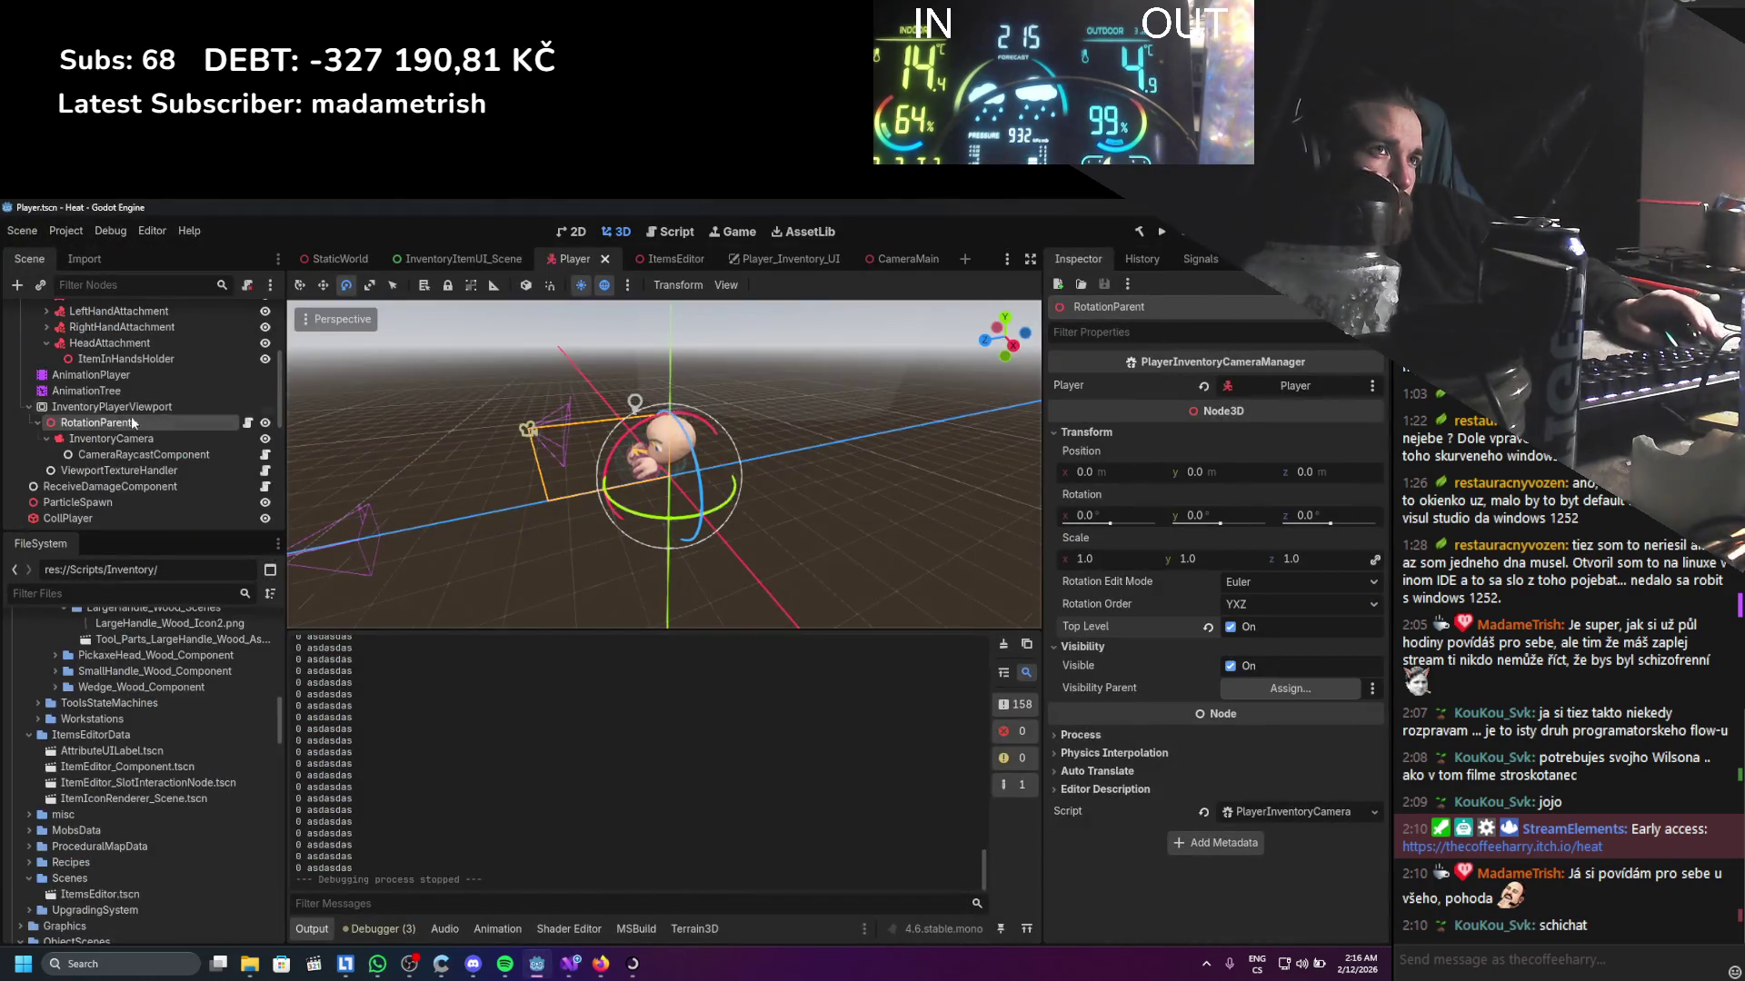
Collapse the InventoryPlayerViewport and Character_Armature branches and select InventoryPlayerViewport
scroll(132, 423, "up", 2)
left_click(30, 461)
scroll(31, 466, "down", 1)
scroll(27, 465, "down", 1)
scroll(20, 465, "up", 3)
left_click(22, 398)
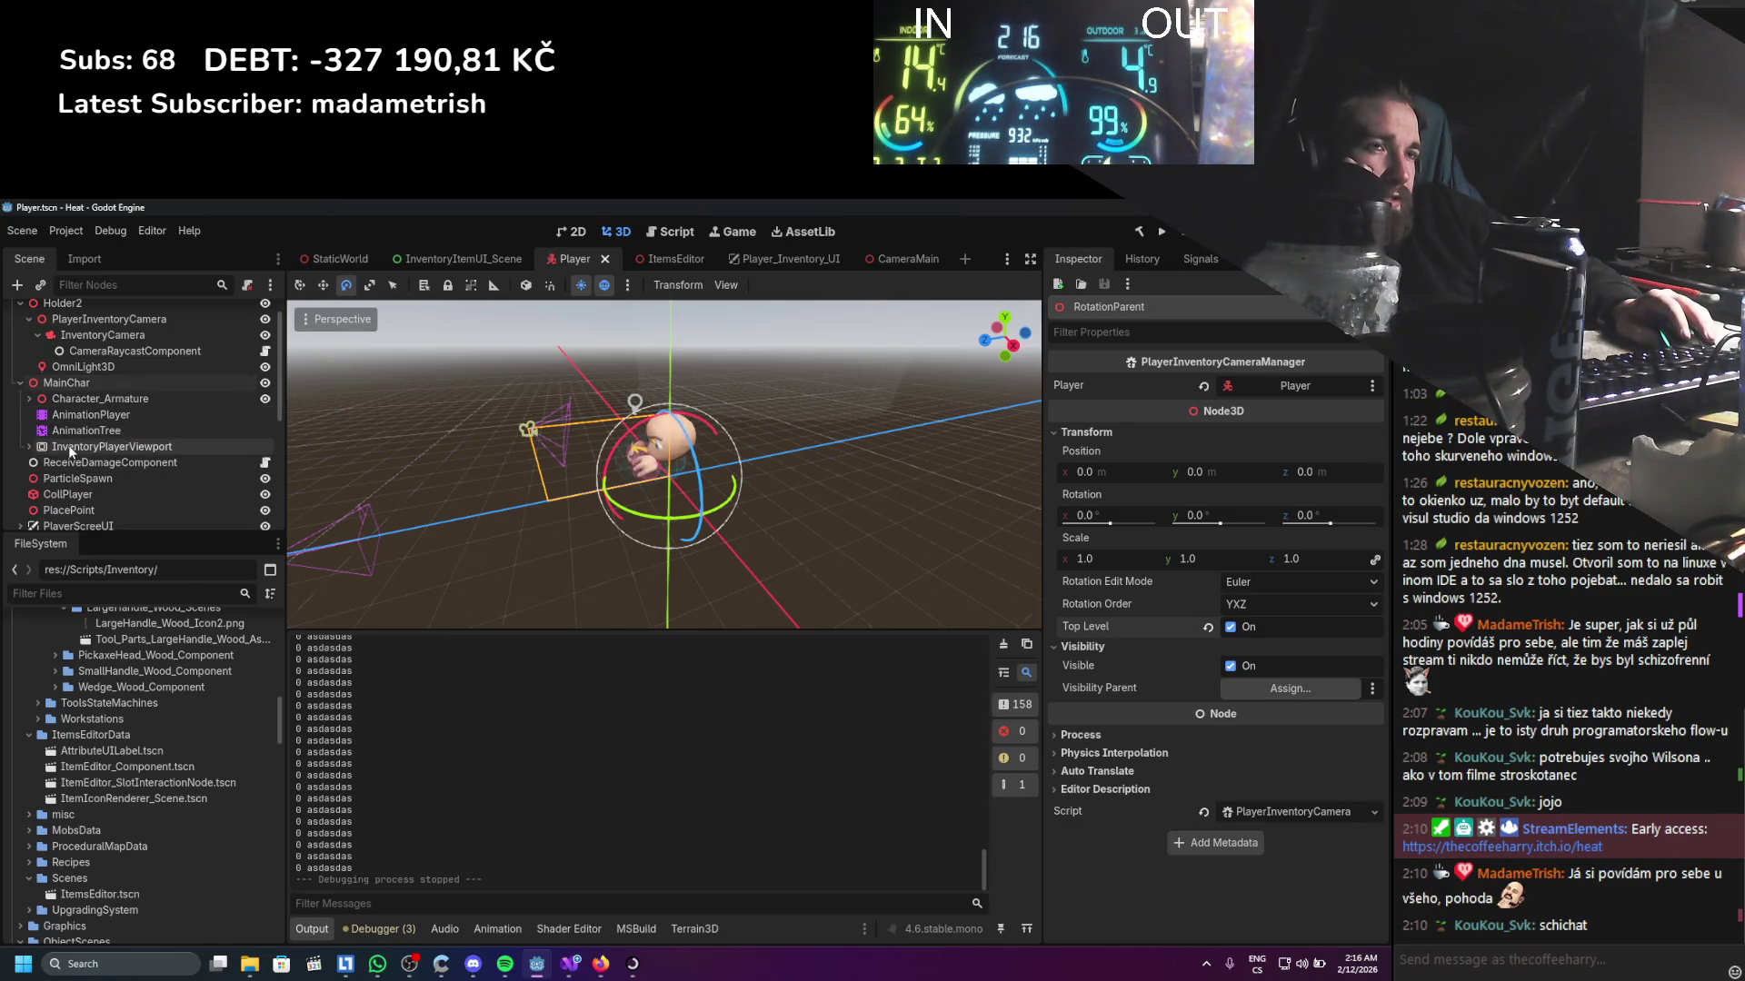
left_click(71, 448)
Reparent InventoryPlayerViewport directly under Player, collapse Holder2 and MainChar, save, and run the game
scroll(76, 464, "up", 1)
mouse_move(76, 463)
left_mouse_down()
mouse_move(37, 313)
mouse_move(20, 341)
left_mouse_up()
left_click(21, 345)
left_click(20, 361)
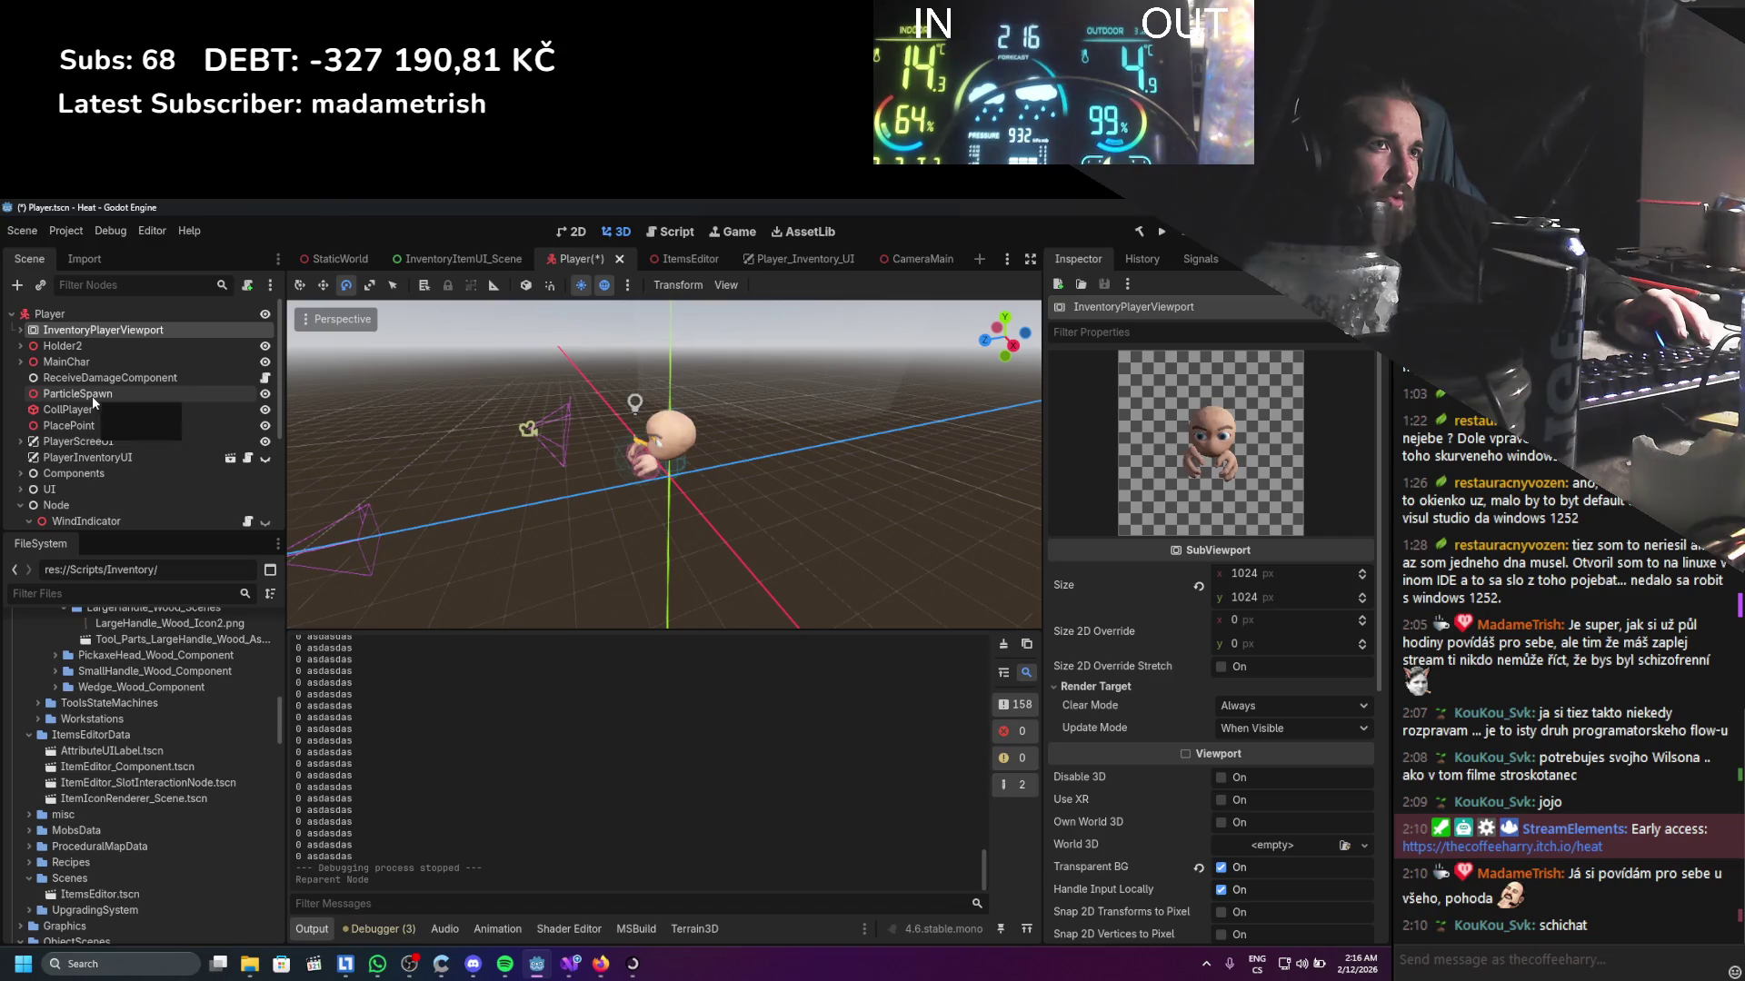
key("ctrl+s")
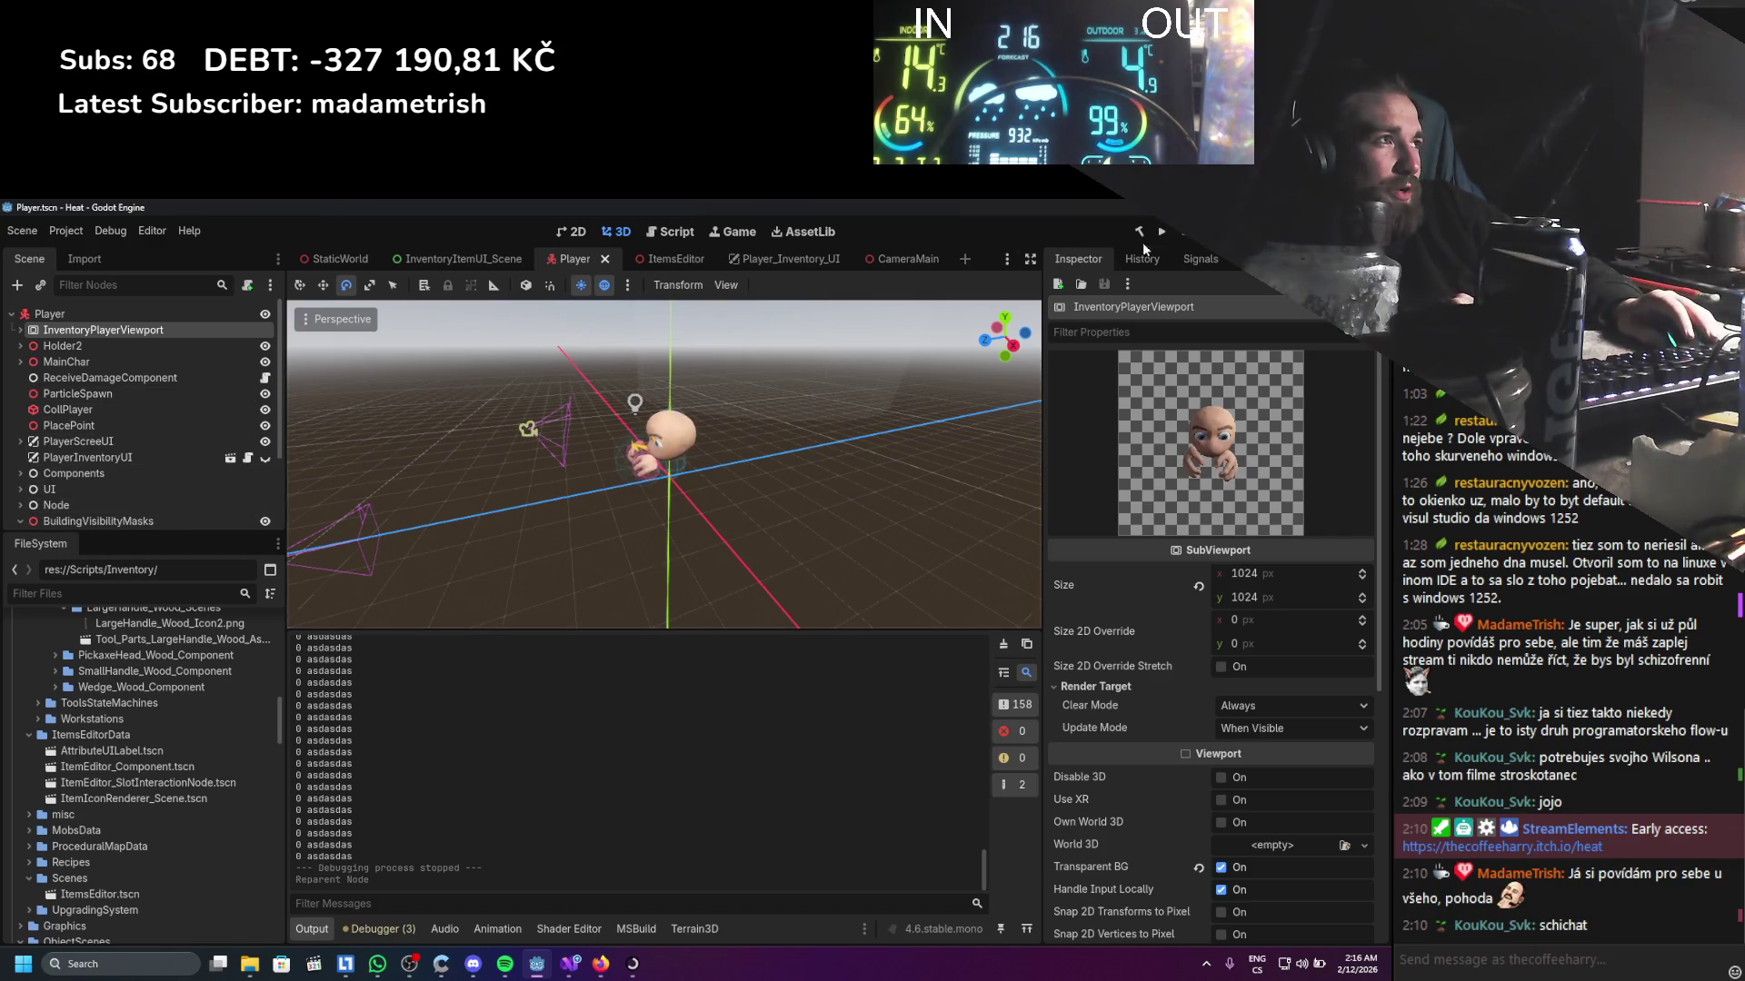
left_click(1161, 231)
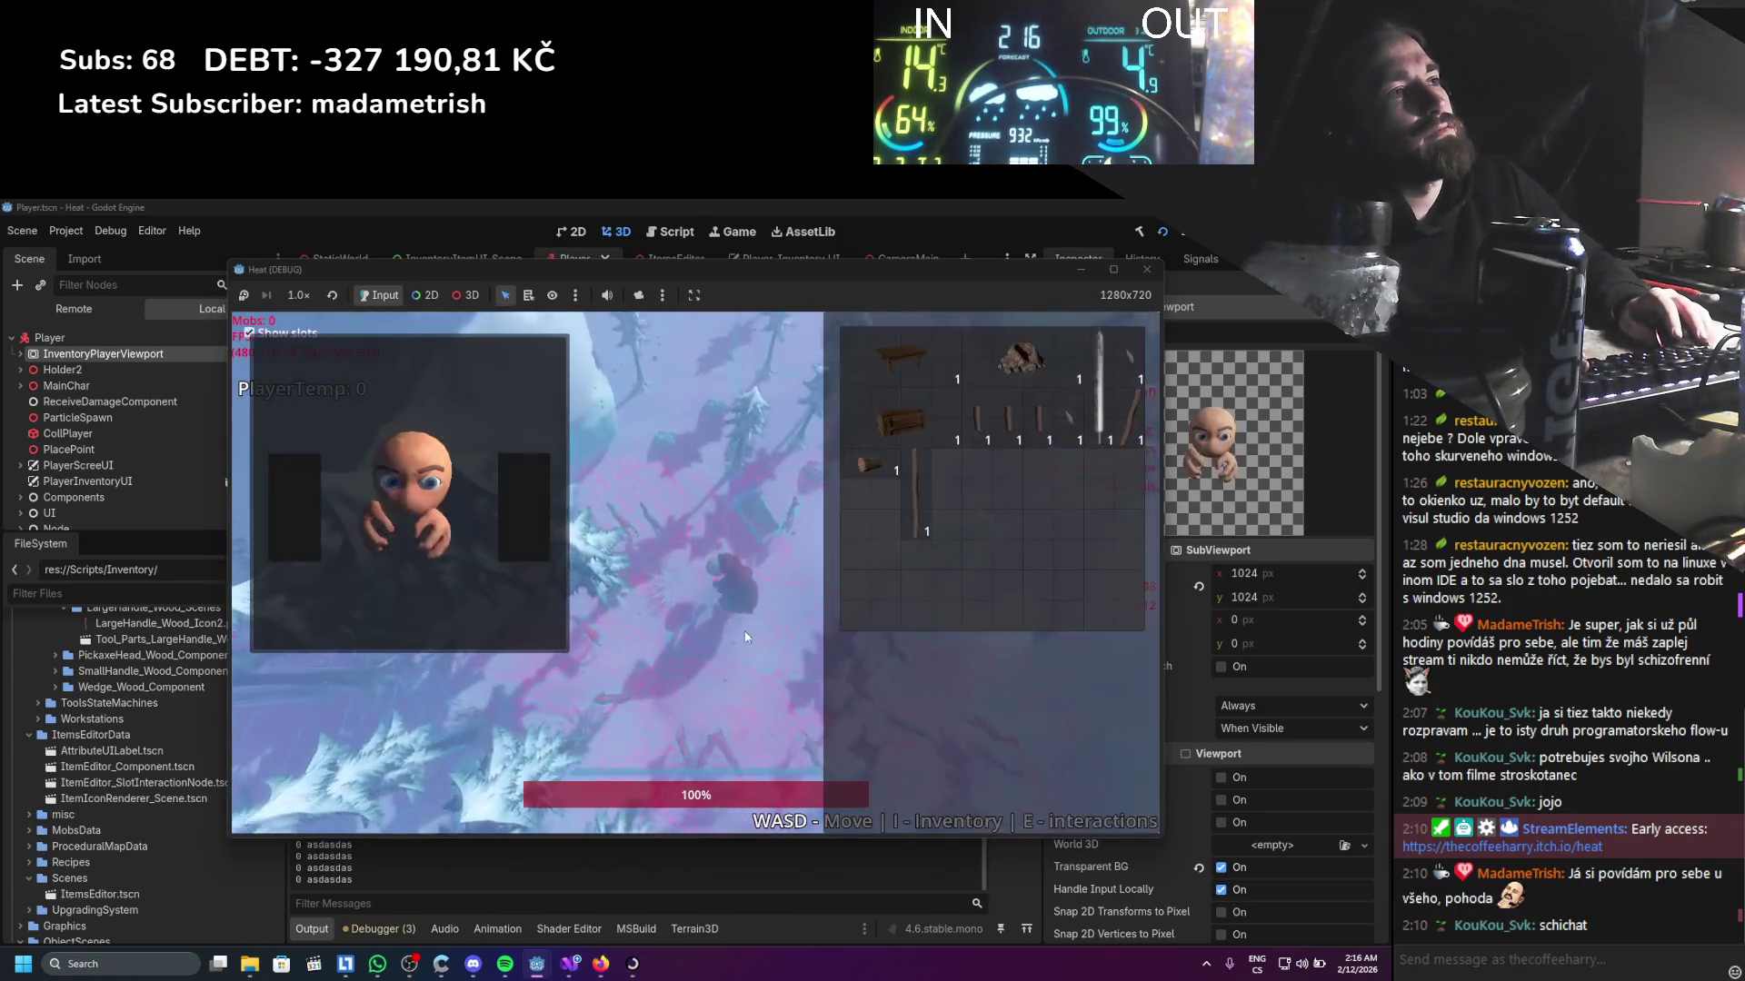
Stop the game, move InventoryPlayerViewport to the end of Player's children, and rerun with F5
key("i")
key("F8")
mouse_move(91, 330)
left_mouse_down()
mouse_move(58, 358)
mouse_move(73, 524)
left_mouse_up()
key("F5")
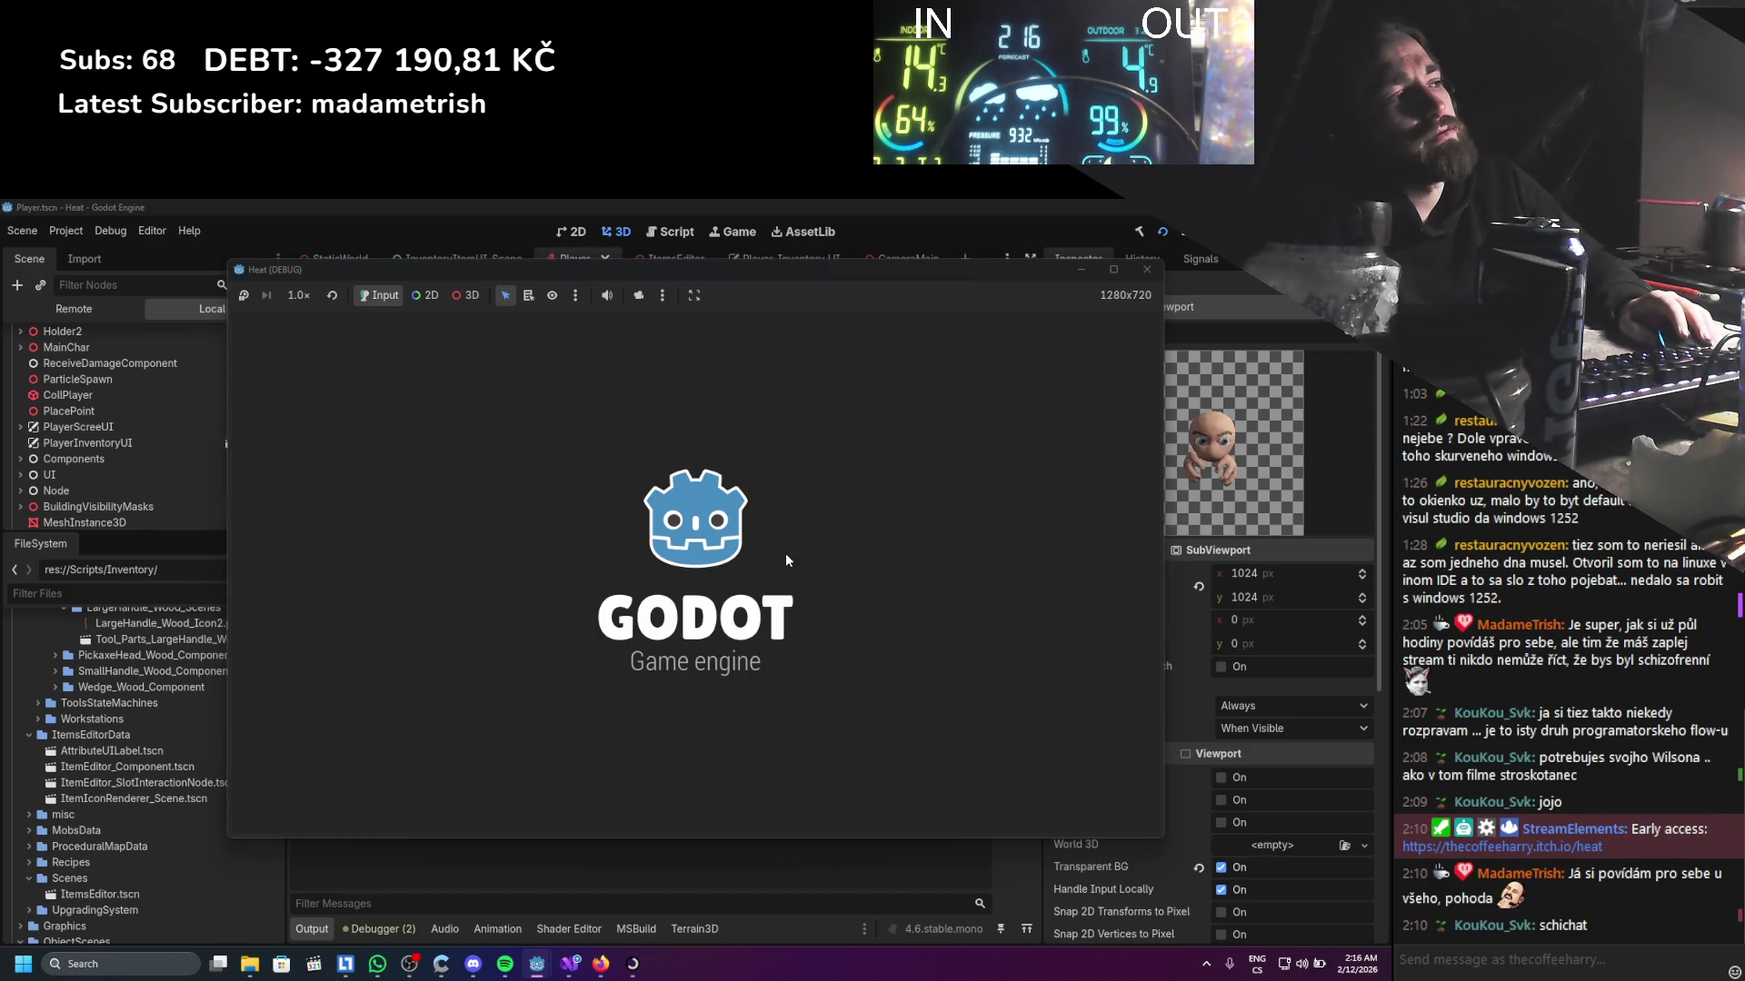
Open, close and reopen the inventory to test the character preview, then stop the game
key("i")
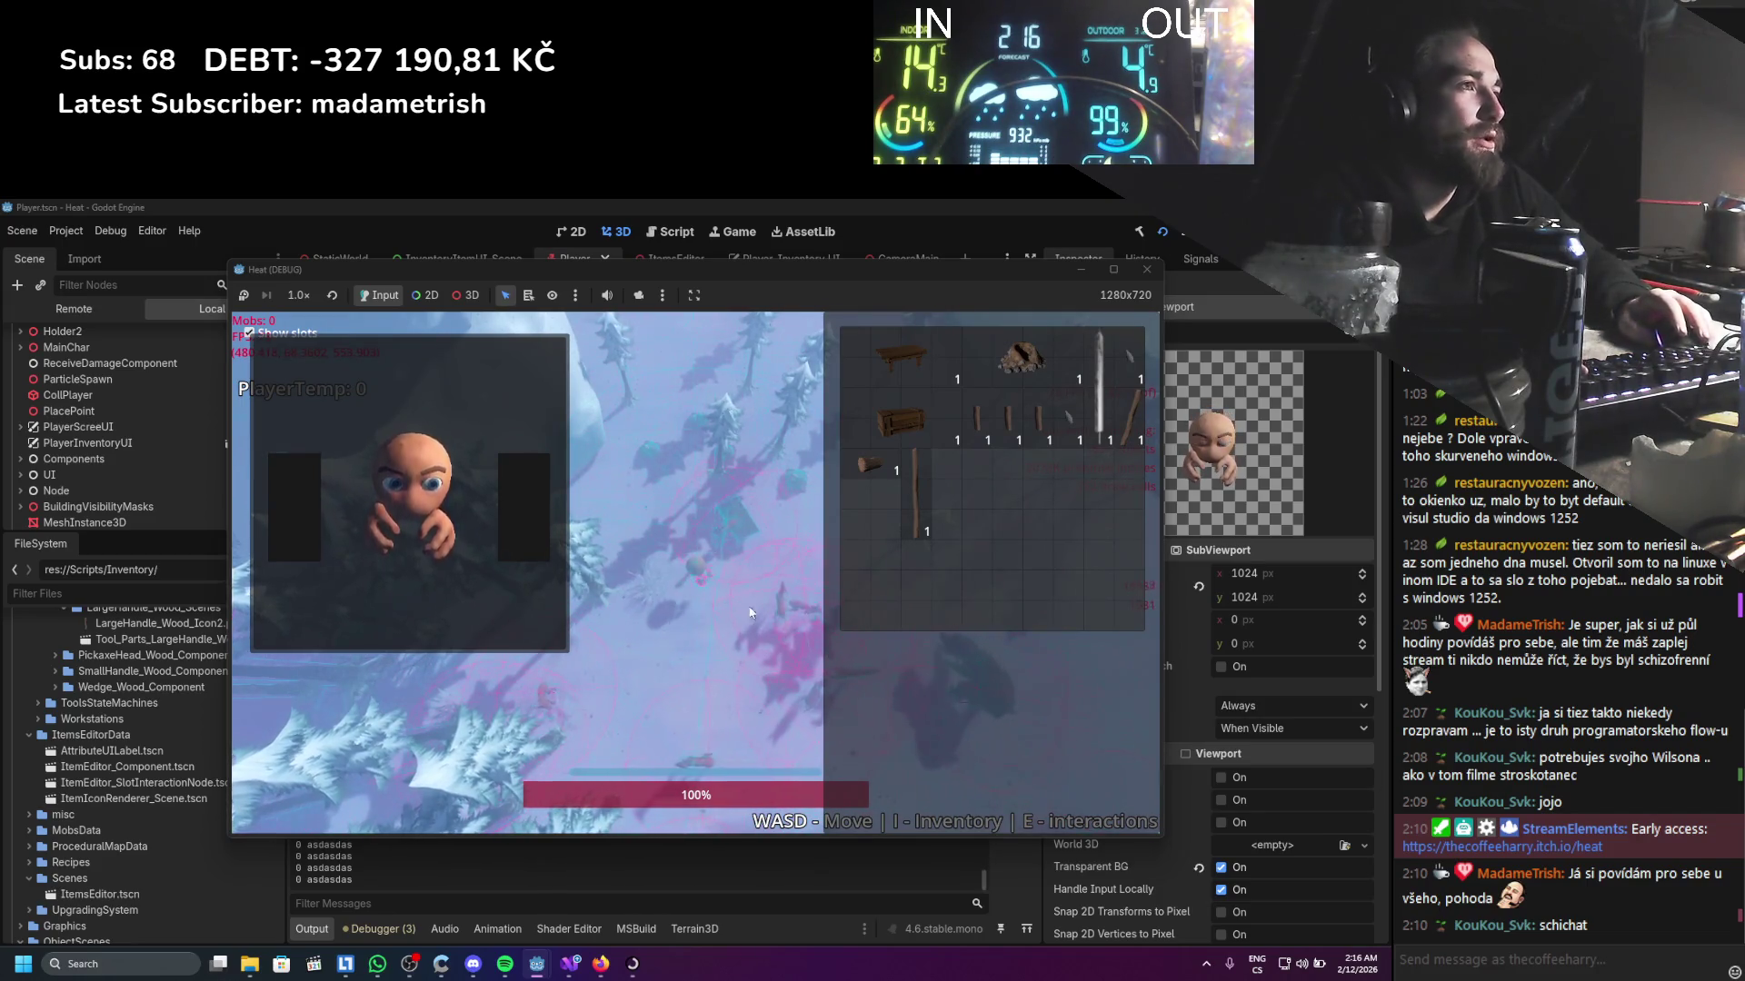
key("i")
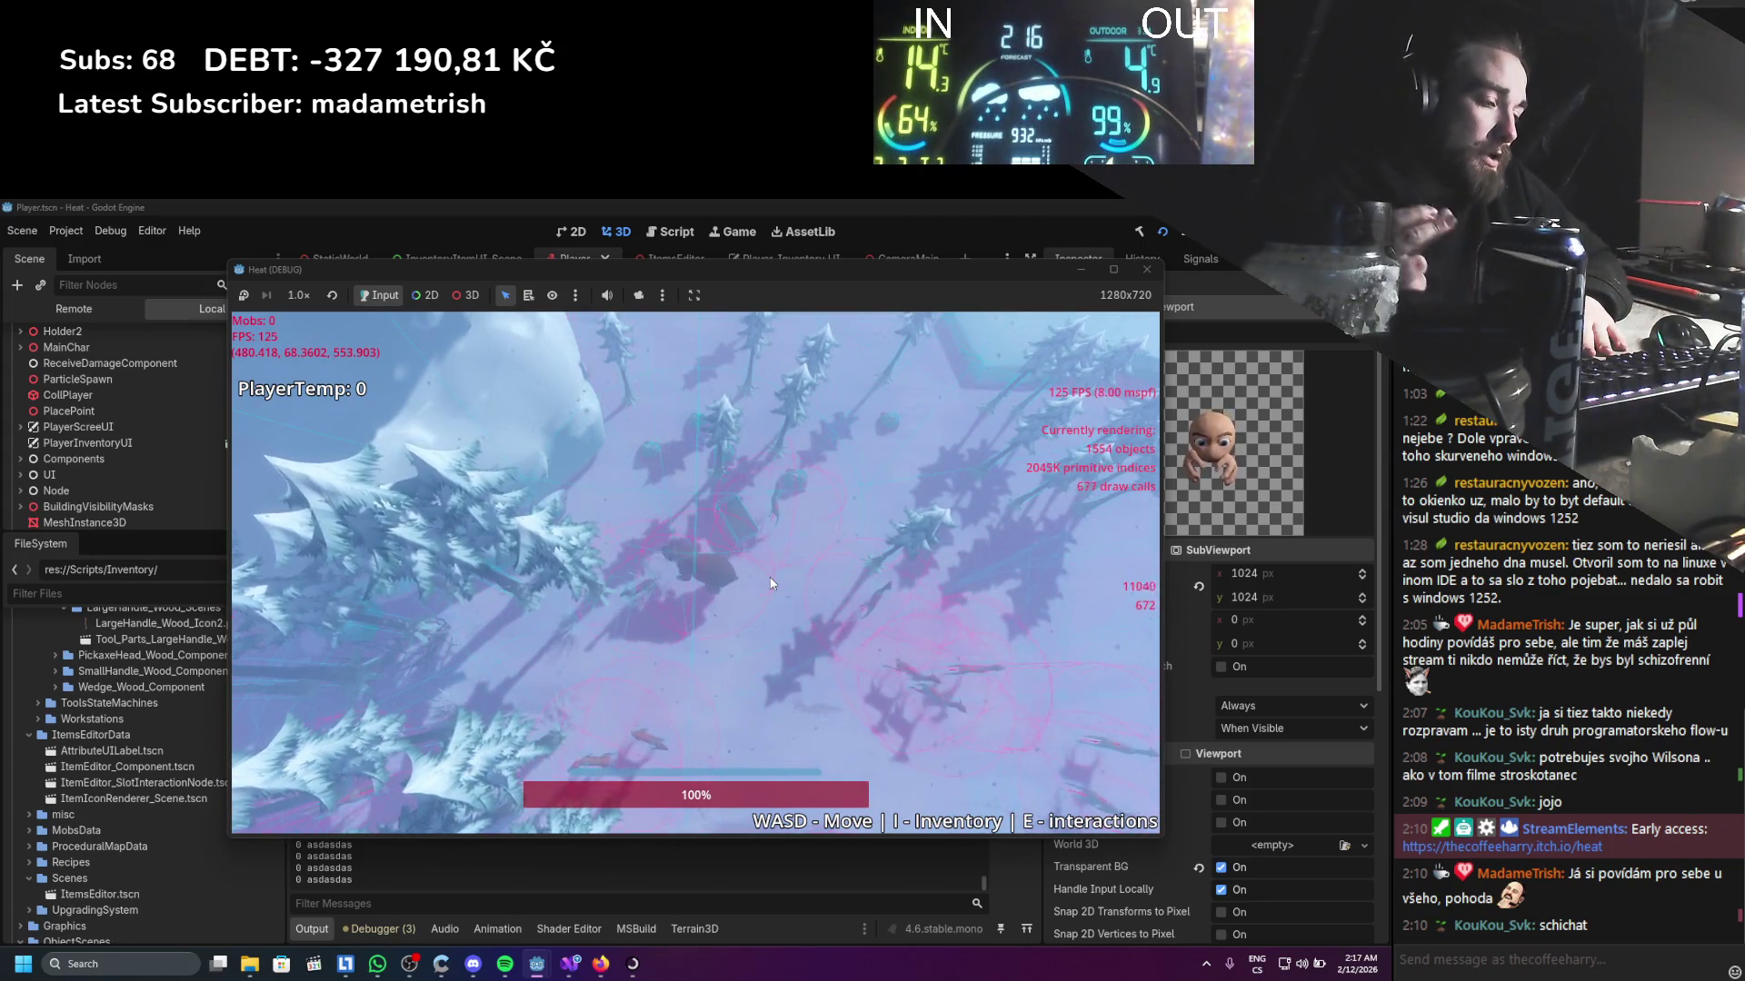
key("i")
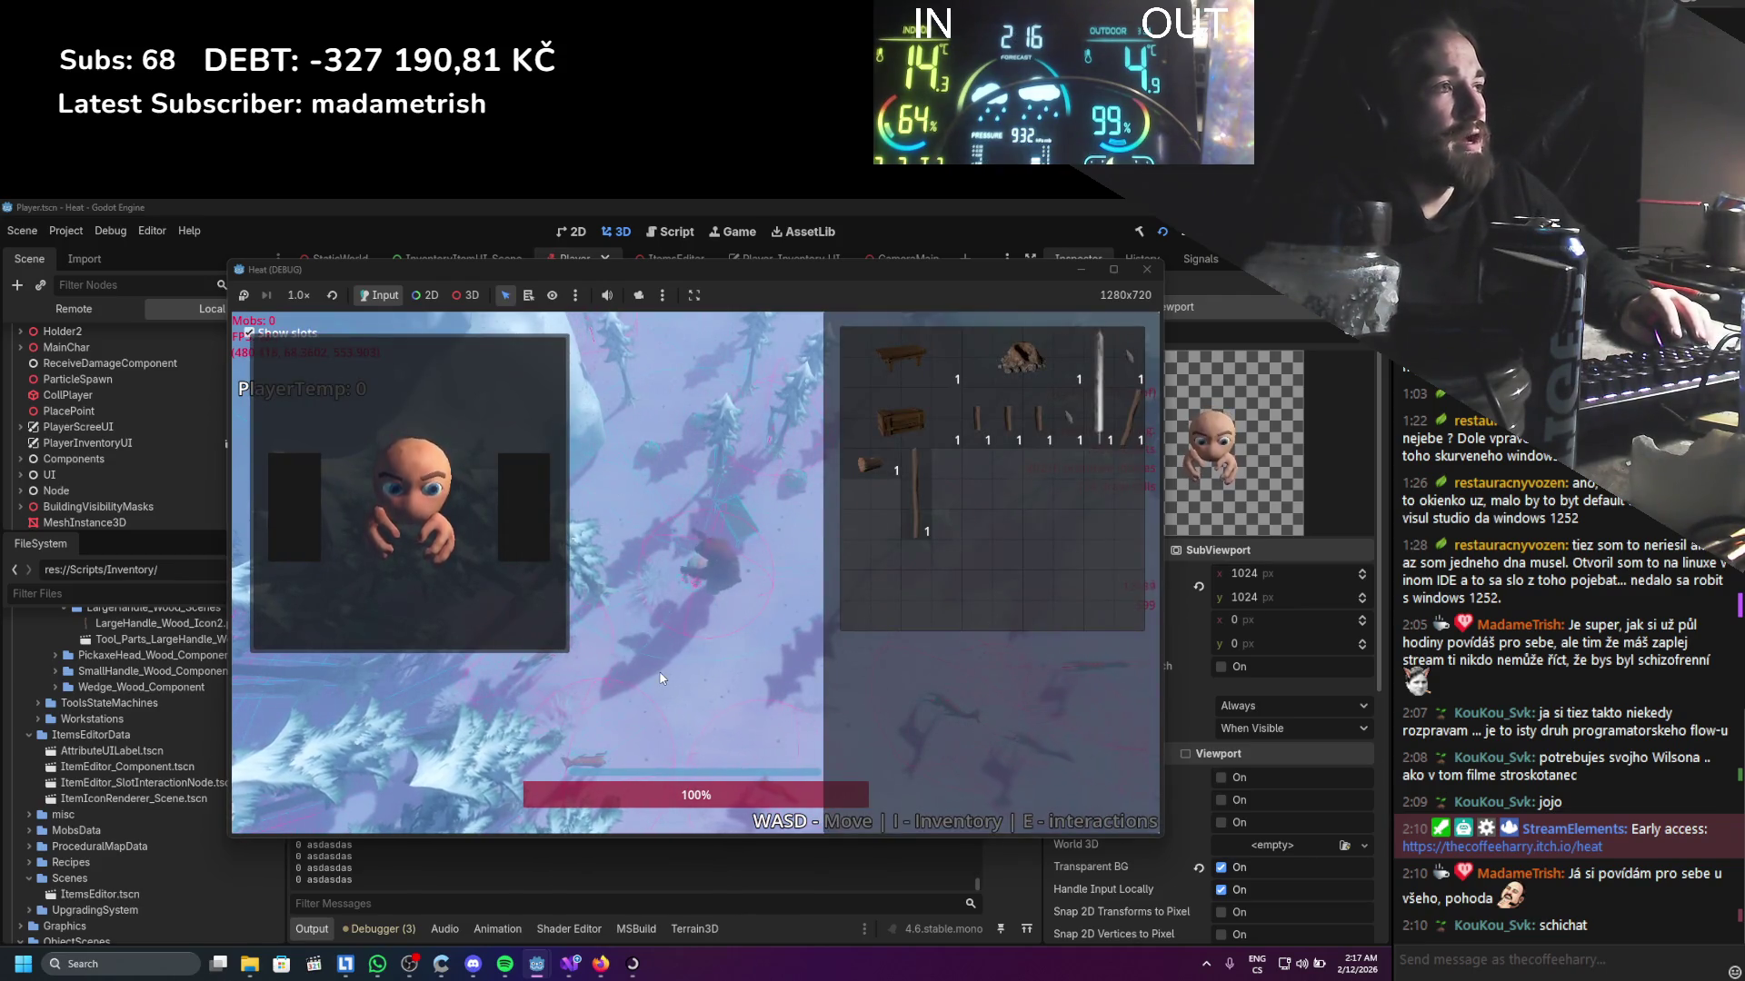
key("F8")
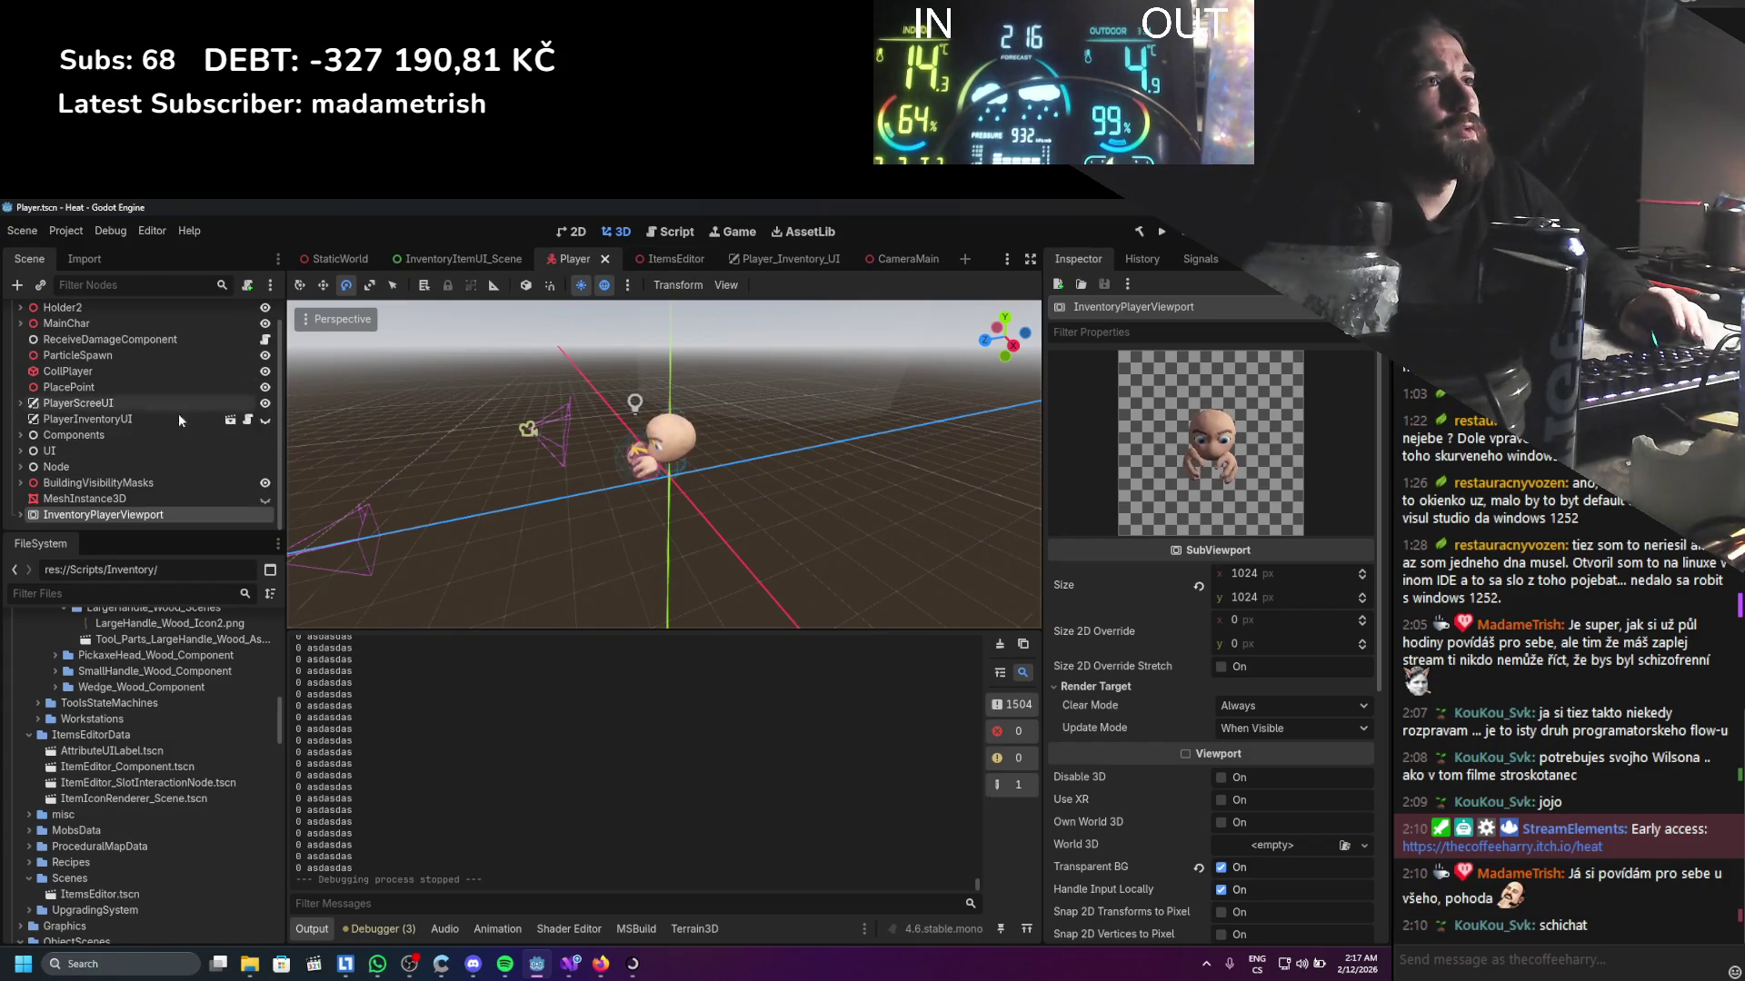
Expand Components and open the GlobalInput node's script, then return to Godot
left_click(21, 435)
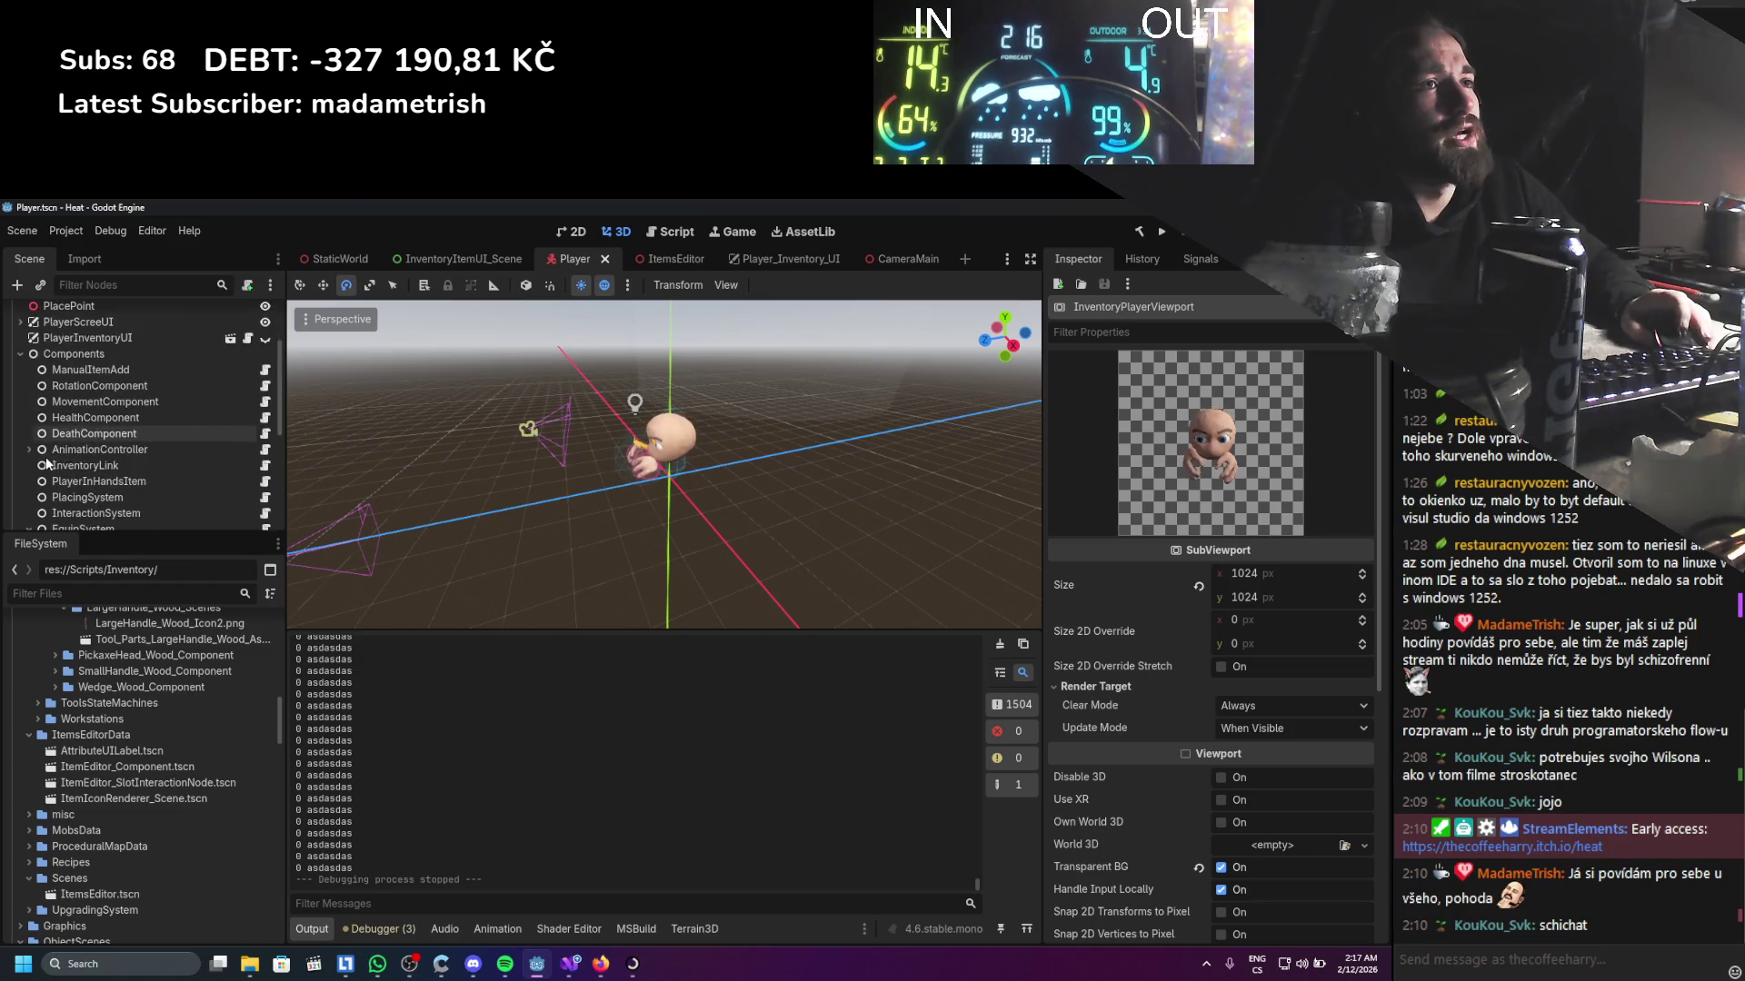
scroll(73, 455, "down", 3)
scroll(111, 468, "down", 2)
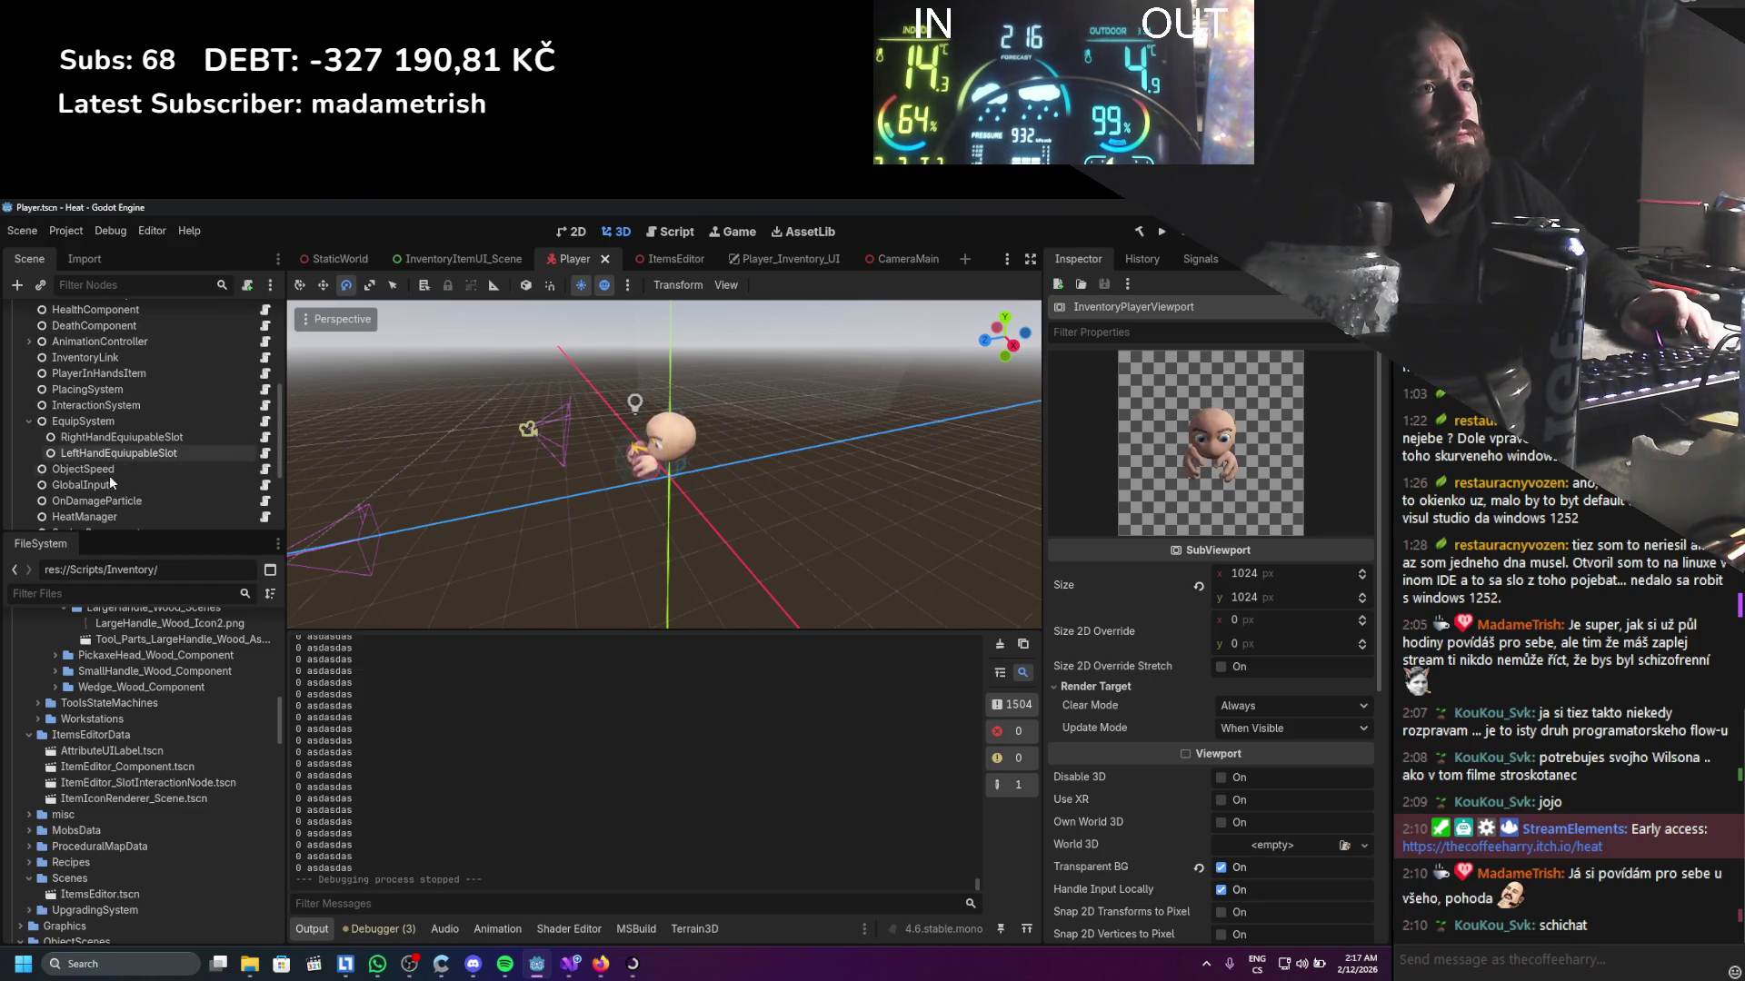
scroll(111, 414, "down", 1)
left_click(114, 460)
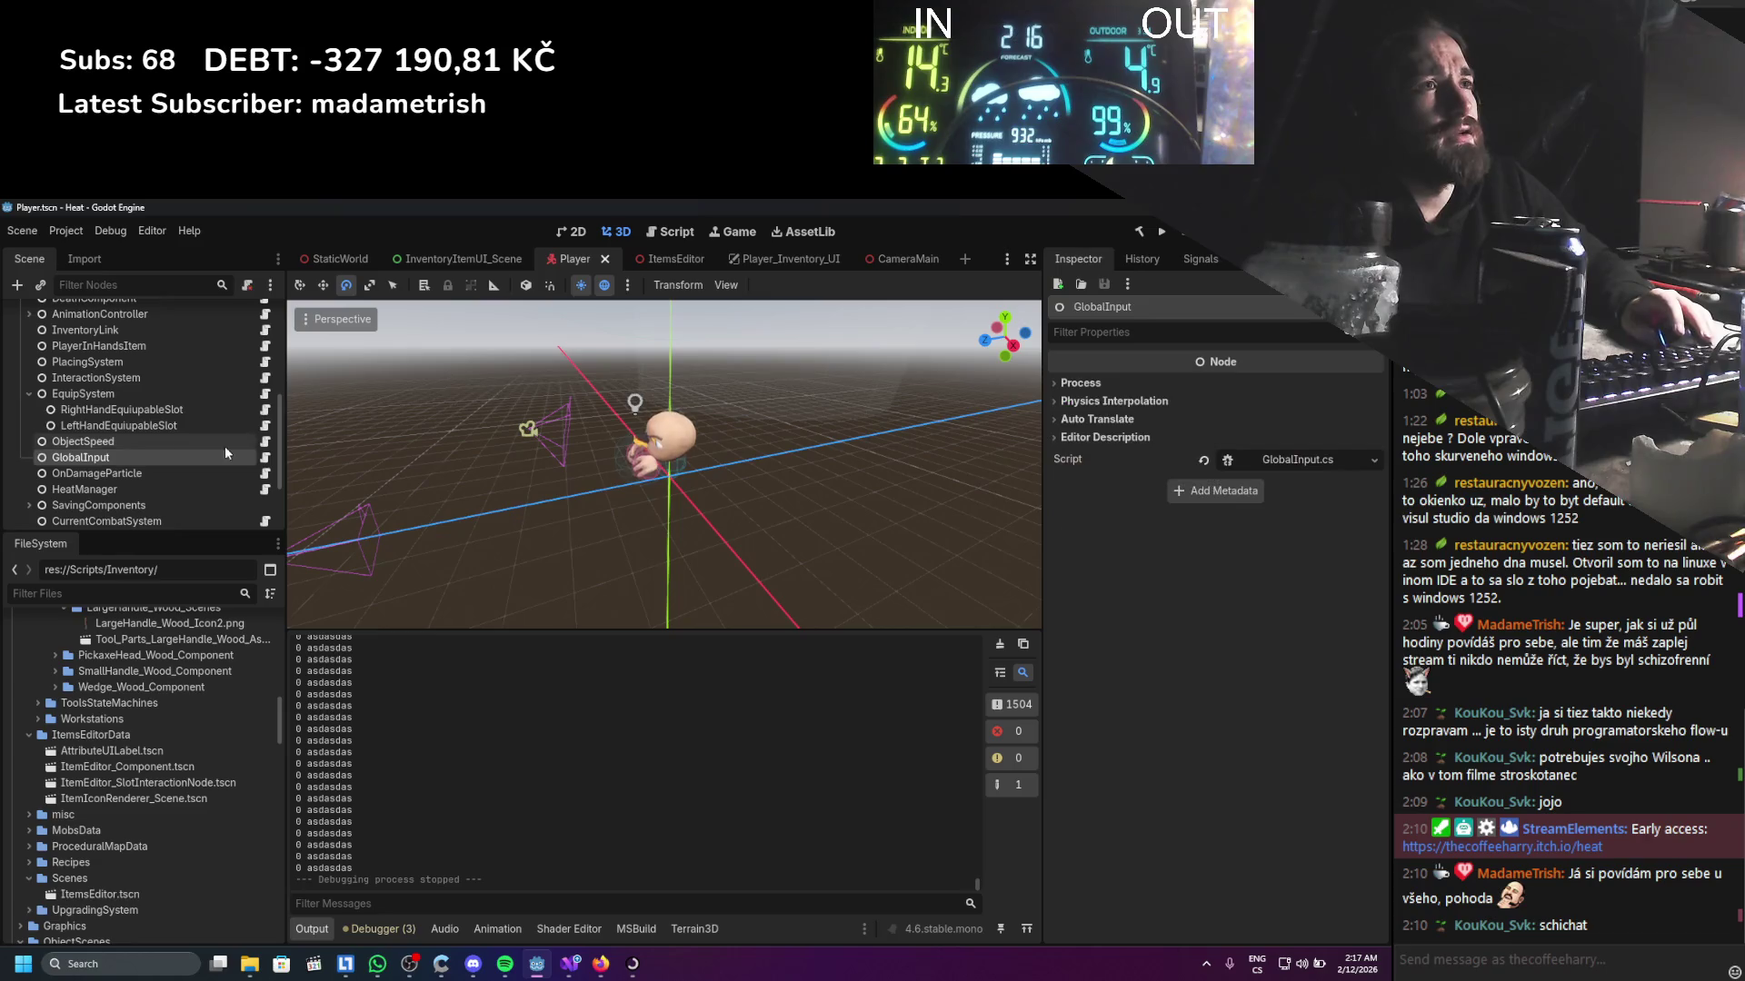
left_click(265, 458)
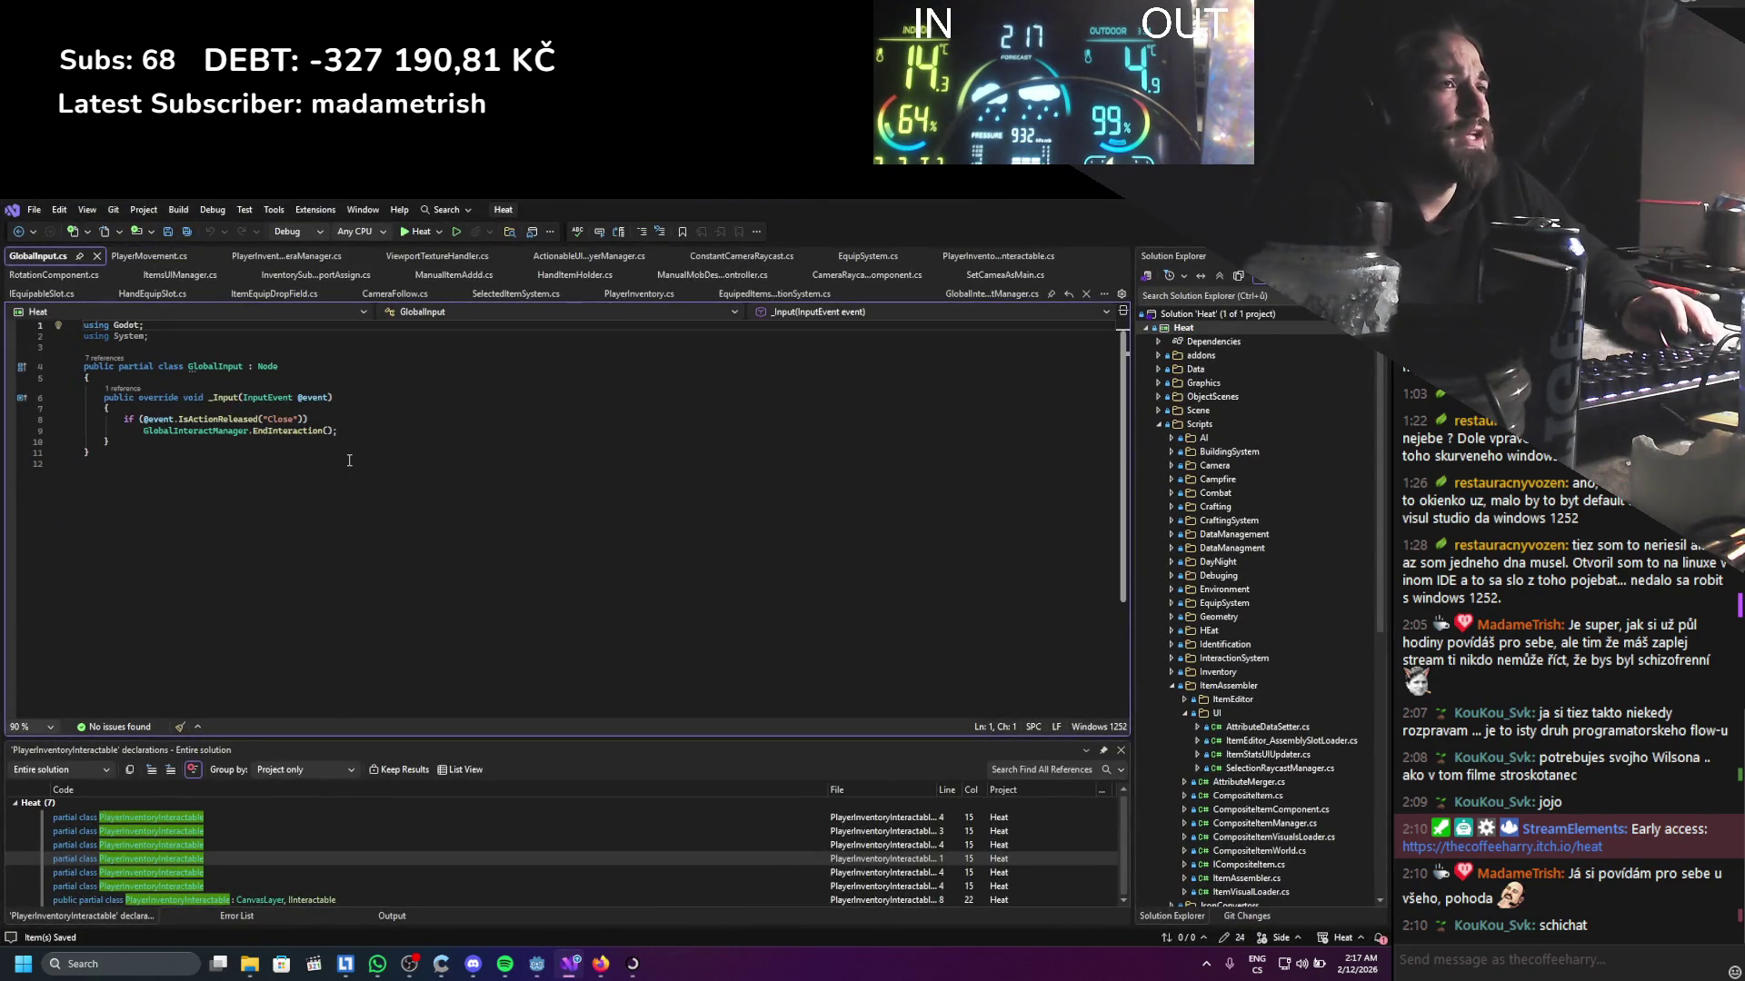
key("alt+Tab")
Select the InteractionSystem node and open InteractionSystem.cs in the code editor
scroll(139, 444, "down", 2)
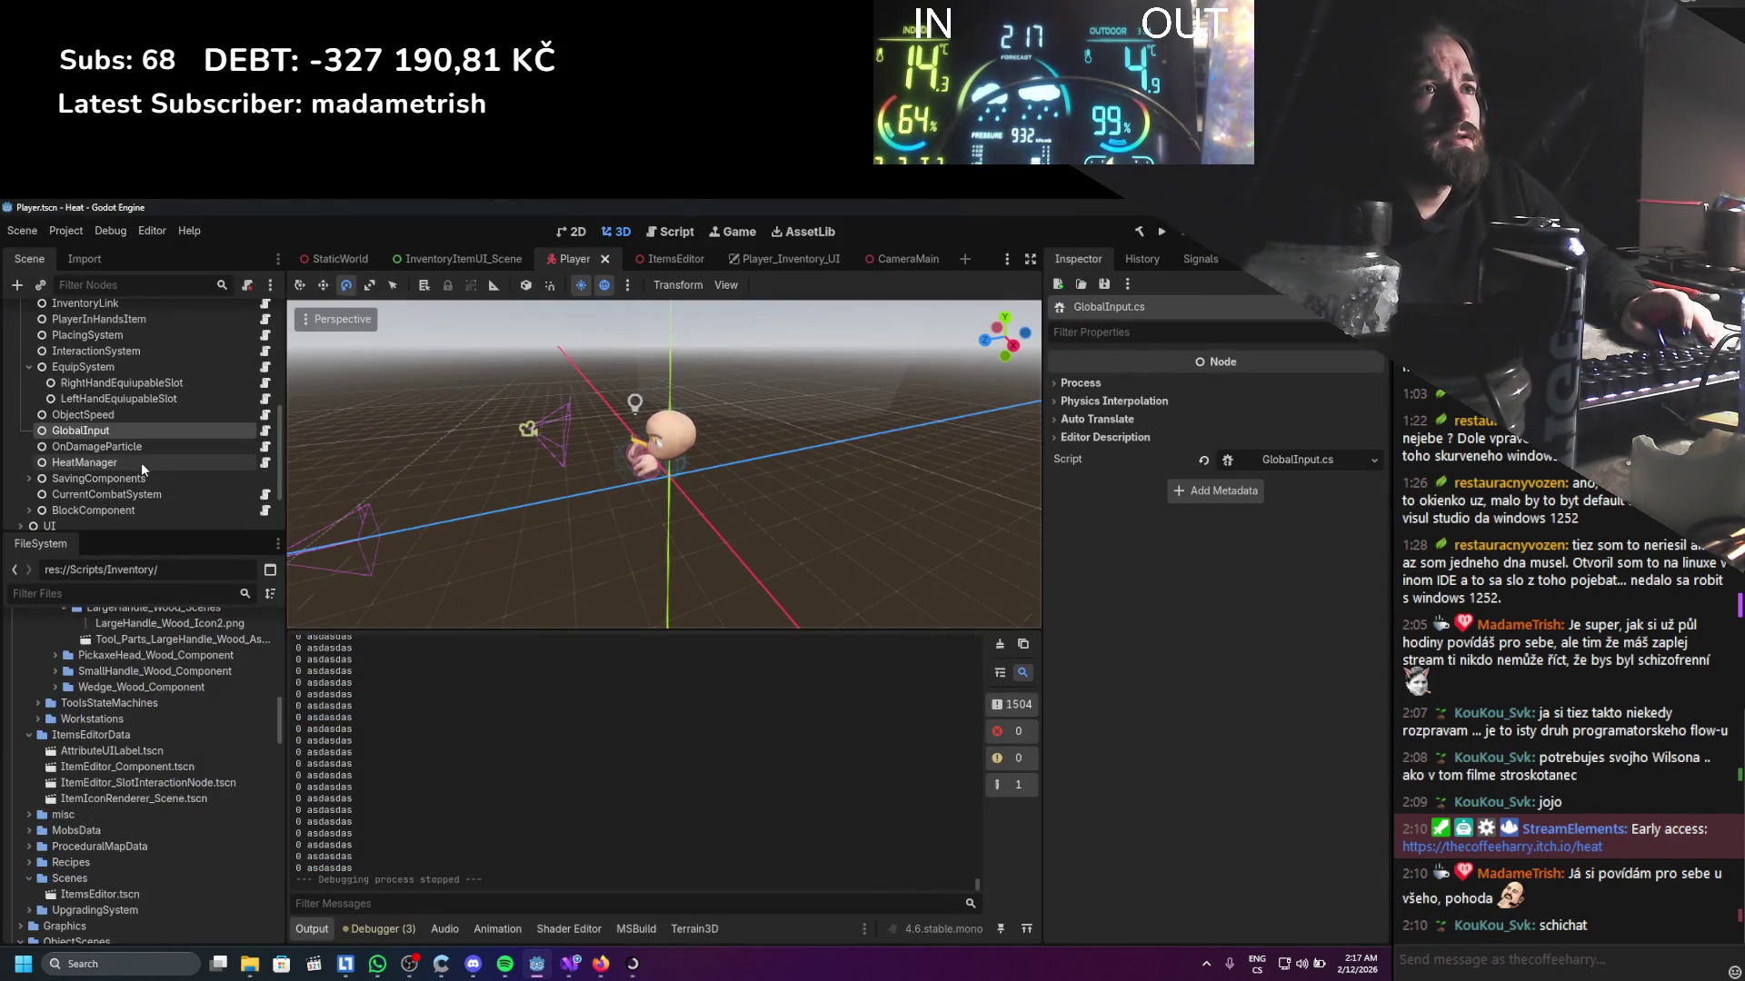
scroll(121, 464, "up", 1)
scroll(119, 449, "up", 4)
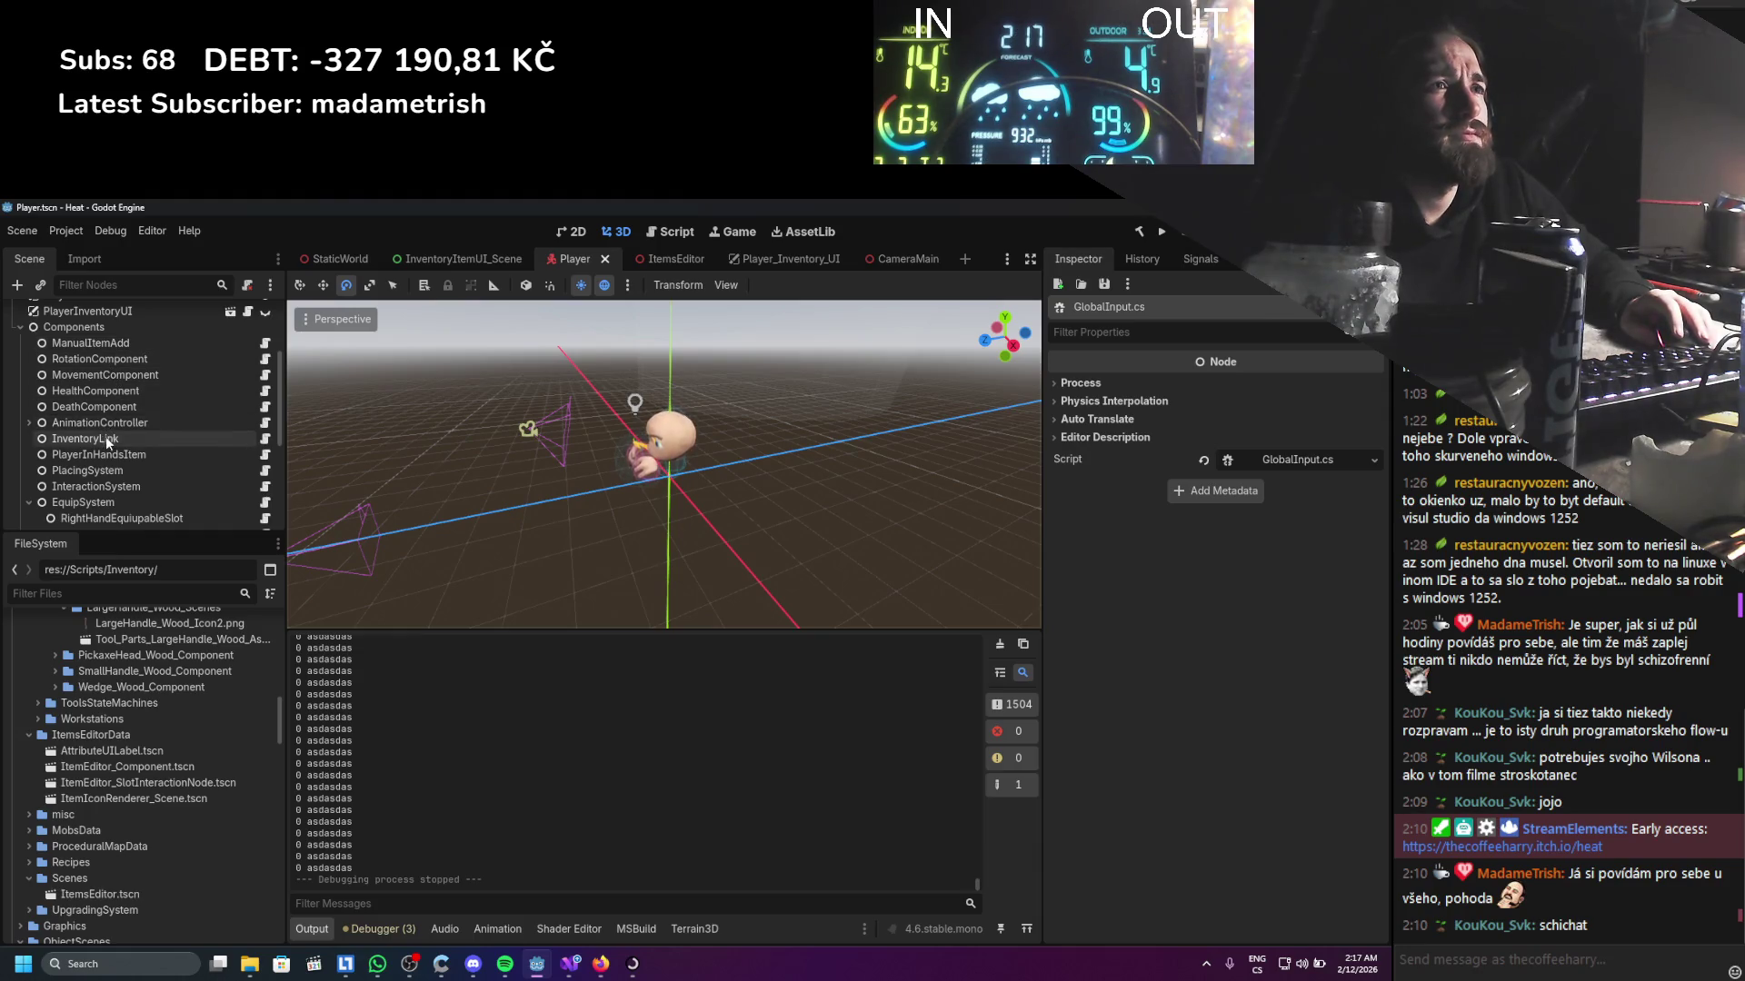
left_click(101, 486)
left_click(264, 486)
scroll(309, 474, "down", 2)
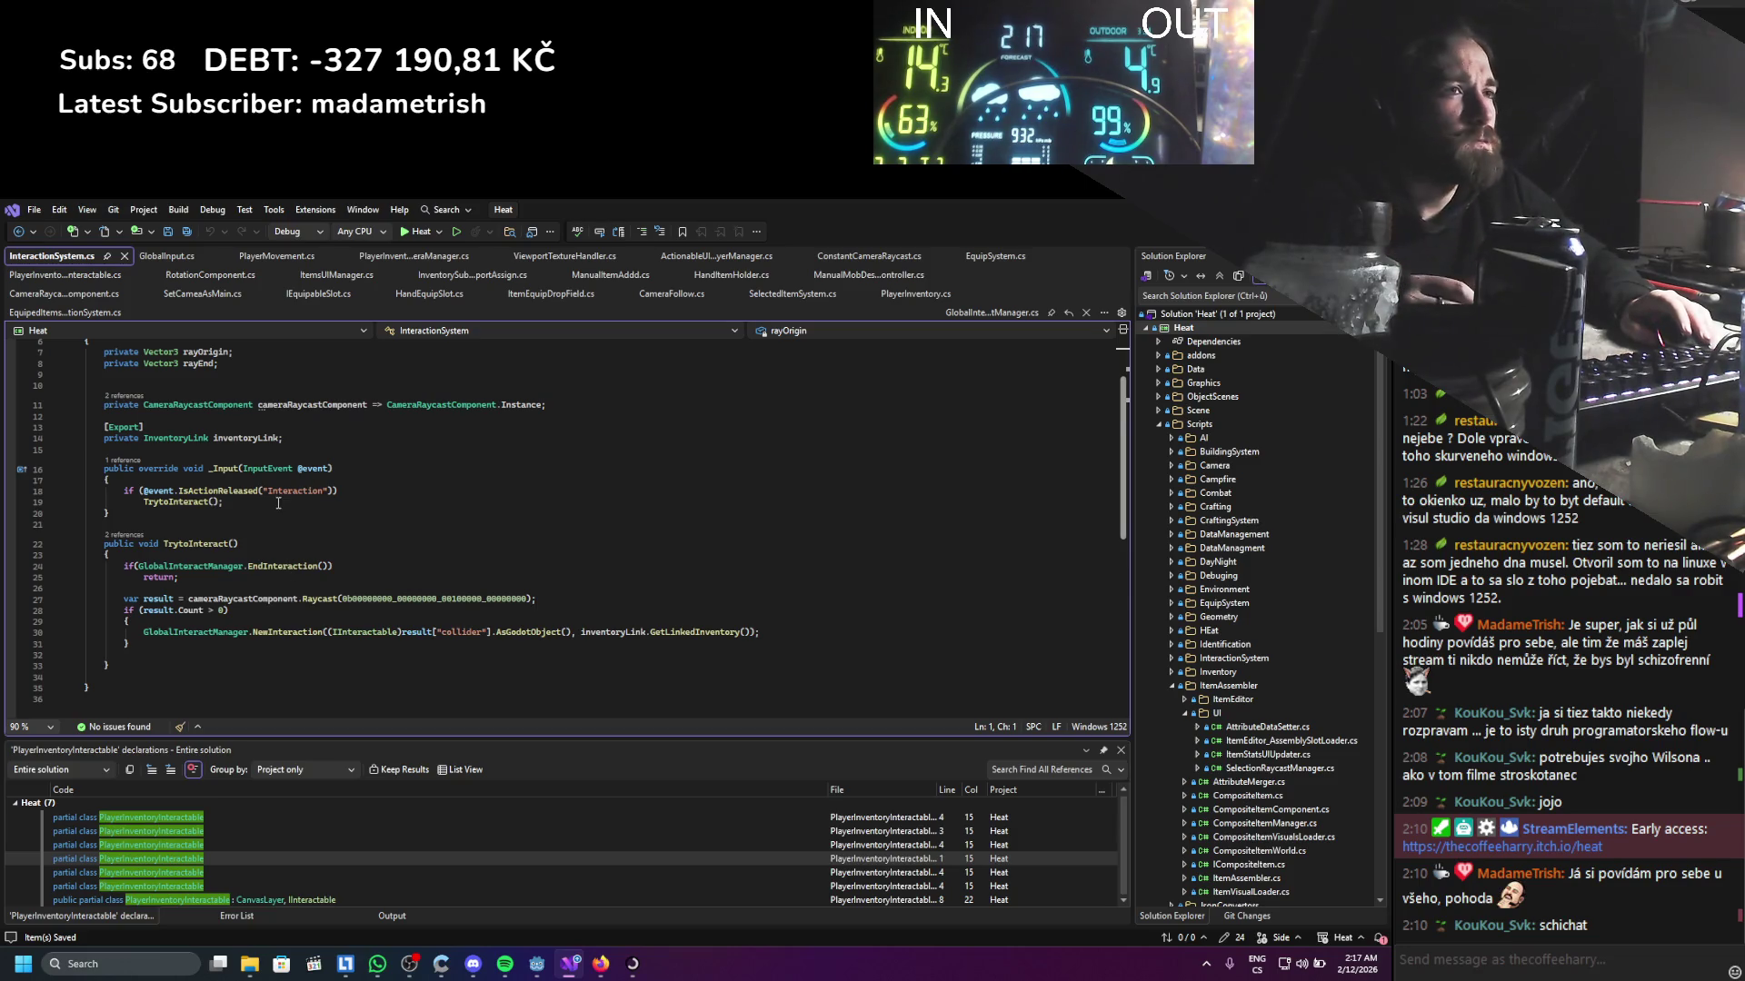
From the InteractionSystem.cs tab menu, choose Close Other Tabs, then Close All Tabs, and return to Godot
scroll(276, 502, "down", 2)
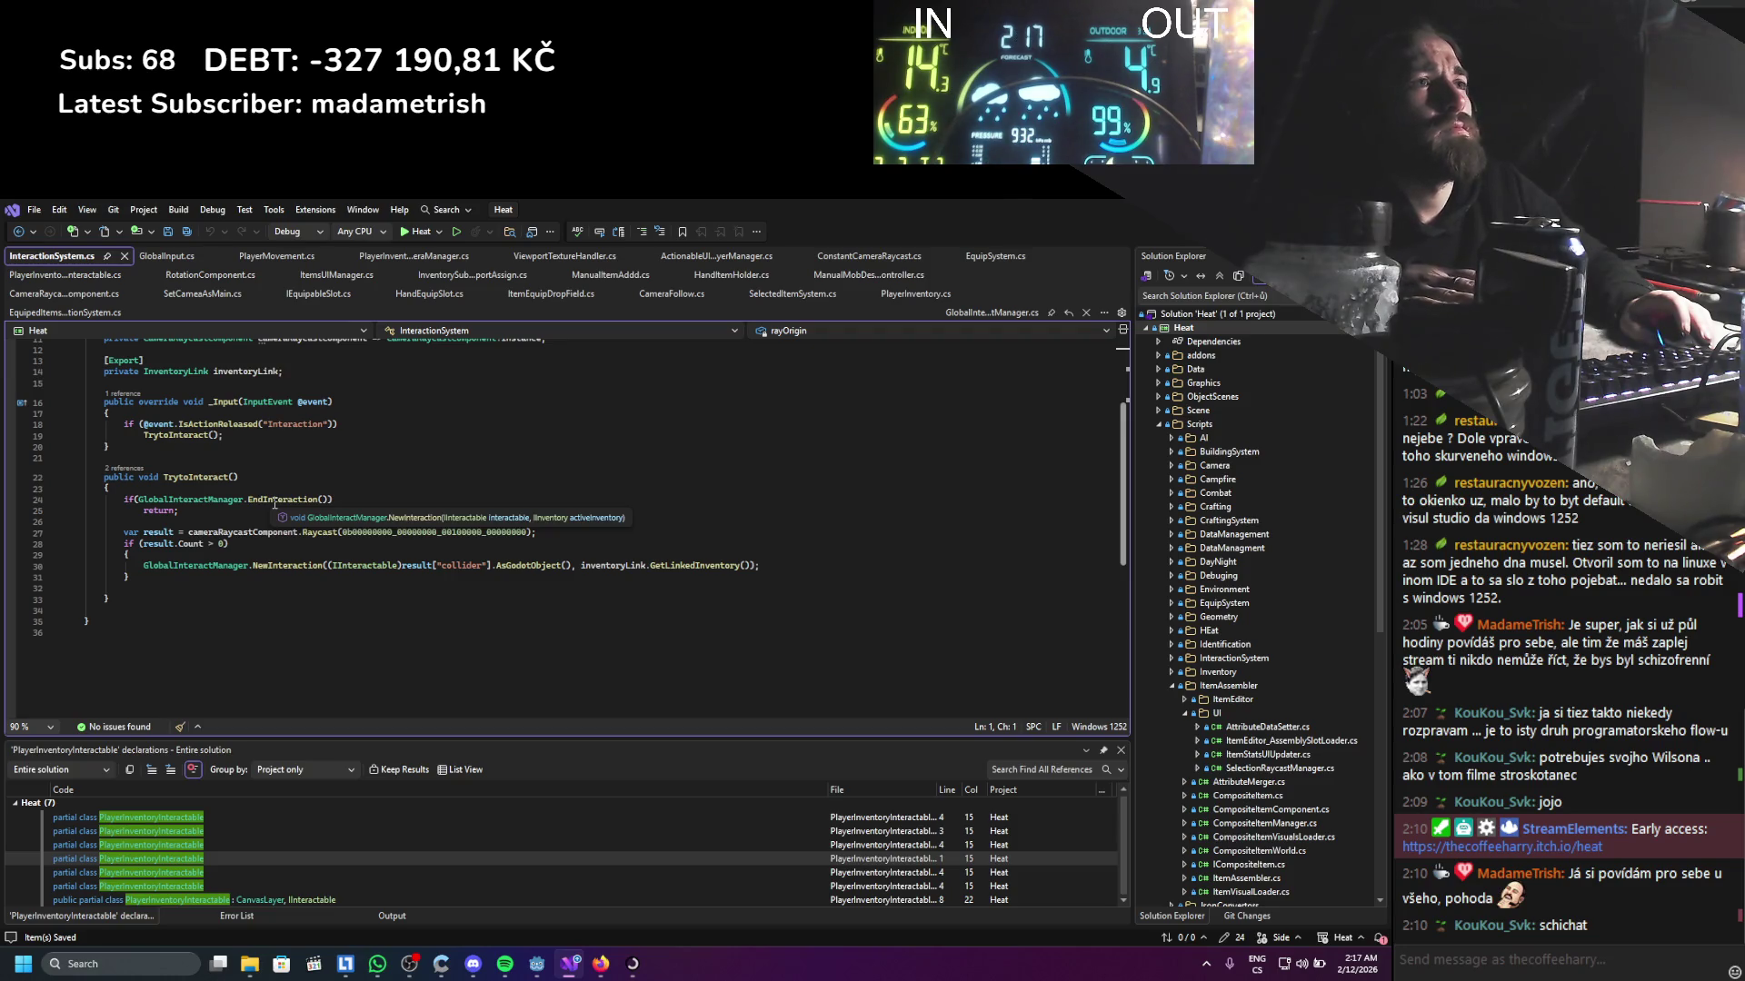
scroll(275, 502, "up", 2)
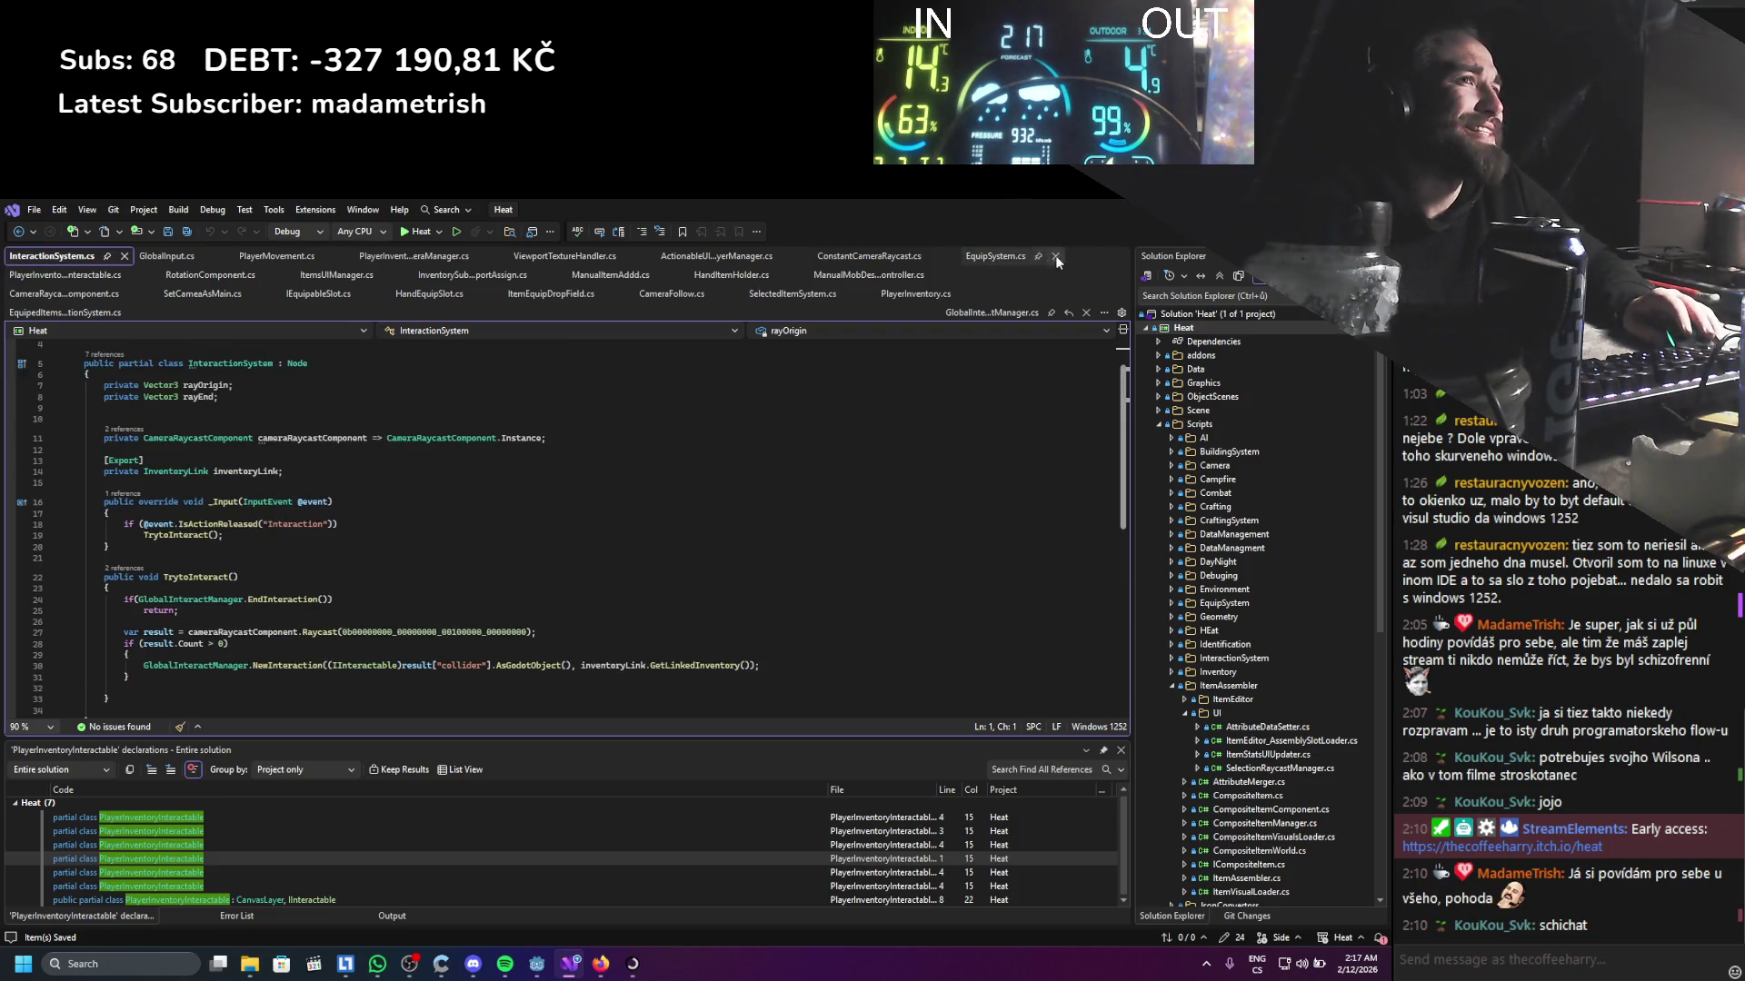
right_click(67, 256)
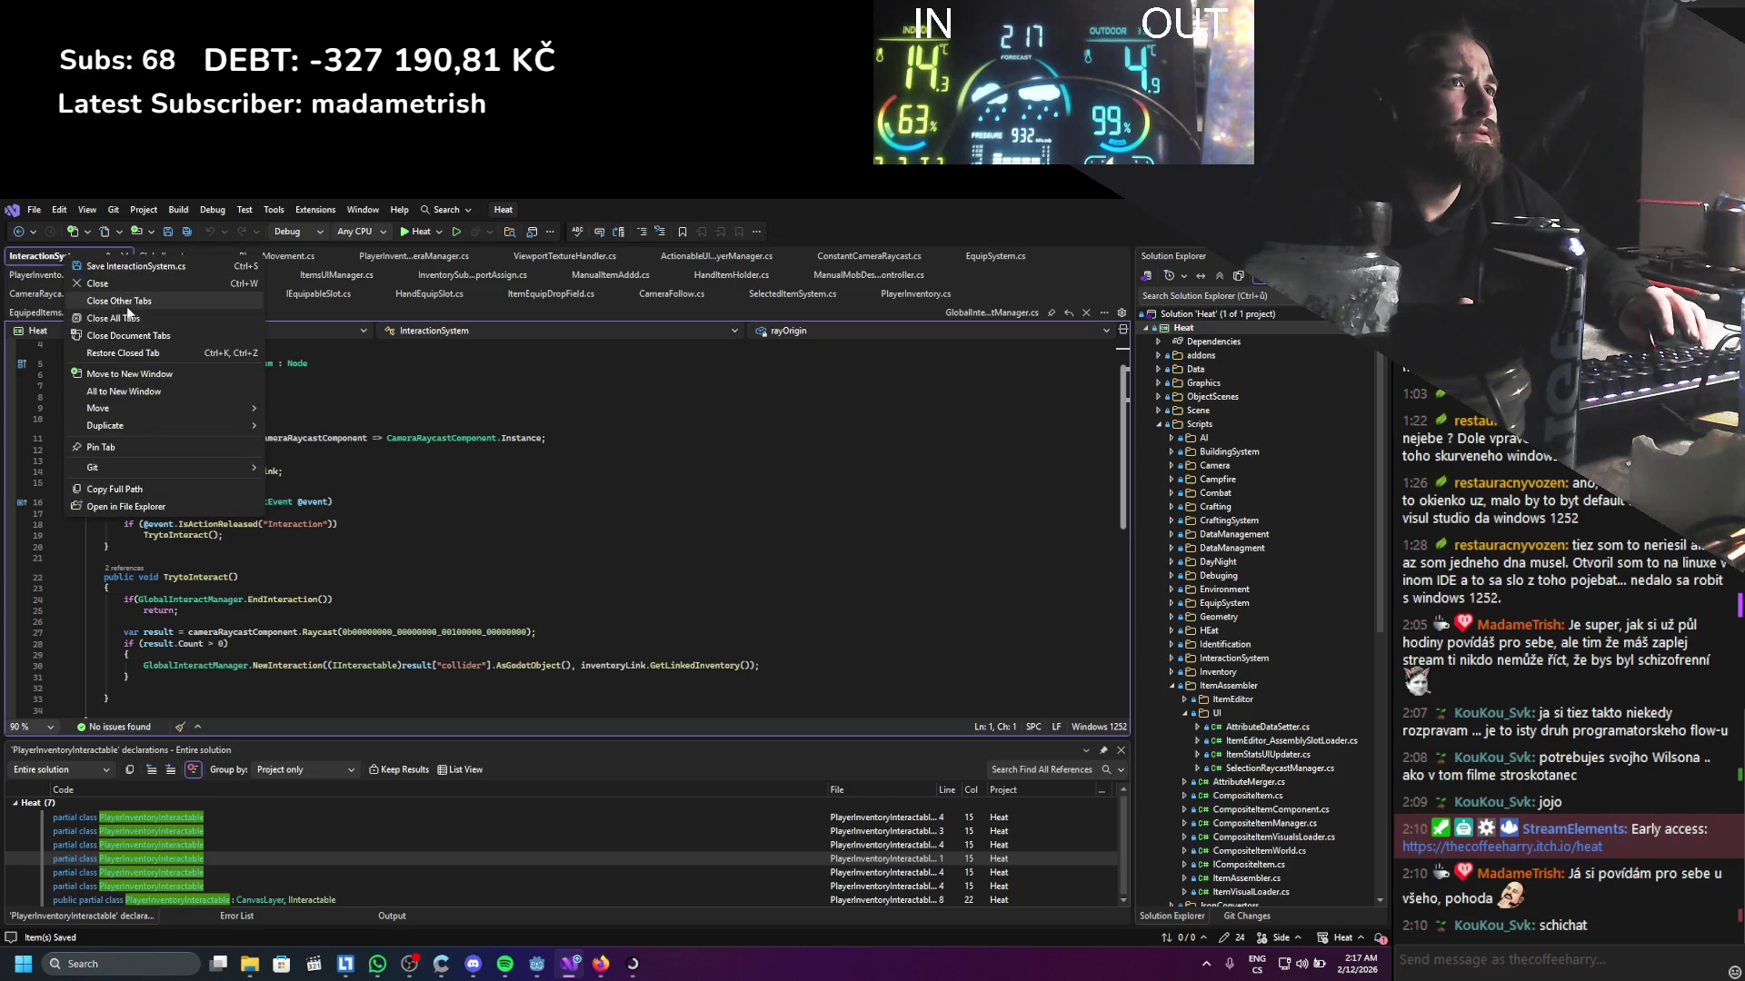
left_click(128, 307)
right_click(65, 255)
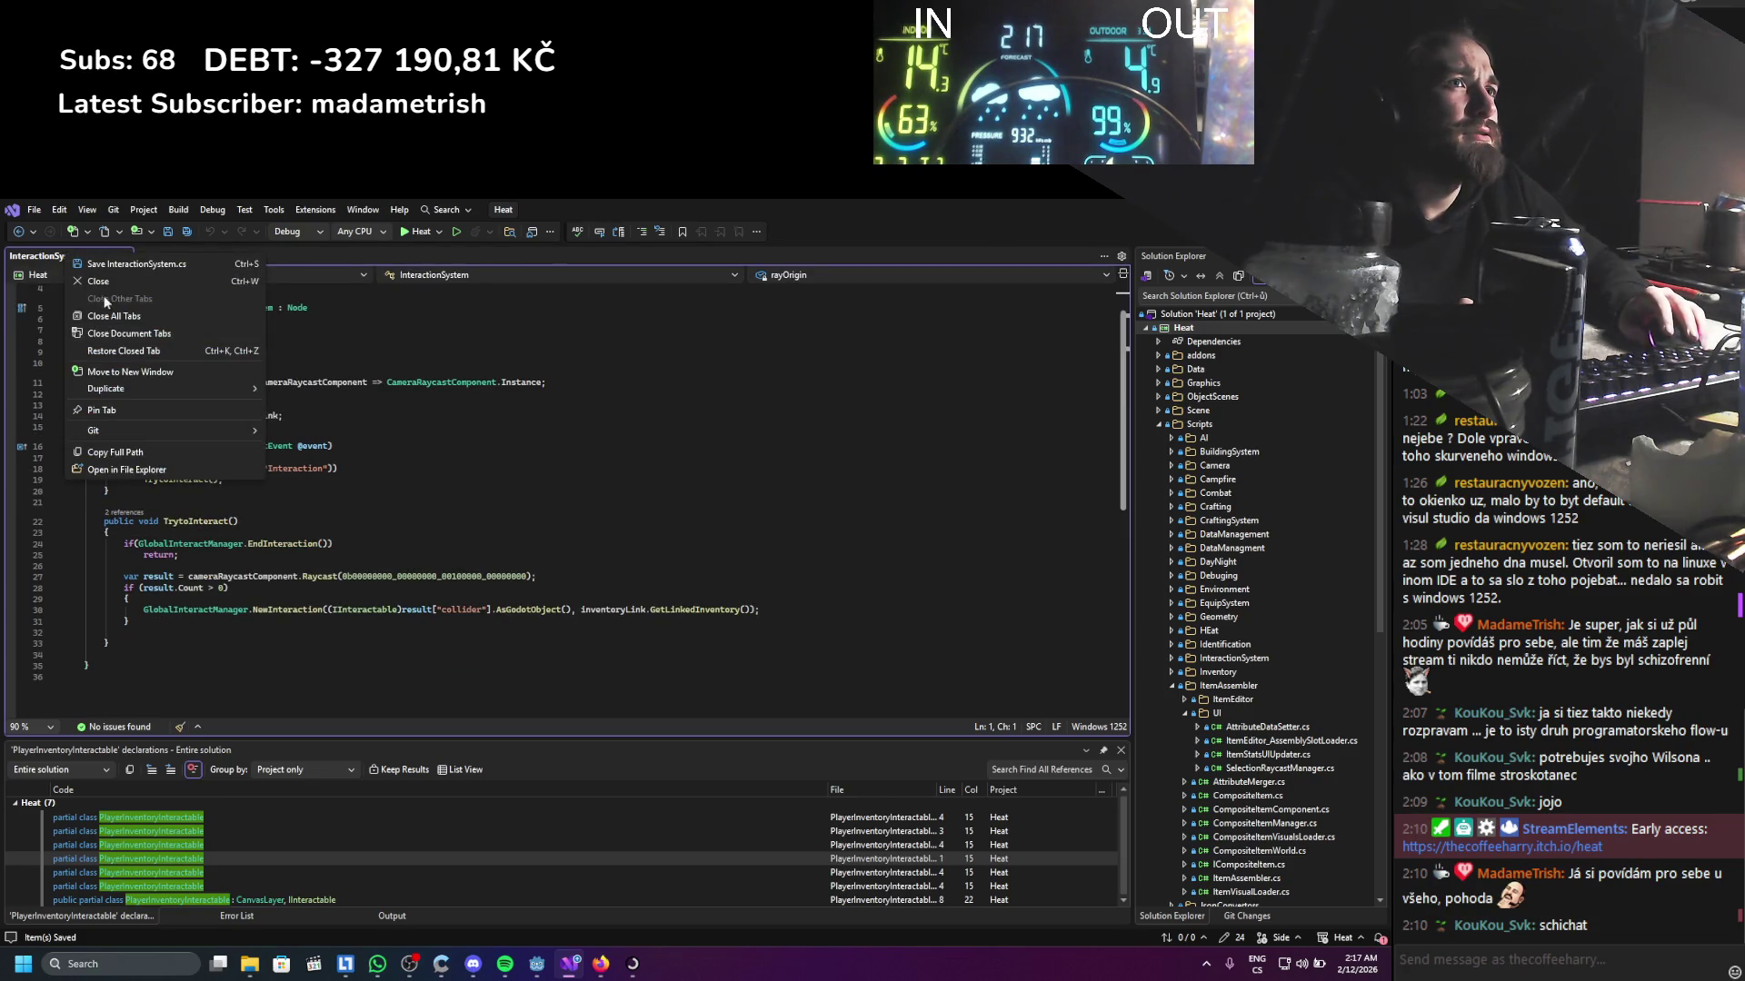
left_click(104, 282)
key("alt+Tab")
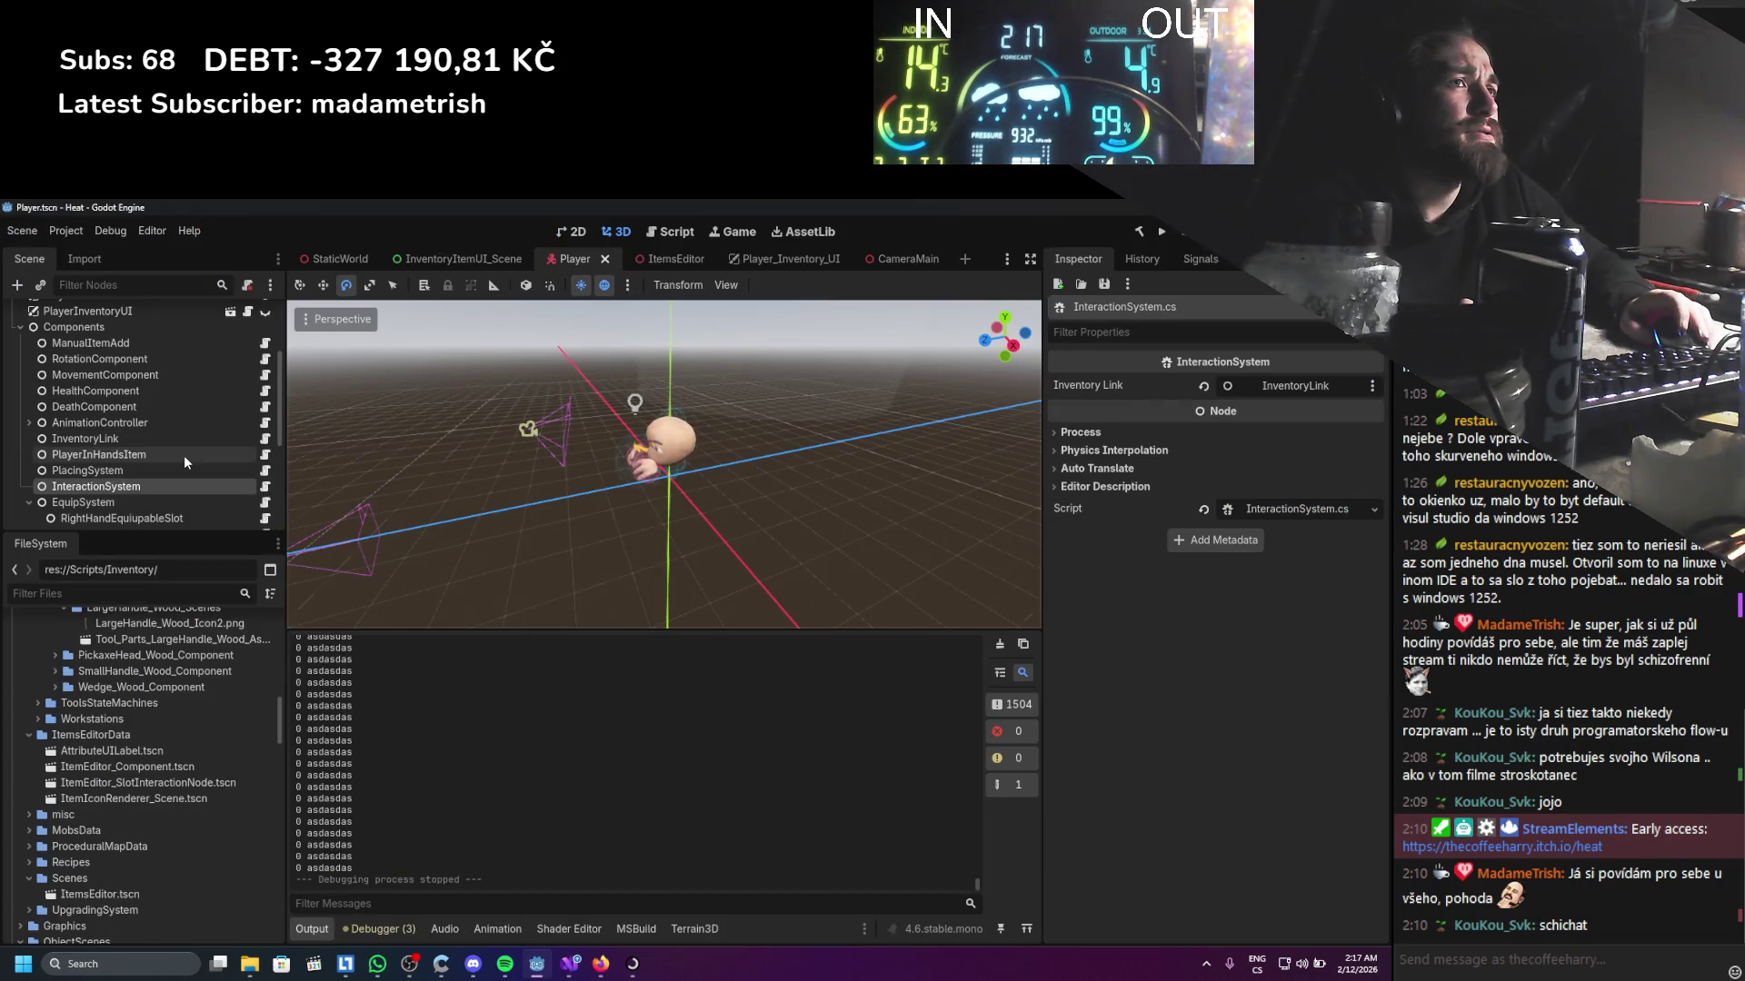
Select the MovementComponent node and open its PlayerMovement.cs script
scroll(183, 455, "up", 1)
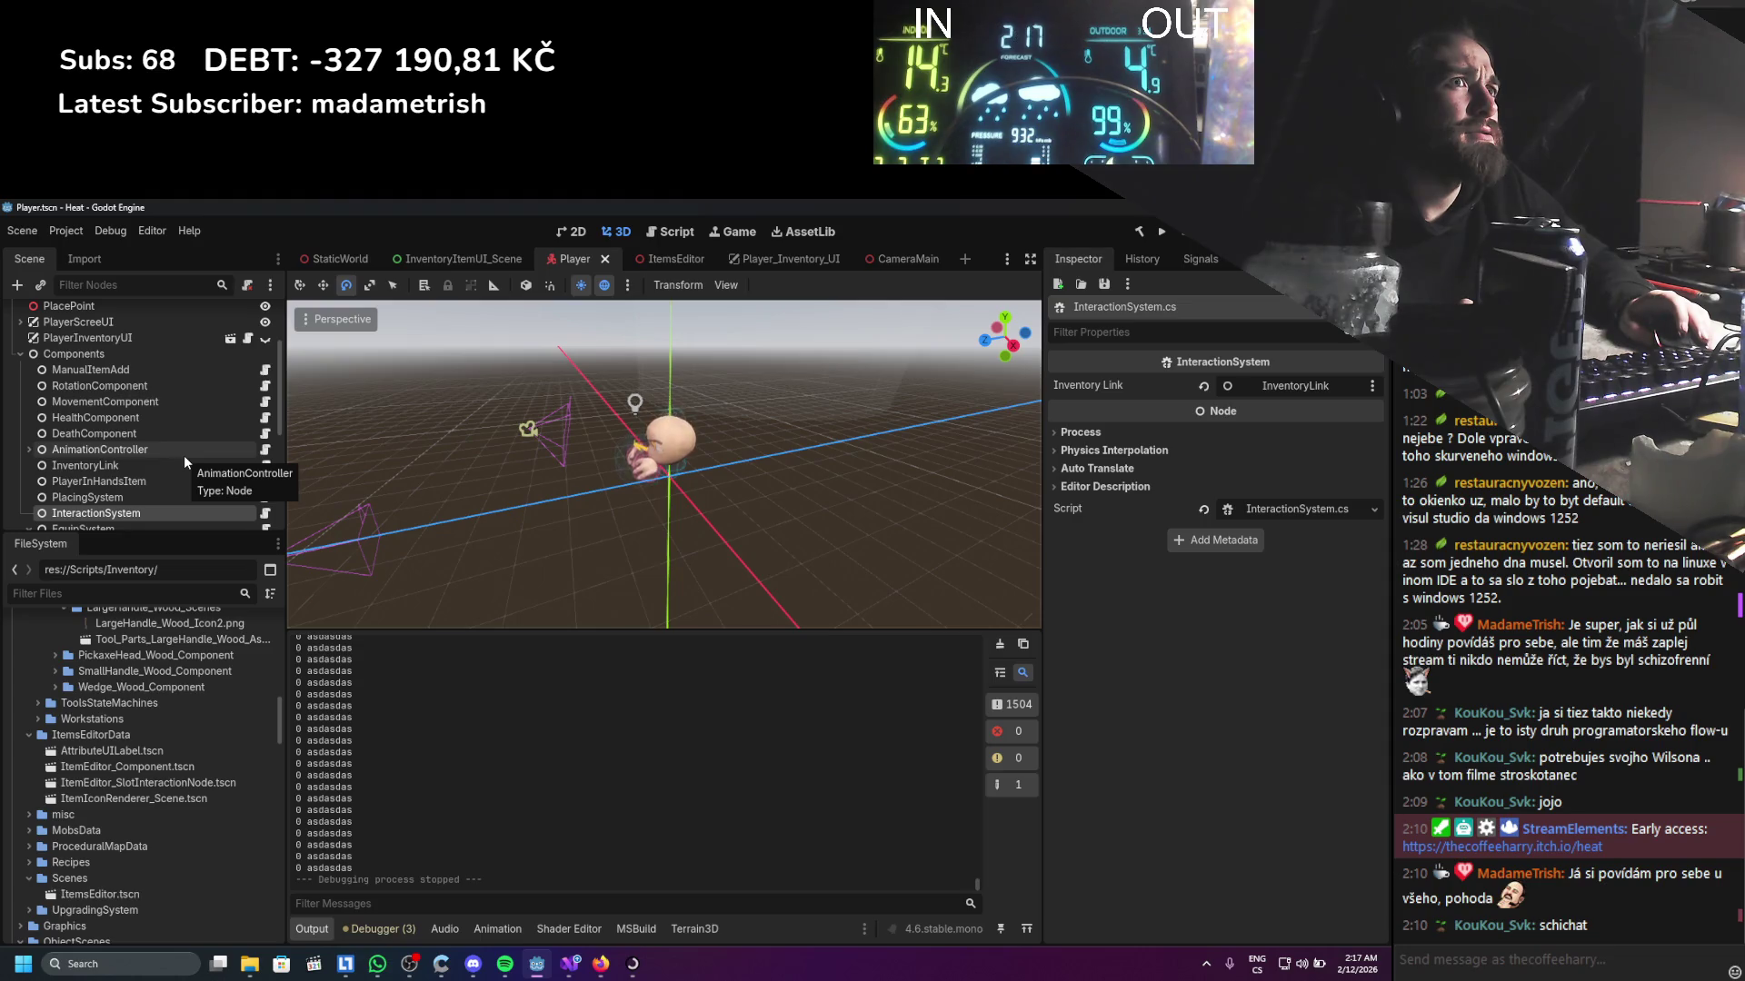
scroll(183, 455, "up", 1)
scroll(163, 448, "down", 5)
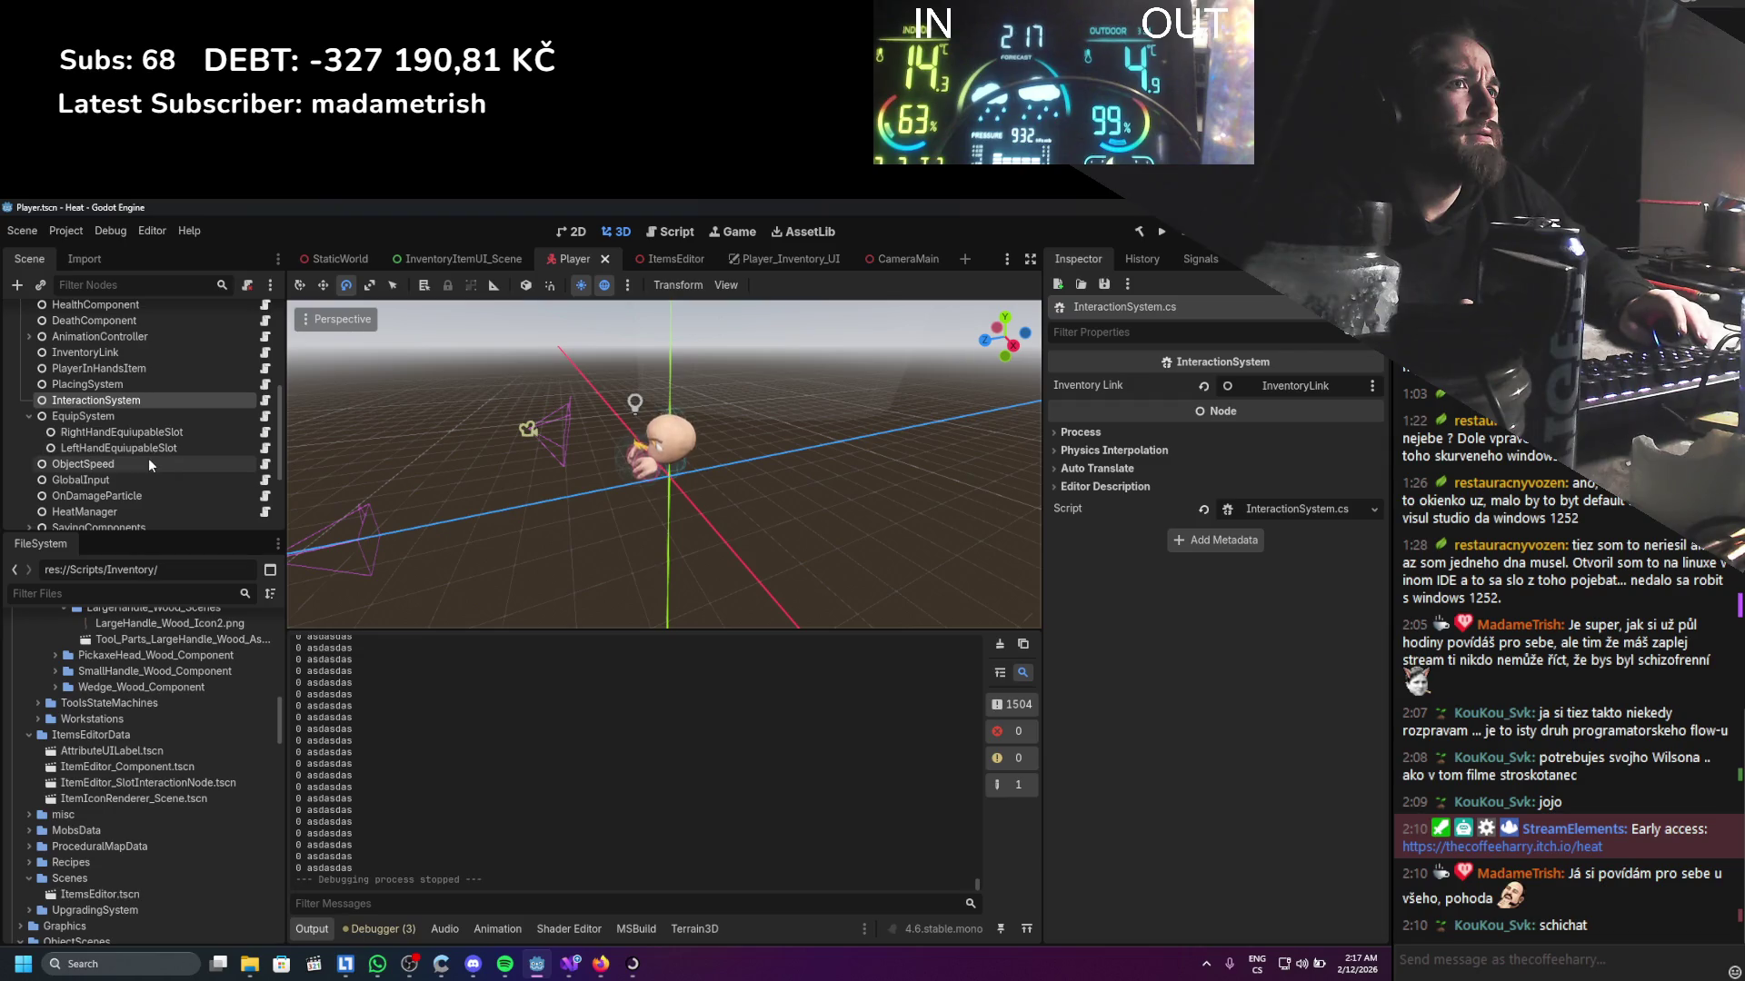
scroll(142, 476, "down", 2)
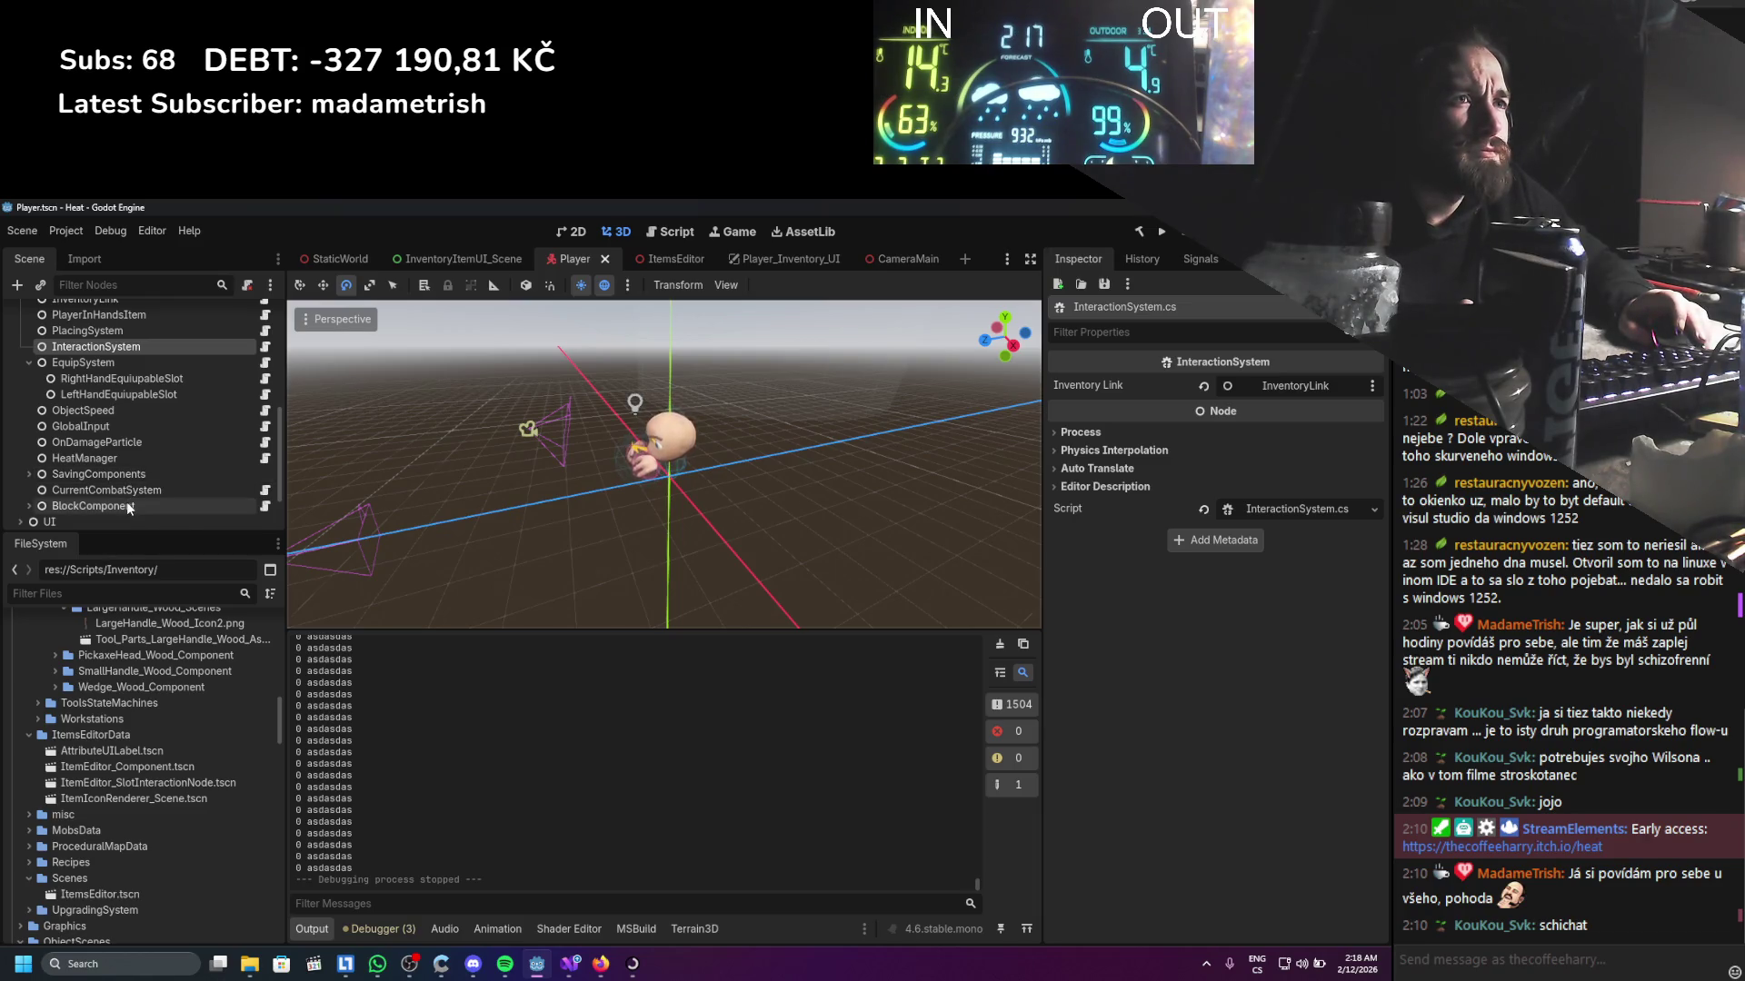
scroll(127, 501, "up", 7)
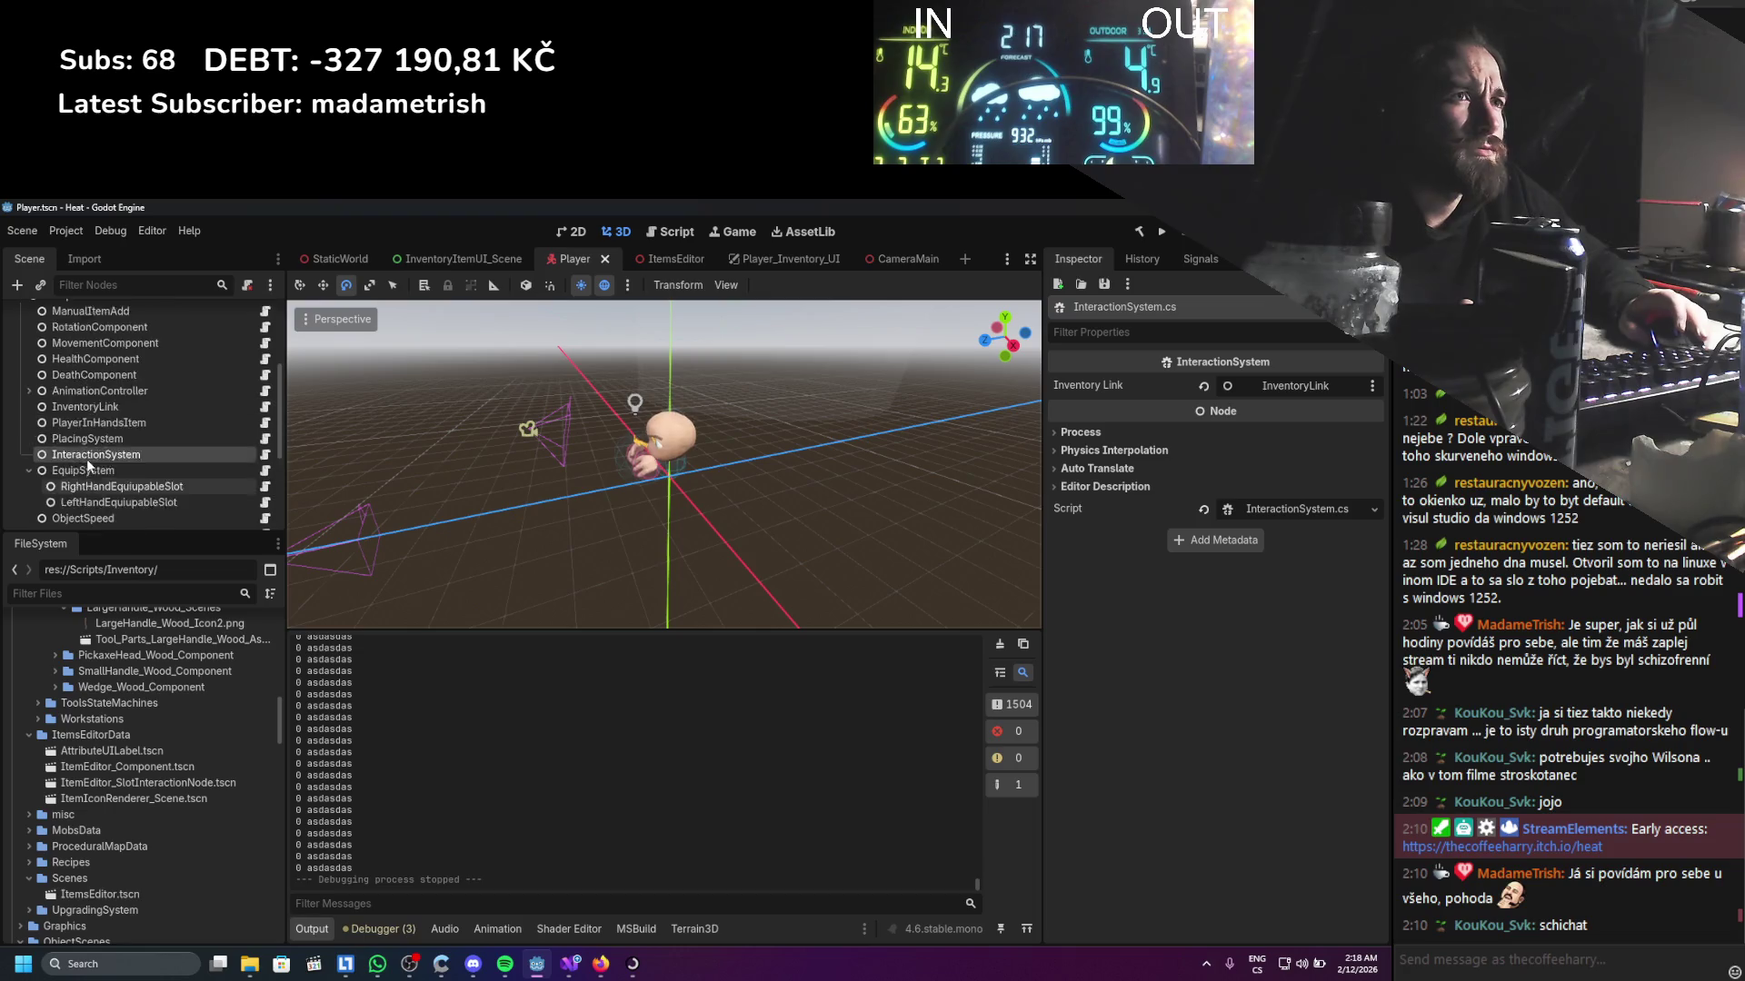
left_click(102, 426)
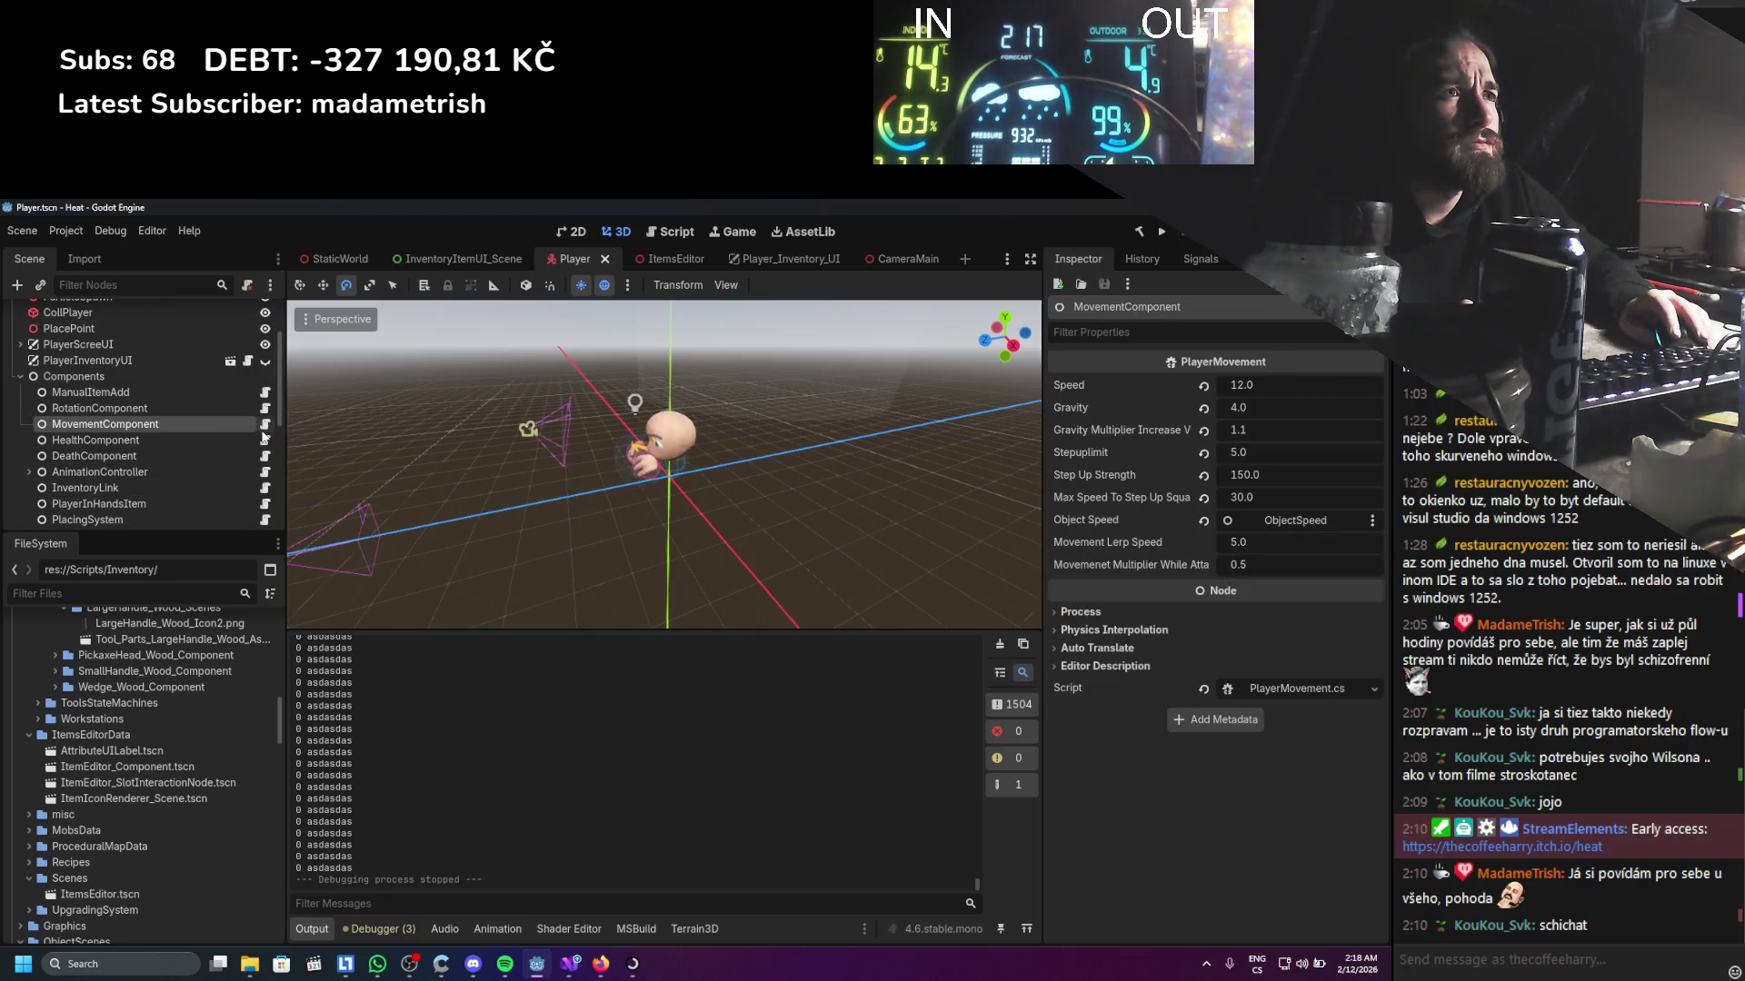
left_click(264, 425)
Delete the IsInteracting return check in _PhysicsProcess, save PlayerMovement.cs, and return to Godot
scroll(326, 497, "down", 10)
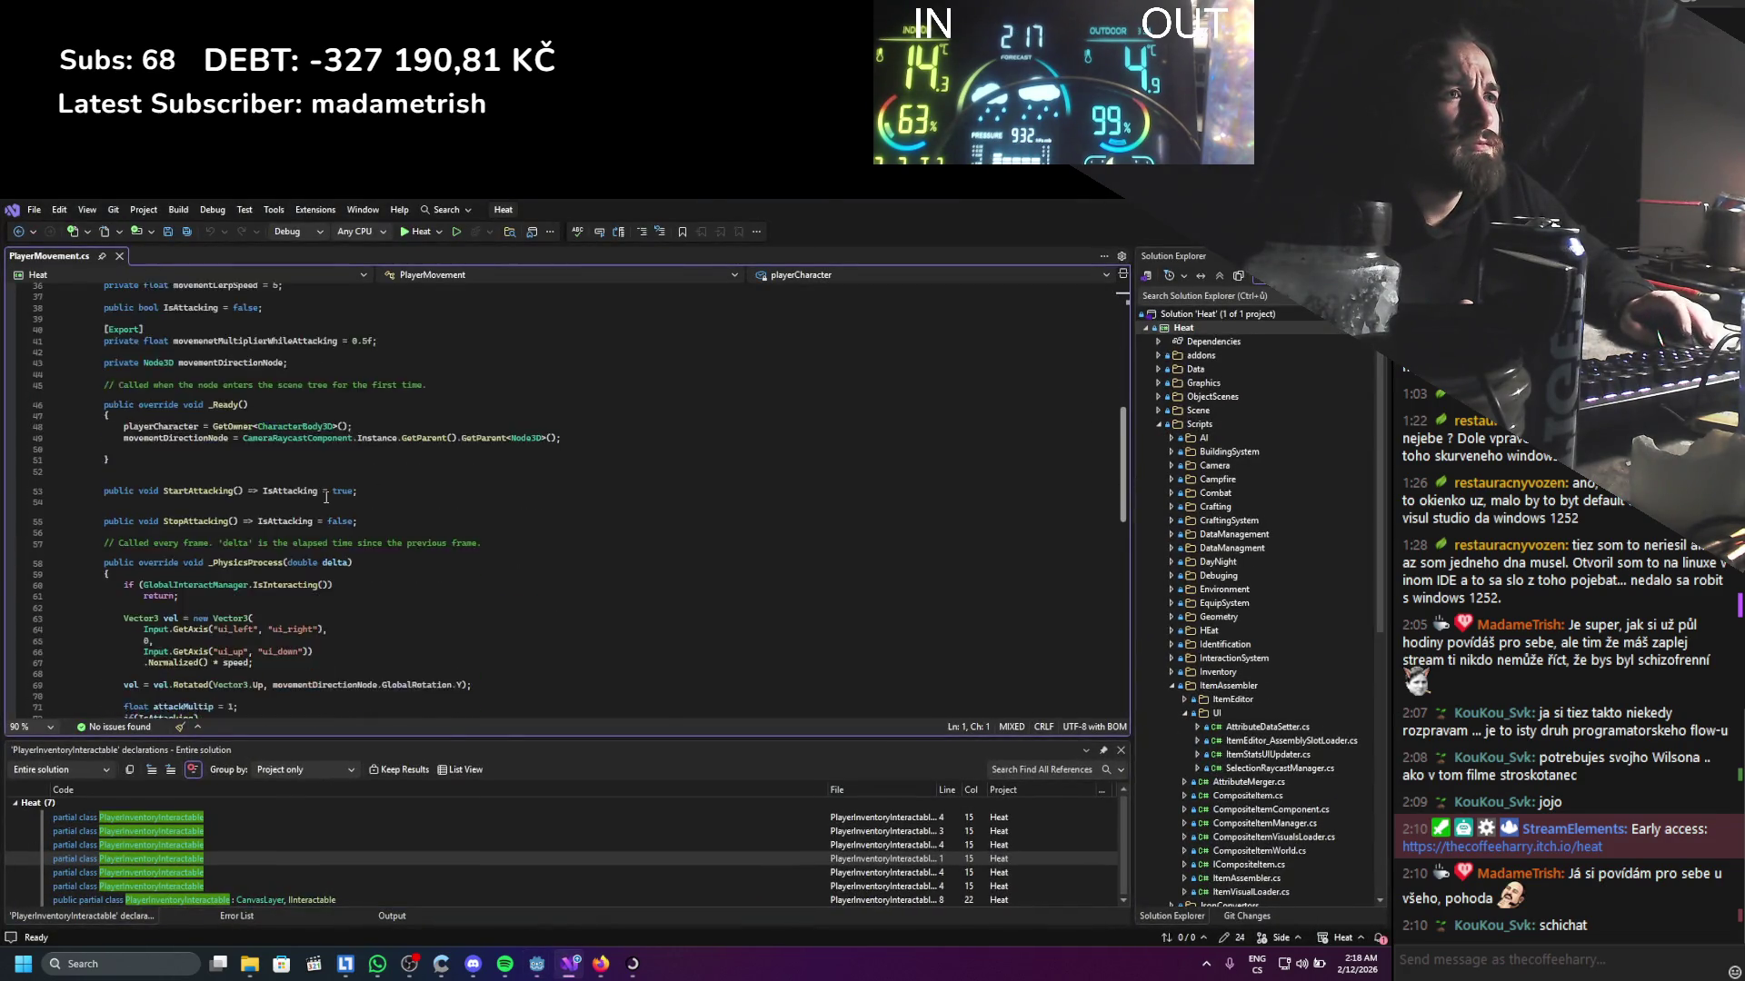
scroll(326, 497, "down", 2)
left_click_drag(436, 507, 437, 530)
key("Delete")
key("ctrl+s")
scroll(414, 511, "up", 10)
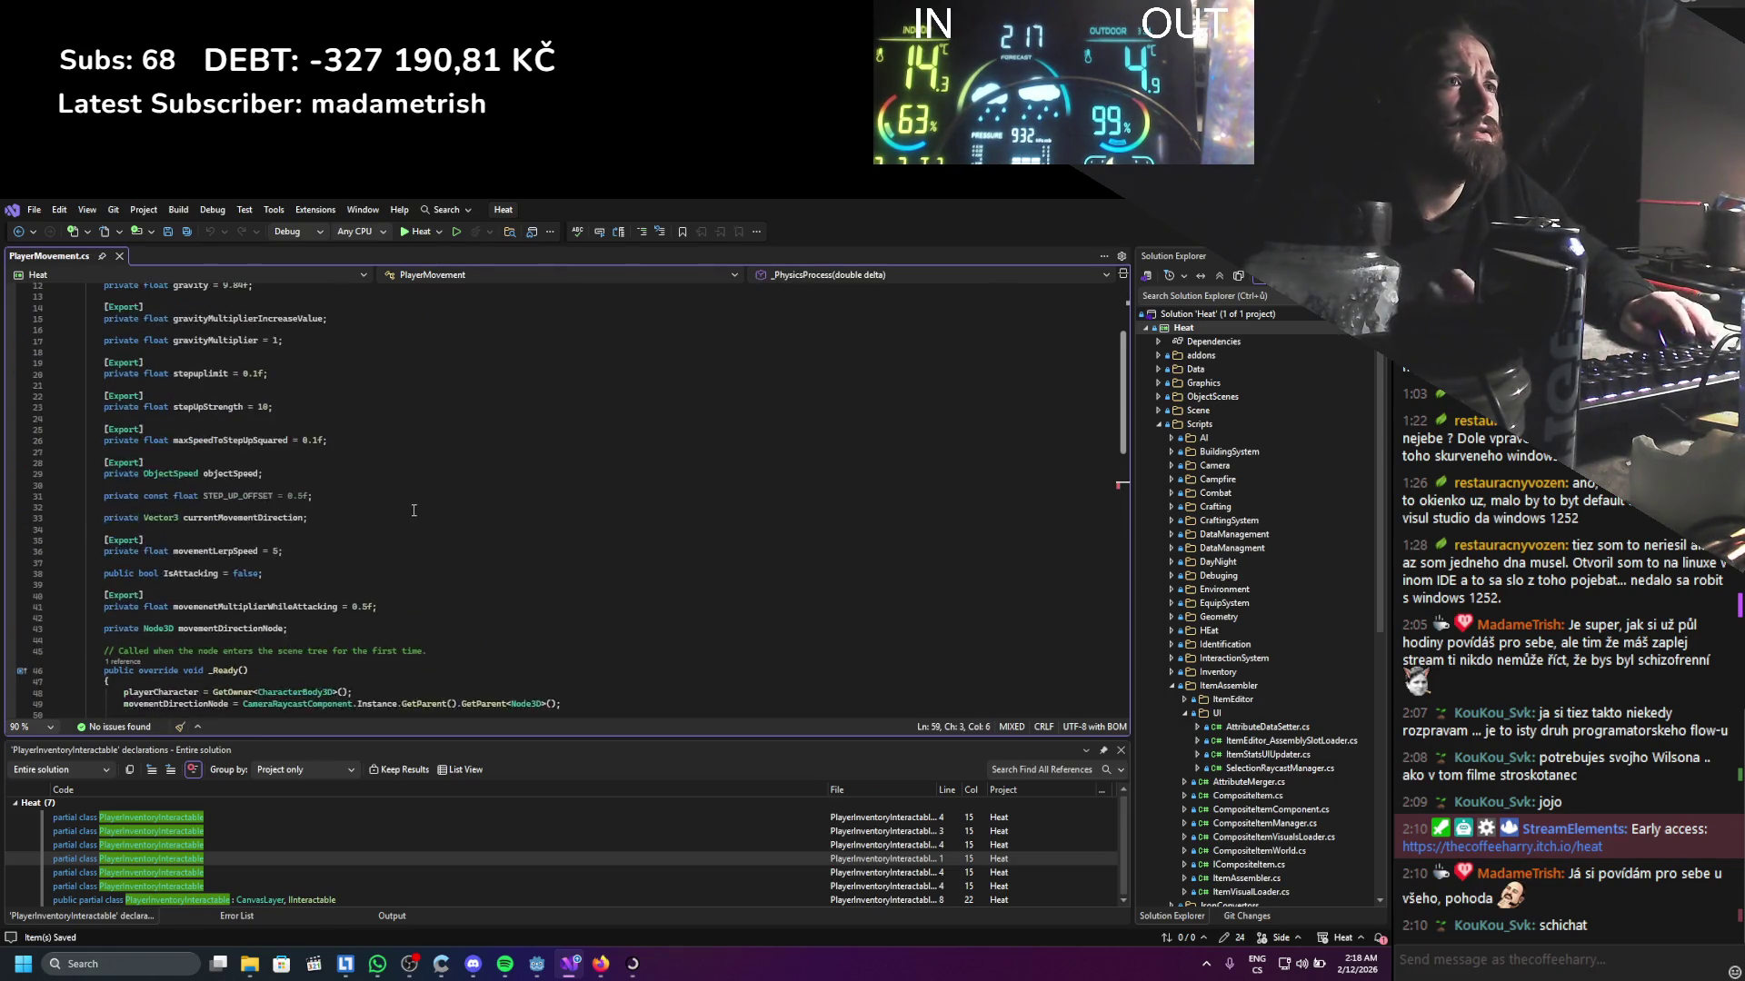
key("alt+Tab")
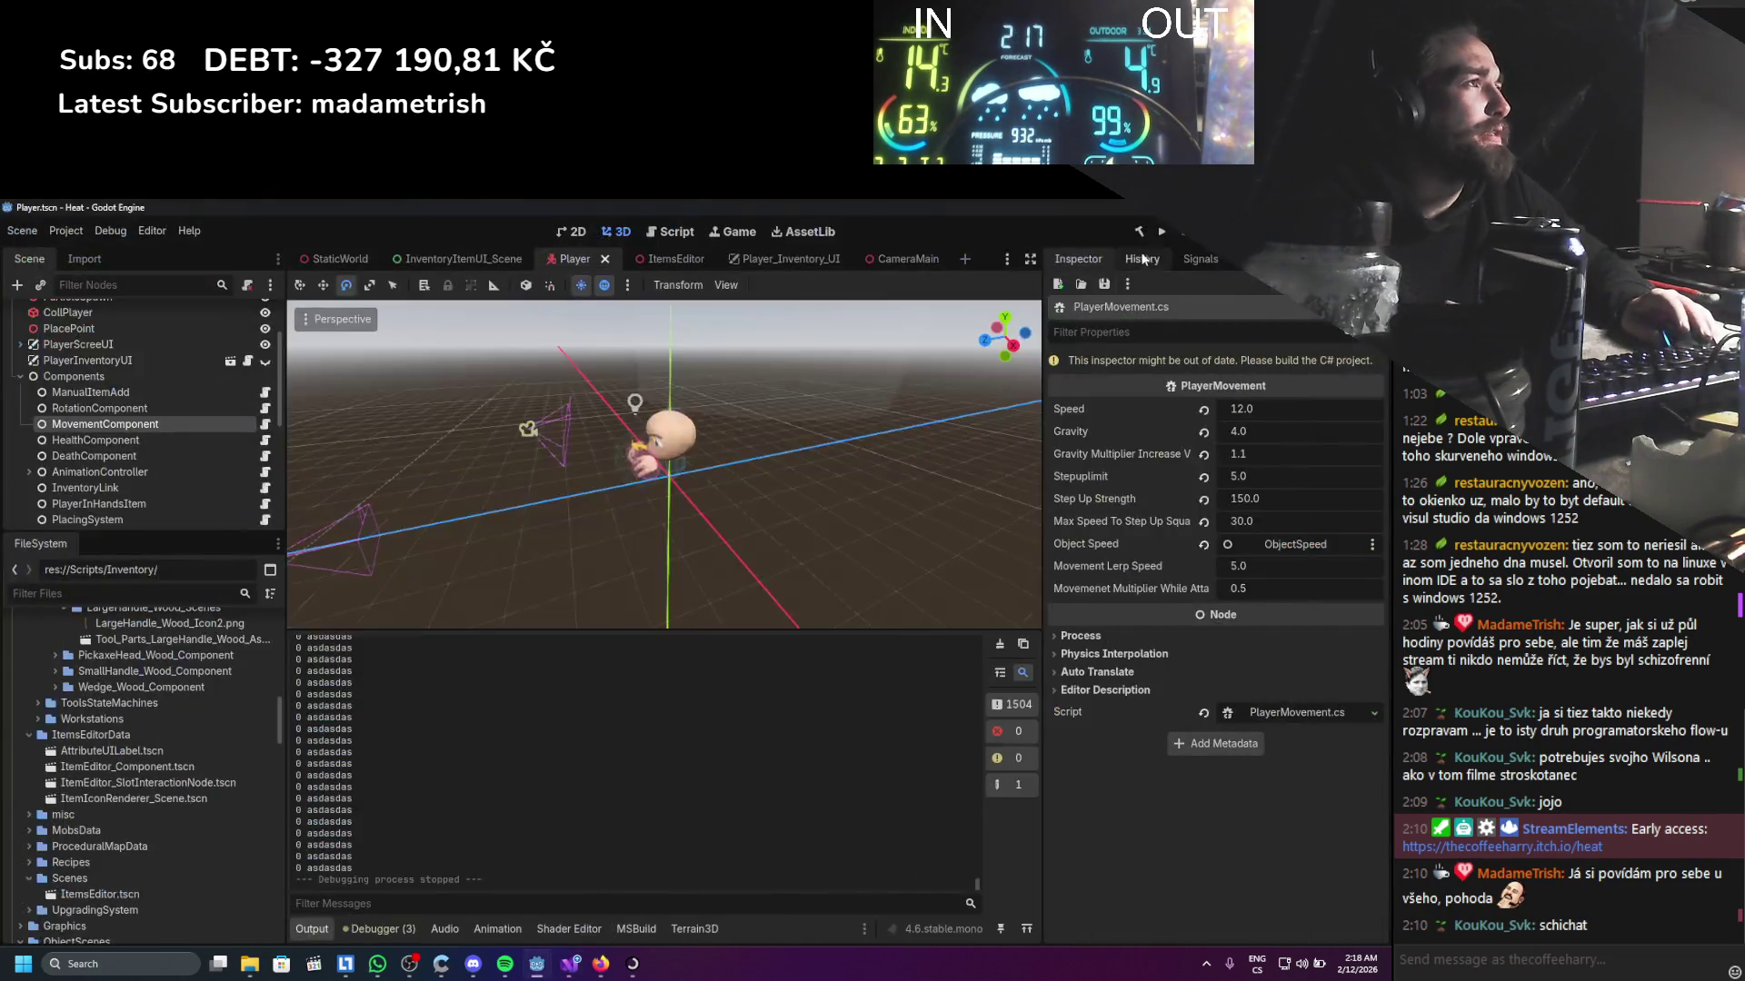
Find AnimationController in the Scene dock, expand it to show its timers, and open AnimationController.cs
scroll(195, 423, "down", 1)
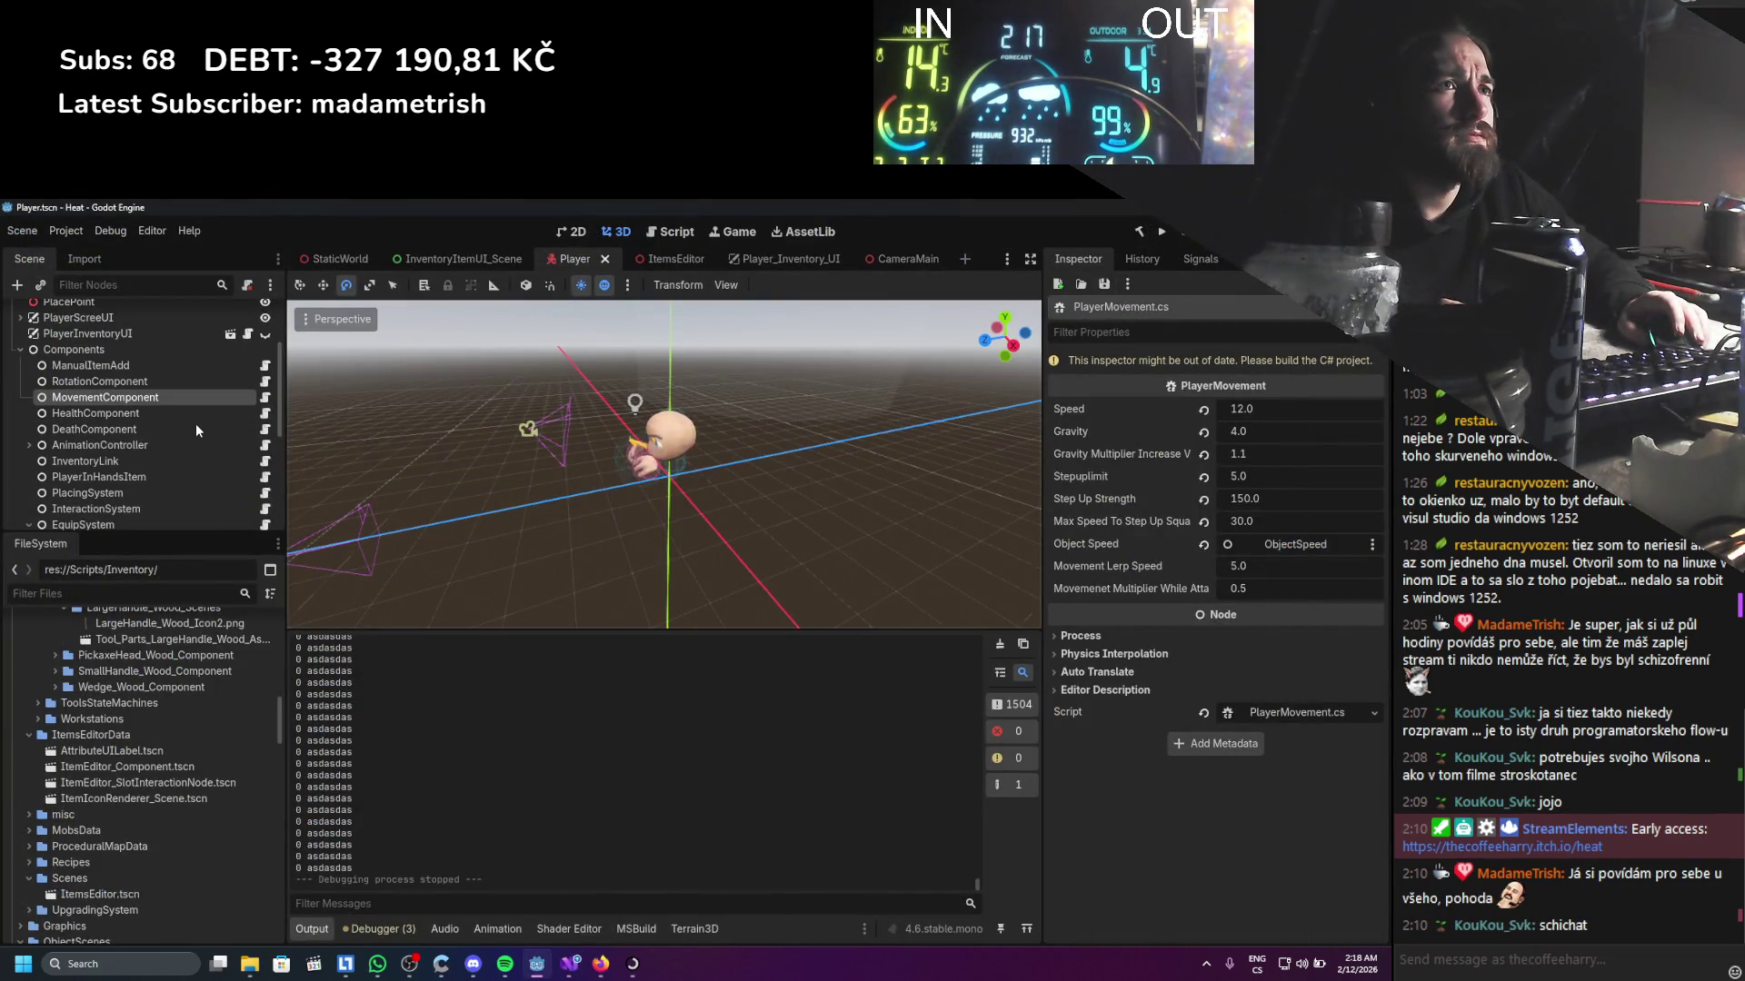
scroll(195, 425, "down", 1)
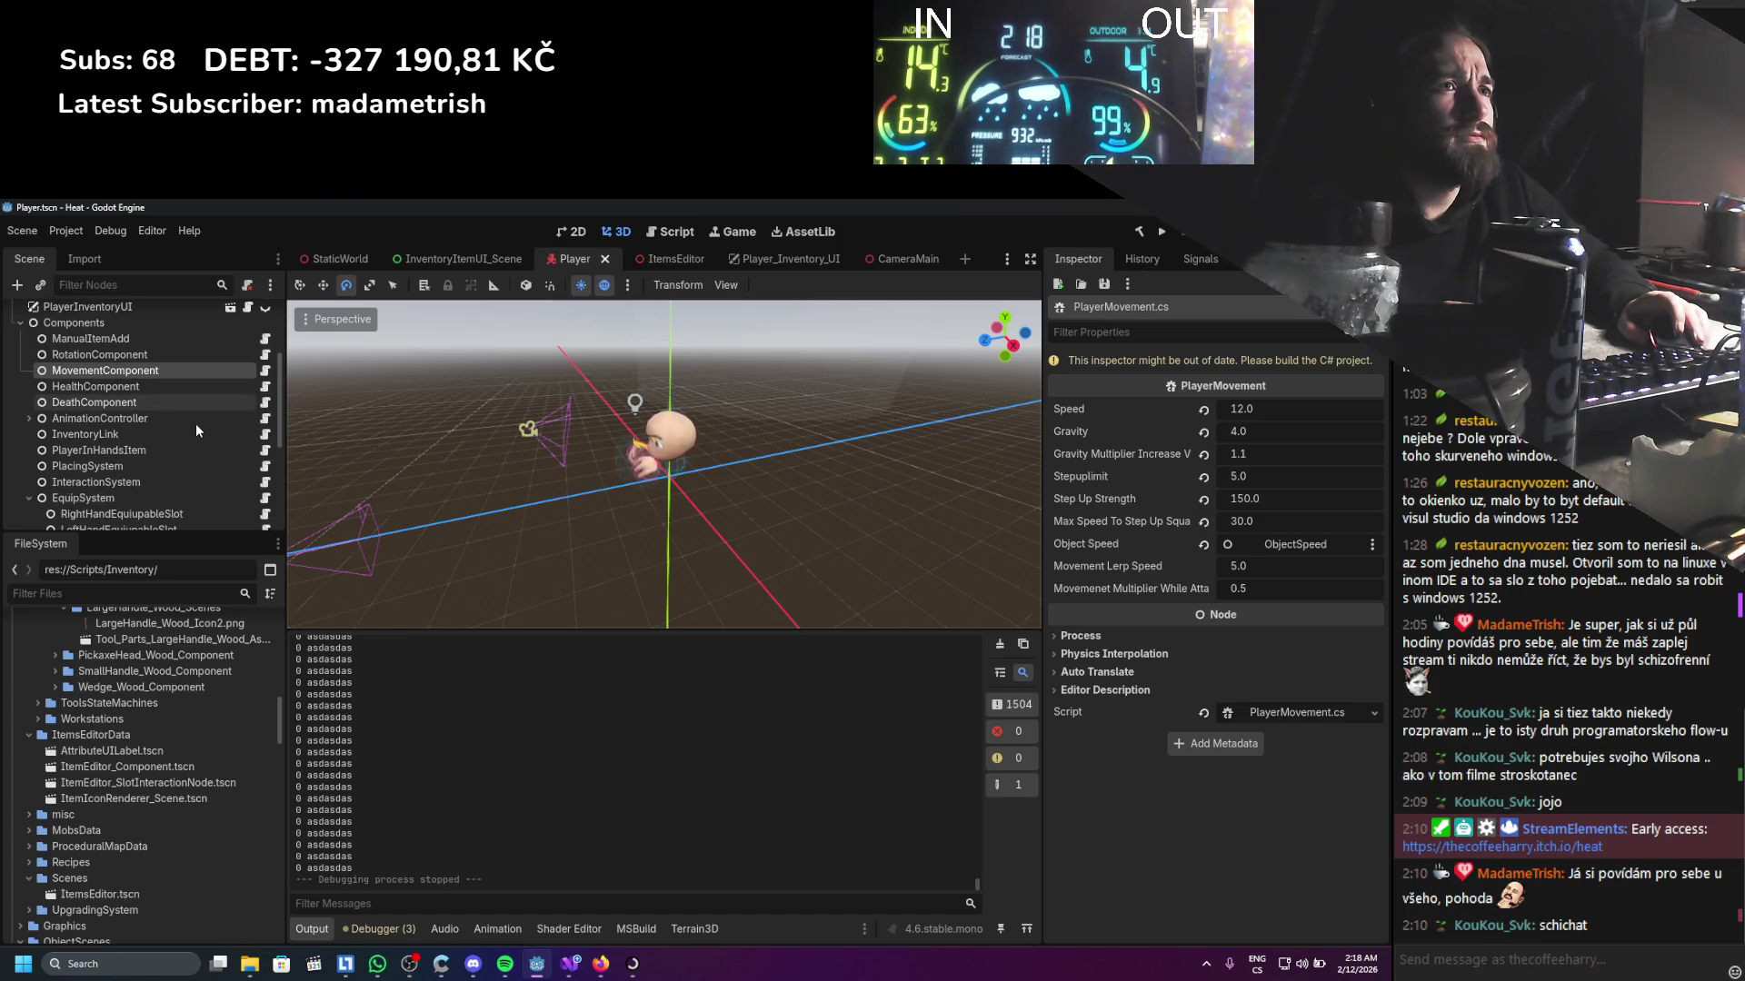
scroll(195, 423, "down", 2)
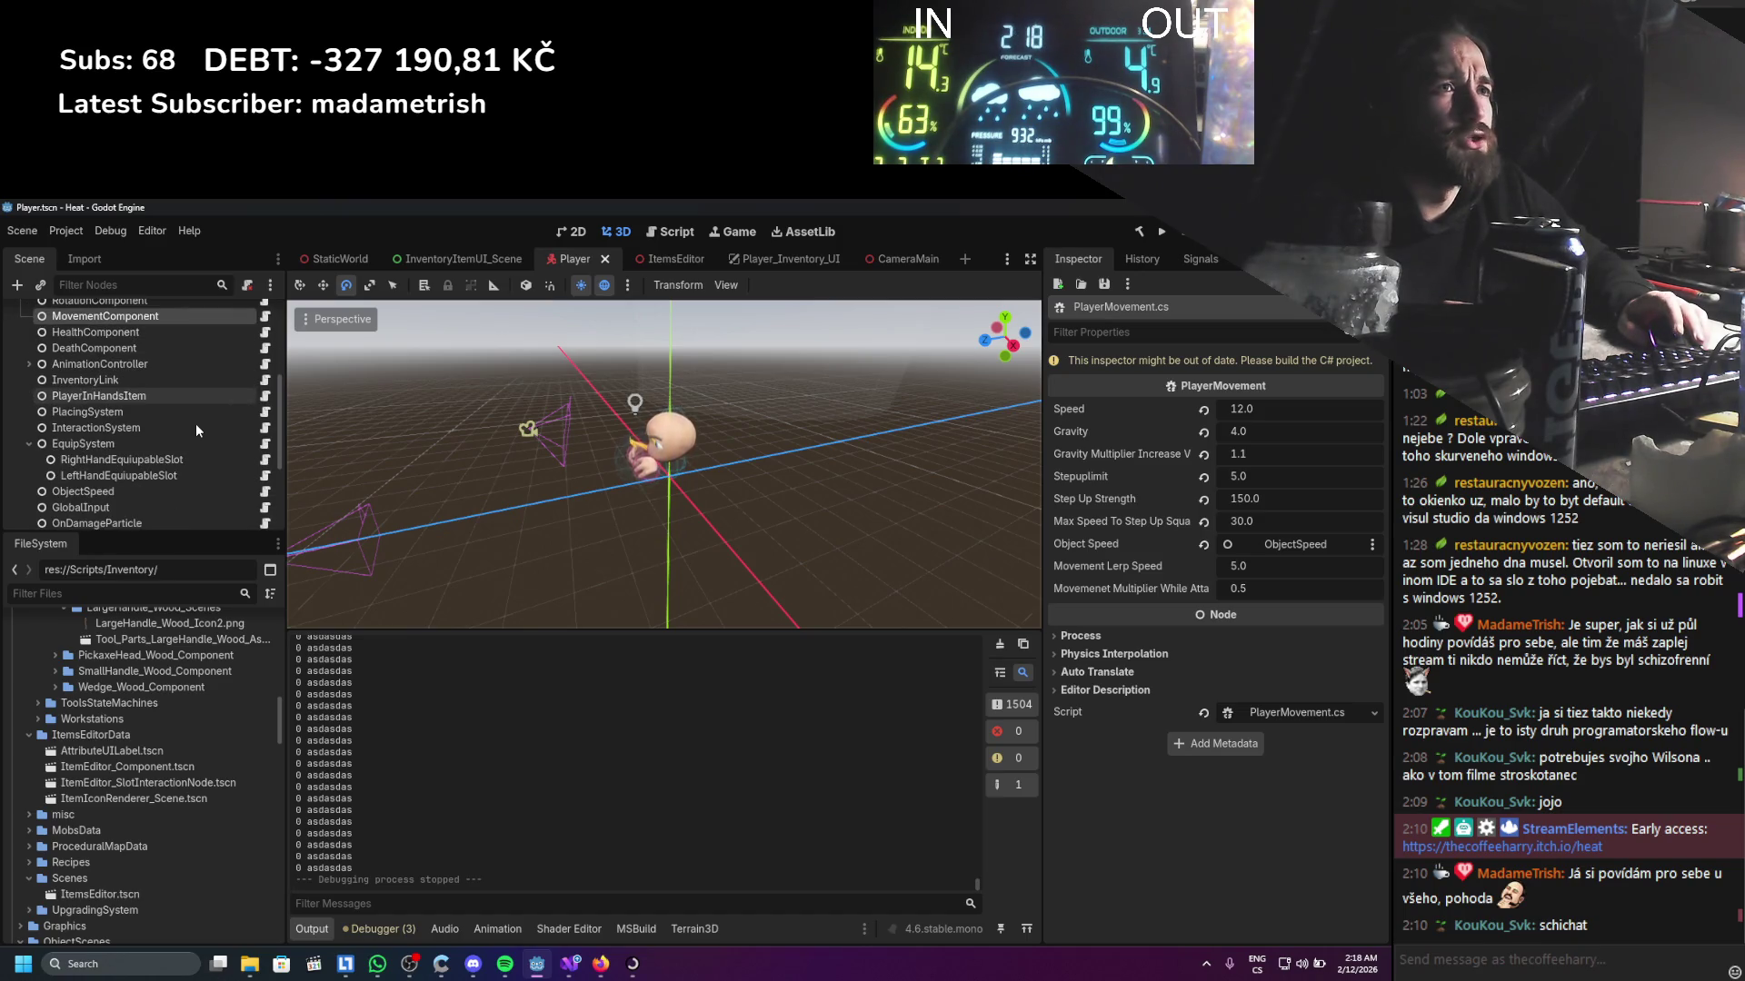
scroll(194, 423, "down", 1)
scroll(195, 423, "down", 4)
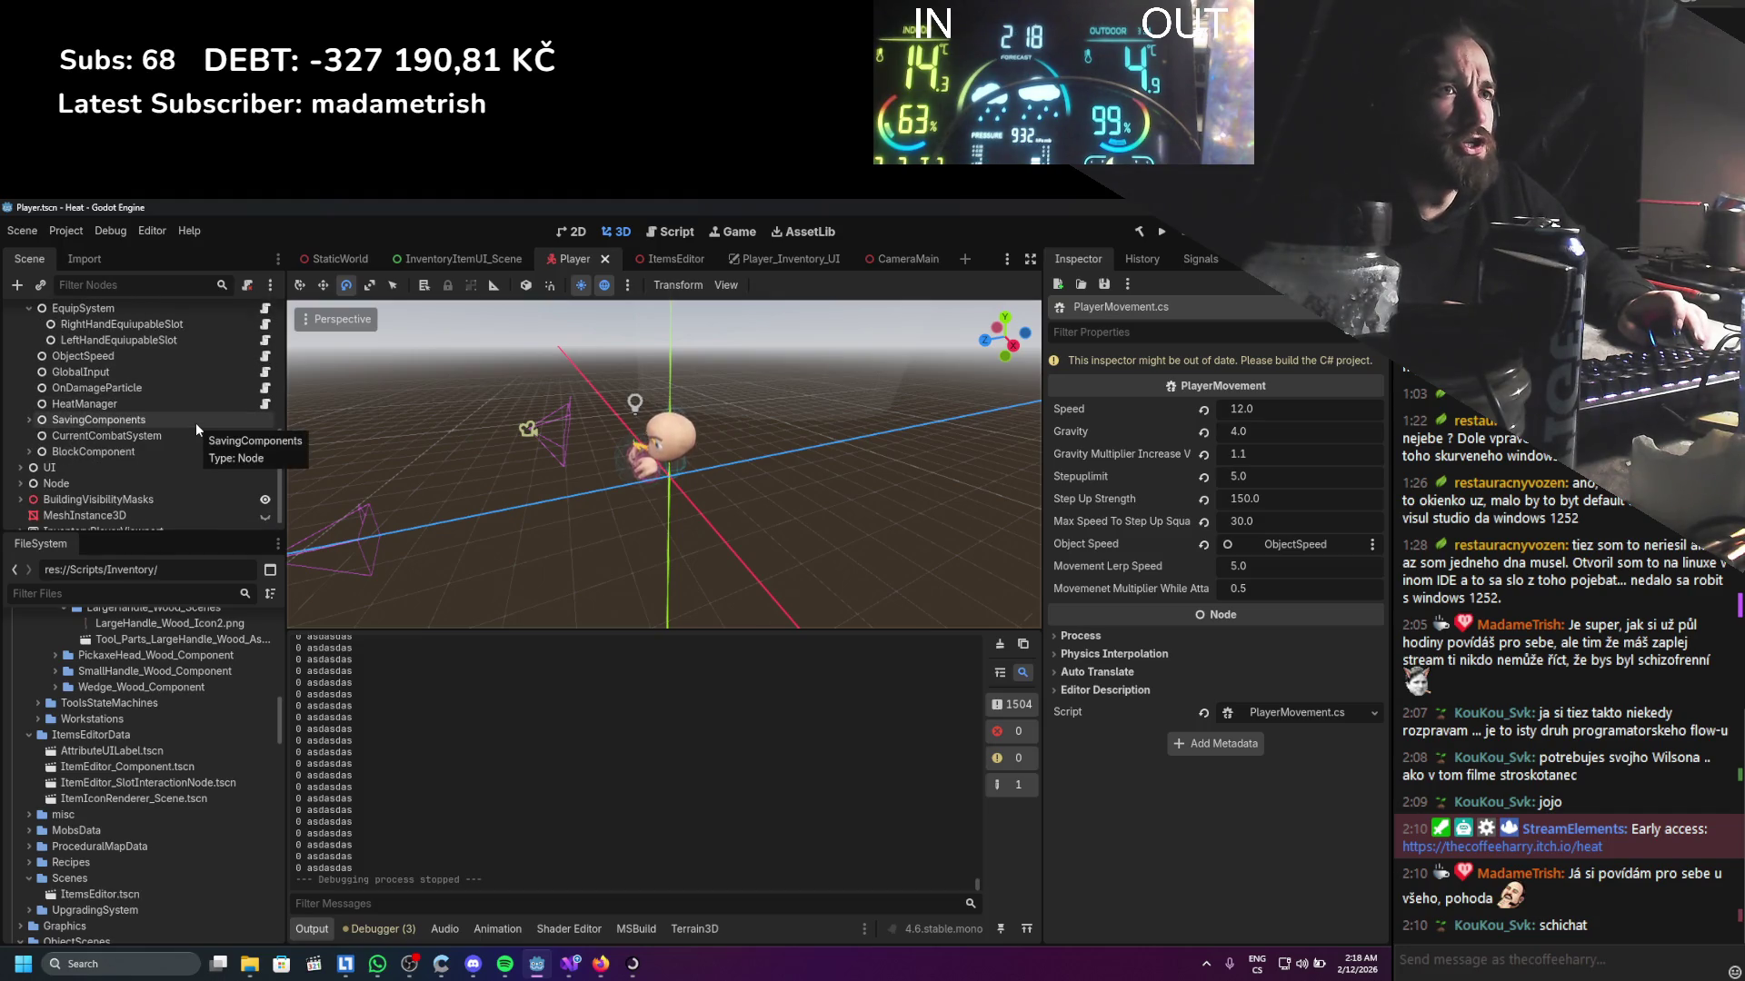
scroll(194, 422, "up", 4)
scroll(194, 423, "up", 2)
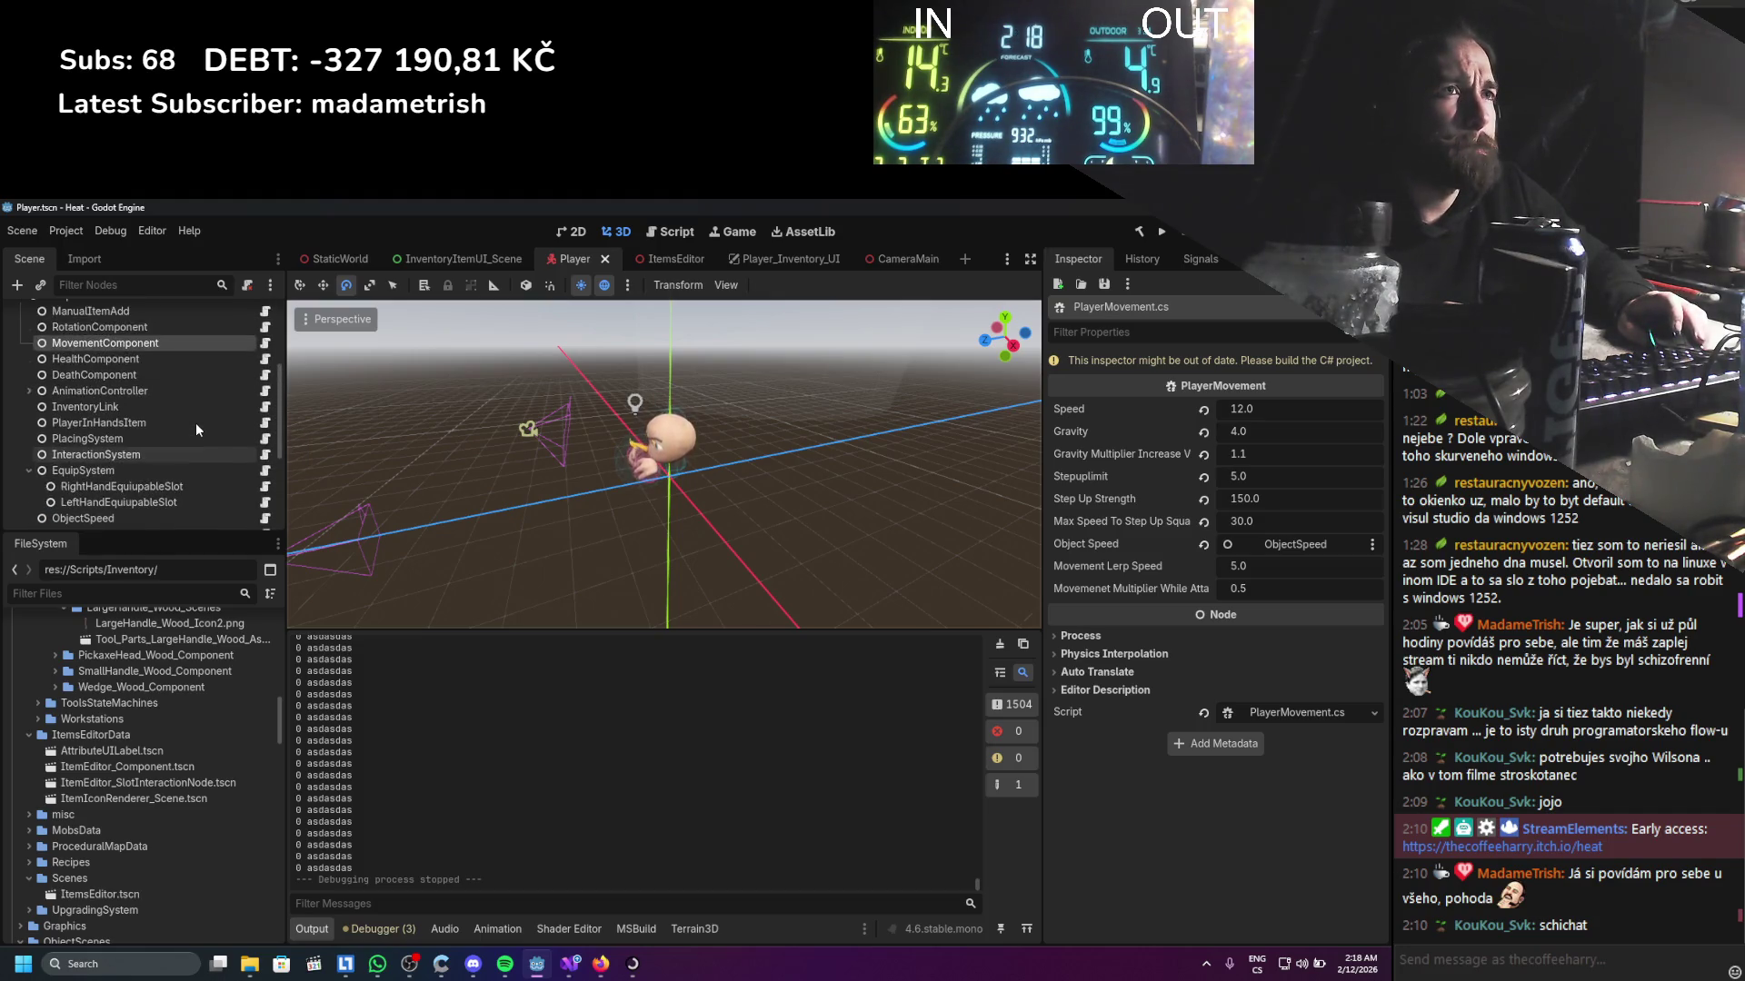
left_click(31, 392)
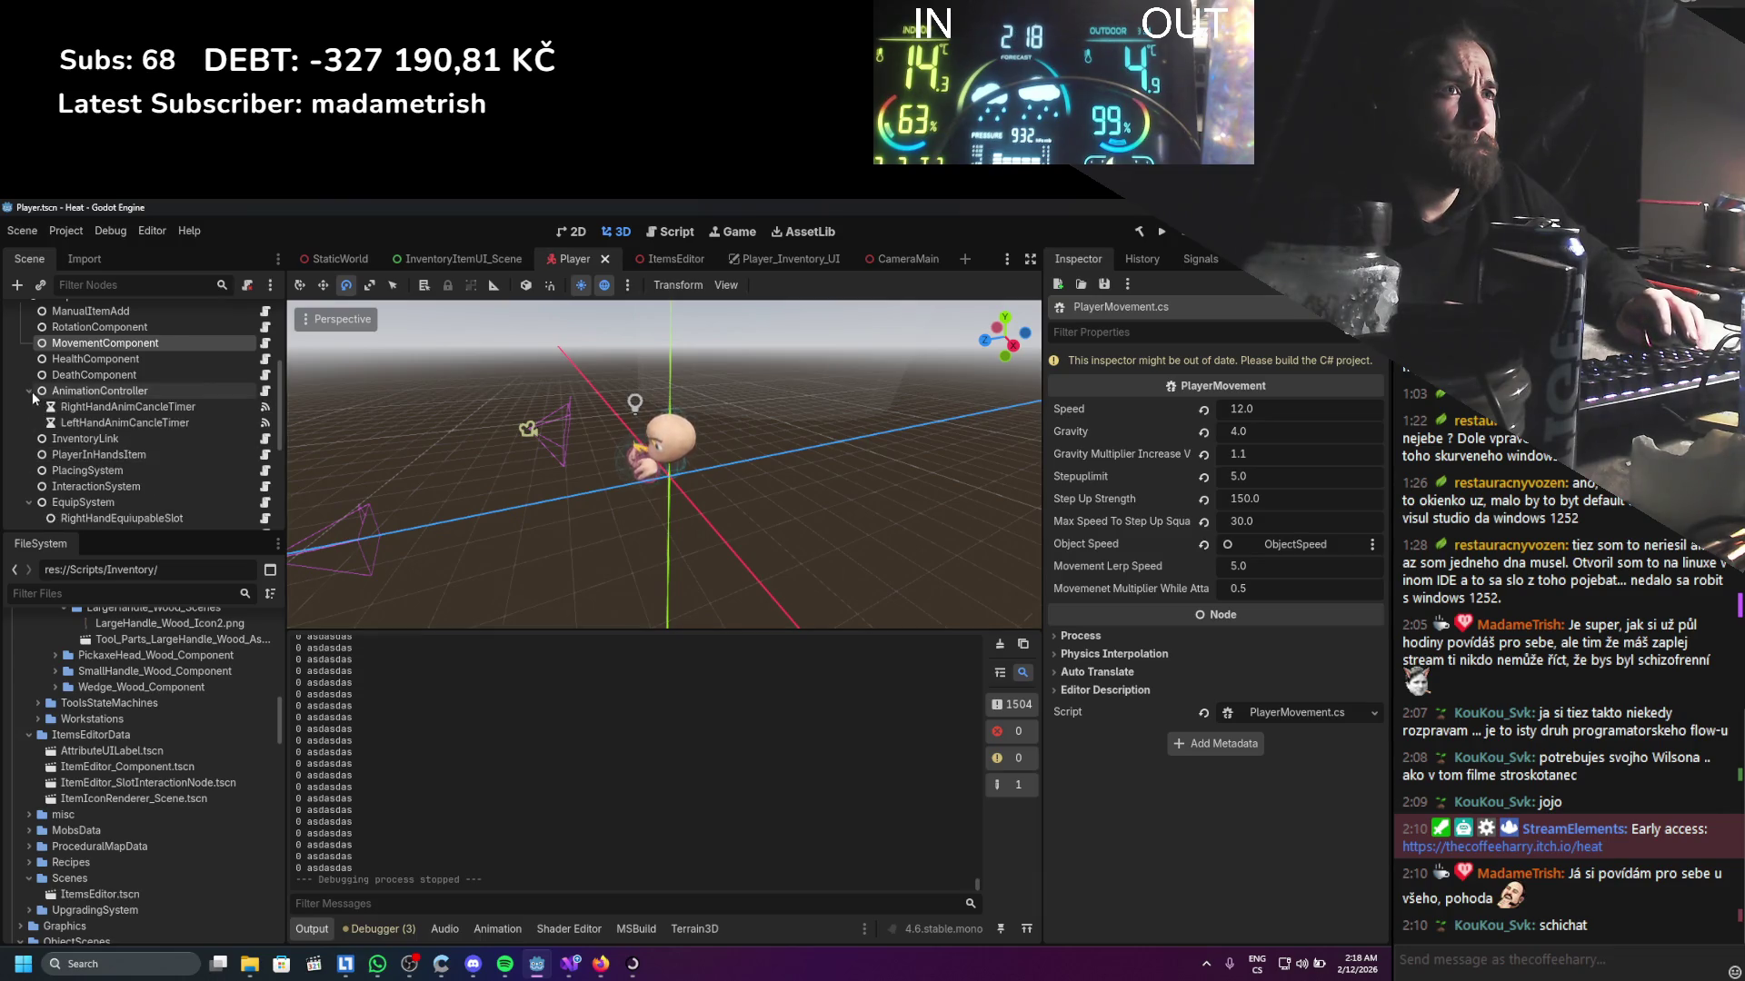
left_click(264, 392)
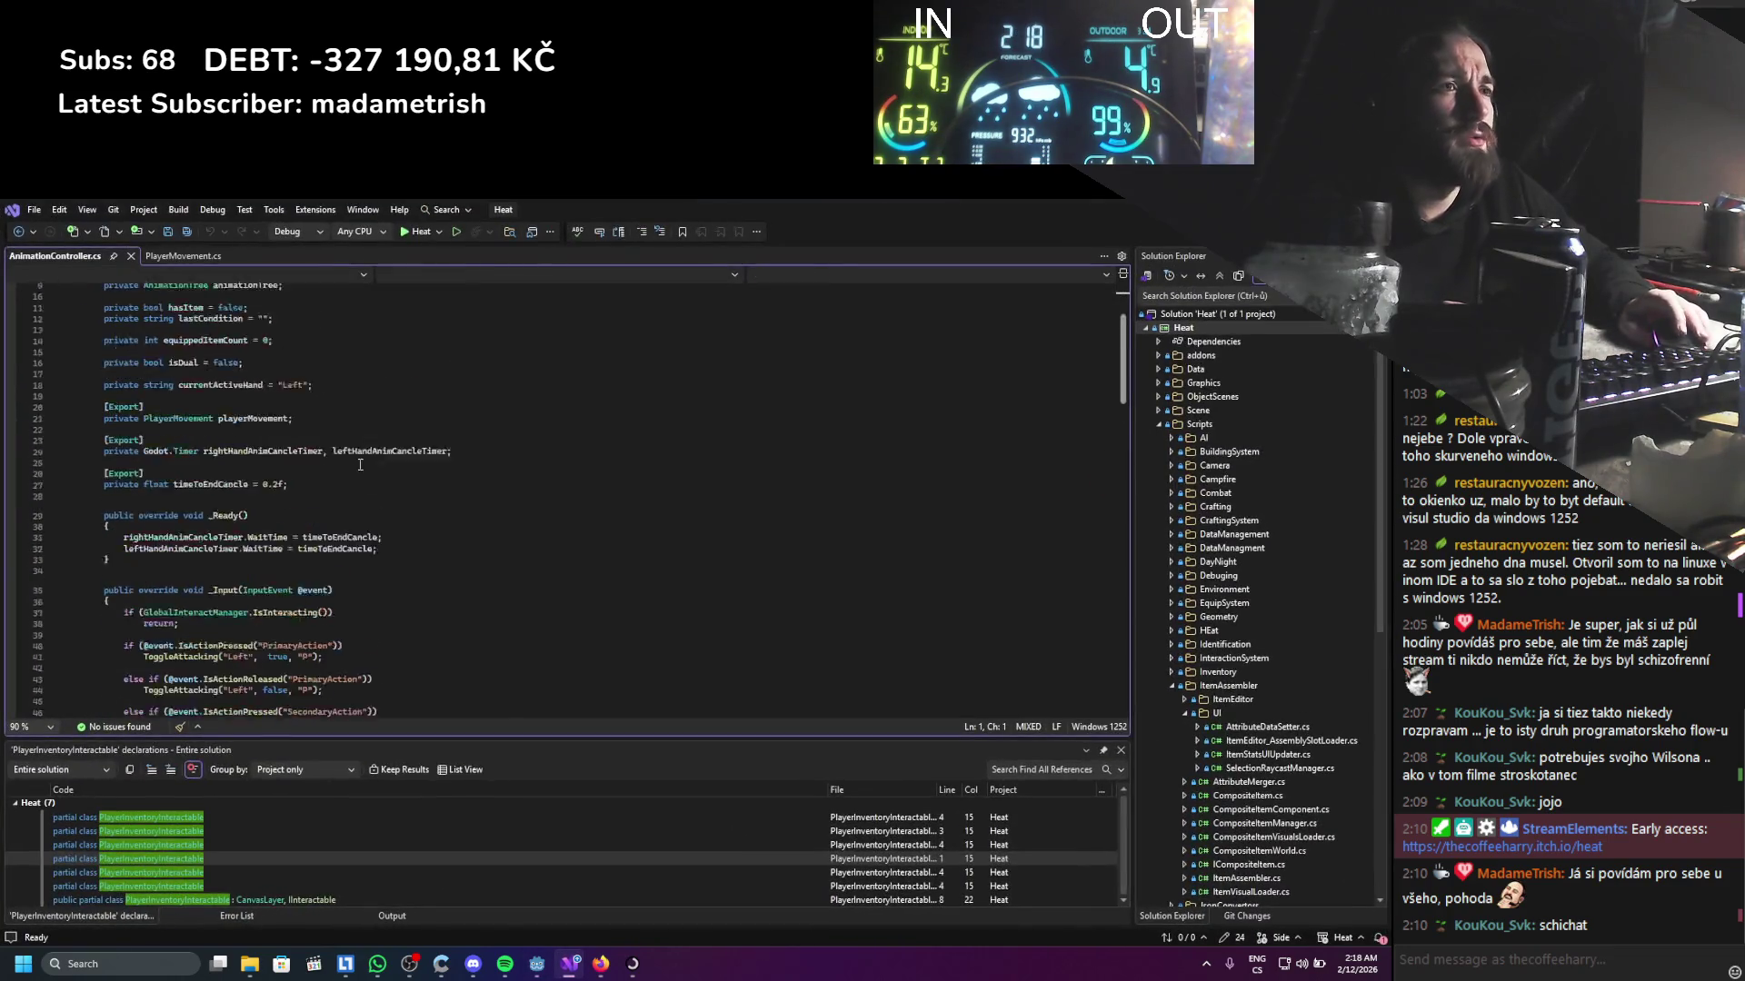
Delete the IsInteracting early-return from _Input and run the rebuilt game from Godot
key("shift+Up")
key("shift+Up")
key("Delete")
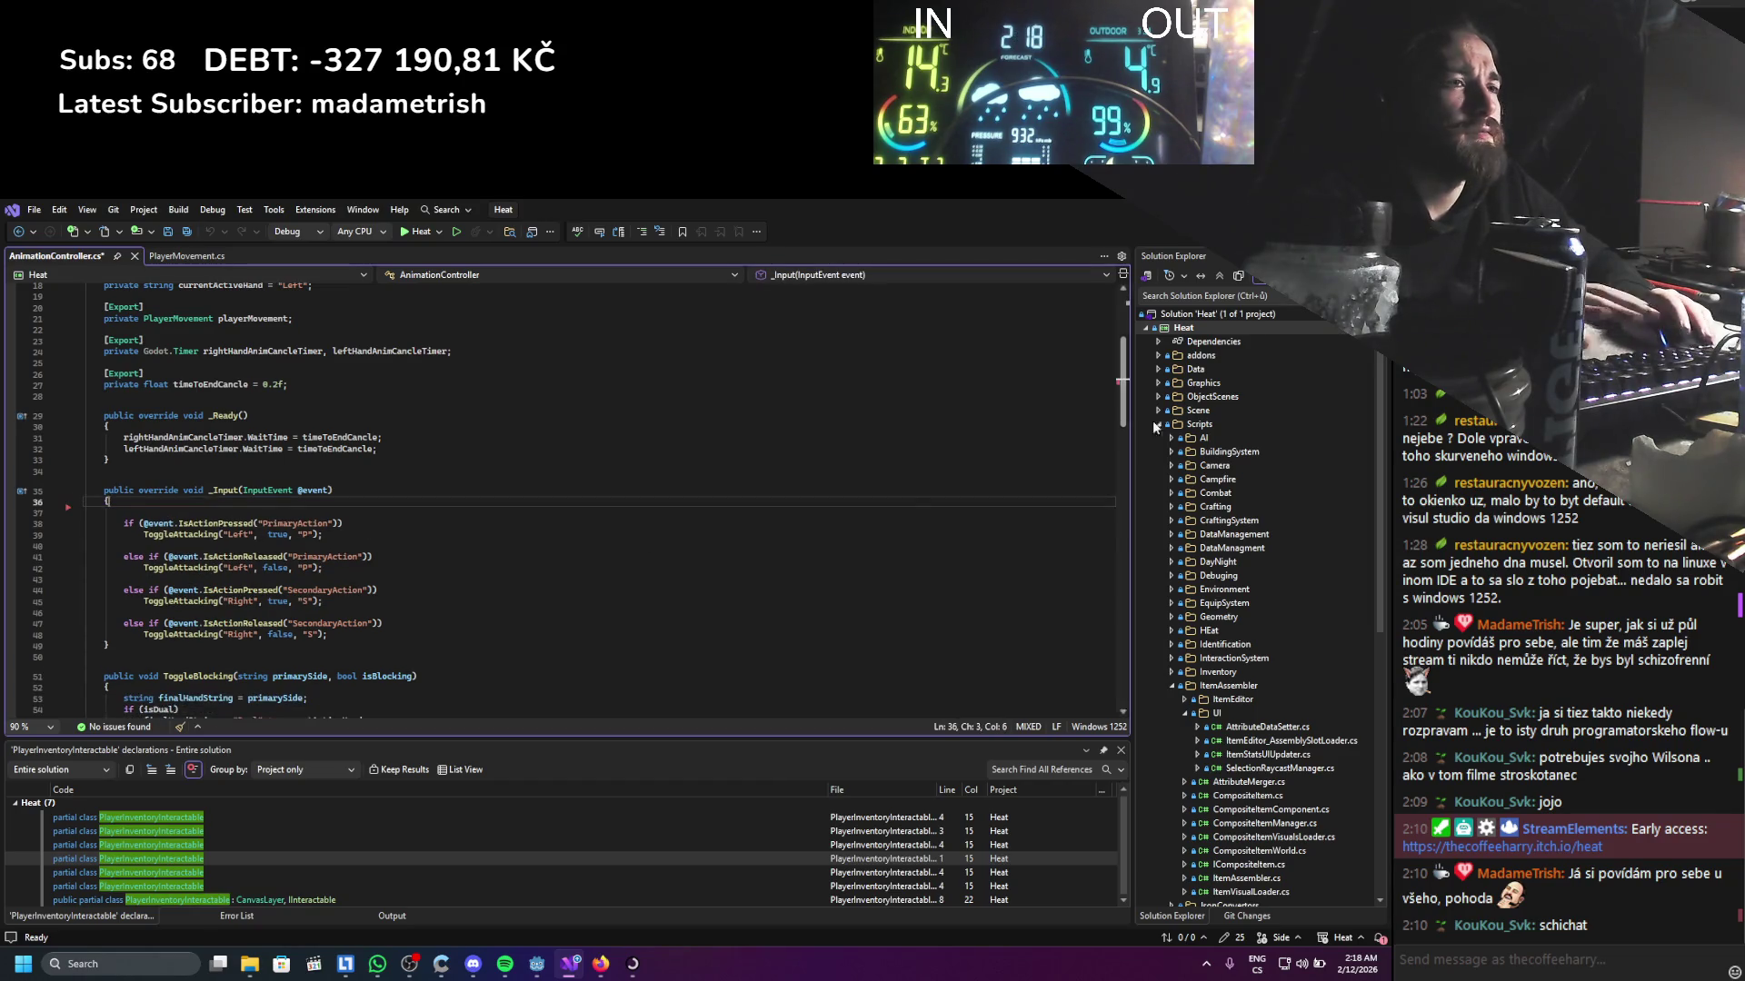
key("alt+Tab")
left_click(1162, 233)
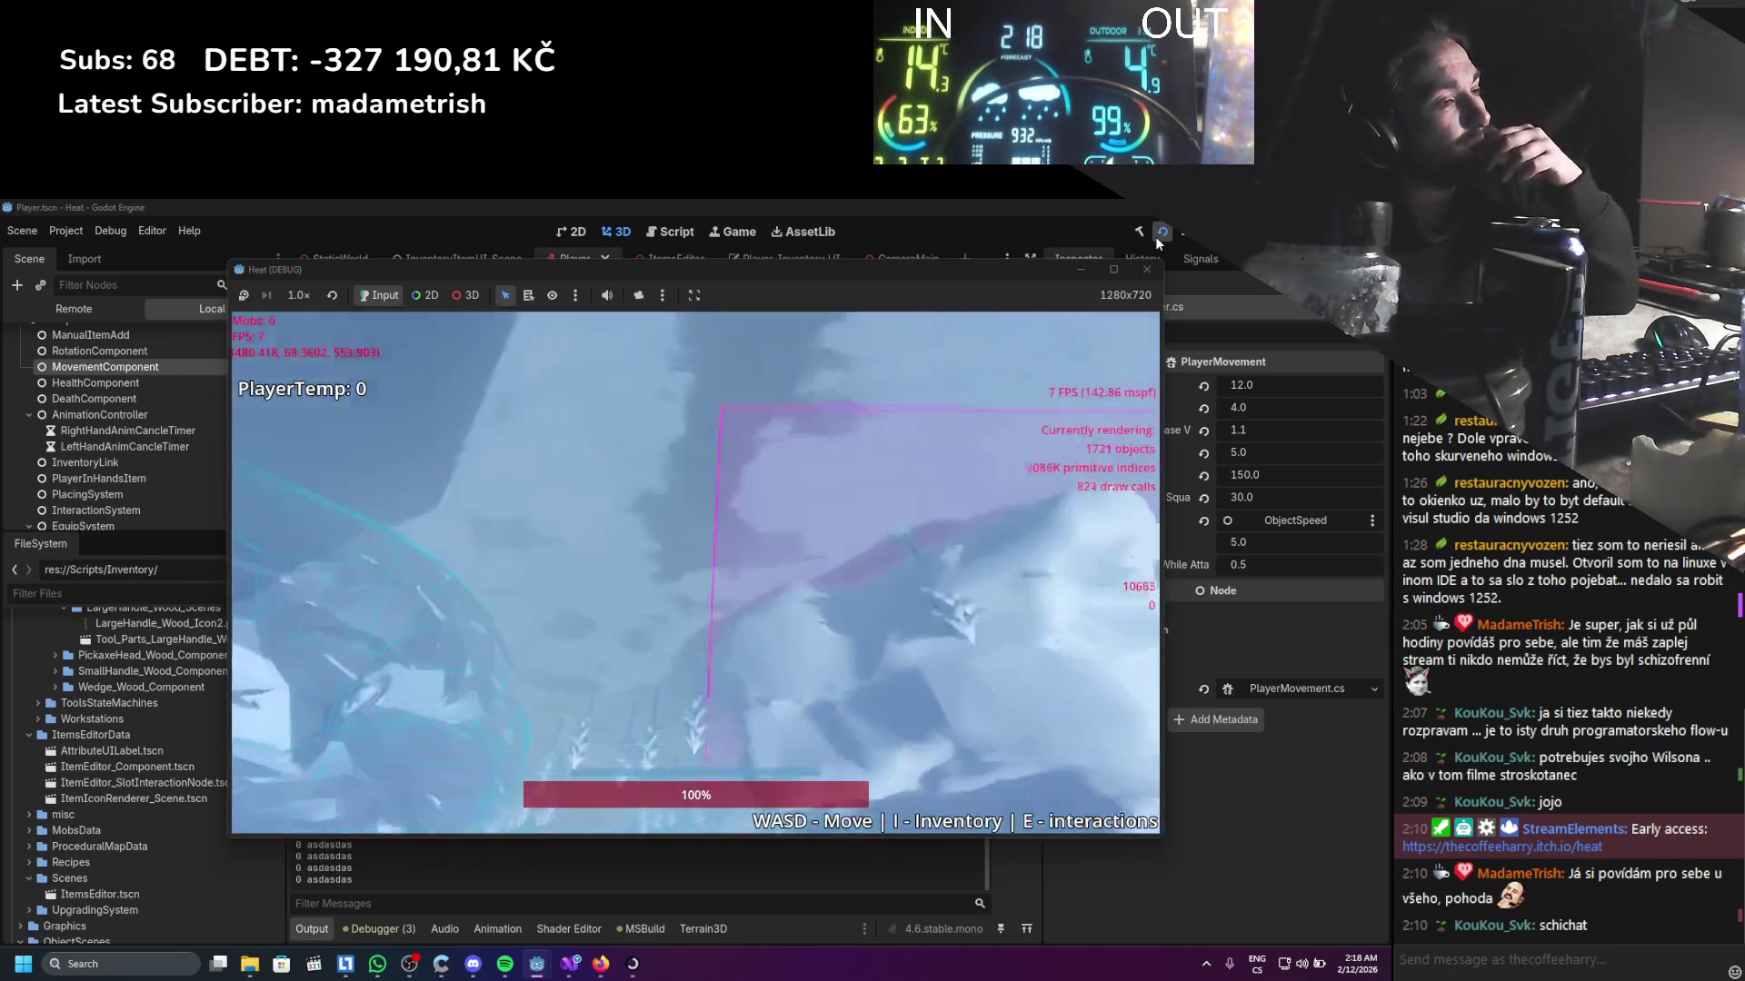
Open the inventory and equip the stick in the character's right-hand slot
key("i")
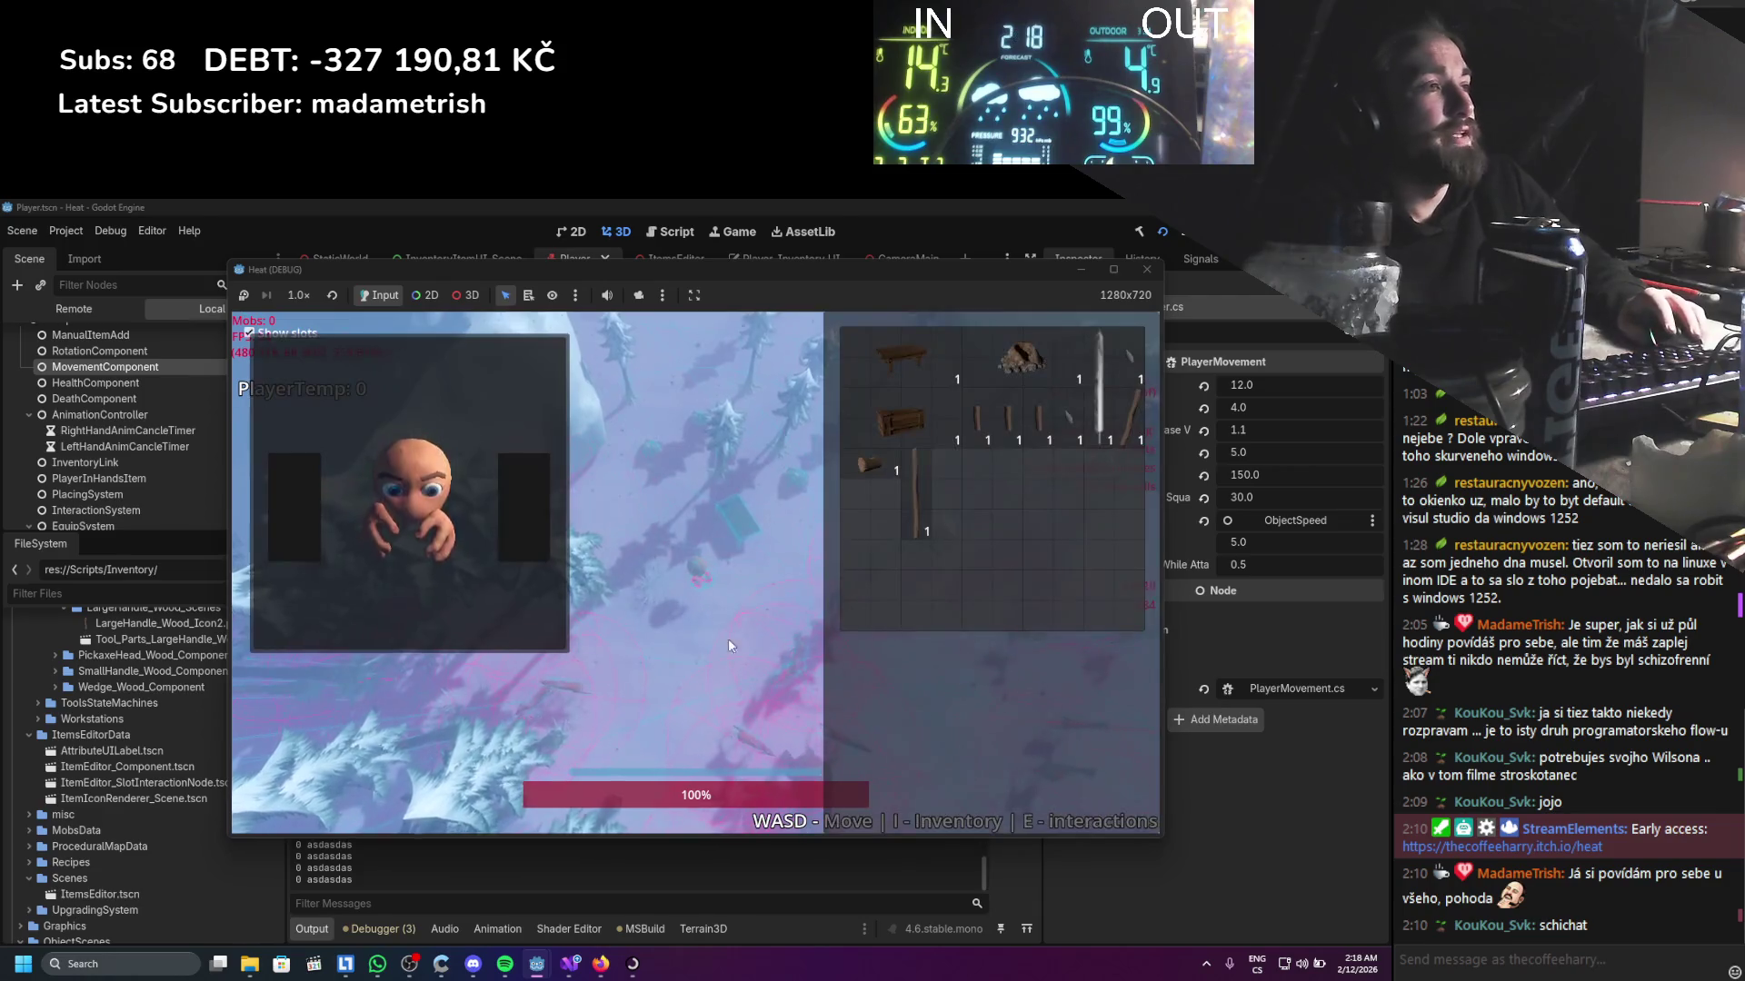
key("d")
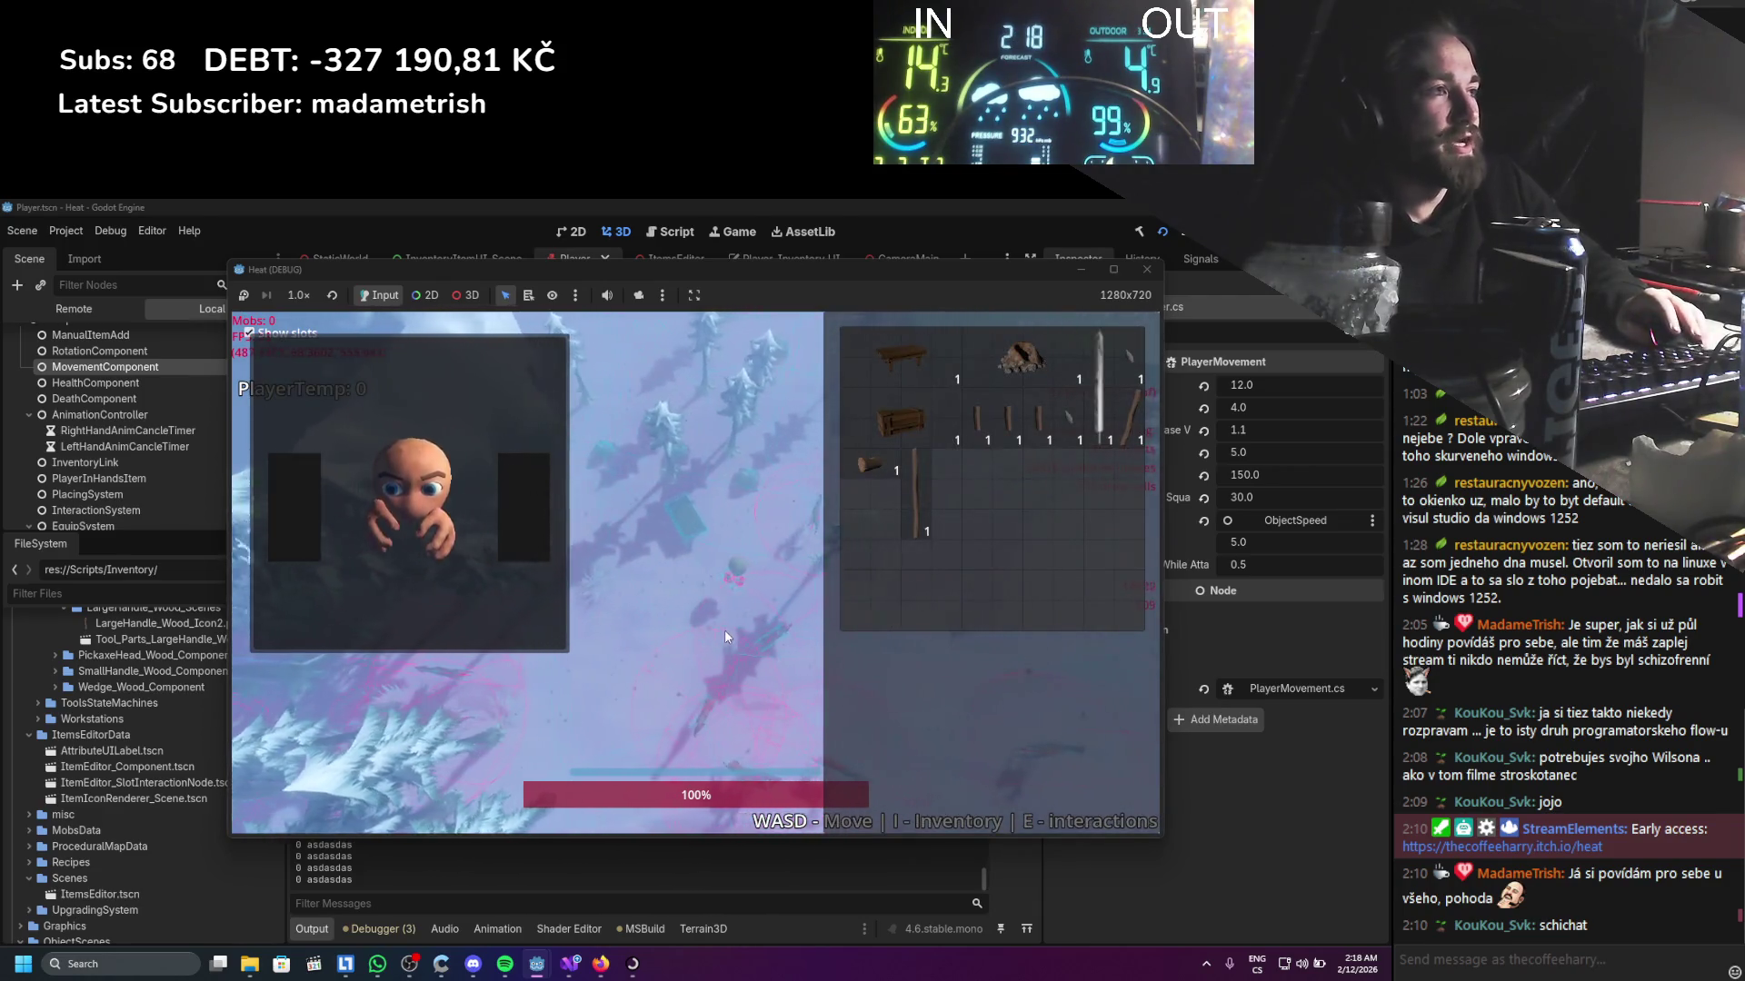
key("a")
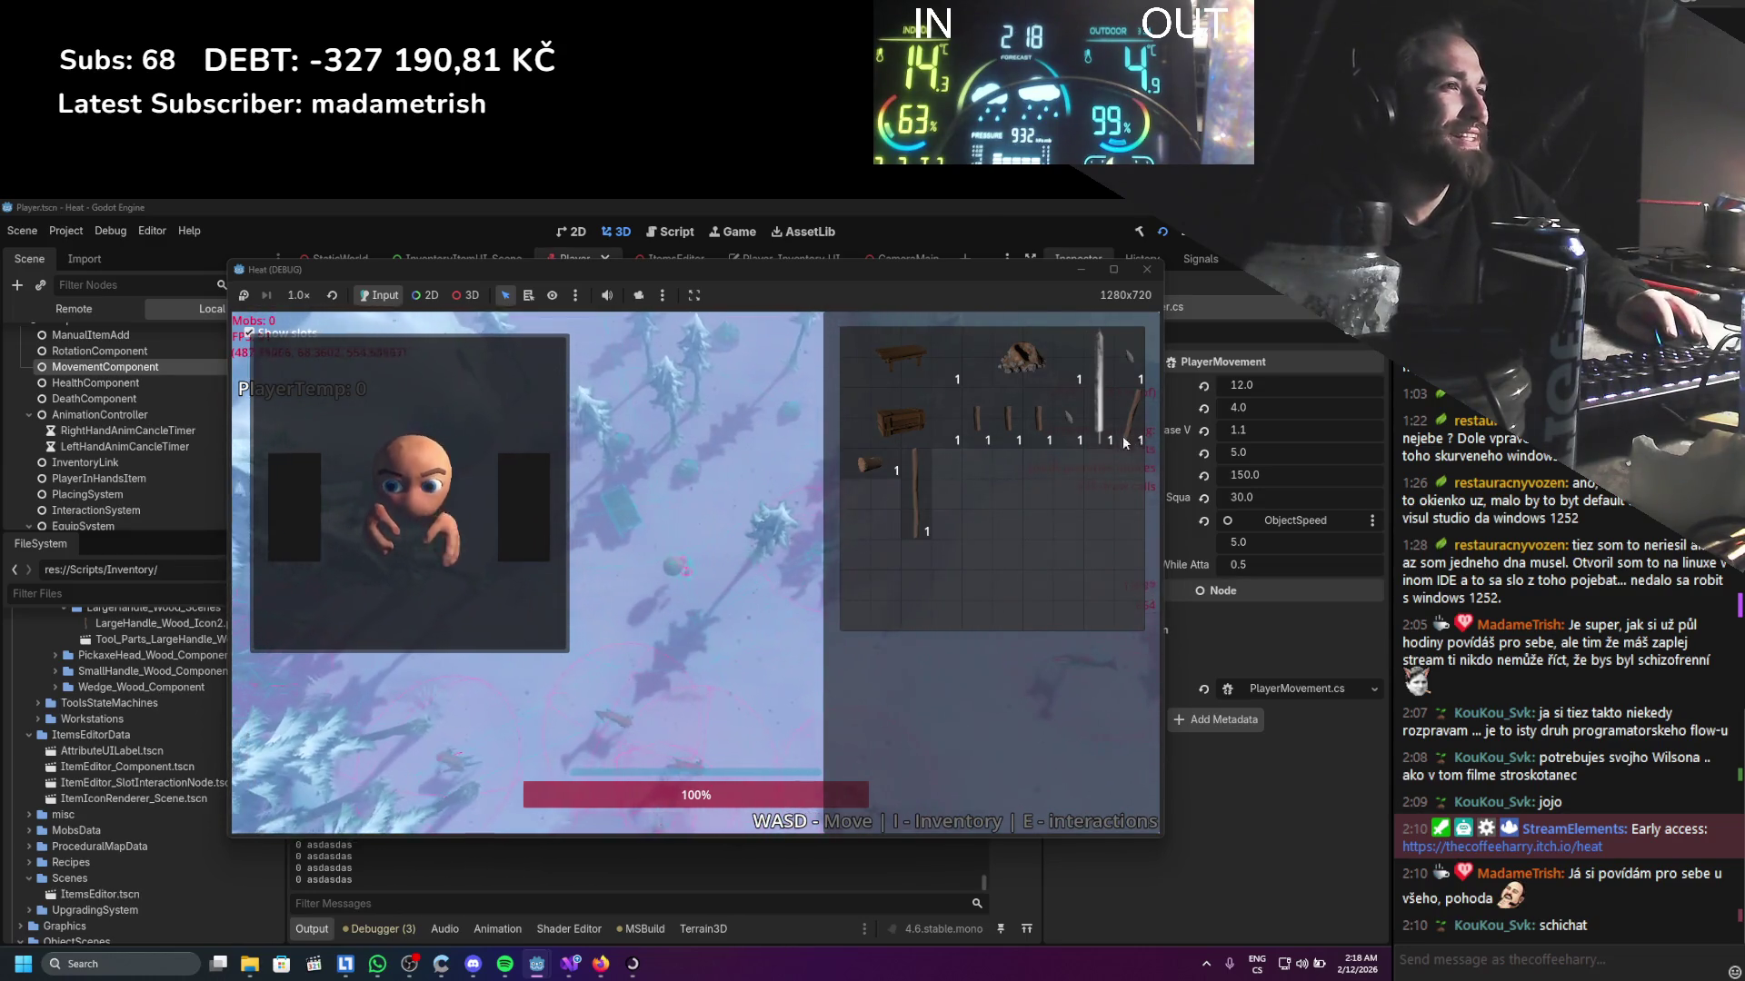
left_click_drag(1121, 434, 544, 523)
Walk the player around the snowy map with WASD
key("w")
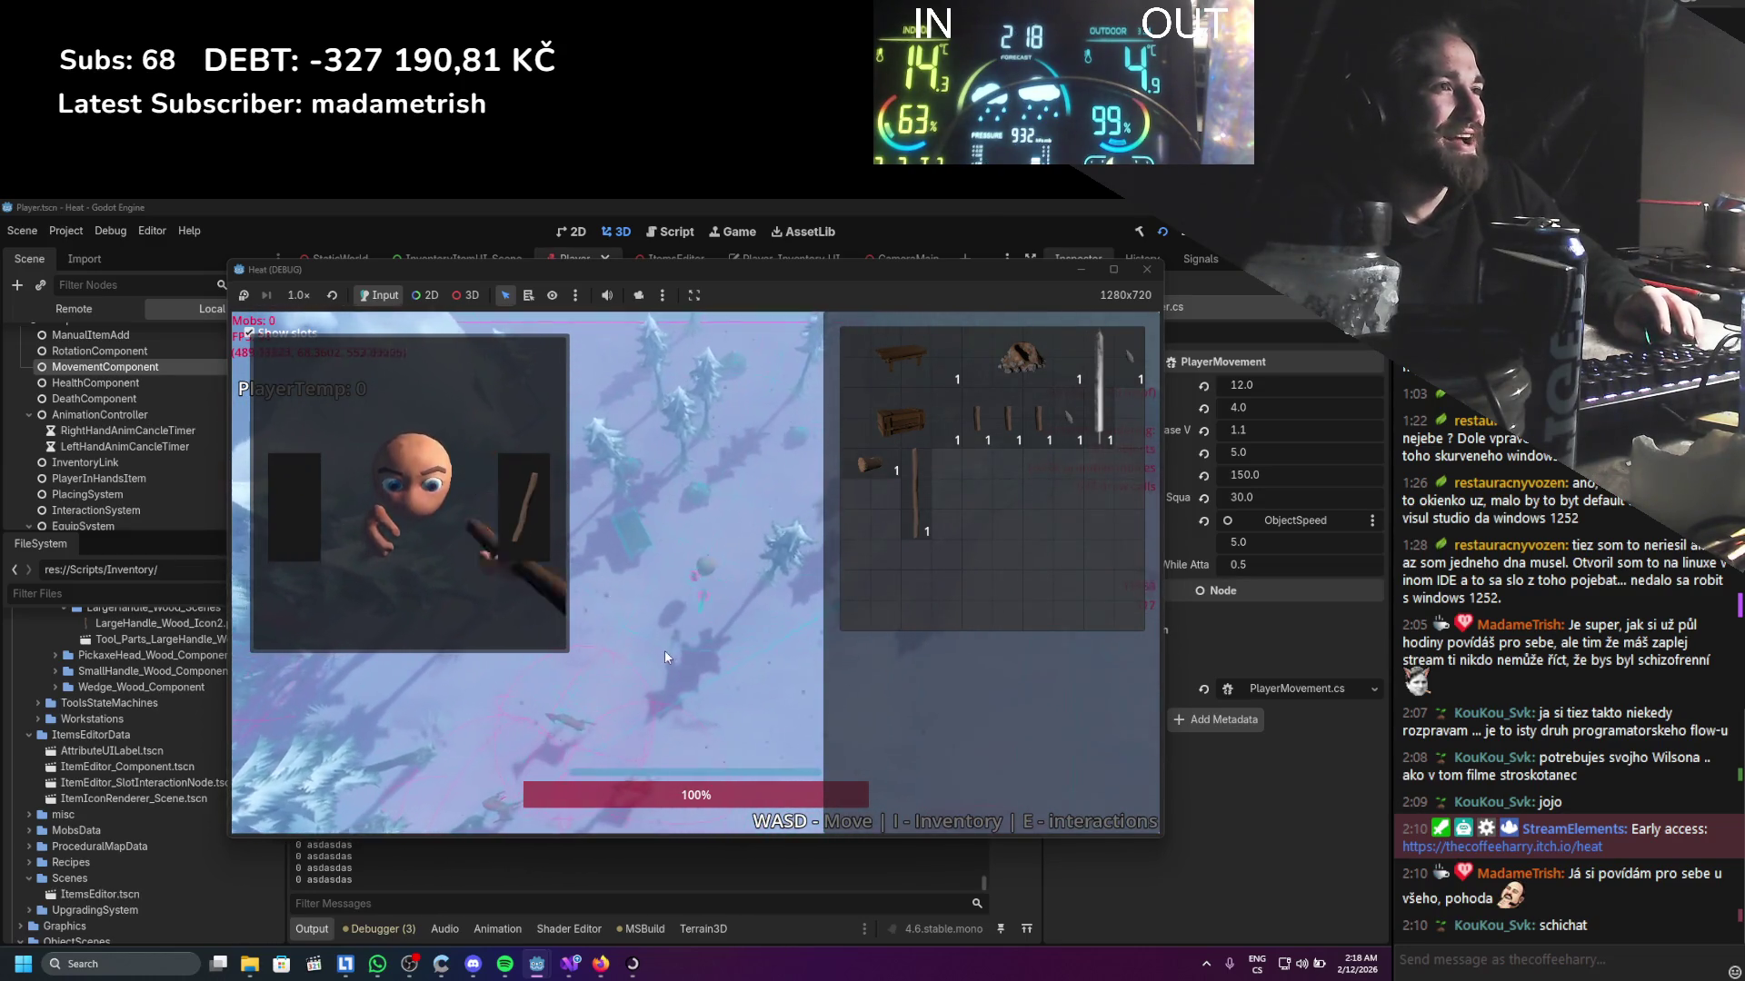
key("d")
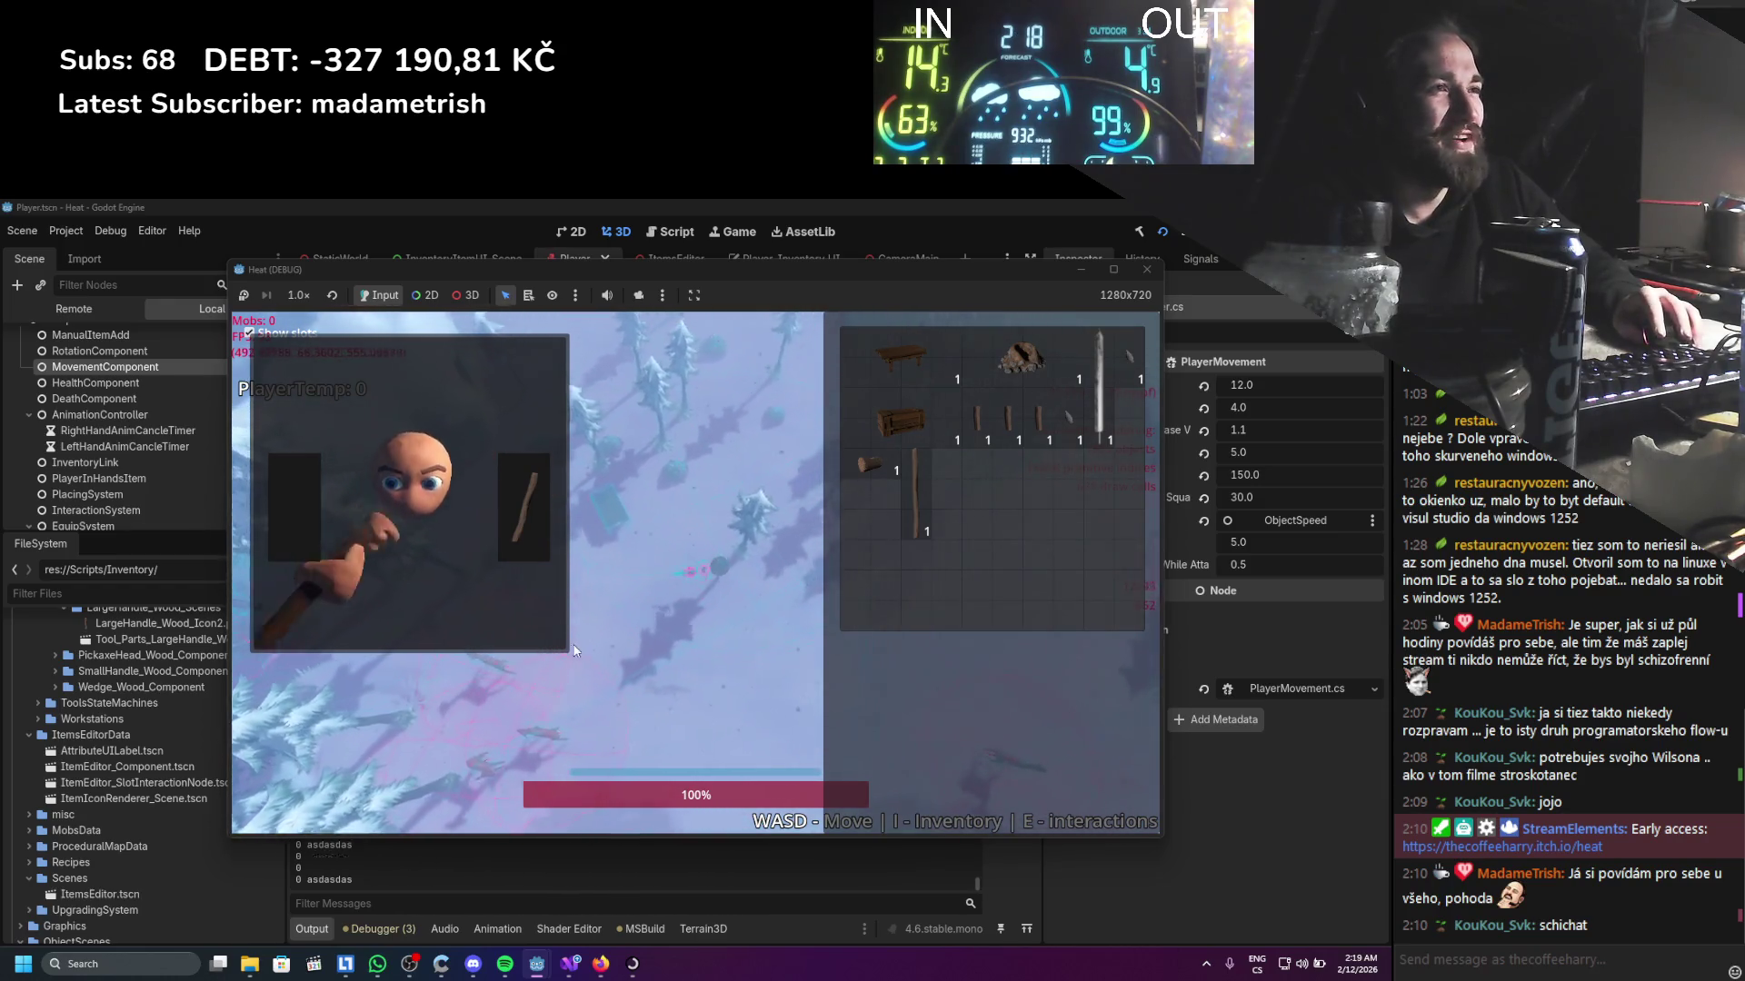
key("w")
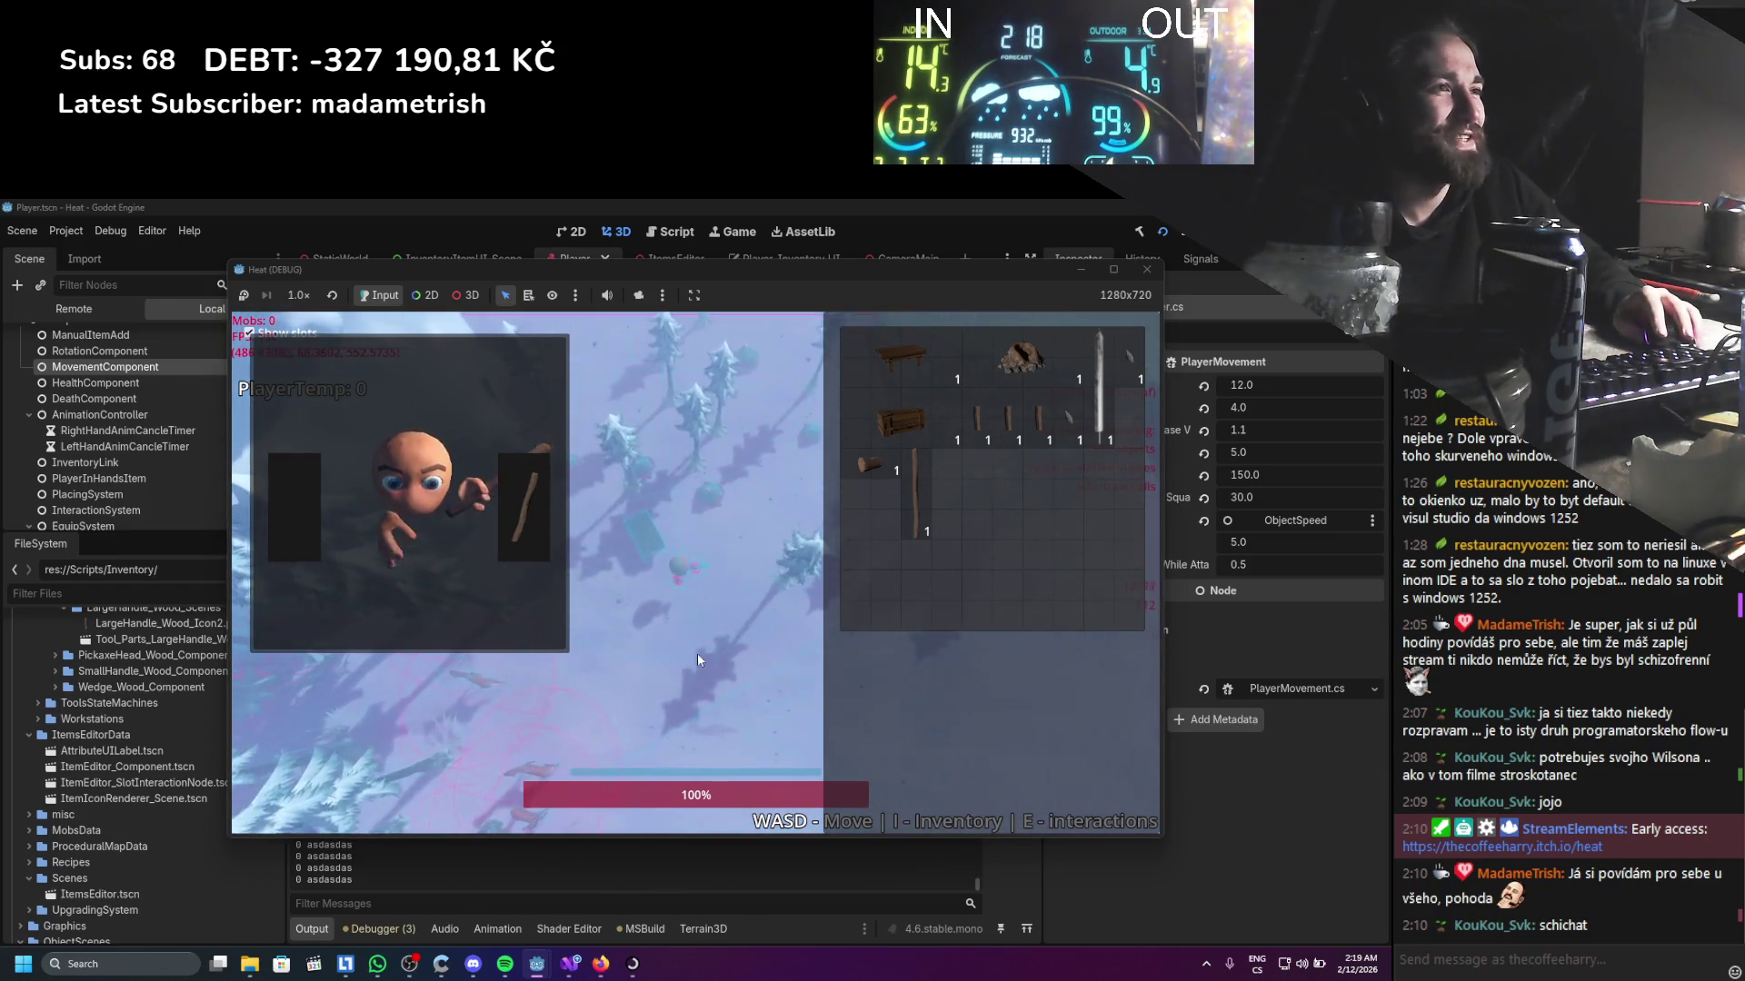
key("s")
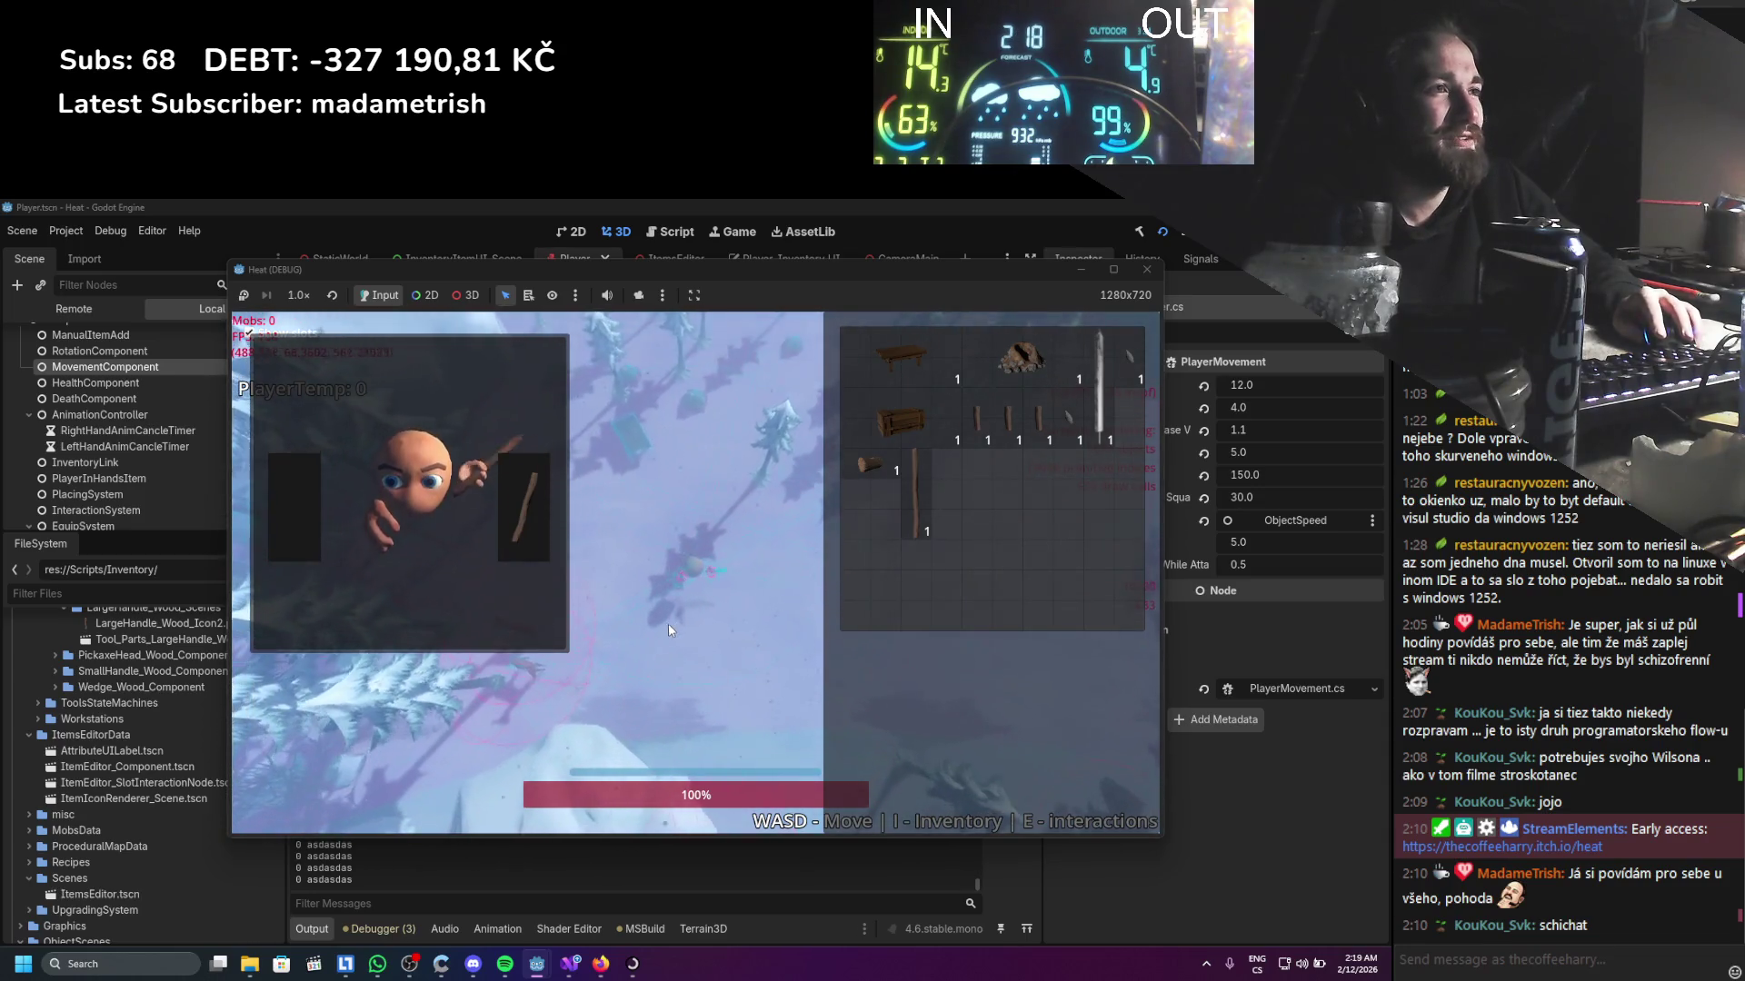
key("w")
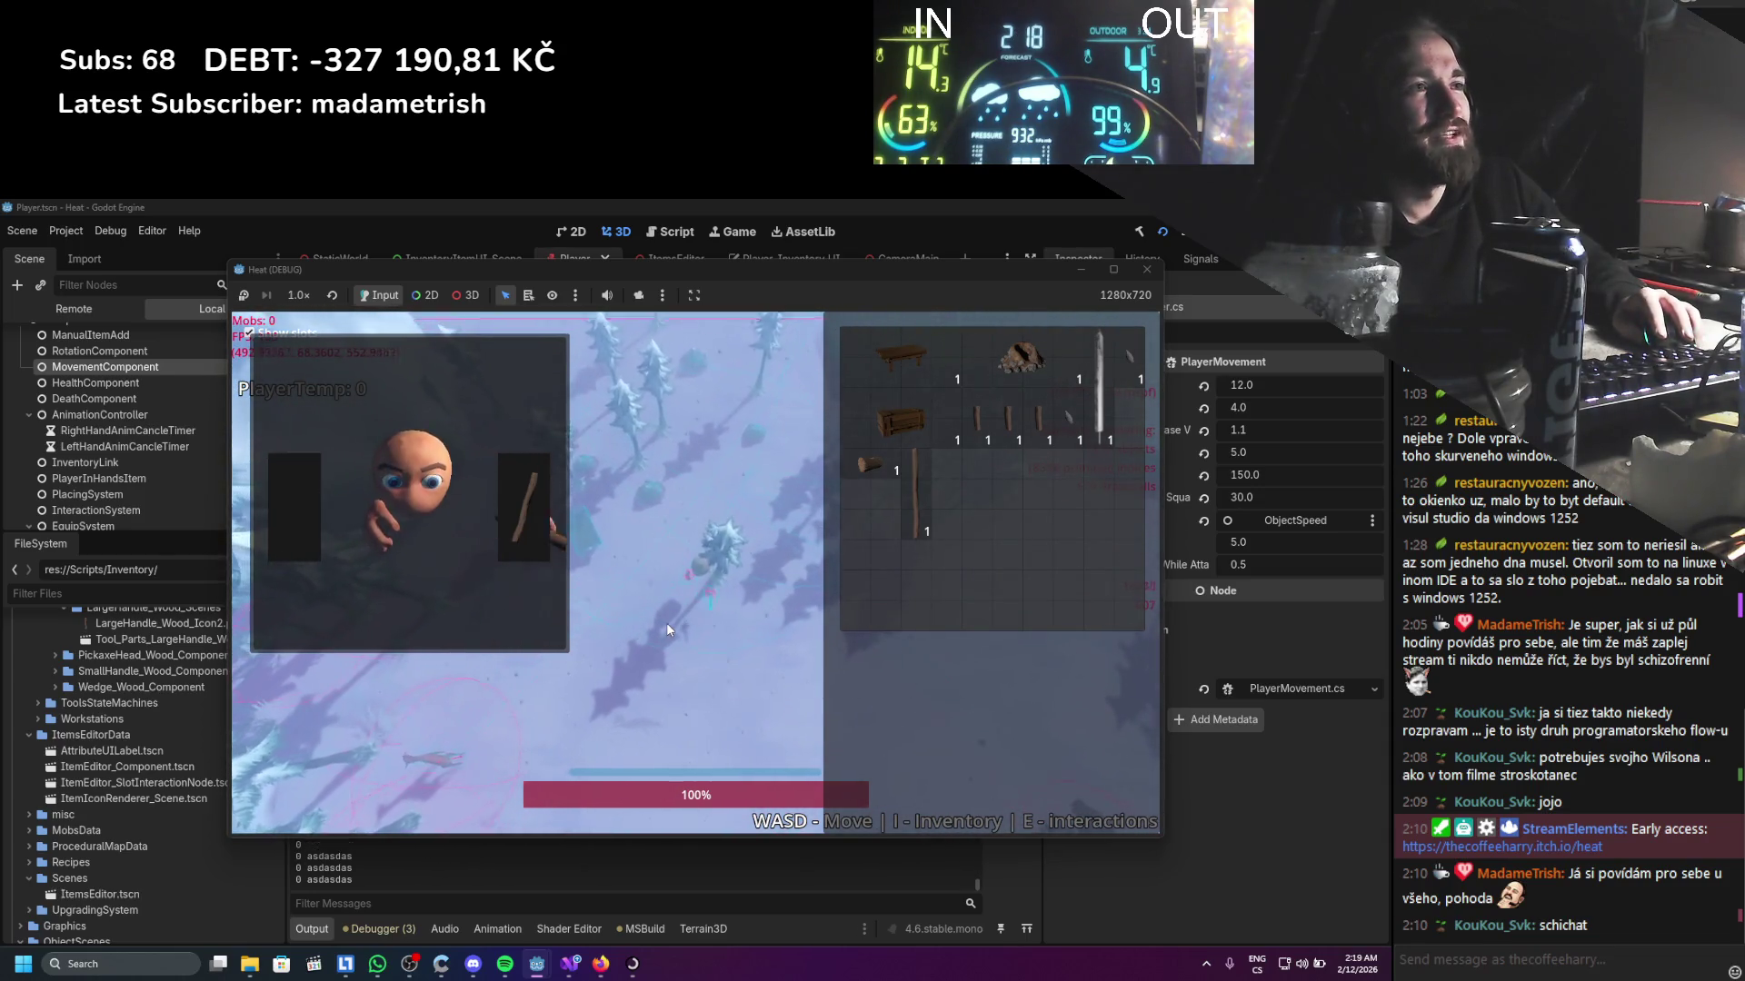
key("d")
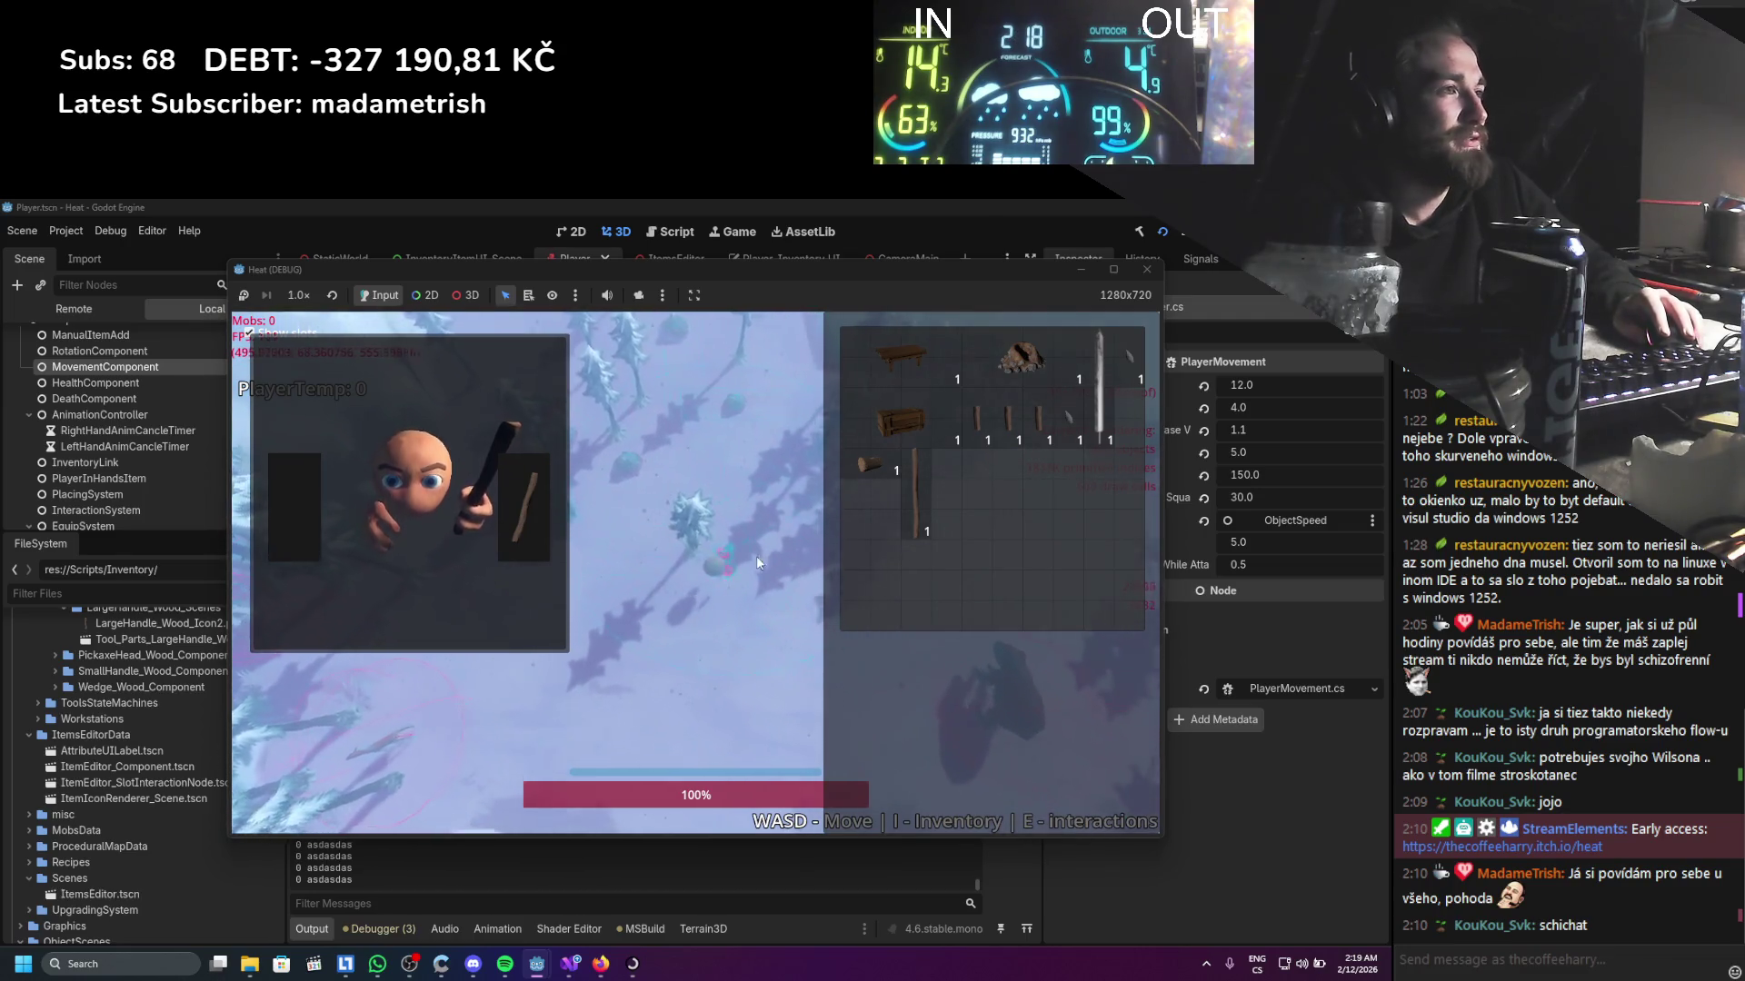
key("s")
key("a")
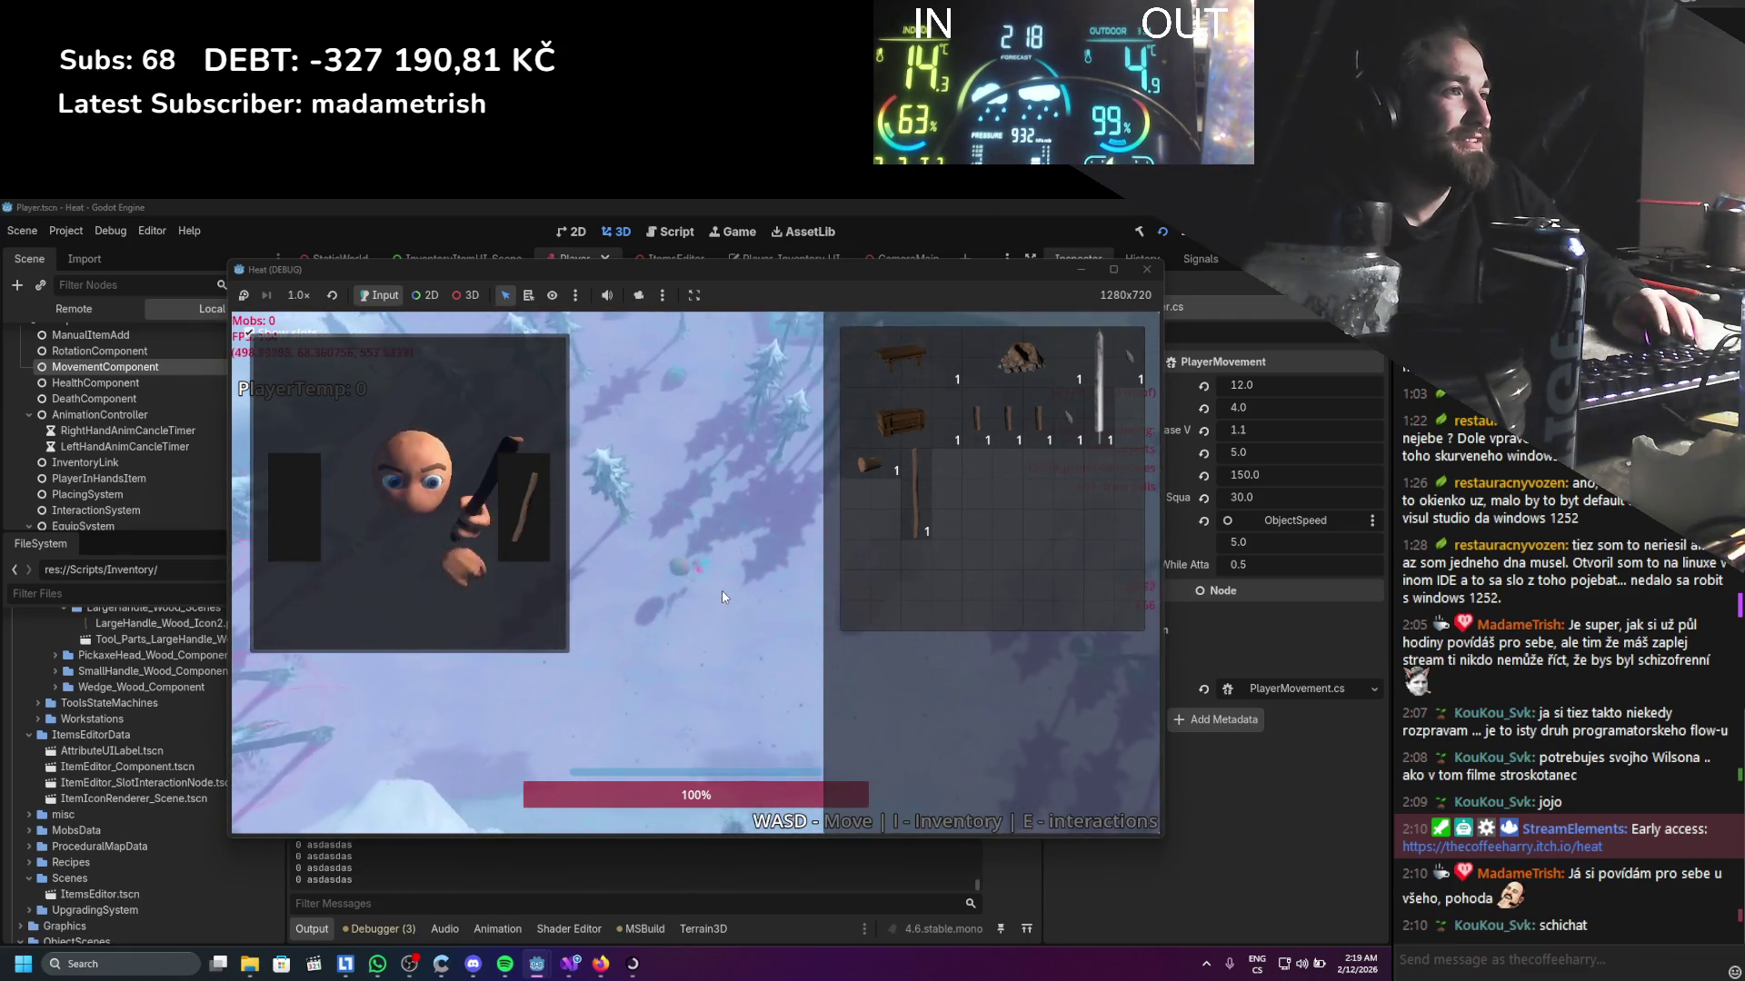
key("w")
key("a")
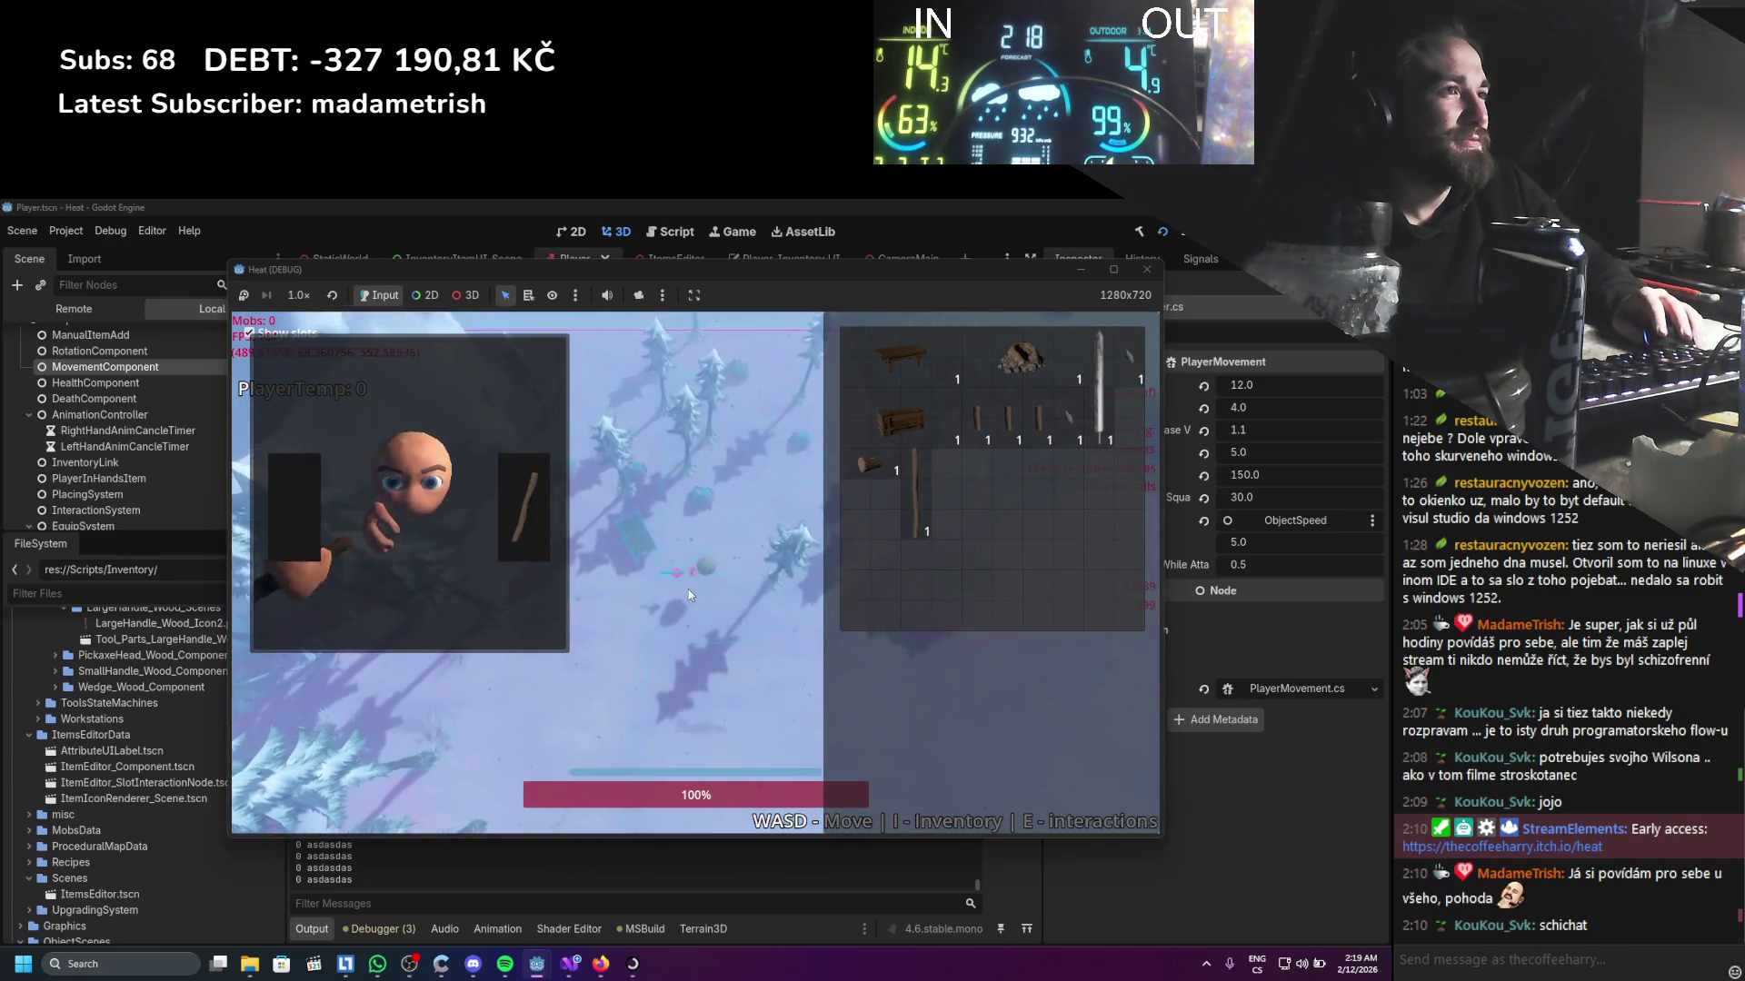
key("s")
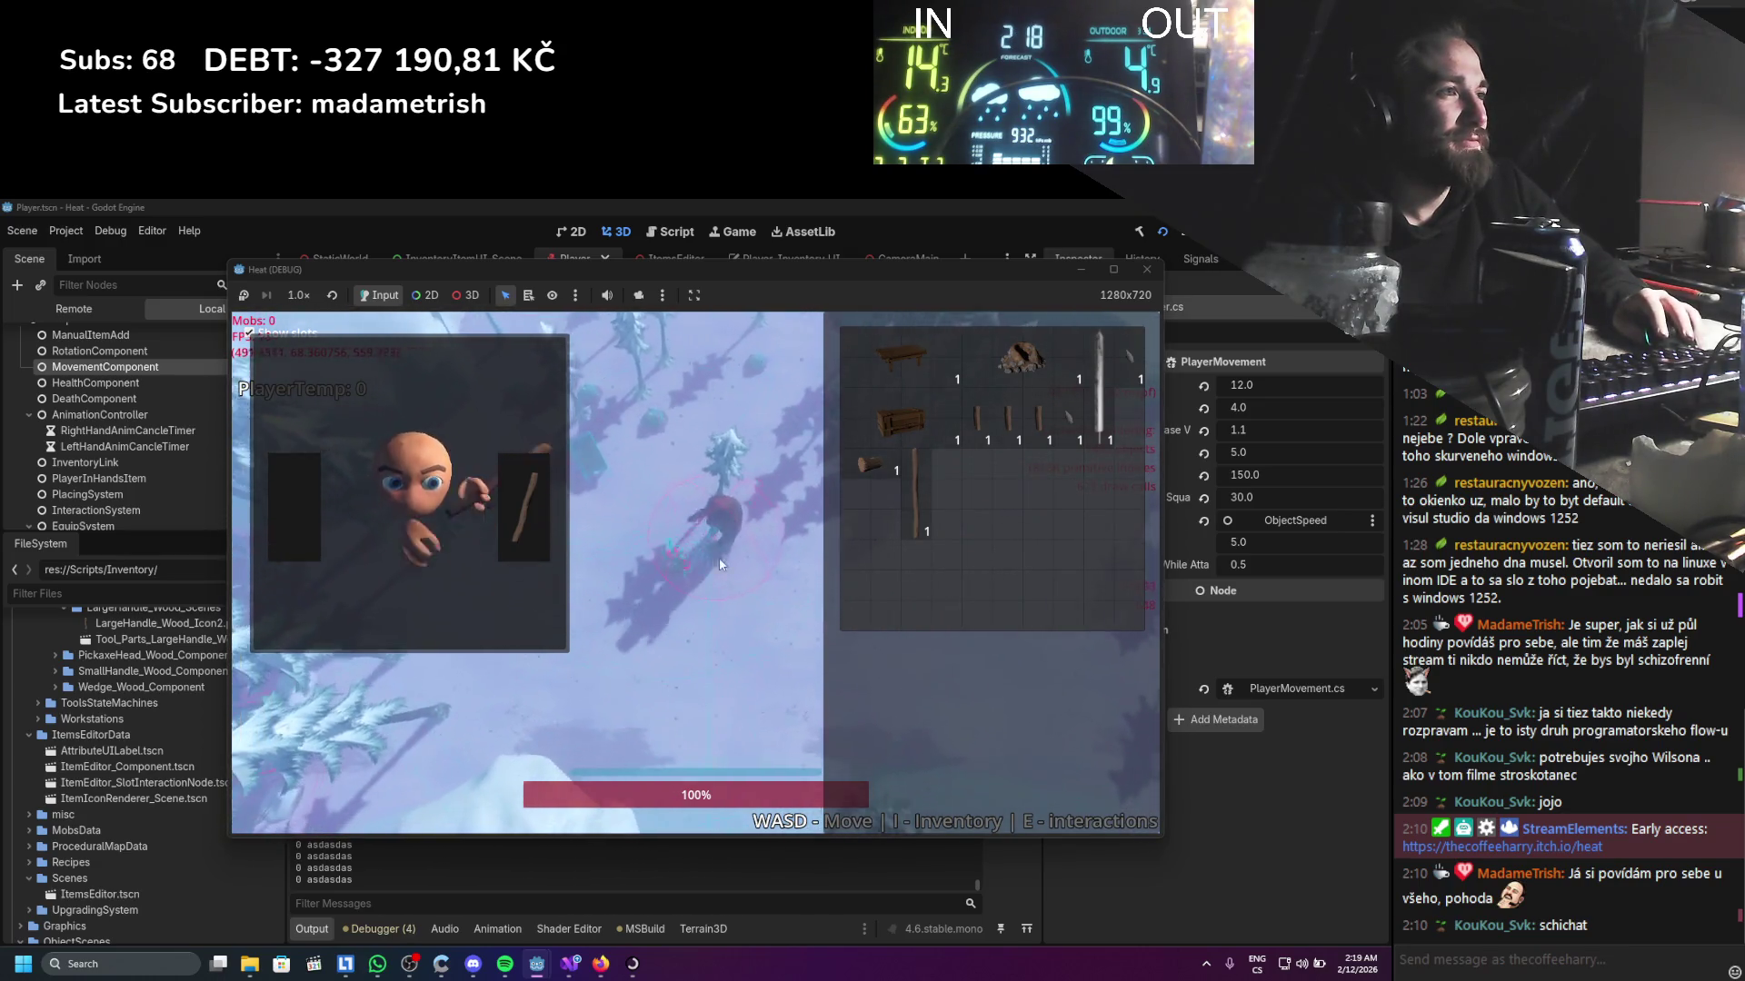
Swing the stick while walking, then move it from the hand slot into the inventory
left_click(723, 627)
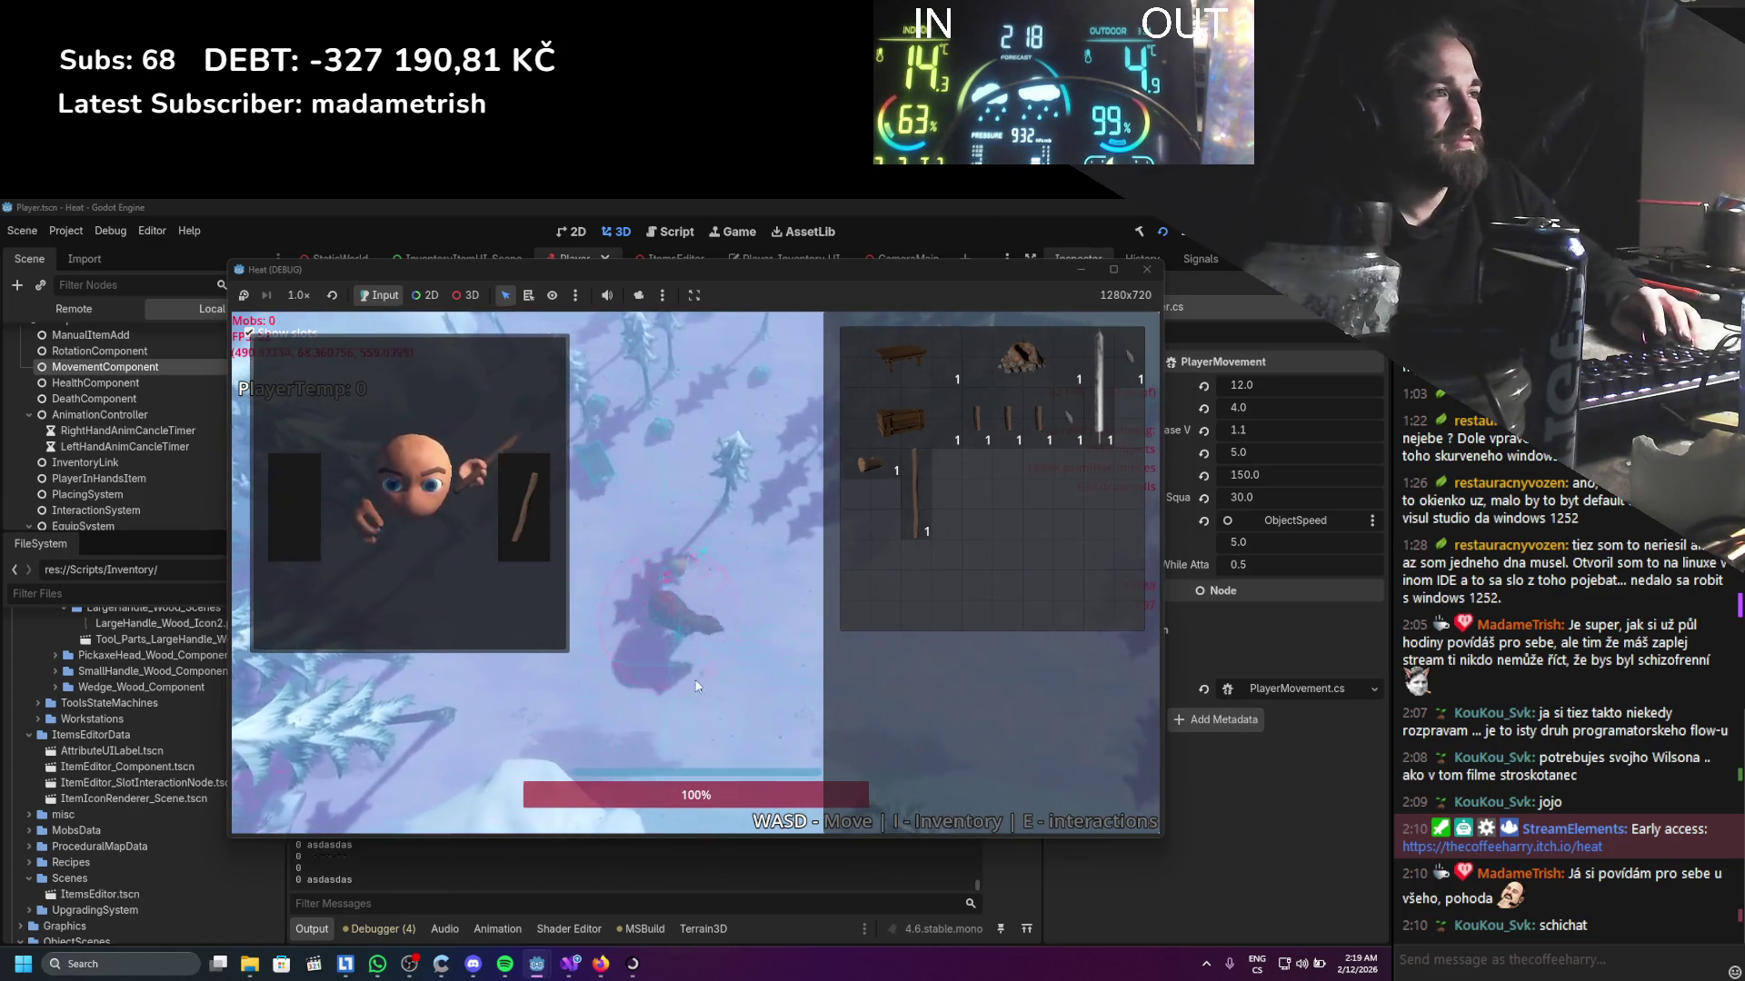
key("w")
key("d")
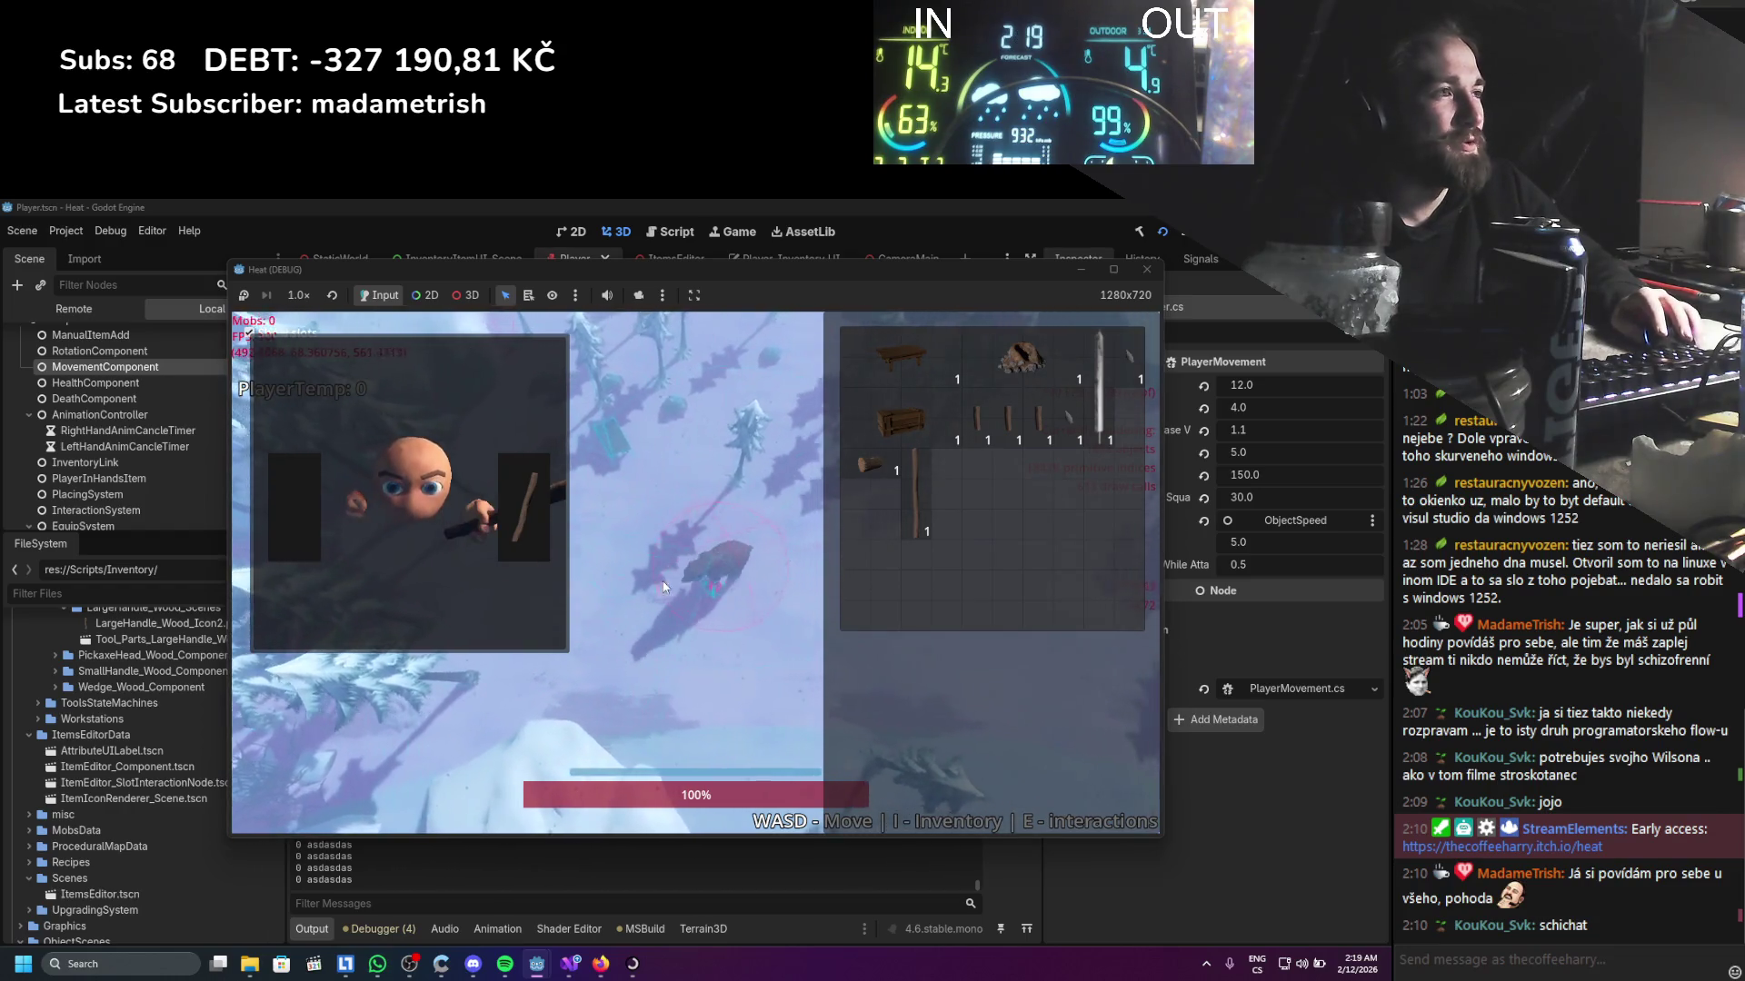
left_click(660, 665)
key("w")
key("a")
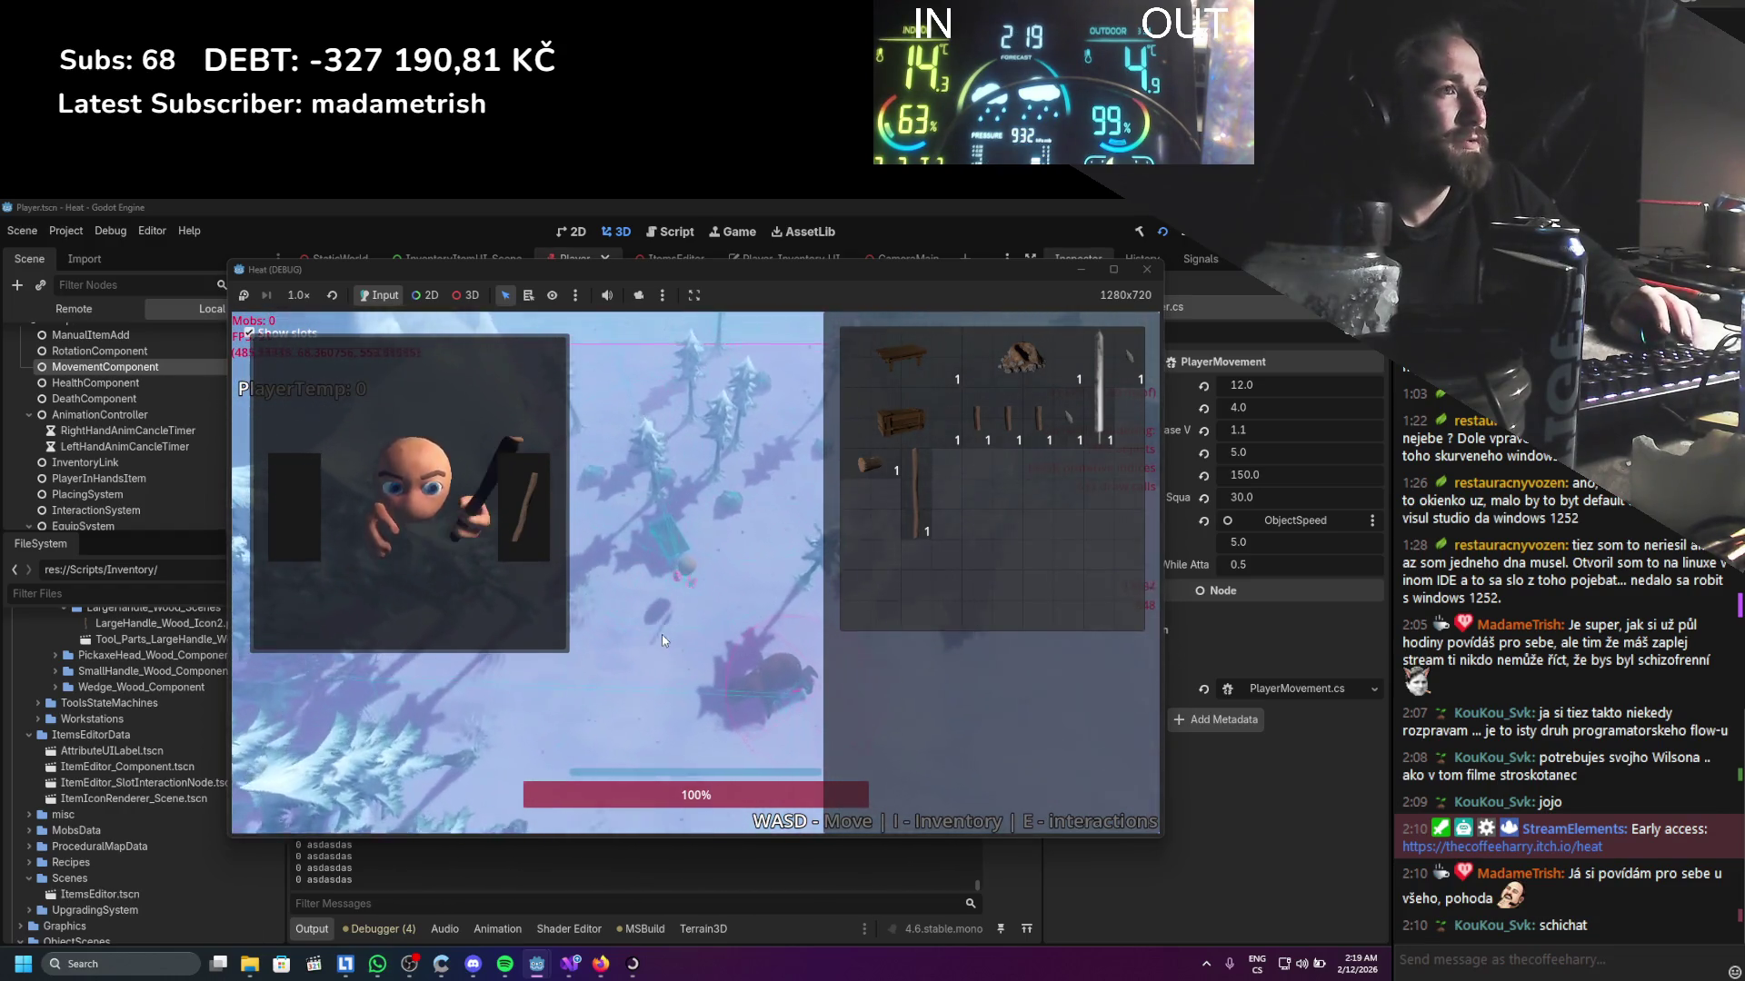
mouse_move(526, 490)
left_mouse_down()
mouse_move(492, 521)
mouse_move(520, 527)
mouse_move(296, 518)
mouse_move(467, 527)
mouse_move(523, 504)
mouse_move(863, 545)
left_mouse_up()
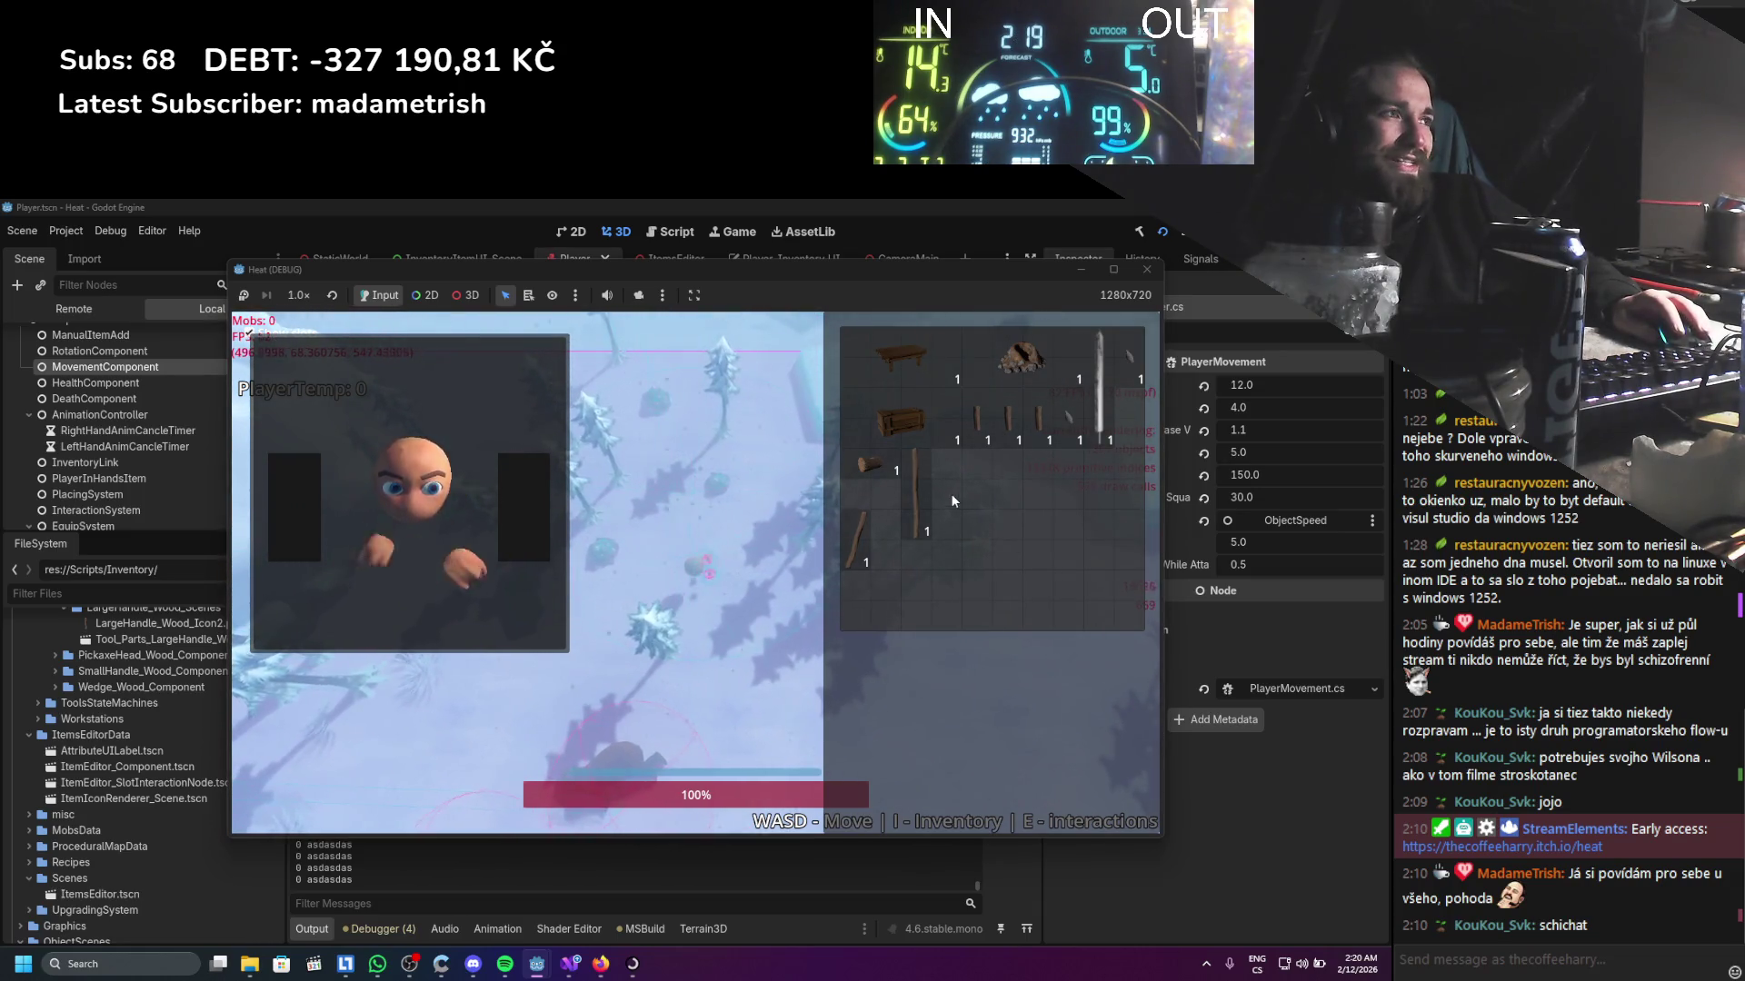
left_click(921, 495)
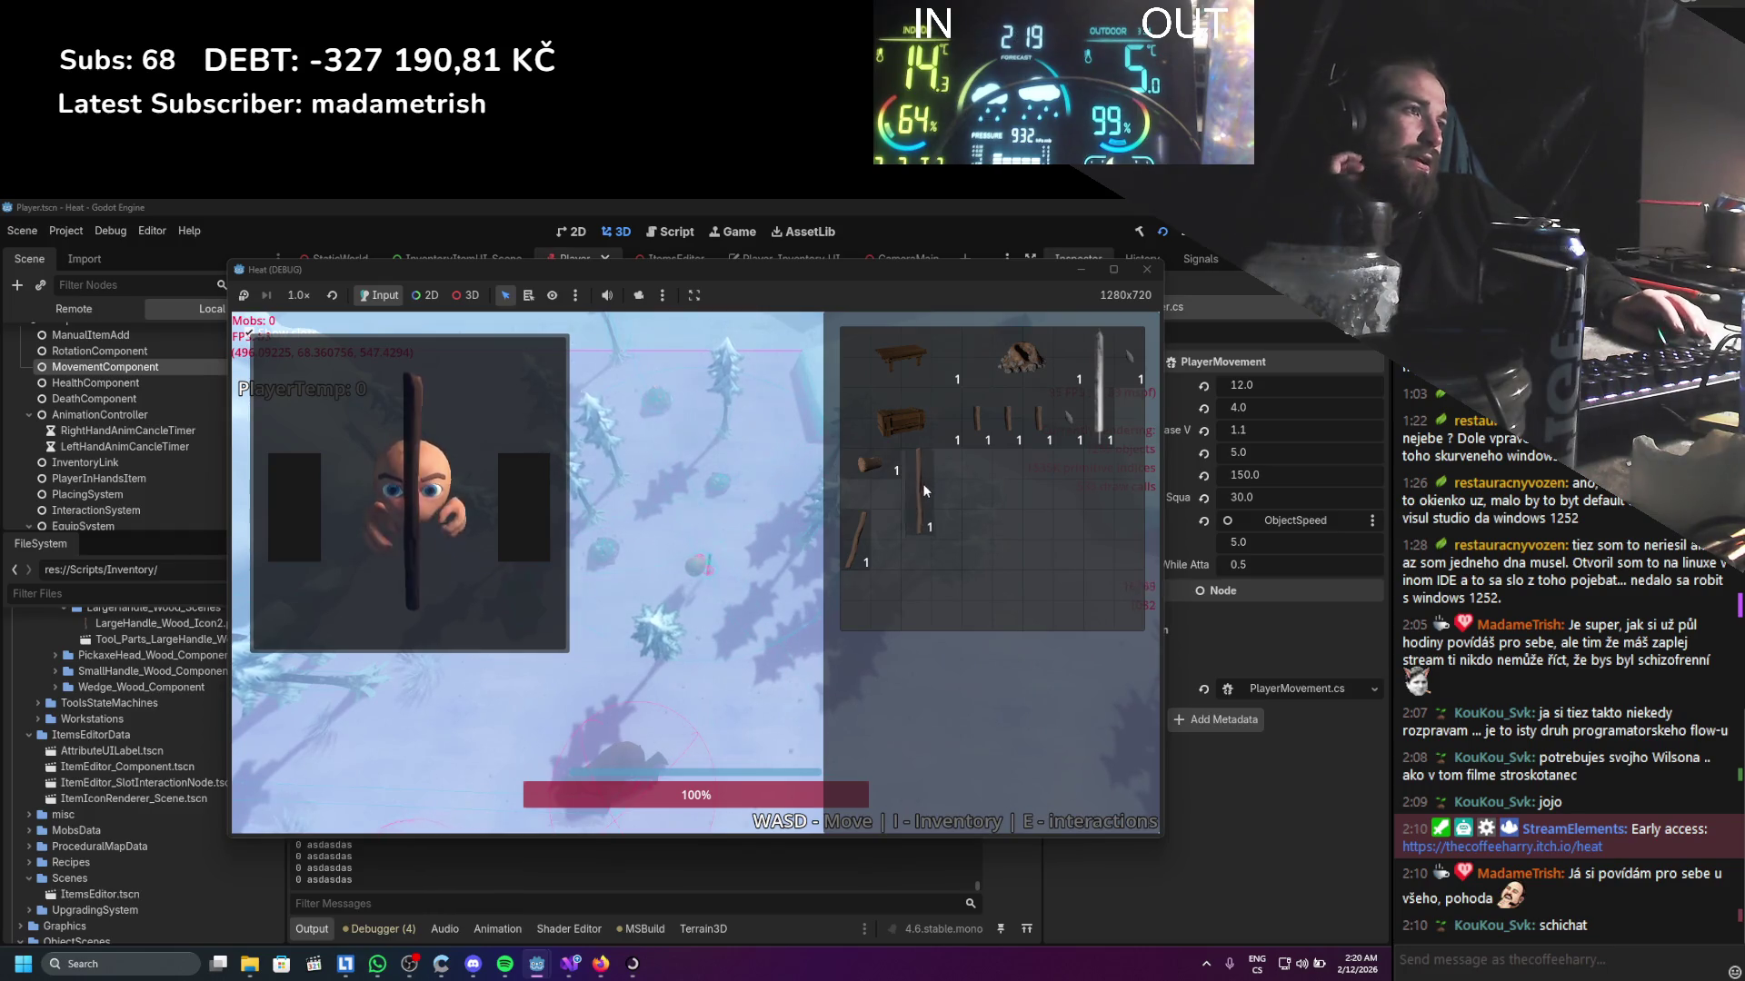
left_click(919, 493)
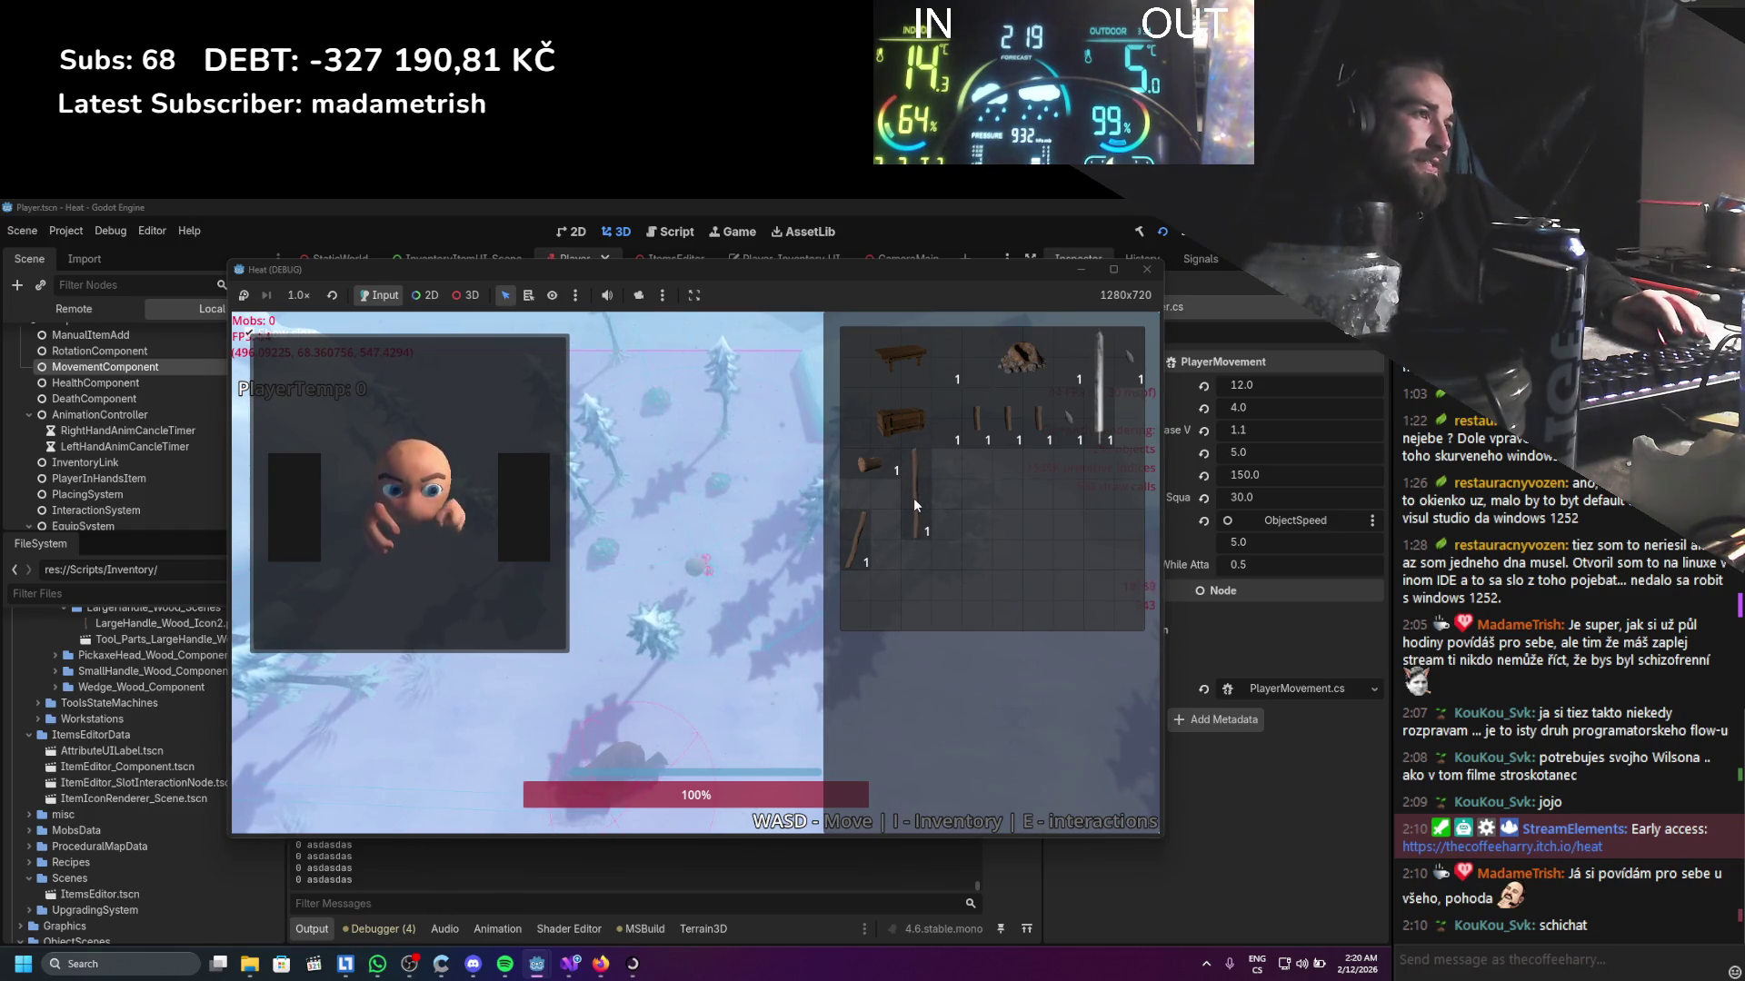
left_click(914, 498)
left_click(914, 498)
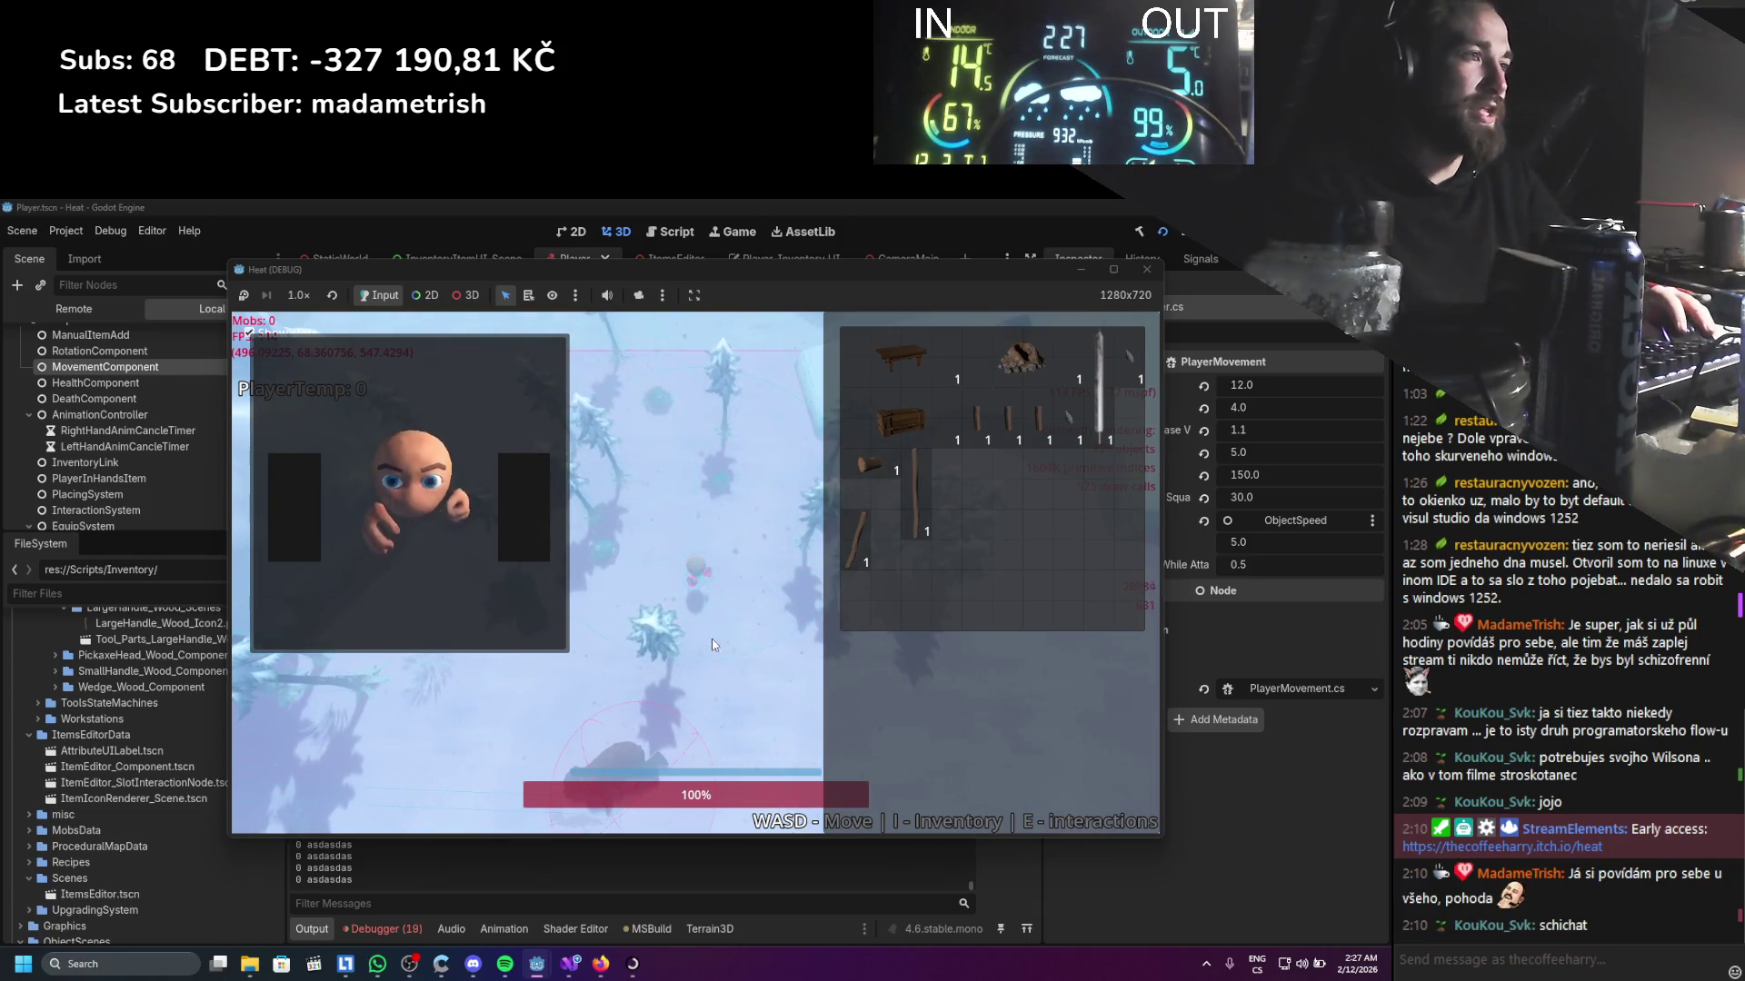
Drag the stick into the preview's left-hand slot and back out again
left_click_drag(865, 542, 391, 529)
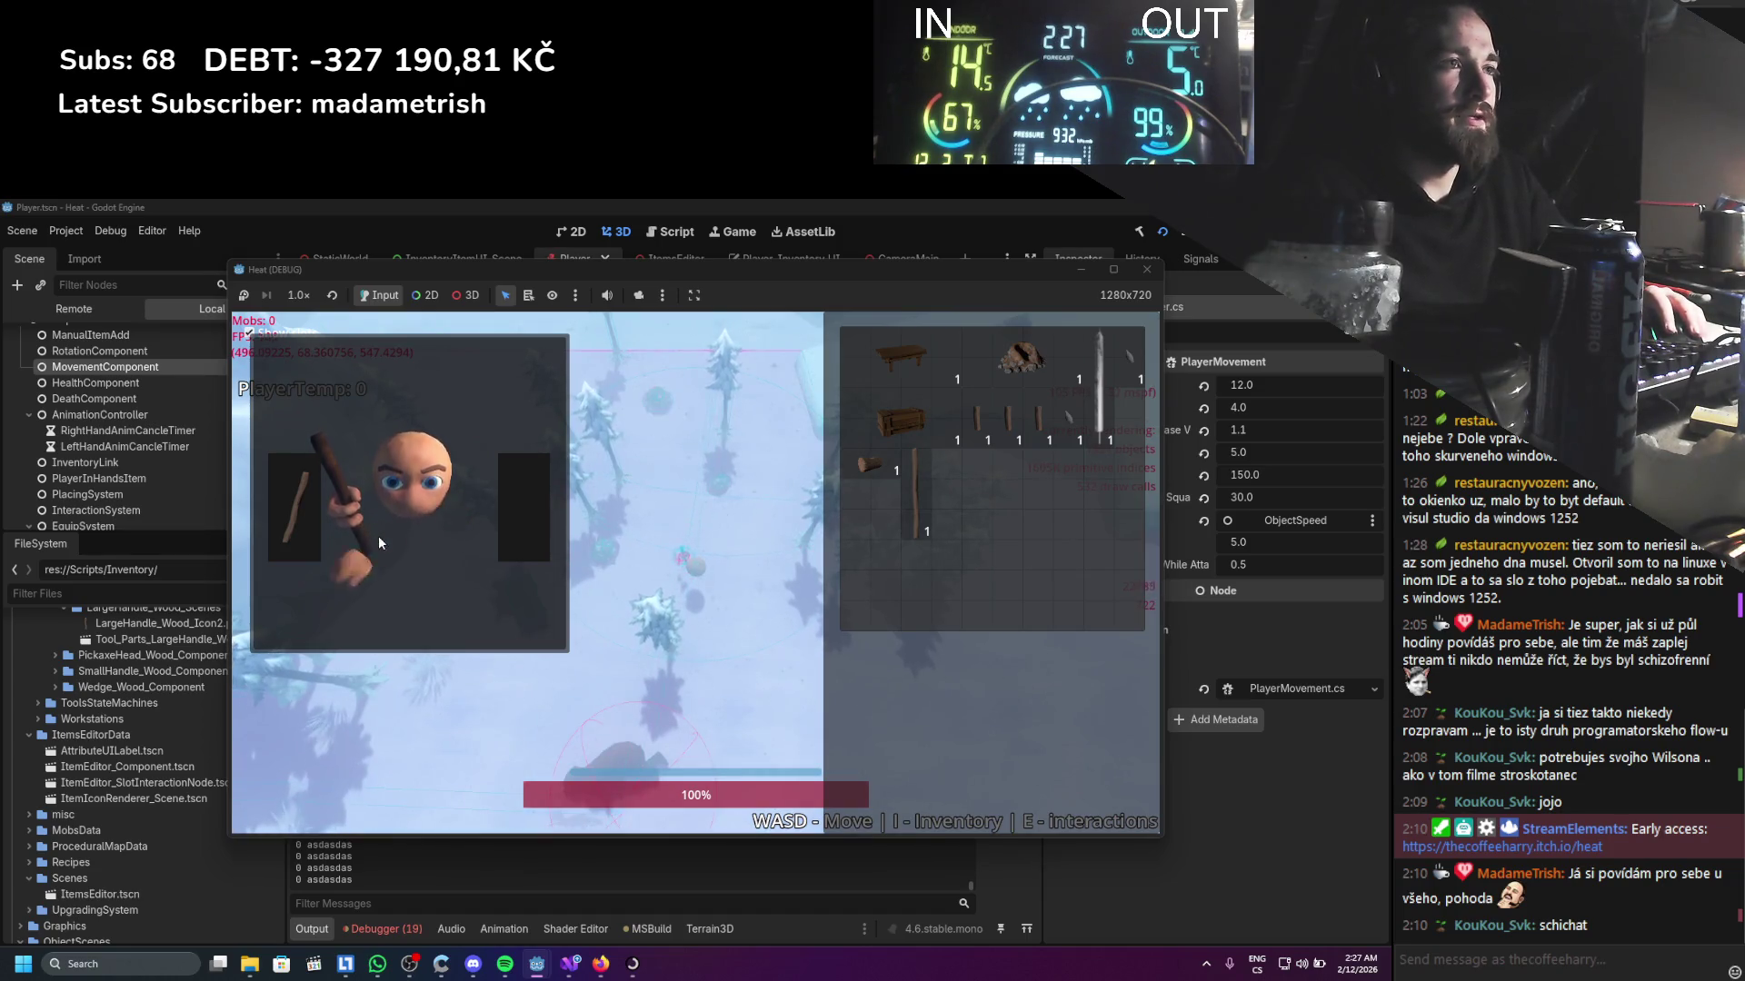
mouse_move(298, 521)
left_mouse_down()
mouse_move(638, 625)
mouse_move(727, 618)
left_mouse_up()
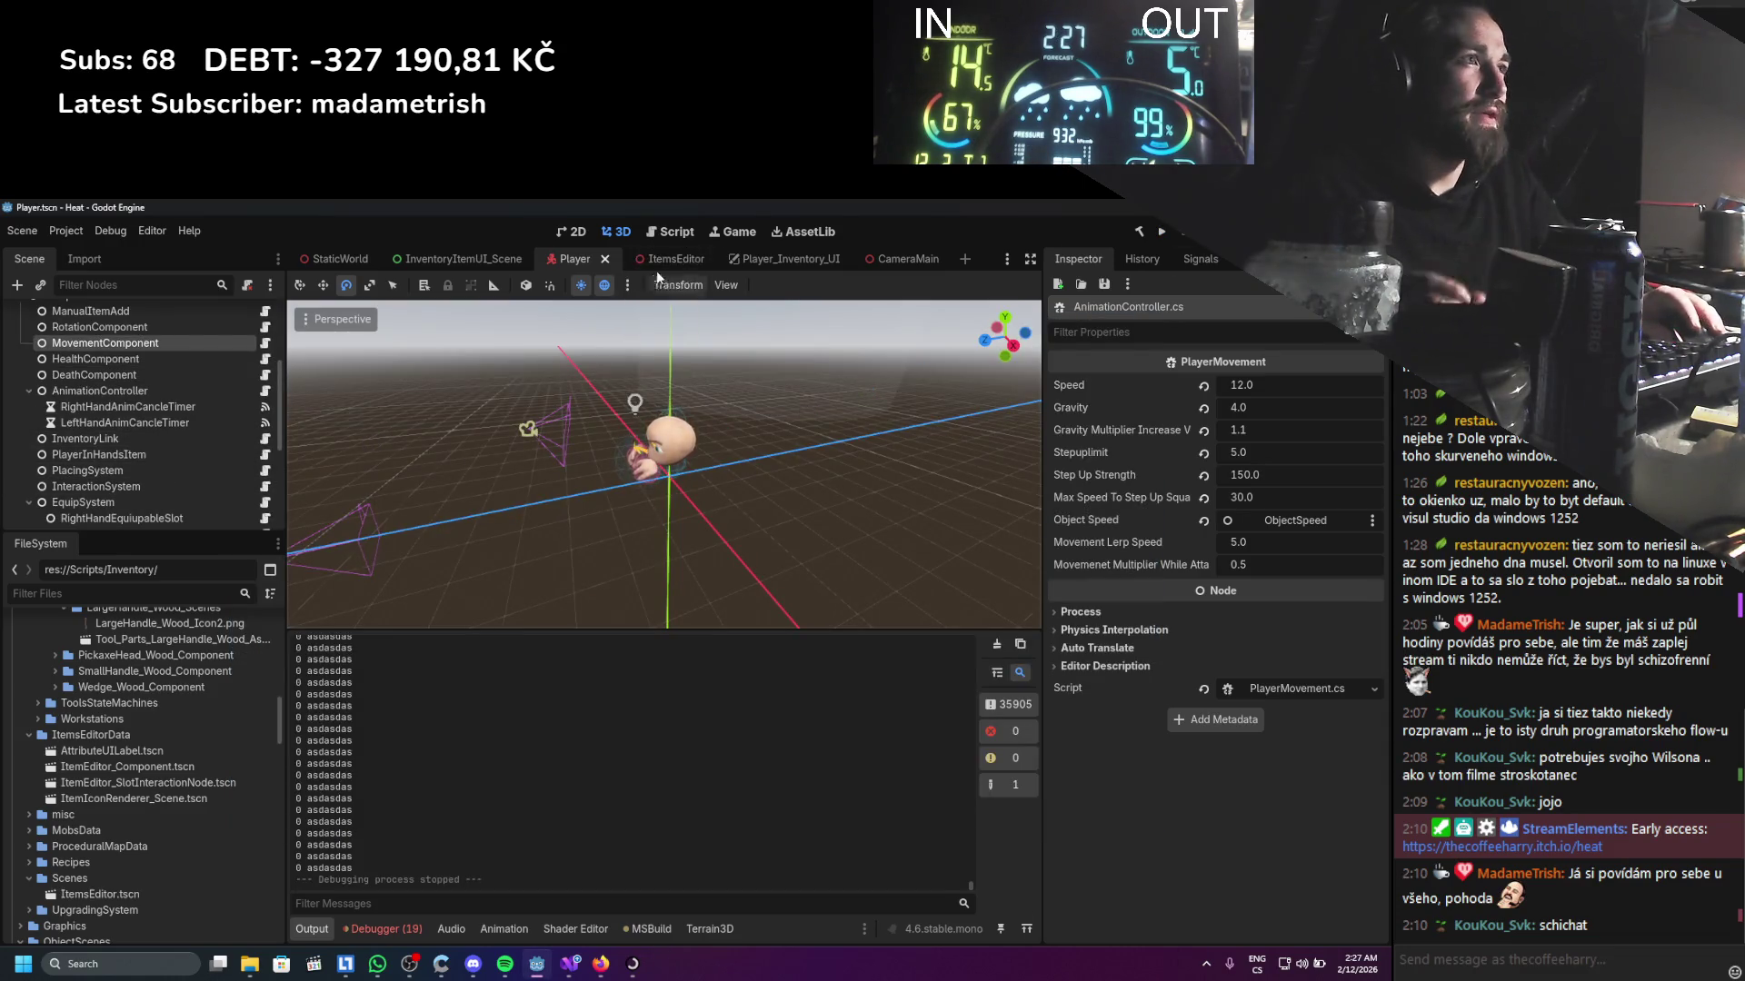
In Player_Inventory_UI, select EquipableView with EquipedItemsSelectionSystem and target PlayerView2 for pasting
left_click(782, 259)
scroll(220, 441, "down", 5)
scroll(101, 444, "down", 3)
left_click(101, 434)
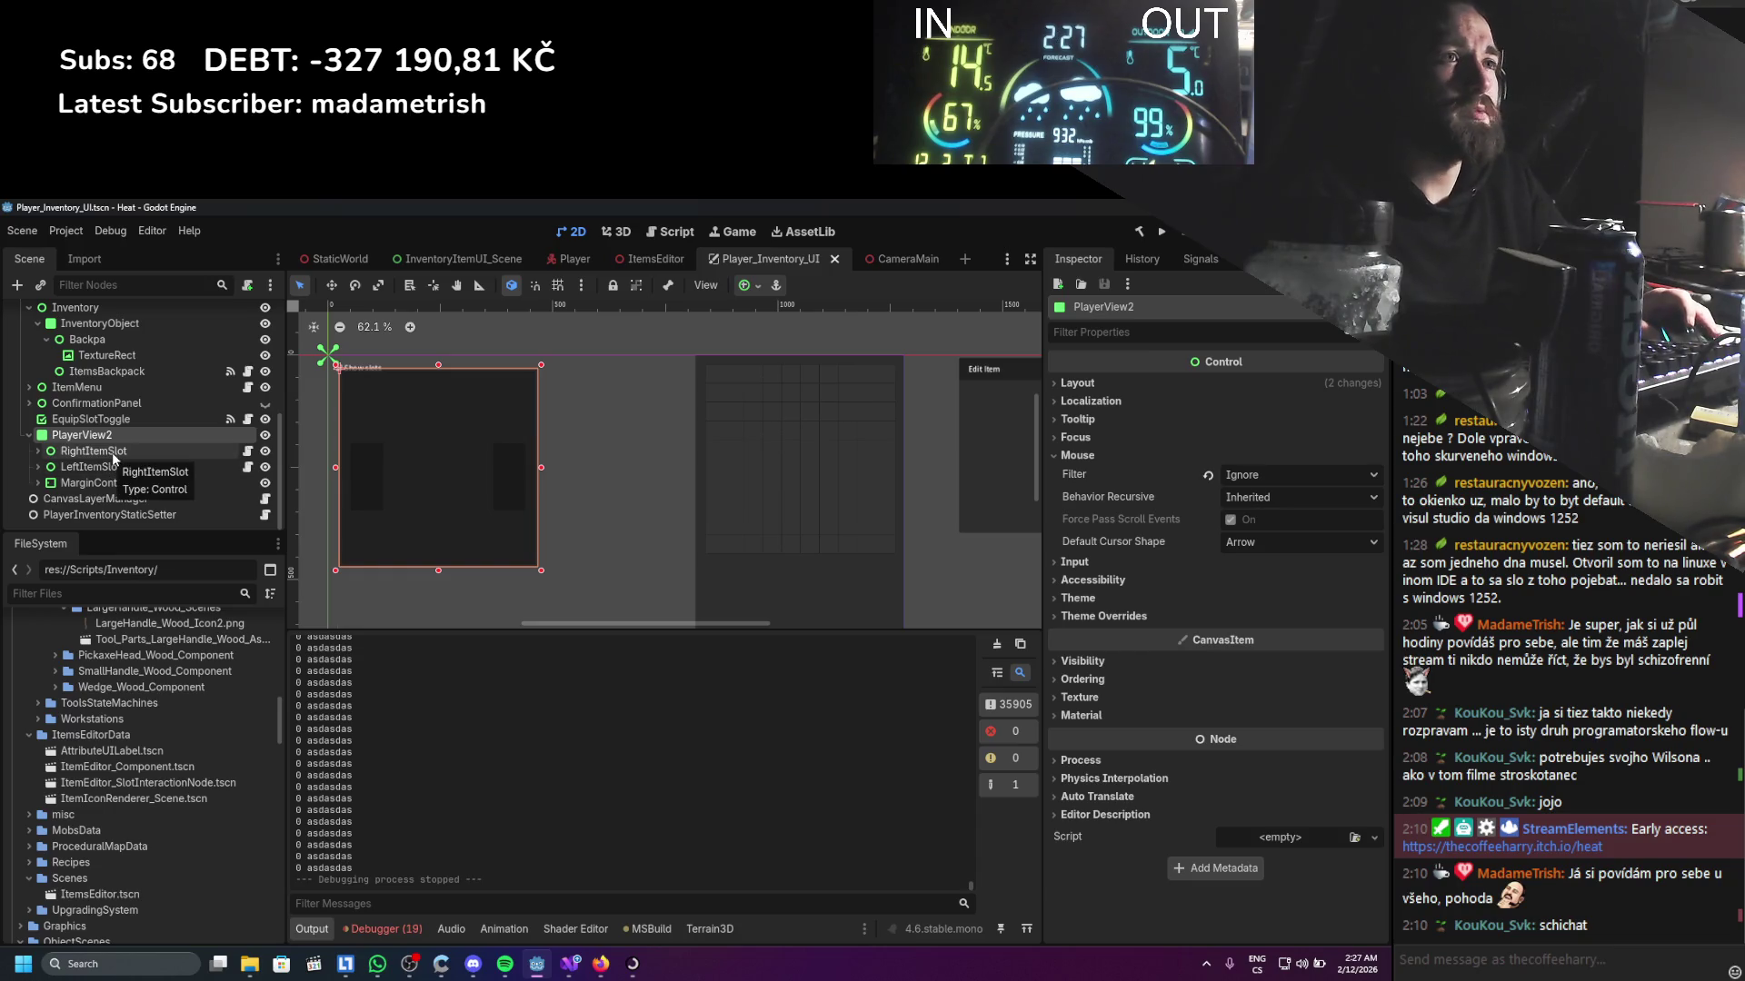
scroll(112, 457, "up", 5)
scroll(112, 458, "up", 1)
left_click(116, 378)
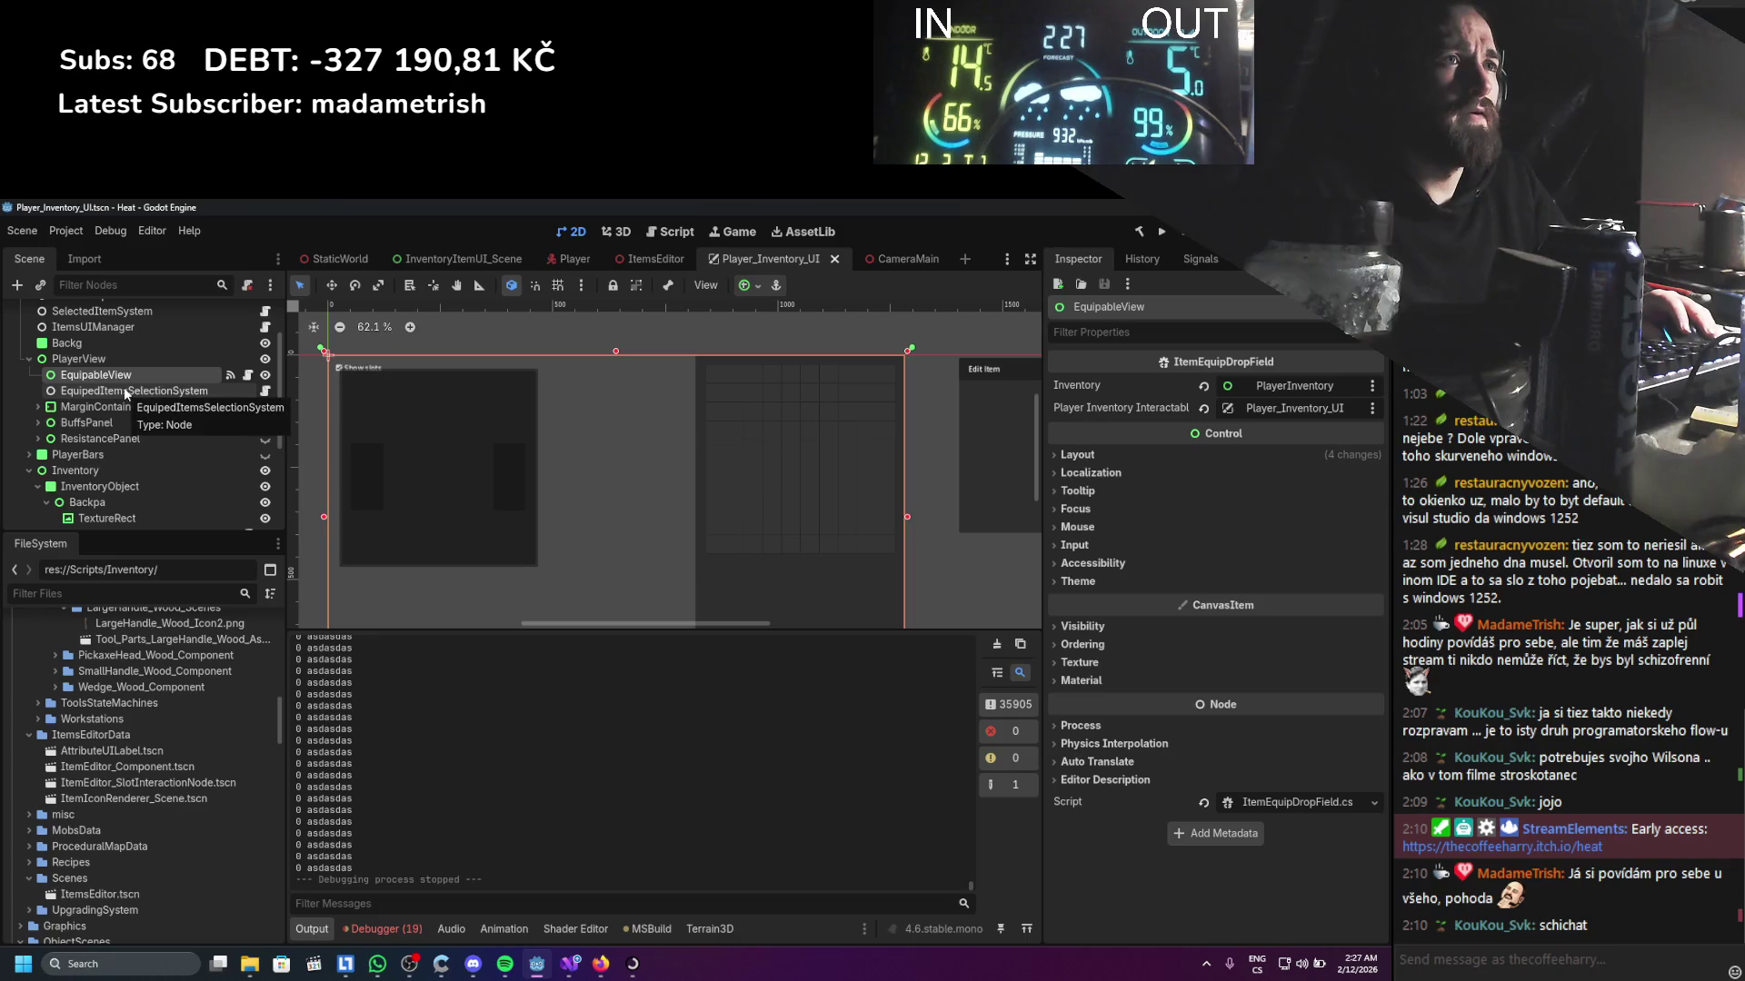
left_click(124, 387, "ctrl")
scroll(109, 418, "down", 5)
left_click(92, 436)
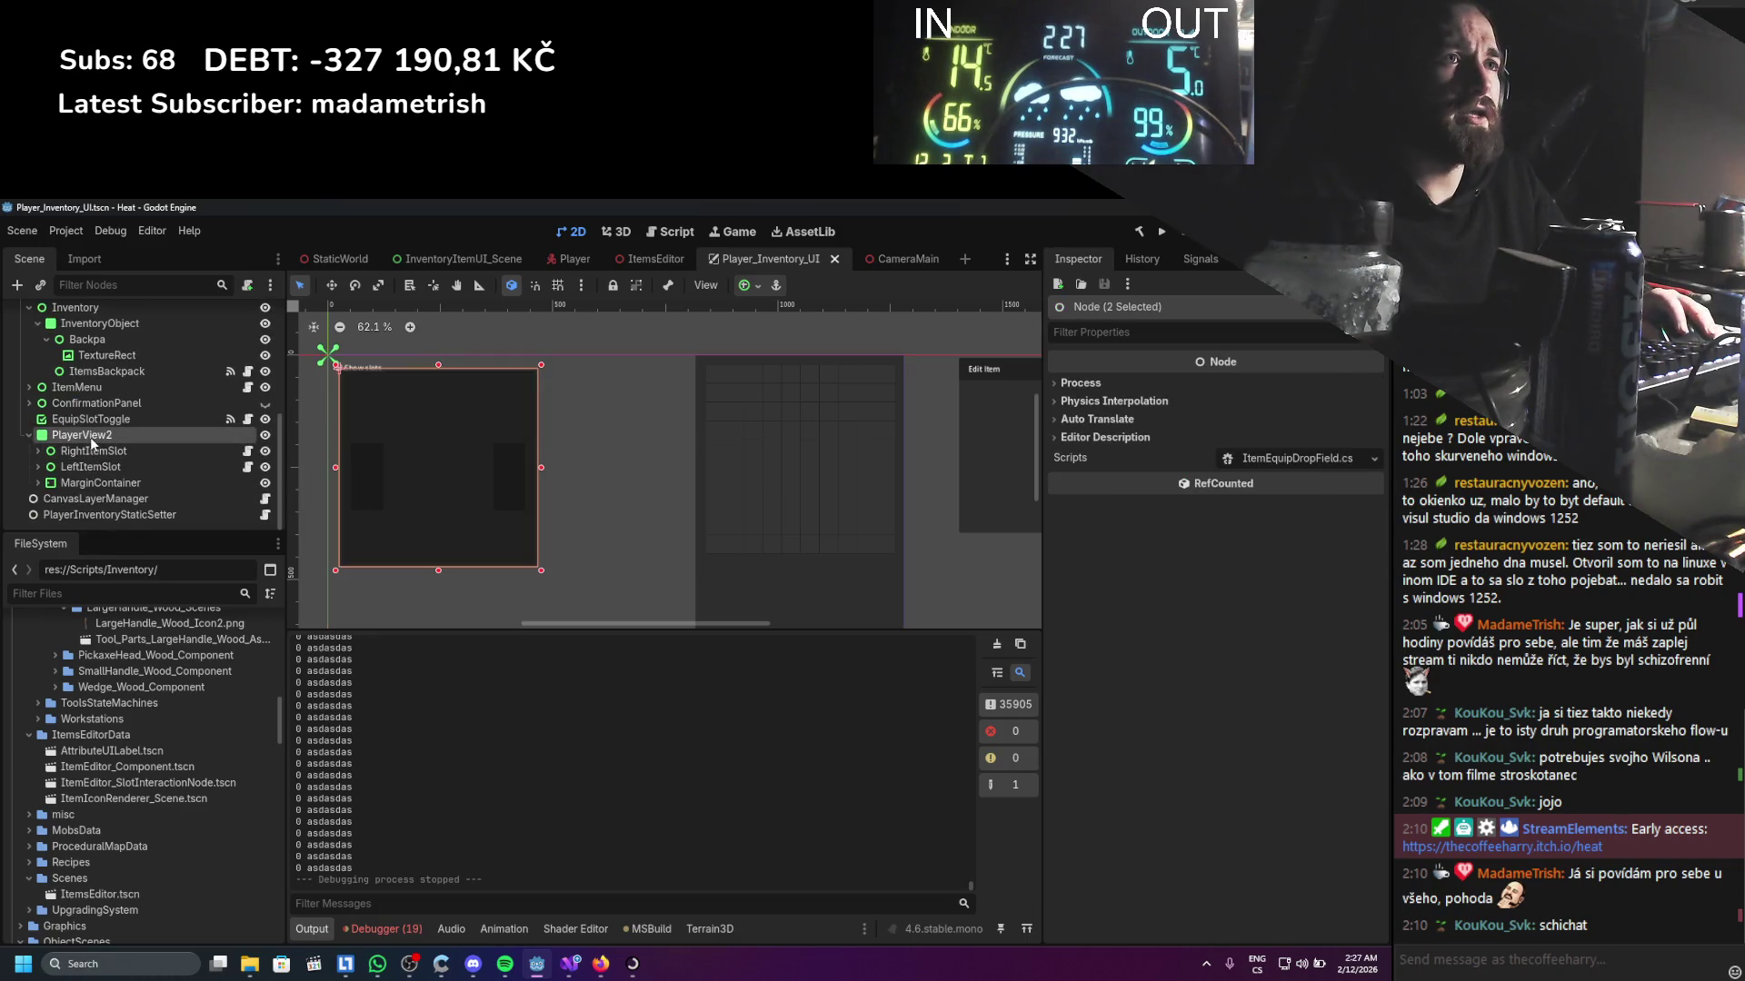
Paste the copied nodes under PlayerView2 and delete the ResistancePanel and BuffsPanel nodes
key("ctrl+v")
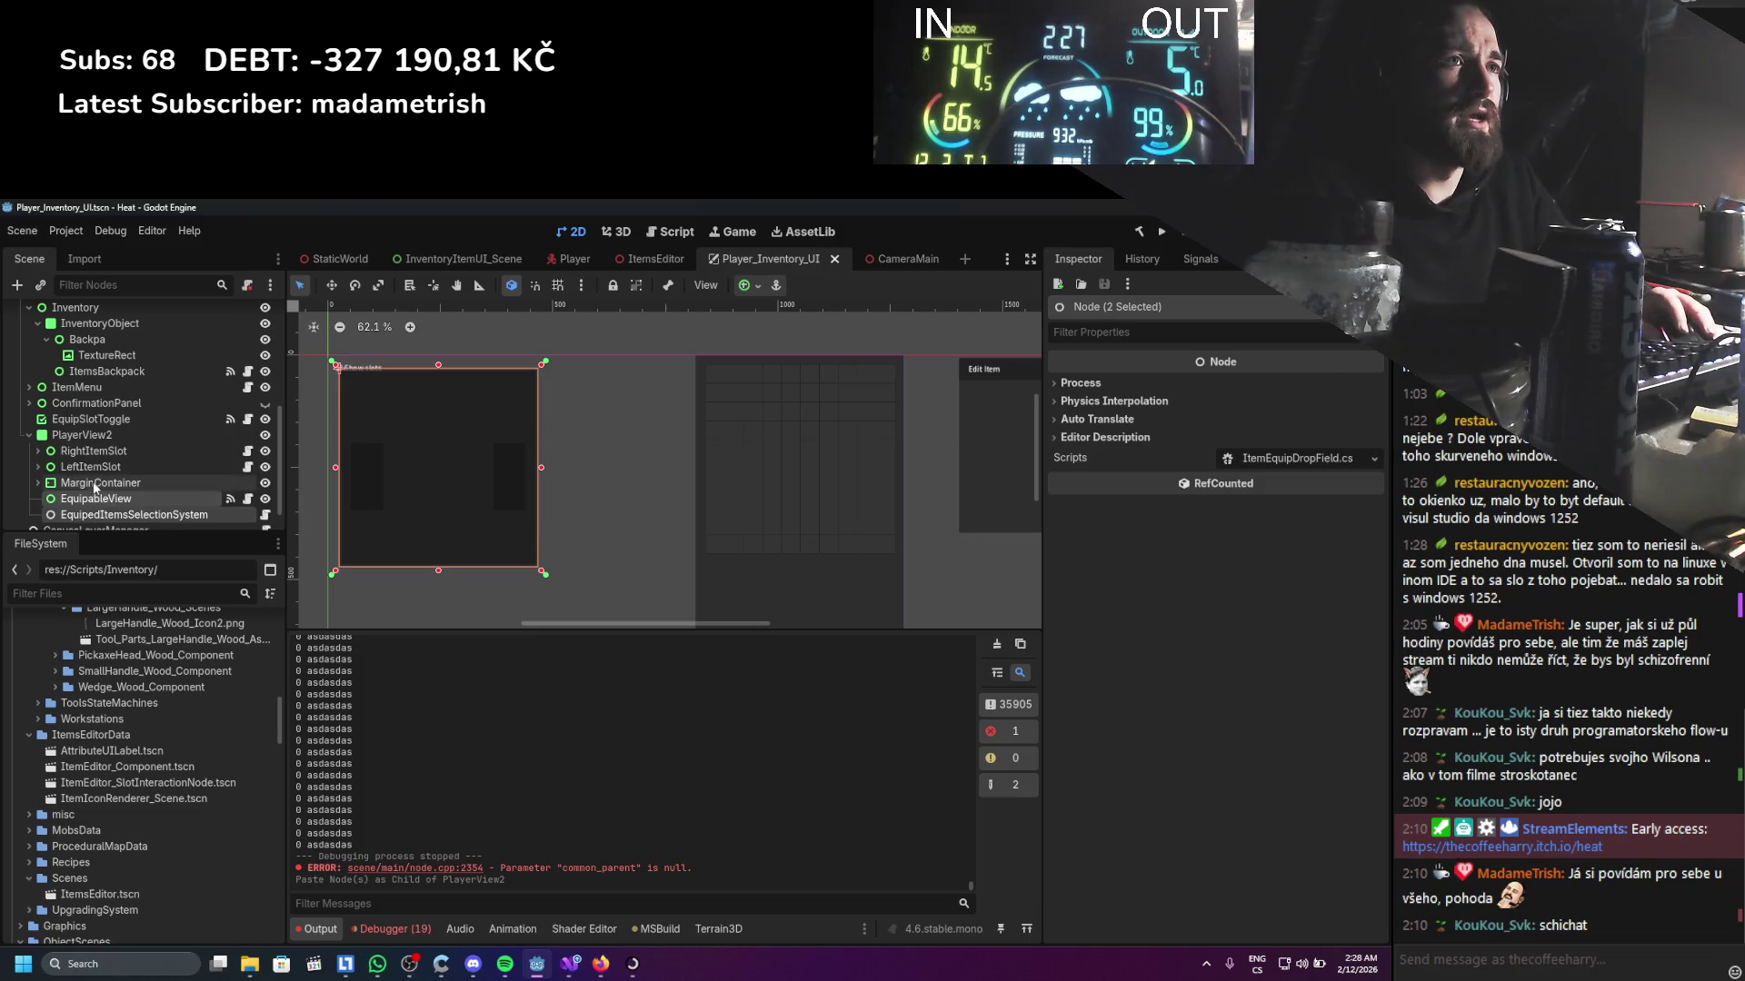
left_click(96, 499)
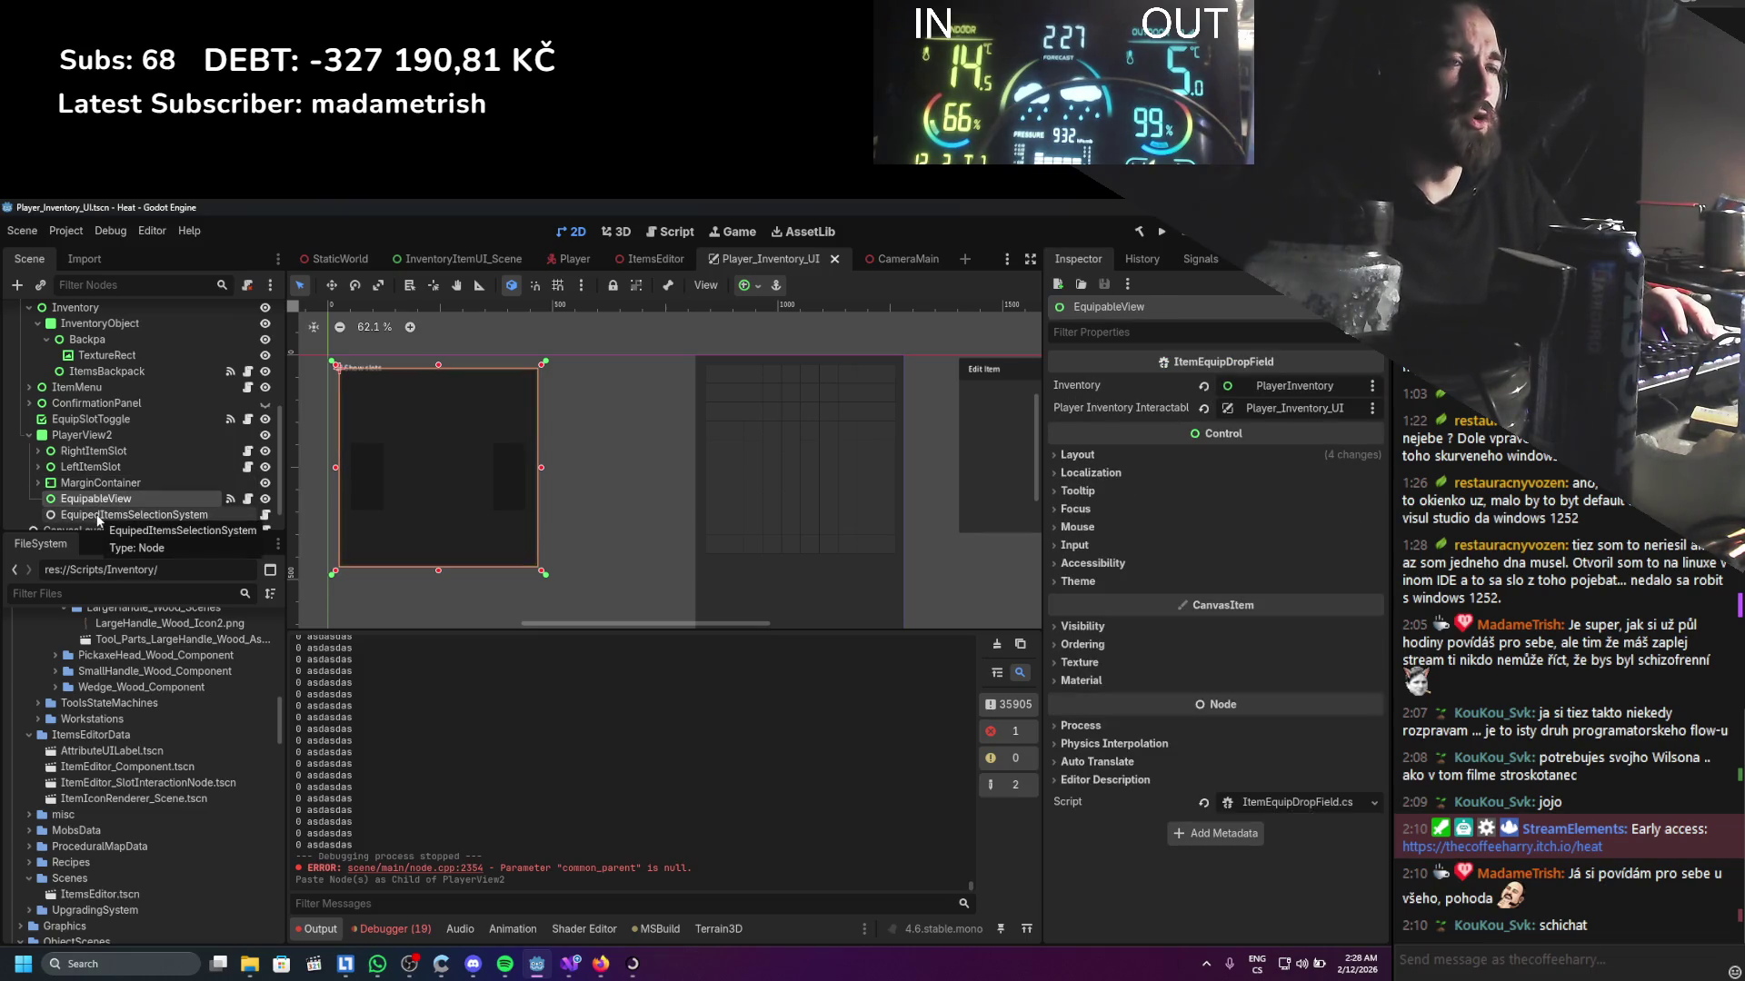
scroll(98, 519, "up", 3)
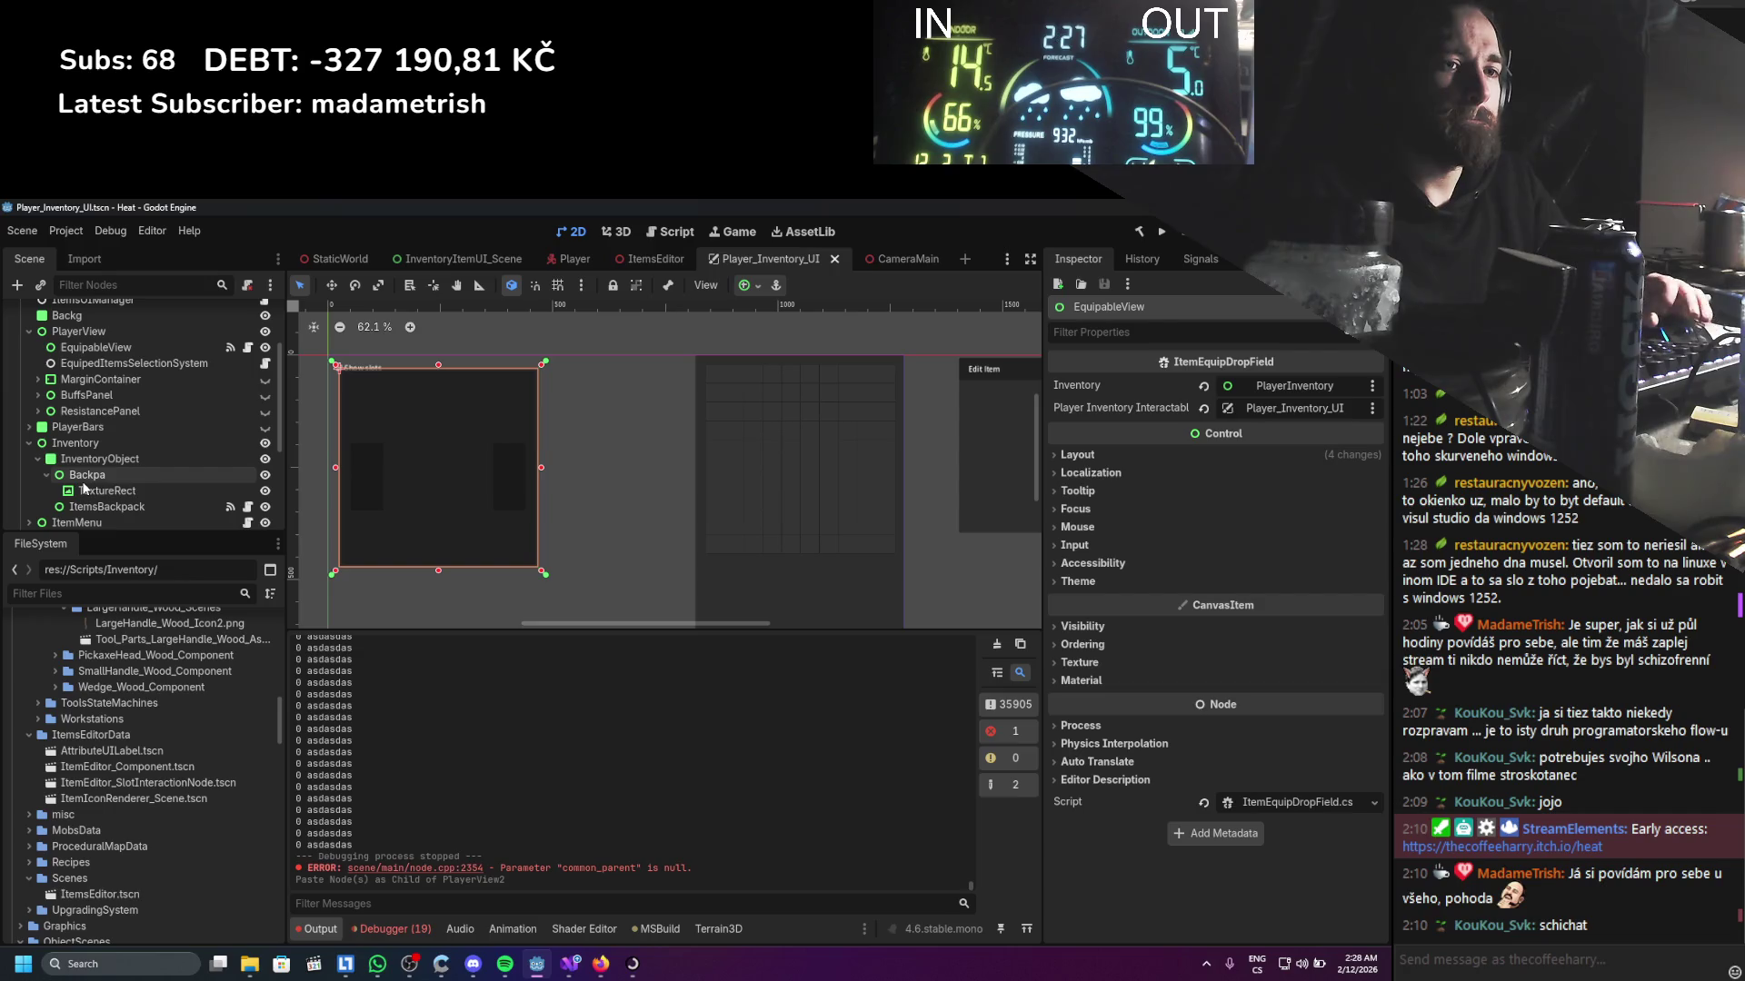
scroll(123, 476, "up", 1)
scroll(129, 462, "up", 1)
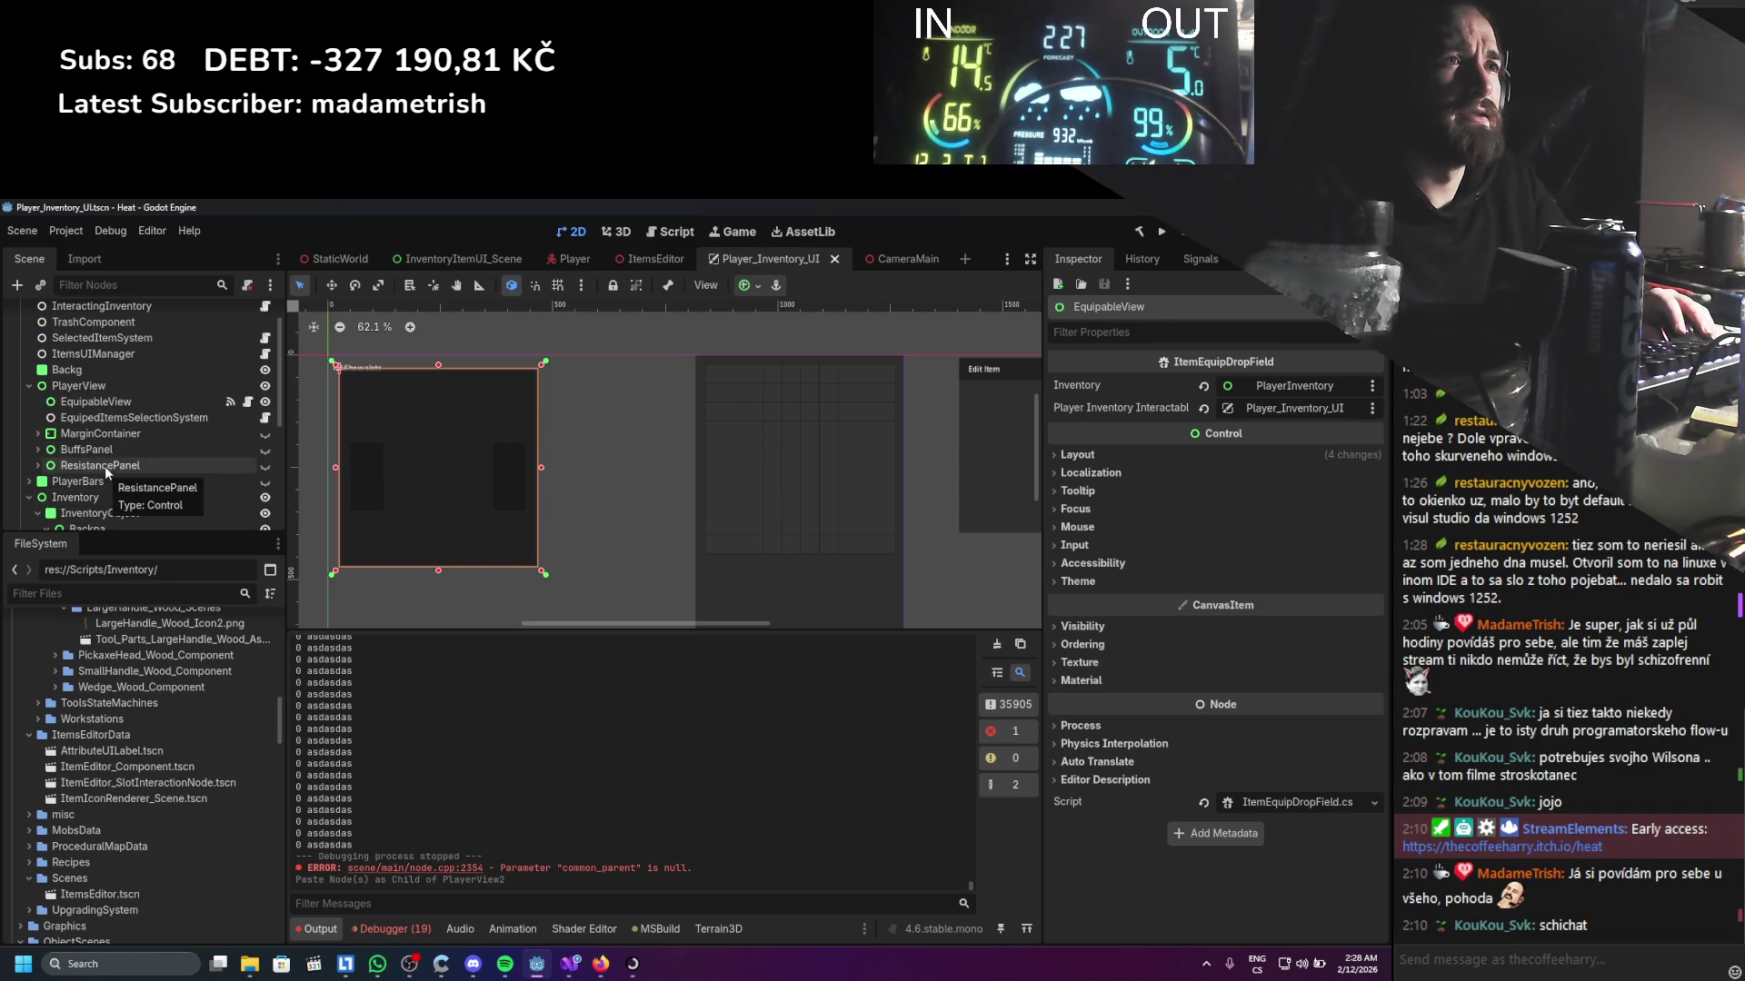
left_click(105, 466)
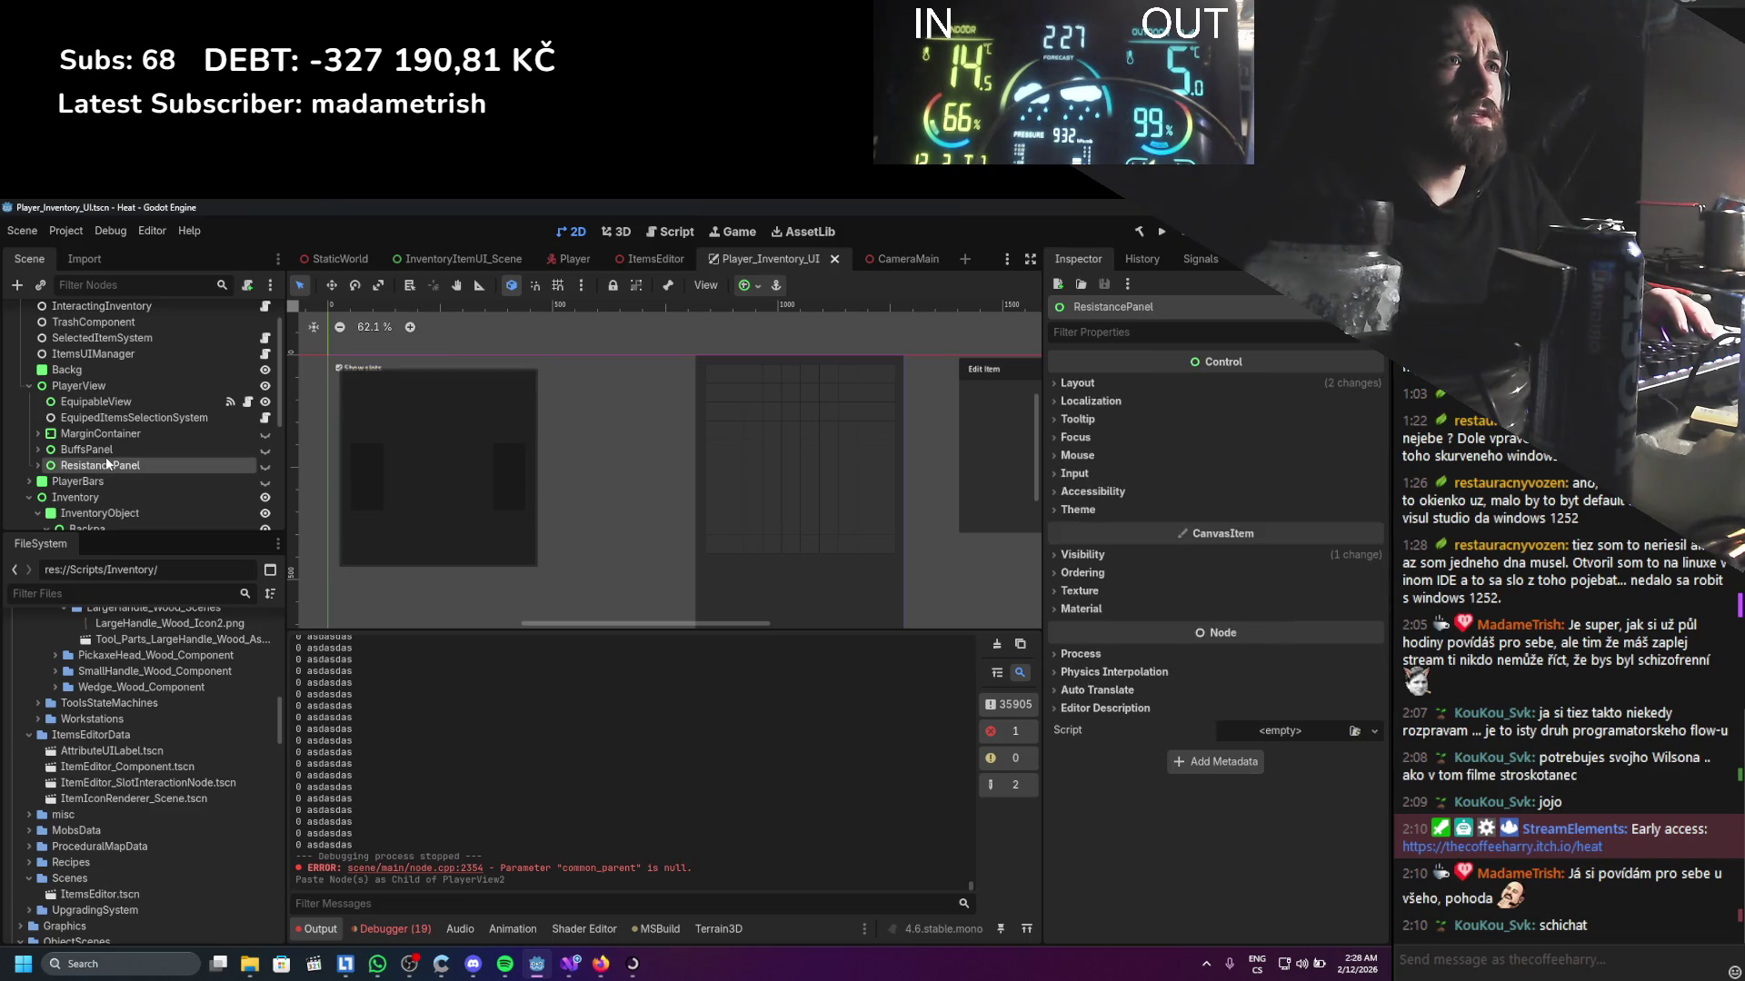
key("Delete")
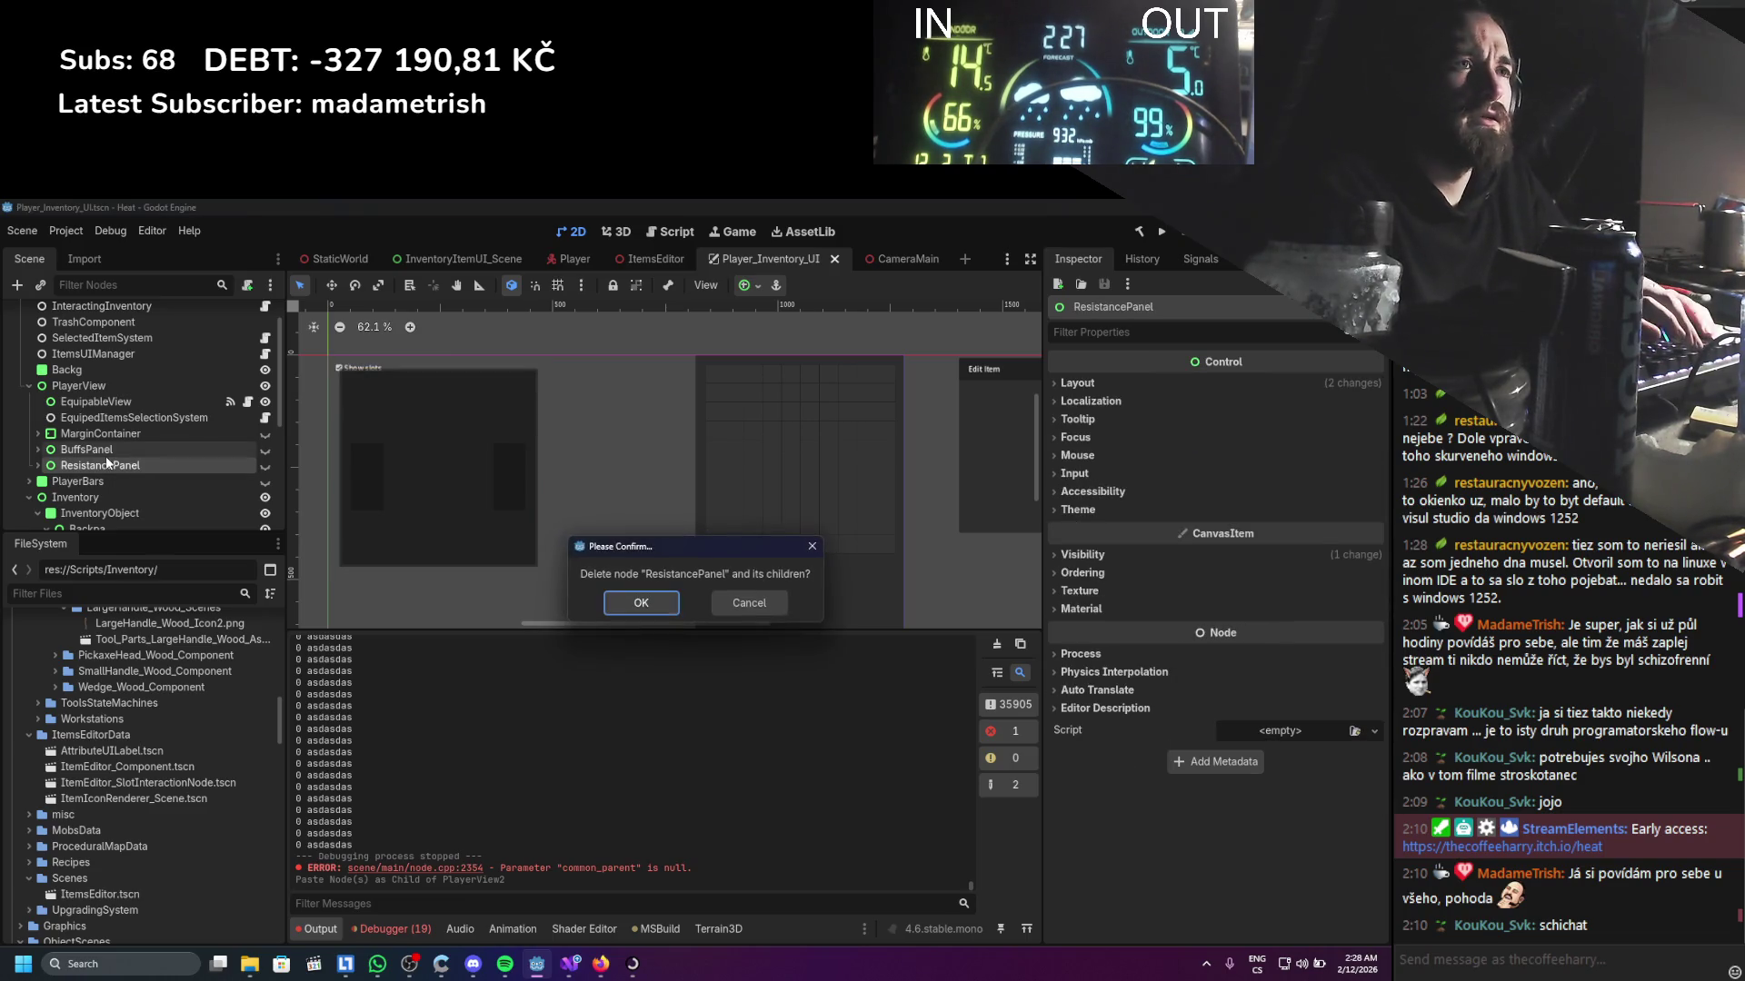
key("Return")
left_click(93, 452)
key("Delete")
key("Return")
left_click(37, 433)
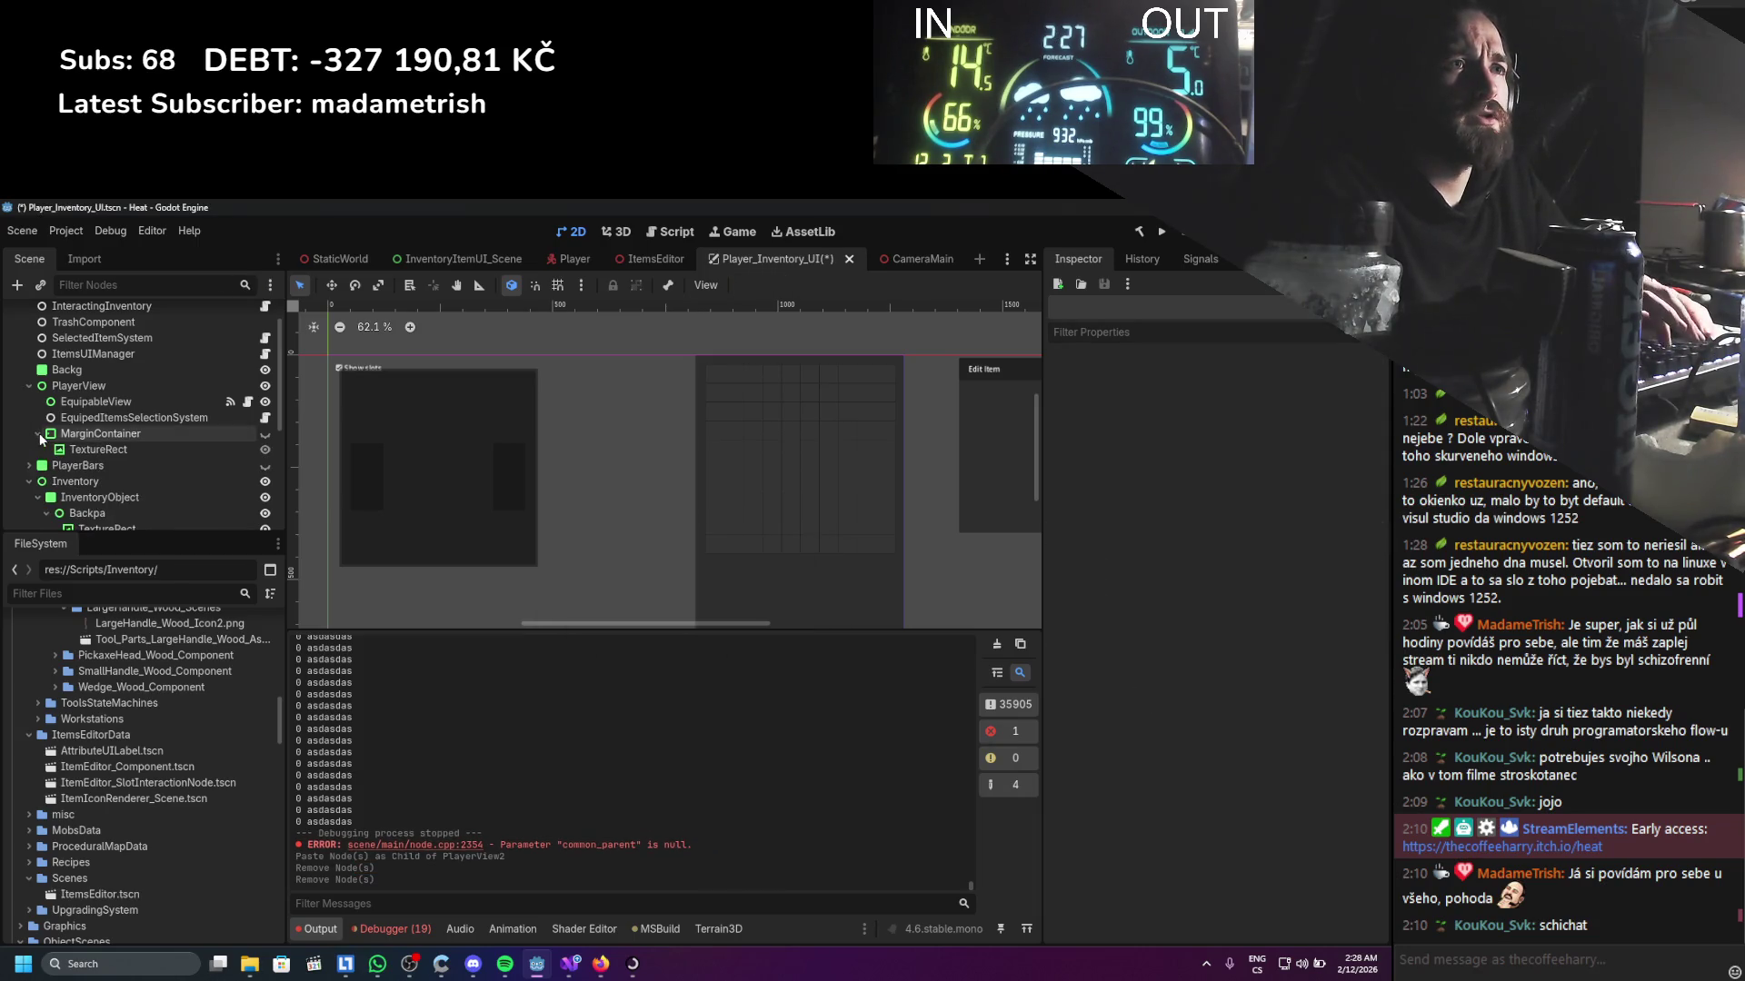
Inspect the MarginContainer and its TextureRect, then delete the MarginContainer
left_click(80, 436)
left_click(269, 431)
left_click(269, 431)
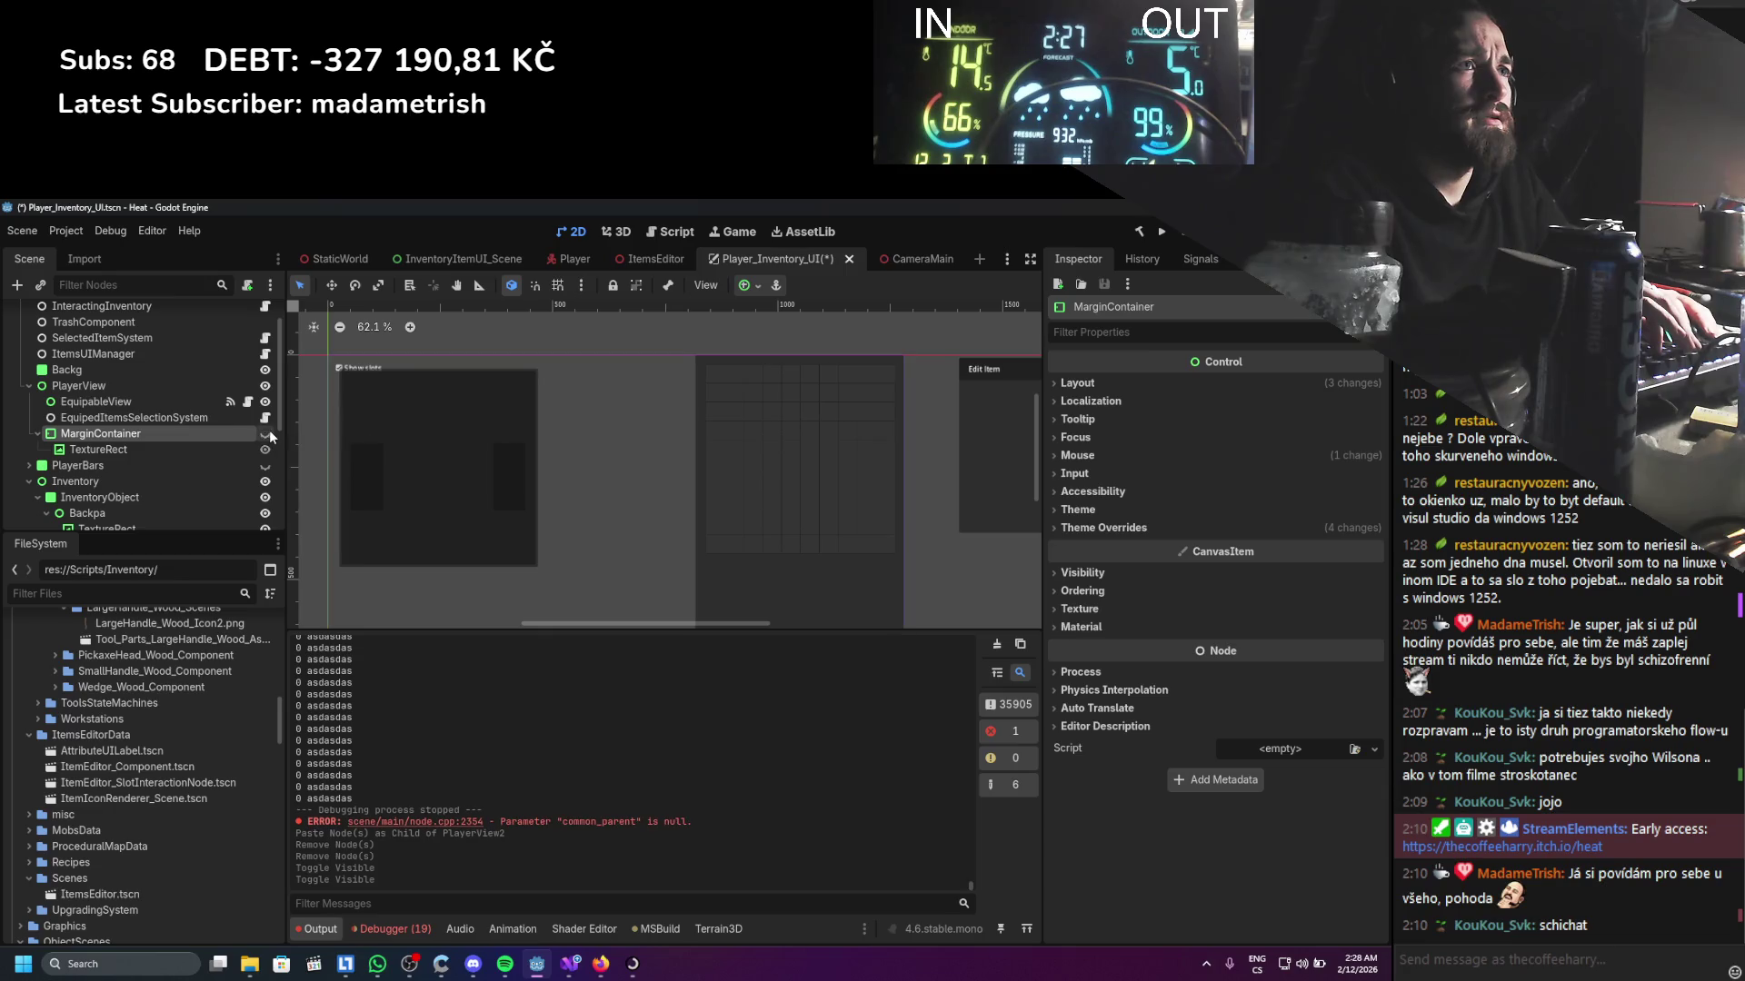
left_click(133, 449)
left_click(135, 435)
key("Delete")
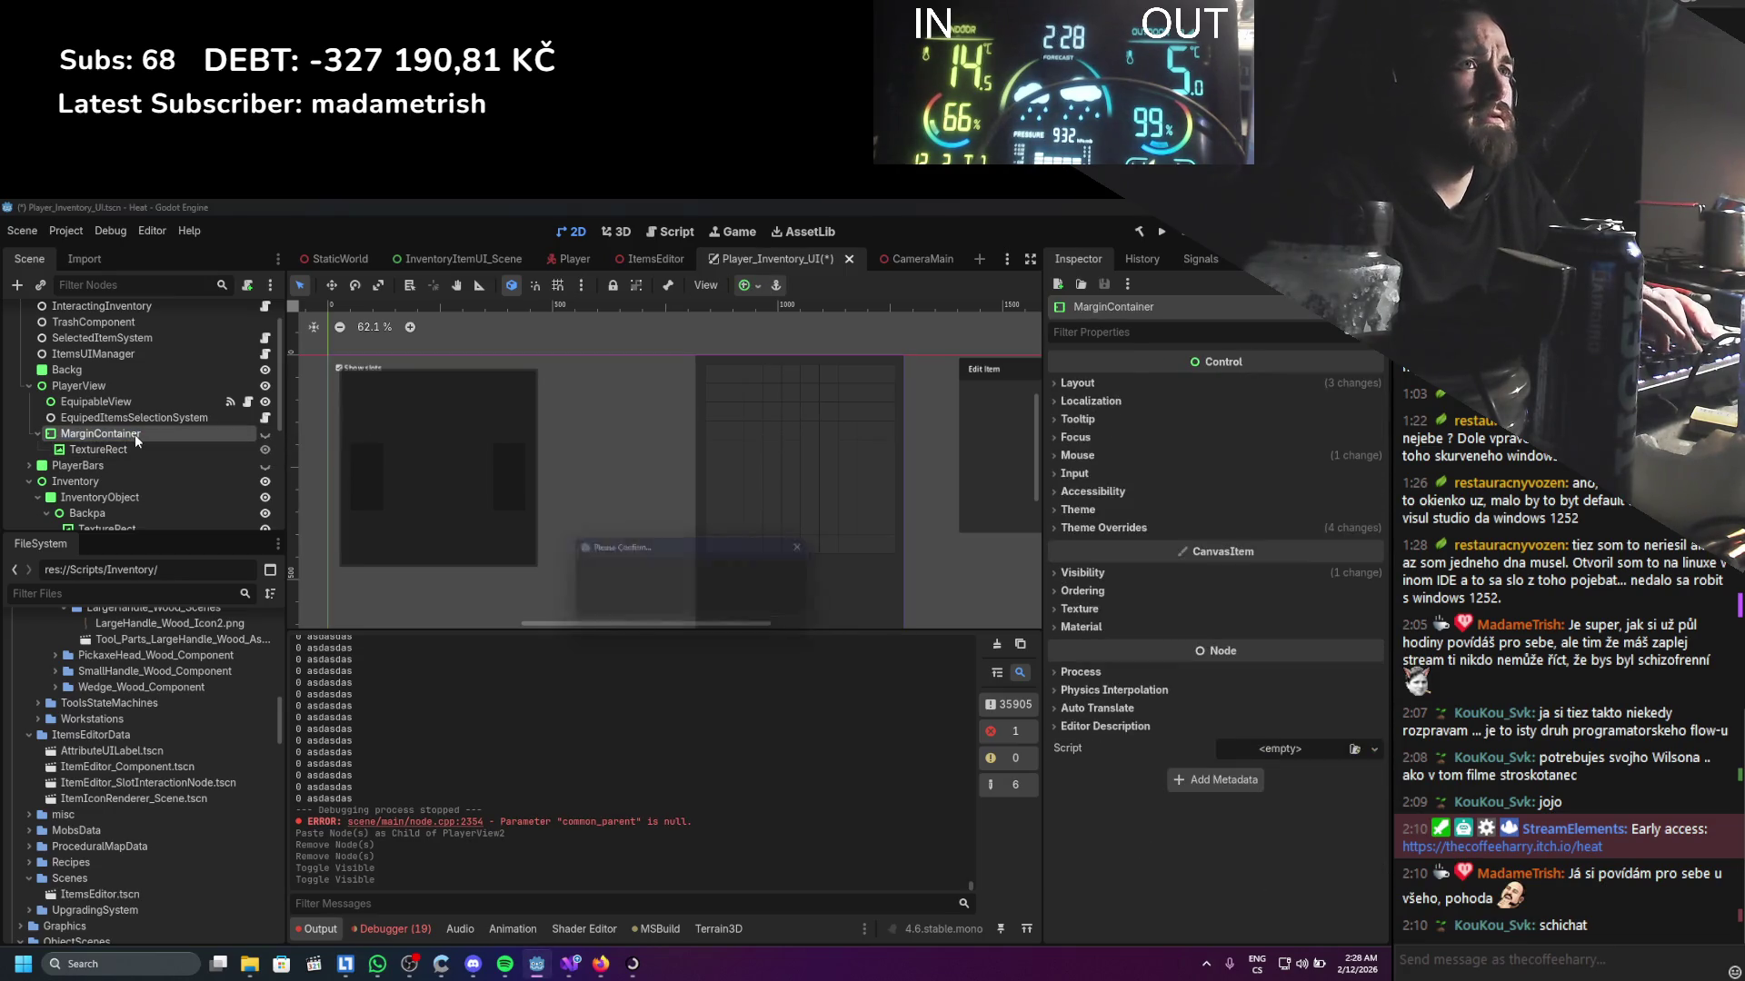
key("Return")
Delete the old PlayerView, rename PlayerView2 to PlayerView, and save the scene
scroll(134, 422, "down", 3)
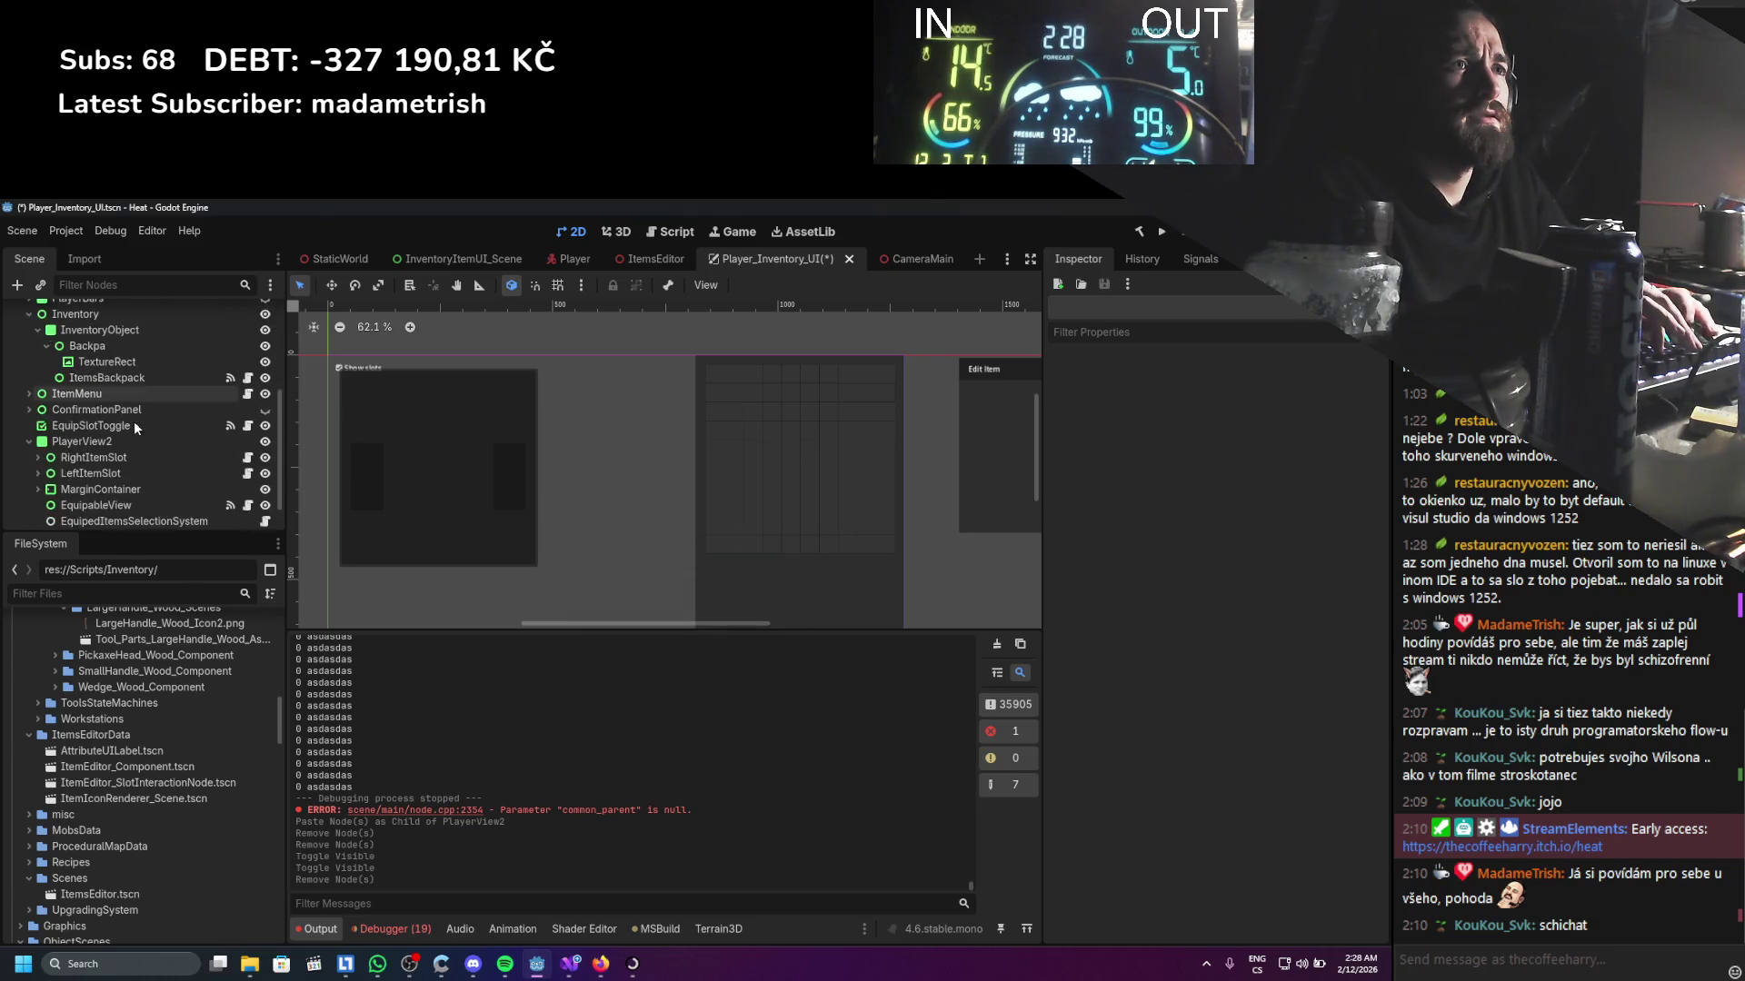
scroll(134, 427, "up", 3)
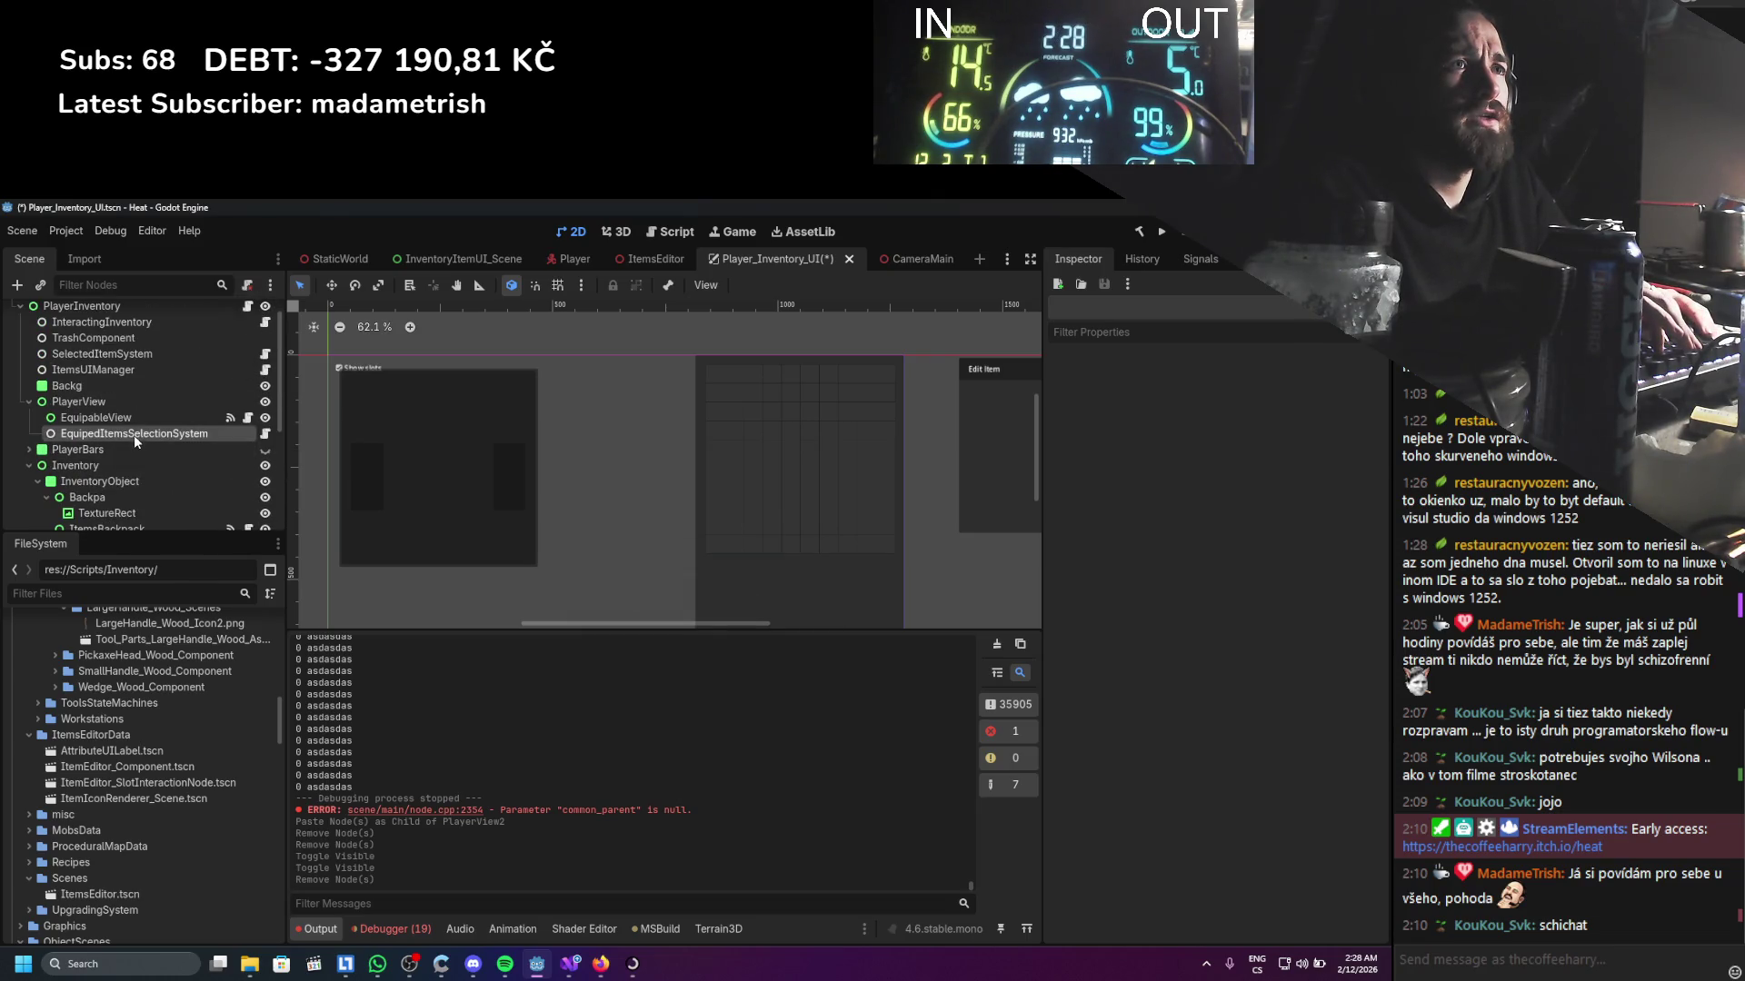
left_click(120, 406)
key("Delete")
key("Return")
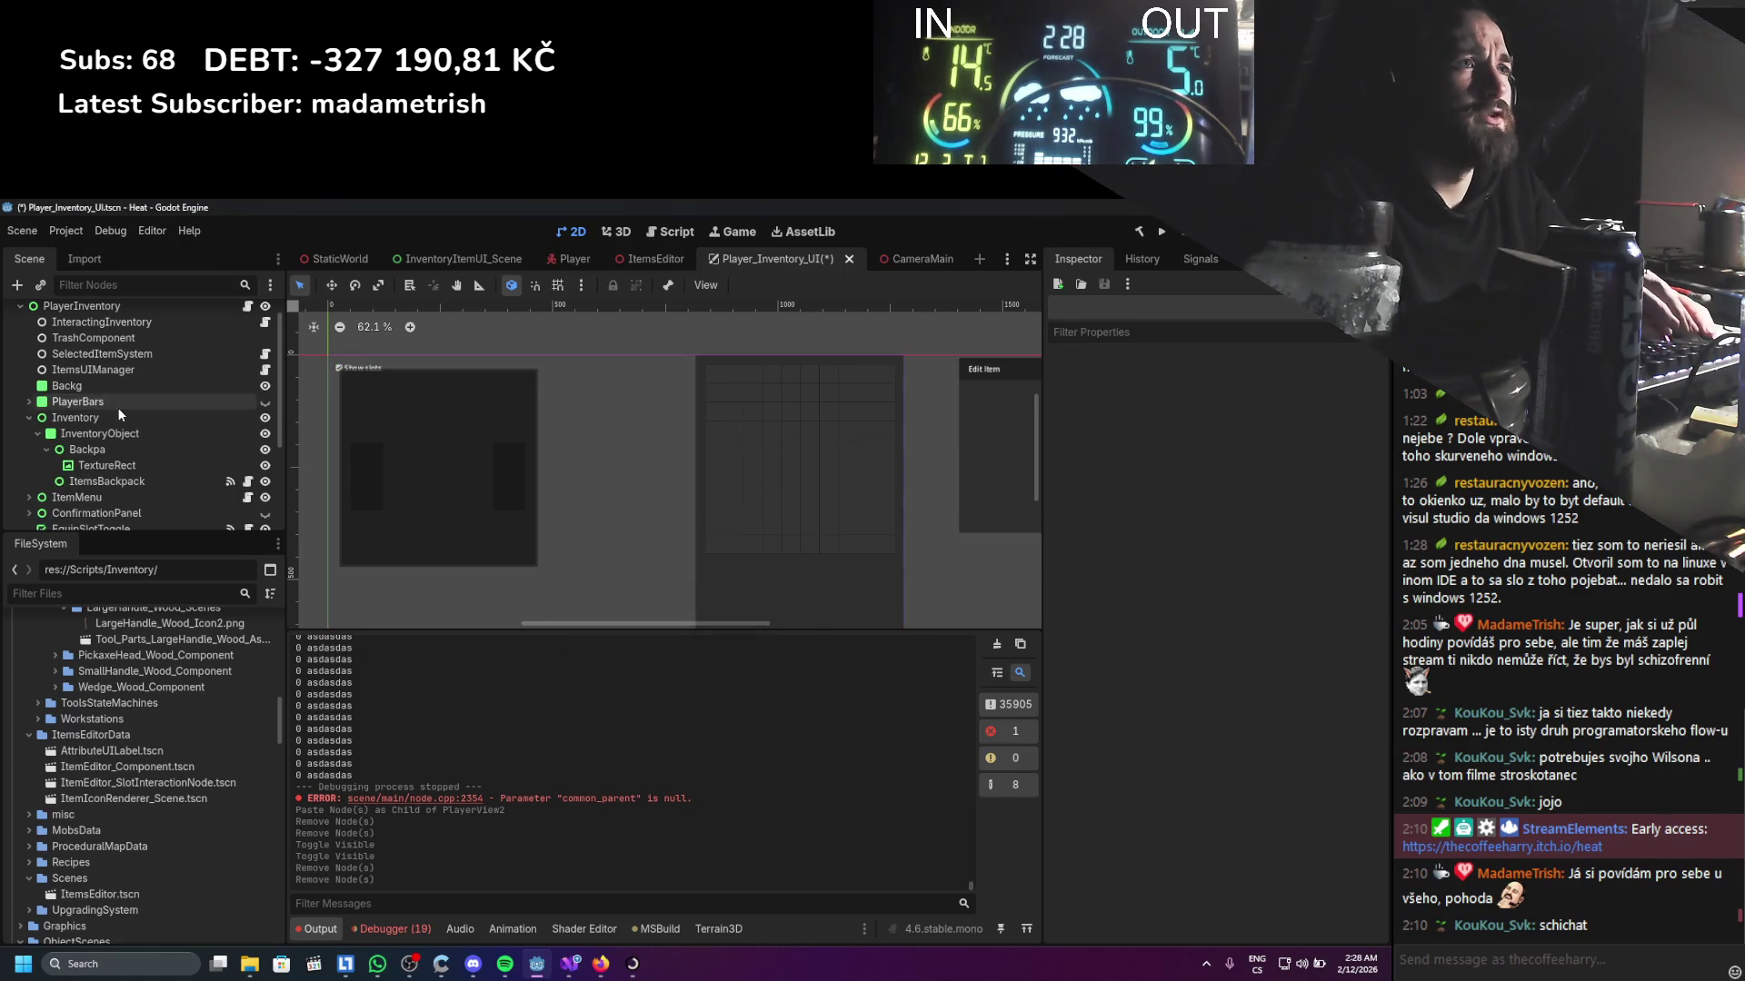
scroll(118, 407, "down", 5)
left_click(113, 409)
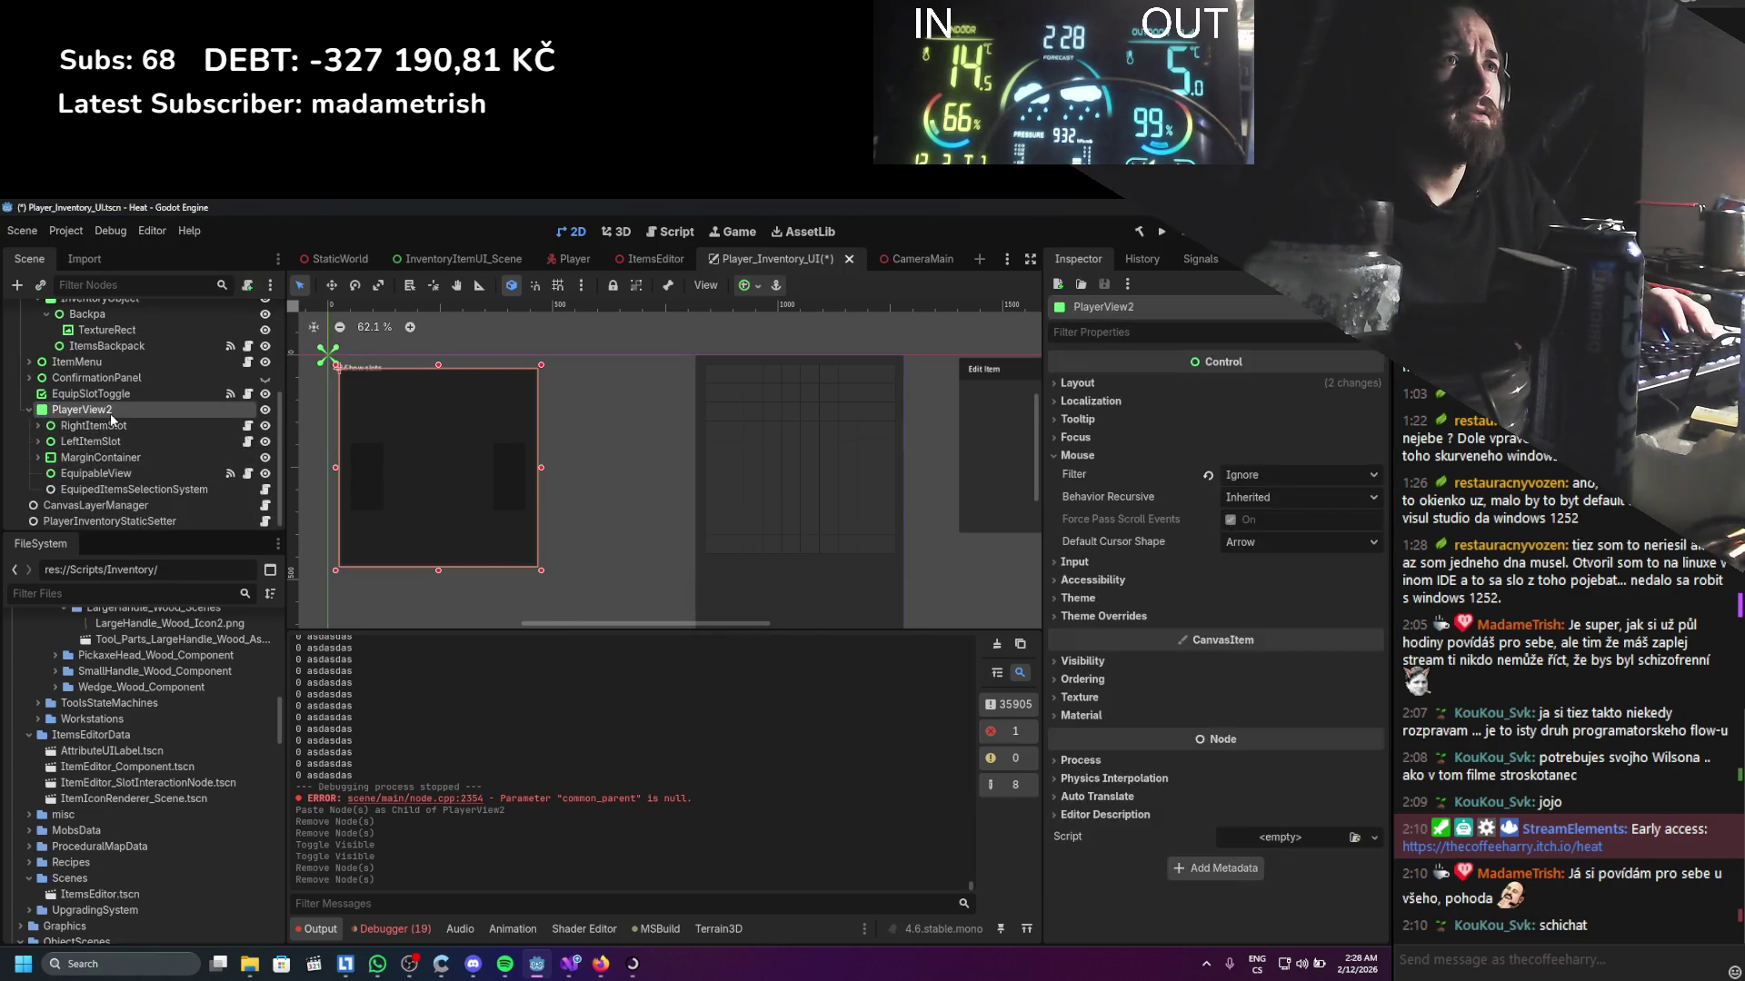
key("BackSpace")
key("Return")
key("ctrl+s")
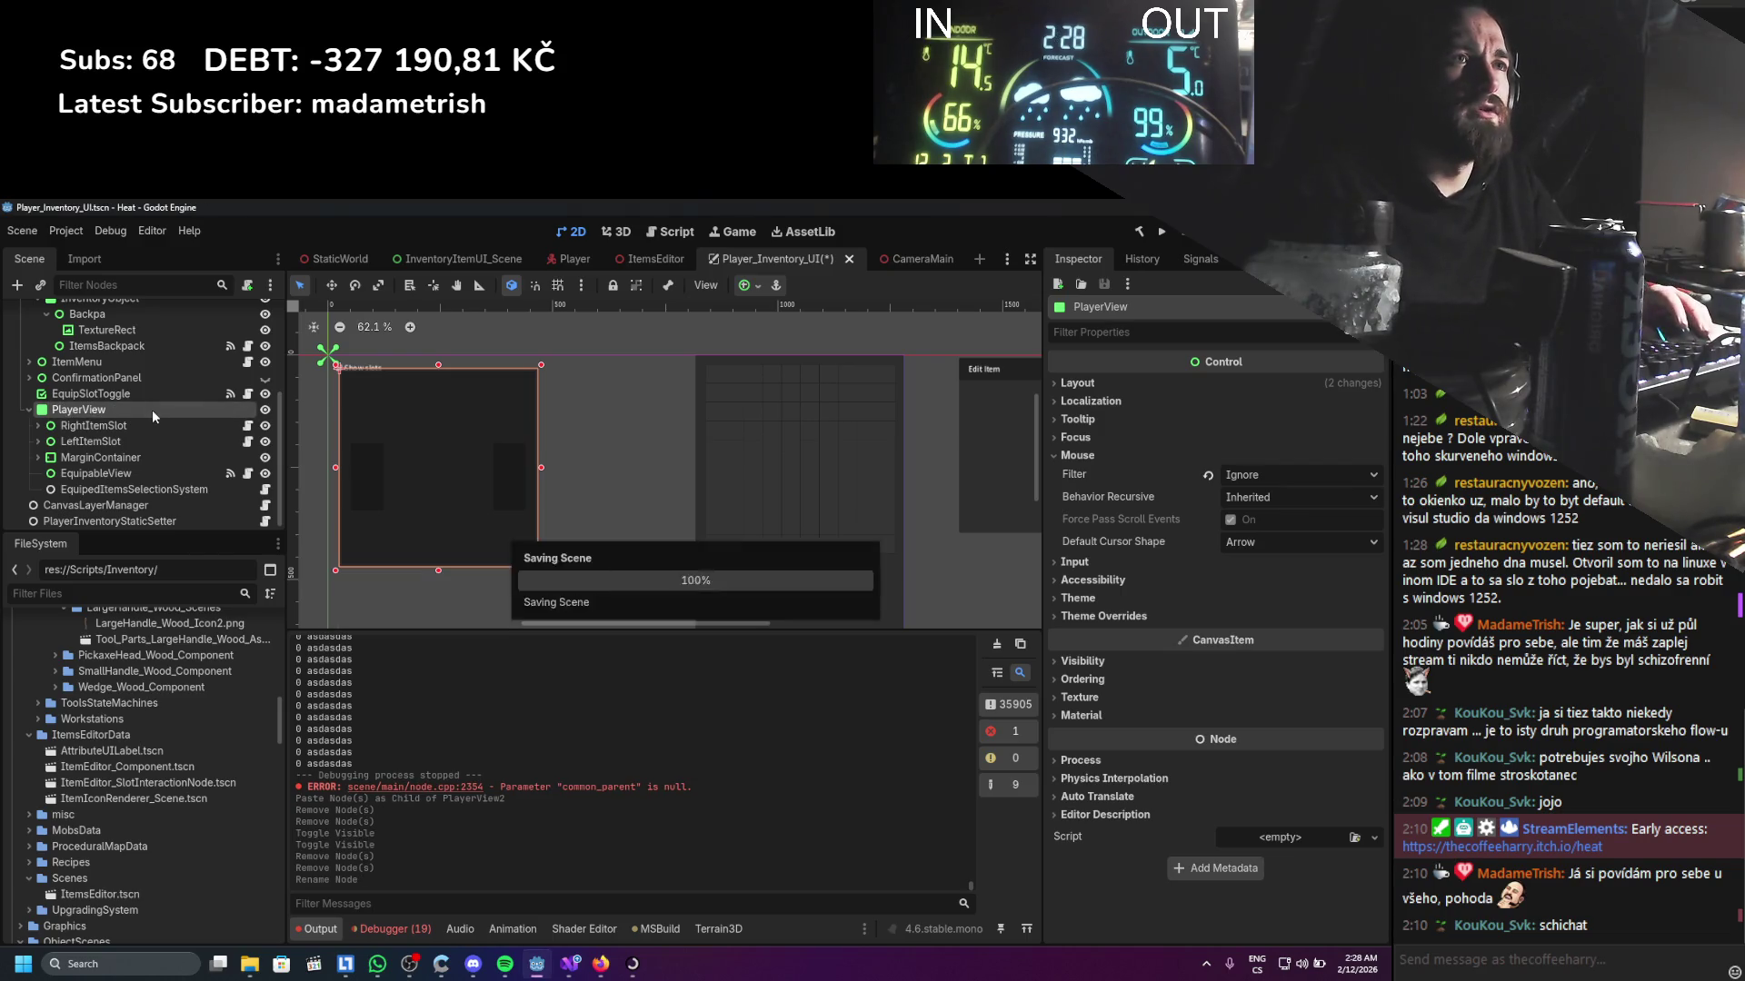
left_click(127, 473)
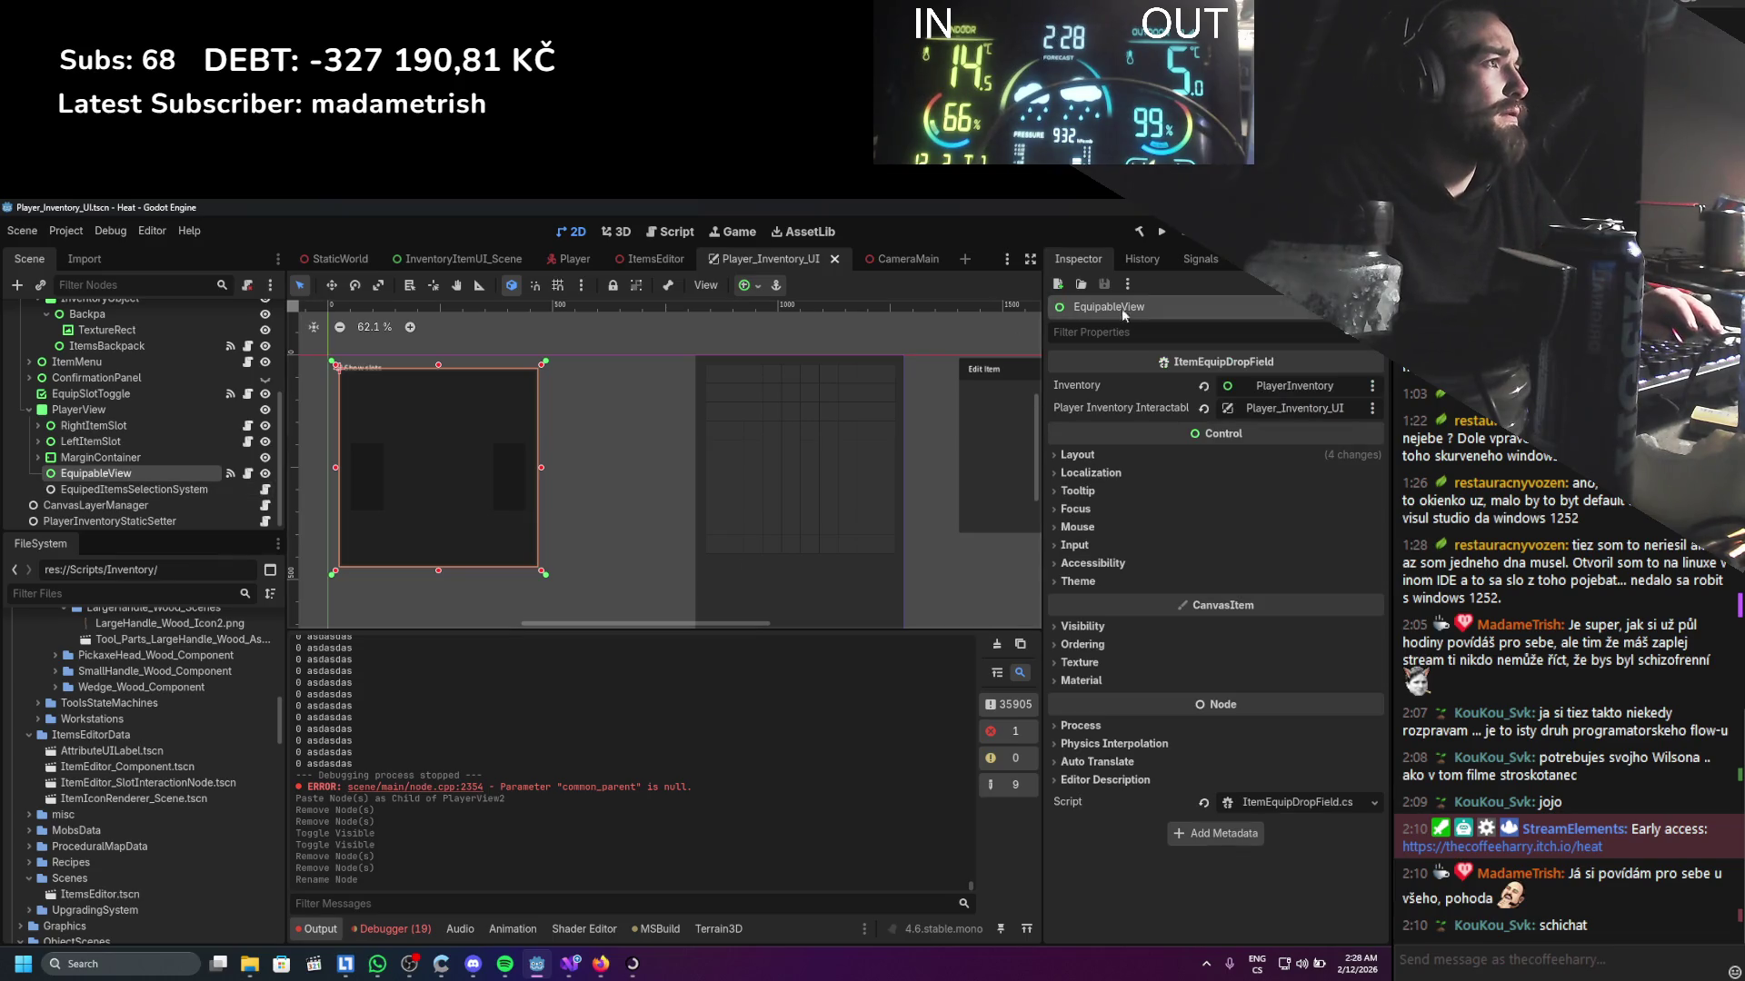
Check EquipableView's signals, clear the debugger errors, and open the EquipedItemsSelectionSystem script
left_click(1183, 260)
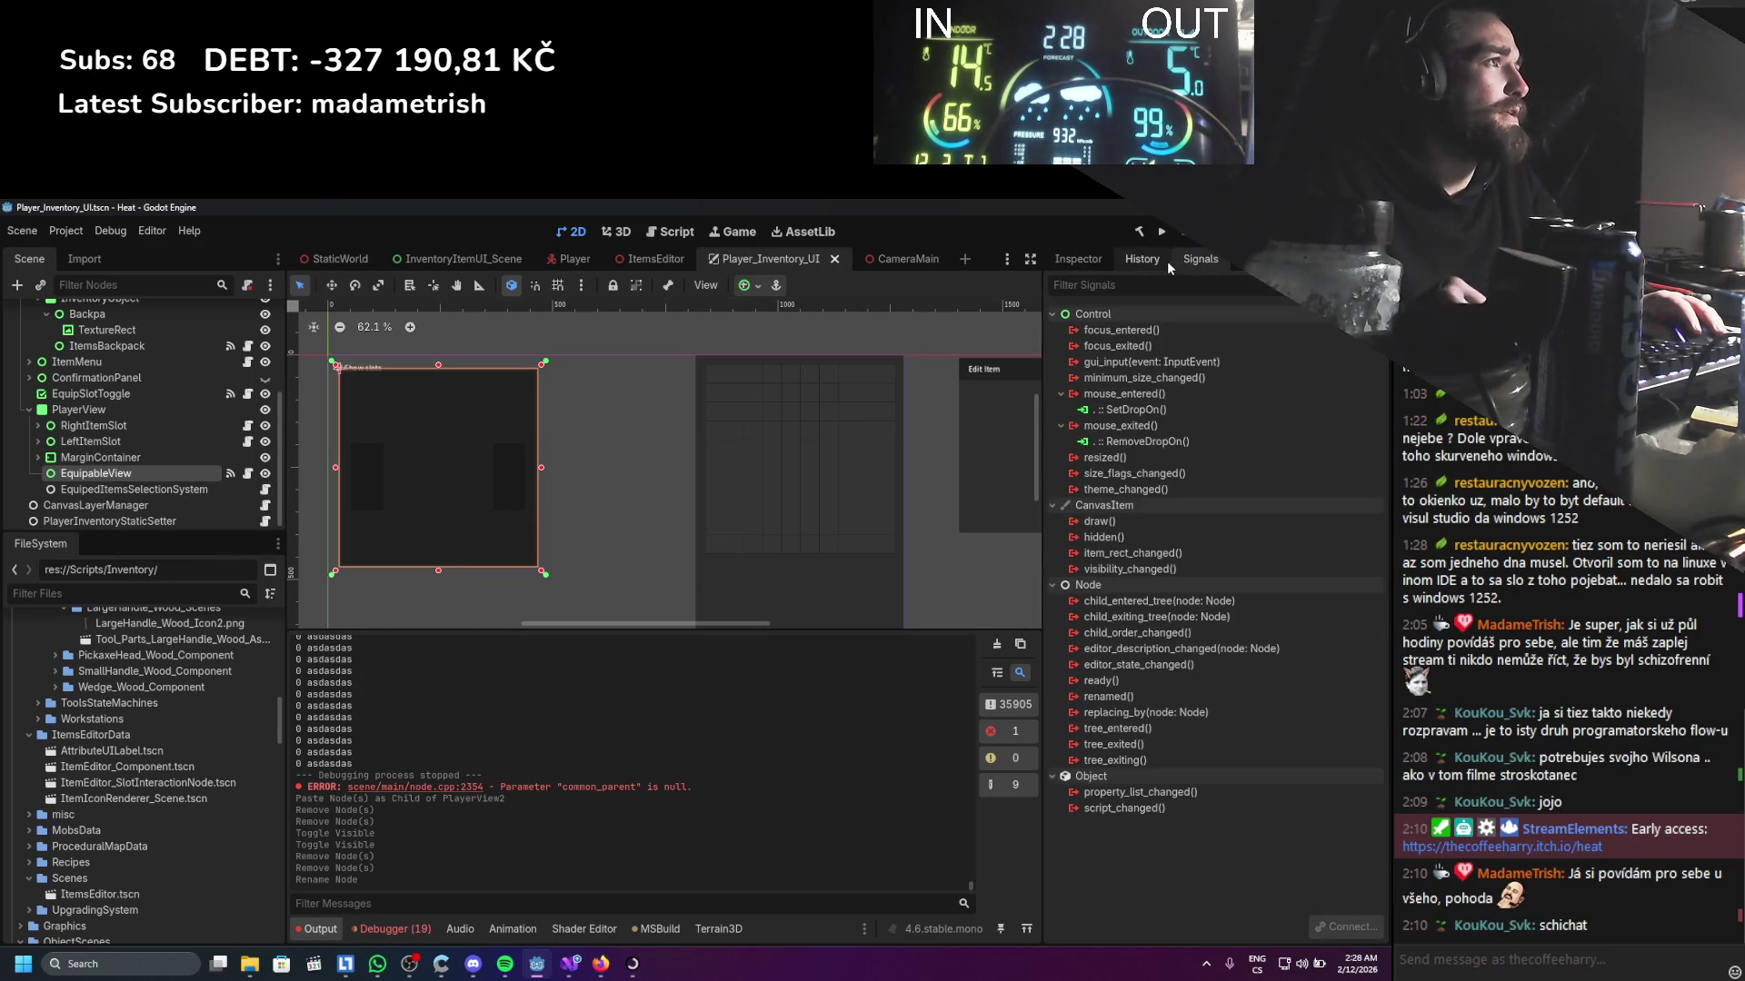
left_click(1084, 259)
left_click(393, 929)
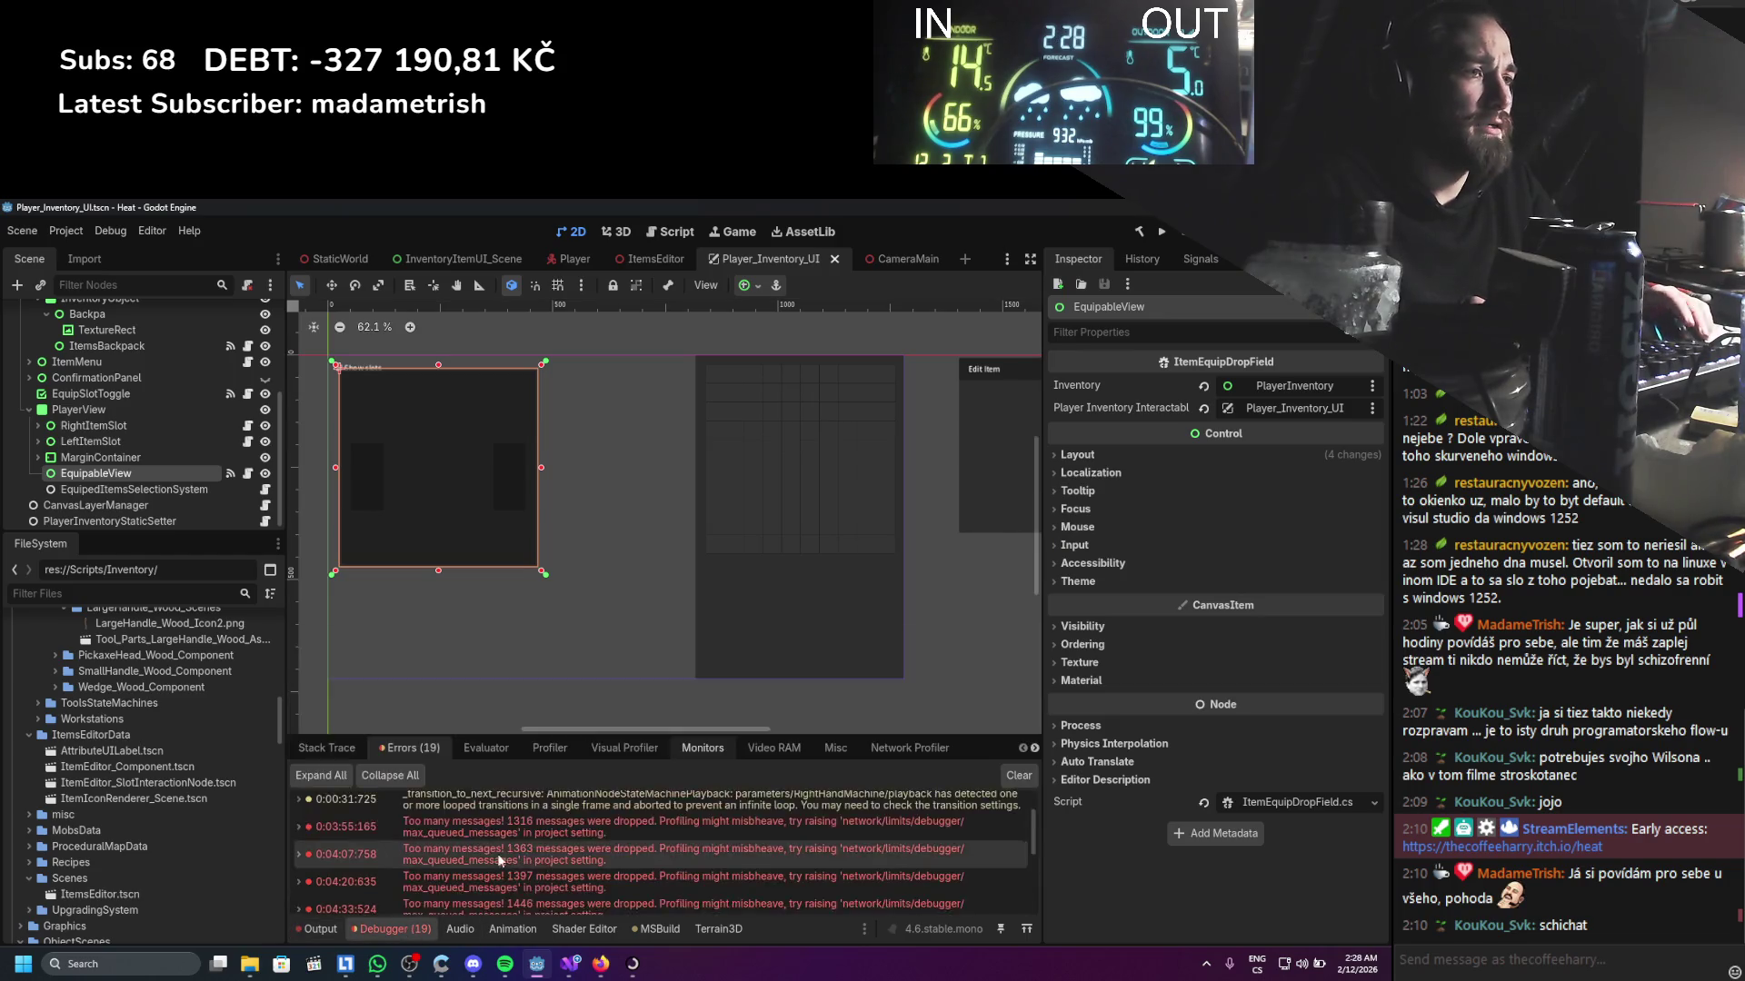
scroll(536, 823, "down", 1)
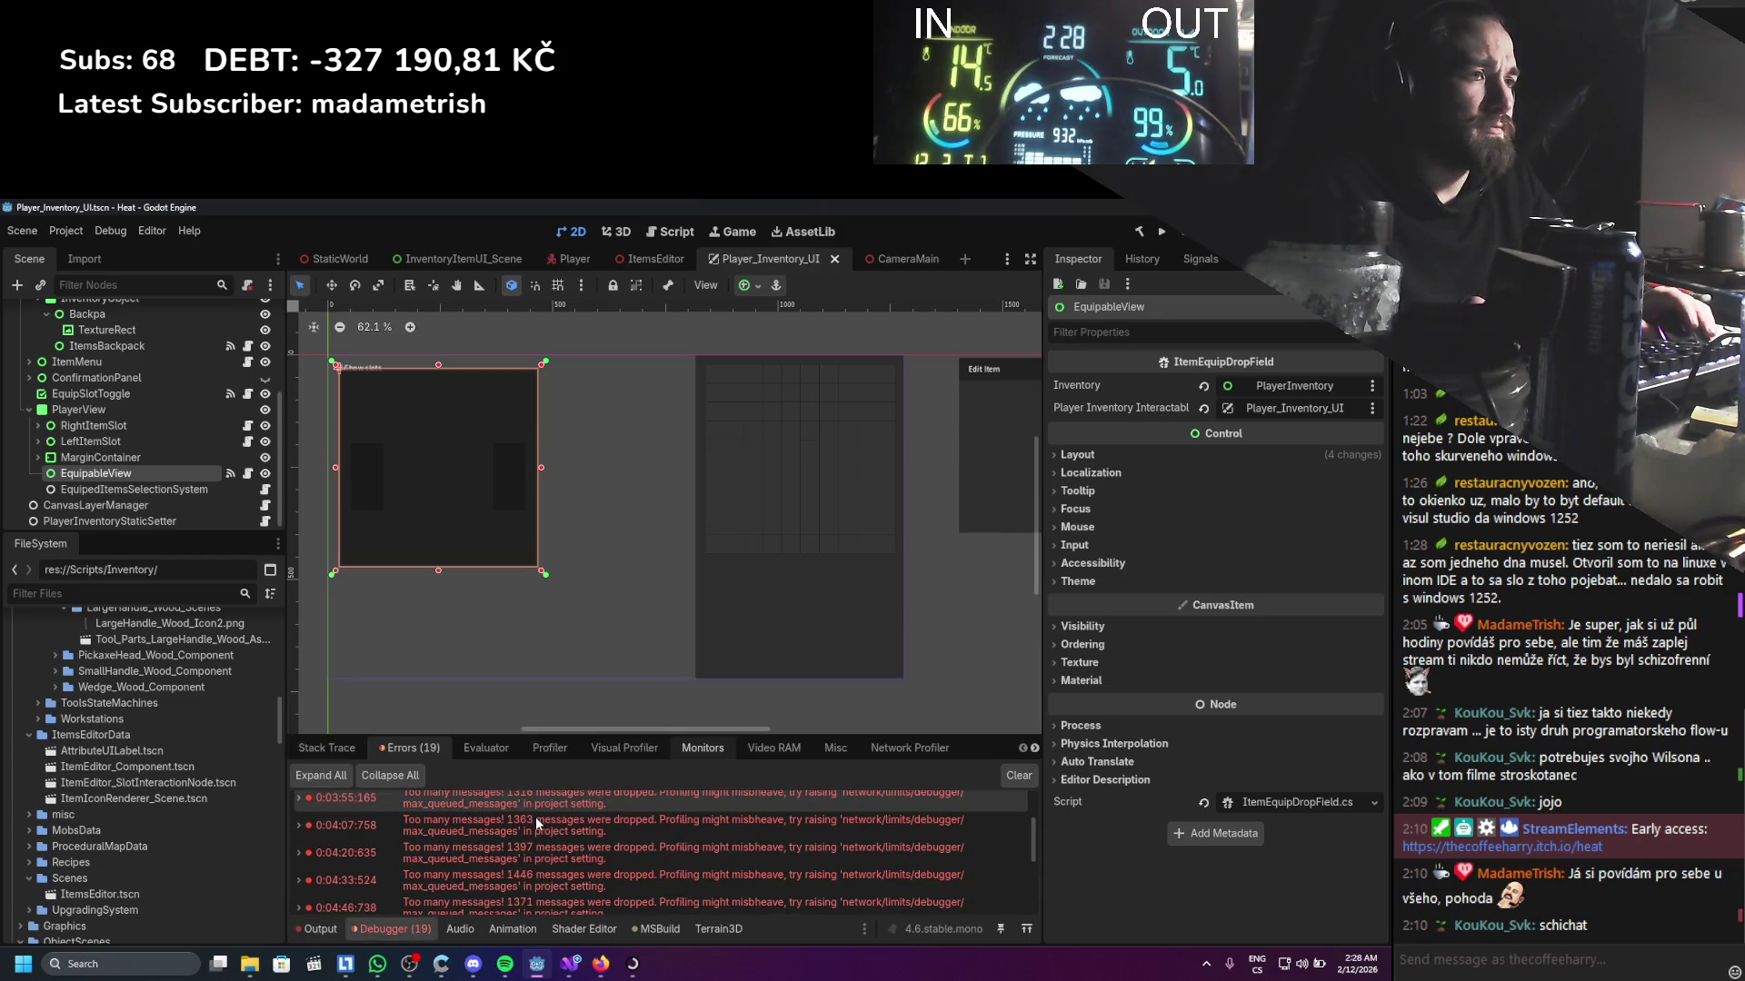
left_click(1028, 773)
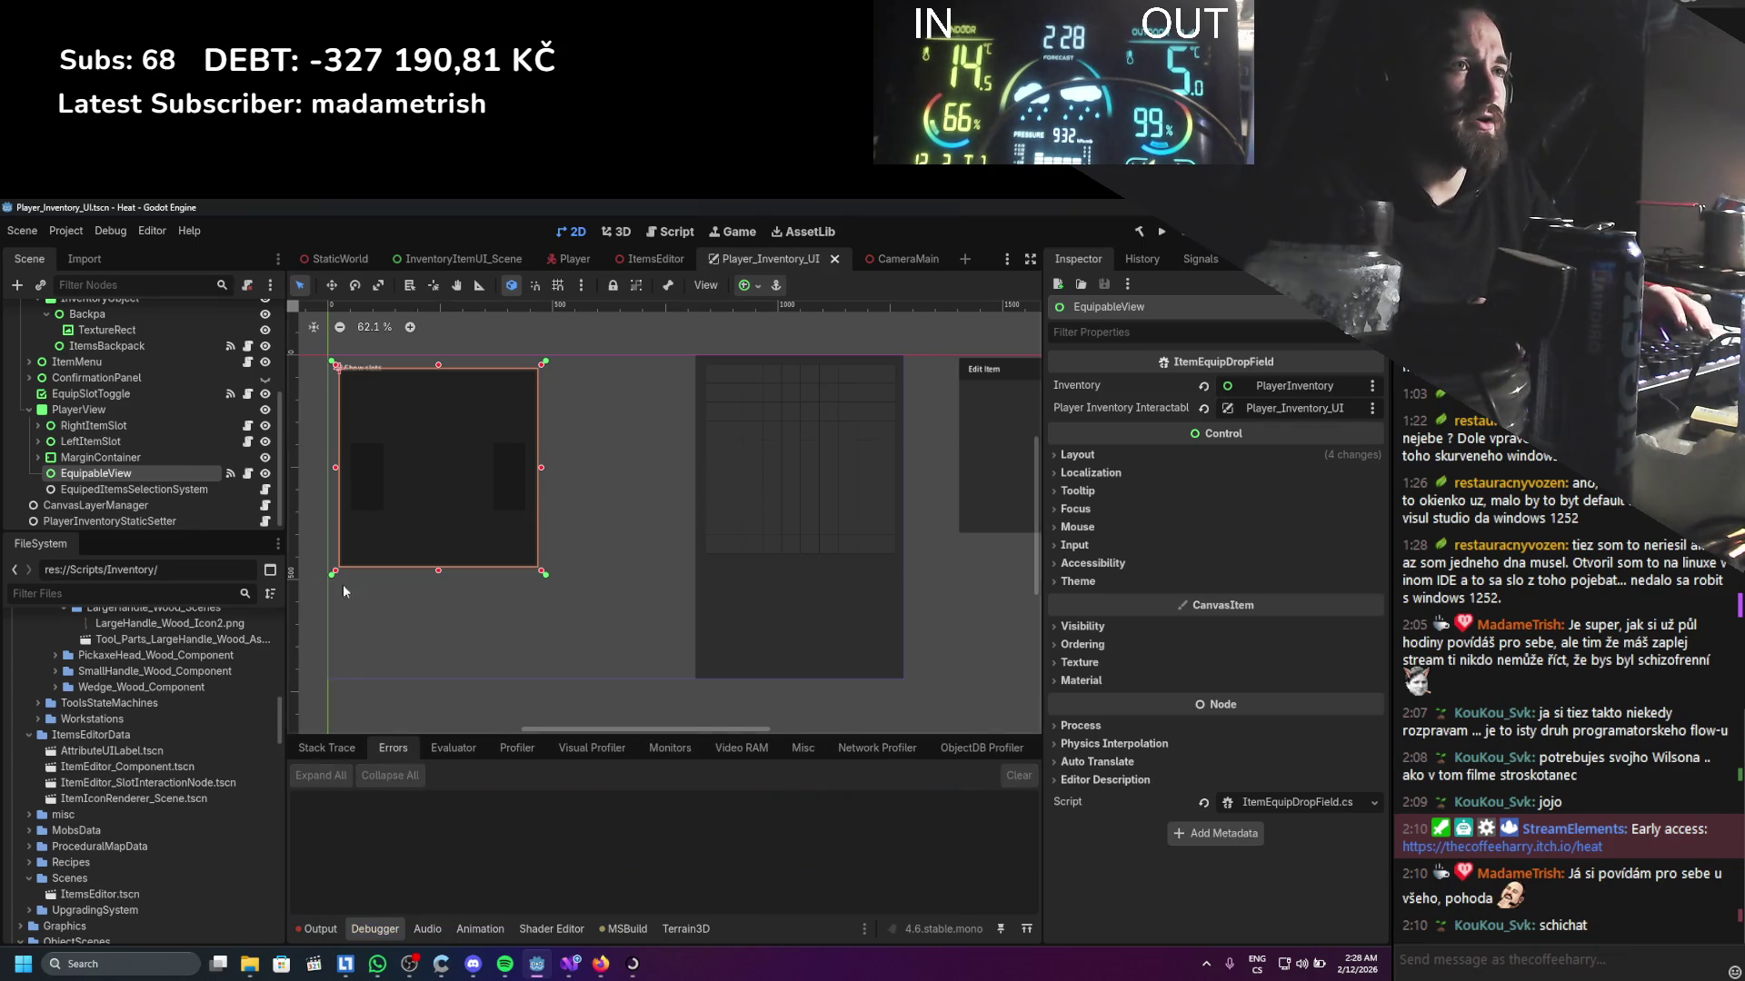
left_click(182, 490)
left_click(264, 494)
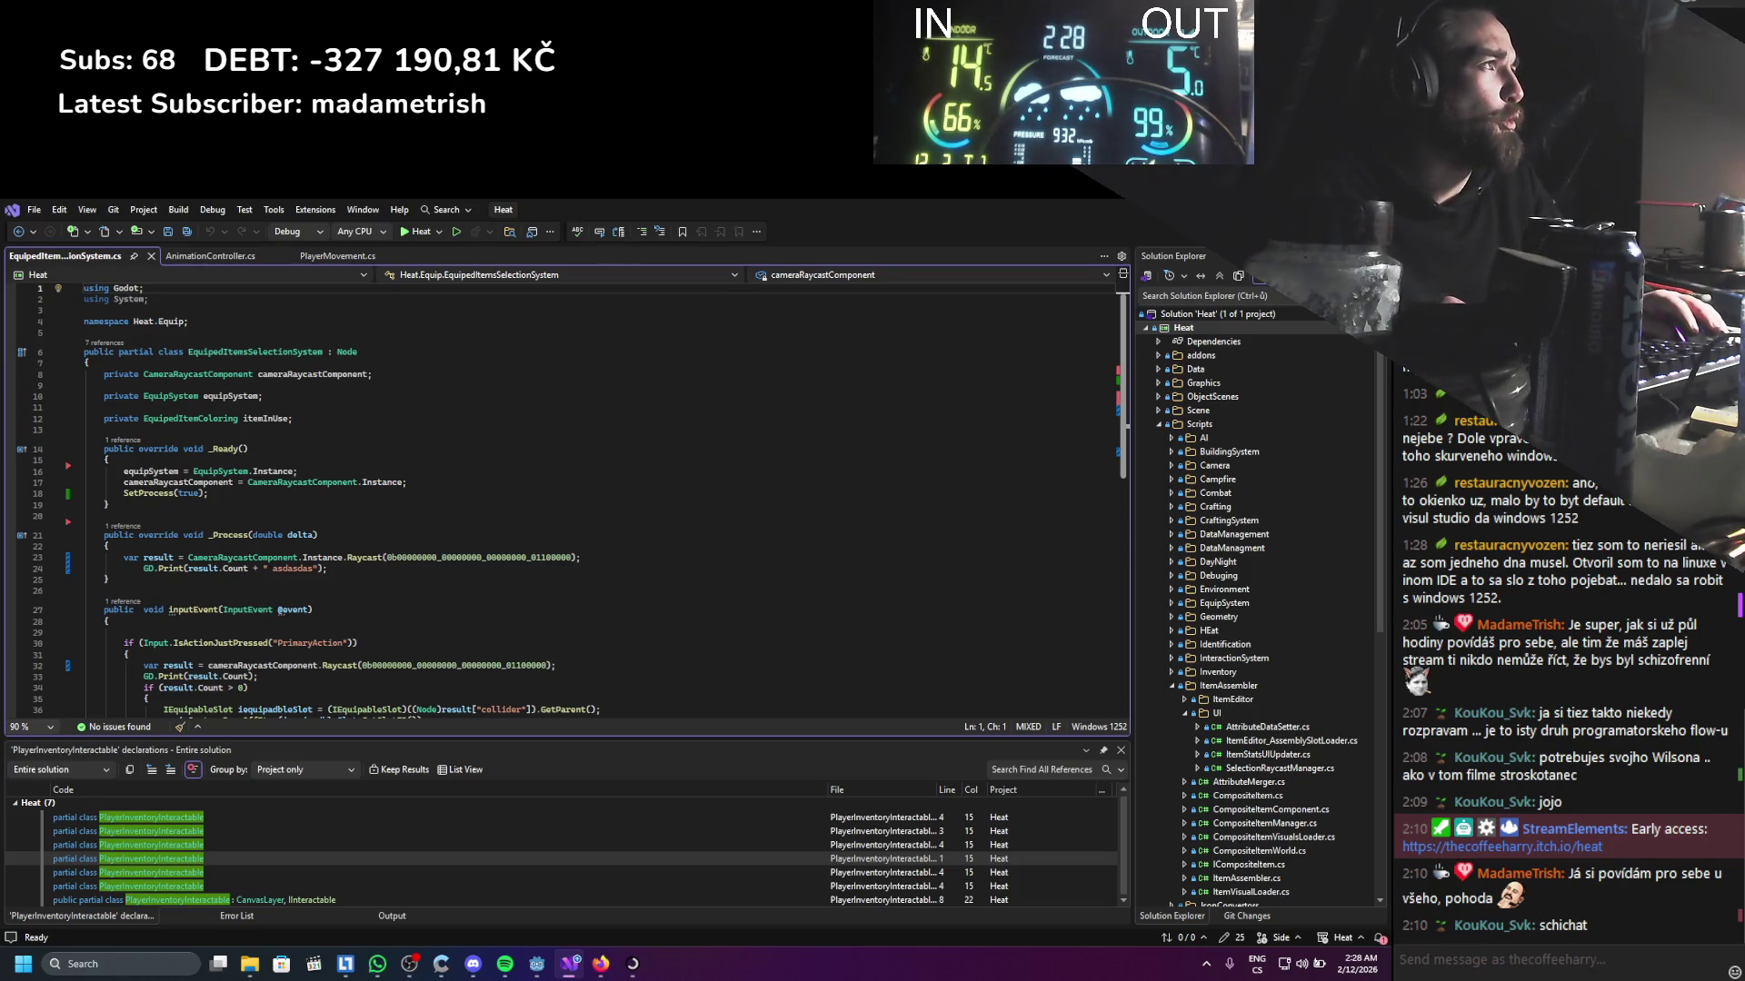
Build the .NET project and start the Heat game in a debug run
key("alt+Tab")
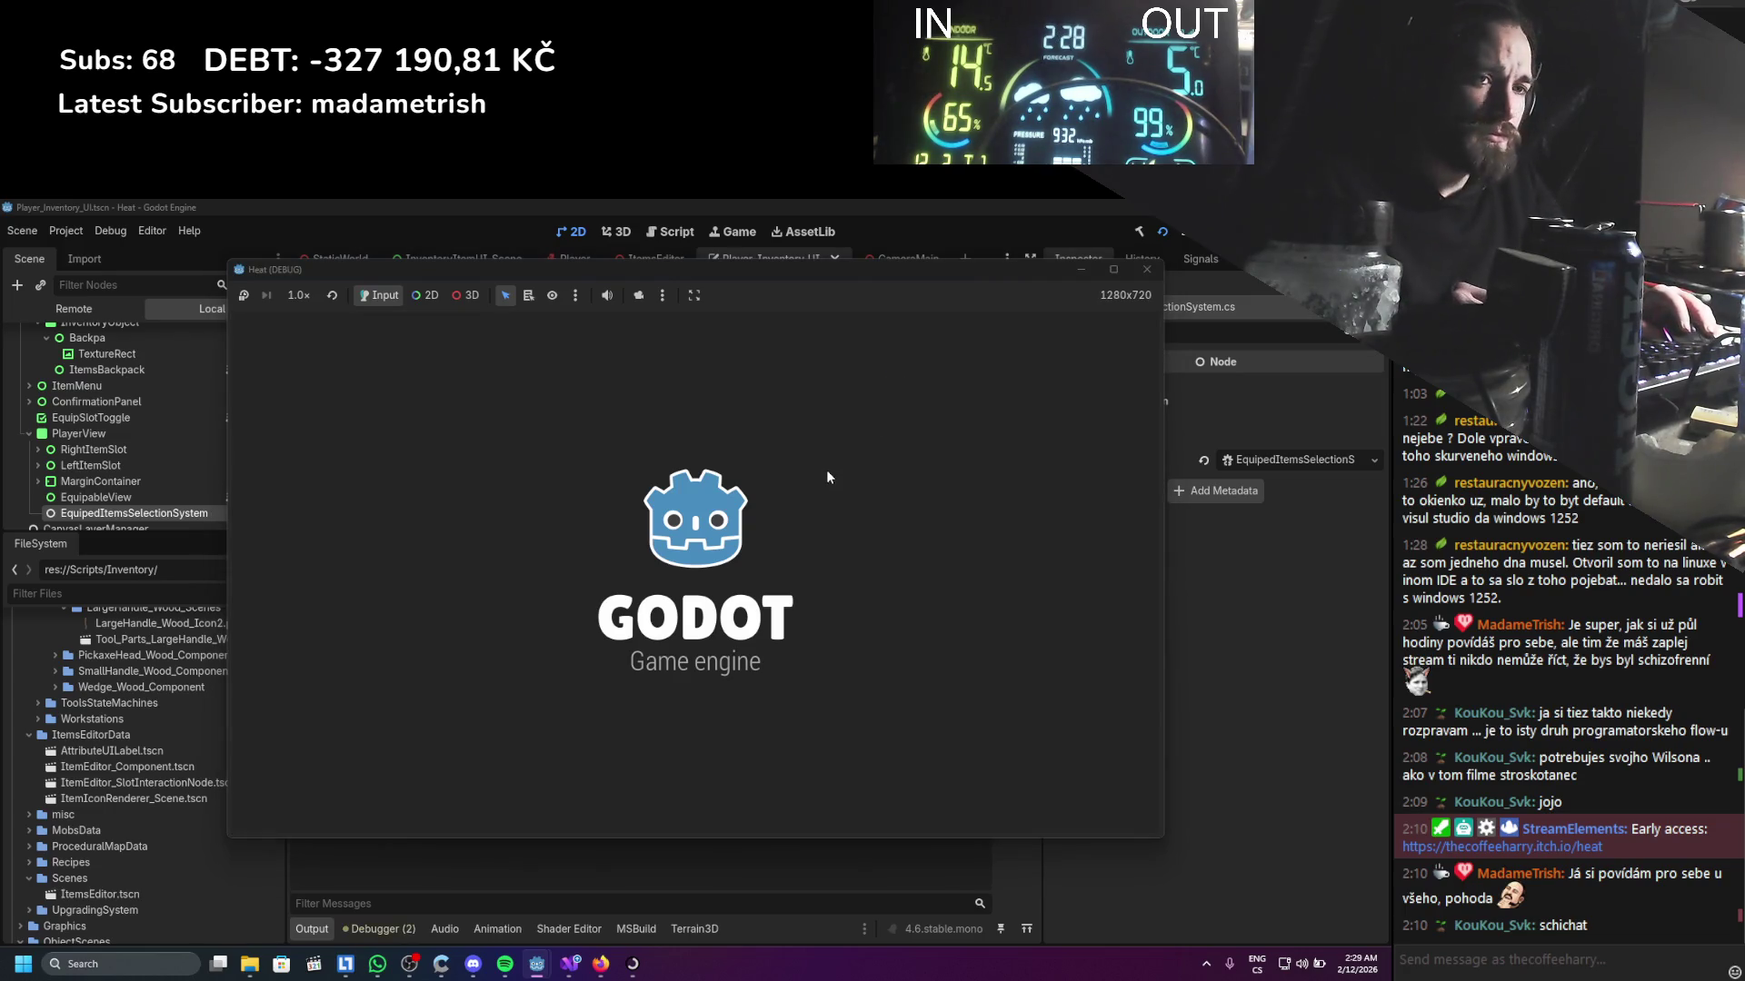
Open the inventory, equip a stick in the preview's left slot, and close the game
key("i")
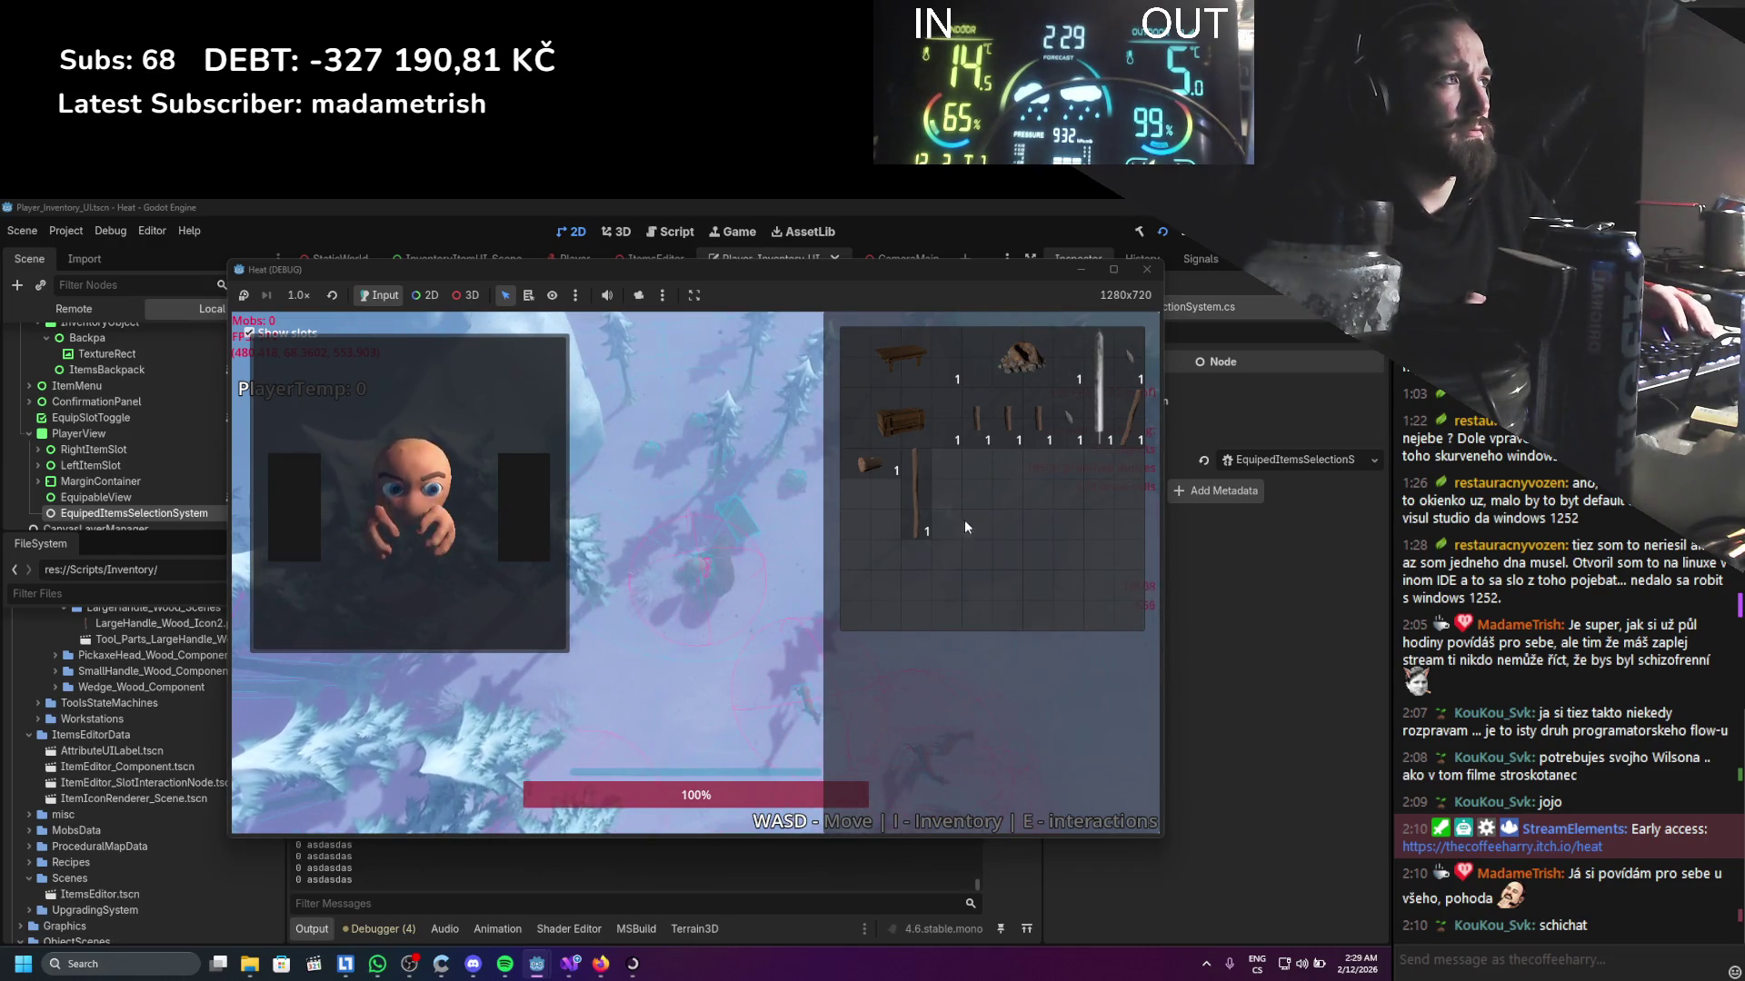
left_click(945, 464)
mouse_move(945, 456)
left_mouse_down()
mouse_move(445, 602)
mouse_move(382, 570)
left_mouse_up()
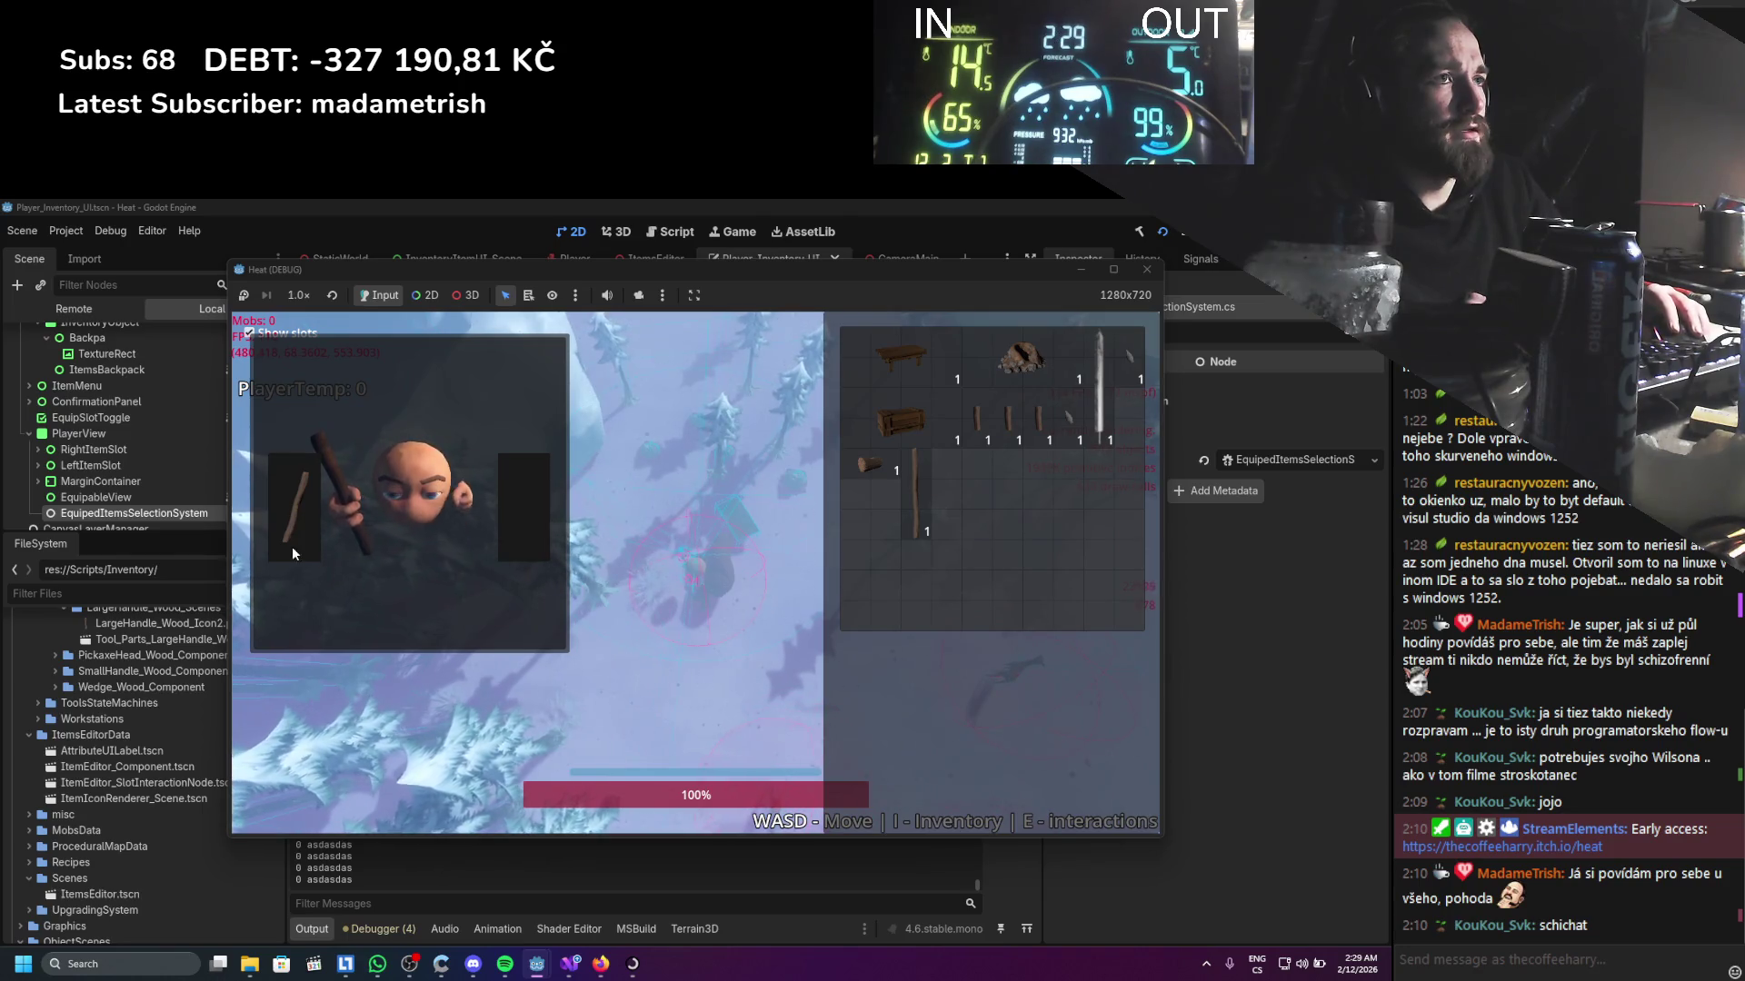
left_click(1145, 273)
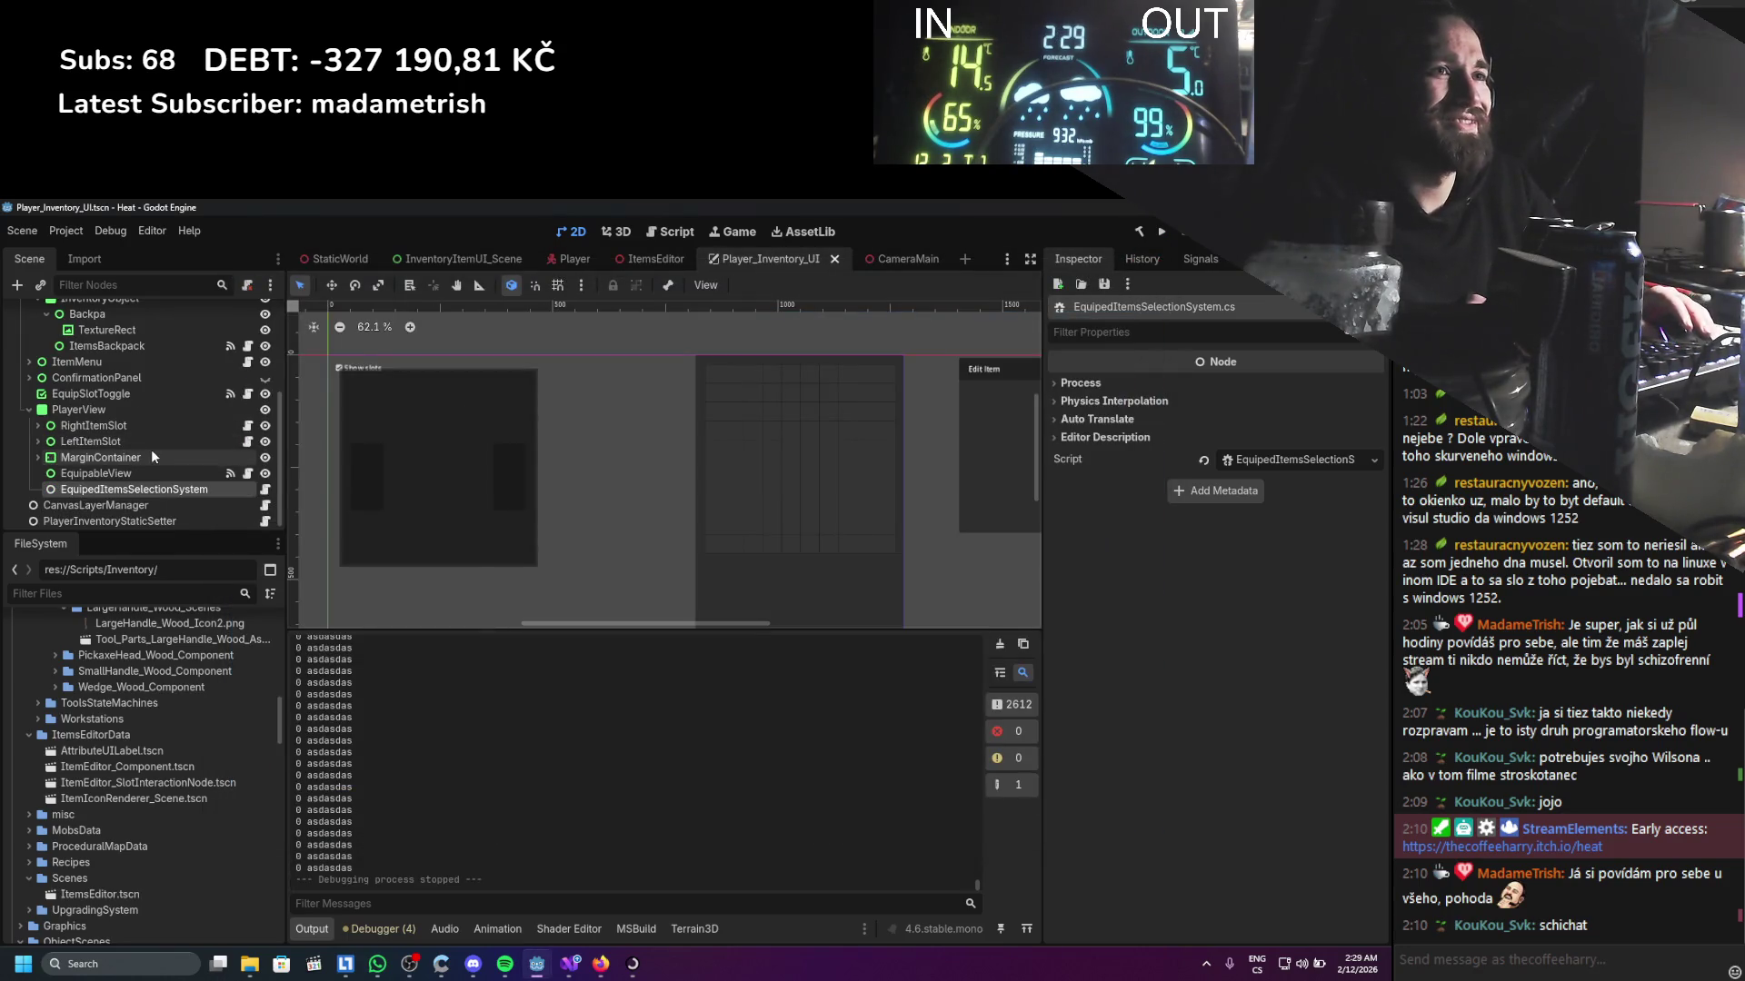
Move EquipableView under PlayerView as its first child, above EquipedItemsSelectionSystem
left_click(98, 473)
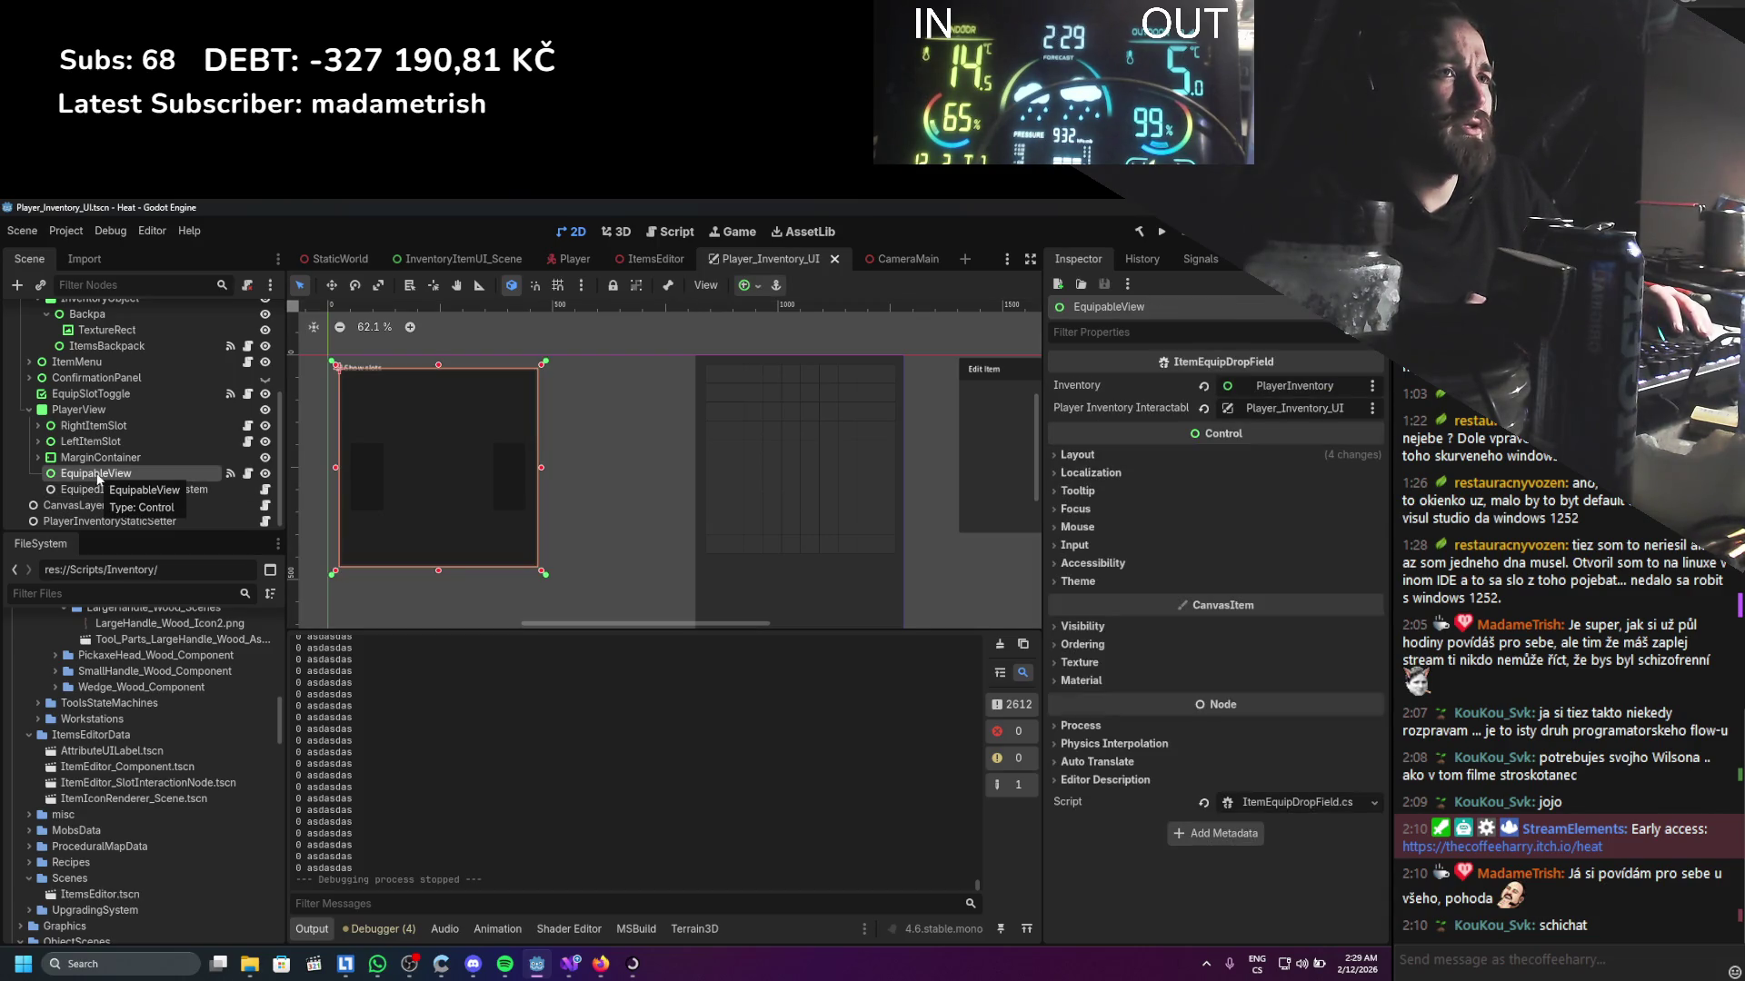
left_click_drag(96, 476, 99, 425)
left_click_drag(99, 489, 106, 444)
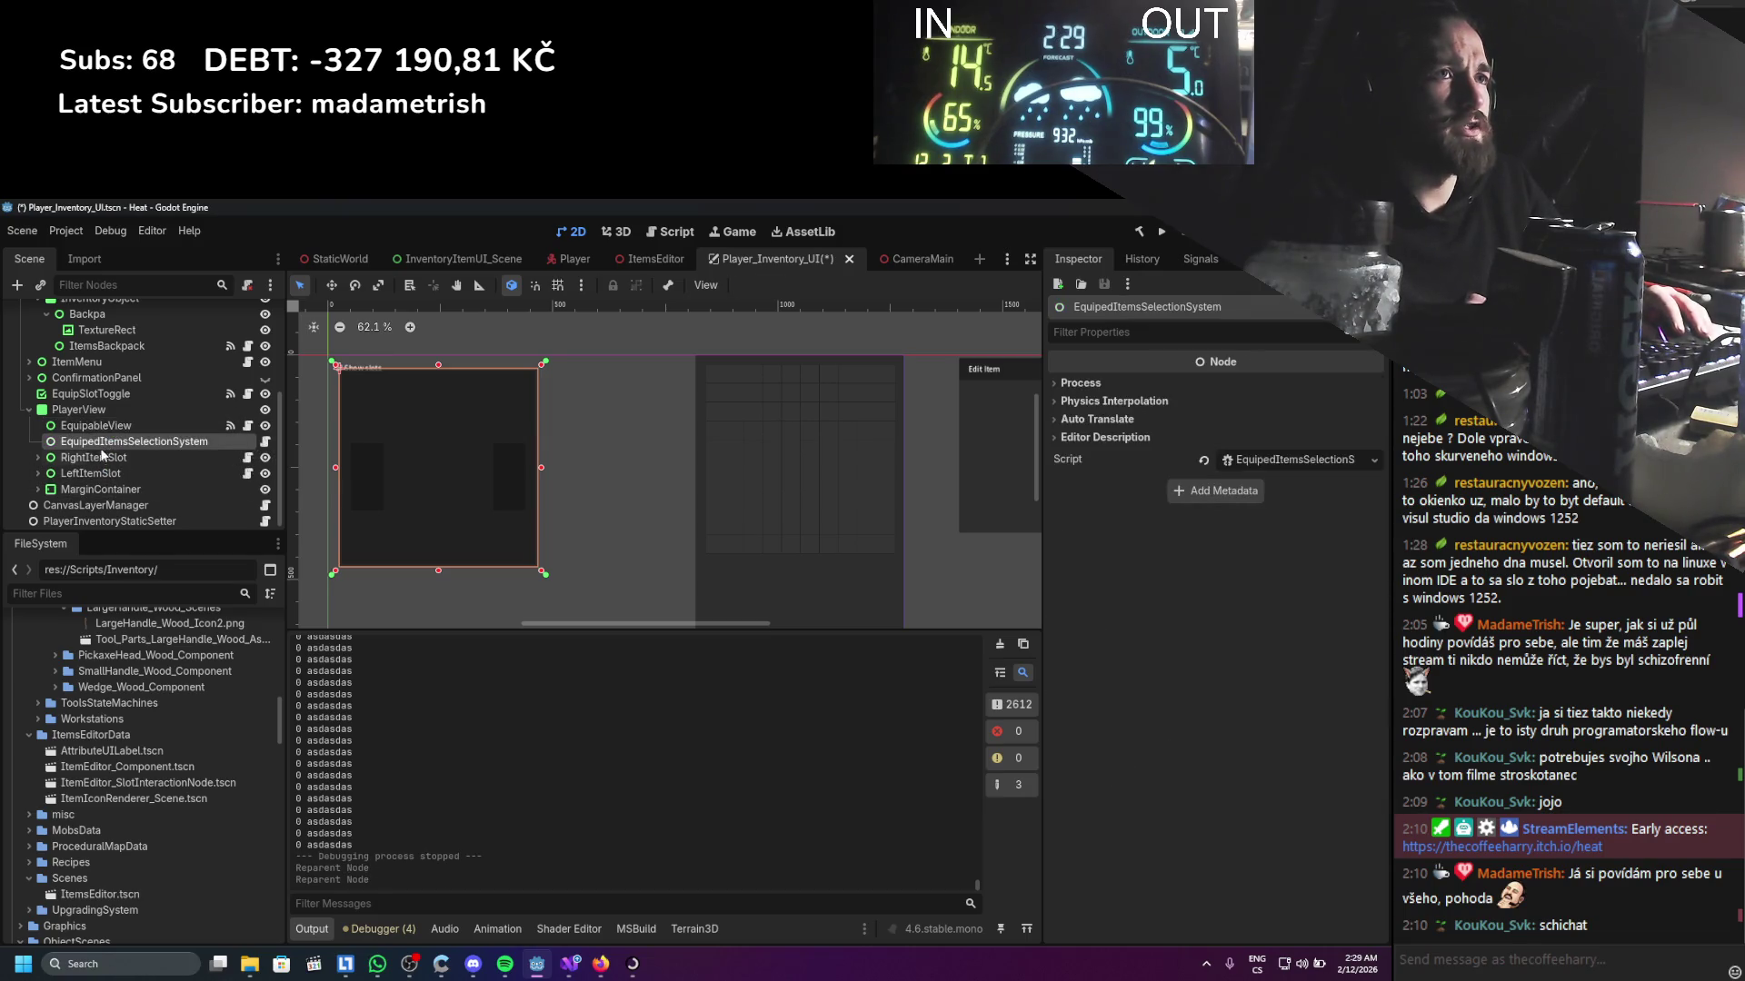
left_click(100, 462)
left_click(102, 427)
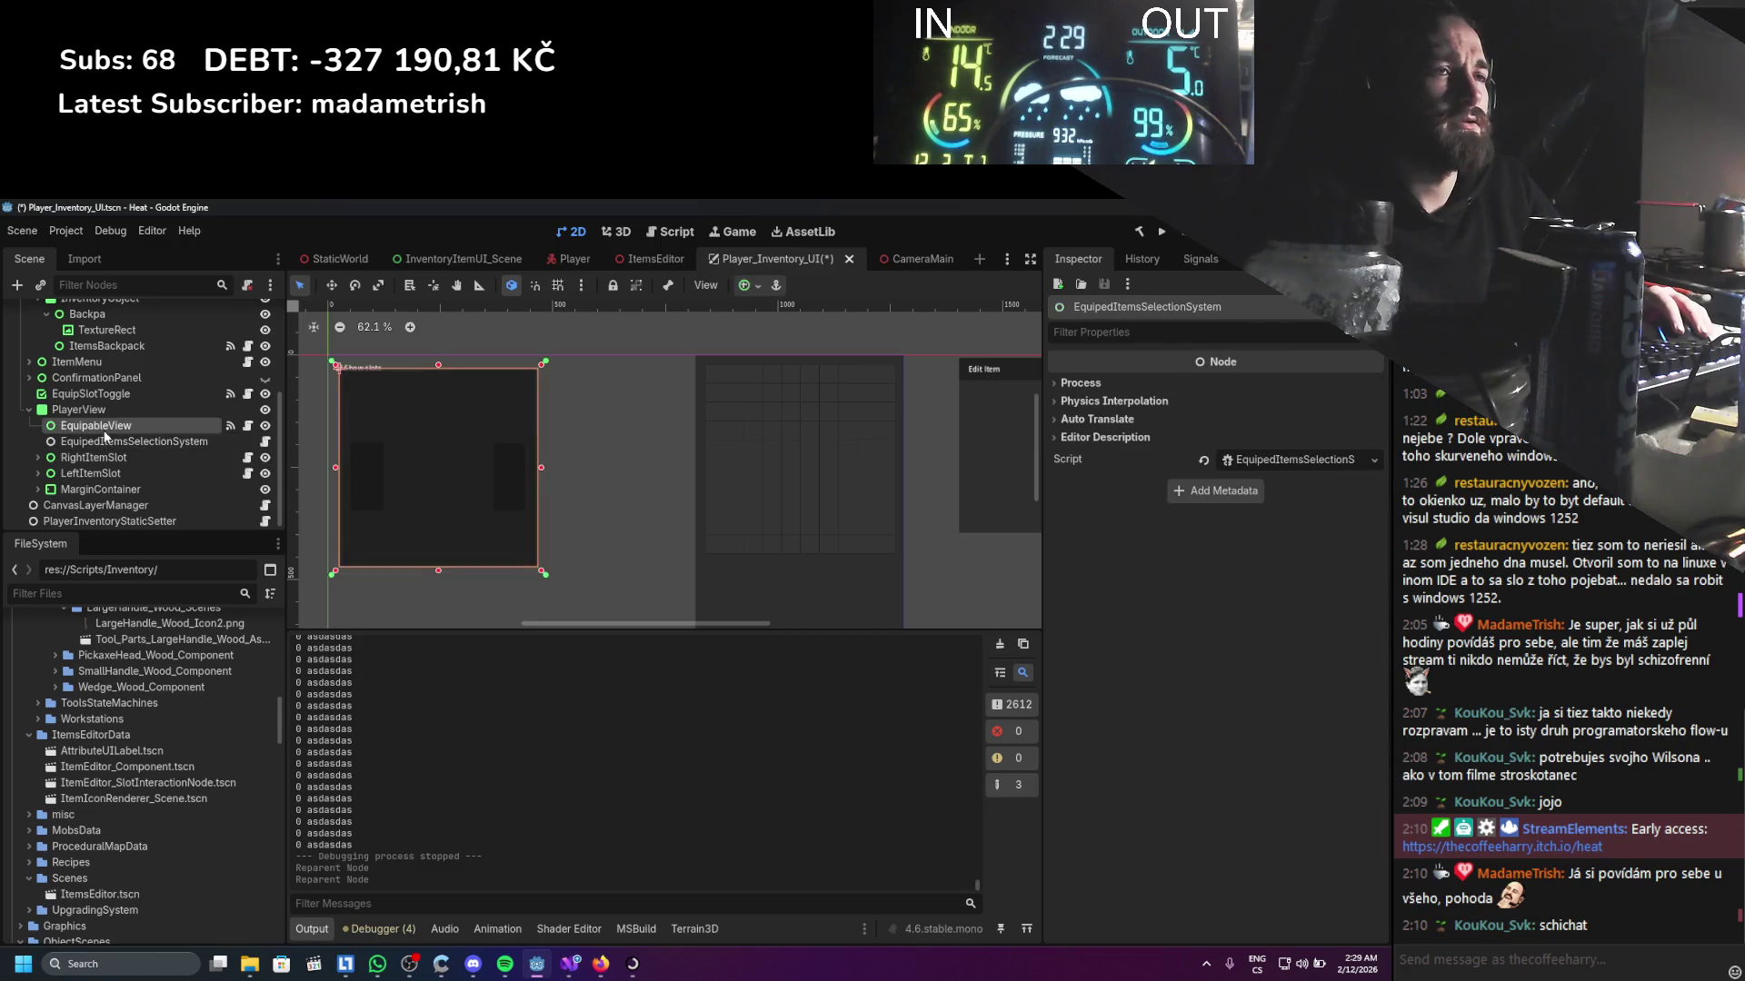
Move RightItemSlot and LeftItemSlot inside EquipableView and save the scene
left_click(100, 473)
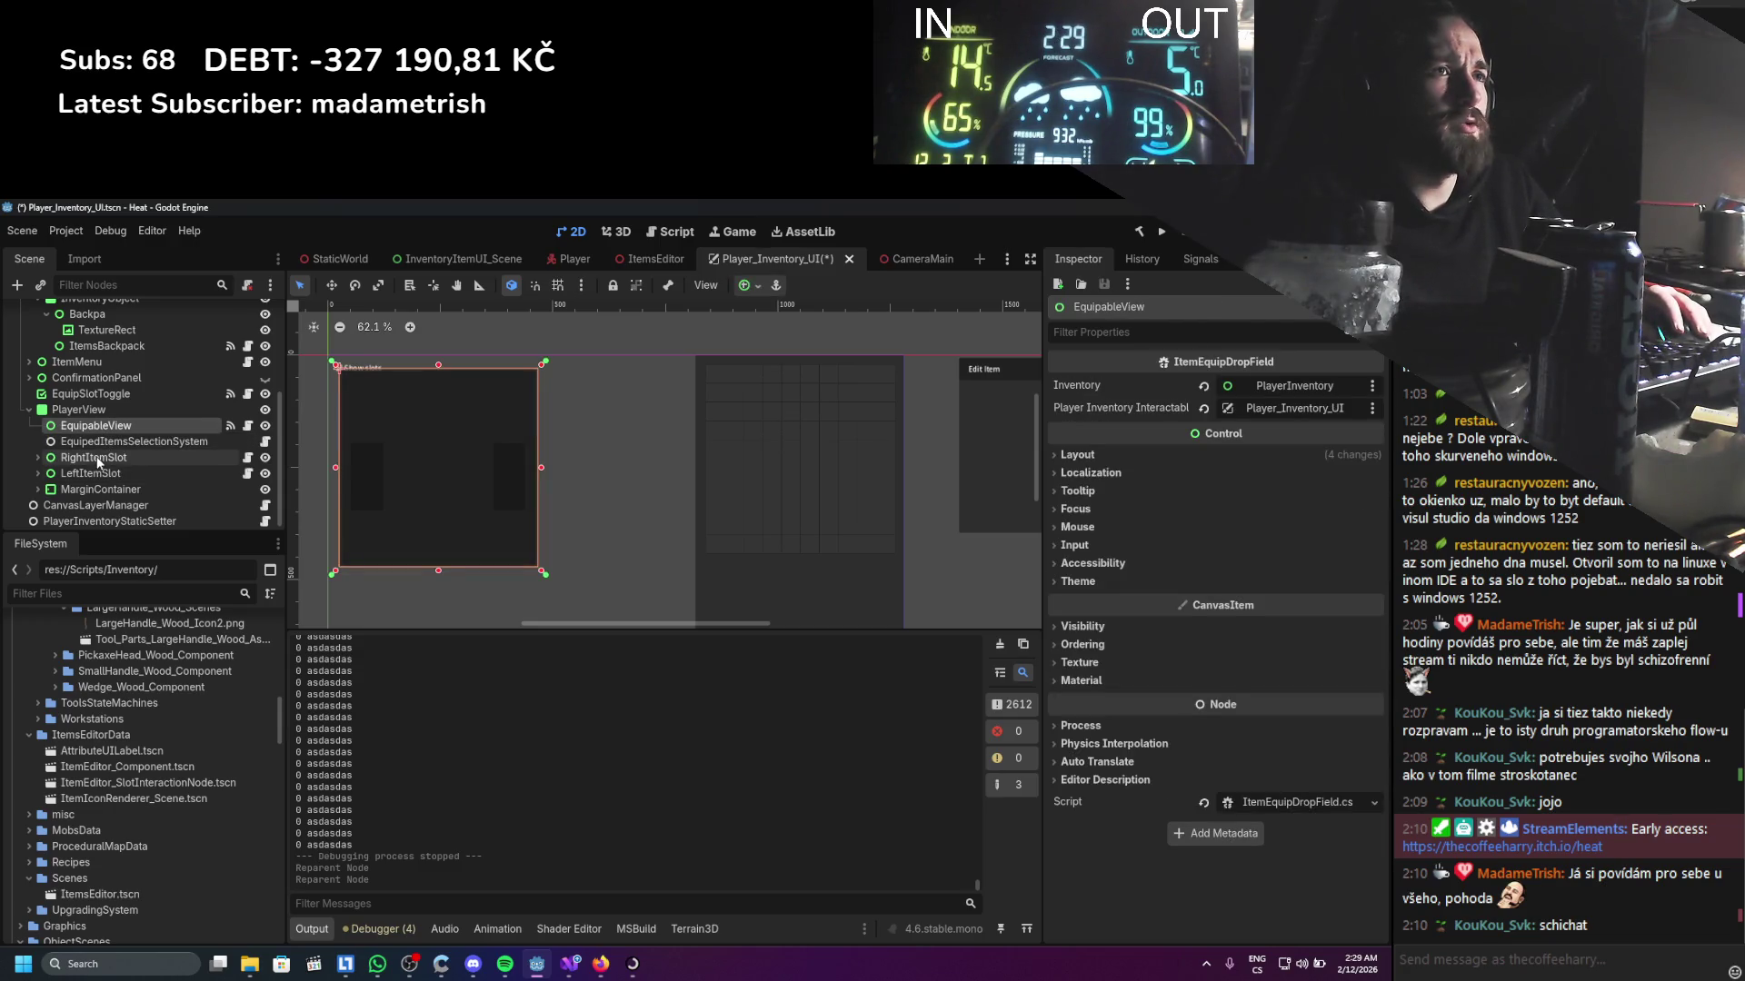
left_click(95, 487)
left_click(111, 457, "shift")
left_click(105, 460)
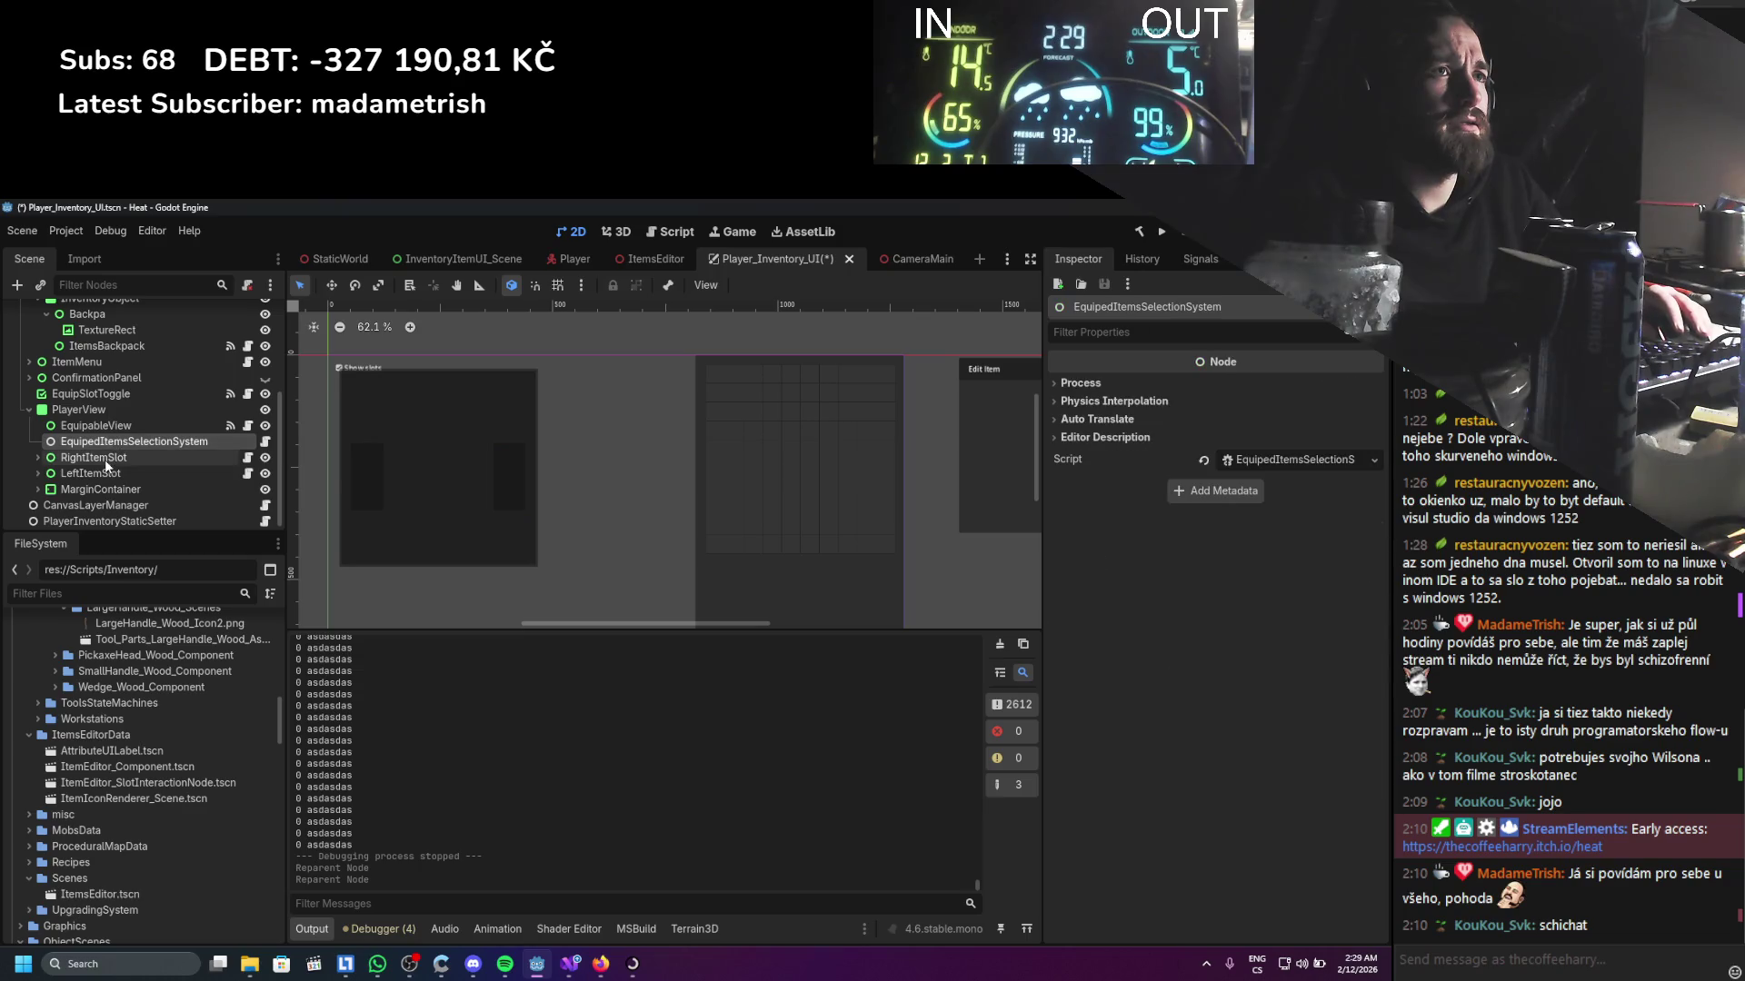
left_click(96, 474)
left_click(92, 491)
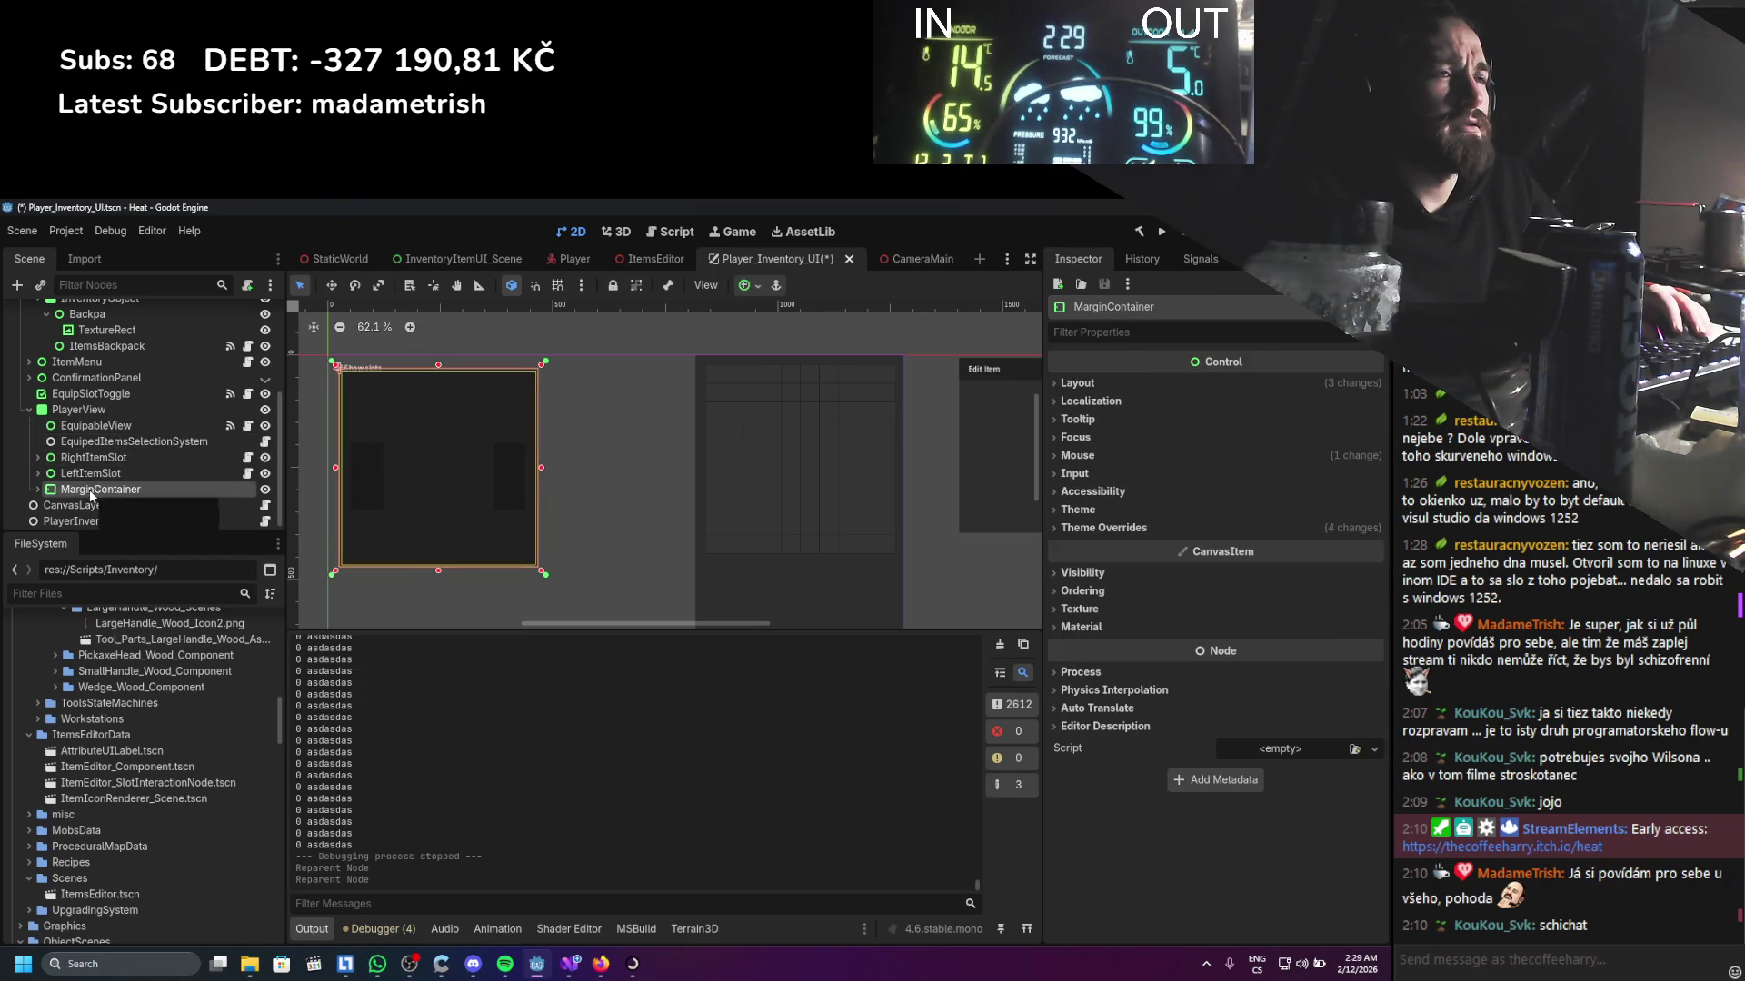
left_click(91, 473)
left_click(94, 459, "shift")
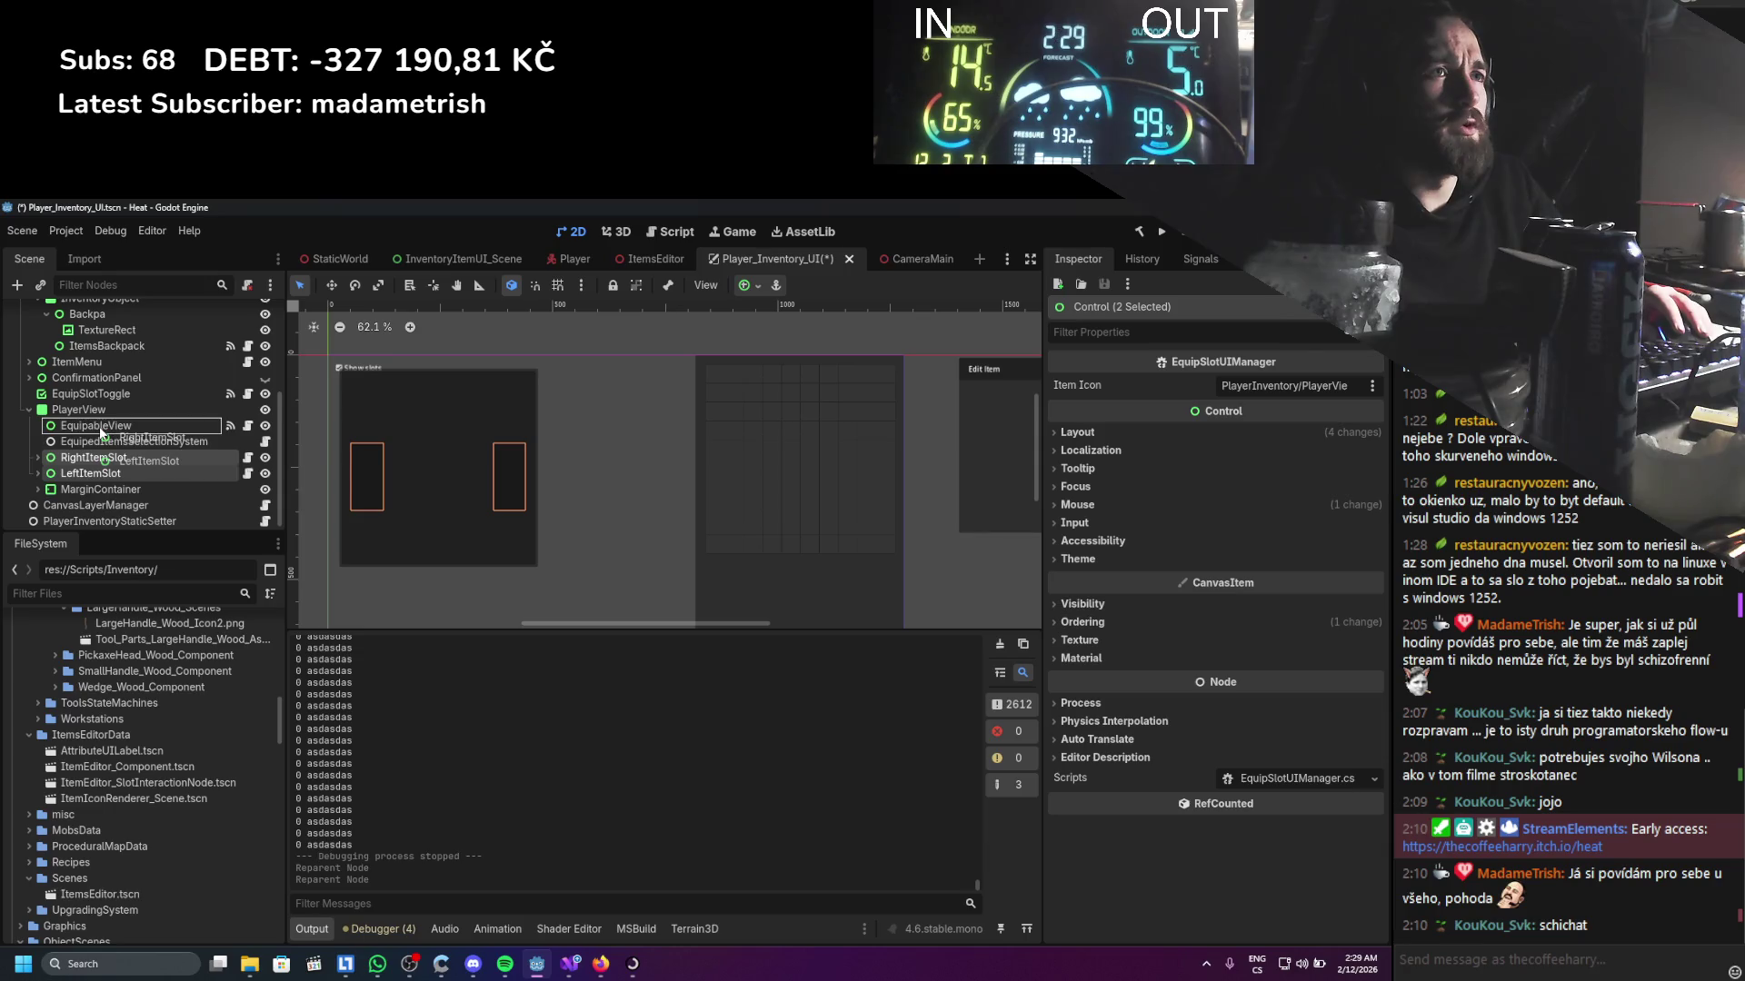
left_click_drag(101, 434, 100, 427)
key("ctrl+s")
Check the new hierarchy on RightItemSlot and run the game again
left_click(69, 427)
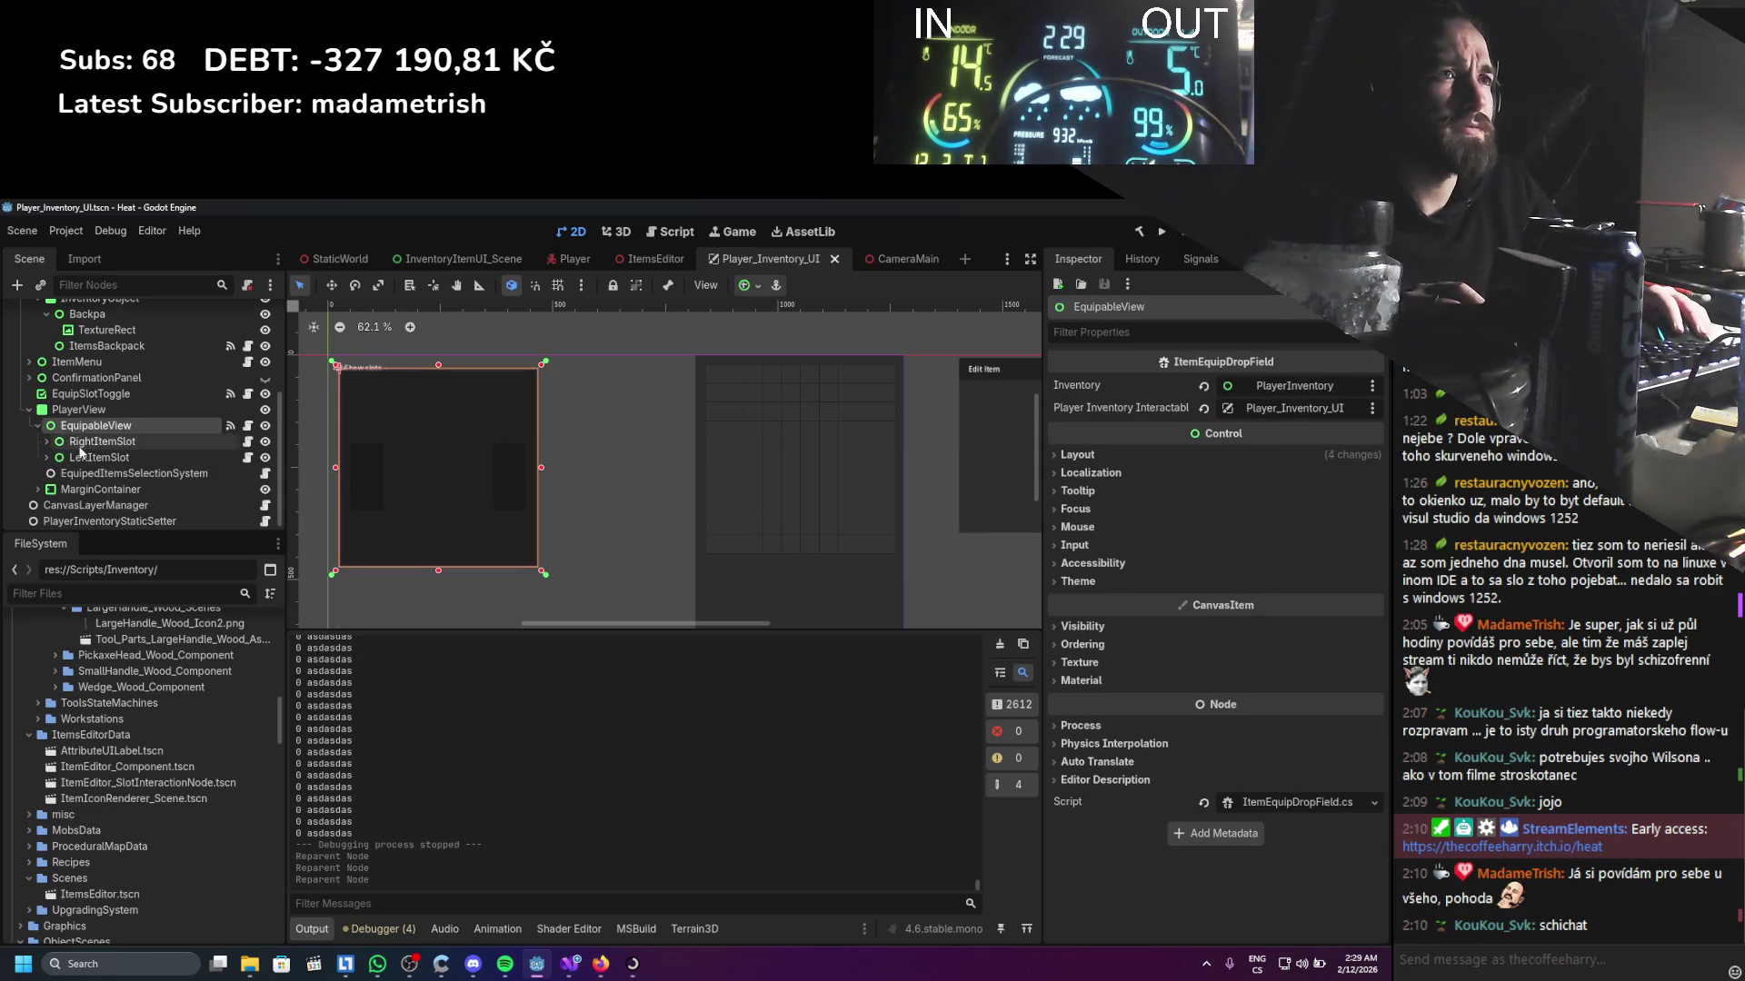
left_click(80, 446)
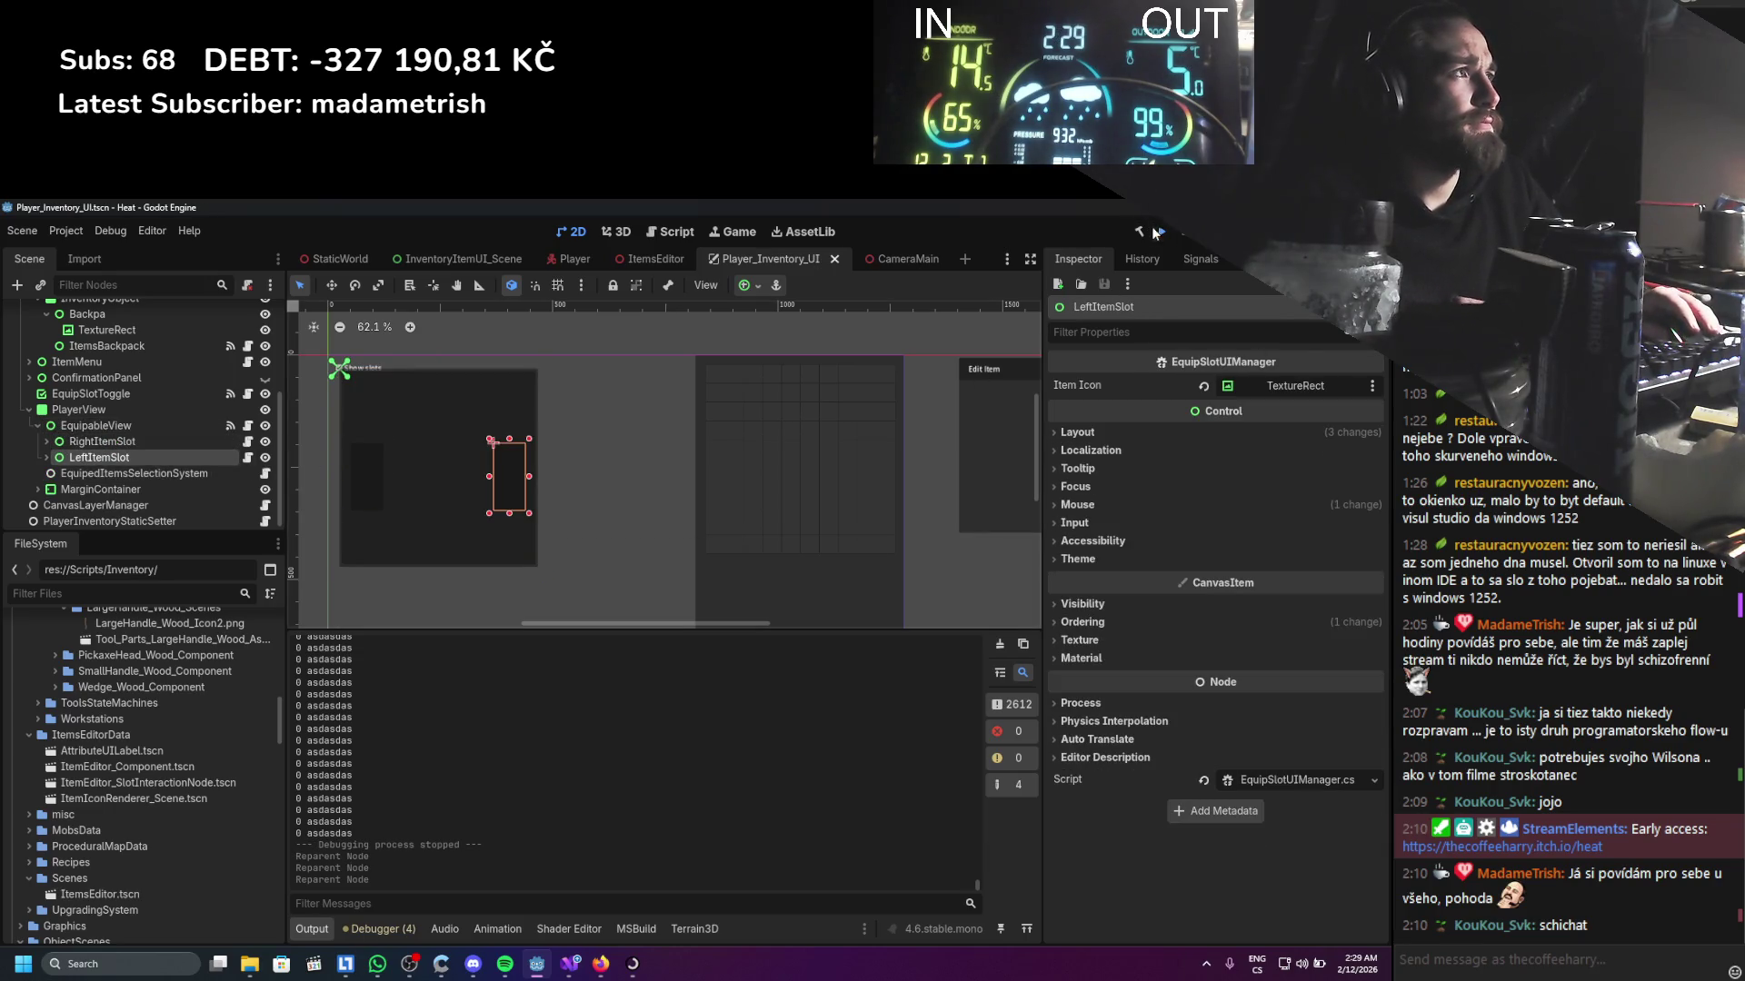
left_click(1157, 233)
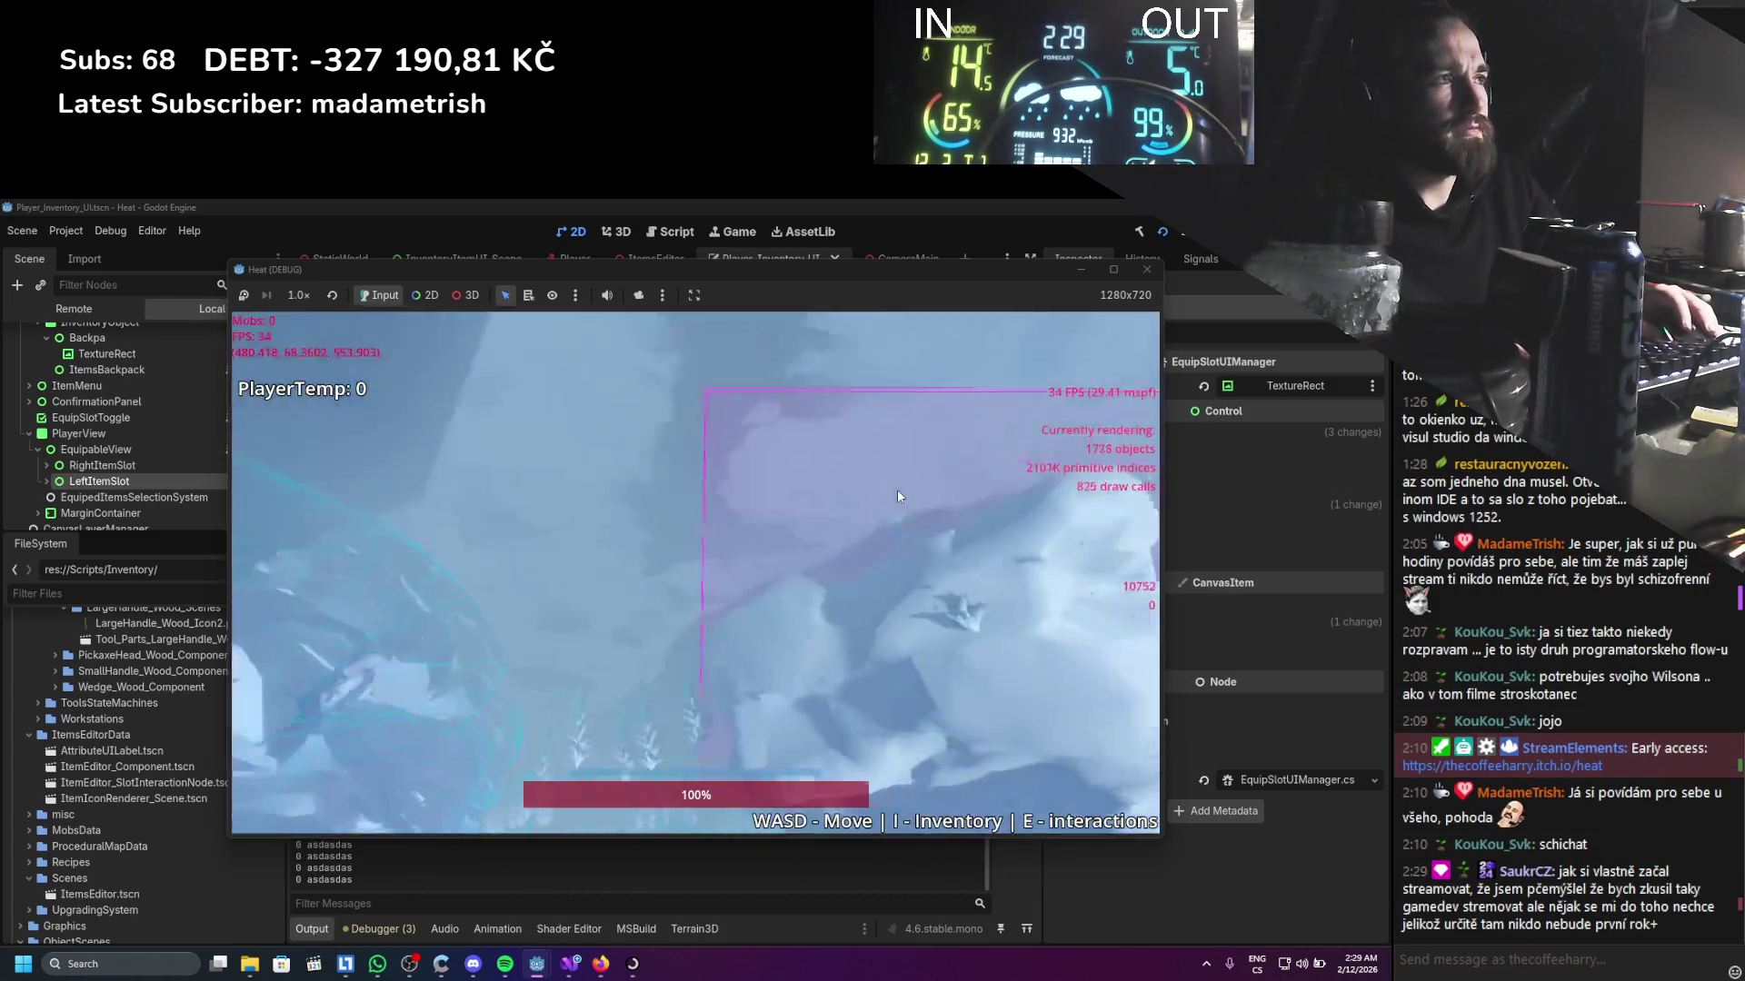
Equip the stick in the left slot, return it to the grid, and walk forward
left_click(1120, 431)
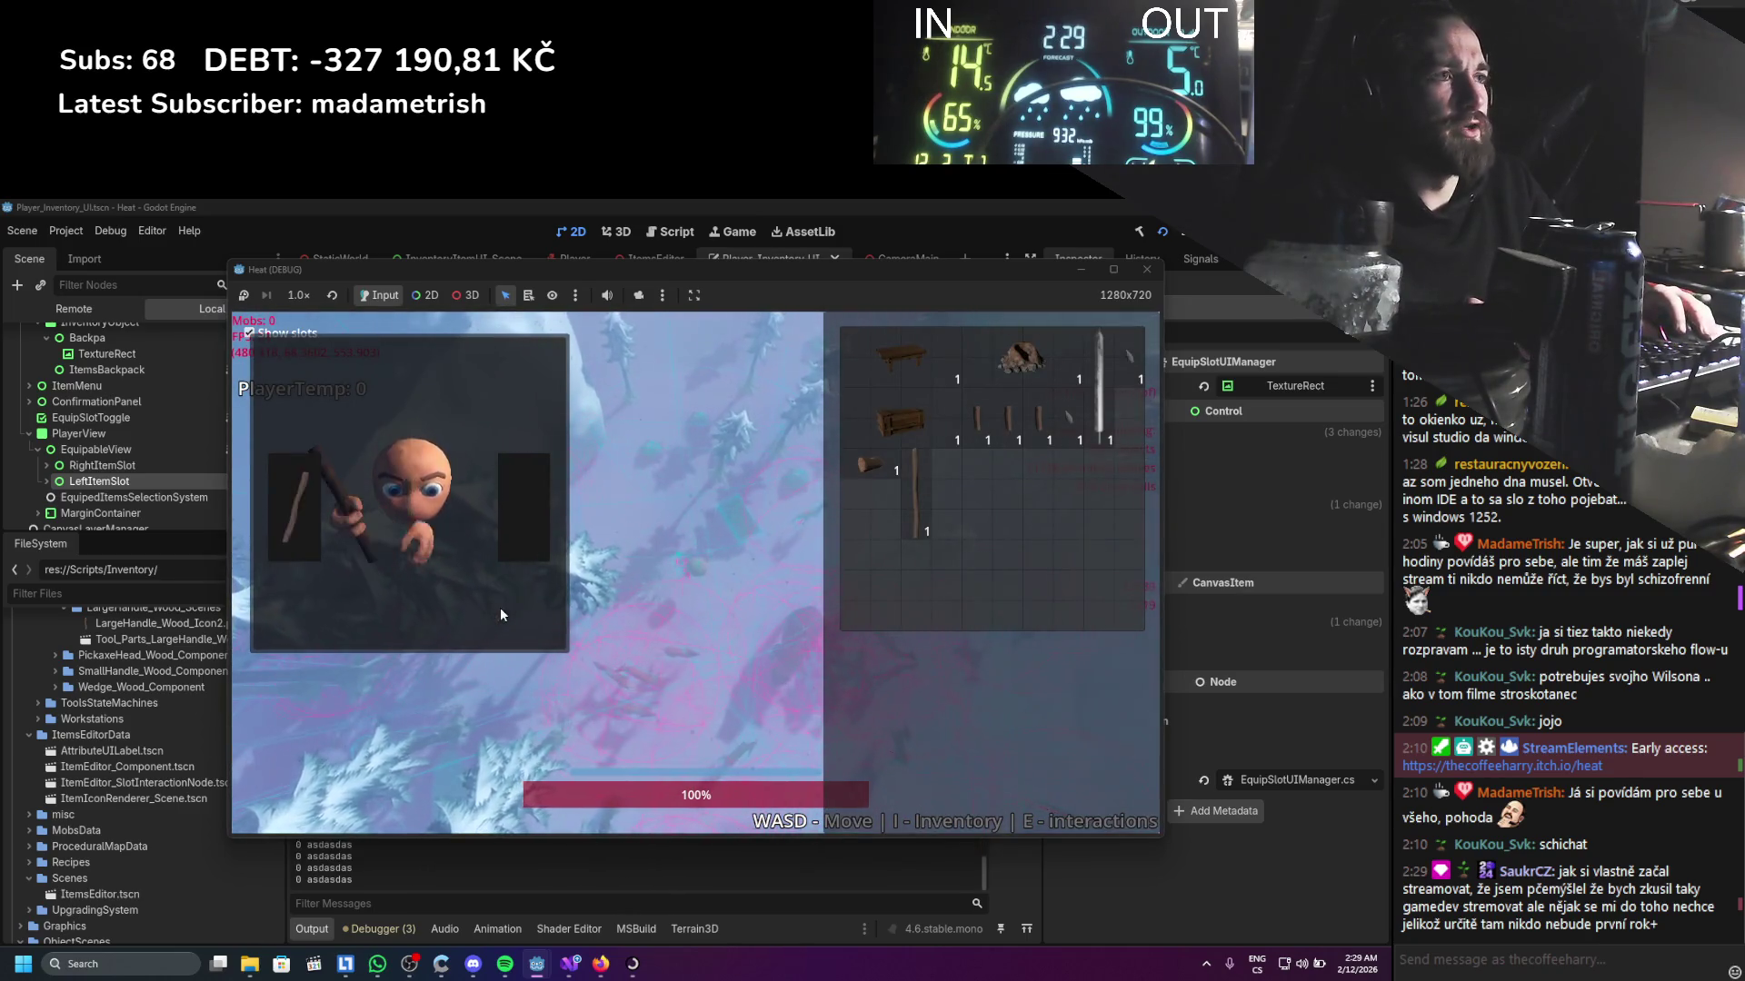
mouse_move(280, 531)
left_mouse_down()
mouse_move(477, 514)
mouse_move(436, 538)
mouse_move(522, 512)
mouse_move(825, 534)
mouse_move(856, 570)
left_mouse_up()
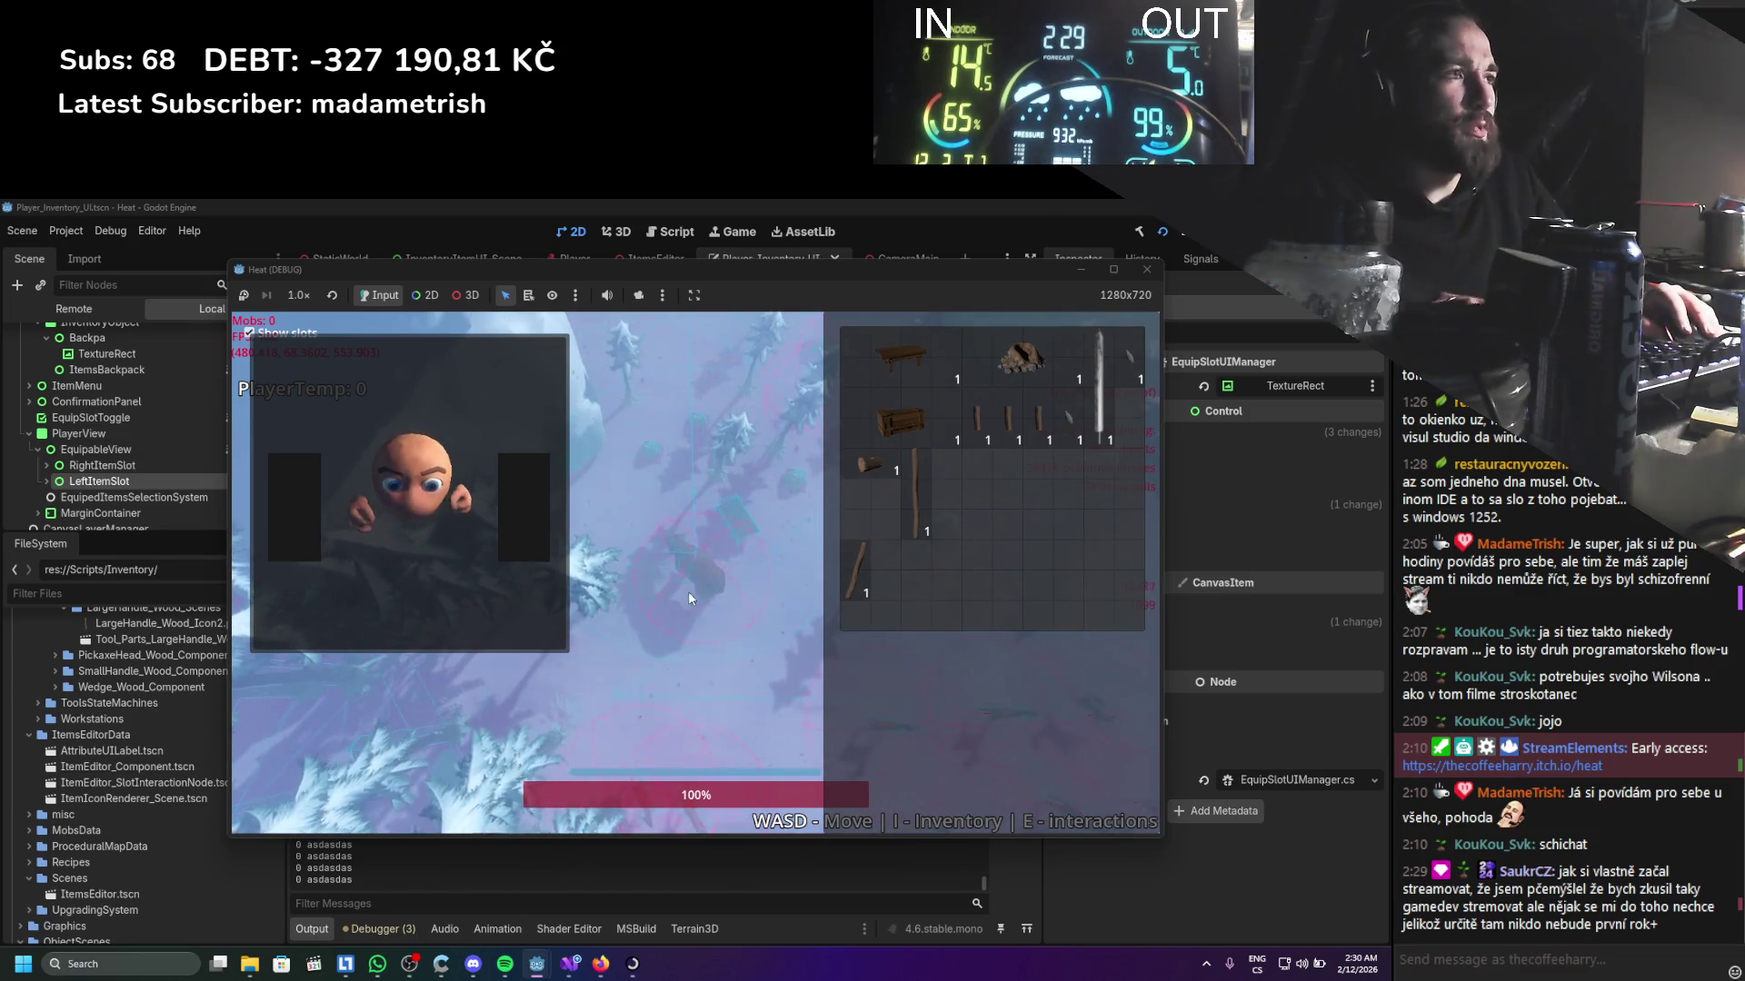
key("w")
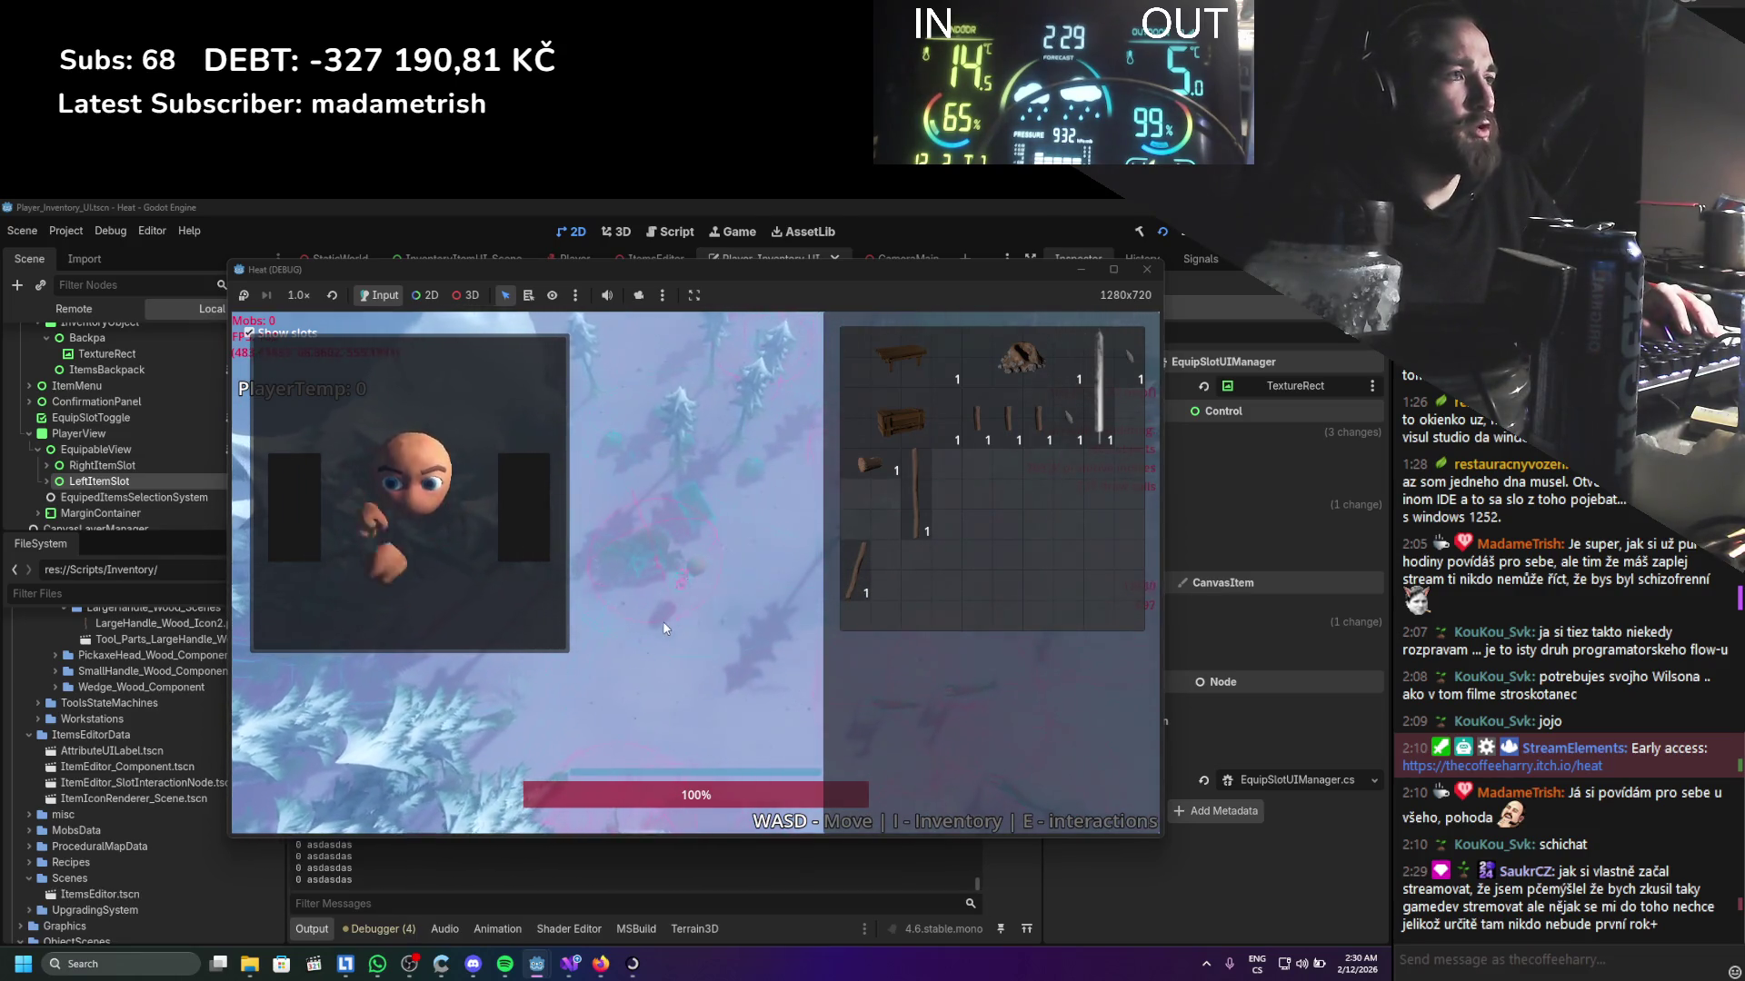
key("w")
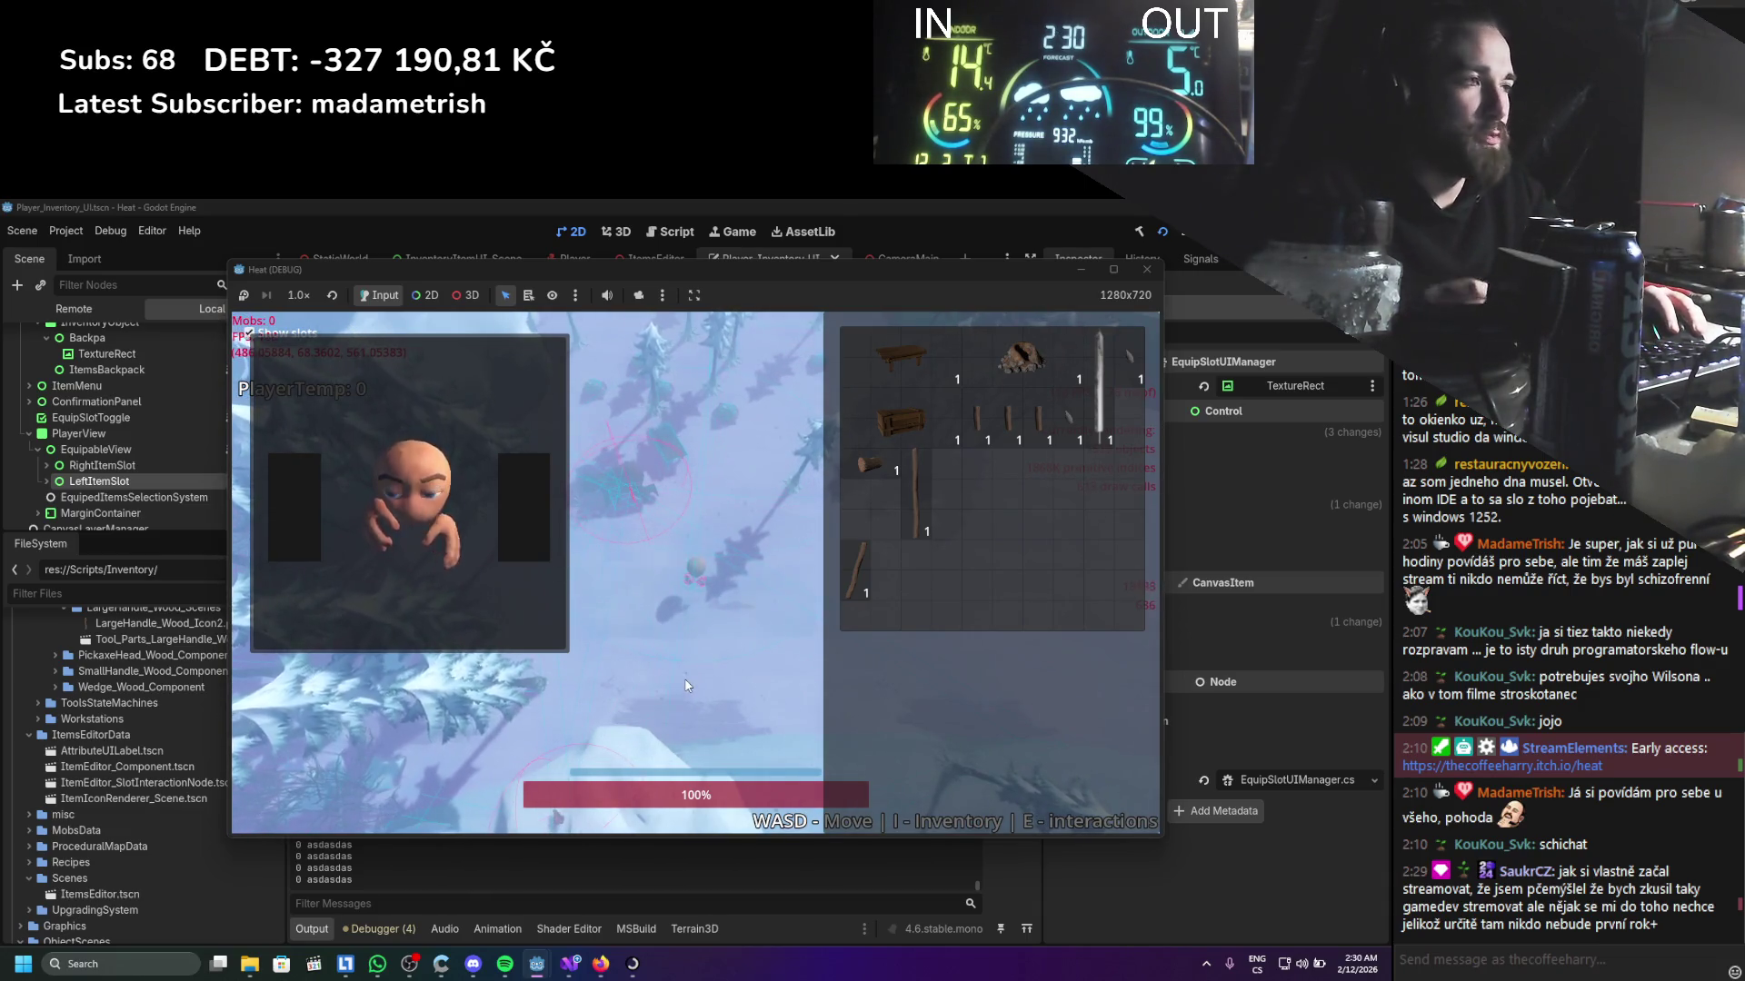
Walk the player character forward and back across the snowy test level with W and S
key("w")
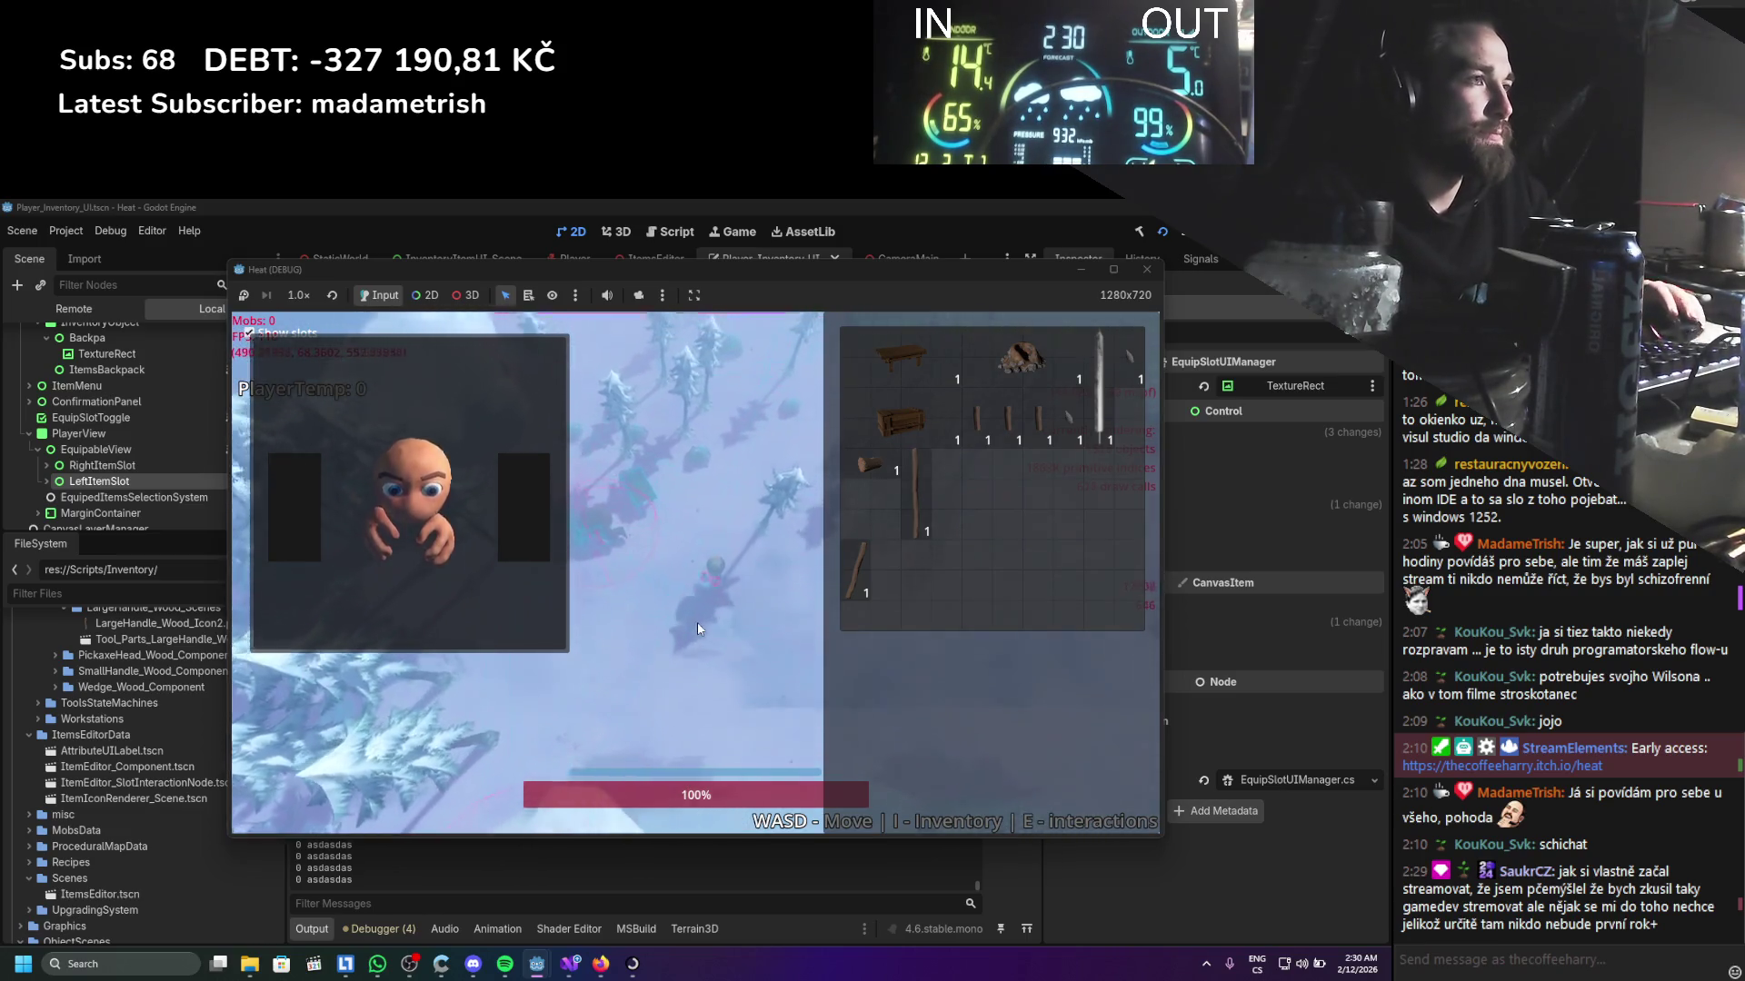
key("s")
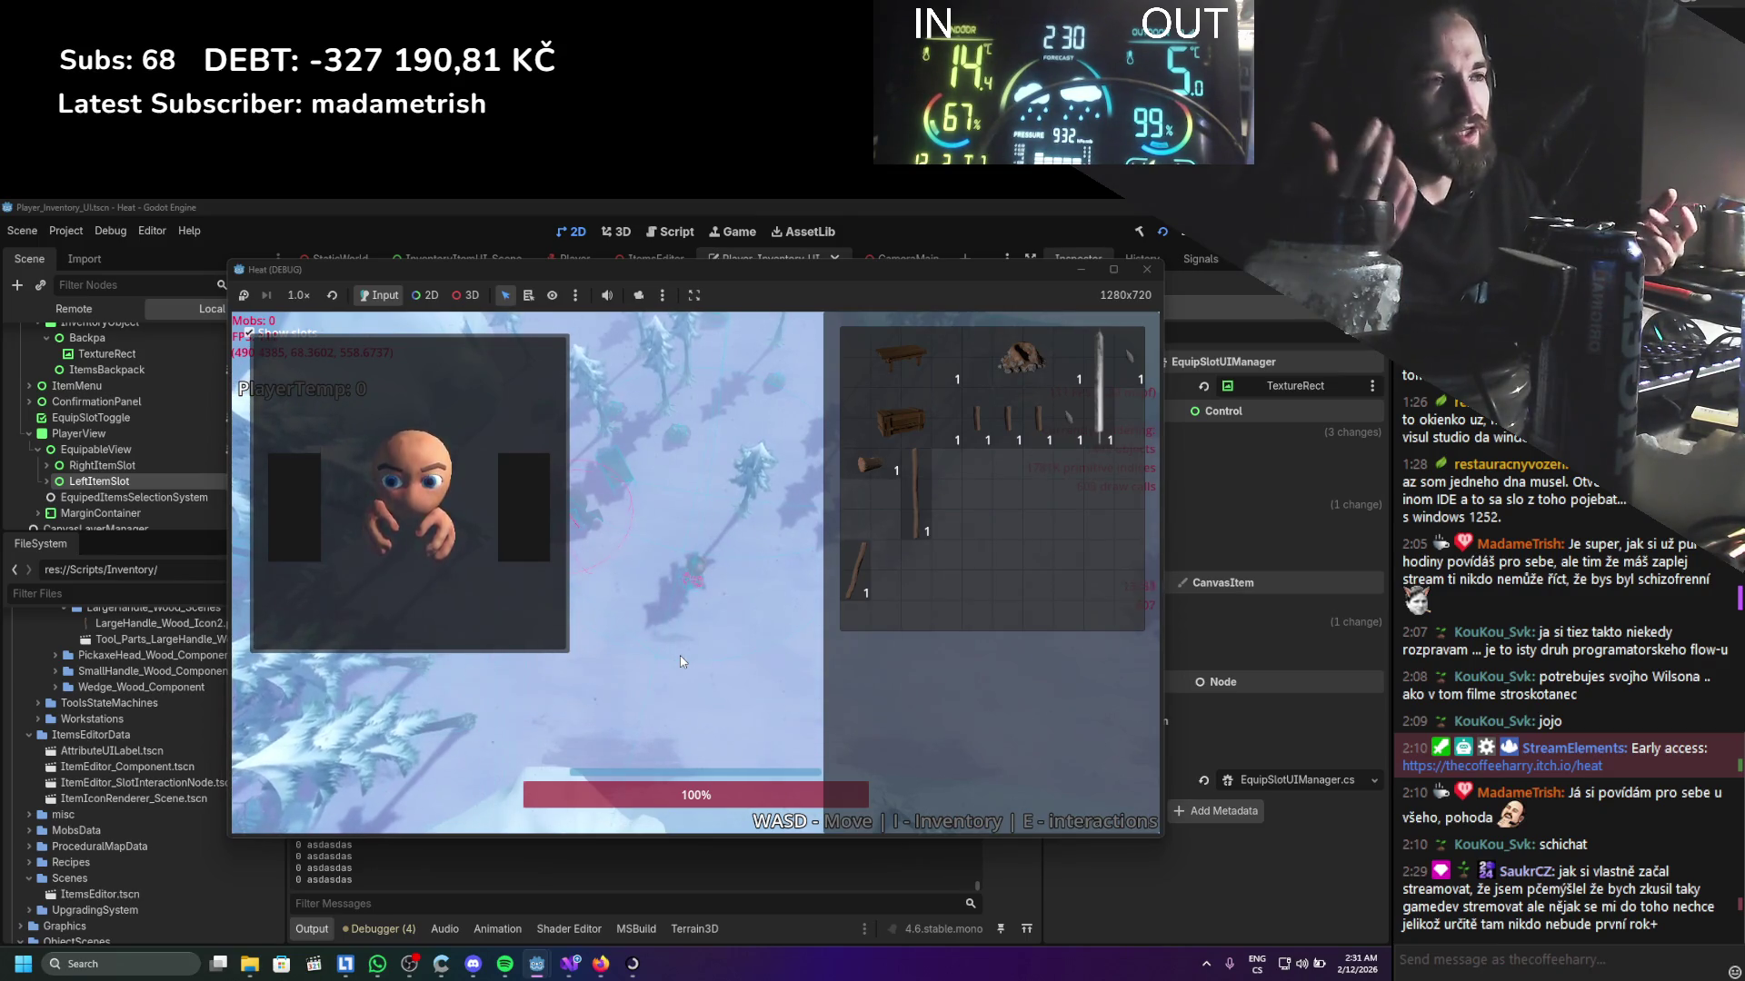
key("w")
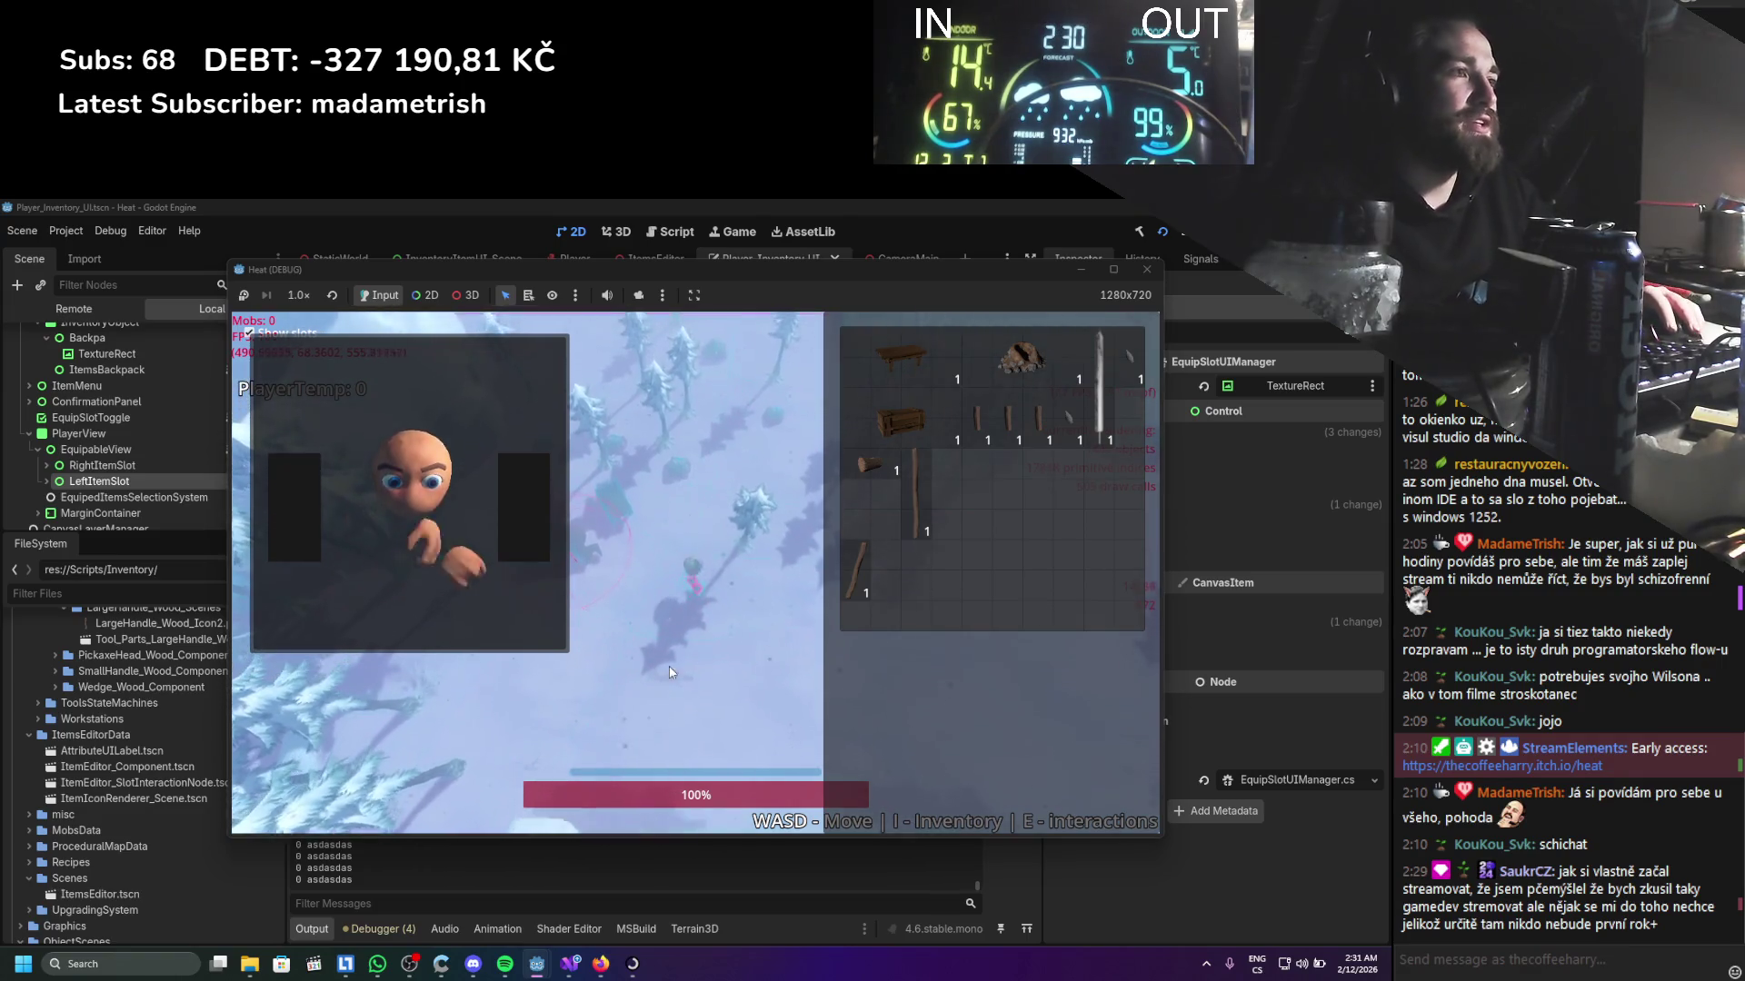
key("w")
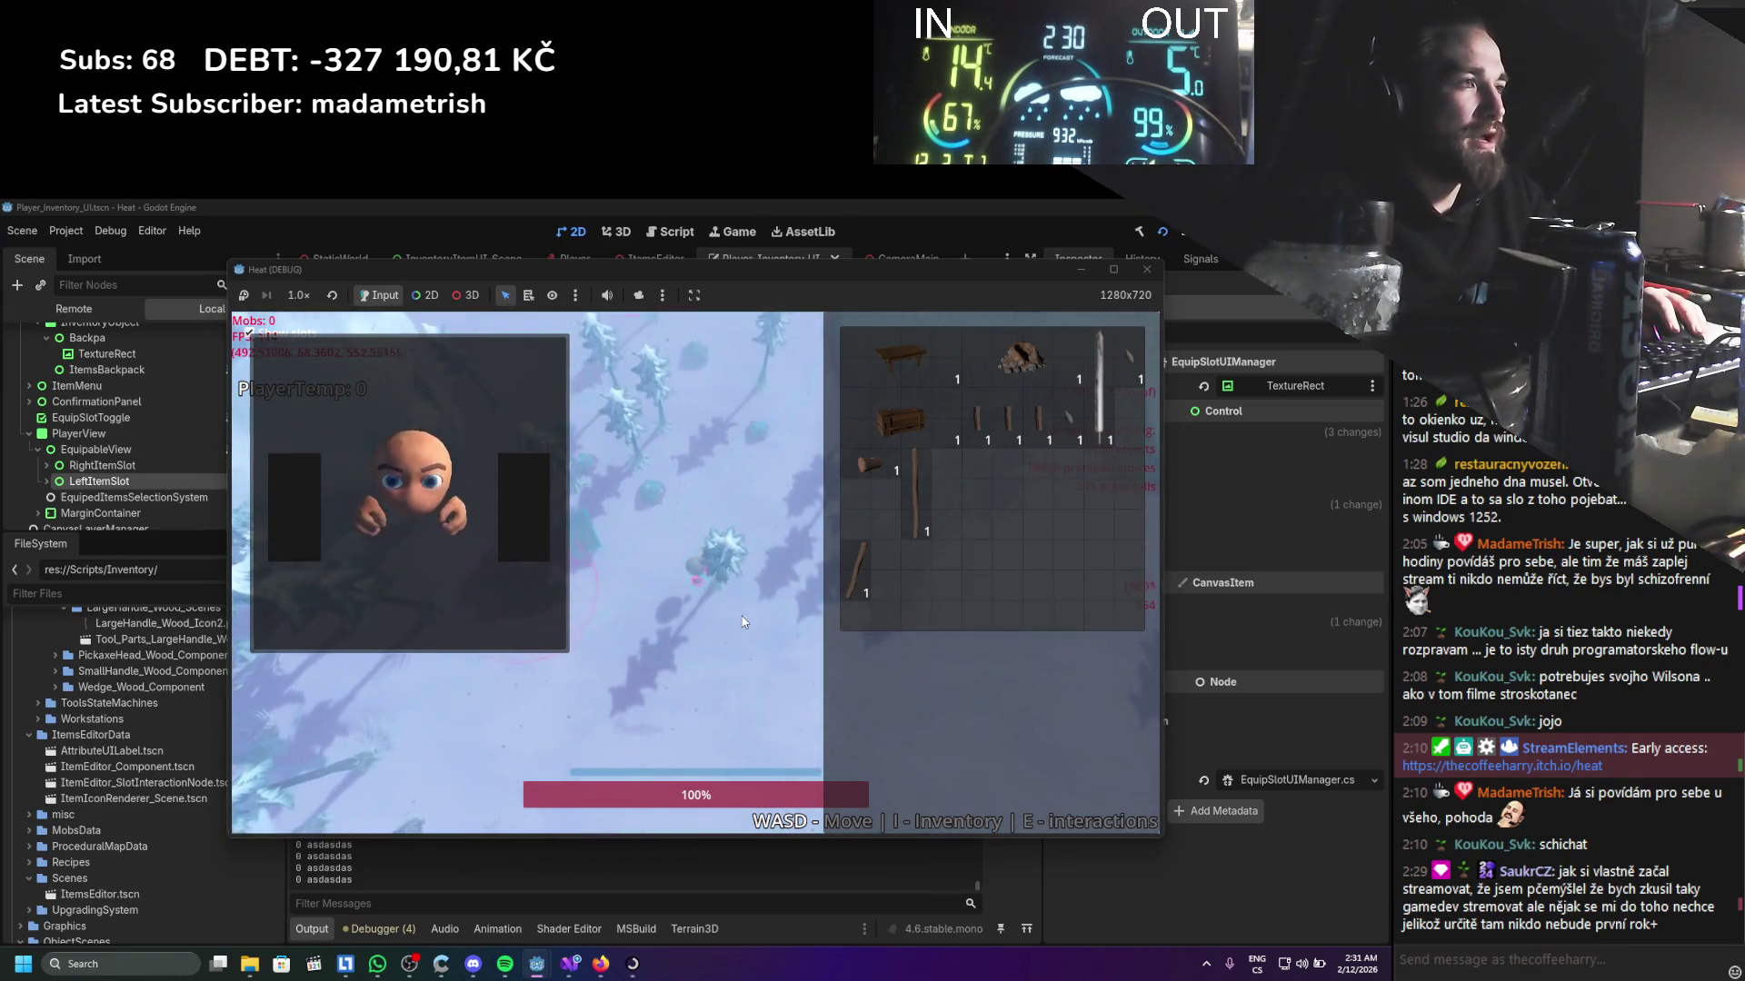
key("w")
key("s")
key("s")
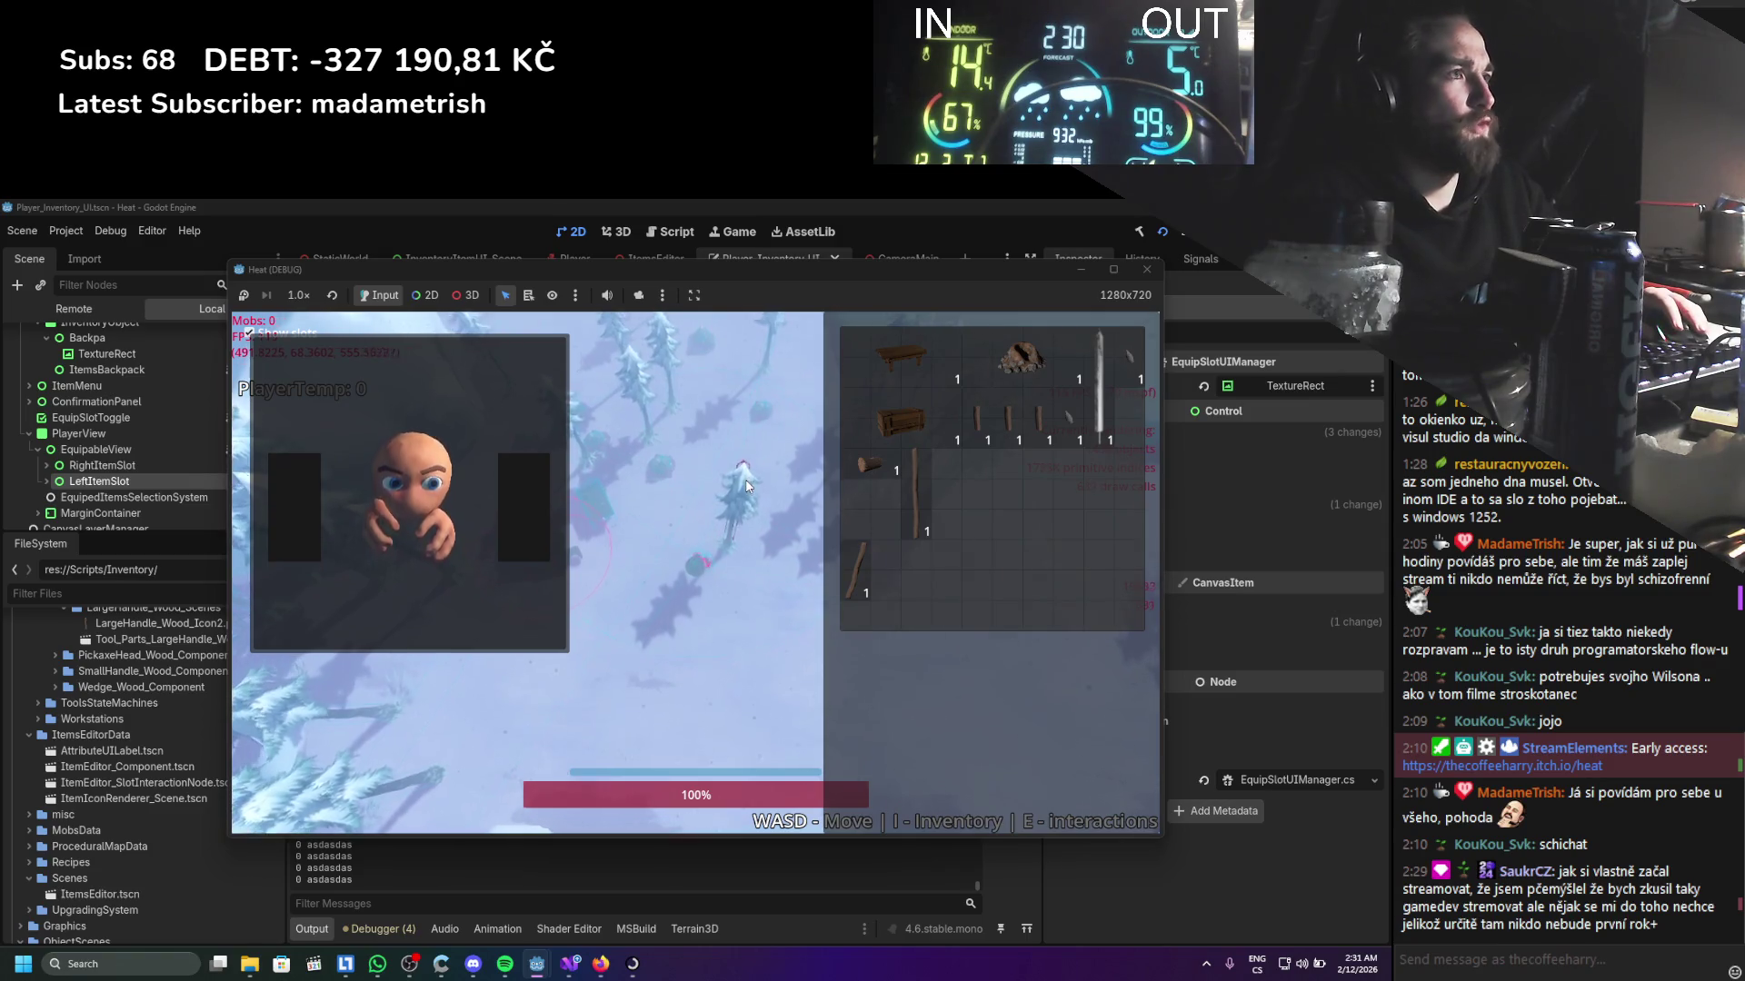
key("w")
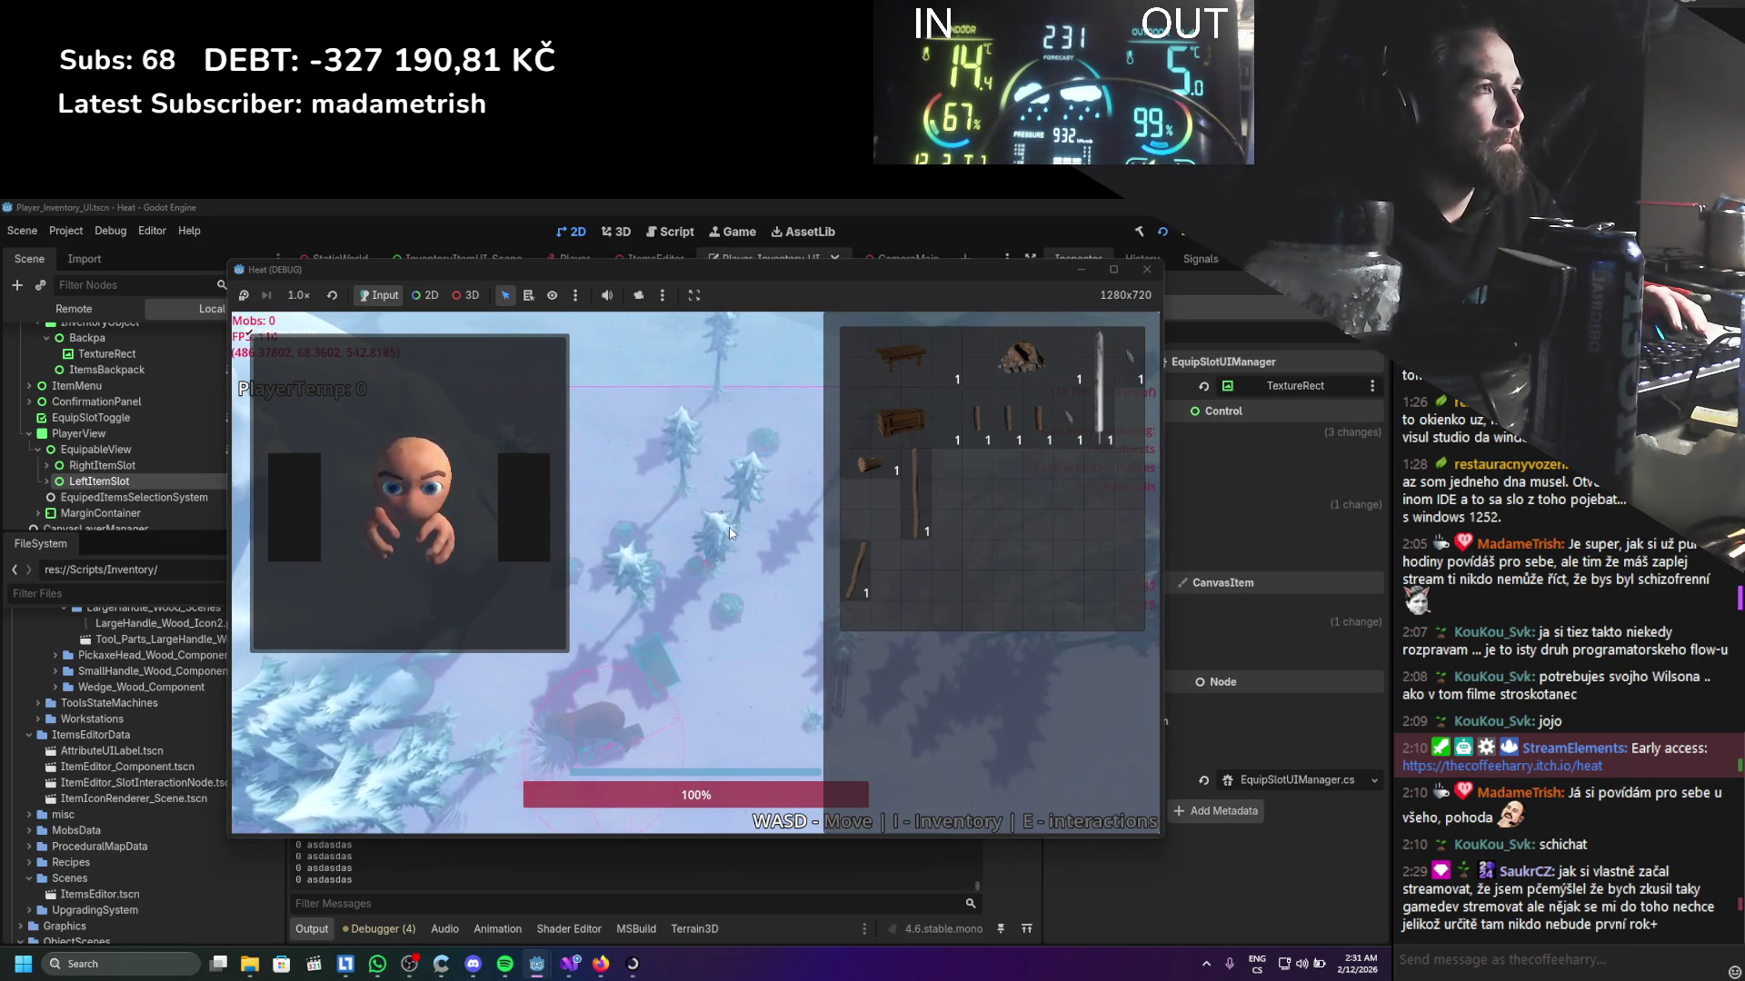
key("s")
key("w")
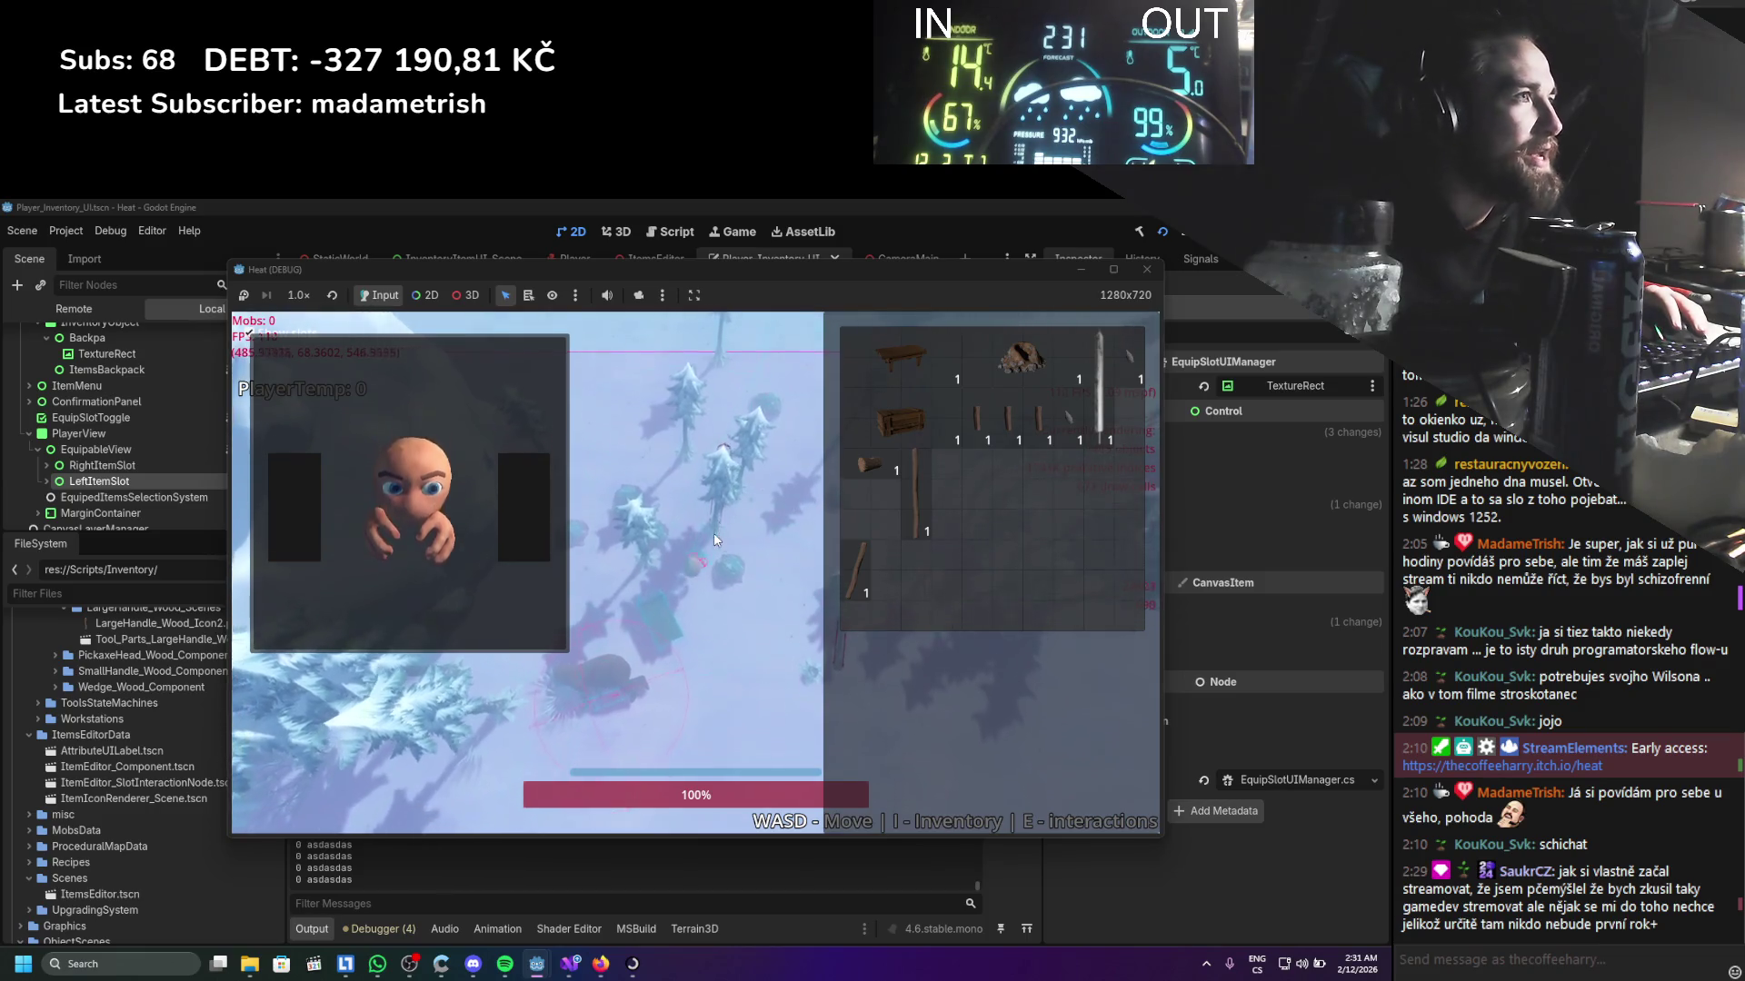
Walk the player left and through the trees, then close the game window
key("a")
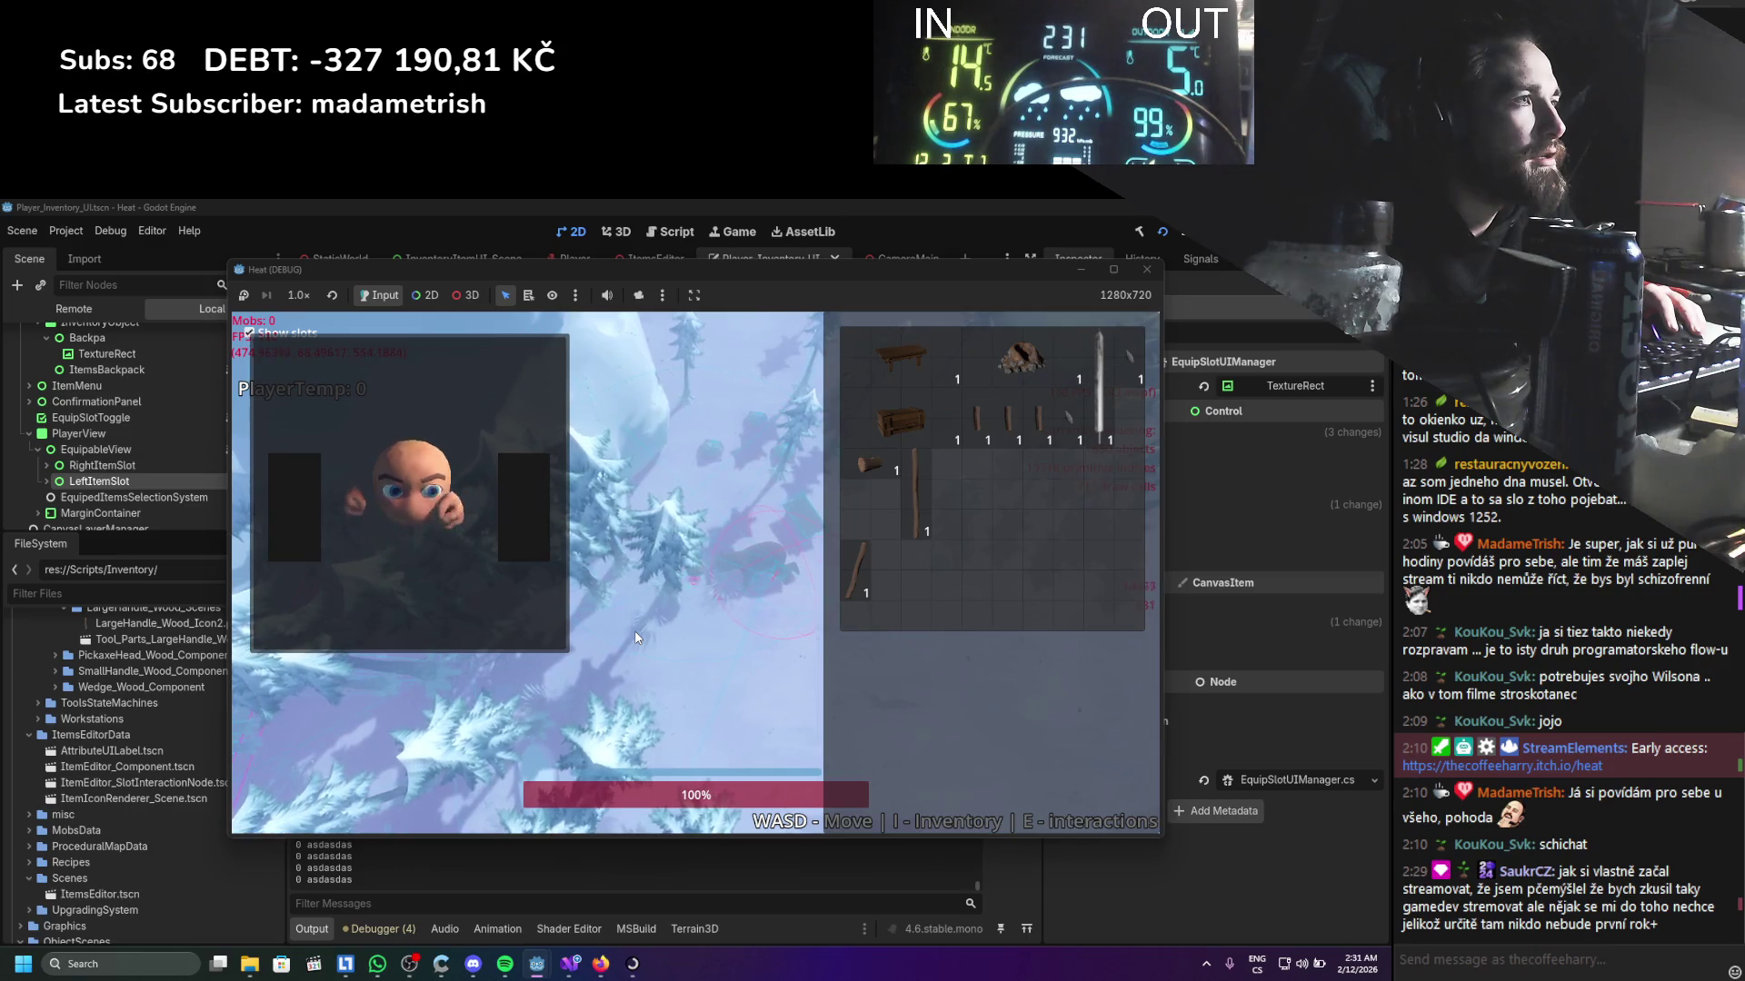
key("s")
key("s")
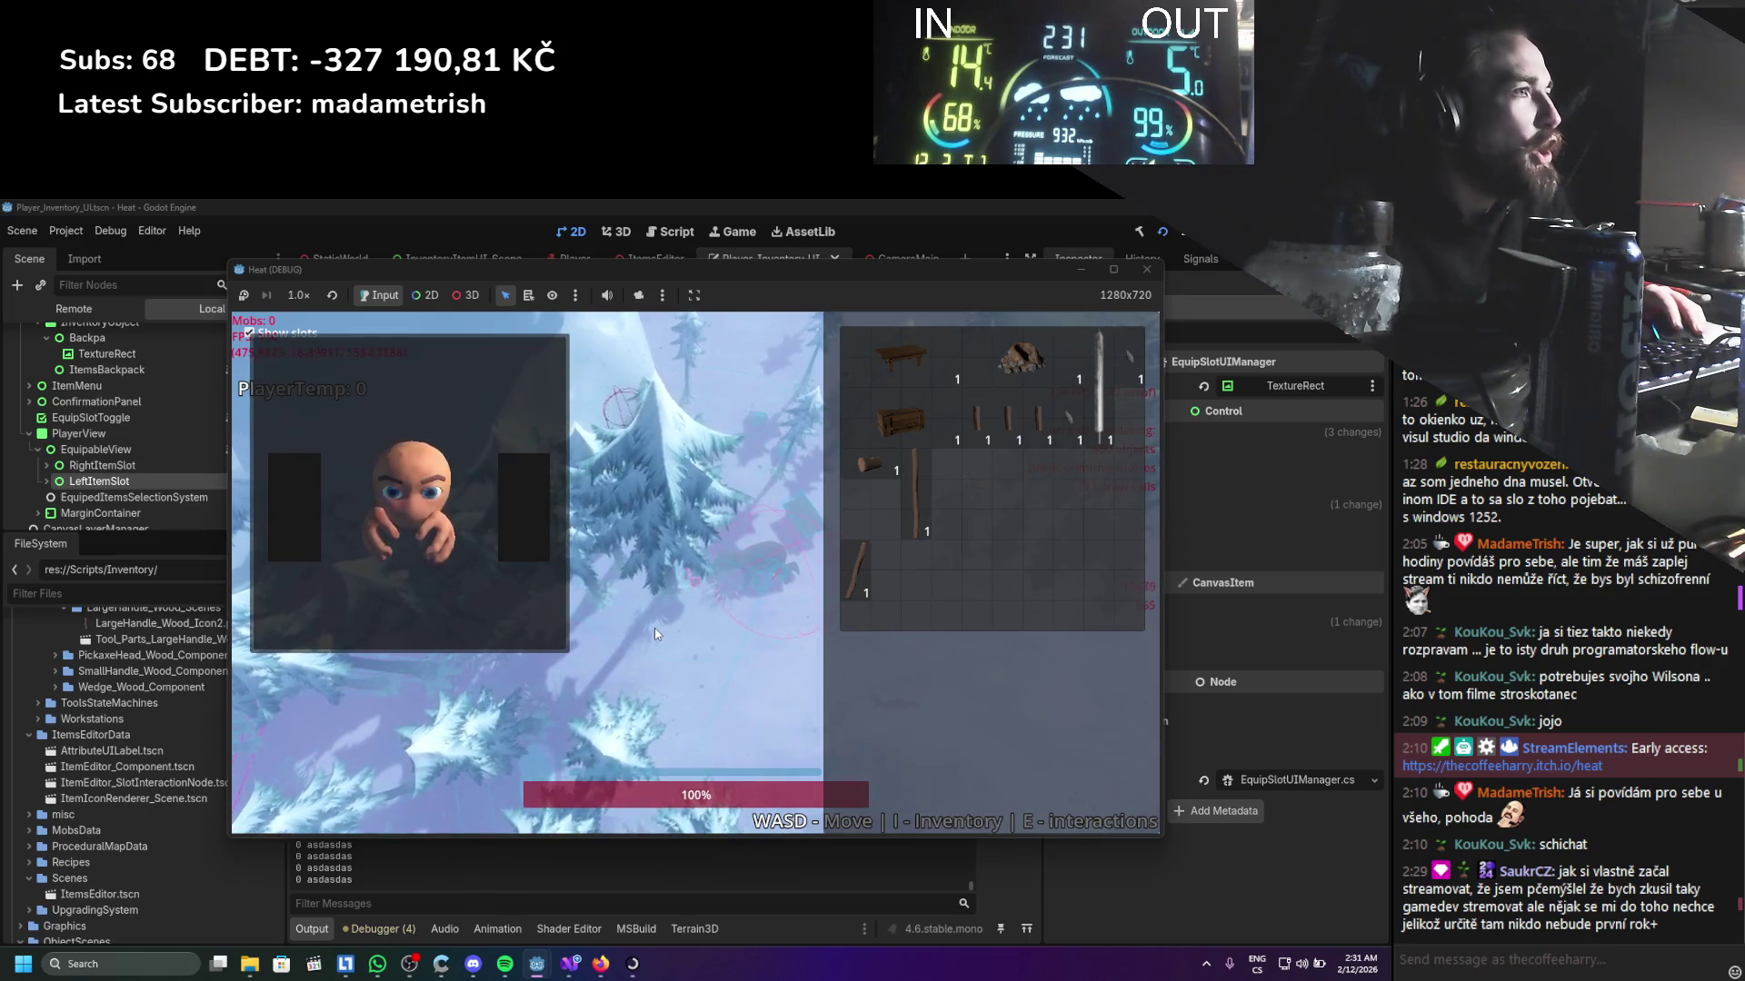
key("w")
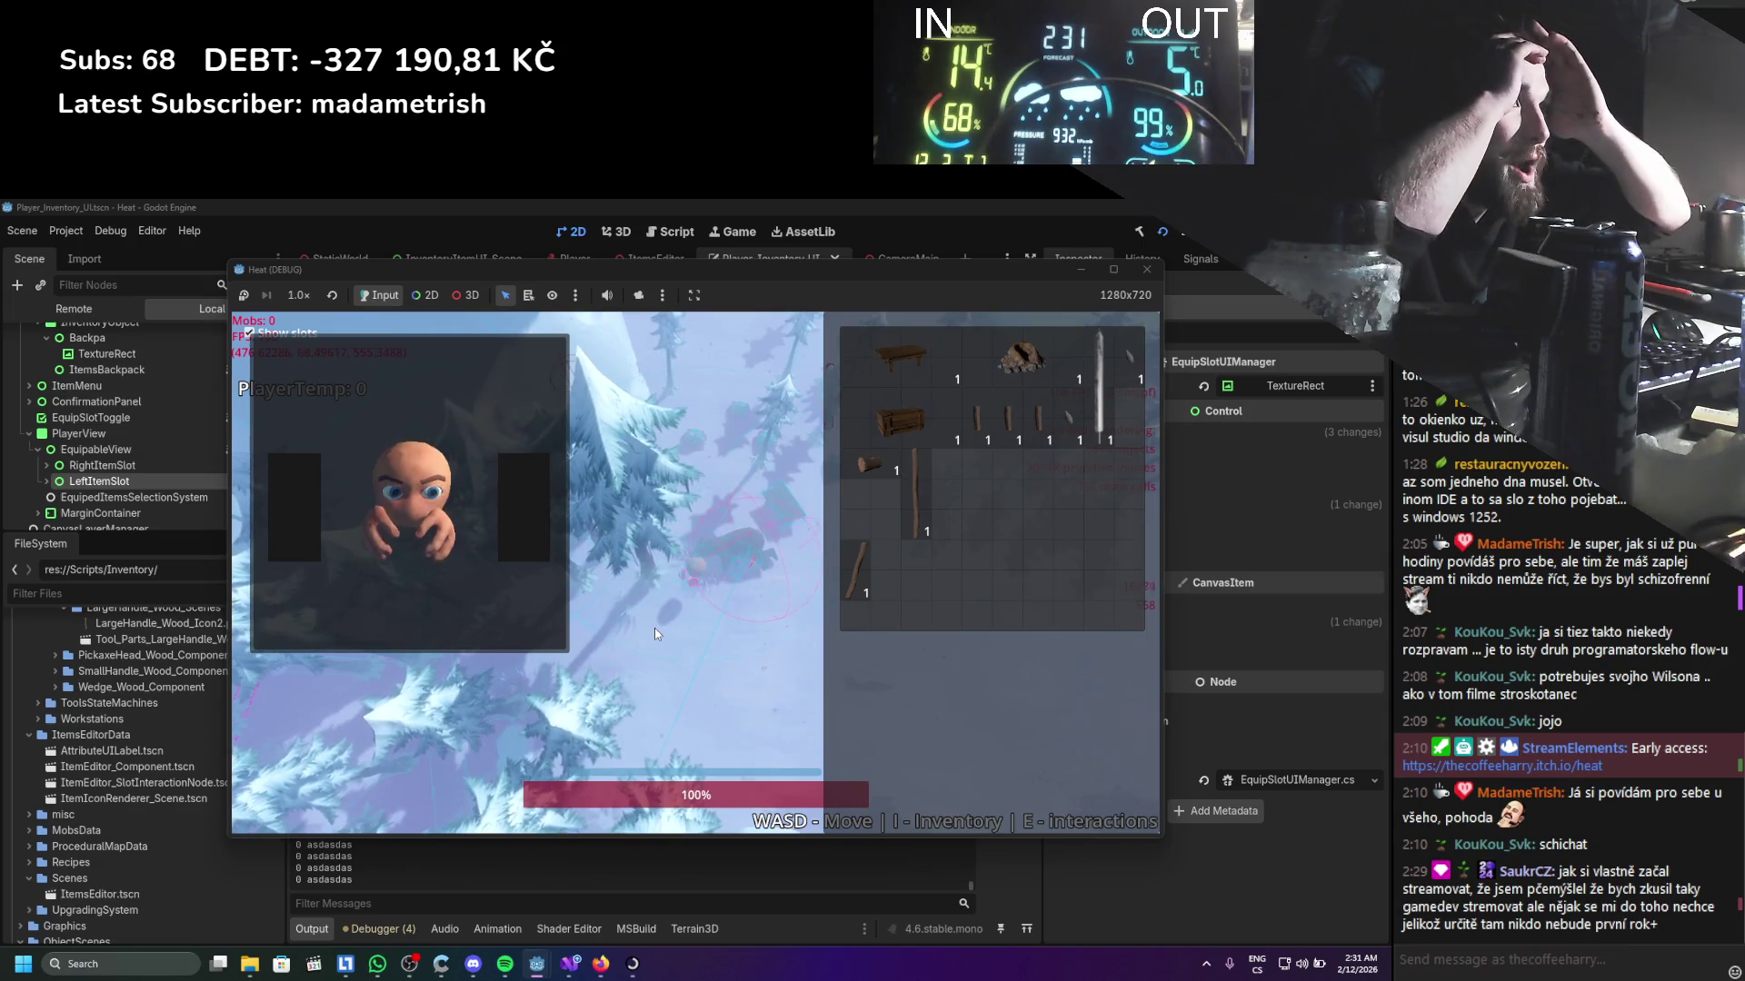
key("a")
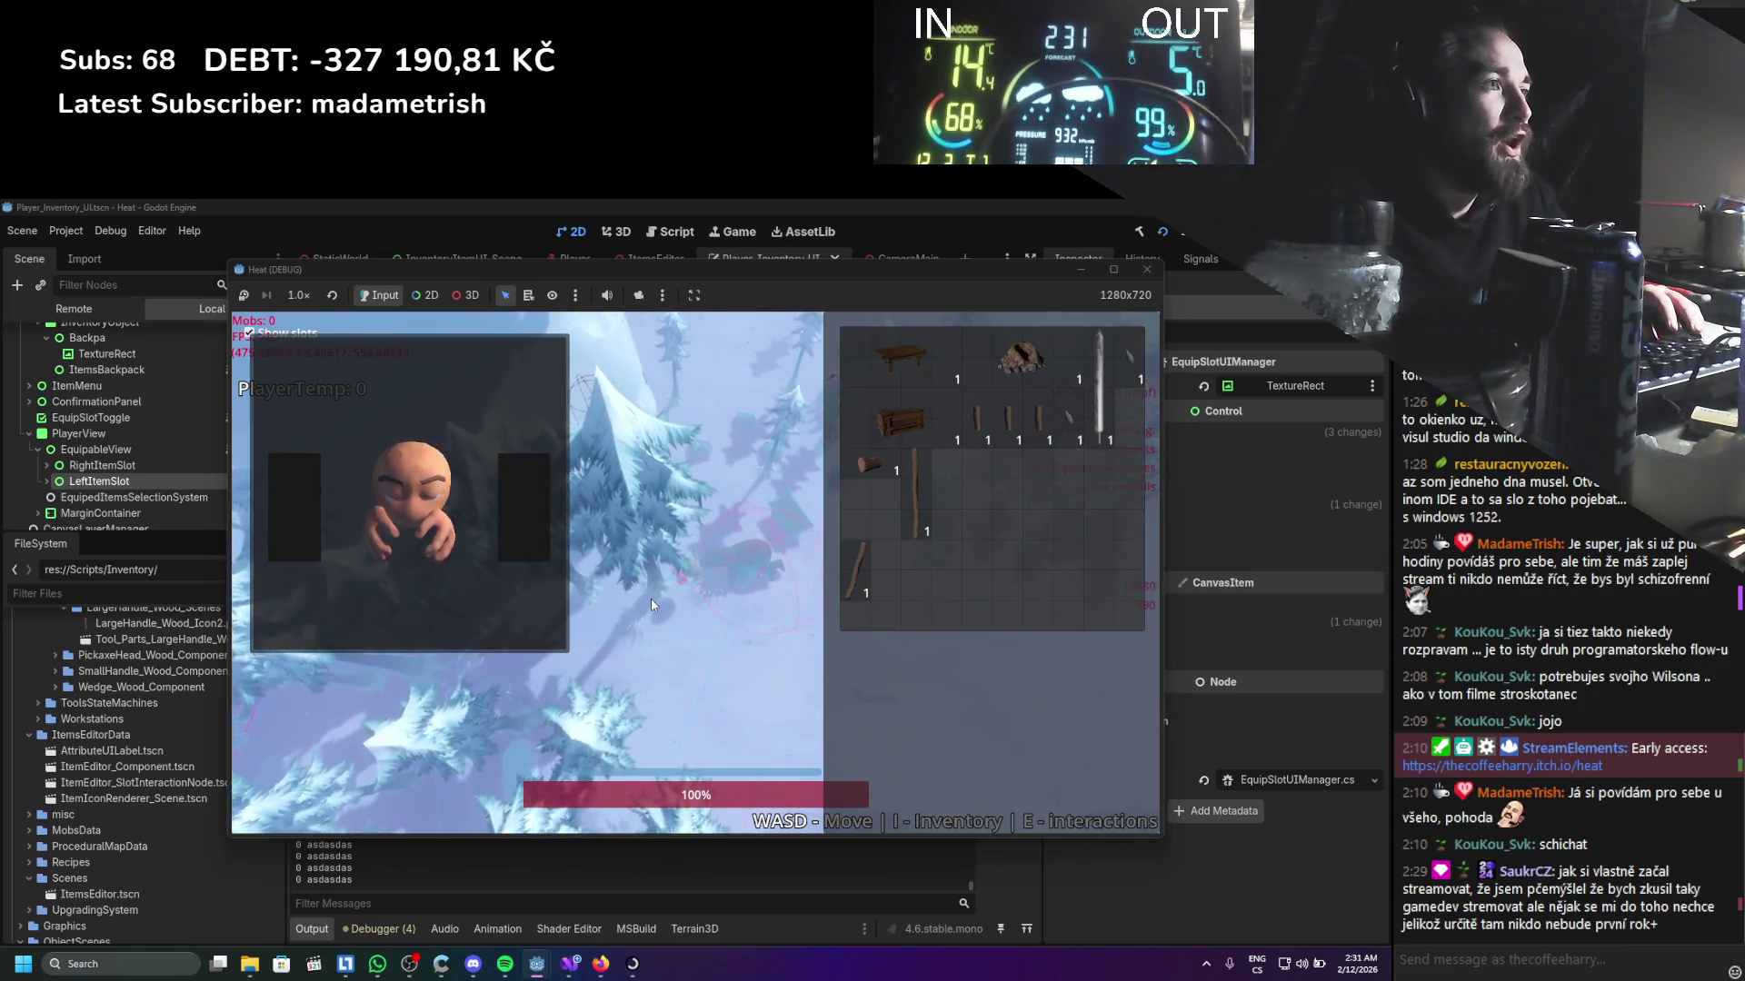
key("s")
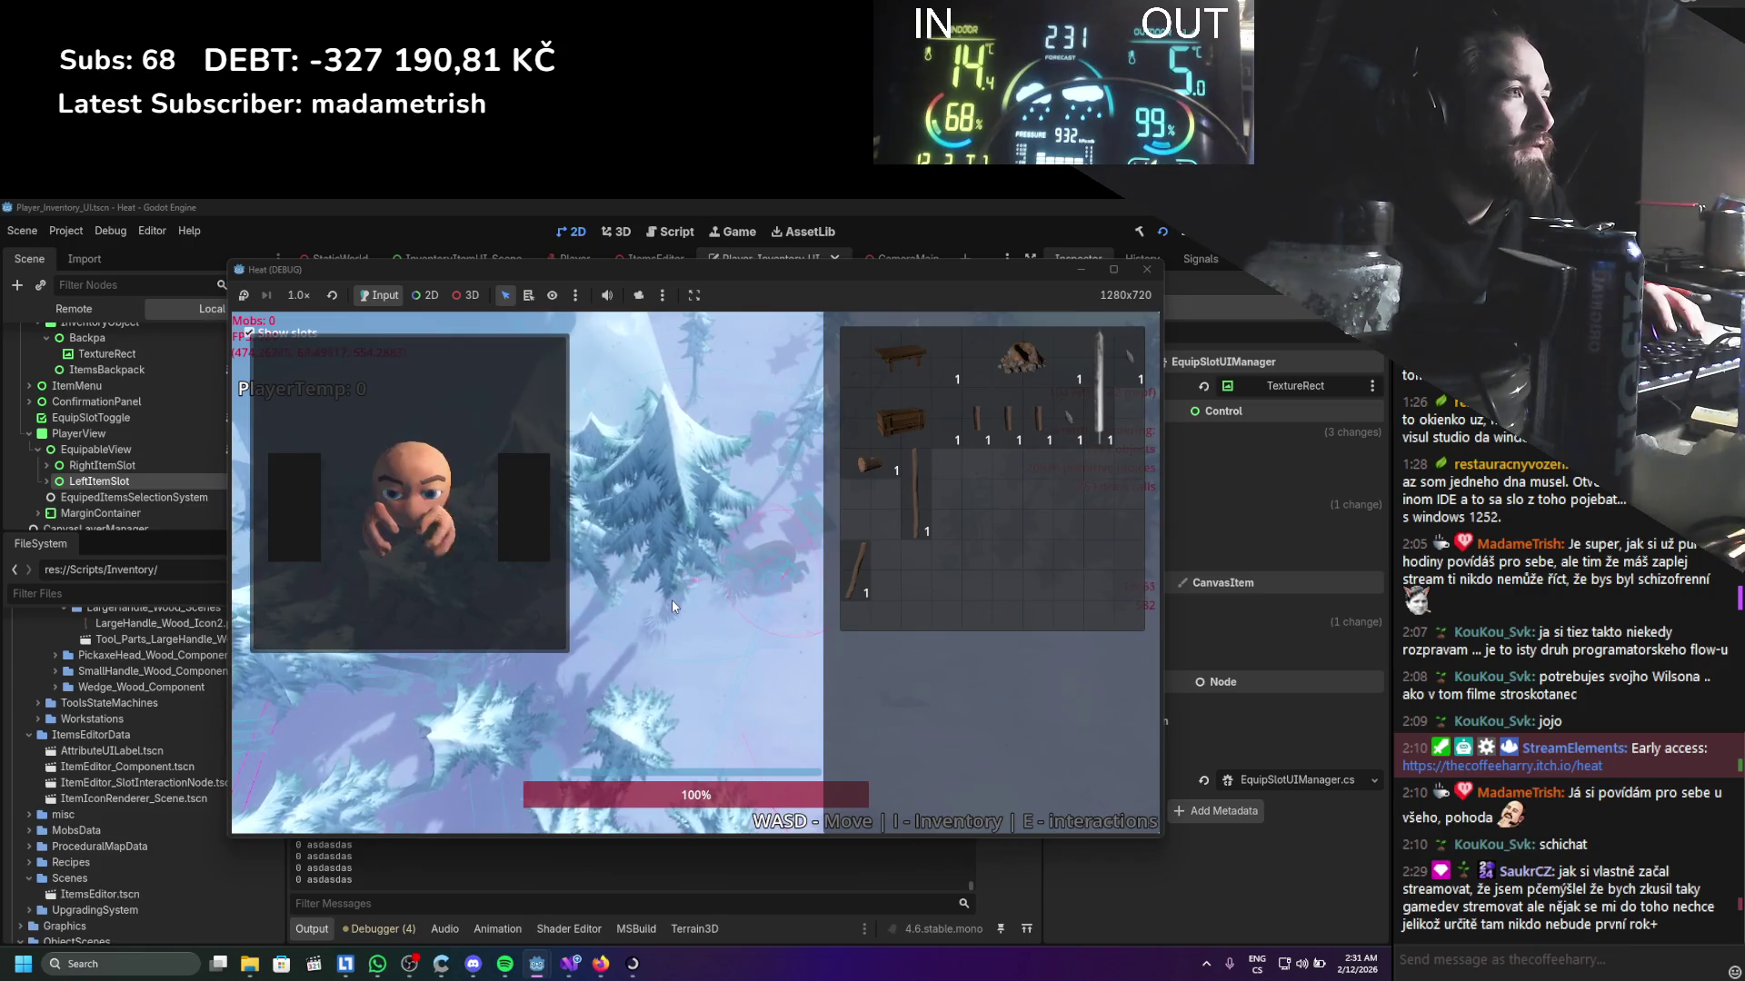
key("s")
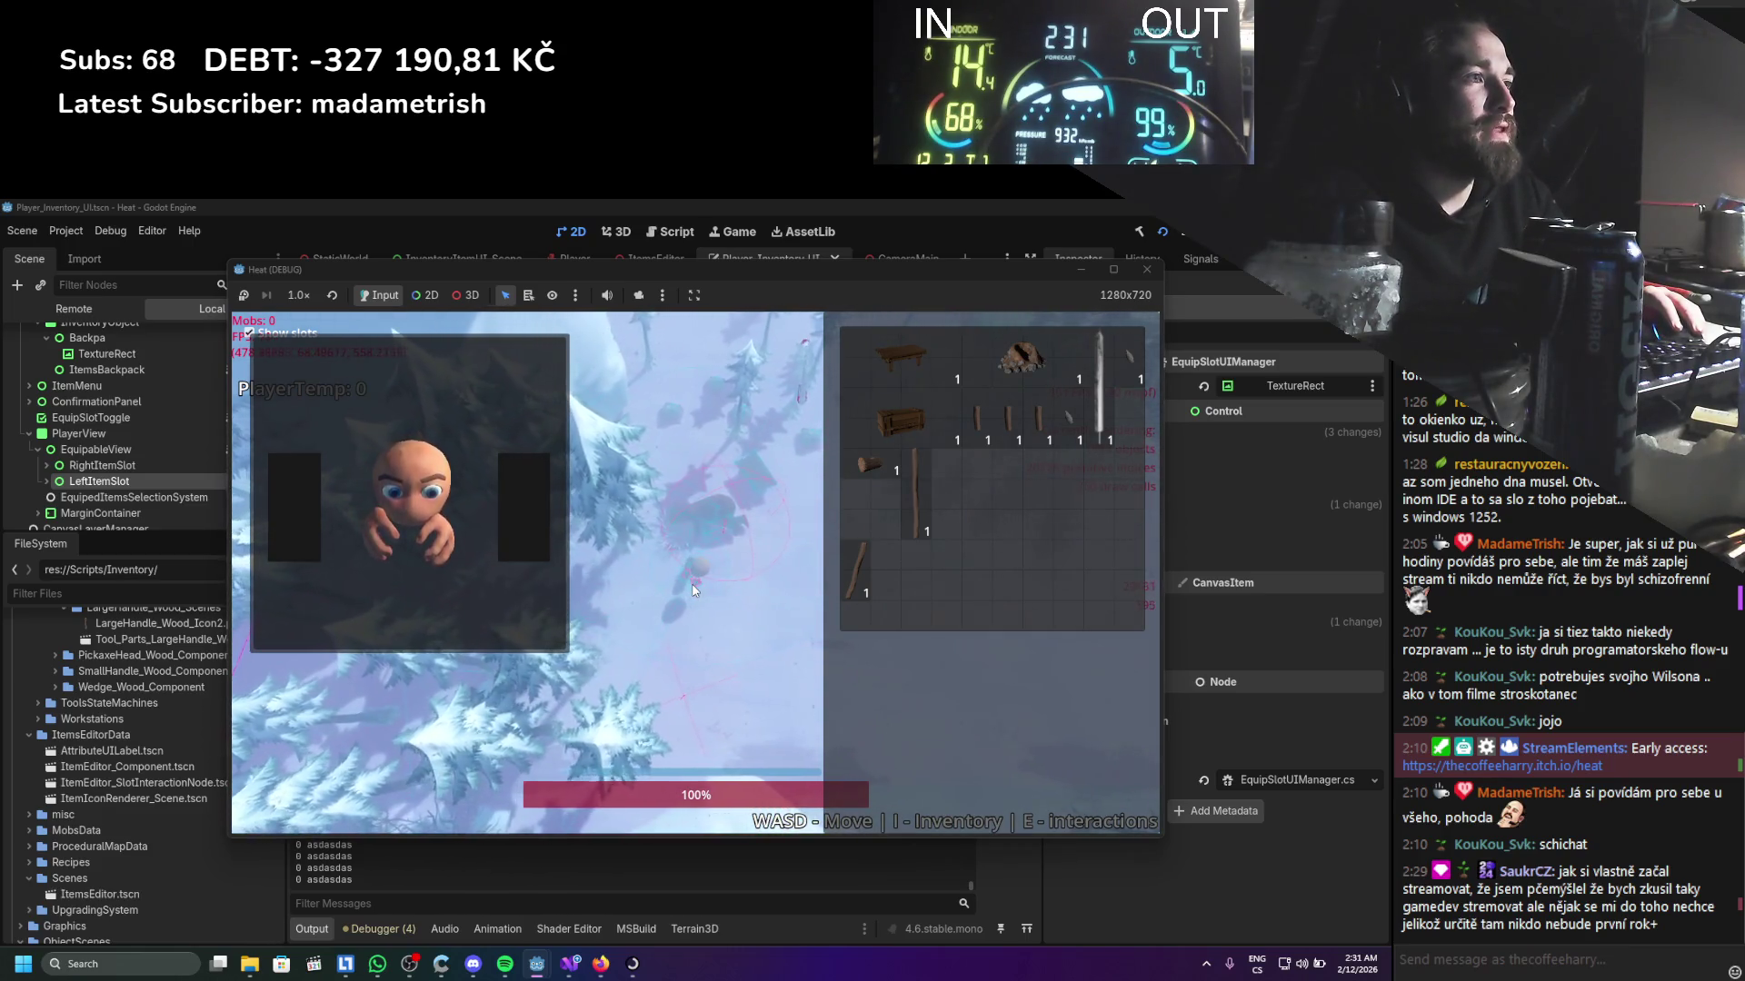
key("w")
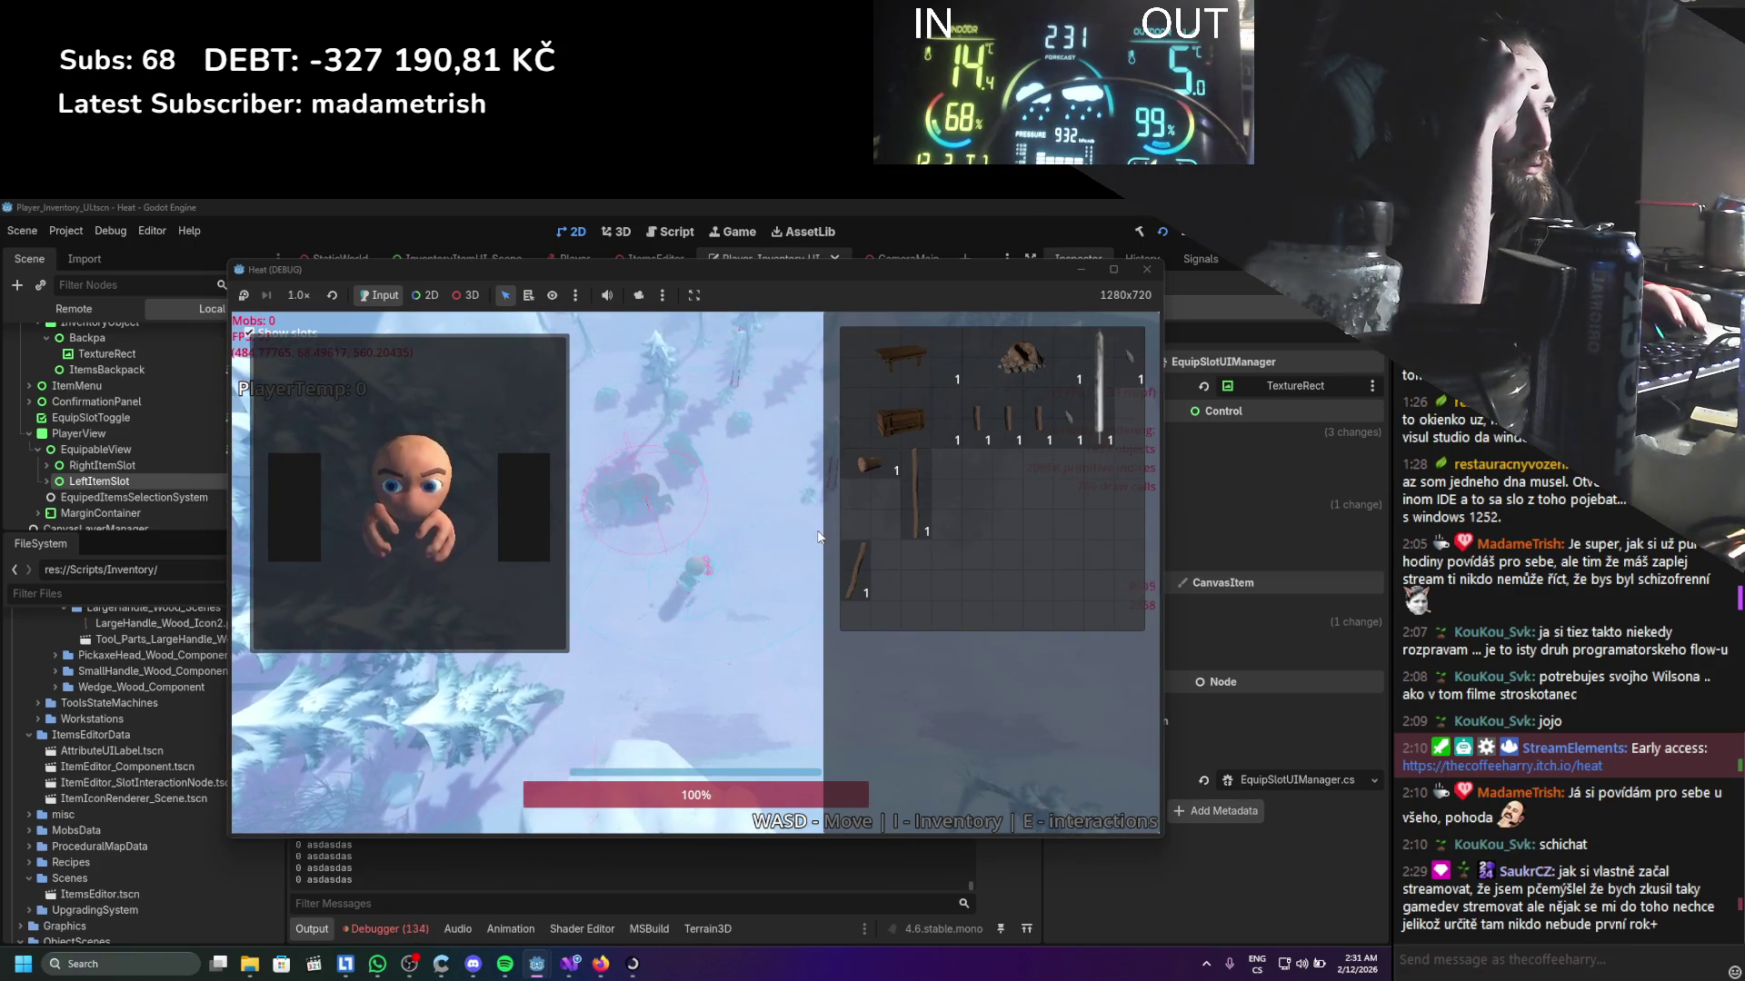
left_click(1145, 272)
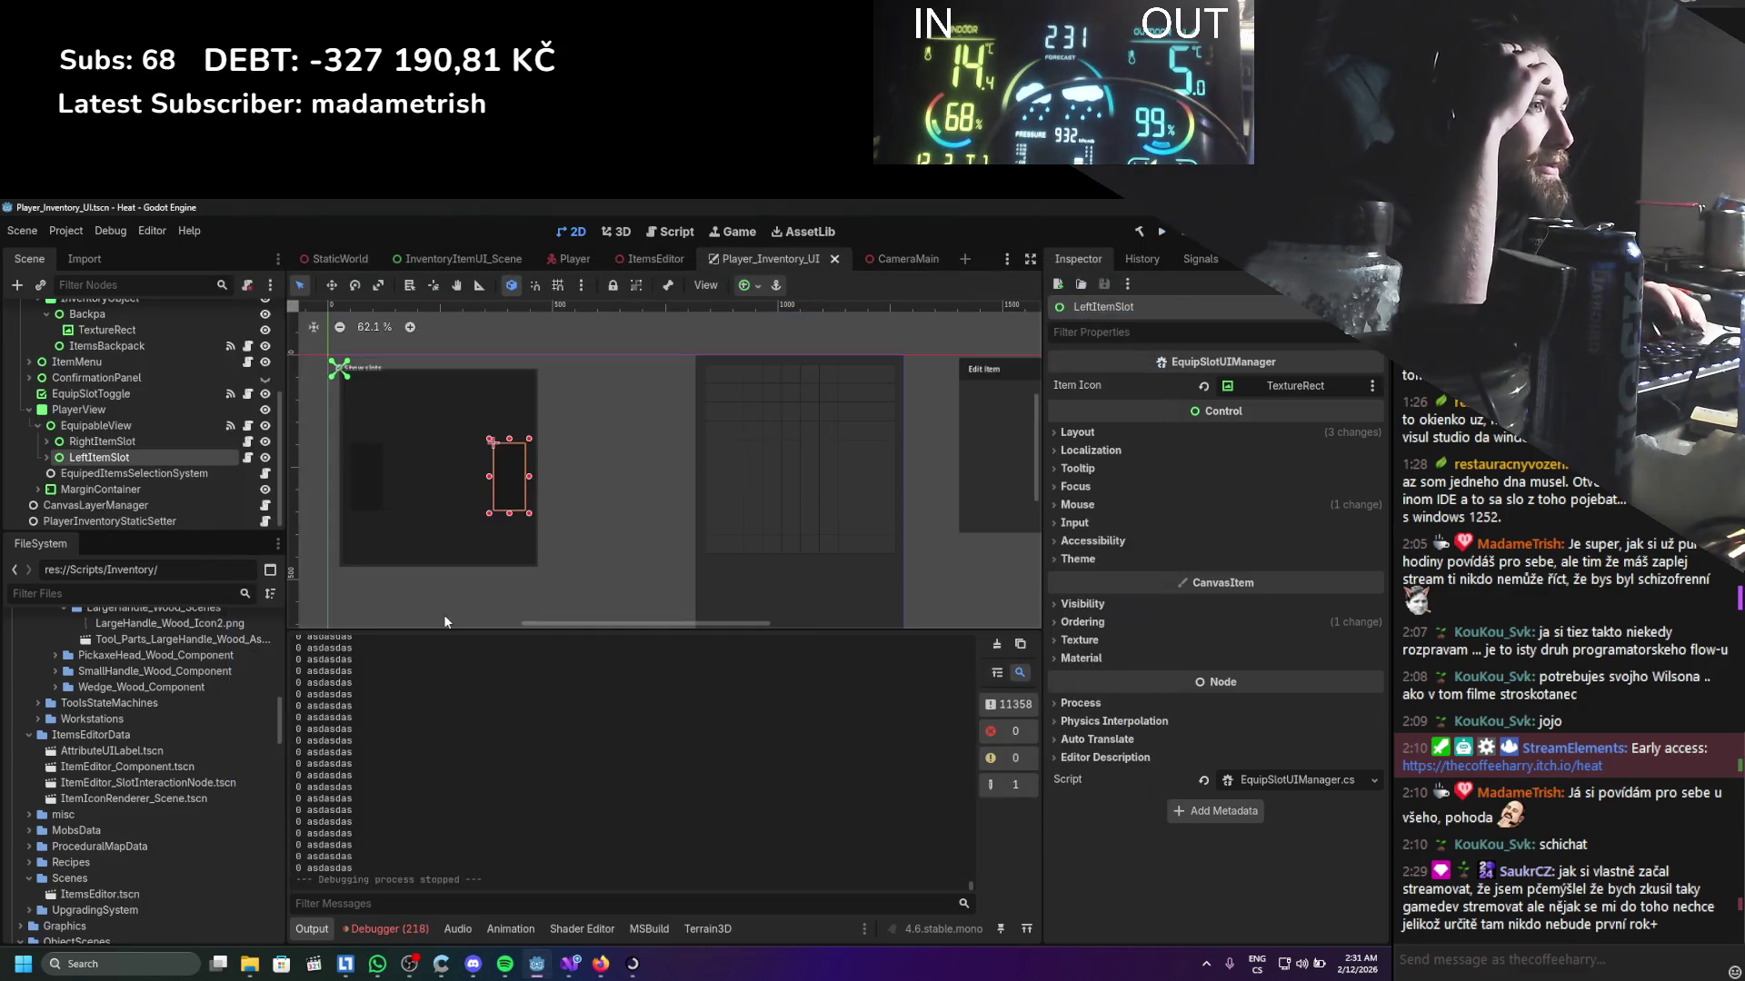
Show the Debugger's Errors list and jump to the code of the Pickup() null-reference error
left_click(389, 928)
double_click(478, 837)
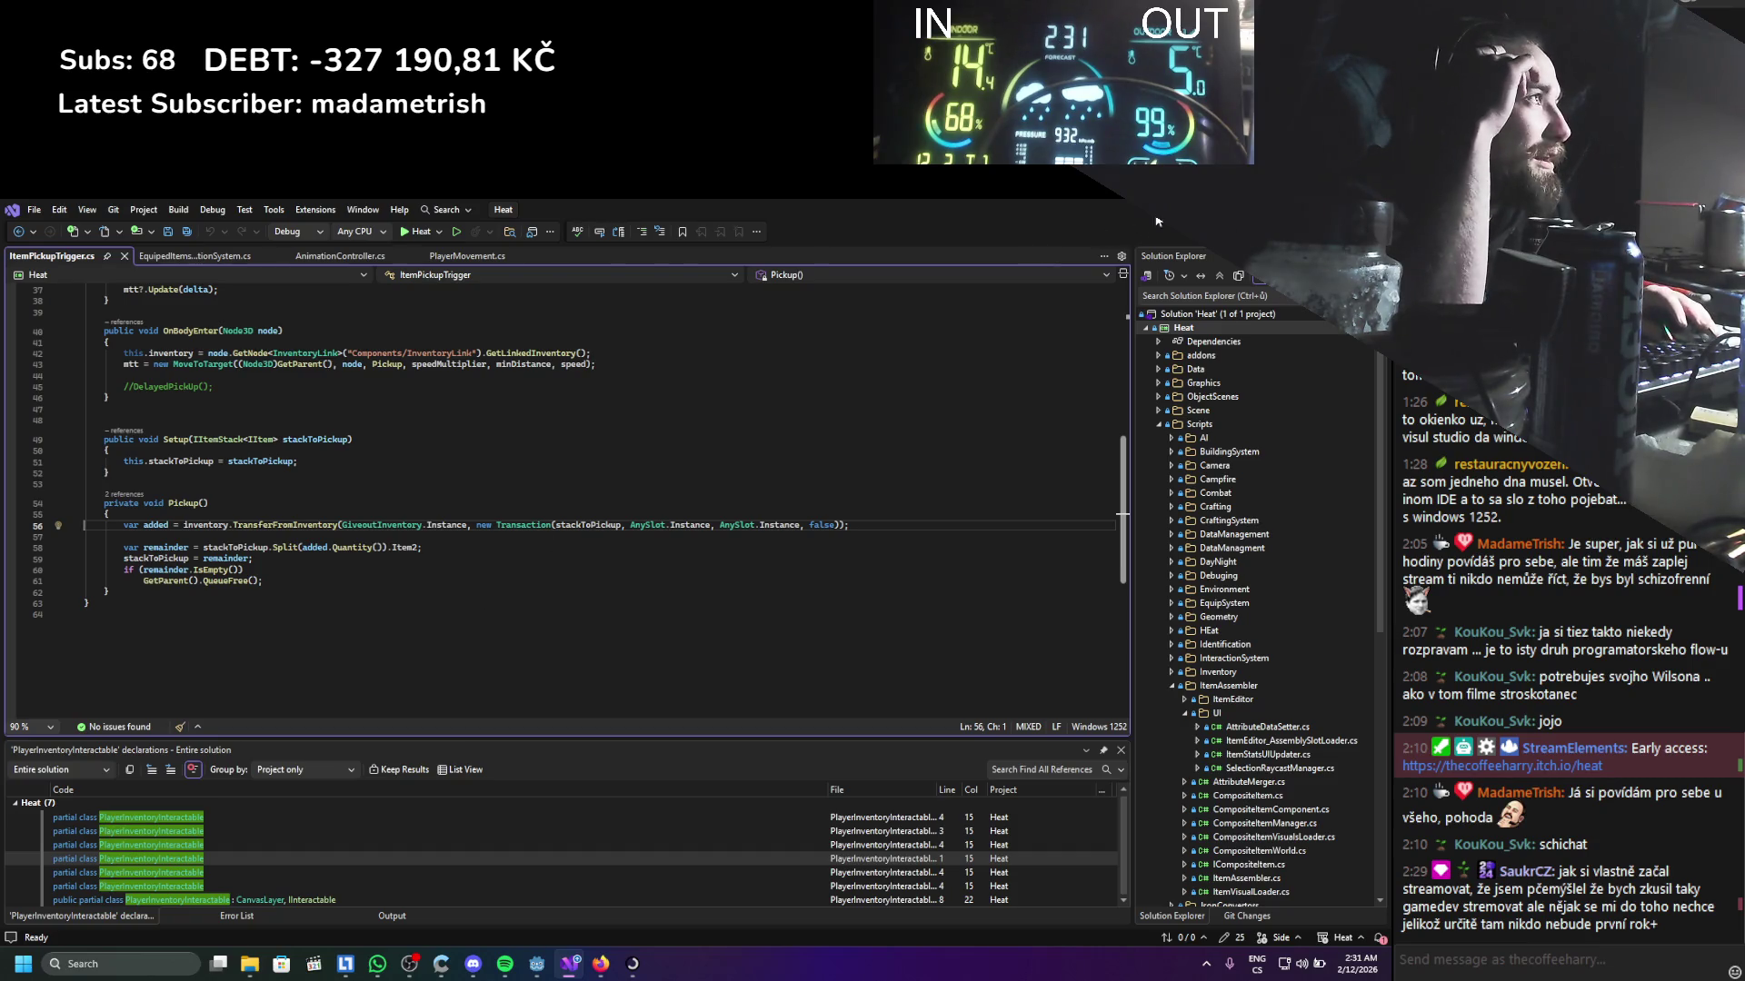
key("alt+Tab")
scroll(129, 495, "up", 5)
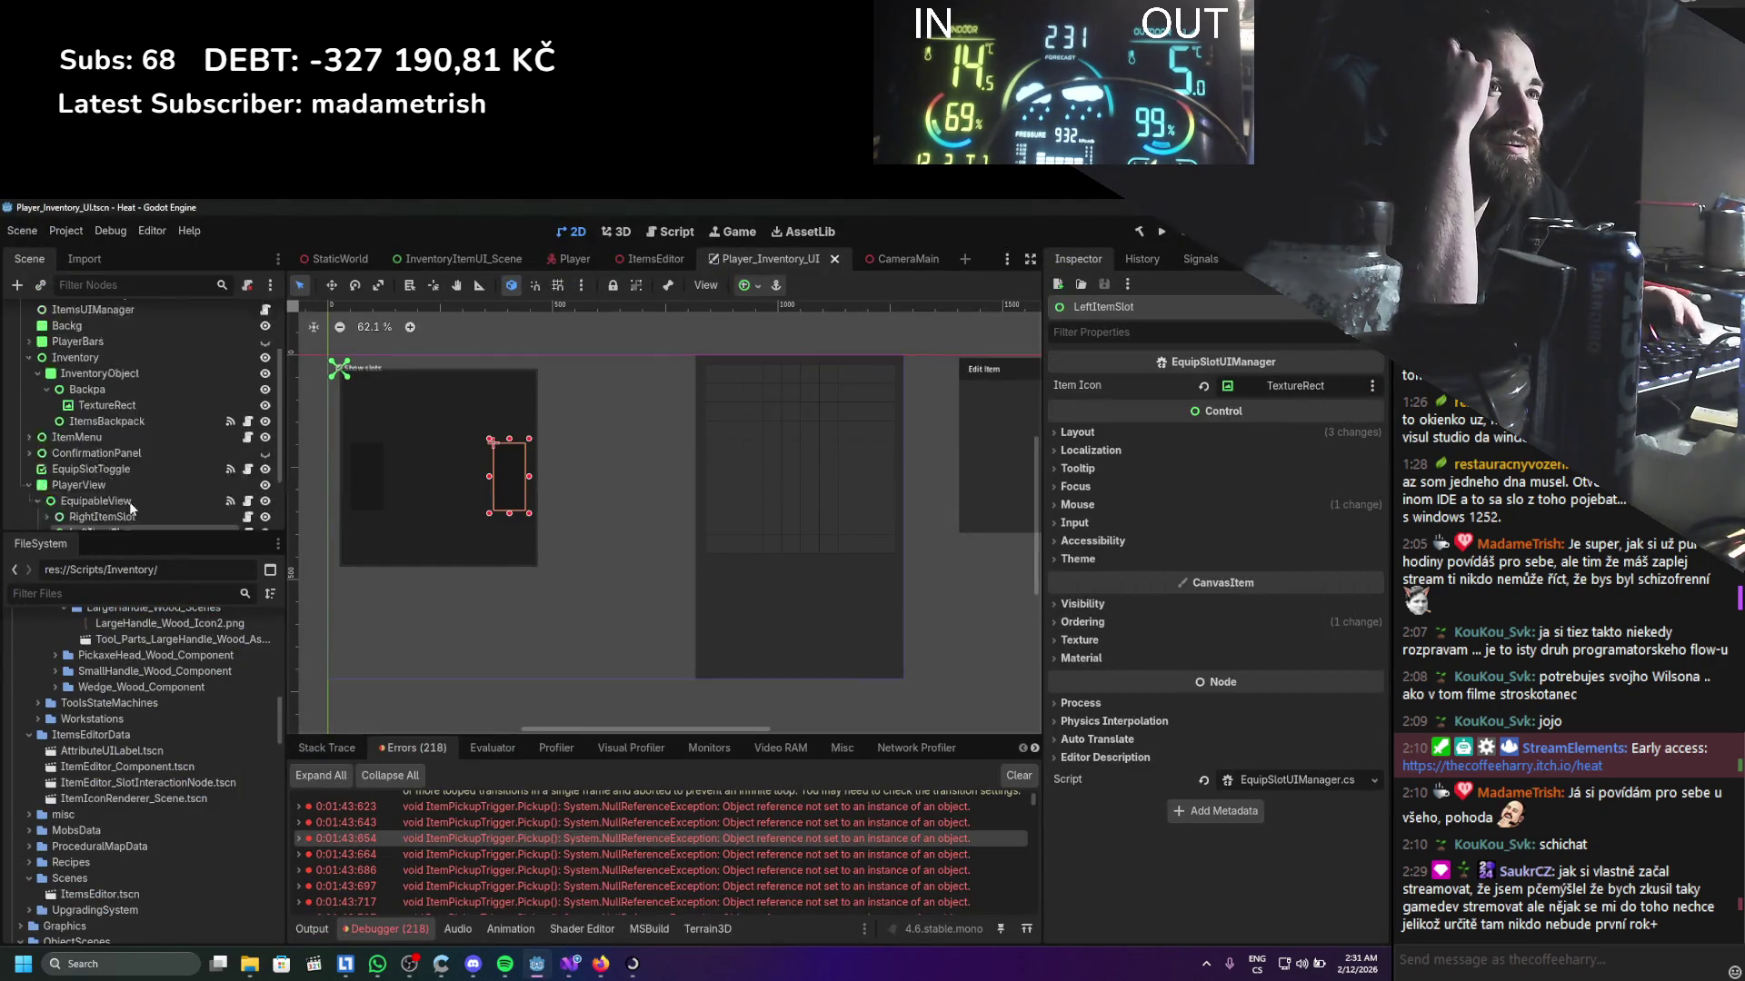
Switch to the Player scene and briefly filter its scene tree for 'item', then clear the filter
left_click(573, 259)
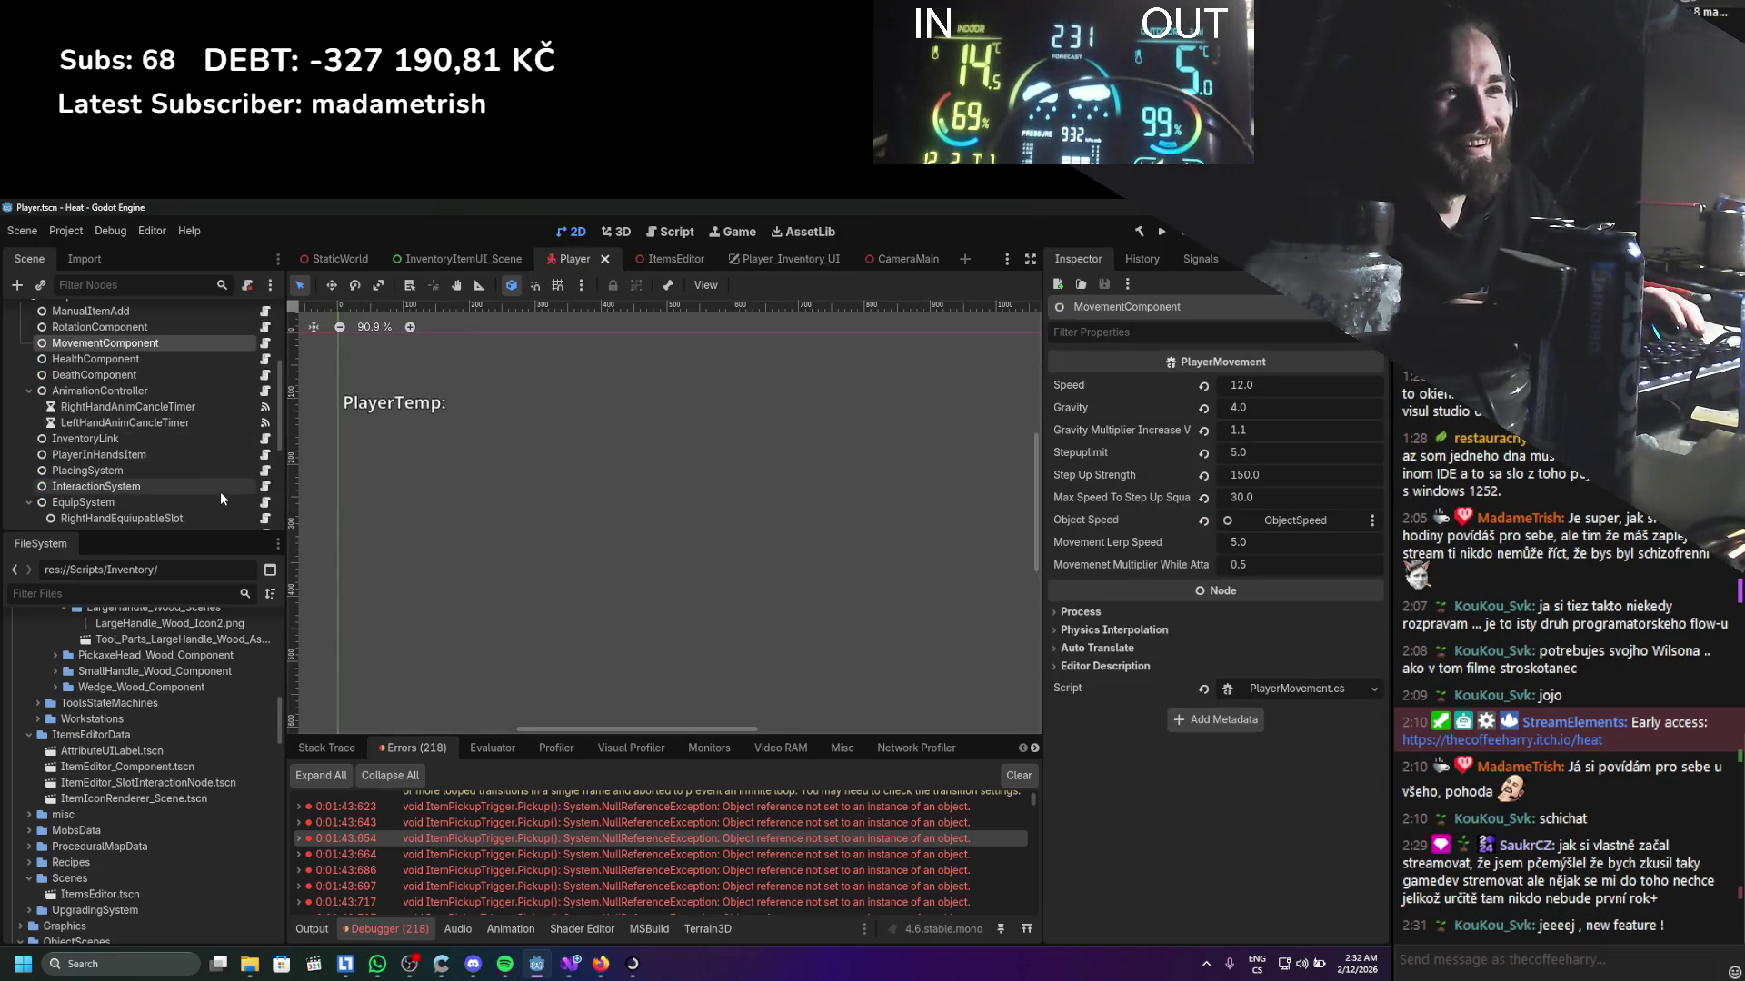
scroll(223, 502, "down", 3)
scroll(224, 502, "up", 3)
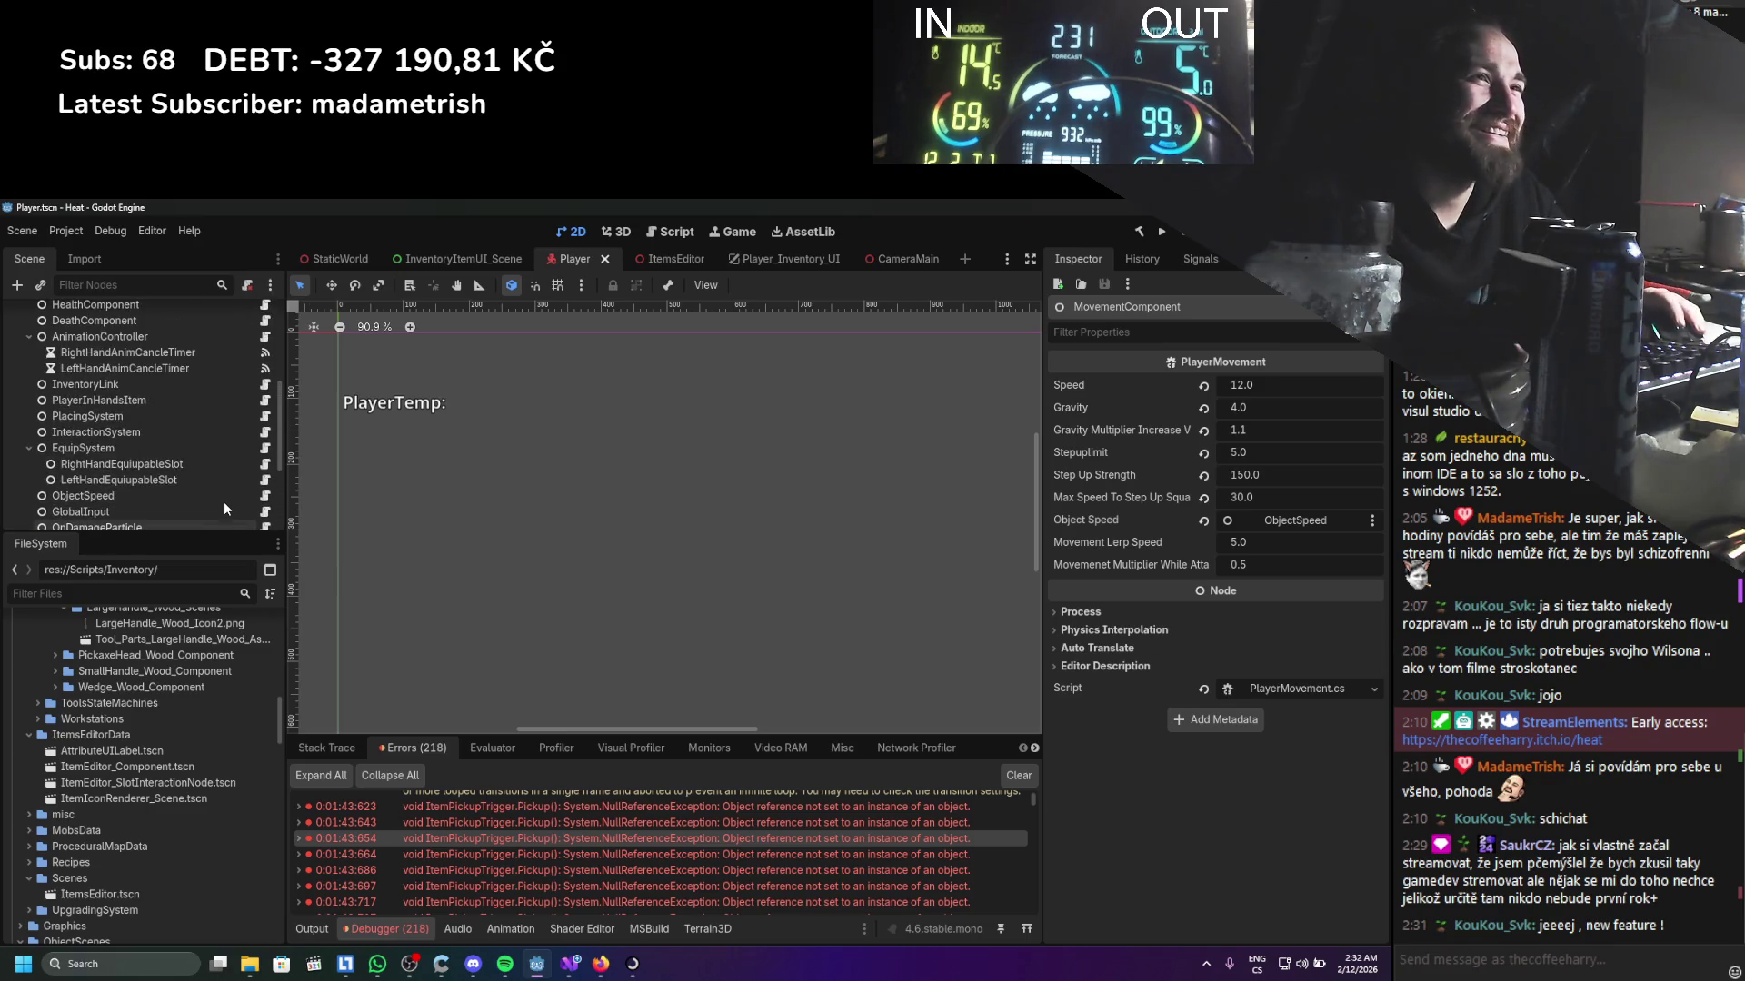
scroll(224, 509, "up", 1)
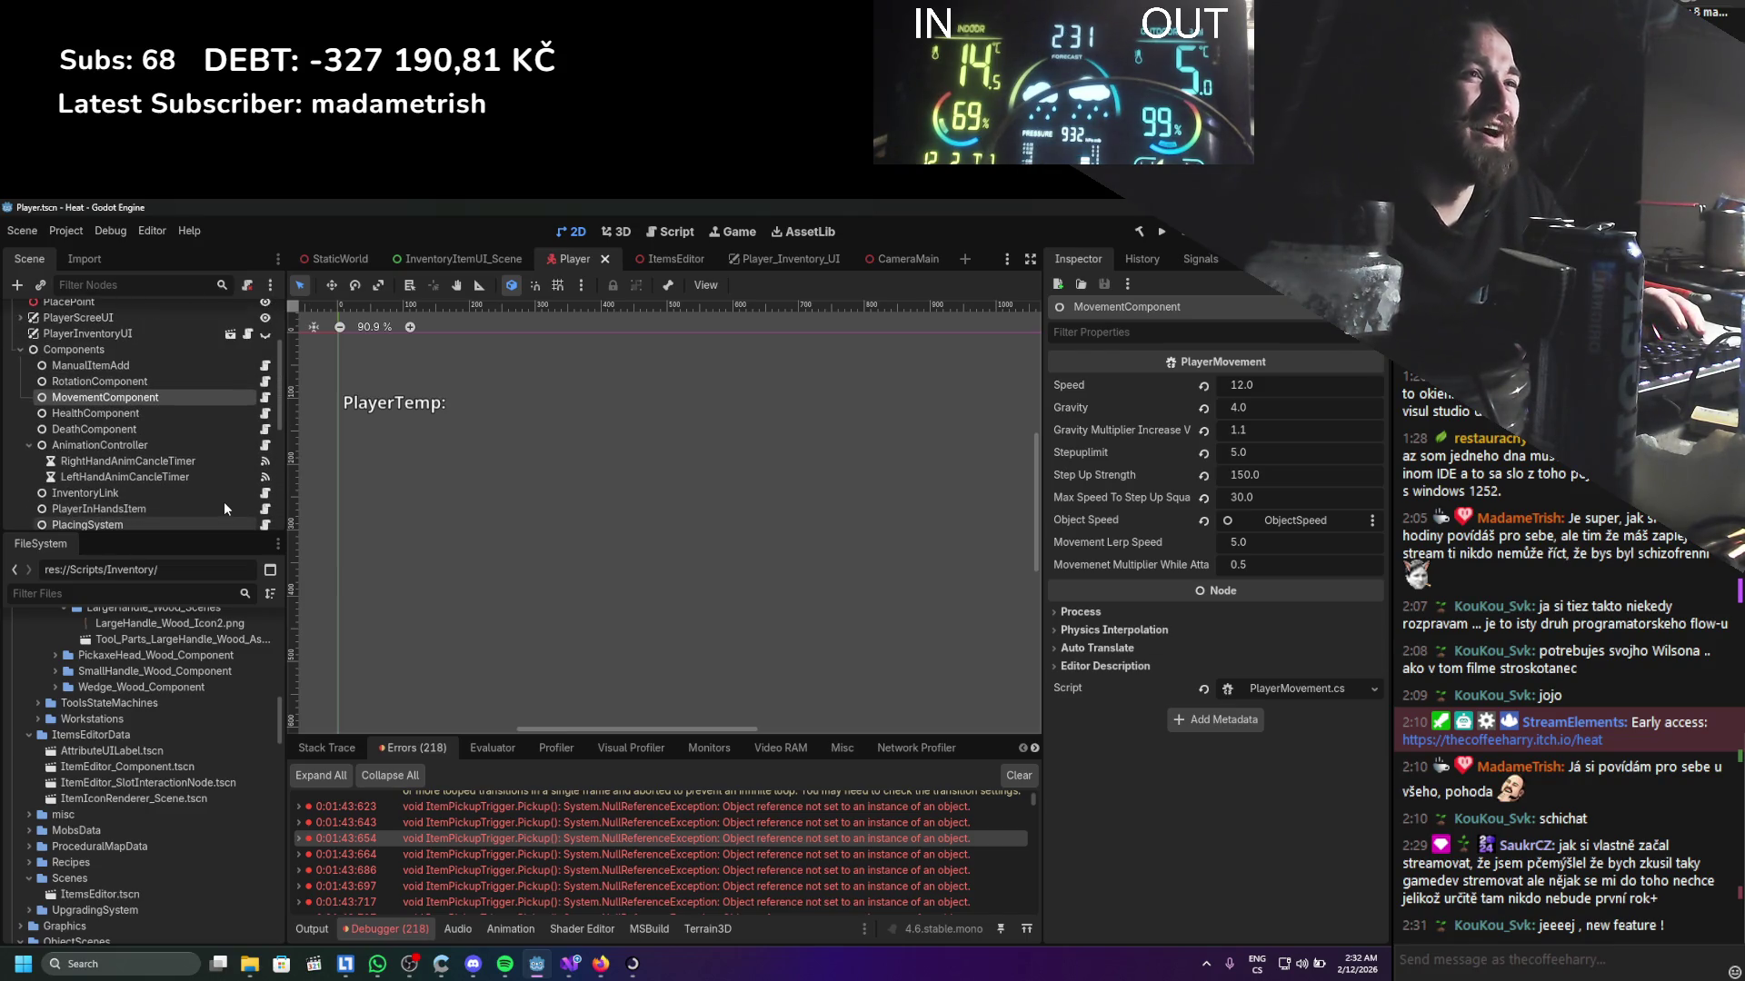
scroll(225, 507, "down", 2)
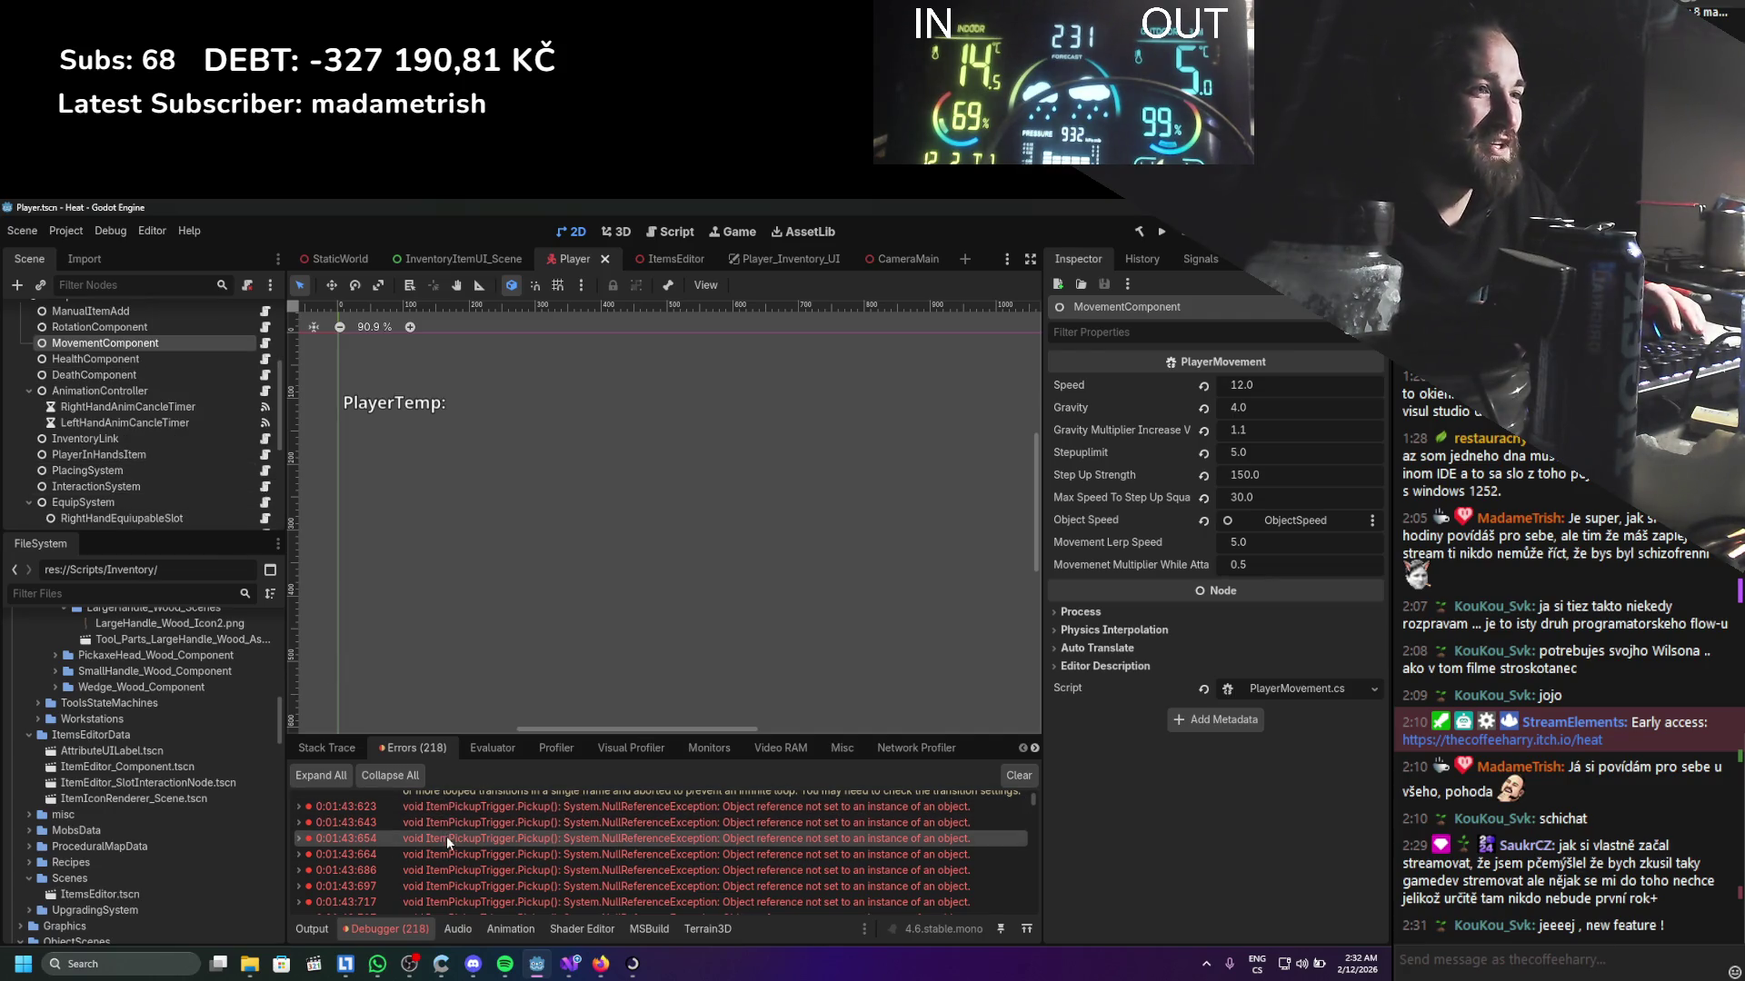
left_click(102, 286)
type("item")
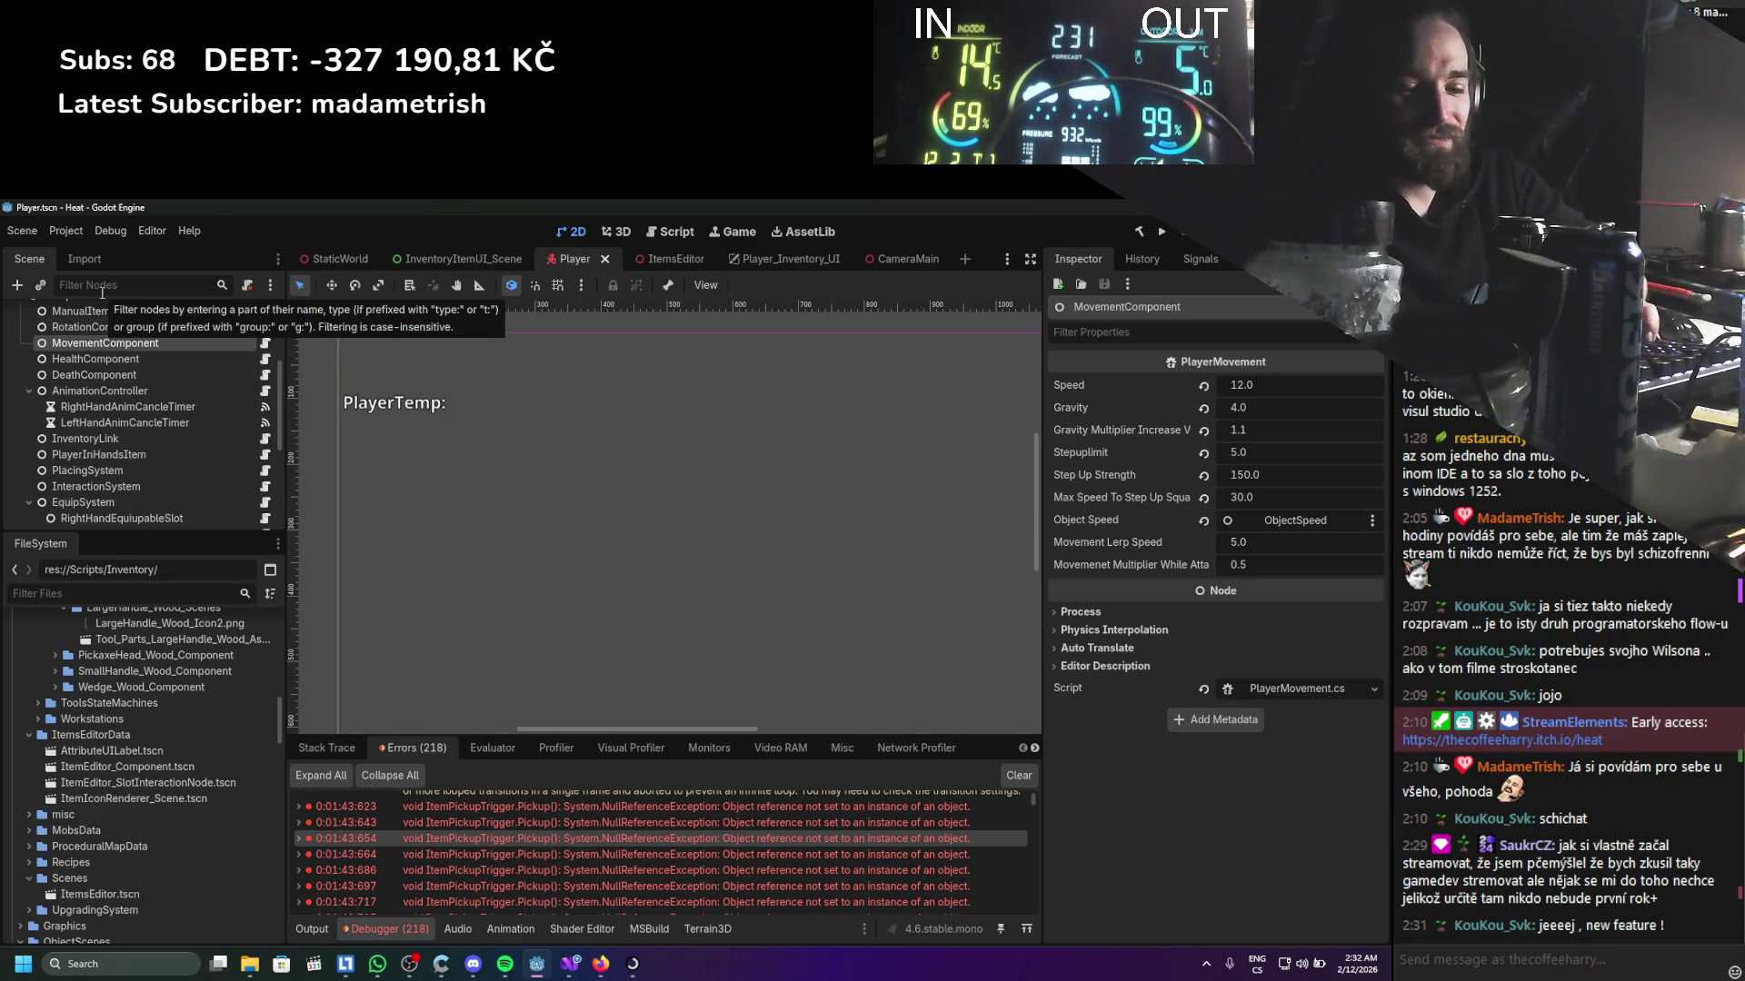
key("BackSpace")
key("BackSpace")
key("BackSpace")
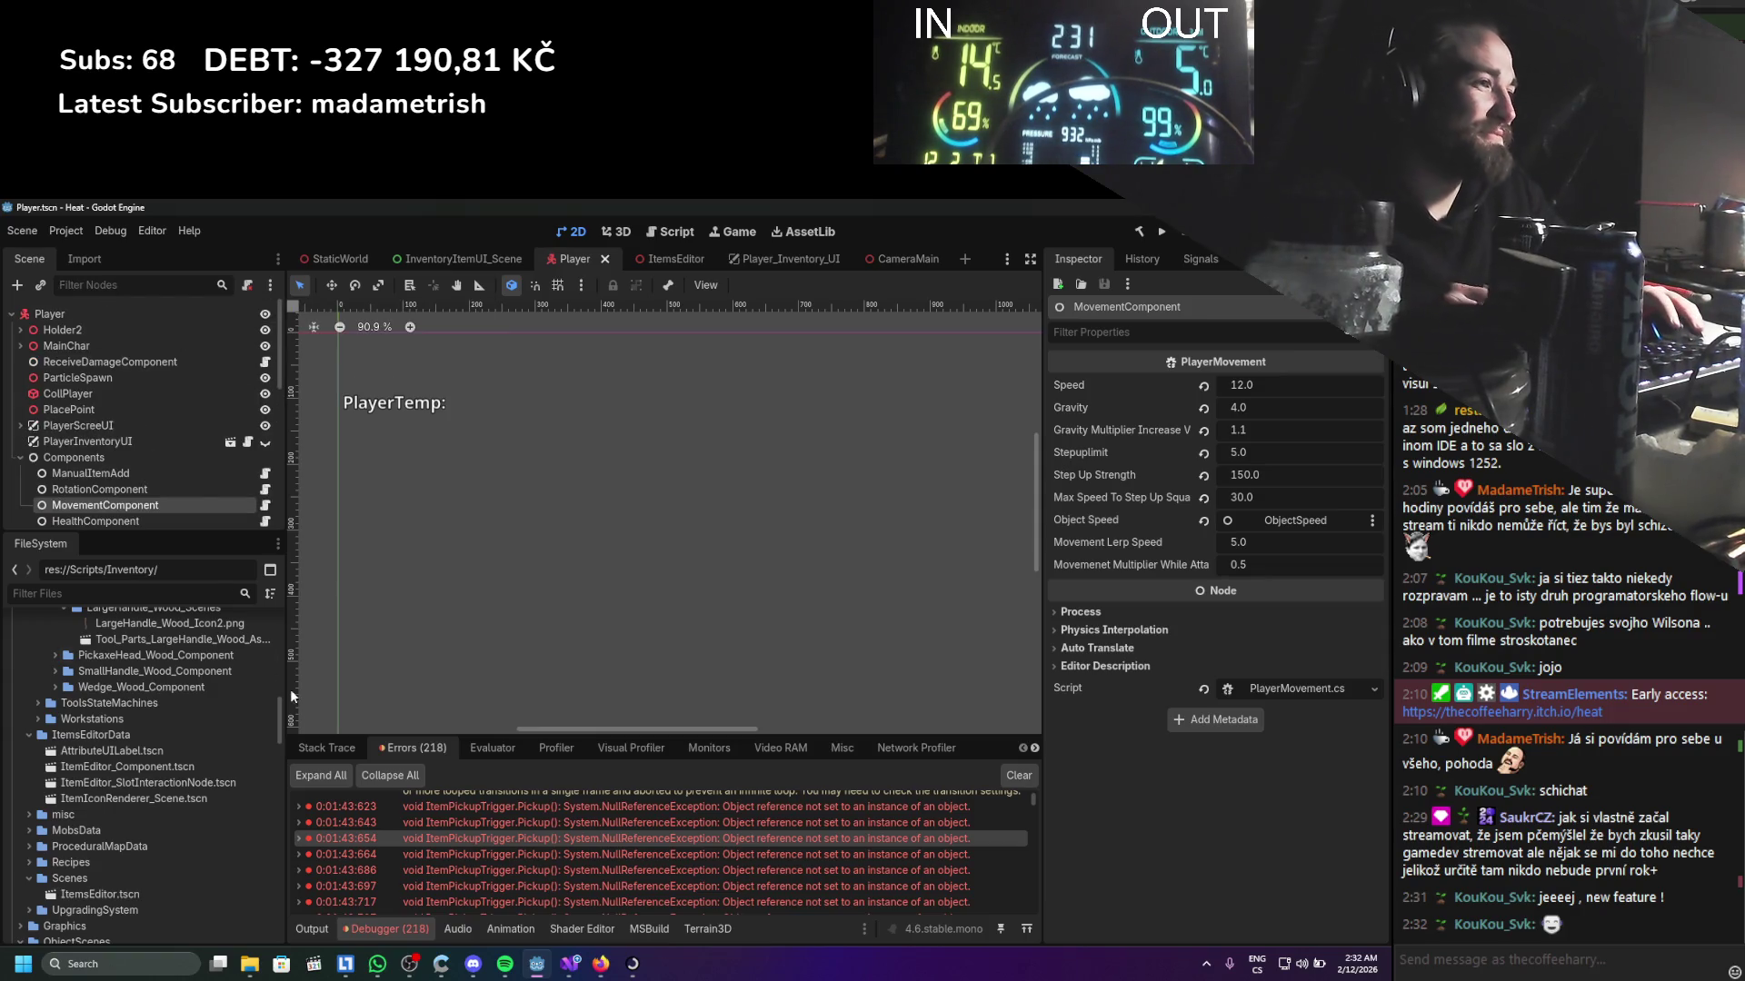
Jump to the failing Pickup() line again and return to Godot
double_click(416, 852)
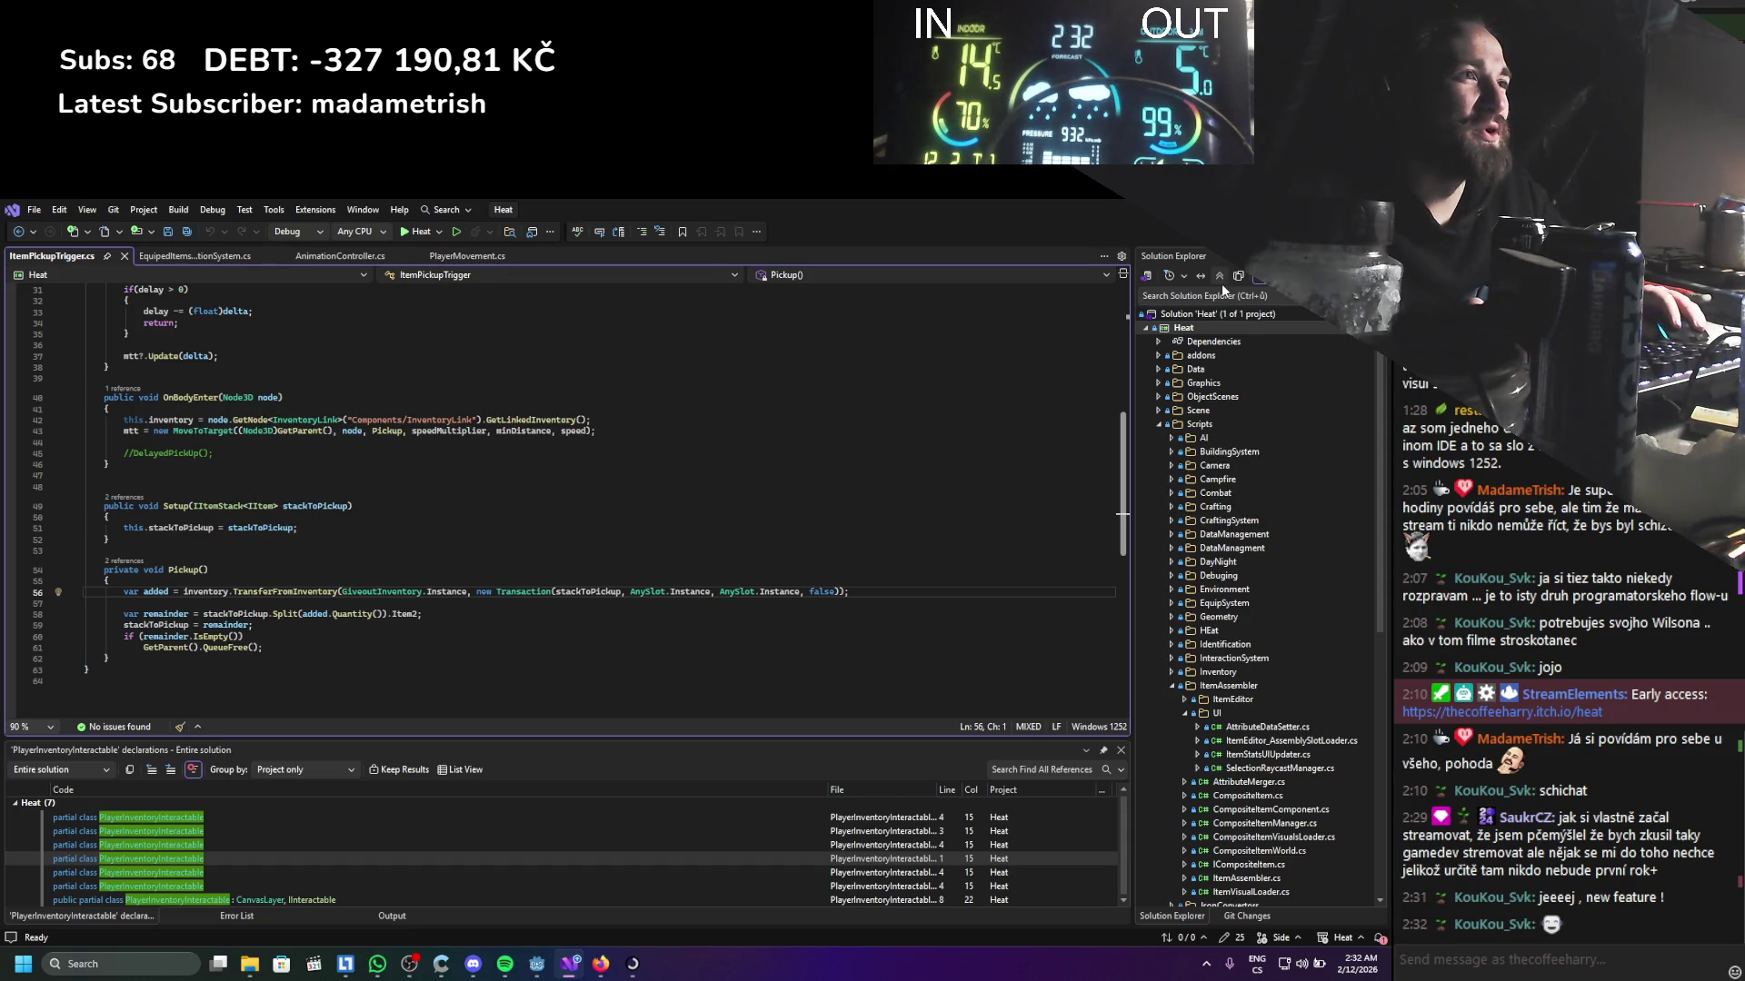
key("alt+Tab")
scroll(242, 428, "down", 5)
Select the InventoryLink node and open its script from the Inspector
left_click(122, 416)
scroll(204, 436, "up", 3)
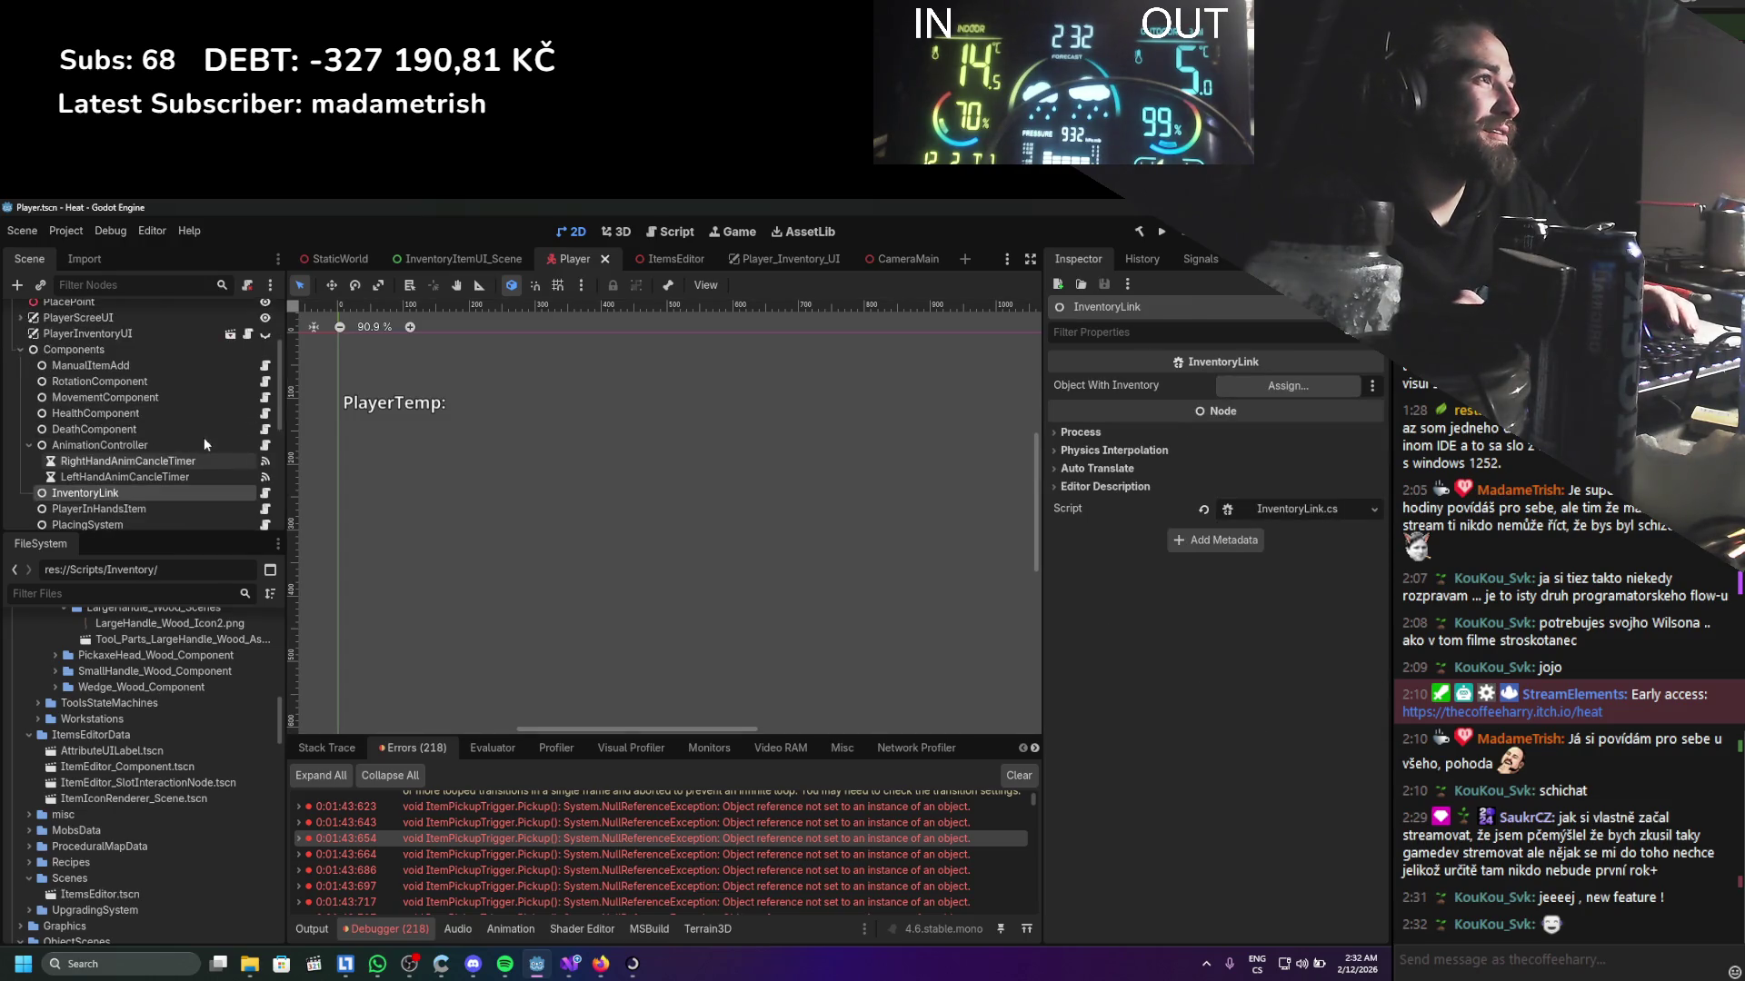
scroll(204, 438, "up", 3)
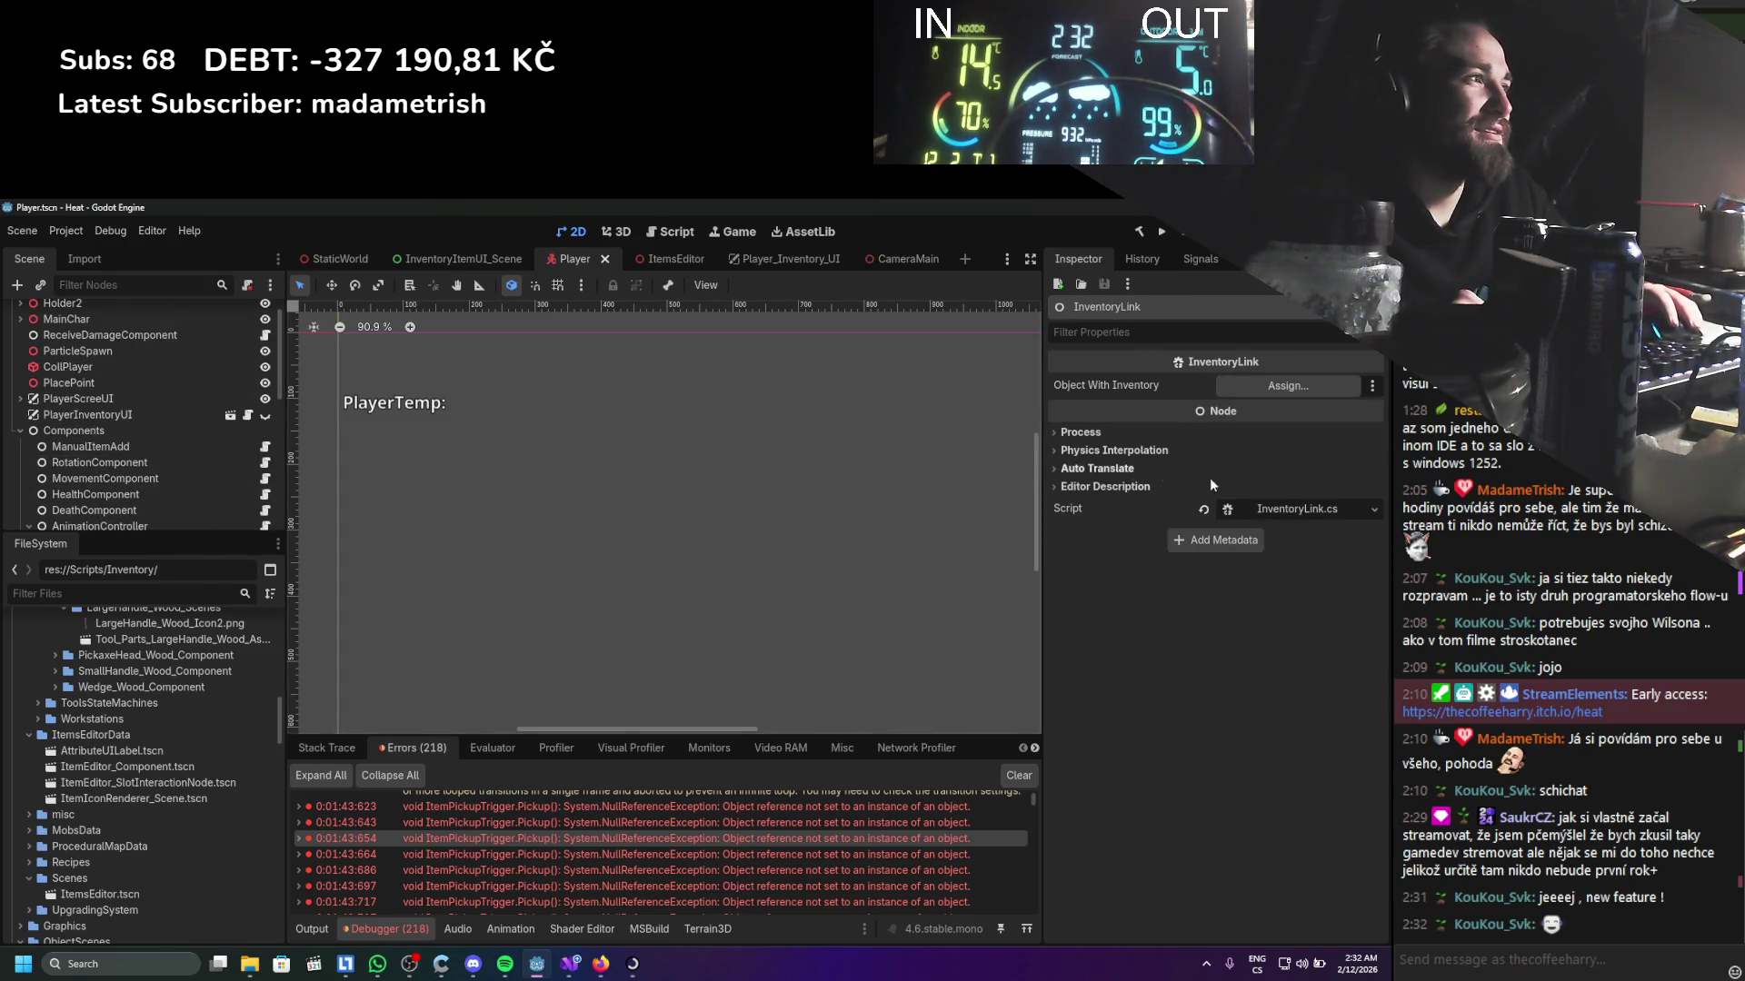
left_click(1272, 507)
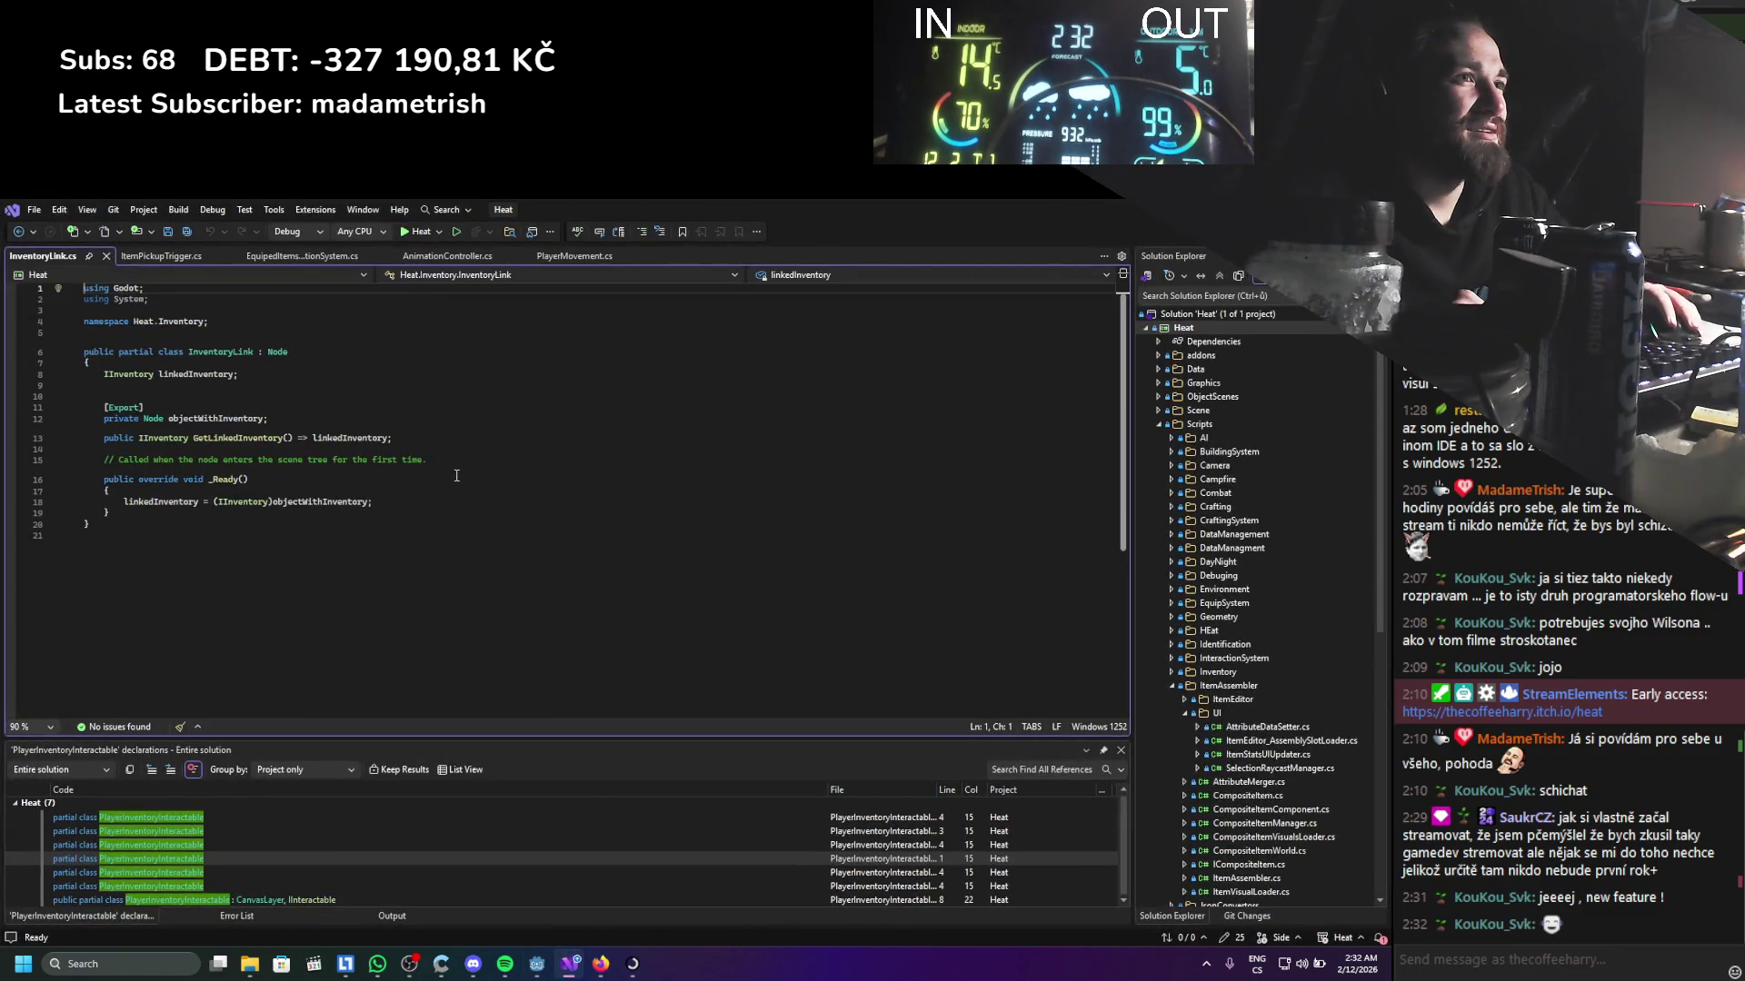
Move the linkedInventory field below objectWithInventory and save InventoryLink.cs
left_click(247, 419)
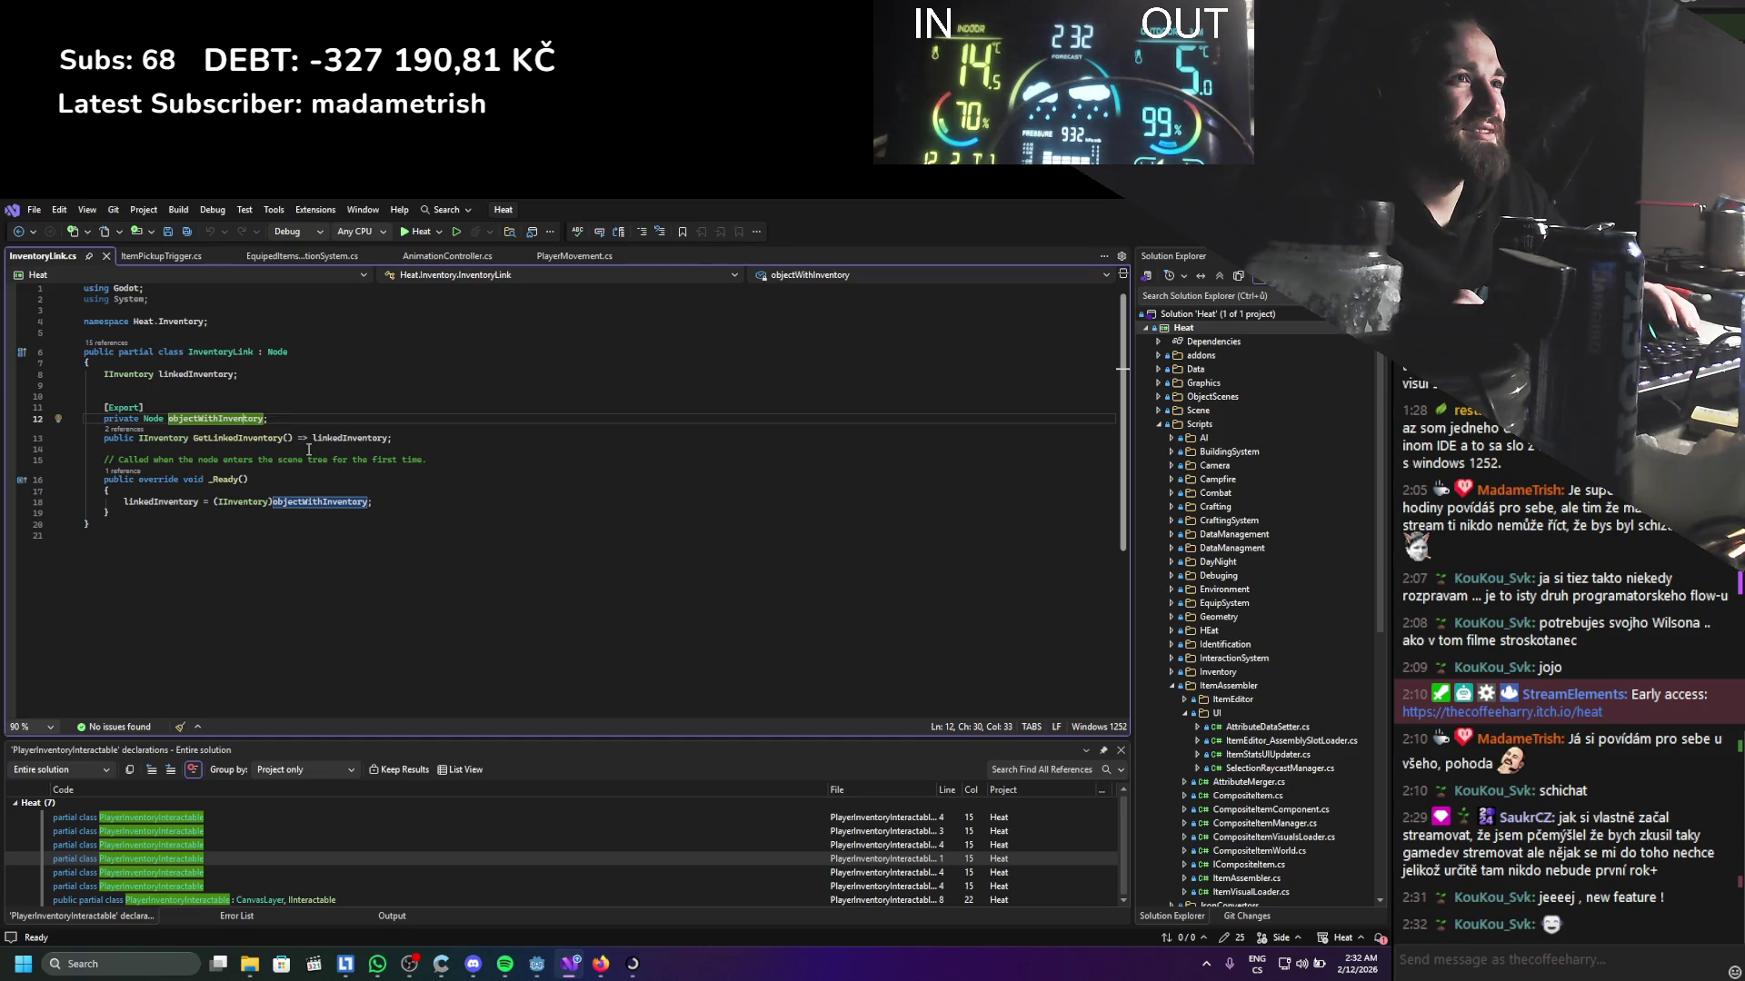
left_click(259, 378)
key("alt+Down")
key("alt+Down")
key("alt+Down")
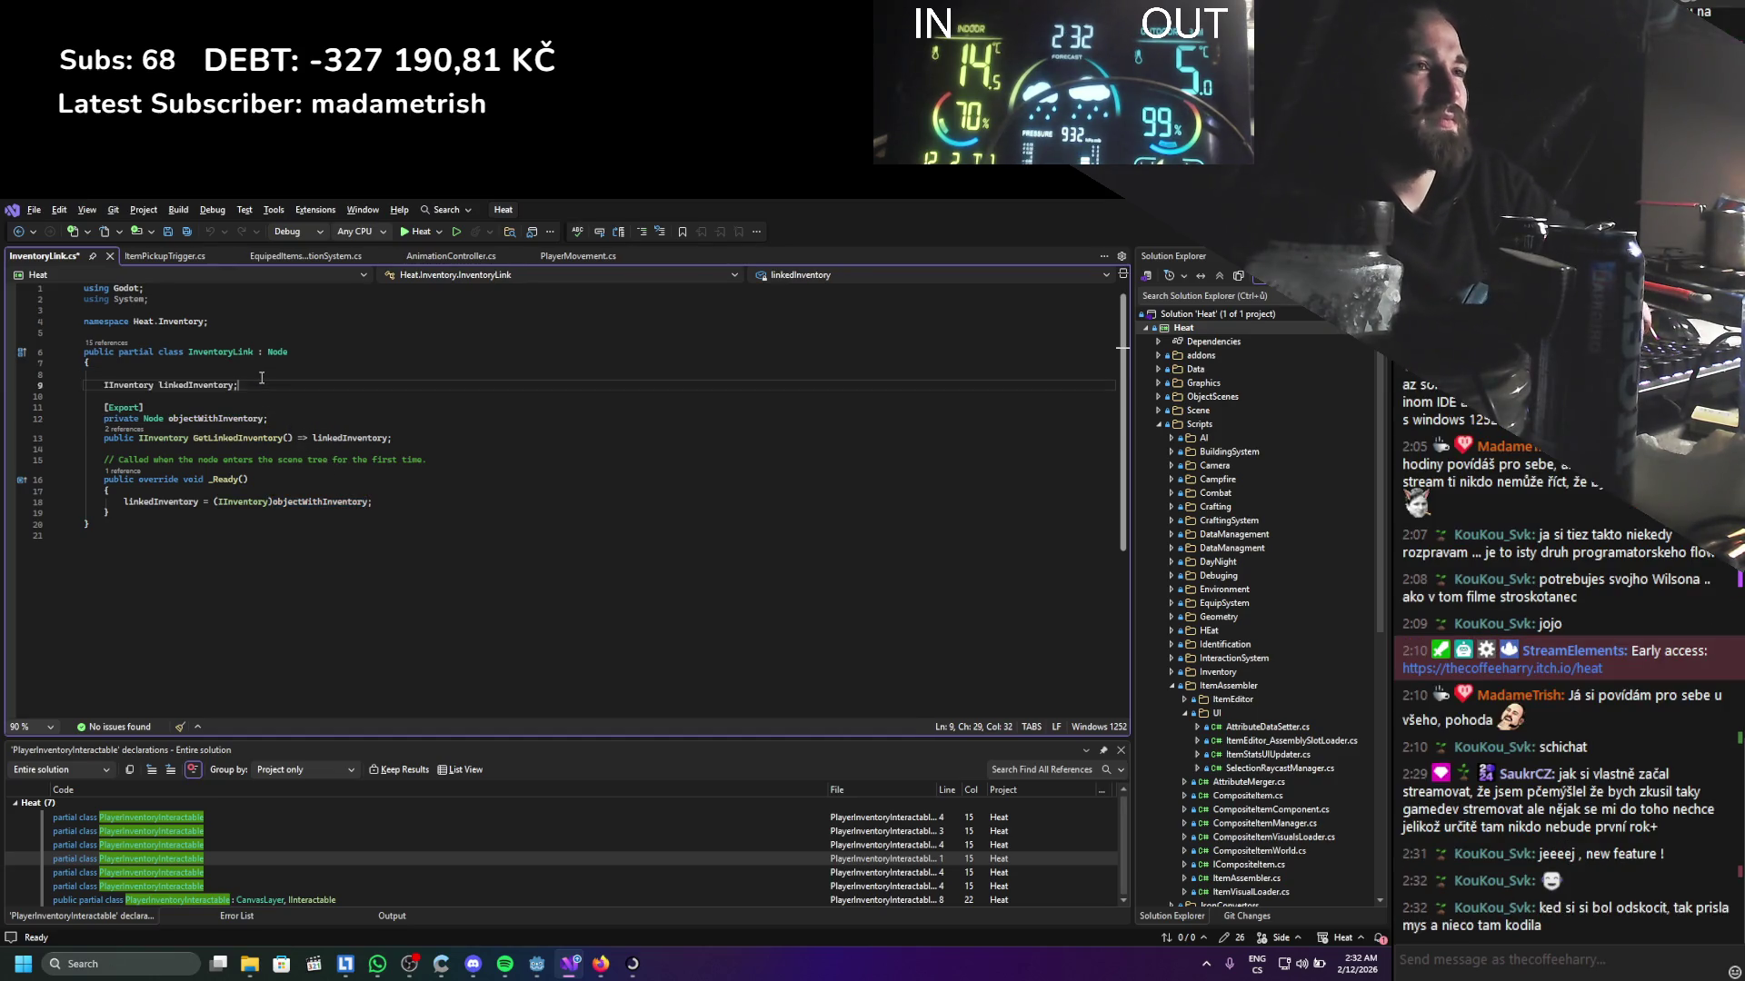
key("ctrl+s")
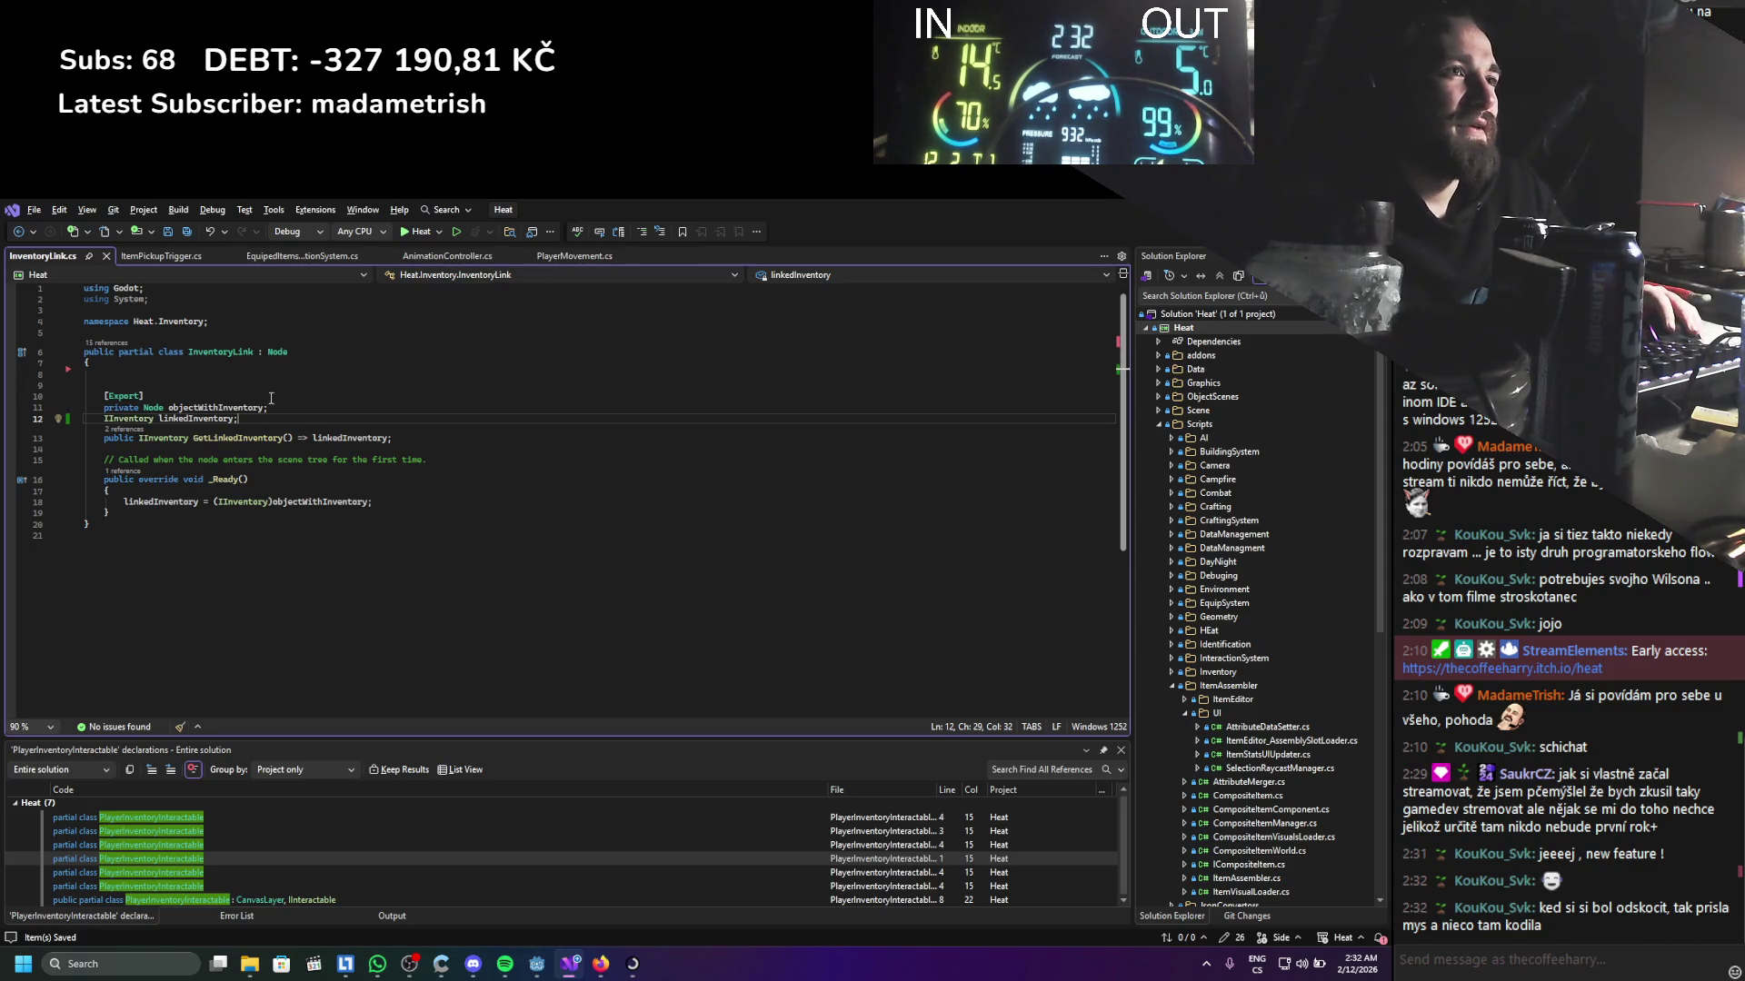
key("alt+Tab")
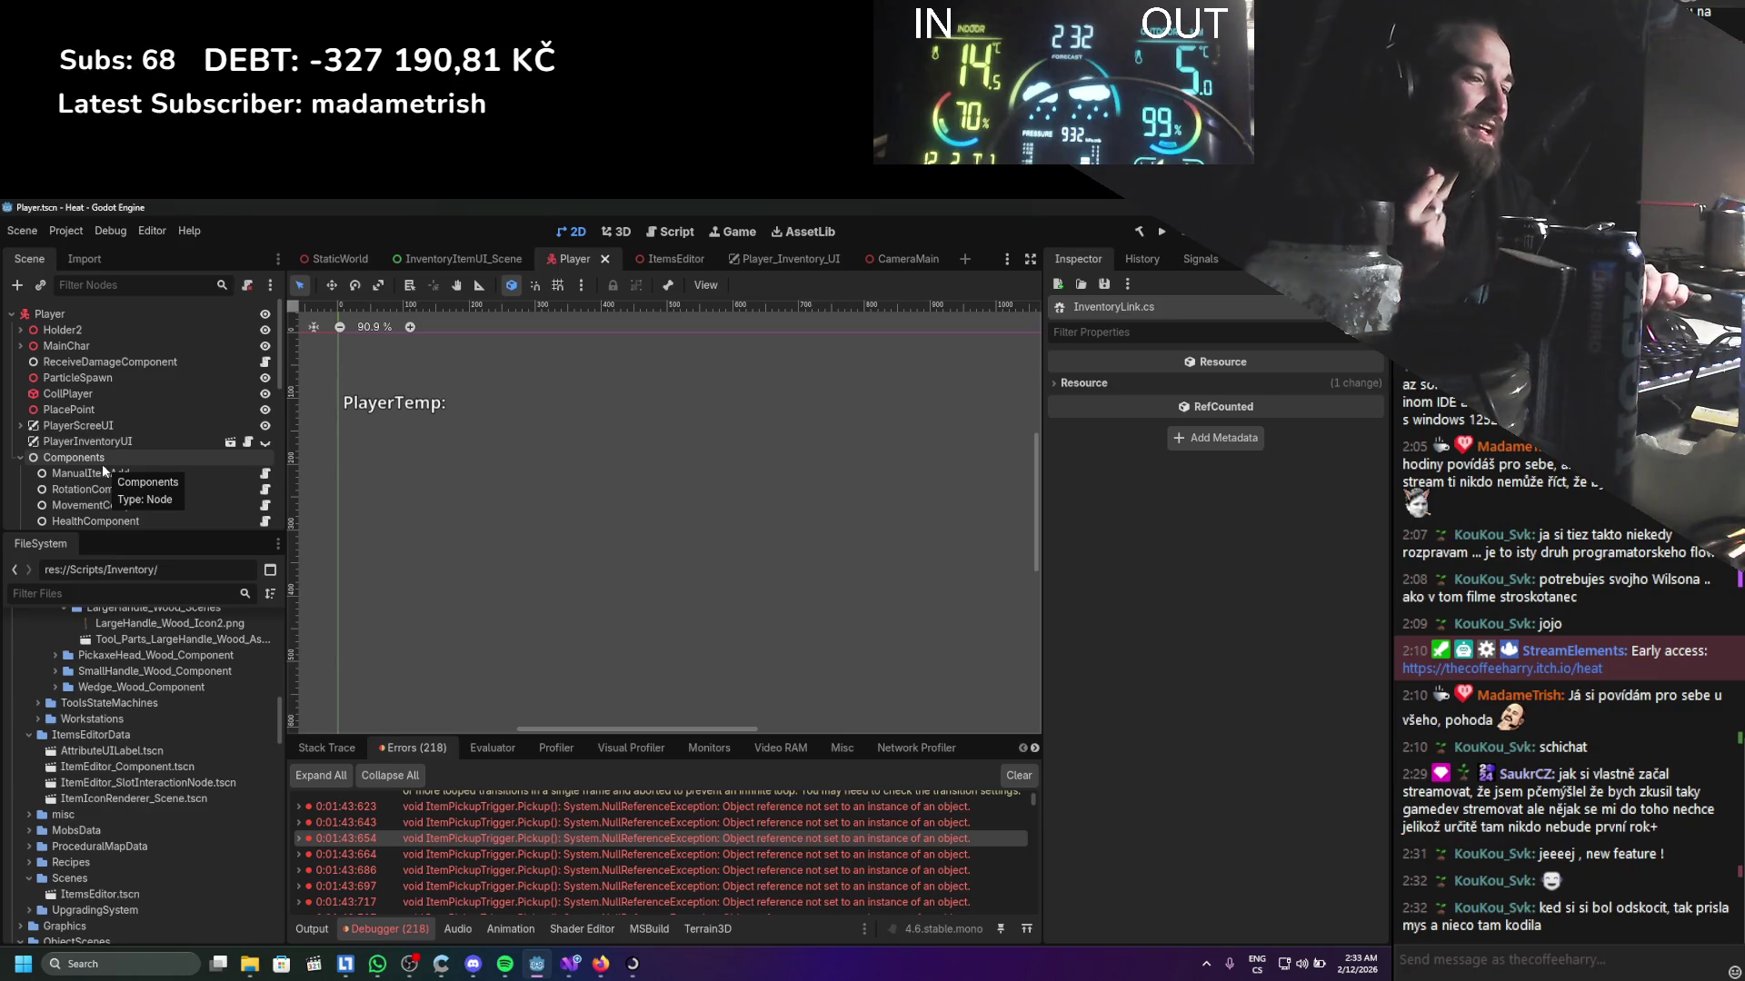
Compare the script with the PlayerInventoryUI node's exported fields in Godot
scroll(117, 450, "down", 2)
scroll(116, 450, "down", 10)
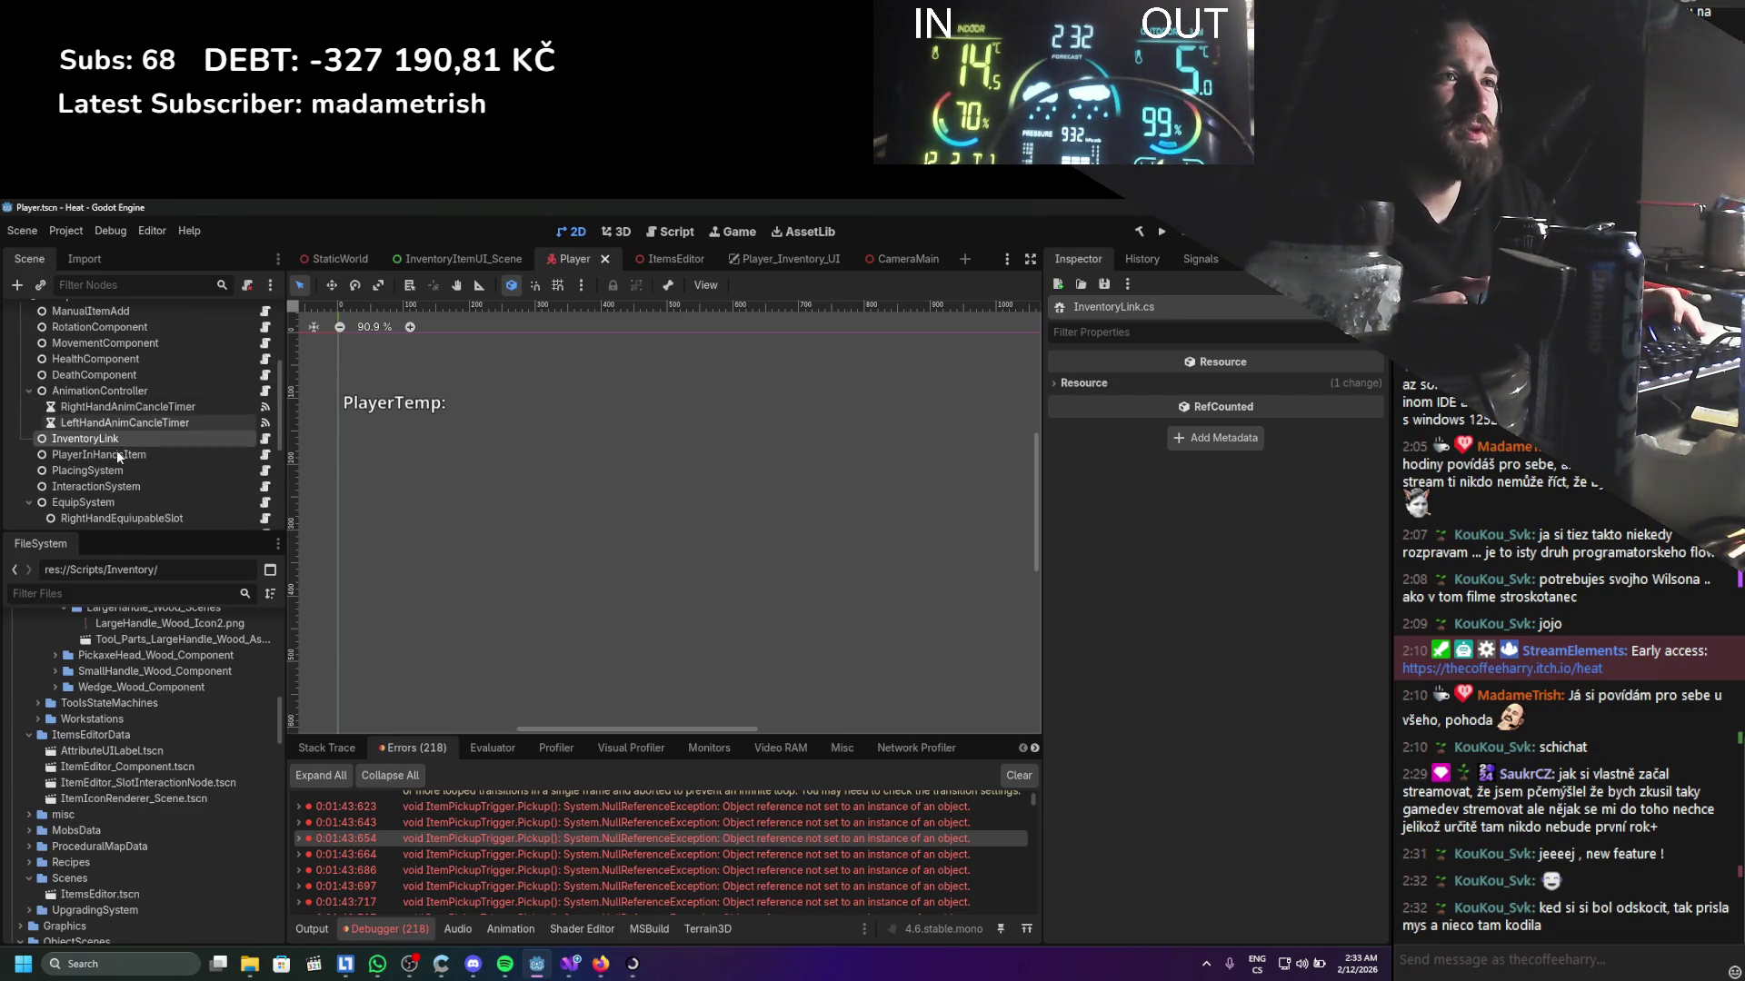
scroll(117, 450, "up", 3)
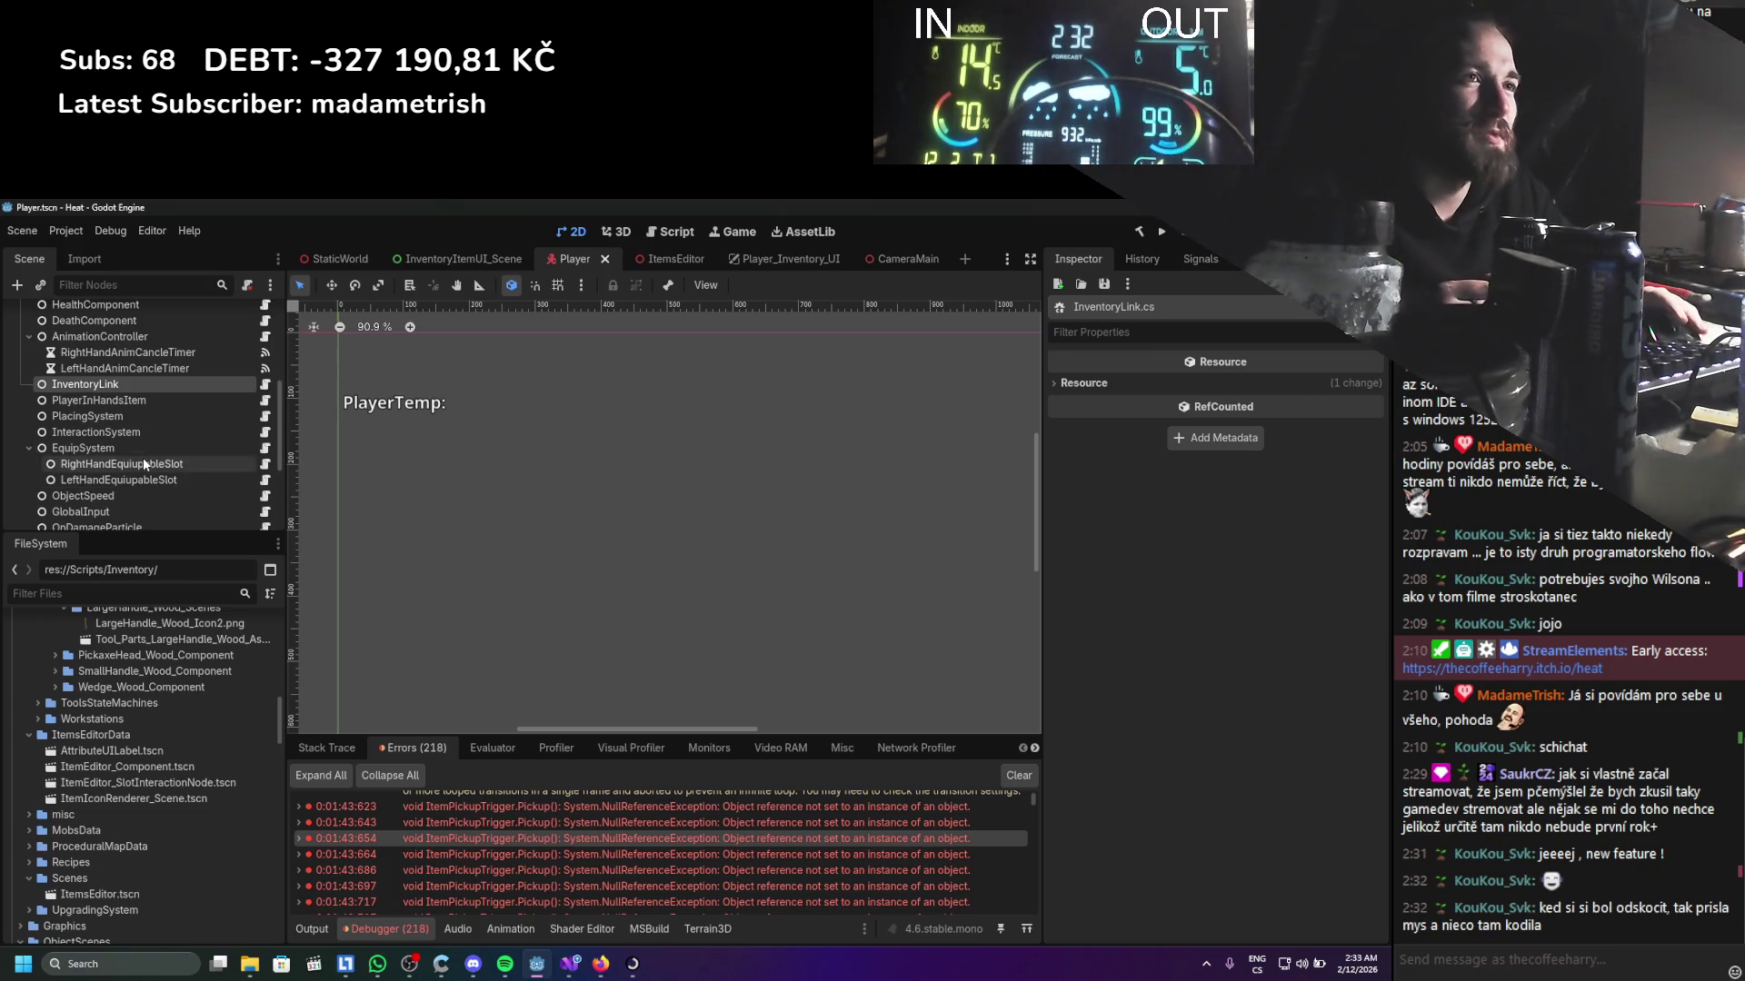
left_click(570, 963)
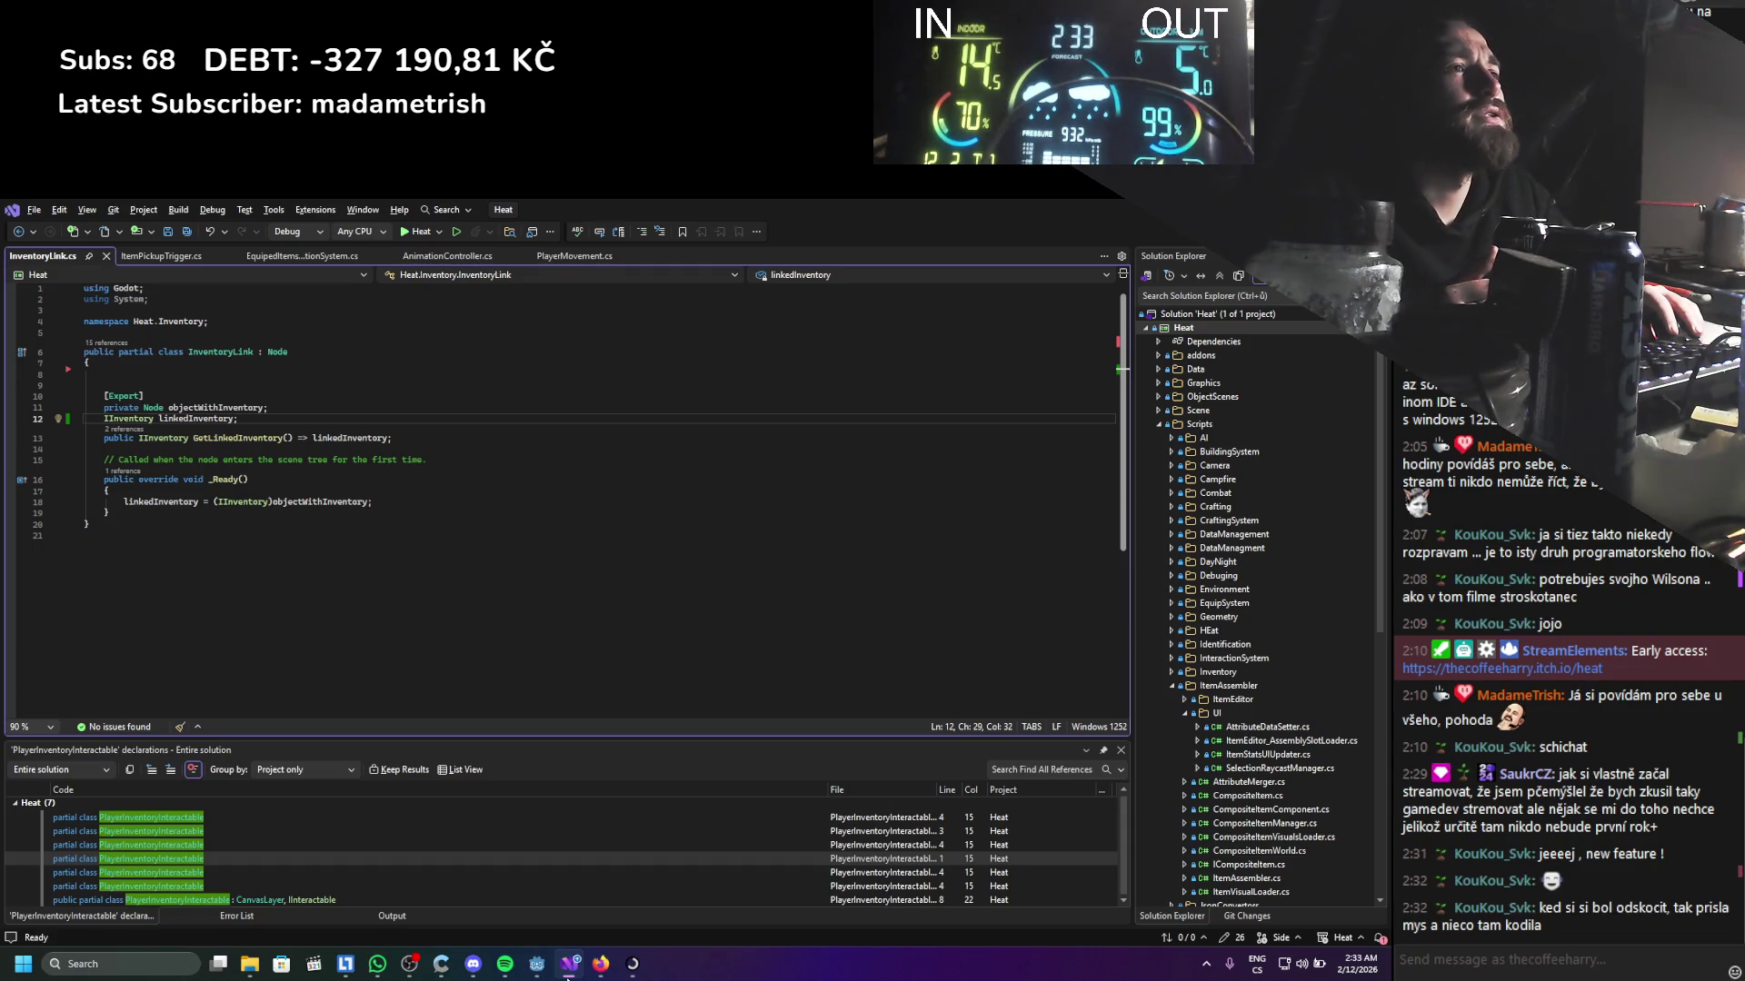
left_click(536, 963)
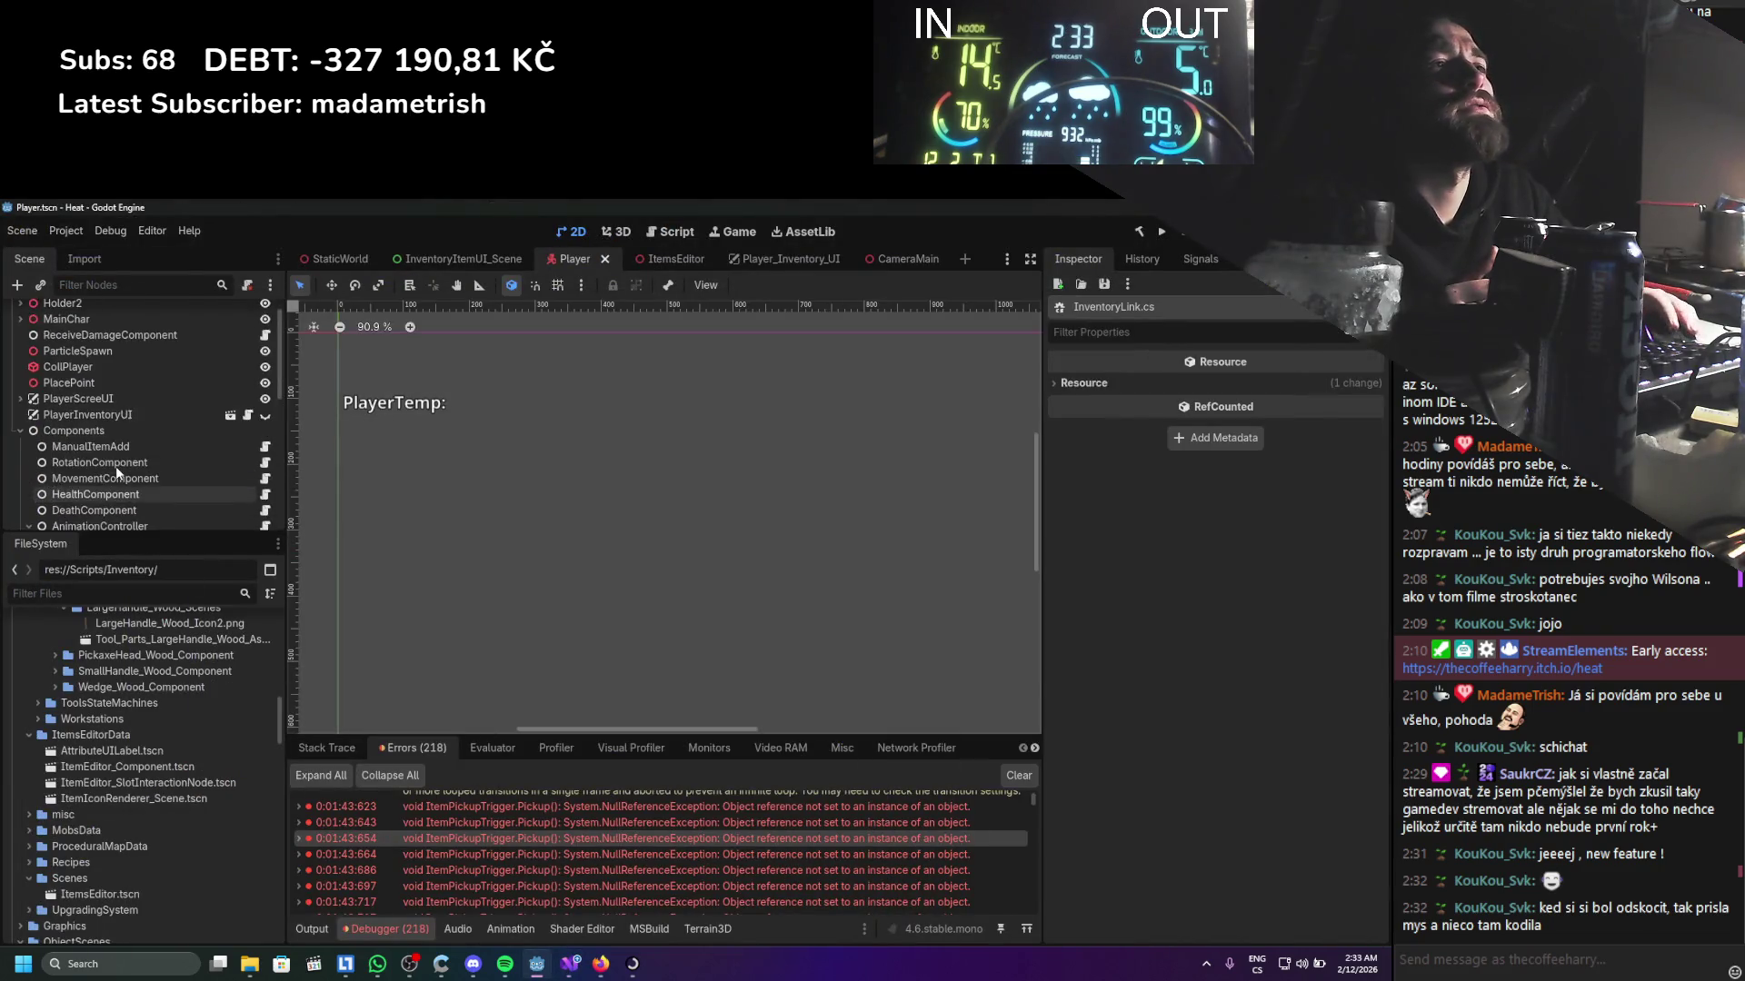
left_click(130, 443)
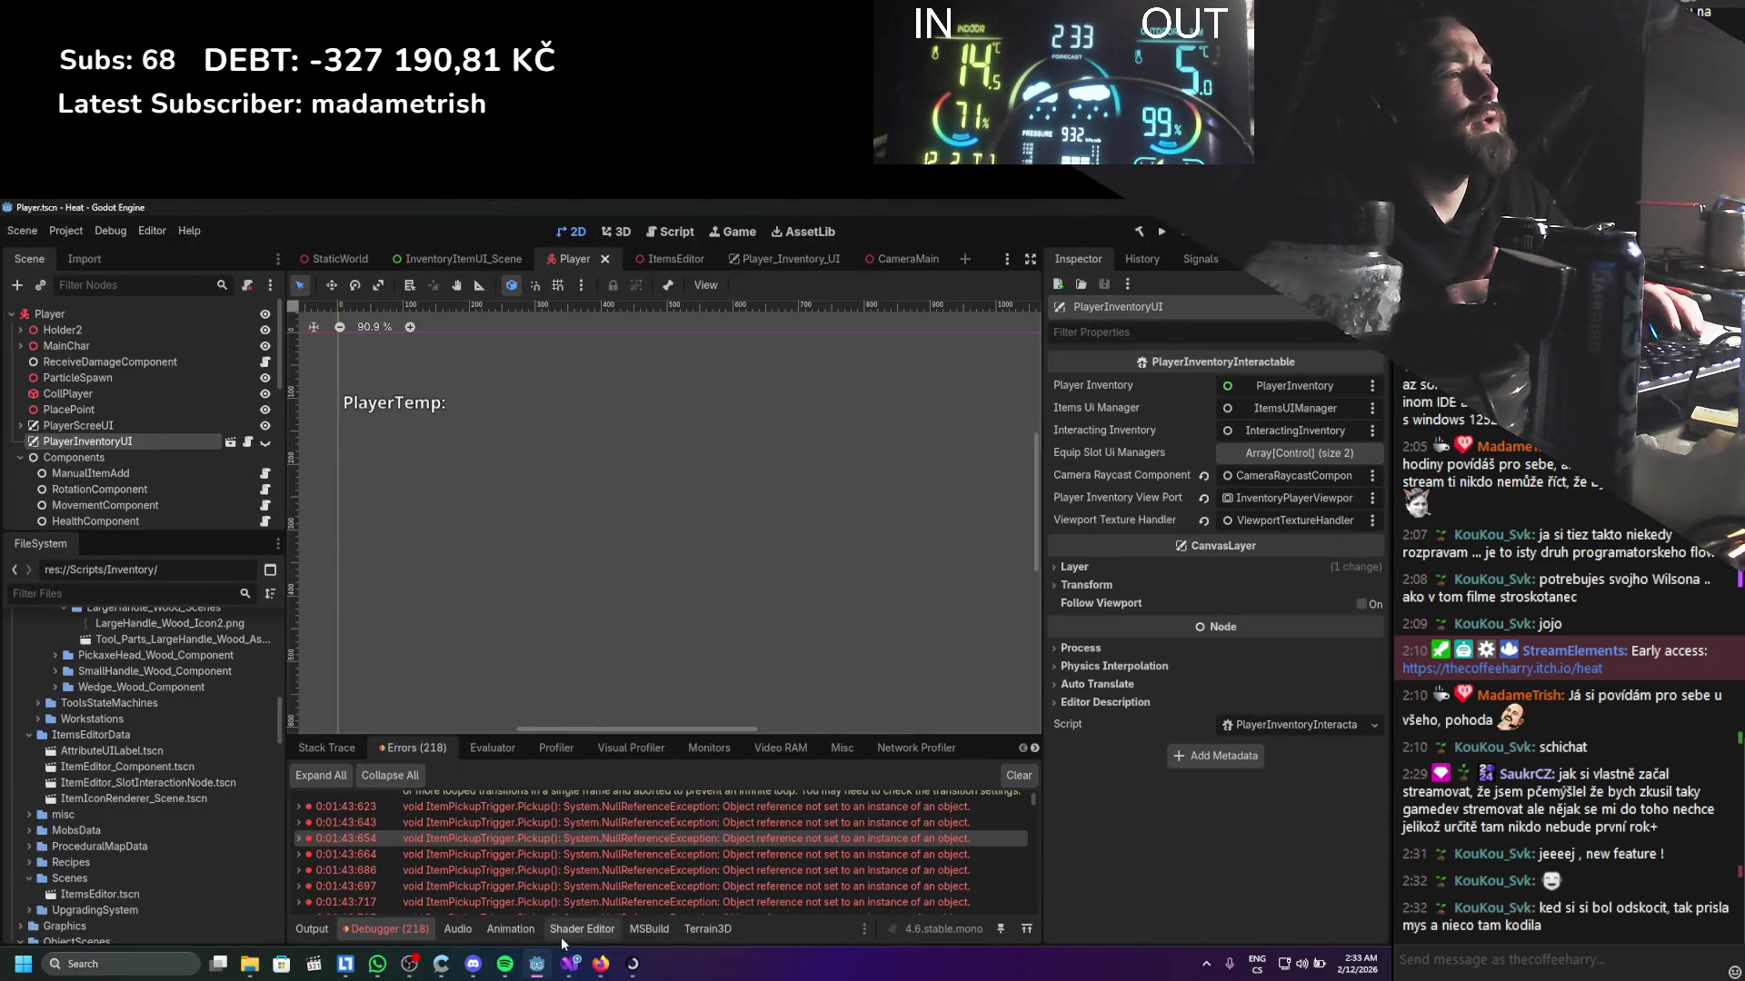
left_click(572, 969)
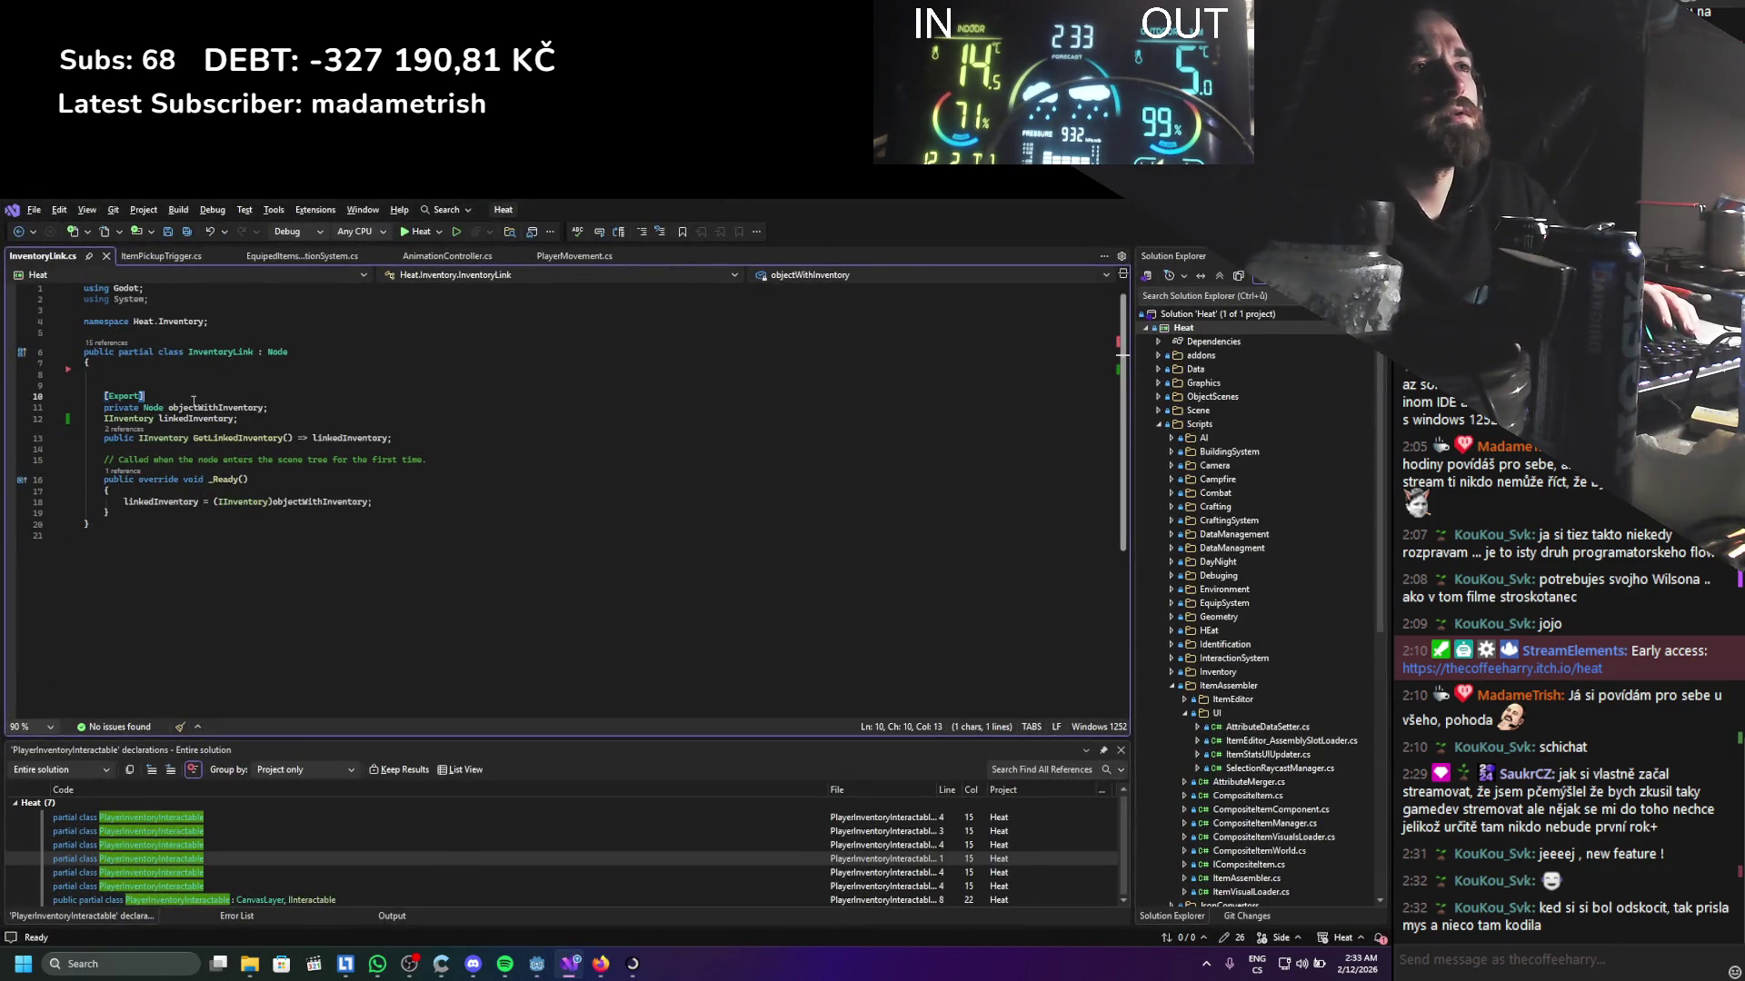
Try retyping objectWithInventory as PlayerInve…, revert it to Node, and save
double_click(152, 408)
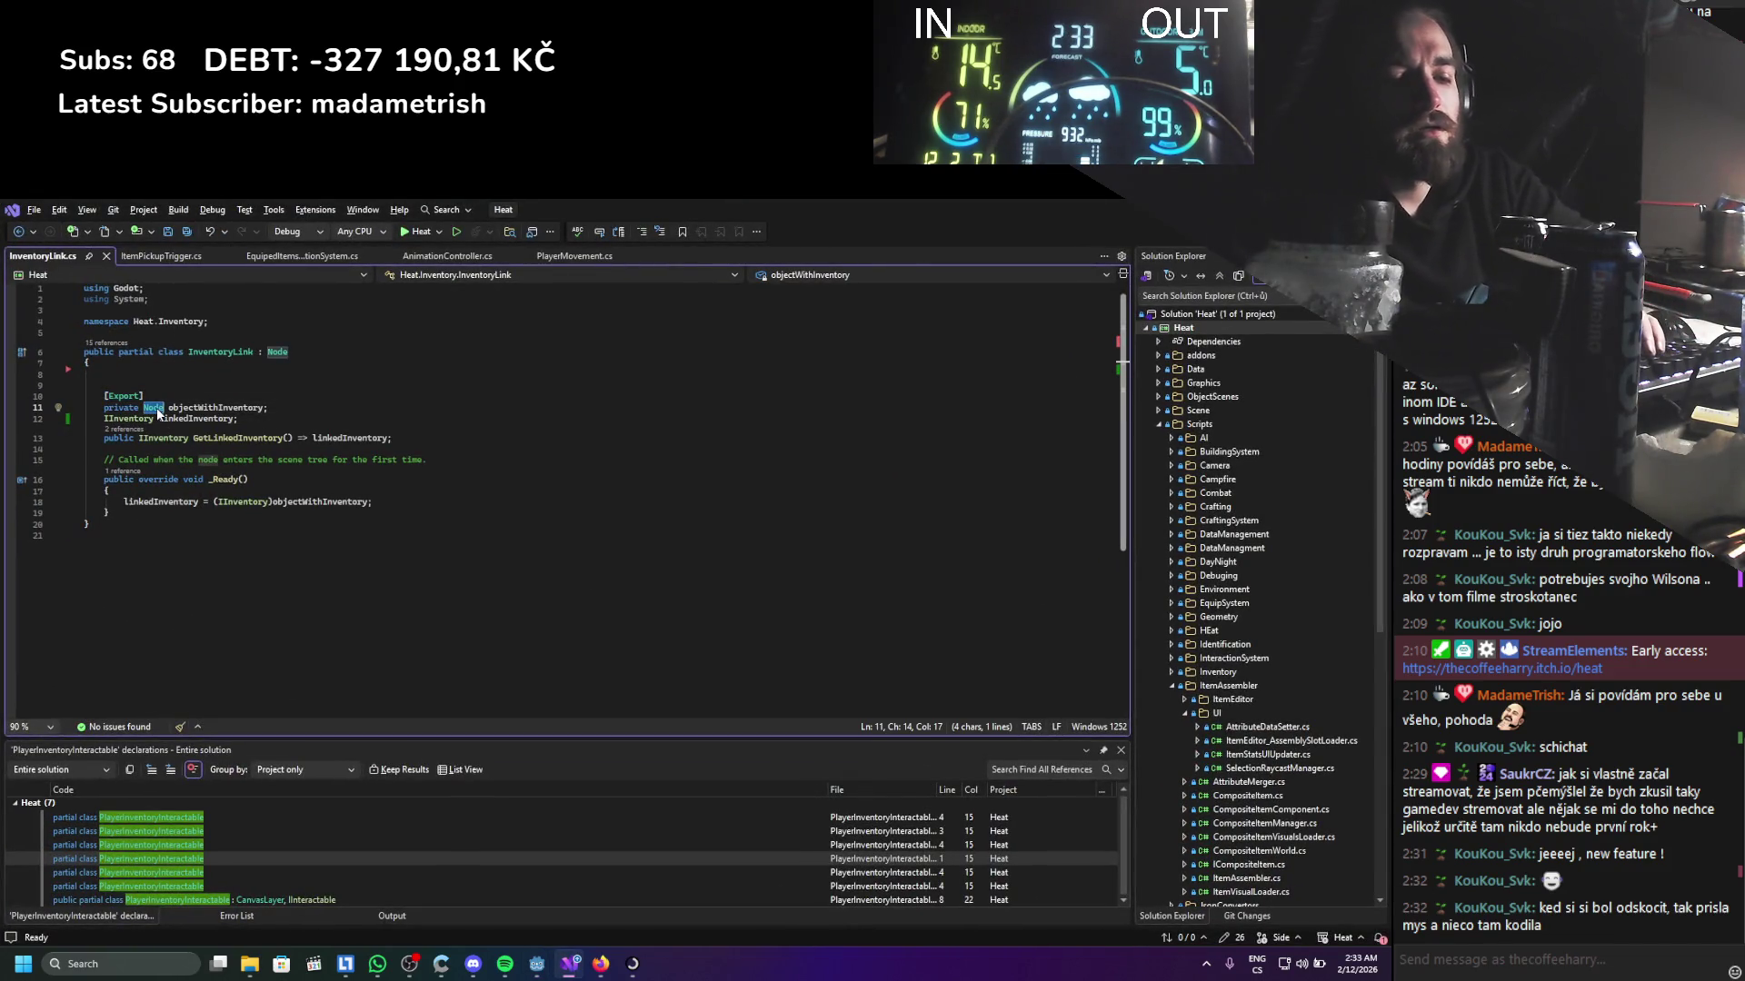
type("PlayerInve")
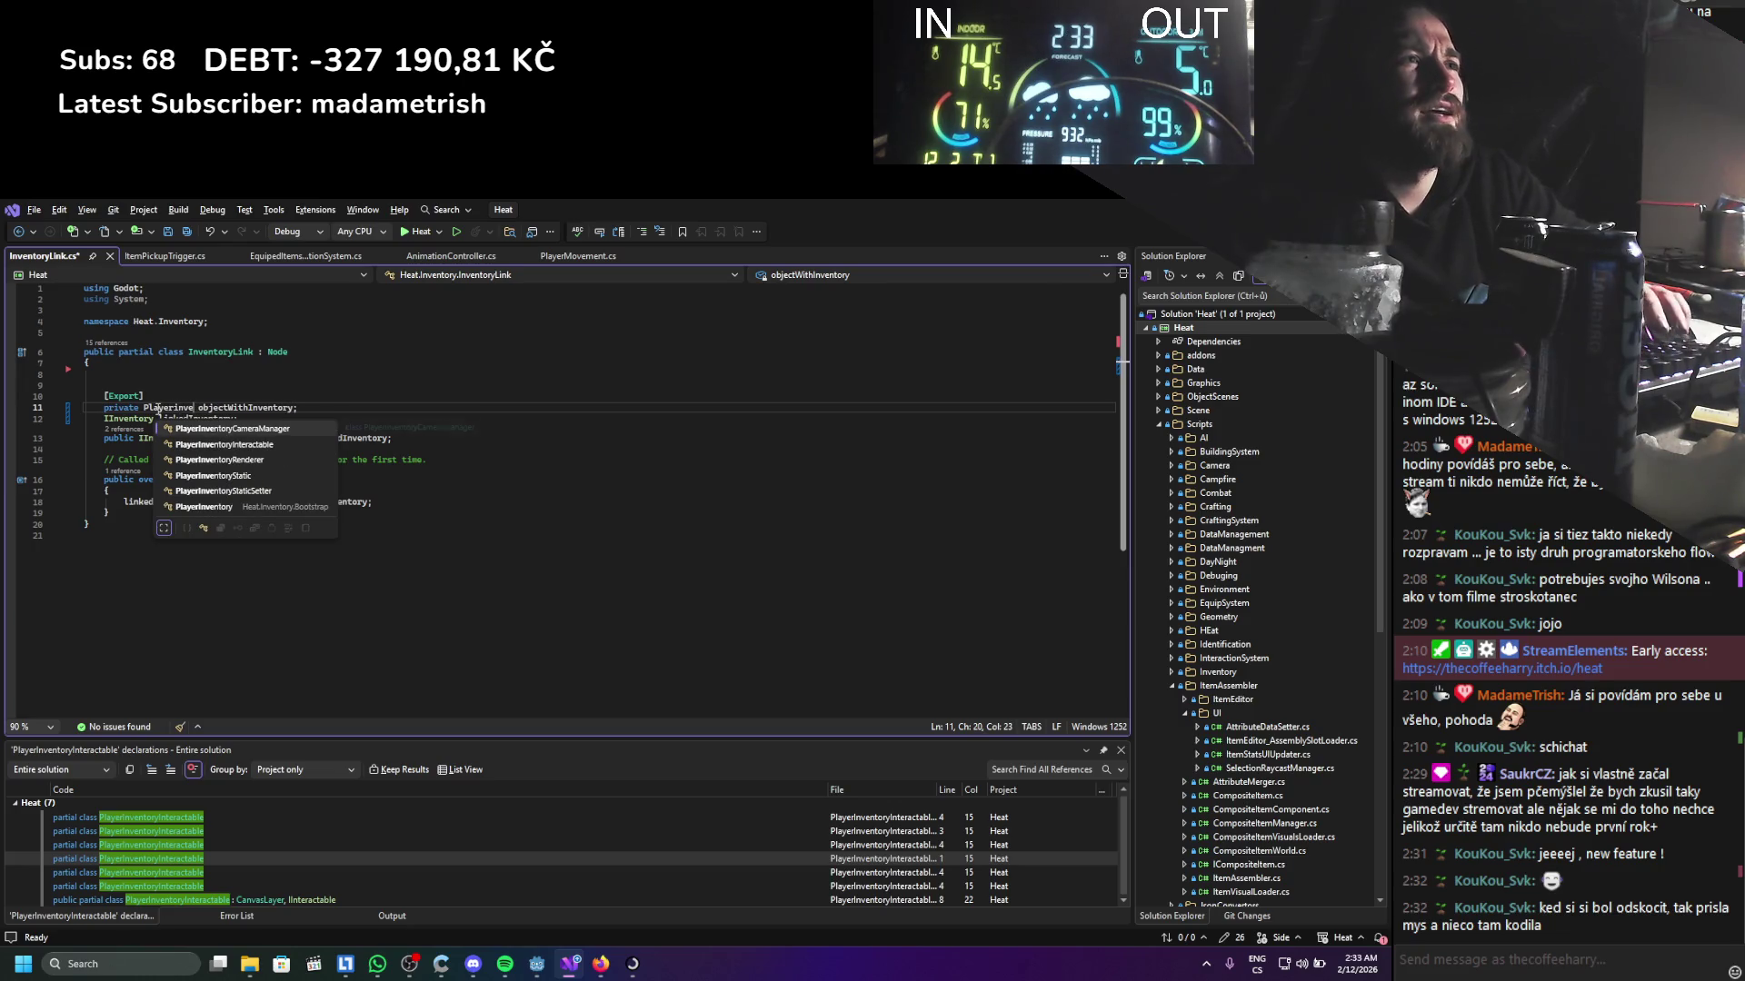
right_click(185, 360)
key("Escape")
key("ctrl+z")
key("ctrl+s")
left_click(223, 379)
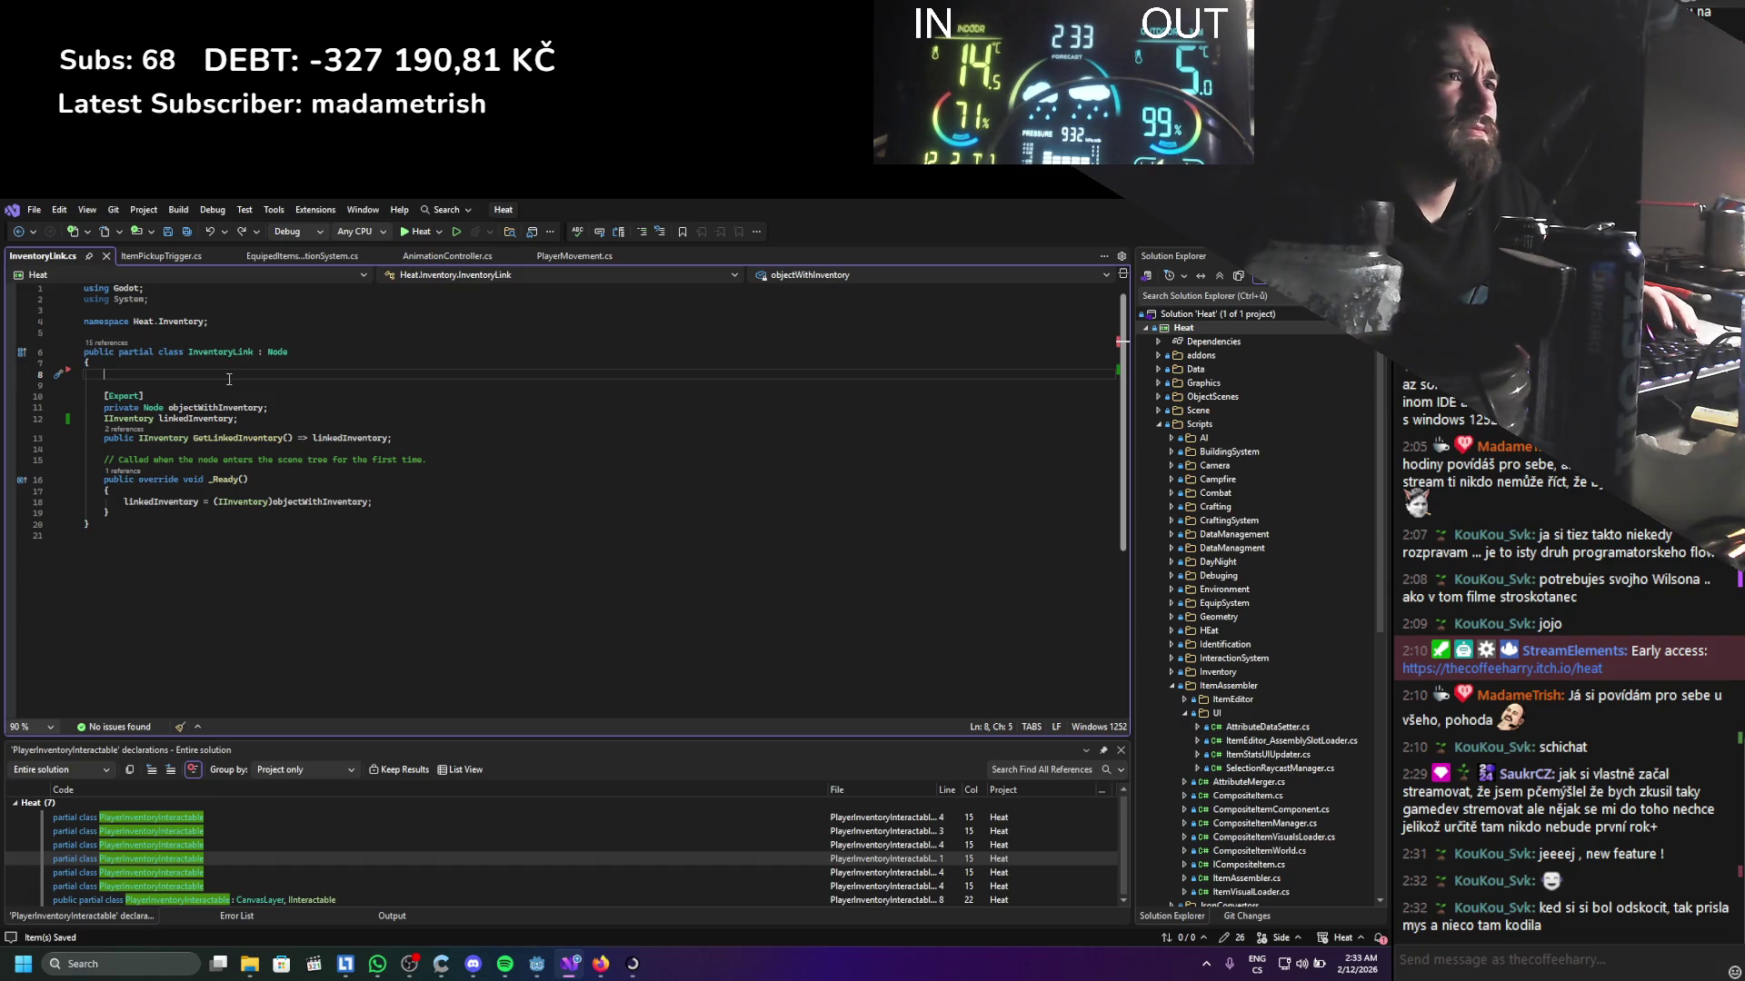
key("alt+Tab")
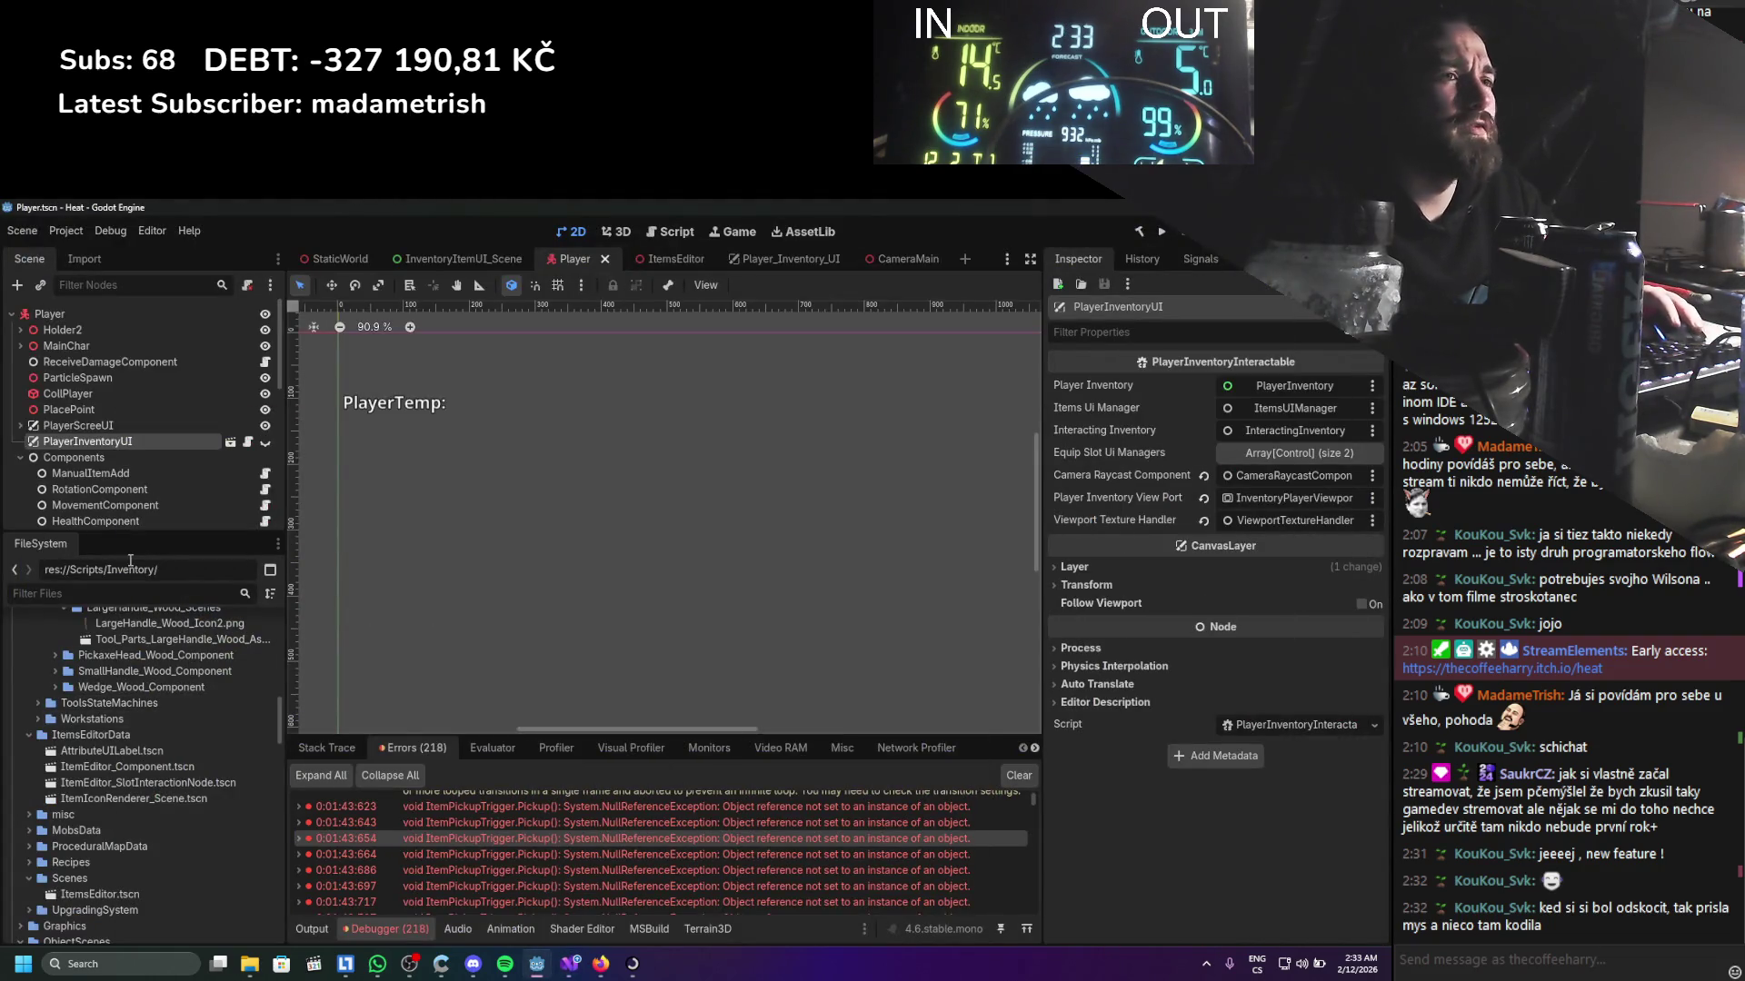
Filter the FileSystem dock to find InventoryLink.cs and open it
type("ivent")
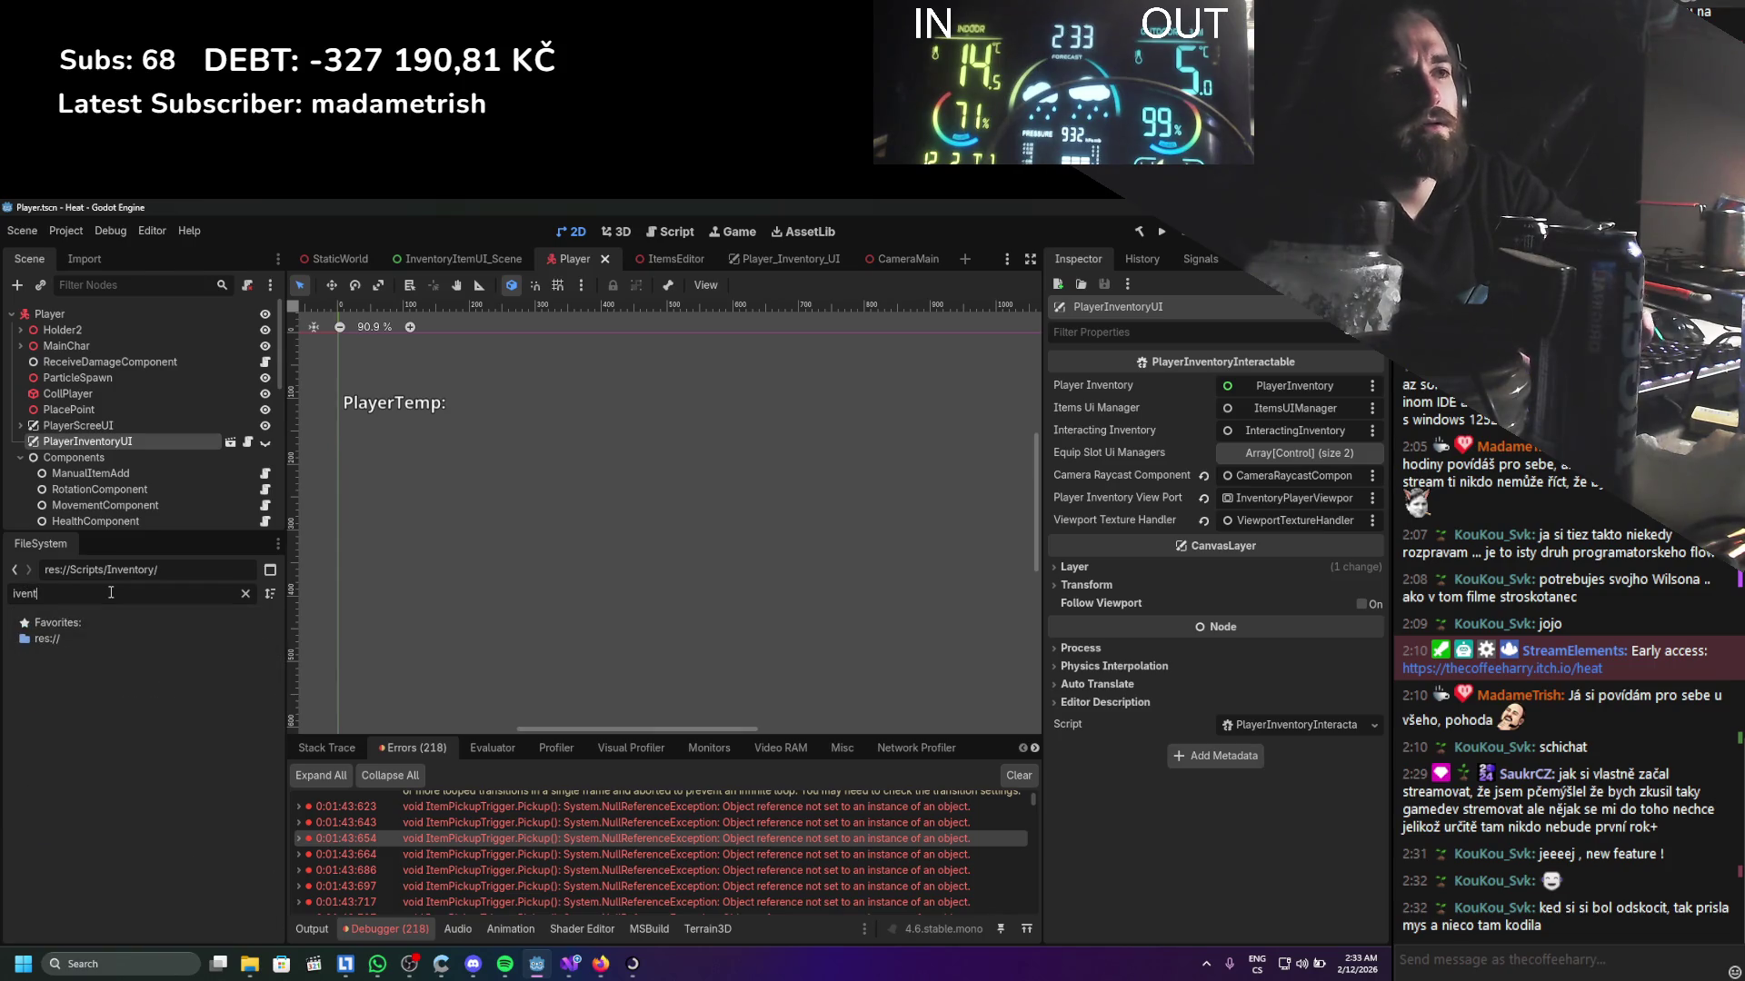
key("BackSpace")
key("BackSpace")
key("BackSpace")
type("nv")
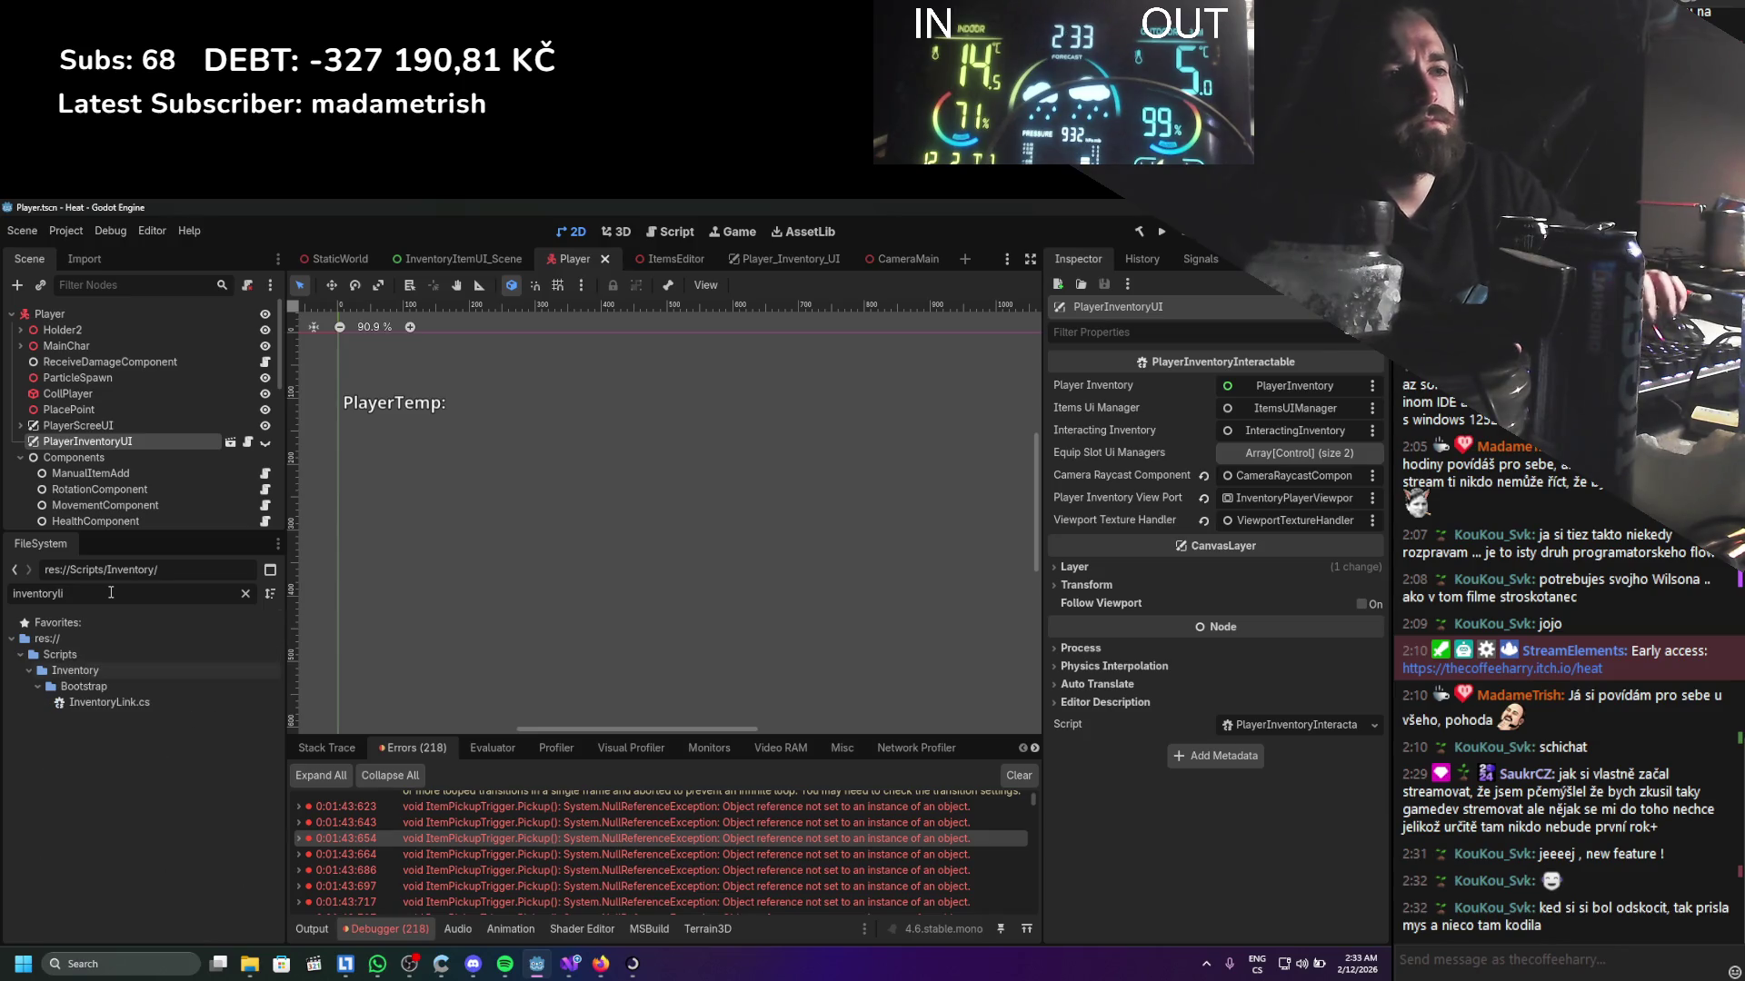
type("li")
left_click(119, 697)
double_click(118, 694)
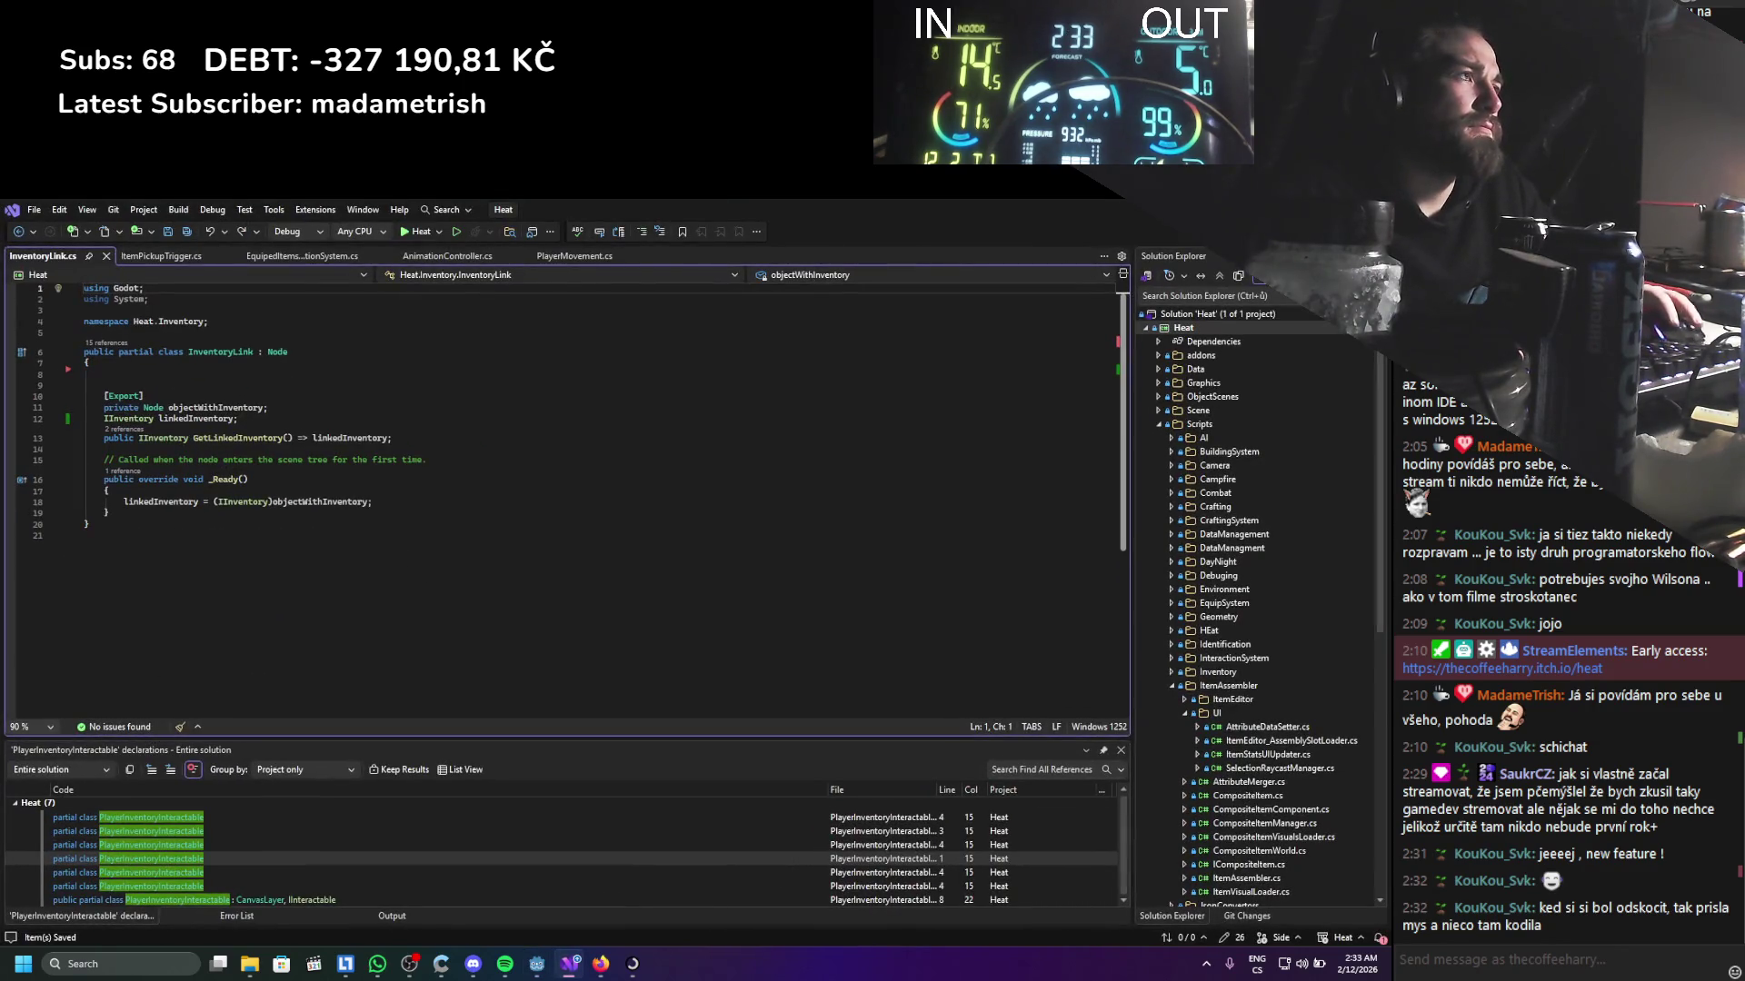
key("alt+Tab")
View InventoryLink.cs owners, confirming only Player.tscn, then go back to Visual Studio
right_click(167, 696)
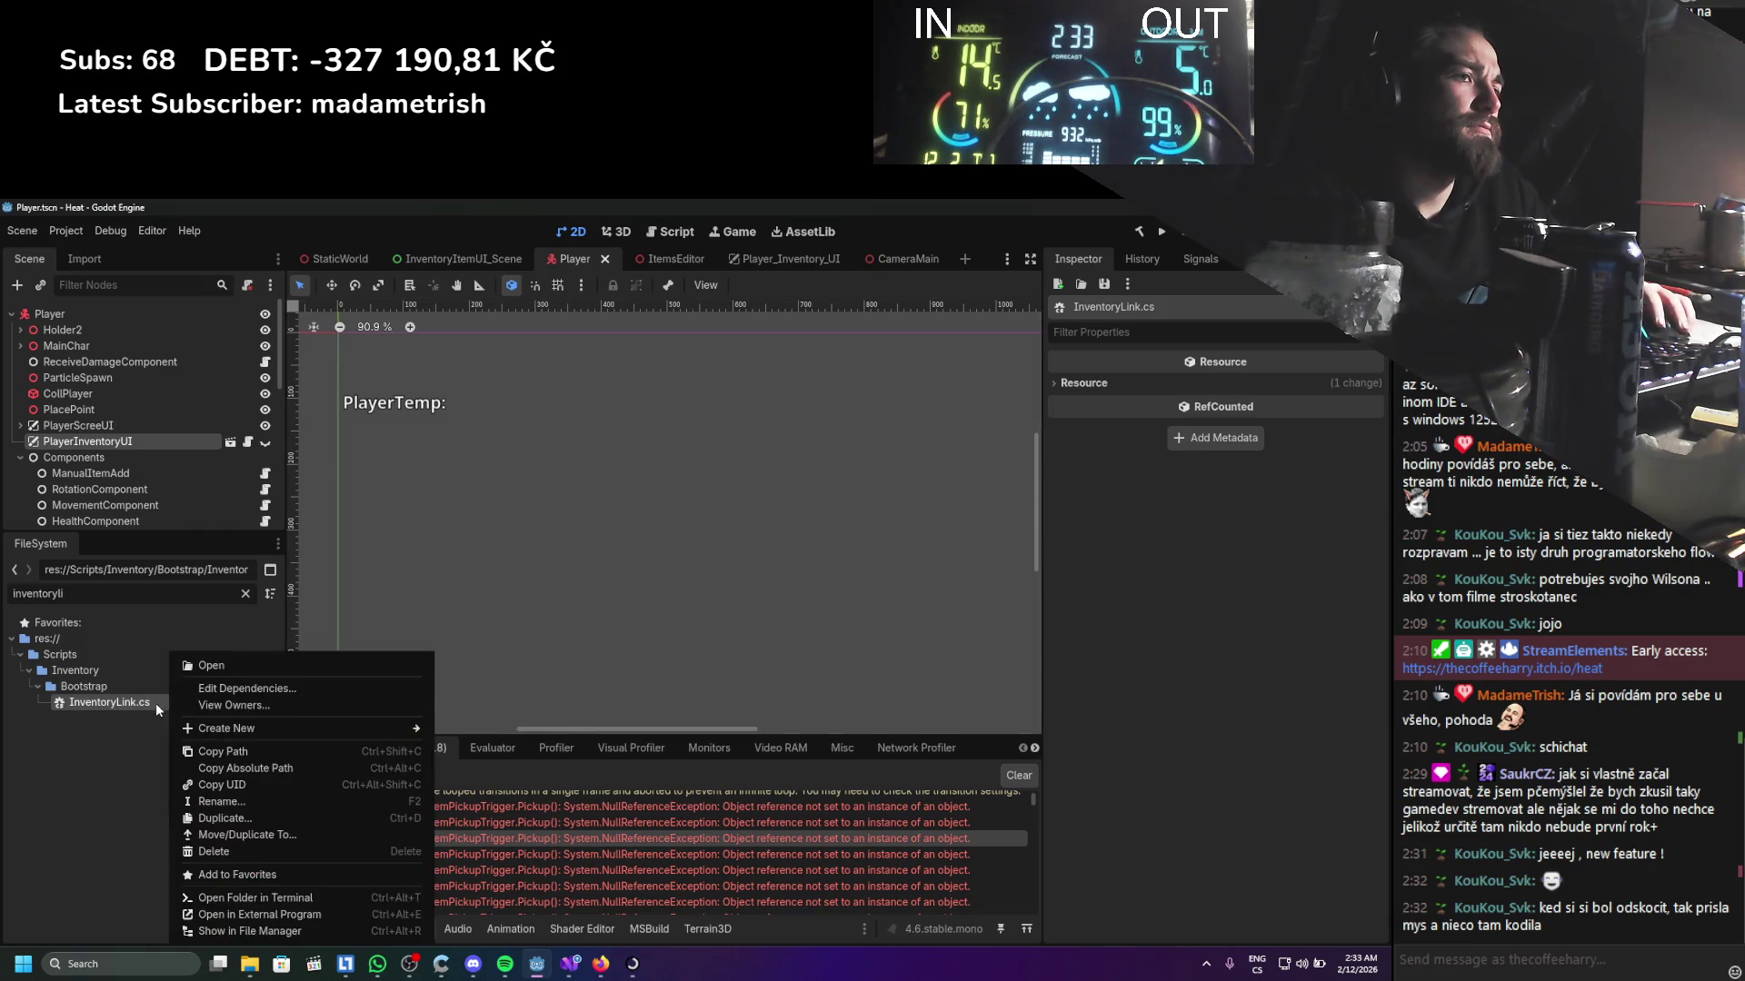
left_click(239, 706)
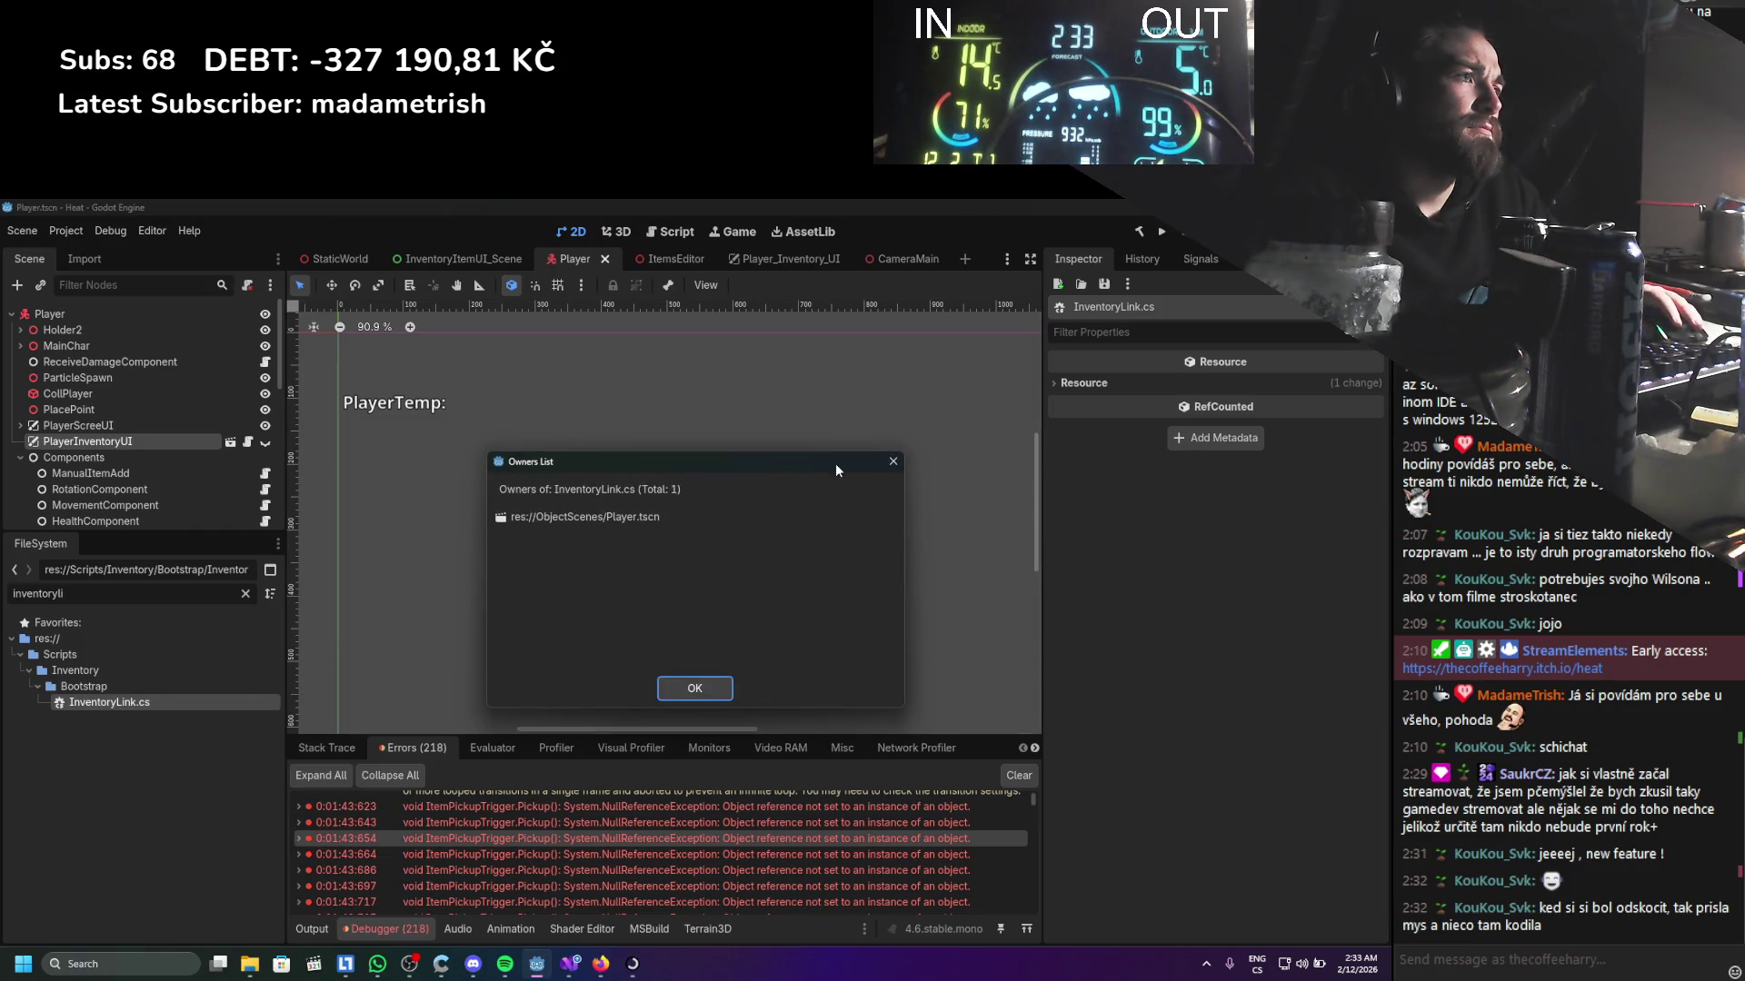
left_click(893, 461)
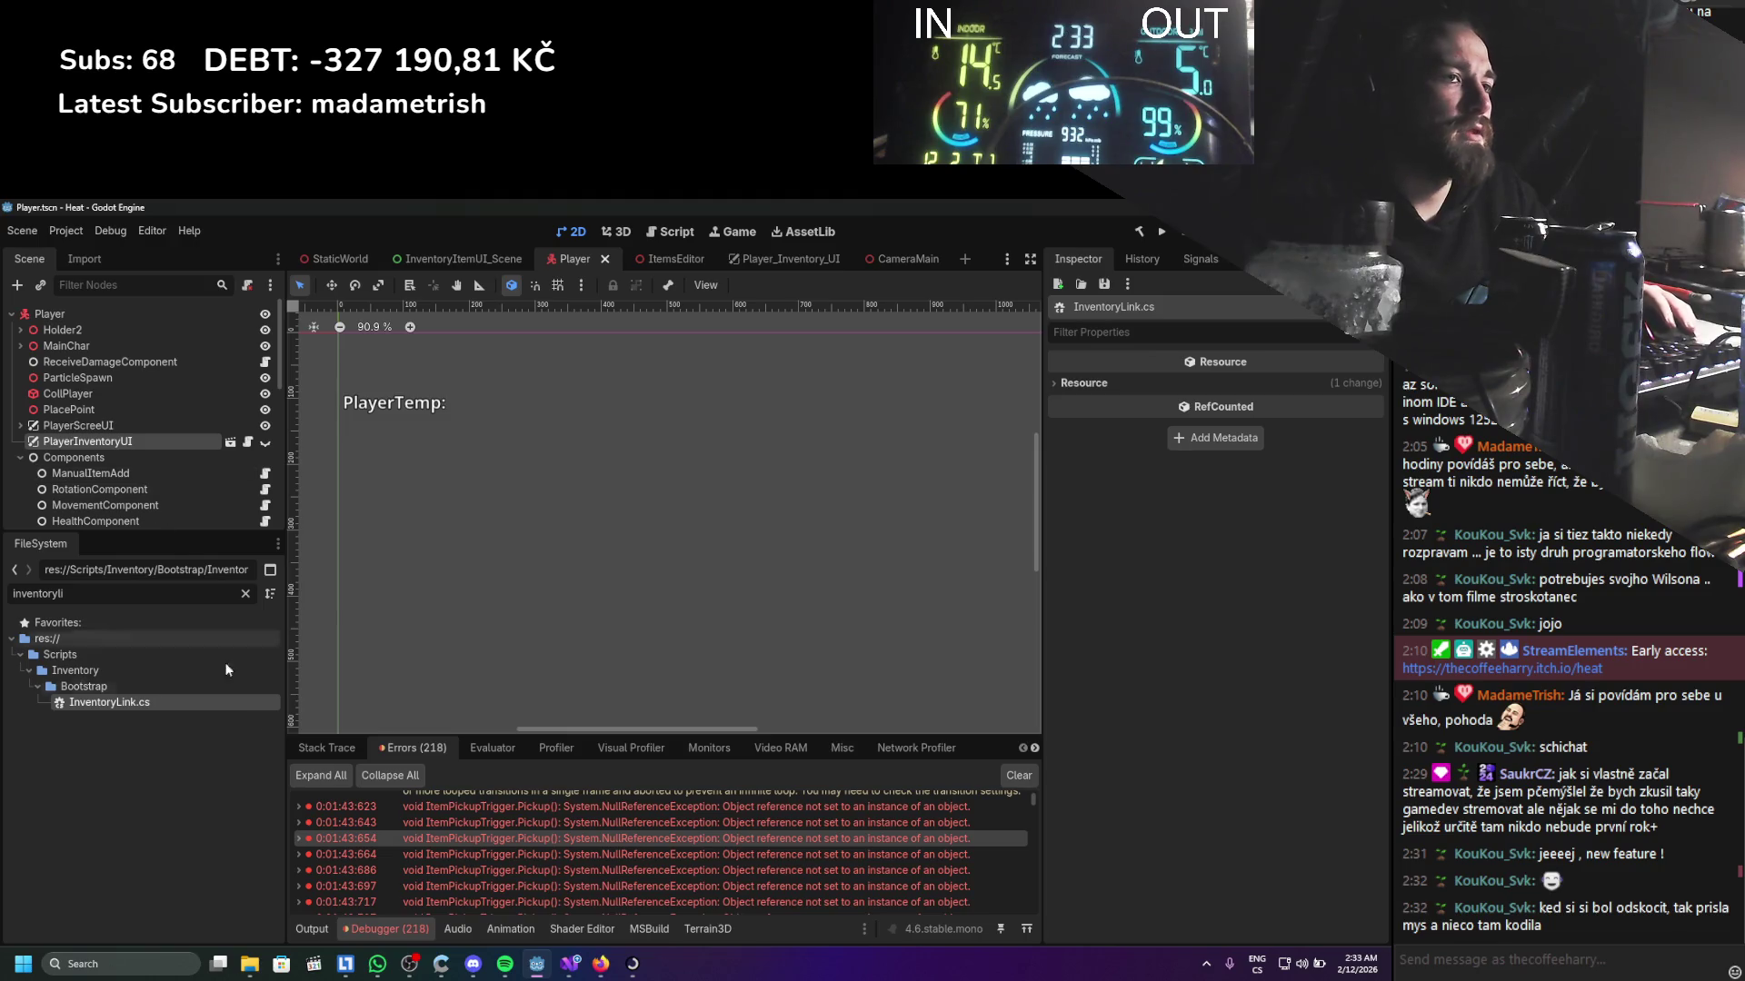
key("alt+Tab")
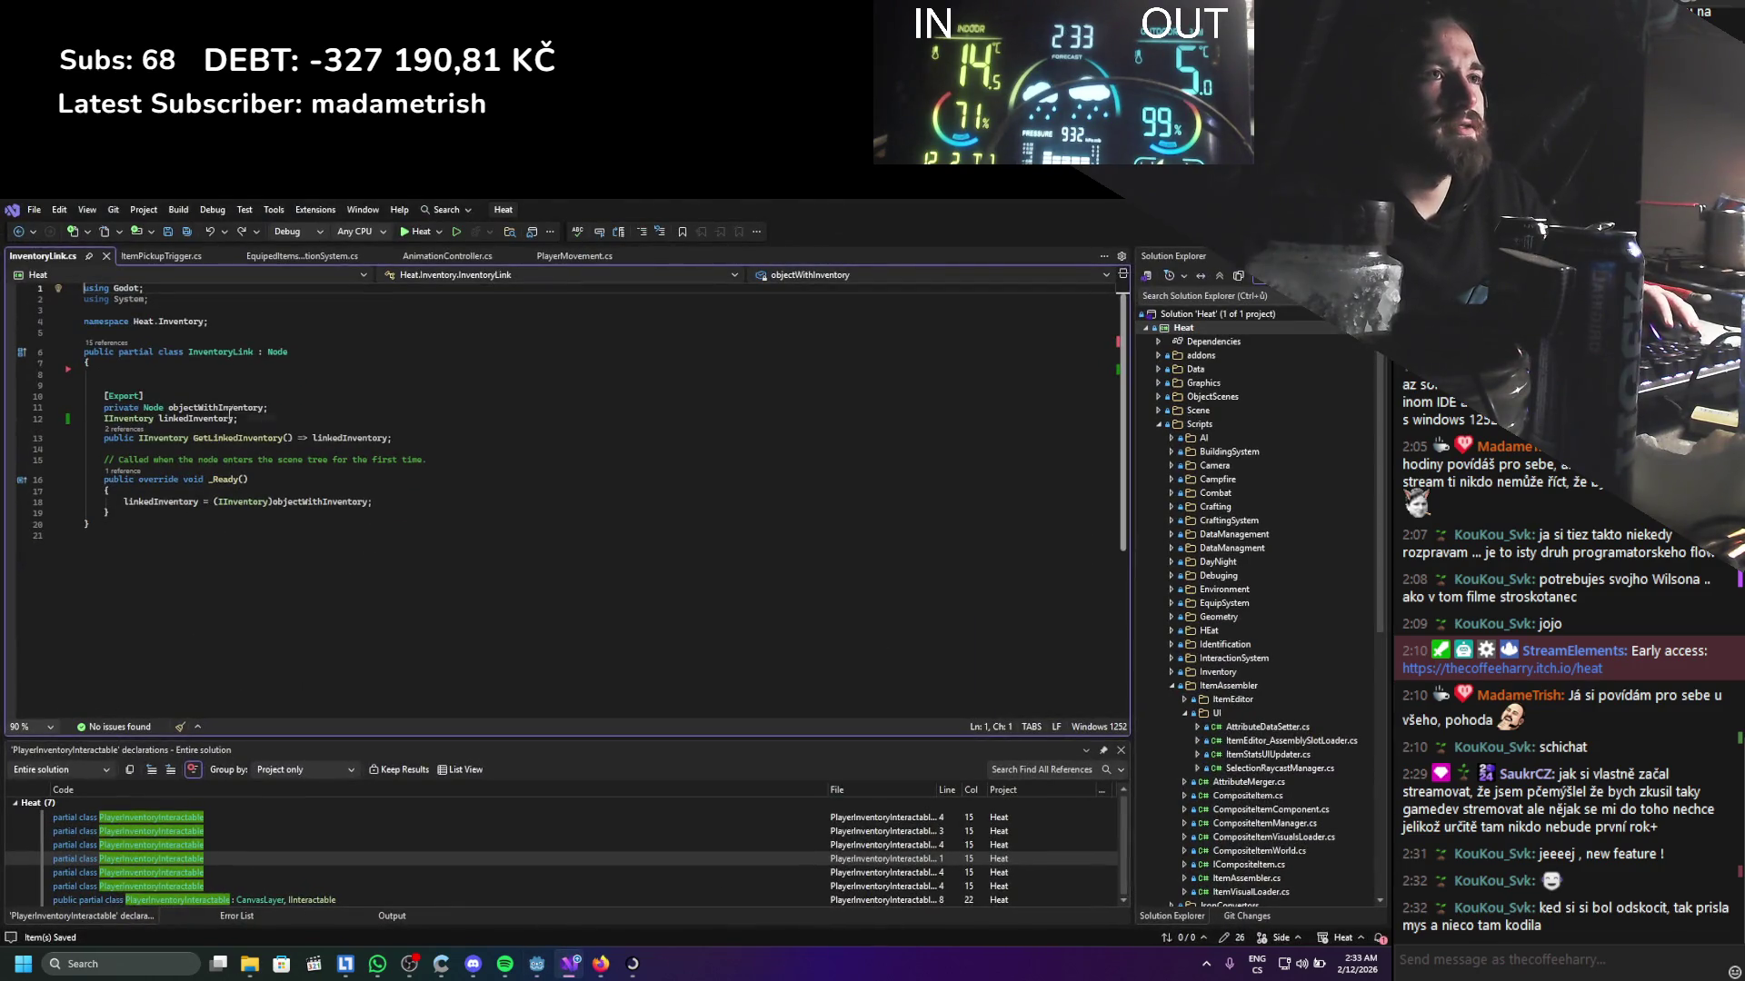
Change objectWithInventory's type from Node to PlayerInventoryInteractable and save
double_click(157, 409)
type("PLayerinve")
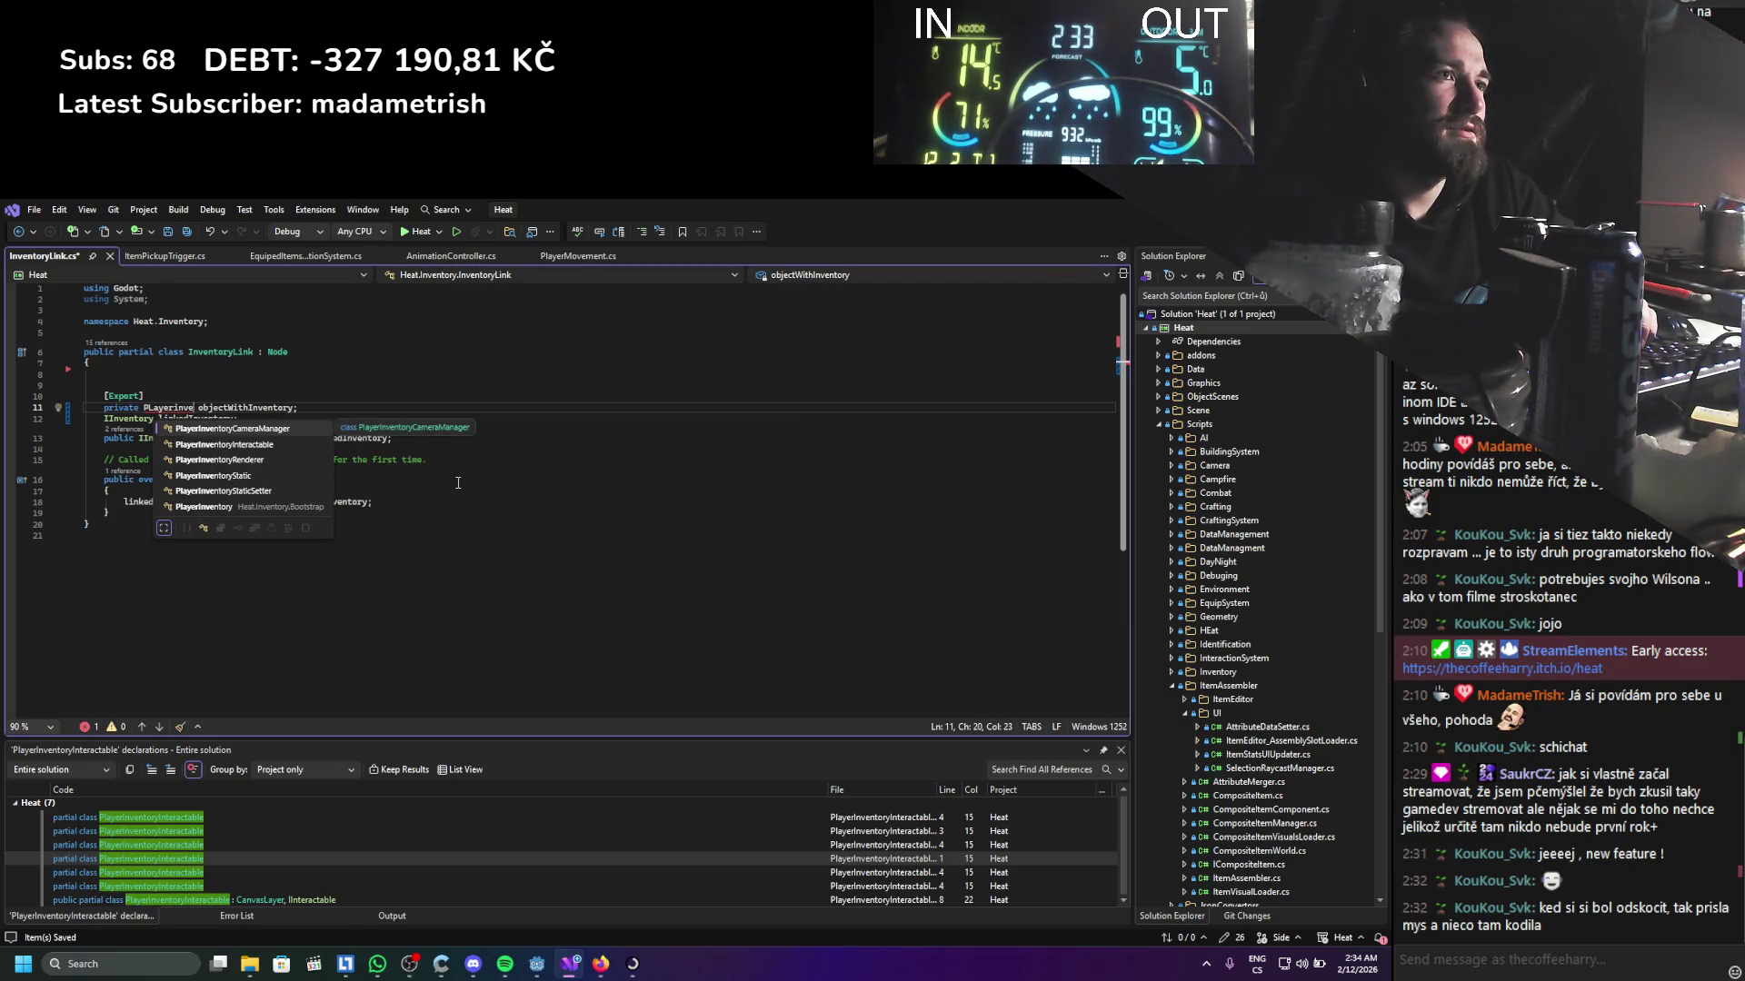
key("Down")
key("Tab")
key("ctrl+s")
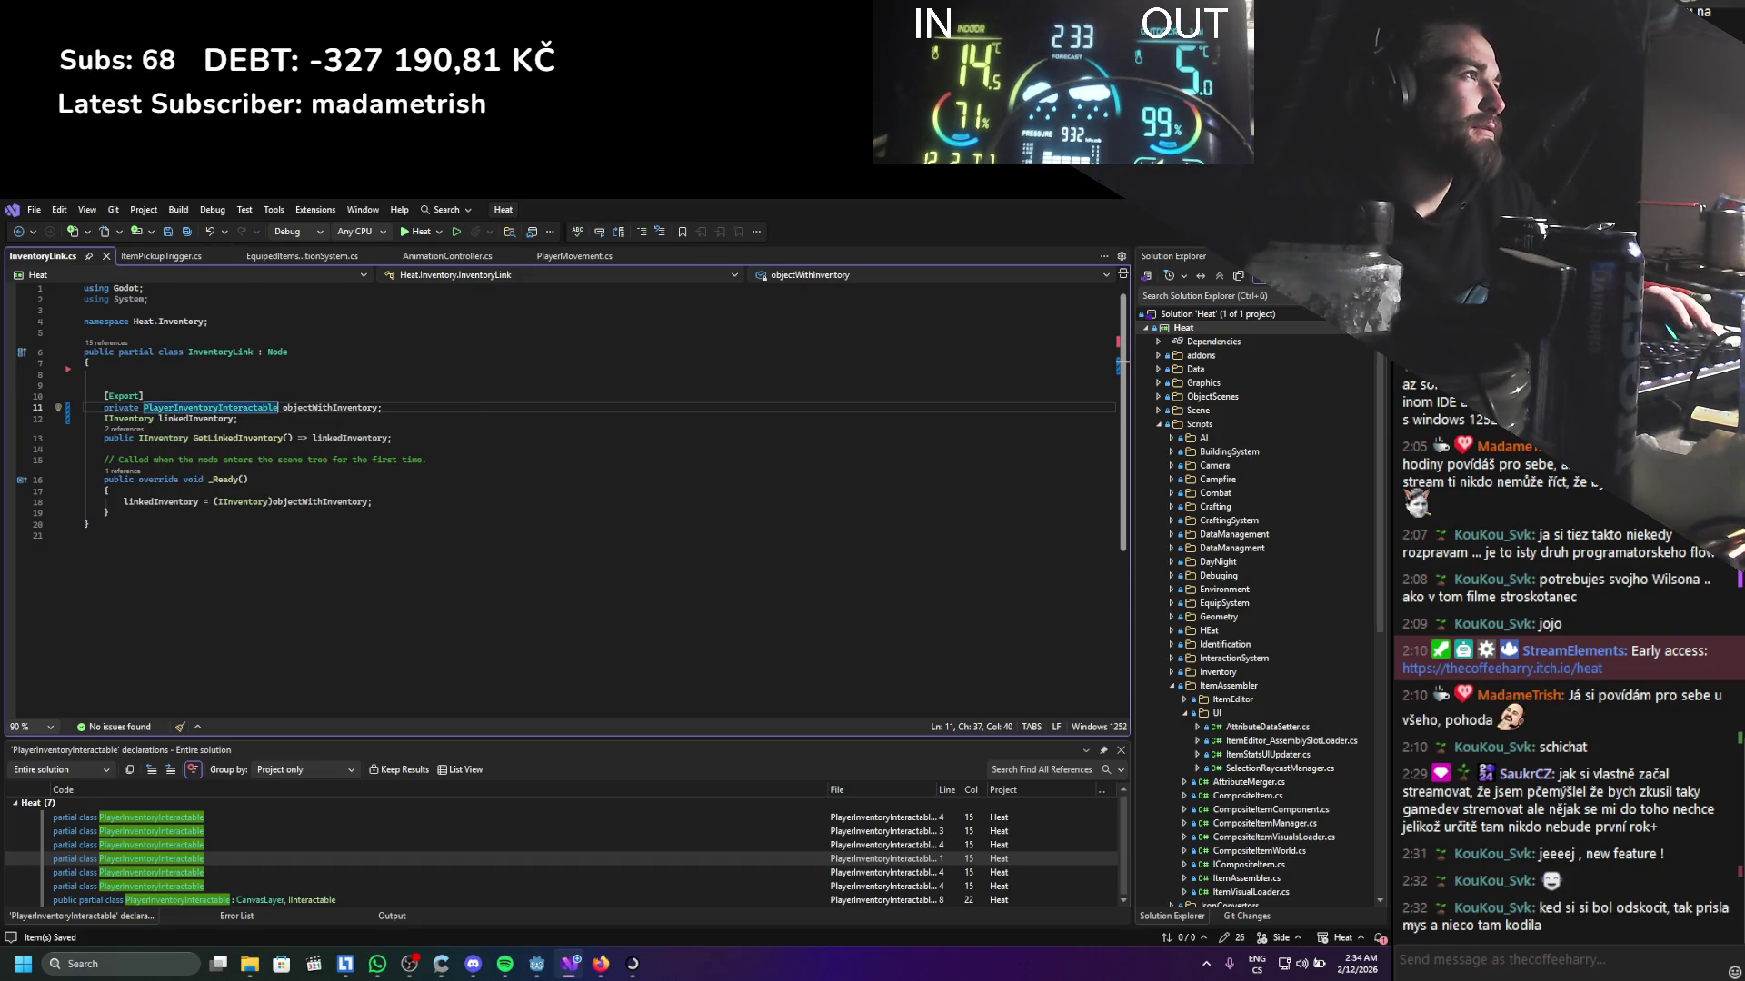
key("alt+Tab")
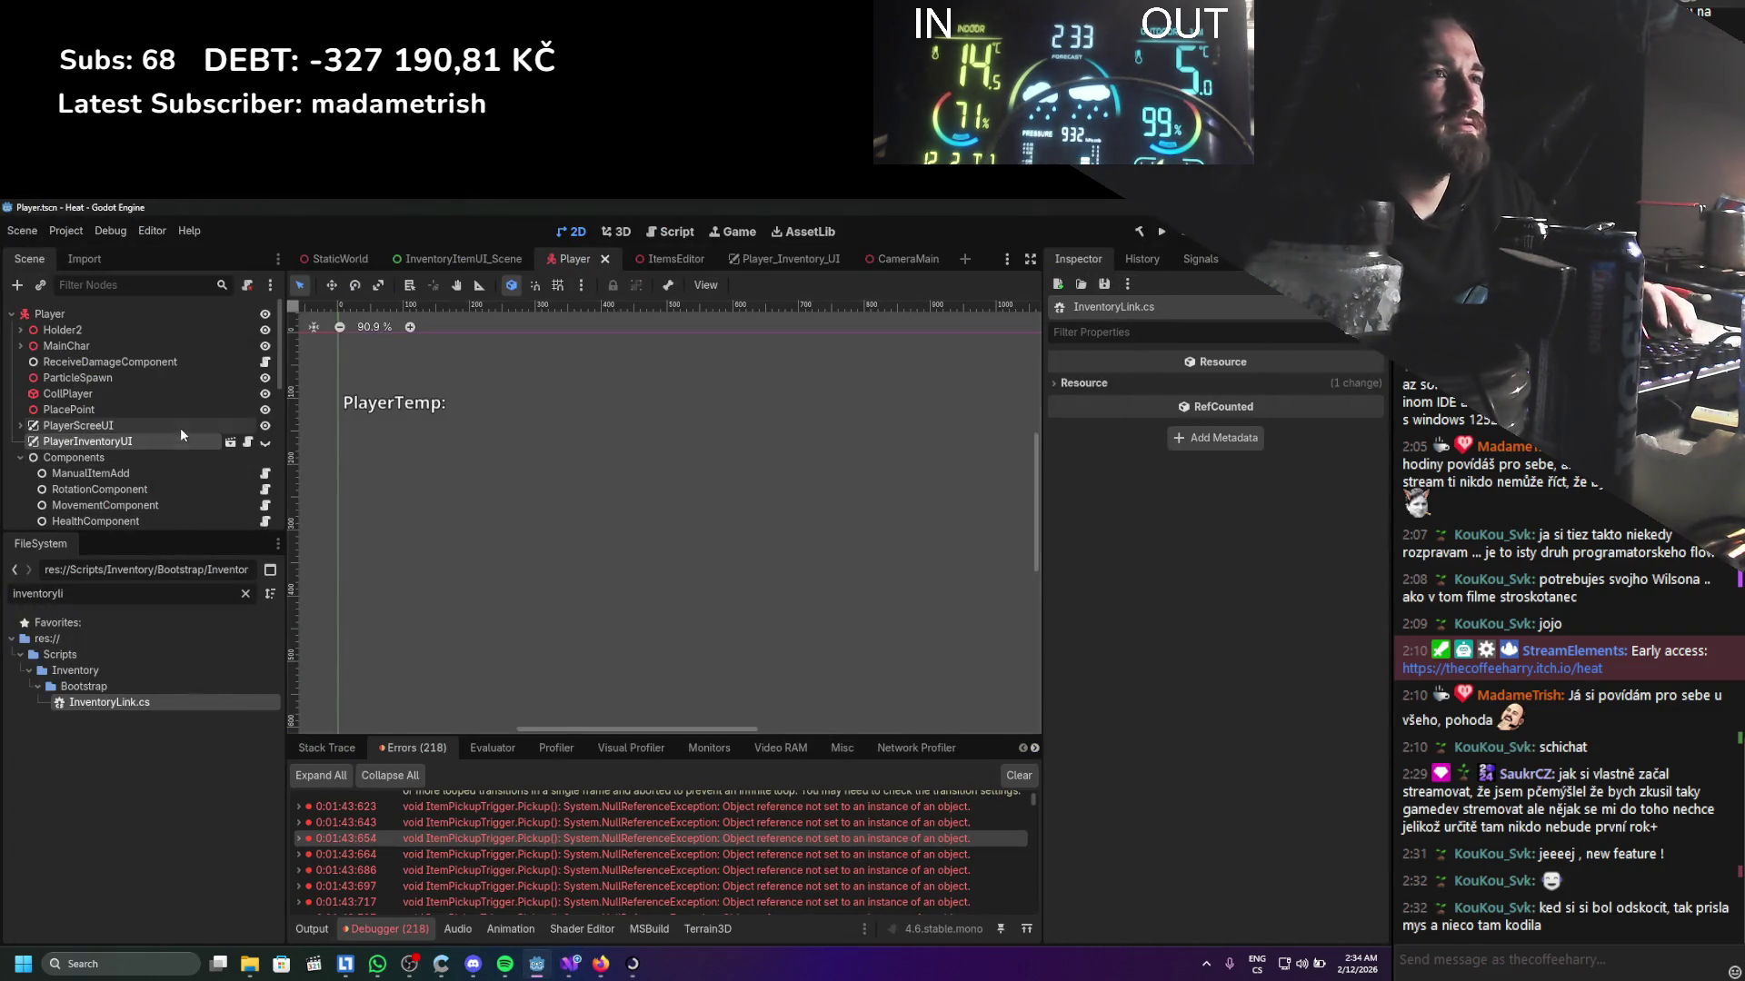
left_click(166, 440)
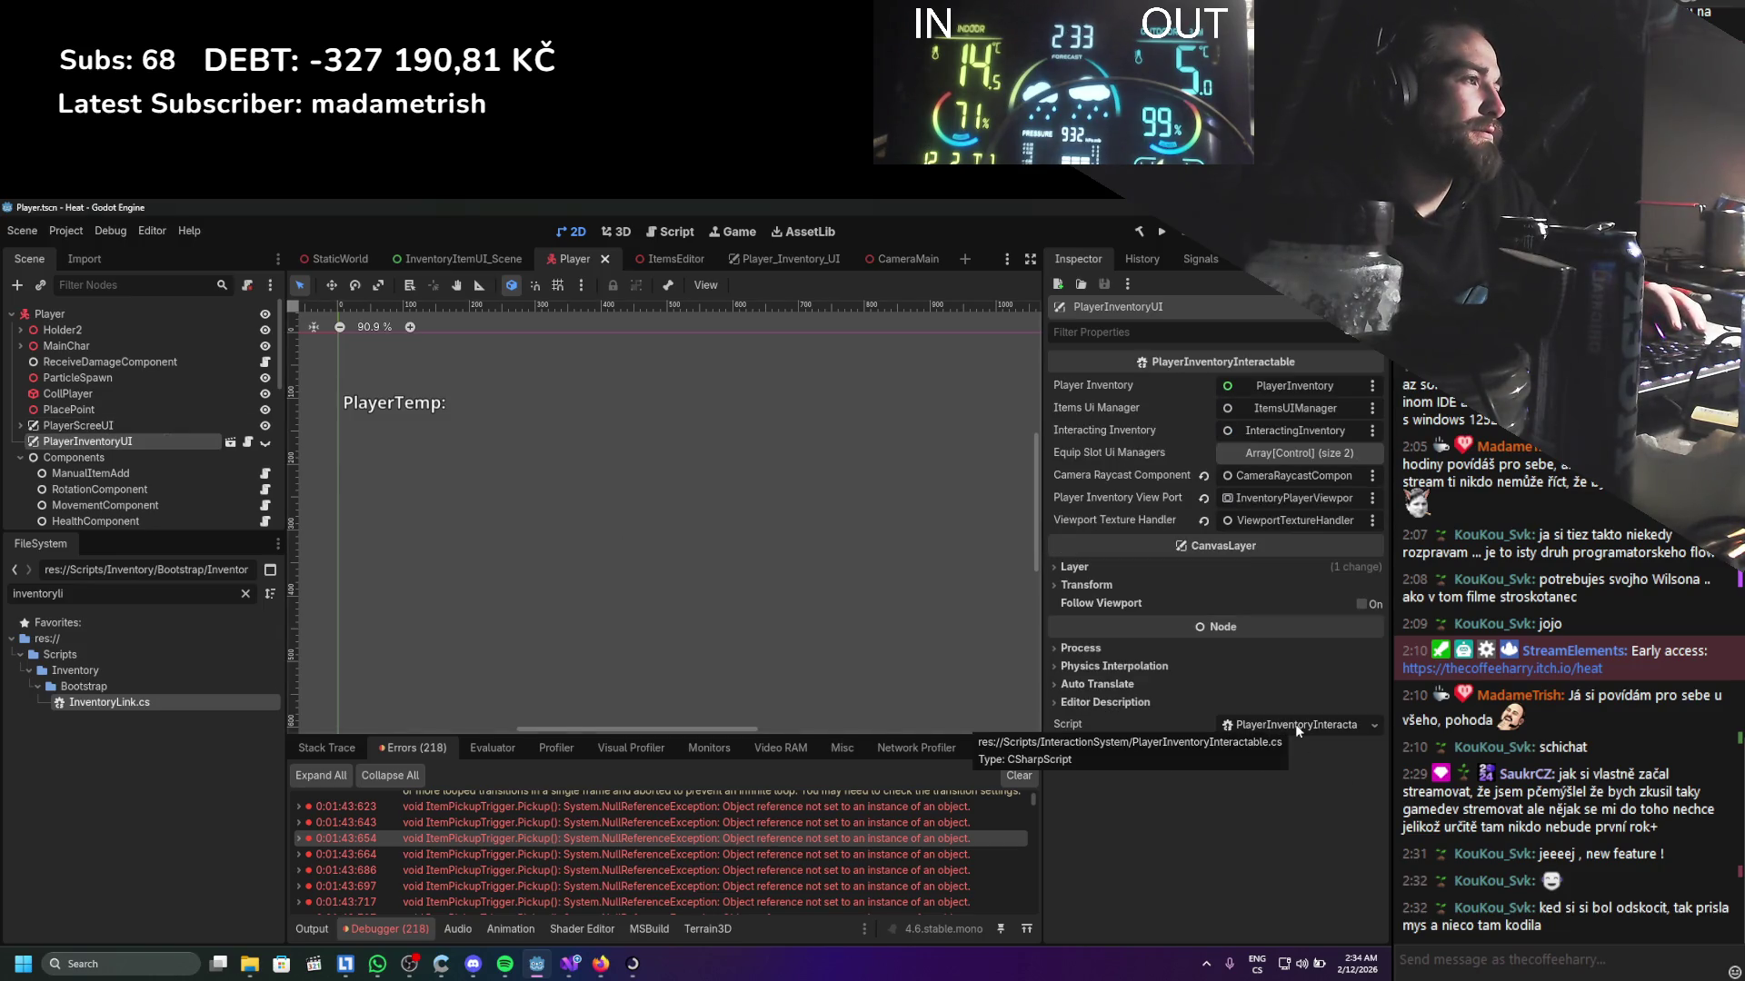
left_click(570, 963)
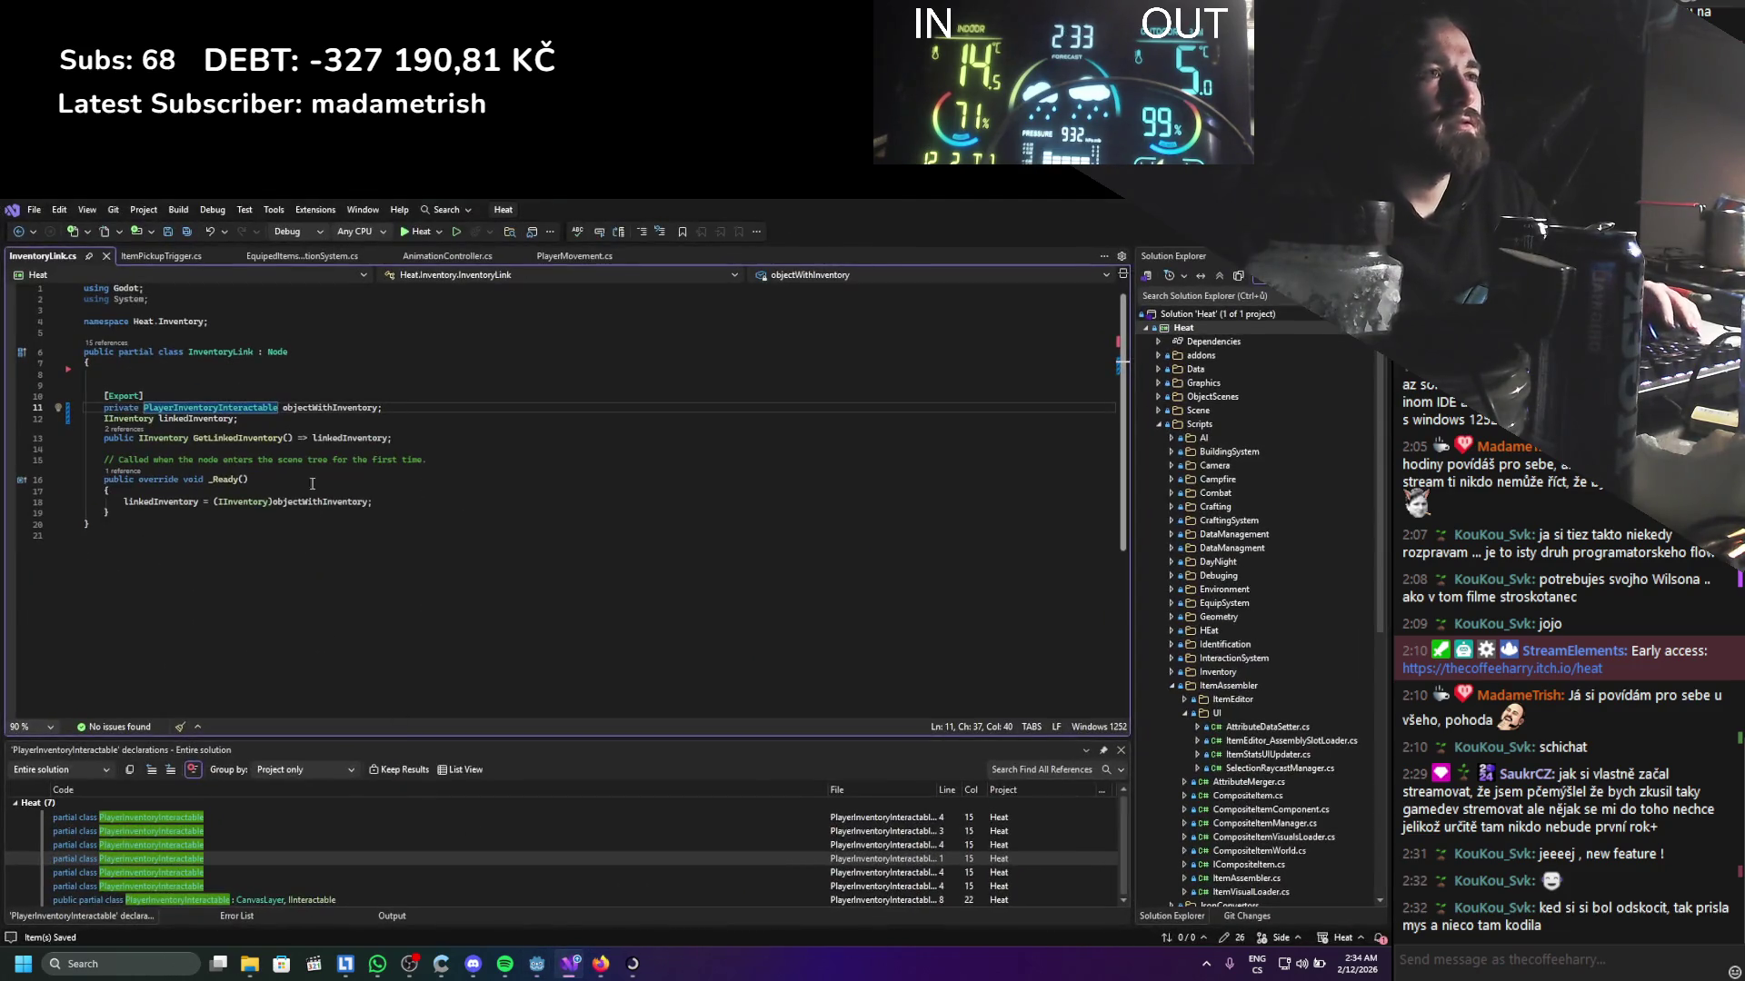
Assign linkedInventory from objectWithInventory.GetPlayerInventory as an IInventory on line 12, and save
left_click(235, 419)
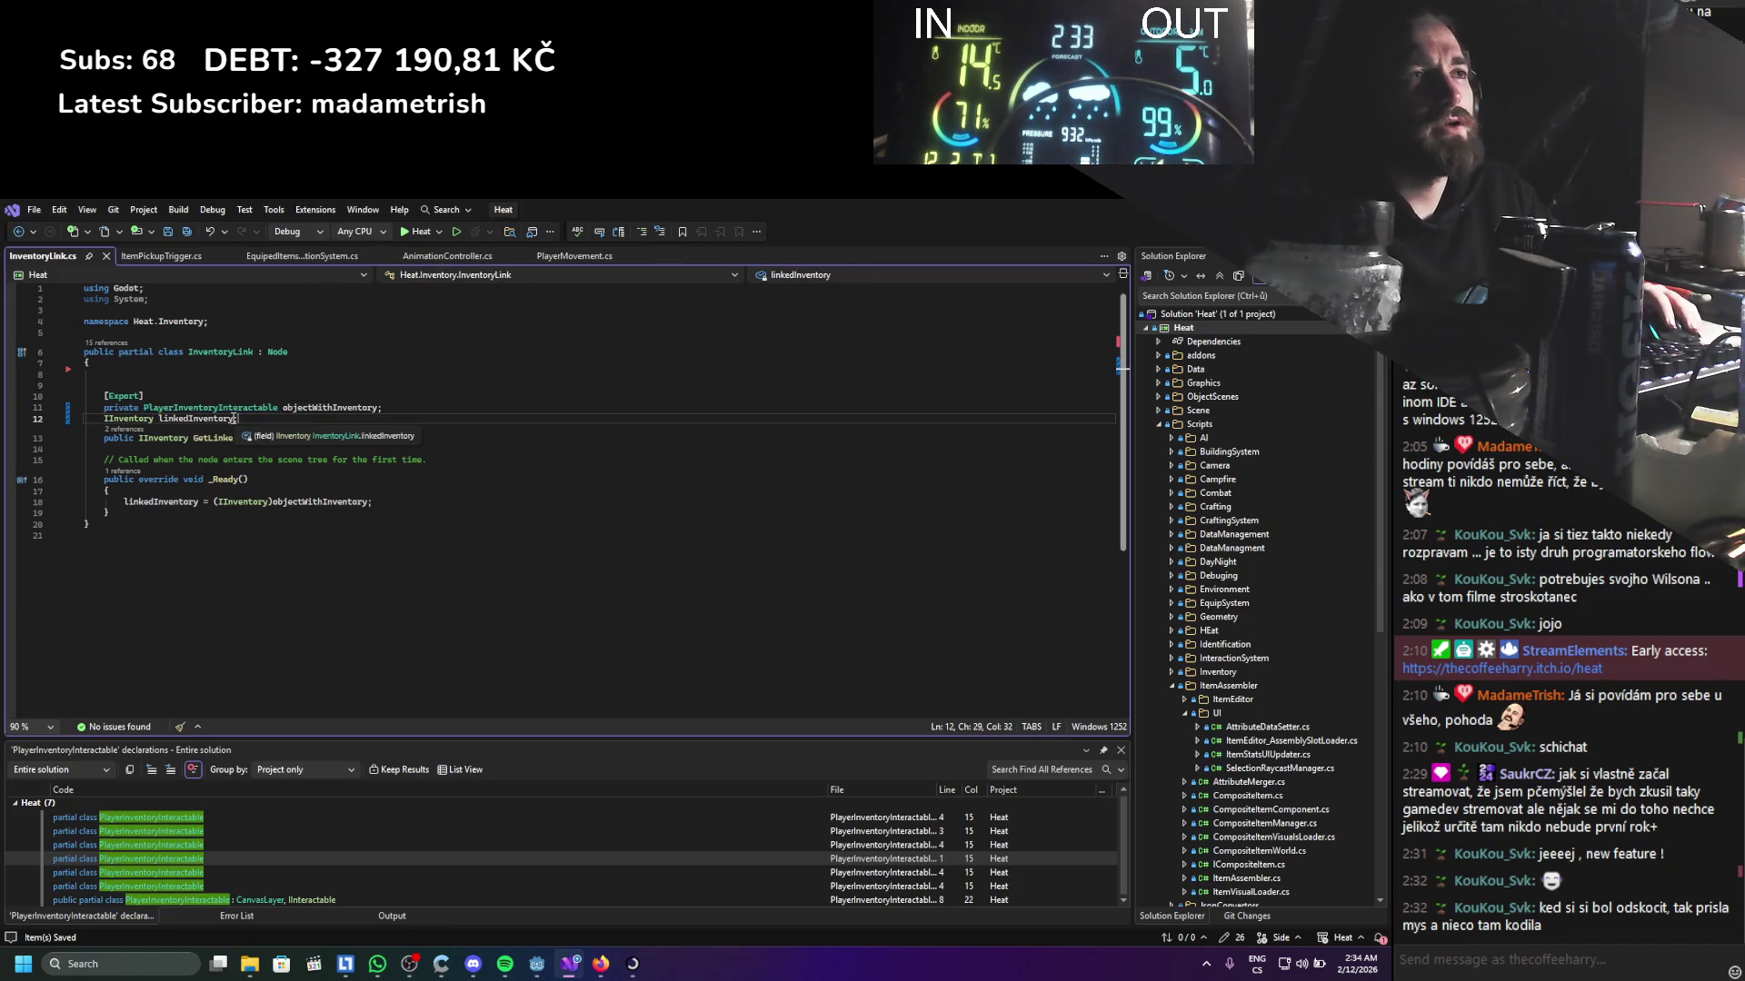
type("=")
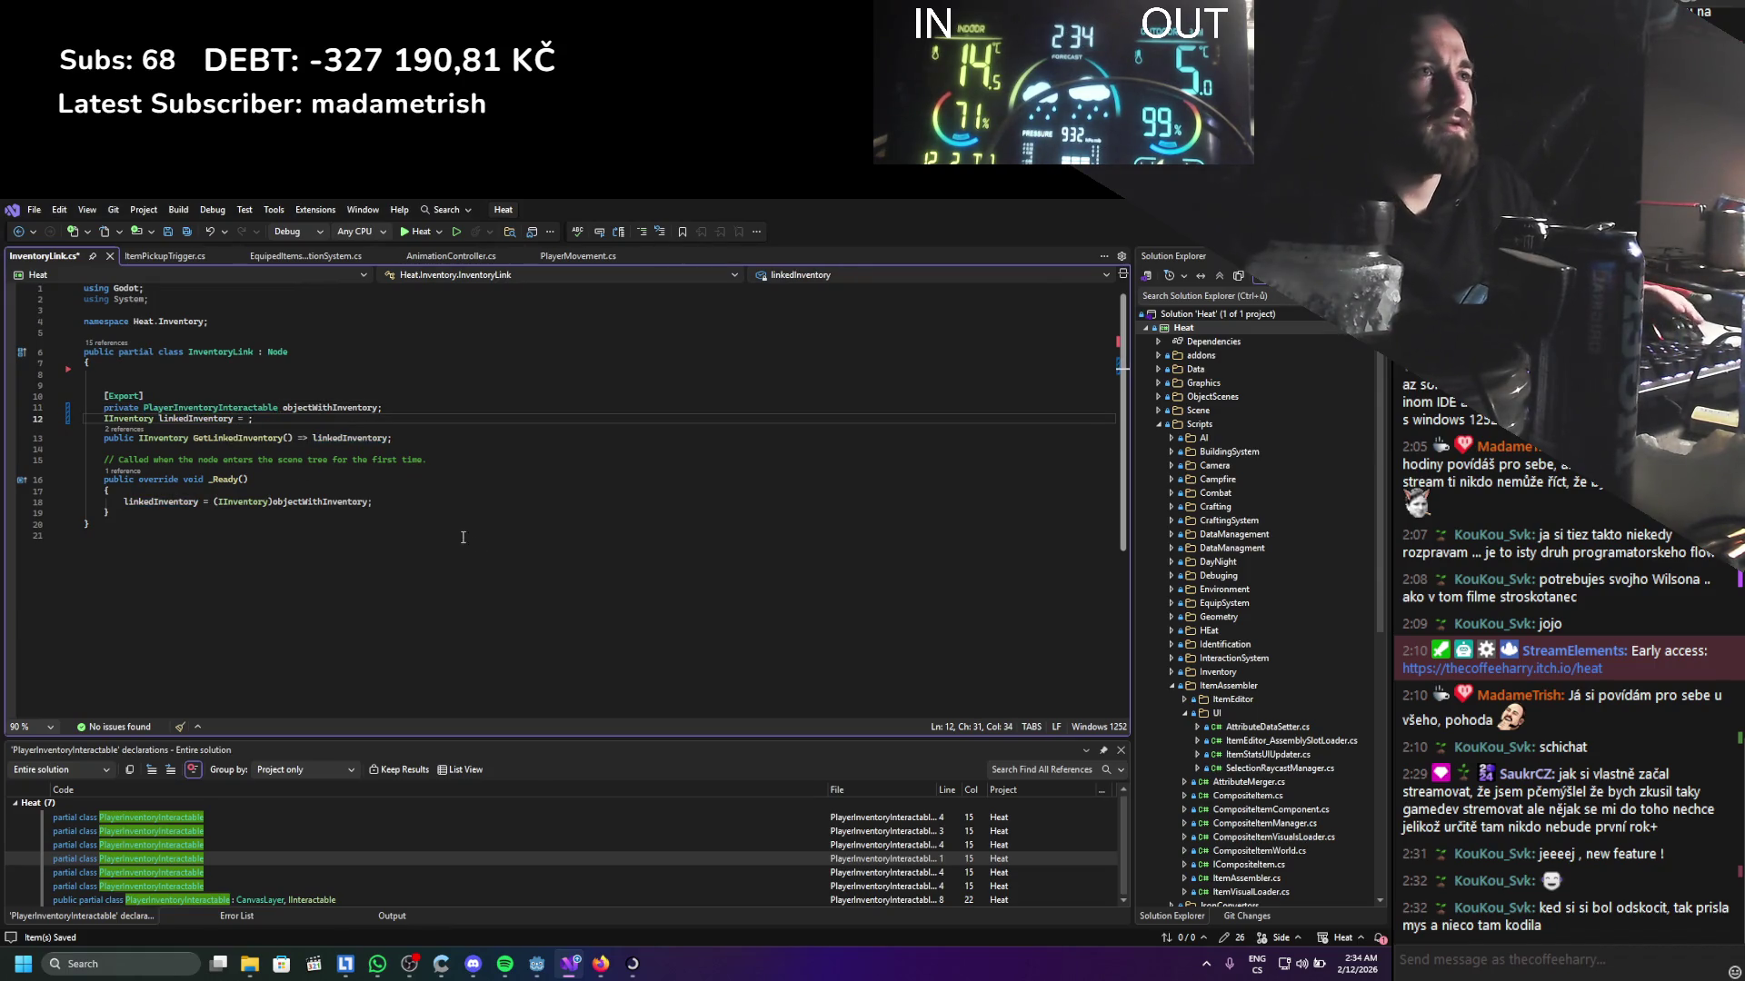
double_click(294, 410)
key("ctrl+c")
left_click(249, 419)
key("ctrl+v")
type(";")
key("Left")
type(".get")
key("Down")
key("Tab")
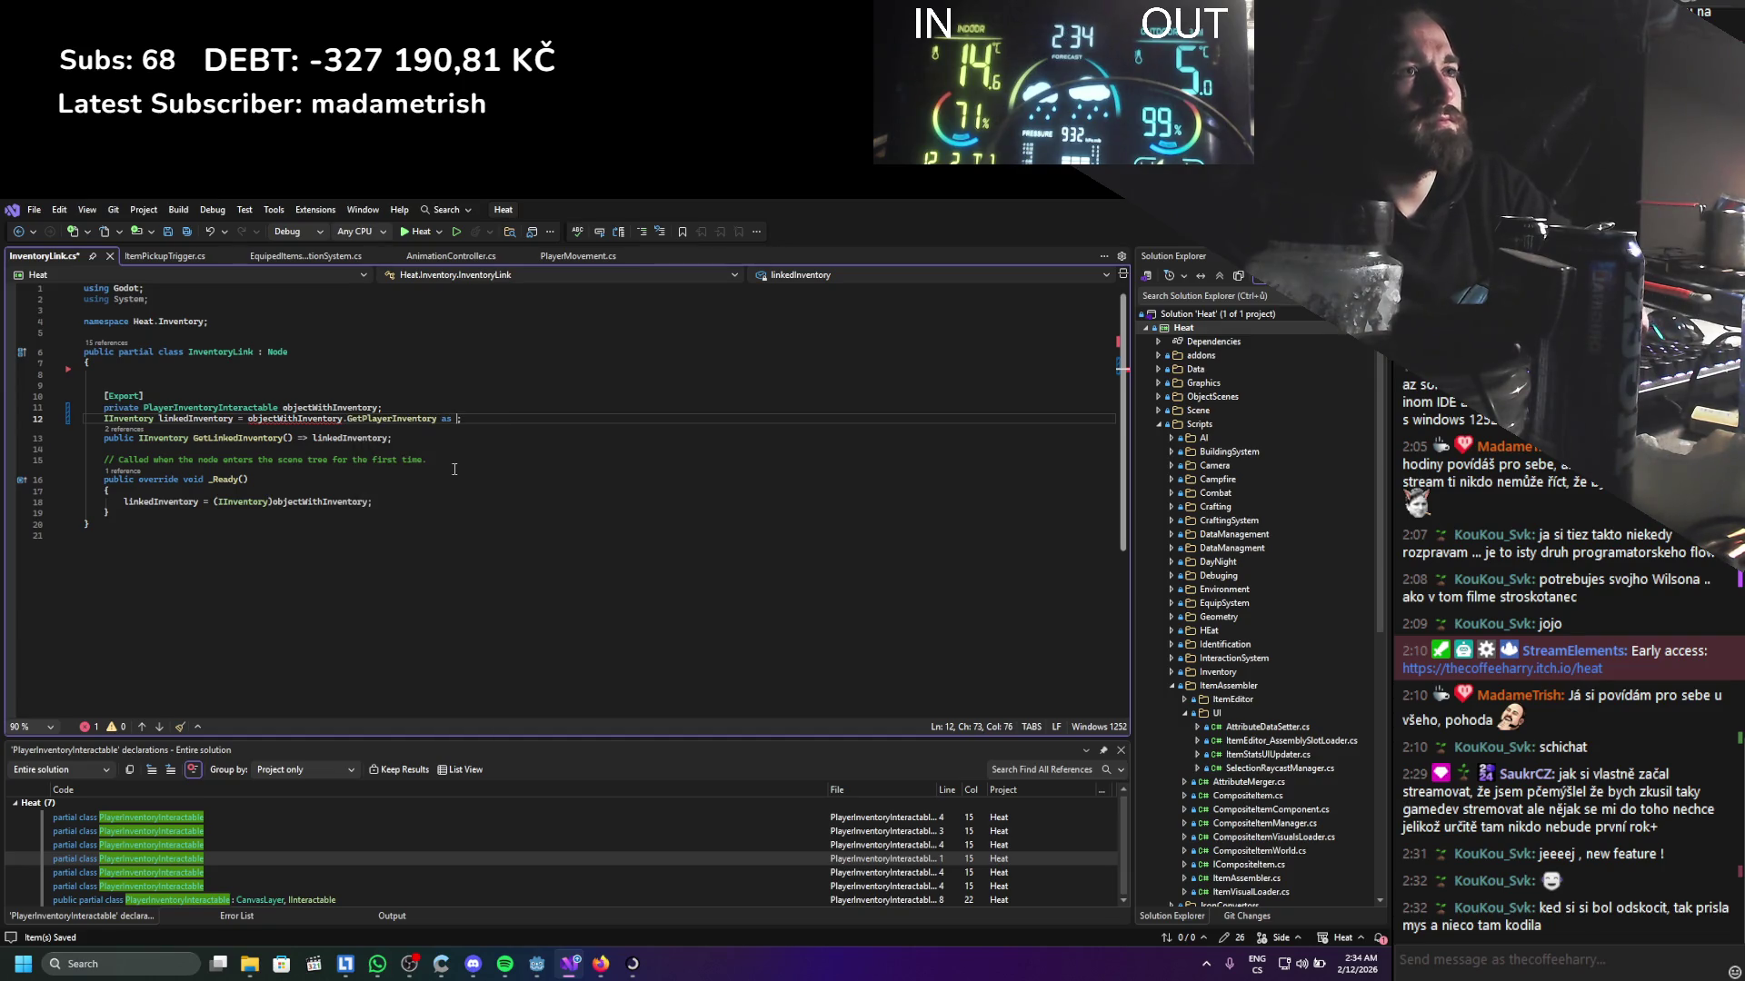
type("IInve")
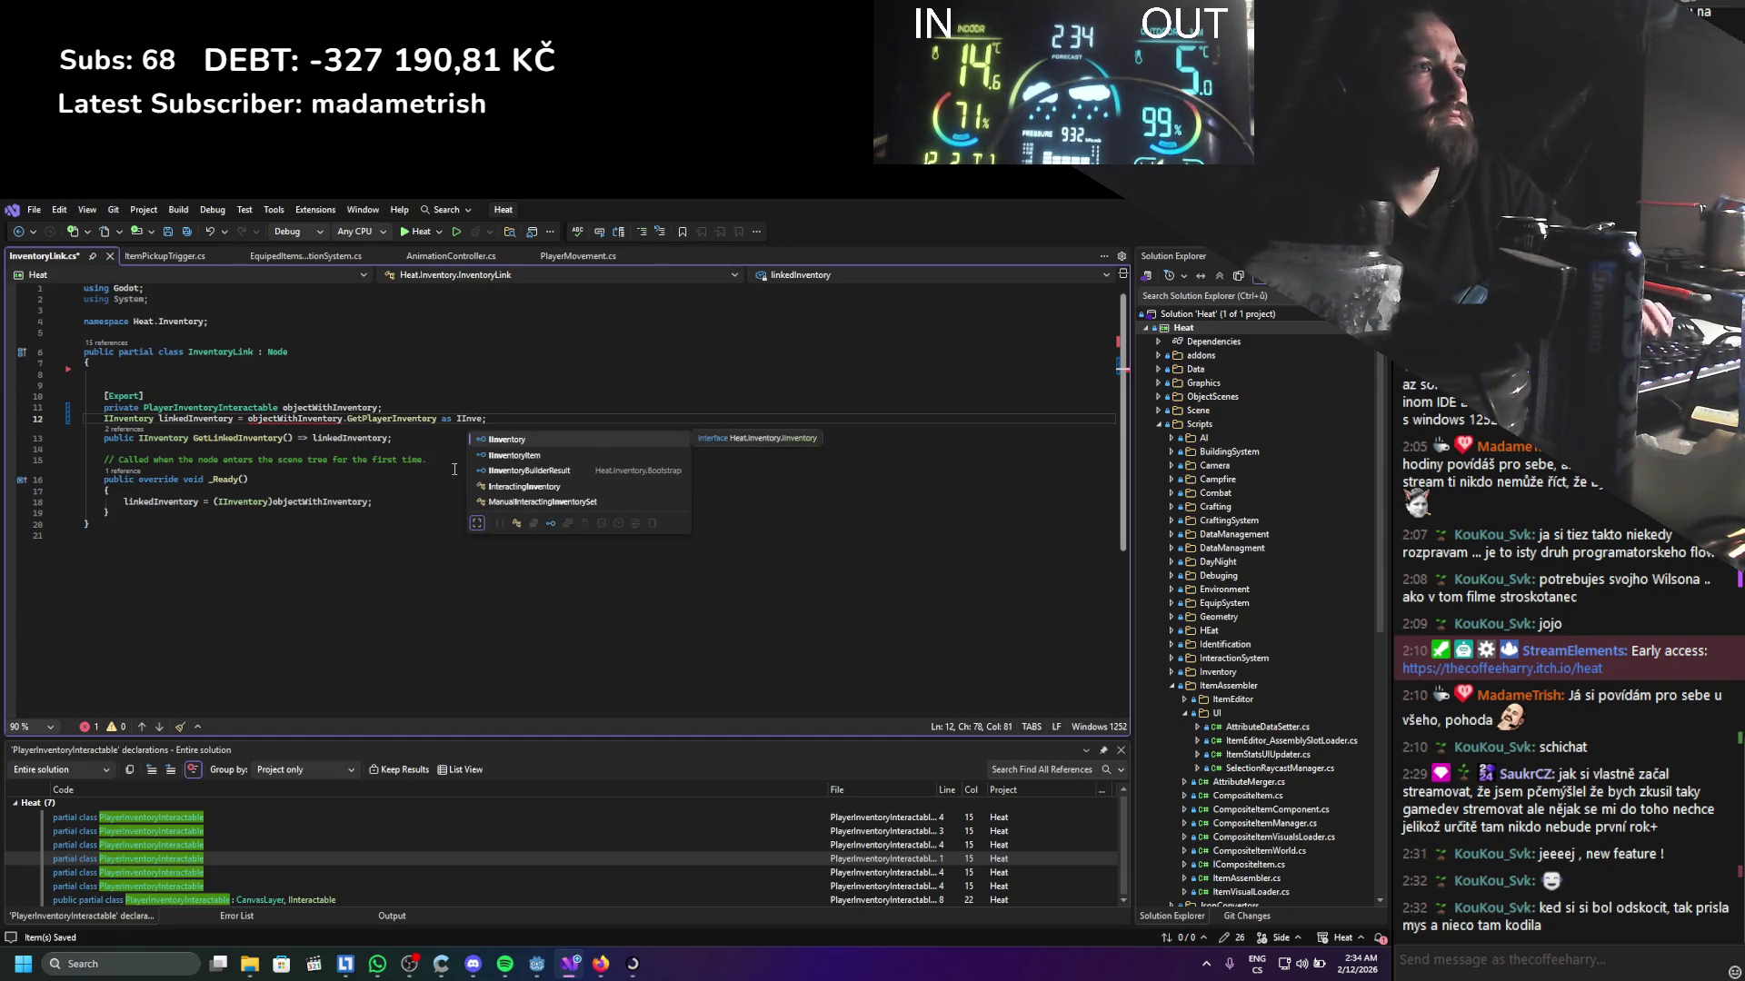
key("Tab")
key("ctrl+s")
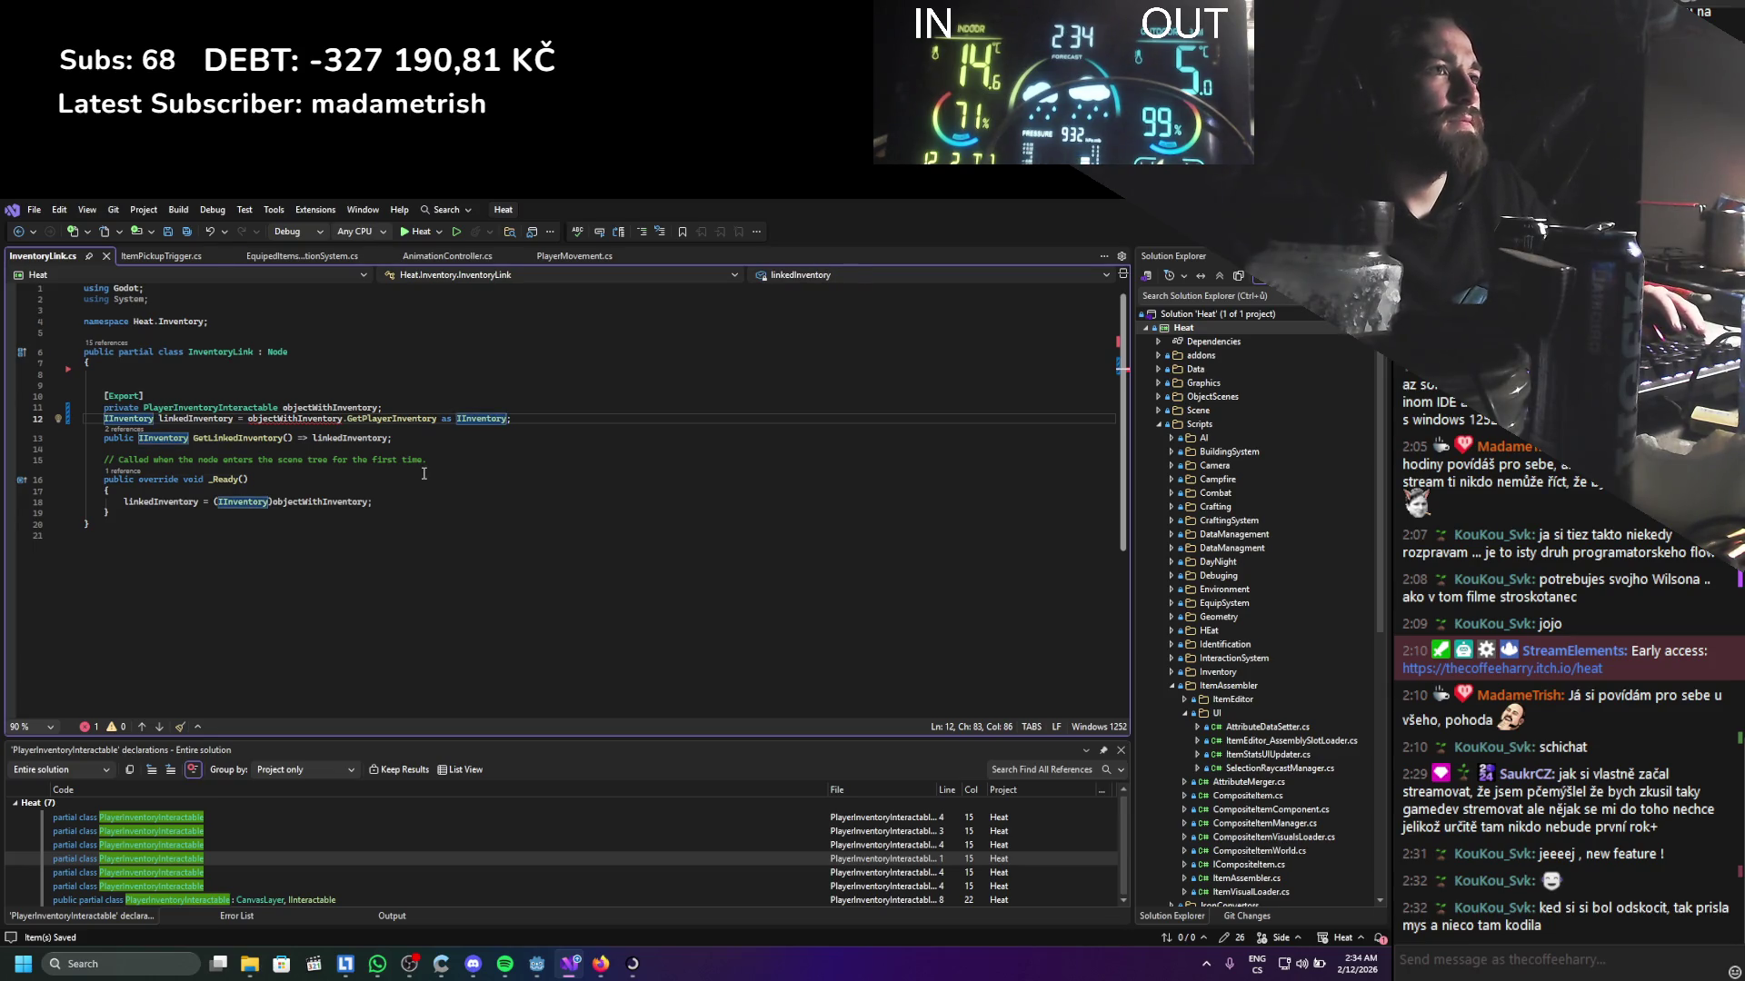
Add call parentheses to GetPlayerInventory and turn linkedInventory into an => expression
left_click(423, 474)
left_click(437, 419)
type("()")
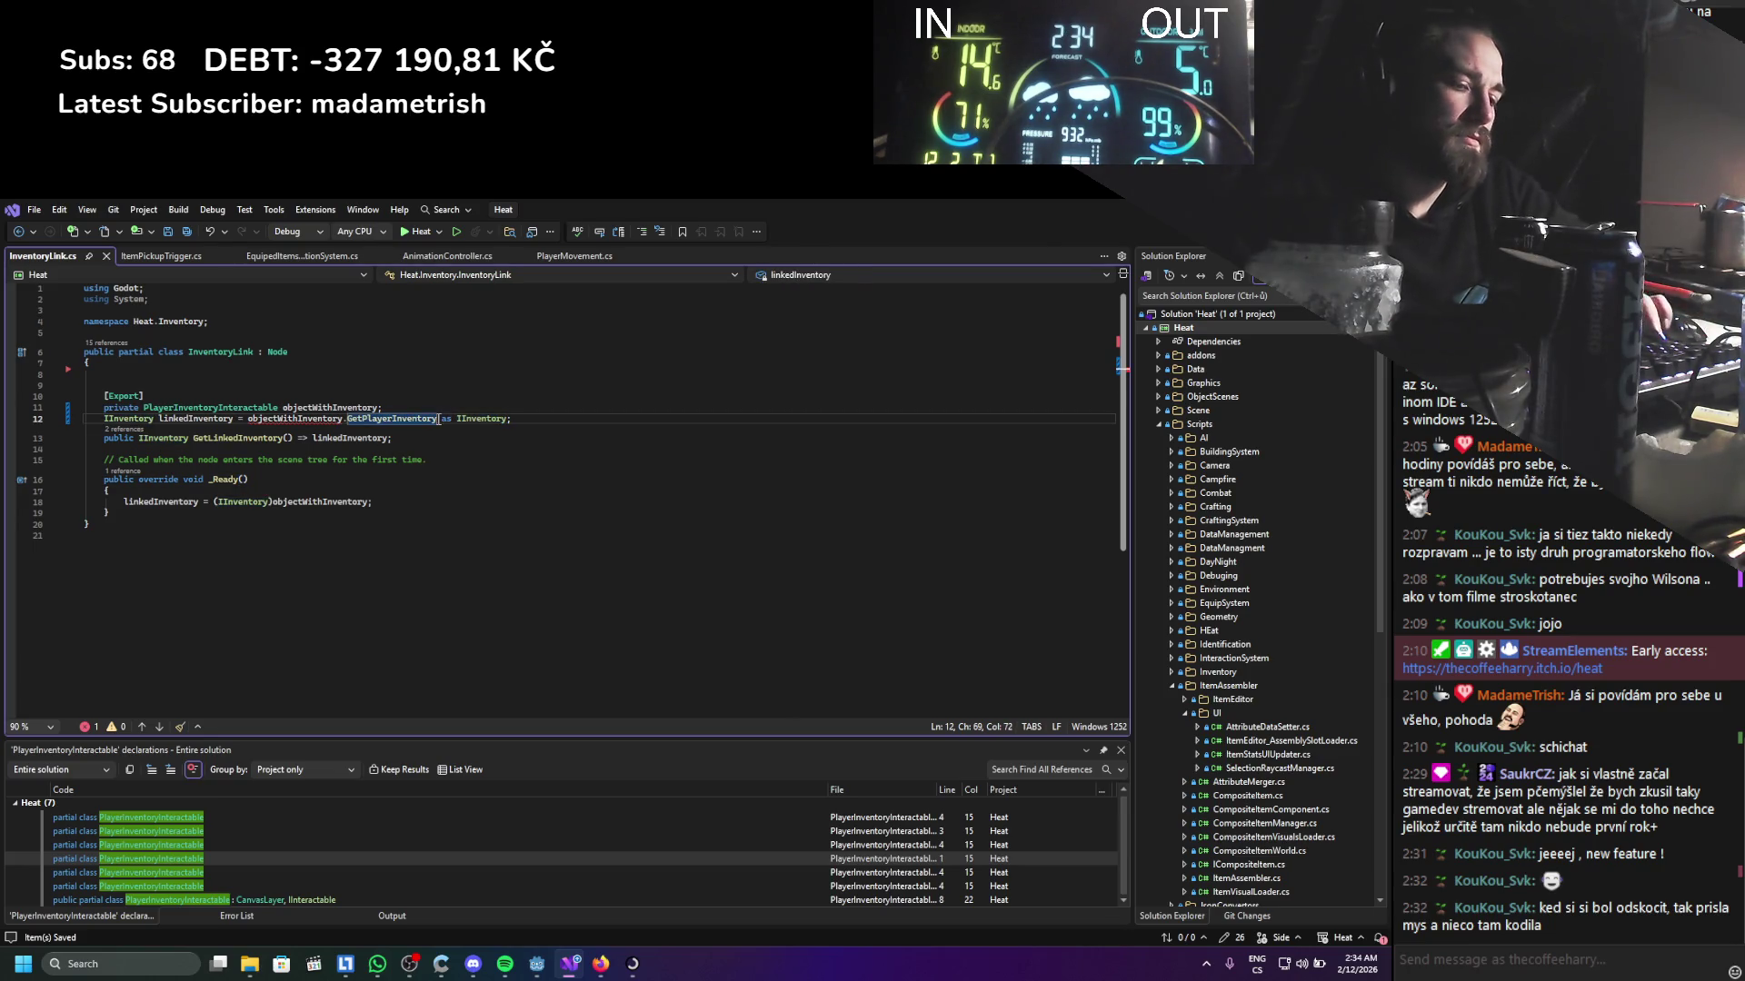
left_click(412, 490)
key("ctrl+s")
mouse_move(309, 420)
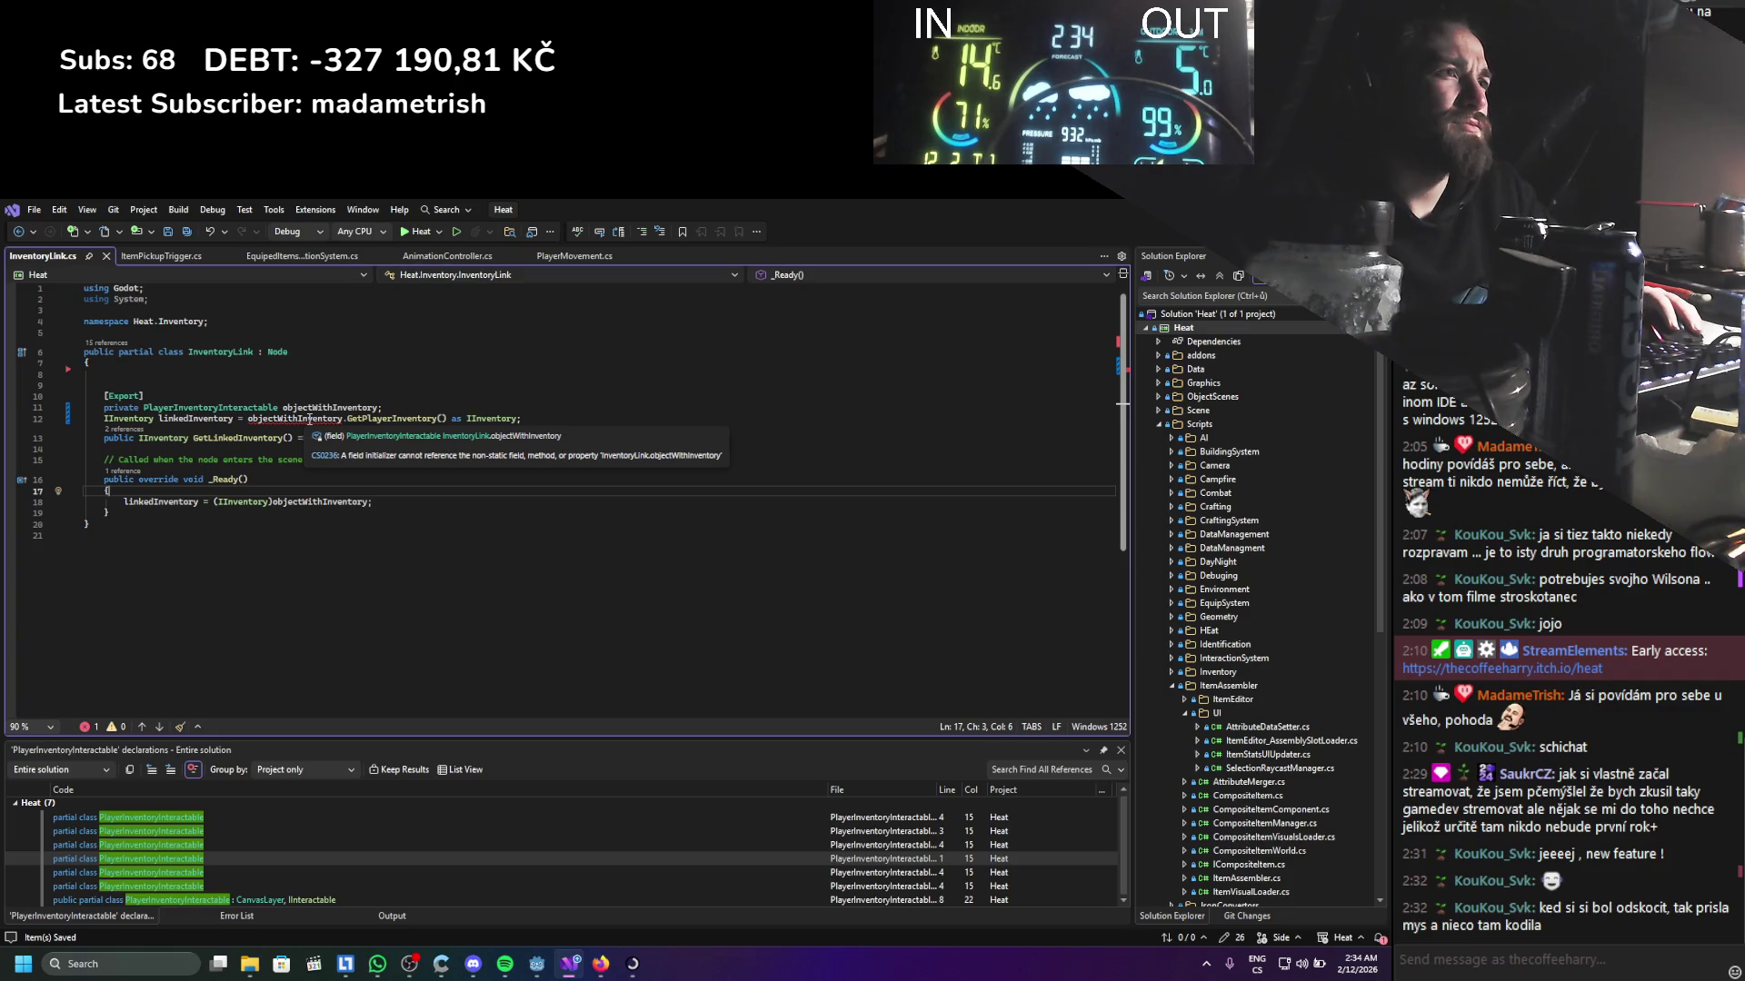
left_click(243, 420)
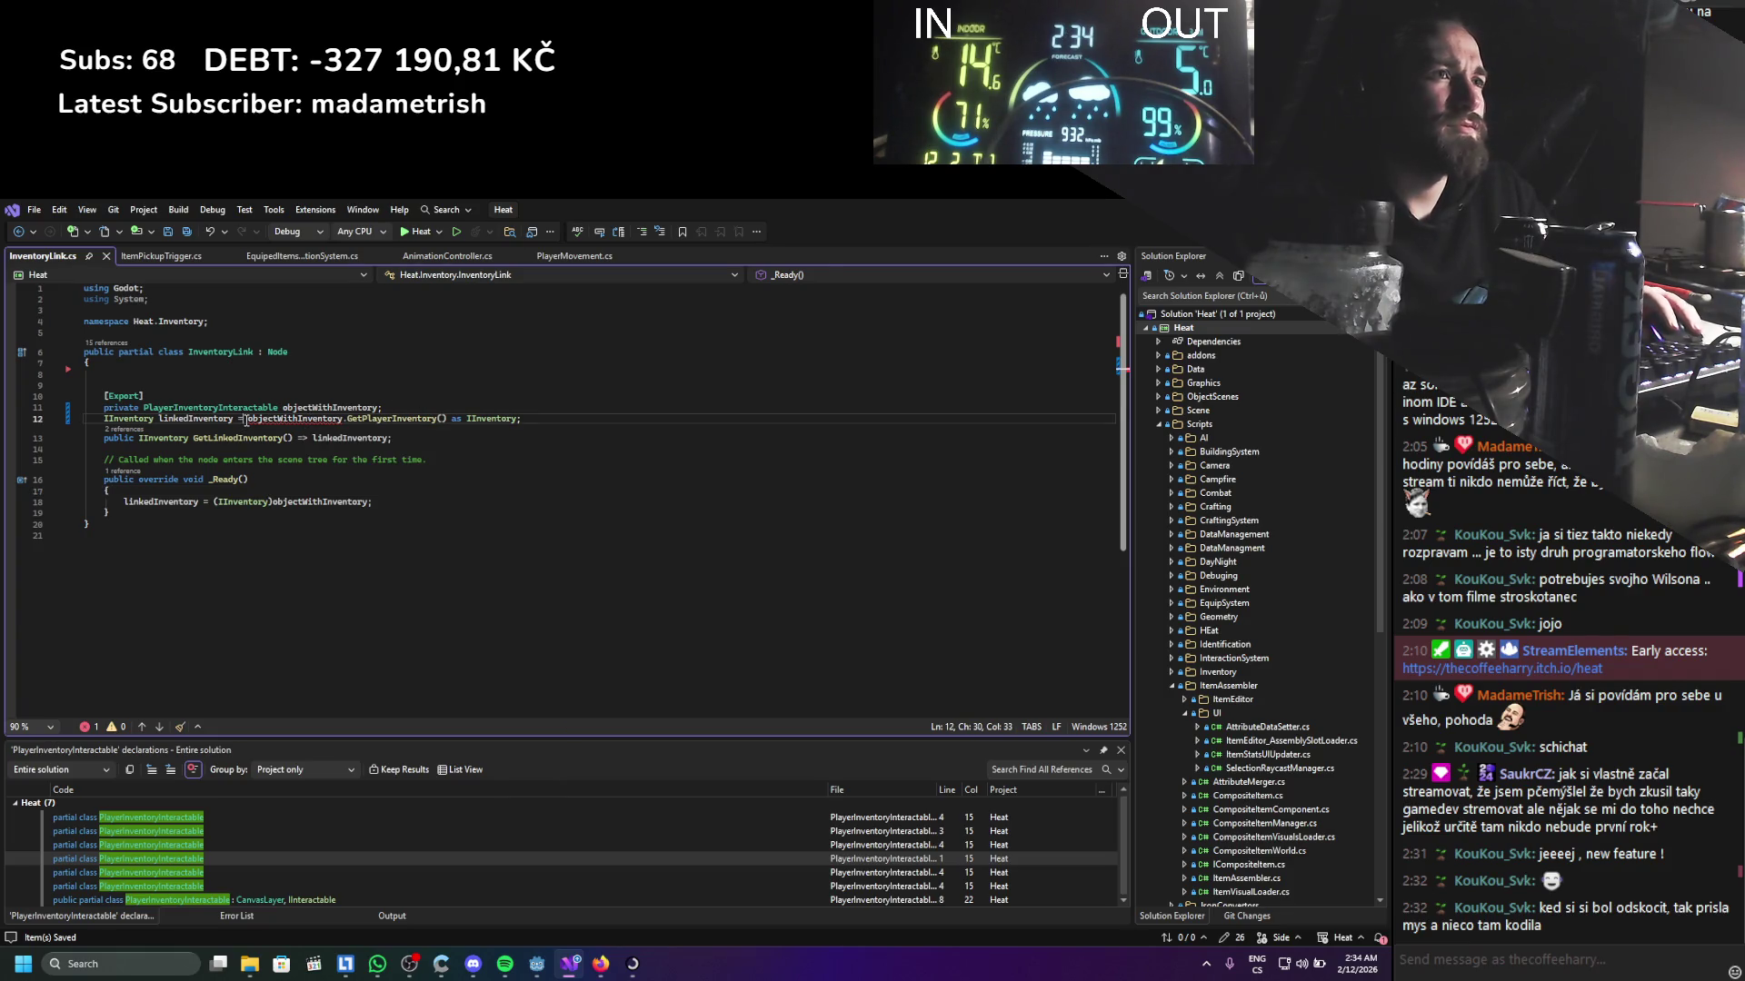
type(">")
left_click(166, 512)
key("ctrl+s")
Delete the _Ready method with its comment and the leftover blank lines, then save
left_click_drag(166, 518, 91, 474)
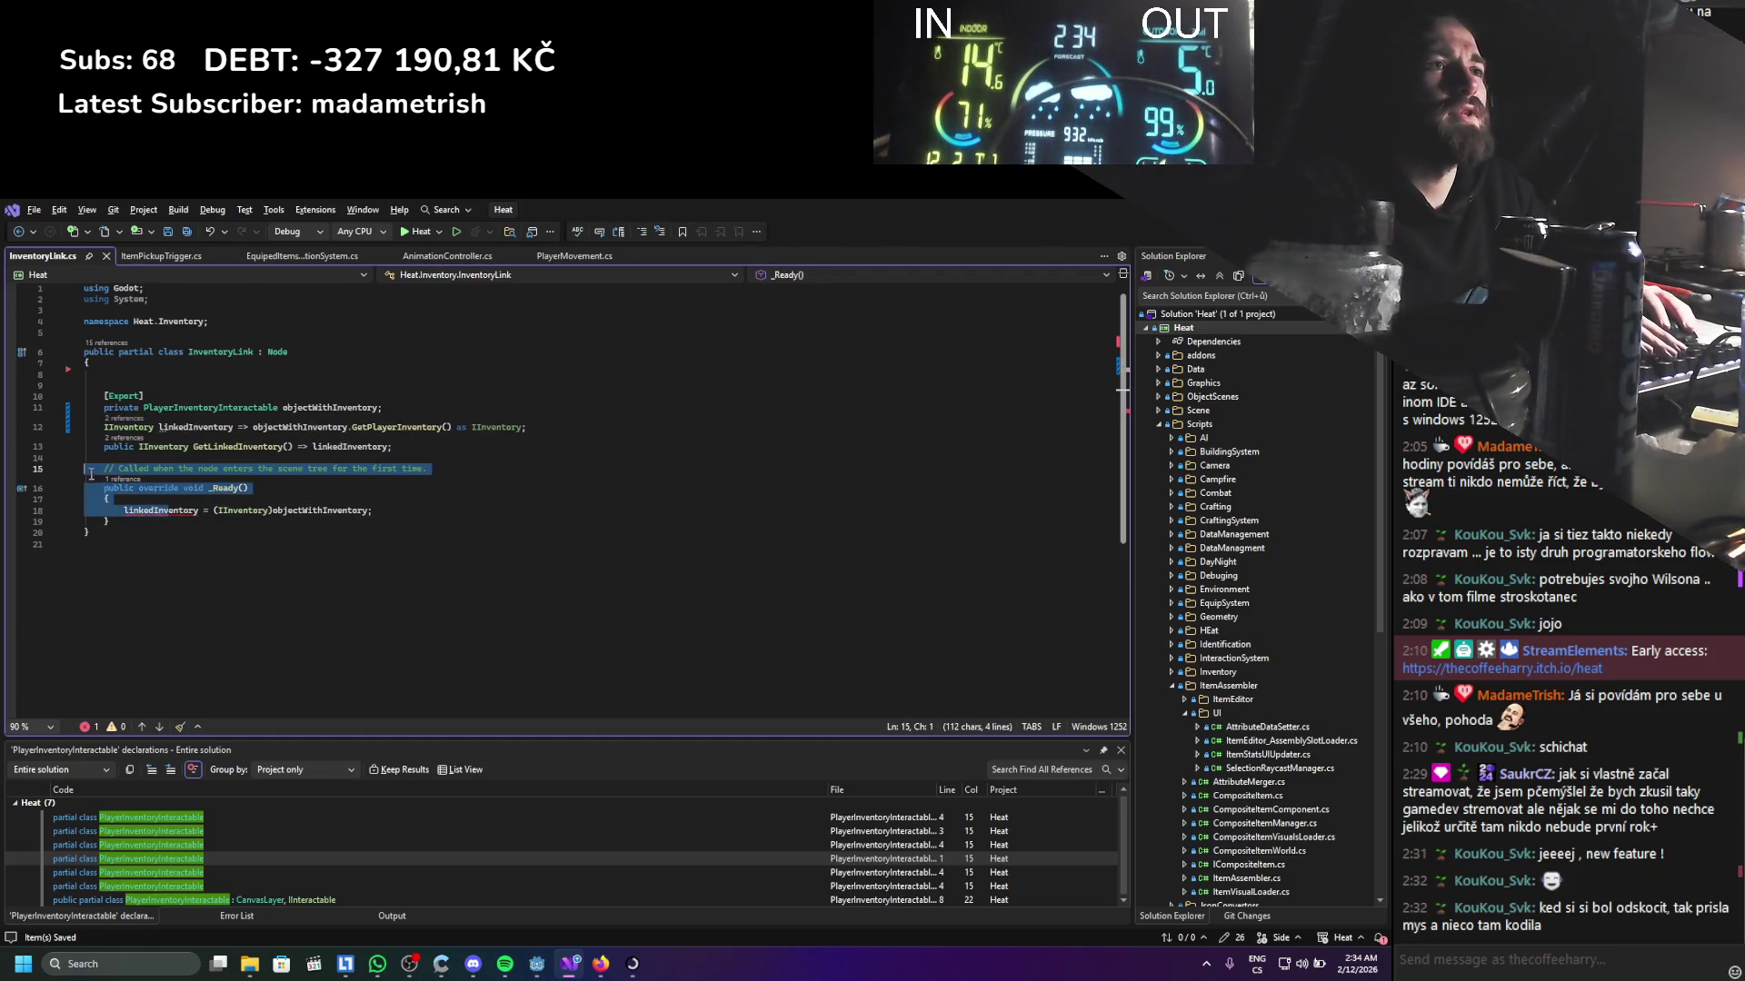
key("BackSpace")
key("BackSpace")
key("BackSpace")
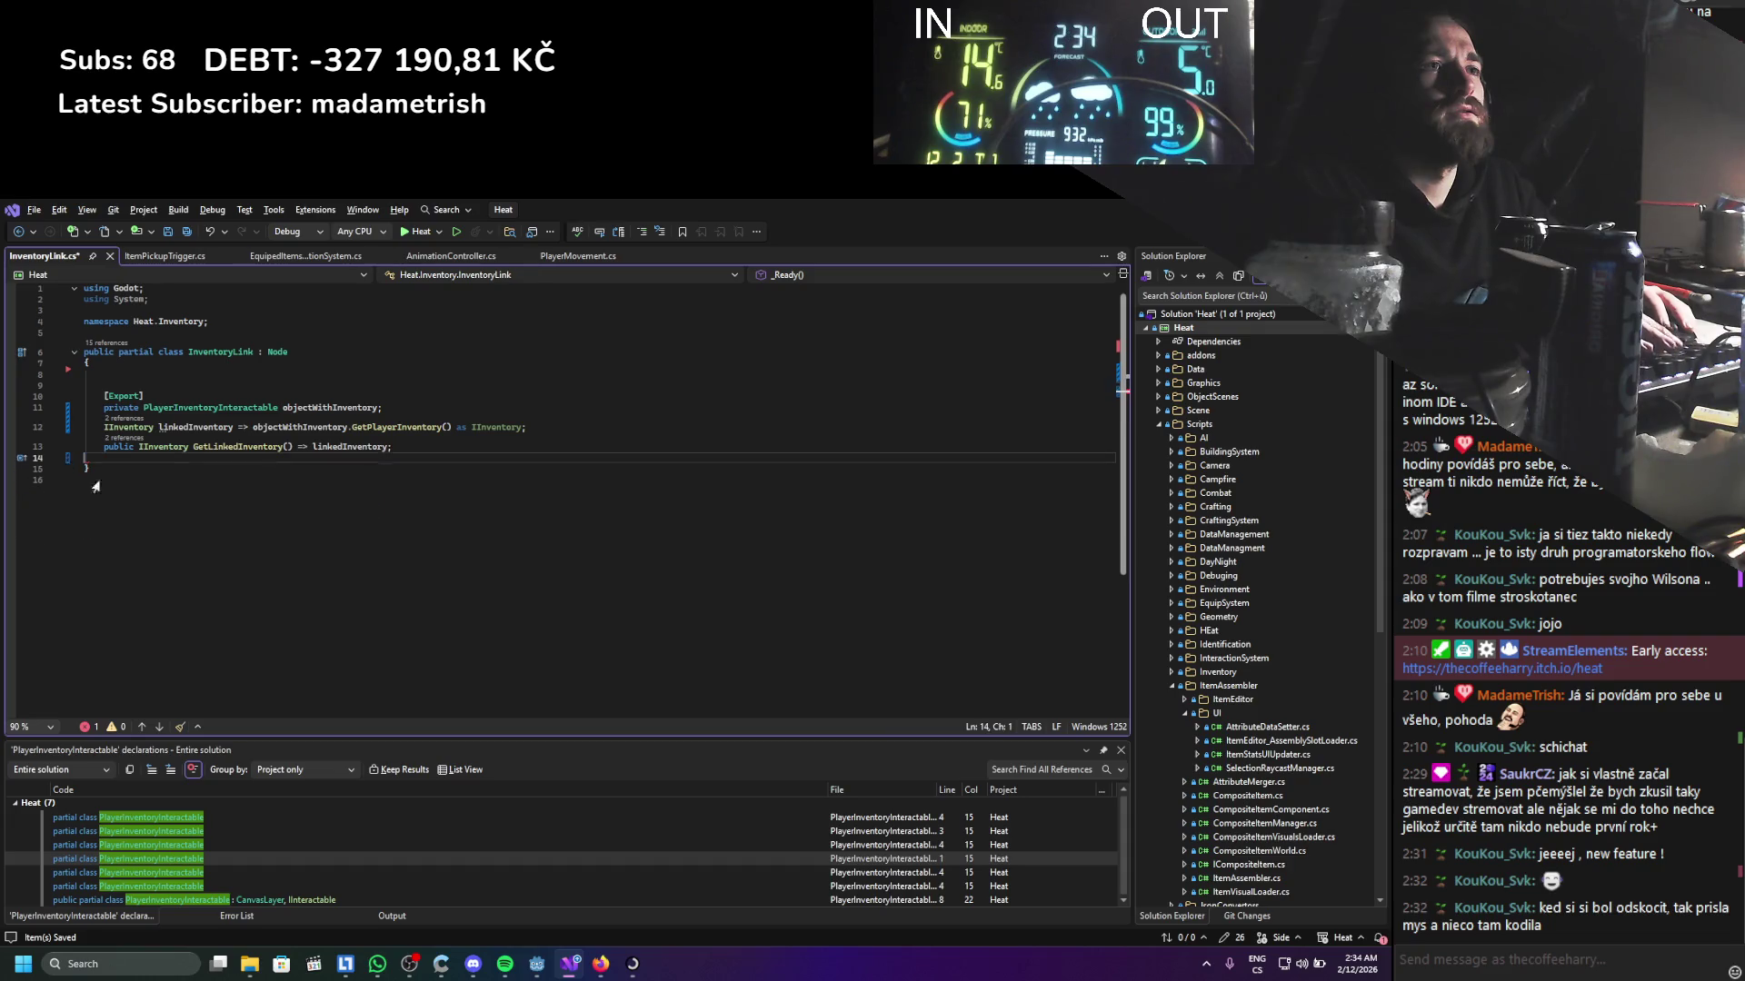
left_click(172, 391)
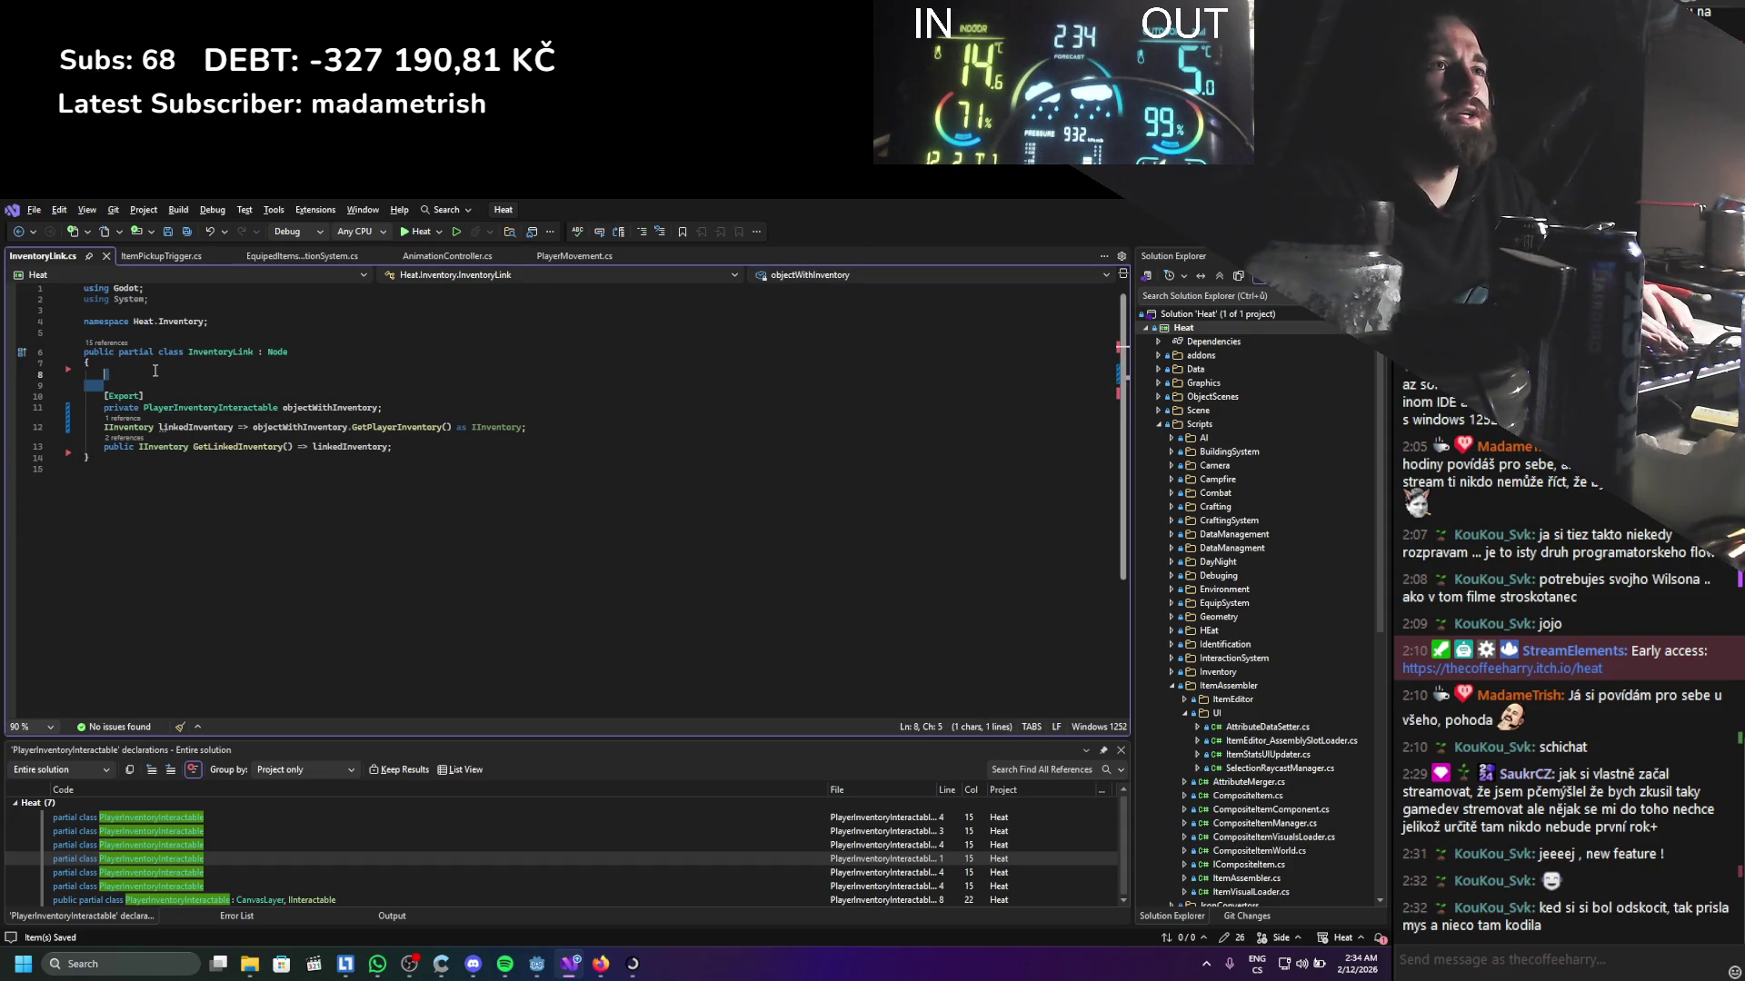
key("BackSpace")
key("BackSpace")
key("ctrl+s")
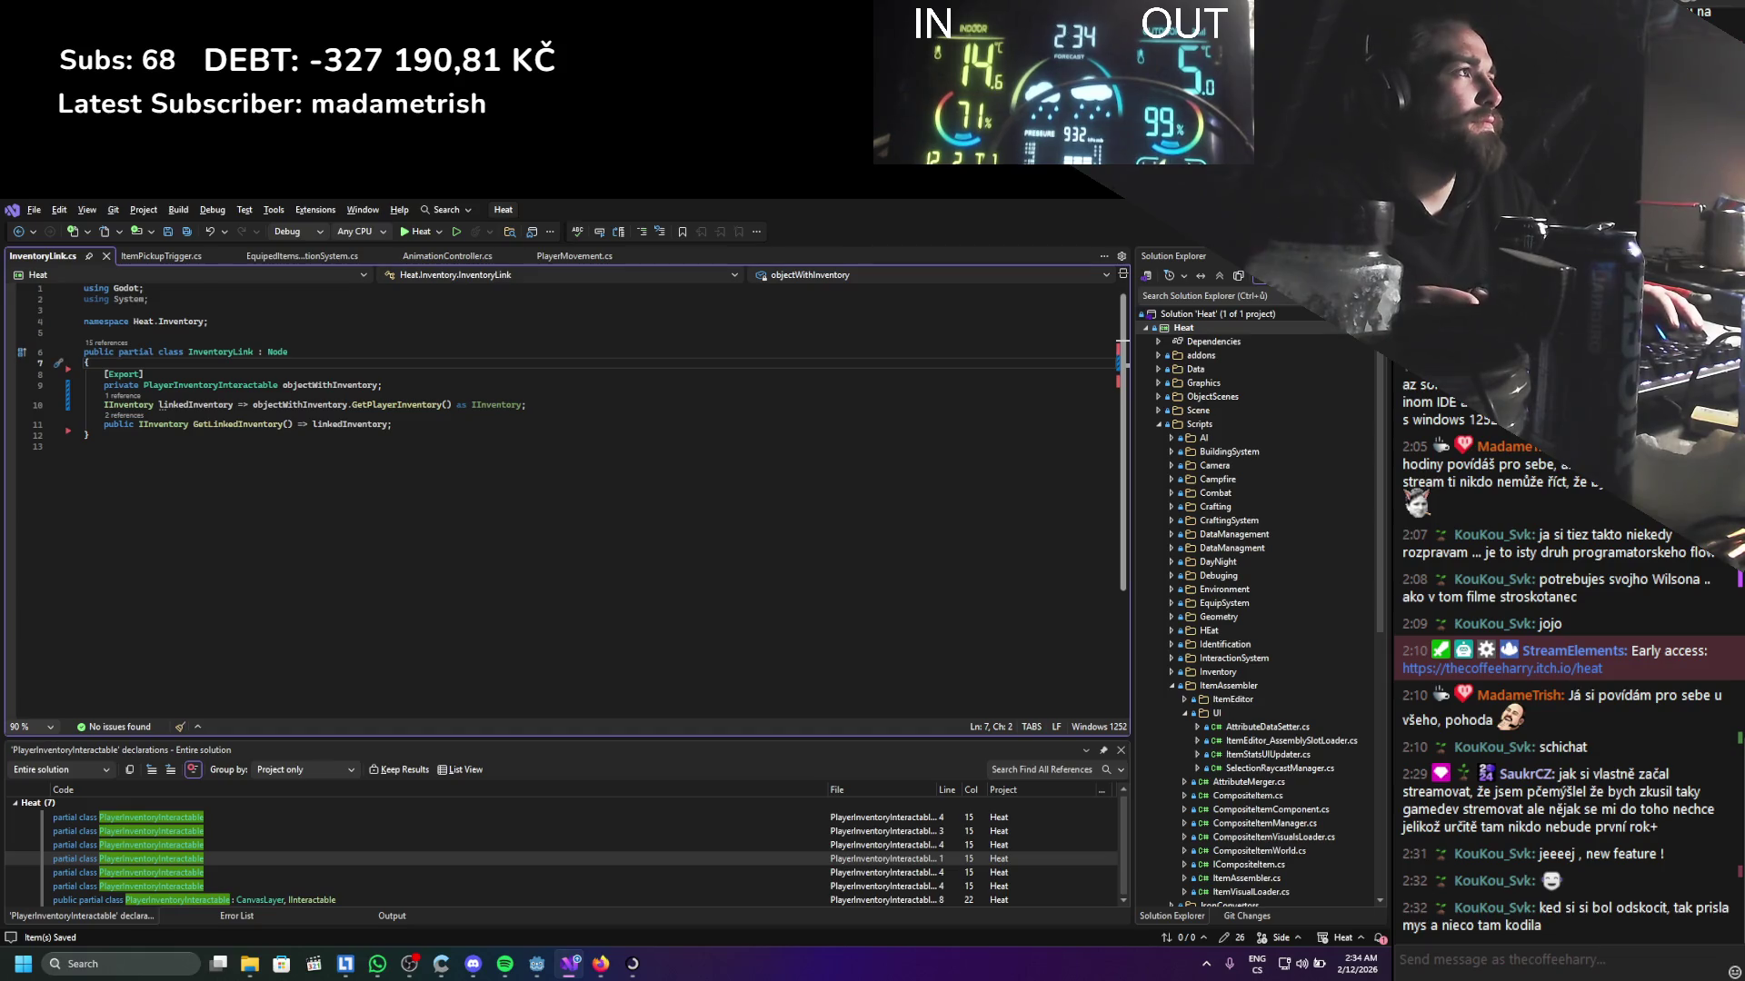
key("alt+Tab")
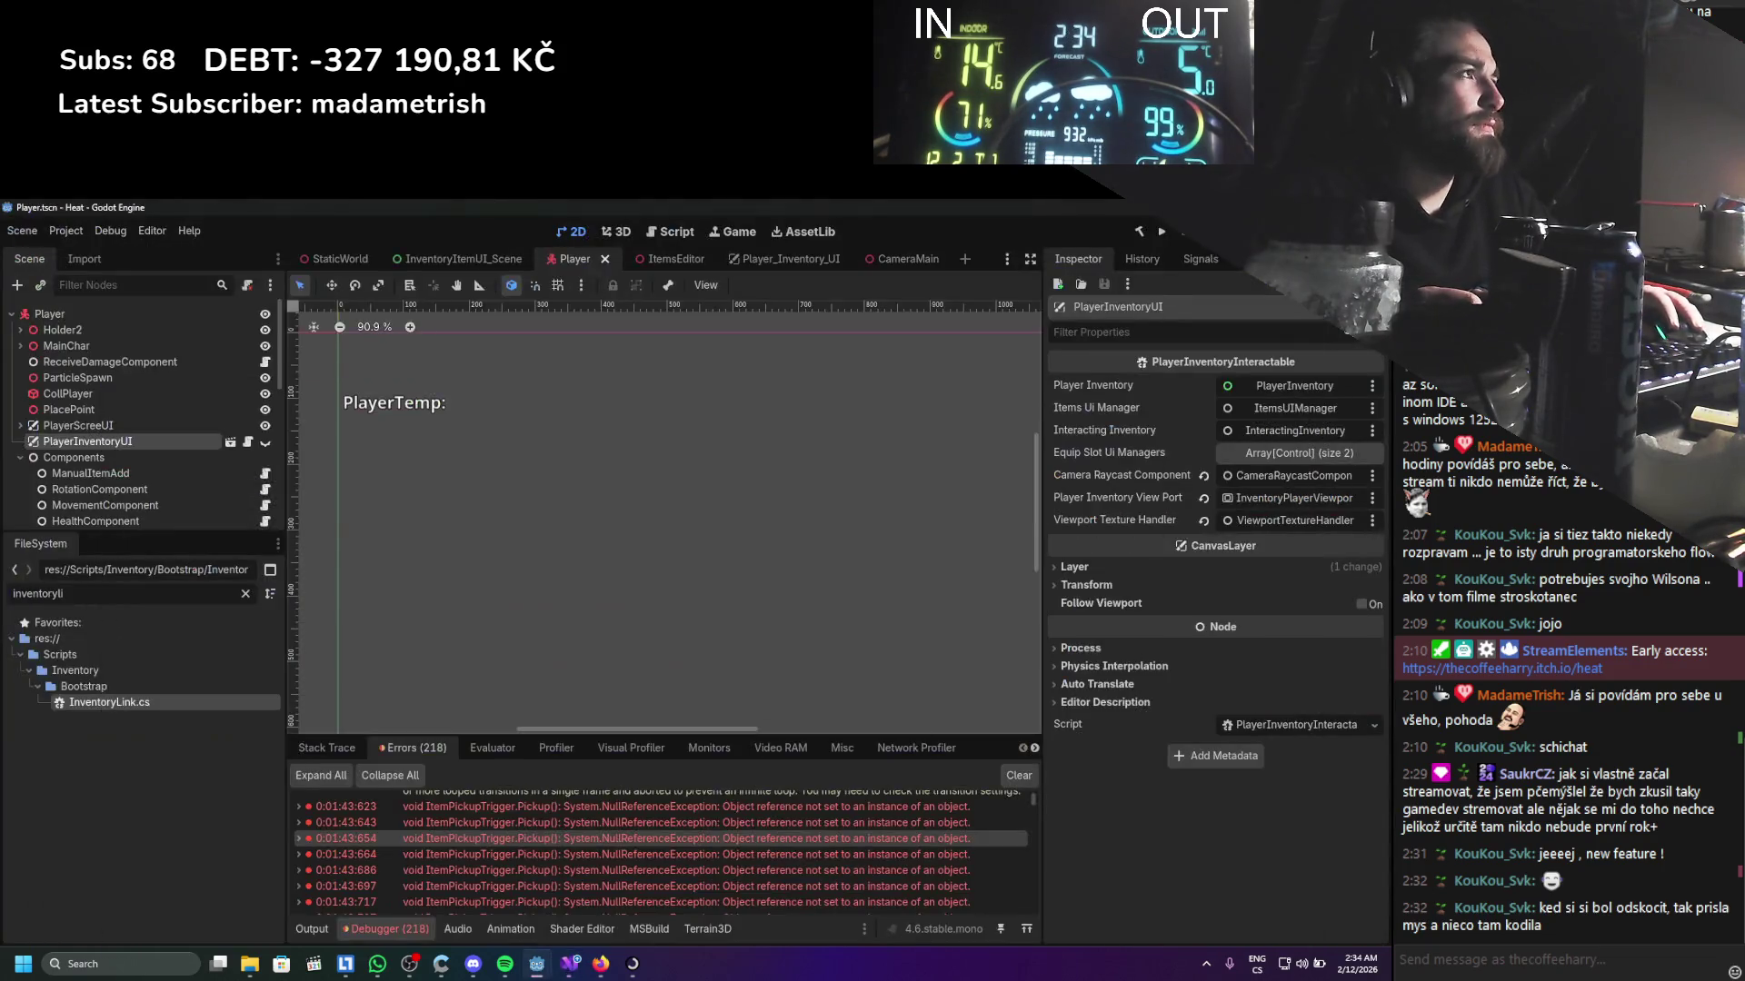
Rebuild the .NET project and select the Player scene's Components node
left_click(1141, 232)
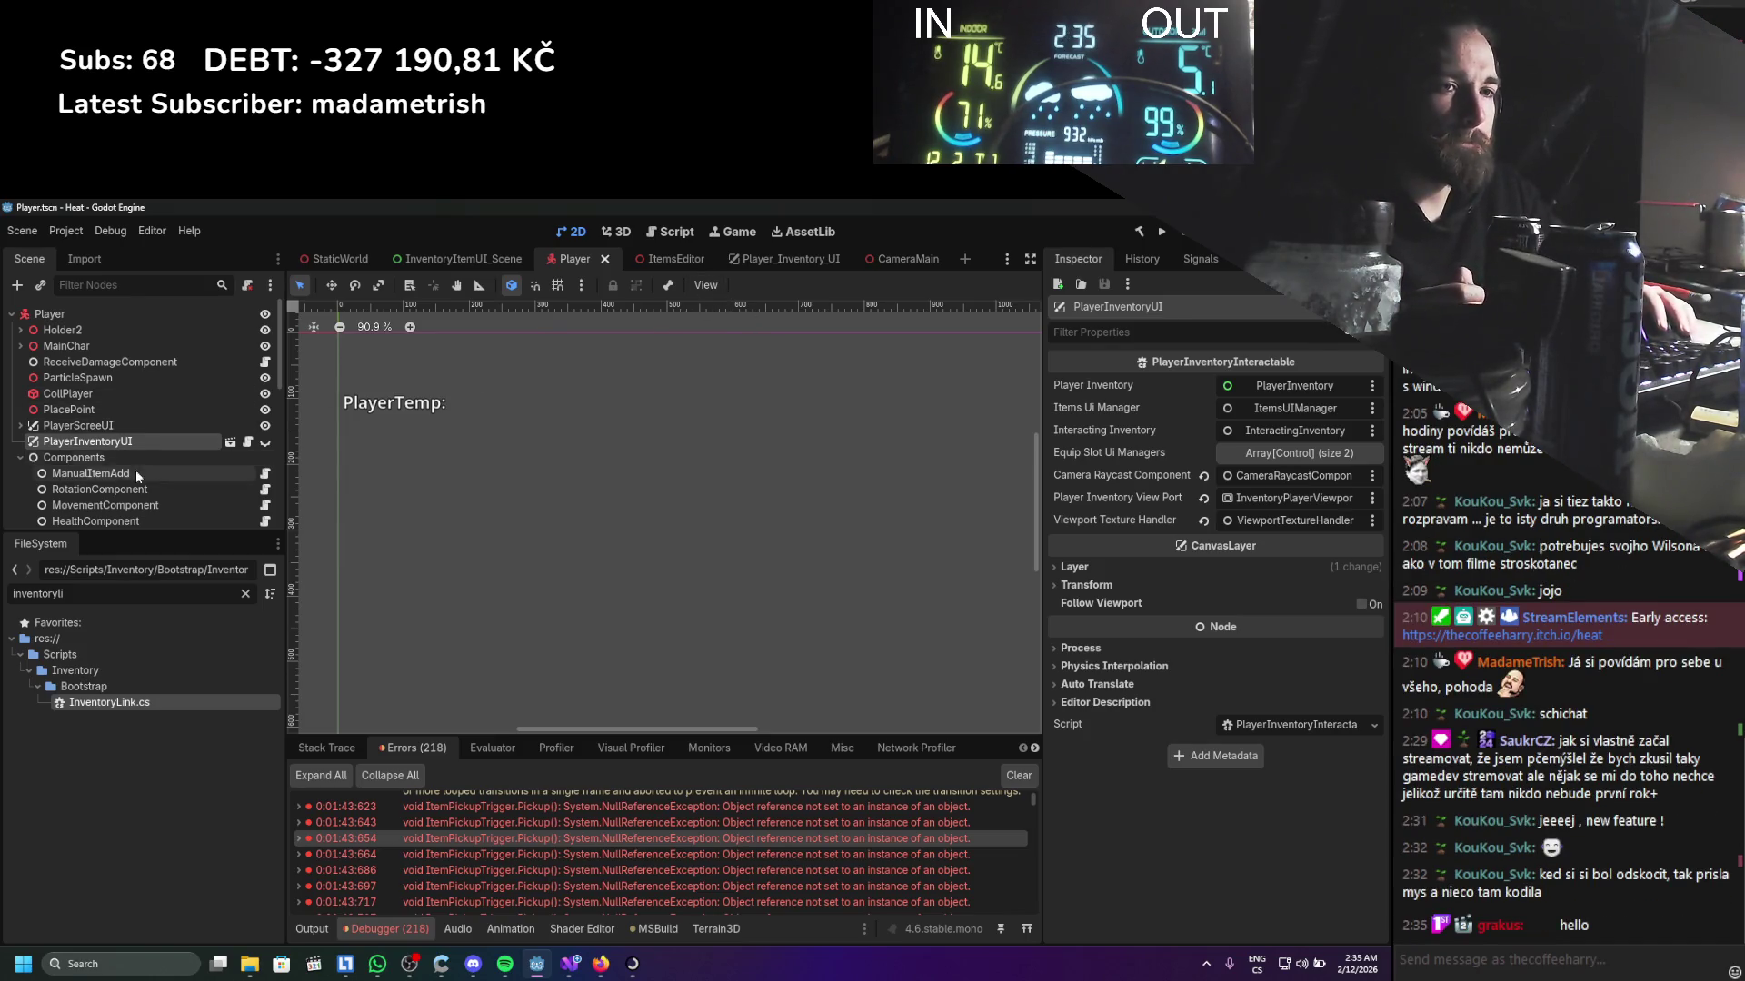
left_click(109, 457)
left_click(113, 443)
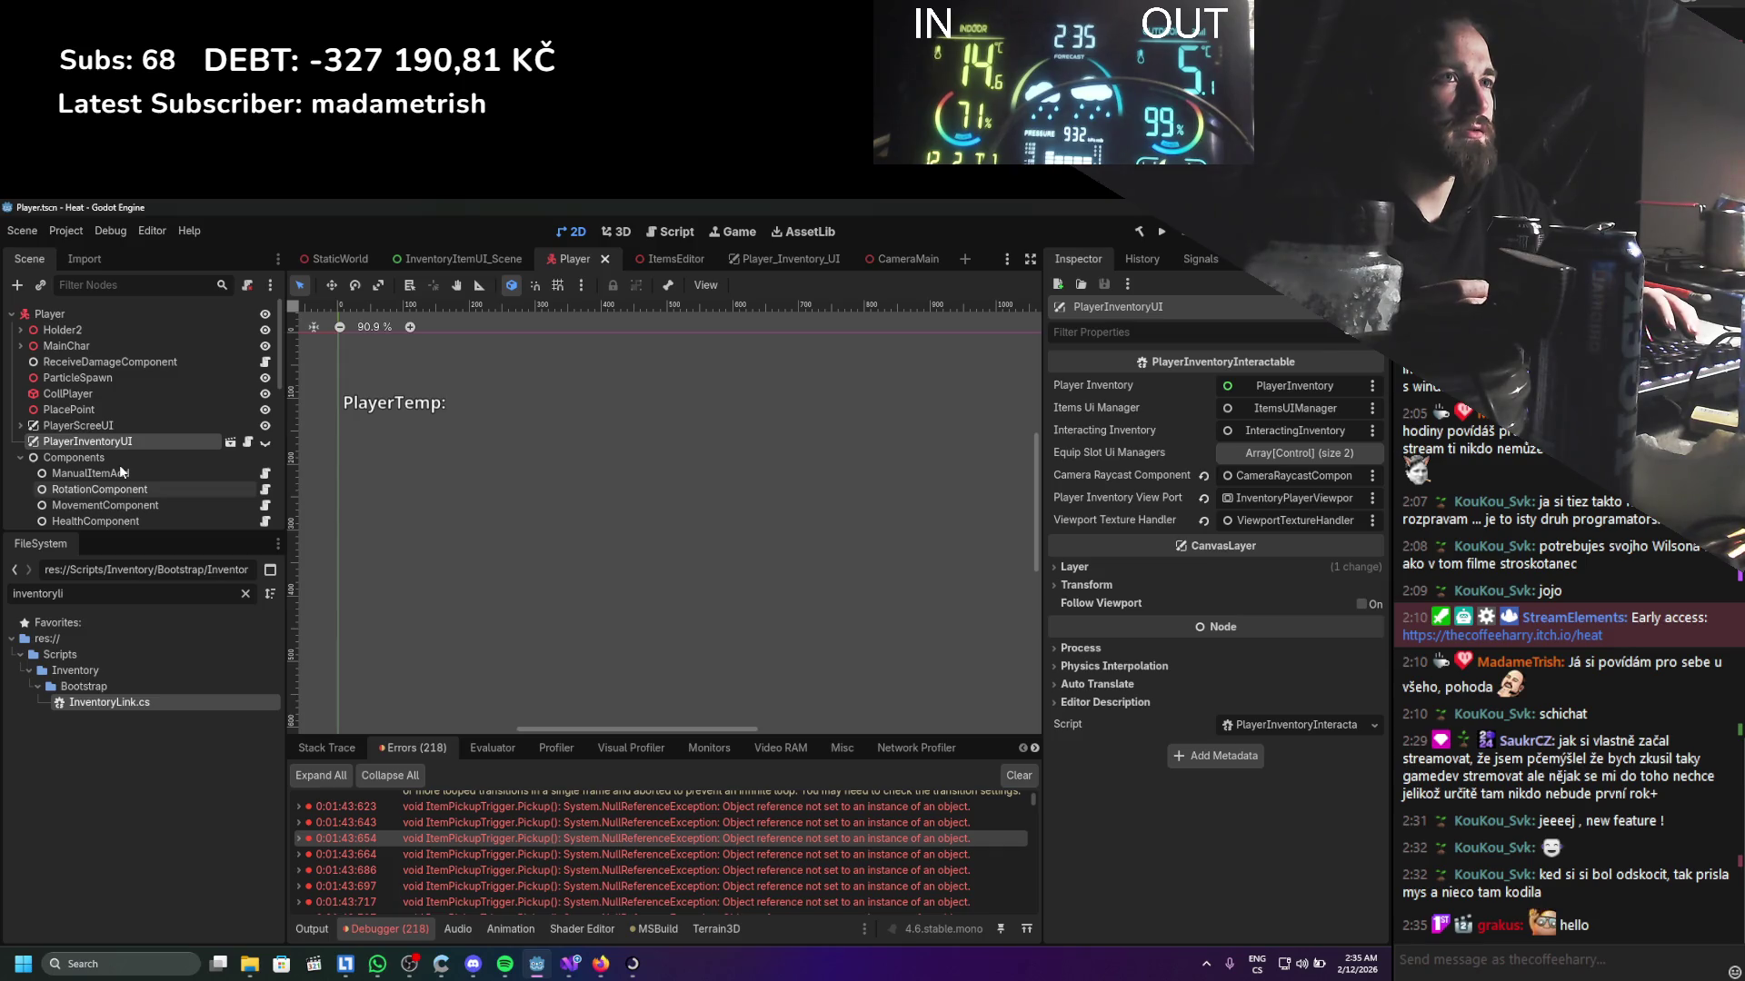
scroll(120, 464, "down", 5)
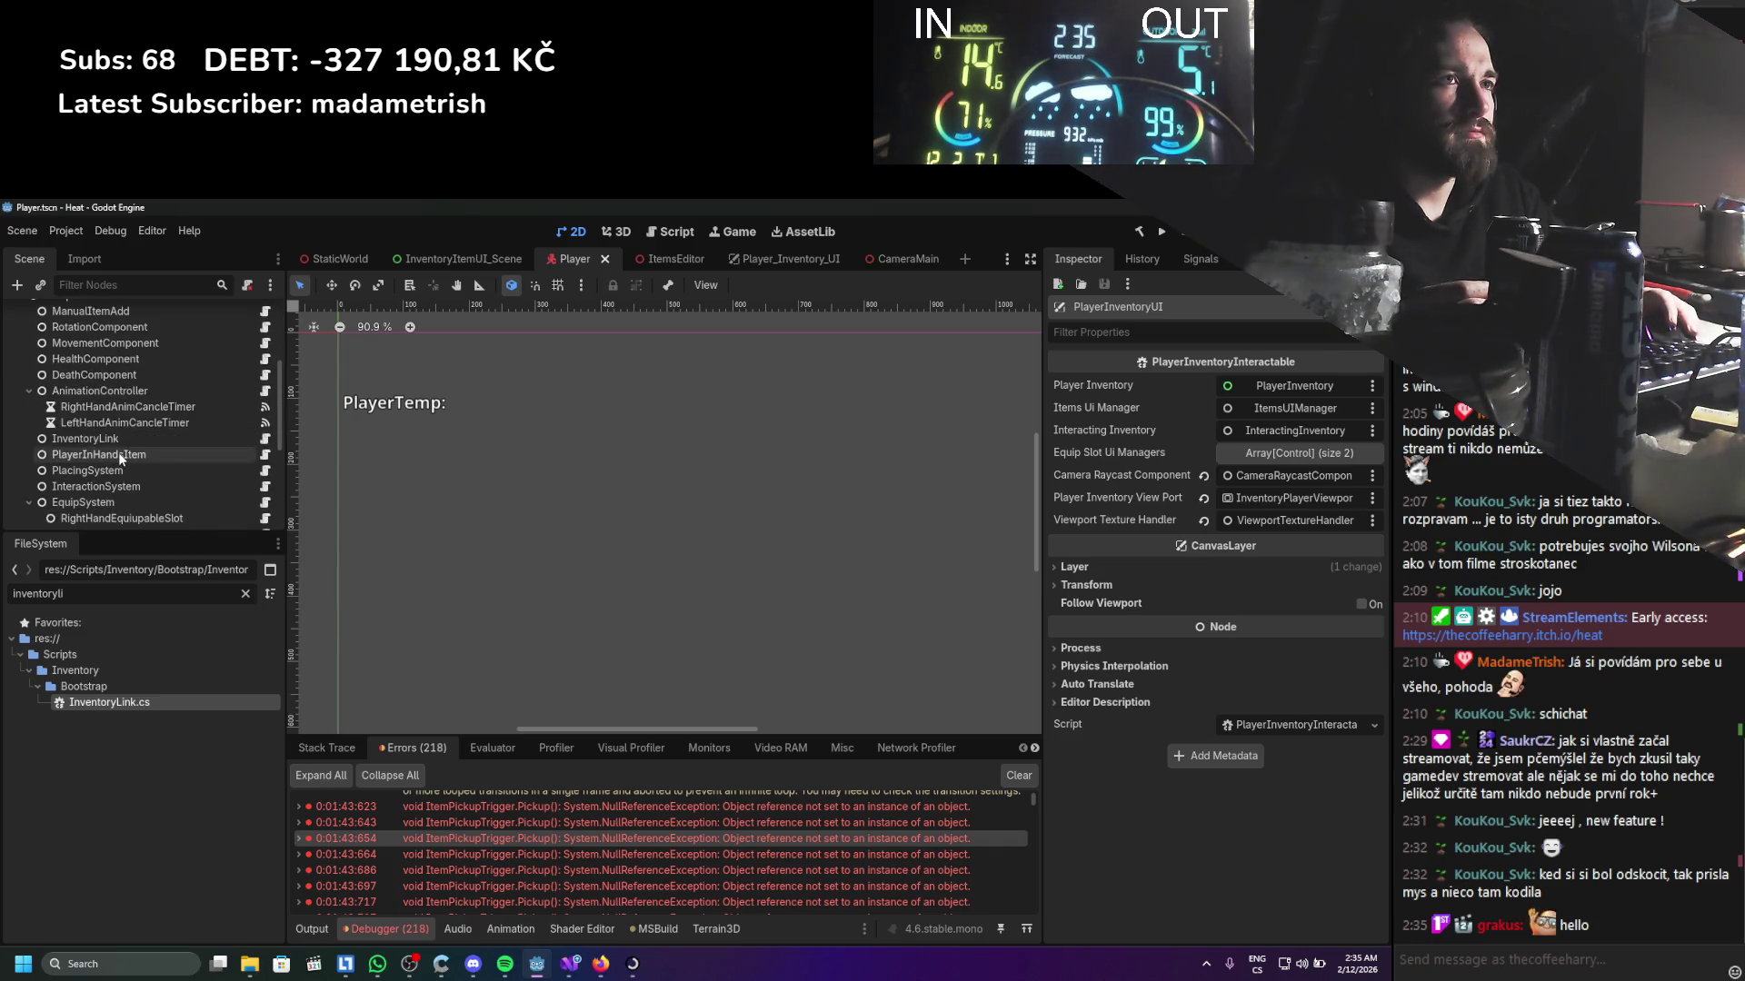
Drag PlayerInventoryUI into InventoryLink's Object With Inventory and clear the error log
left_click(120, 439)
scroll(187, 437, "up", 3)
scroll(140, 440, "up", 3)
left_click_drag(107, 442, 1272, 387)
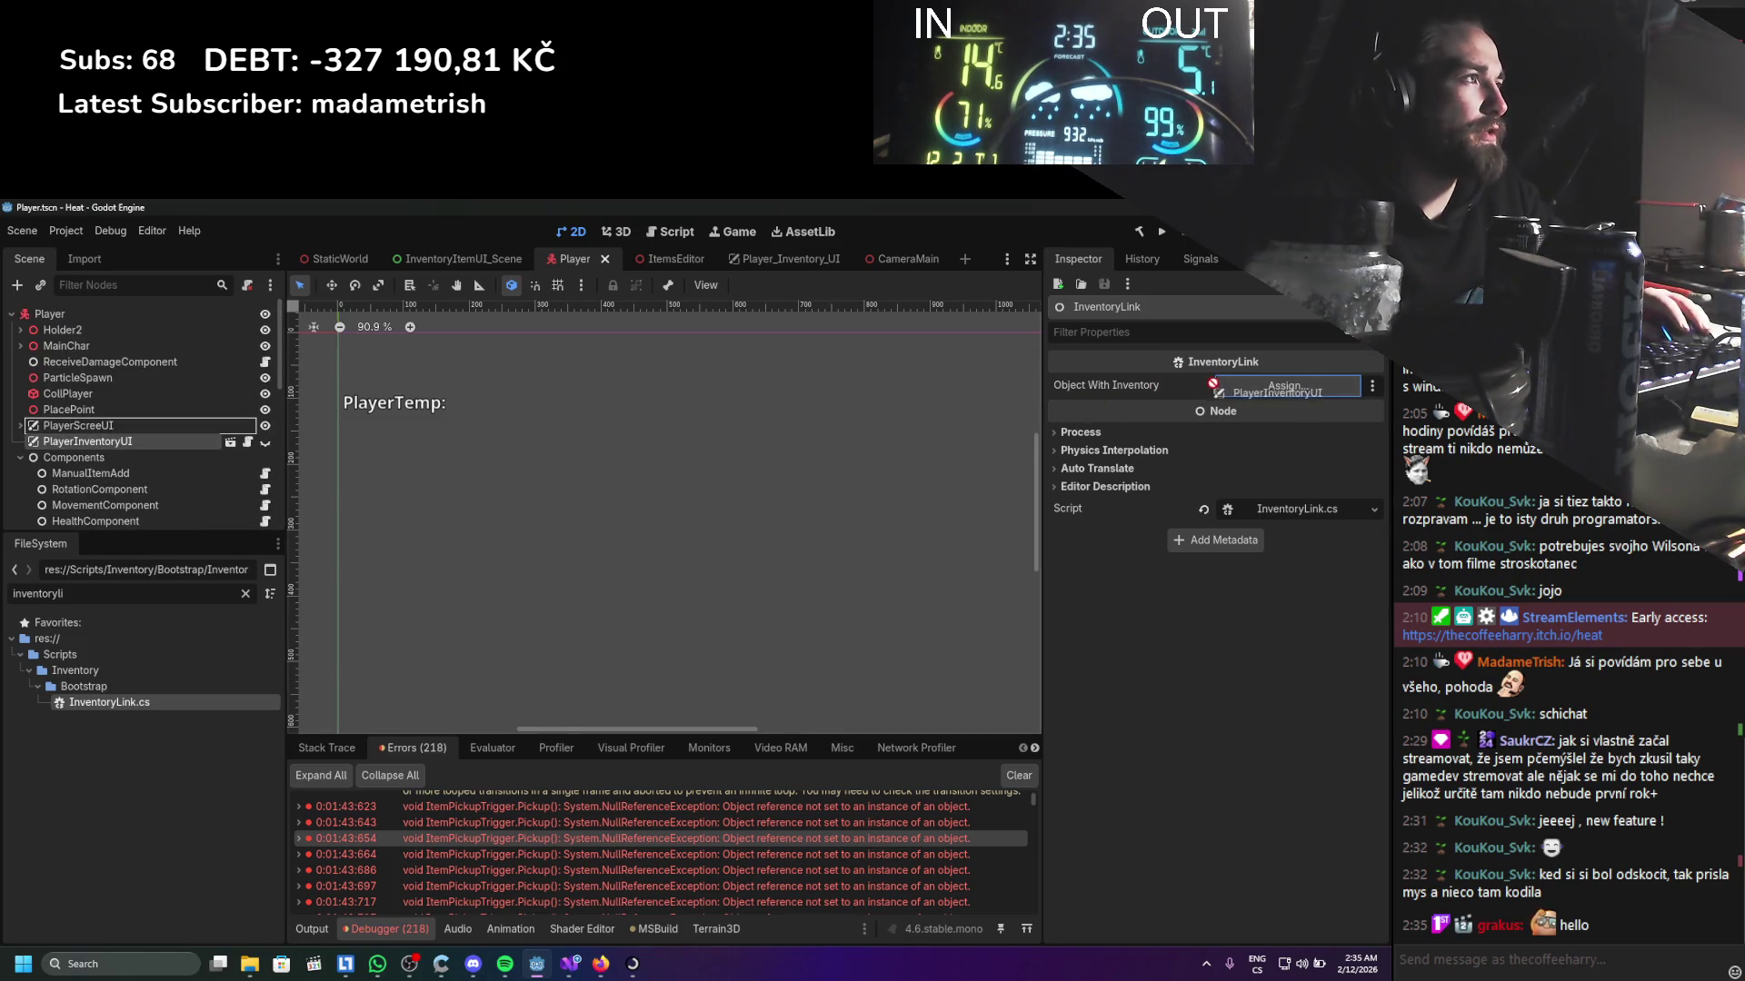
left_click(1022, 775)
left_click(570, 964)
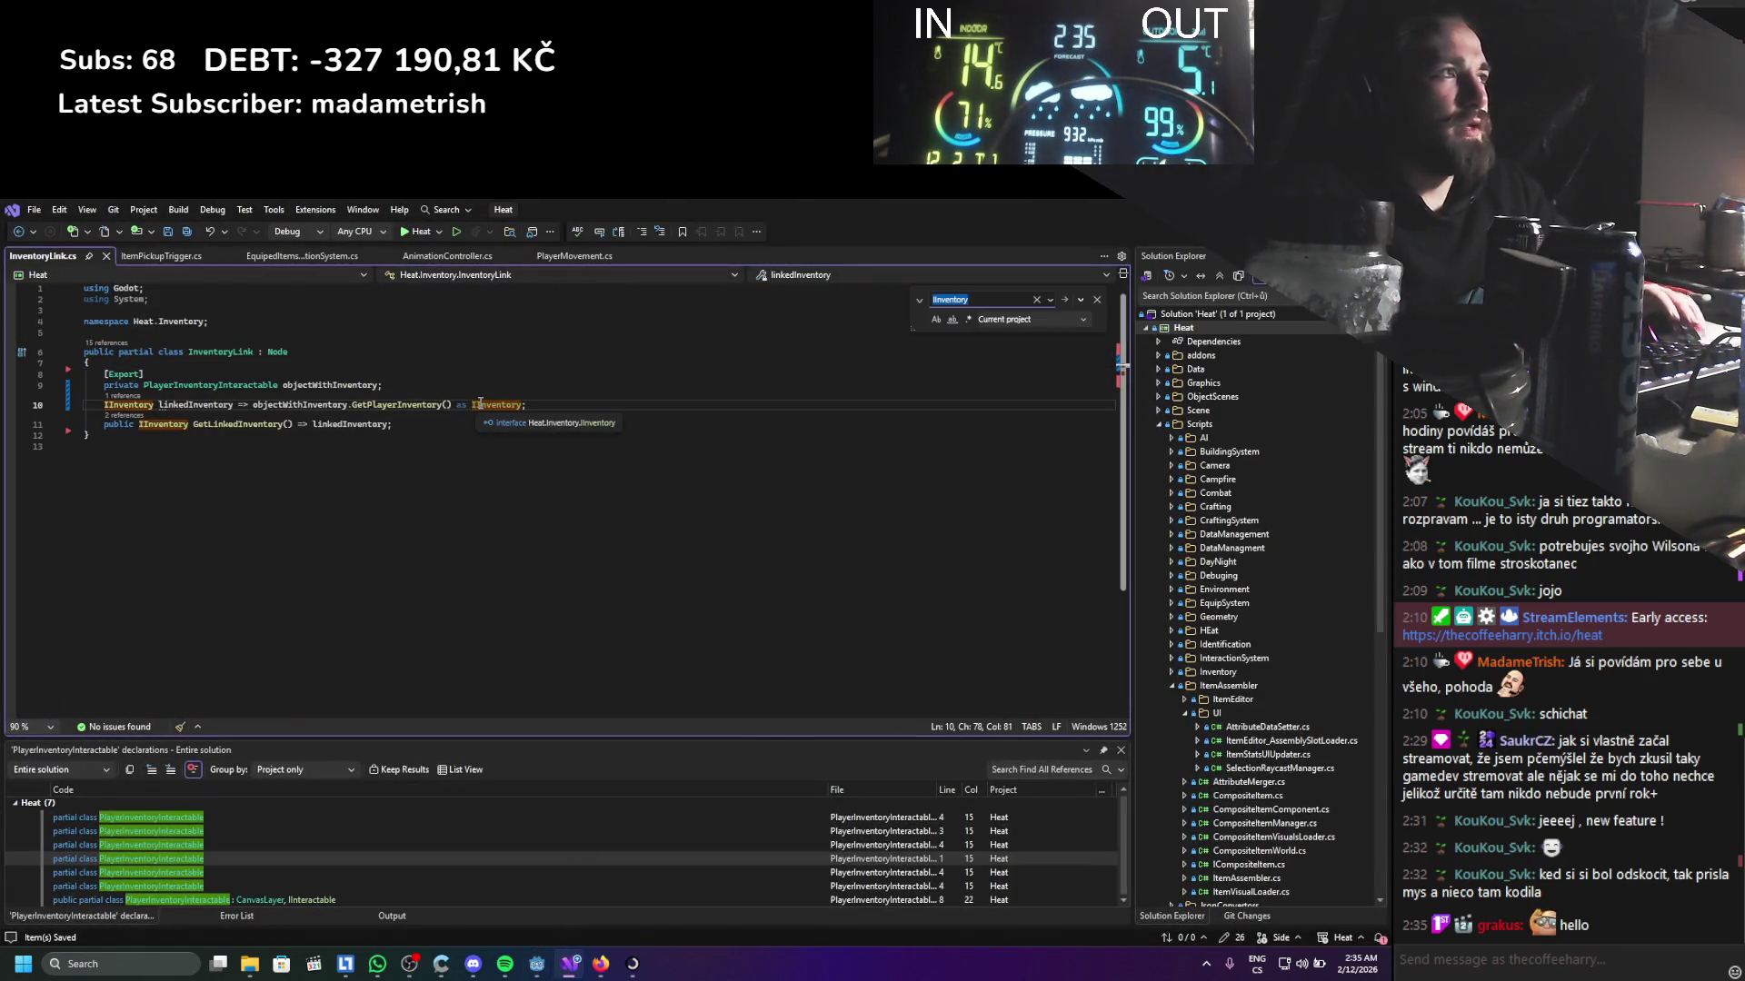
type("use")
Step through the 'use' search matches across files to the canBePlaced field
left_click(1060, 300)
left_click(1061, 299)
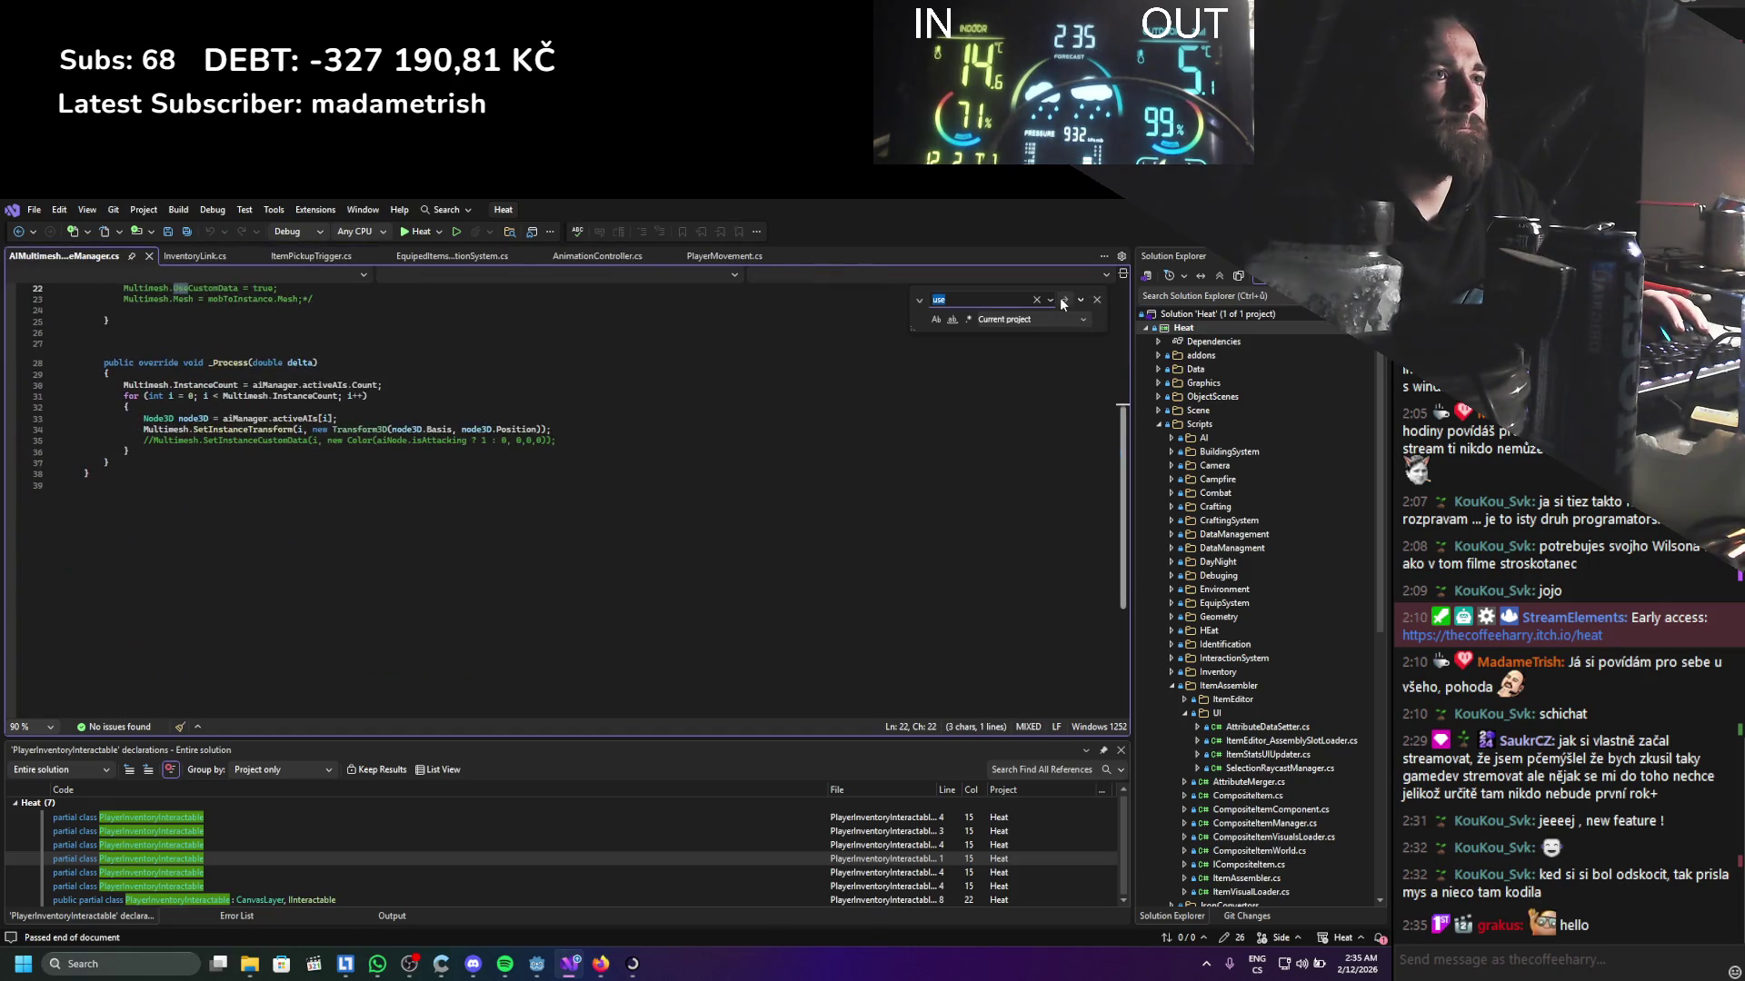
left_click(1063, 300)
left_click(1061, 300)
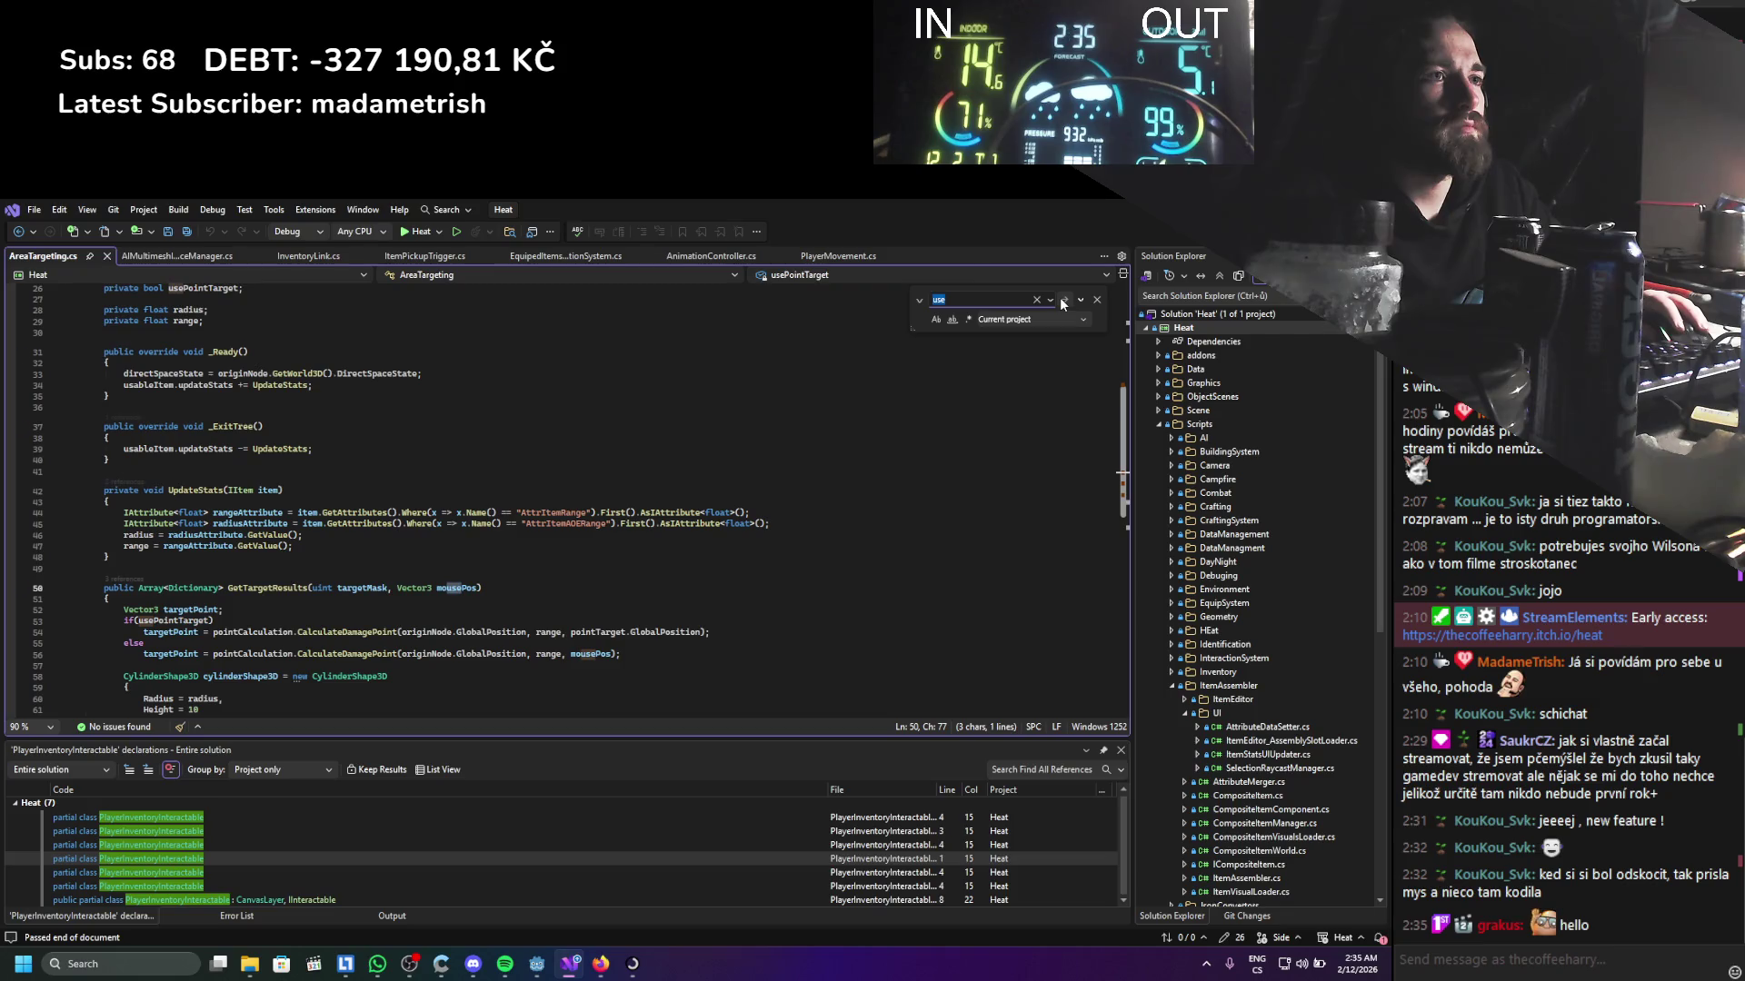
left_click(1059, 297)
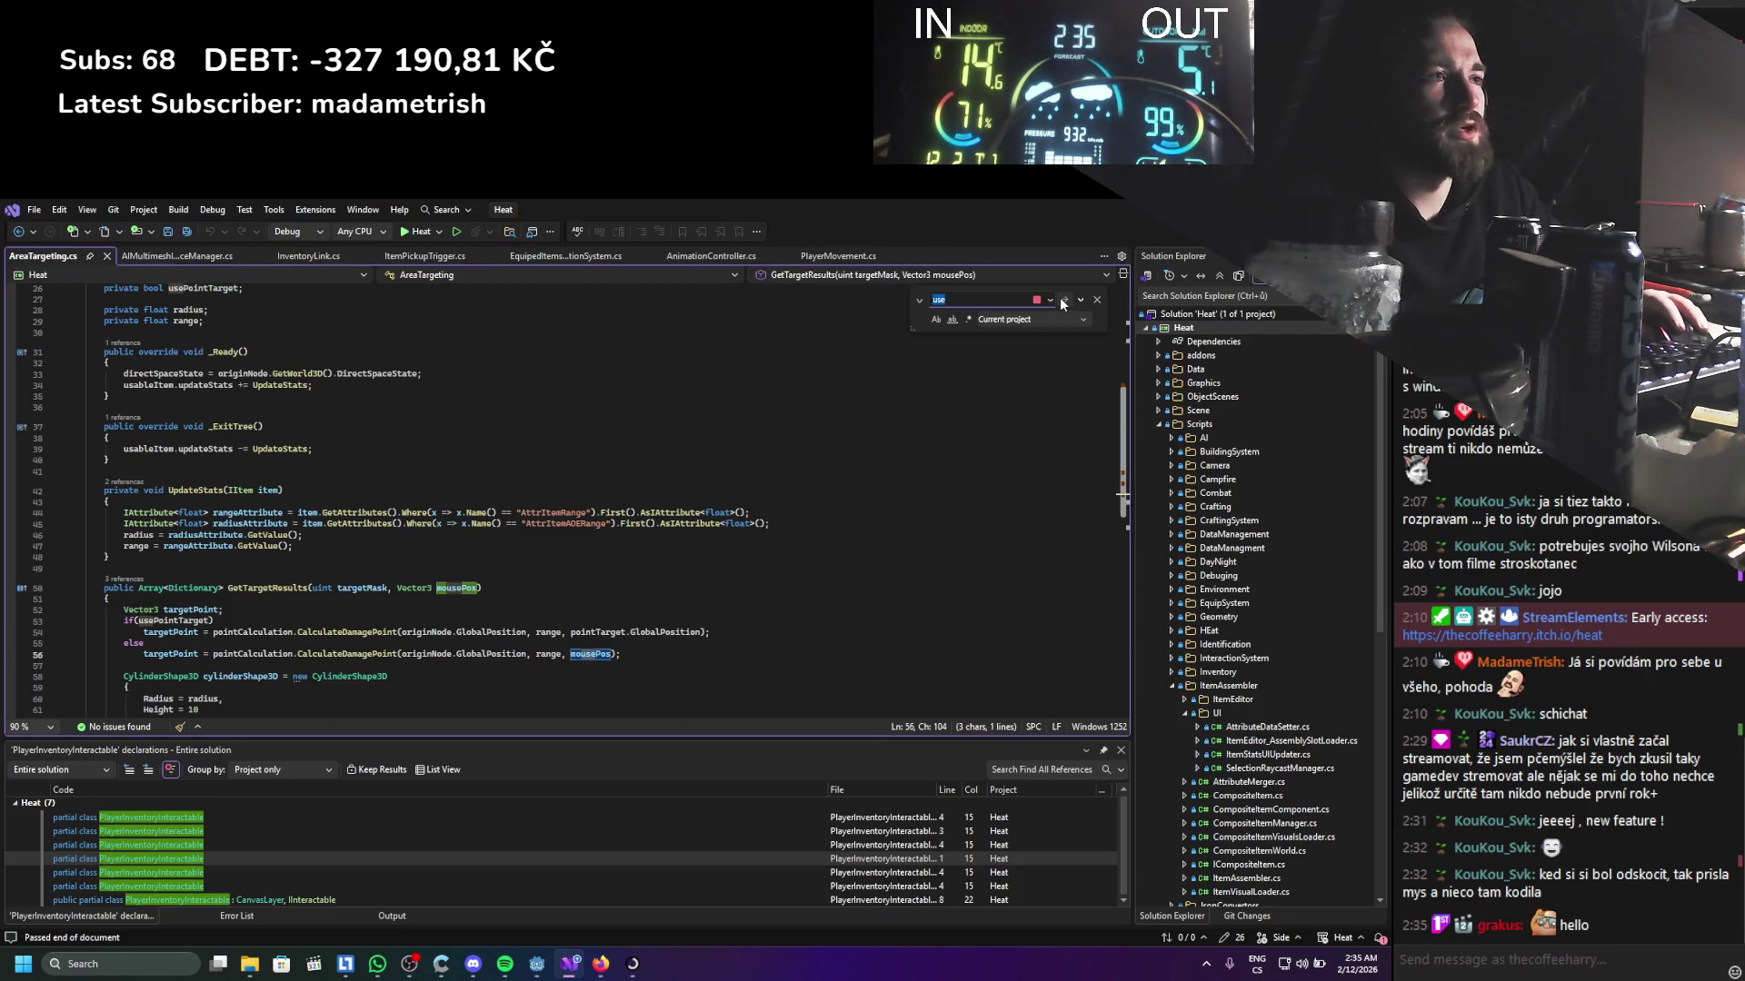
left_click(1059, 297)
left_click(1059, 297)
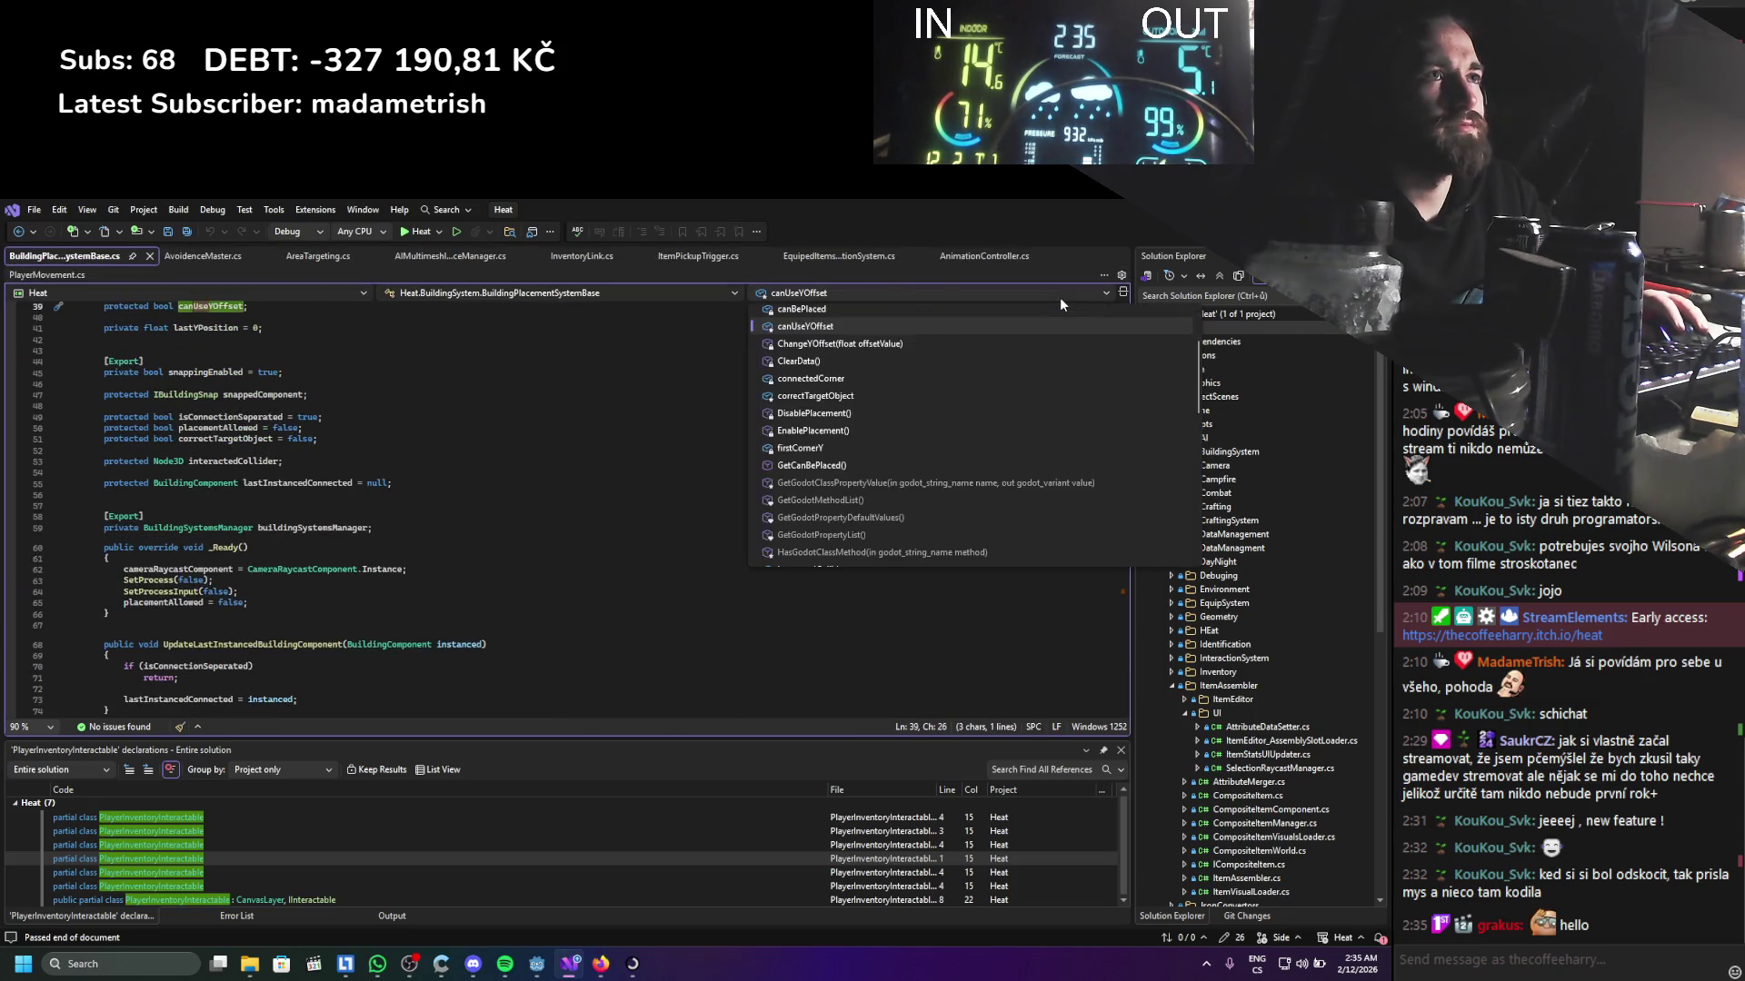
left_click(793, 309)
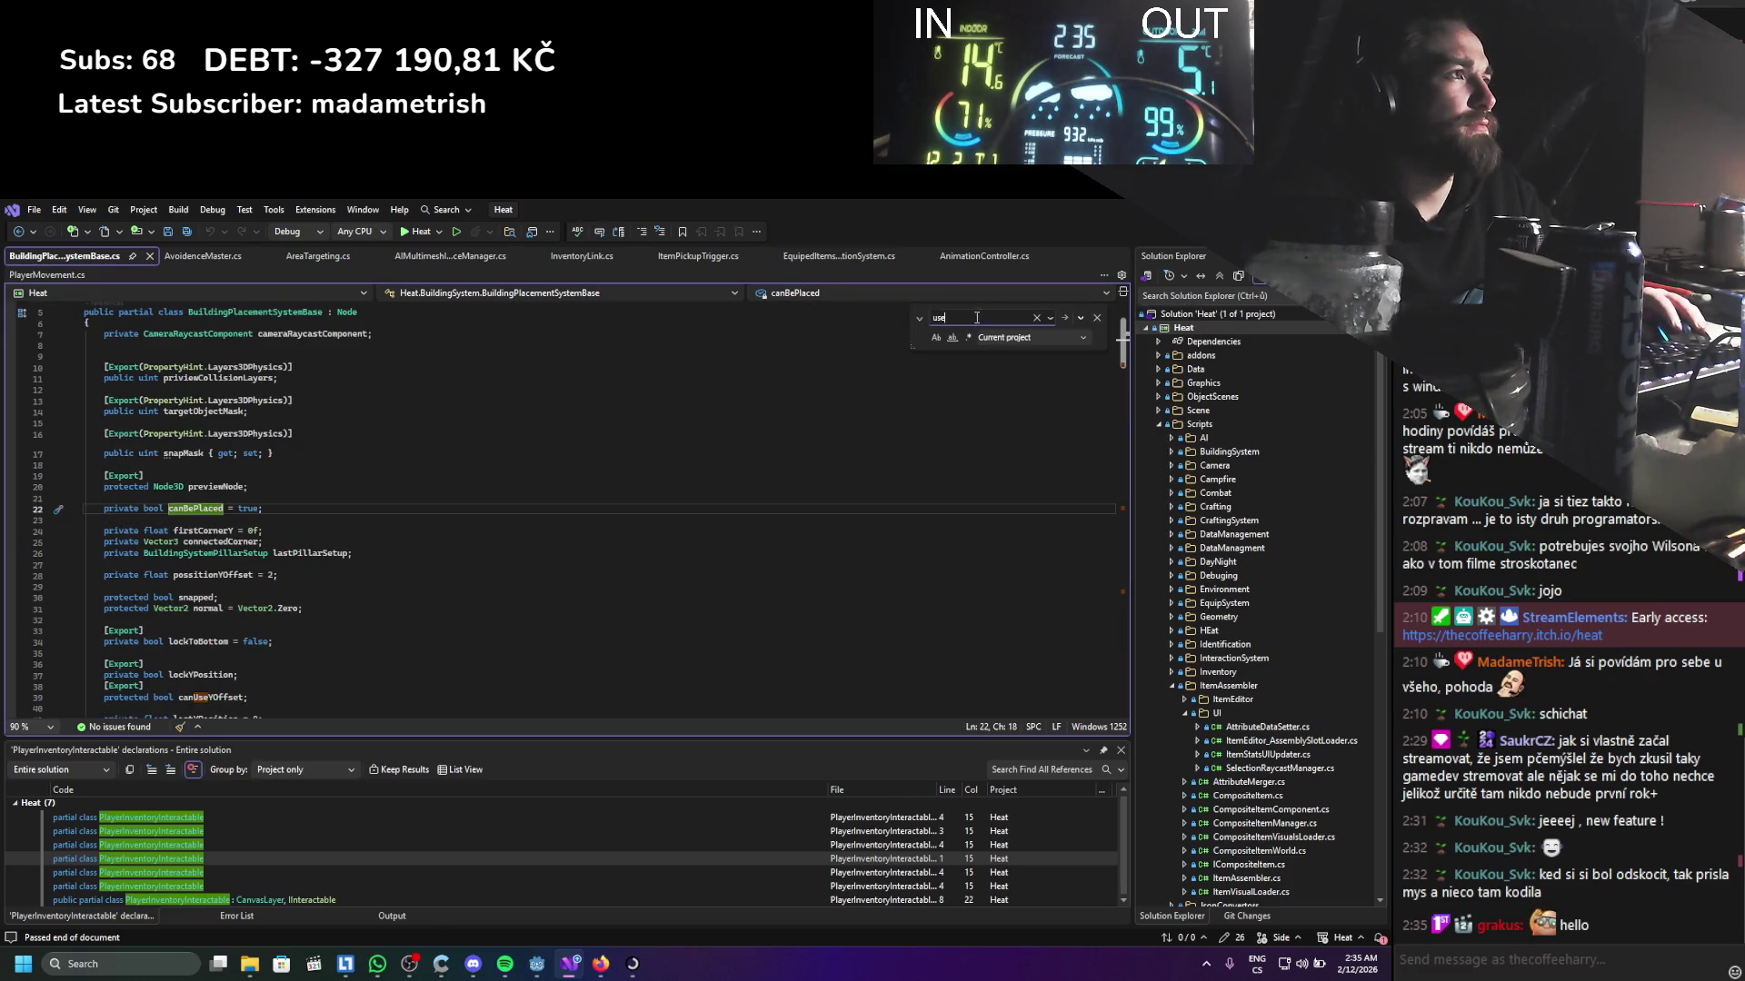
Search for '.use' calls and select EventCall's Vector3.Zero argument in HandItemHolder.cs
type(".use")
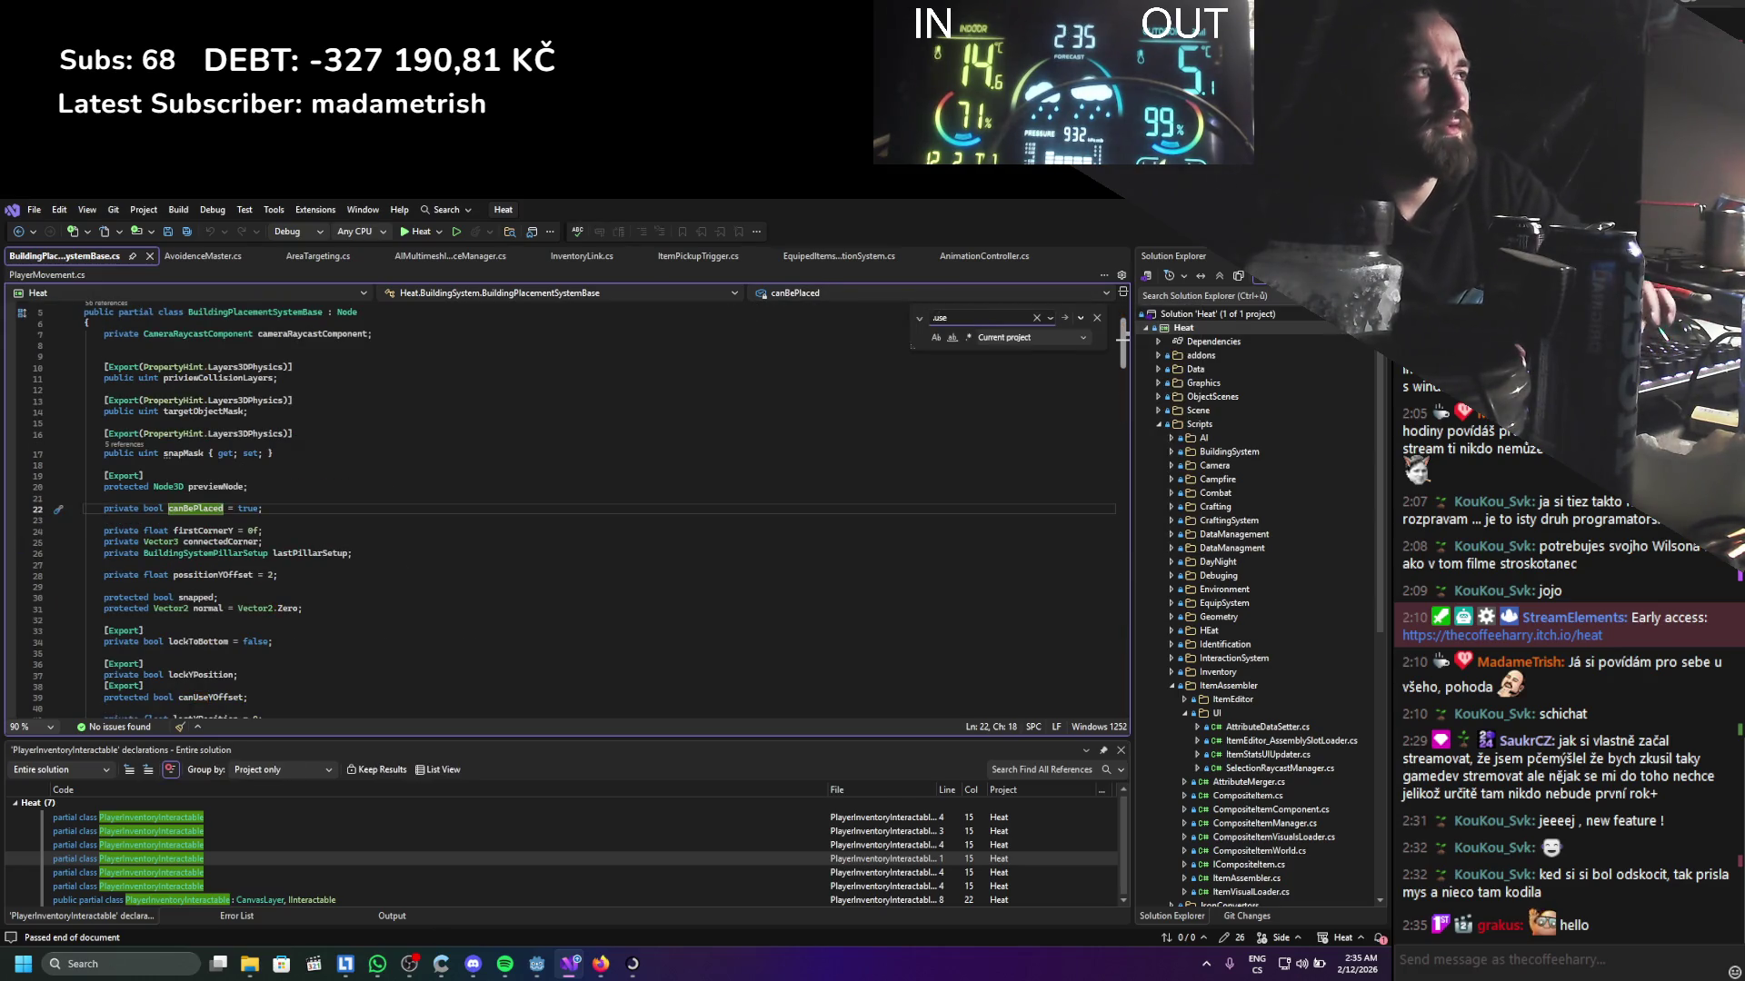
key("Return")
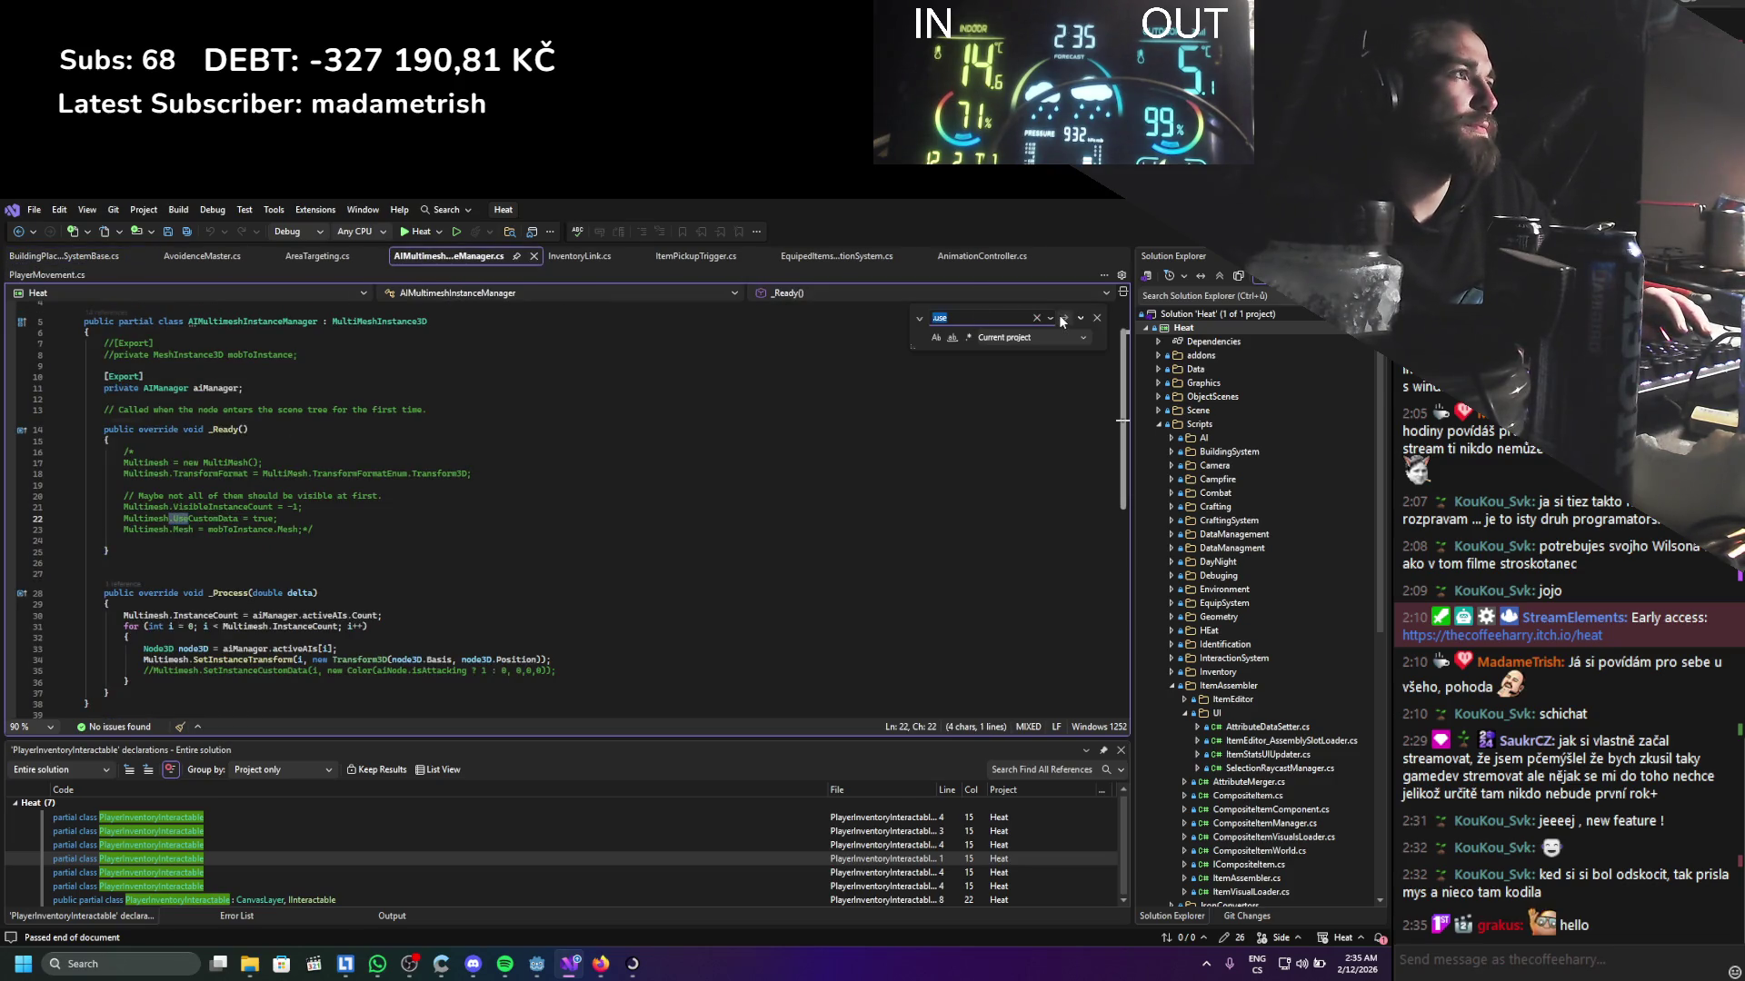
left_click(1062, 318)
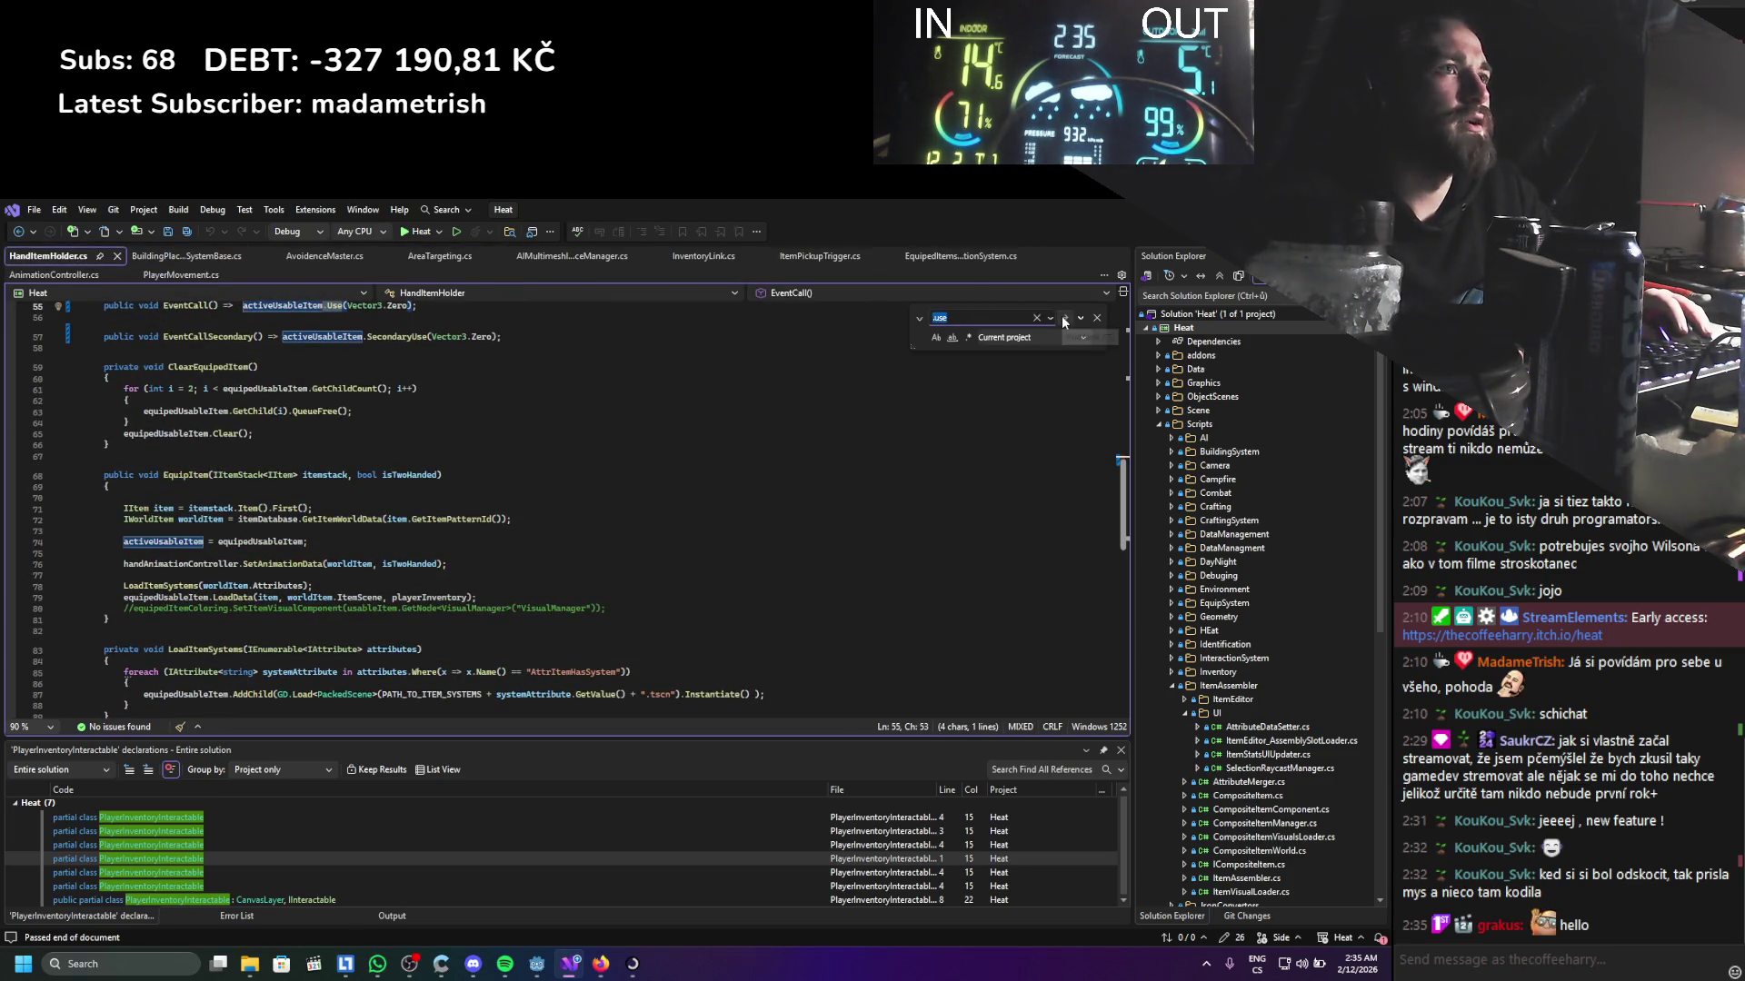
scroll(863, 360, "up", 6)
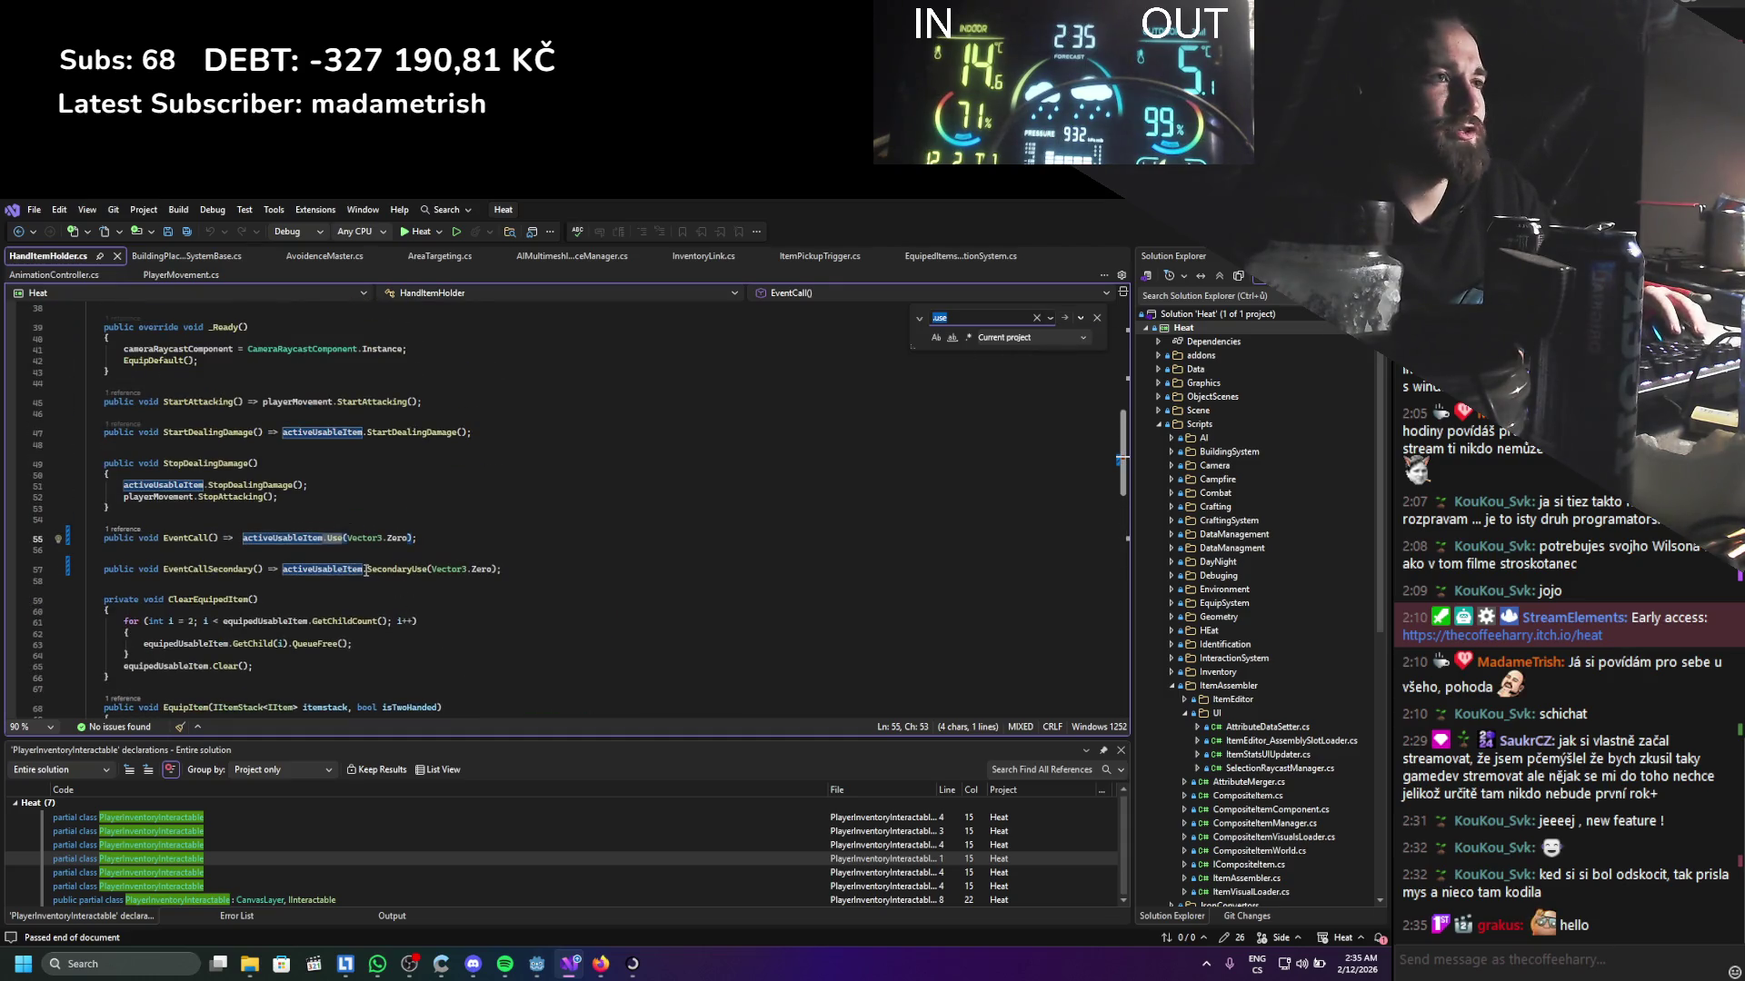
left_click_drag(347, 539, 414, 539)
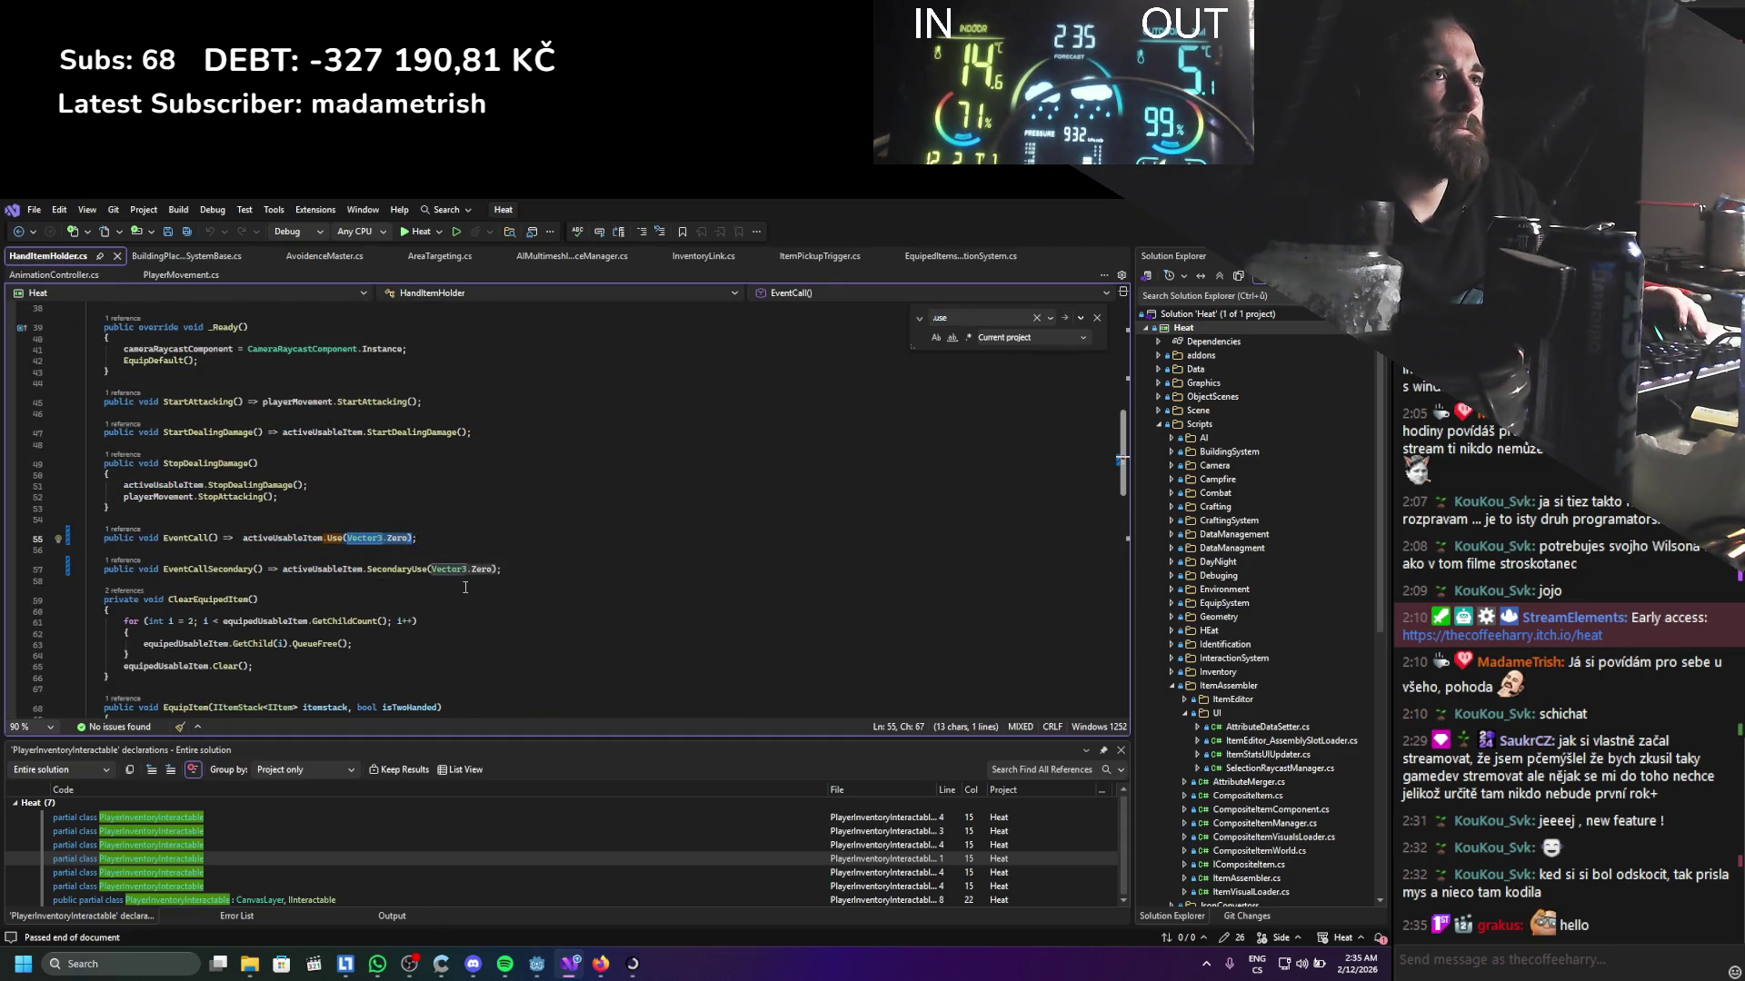
scroll(465, 588, "up", 4)
scroll(465, 588, "up", 8)
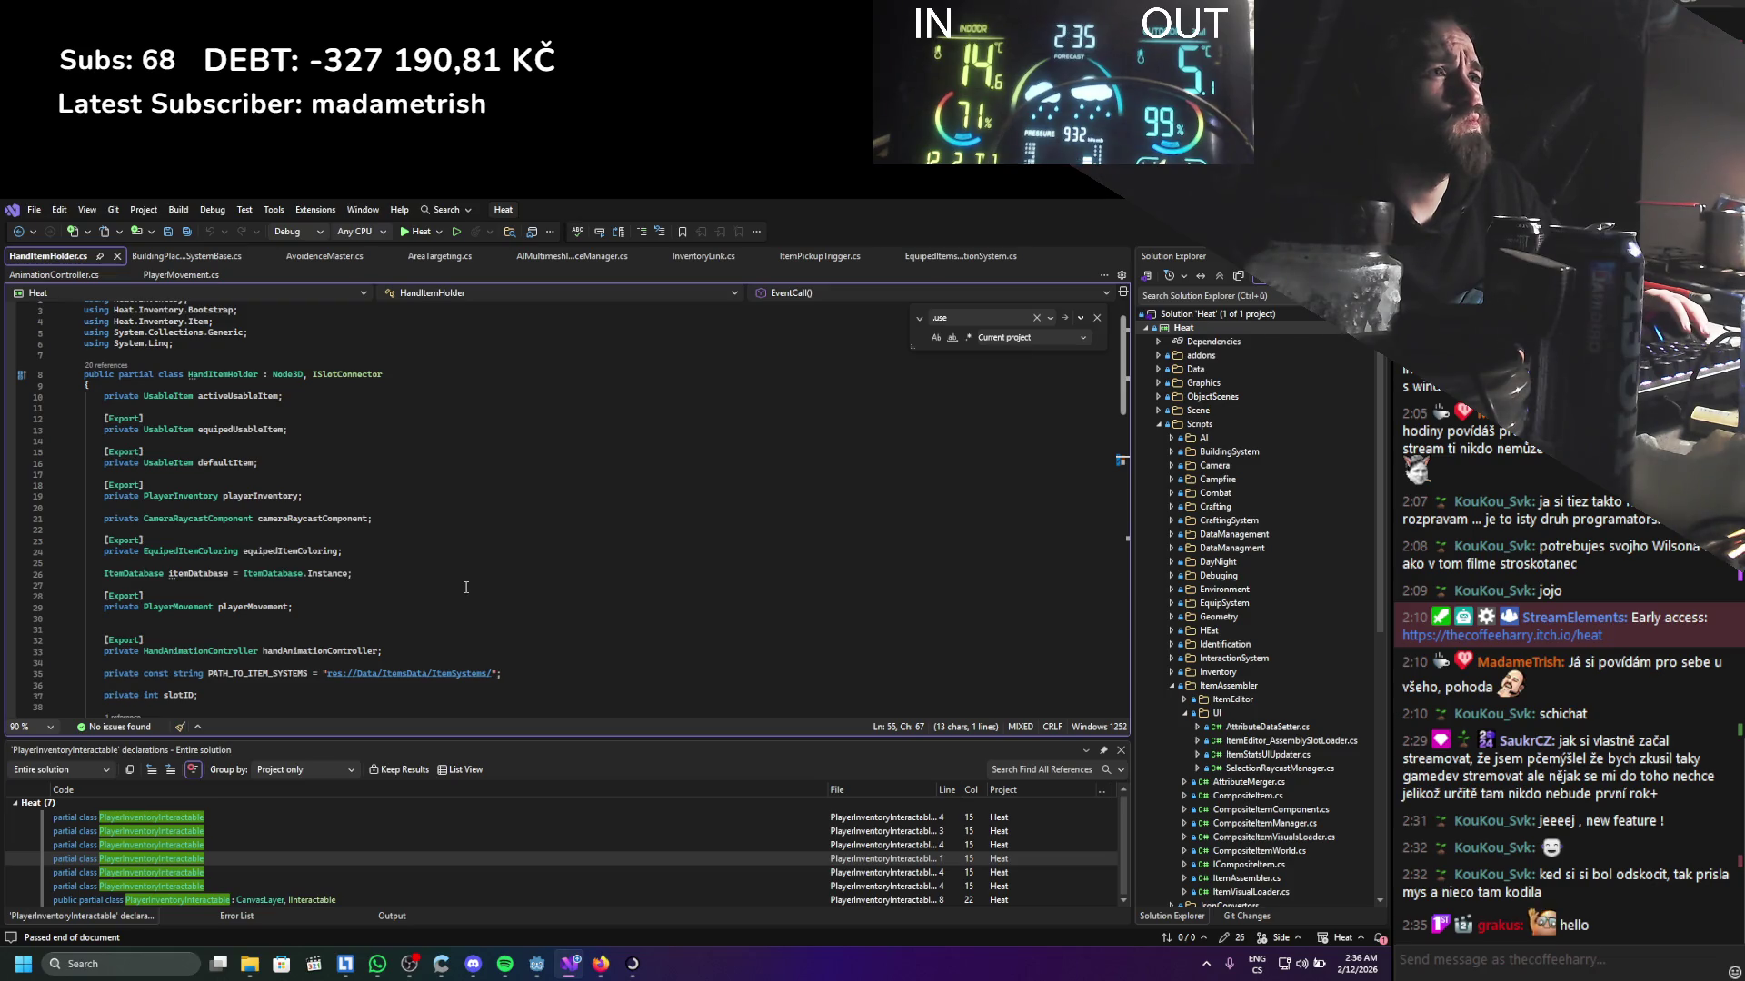
scroll(466, 588, "down", 10)
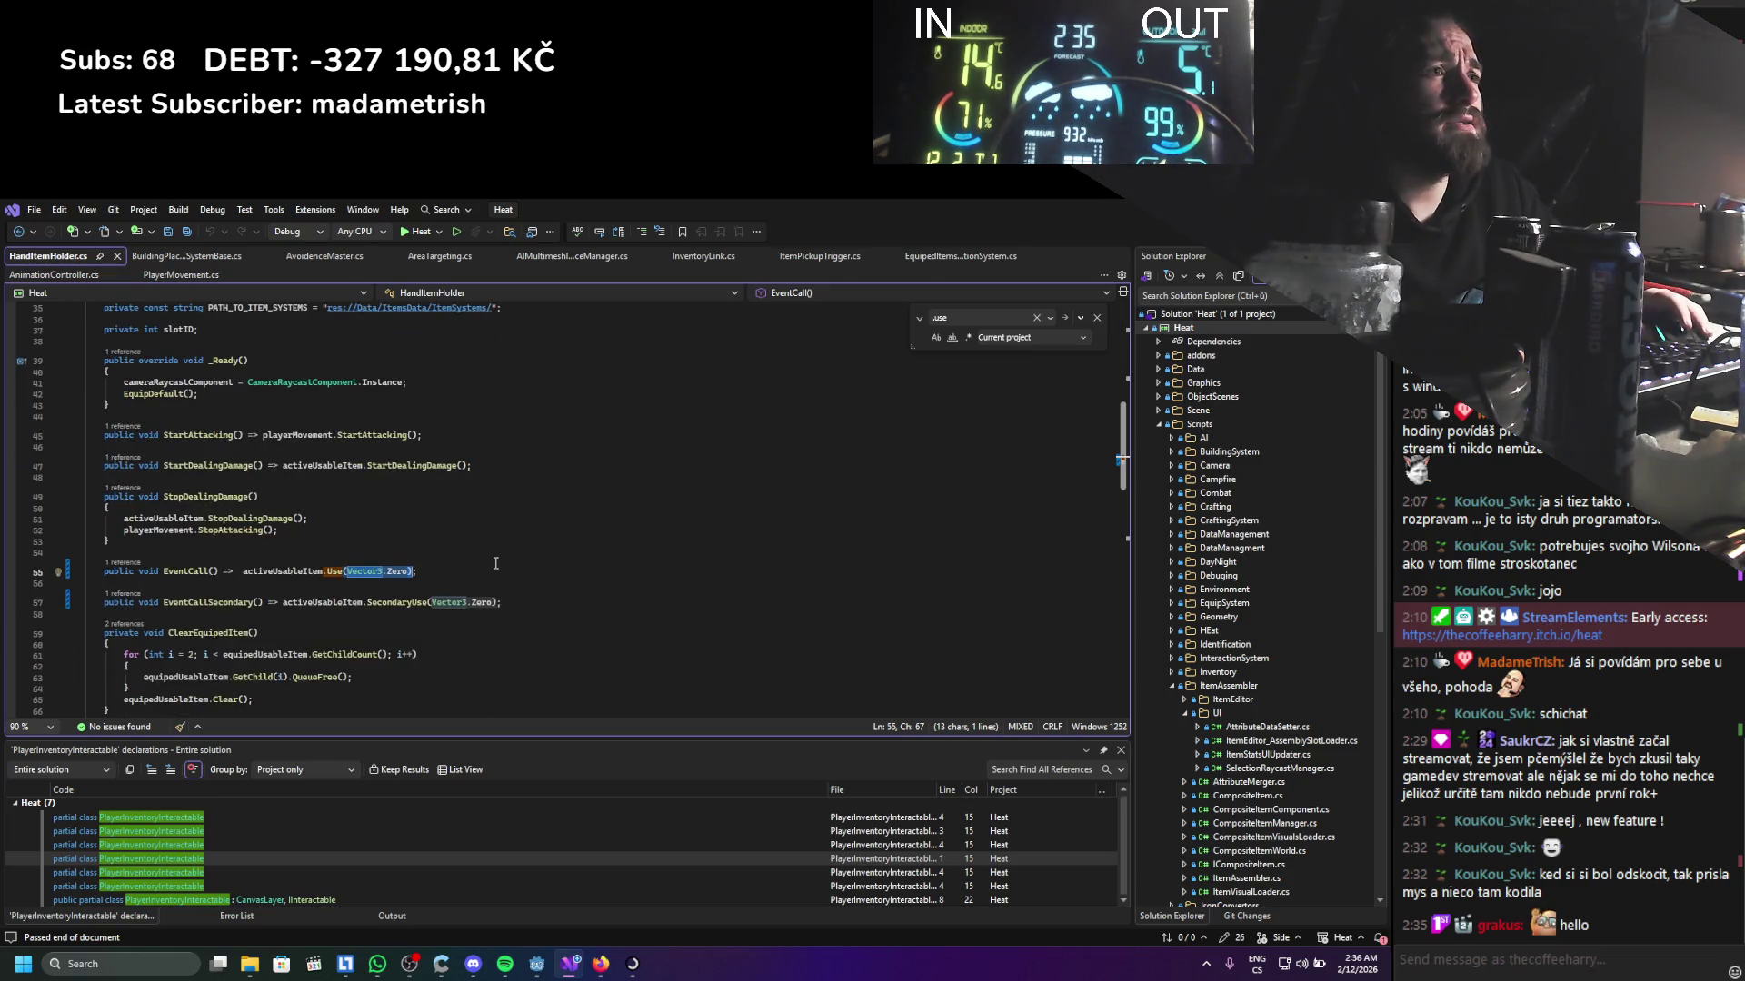
Replace Vector3.Zero with GlobalPosition in the Use and SecondaryUse calls and save
key("ctrl+Left")
key("ctrl+Left")
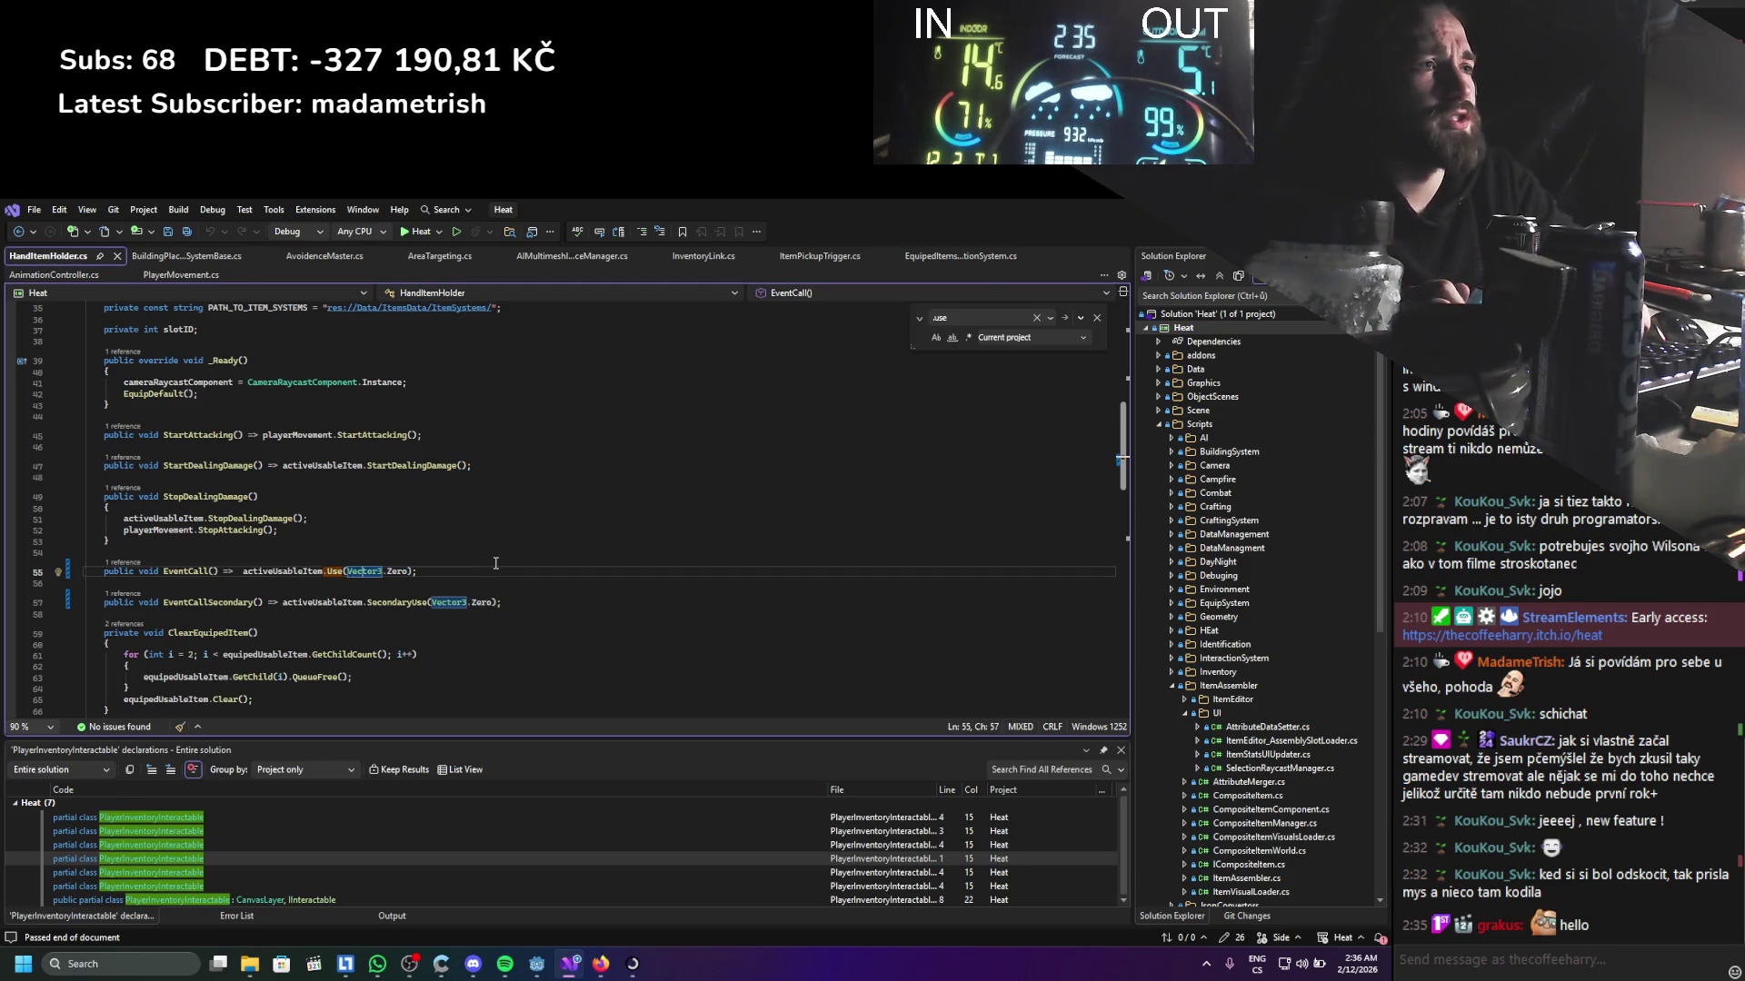
key("Delete")
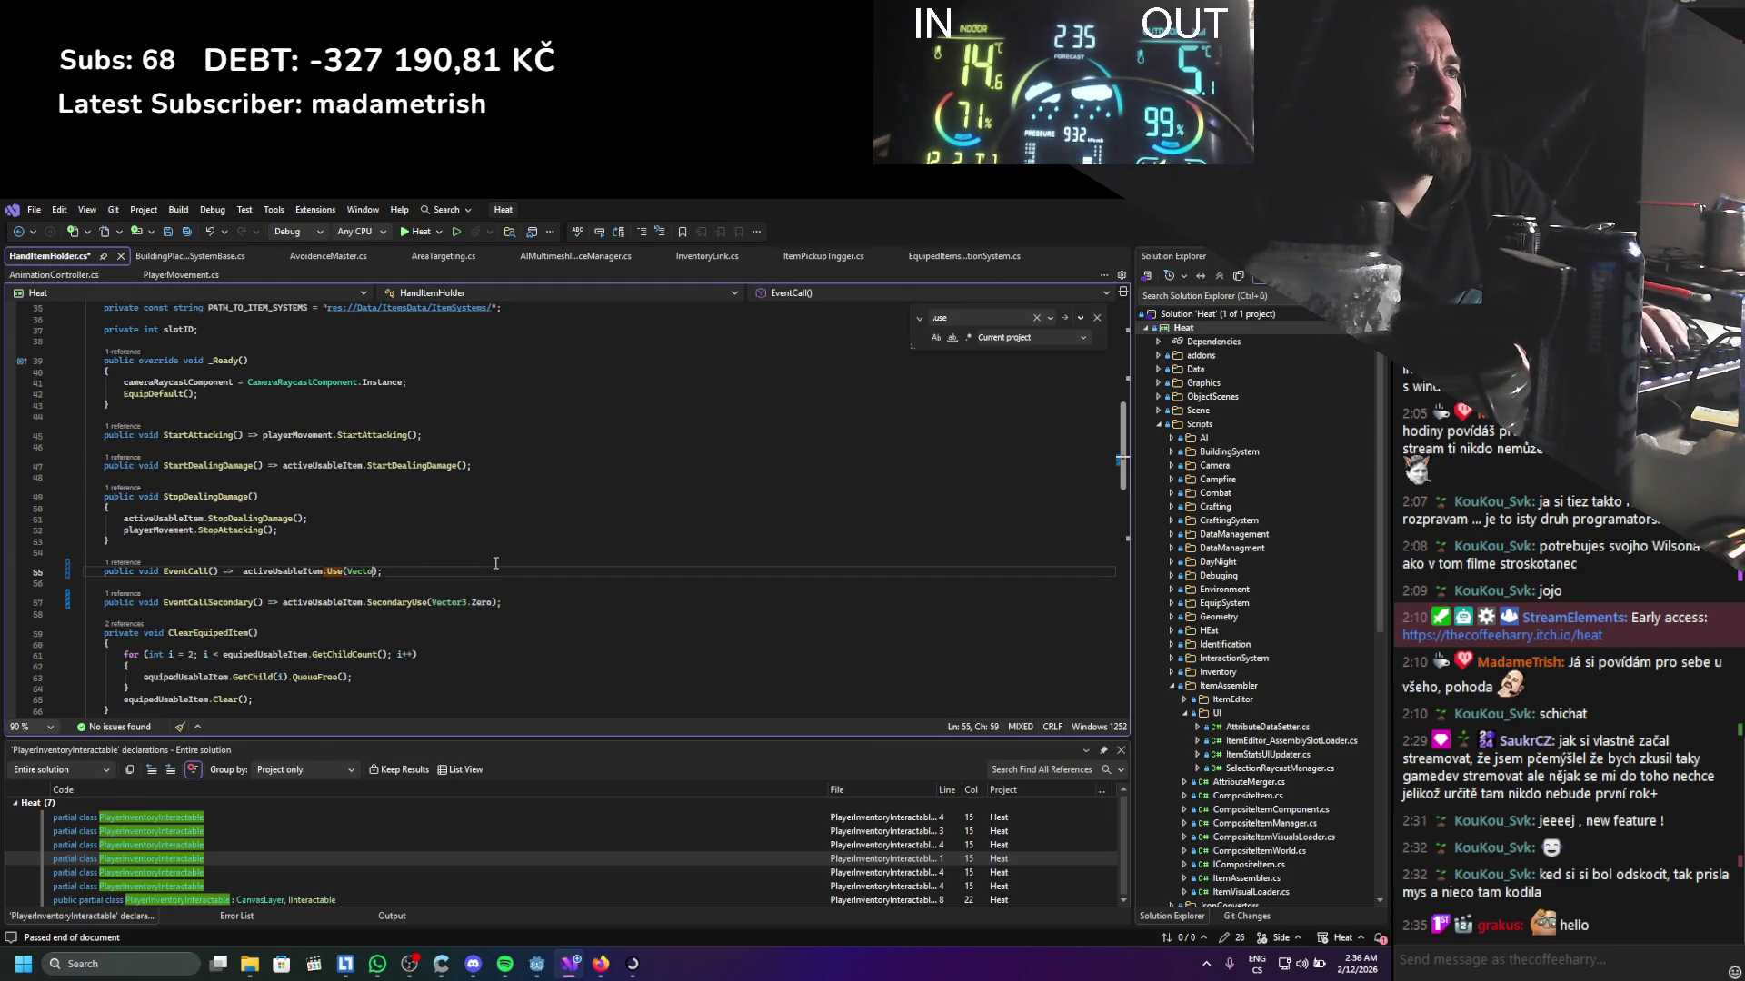
type("GlobalPosition")
key("ctrl+s")
left_click_drag(431, 604, 443, 603)
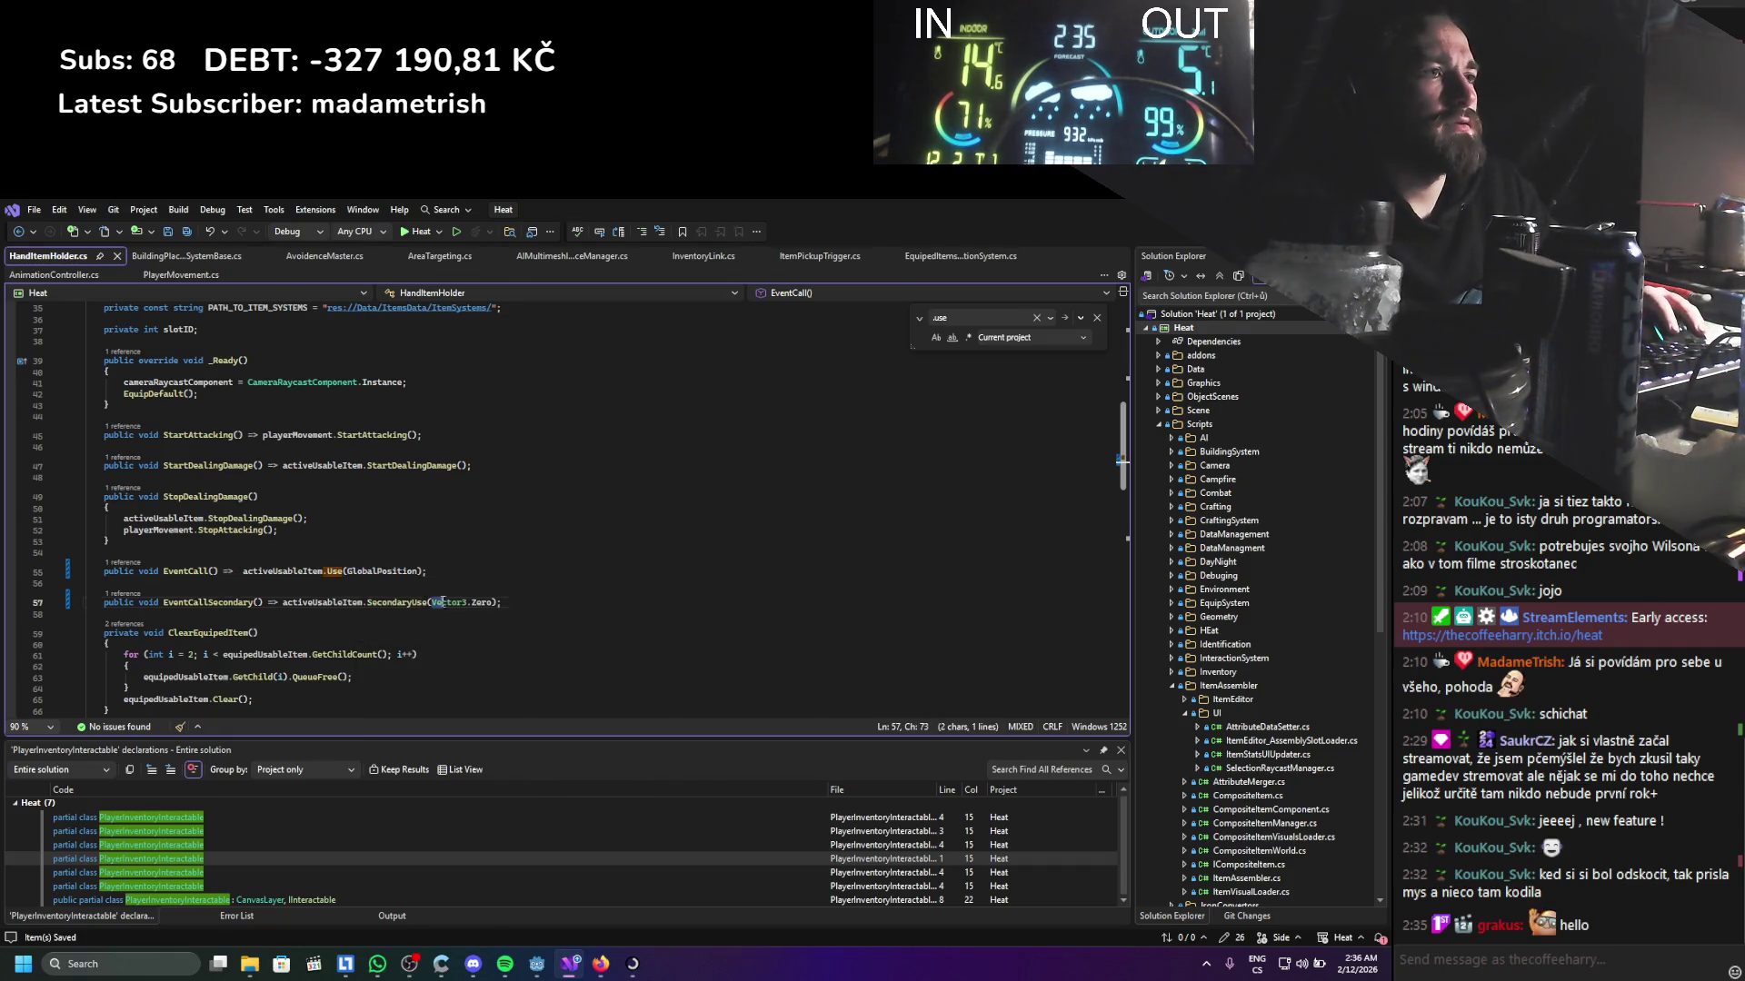
type("GlobalPosition")
key("ctrl+s")
key("alt+Tab")
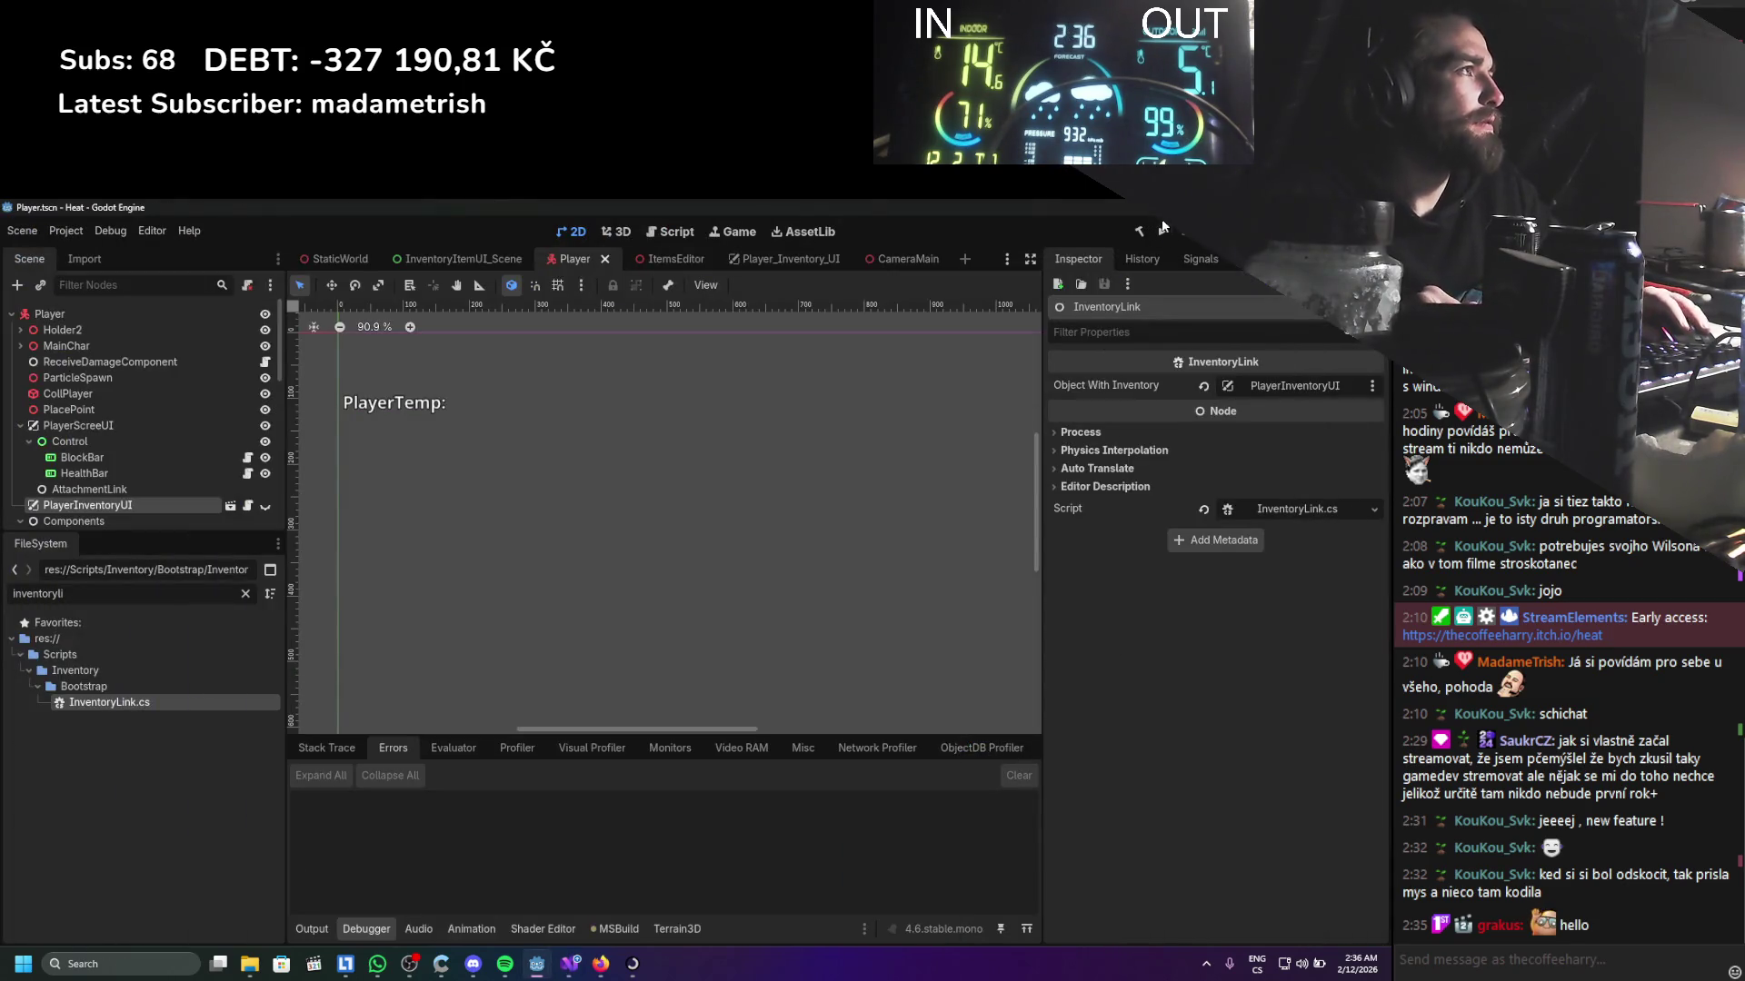
Run the project so the Heat game rebuilds and opens in its debug window
left_click(1157, 226)
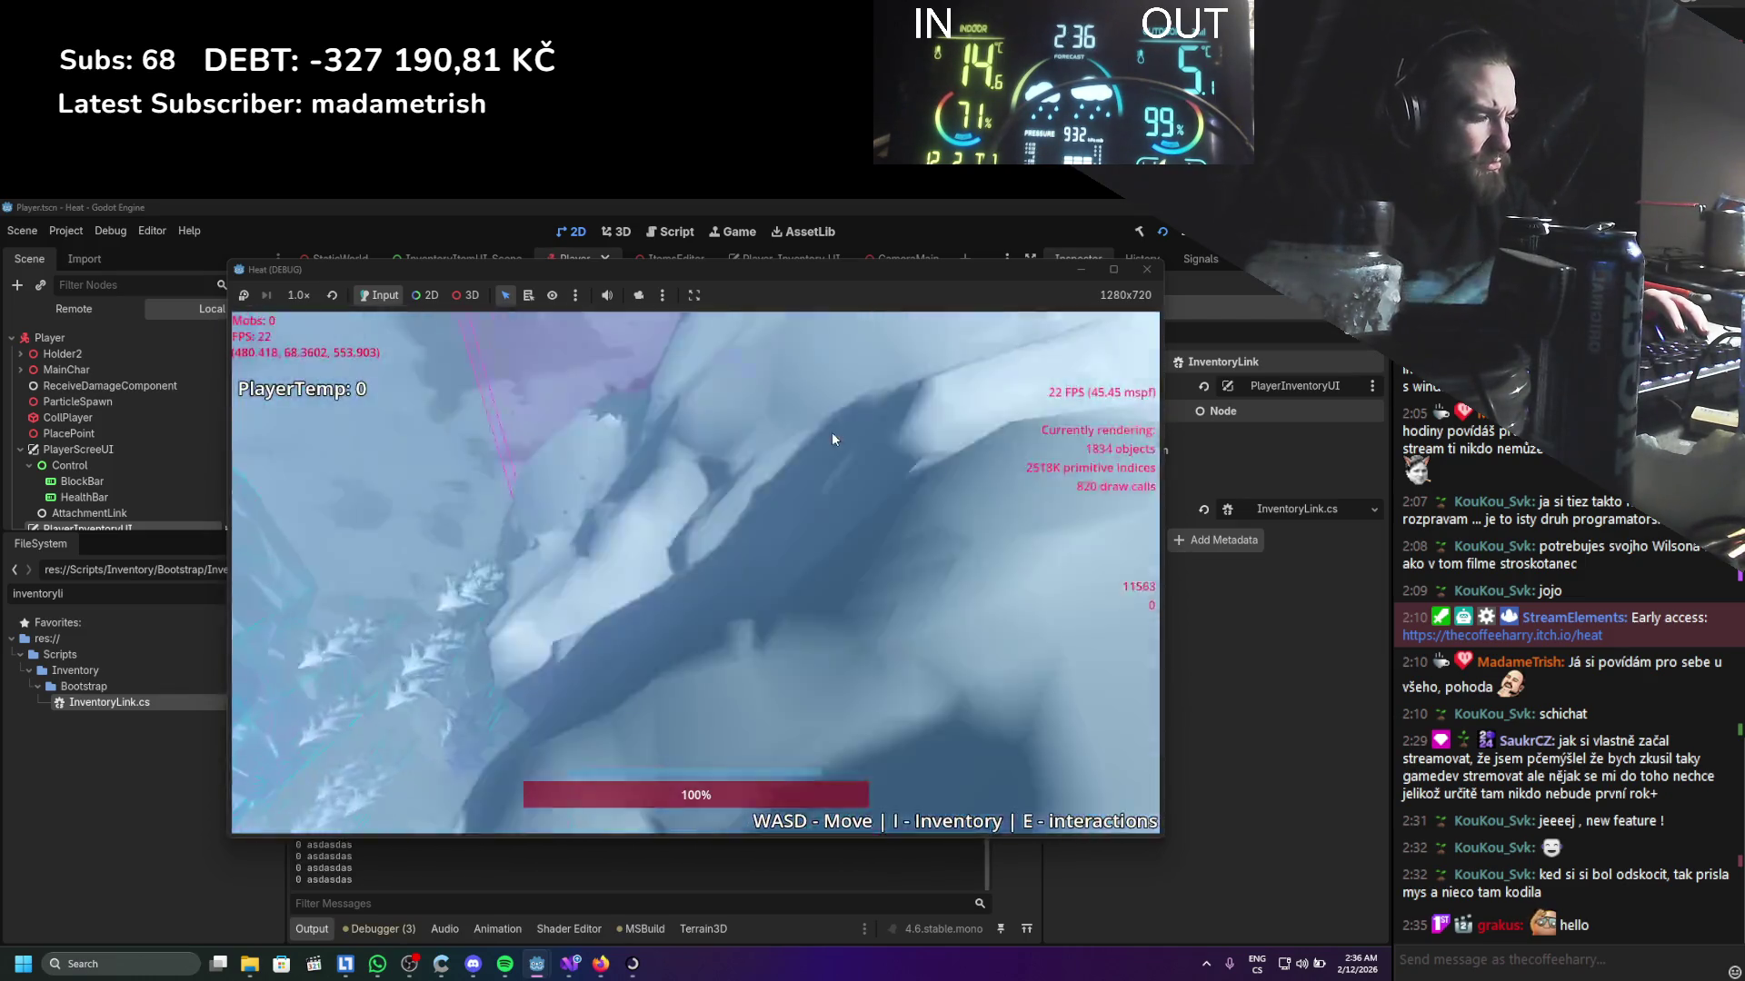
Open the inventory and walk the player around the snowy world with WASD
key("i")
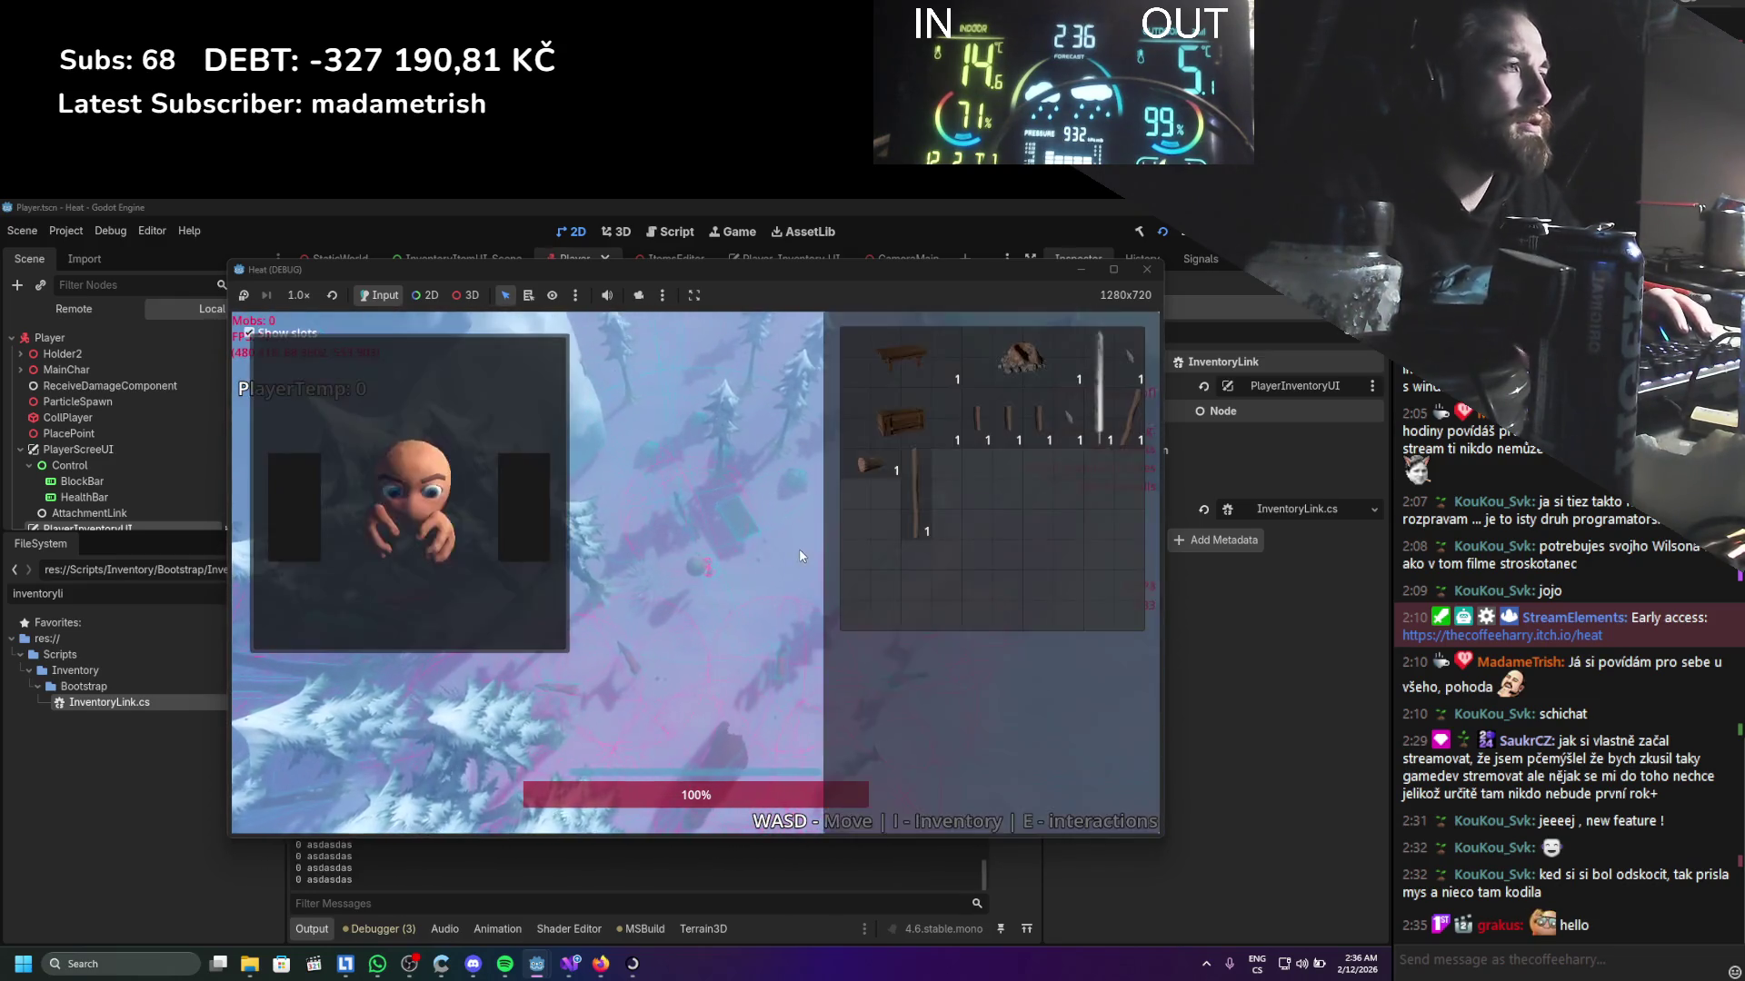
key("a")
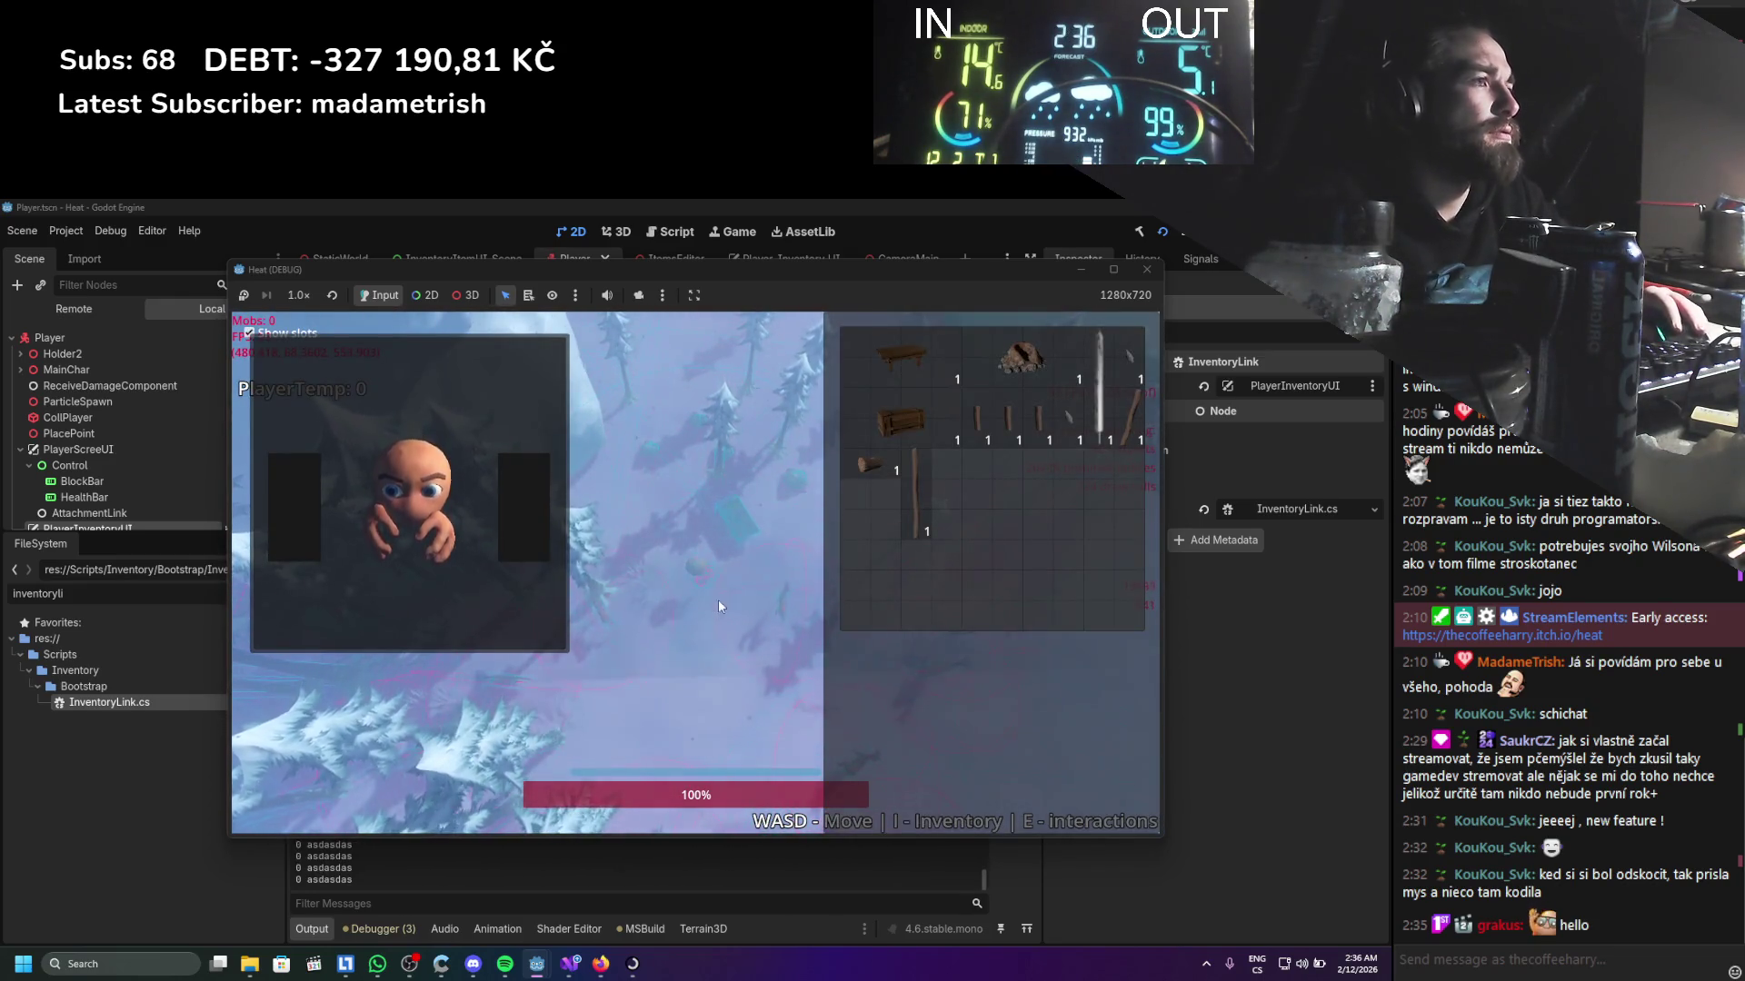
key("a")
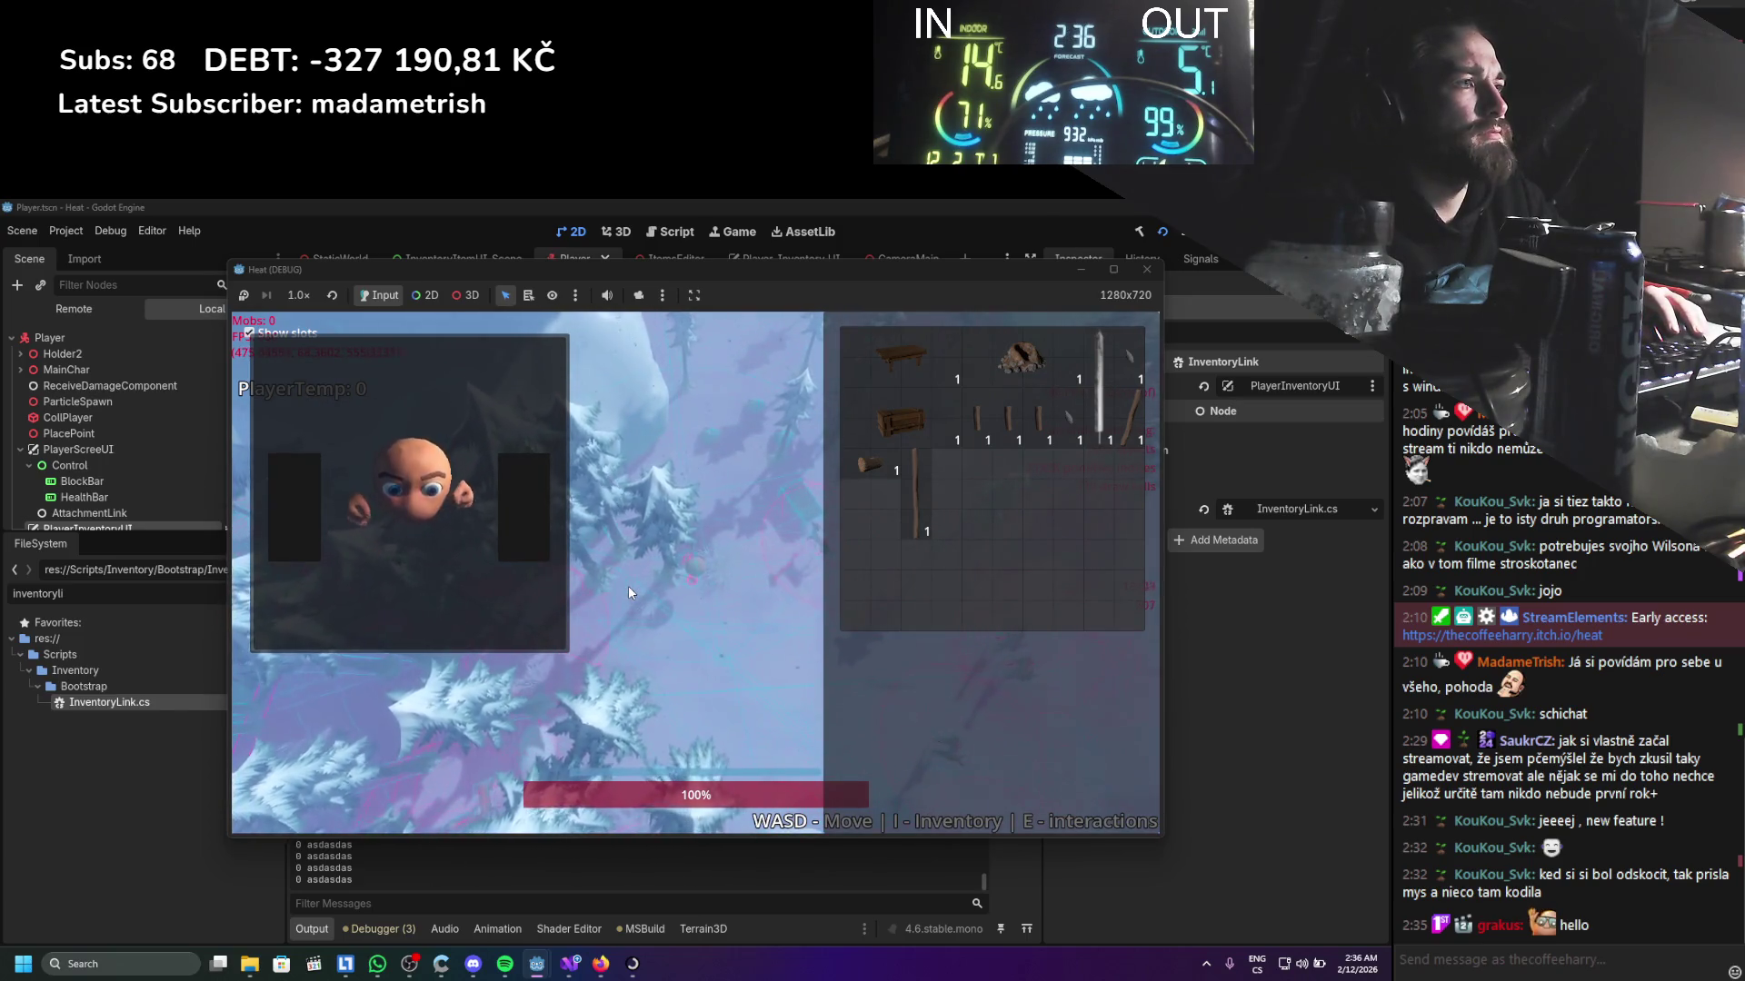
key("s")
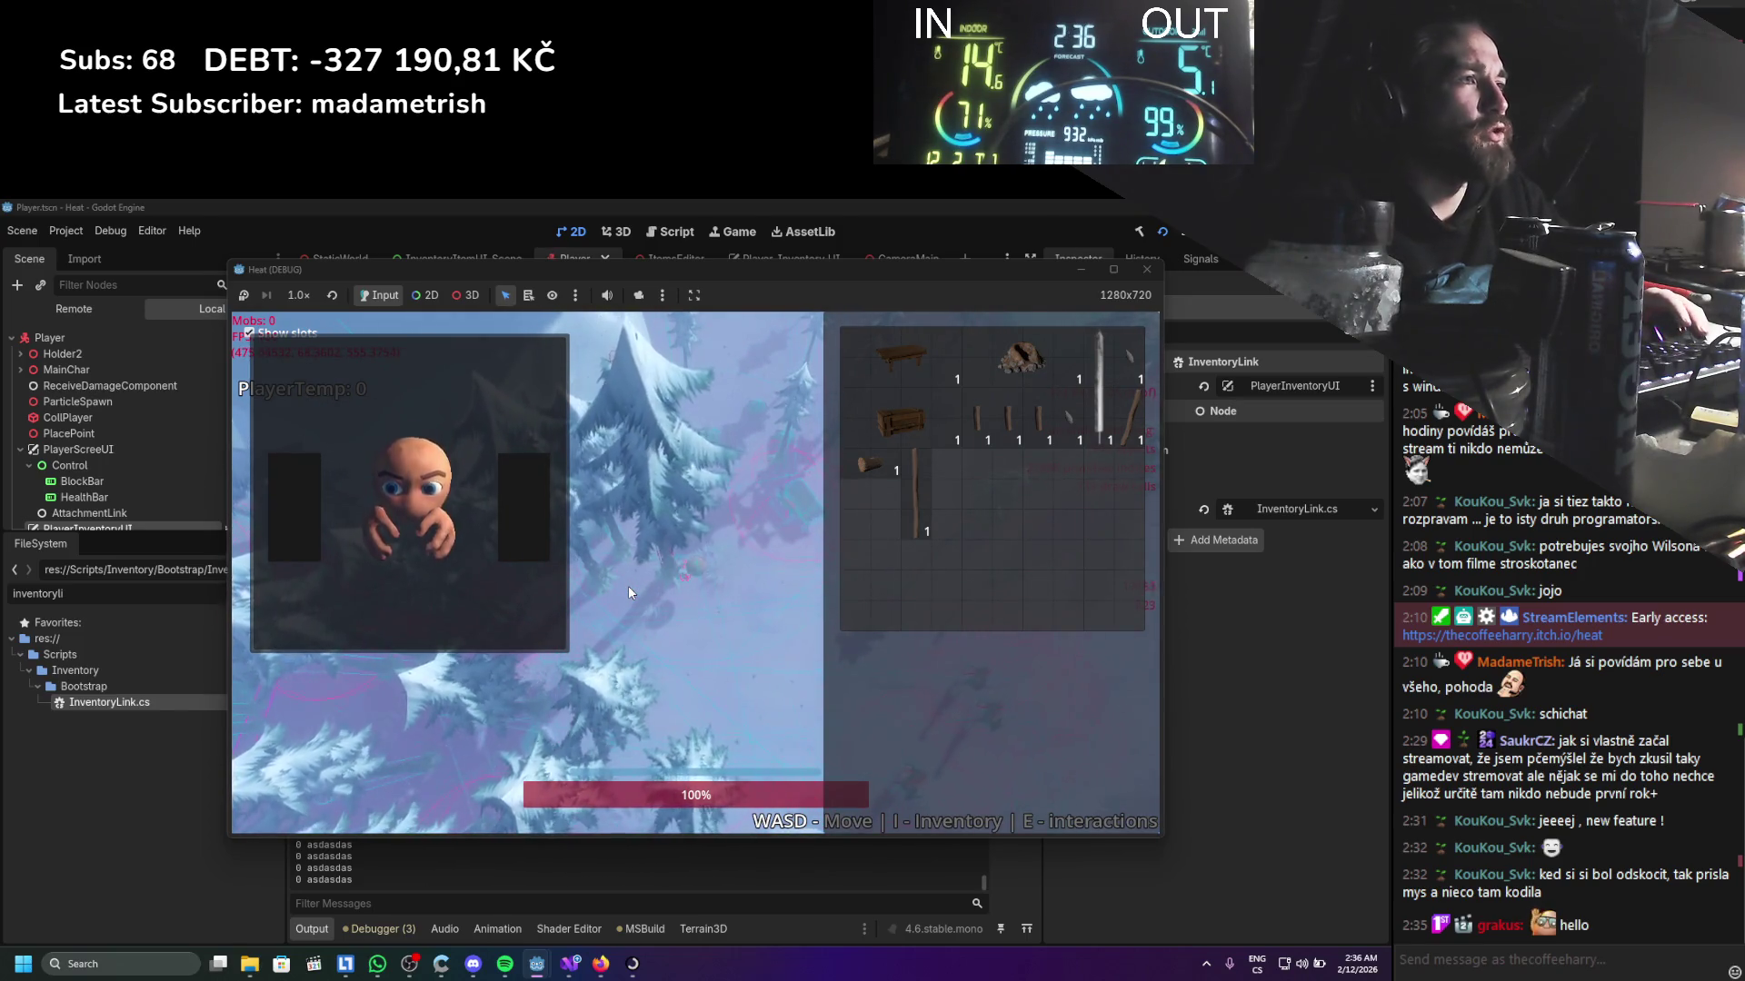
key("s")
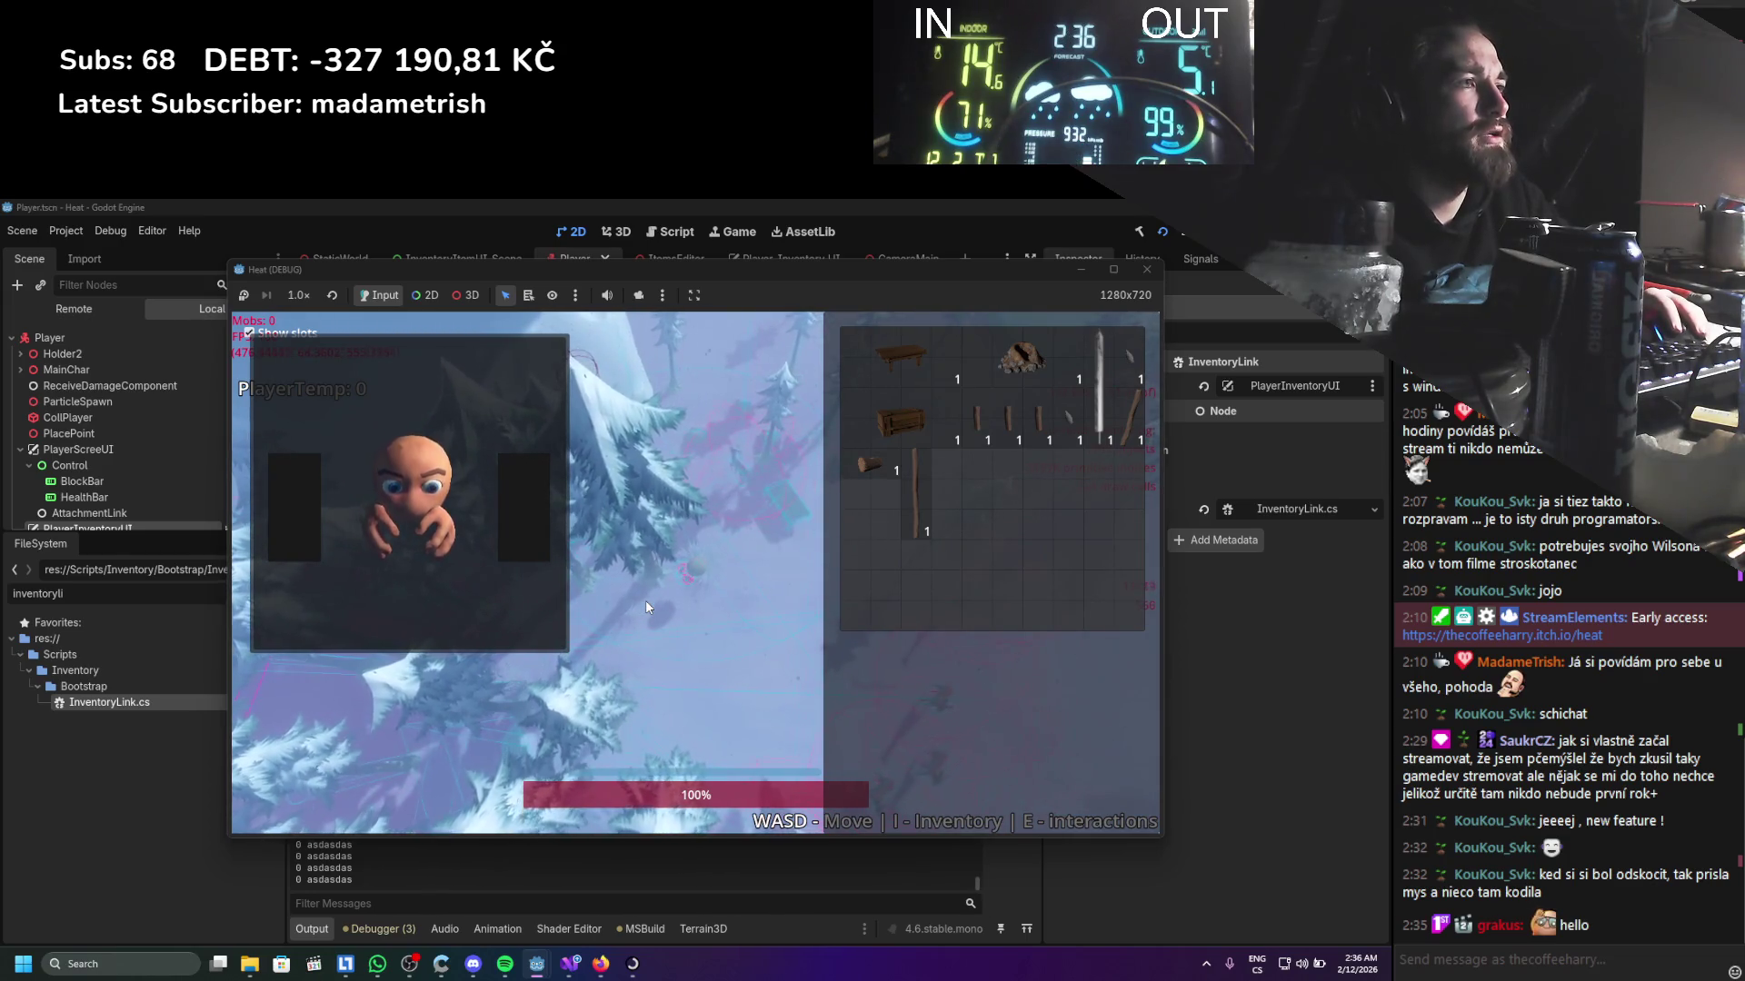
key("w")
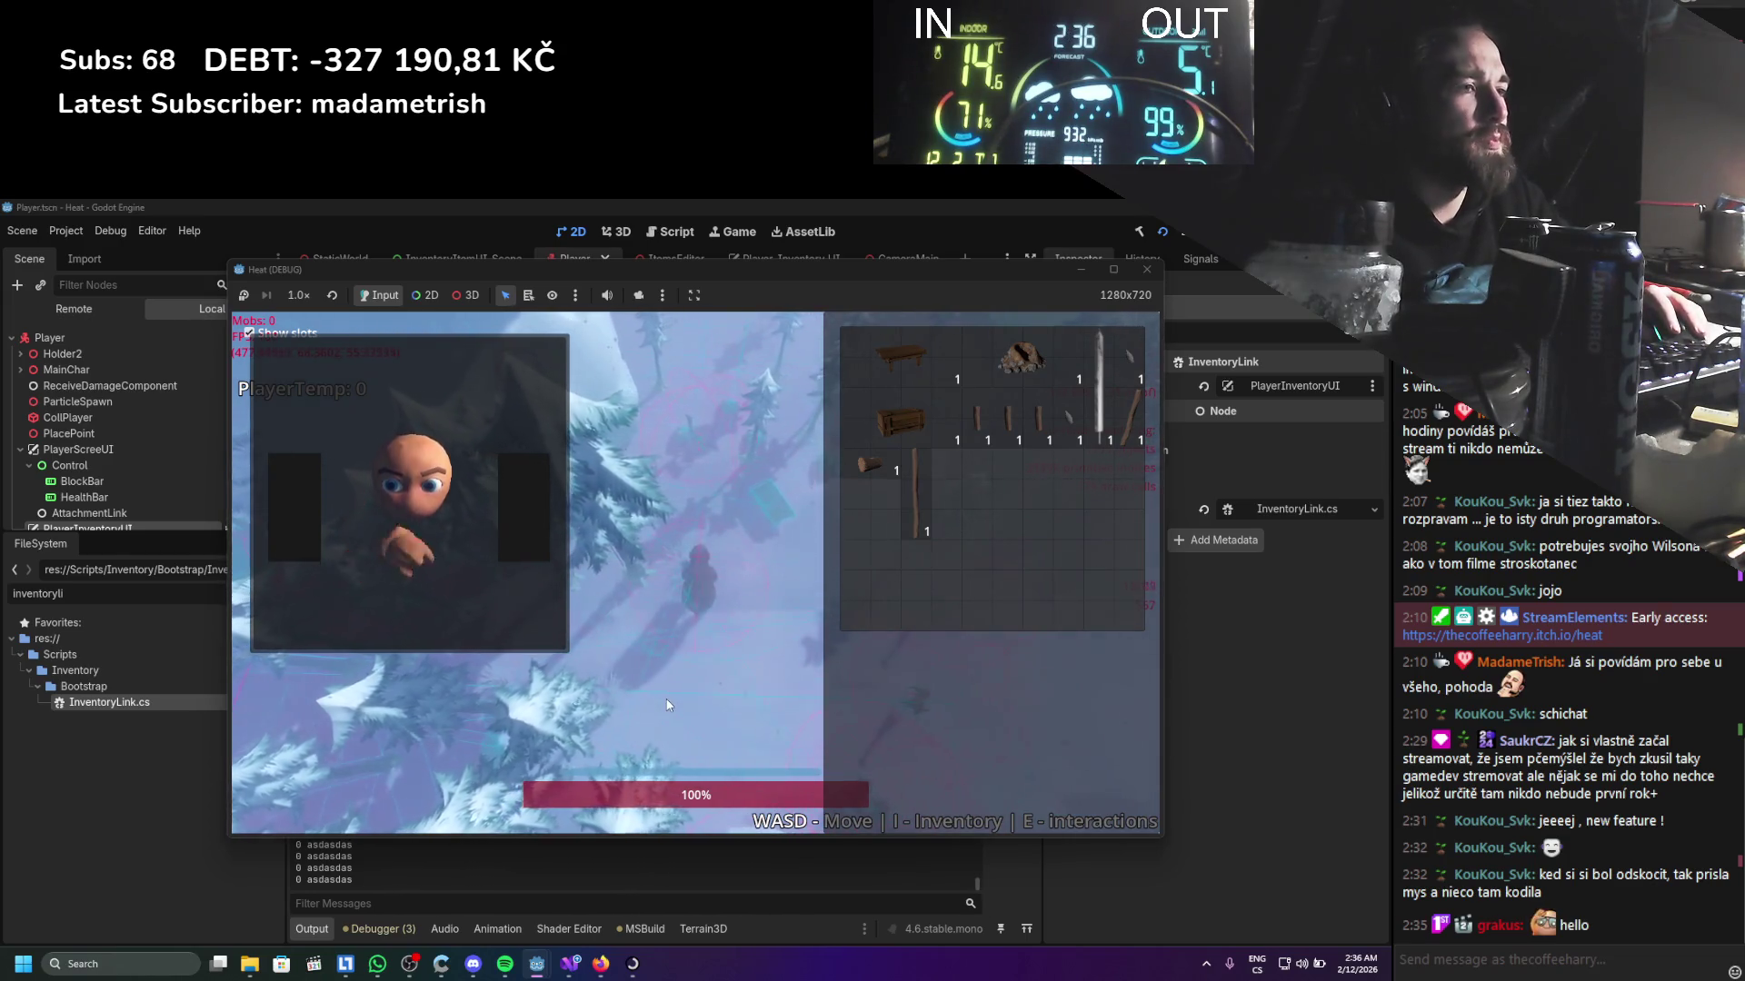
key("s")
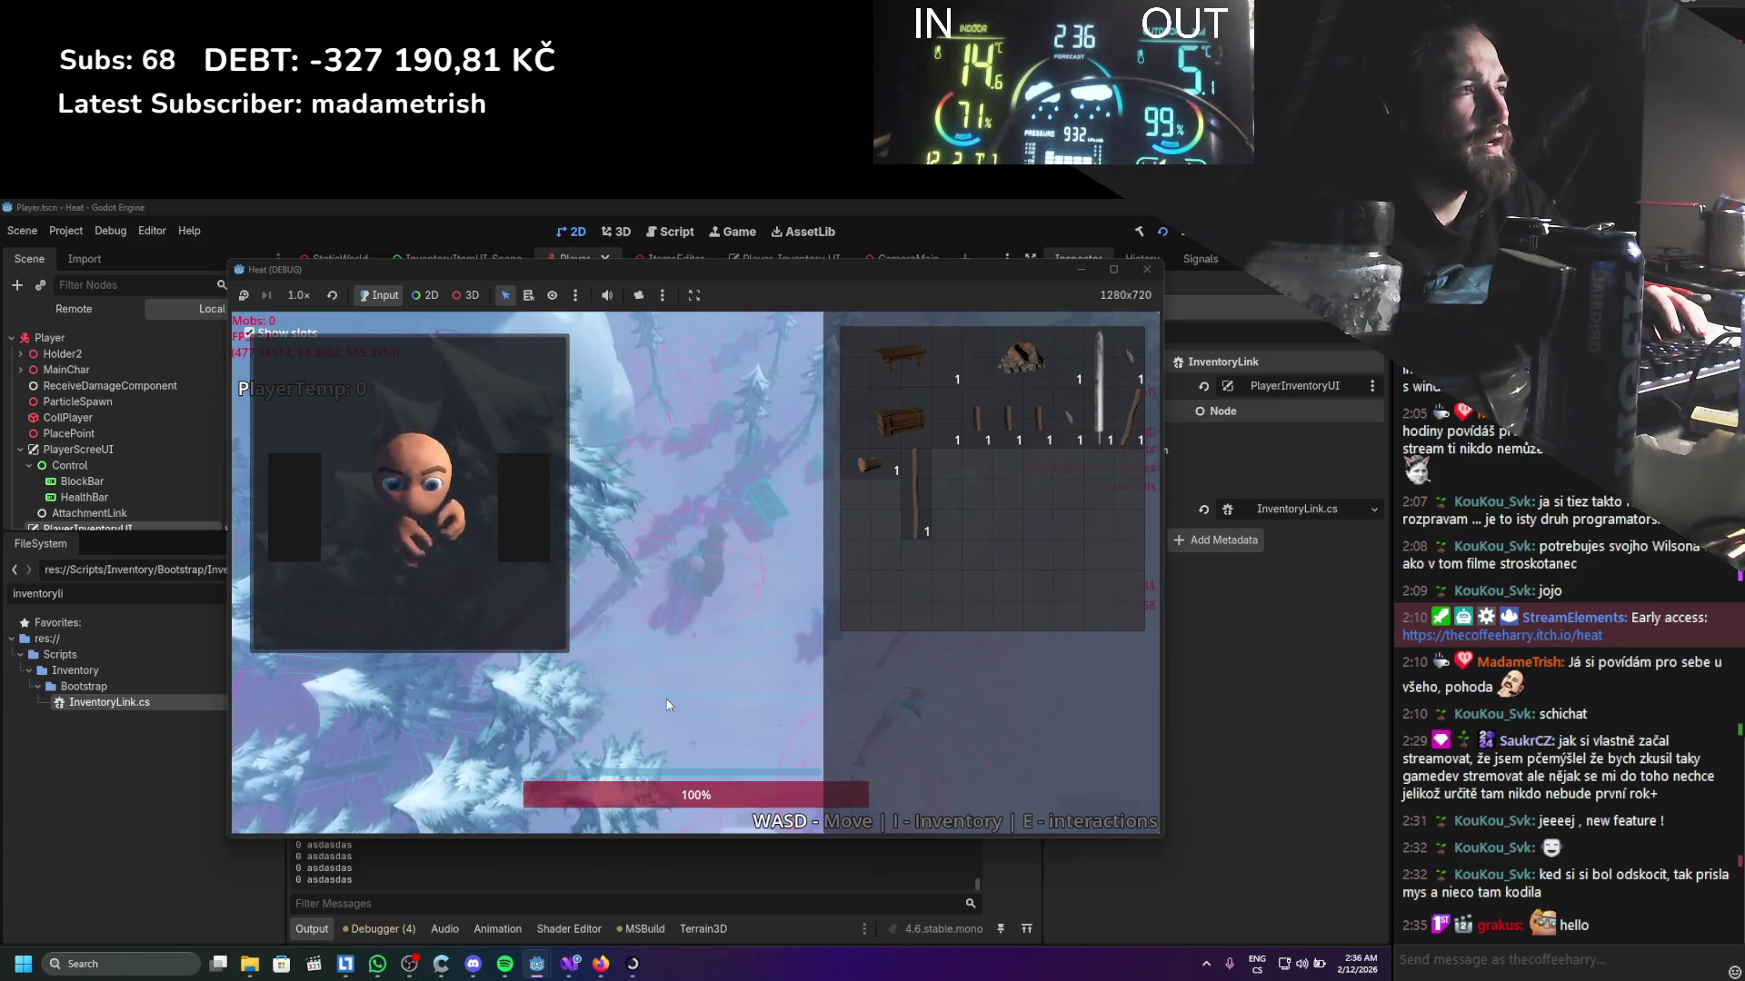
key("w")
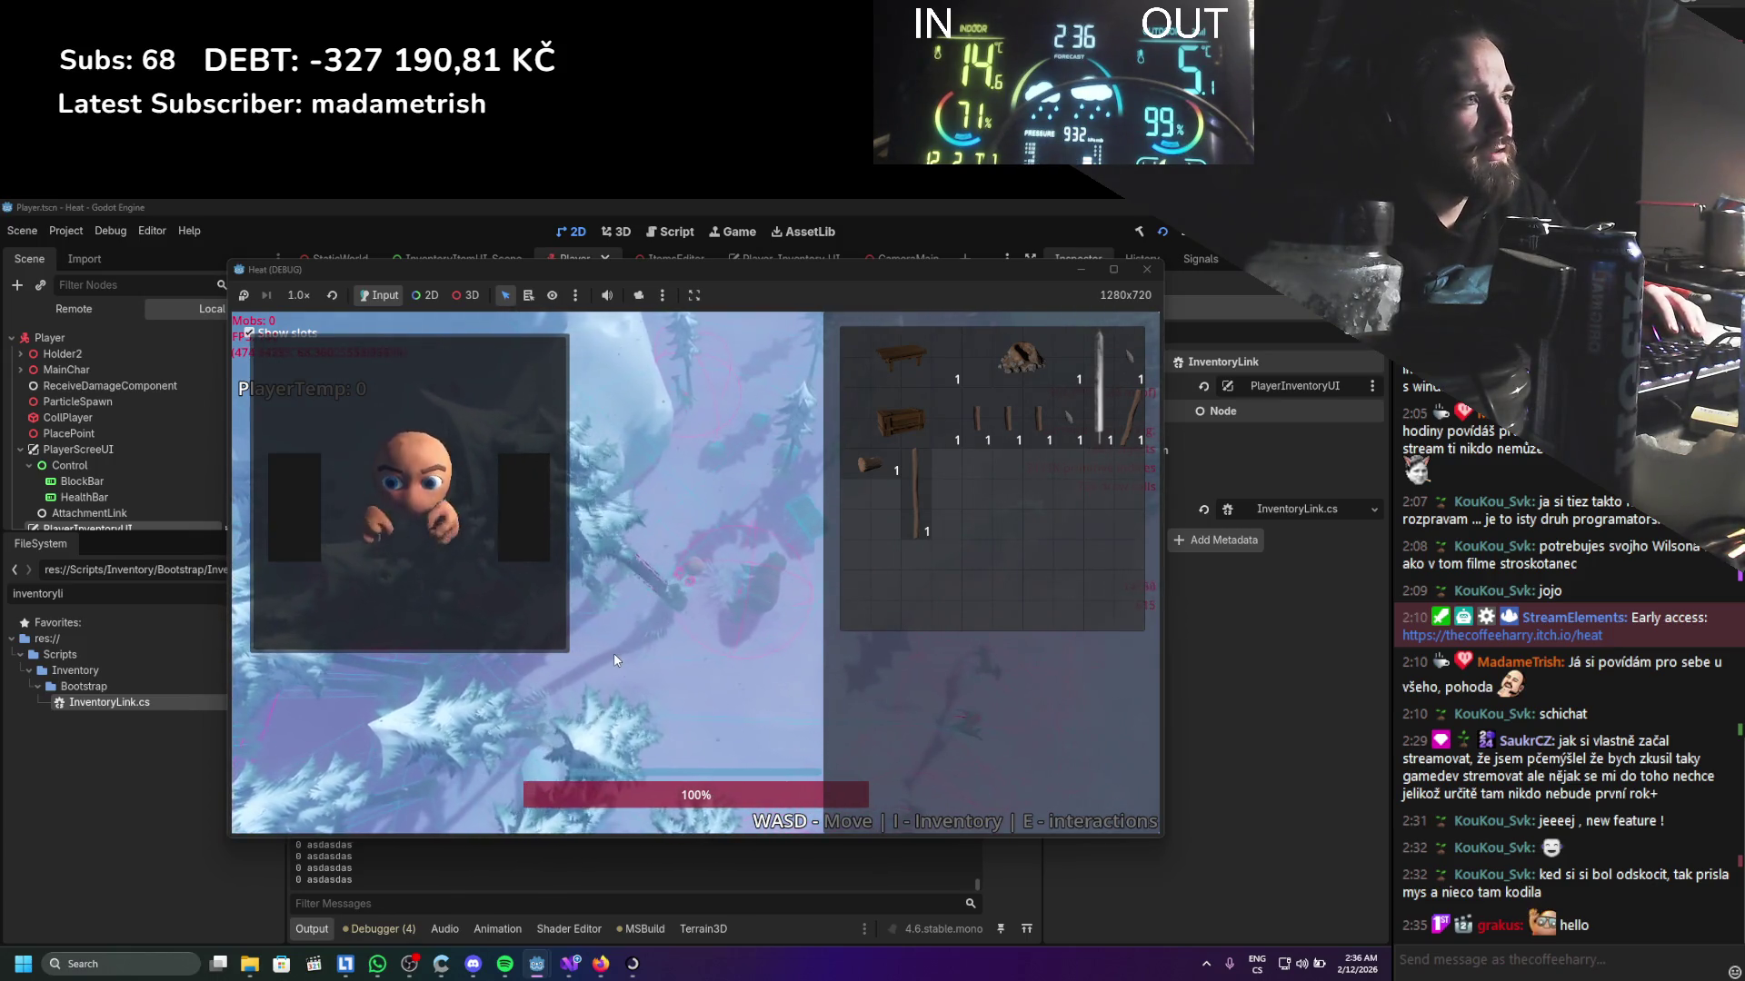
Pick up a log, drag the stick between inventory slots, and stop the game
key("s")
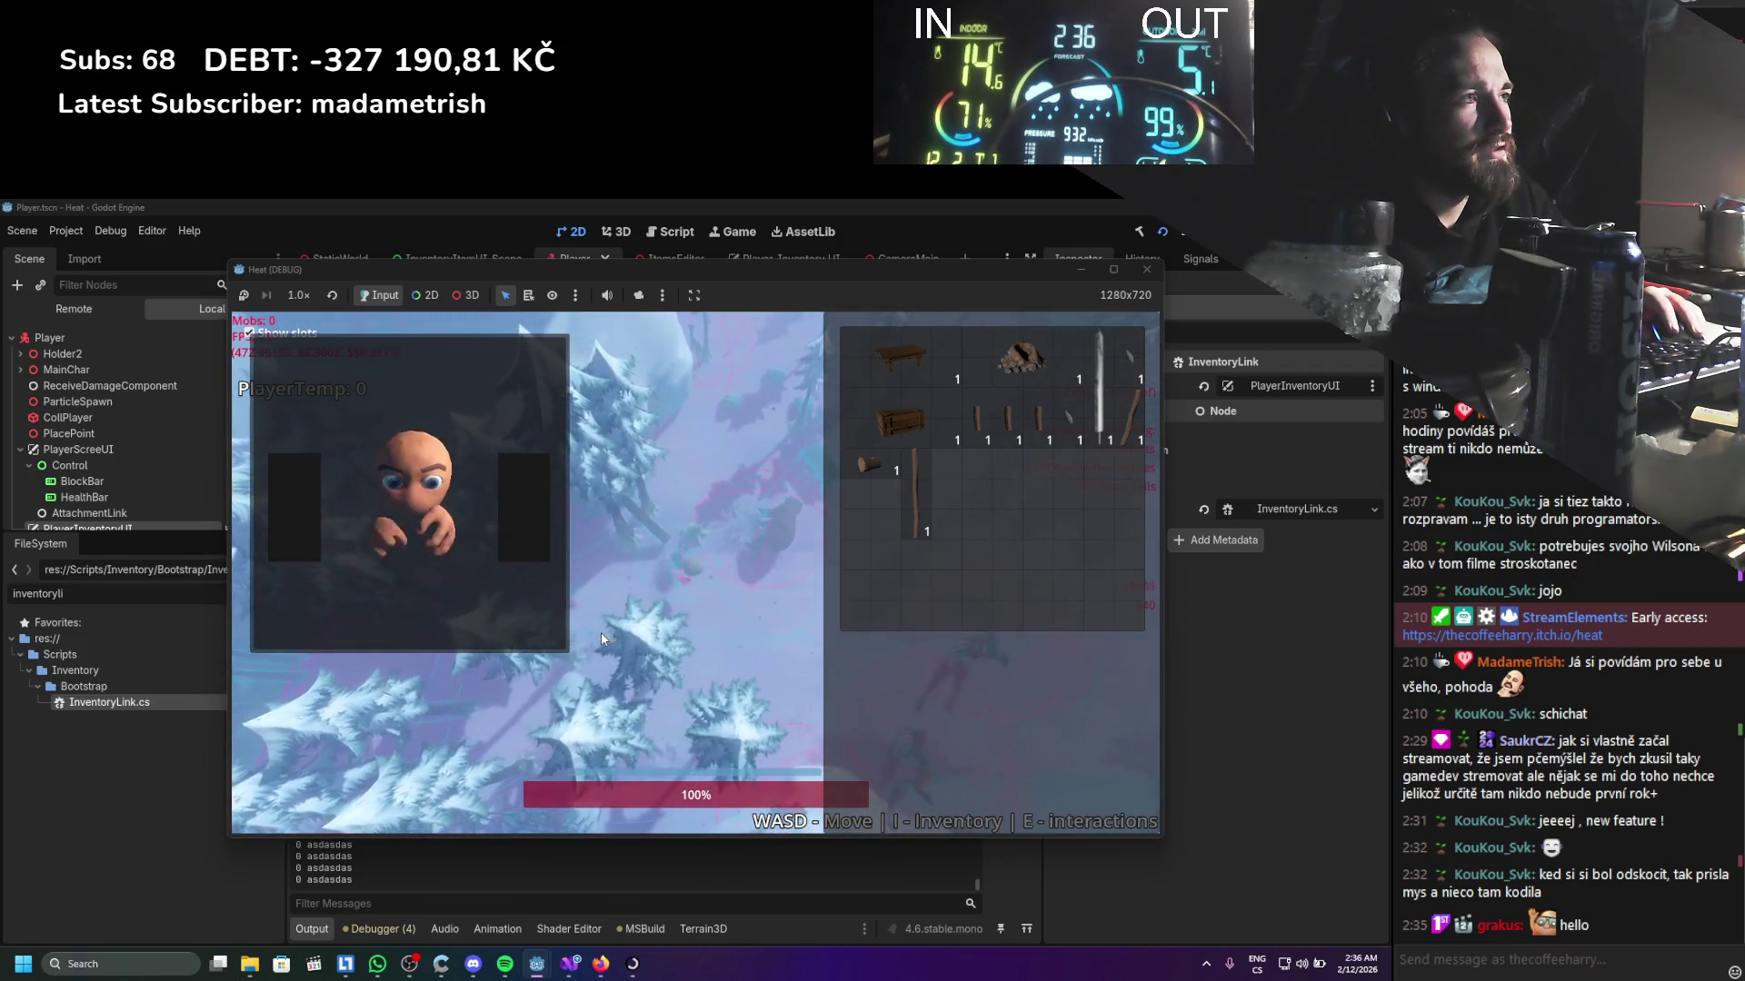
key("w")
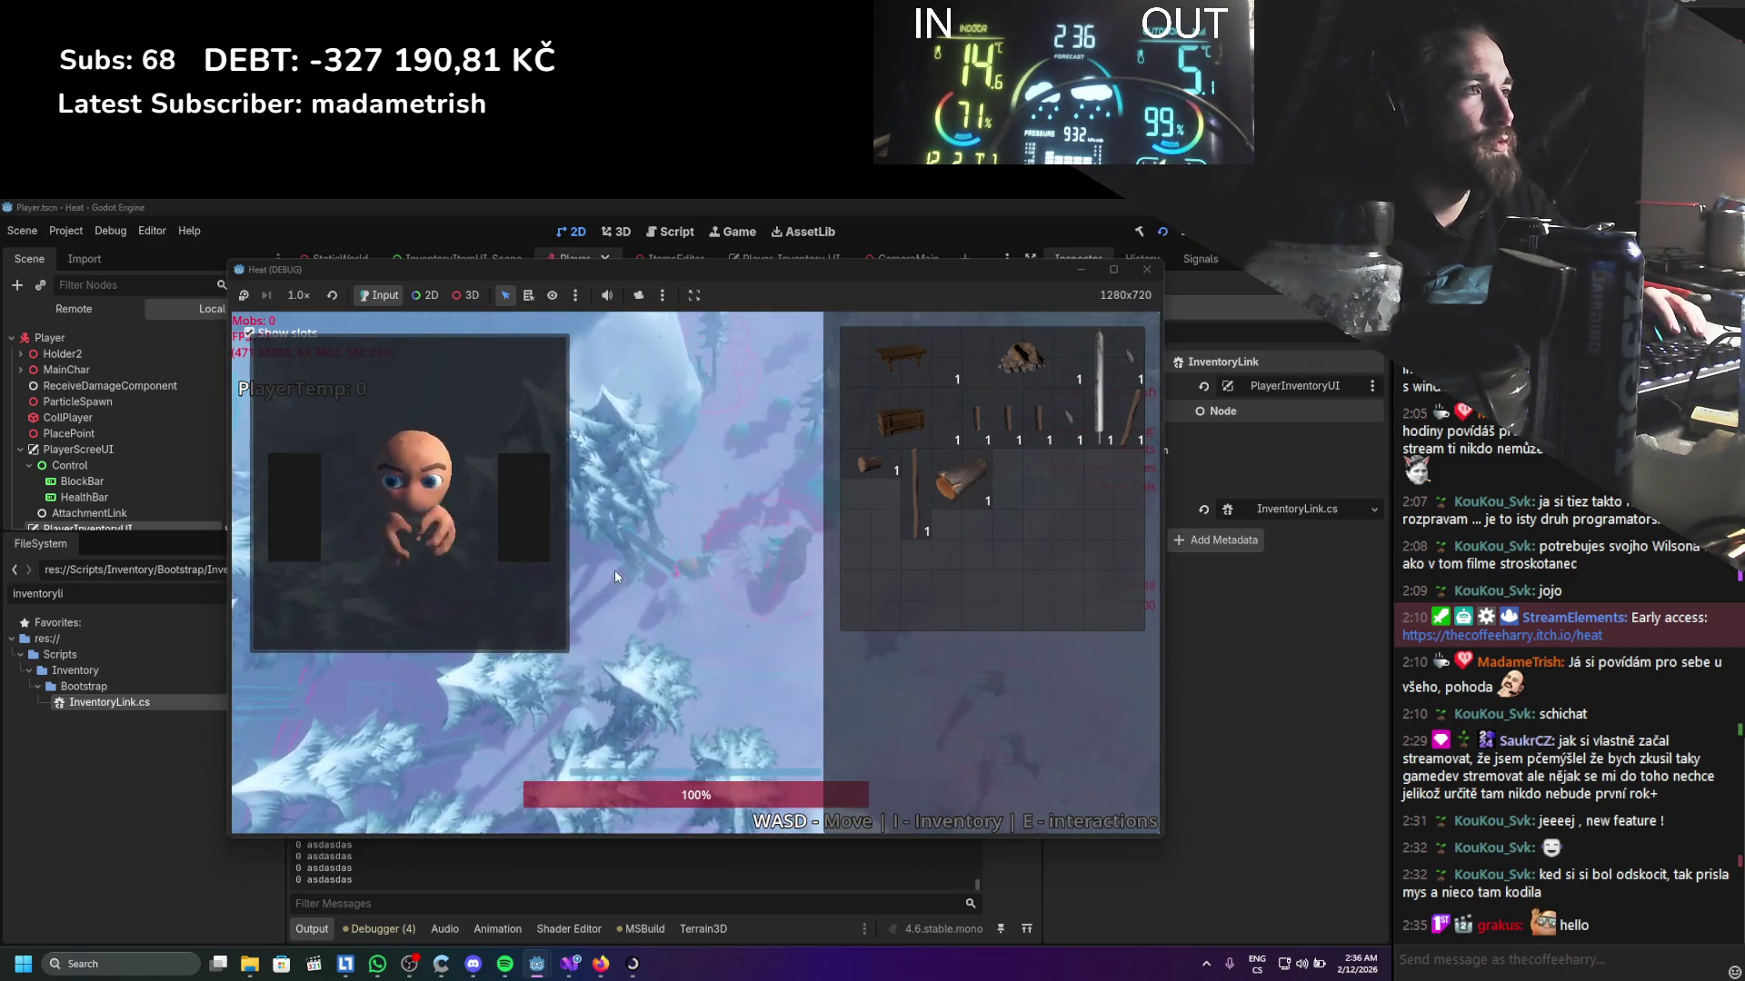
key("w")
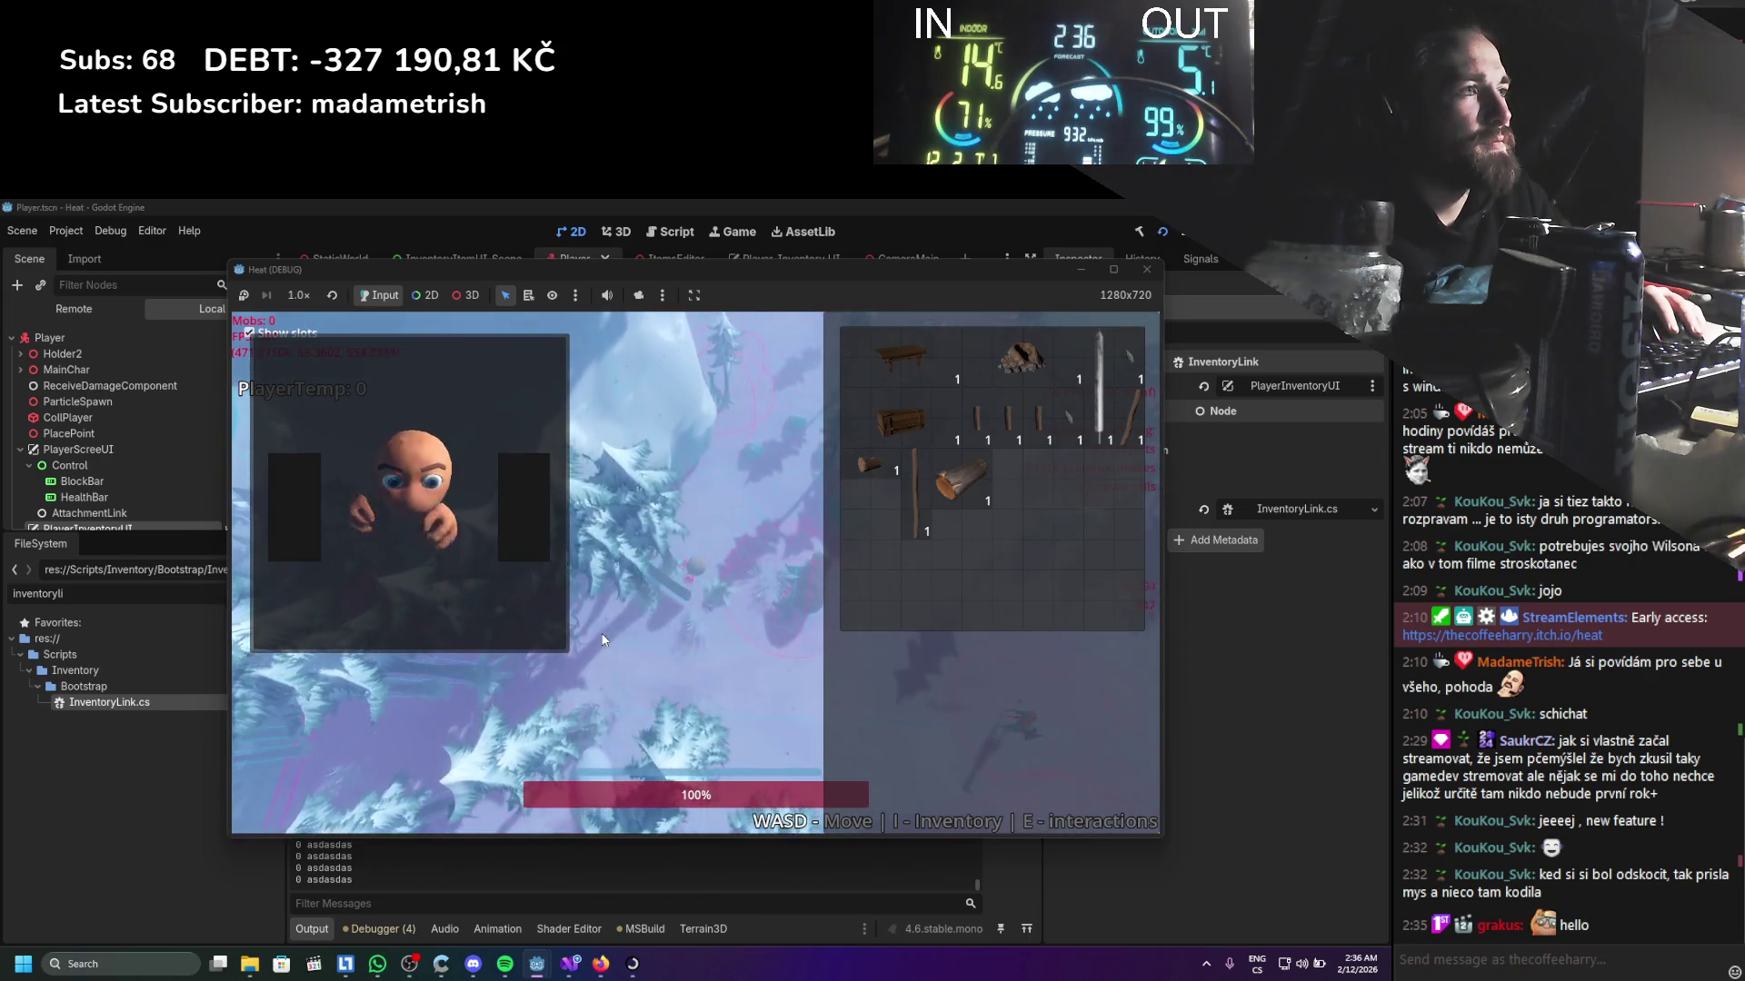
key("w")
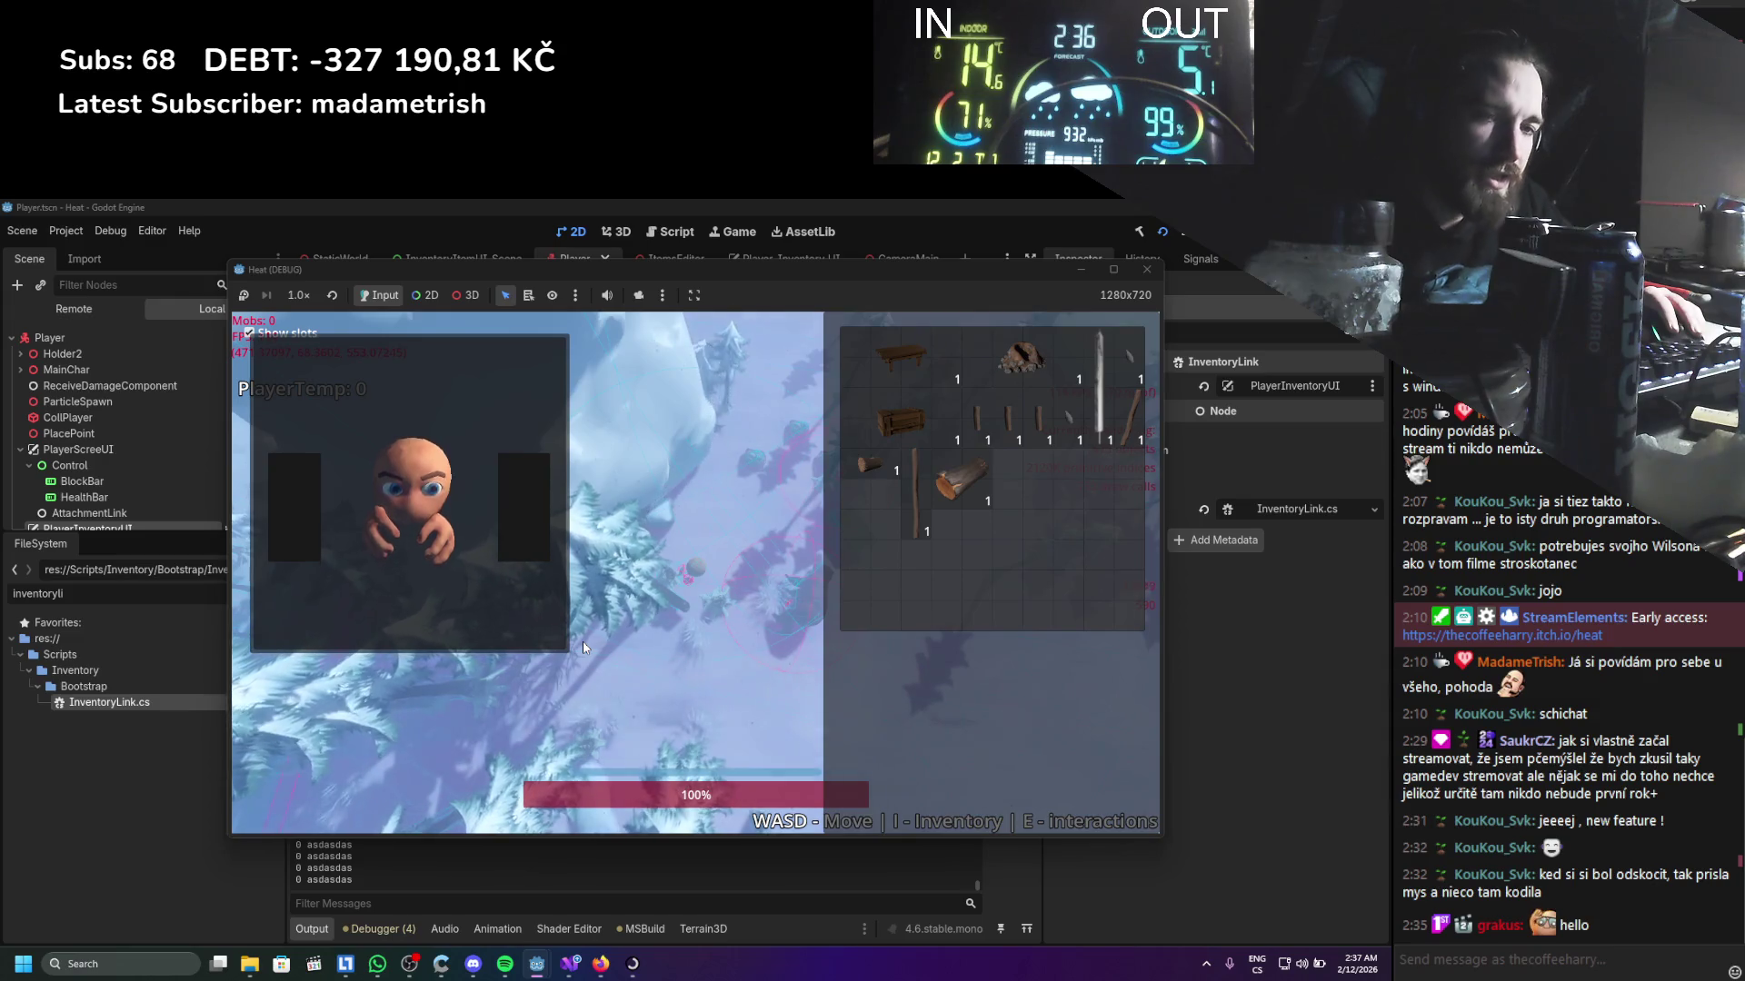
key("w")
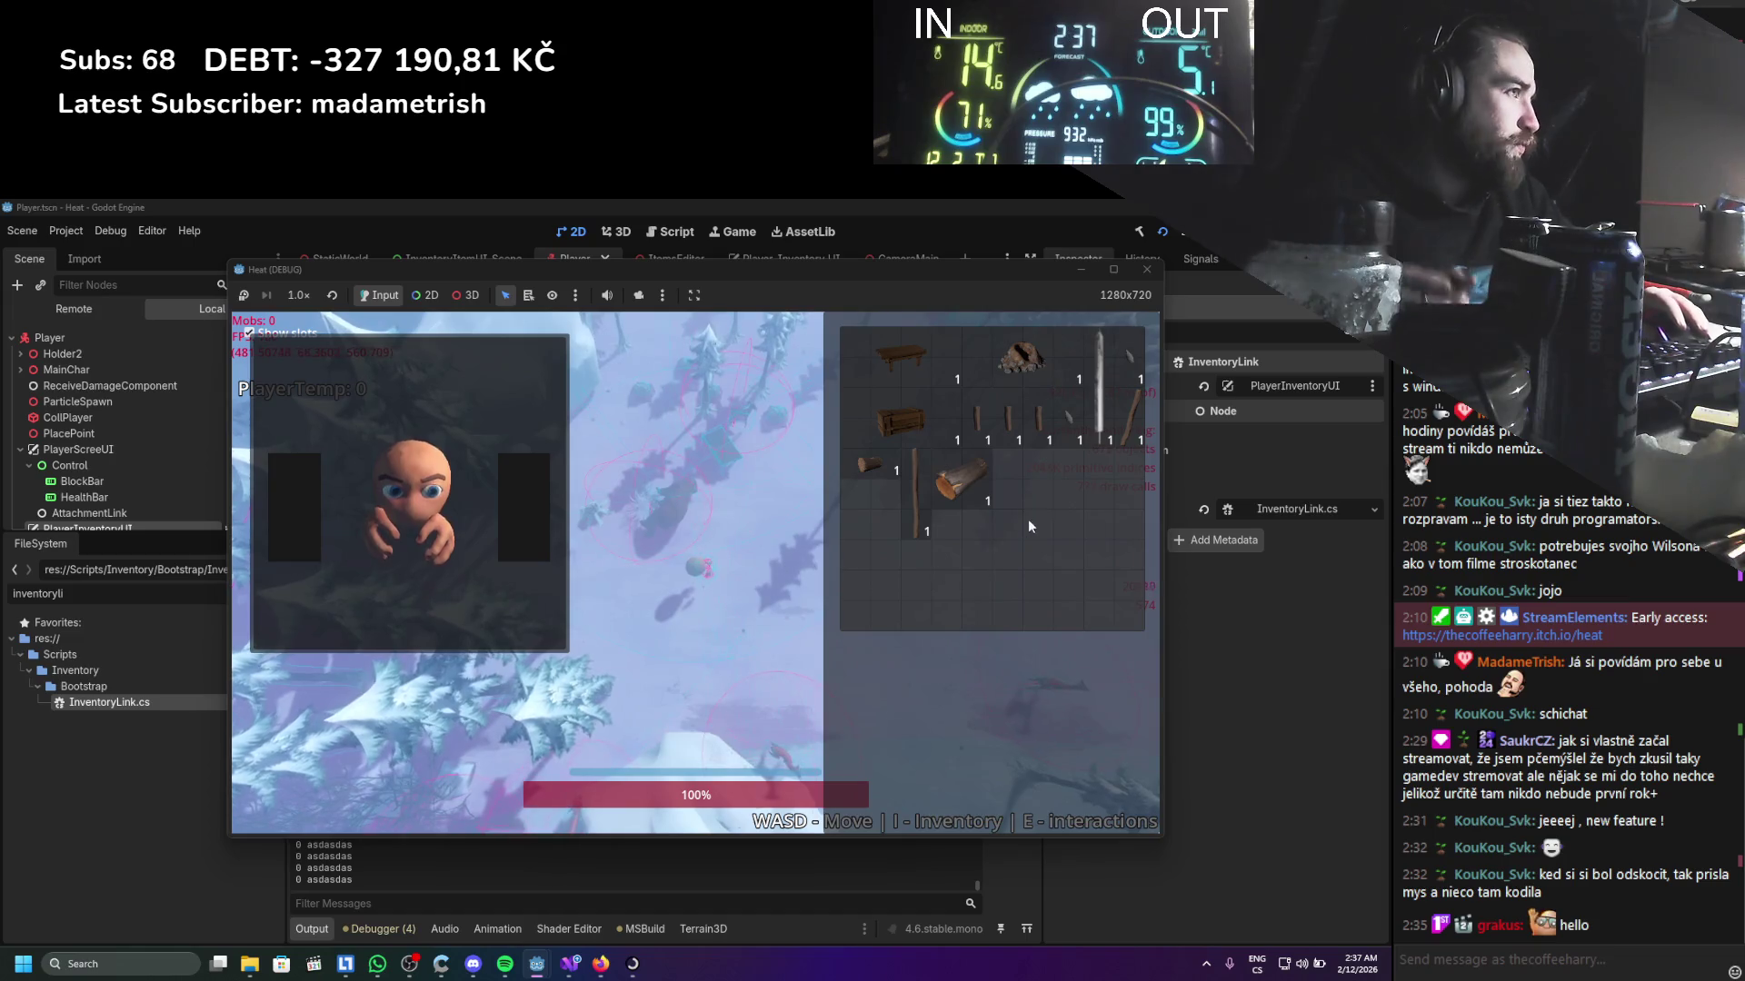
mouse_move(1134, 434)
left_mouse_down()
mouse_move(504, 514)
mouse_move(899, 577)
left_mouse_up()
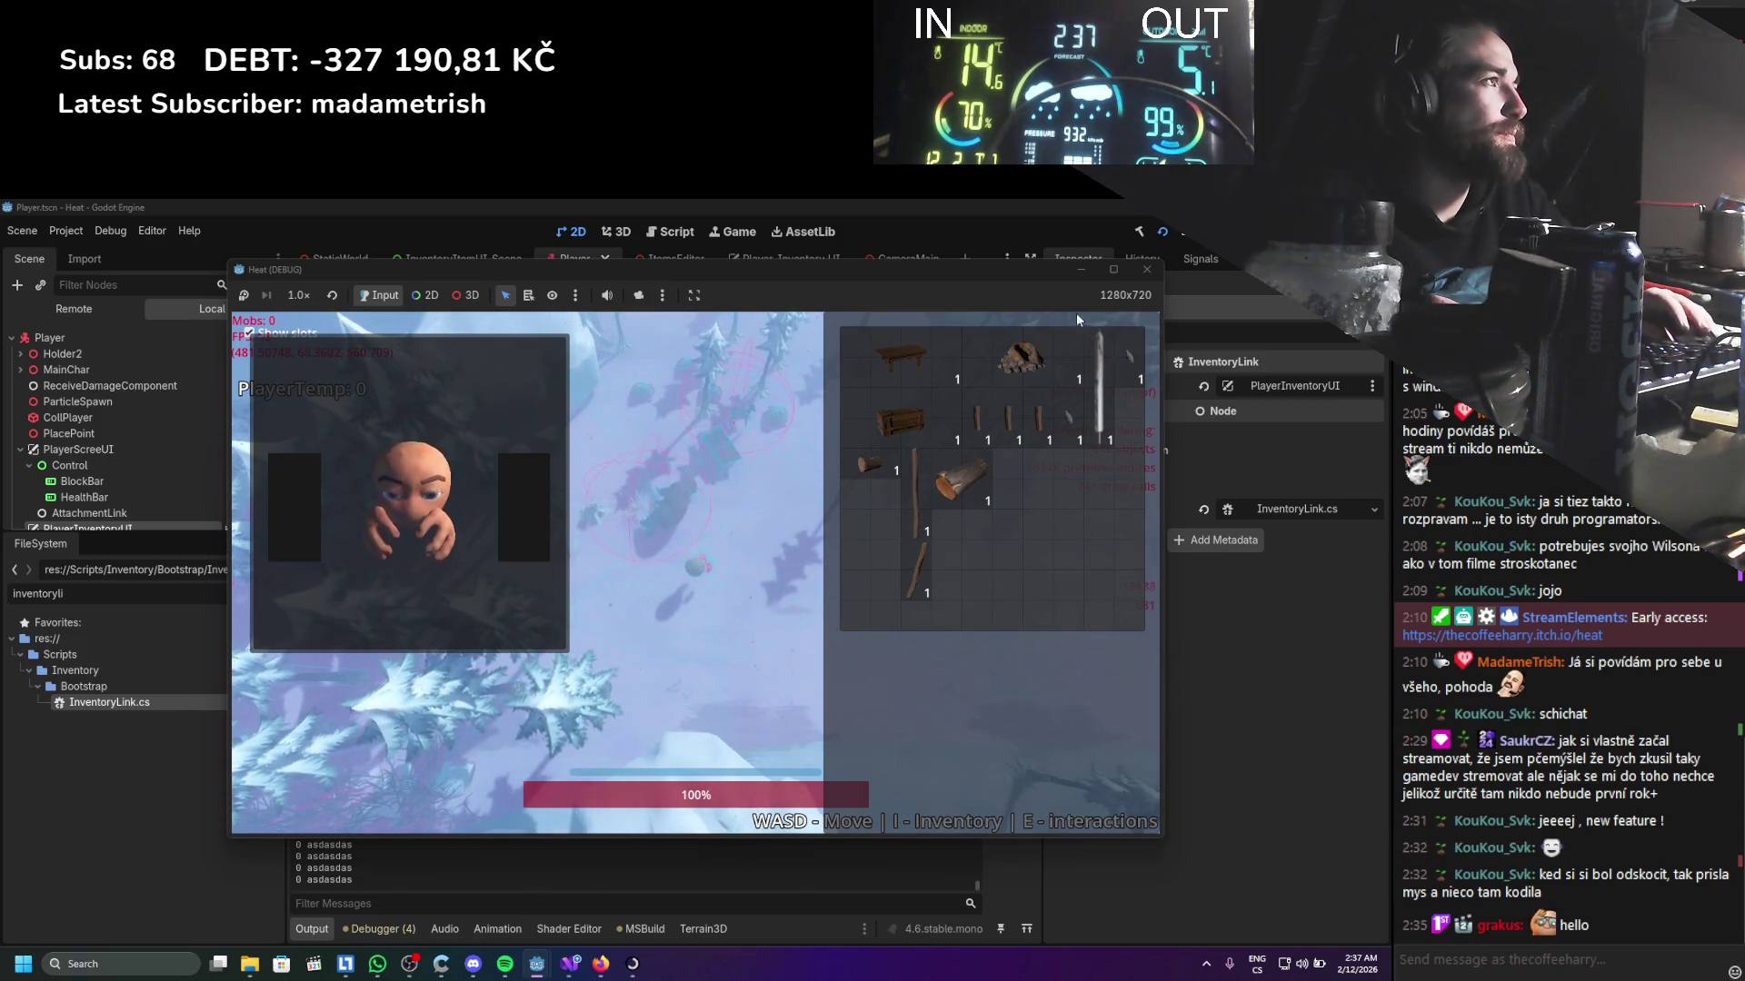
left_click(1135, 274)
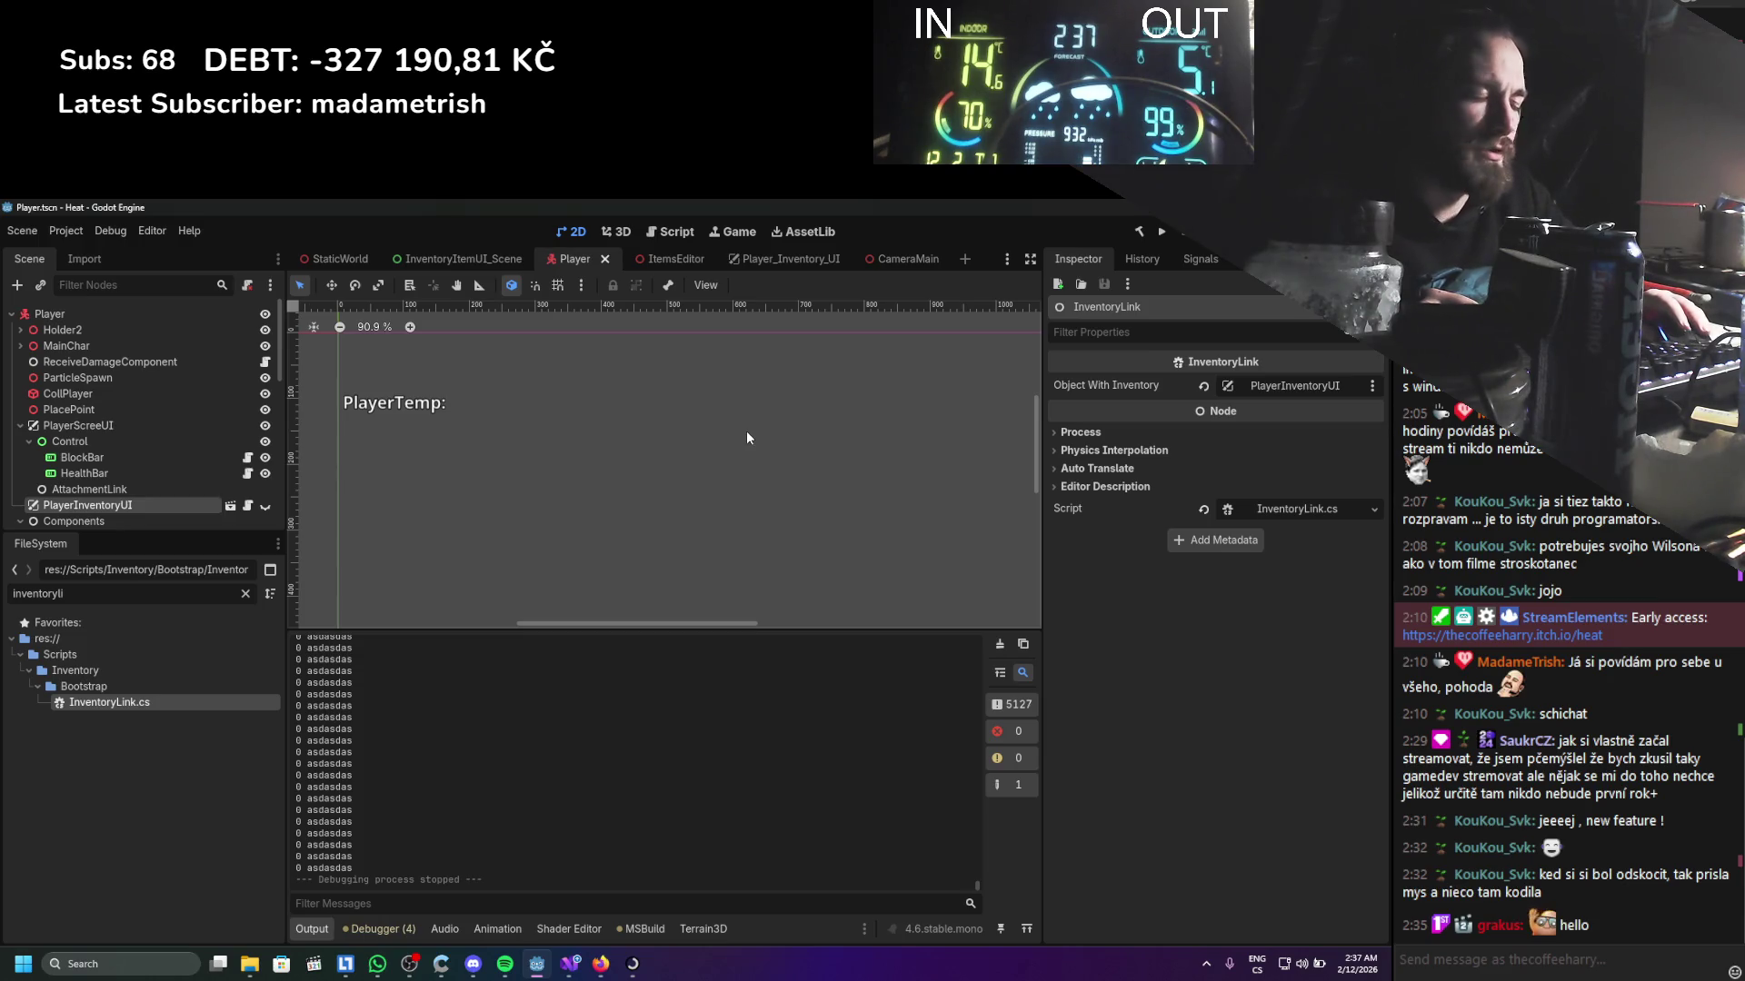
Clear the Output log and select the PlayerInventoryUI node
scroll(747, 437, "down", 1)
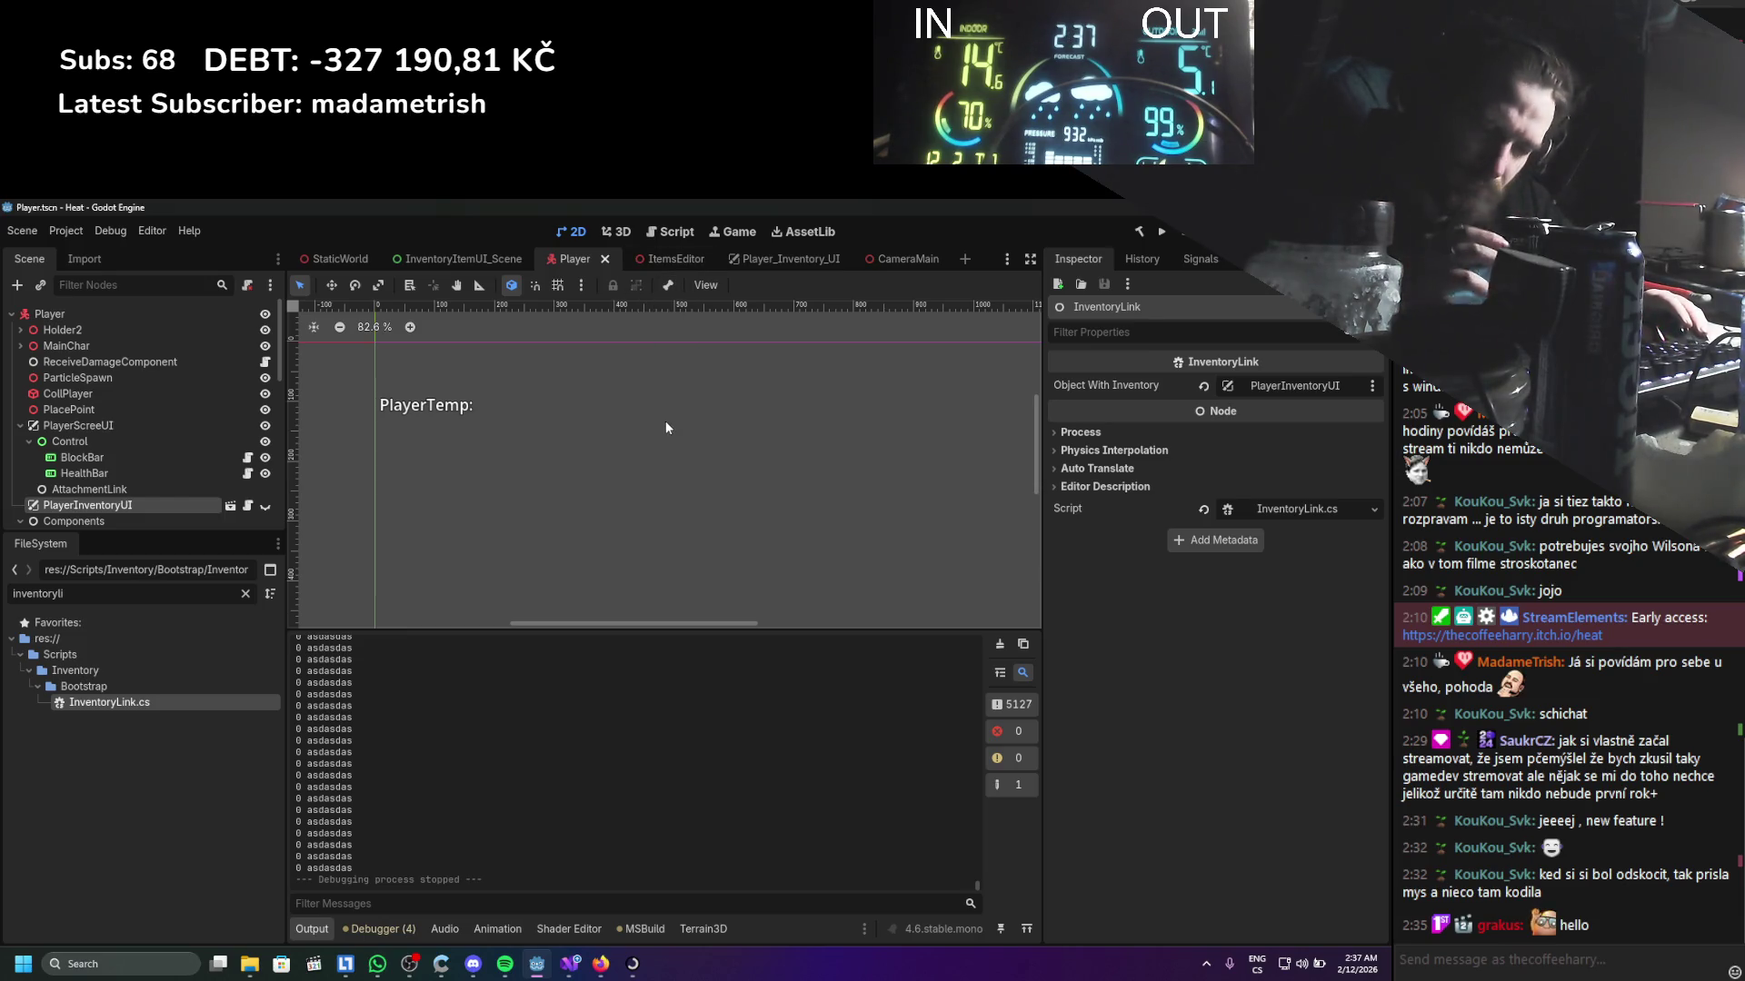
left_click(1000, 643)
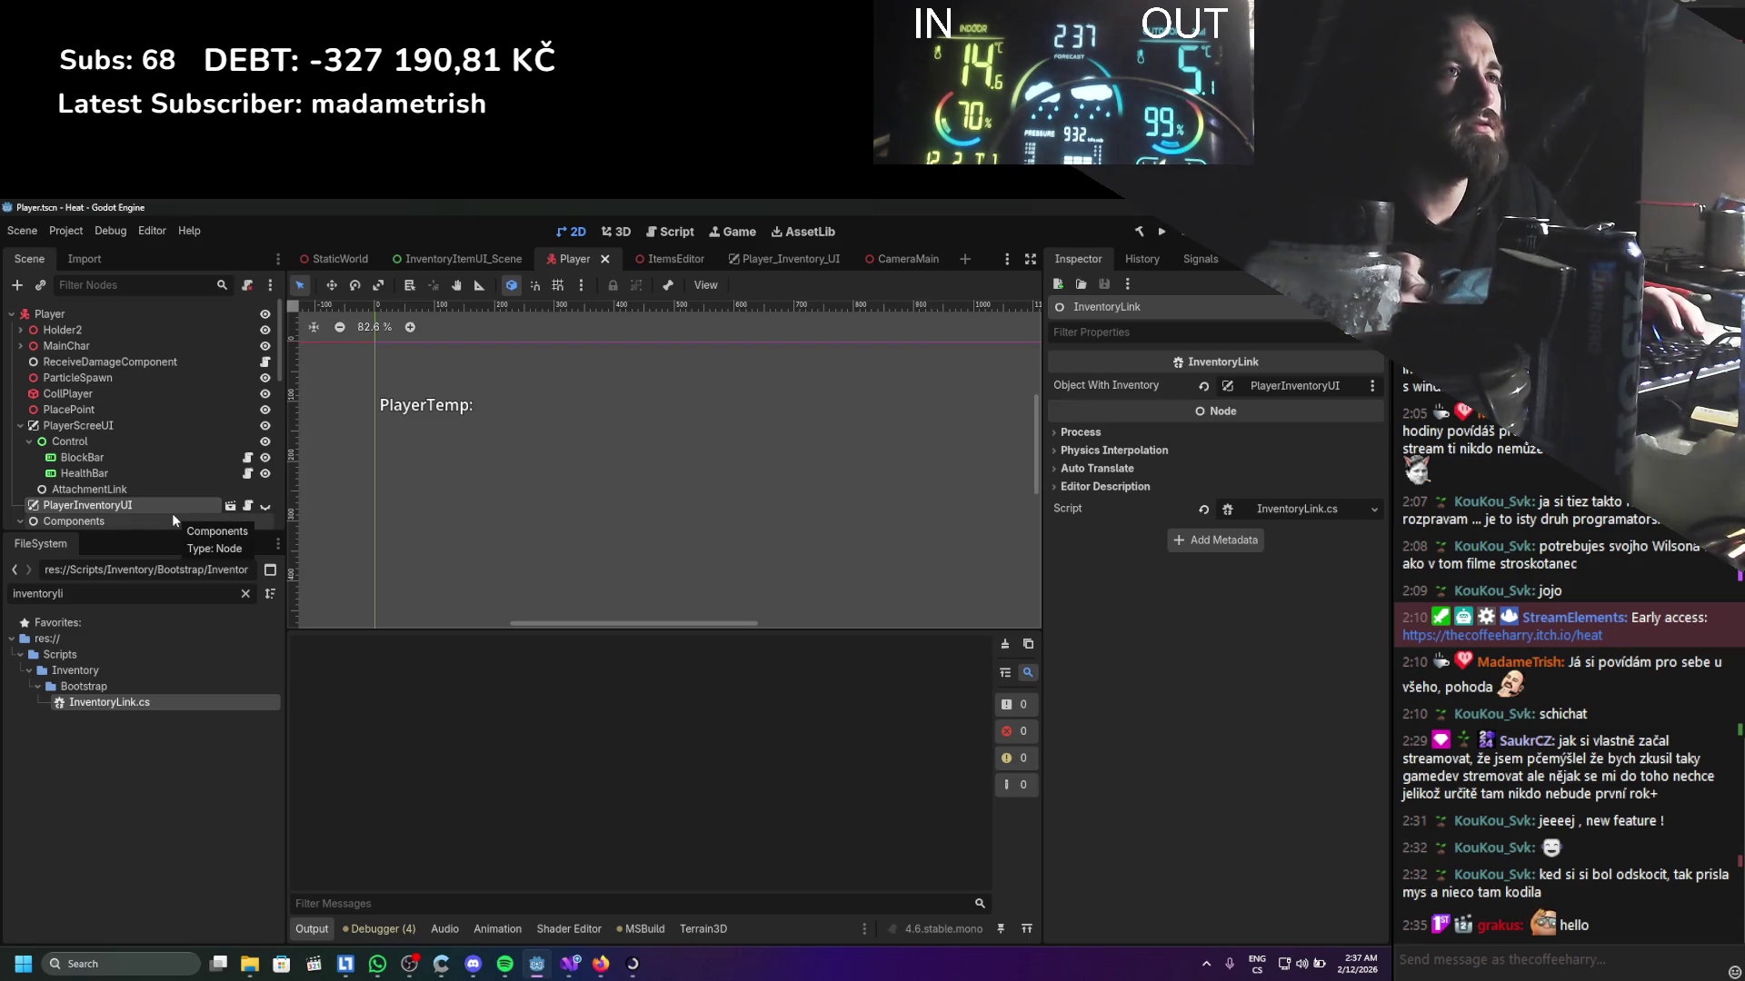
scroll(229, 459, "down", 3)
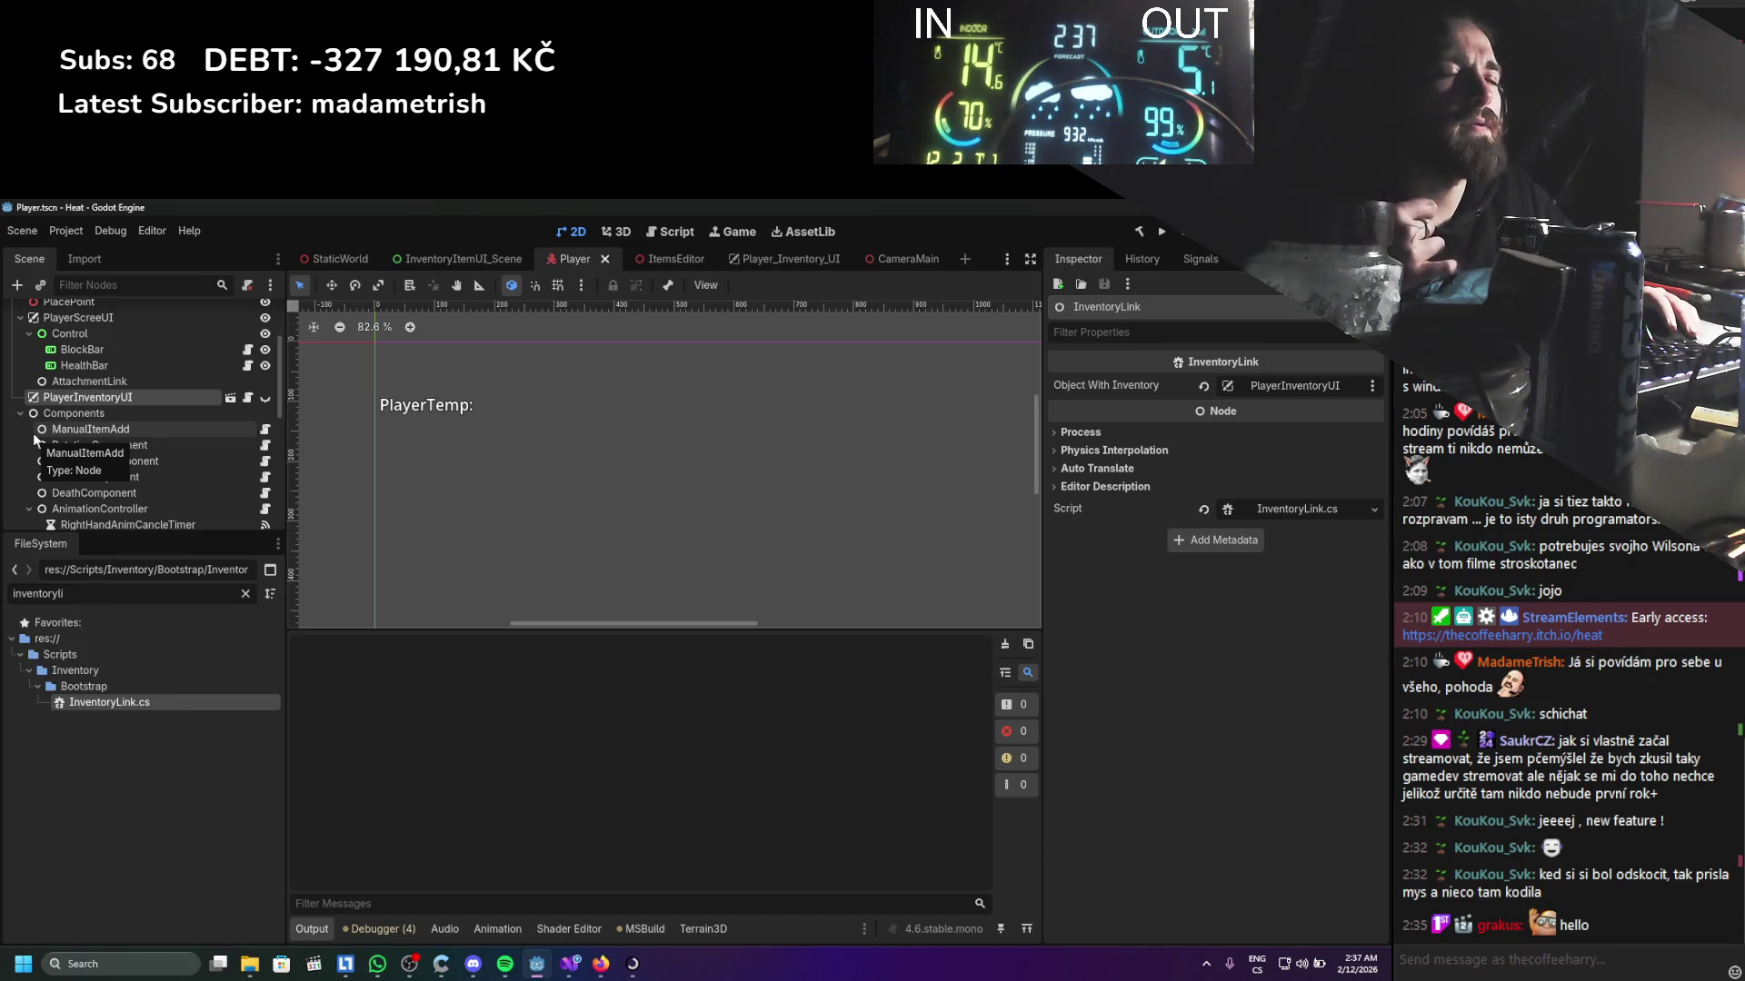
scroll(34, 433, "up", 3)
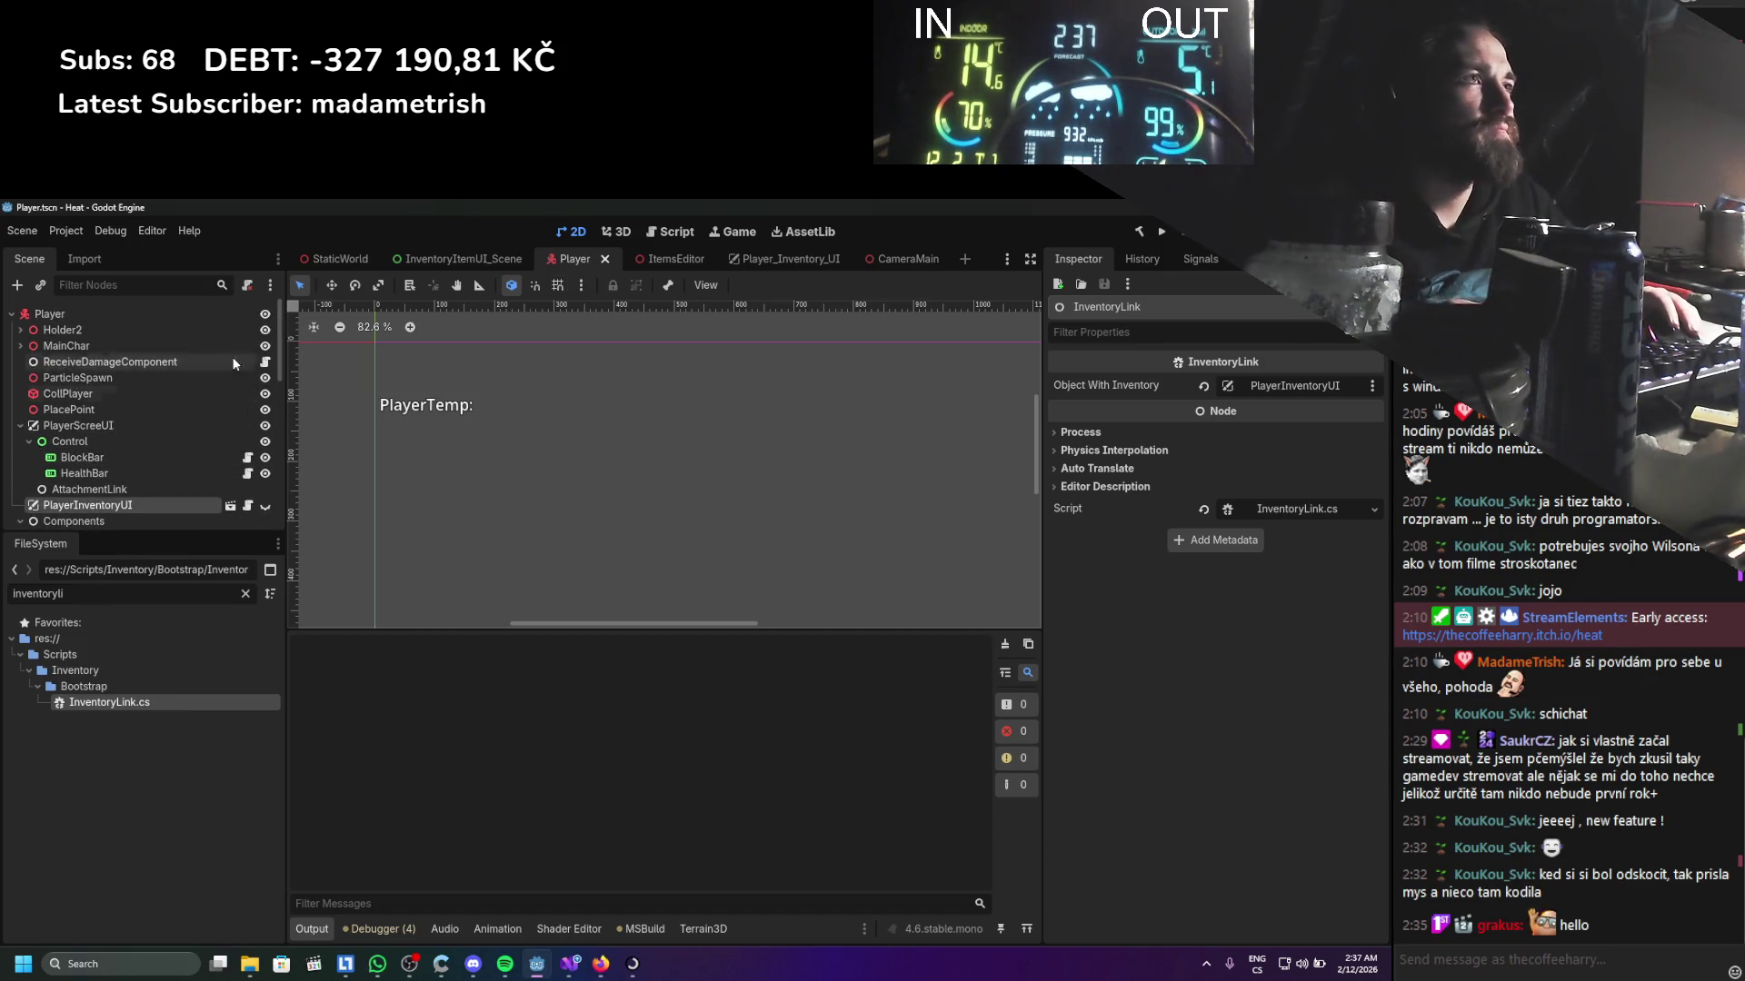
scroll(179, 434, "down", 3)
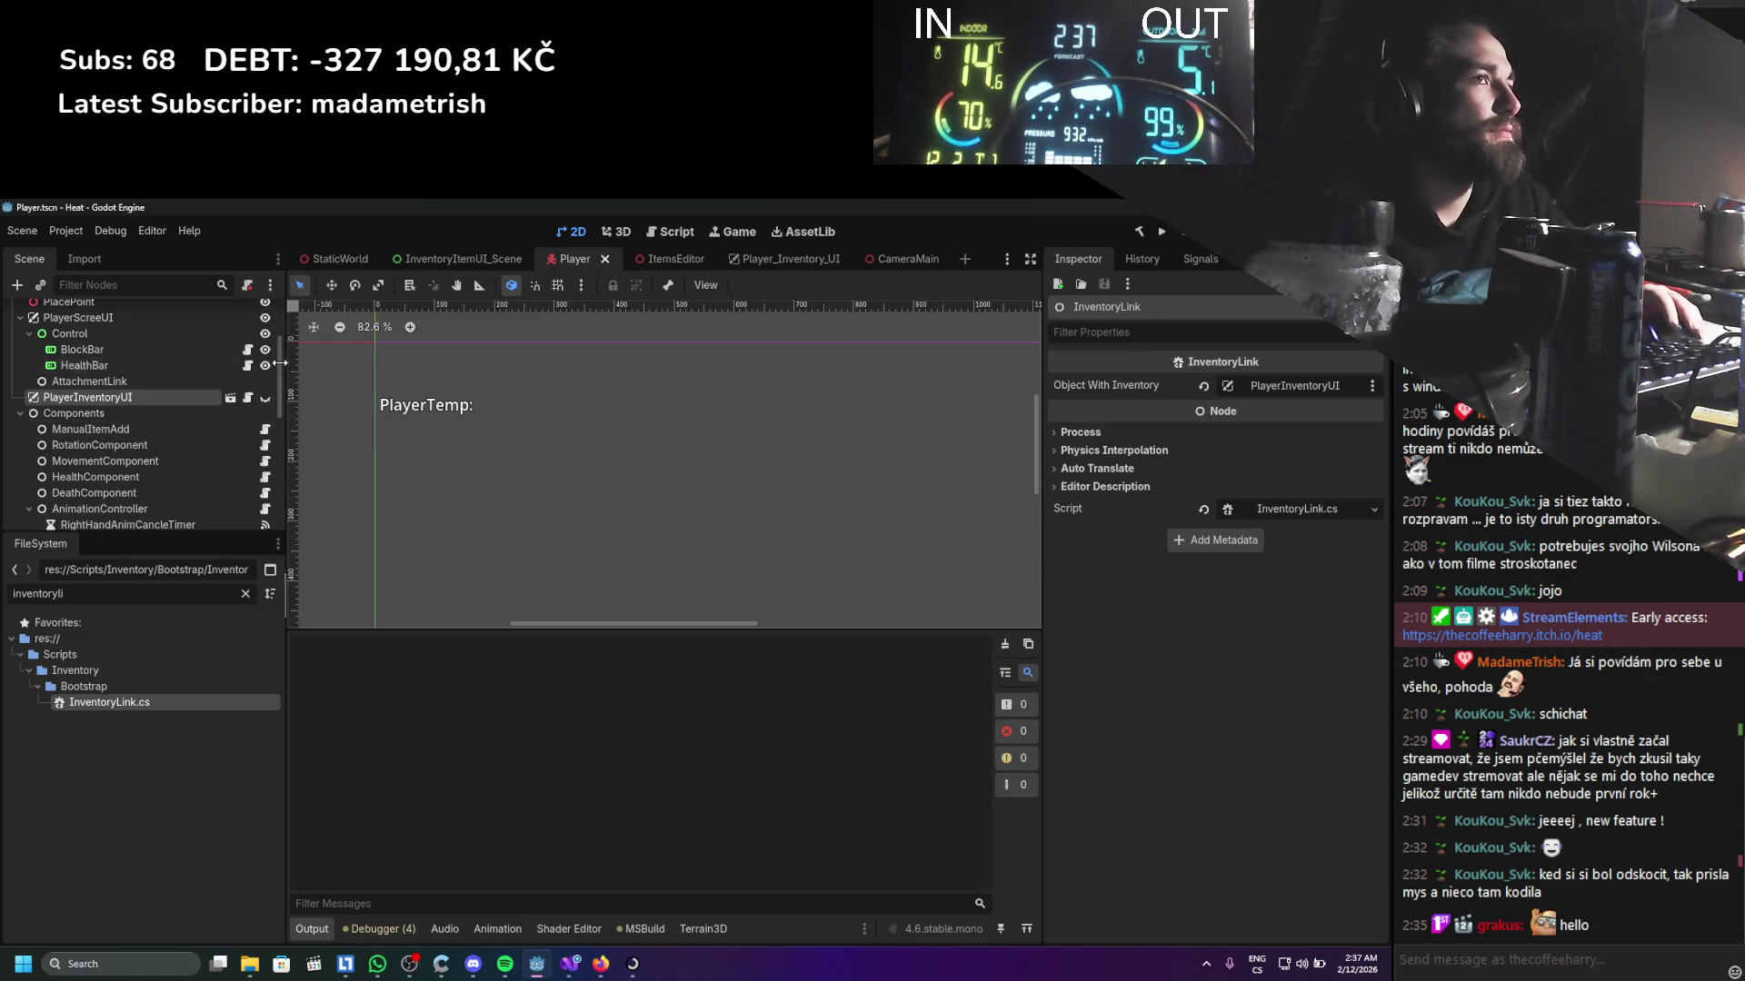
left_click(131, 395)
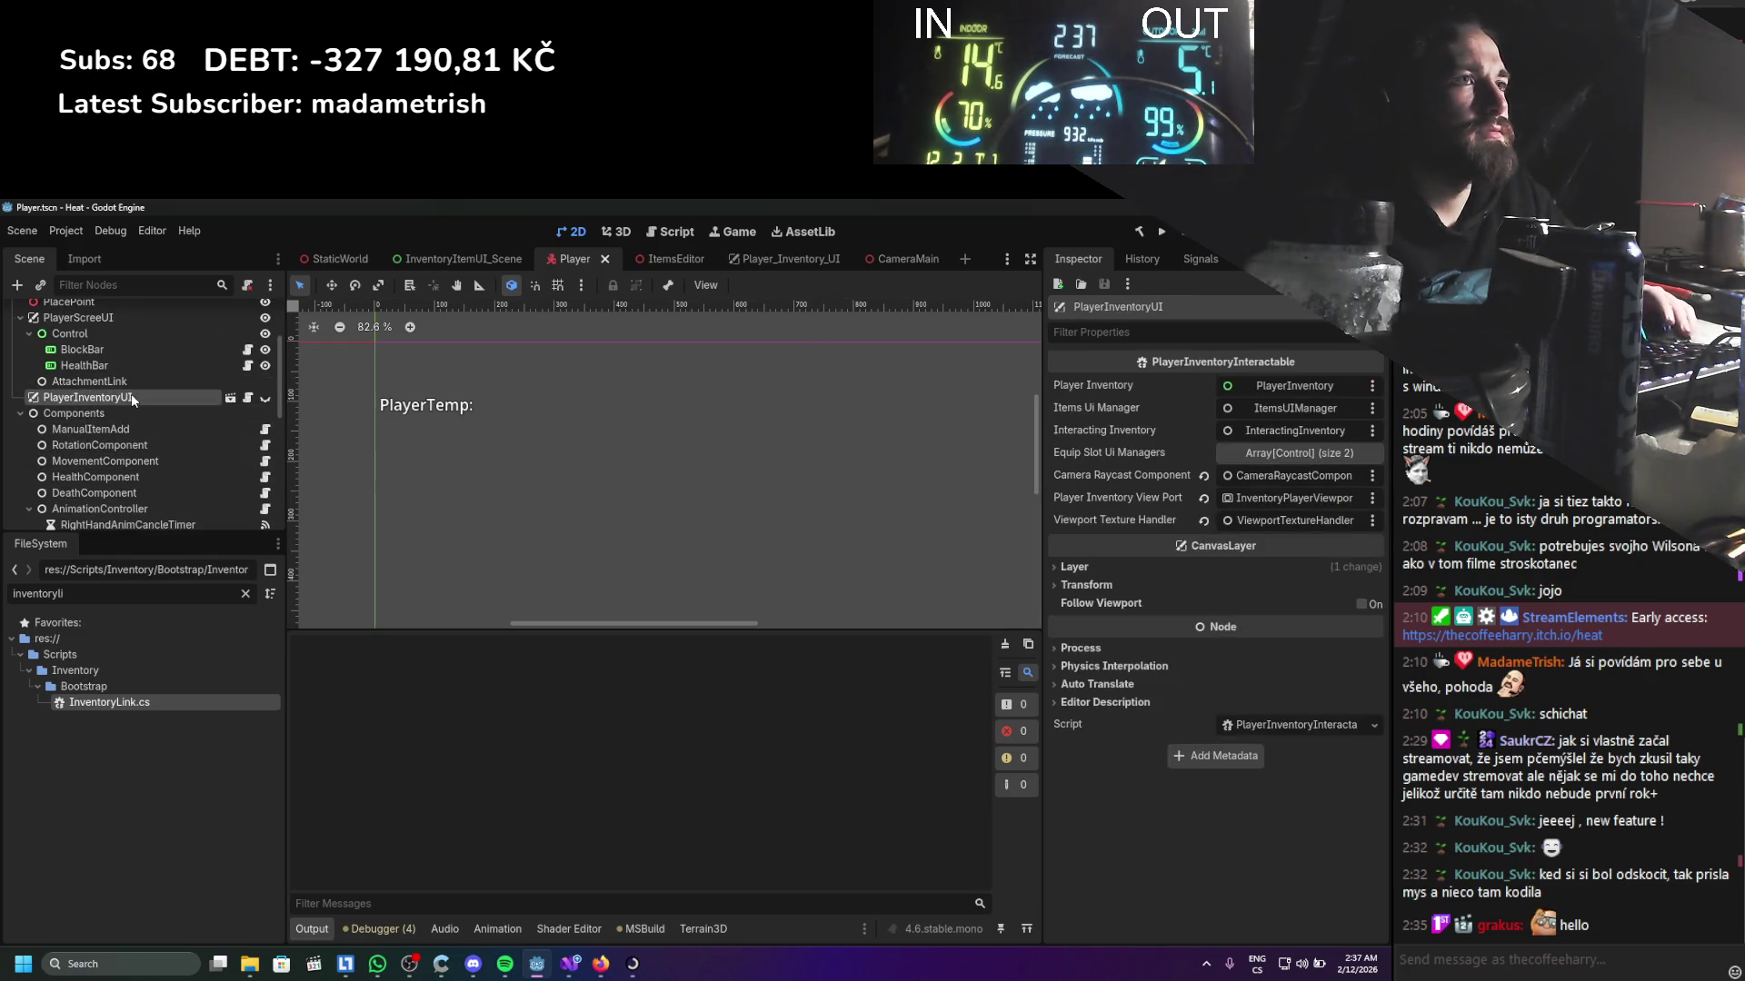
Expand InventoryPlayerViewport > RotationParent > InventoryCamera and select CameraRaycastComponent
scroll(135, 395, "up", 2)
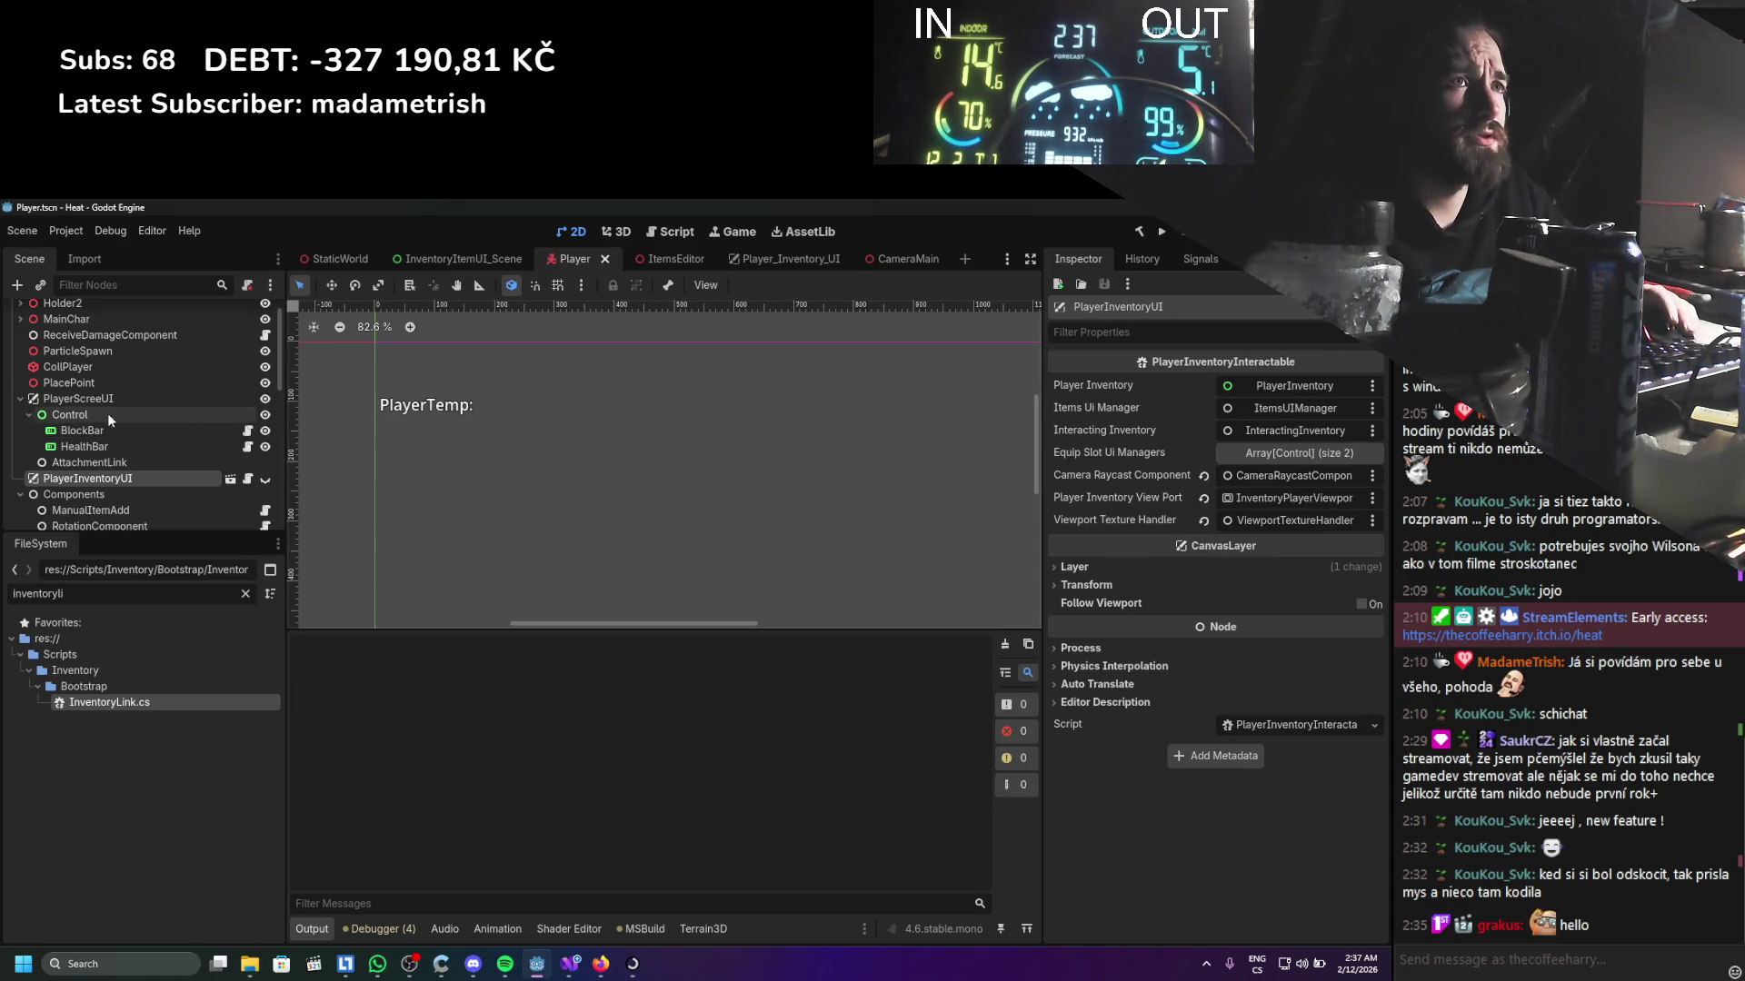
scroll(107, 412, "up", 1)
left_click(20, 345)
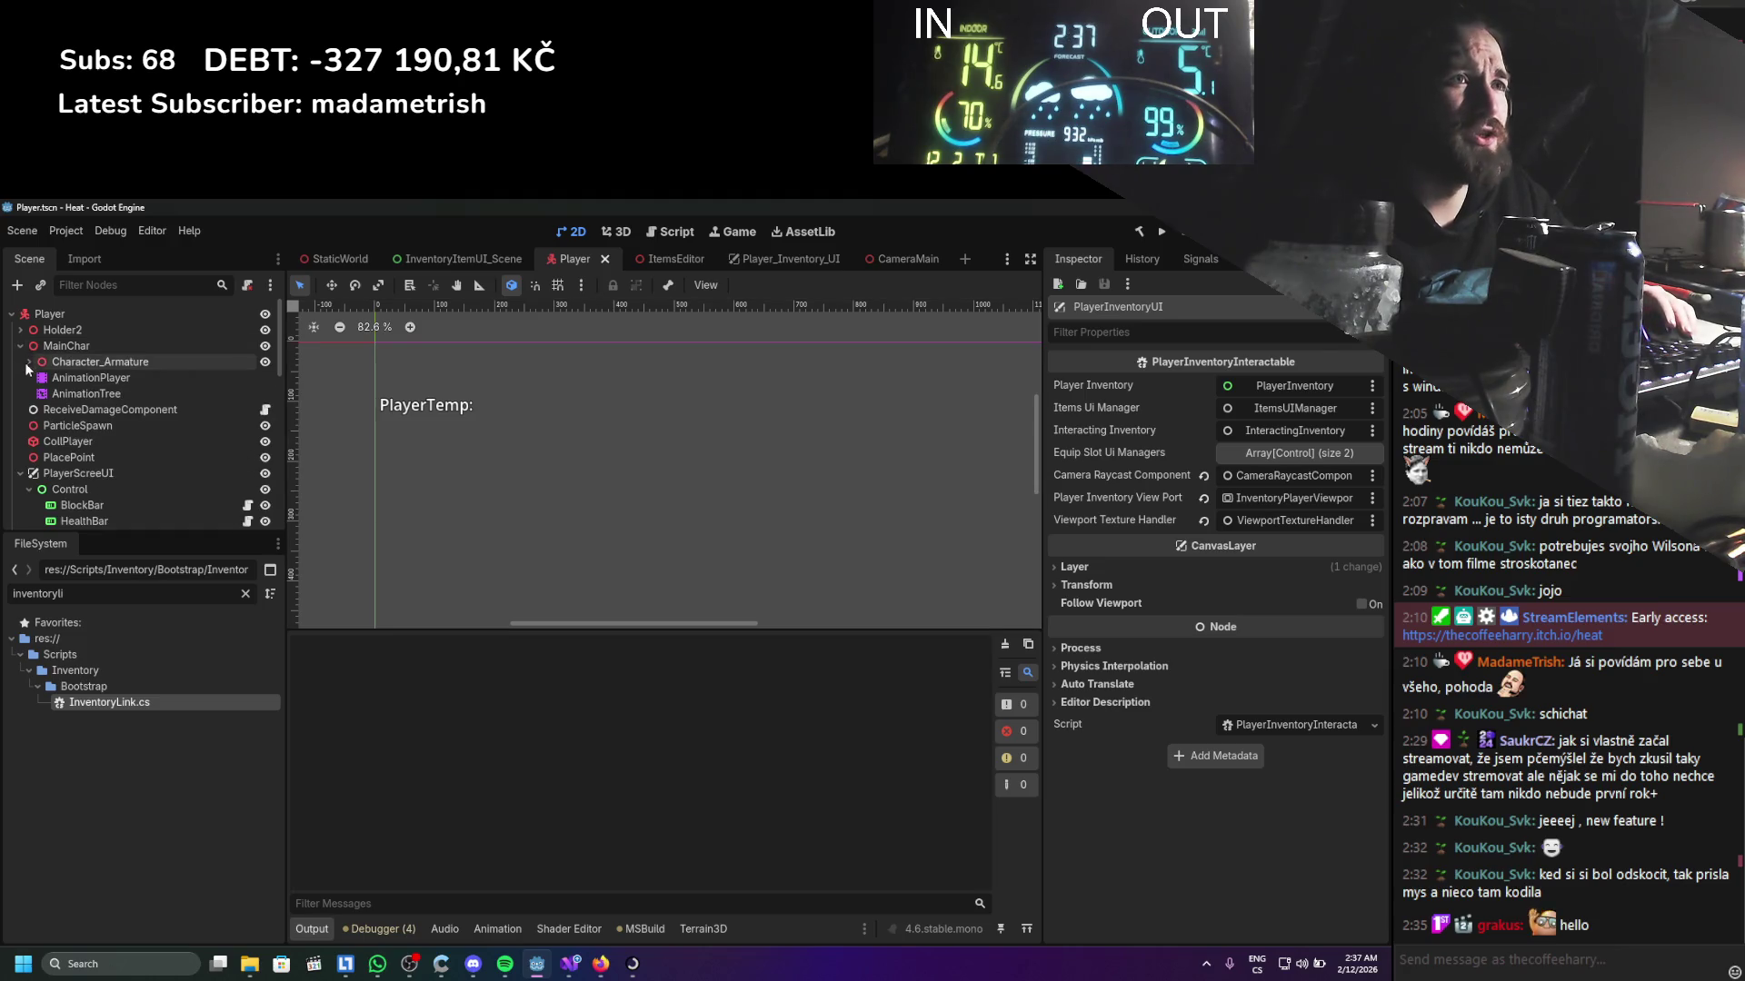
left_click(30, 361)
scroll(27, 436, "down", 10)
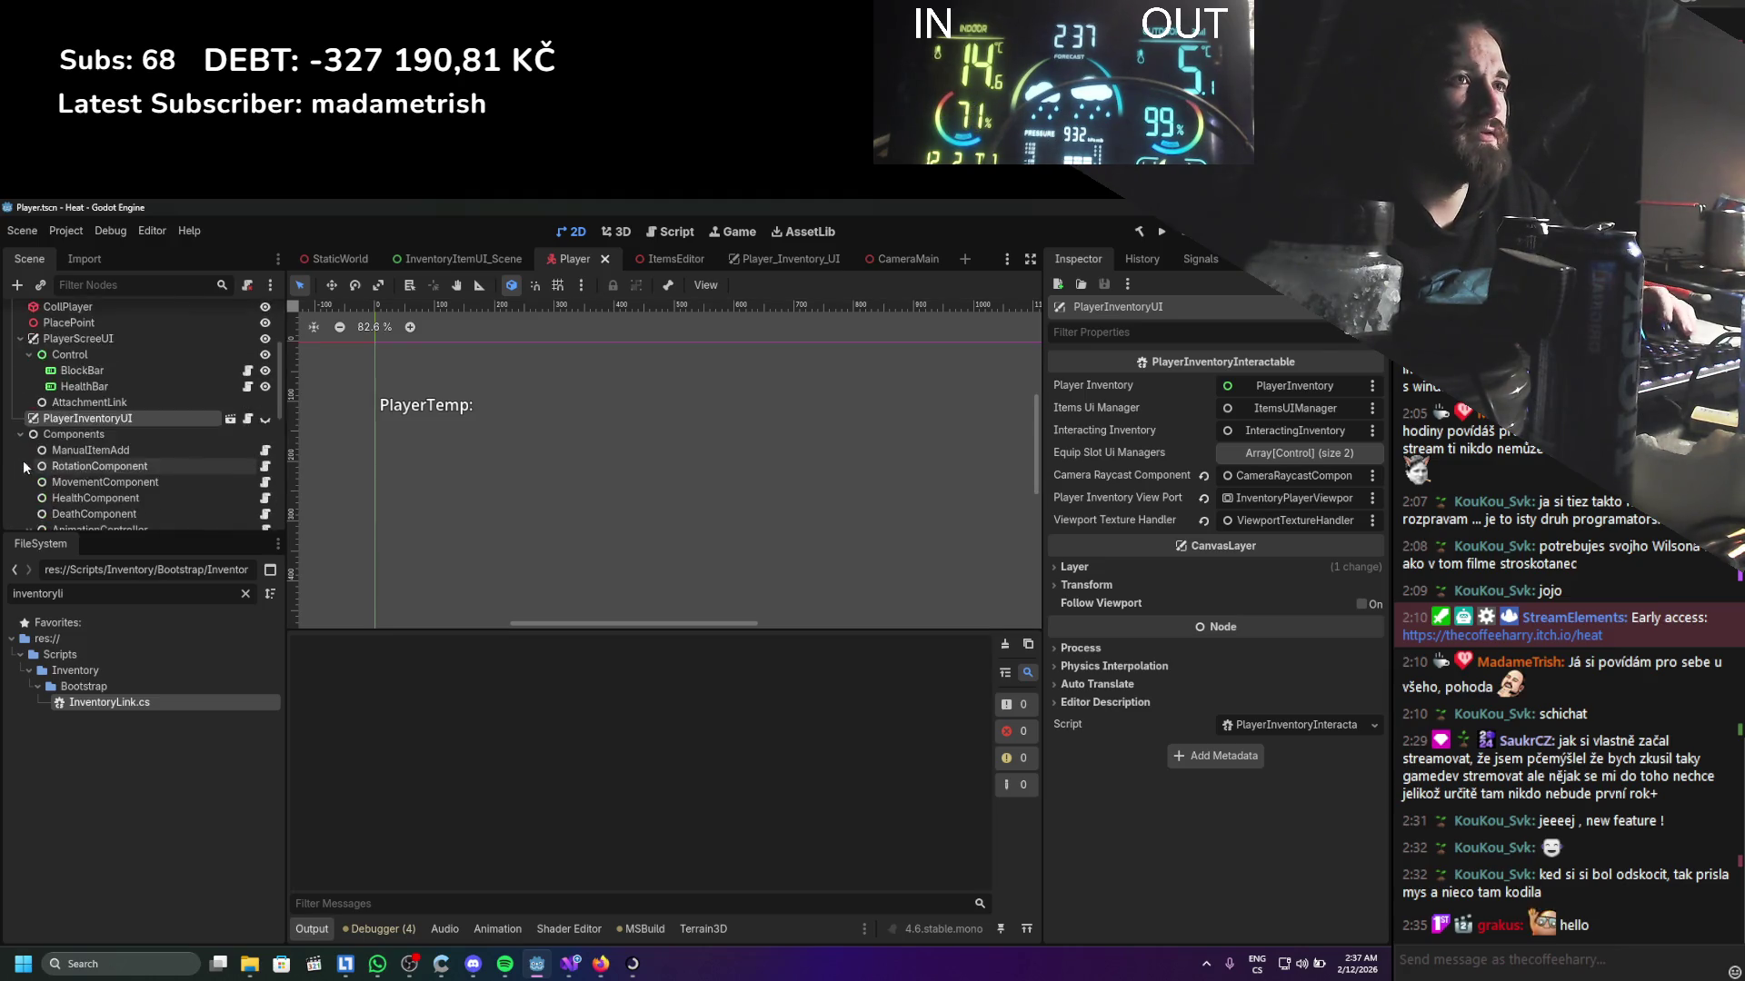
left_click(22, 514)
left_click(29, 498)
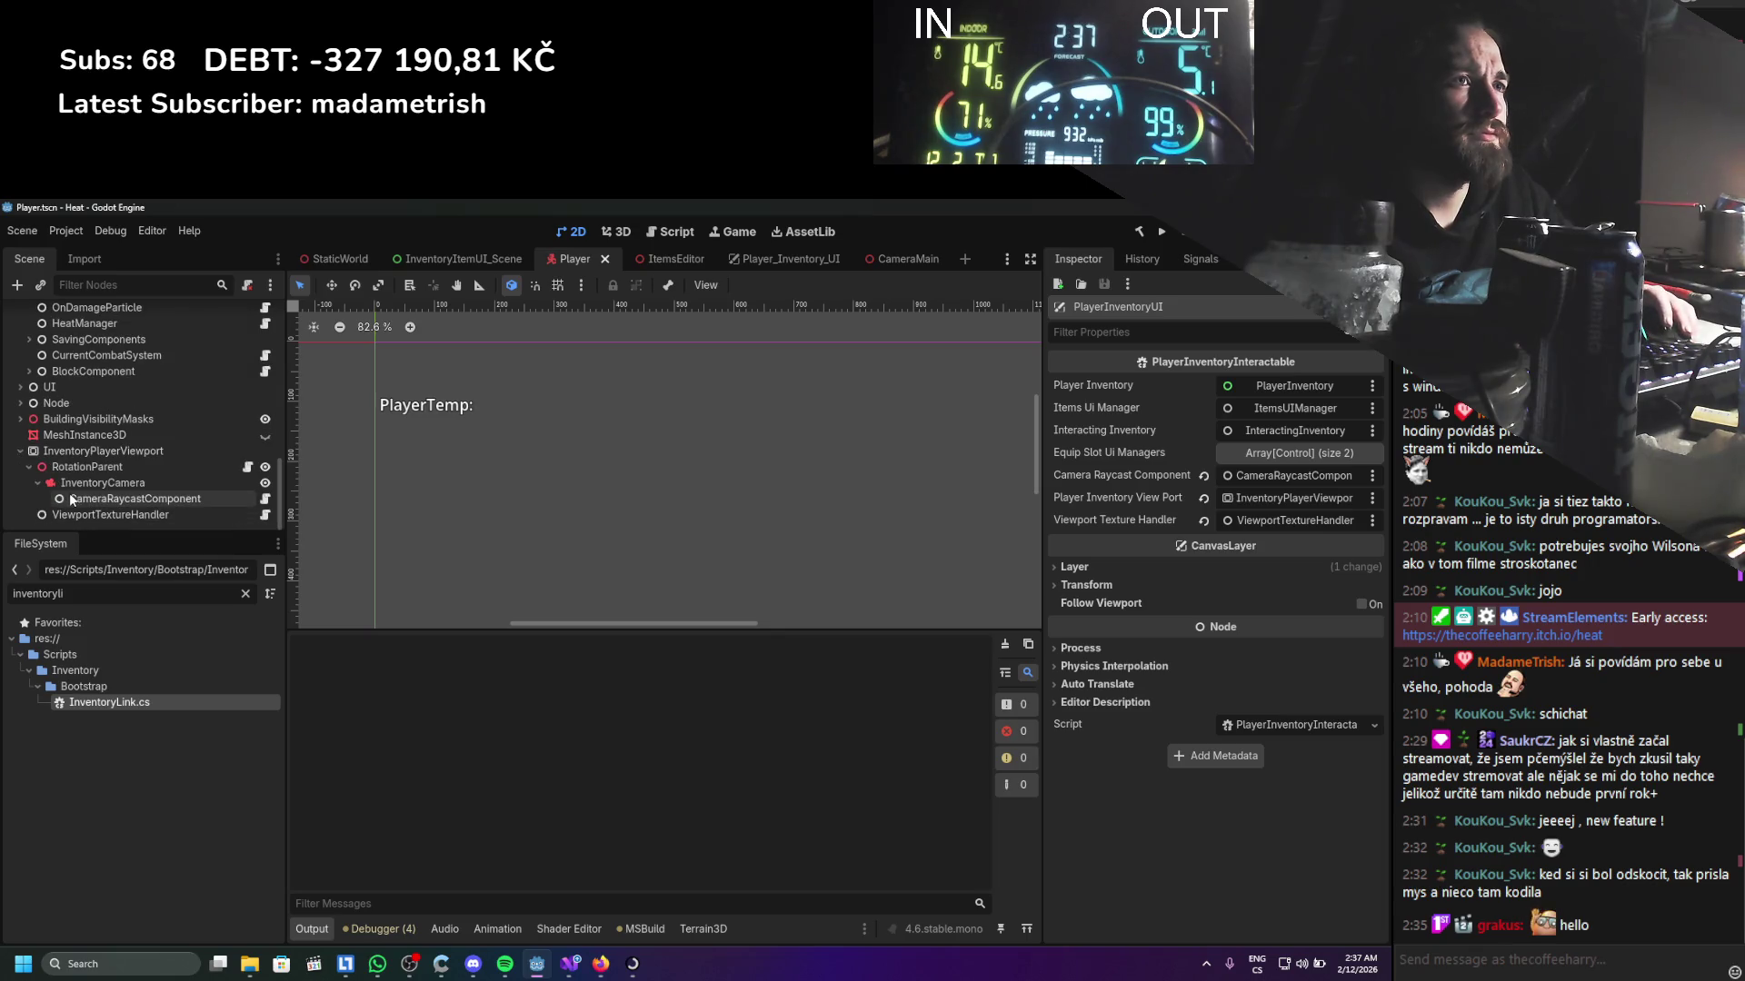
scroll(73, 500, "down", 2)
left_click(37, 483)
left_click(72, 501)
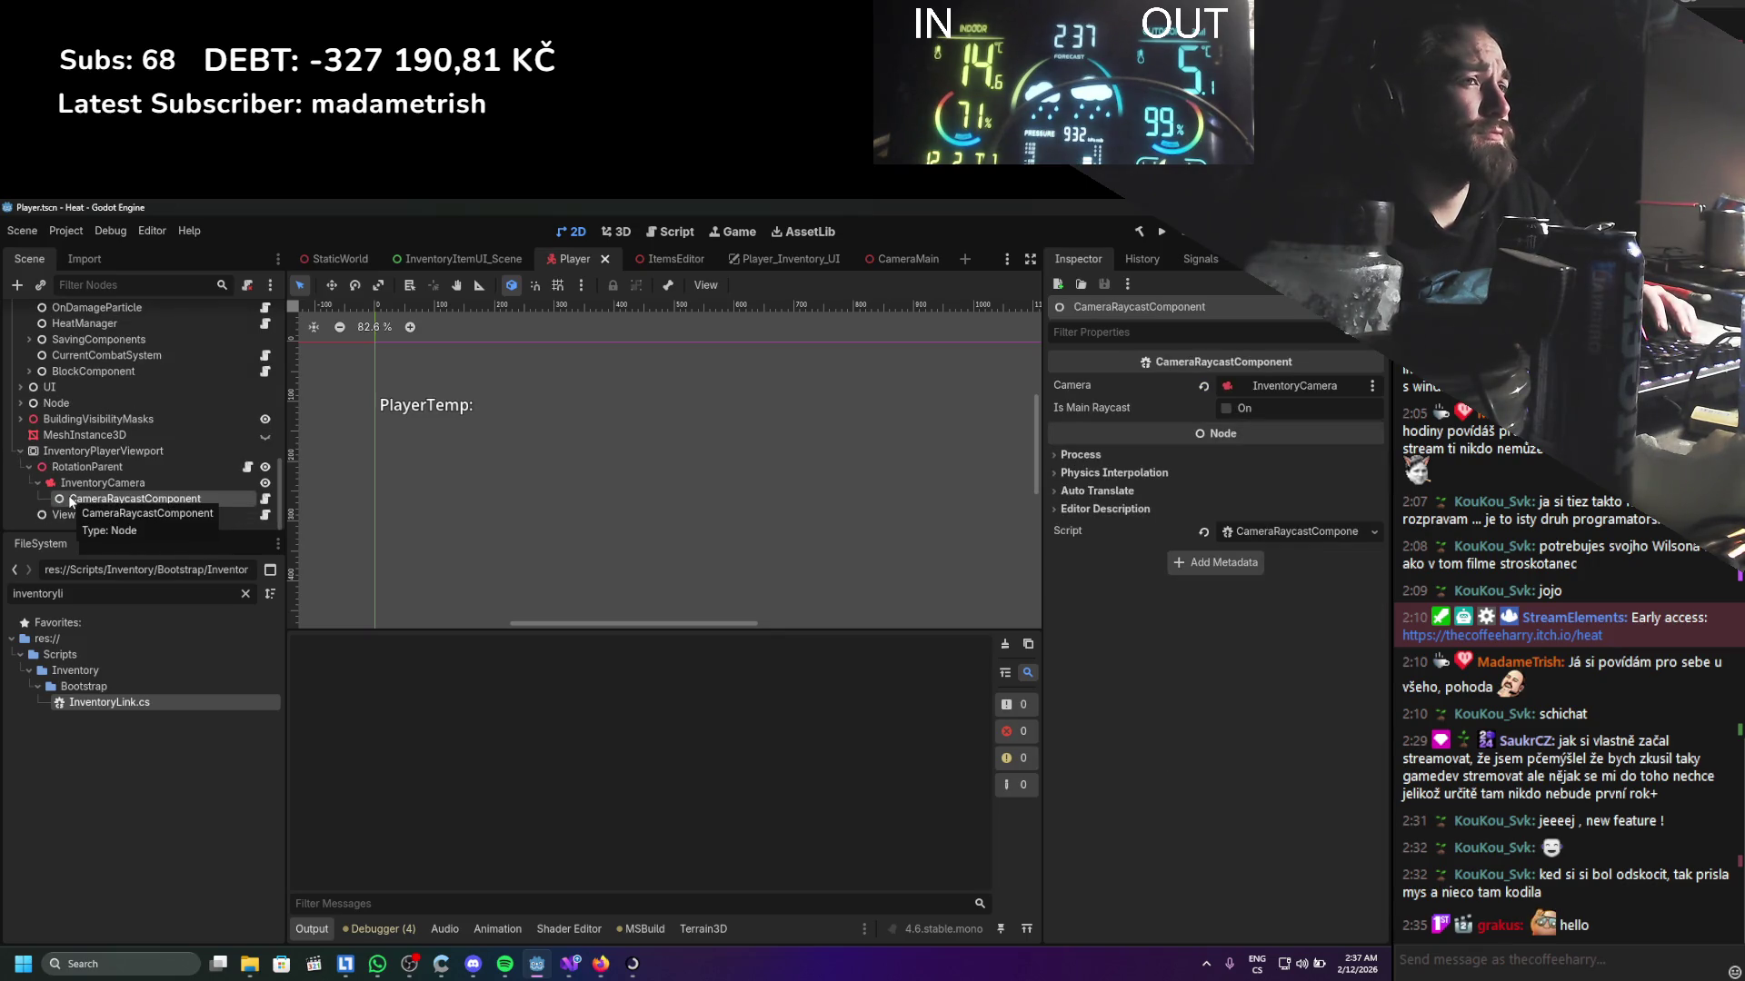
Open the CameraRaycastComponent script attached under InventoryCamera
left_click(73, 484)
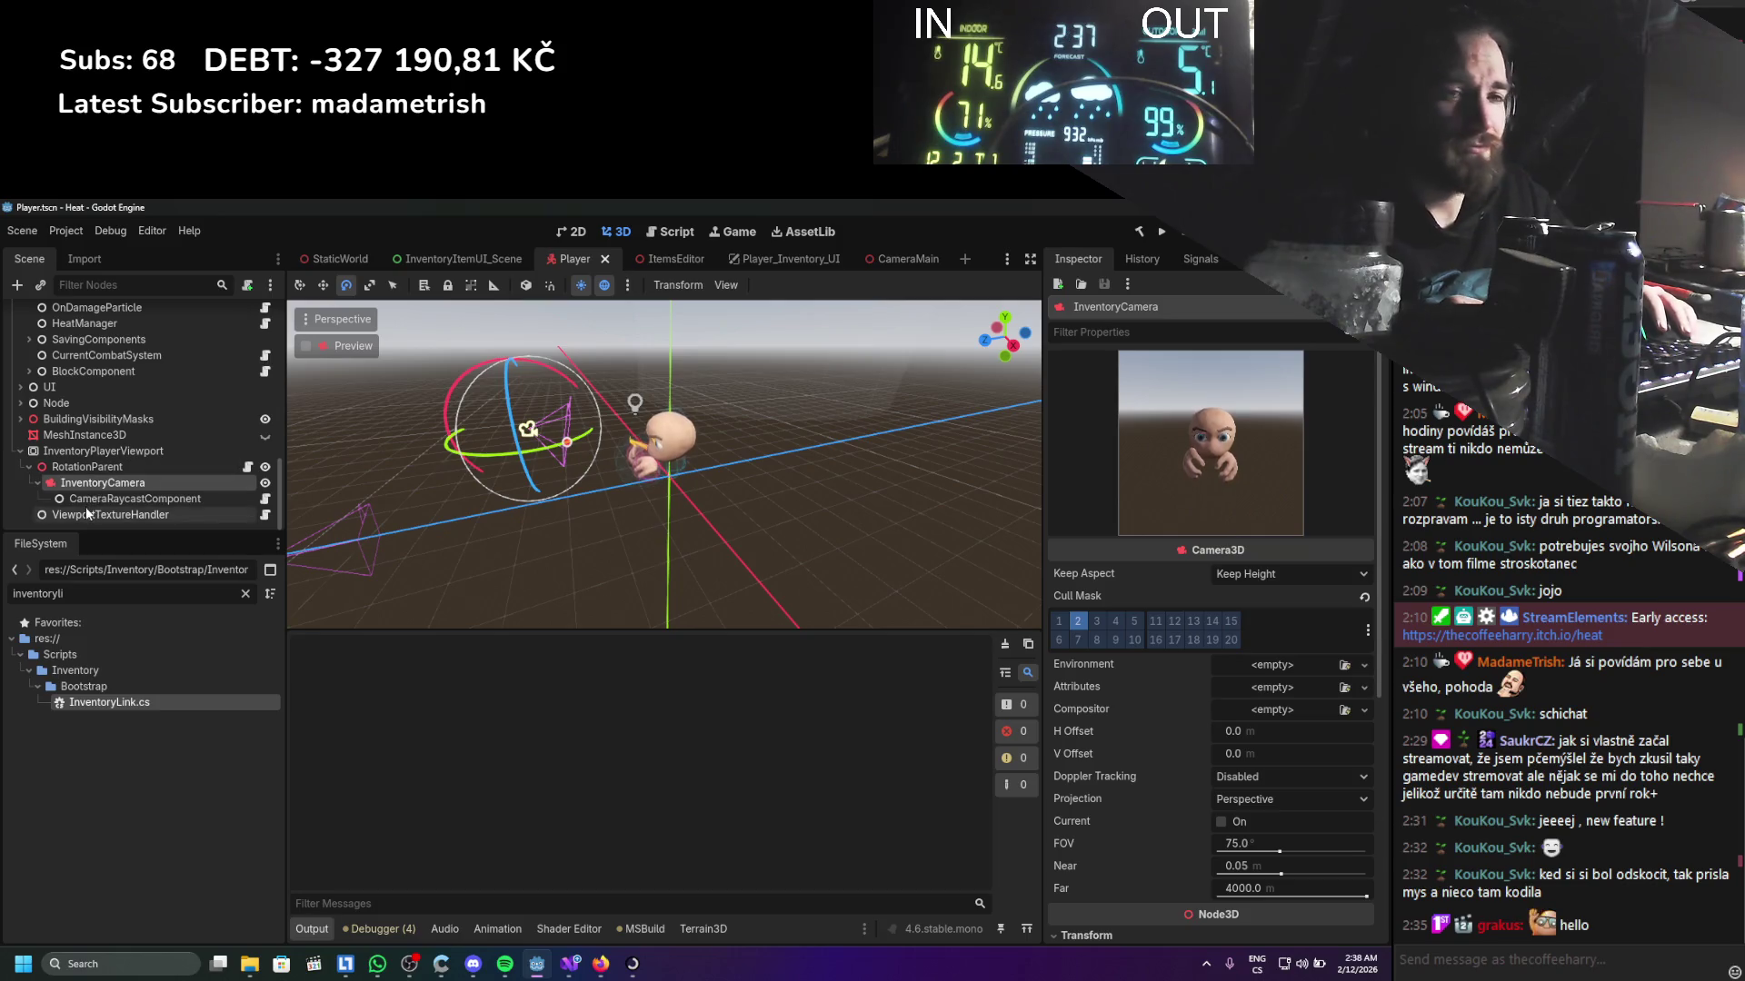
left_click(264, 499)
scroll(260, 503, "down", 2)
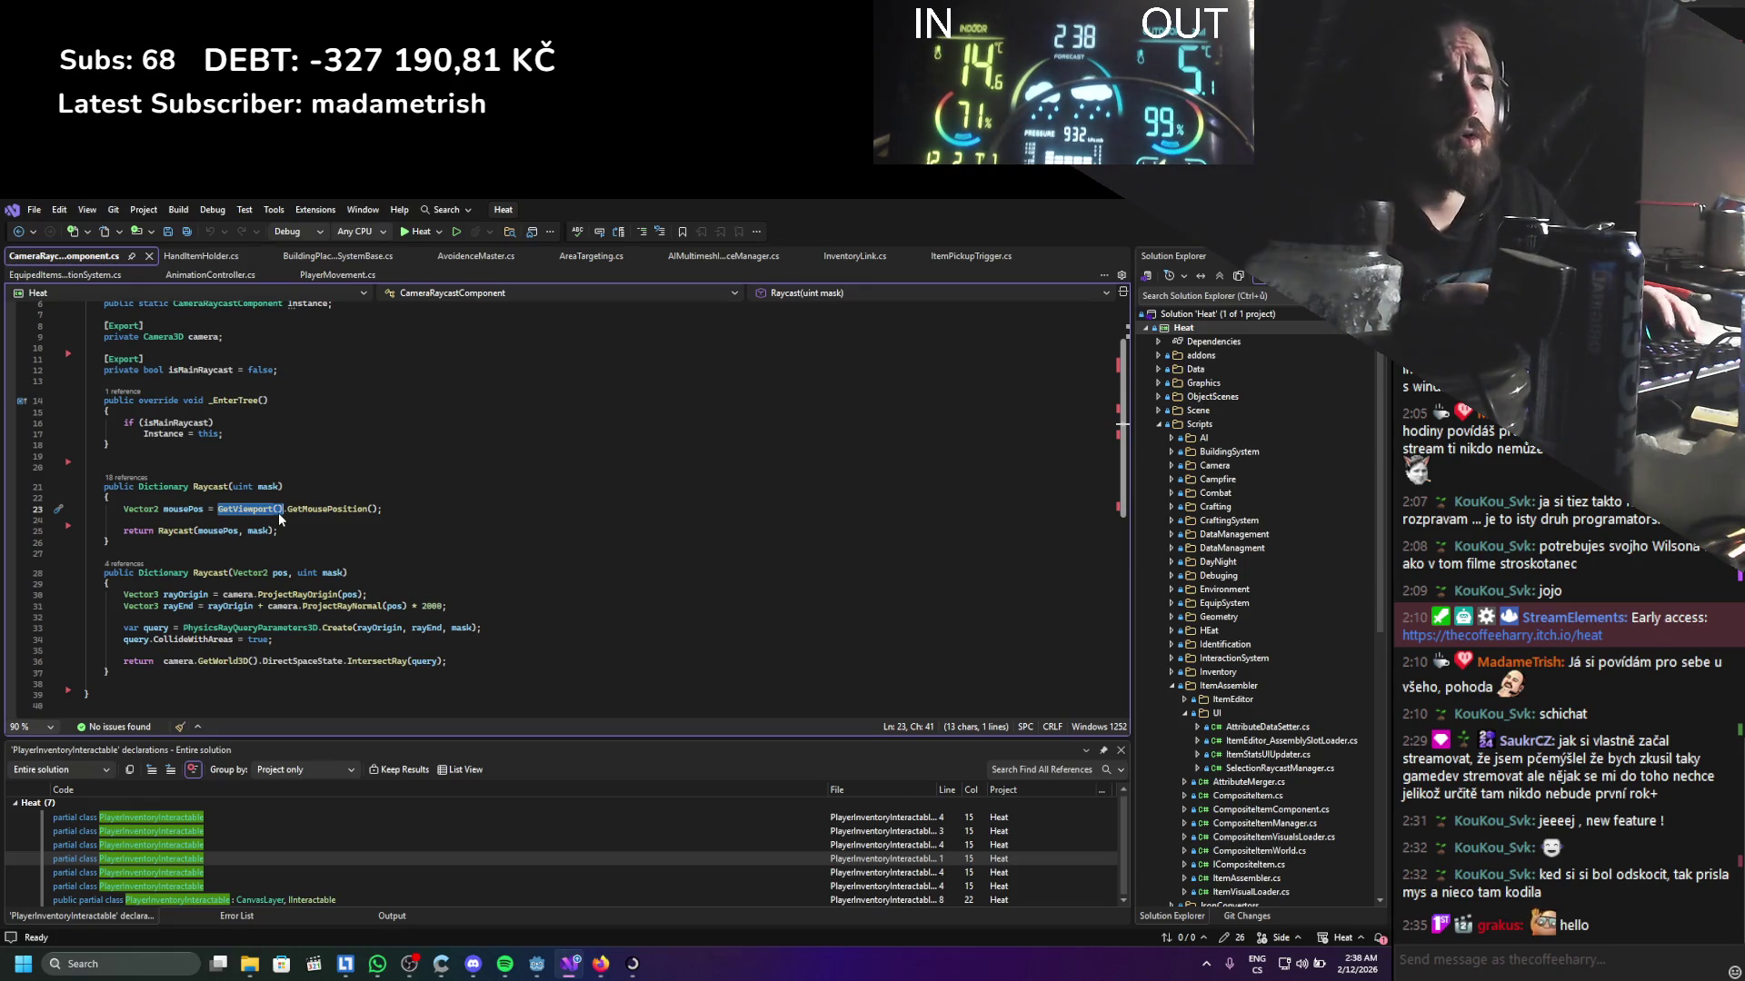
Declare an exported Viewport customViewport field after isMainRaycast and save
scroll(279, 515, "up", 2)
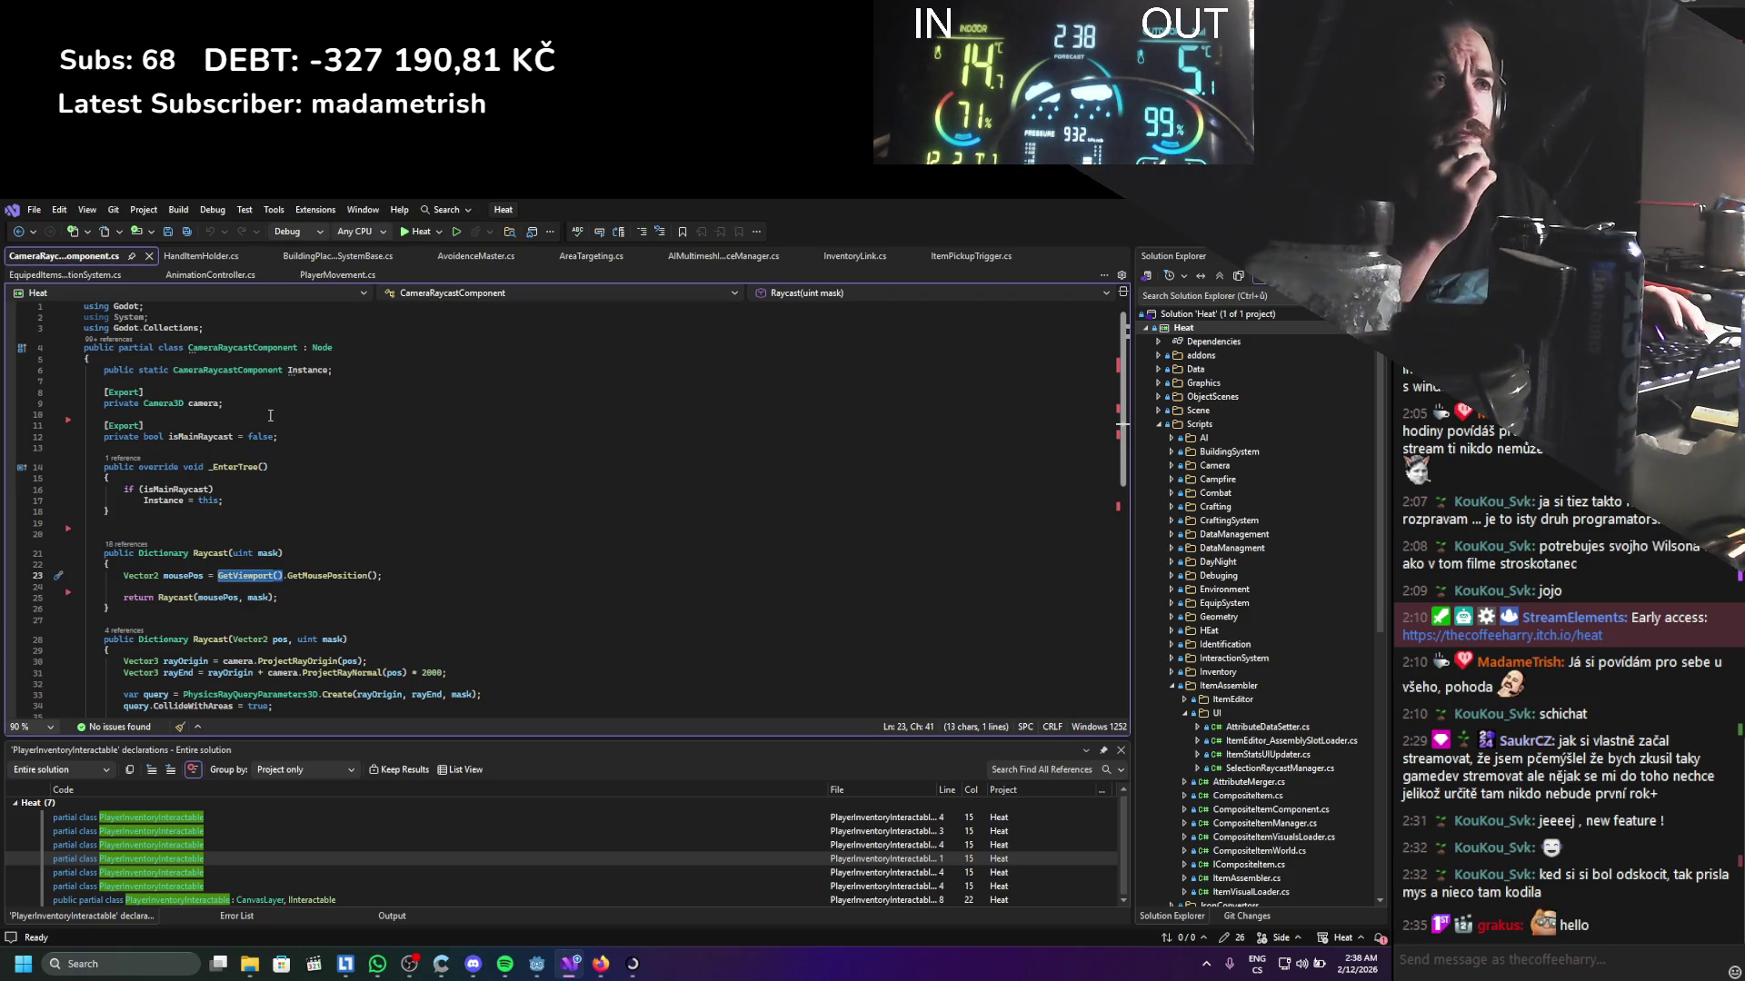
left_click(236, 445)
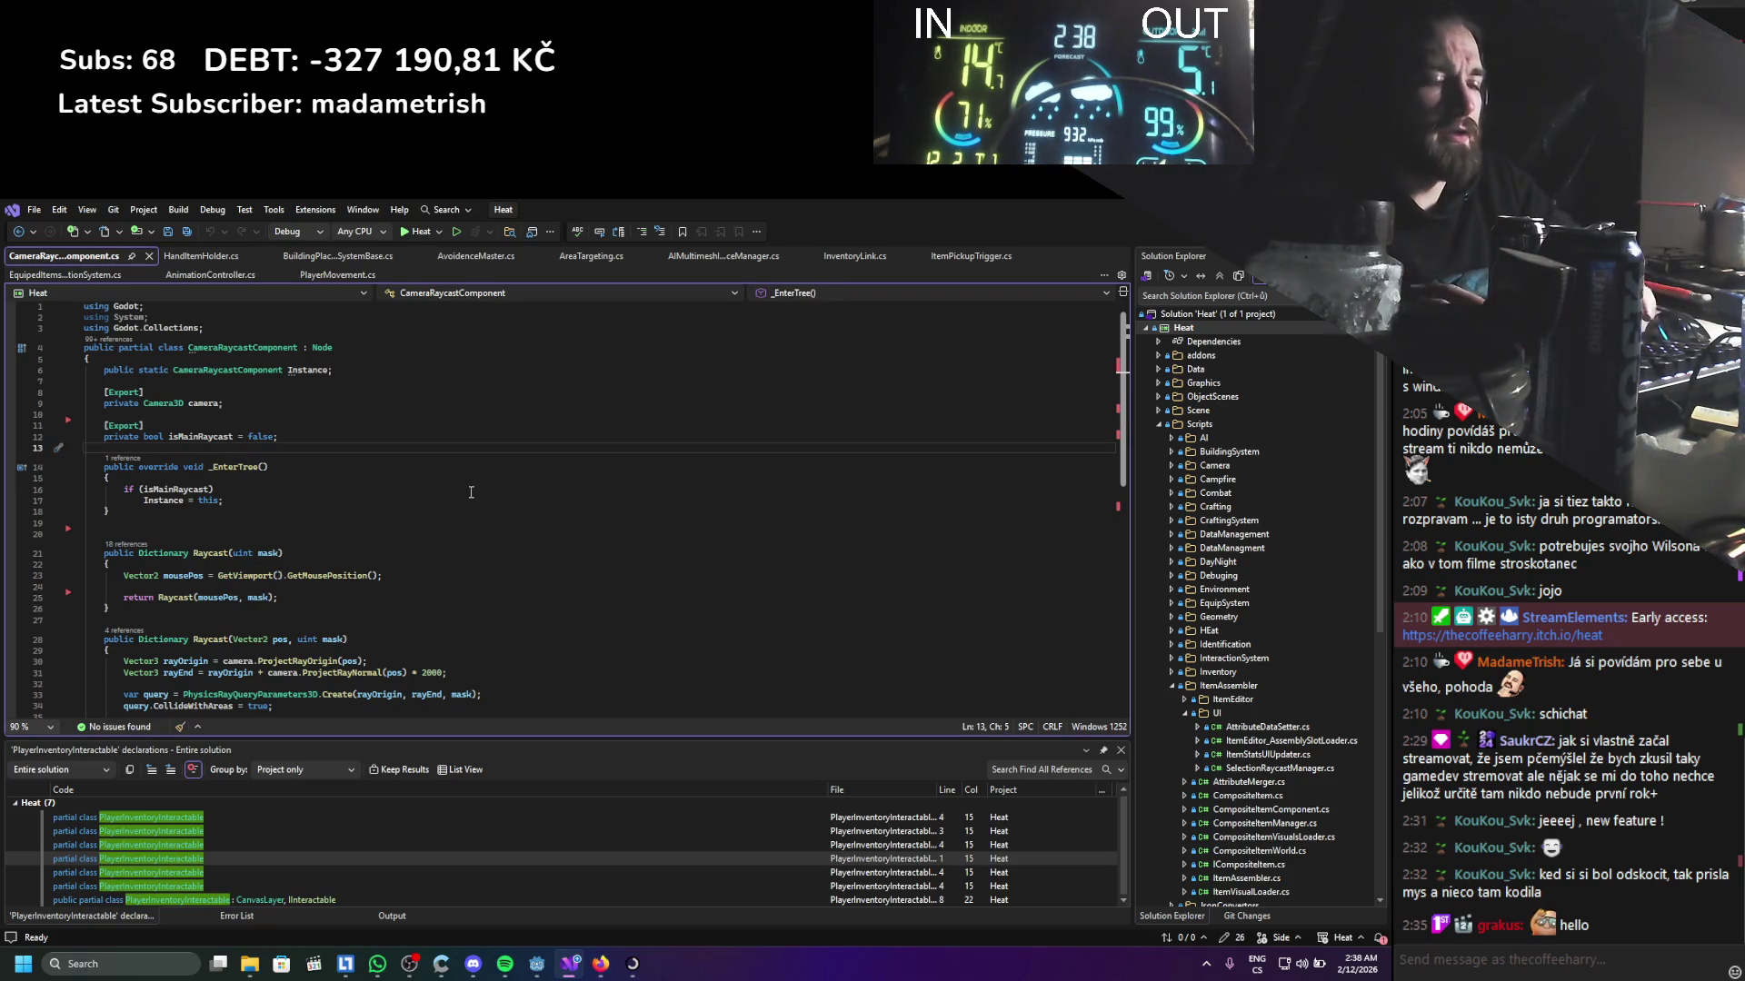
key("Return")
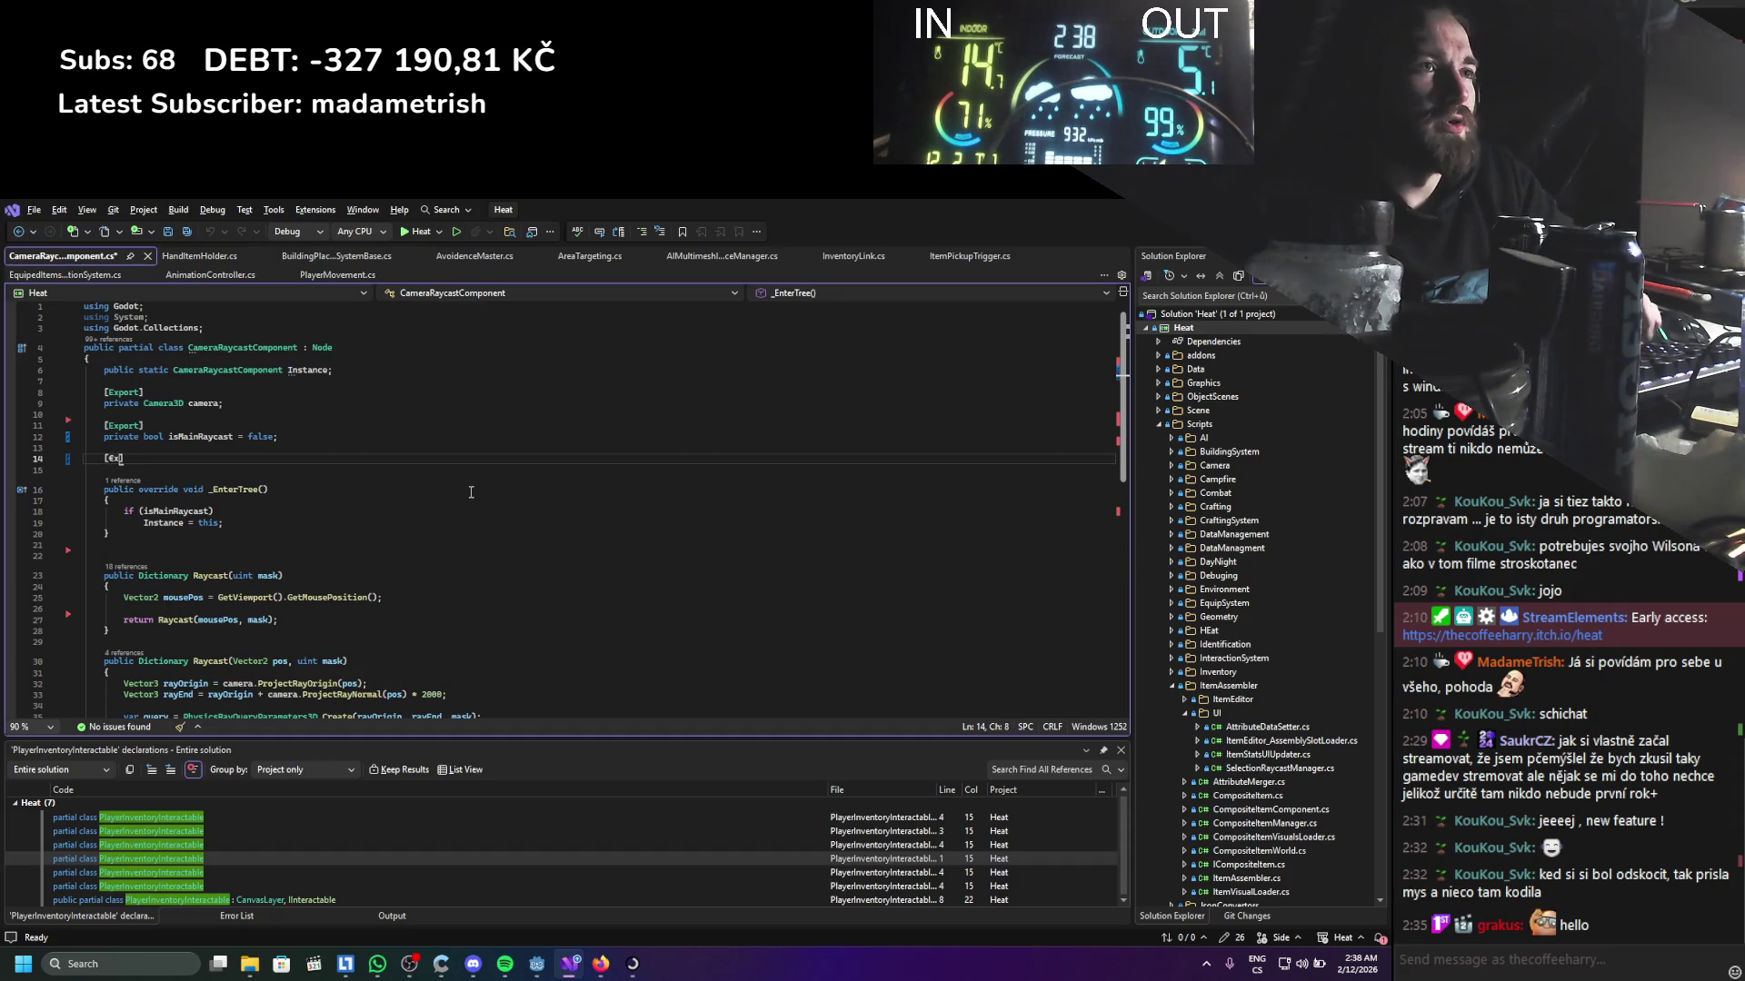
type("xport]")
key("Return")
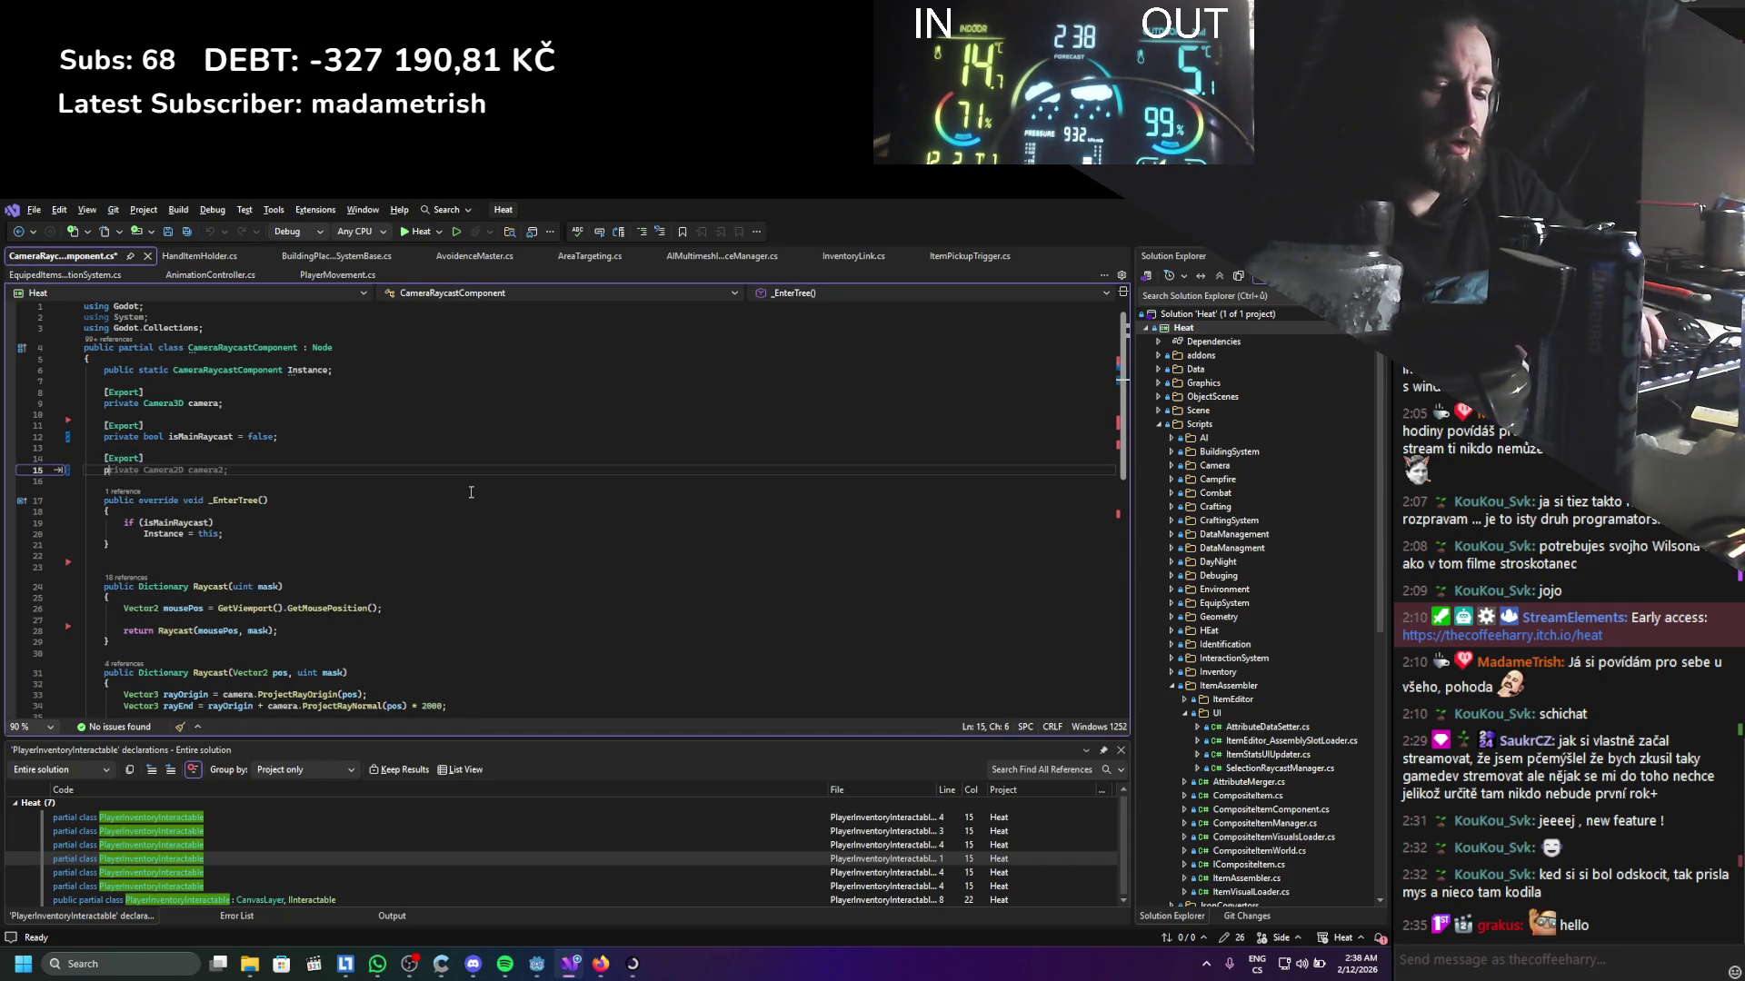
type("prvi")
key("BackSpace")
key("BackSpace")
type("ivate")
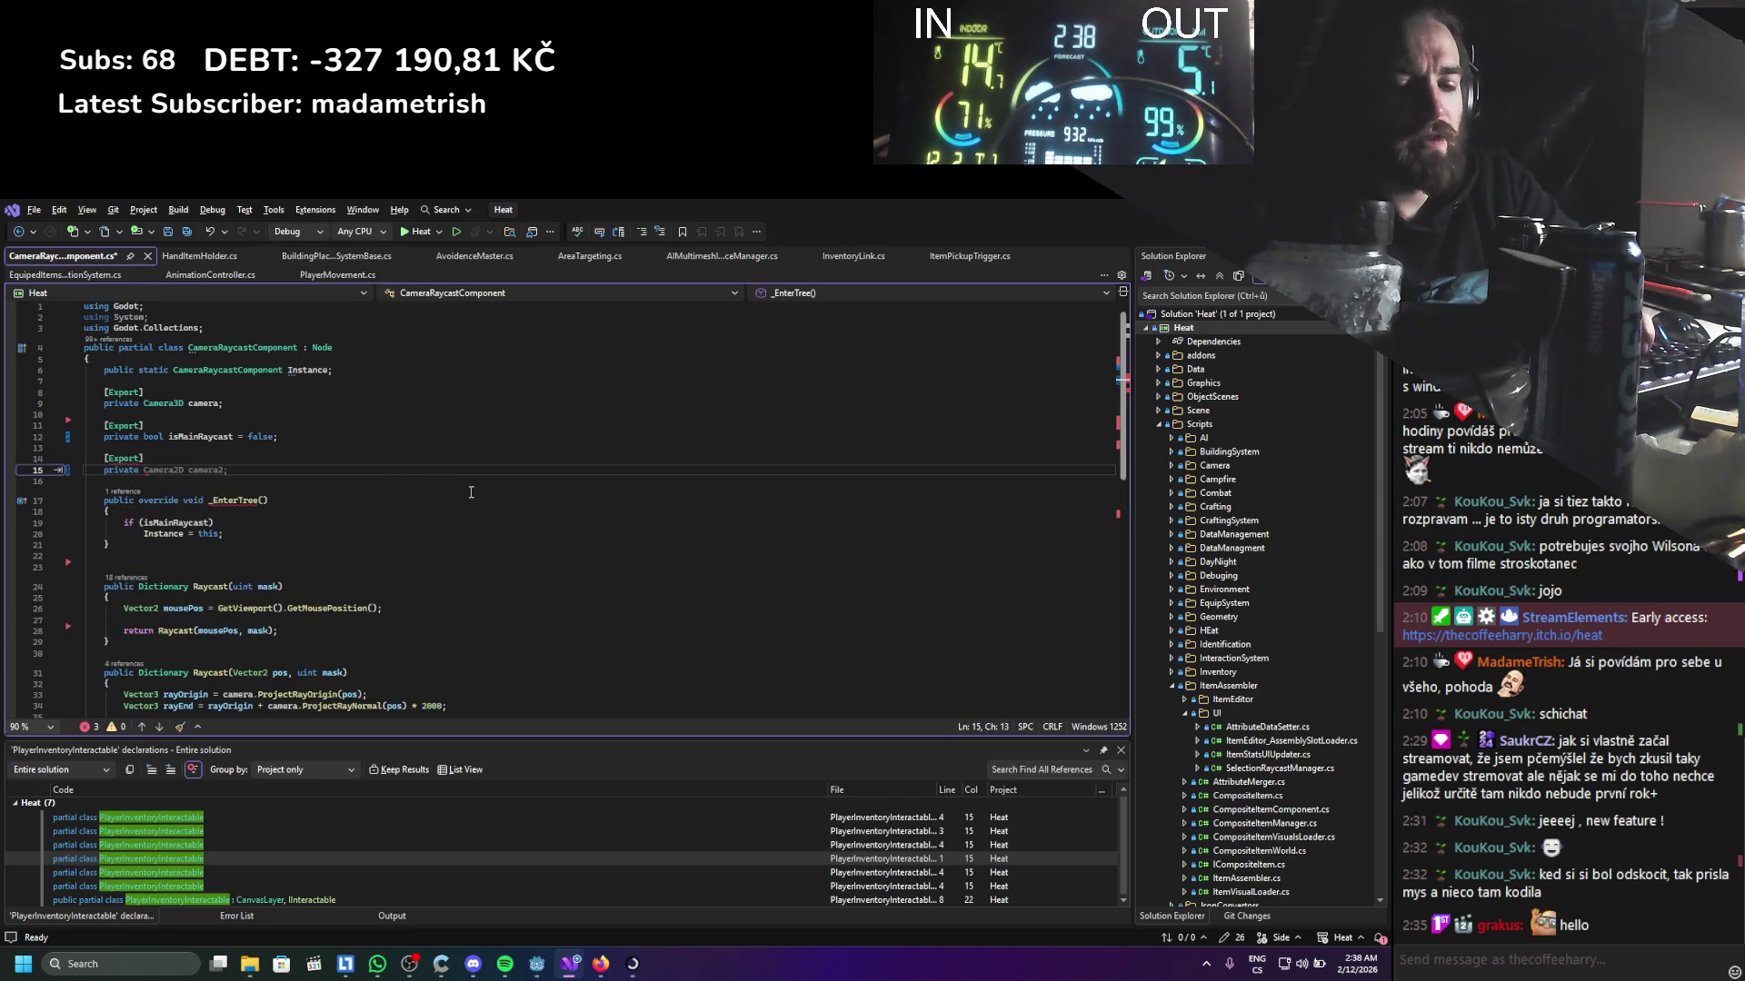
type(" Viewport customViewport")
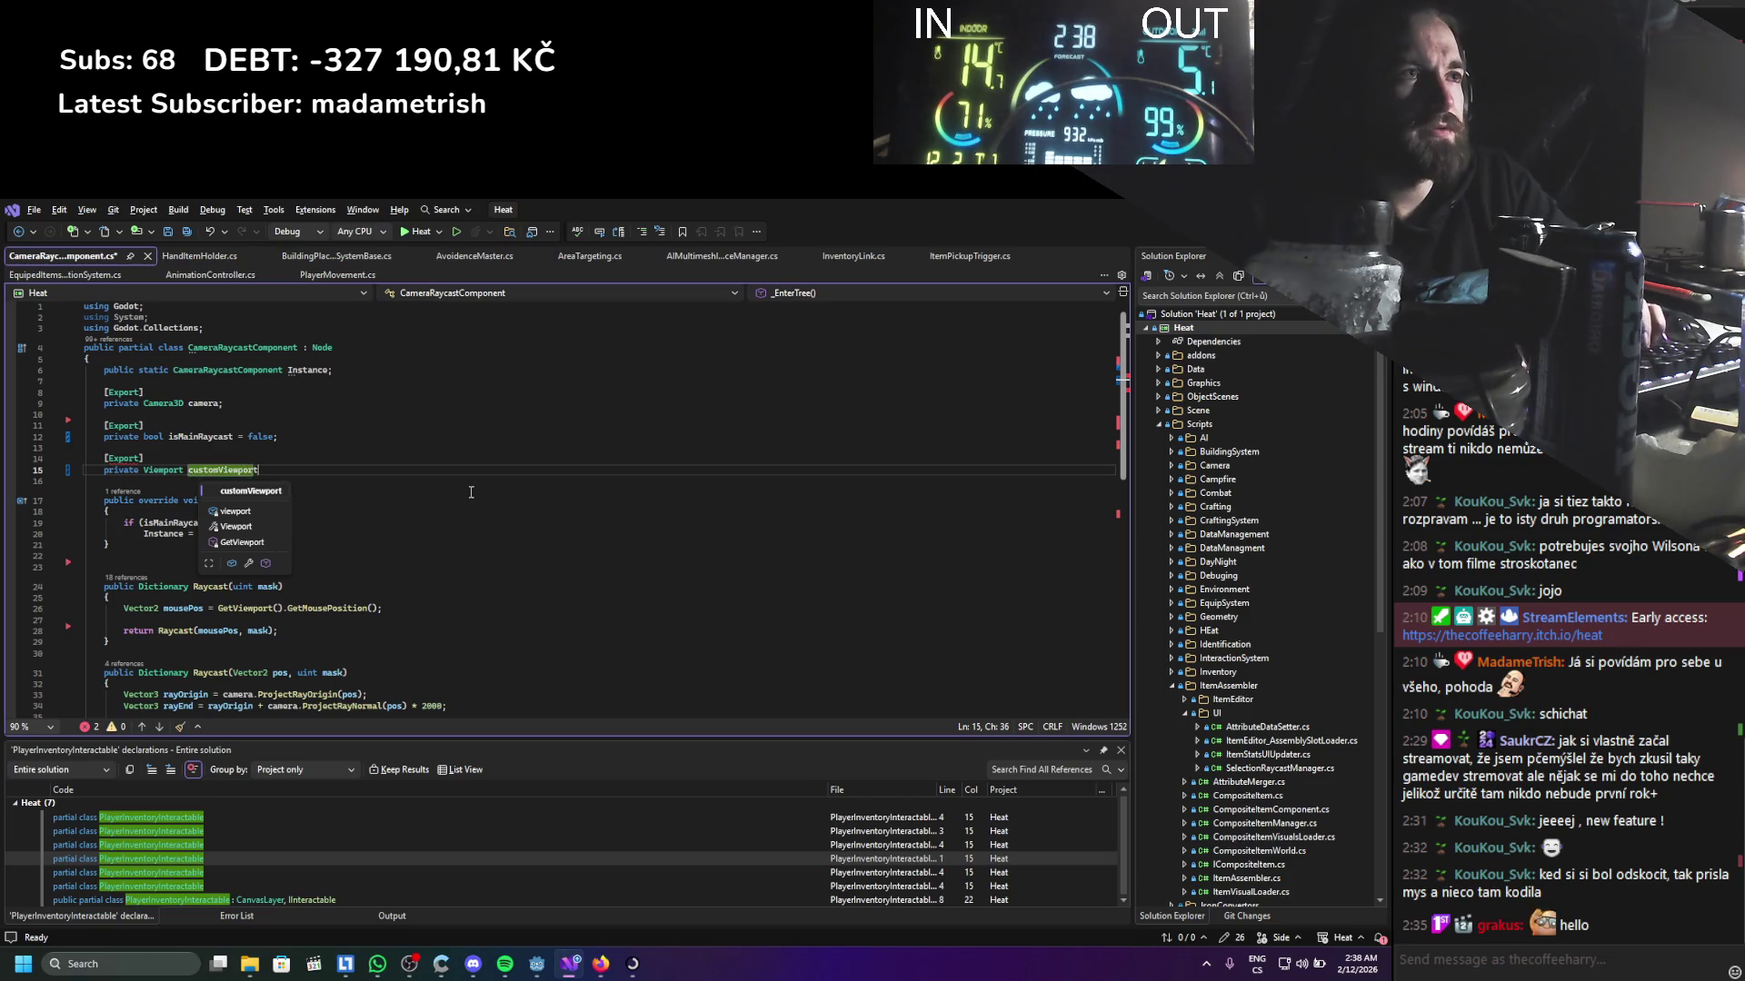
type(" ;")
key("ctrl+s")
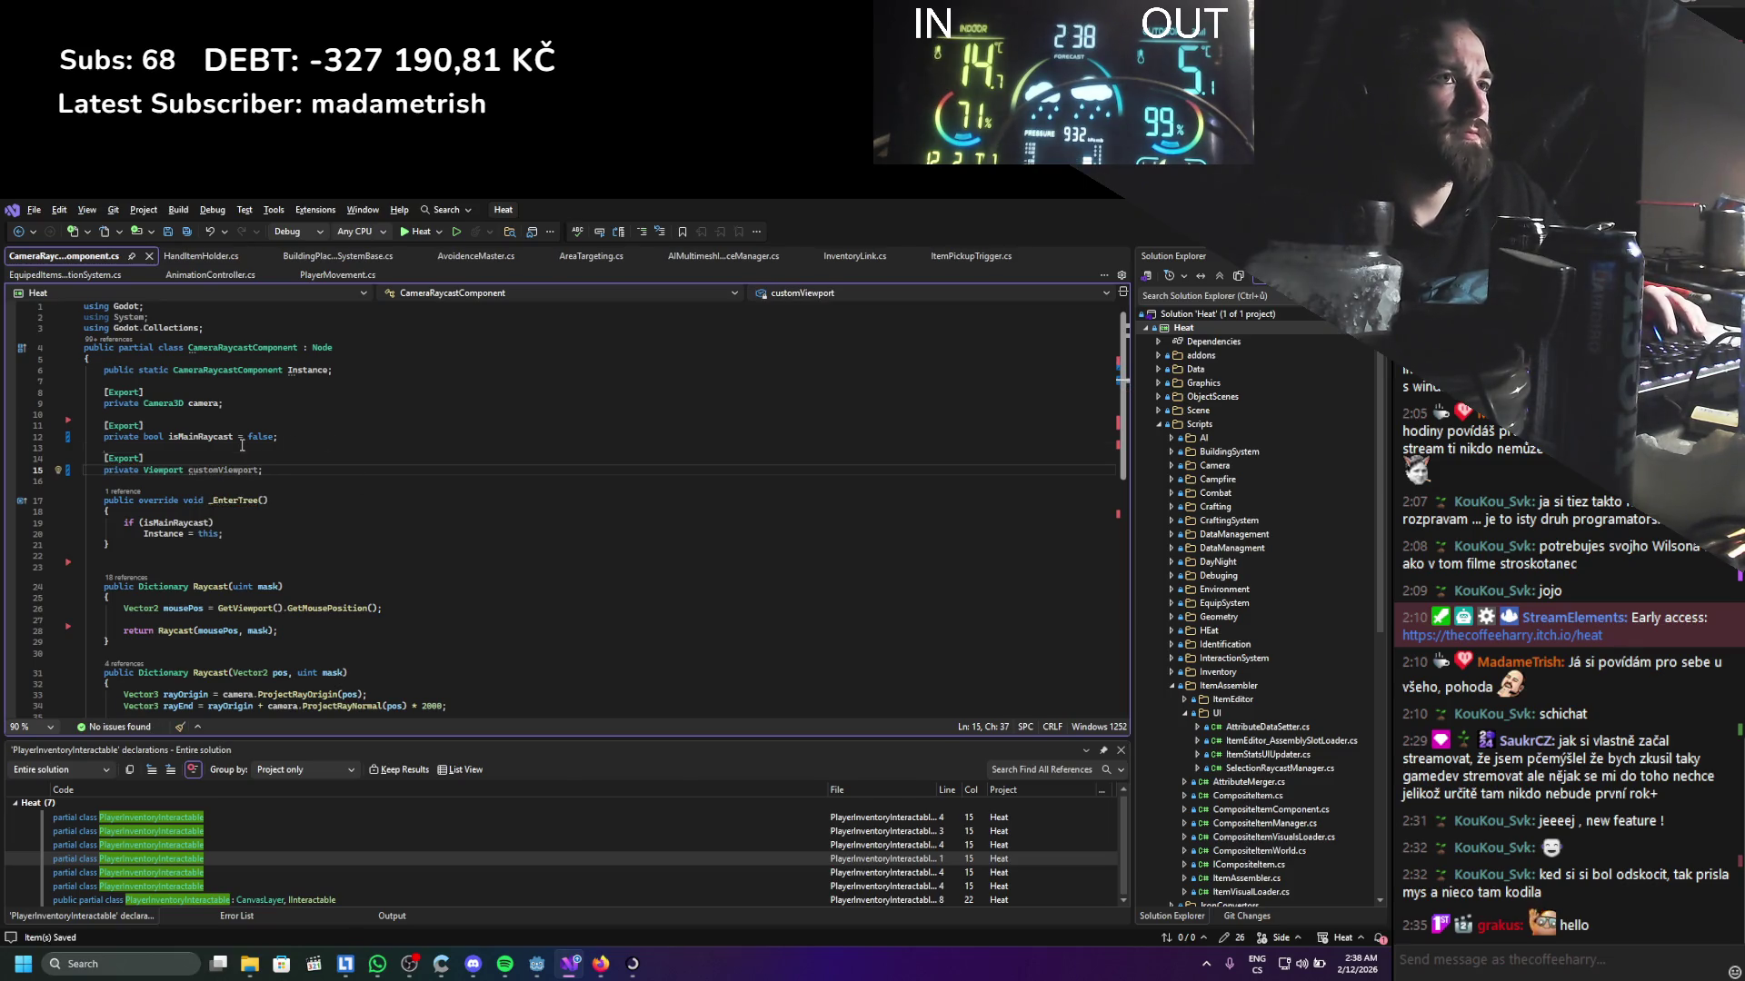
Add a private Viewport field named currentViewport
left_click(242, 446)
key("Return")
key("Return")
key("Up")
type("private view")
key("Down")
key("Down")
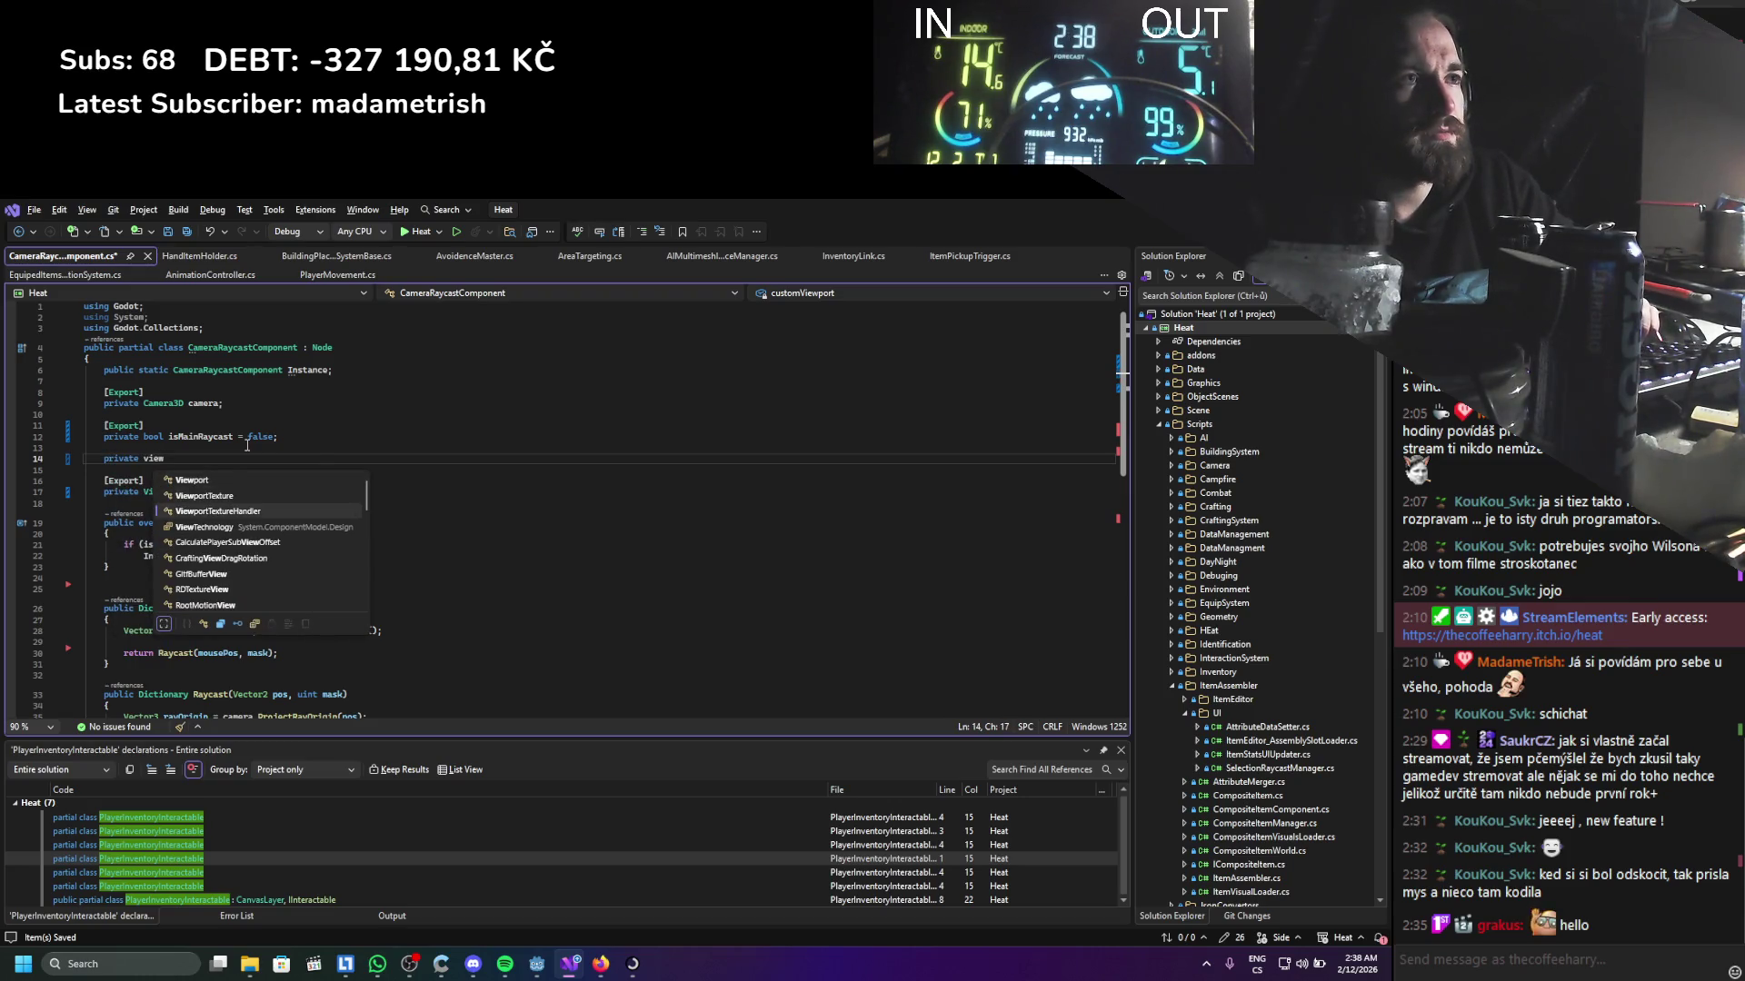
type("port;")
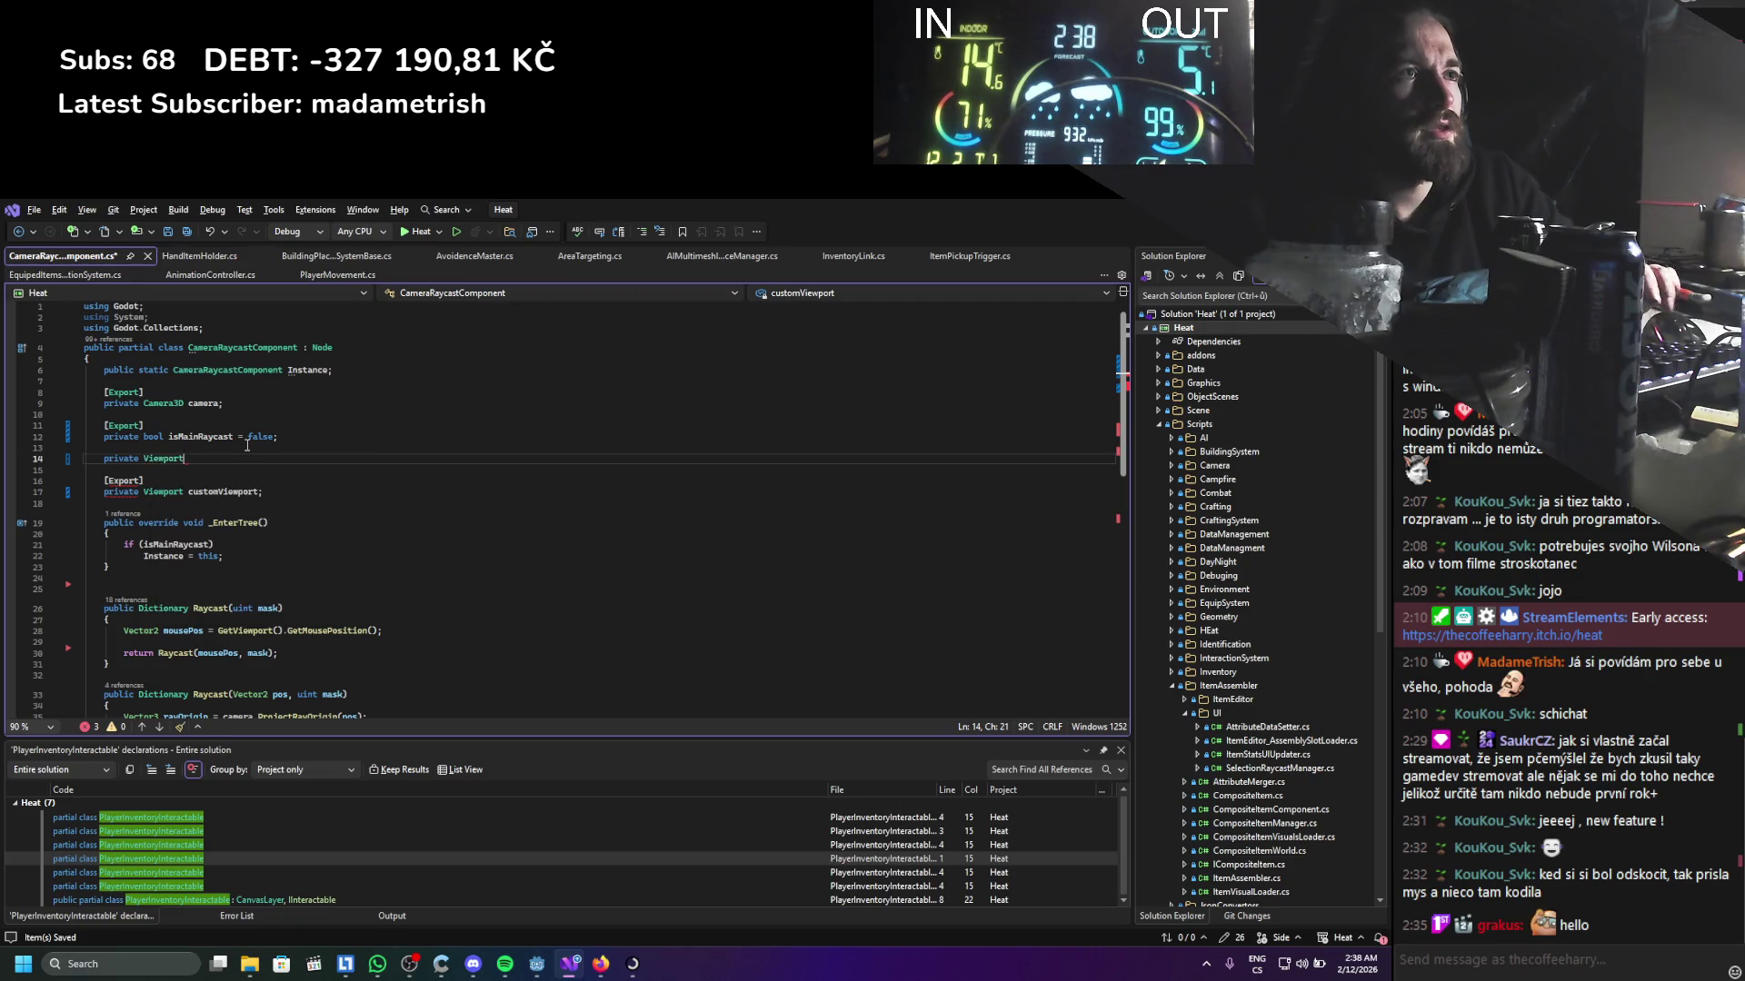
key("Return")
key("Return")
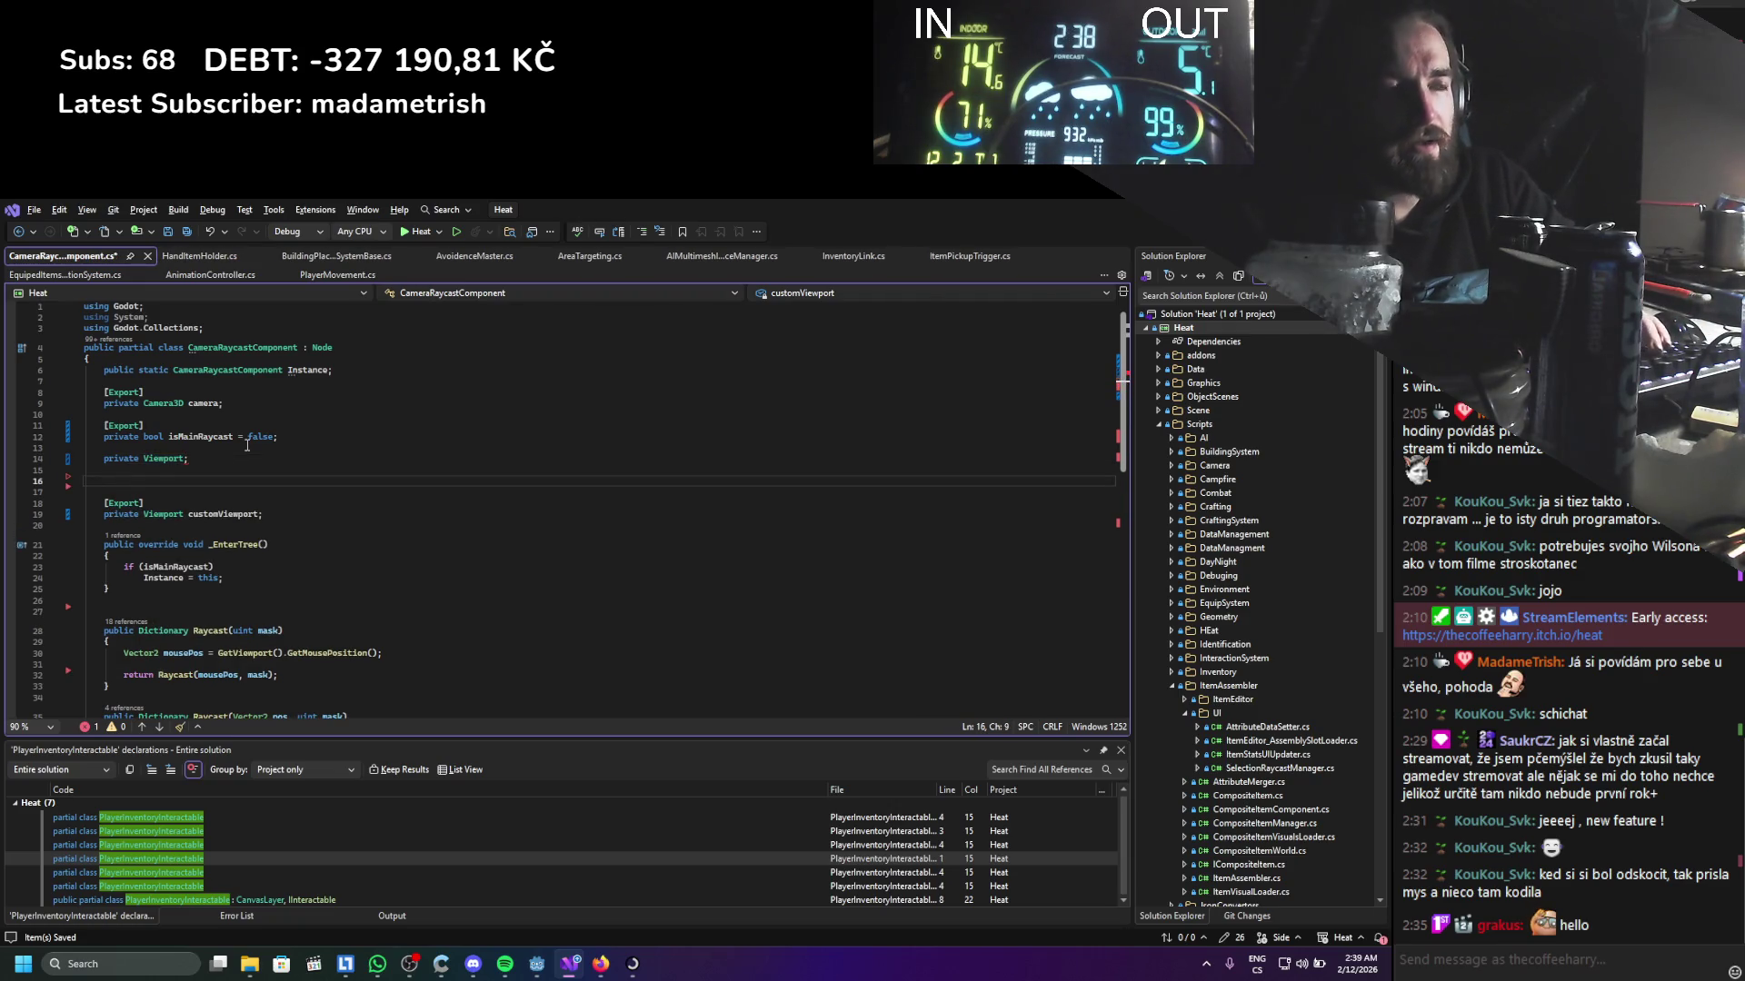
left_click(184, 459)
type("currentViewporet")
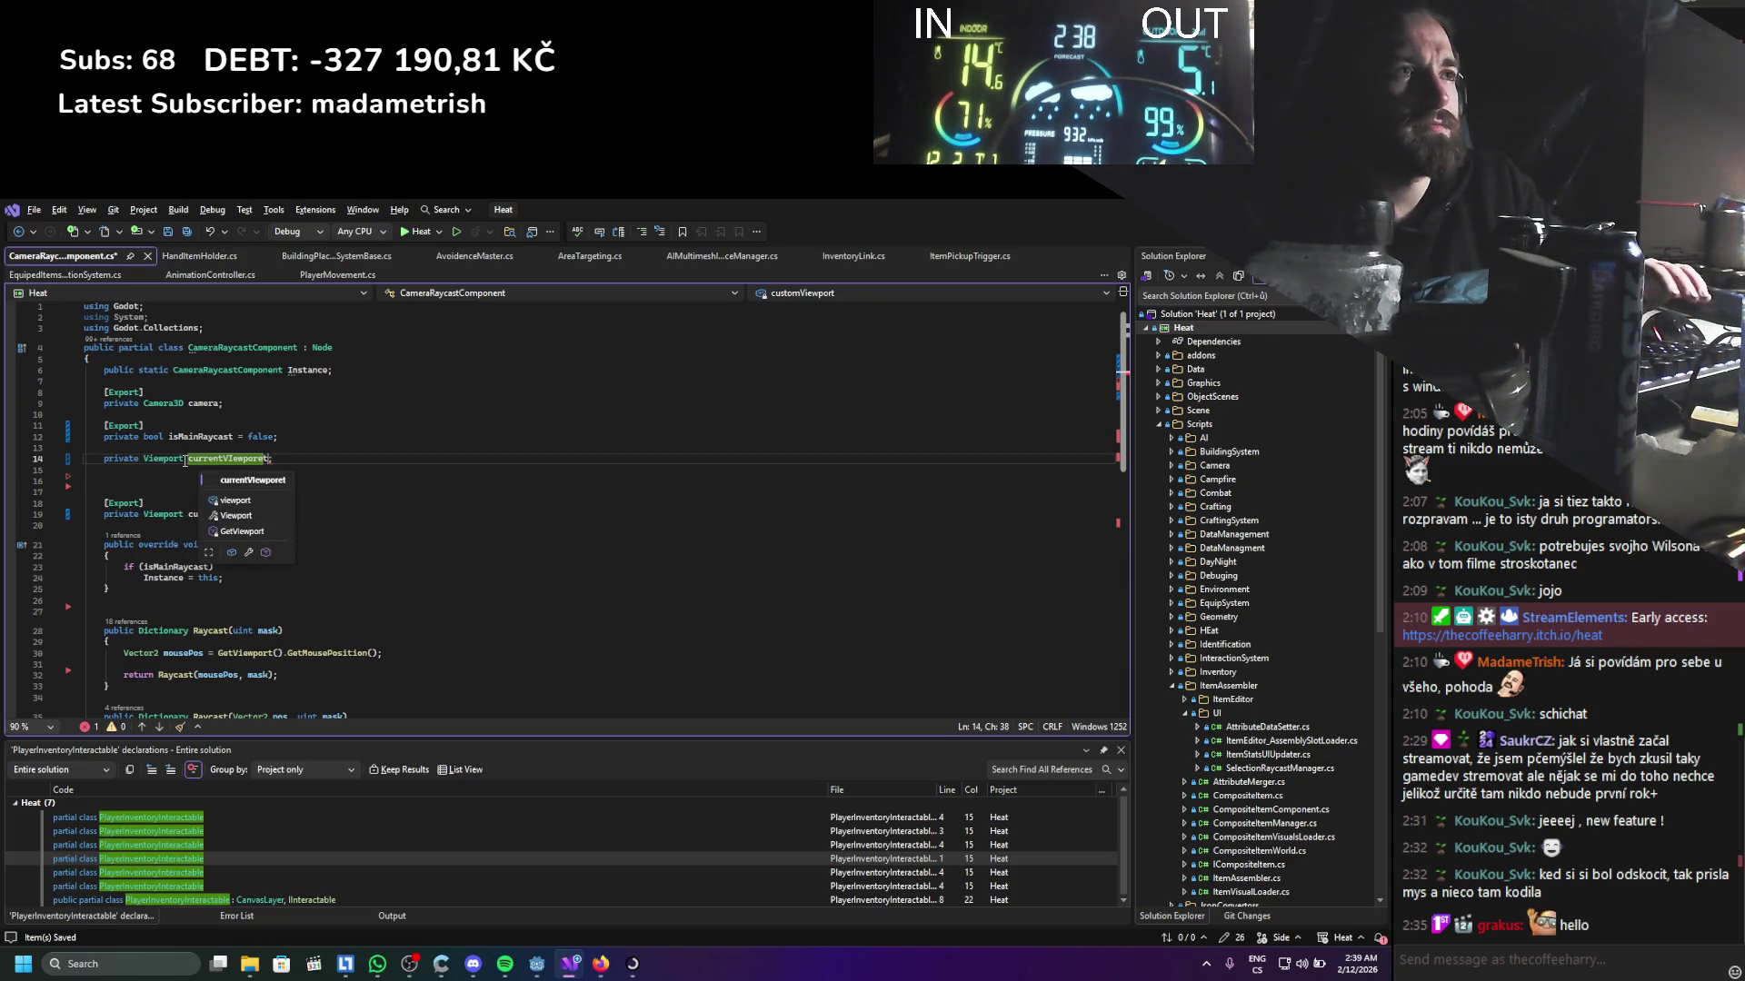
key("Left")
key("BackSpace")
left_click(231, 459)
key("BackSpace")
type("i")
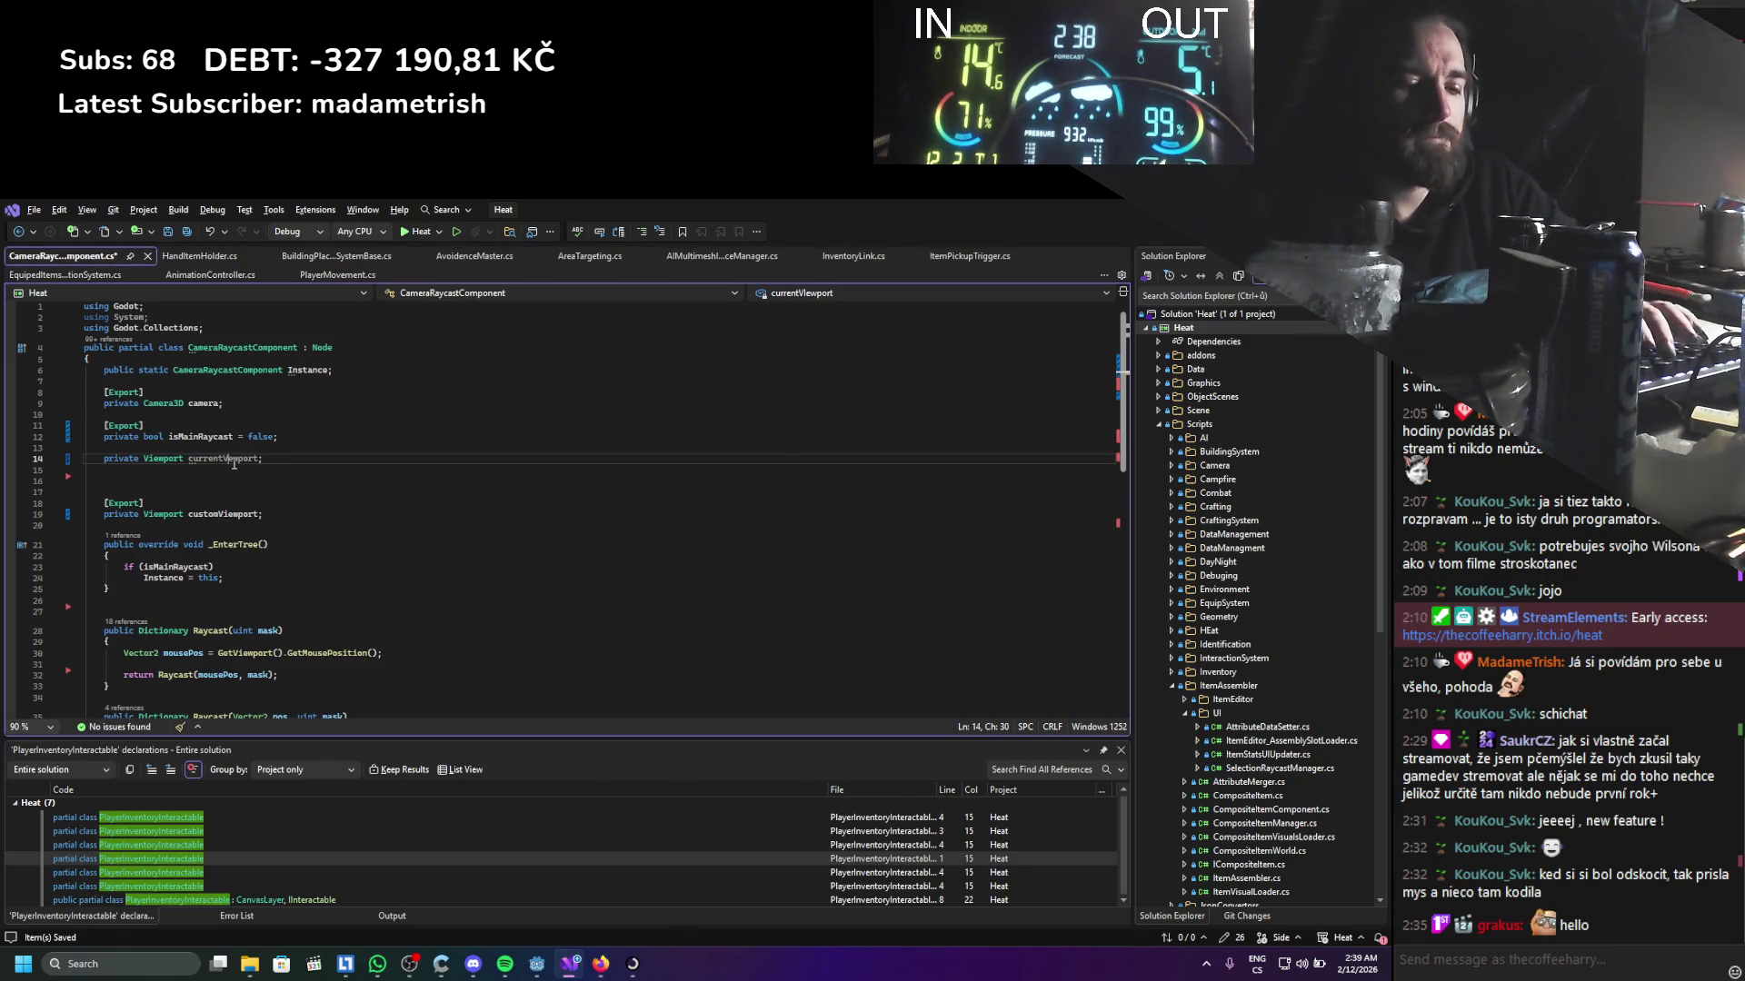
left_click(219, 479)
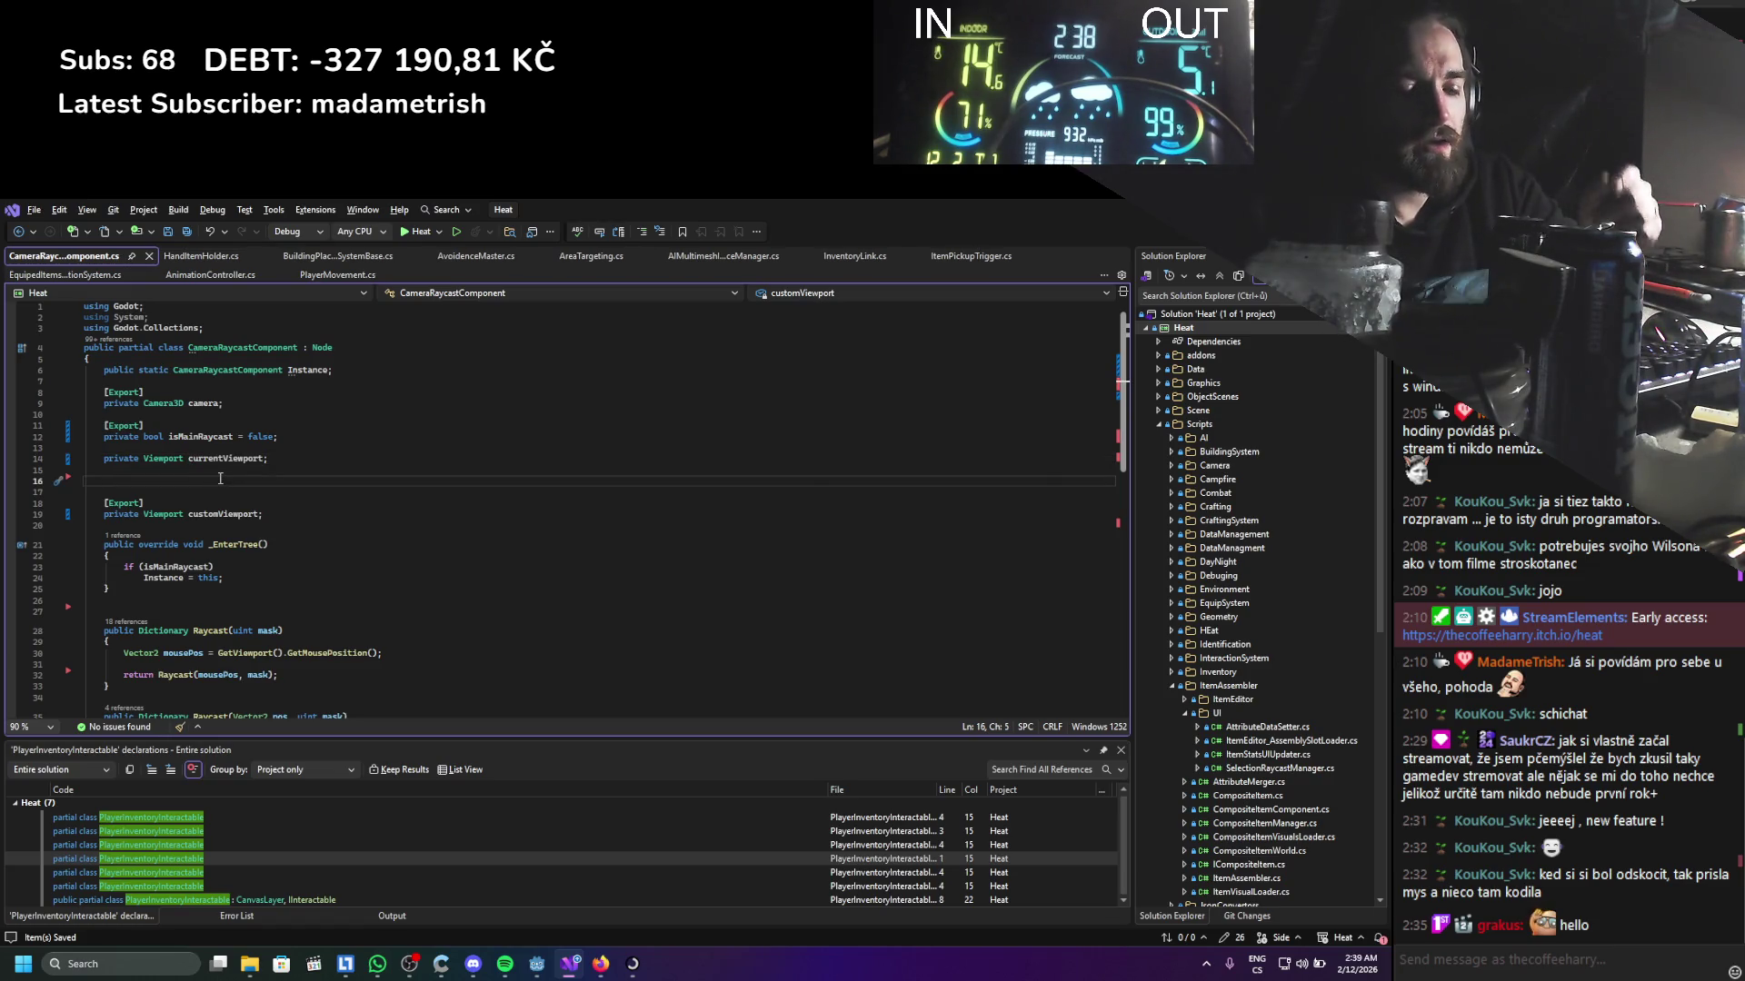
Add '[Export] private bool hasCustomViewport;' above customViewport
type("[ExportCategor")
key("Return")
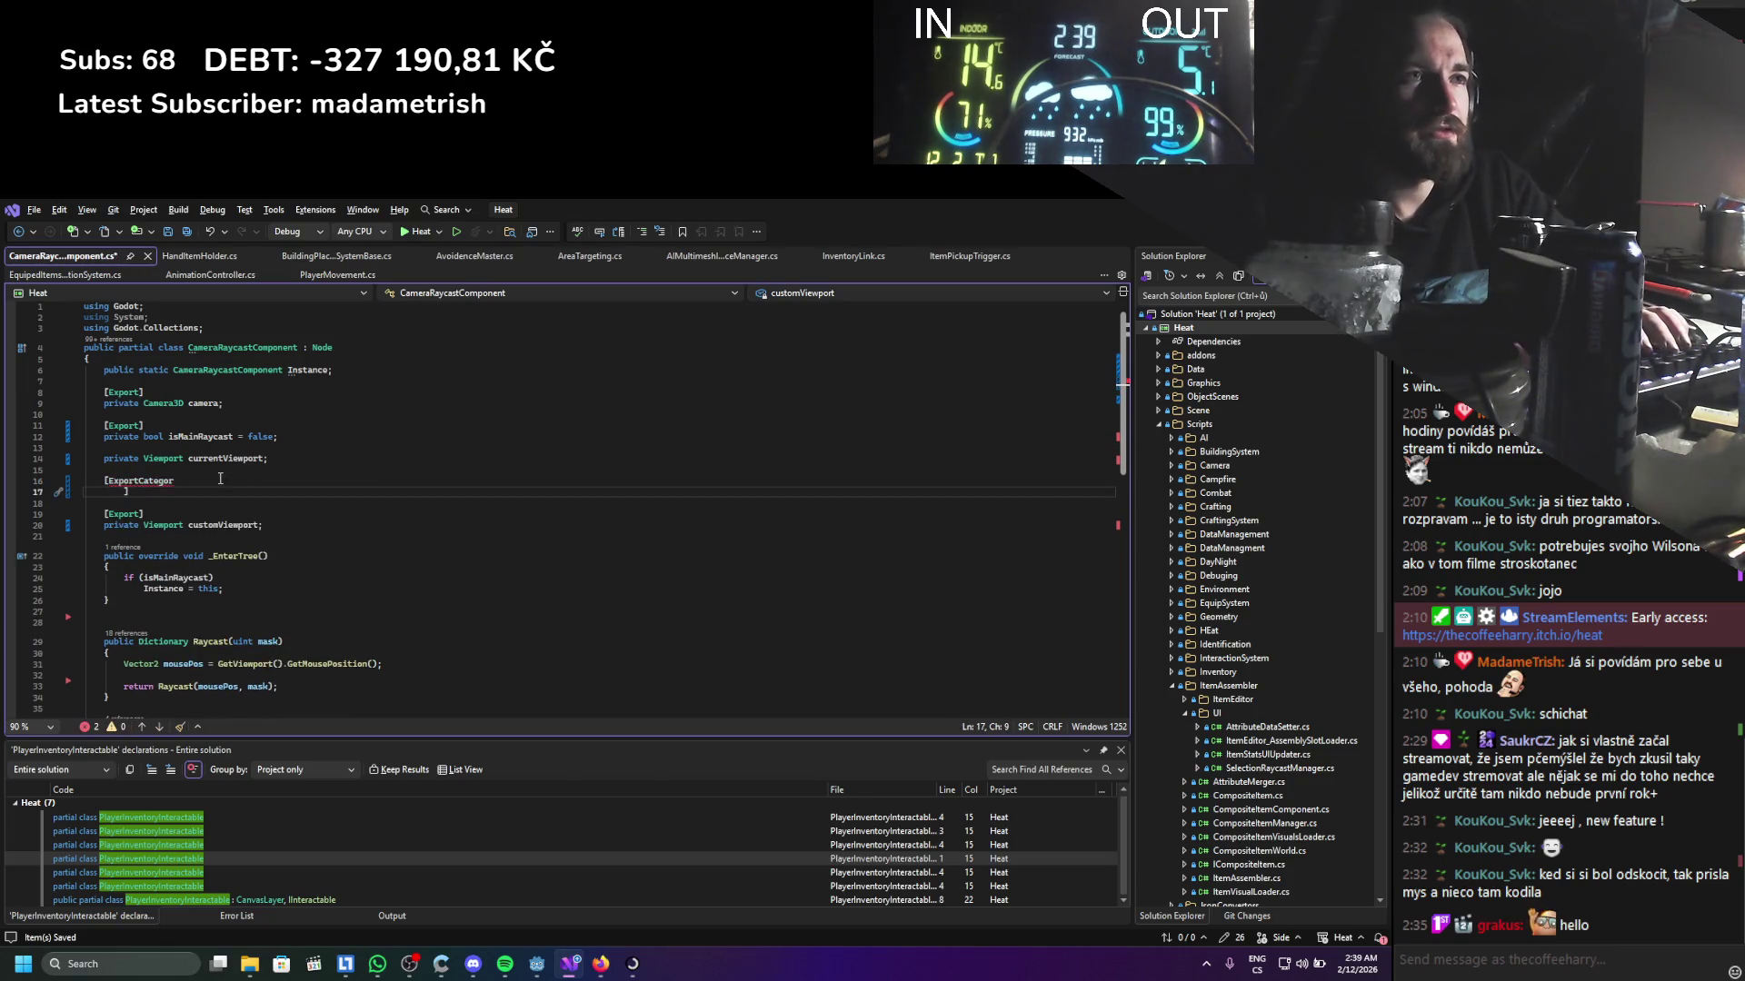
key("BackSpace")
key("BackSpace")
key("BackSpace")
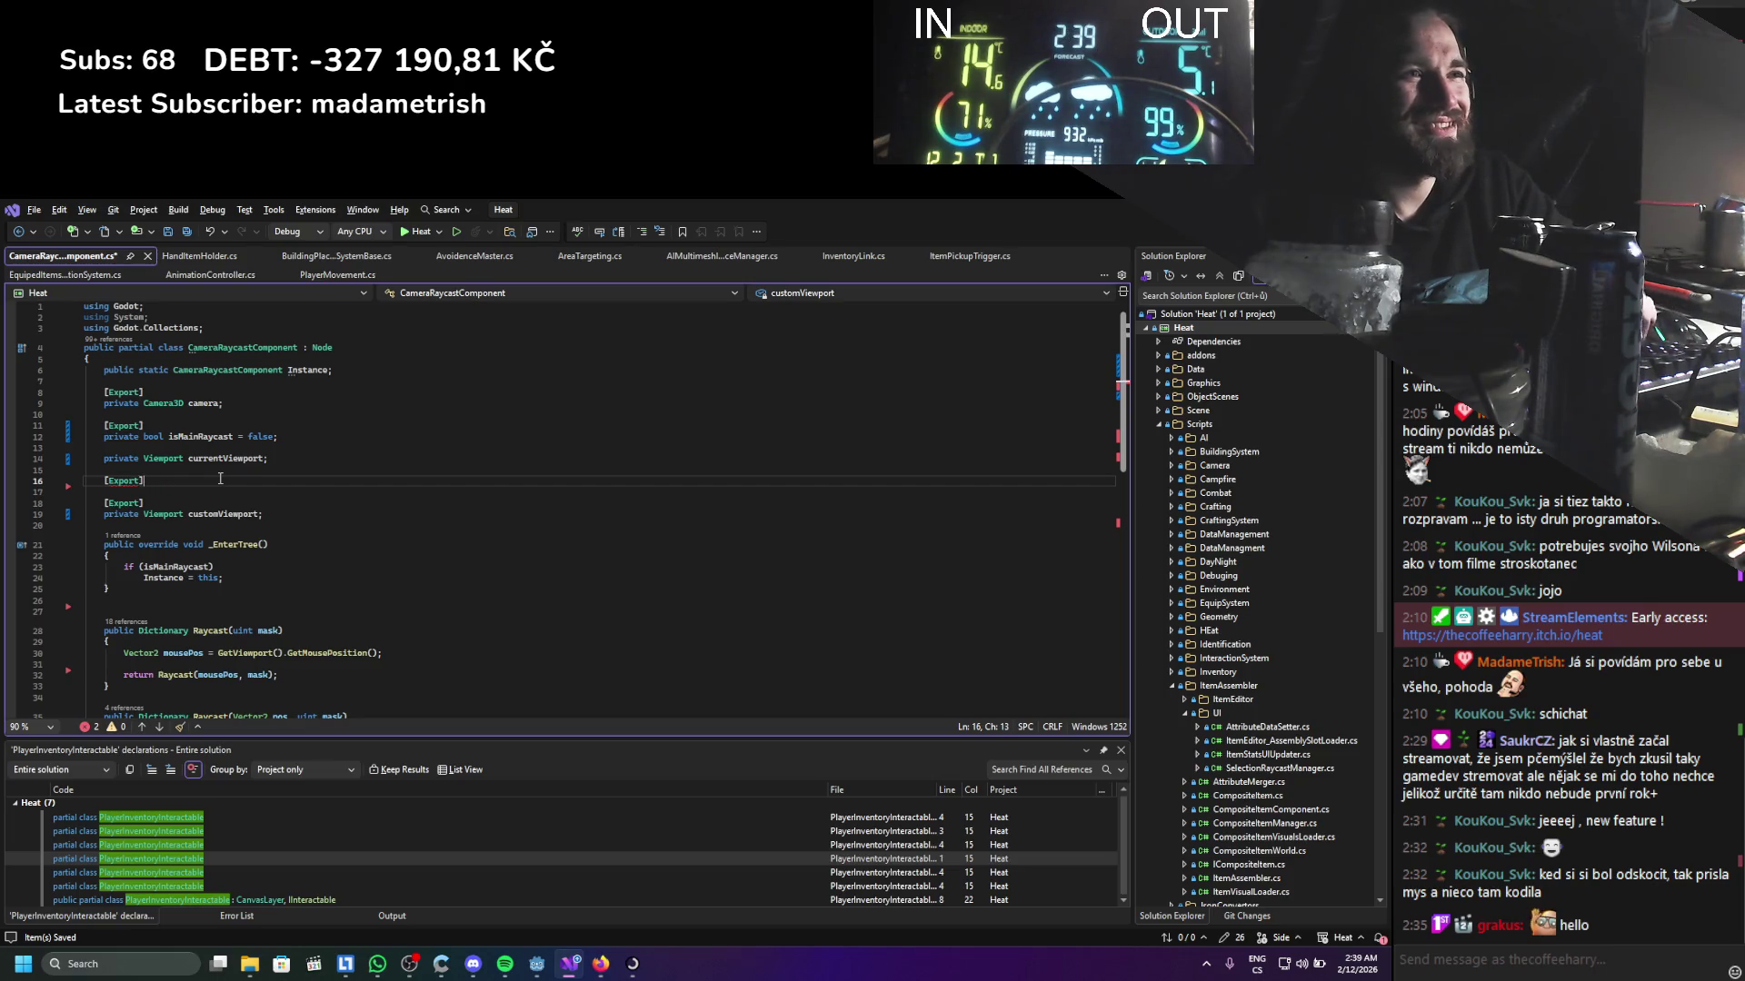
key("Return")
type("privat")
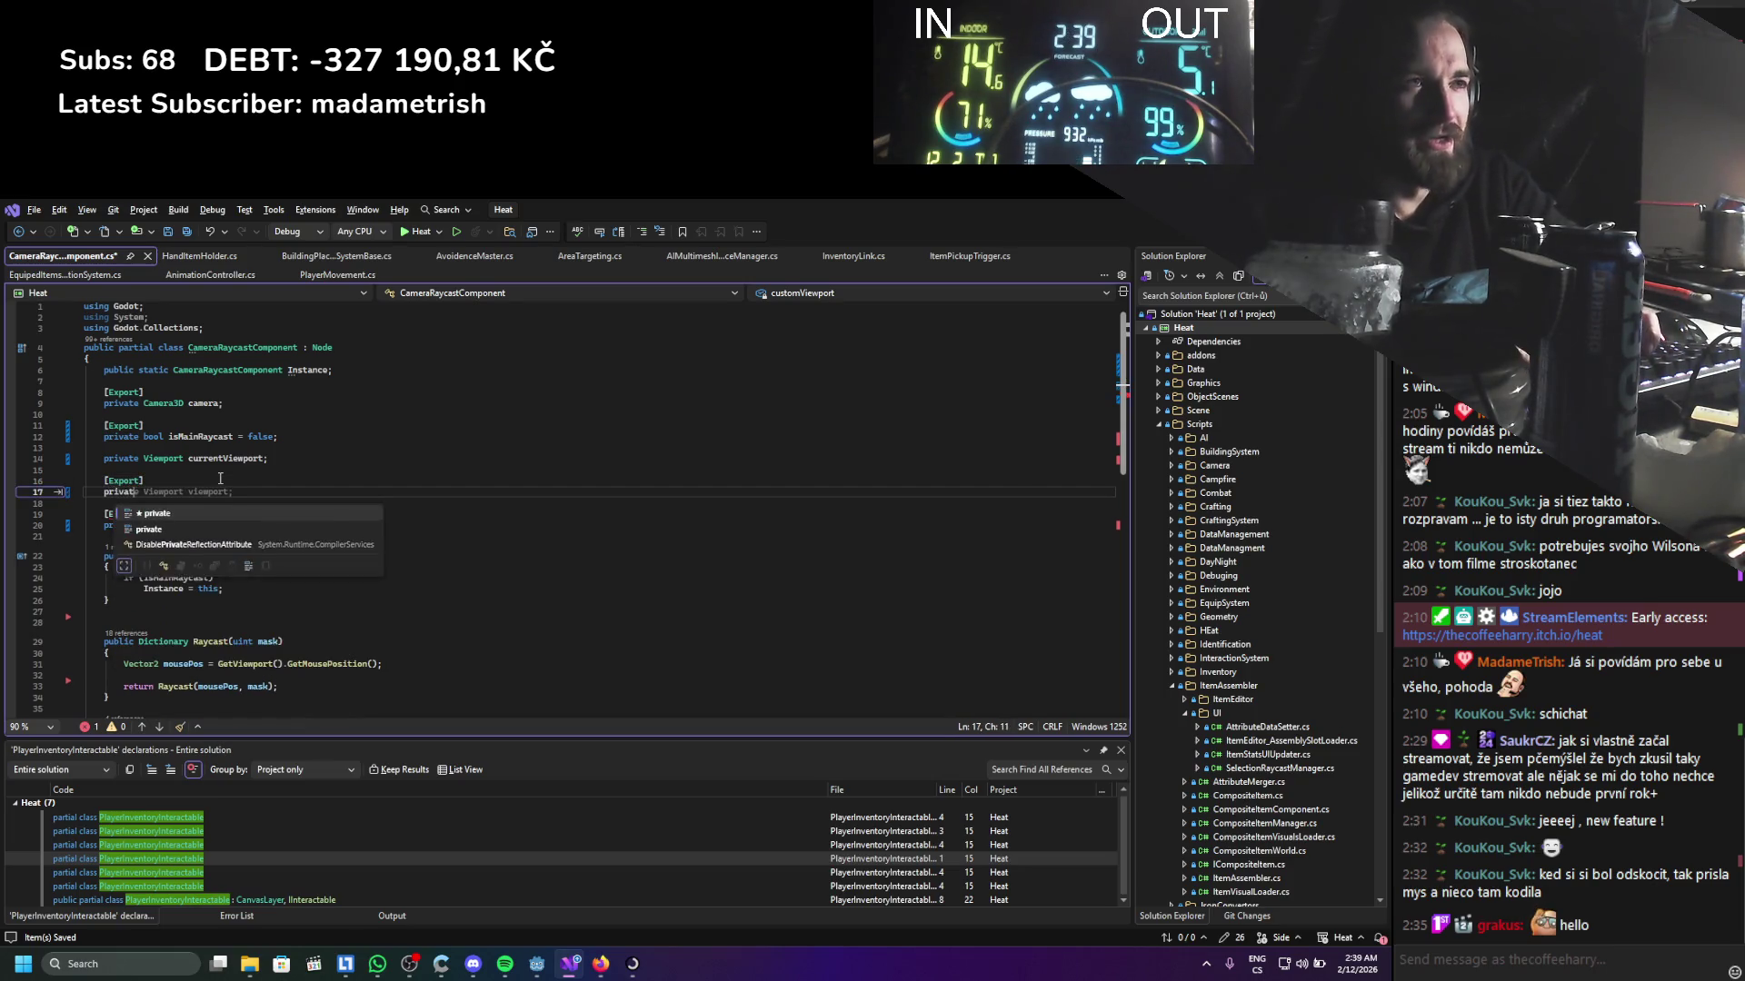
type("e bool has")
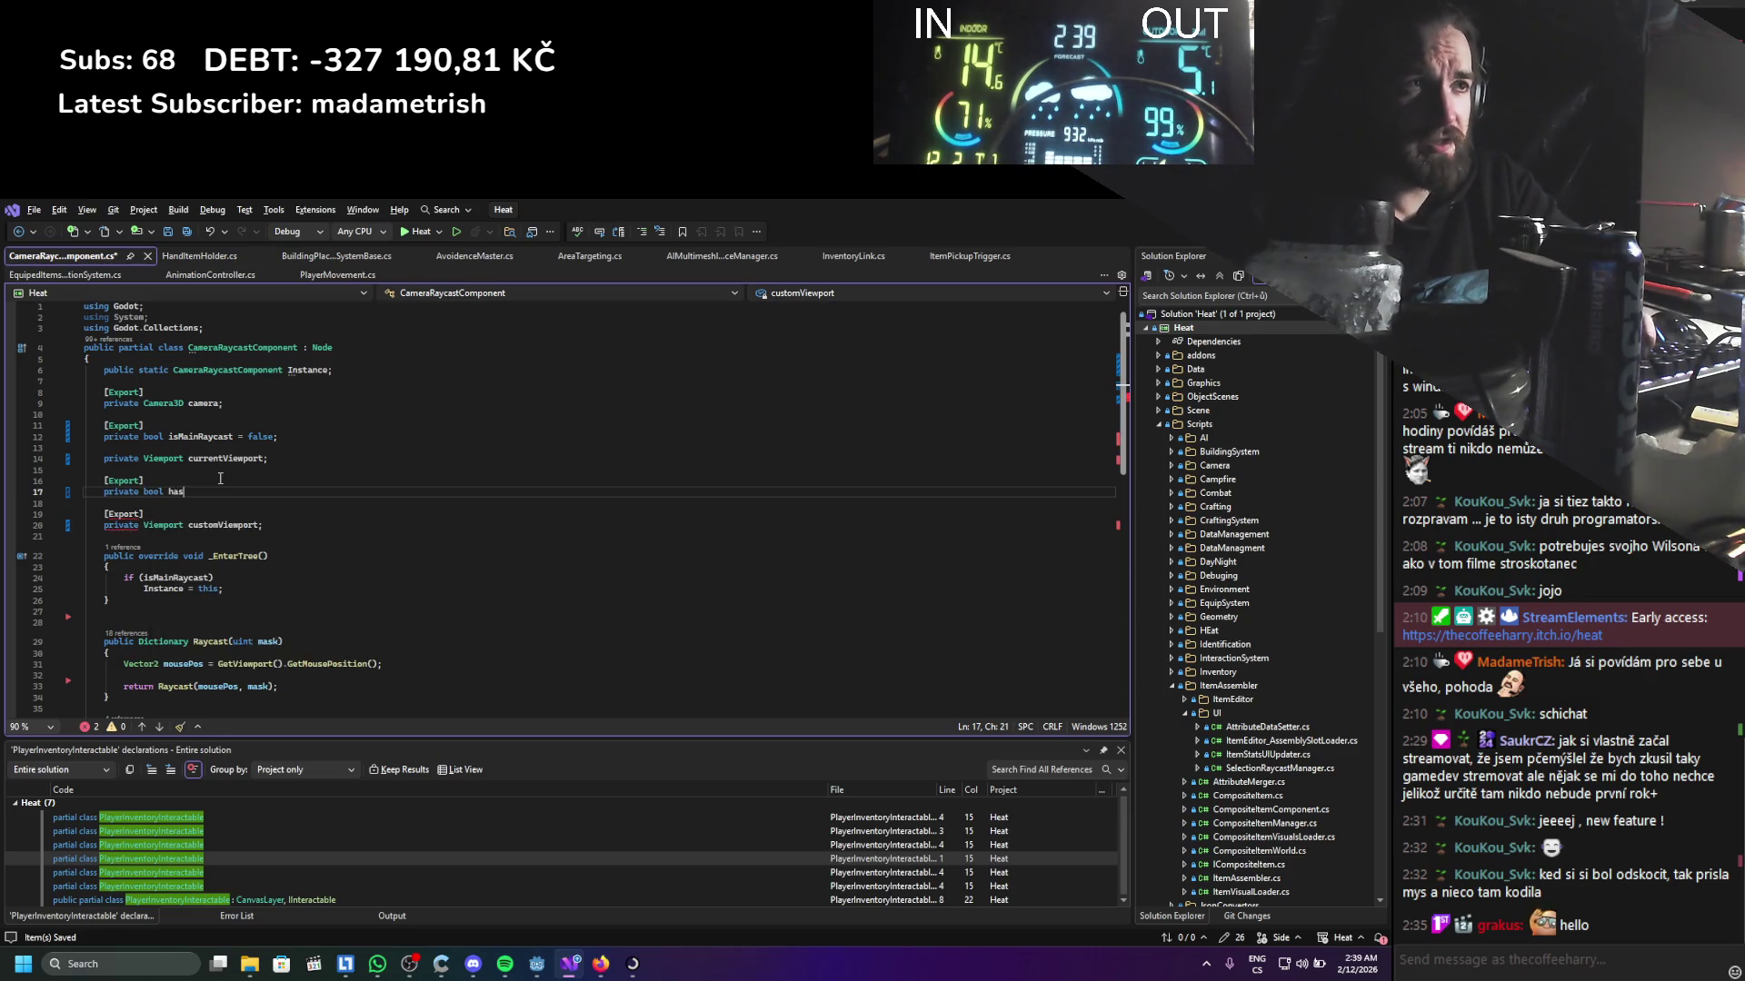
key("BackSpace")
key("BackSpace")
key("BackSpace")
type("U")
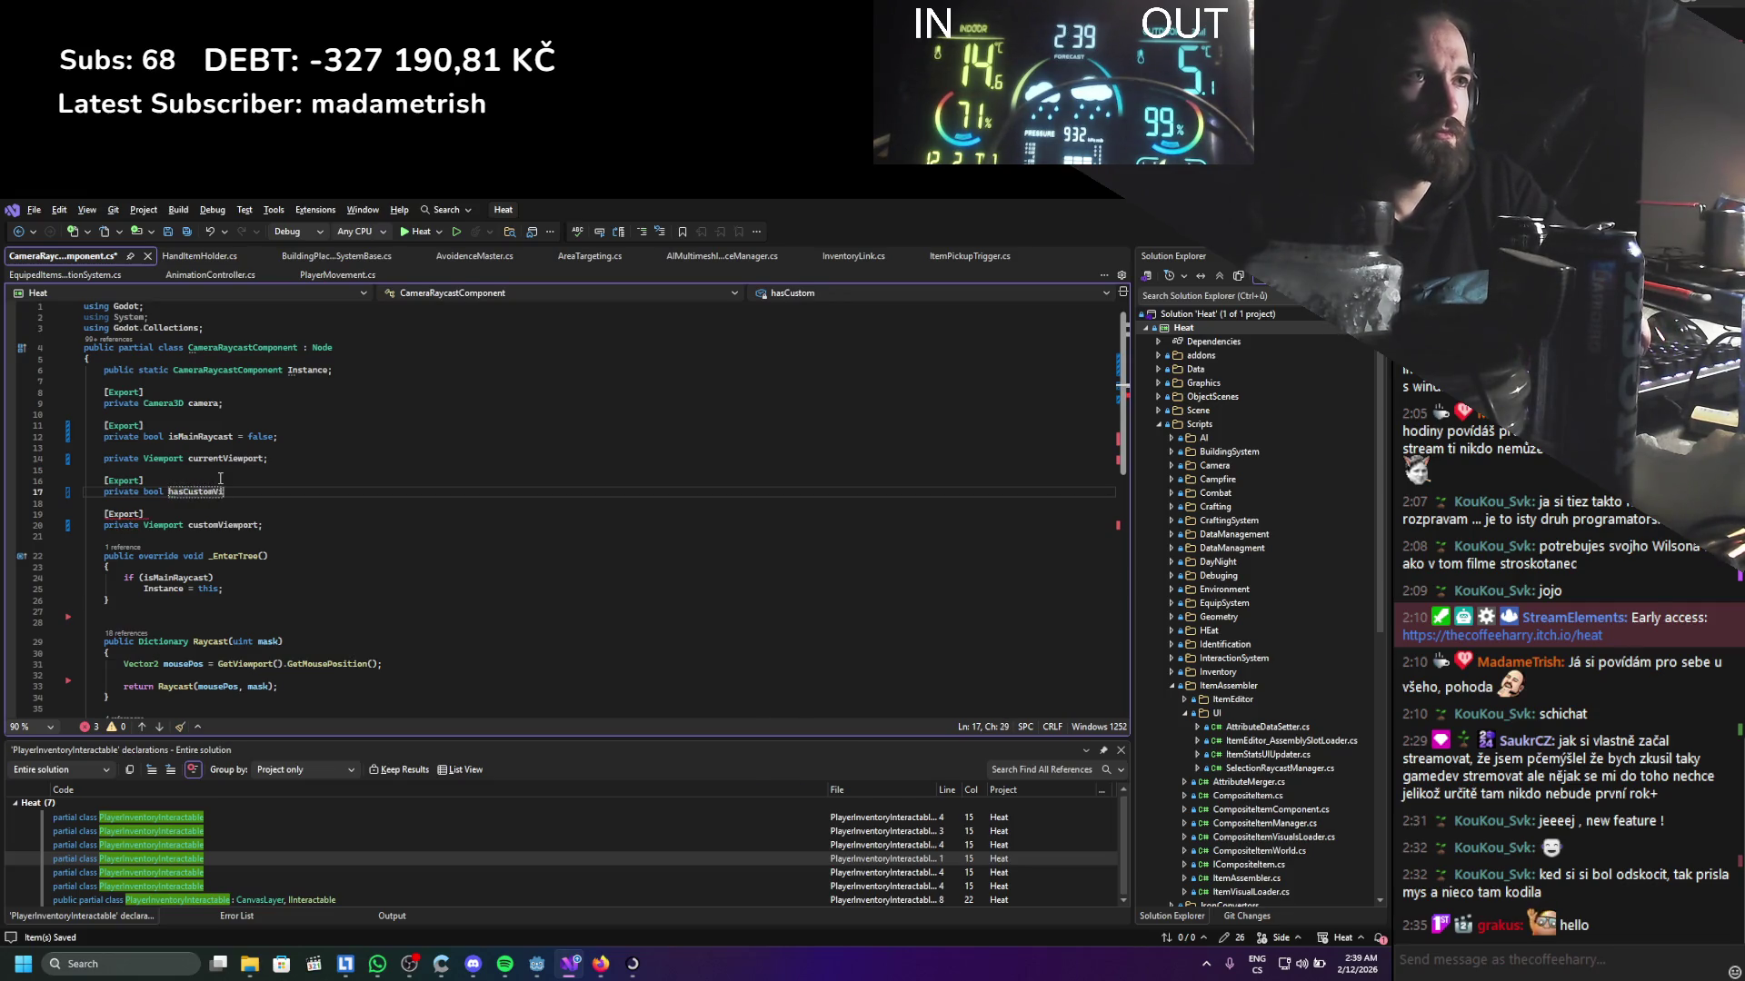
double_click(222, 489)
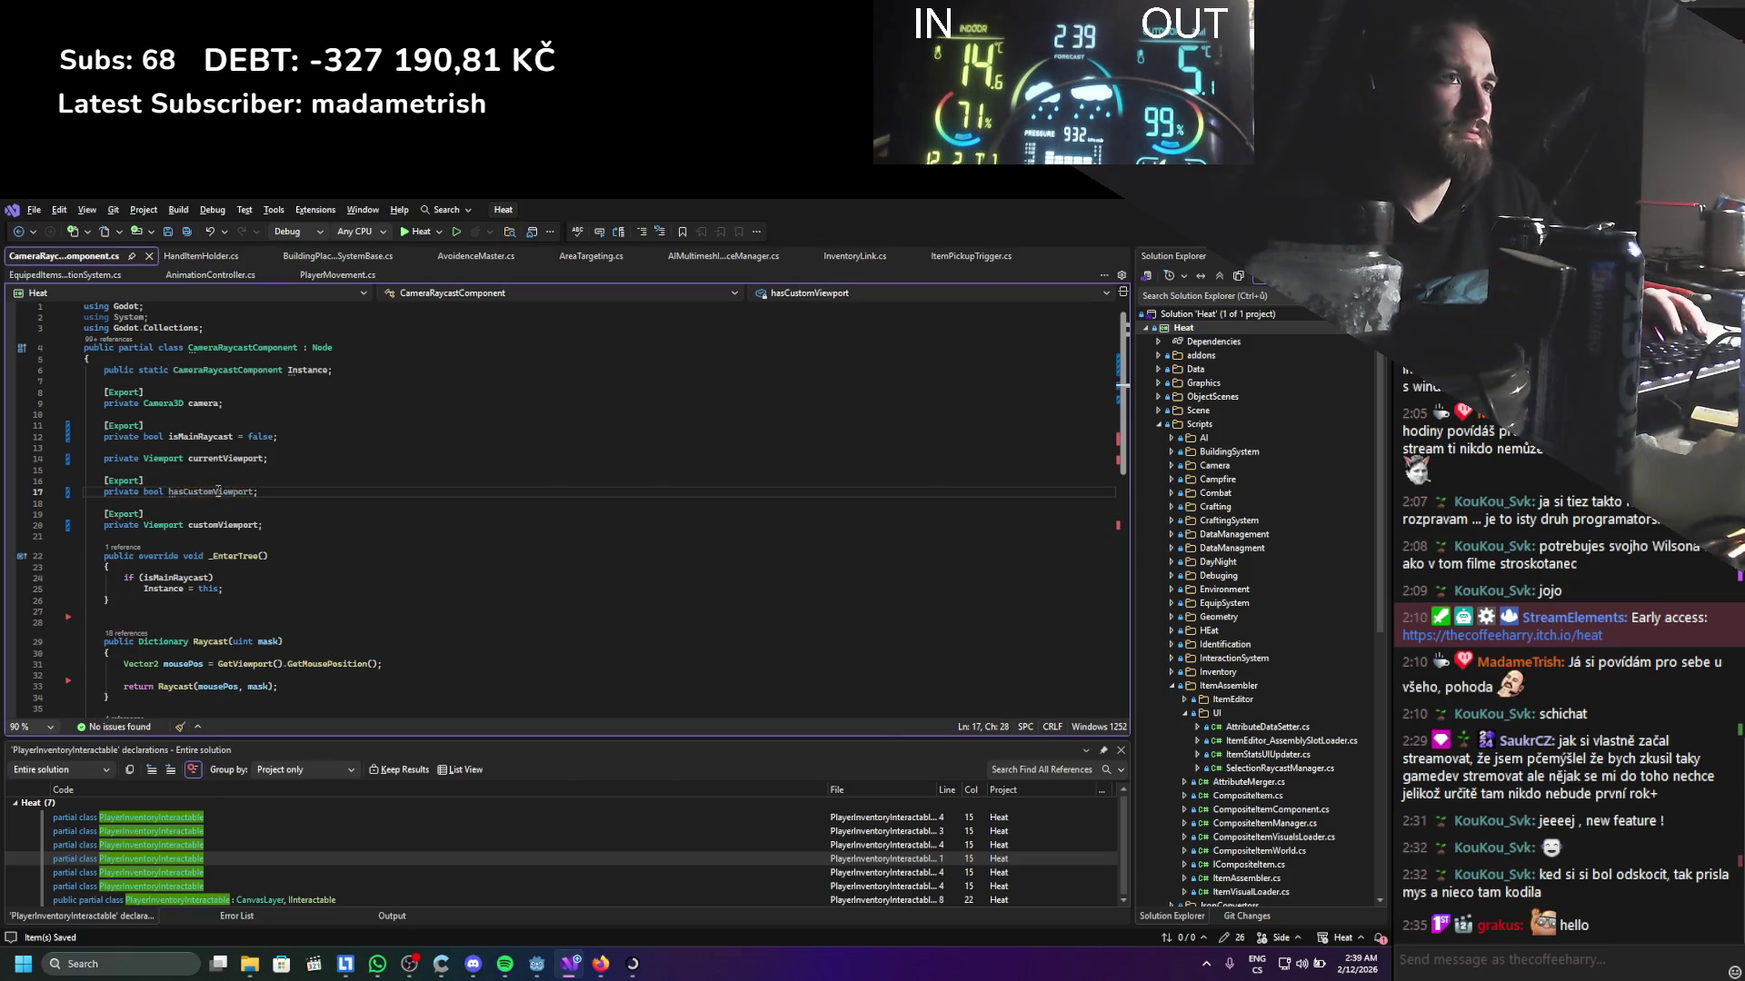
scroll(226, 468, "down", 2)
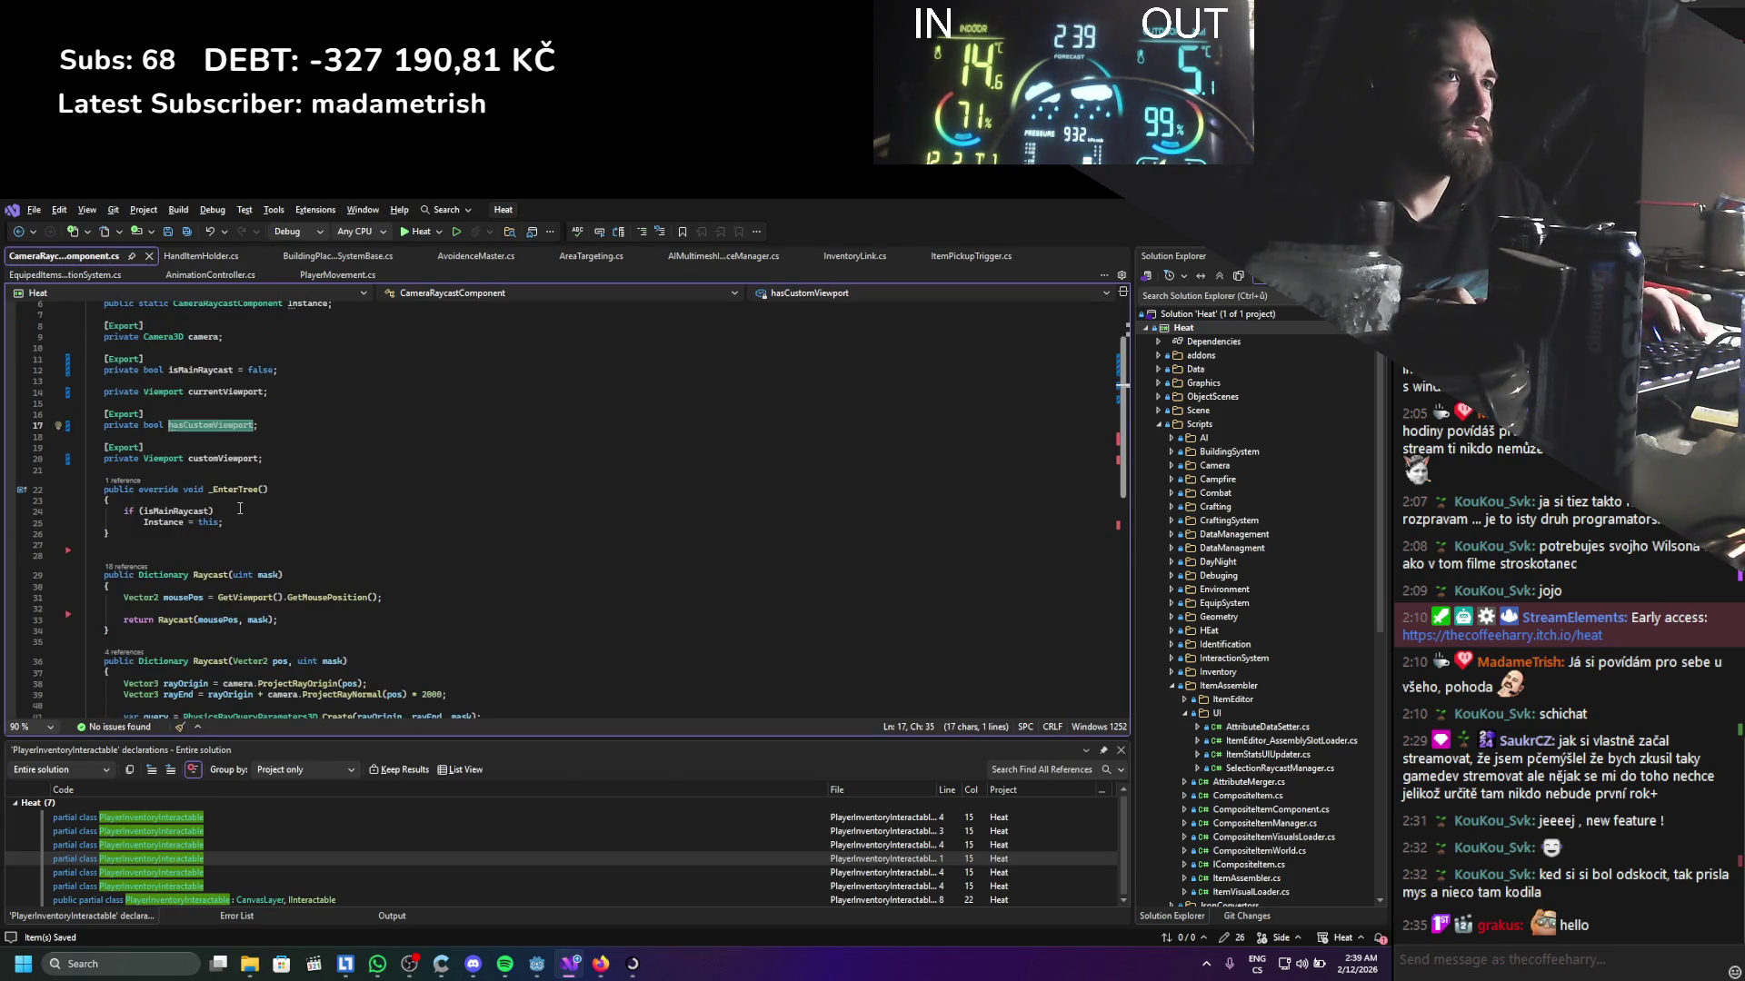
Insert a _Ready override below _EnterTree
left_click(198, 531)
key("Return")
key("Return")
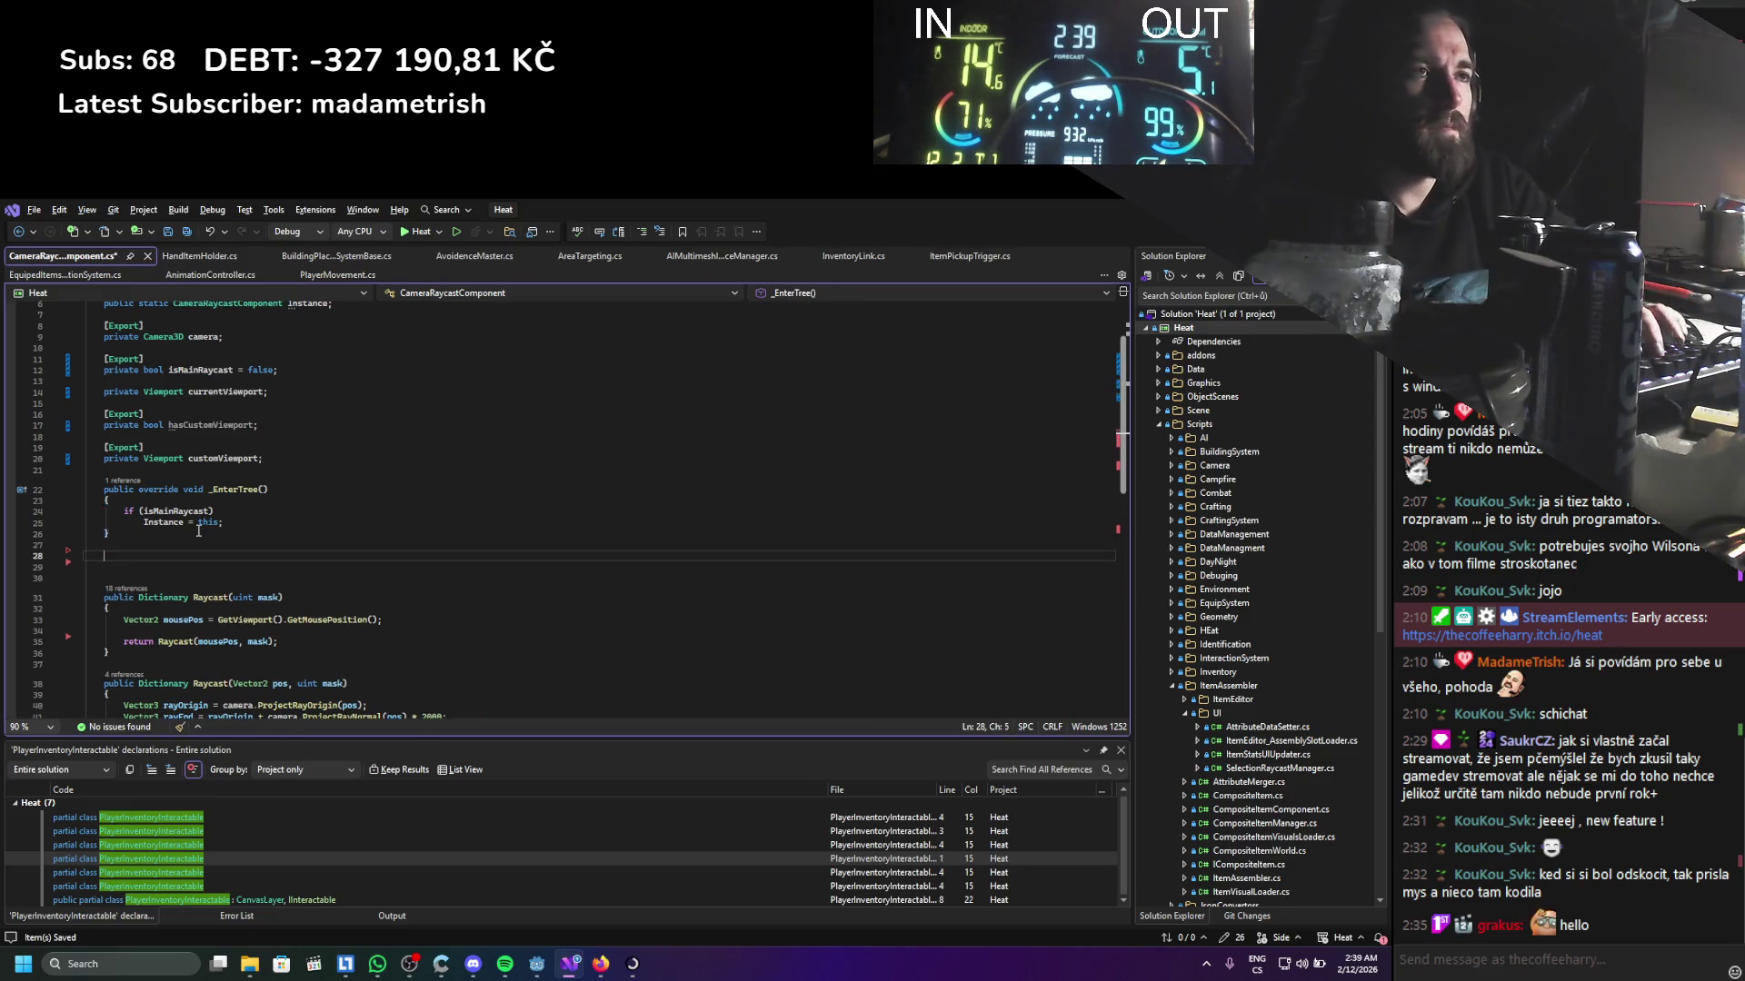
type("override re")
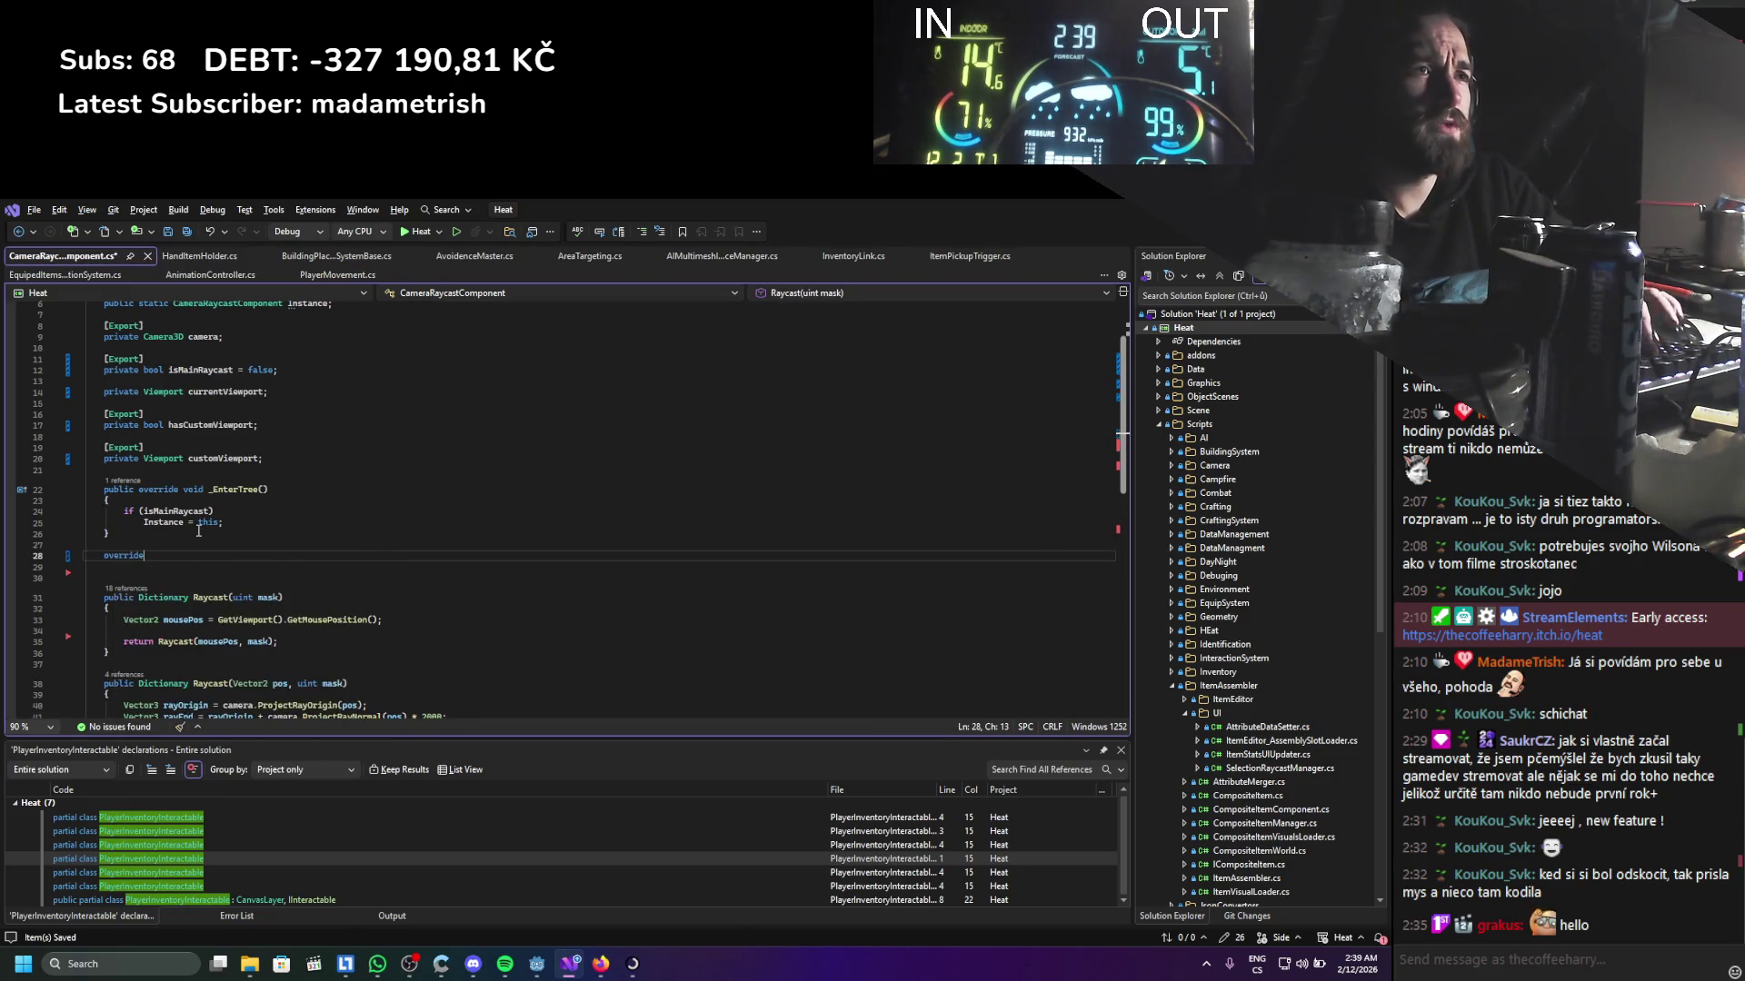
key("Down")
key("Down")
key("Return")
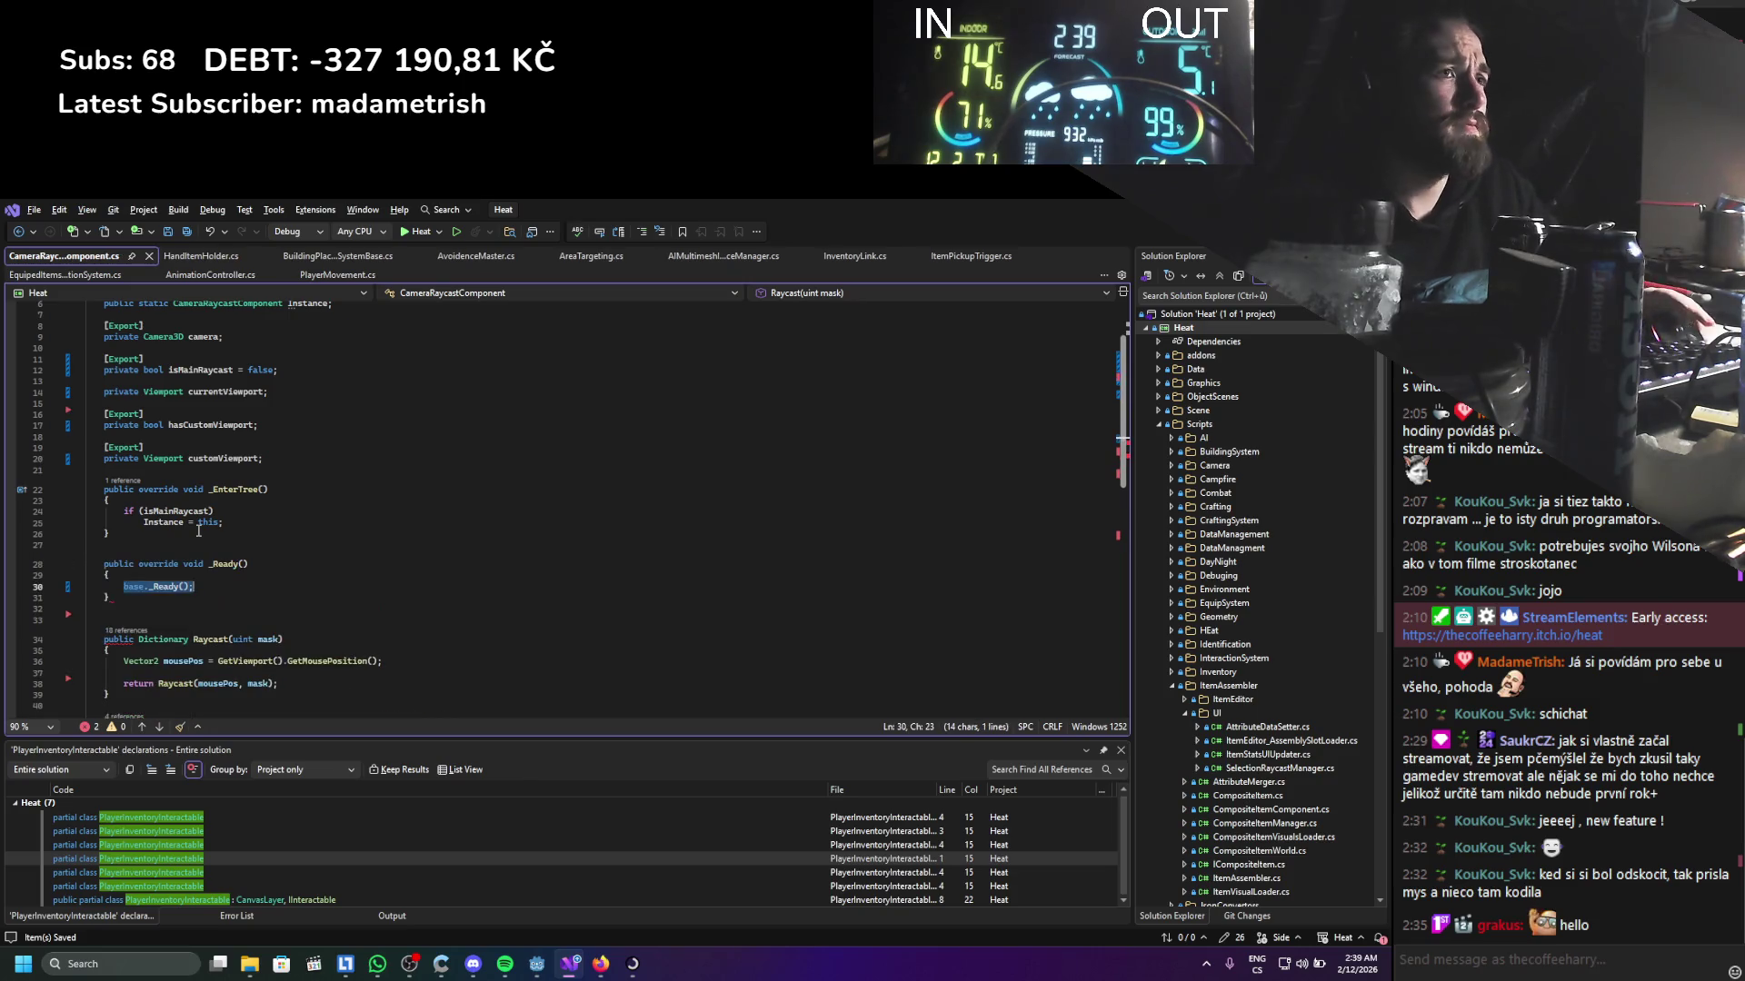
Assign currentViewport in _Ready via if/else on hasCustomViewport; use currentViewport.GetMousePosition() in Raycast
double_click(233, 391)
key("ctrl+c")
left_click_drag(124, 586, 193, 586)
key("ctrl+v")
left_click_drag(283, 660, 218, 660)
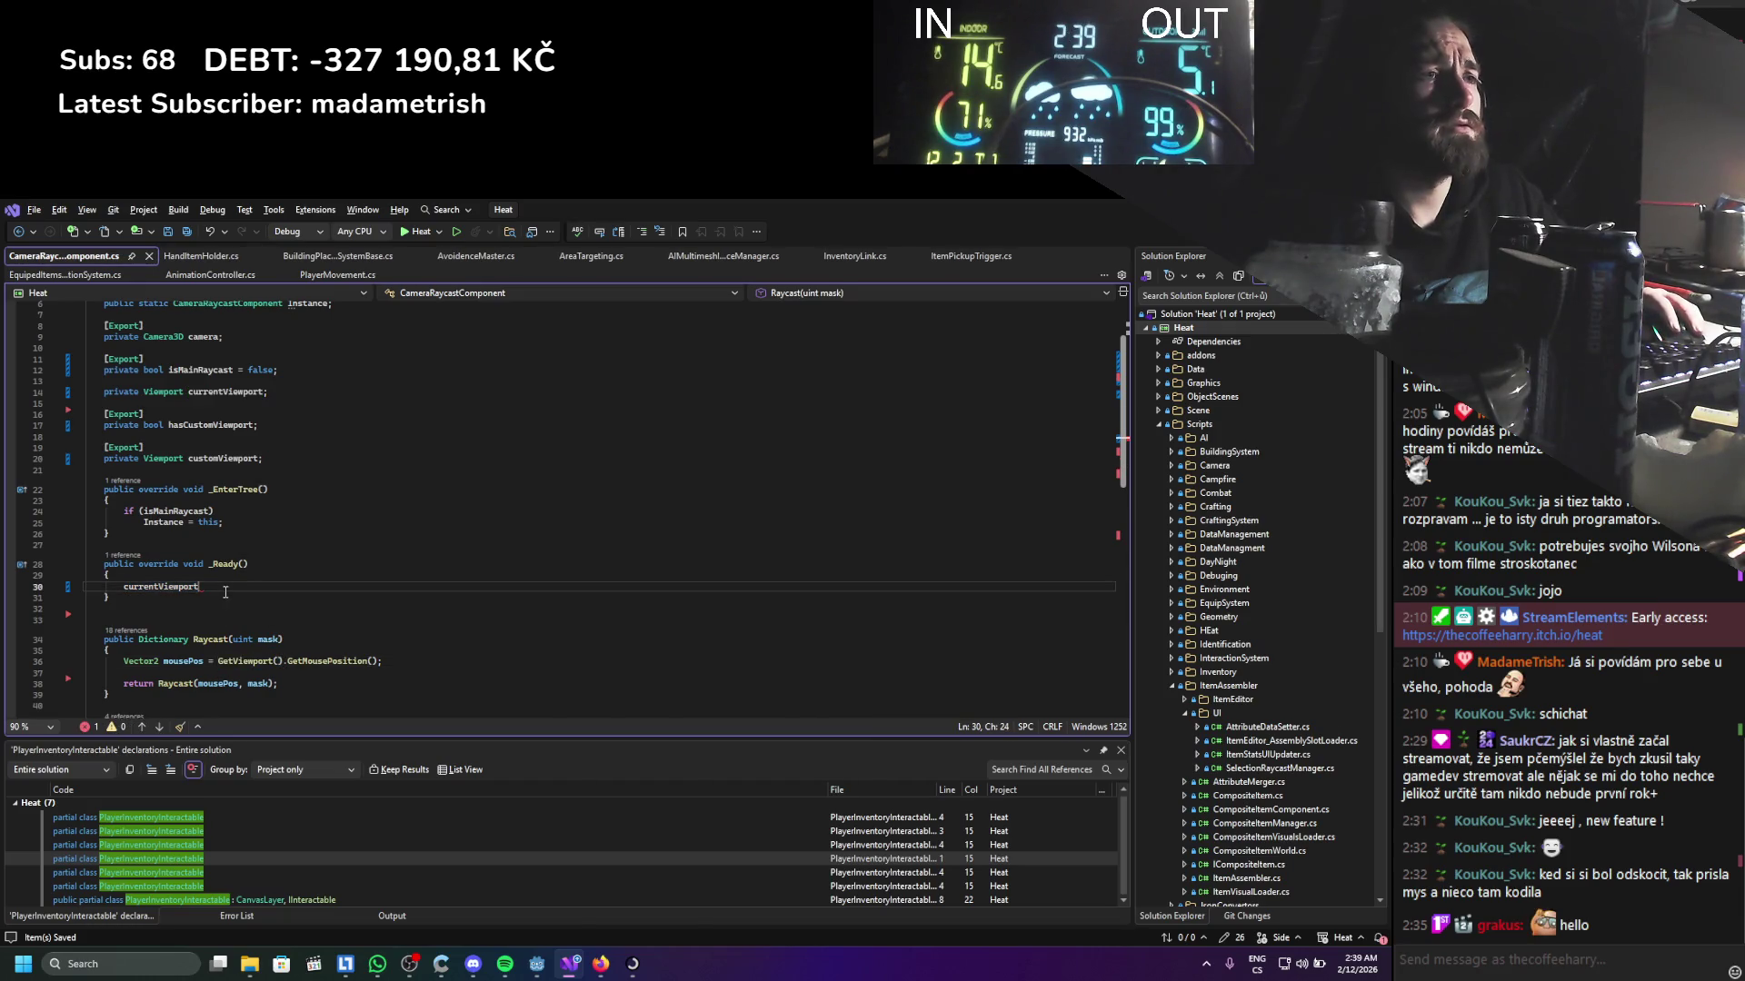
left_click_drag(199, 587, 126, 588)
type("if(")
key("Tab")
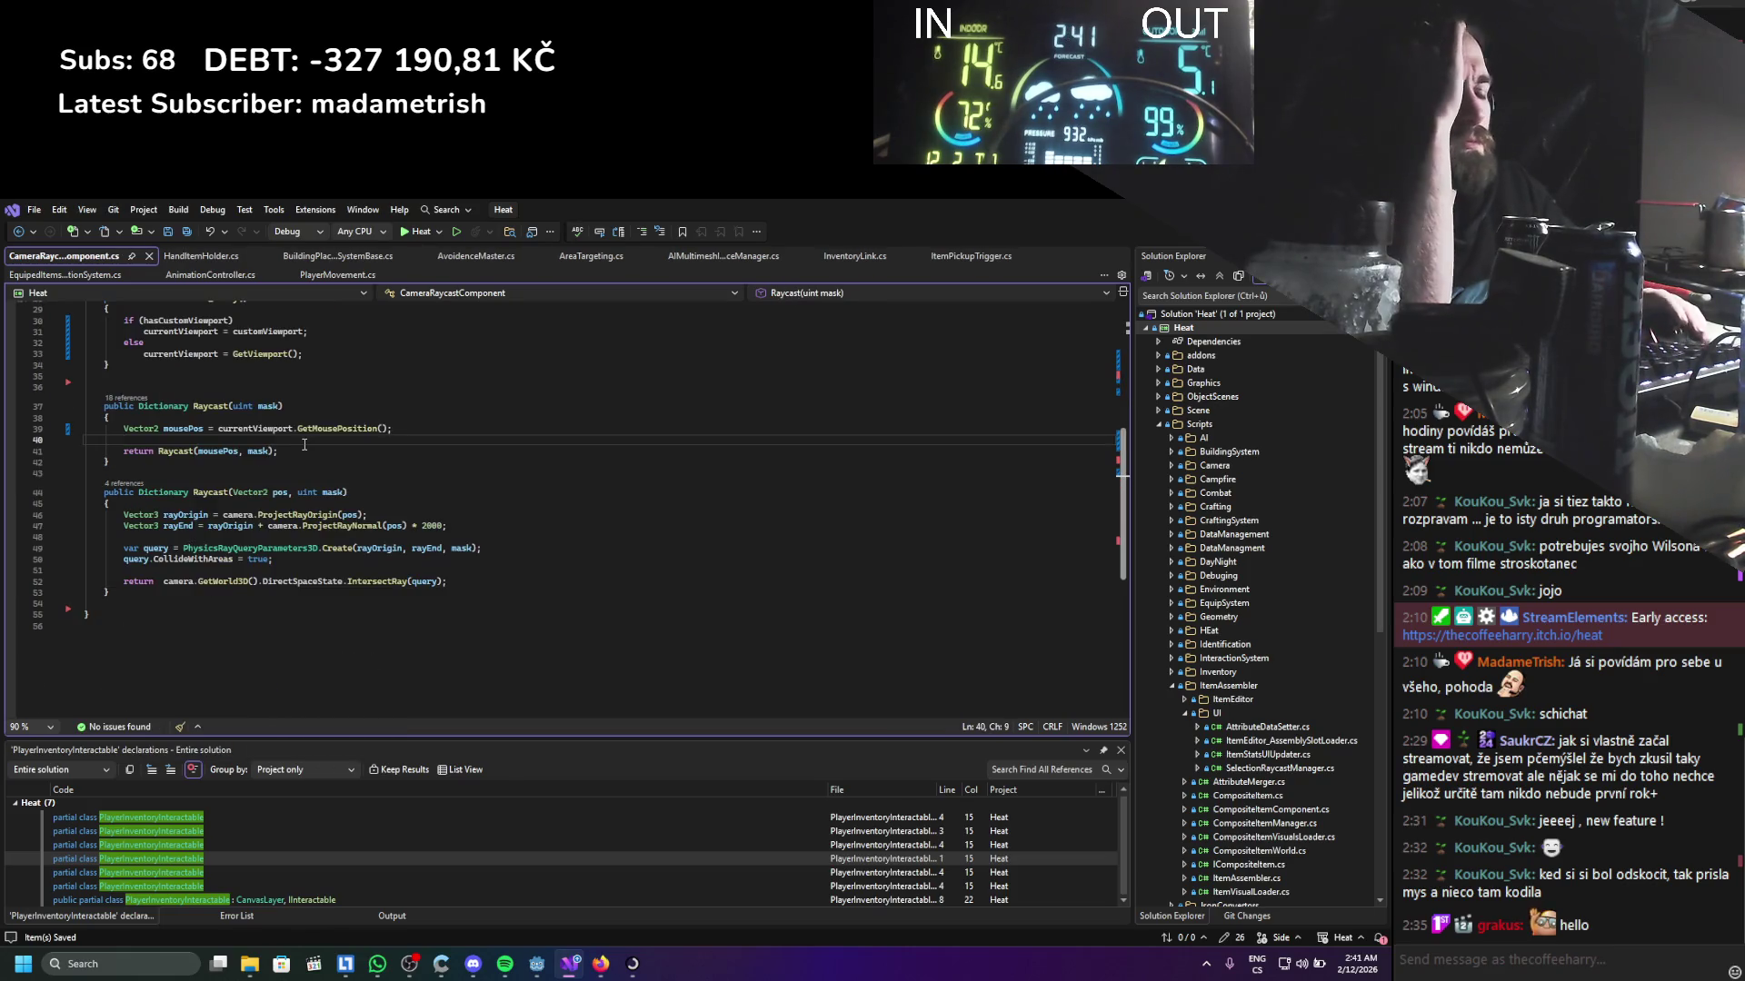
key("Tab")
Log mousePos with GD.Print in Raycast, then run the game in Godot
left_click(305, 444)
key("Return")
type("gd.Print(")
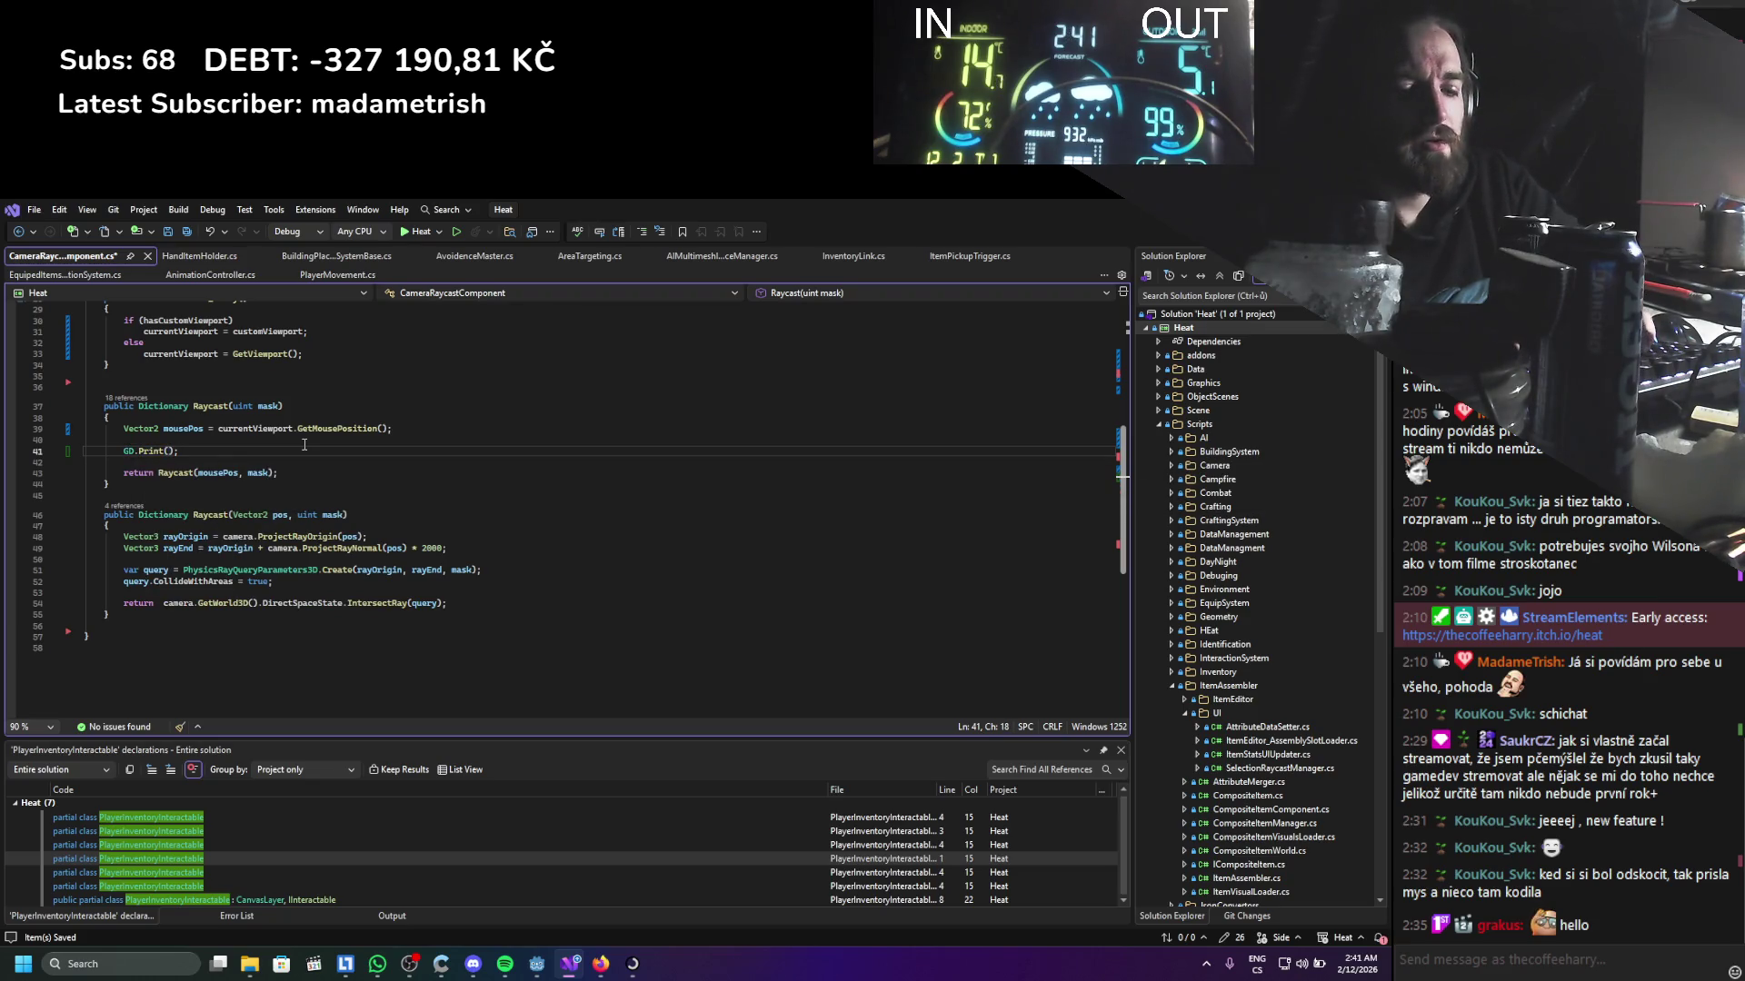
type("mosu")
key("BackSpace")
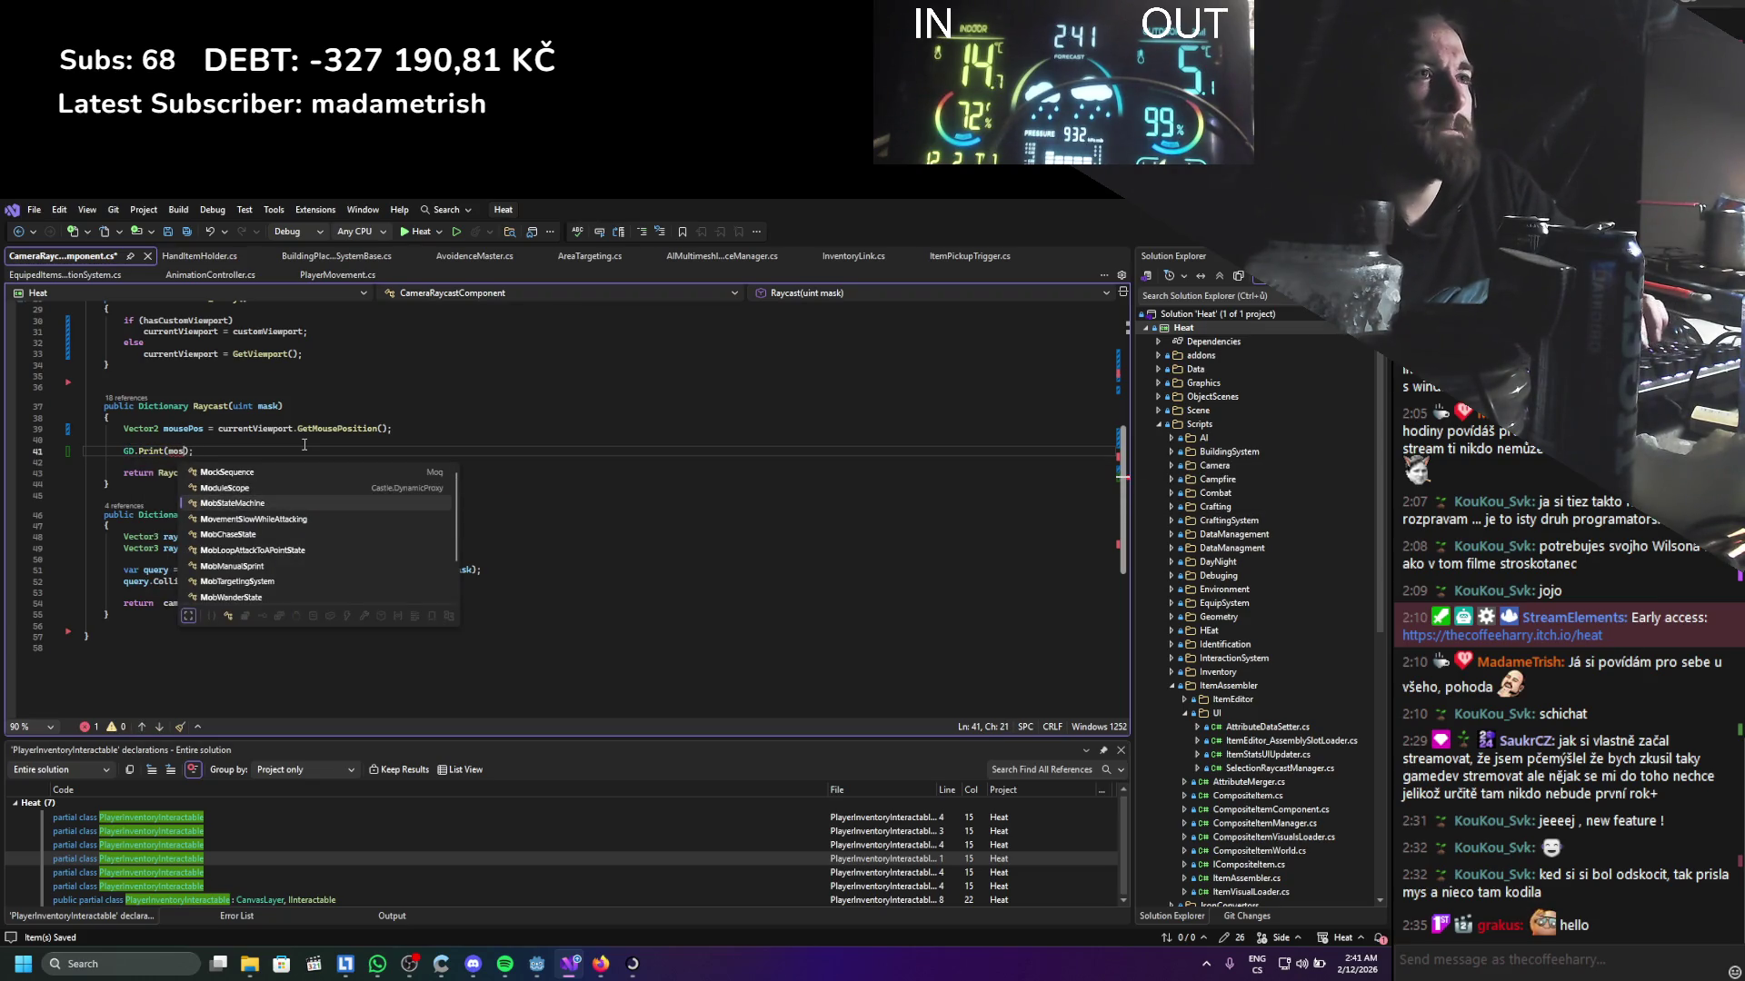
type("epos")
key("BackSpace")
key("BackSpace")
key("BackSpace")
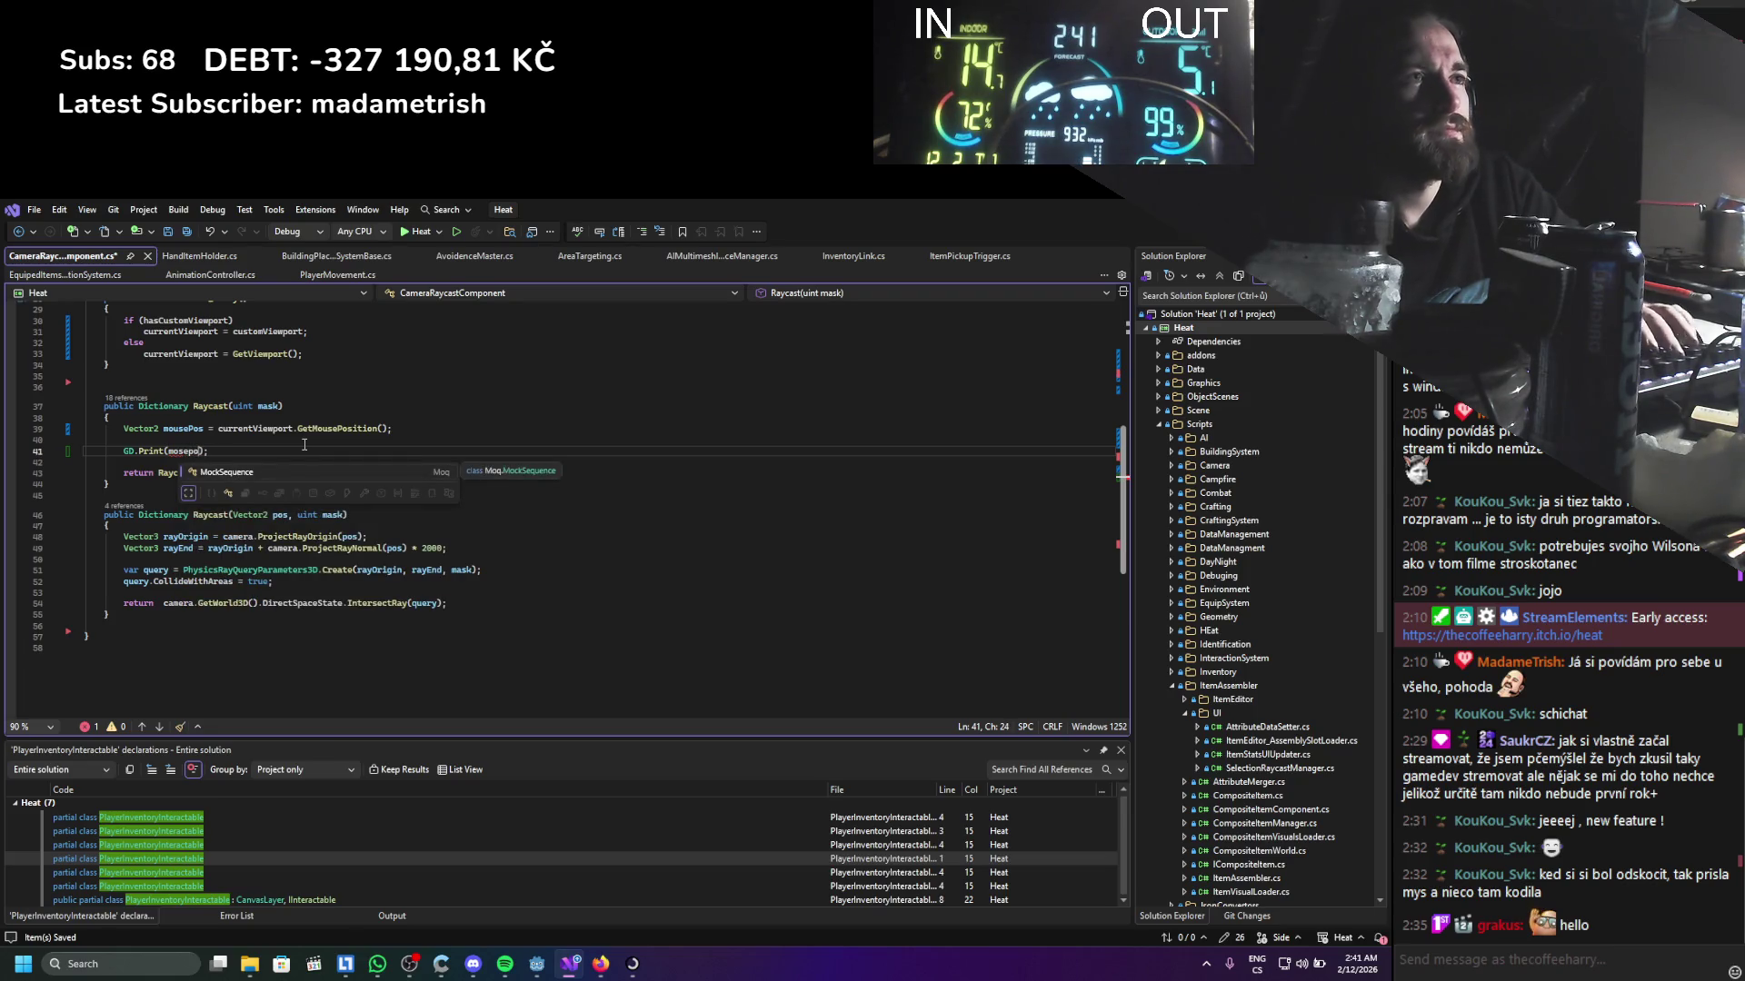
type("mousePos")
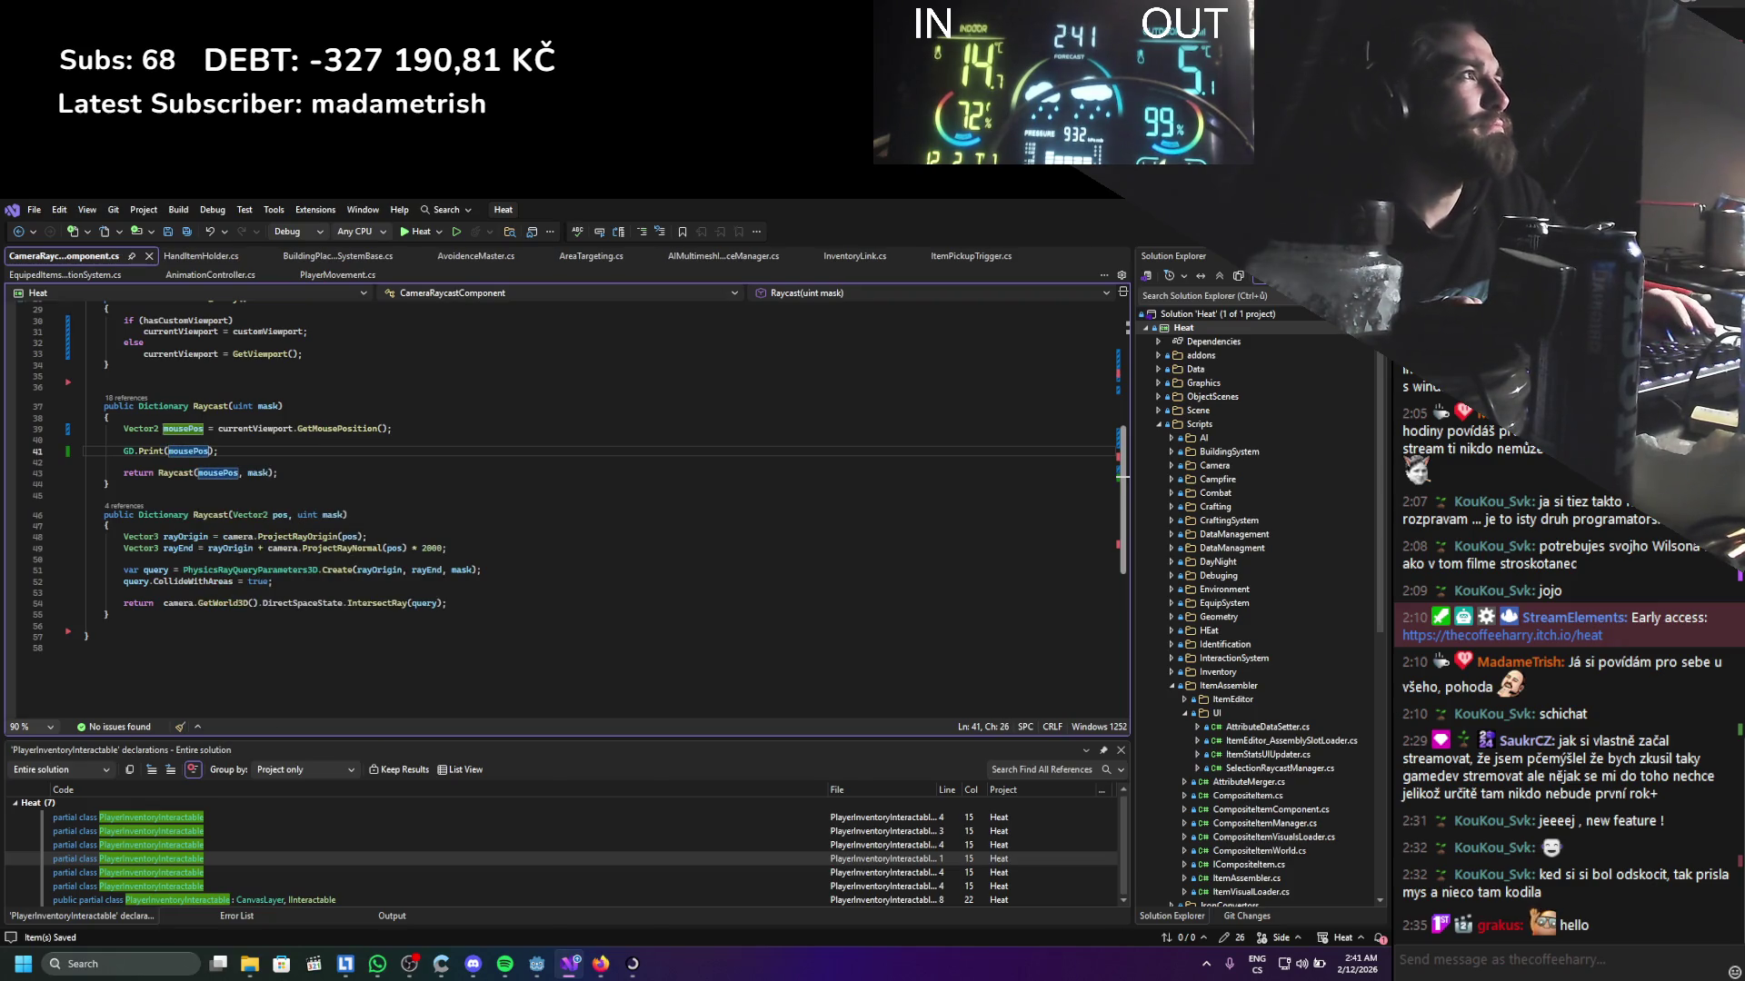
key("alt+Tab")
left_click(1167, 231)
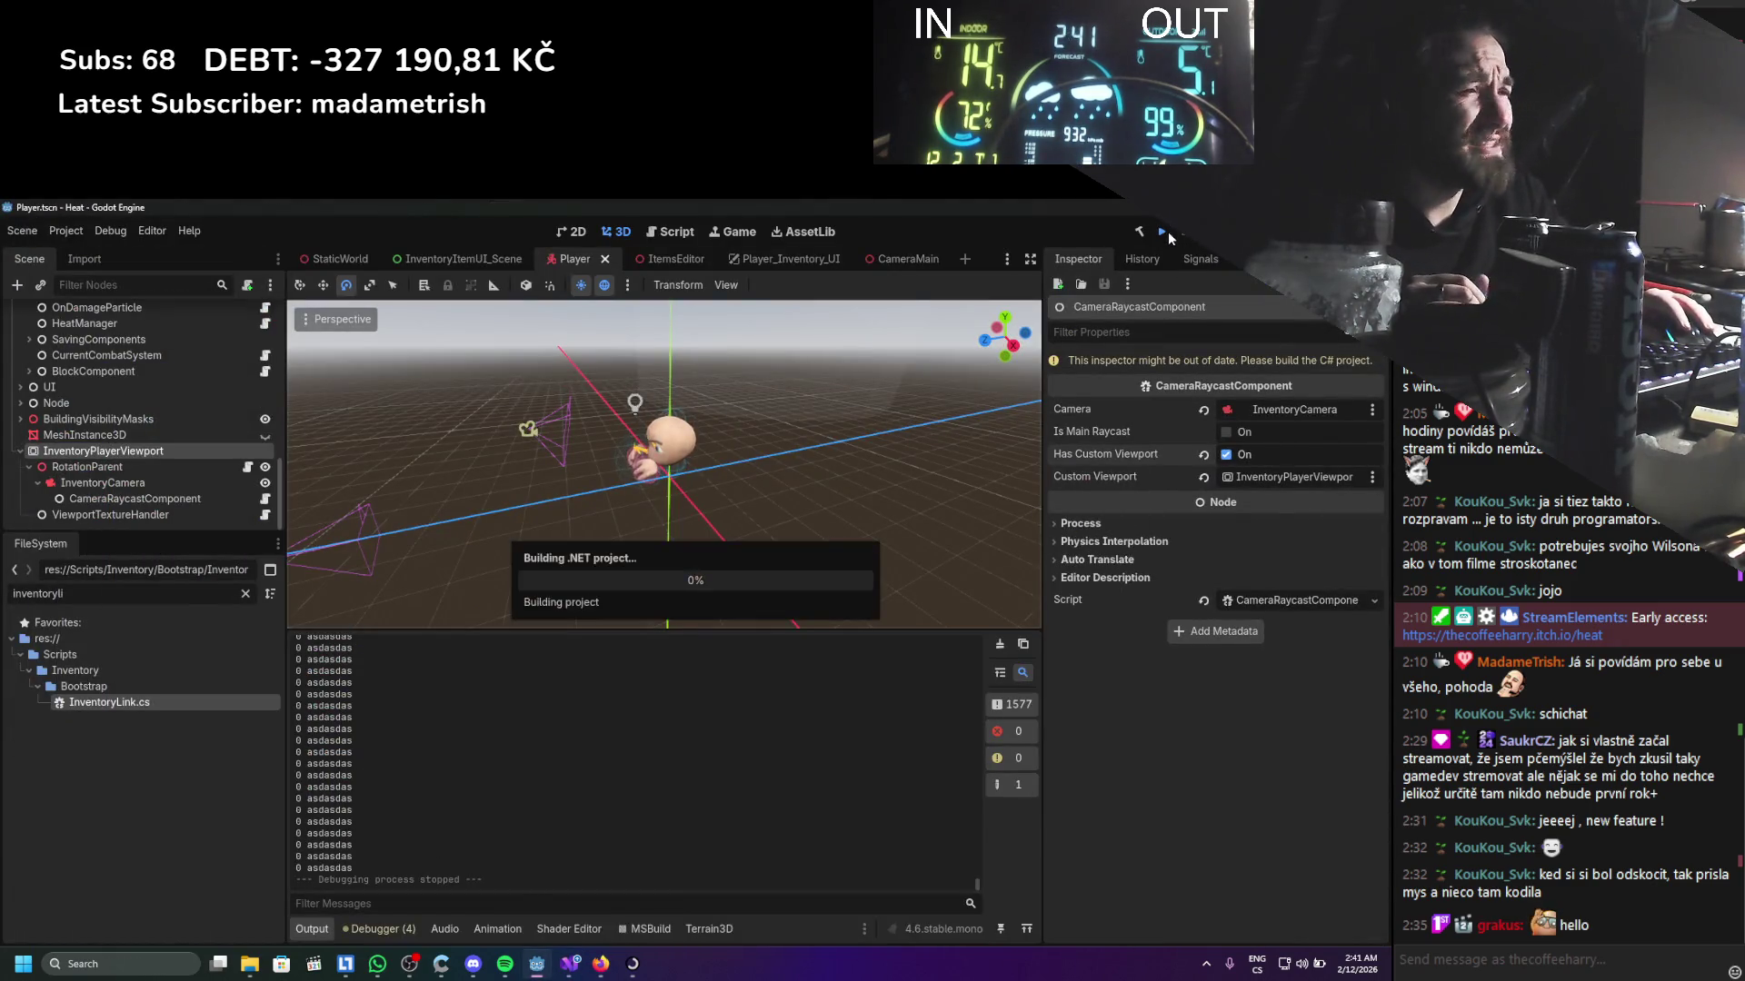
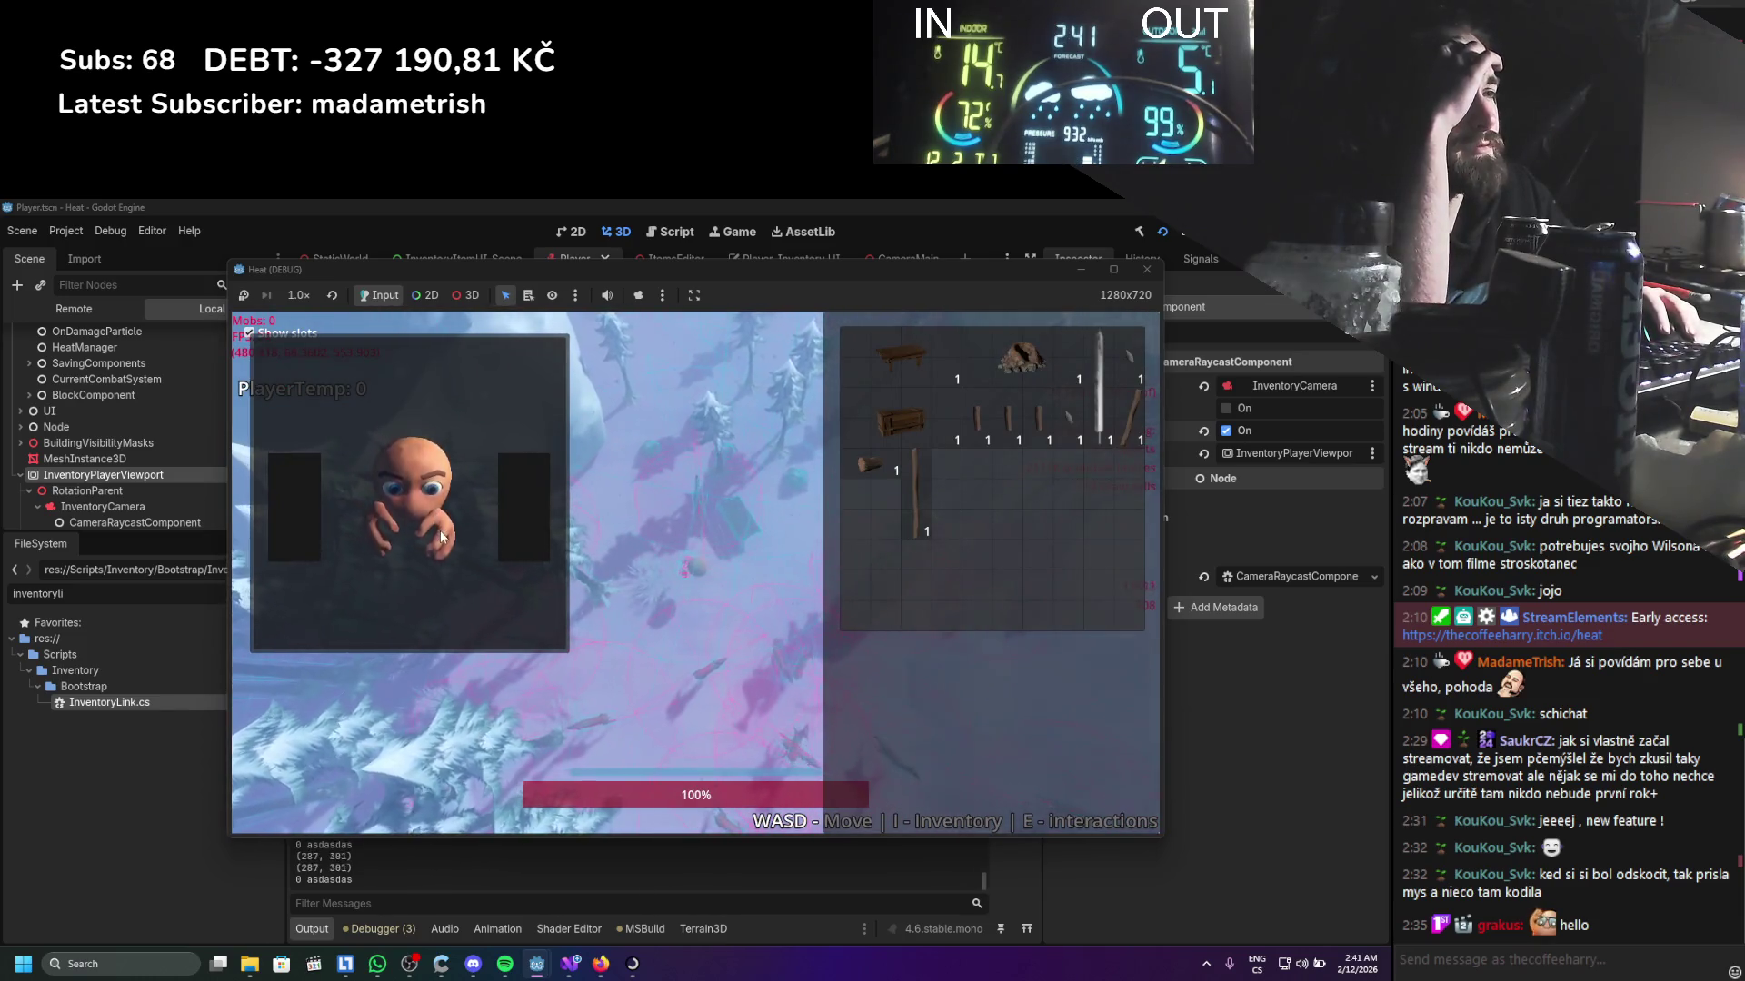
Click spots across the game view, from the preview's top-left to past the bottom edge, comparing logged positions
left_click(271, 358)
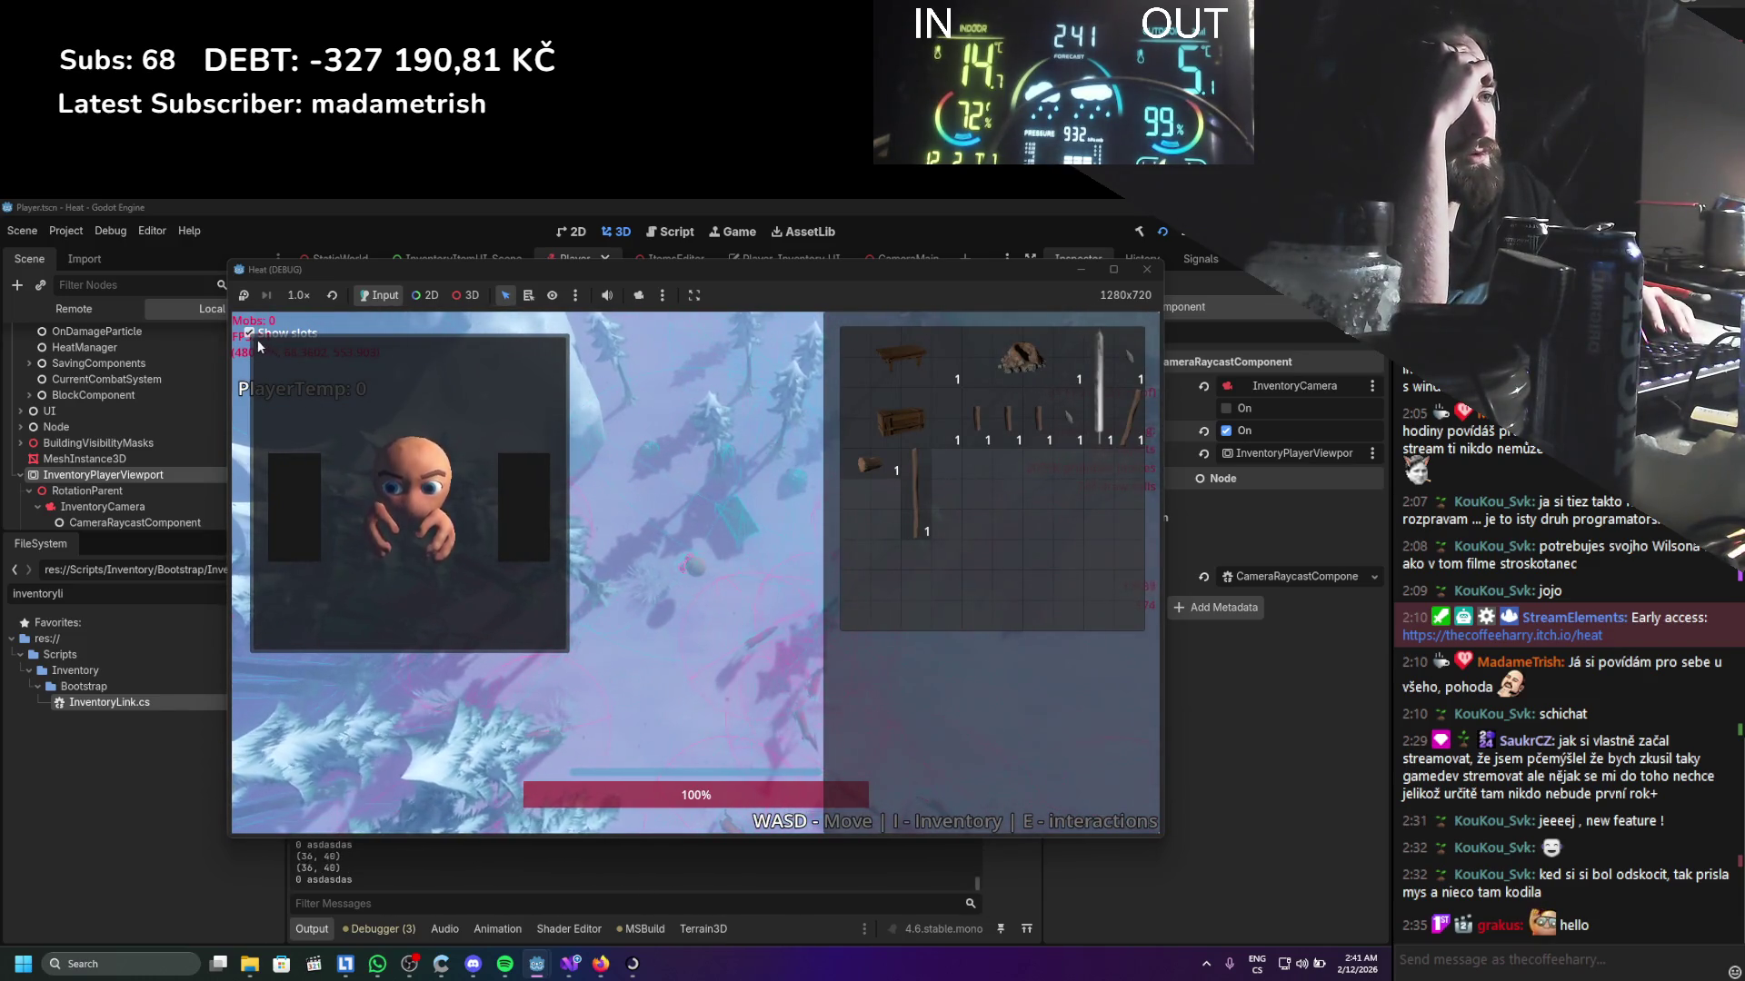
left_click(412, 502)
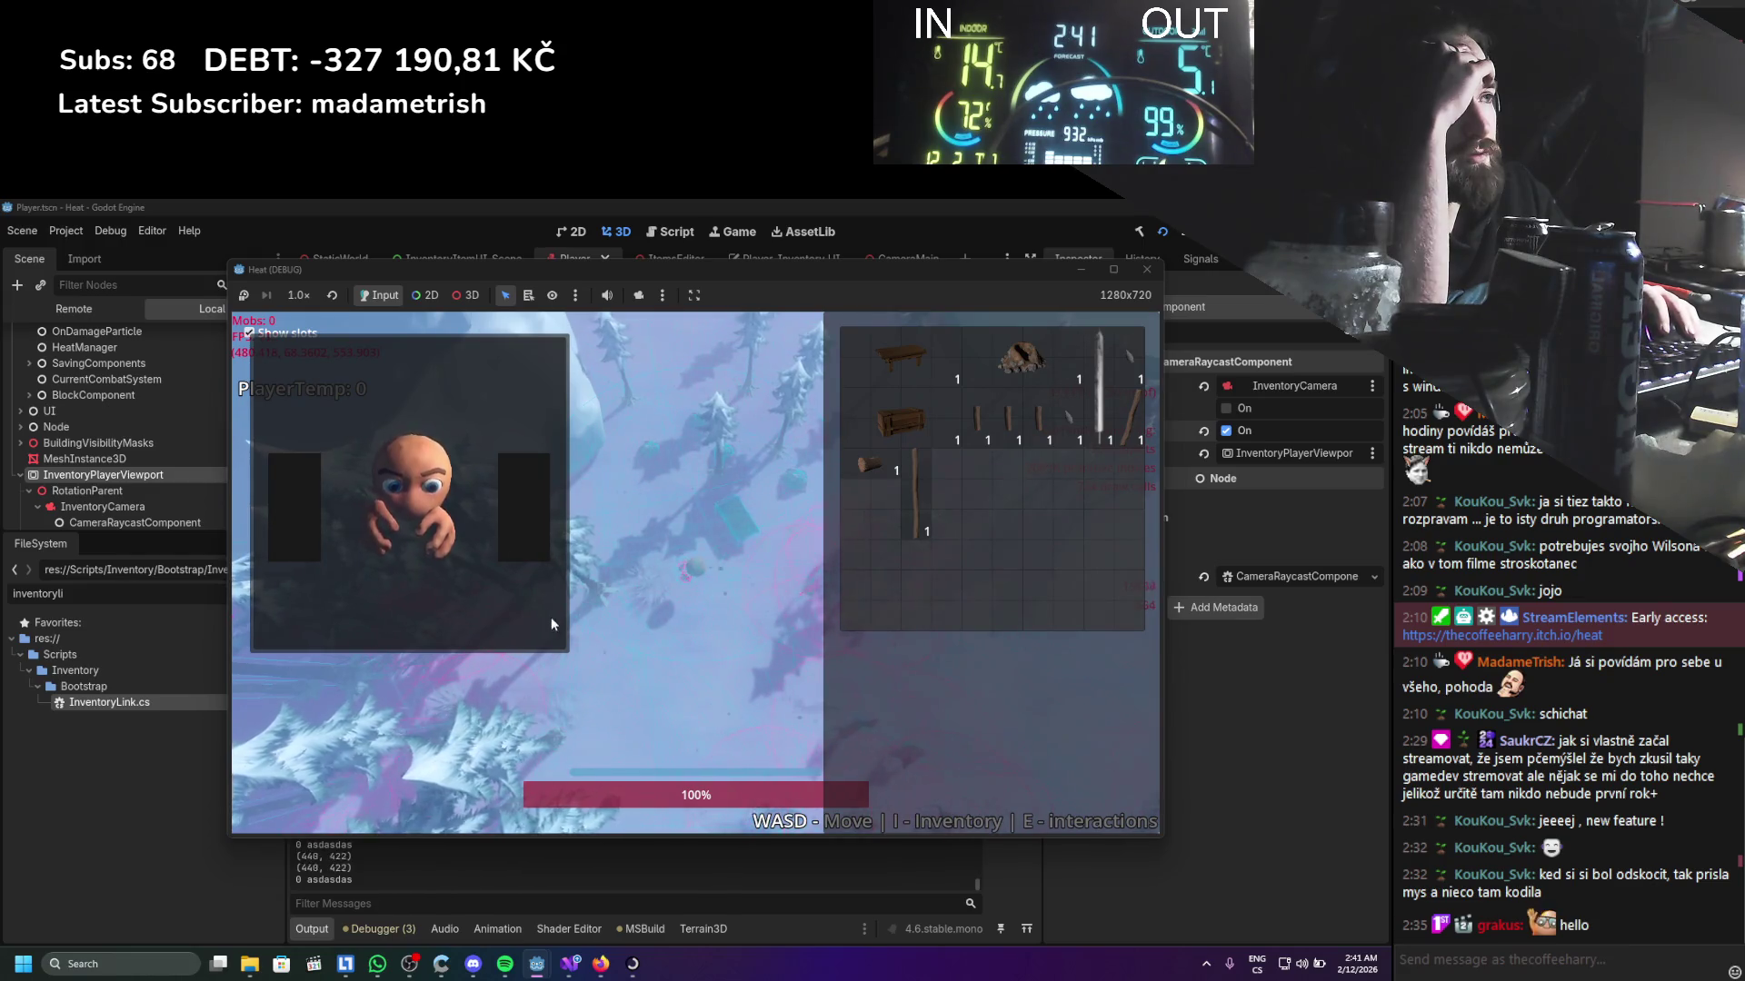
left_click(580, 673)
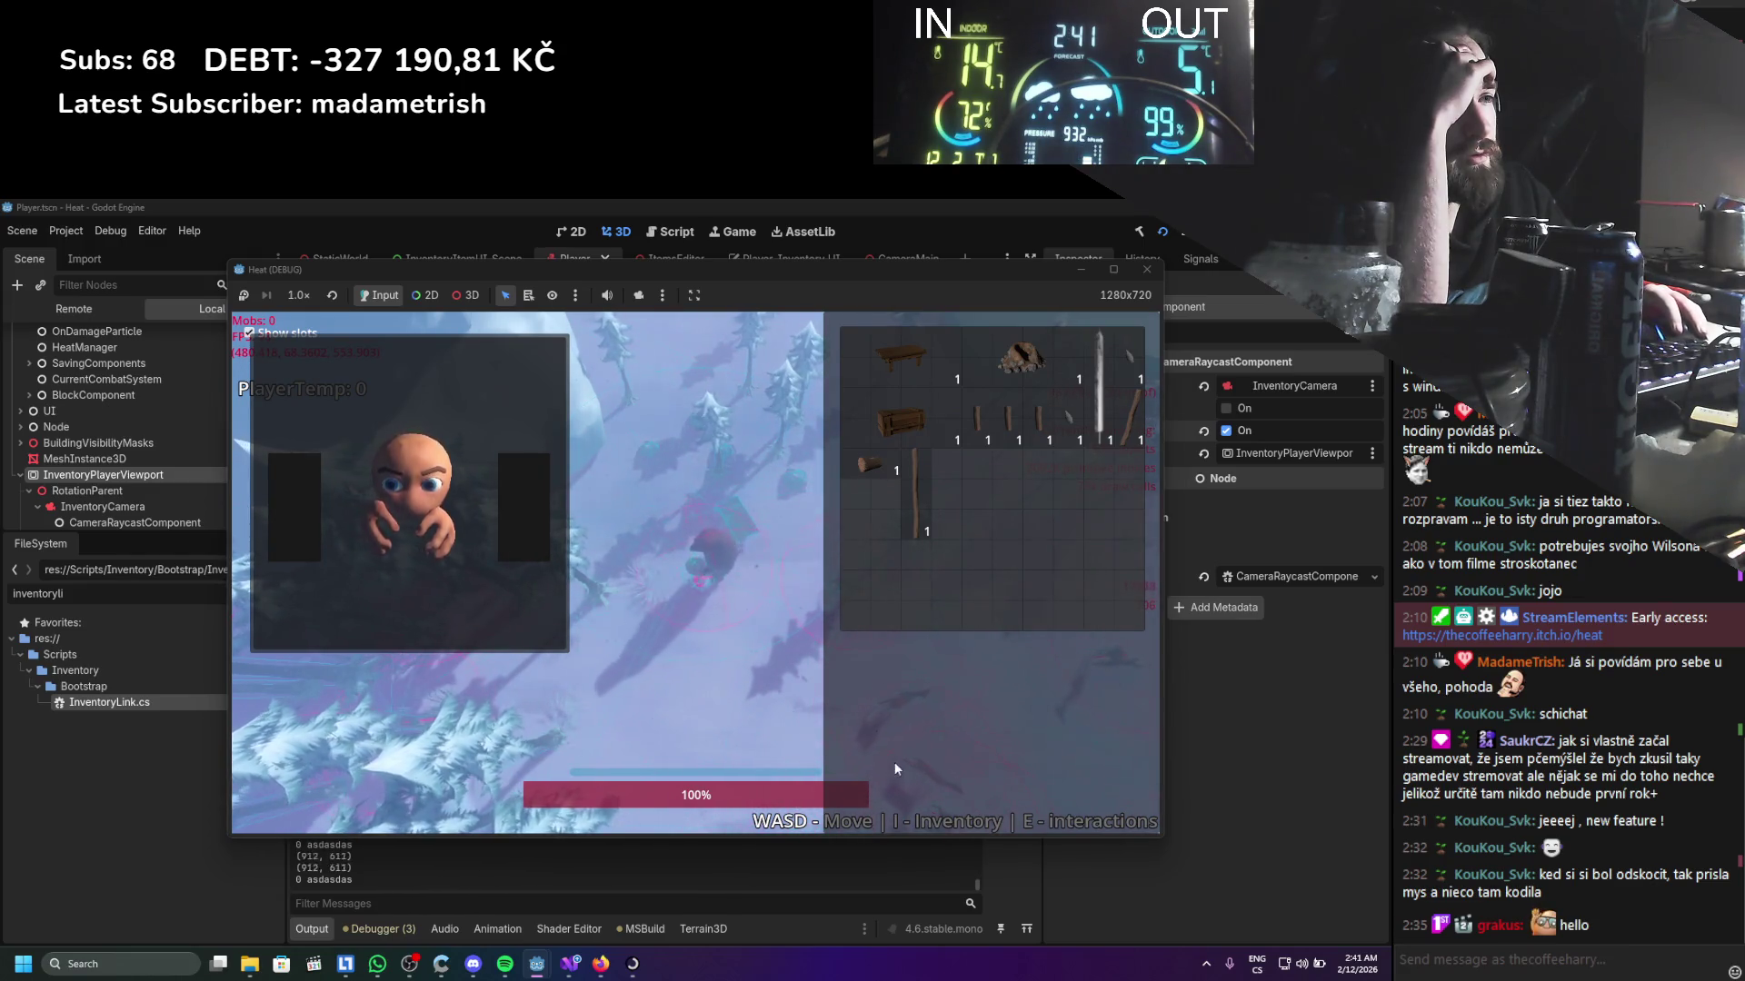
left_click(1188, 825)
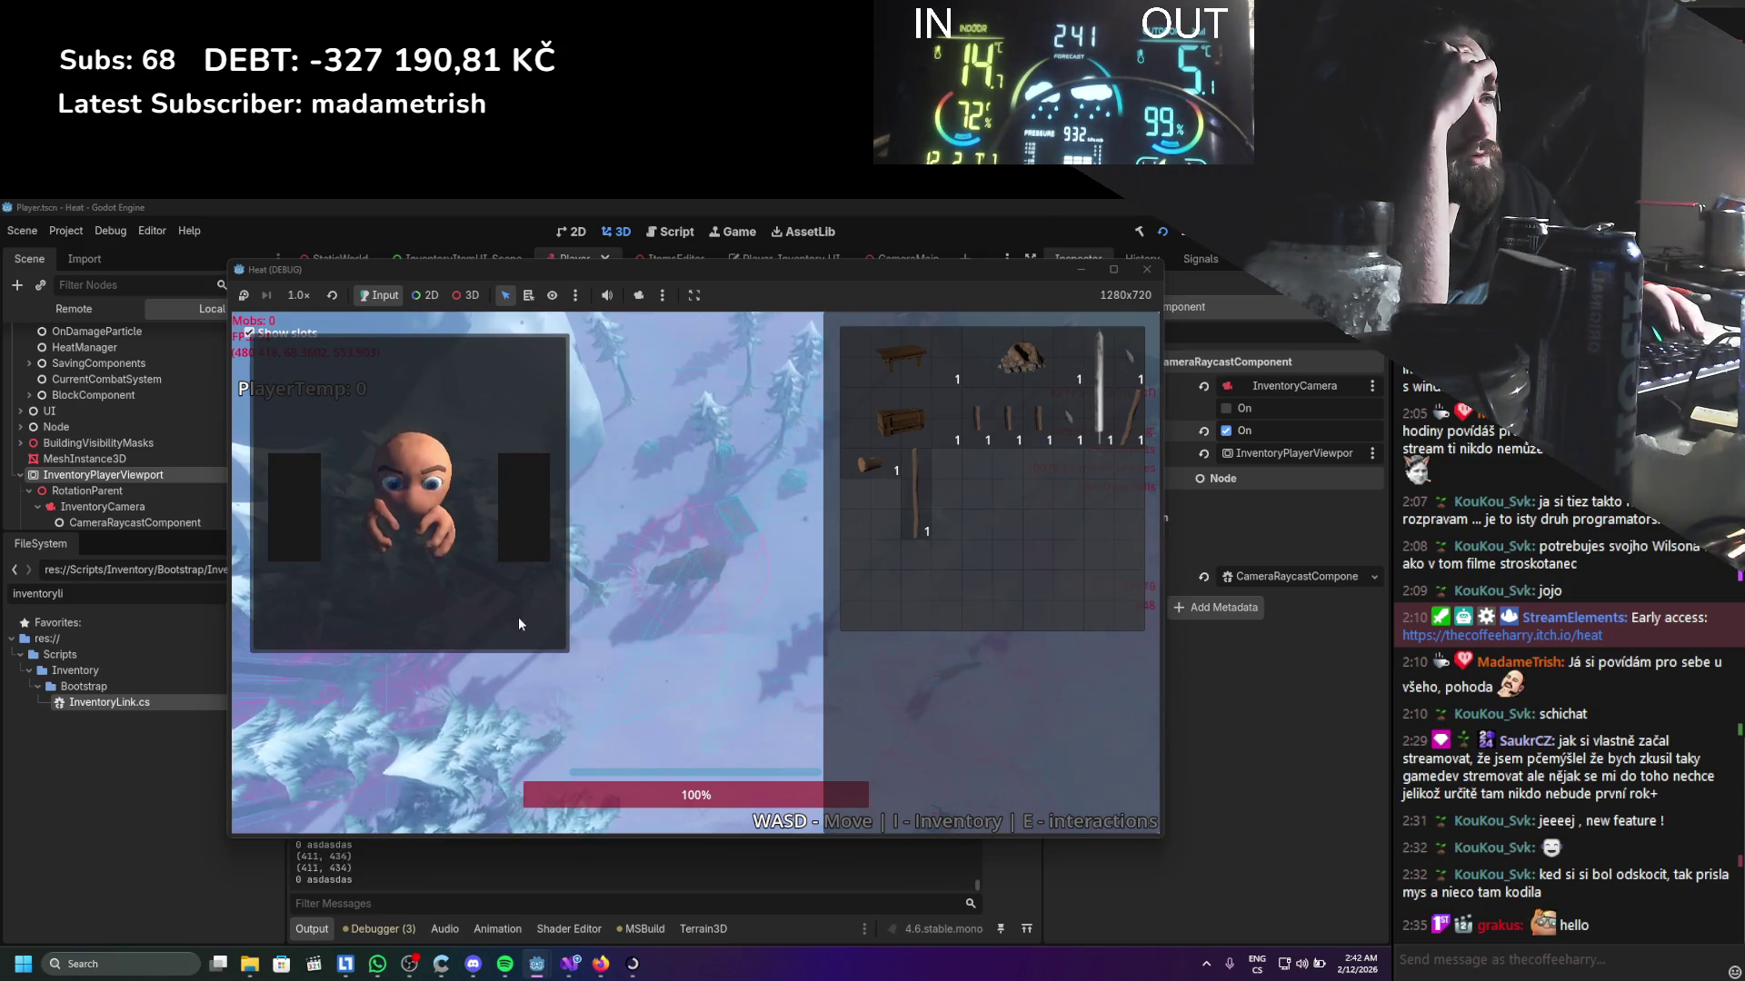
left_click(249, 329)
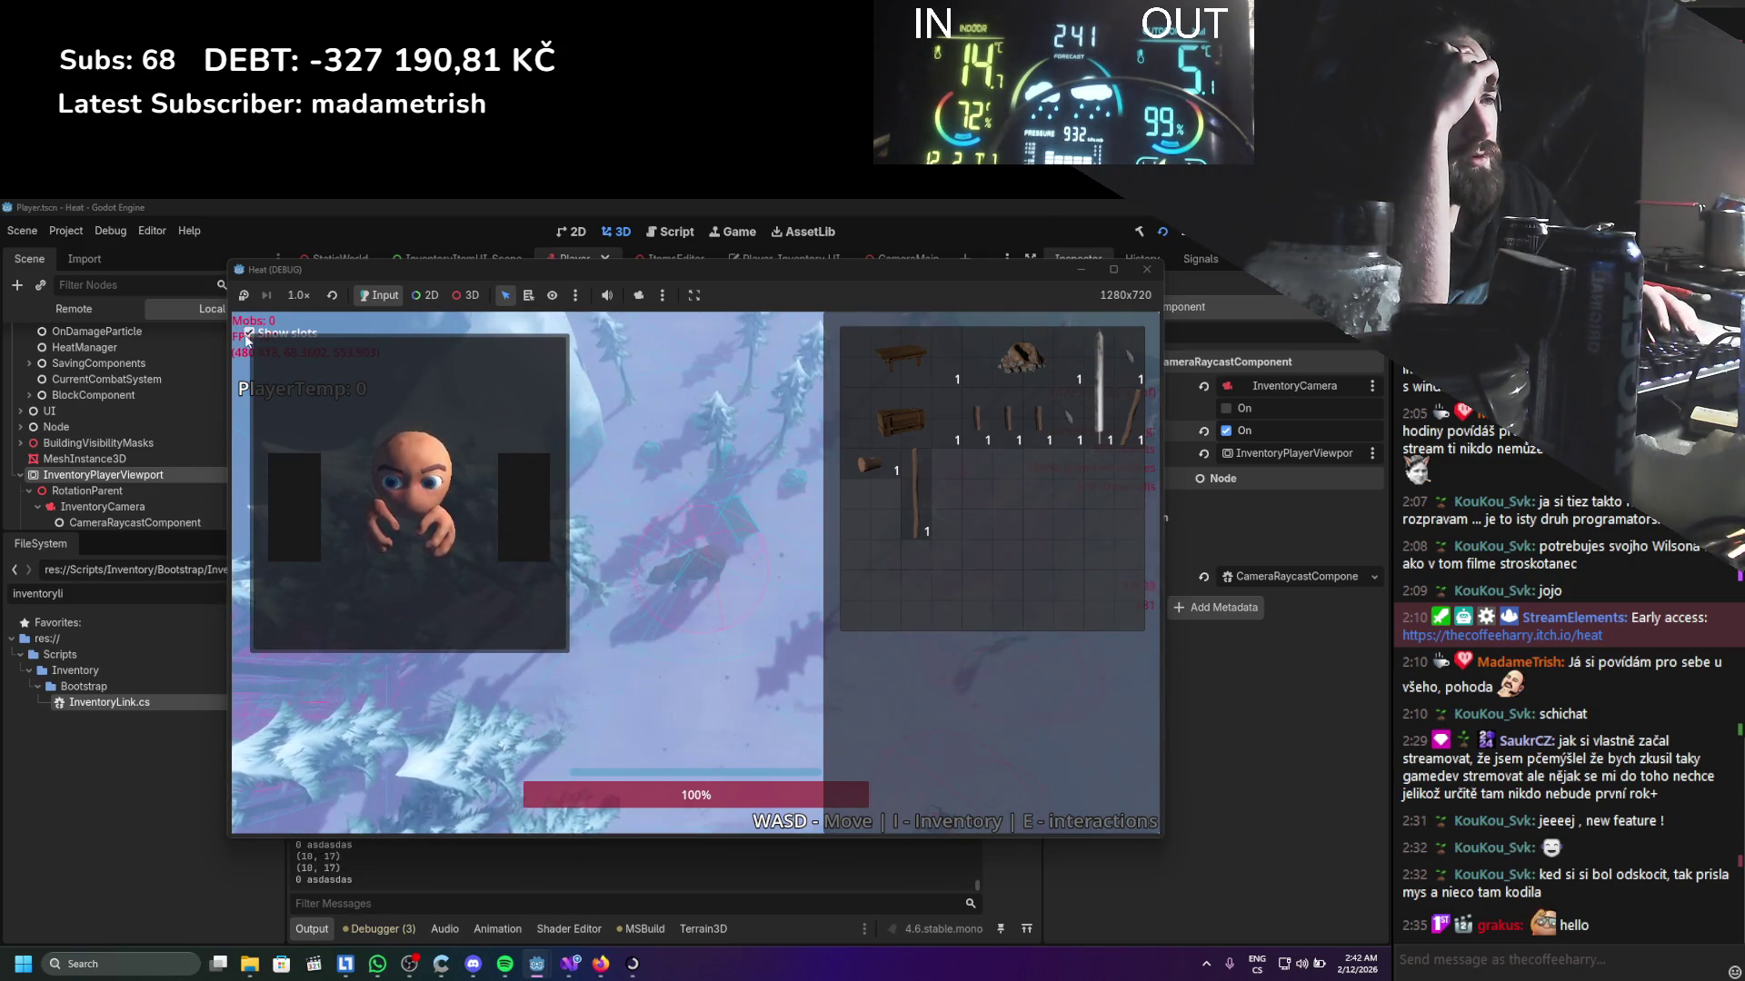
left_click(1141, 757)
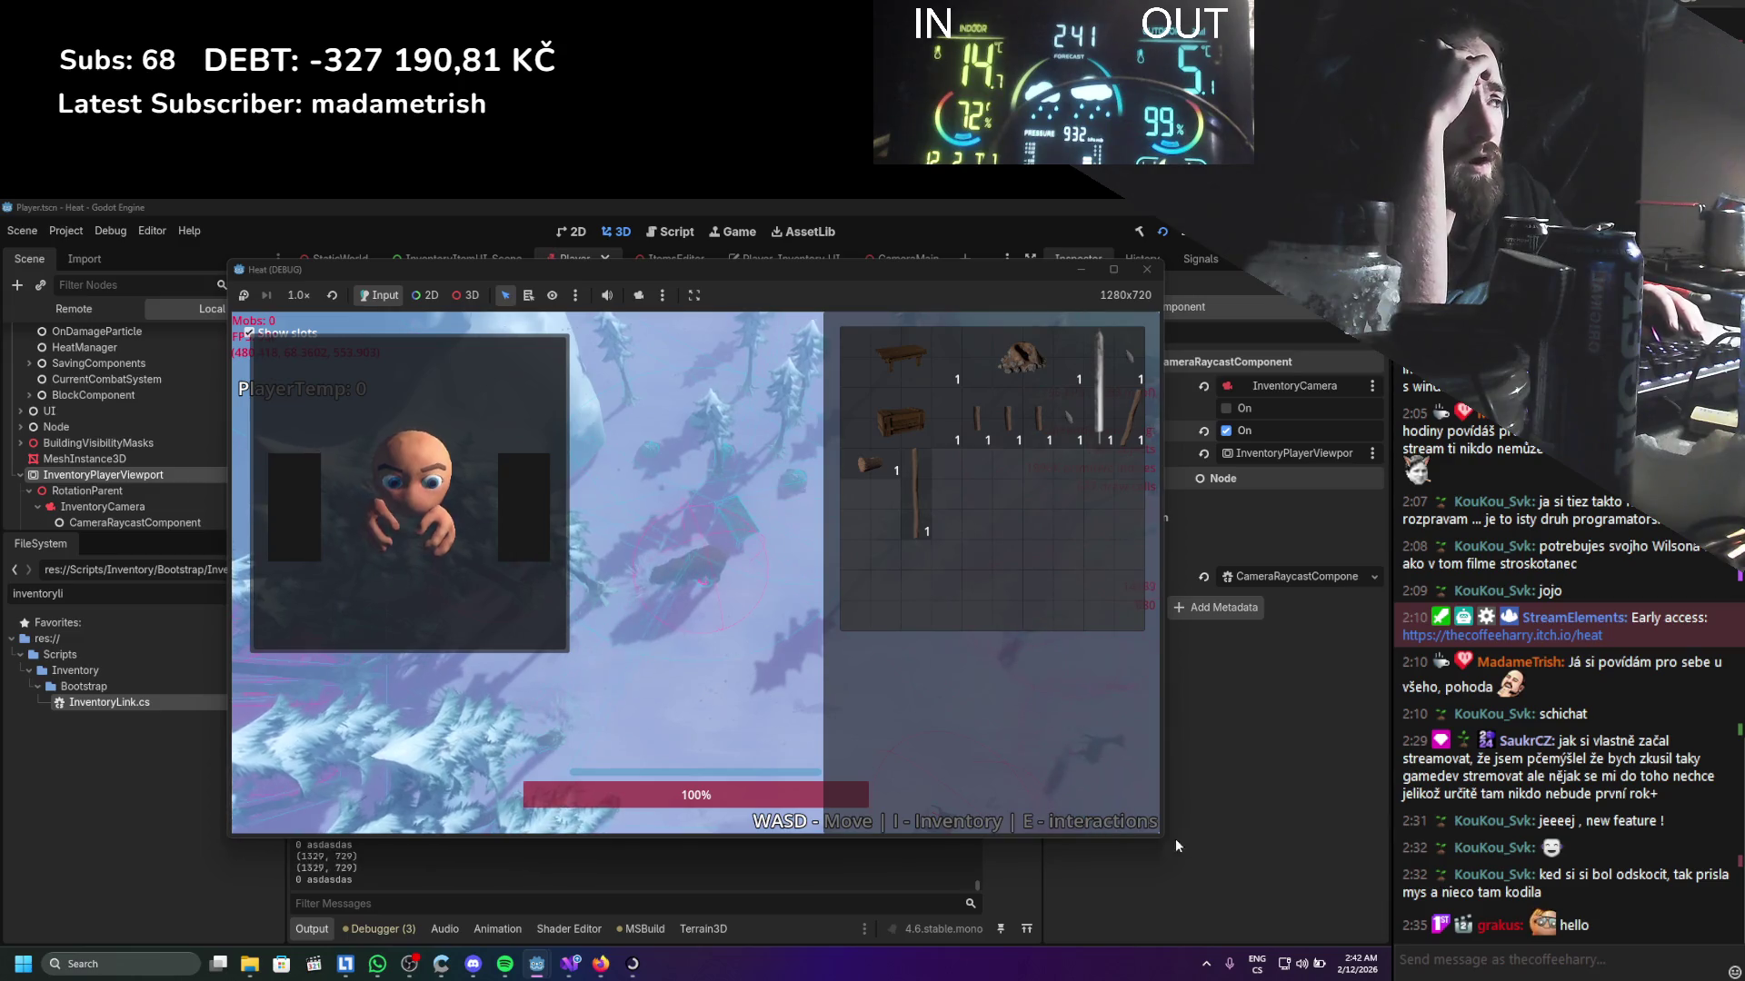
left_click(1358, 964)
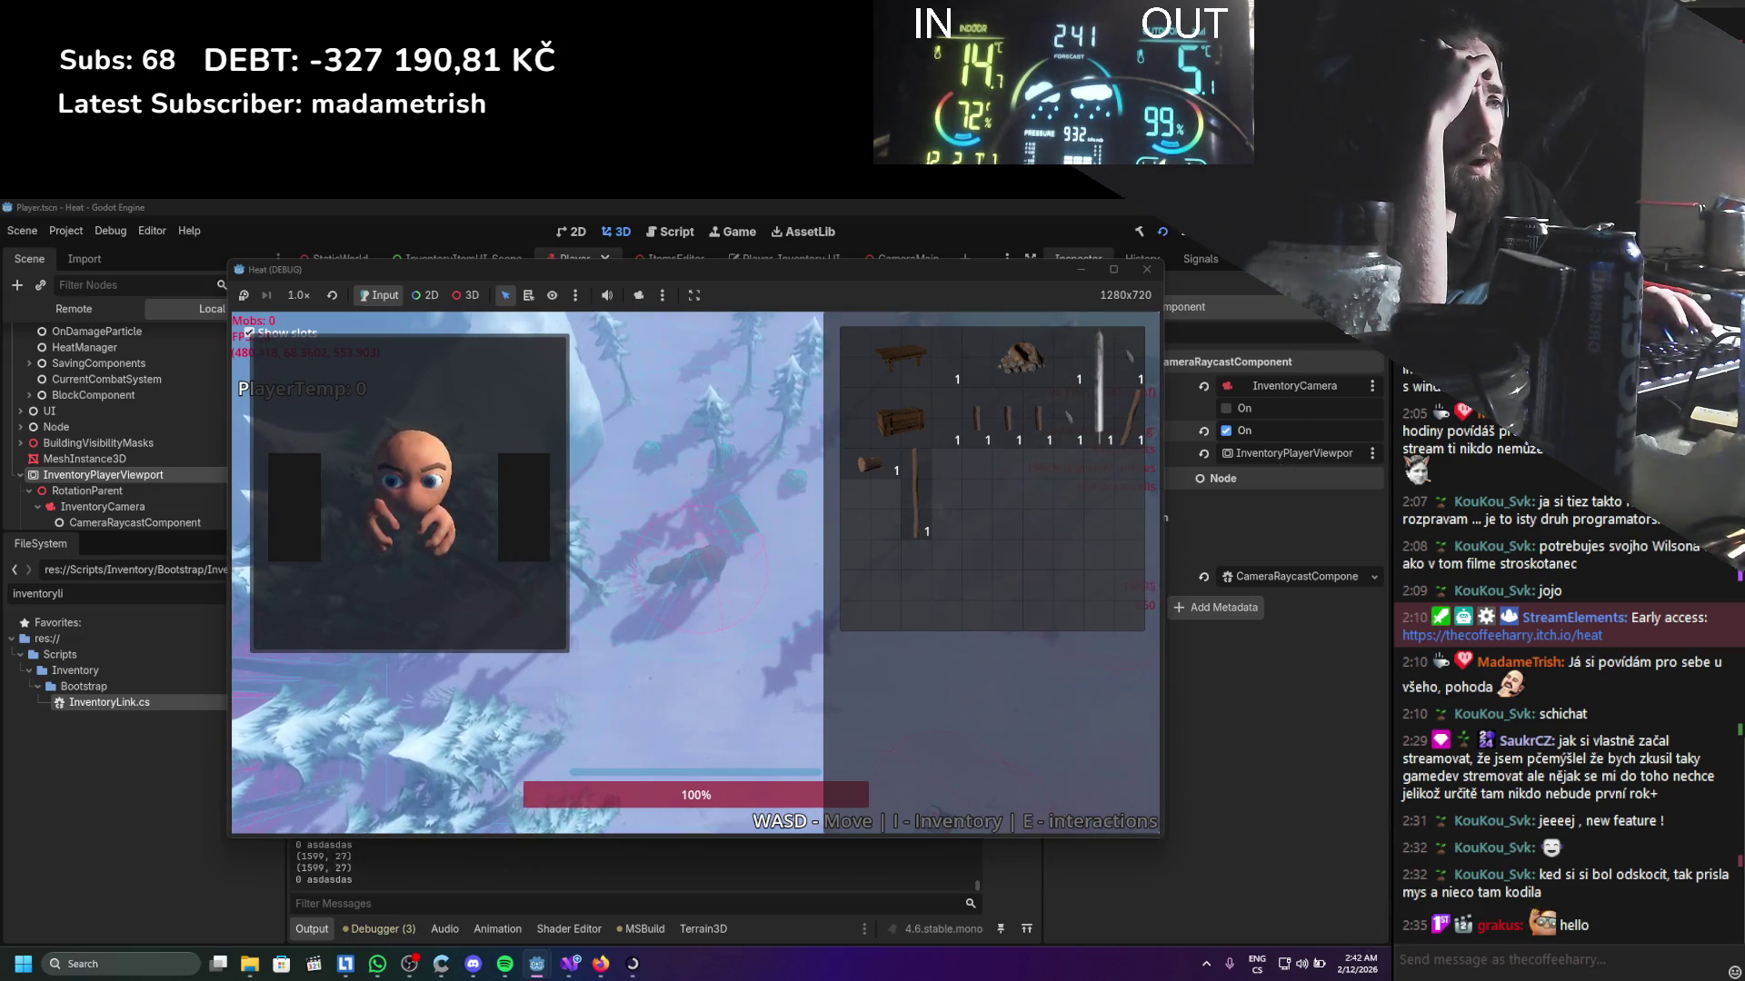
Check logged positions above the view and at its top-left and bottom-right corners, then close the game
left_click(210, 224)
left_click(234, 318)
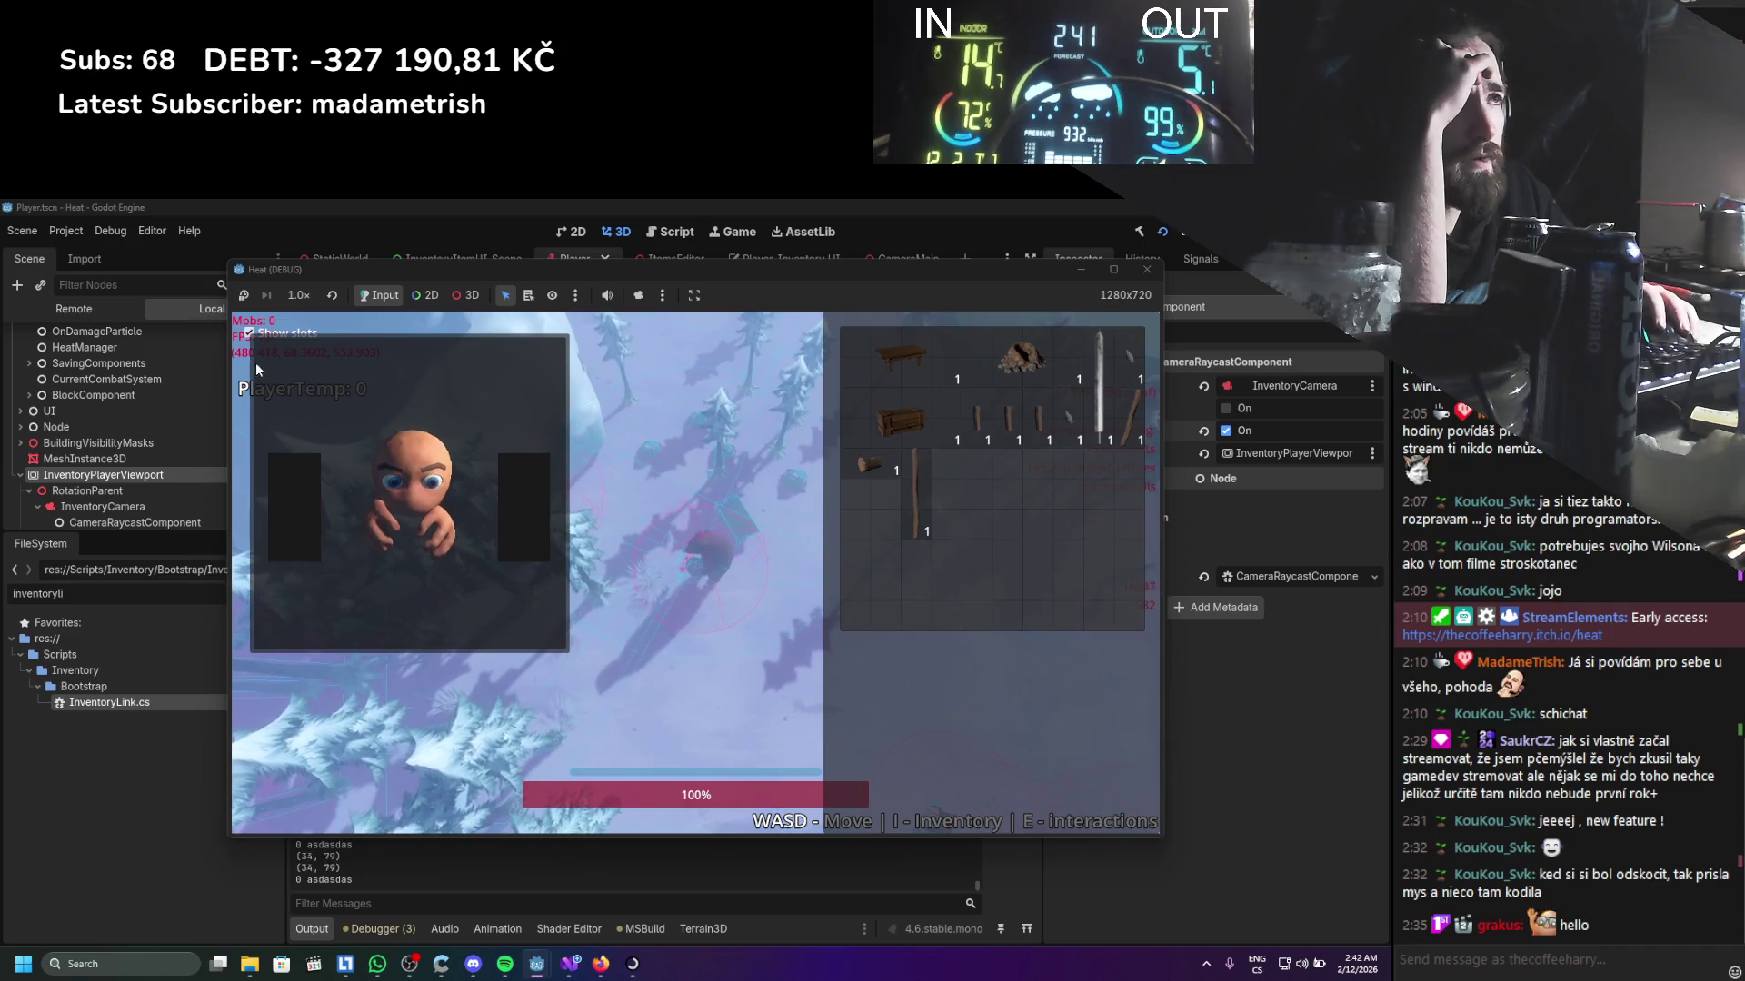
left_click(1158, 832)
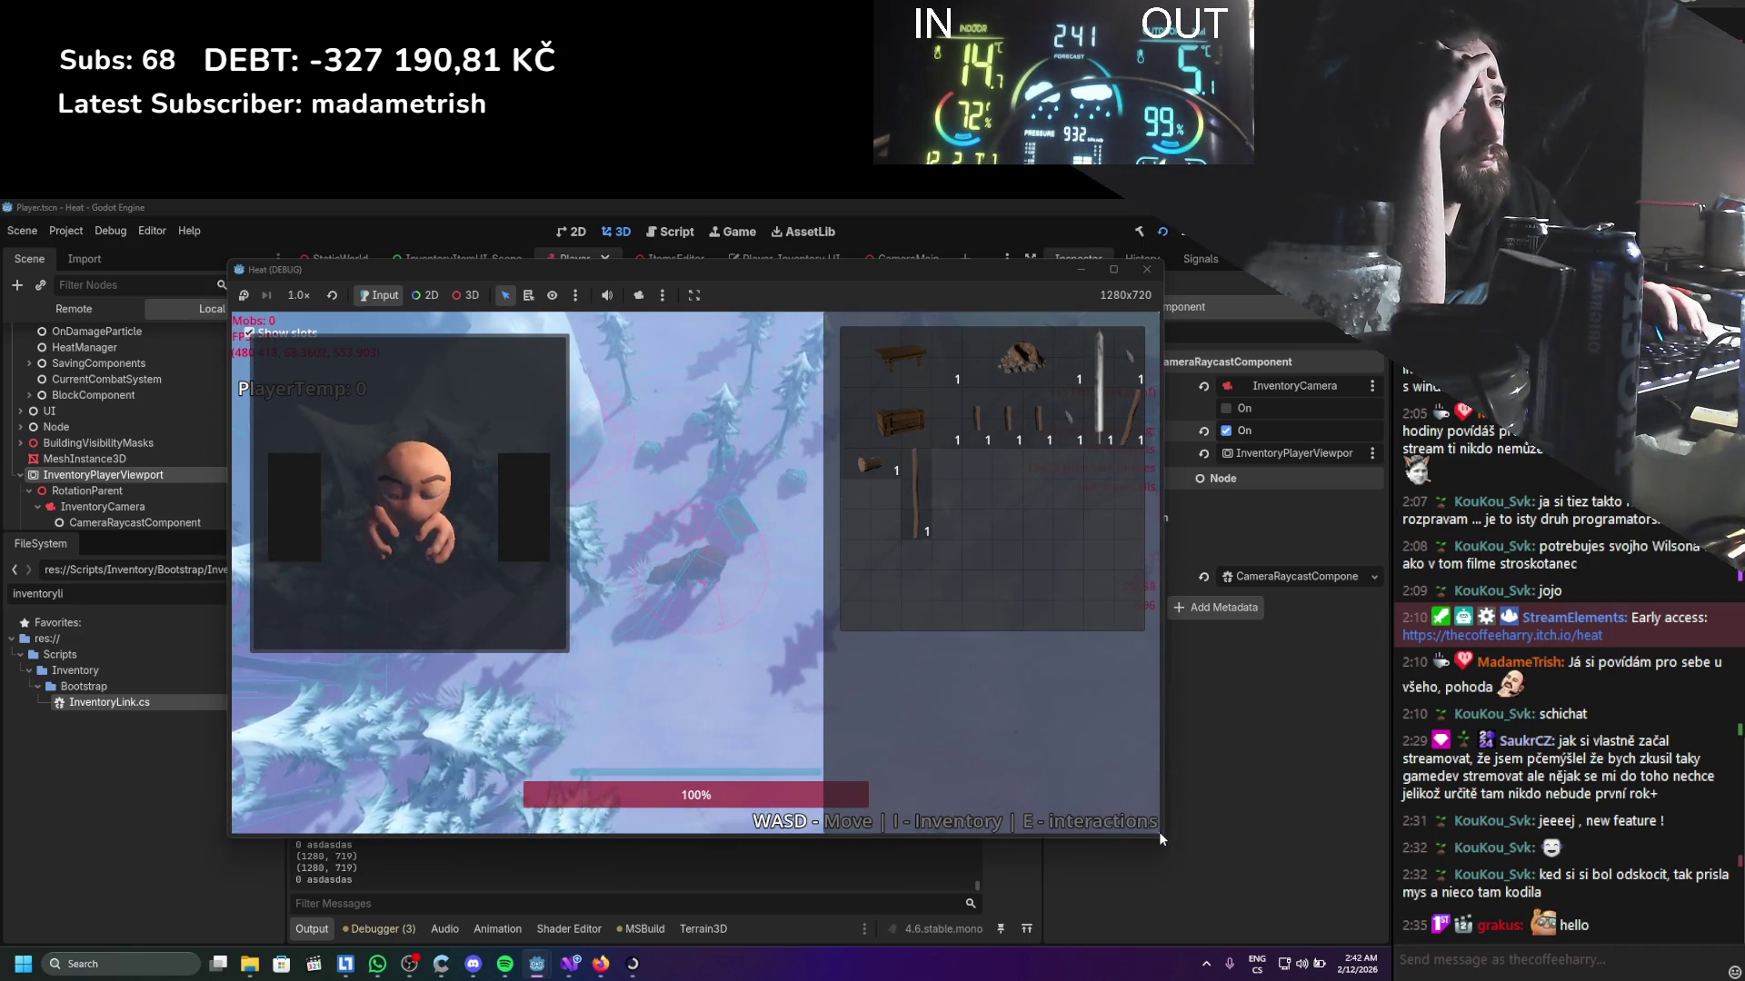
left_click(1147, 270)
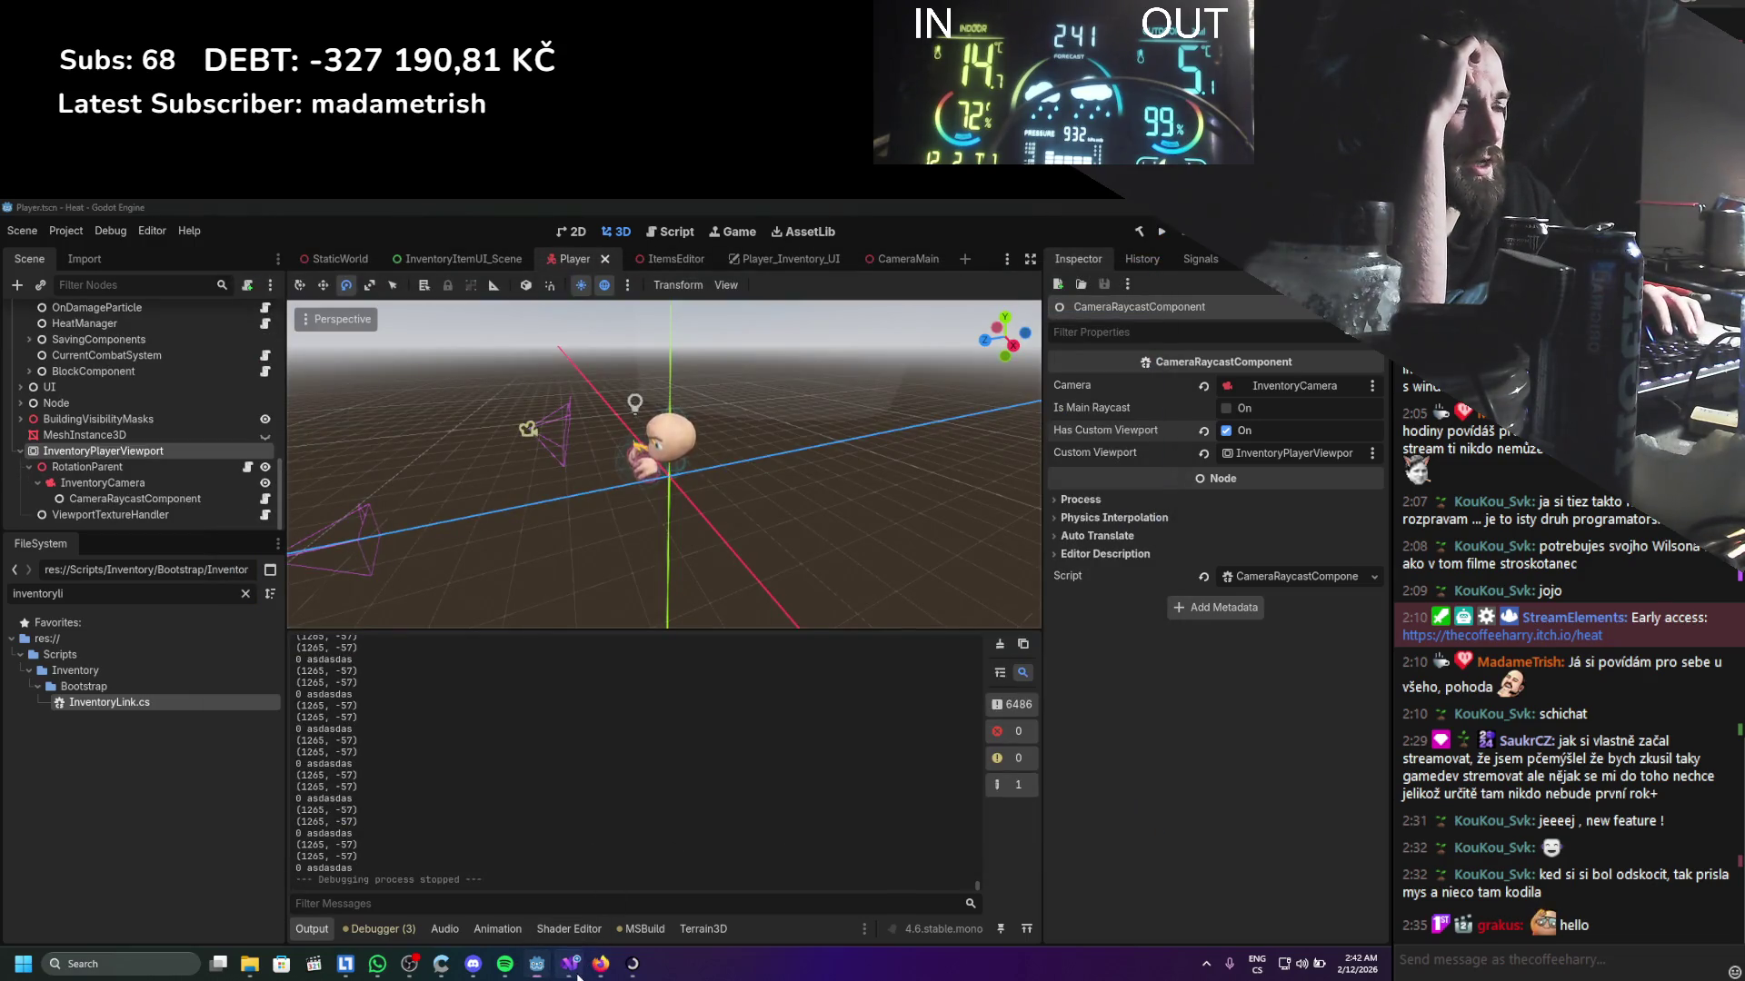
Glance at the raycast component's code, then select InventoryPlayerViewport in the Scene dock
left_click(569, 963)
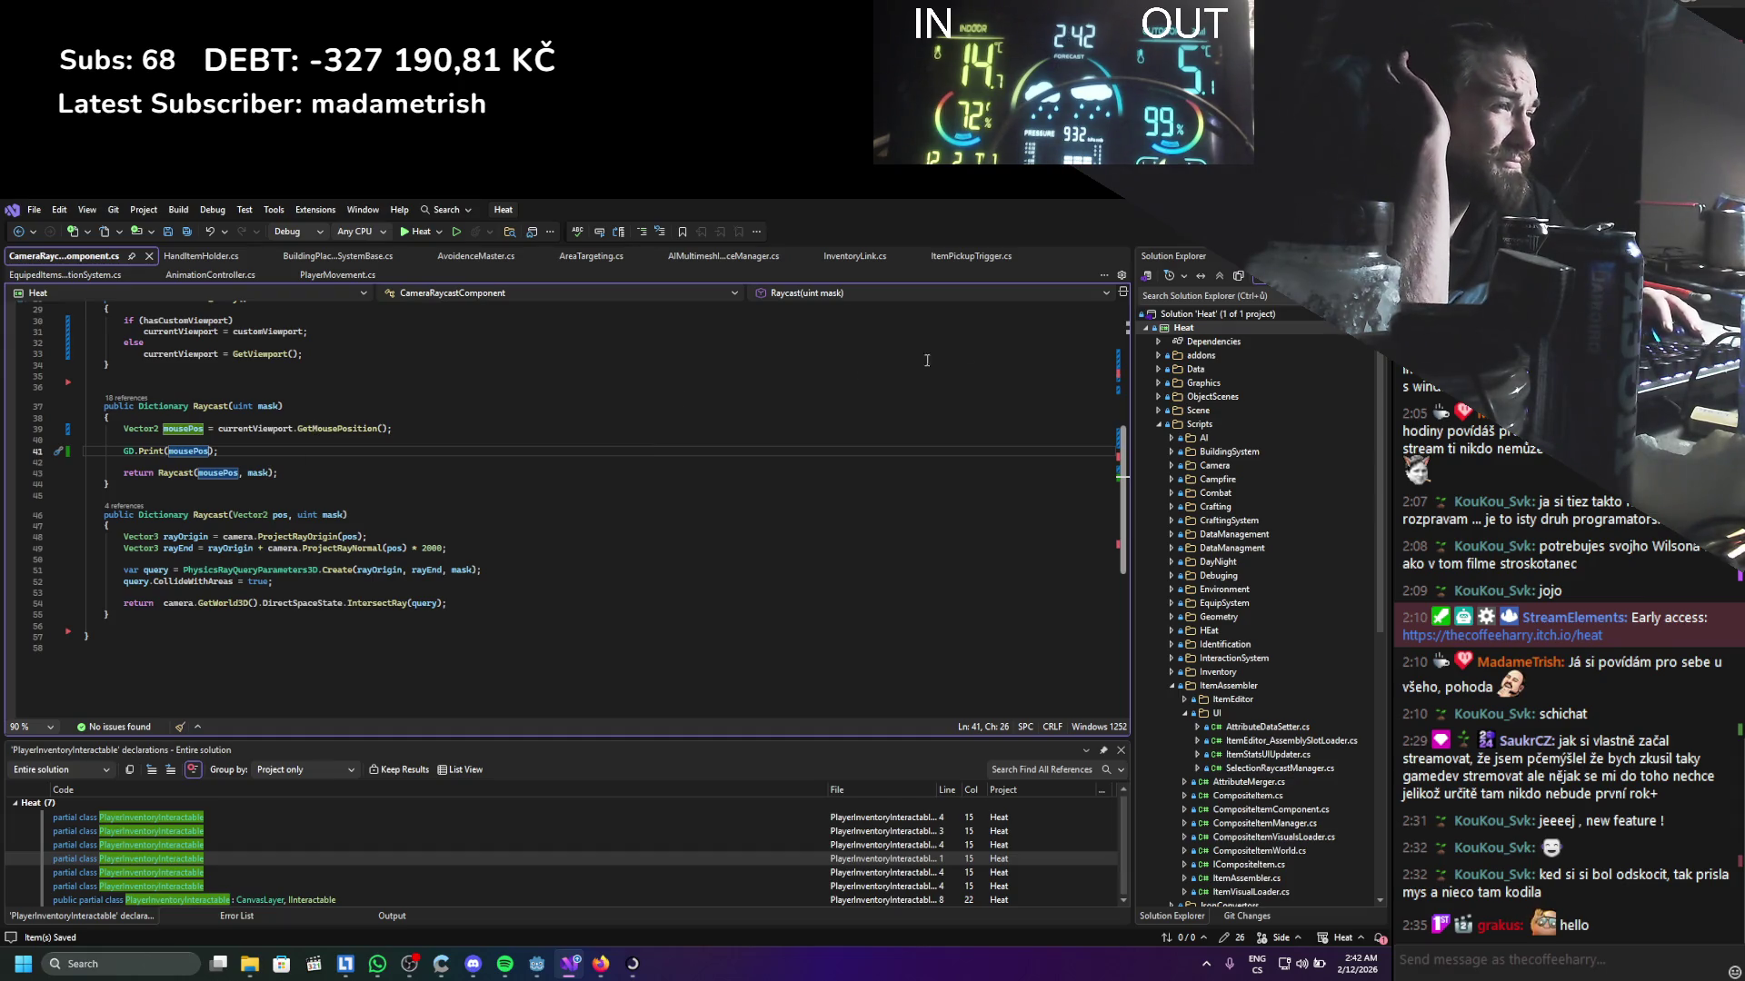
key("alt+Tab")
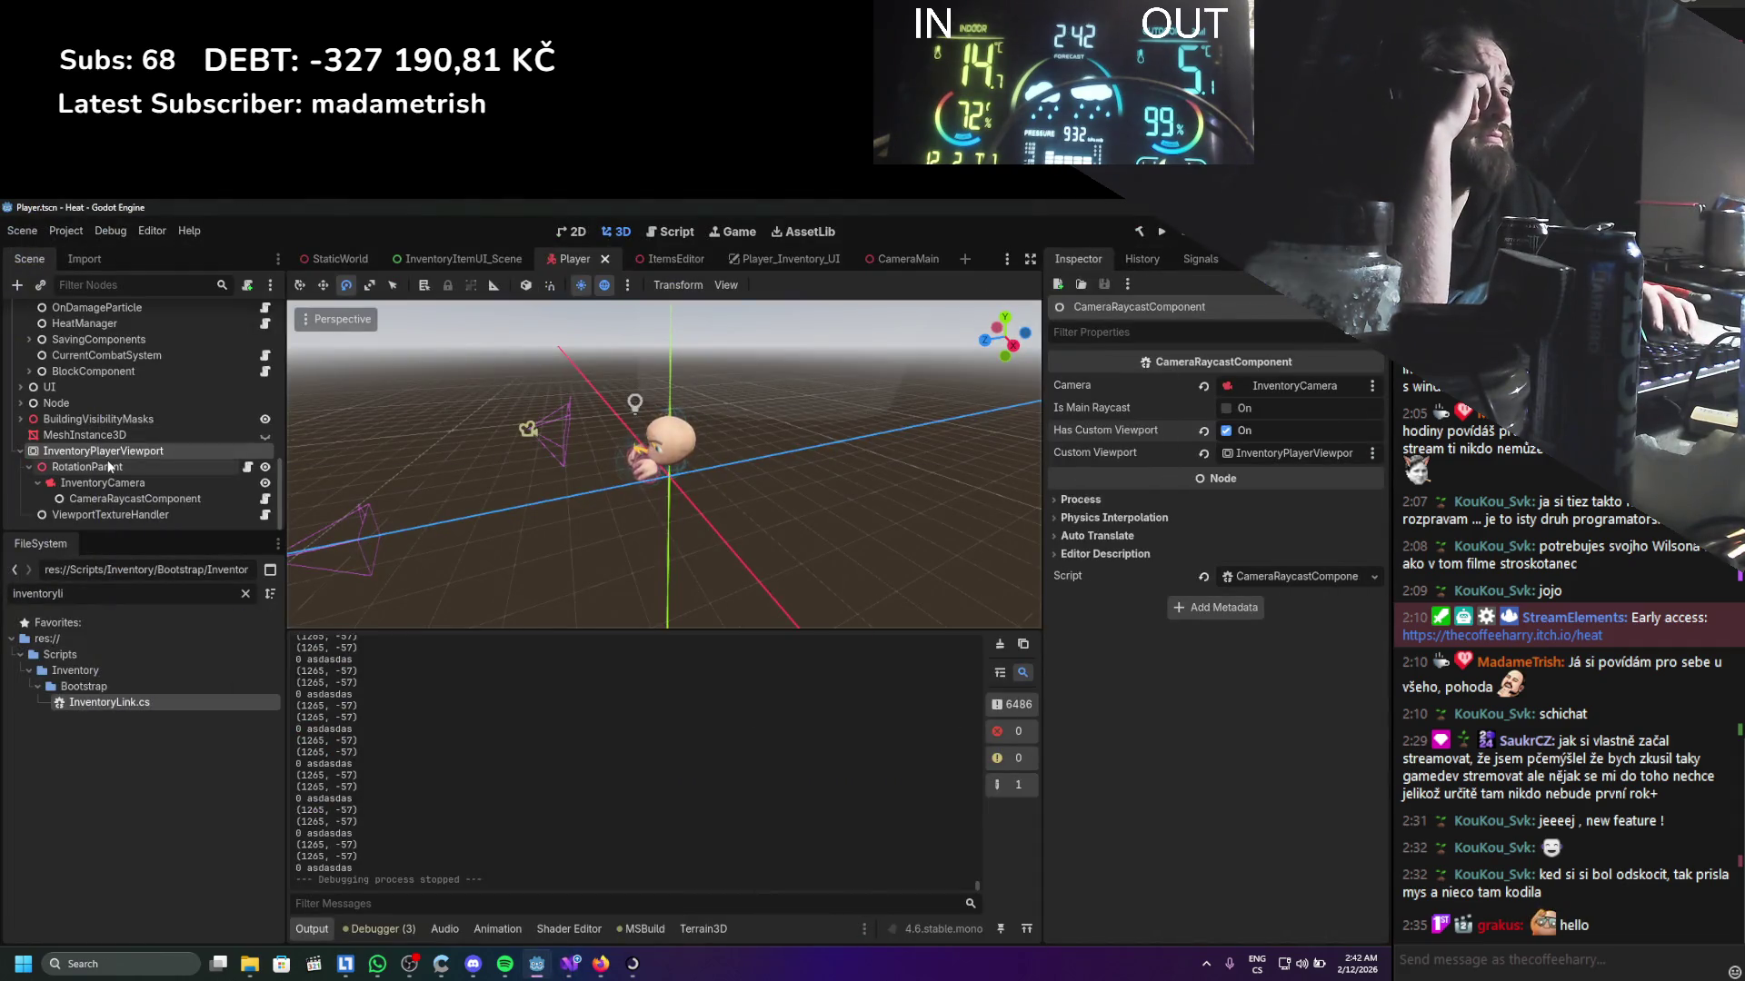
left_click(108, 464)
left_click(103, 450)
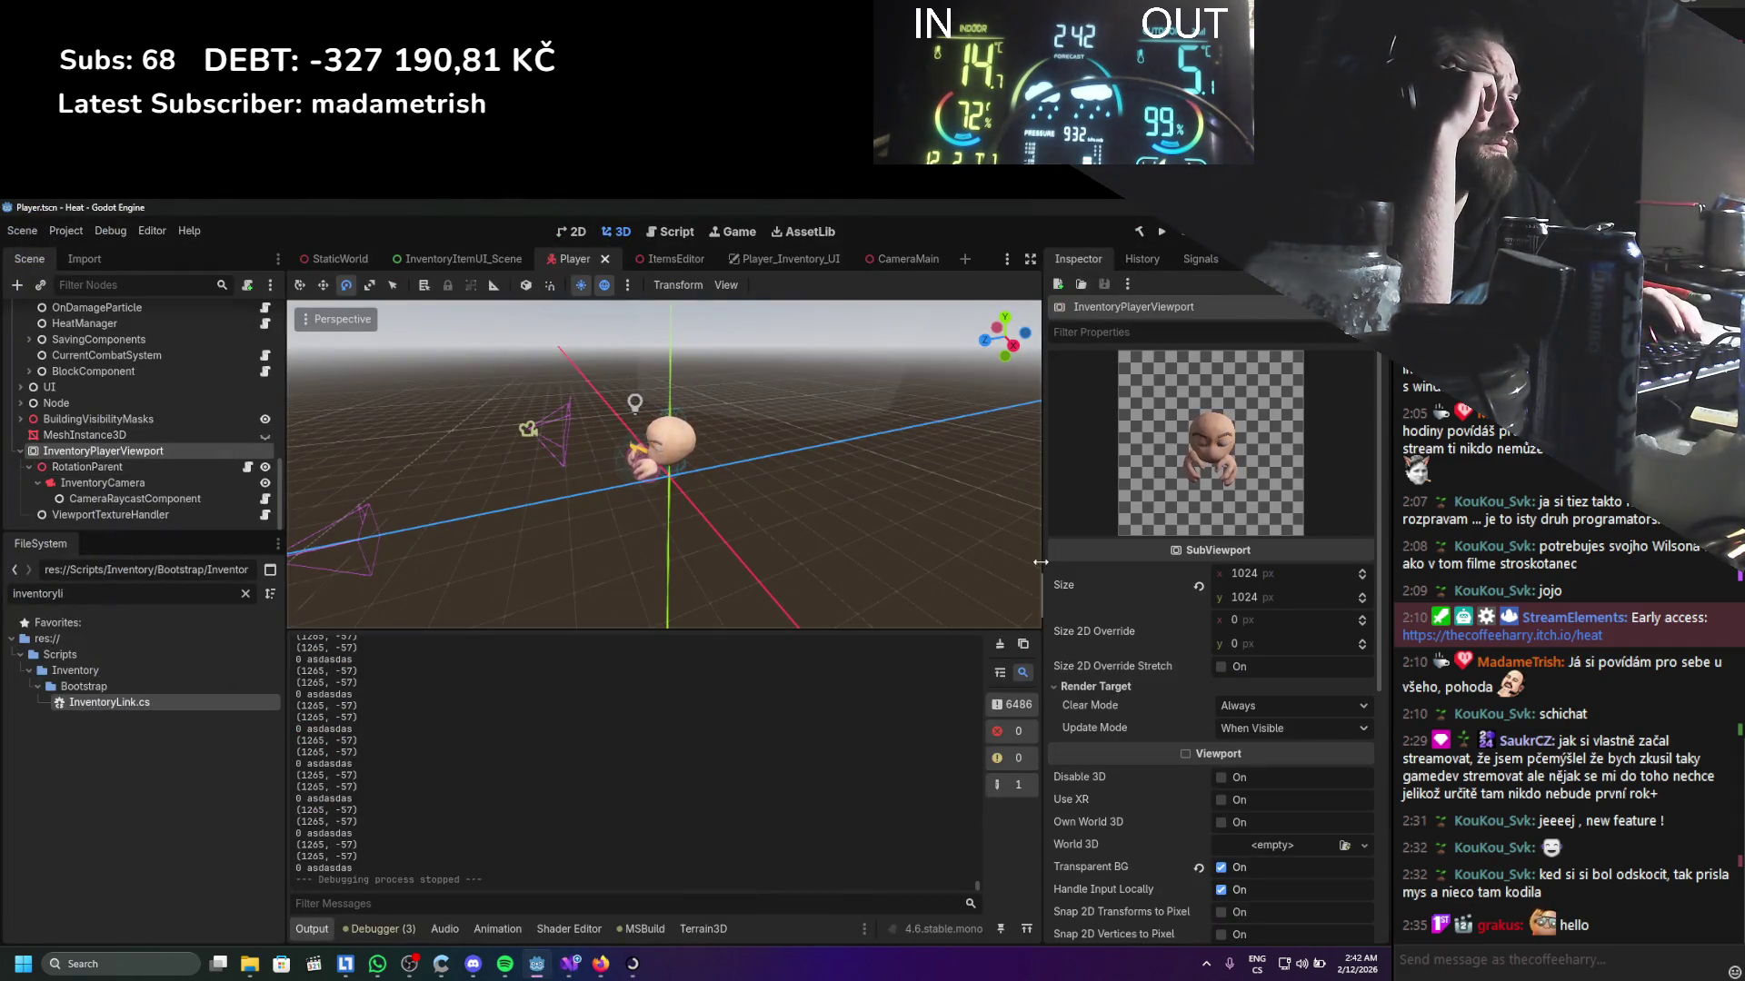
Uncheck Handle Input Locally on InventoryPlayerViewport, run the game with F5 and open the inventory
scroll(1061, 554, "down", 2)
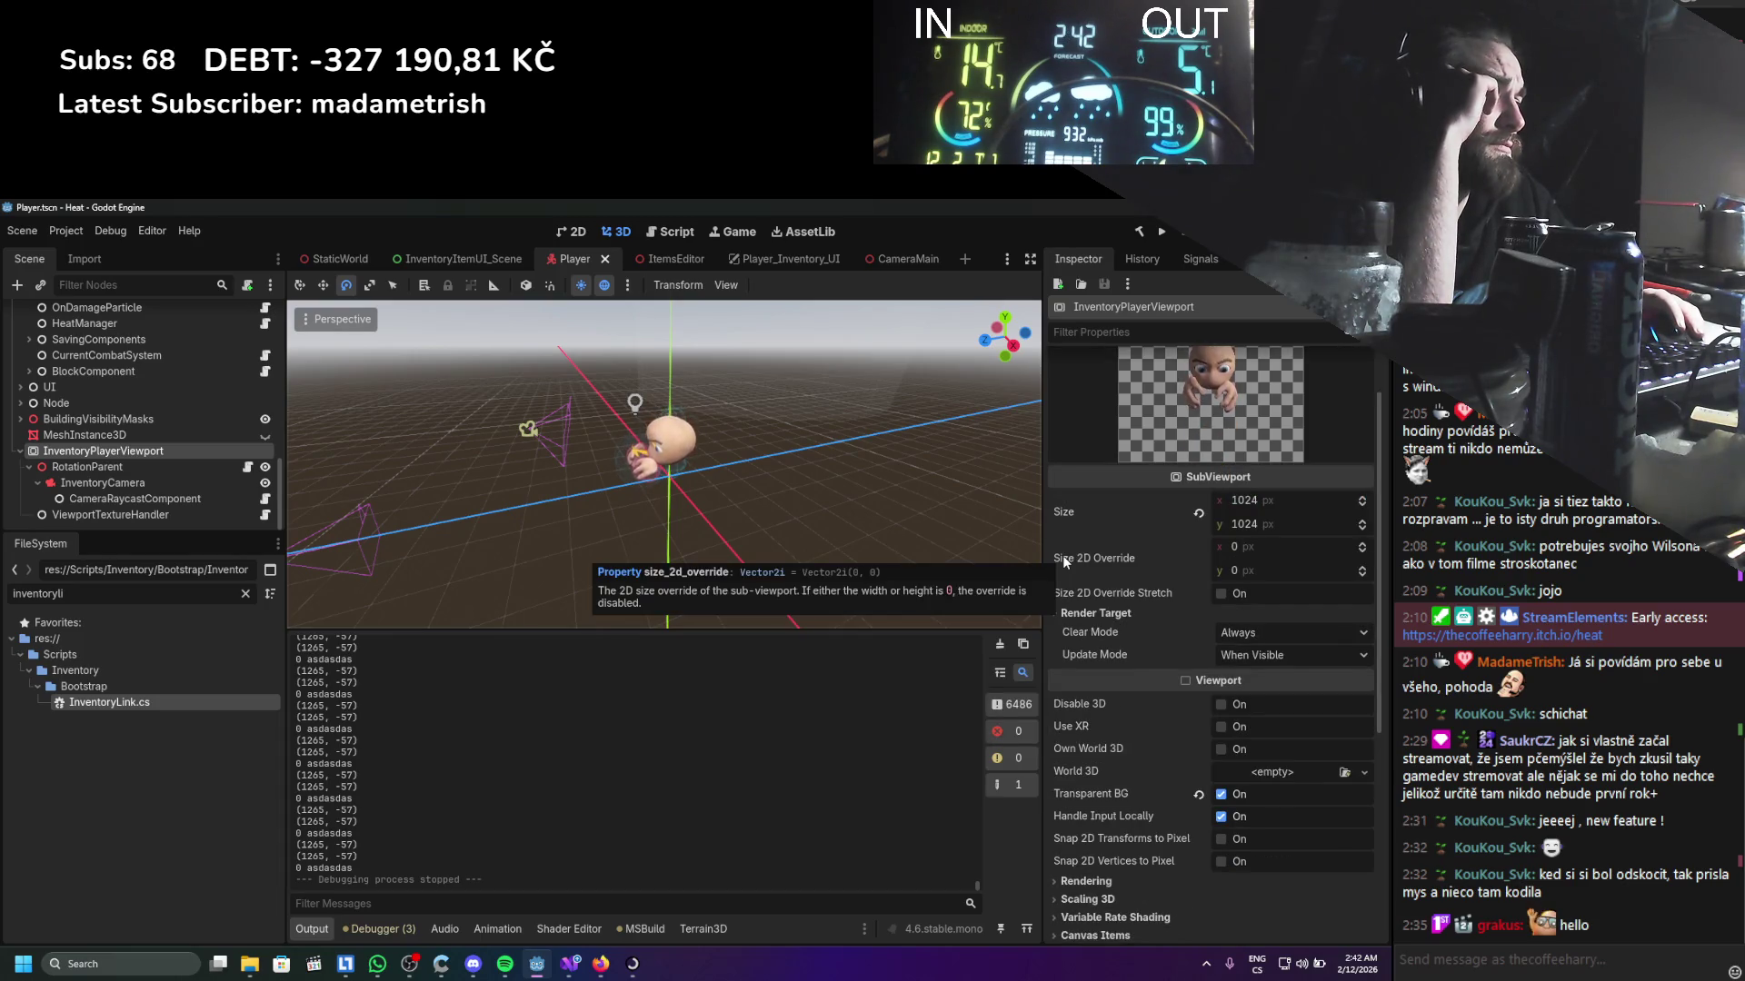
left_click(1222, 816)
key("F5")
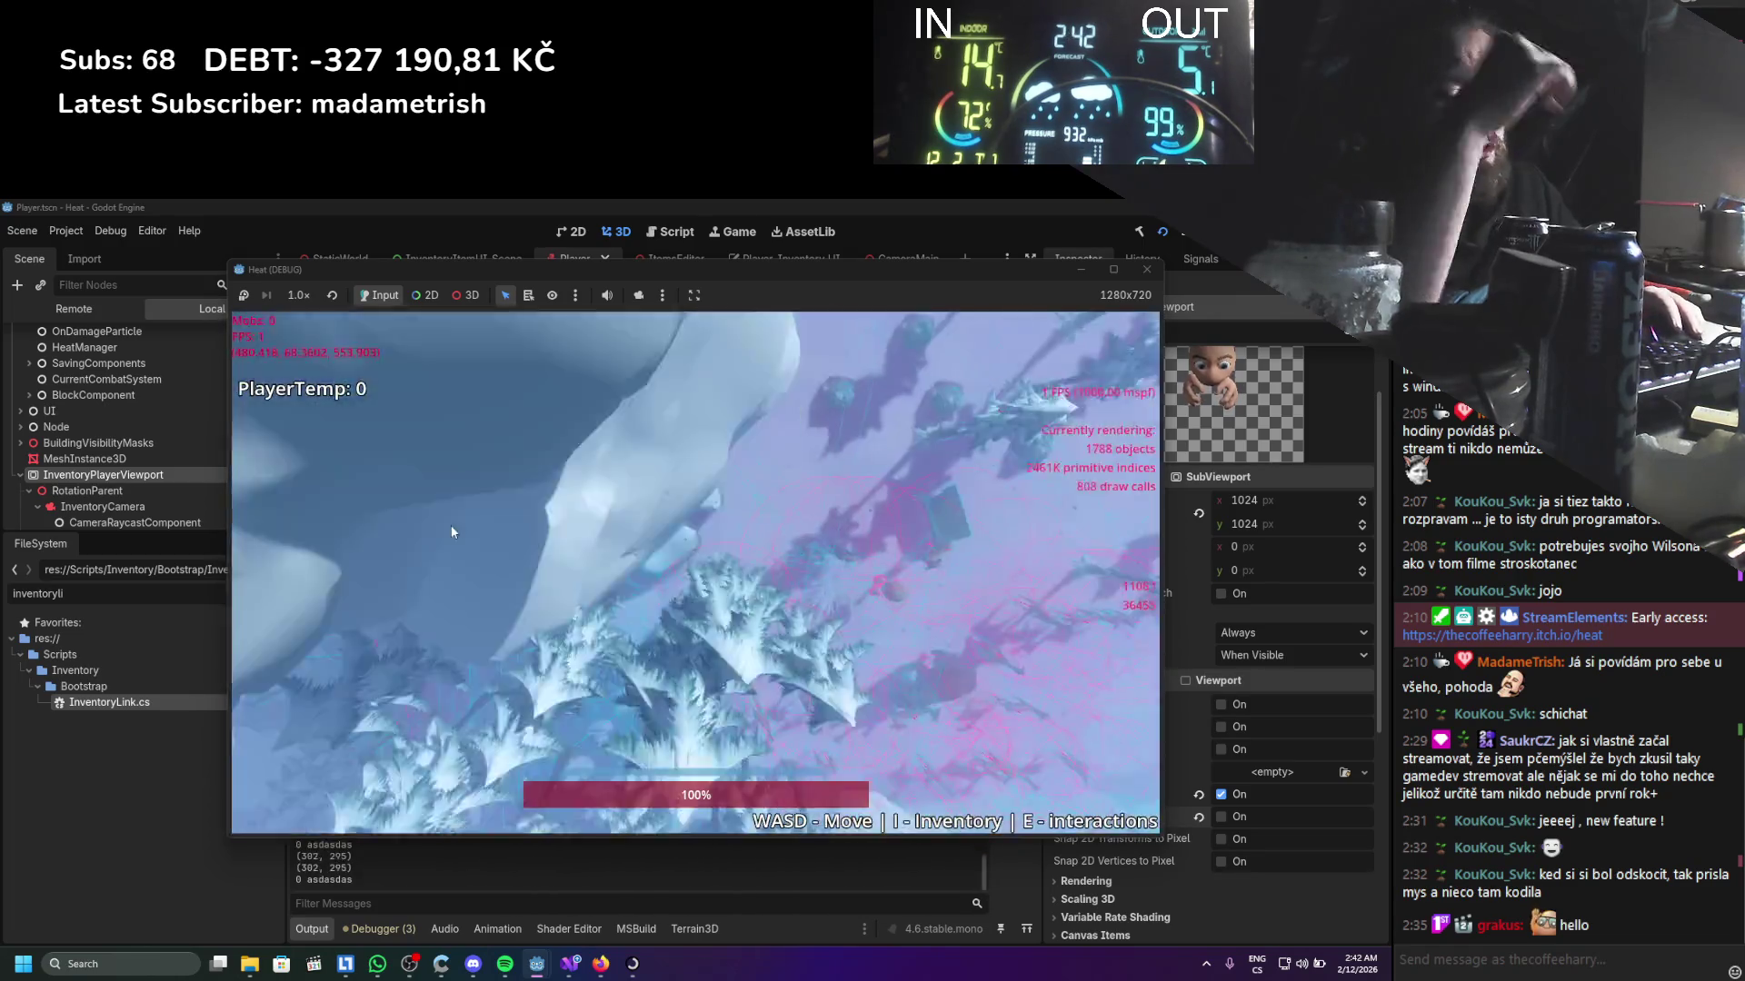
key("i")
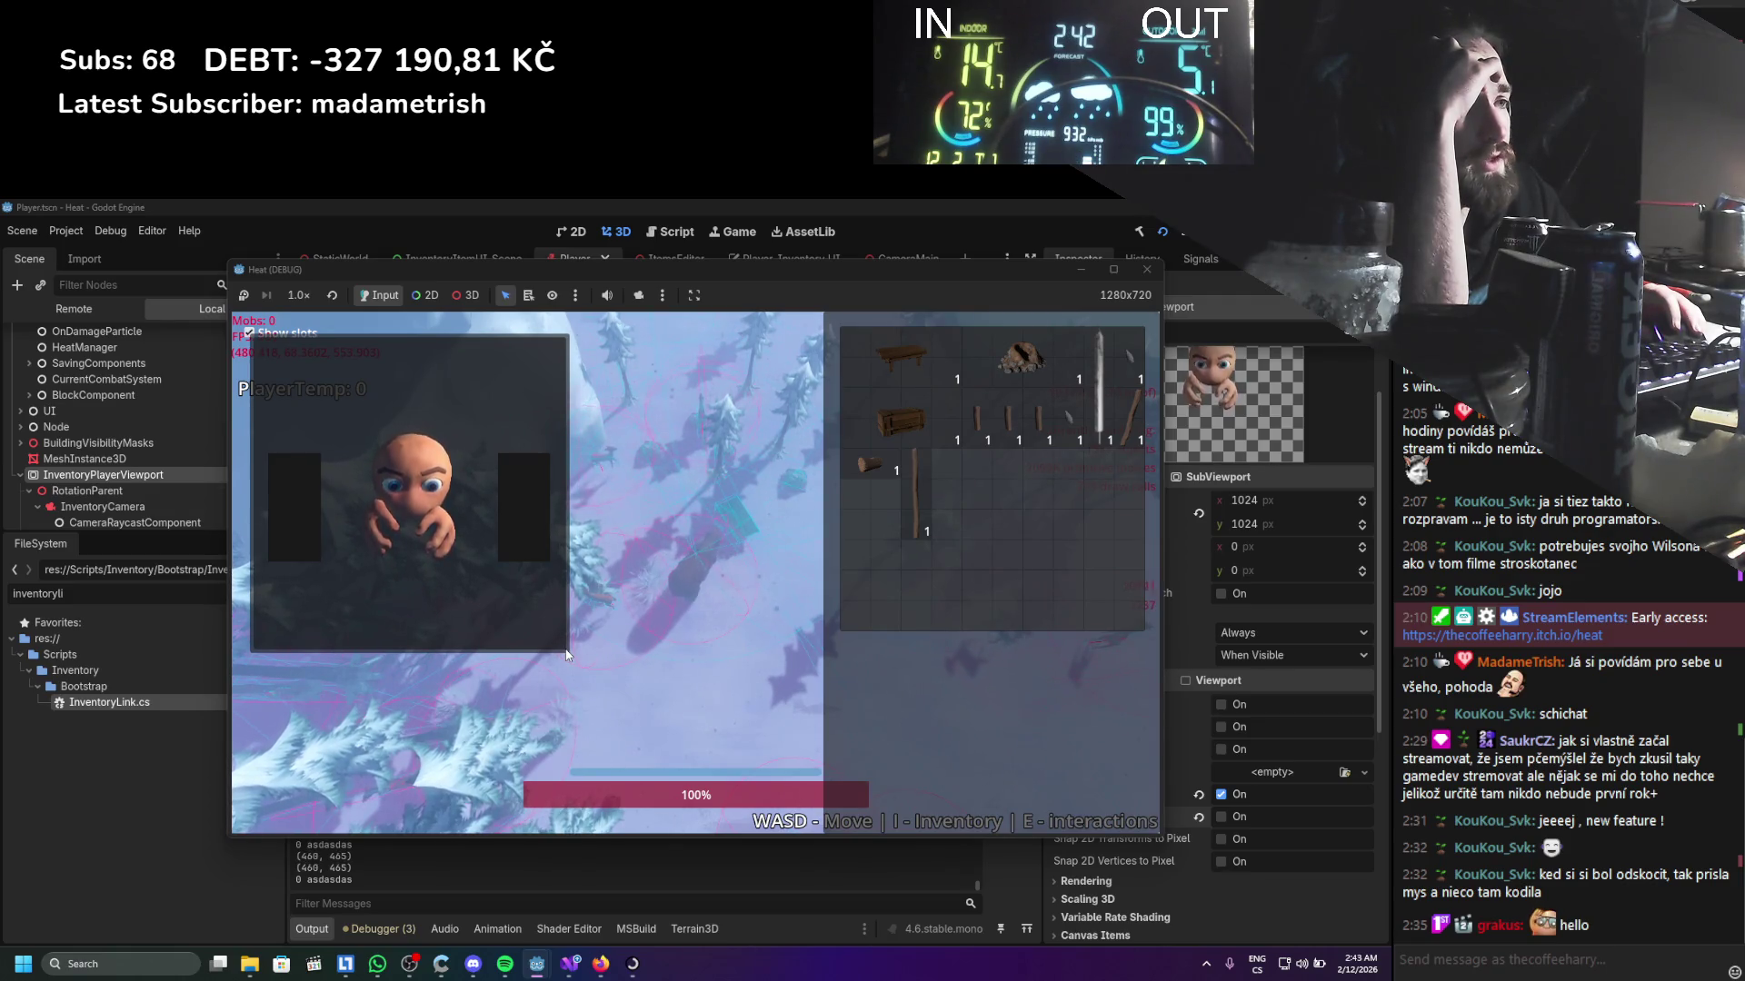
Close the game, select CameraRaycastComponent and bring its script up in Visual Studio
left_click(1144, 270)
left_click(197, 498)
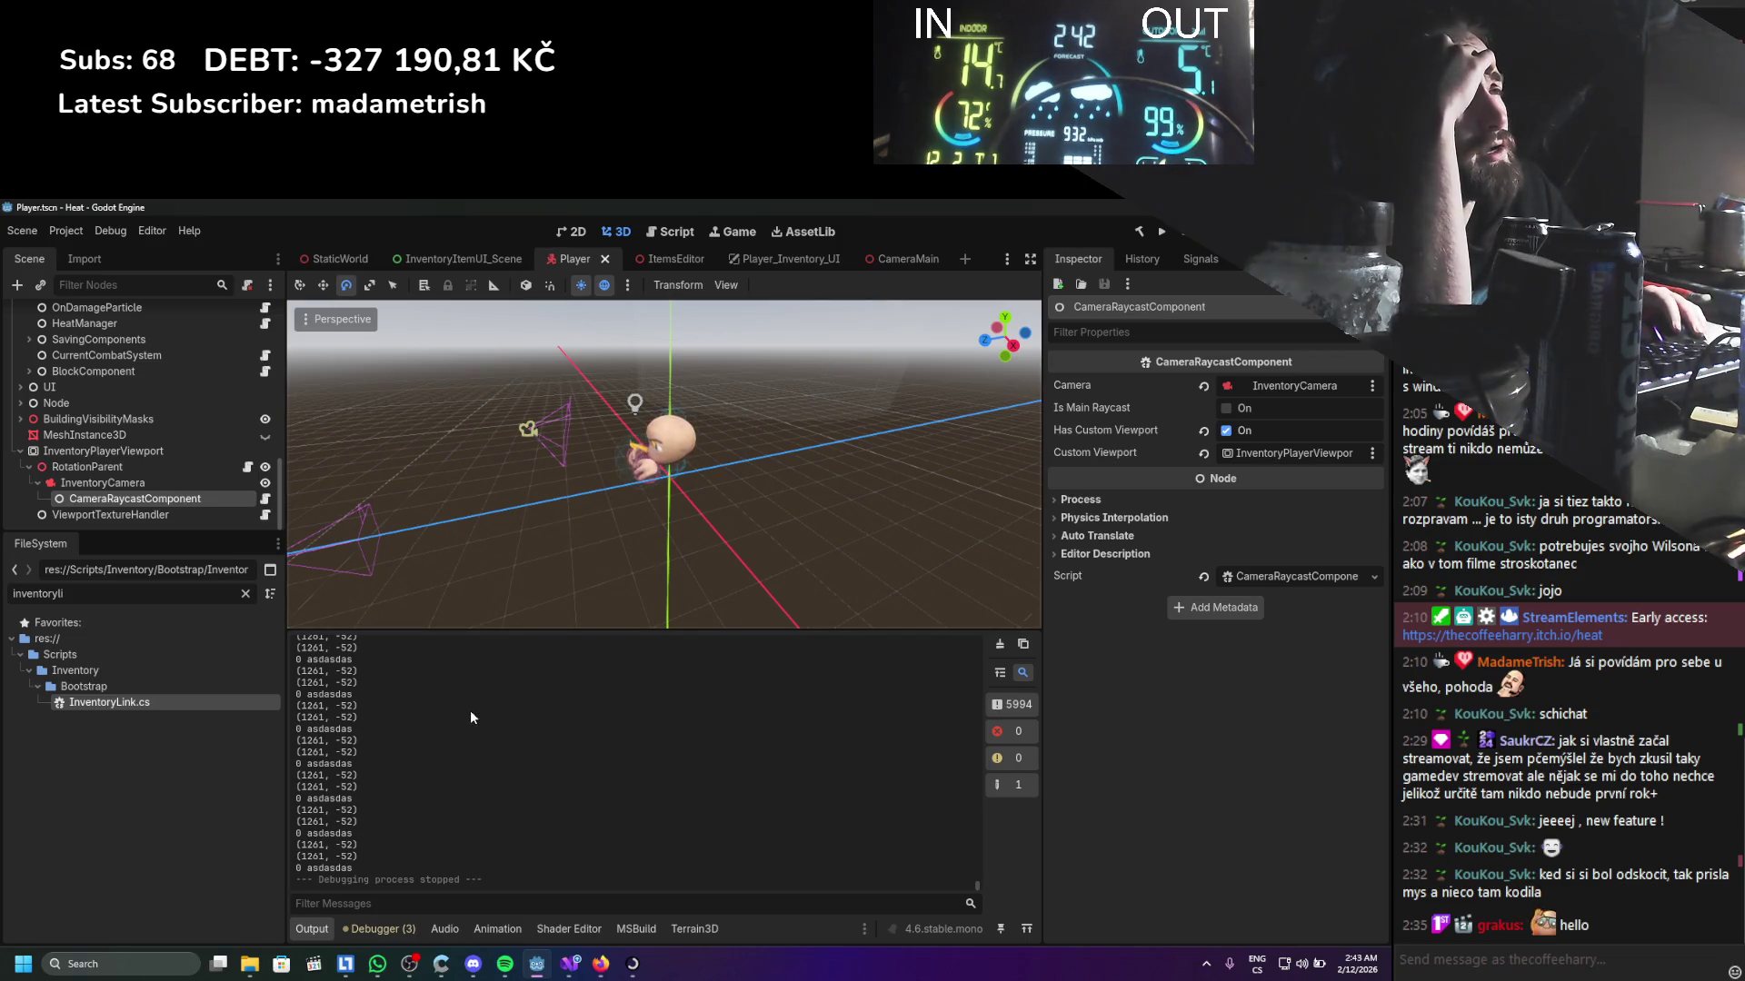
left_click(570, 963)
scroll(330, 560, "up", 3)
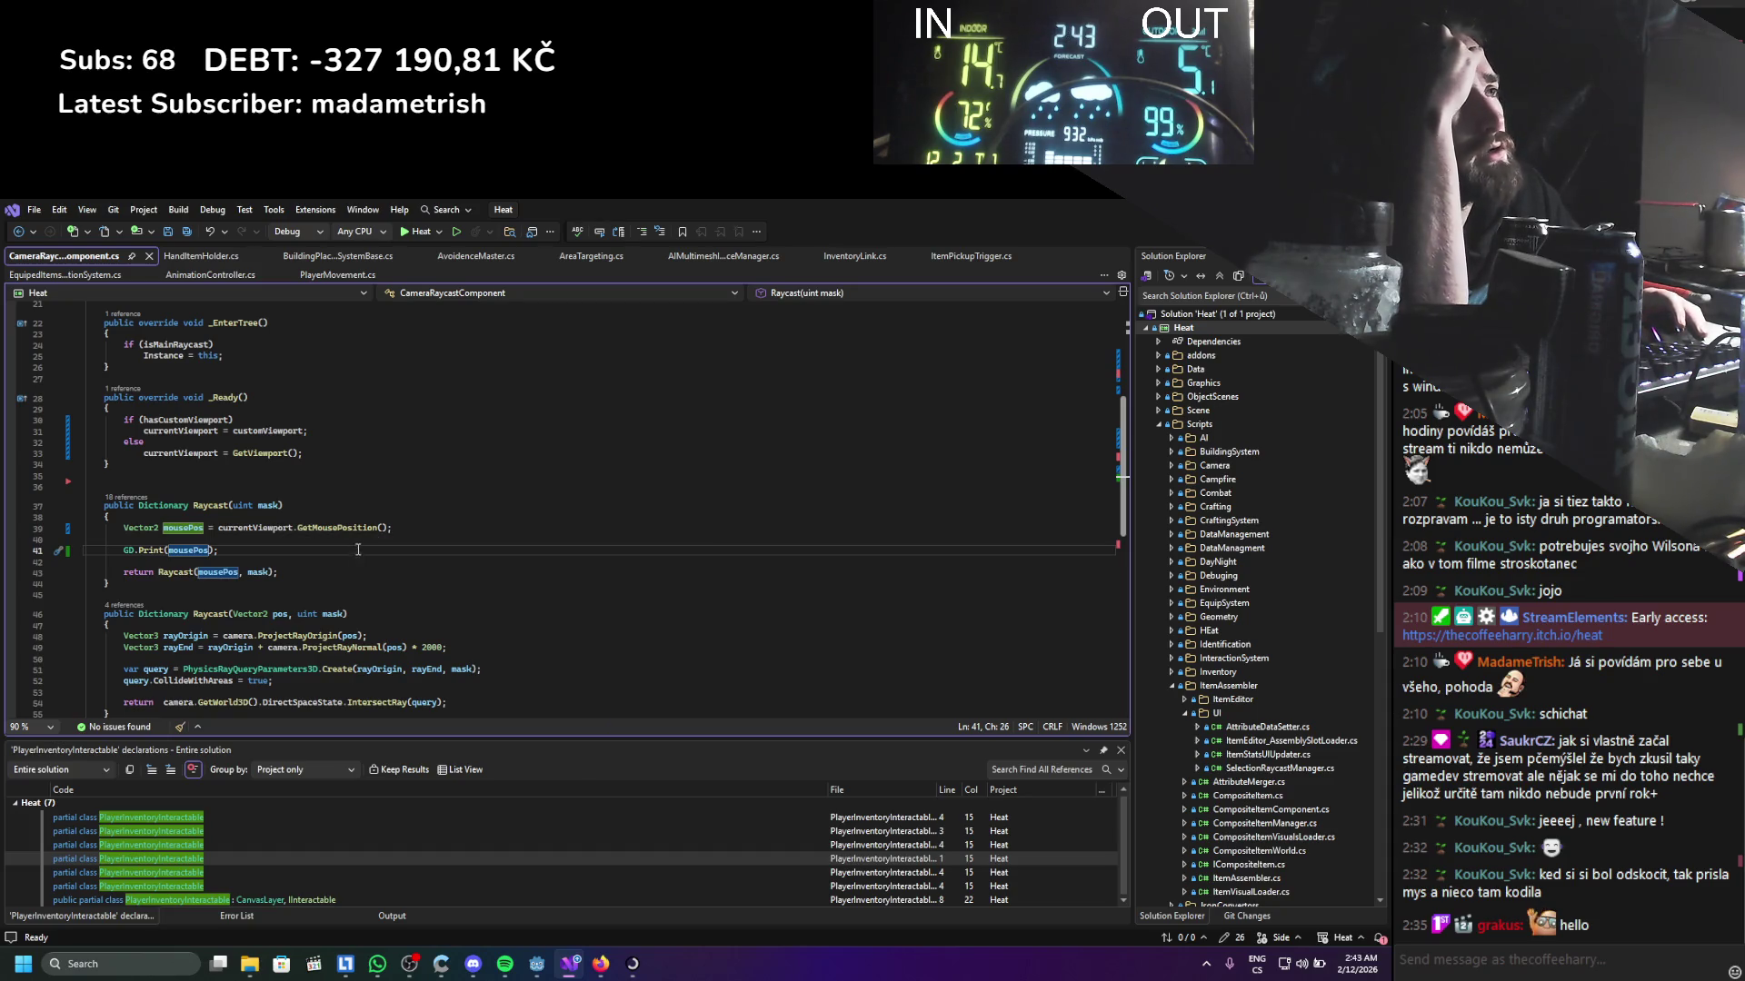
mouse_move(350, 530)
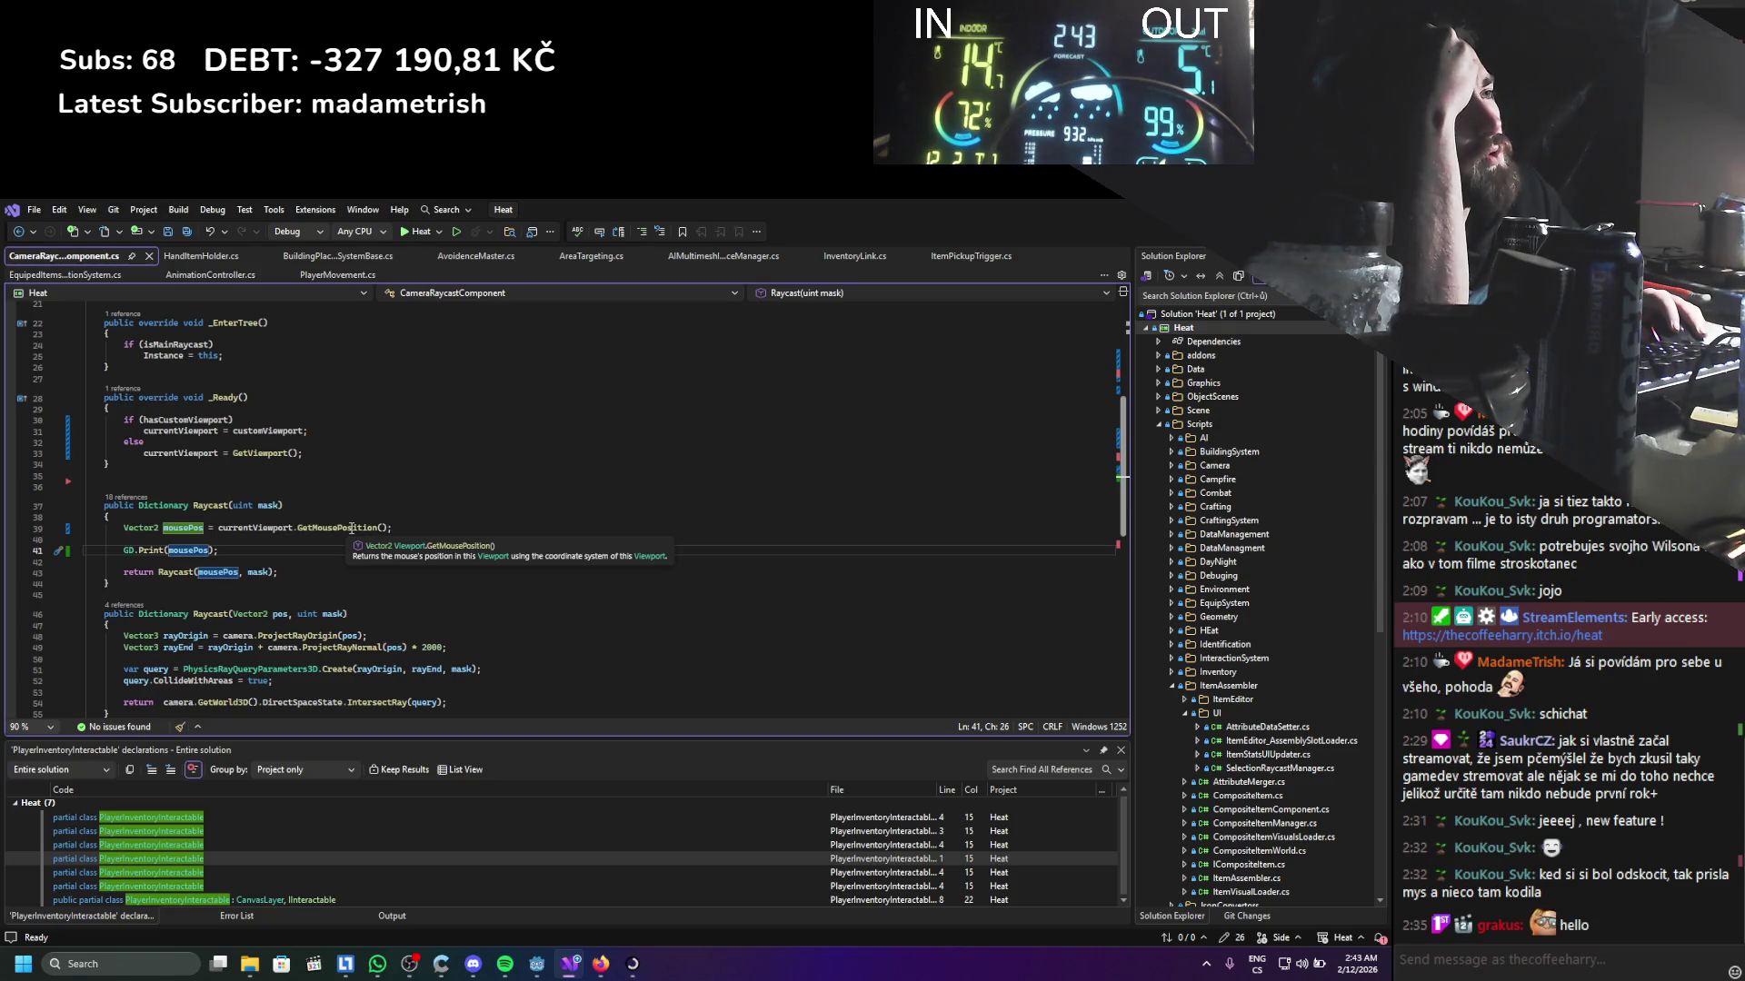
mouse_move(301, 615)
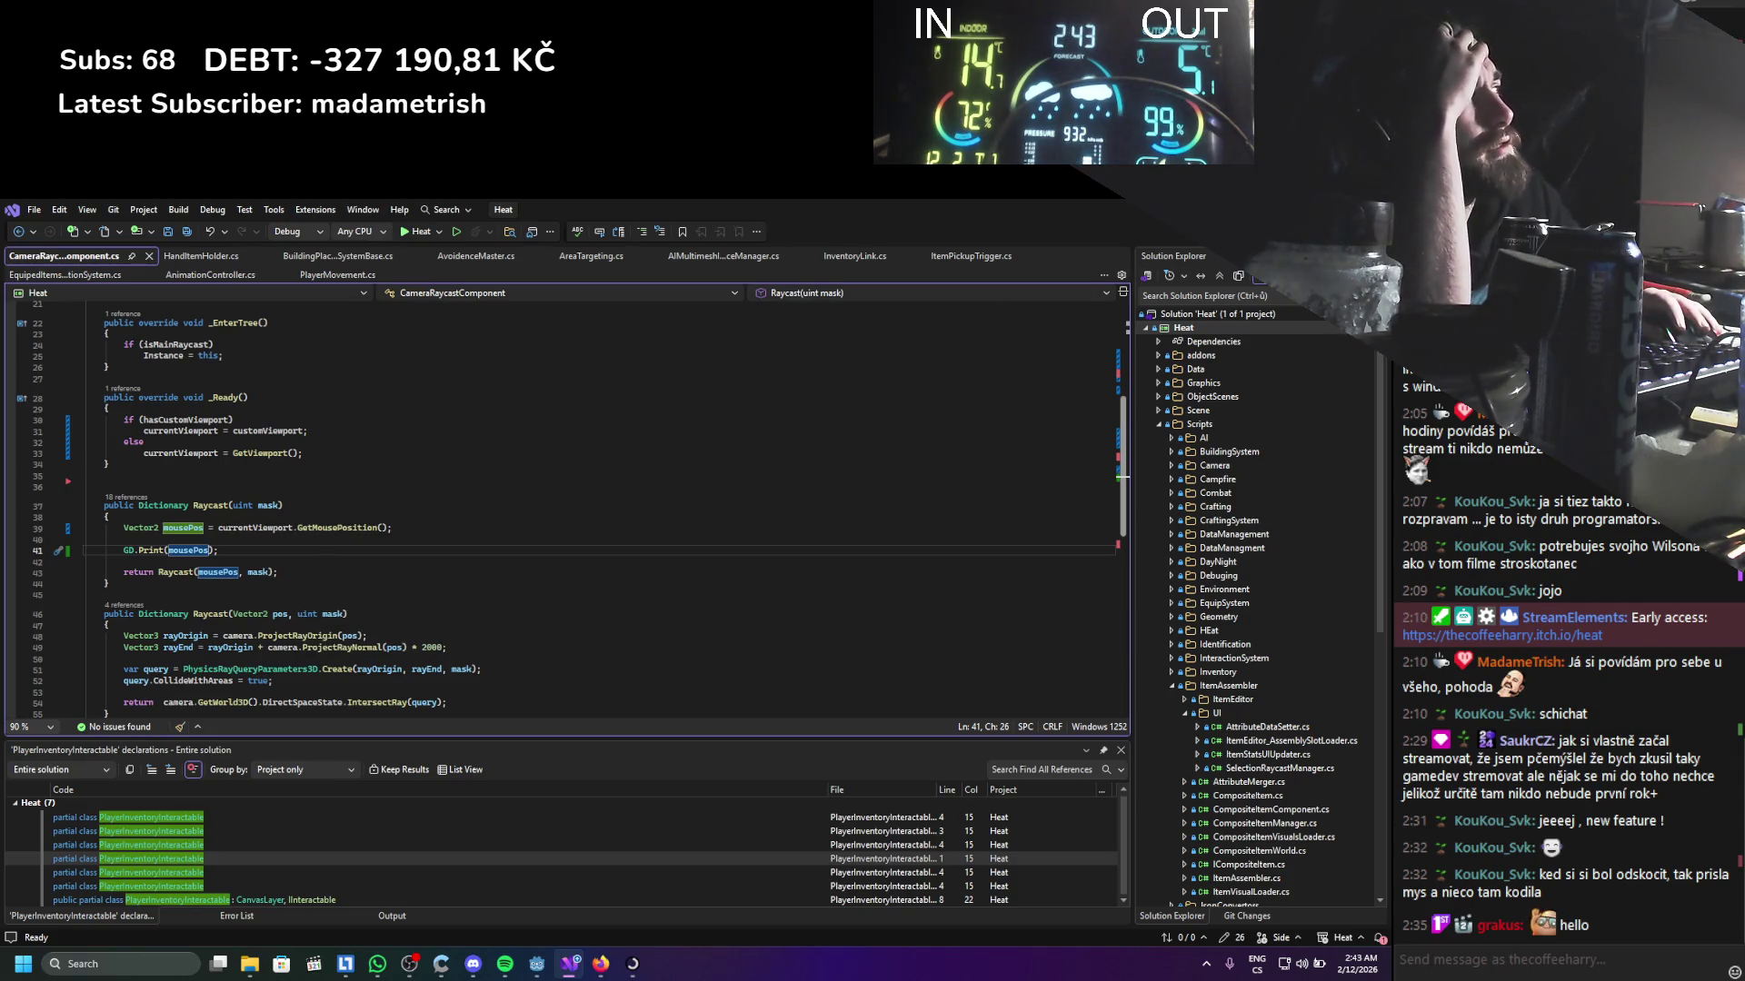
key("alt+Tab")
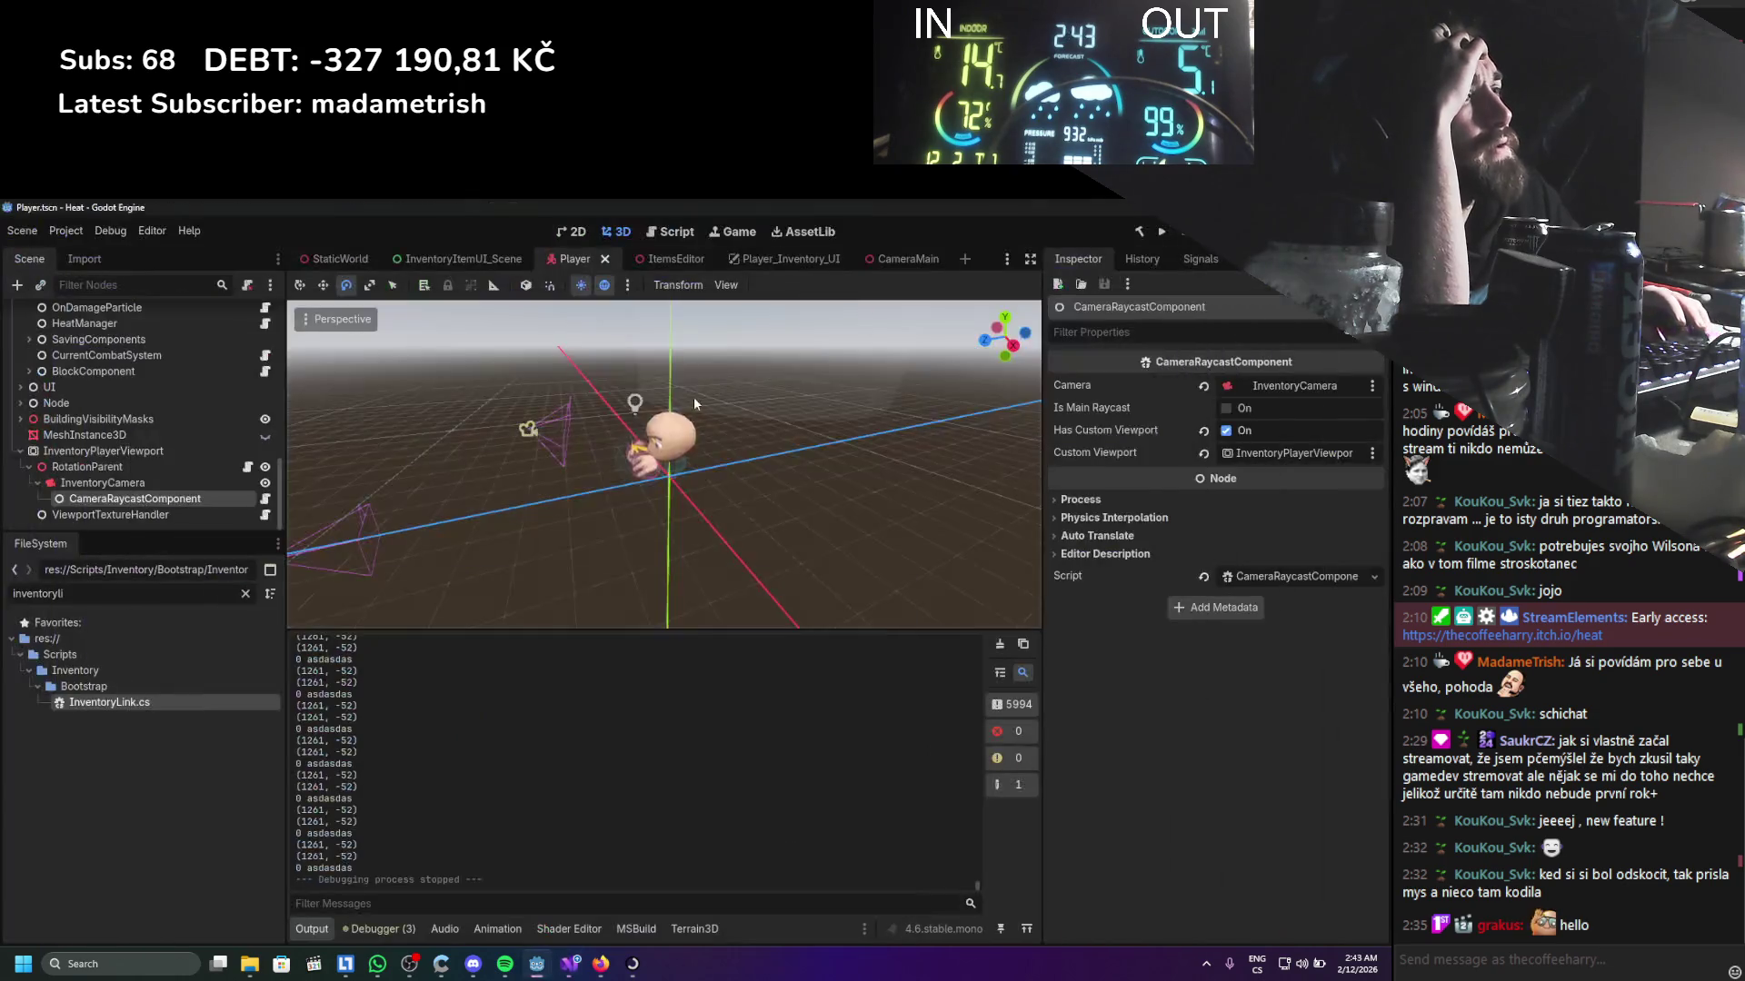
key("alt+Tab")
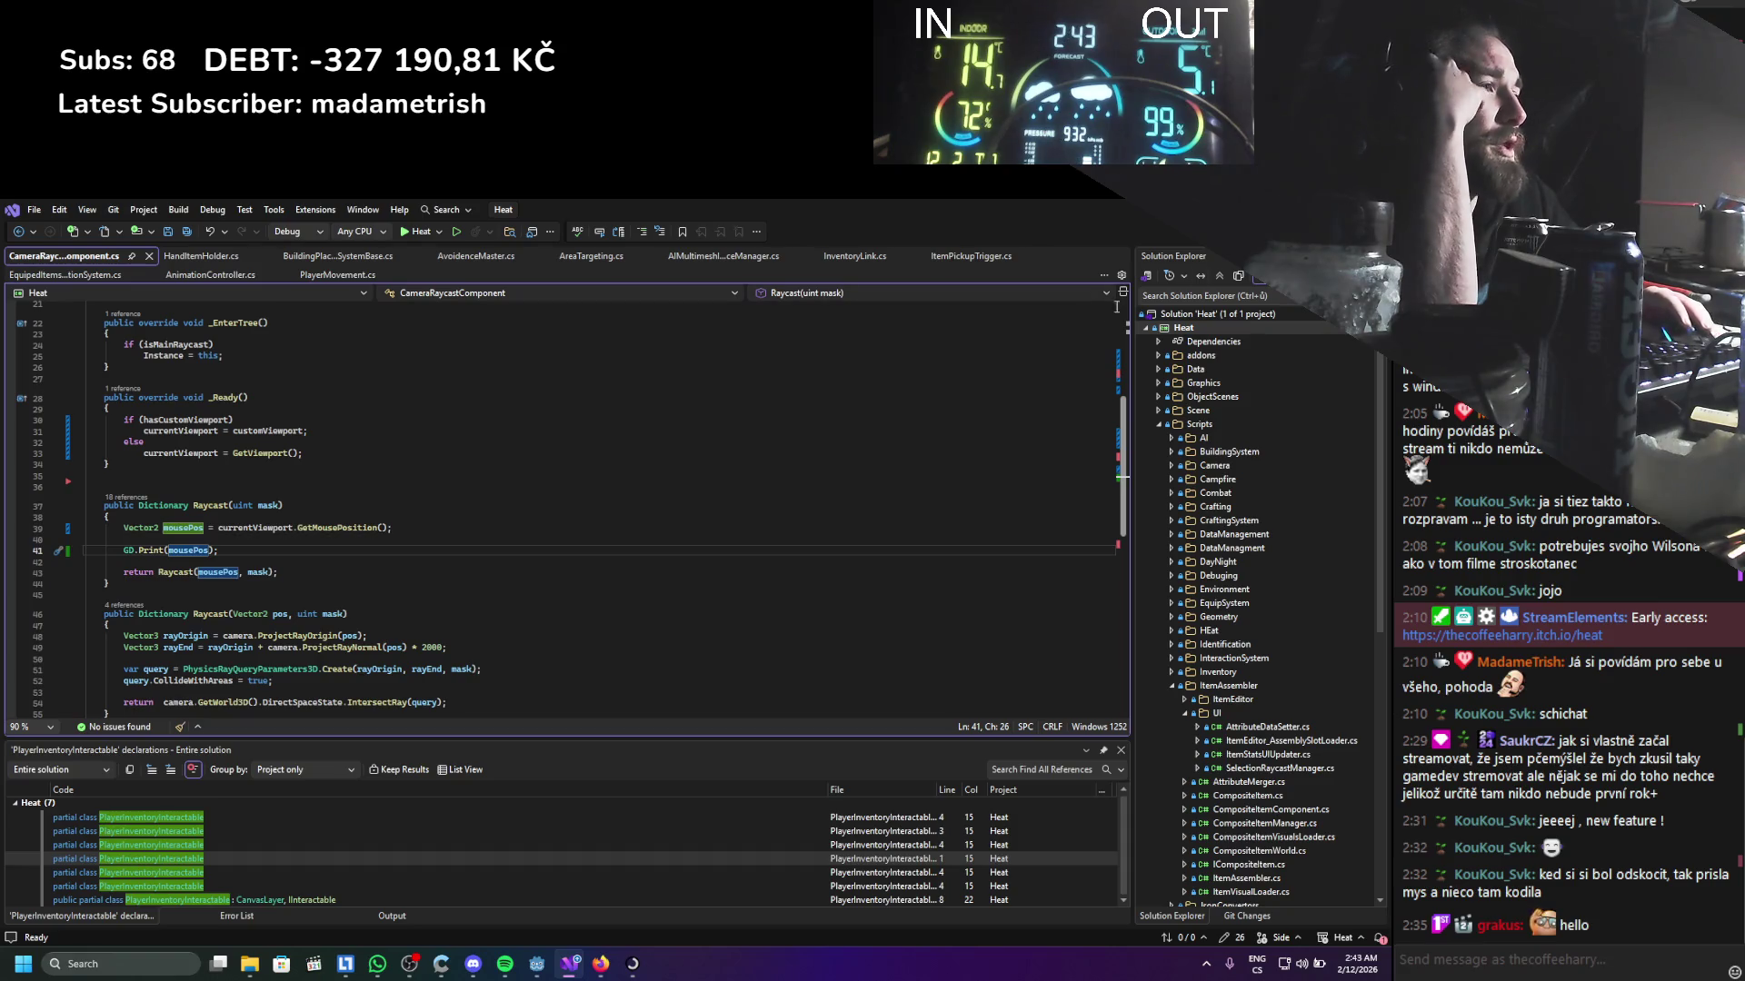
key("alt+Tab")
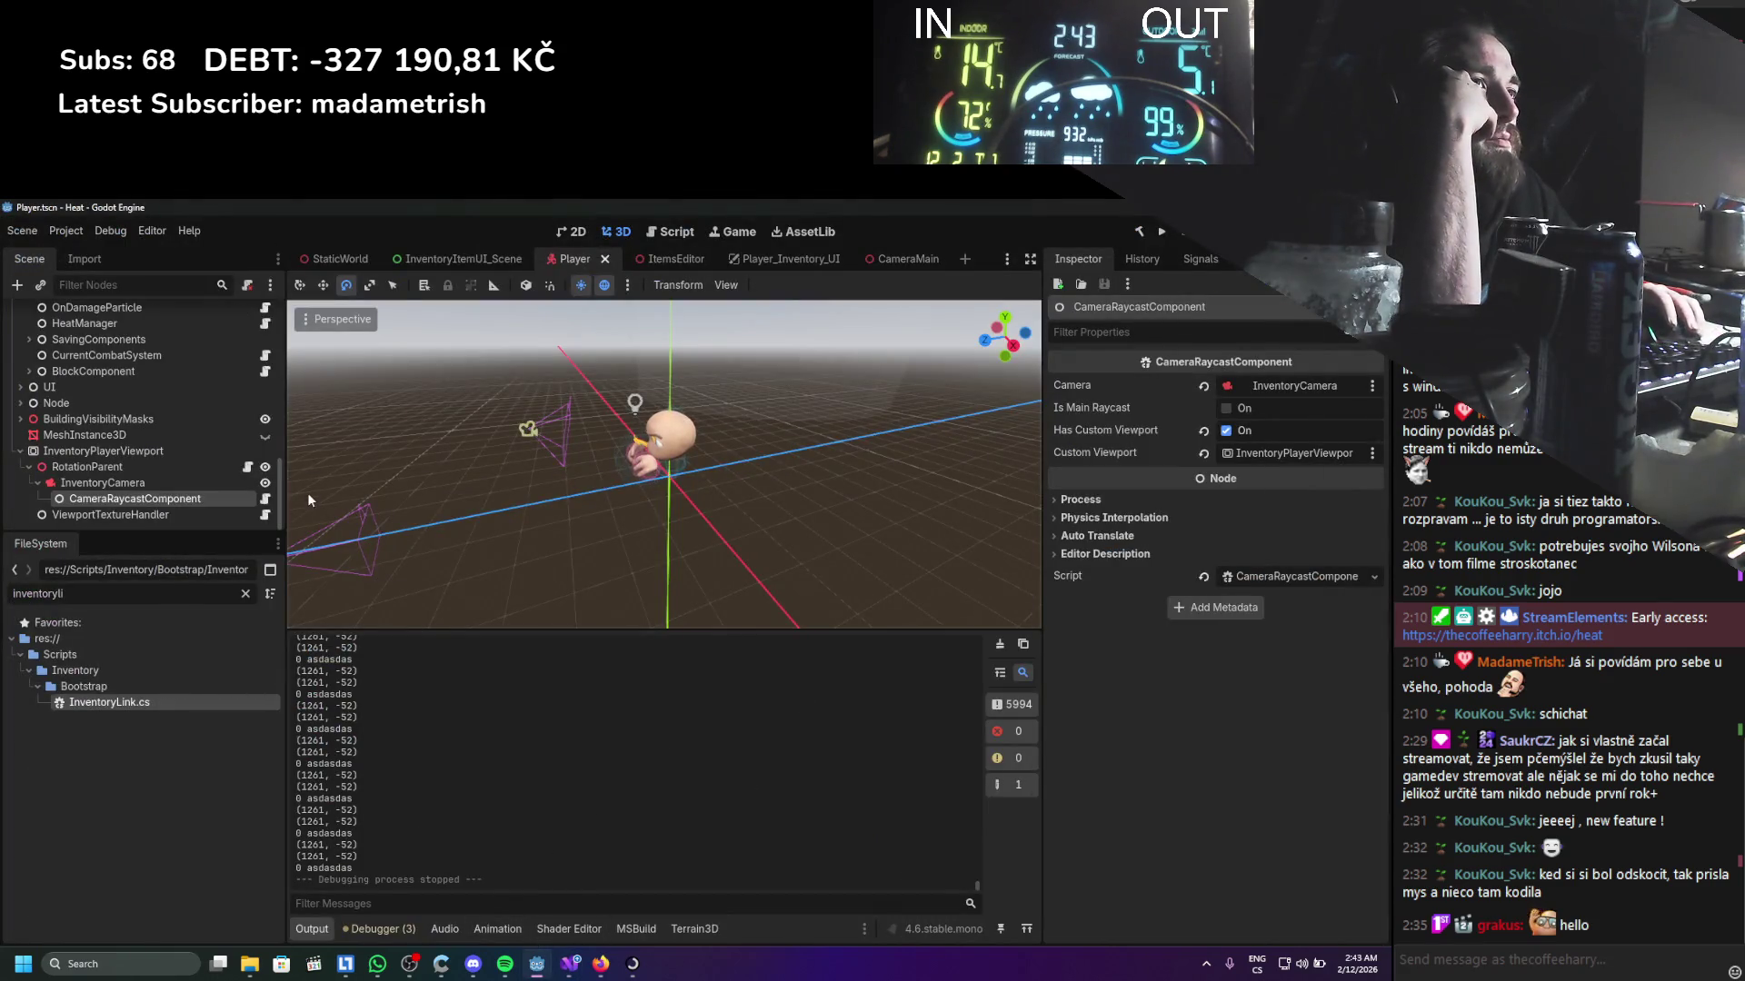
In the Player_Inventory_UI scene, open SelectedItemSystem's script, then return to Godot
left_click(800, 259)
scroll(193, 453, "down", 2)
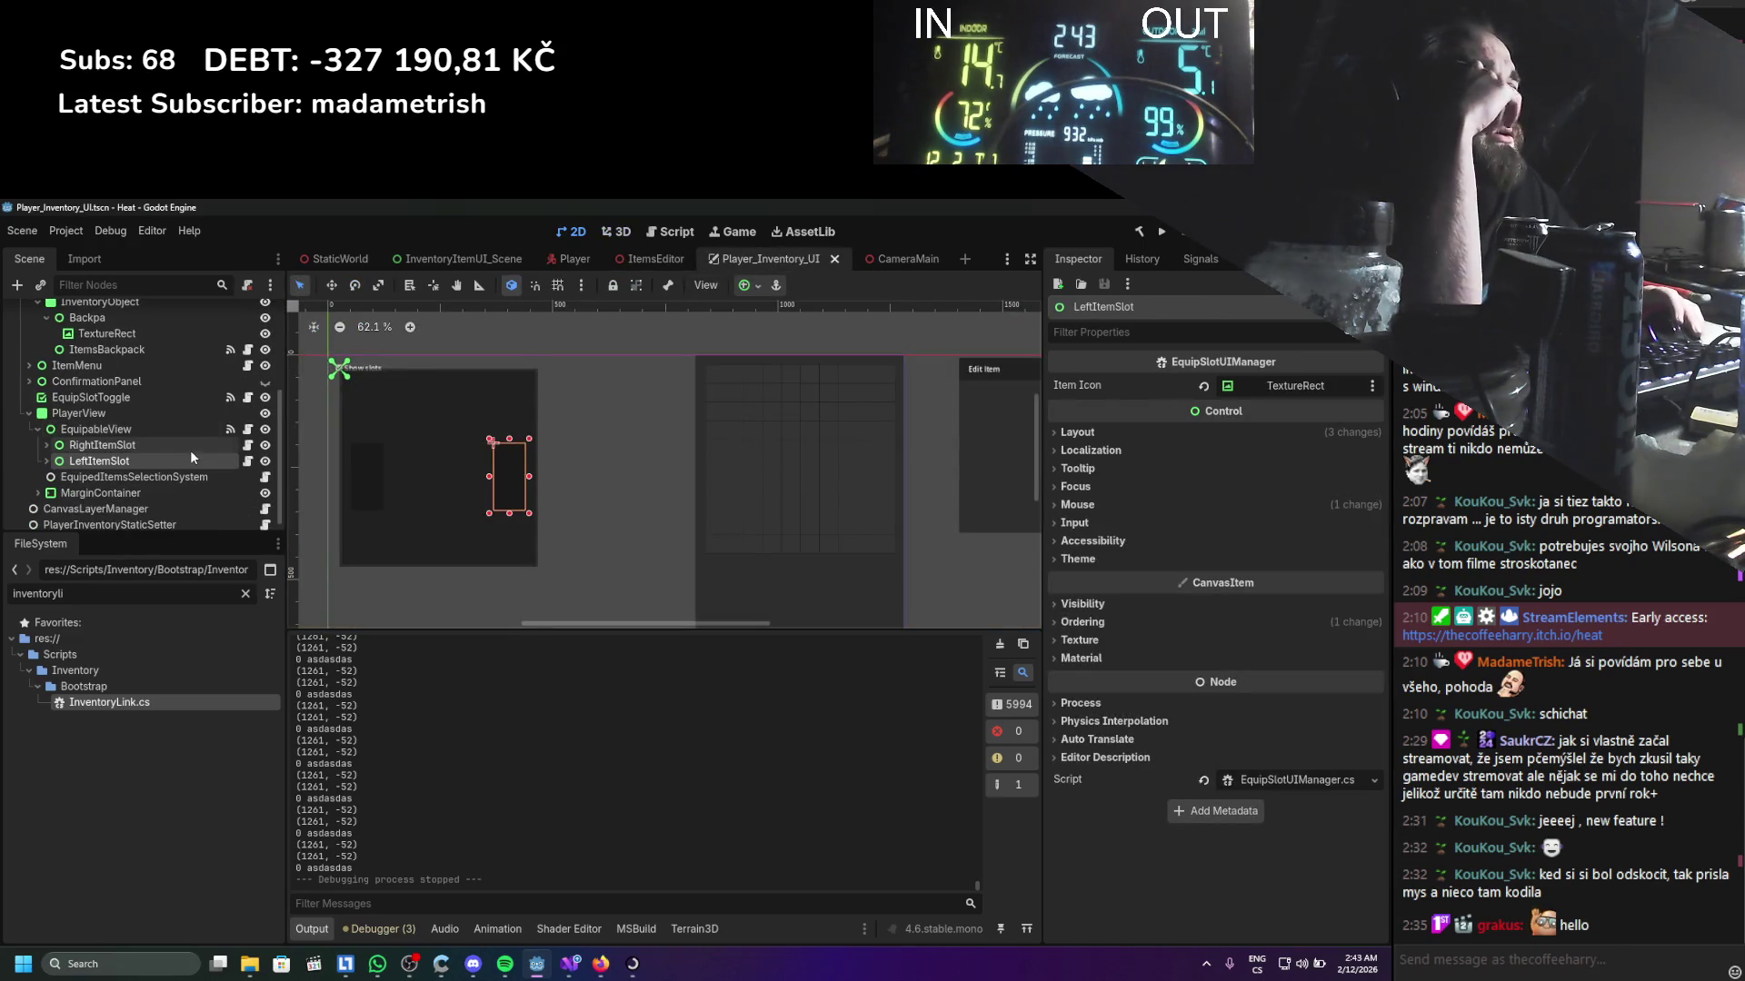
scroll(190, 450, "up", 5)
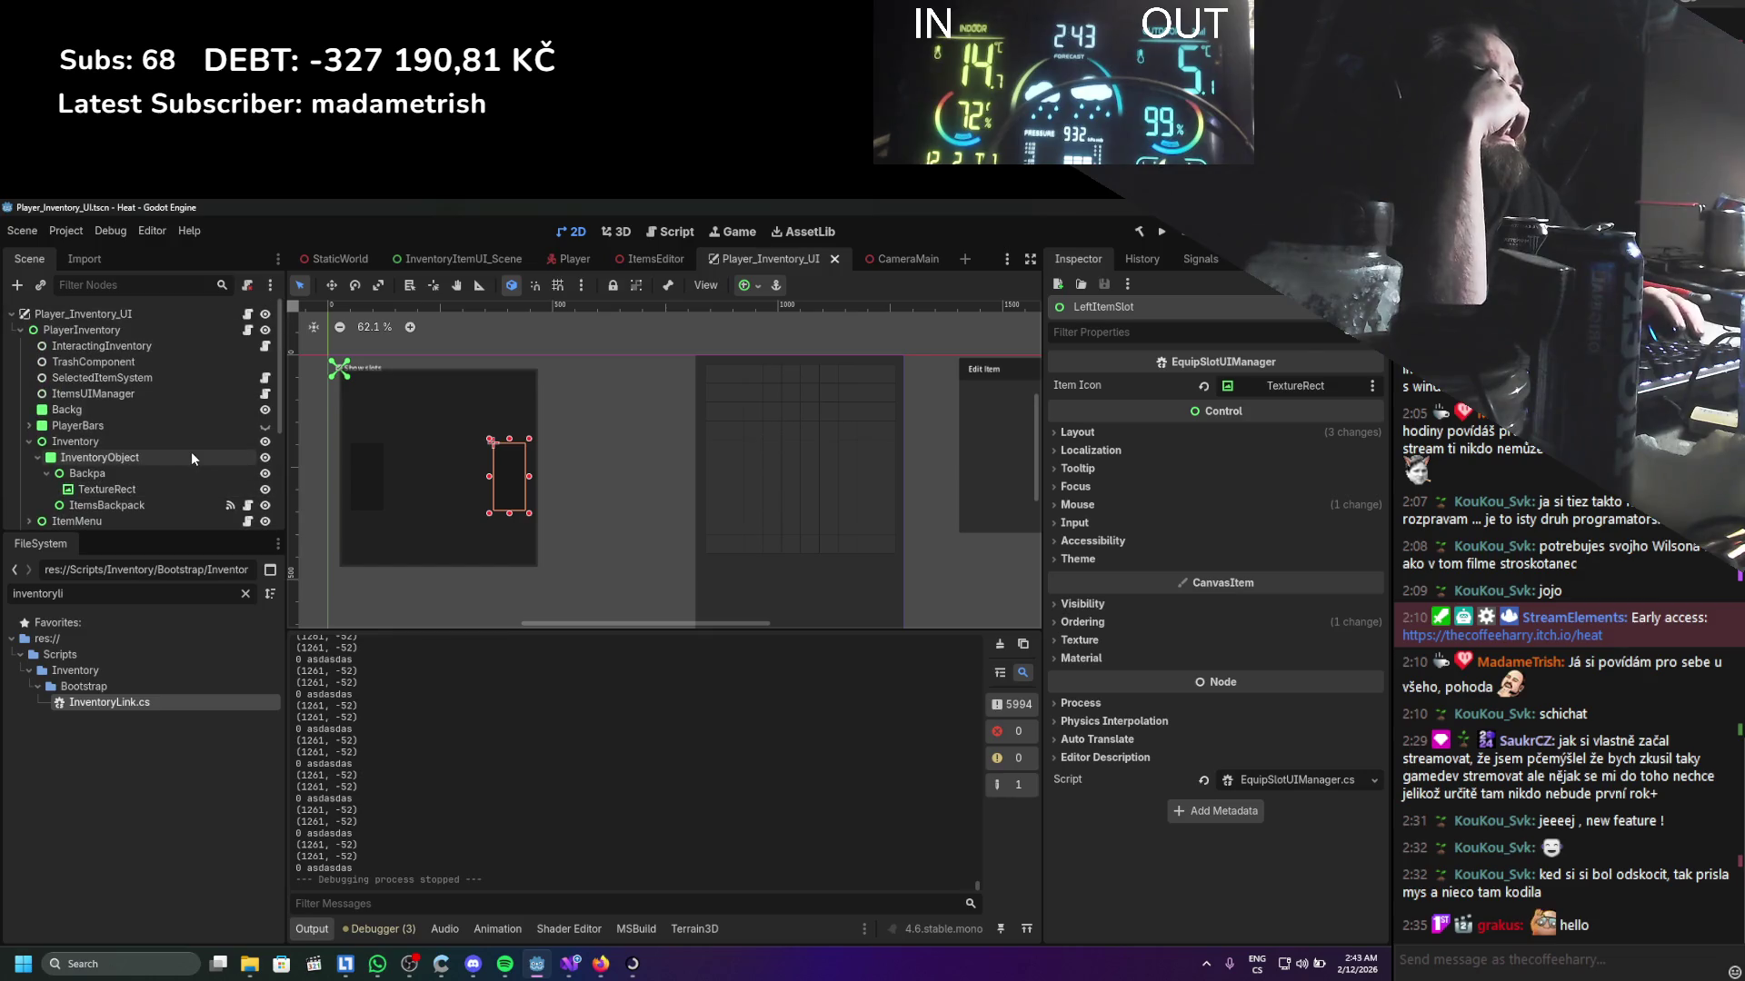
left_click(257, 380)
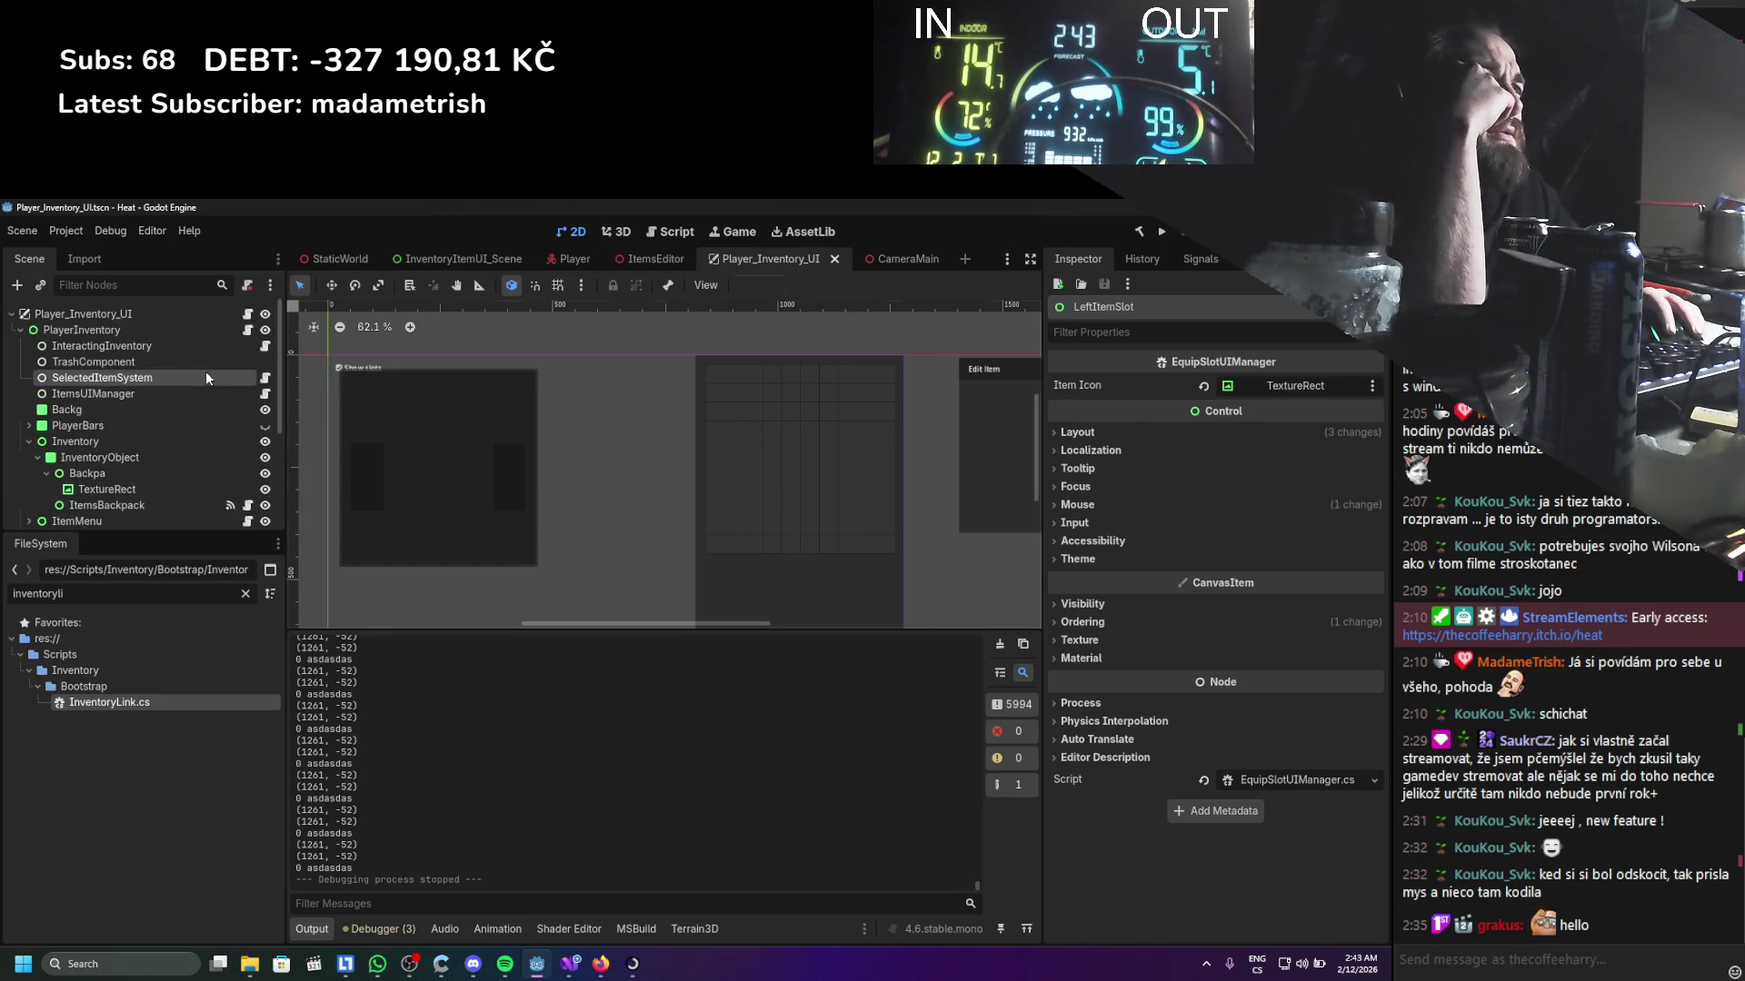
left_click(261, 379)
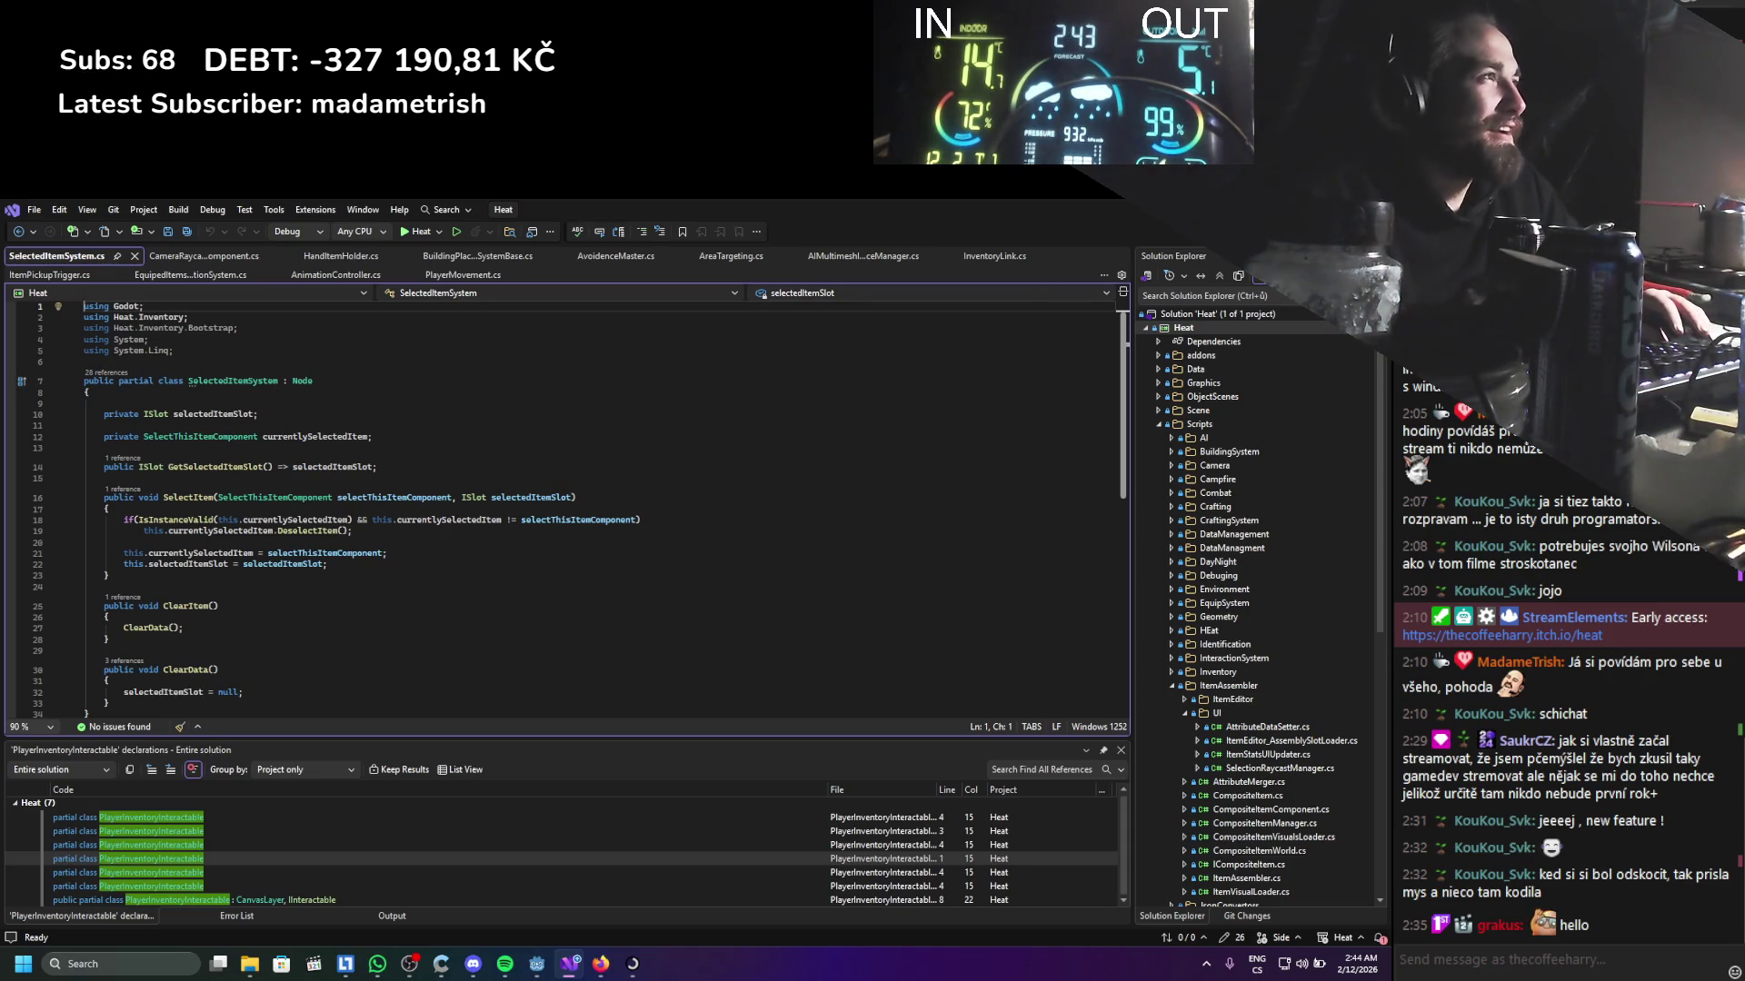
key("alt+Tab")
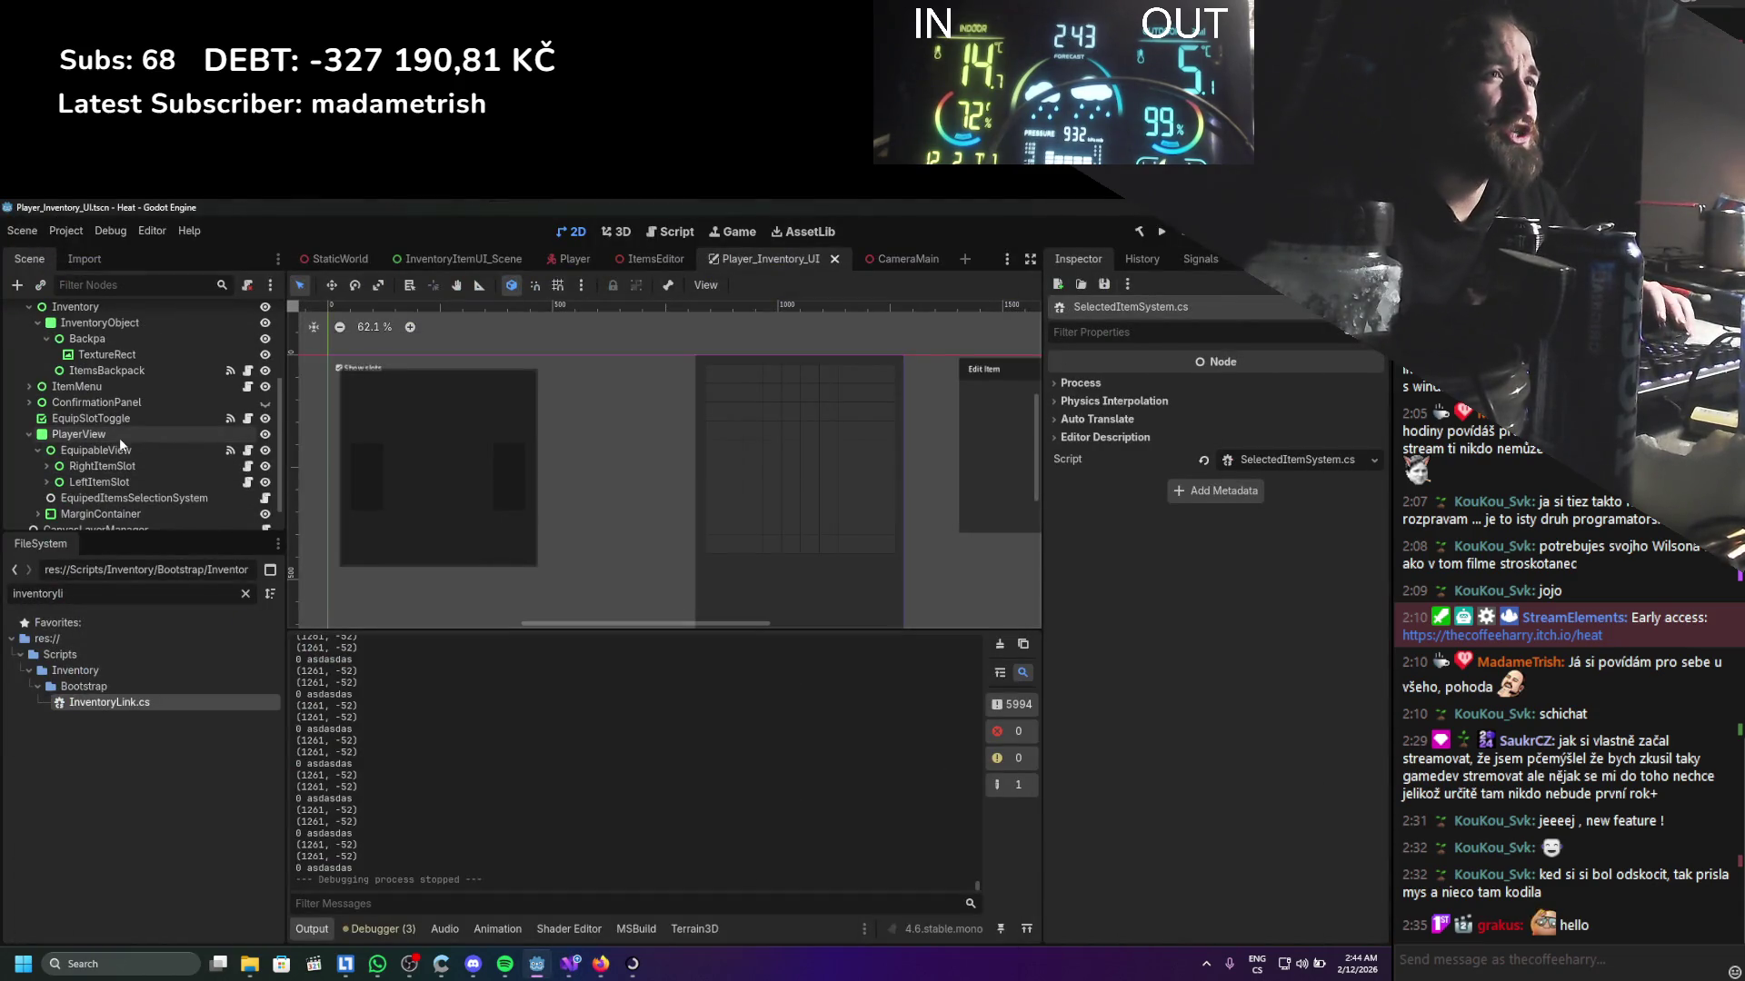
Open EquipedItemsSelectionSystem's script and place the caret after the itemInUse field
scroll(91, 454, "down", 1)
scroll(73, 505, "up", 2)
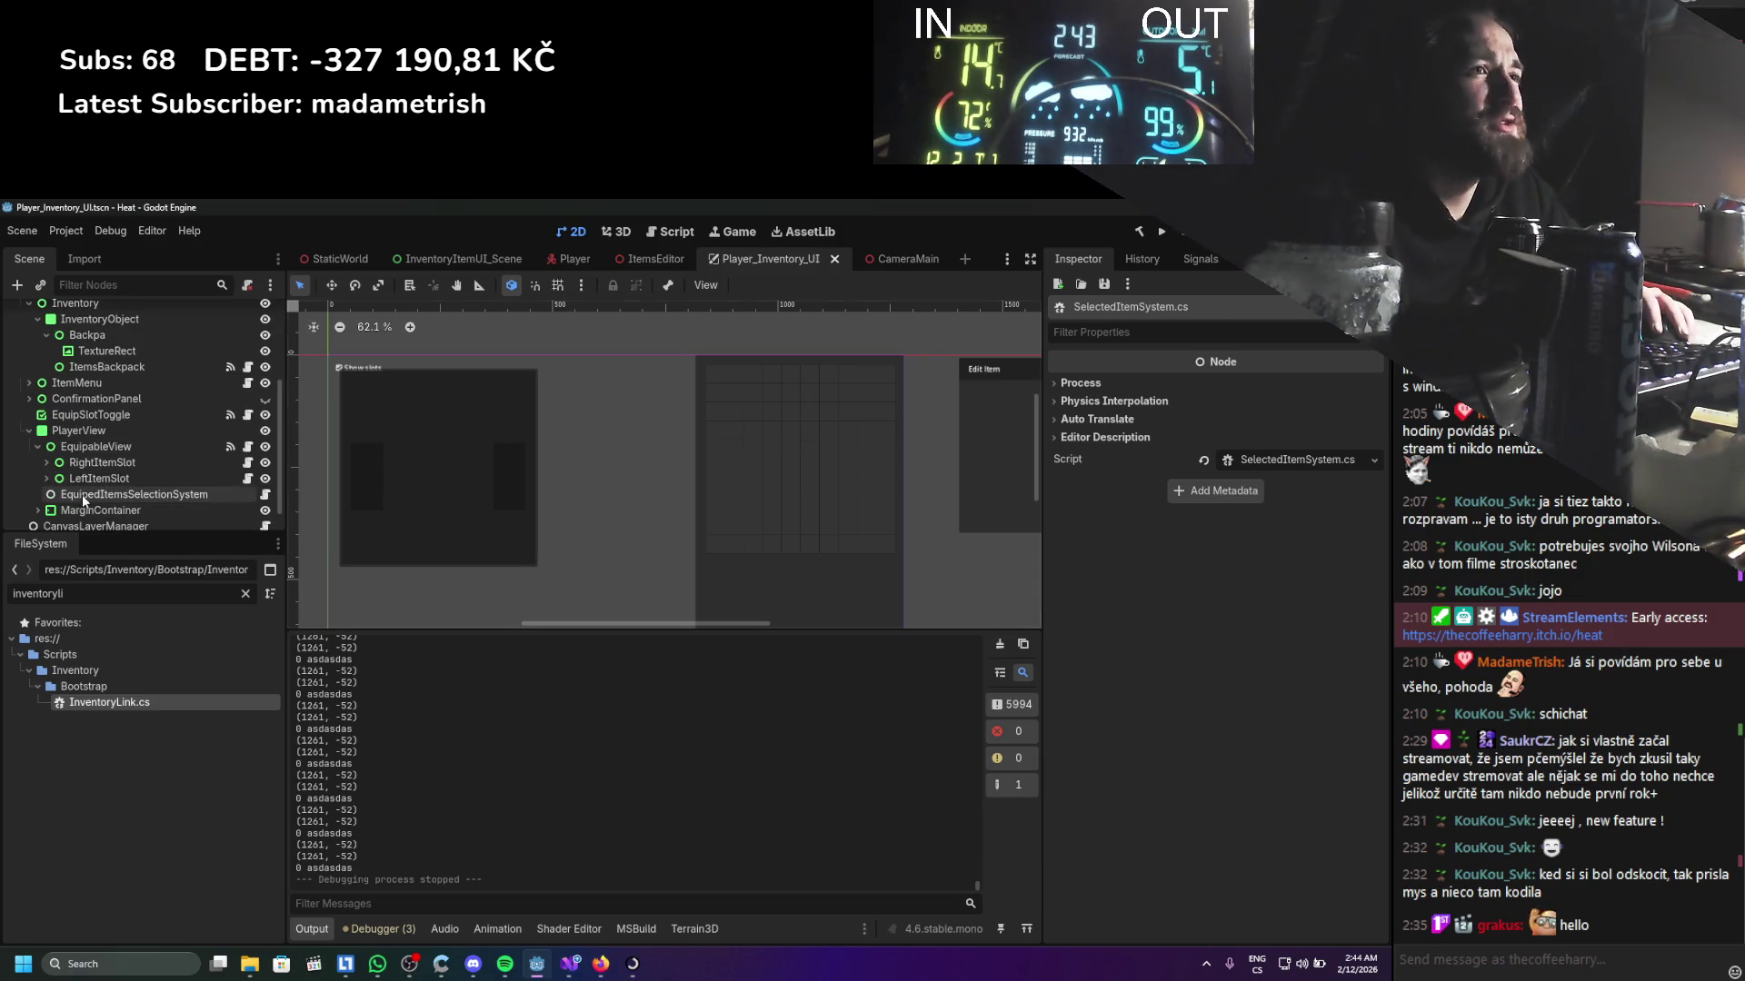
left_click(82, 494)
left_click(269, 493)
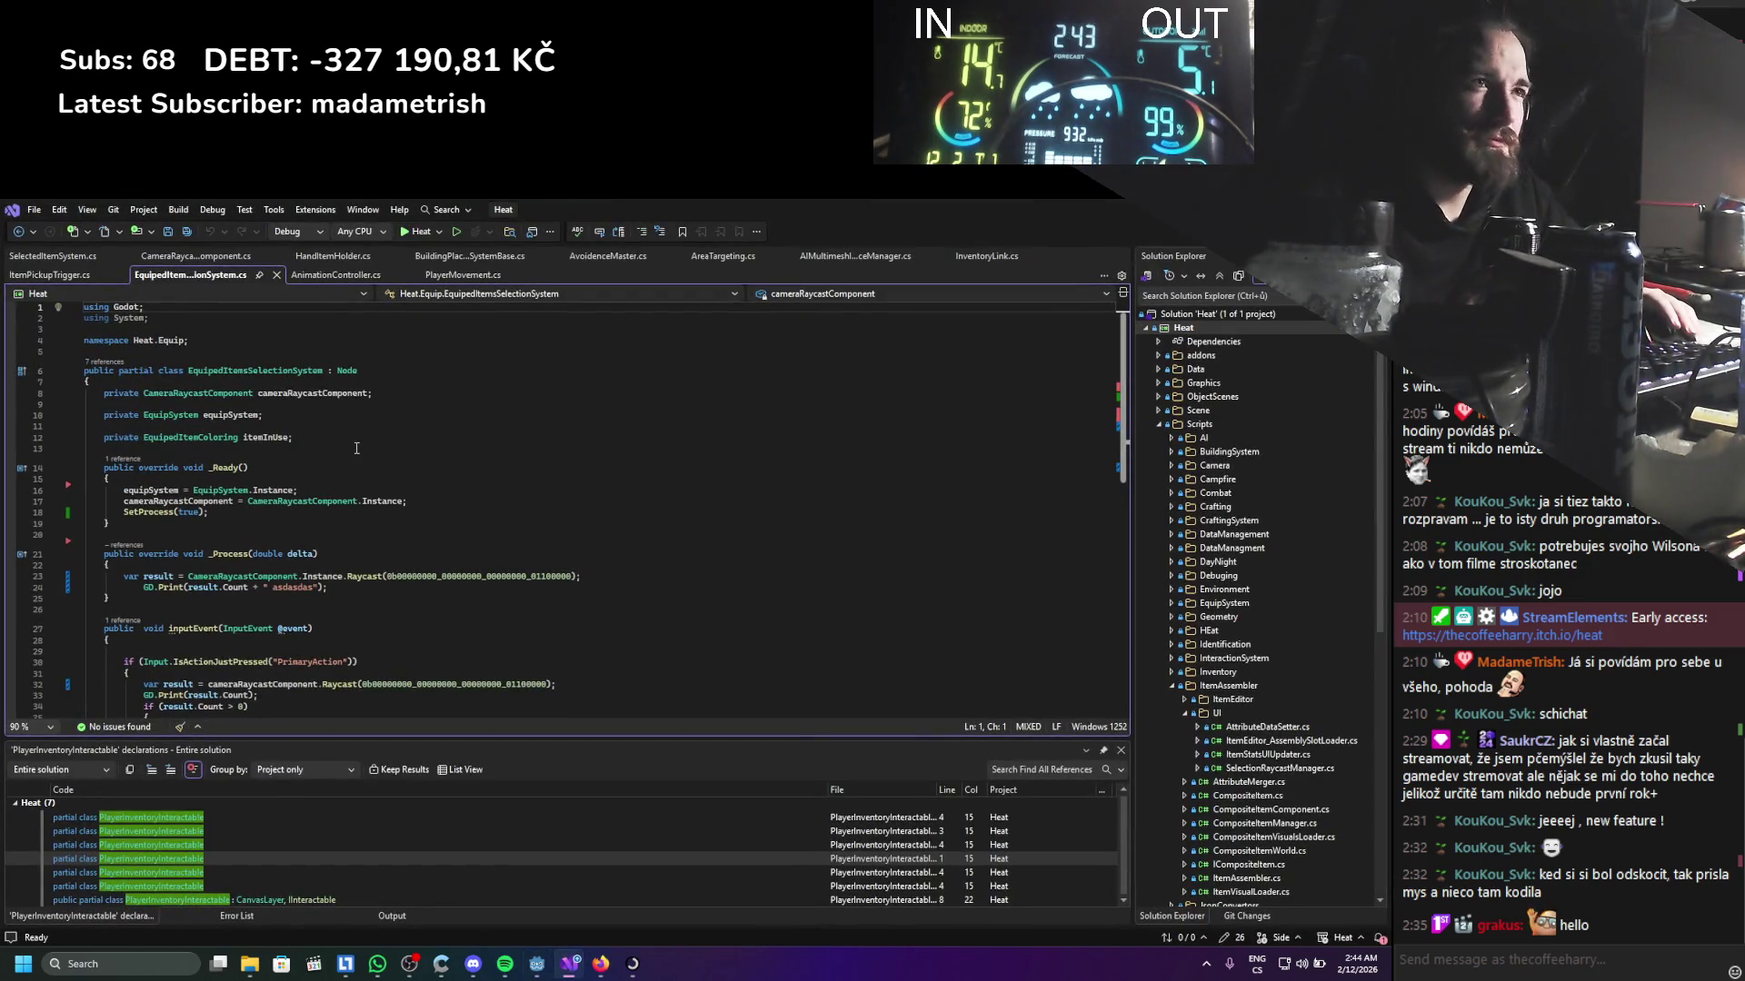
left_click(422, 437)
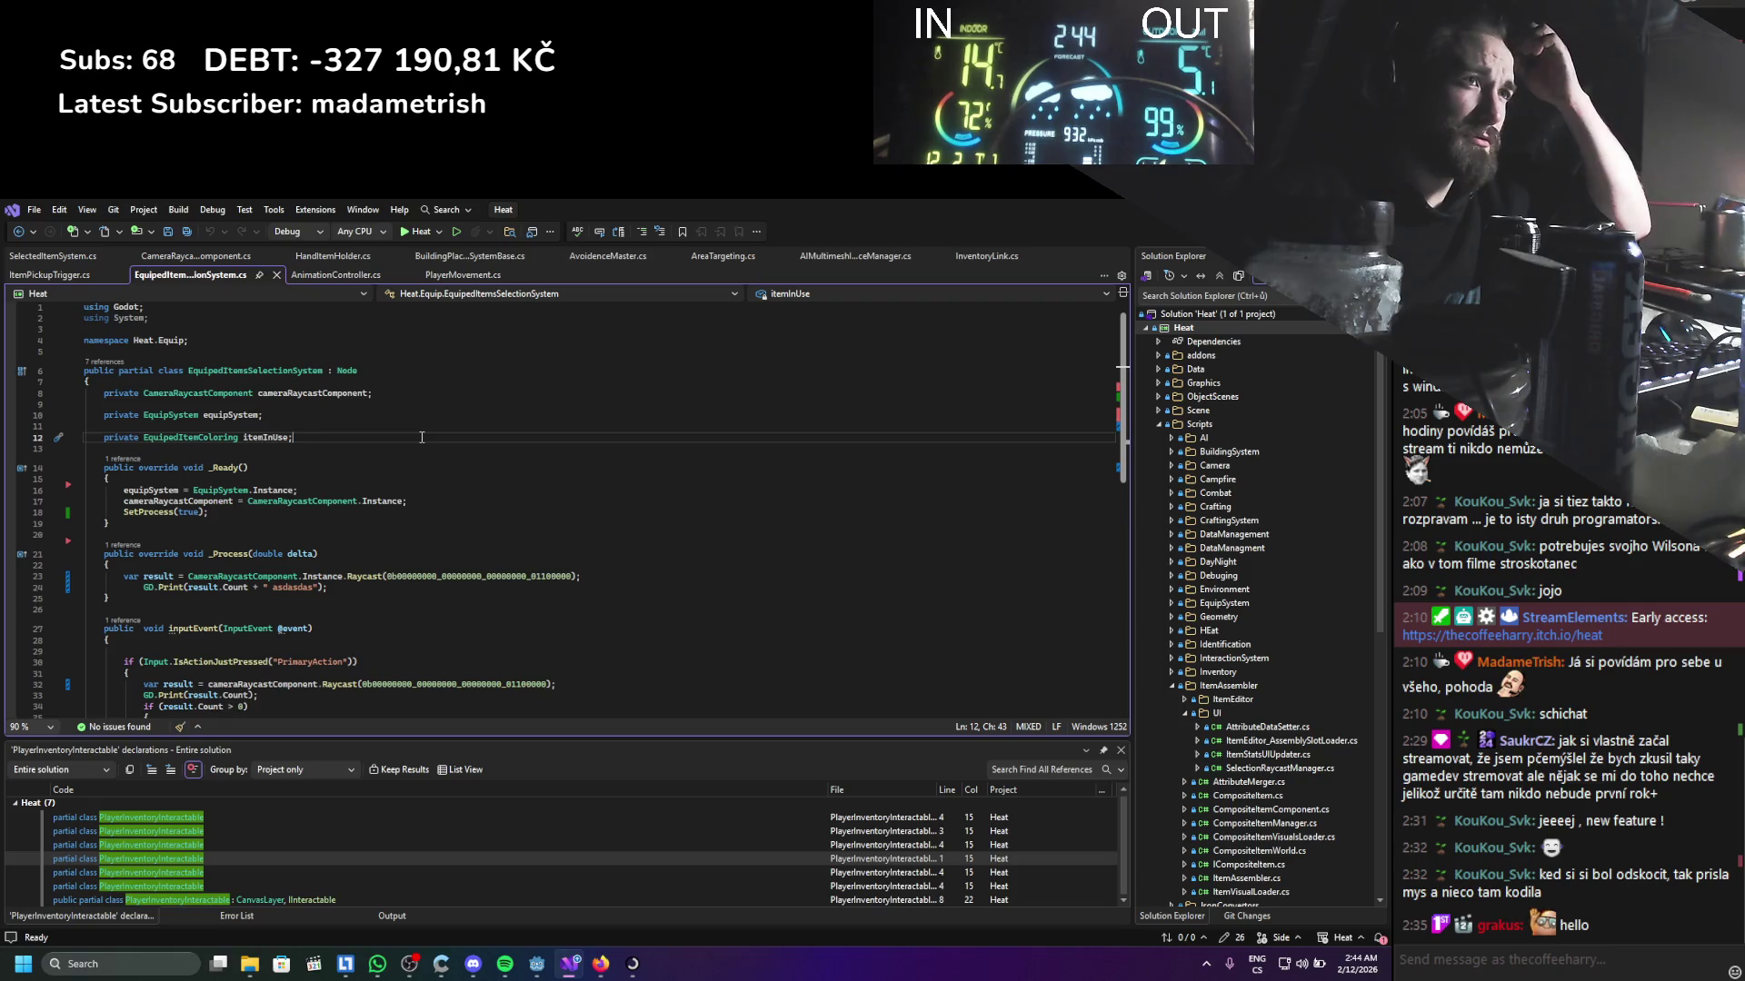
Add an [Export] attribute on a new line below the itemInUse field
key("Return")
key("Return")
type("private e")
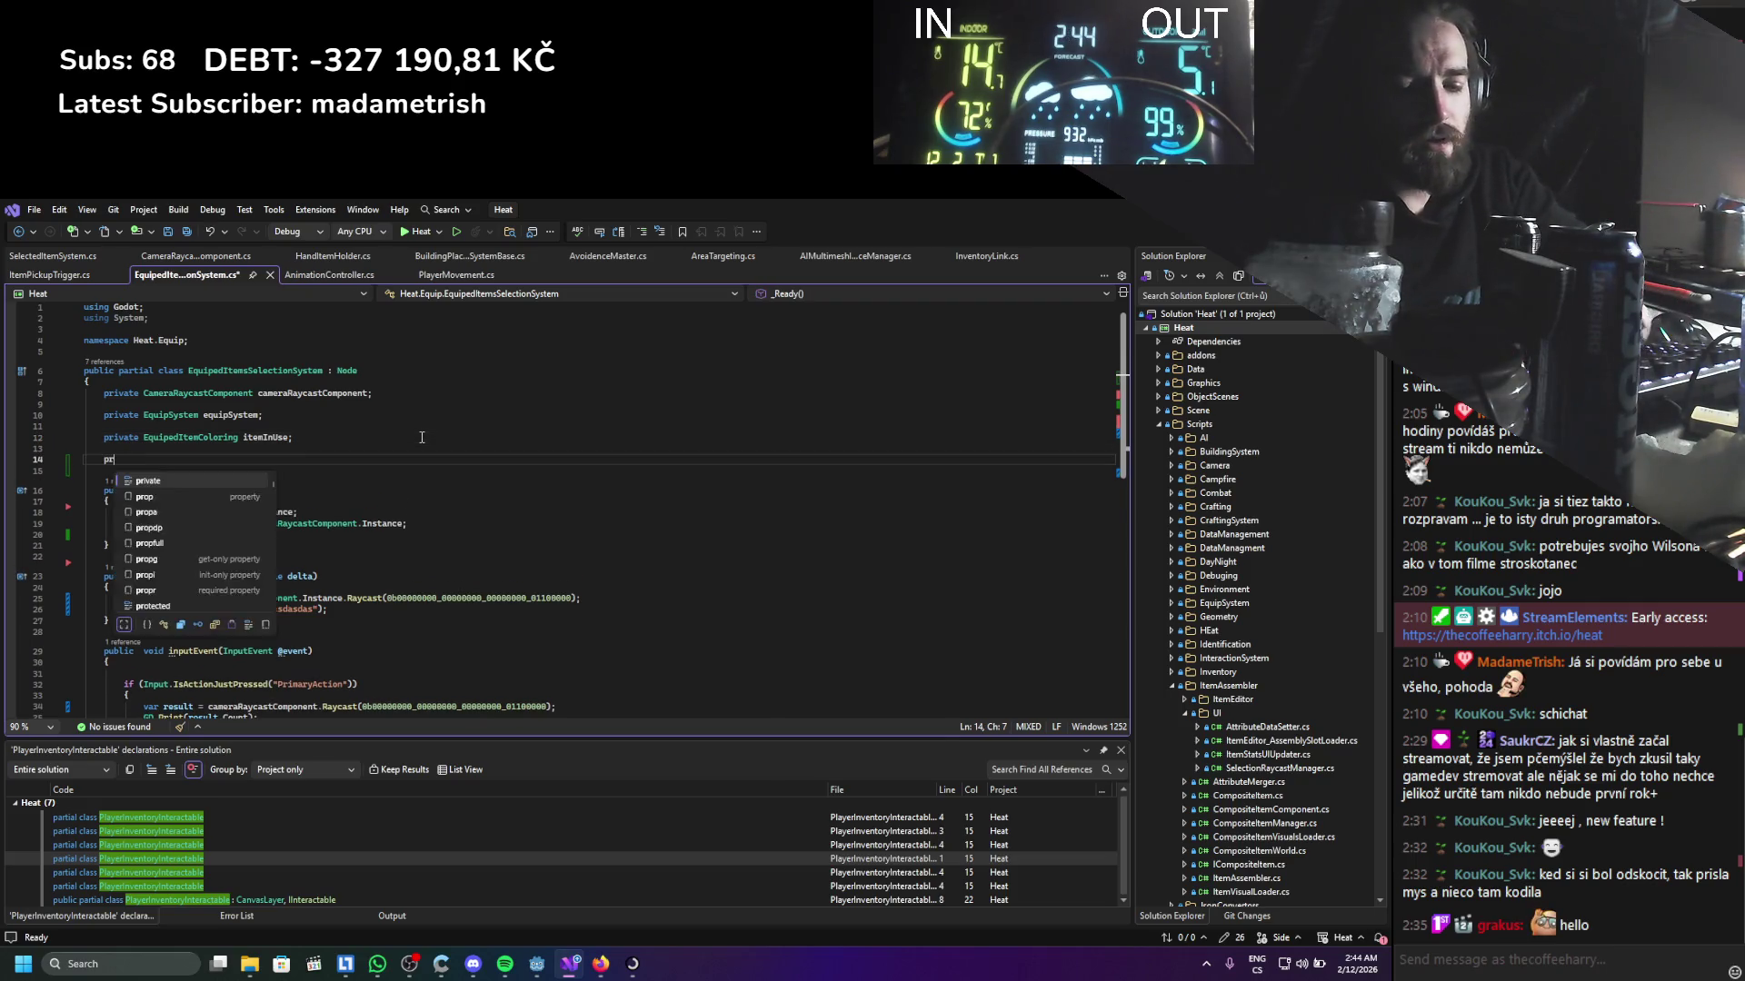
key("Escape")
key("BackSpace")
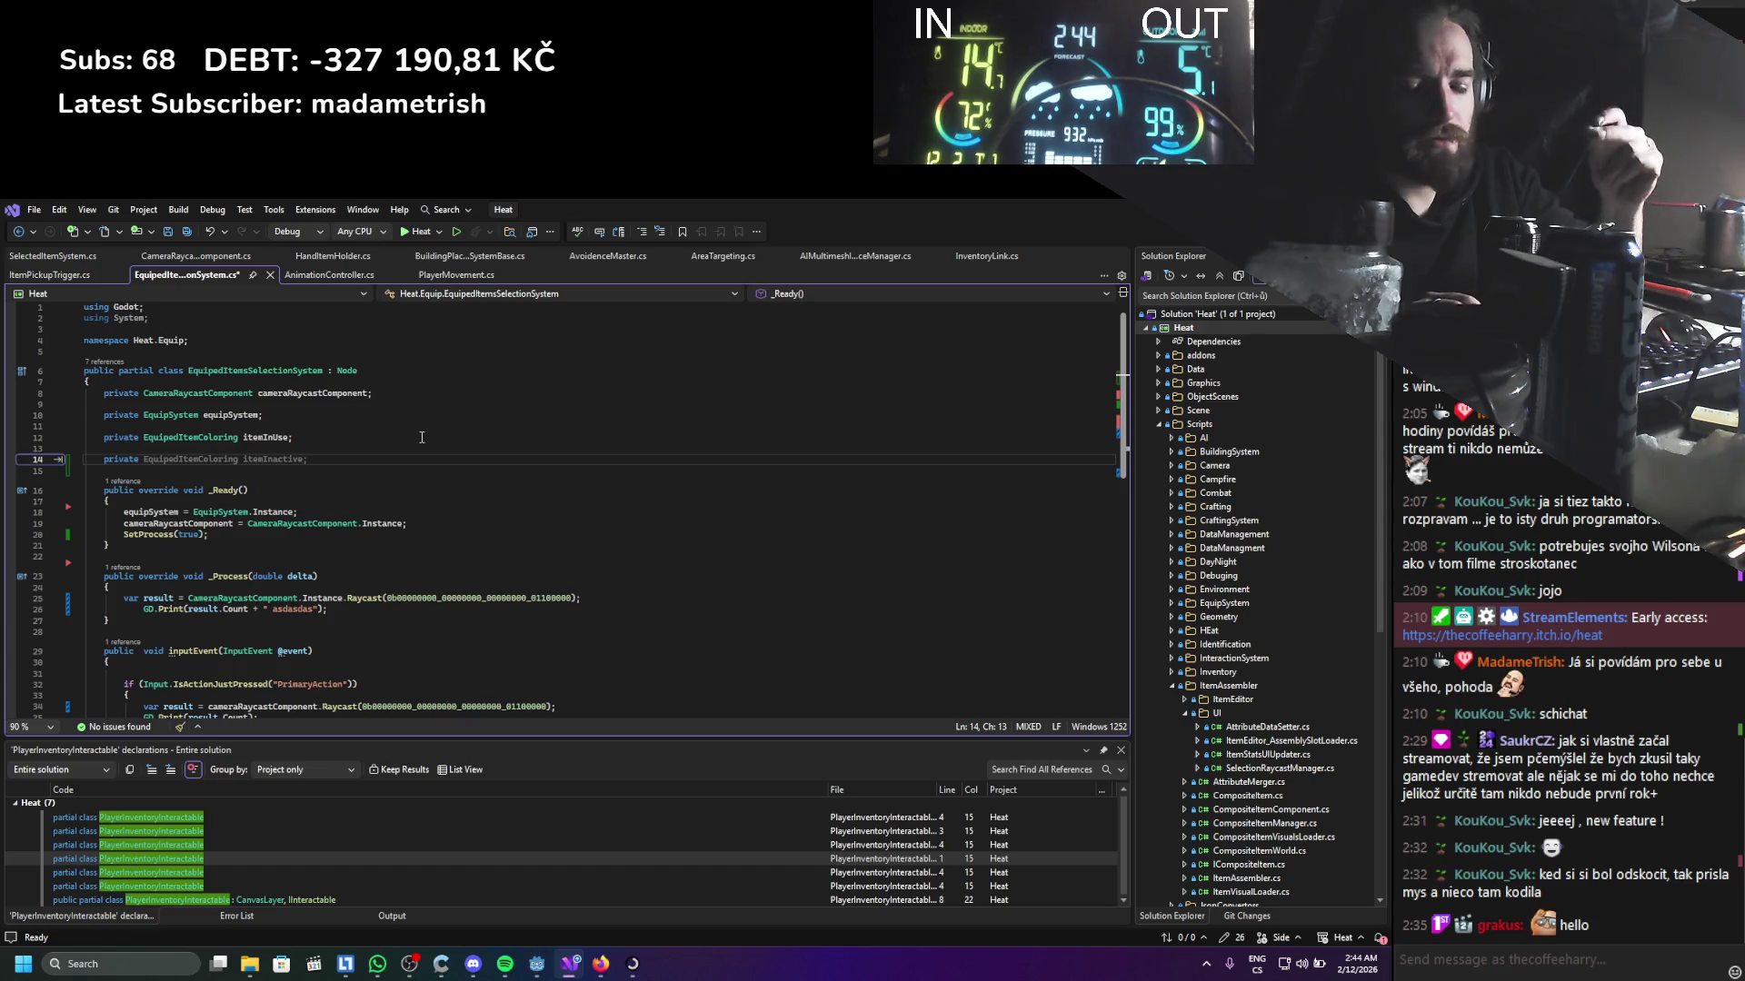
key("Up")
key("Return")
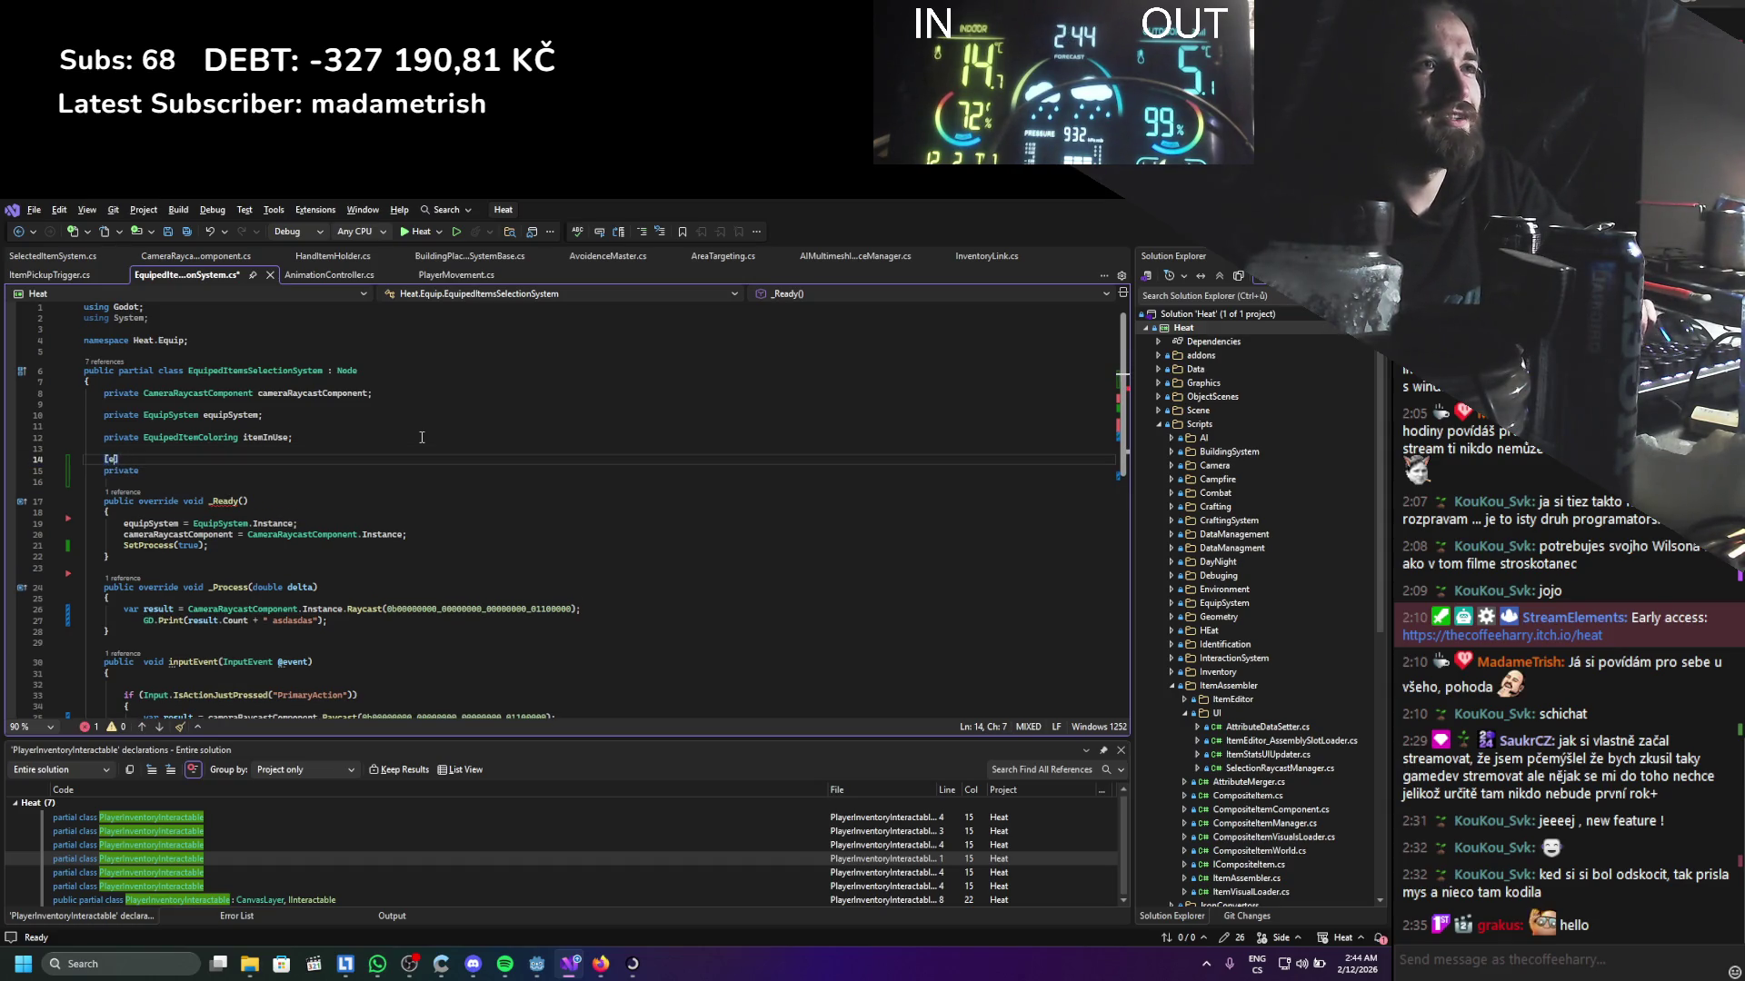
key("Tab")
key("Down")
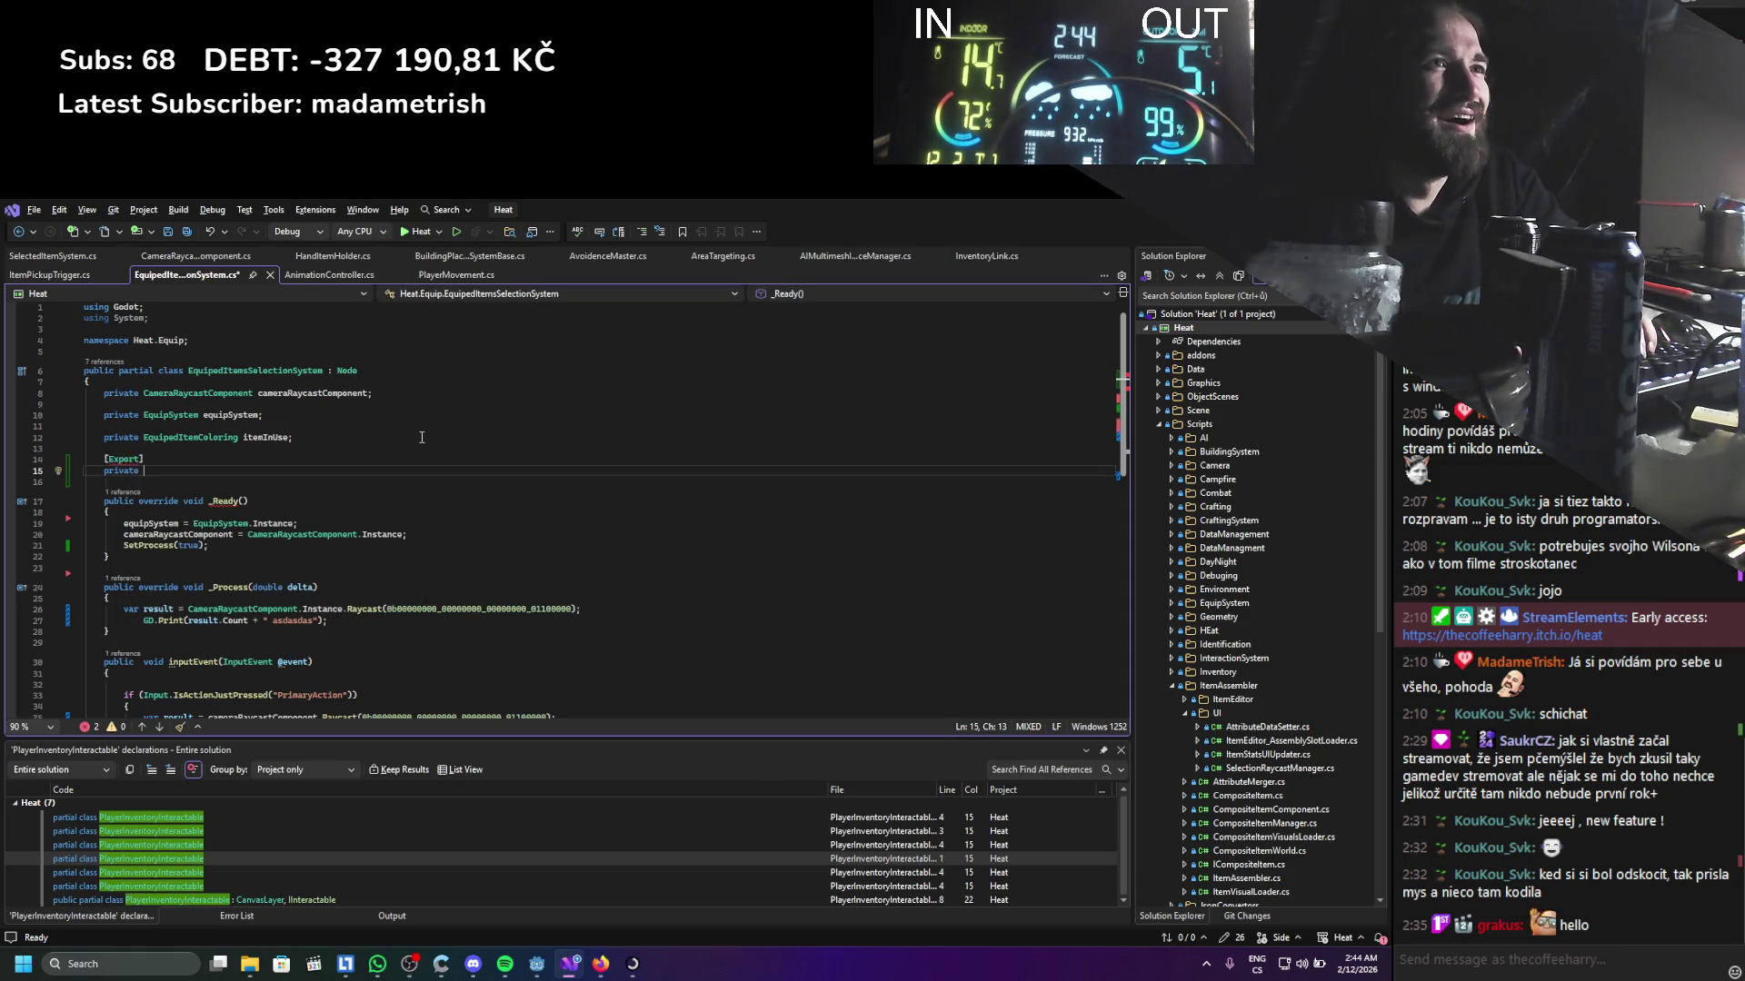
Declare the exported PlayerInventoryInteractable playerInventoryInteractable field and save
type("playinmve")
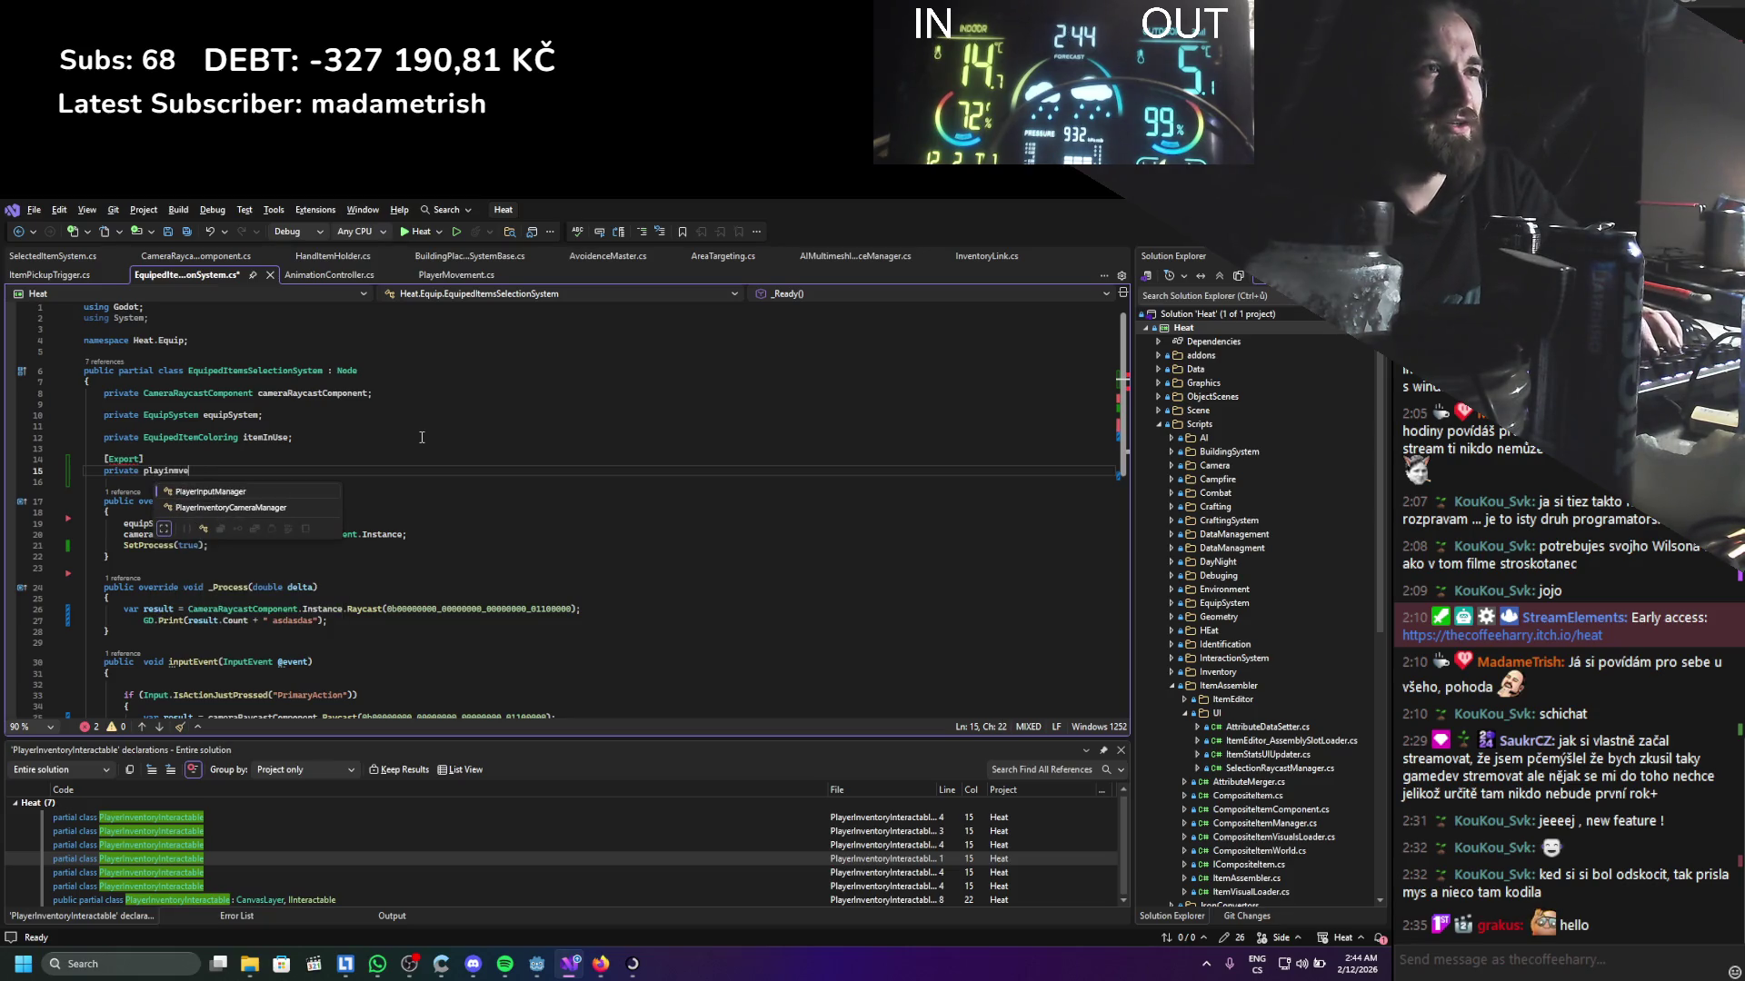
key("BackSpace")
key("BackSpace")
key("BackSpace")
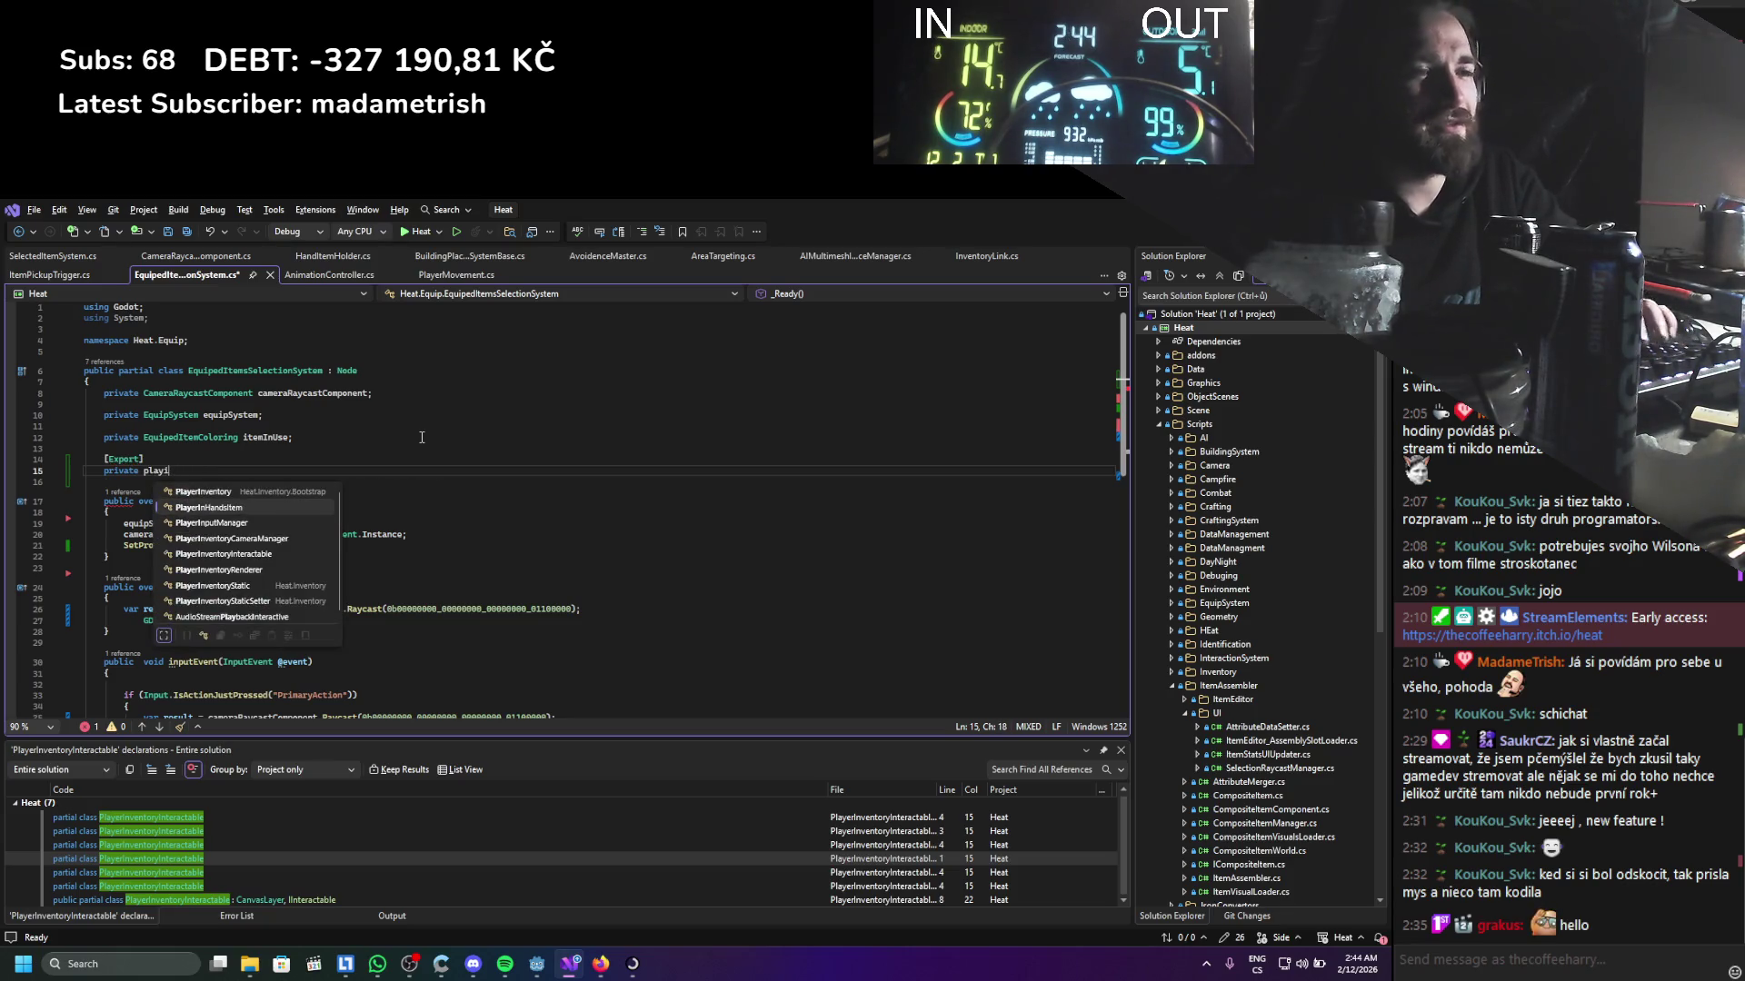
key("Down")
key("Down")
key("Down")
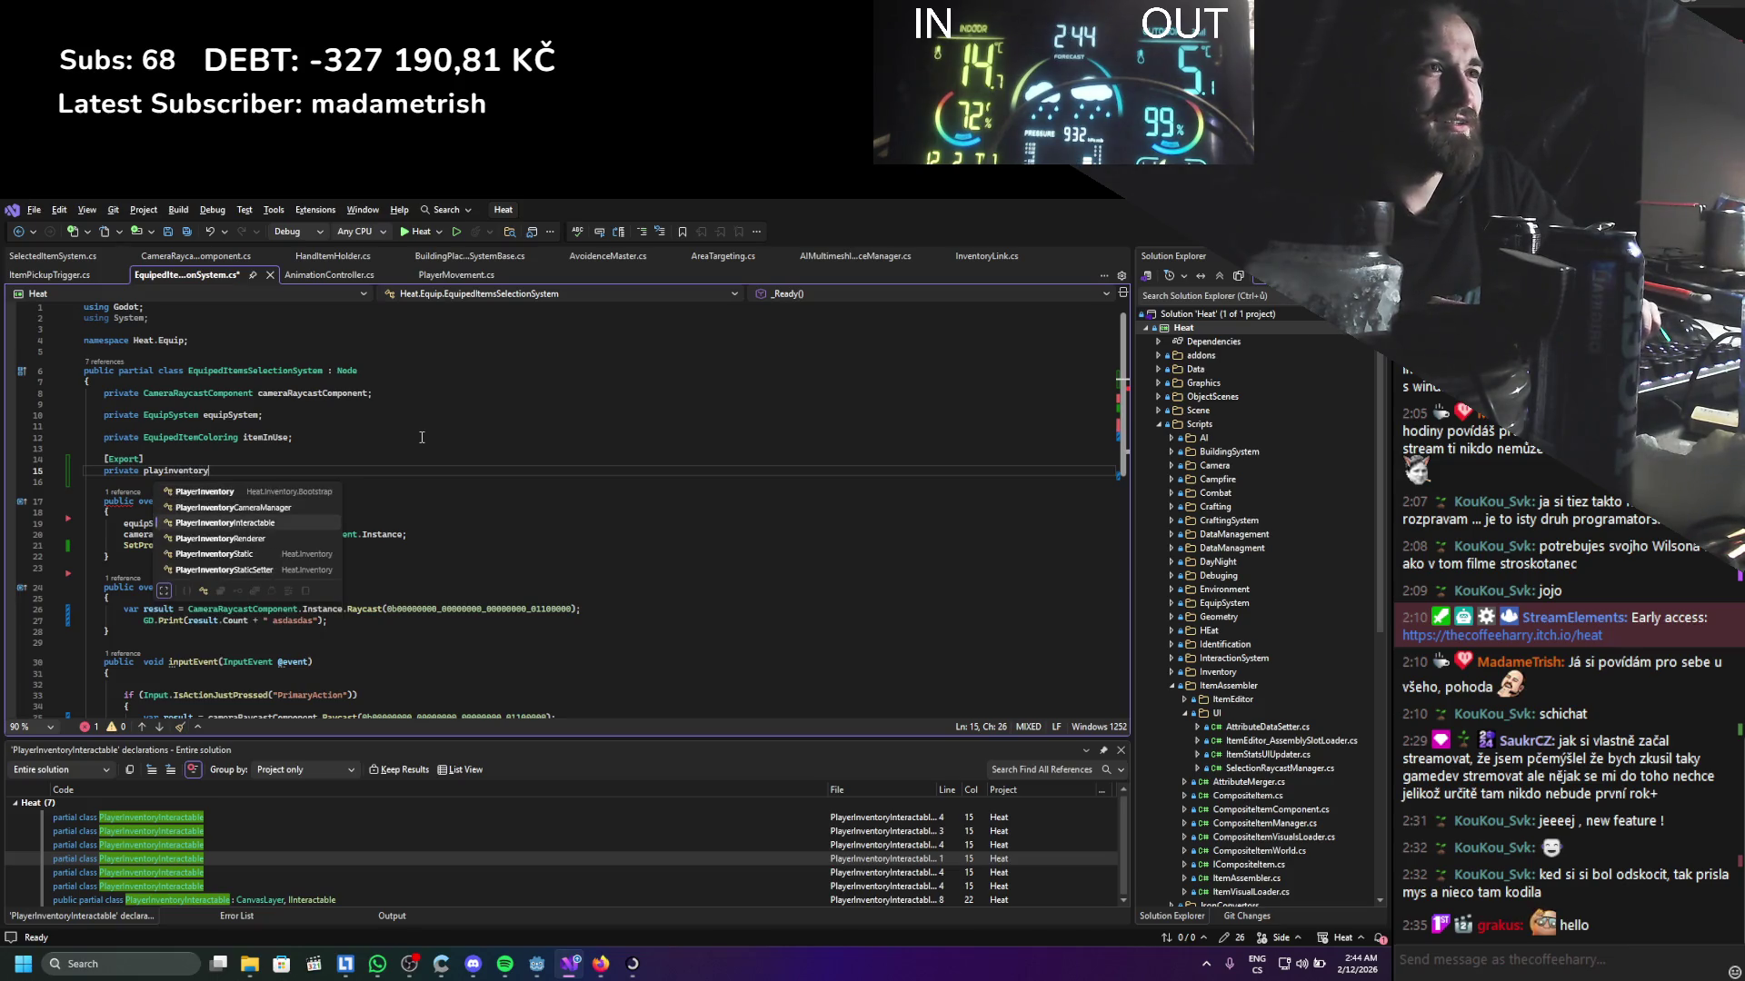
key("Tab")
key("Up")
key("Up")
key("Up")
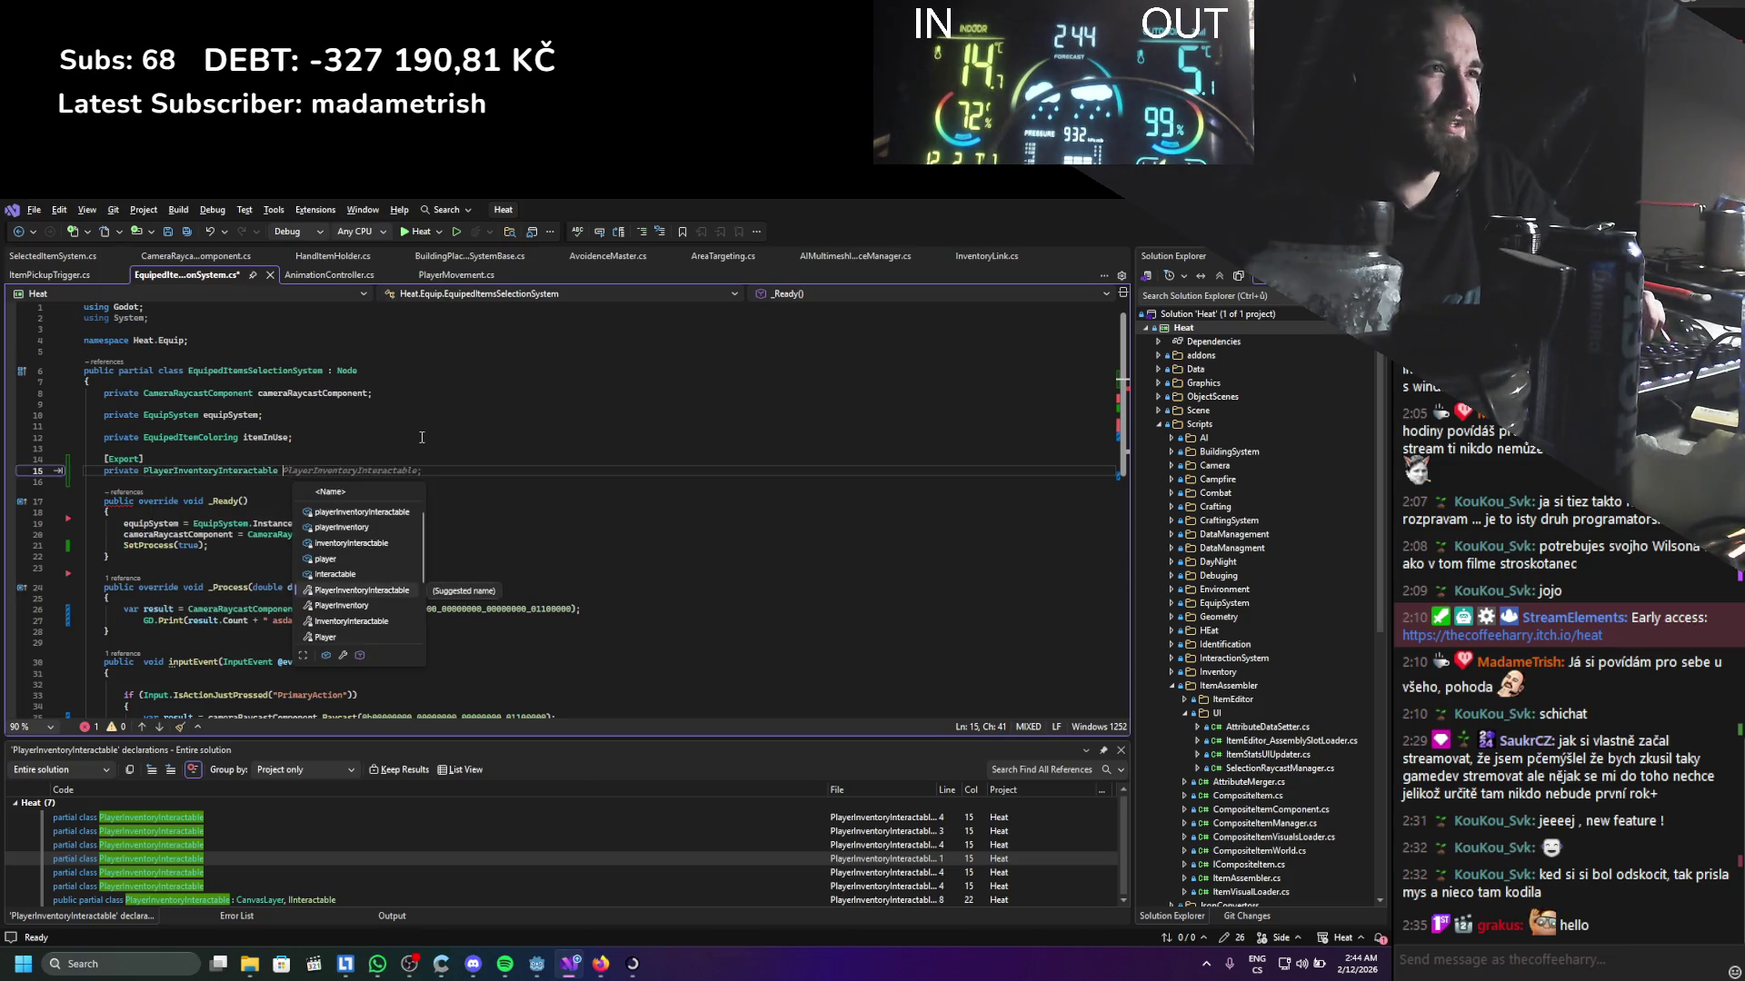
key("Tab")
type(";")
key("ctrl+s")
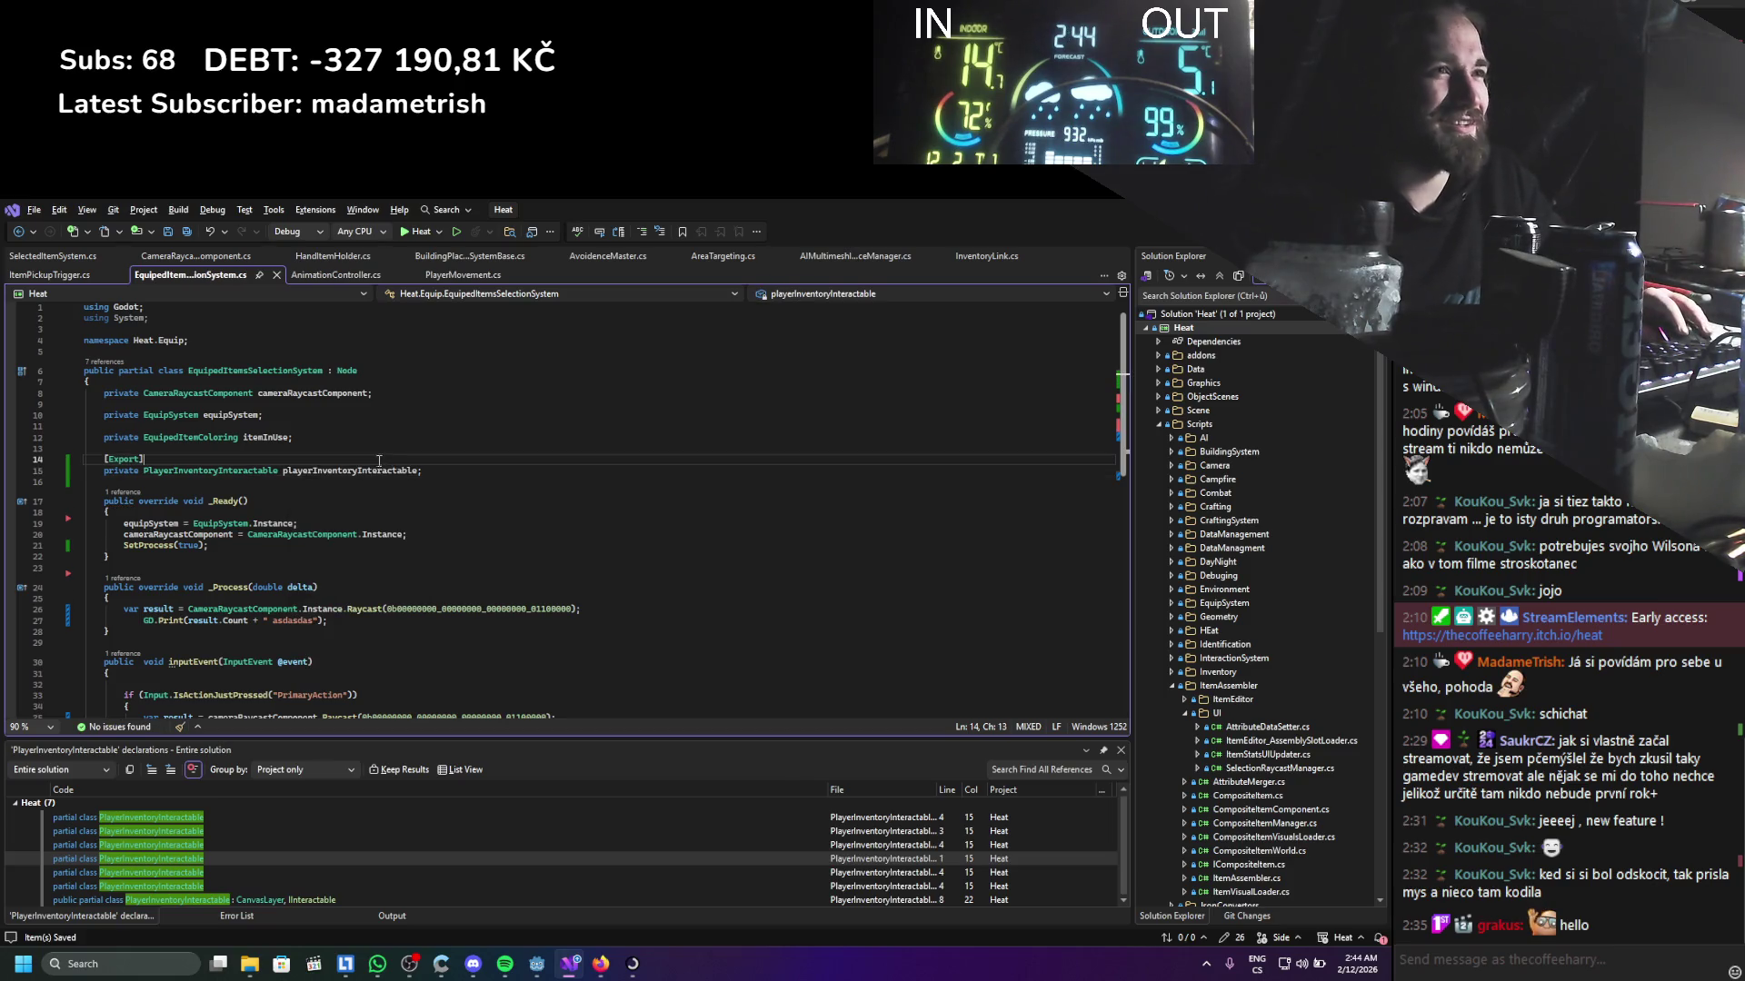
Add a private Viewport viewport field below the interactable field and save
double_click(371, 472)
left_click(315, 534)
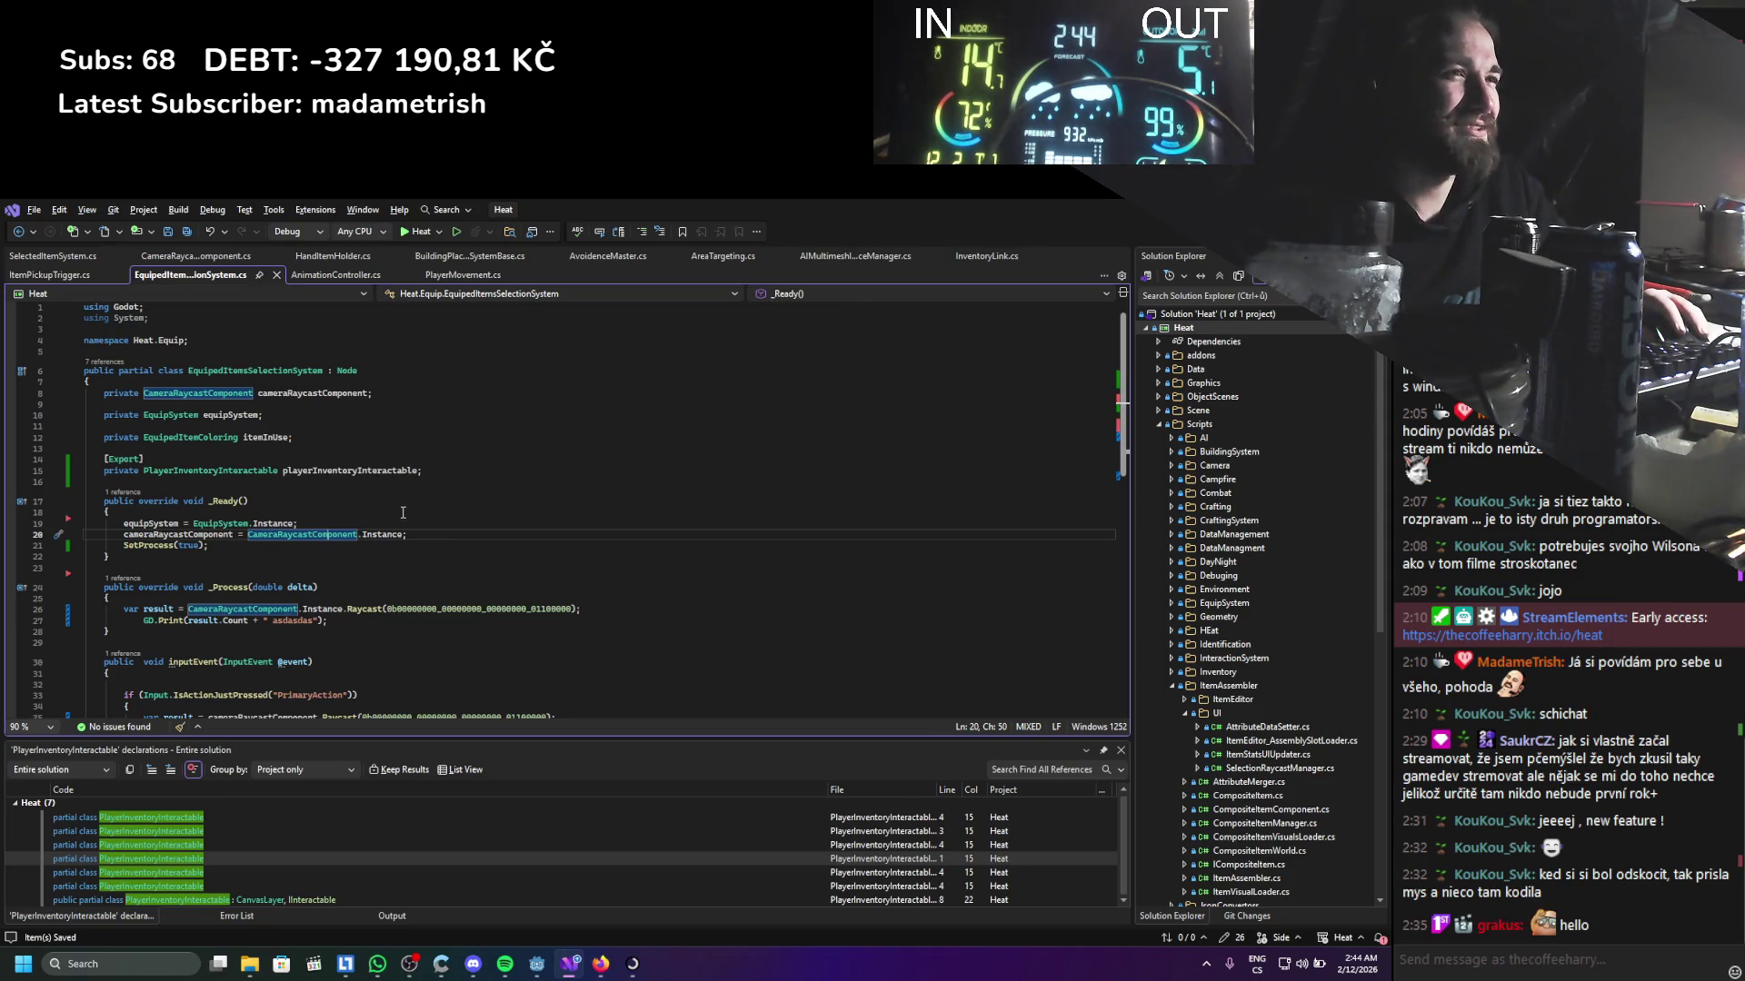
left_click(333, 482)
key("Return")
key("Return")
key("Up")
type("priv viempos")
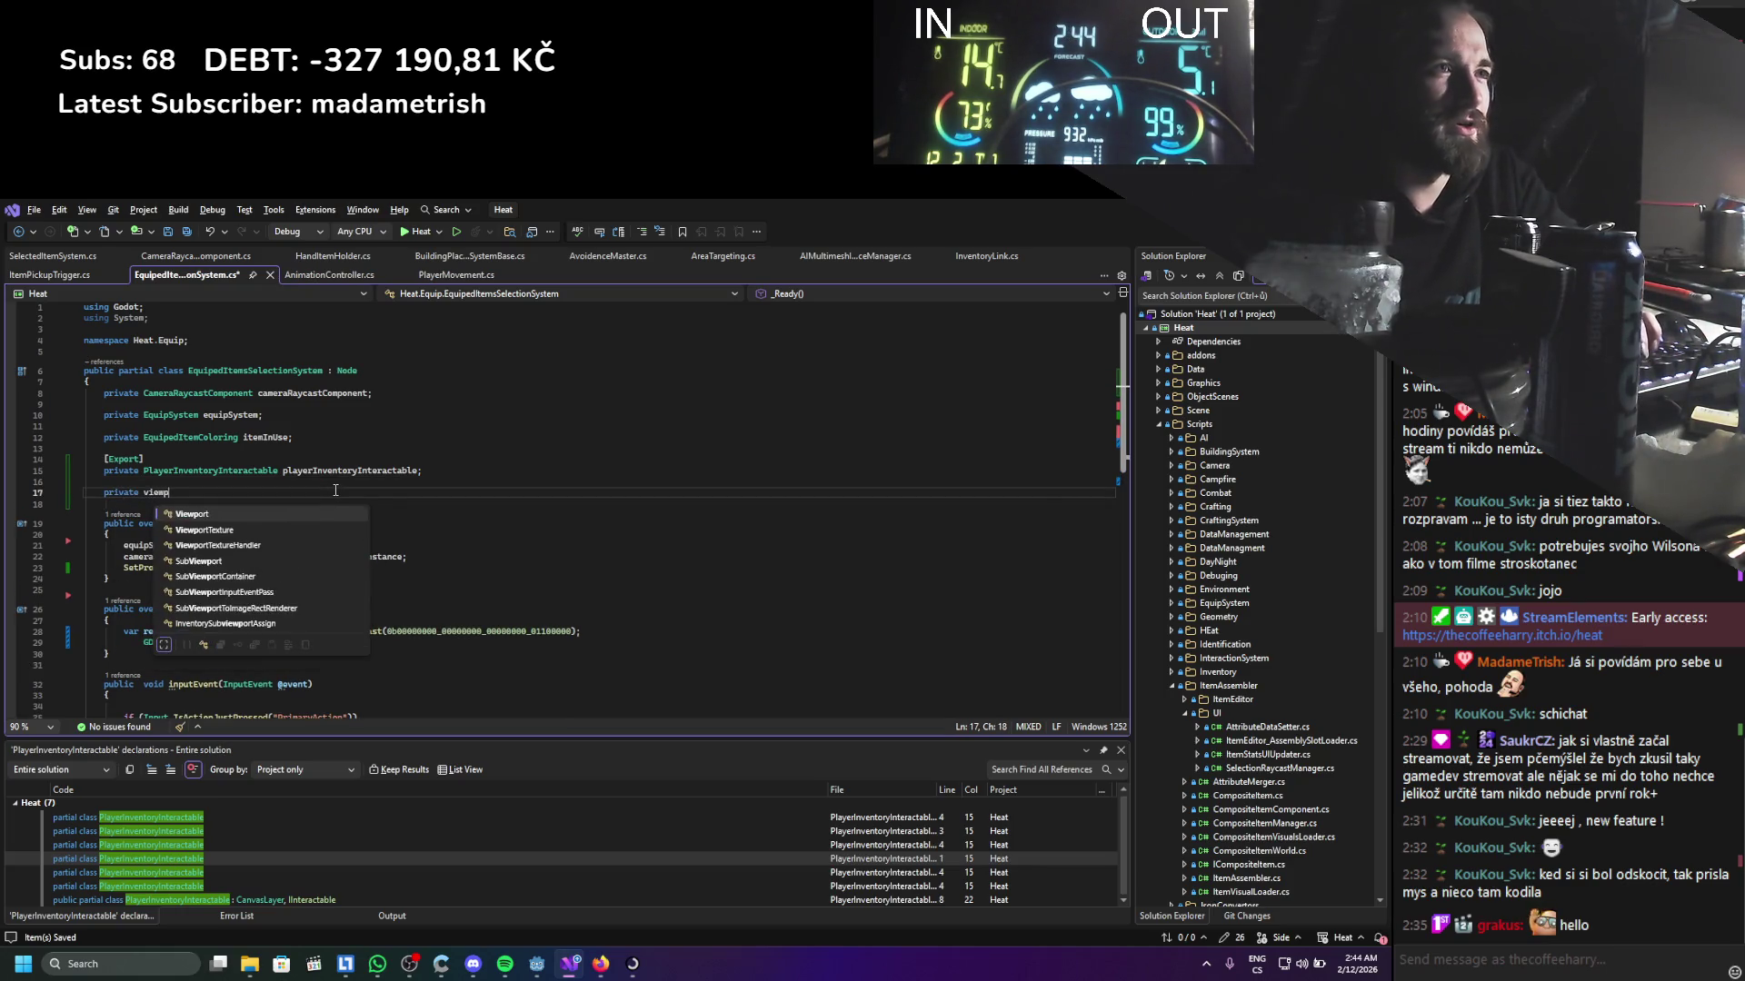
key("Return")
key("BackSpace")
key("BackSpace")
key("BackSpace")
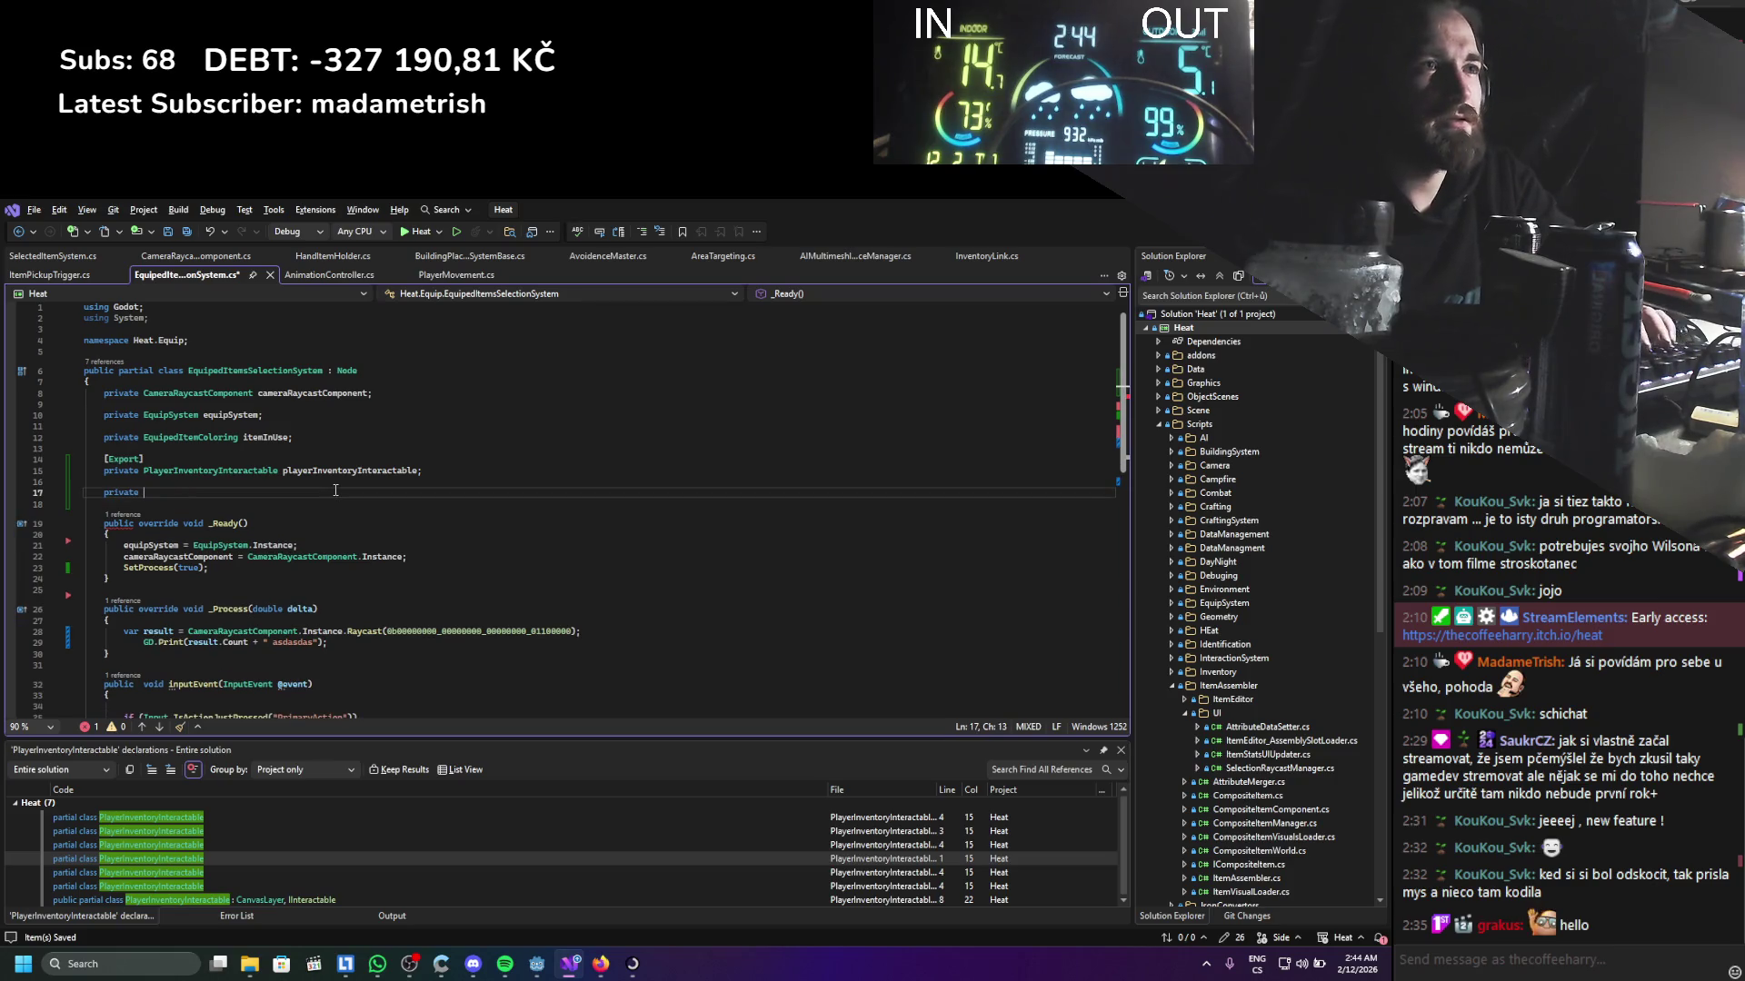
type("viewport")
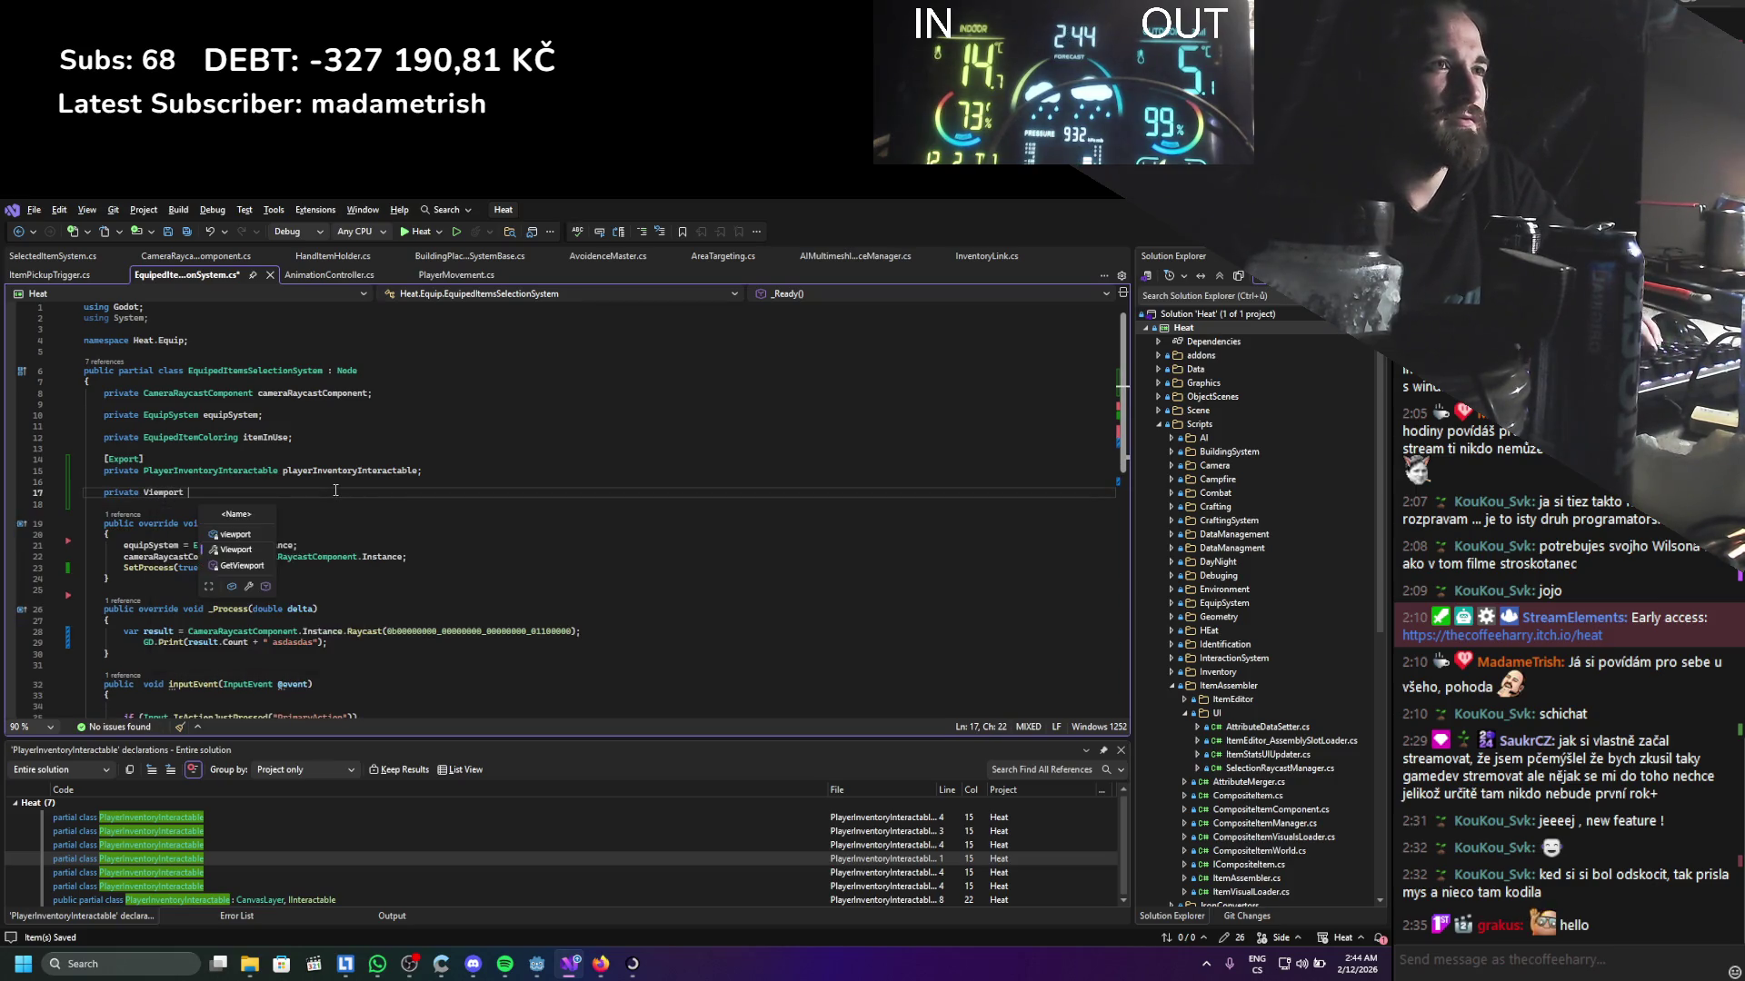
key("Up")
key("Tab")
key("ctrl+s")
In _Ready, assign viewport = playerInventoryInteractable.GetPlayerInventoryViewPort() and save
left_click(417, 556)
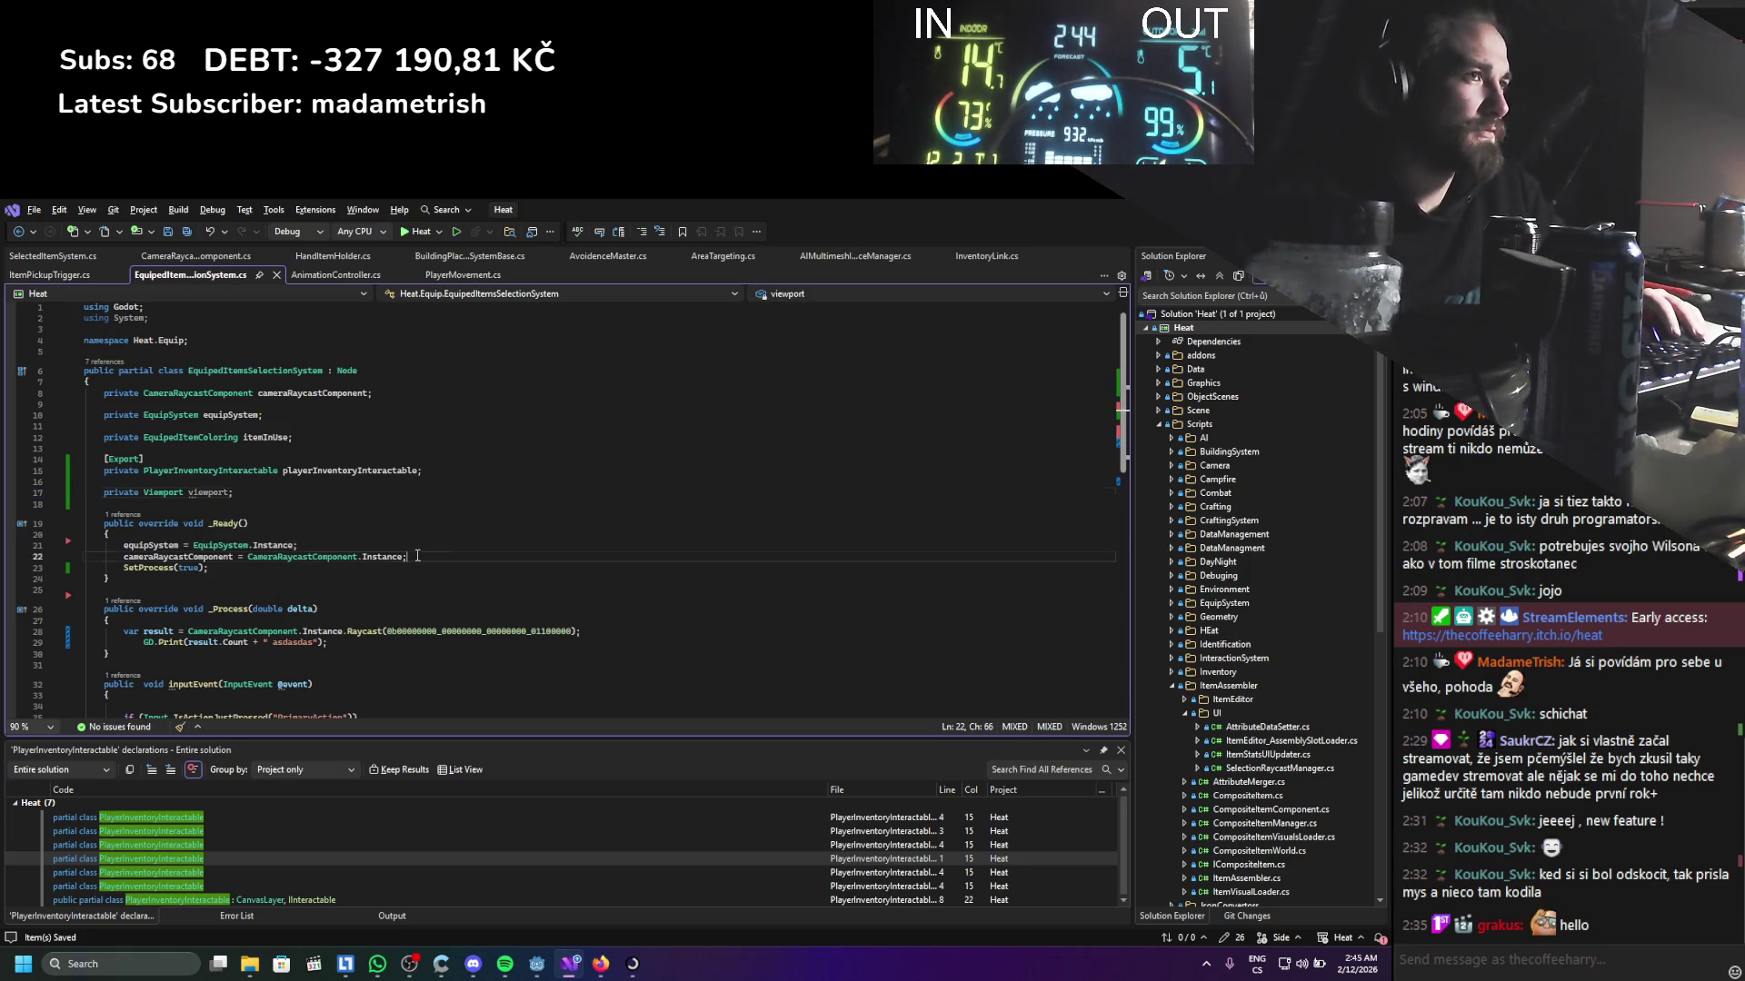
key("Return")
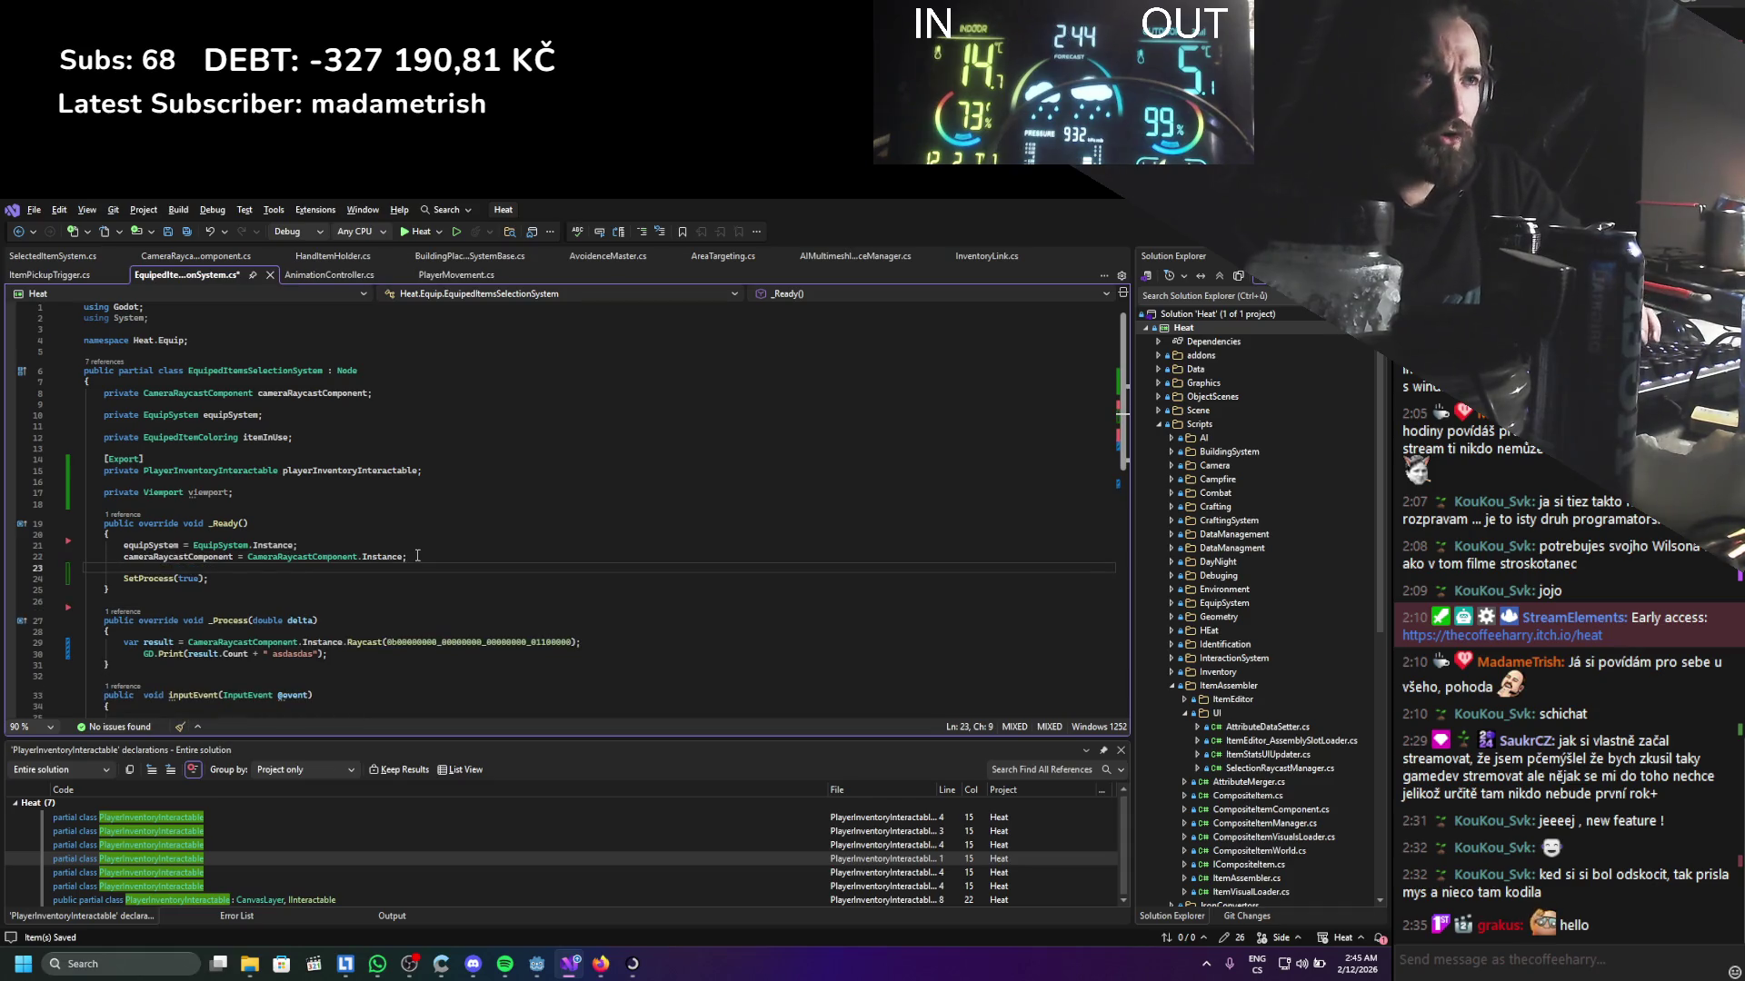
type("viewport =")
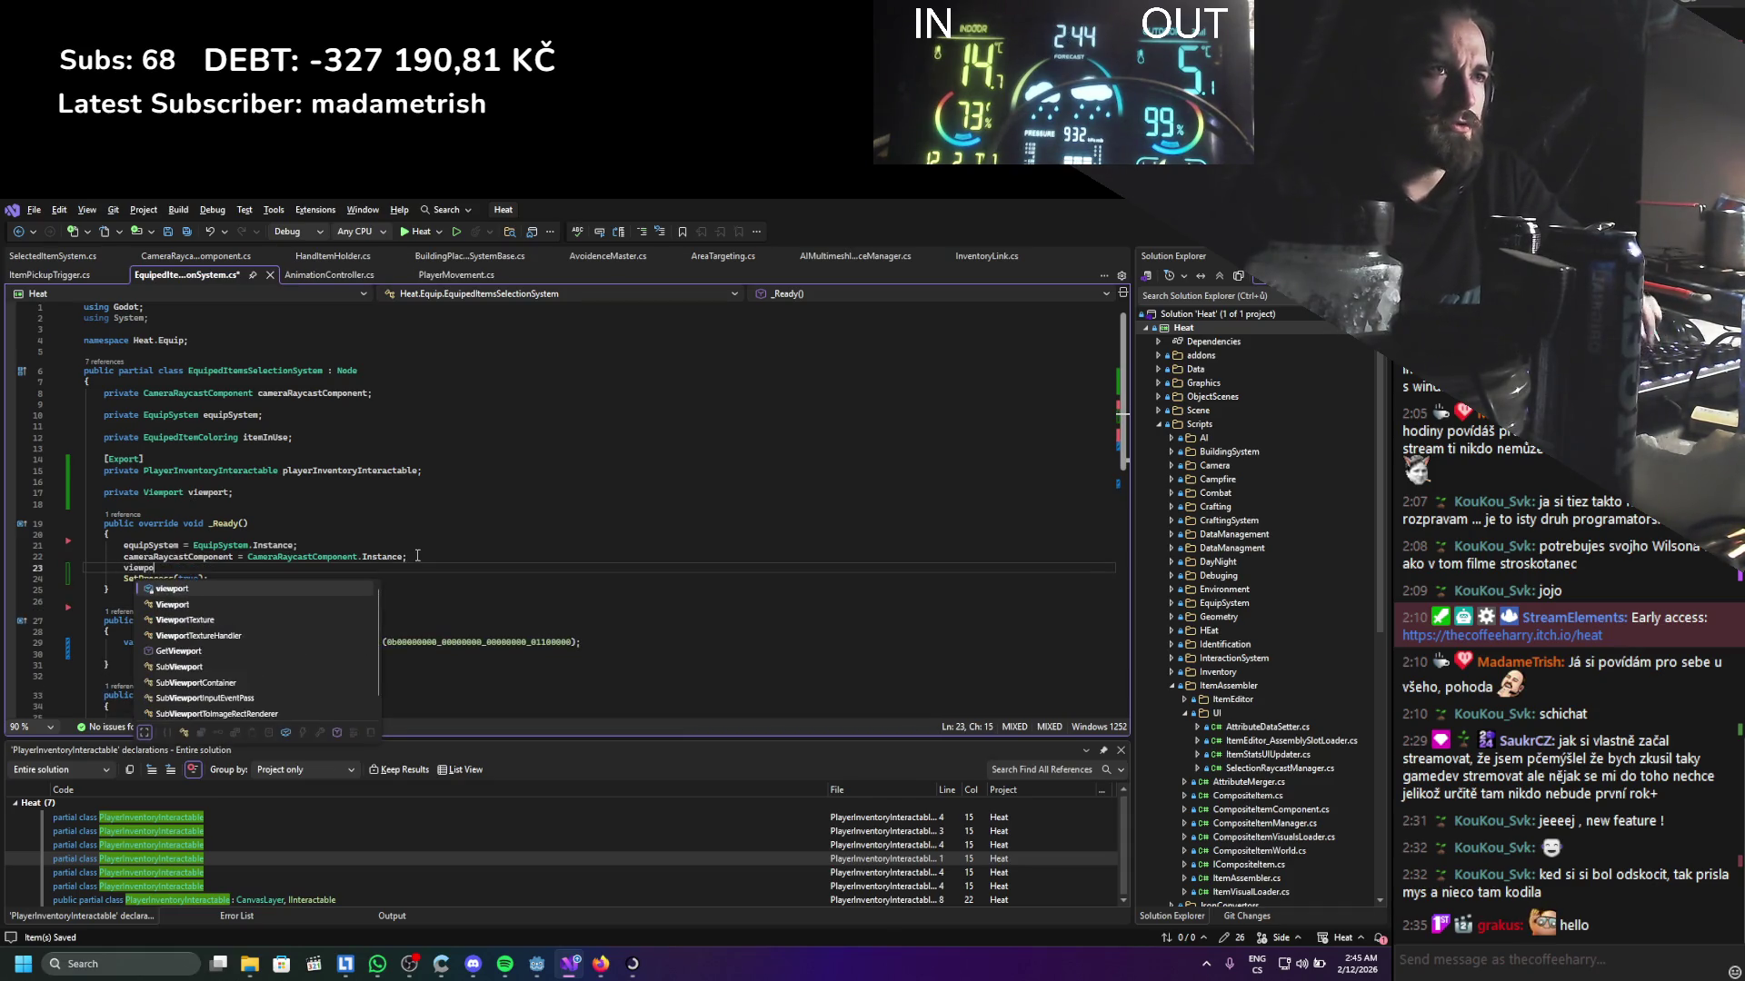
key("Tab")
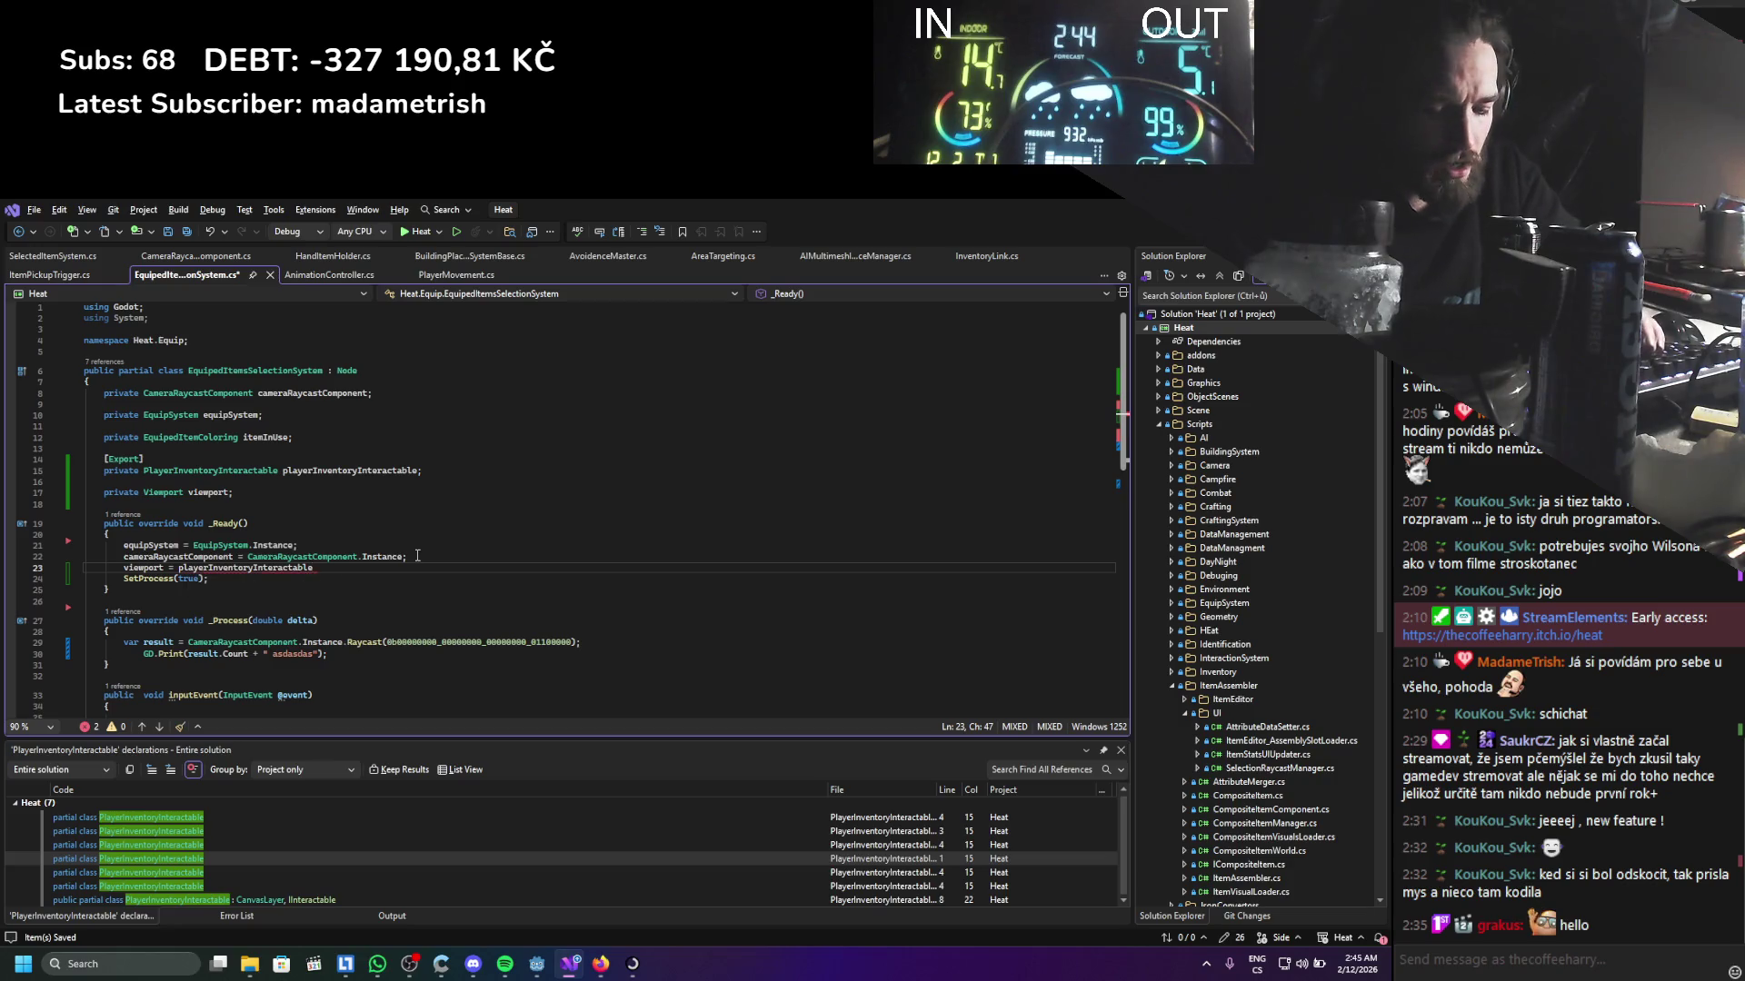
type(".getplla")
key("Down")
type("(")
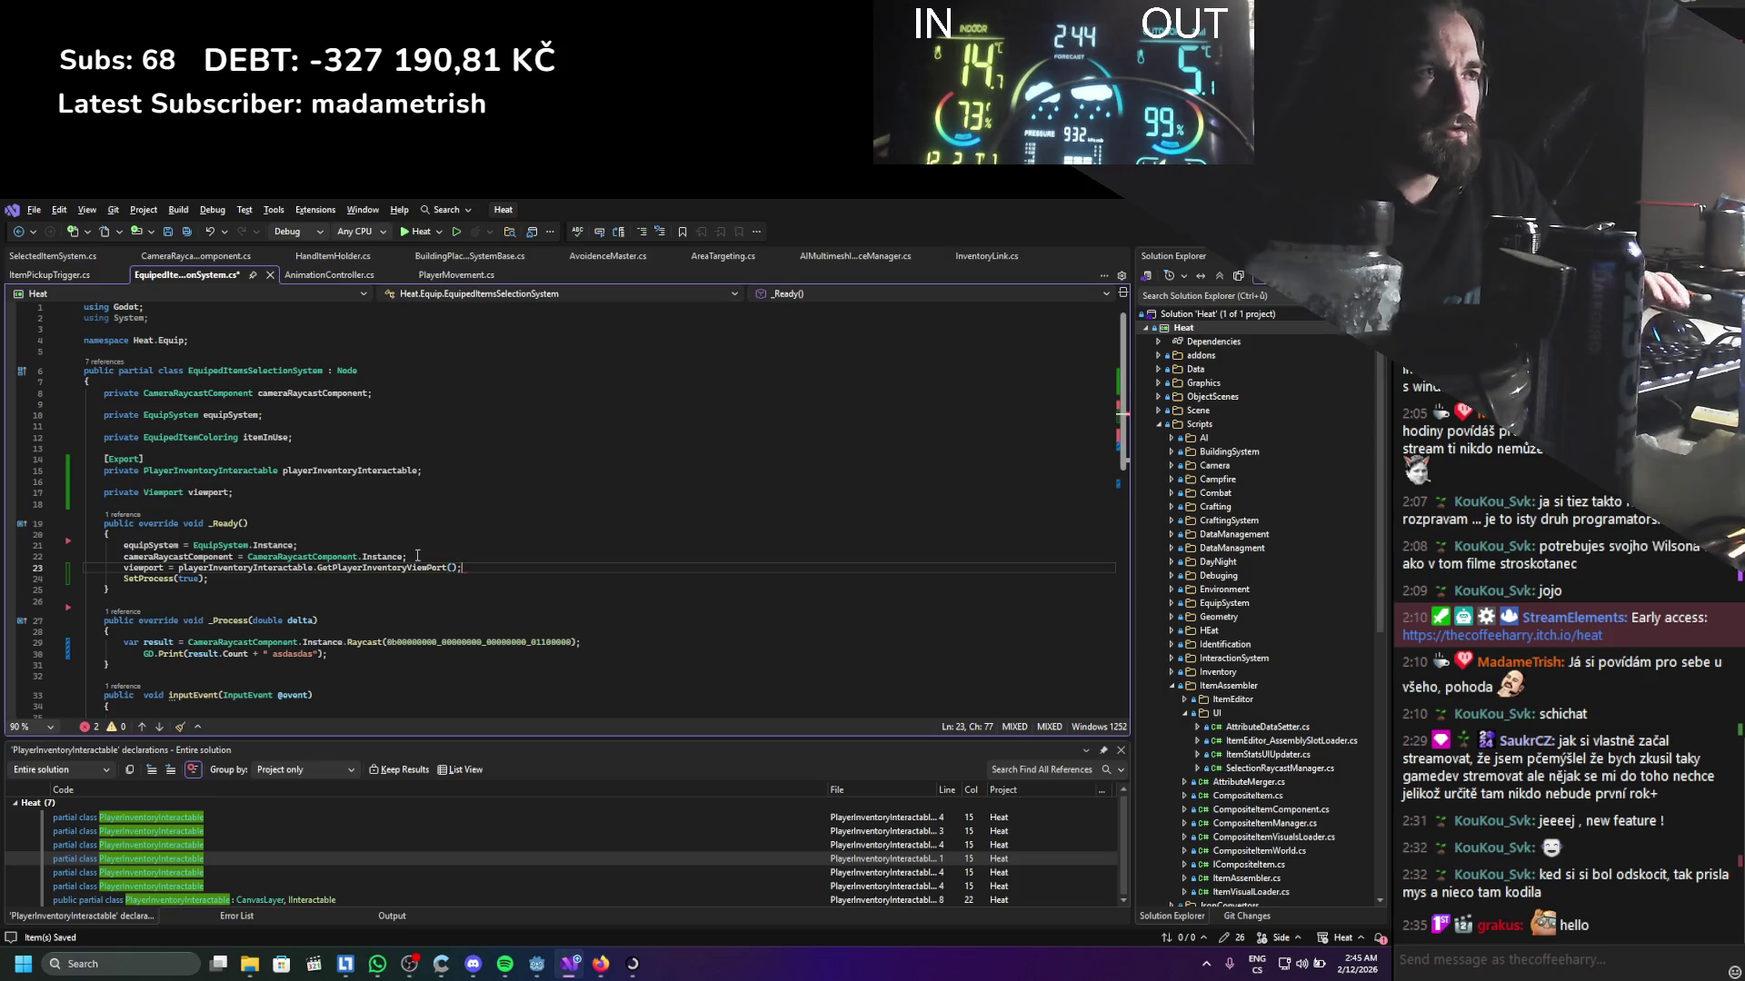
key("ctrl+s")
Pass viewport.GetMousePosition() as the Raycast argument in _Process and save
double_click(144, 568)
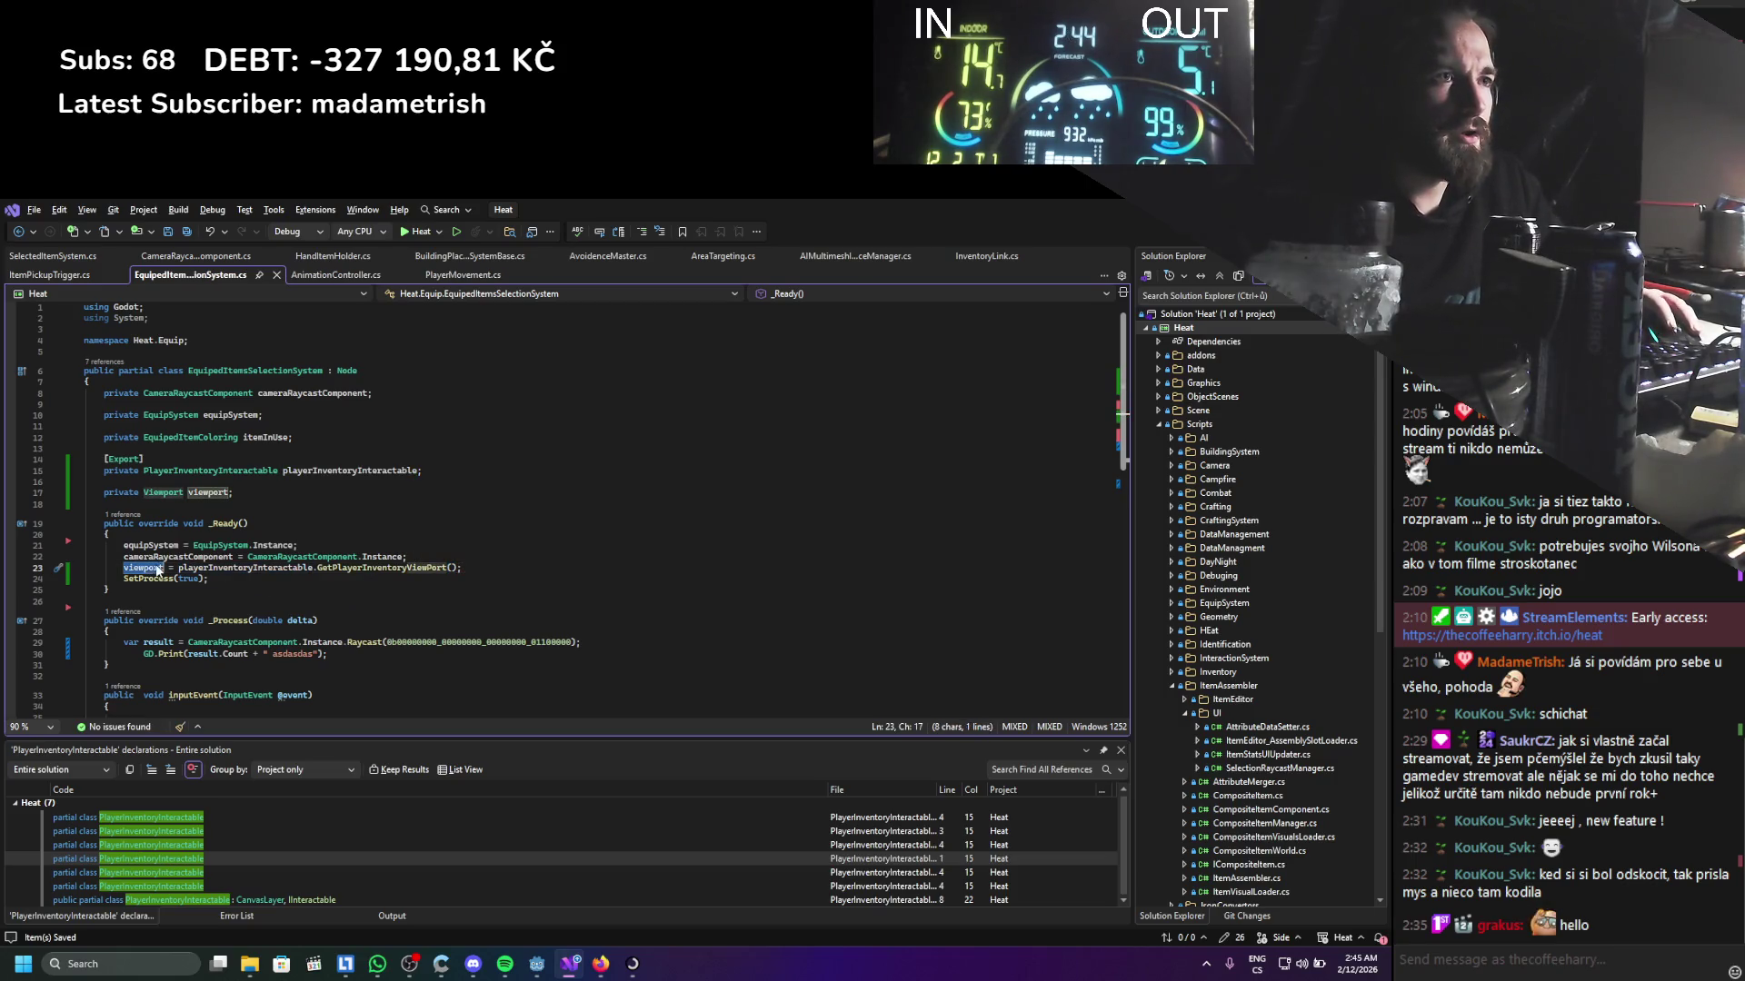
scroll(338, 595, "down", 2)
left_click(382, 566)
left_click(387, 578)
key("Escape")
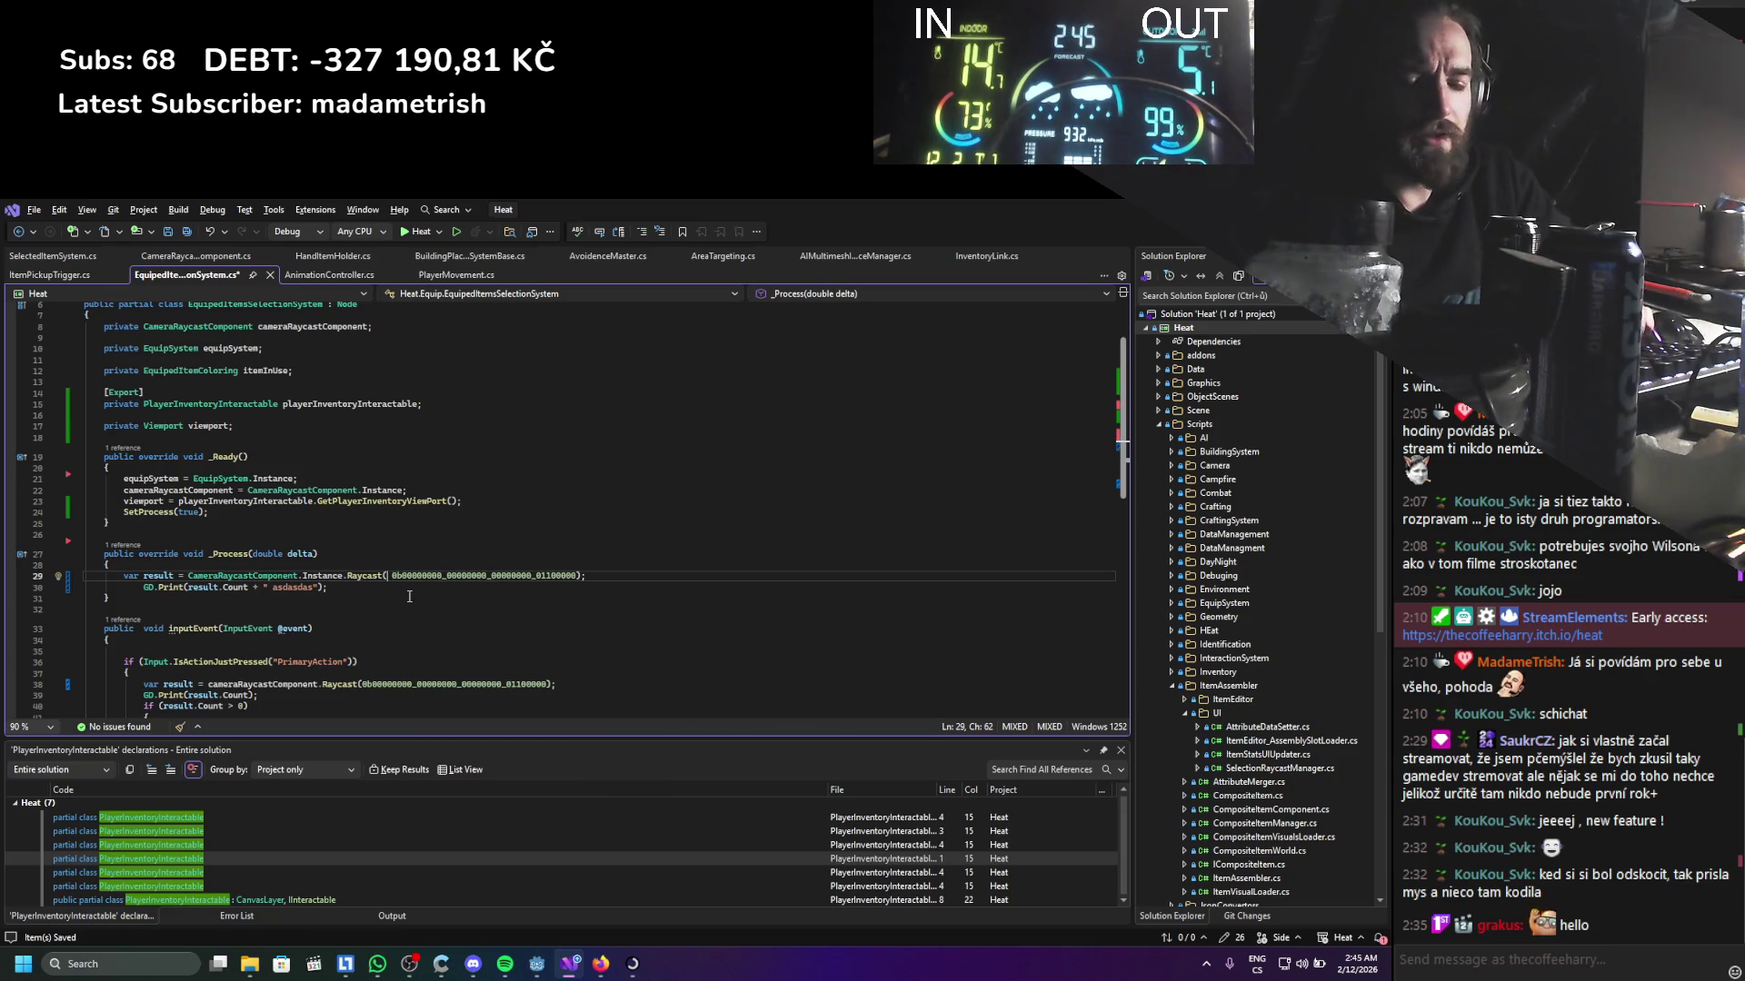
type(".GetMousePosition(")
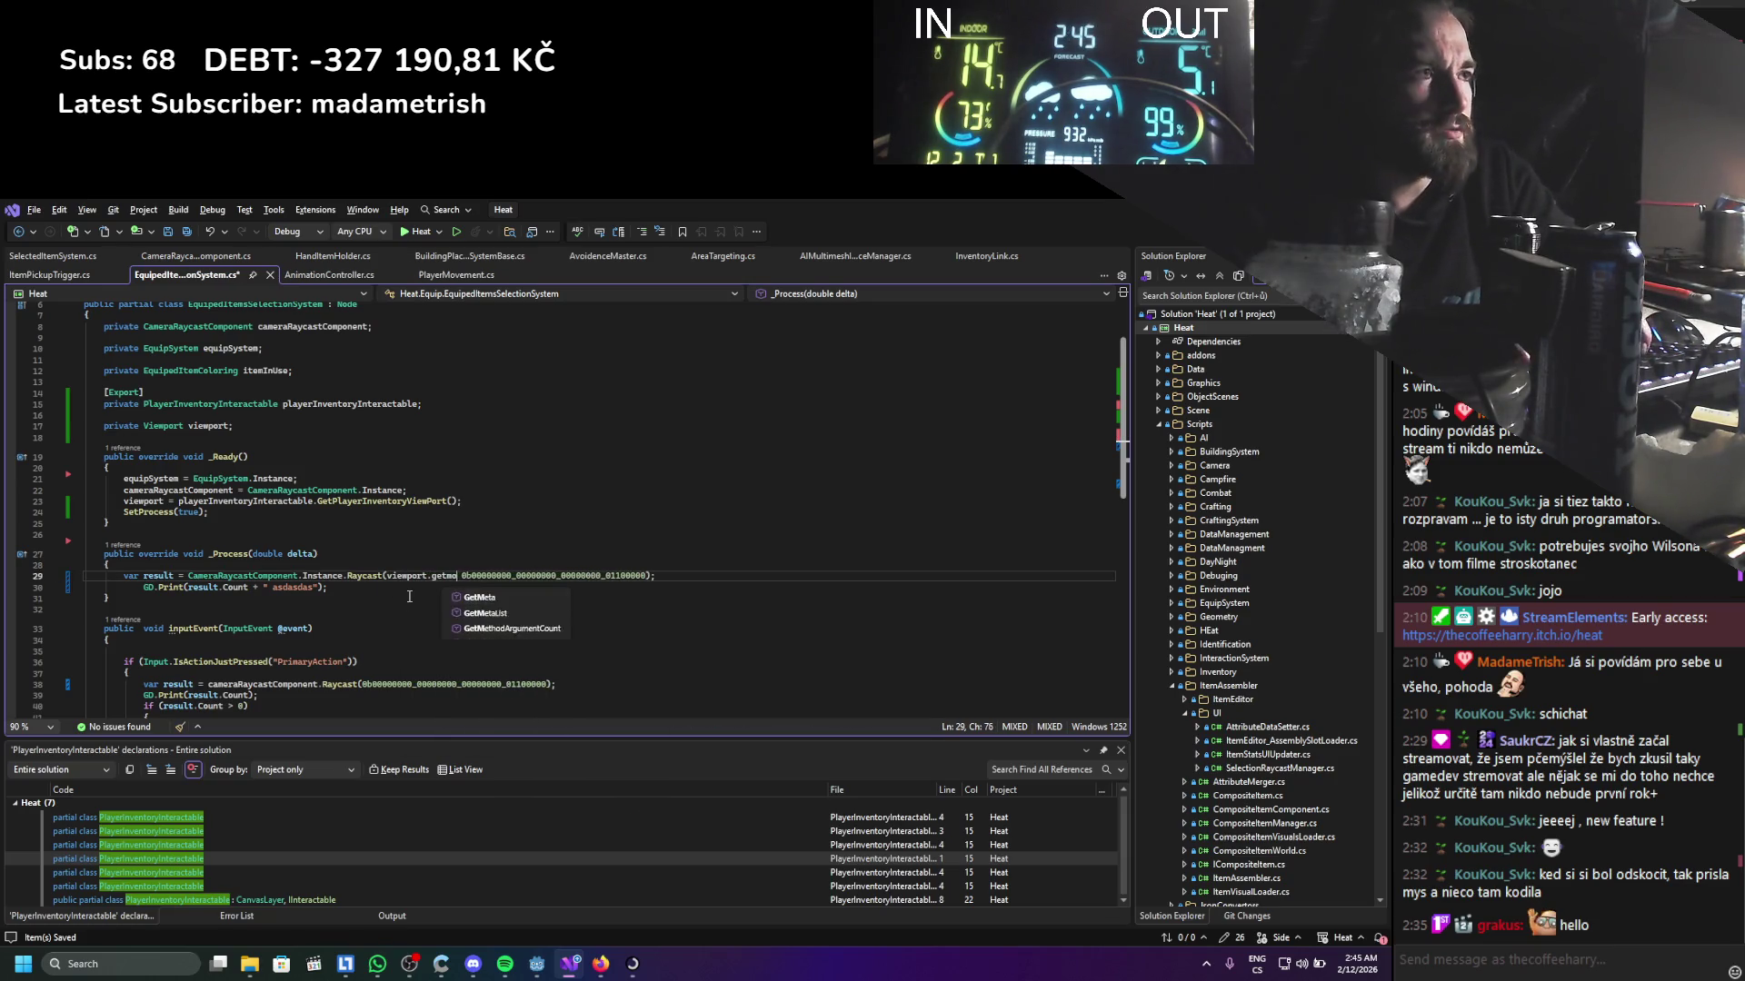
type("),")
key("ctrl+s")
Copy the viewport.GetMousePosition() argument into the inputEvent Raycast call, then return to Godot
left_click_drag(526, 576, 393, 576)
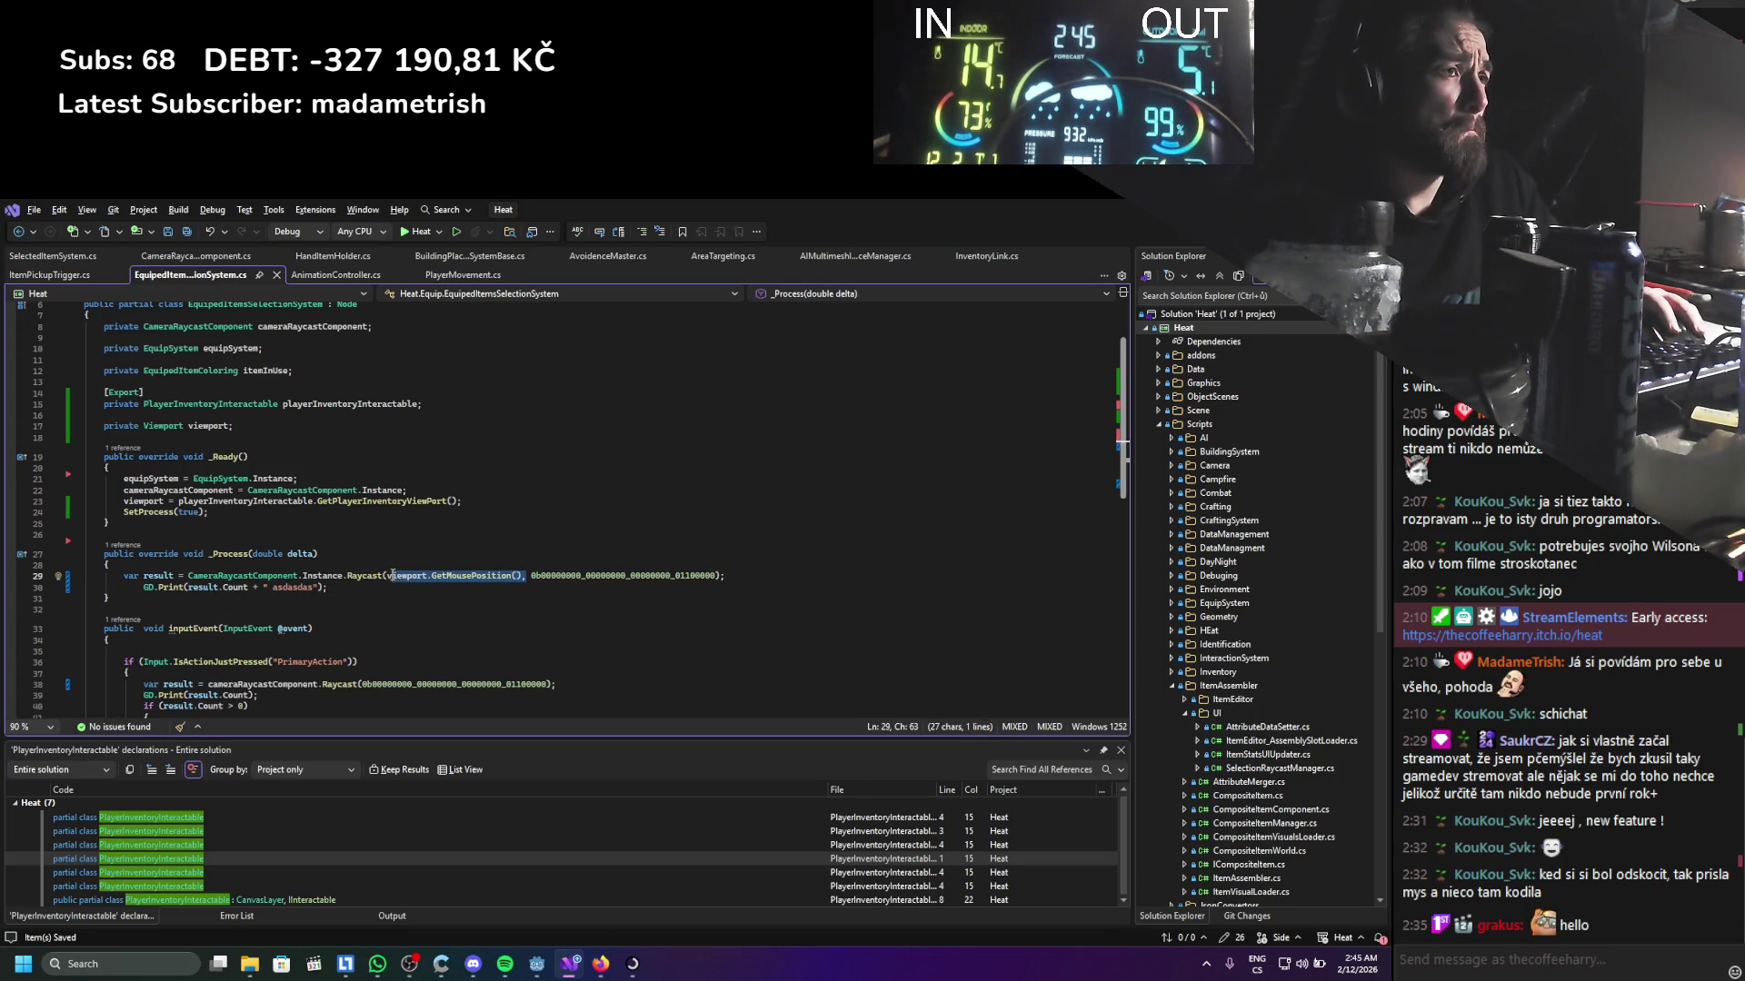
key("ctrl+c")
left_click(363, 685)
key("ctrl+v")
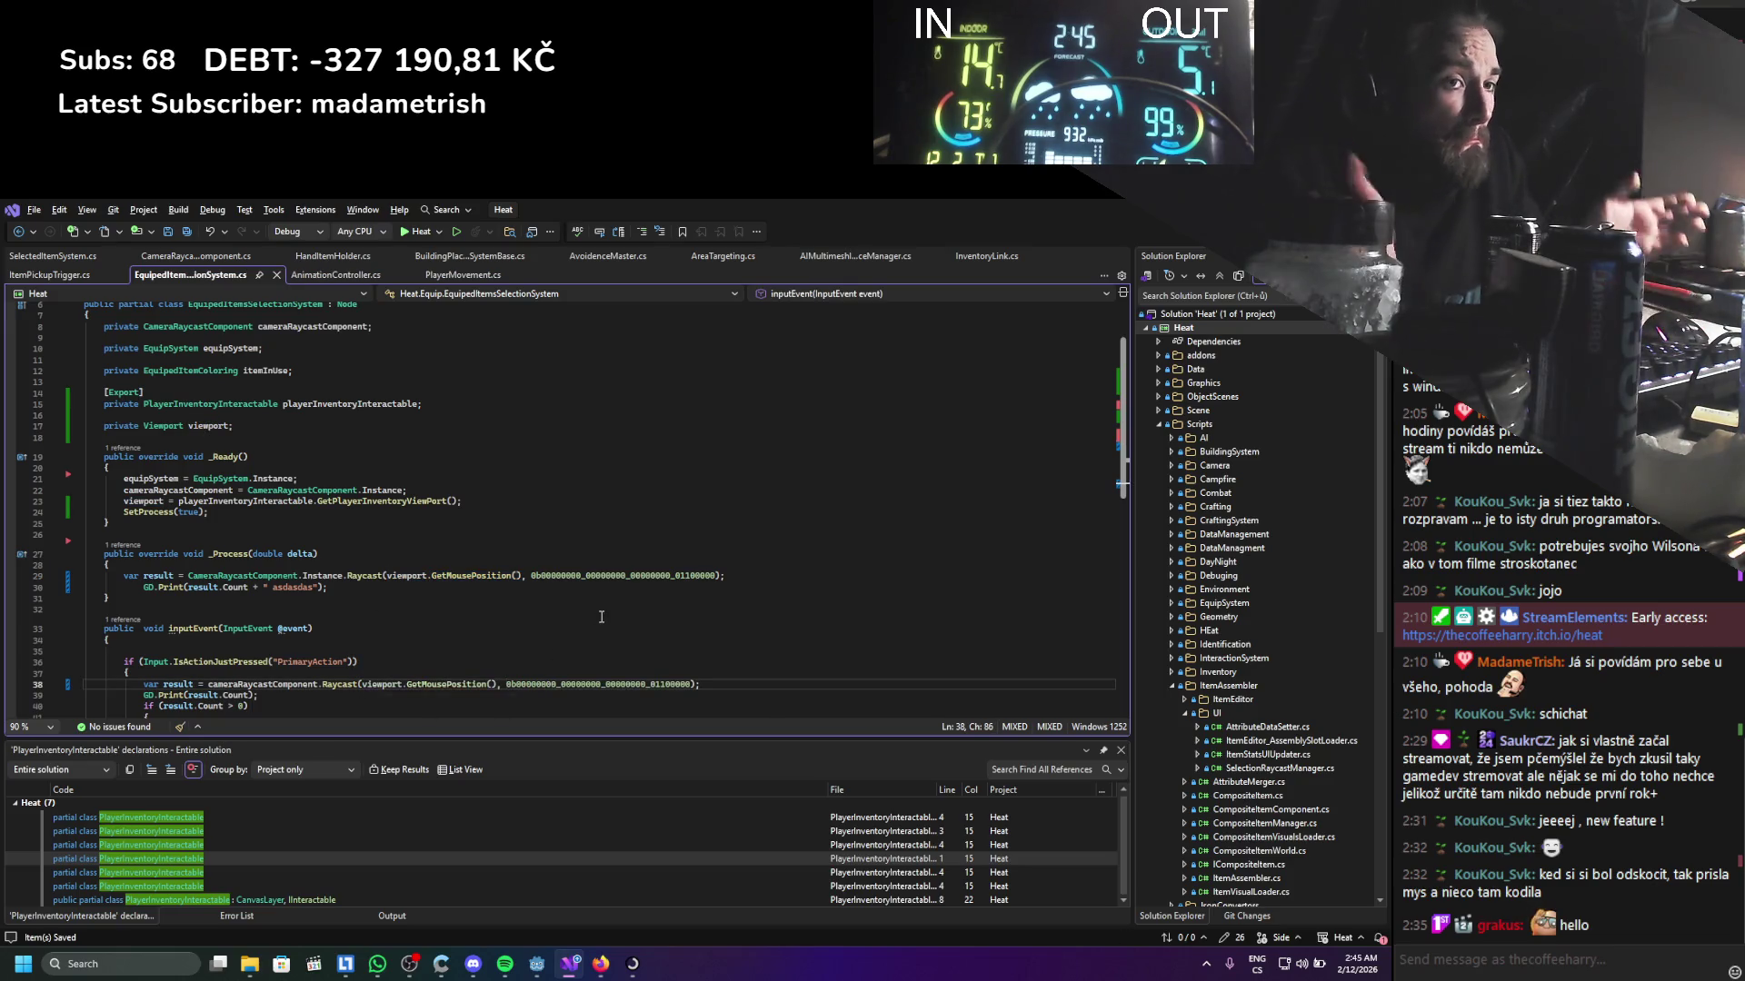
key("alt+Tab")
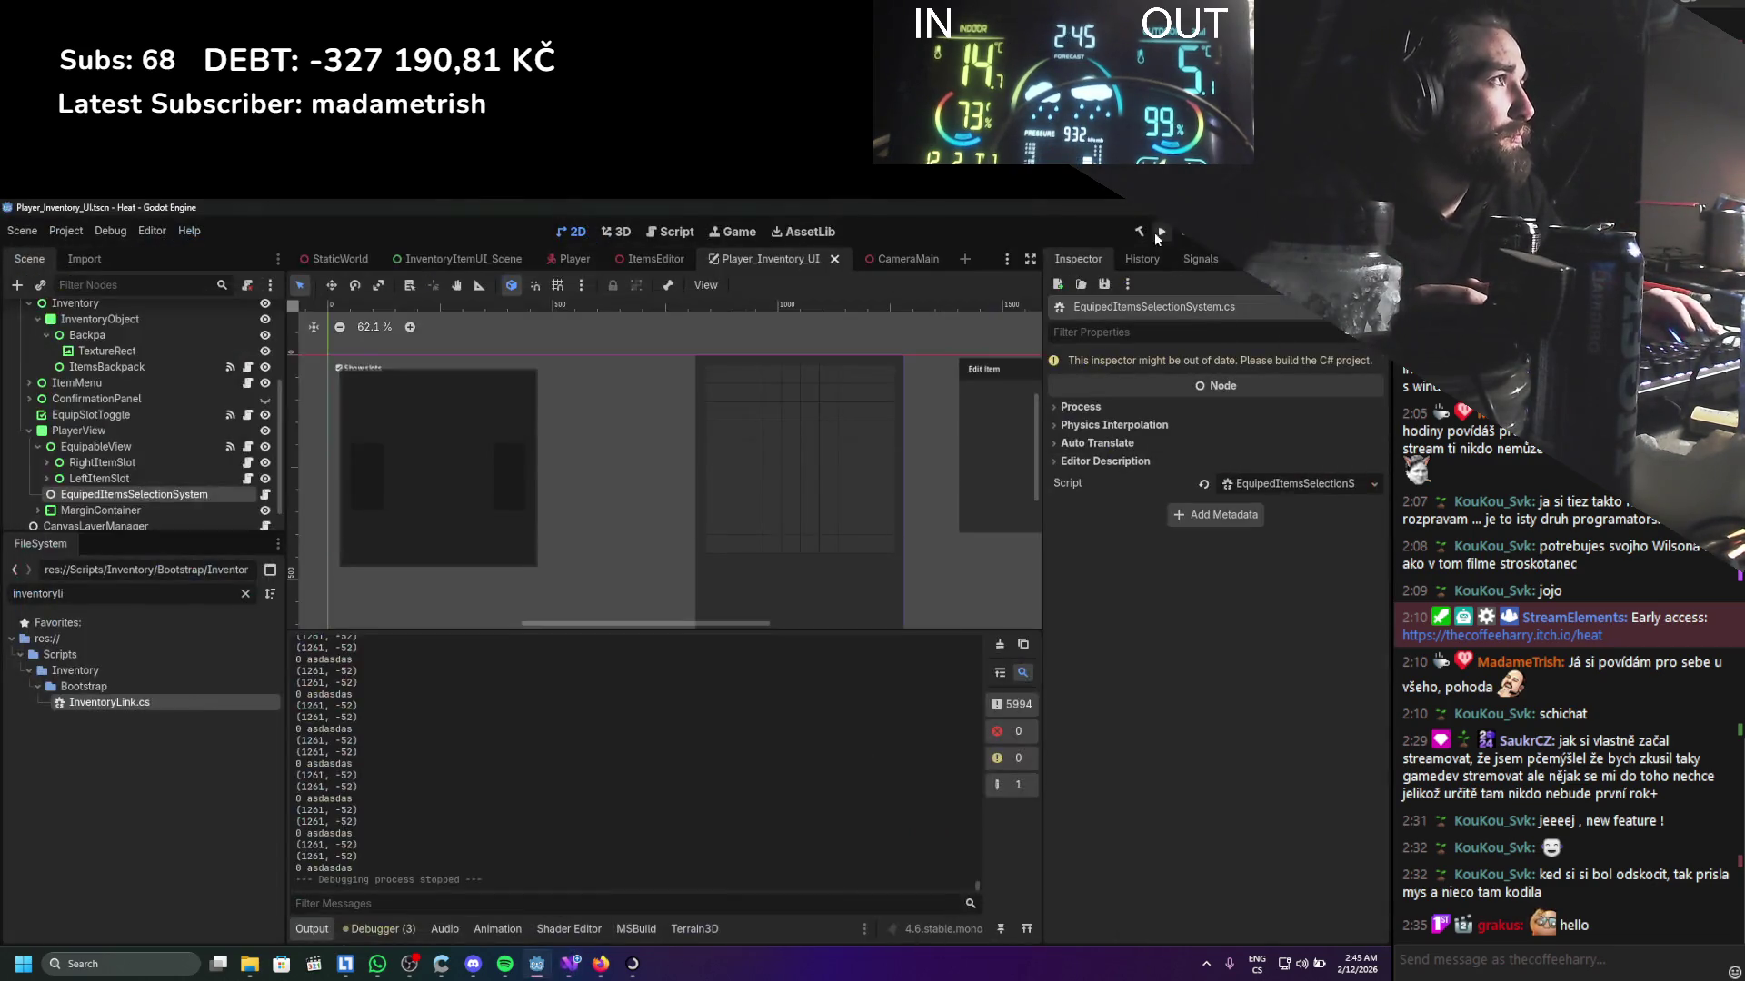
Test-run the game, close it, then drag Player_Inventory_UI onto the Player Inventory Interactable field
left_click(1160, 232)
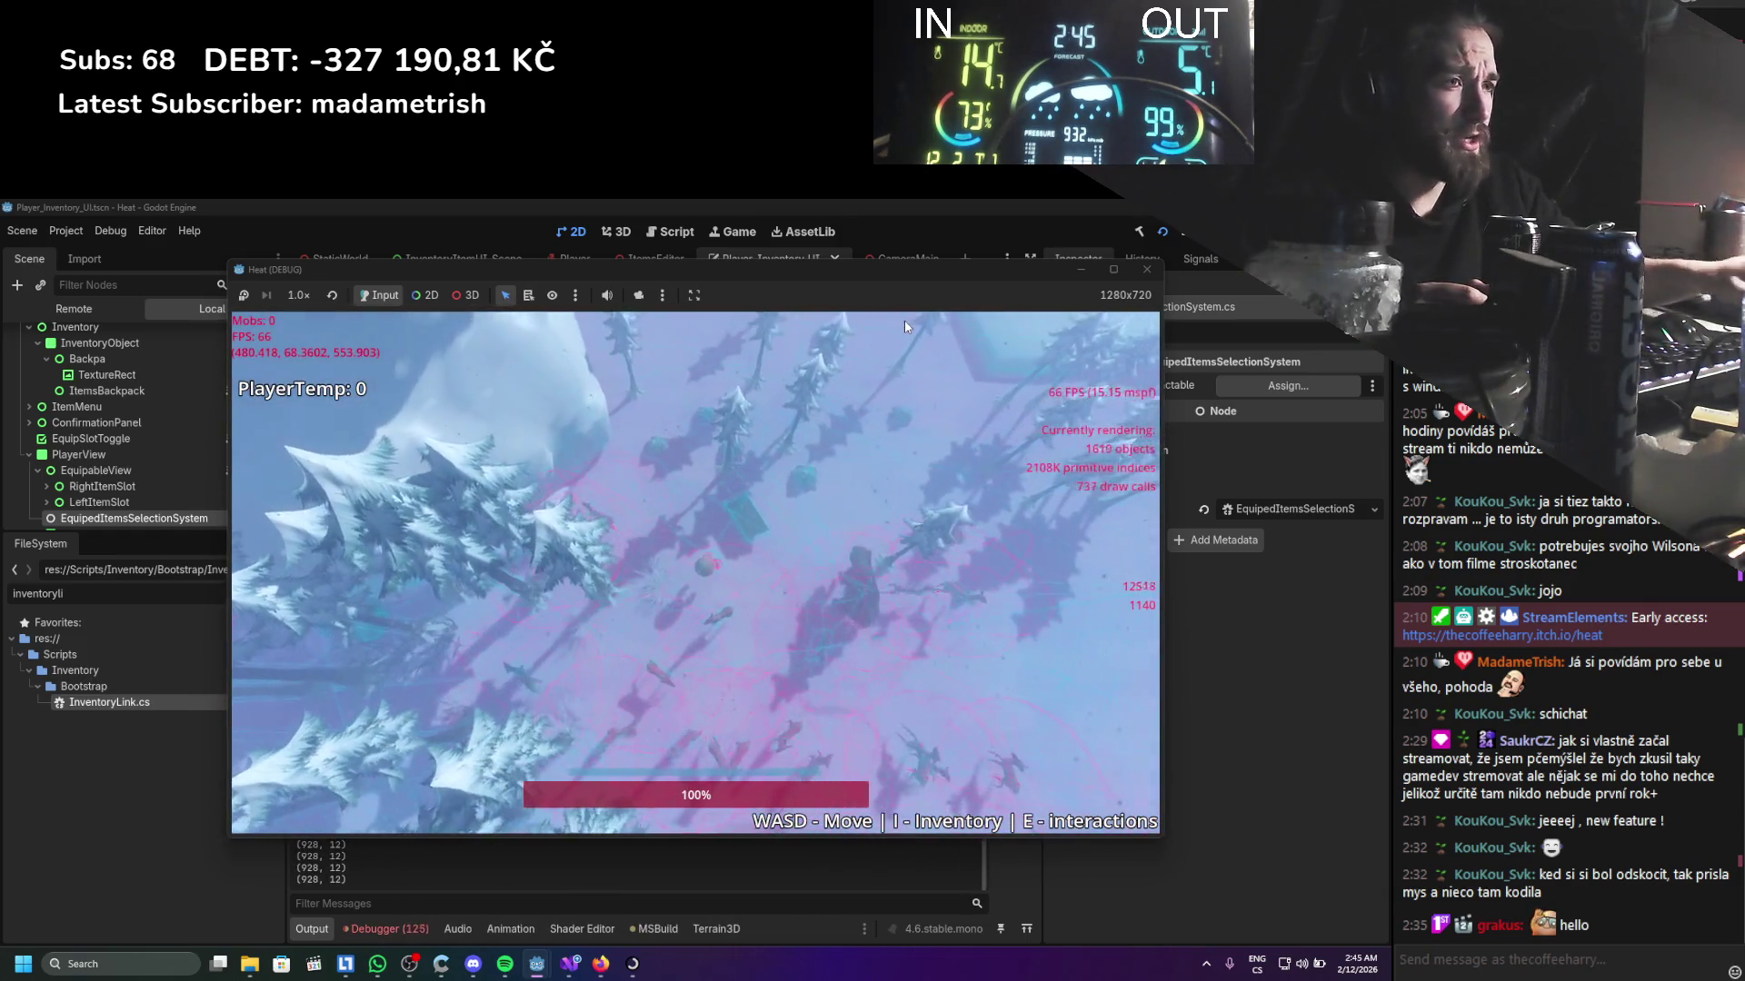
left_click(1150, 271)
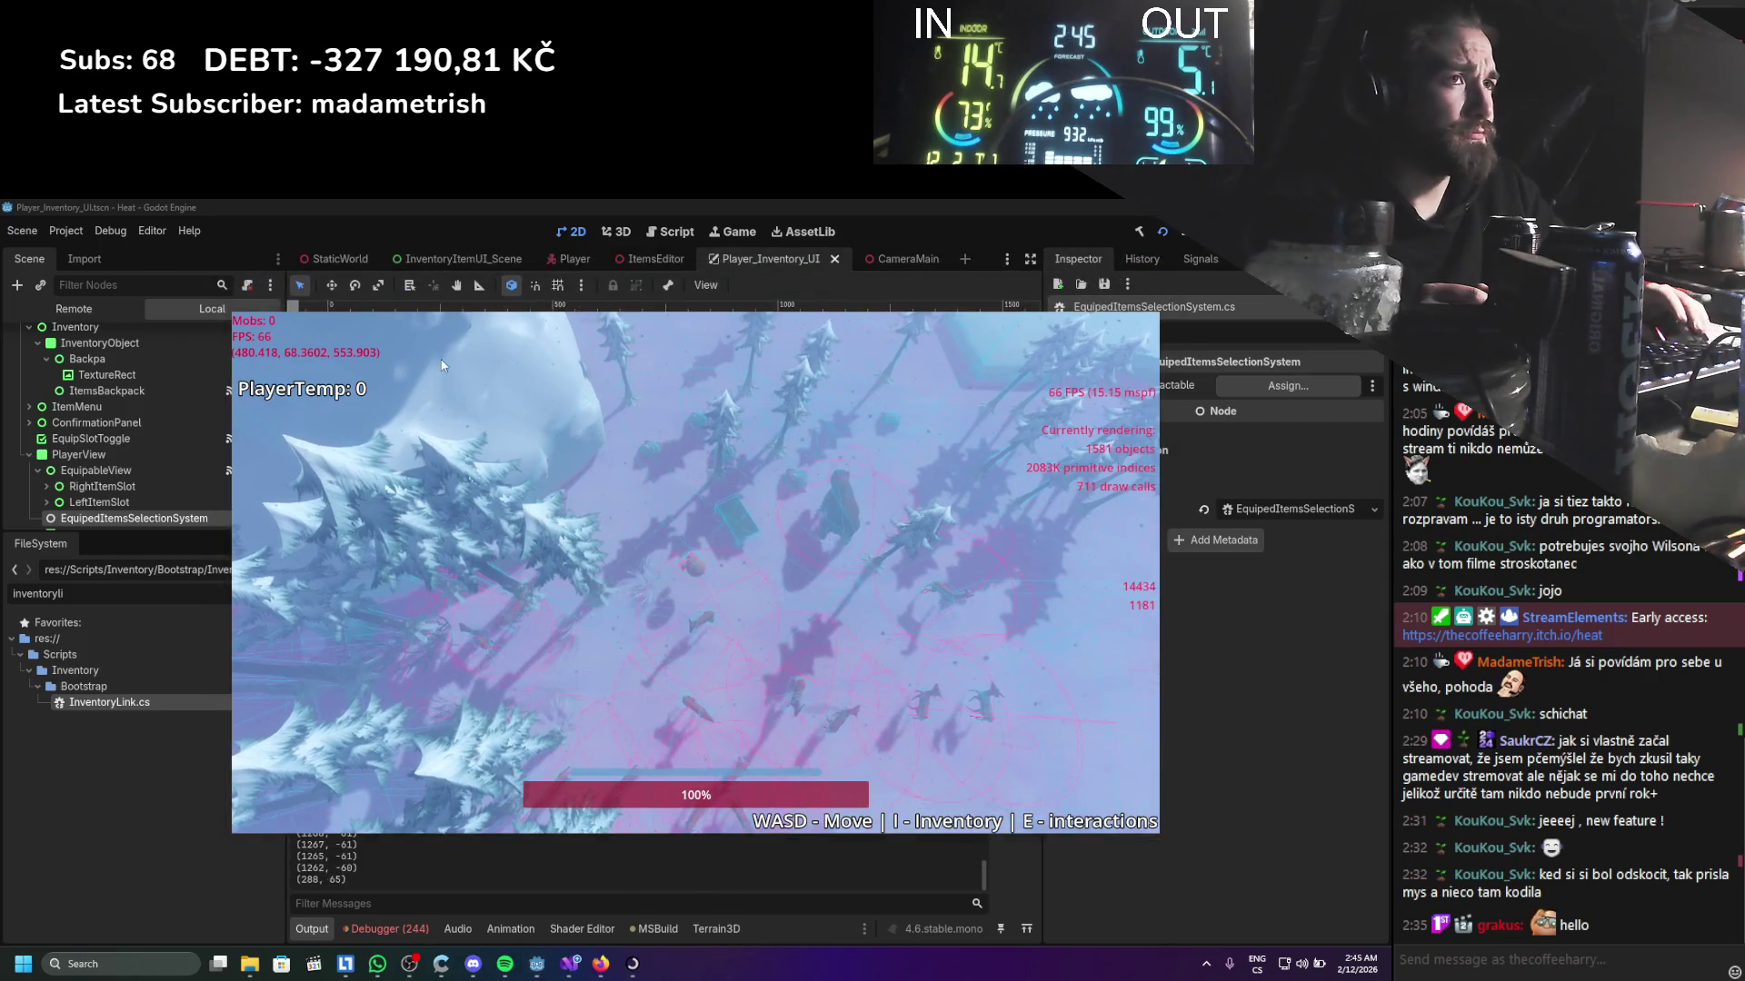
scroll(138, 494, "up", 3)
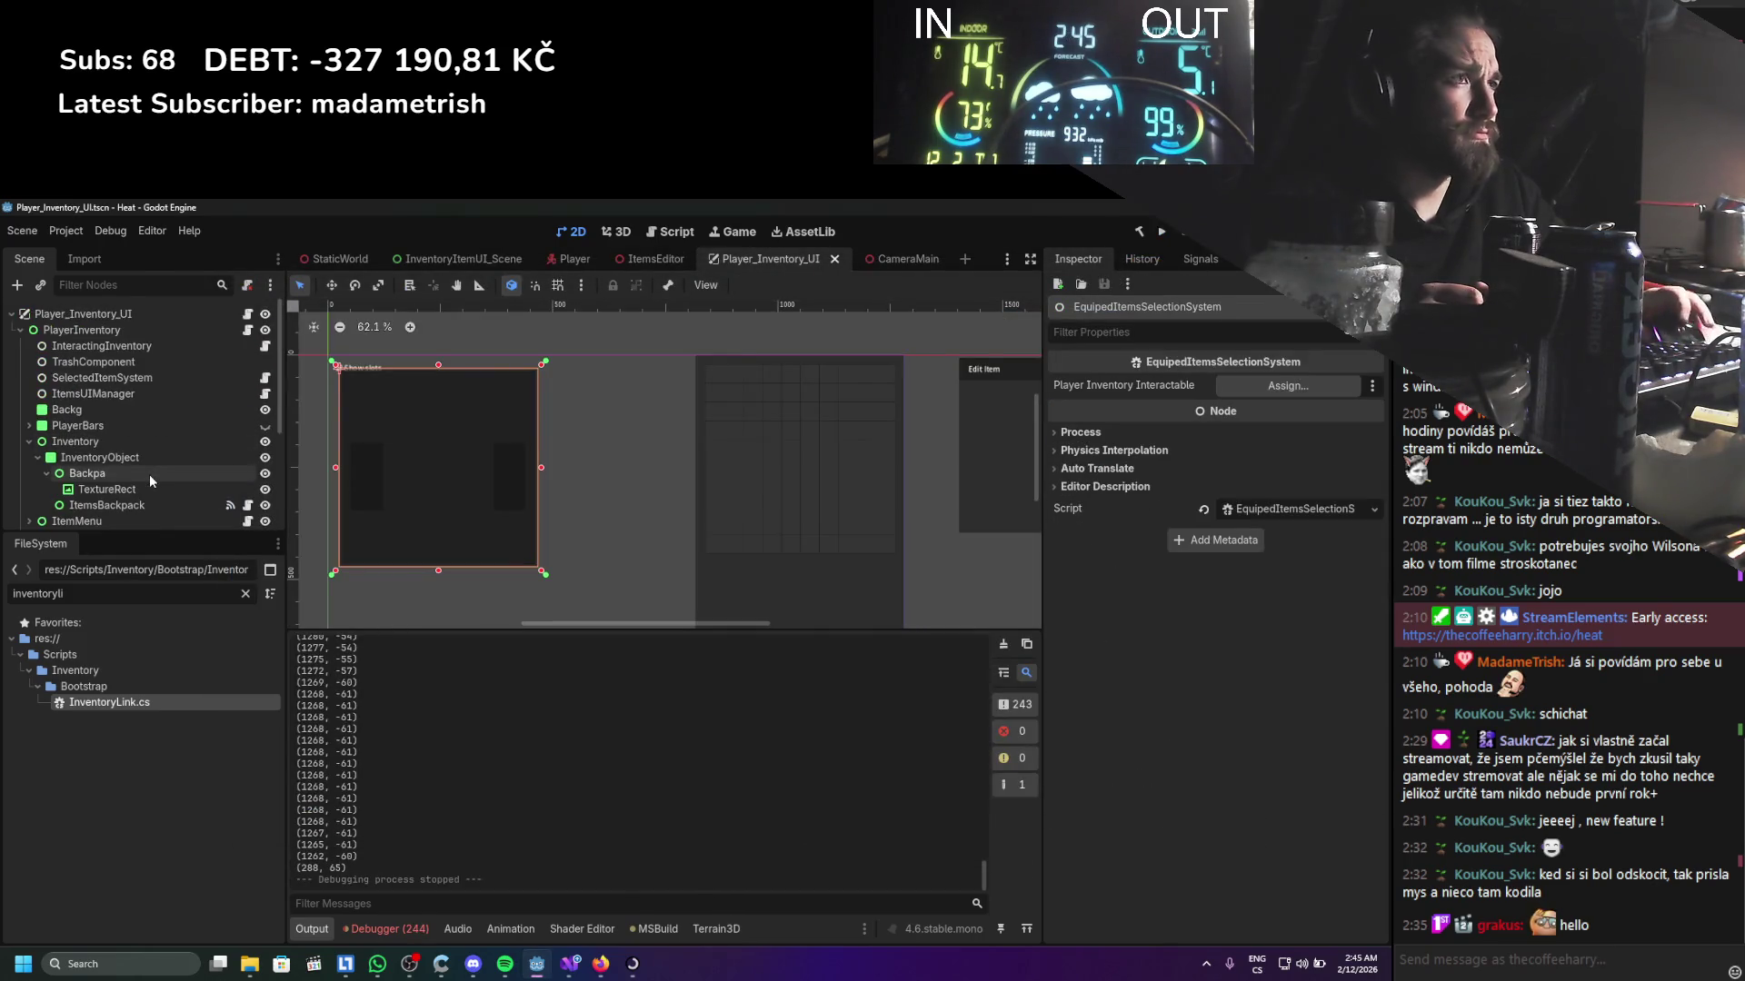
mouse_move(82, 313)
left_mouse_down()
mouse_move(636, 382)
mouse_move(1184, 394)
left_mouse_up()
Run the game again, shift its window right and back, stop it with F8, and scroll the Scene tree
left_click(1163, 231)
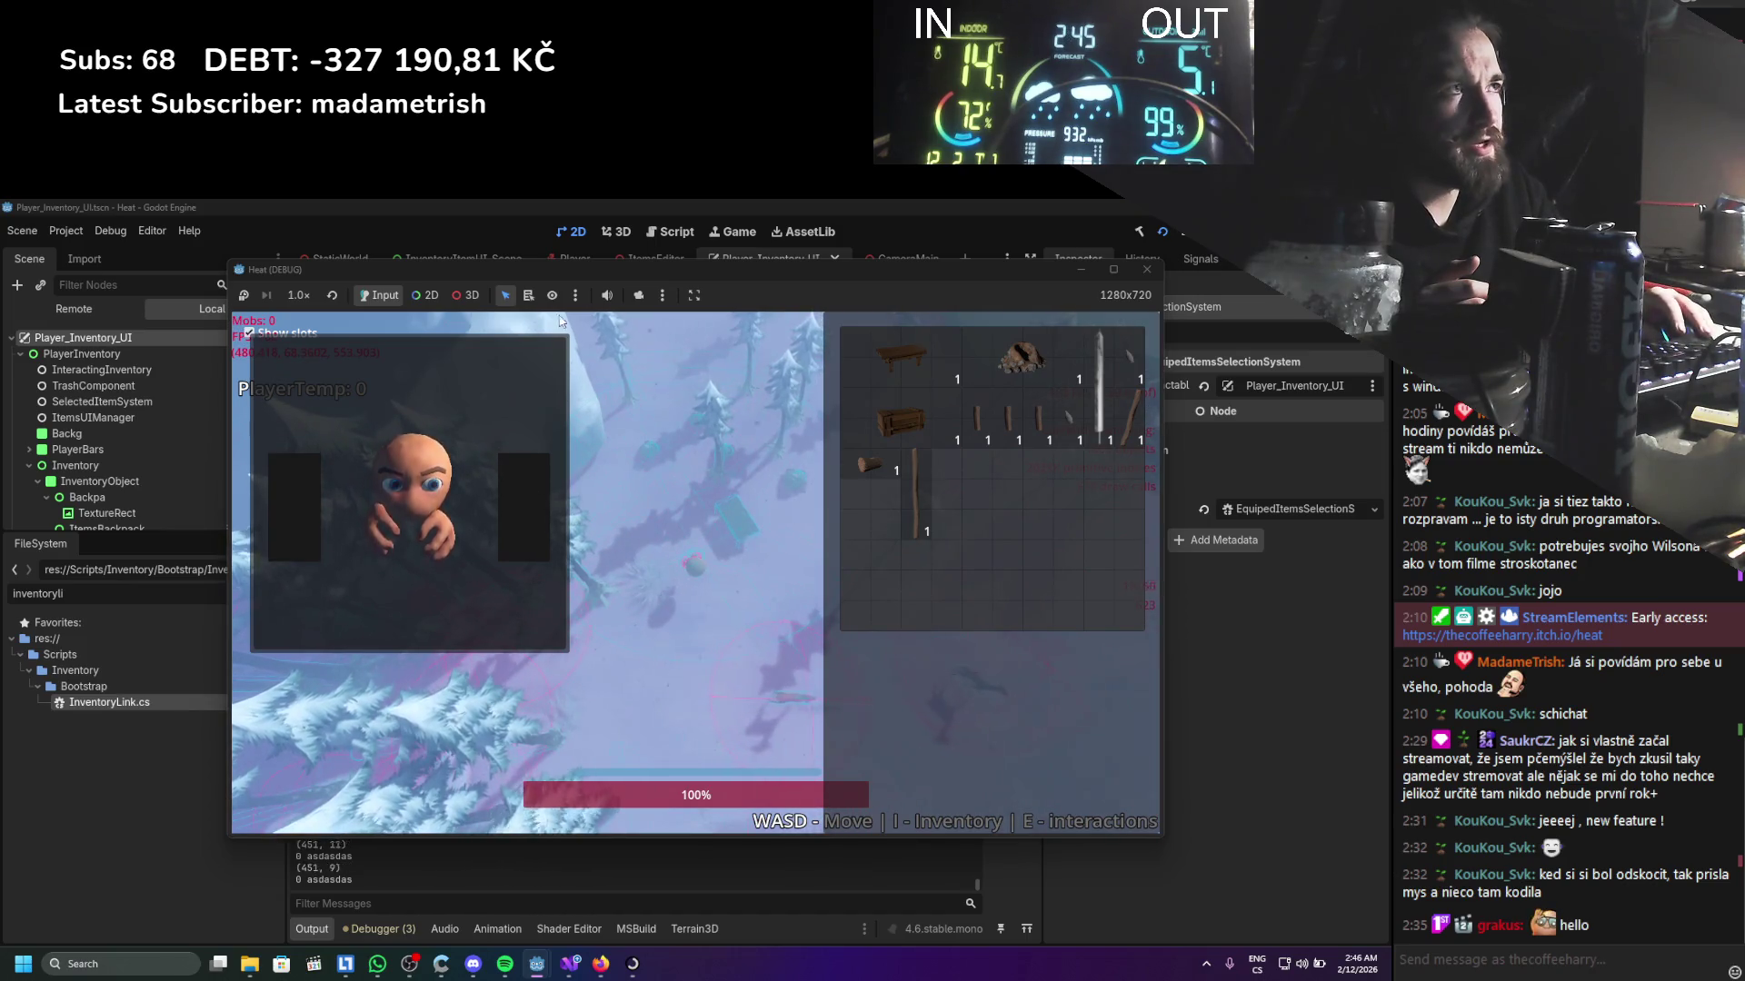
left_click_drag(564, 294, 800, 298)
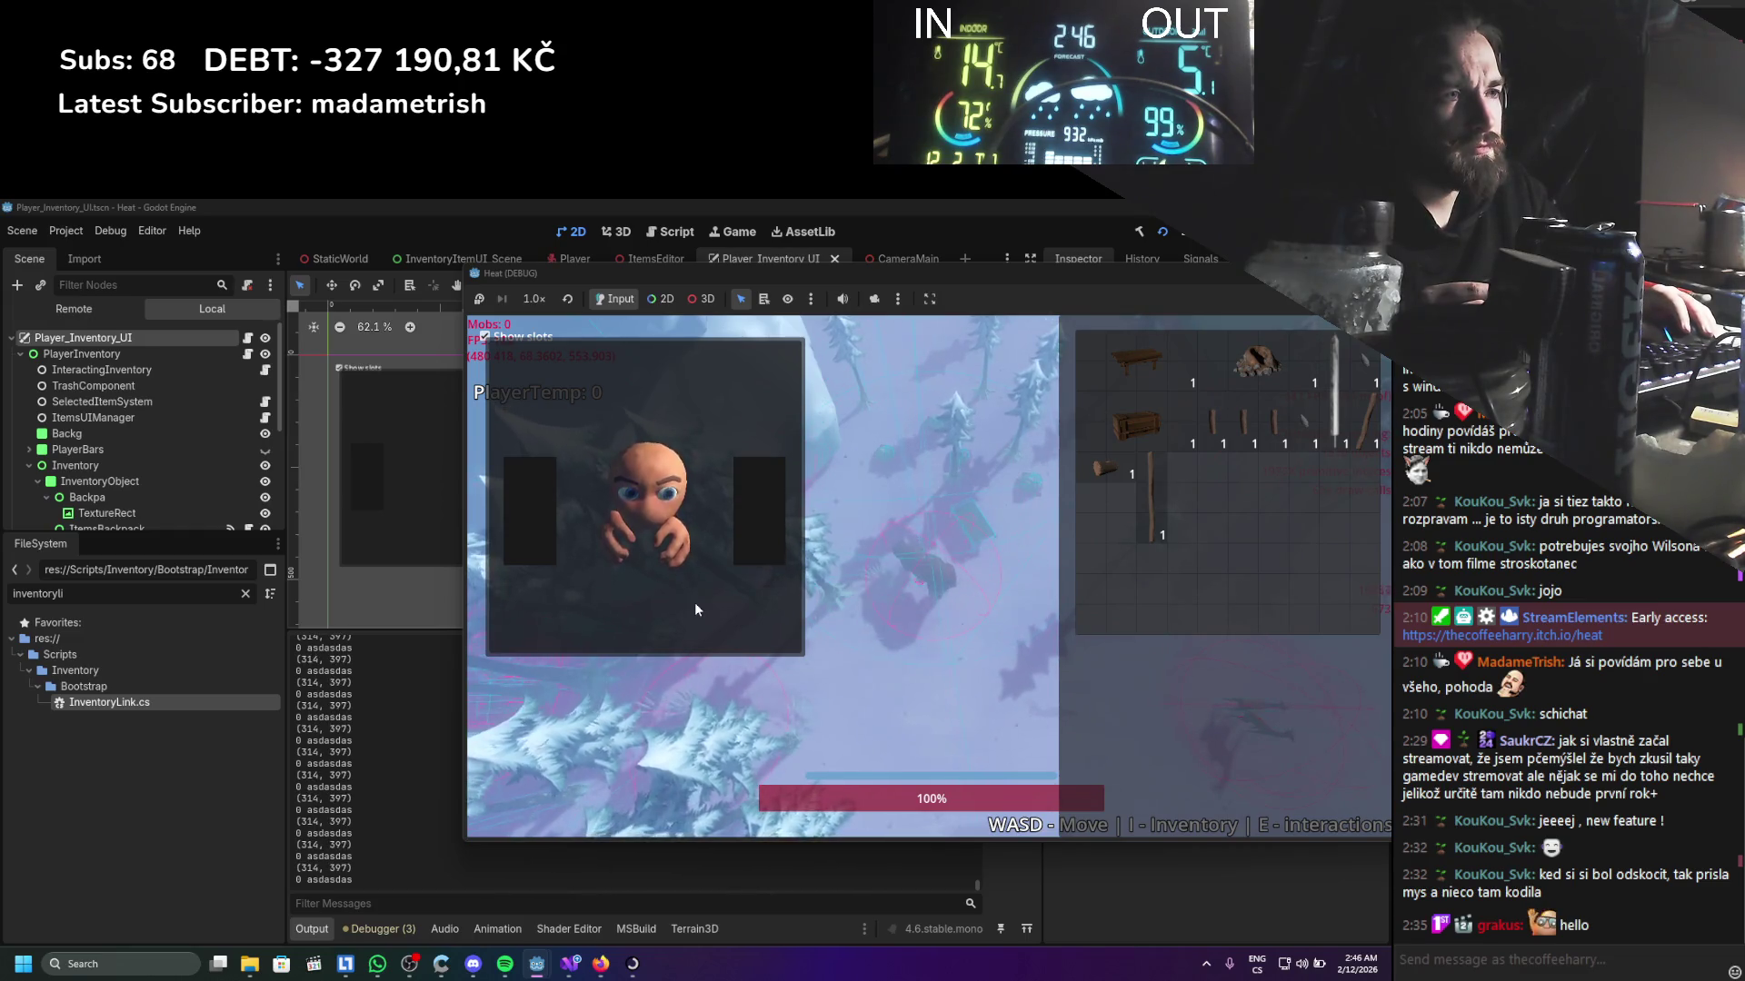
left_click_drag(1329, 272, 1249, 274)
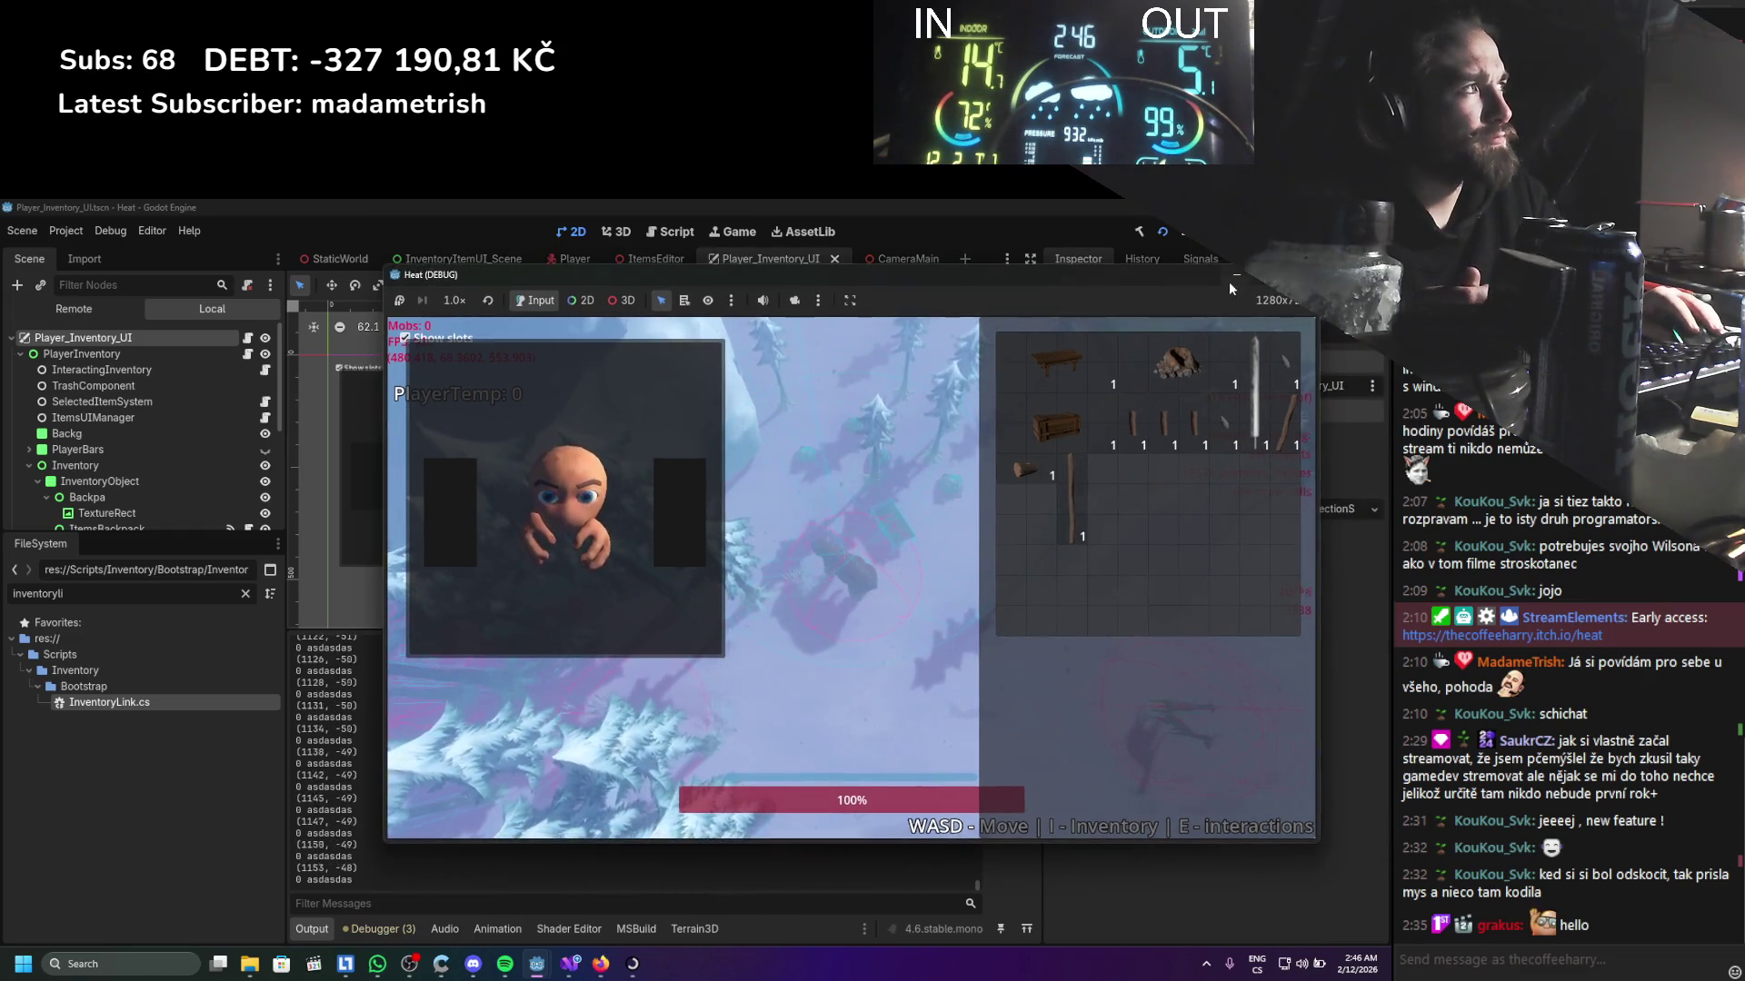
key("F8")
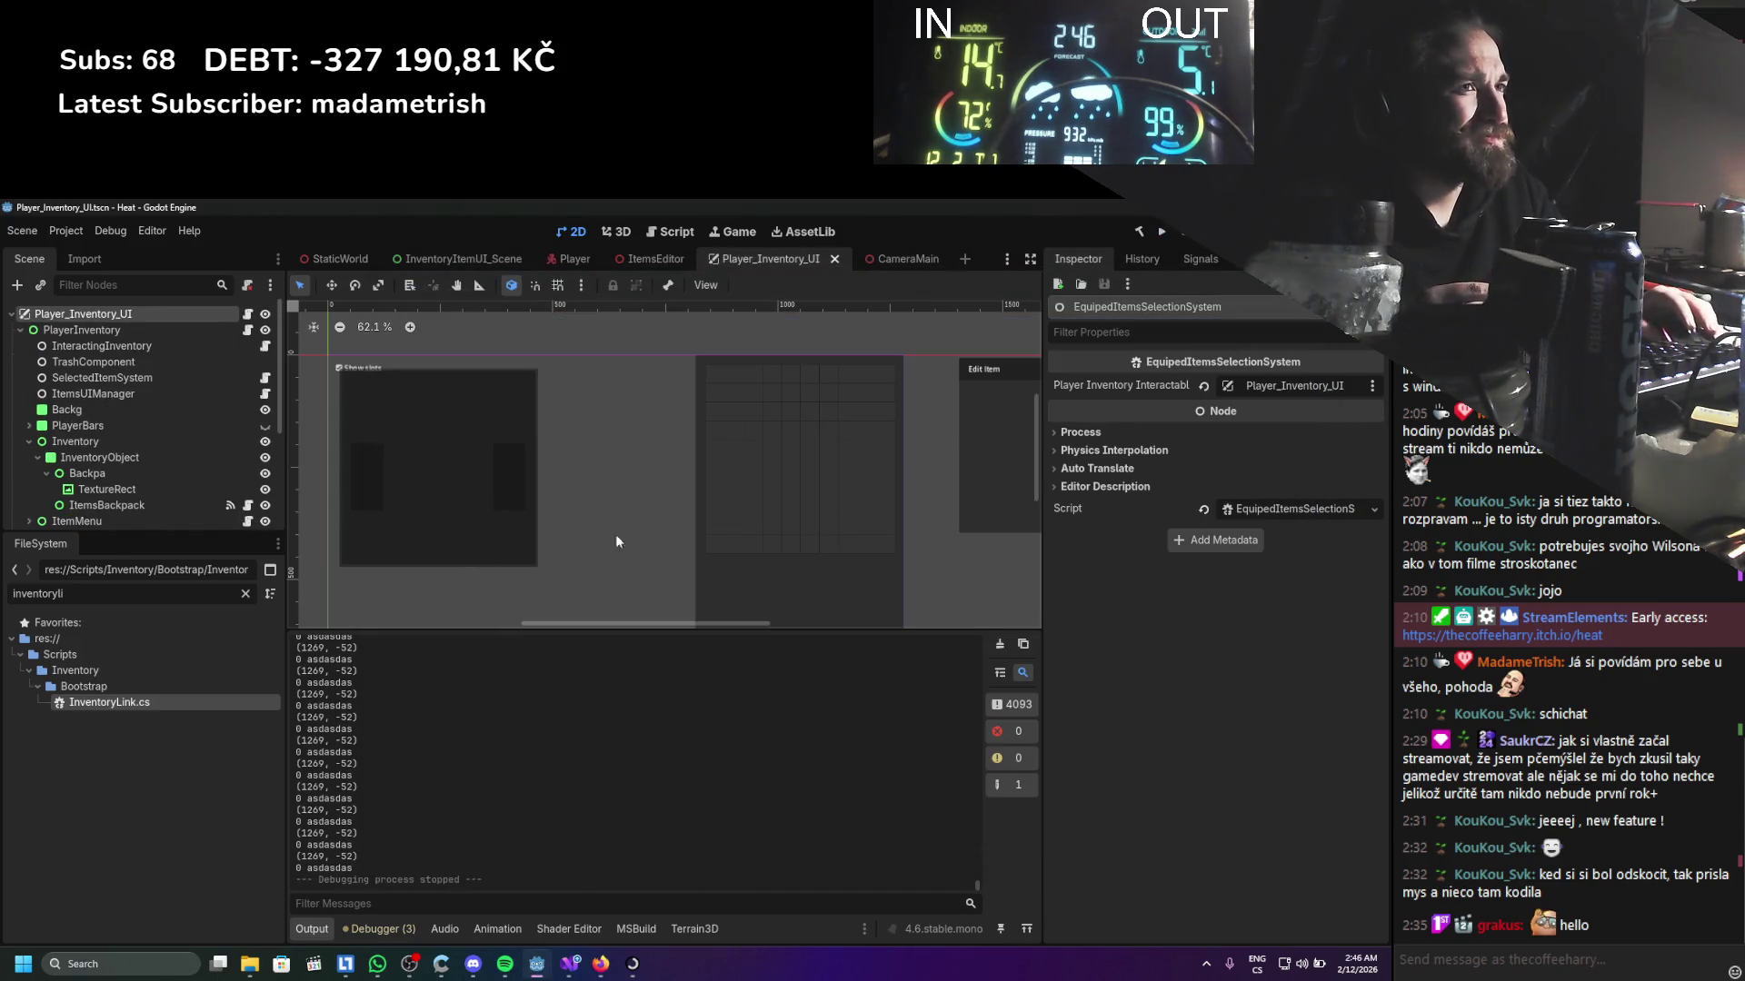
scroll(253, 418, "up", 2)
scroll(254, 418, "up", 5)
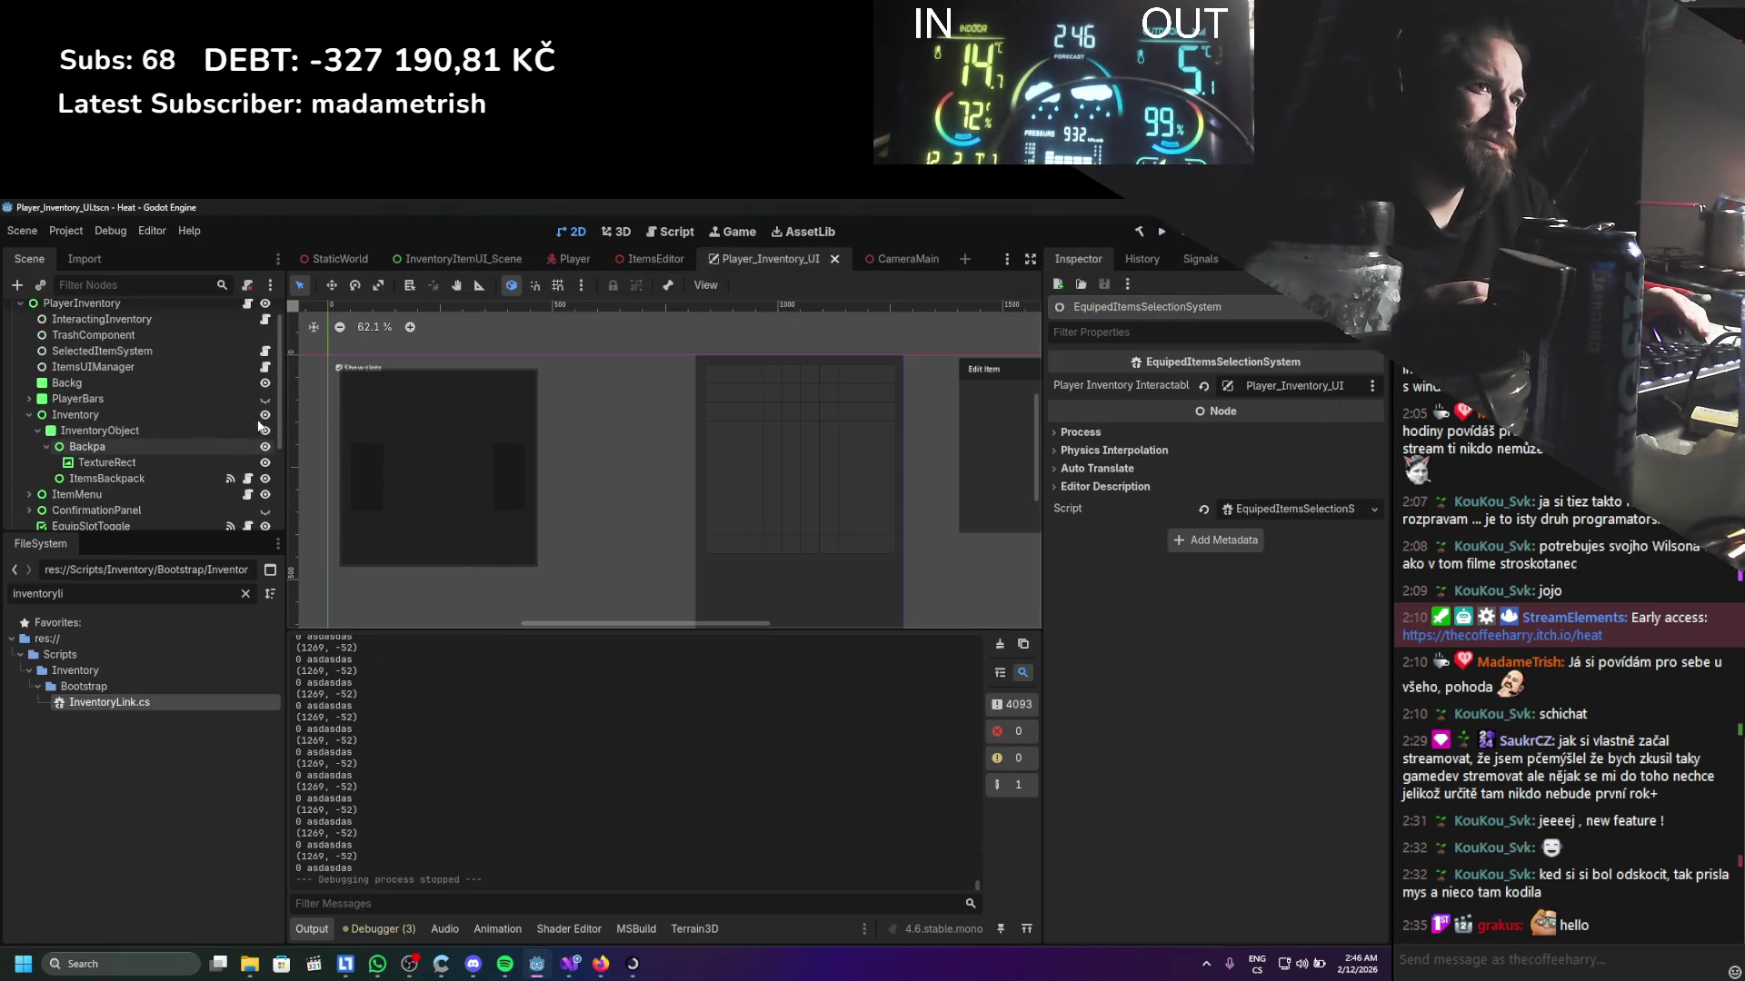
scroll(258, 425, "down", 5)
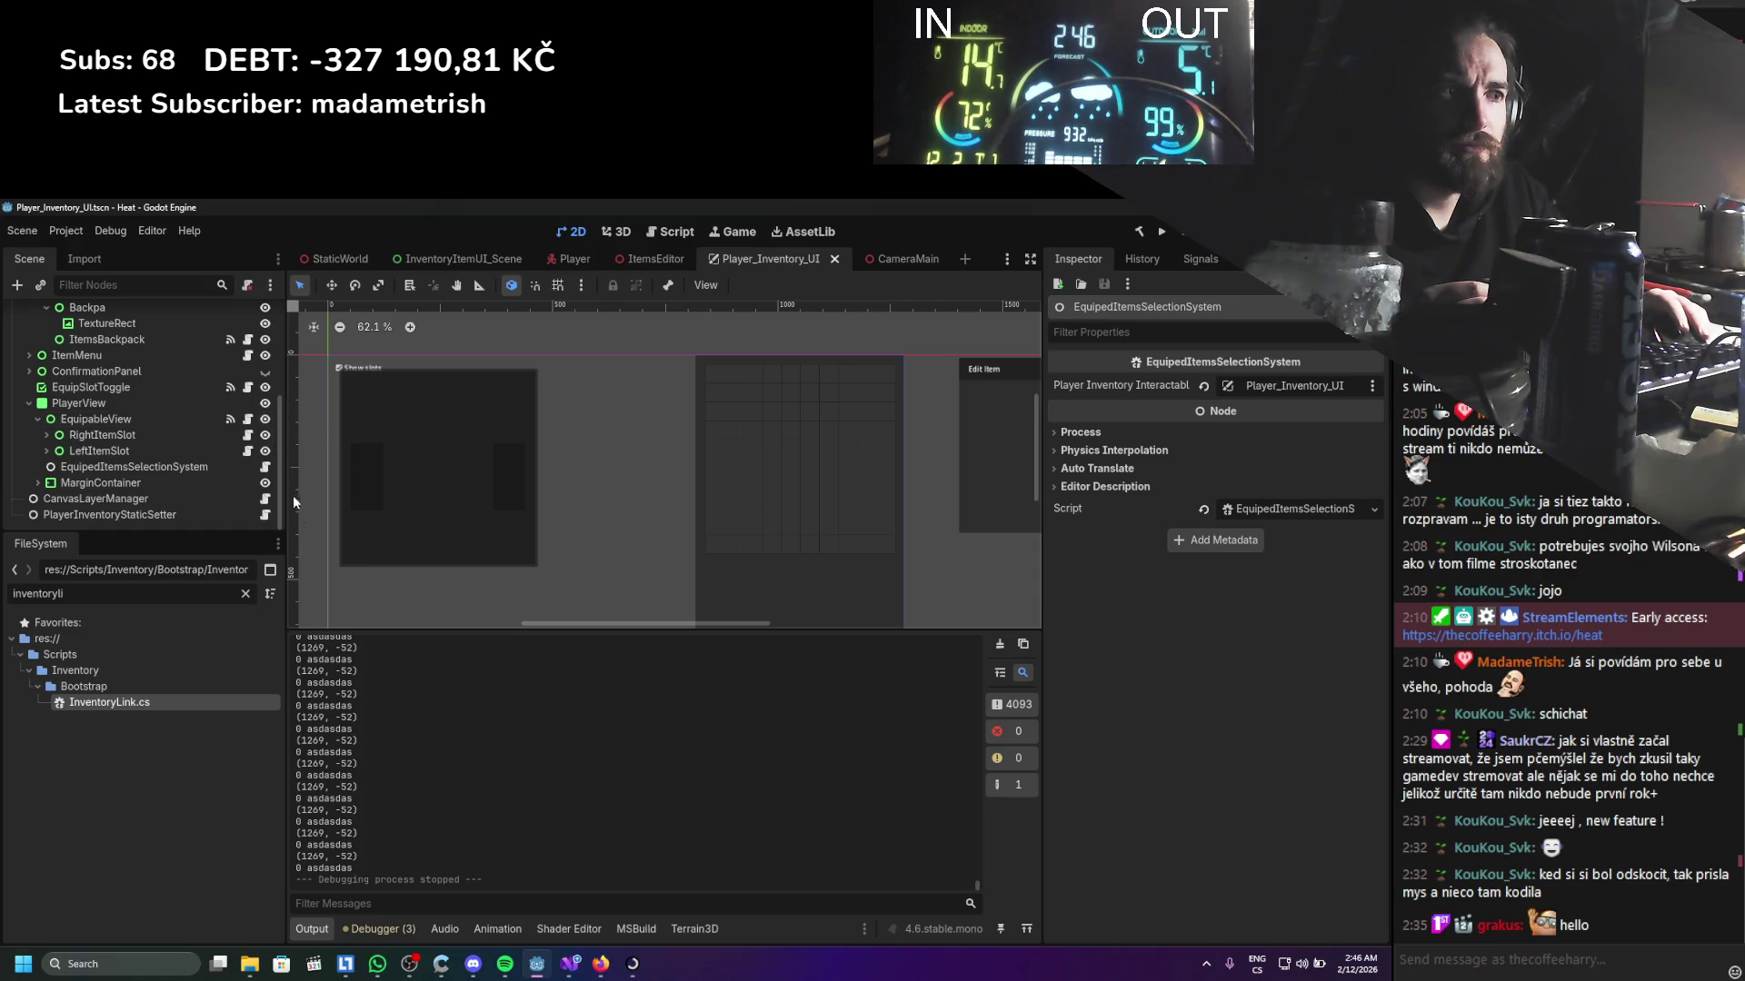
Search Google in Firefox for 'getmouse position relative to target viewport'
mouse_move(565, 969)
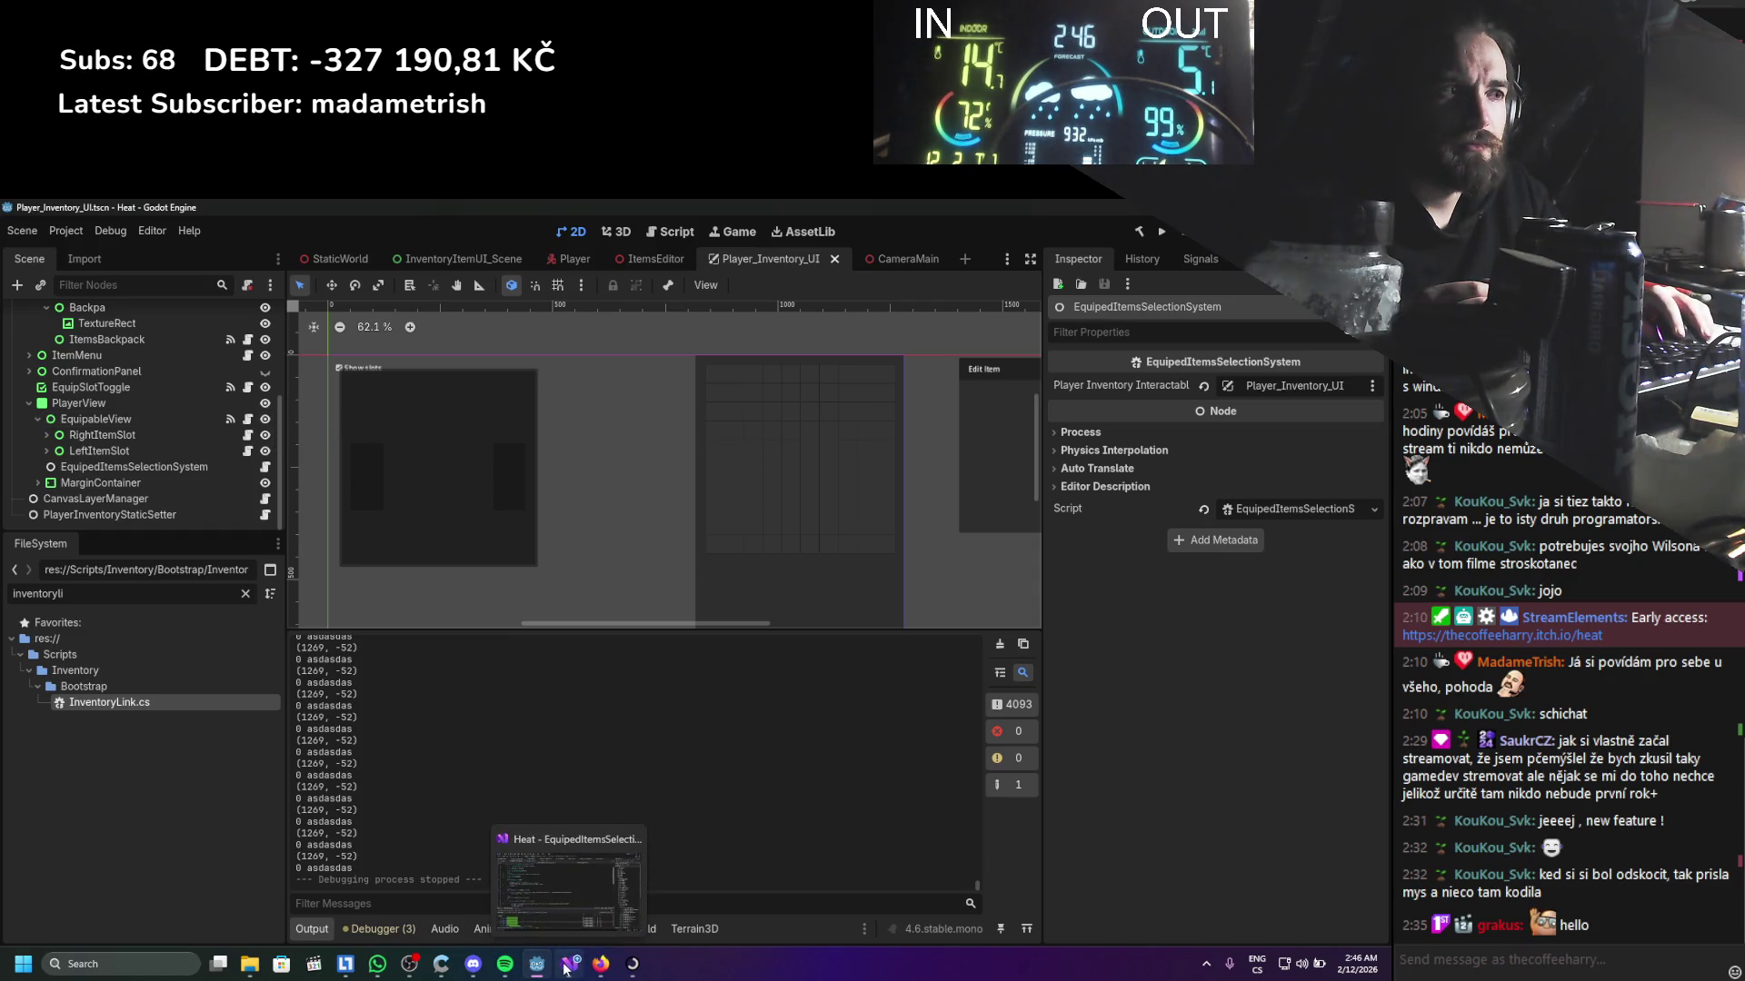
left_click(601, 964)
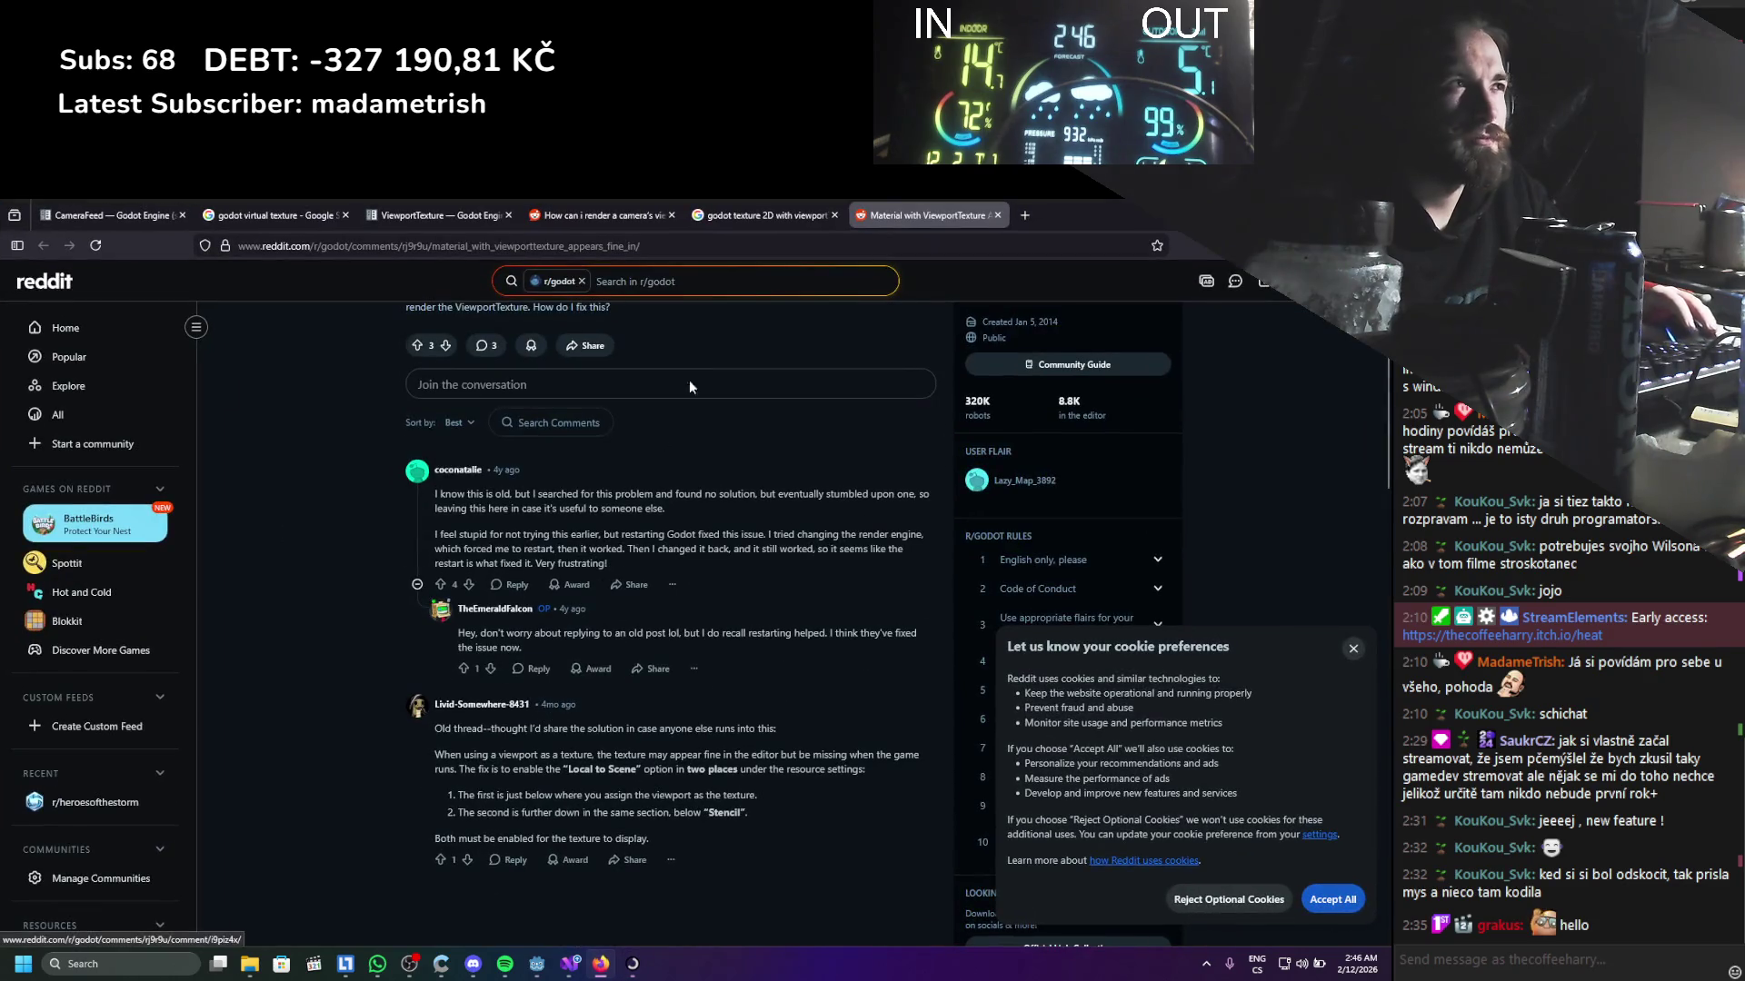
left_click(820, 207)
left_click_drag(437, 300, 206, 309)
type("g")
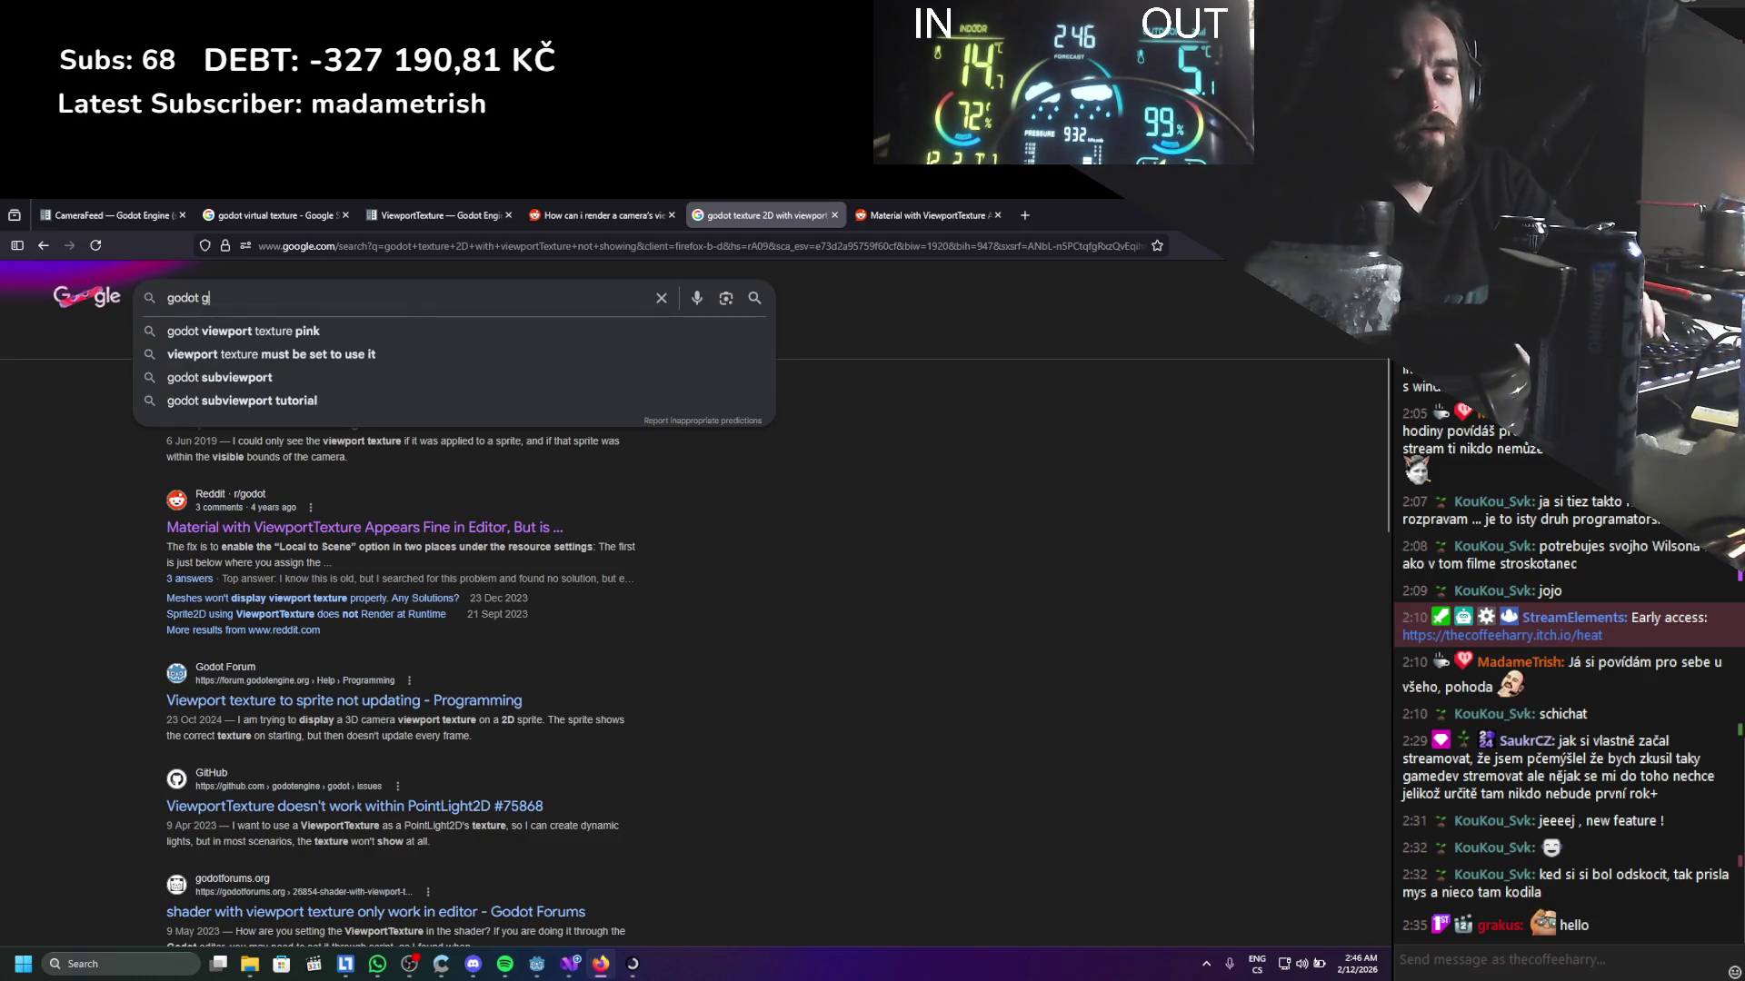
type("etmouse posit")
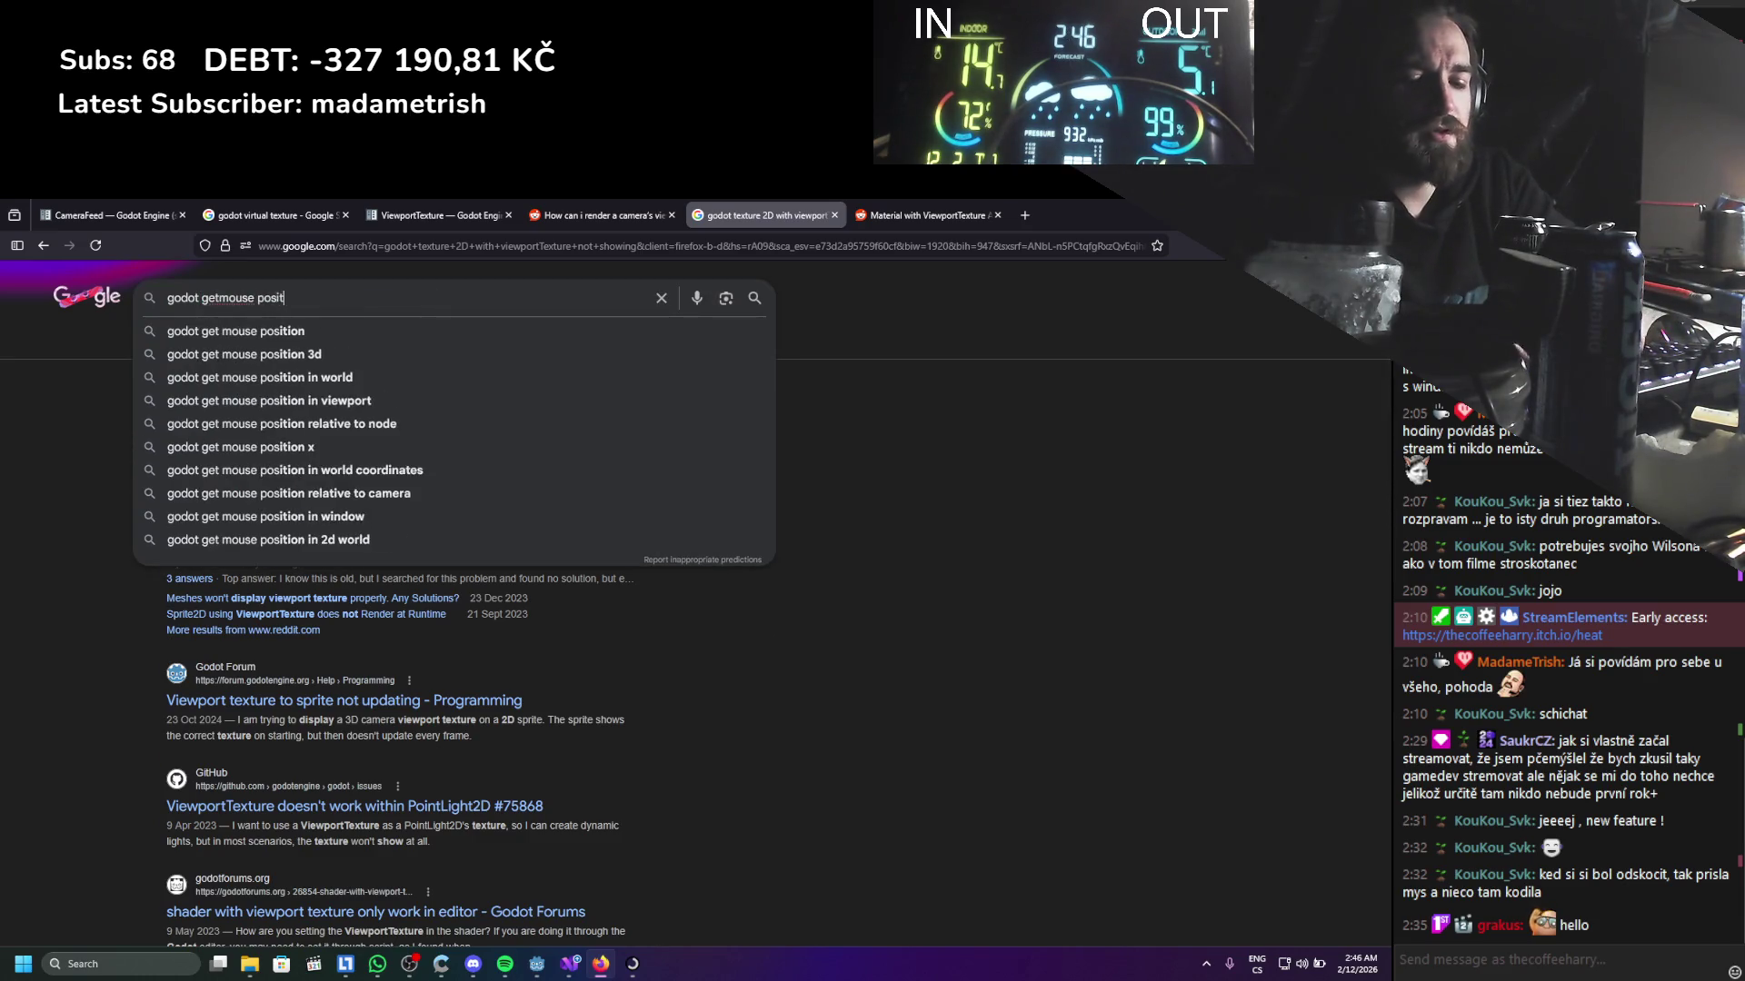
type("ion relative to")
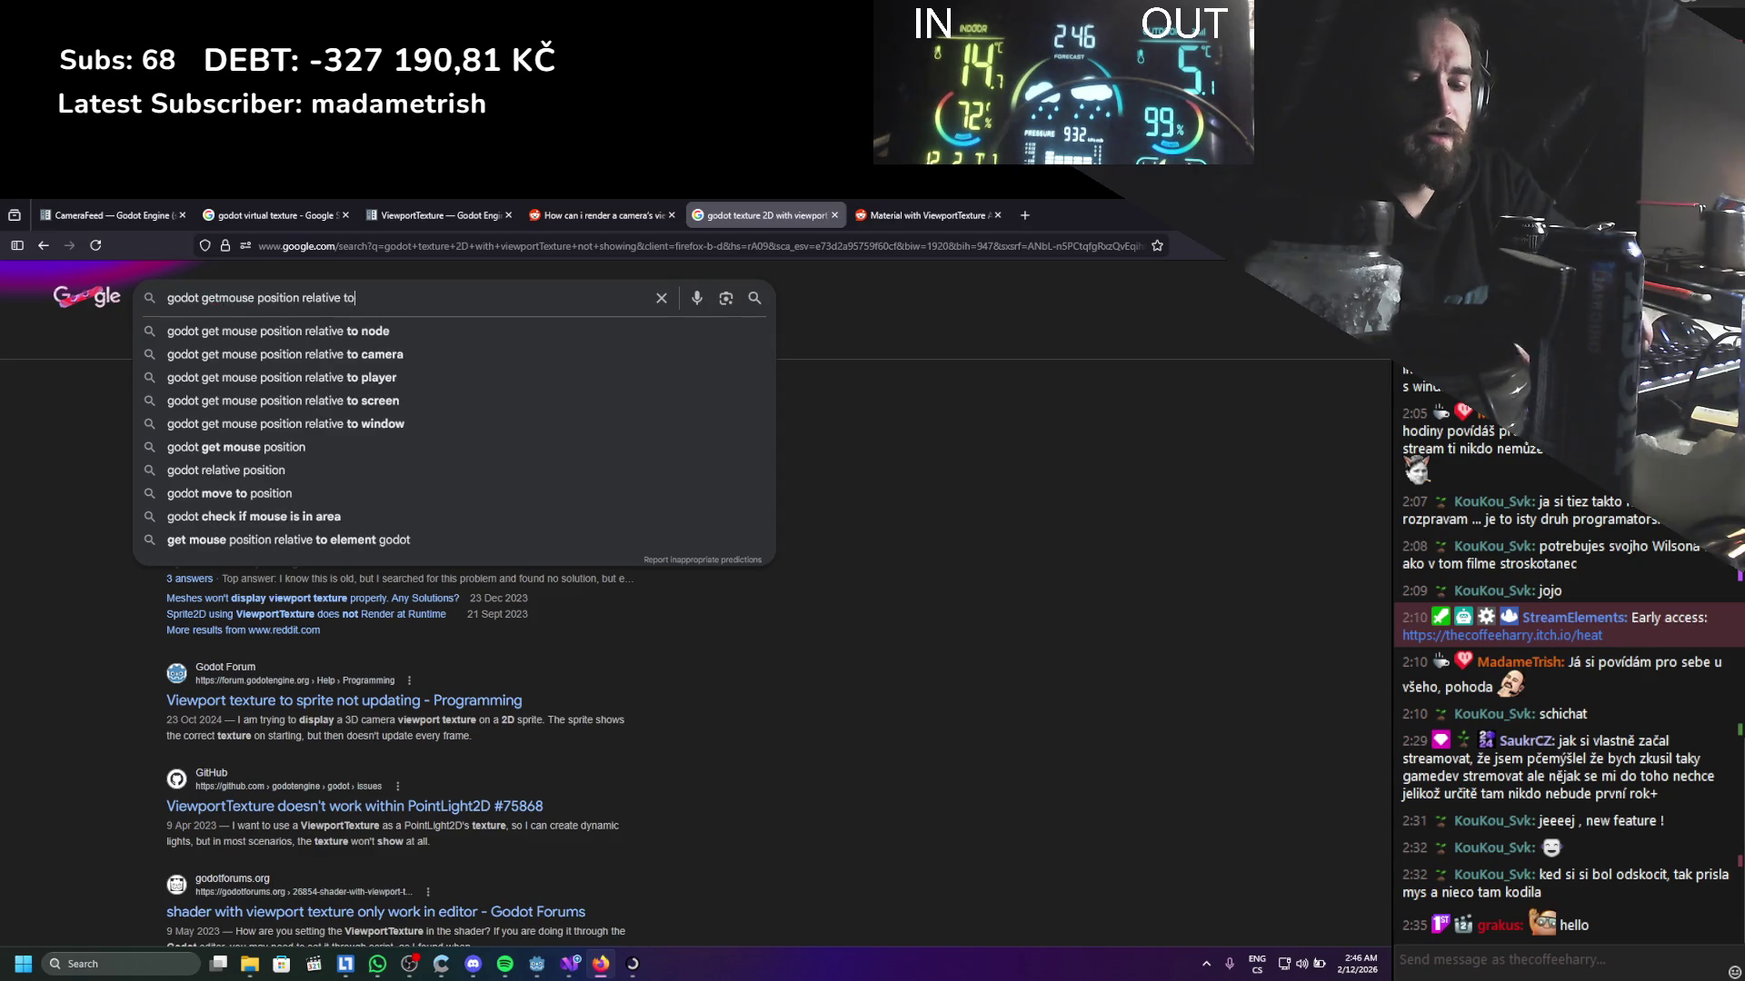
type(" target vi")
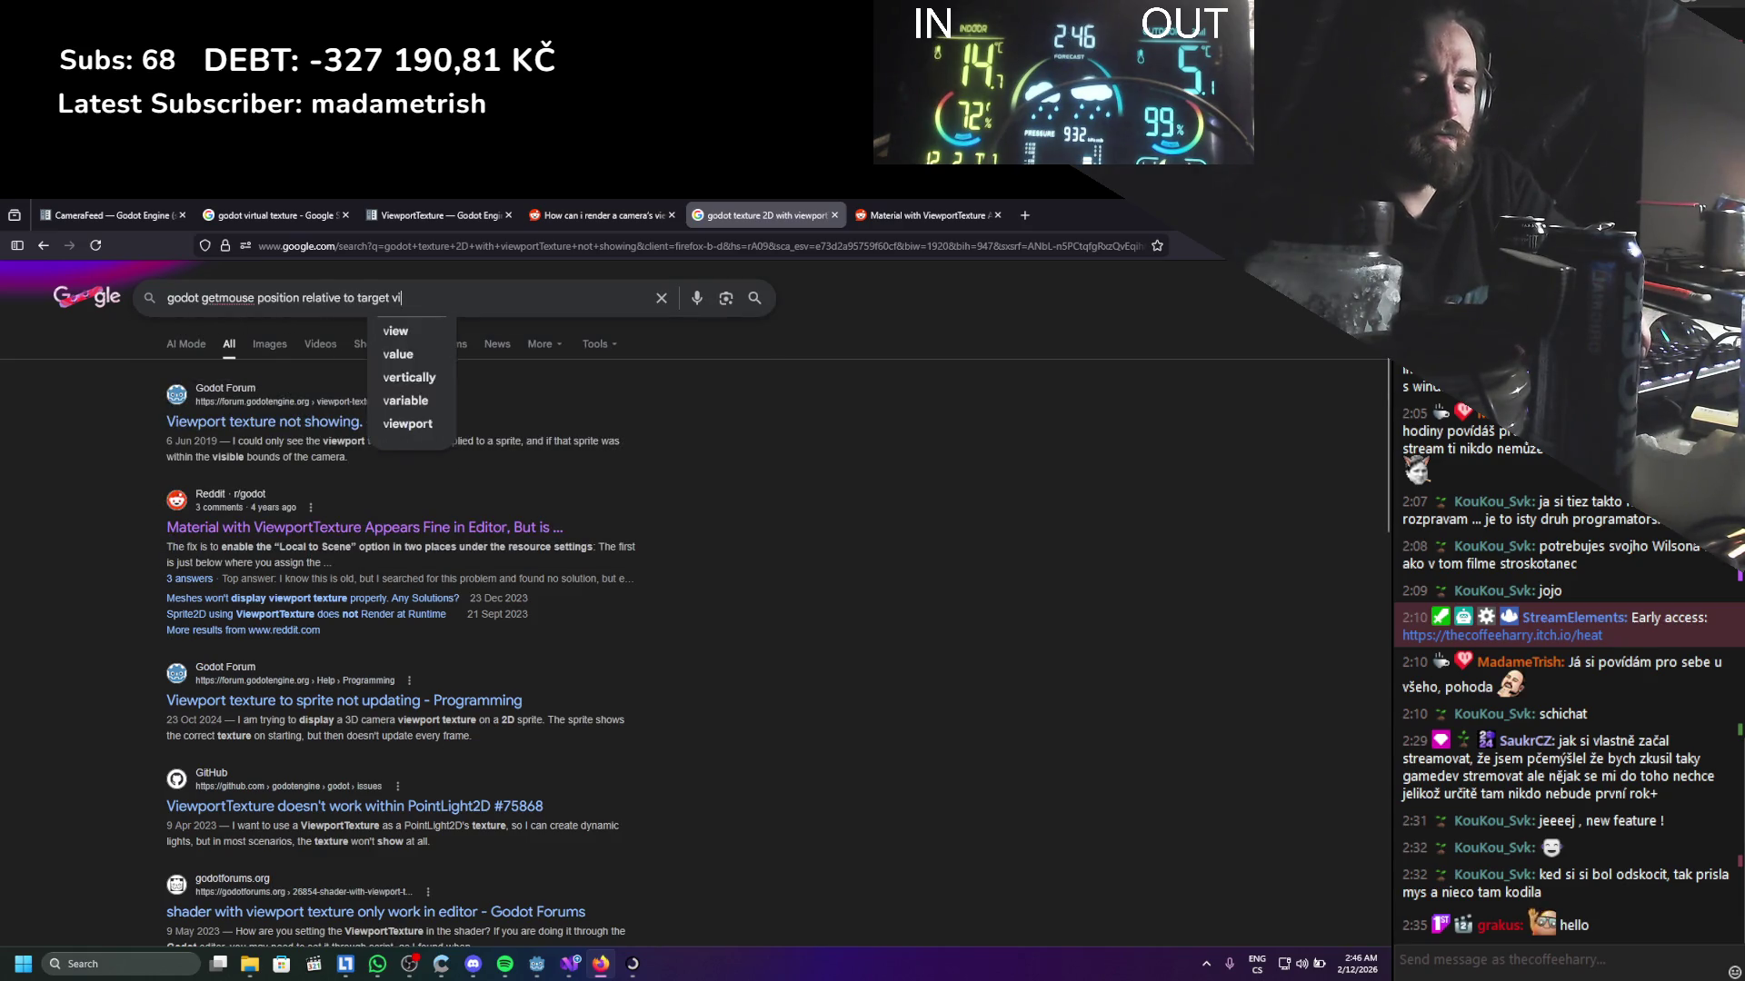
type("ewport")
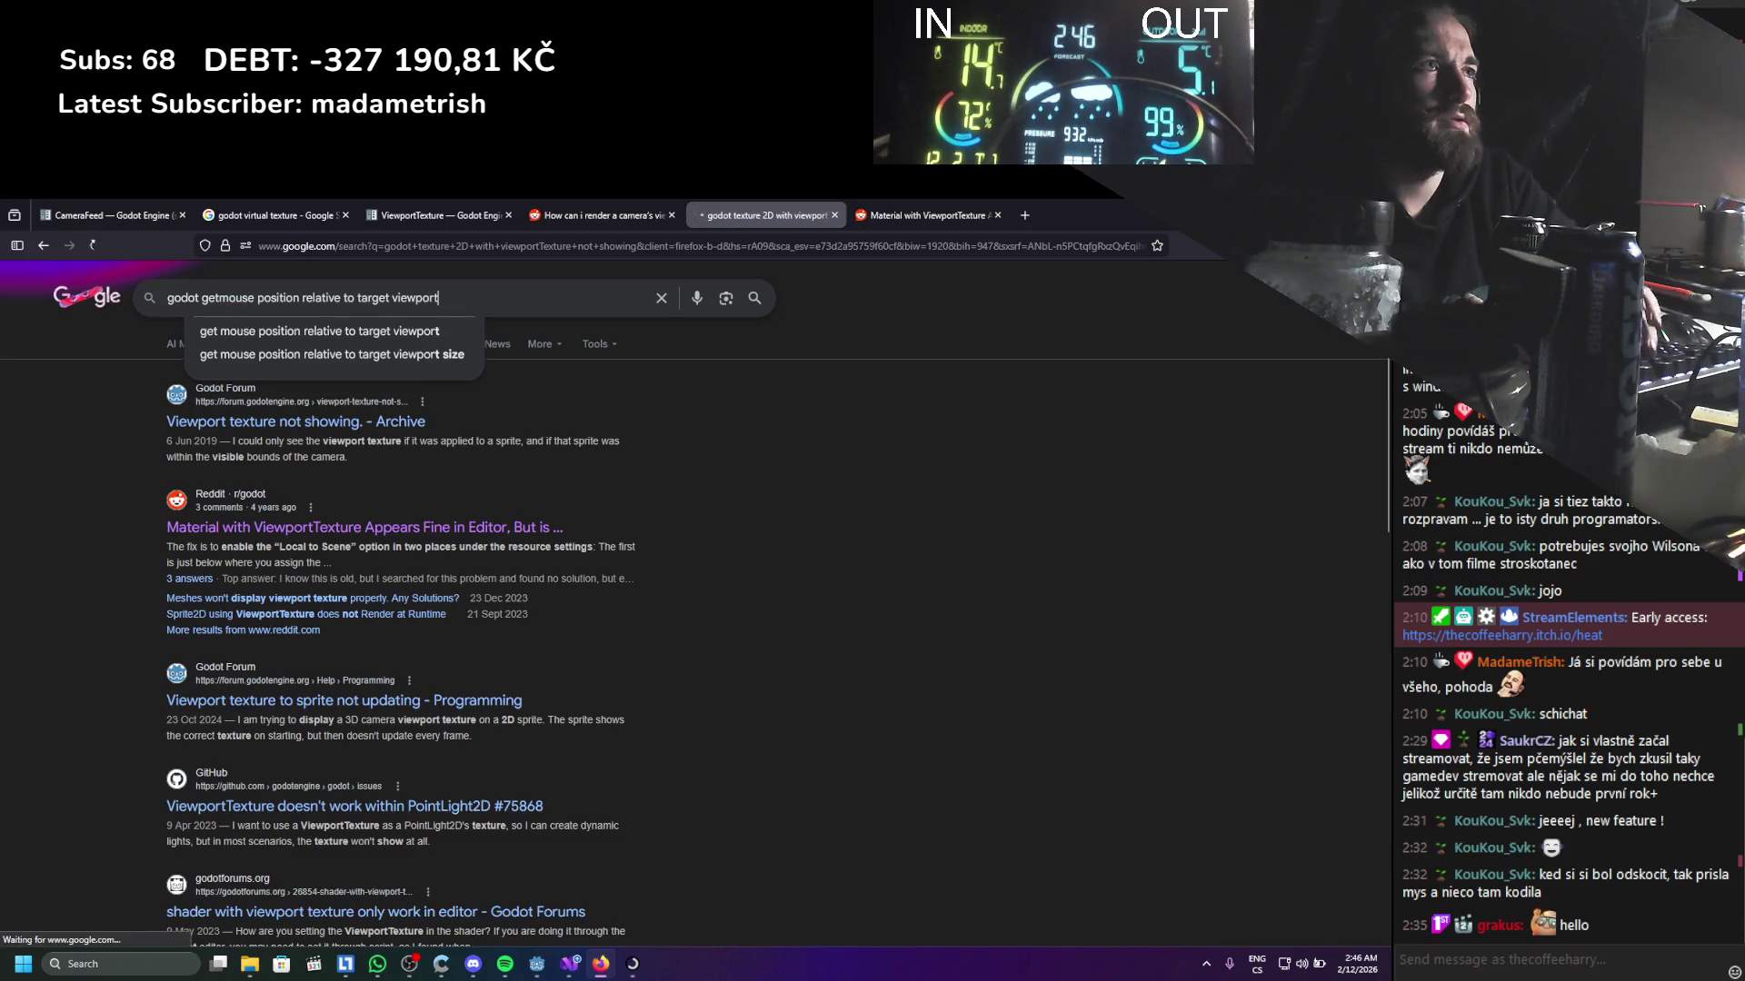
key("Return")
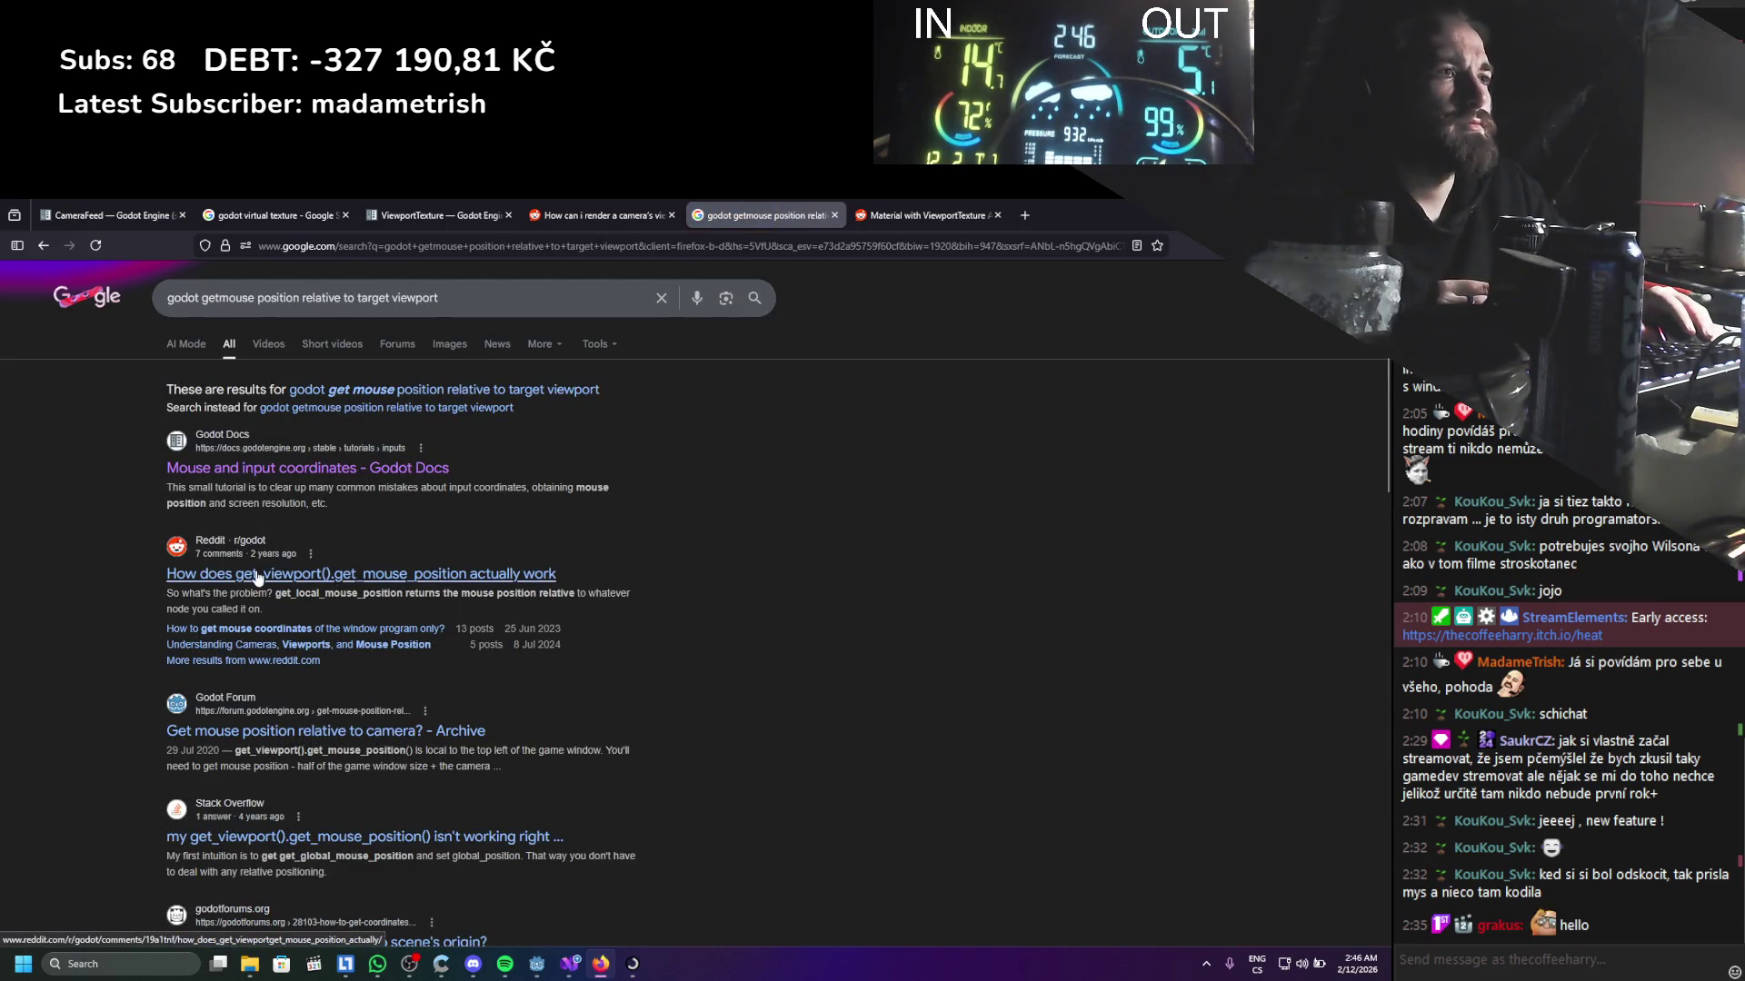
Open the get_mouse_position Reddit thread in a new tab, skim it, then return to Visual Studio
middle_click(258, 576)
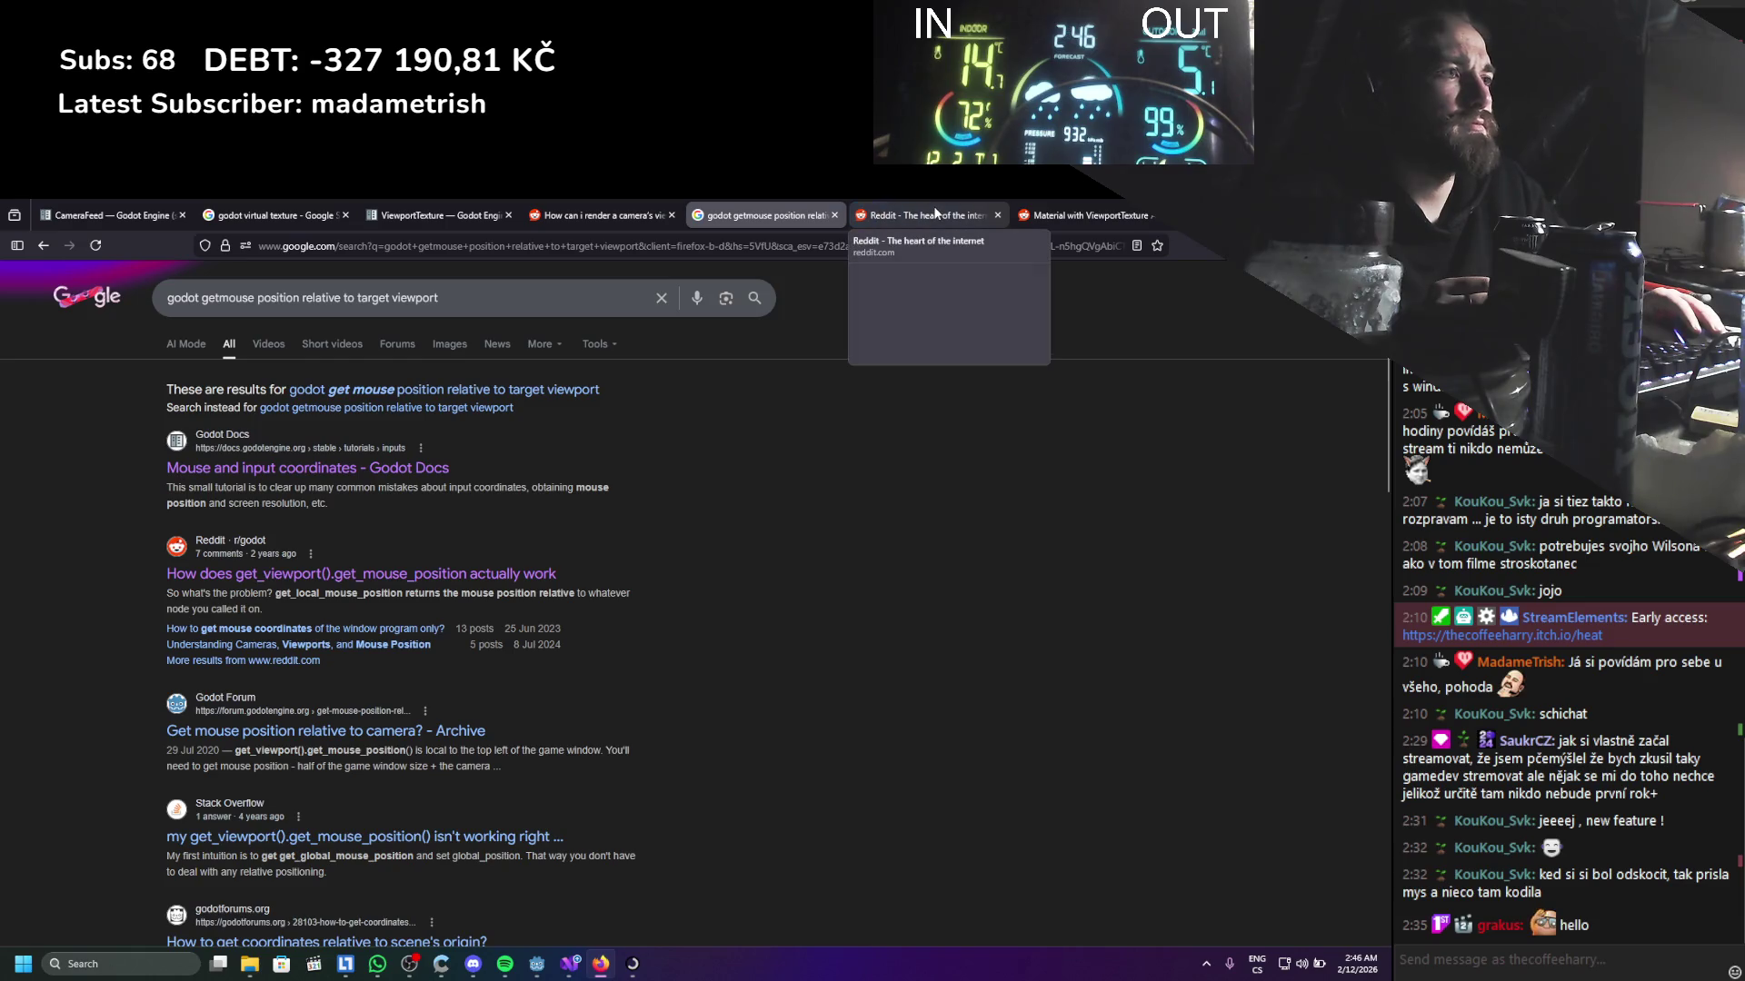
left_click(908, 214)
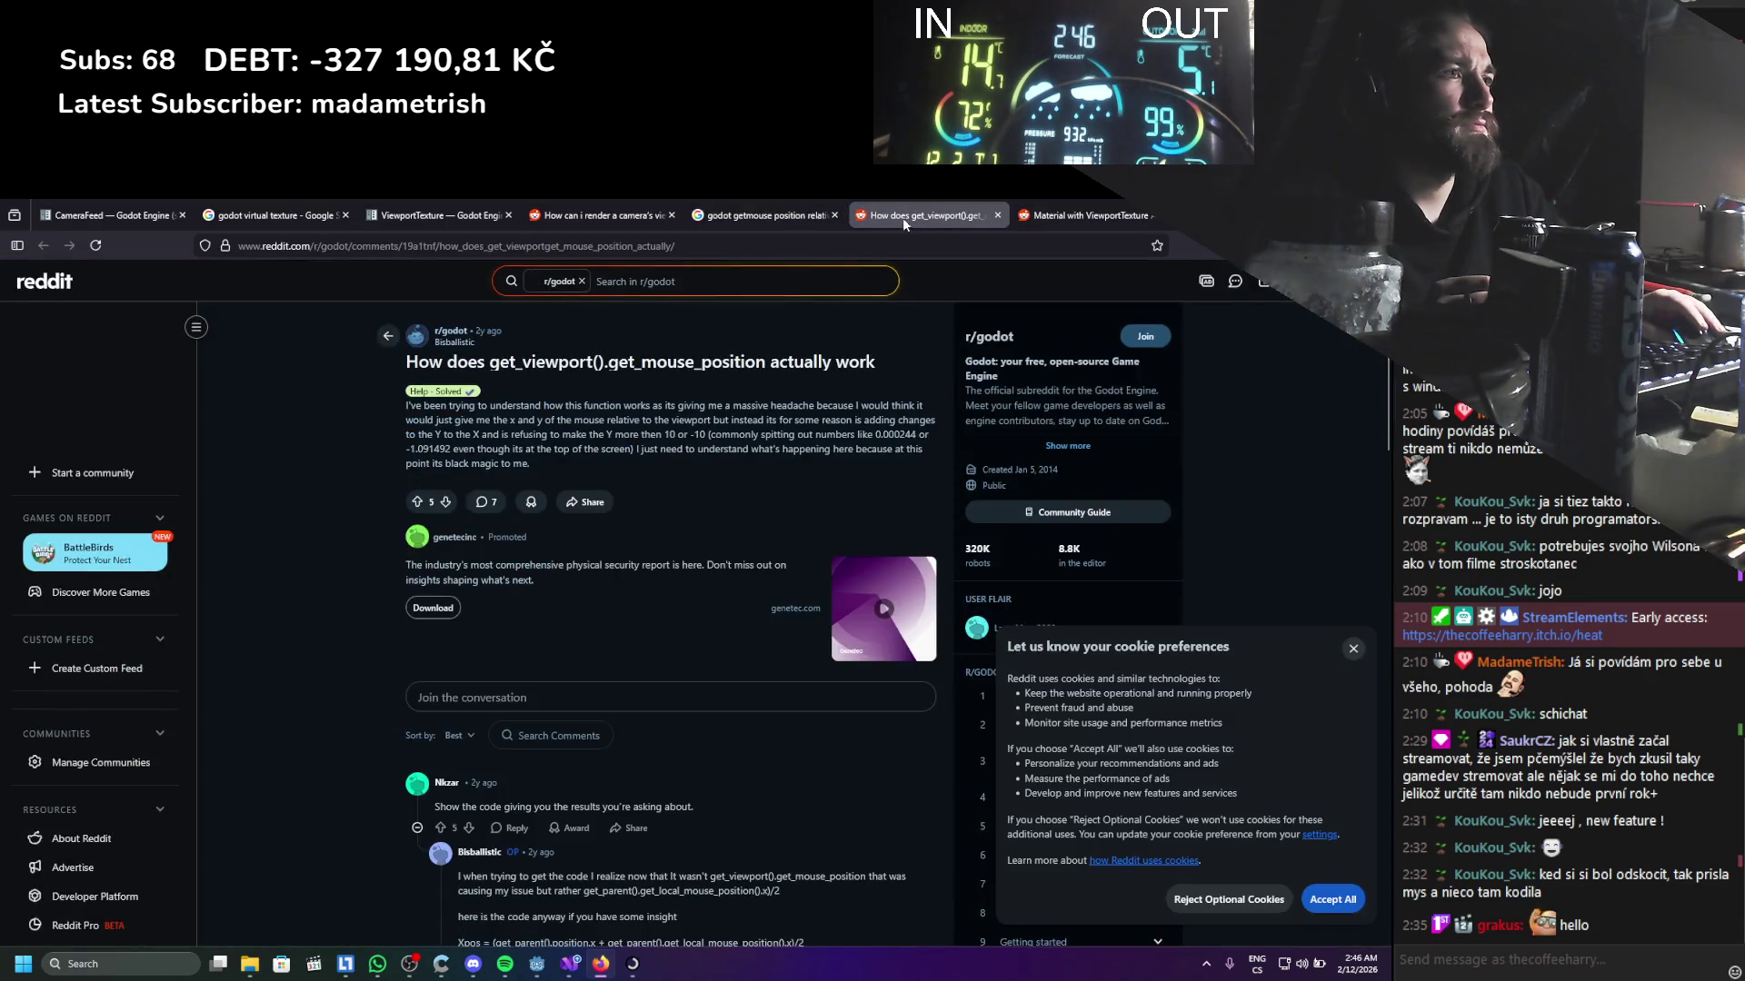
scroll(401, 514, "down", 3)
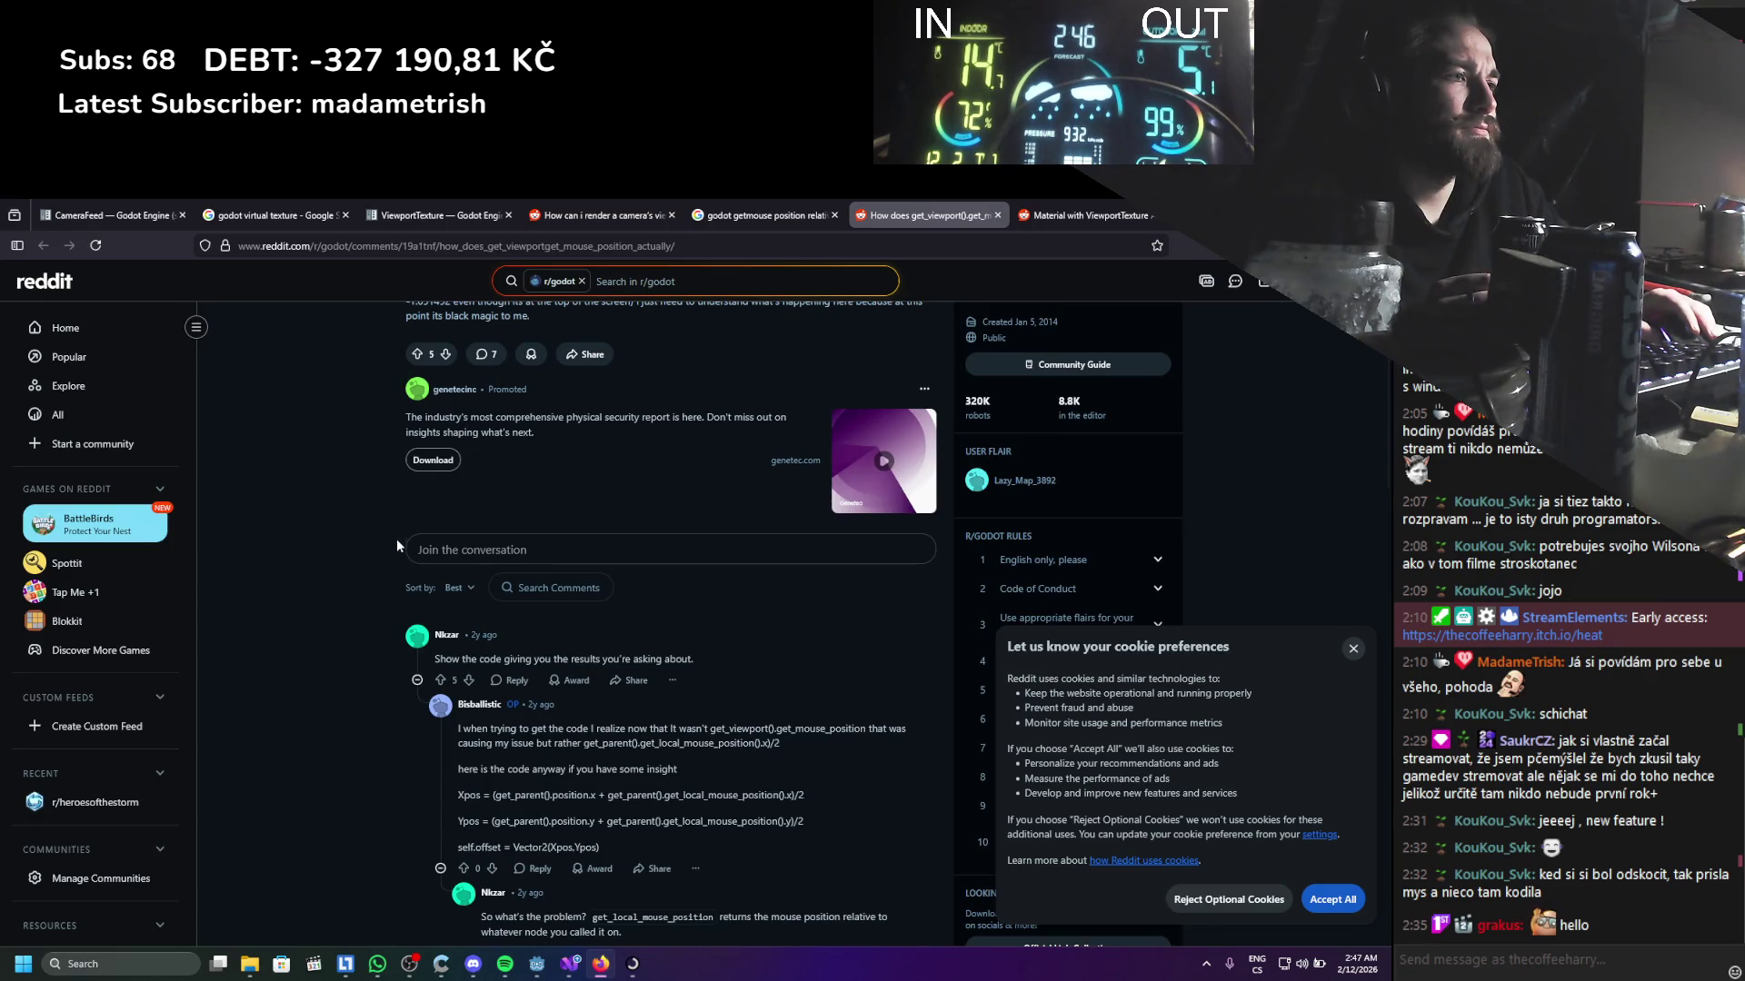
left_click(557, 965)
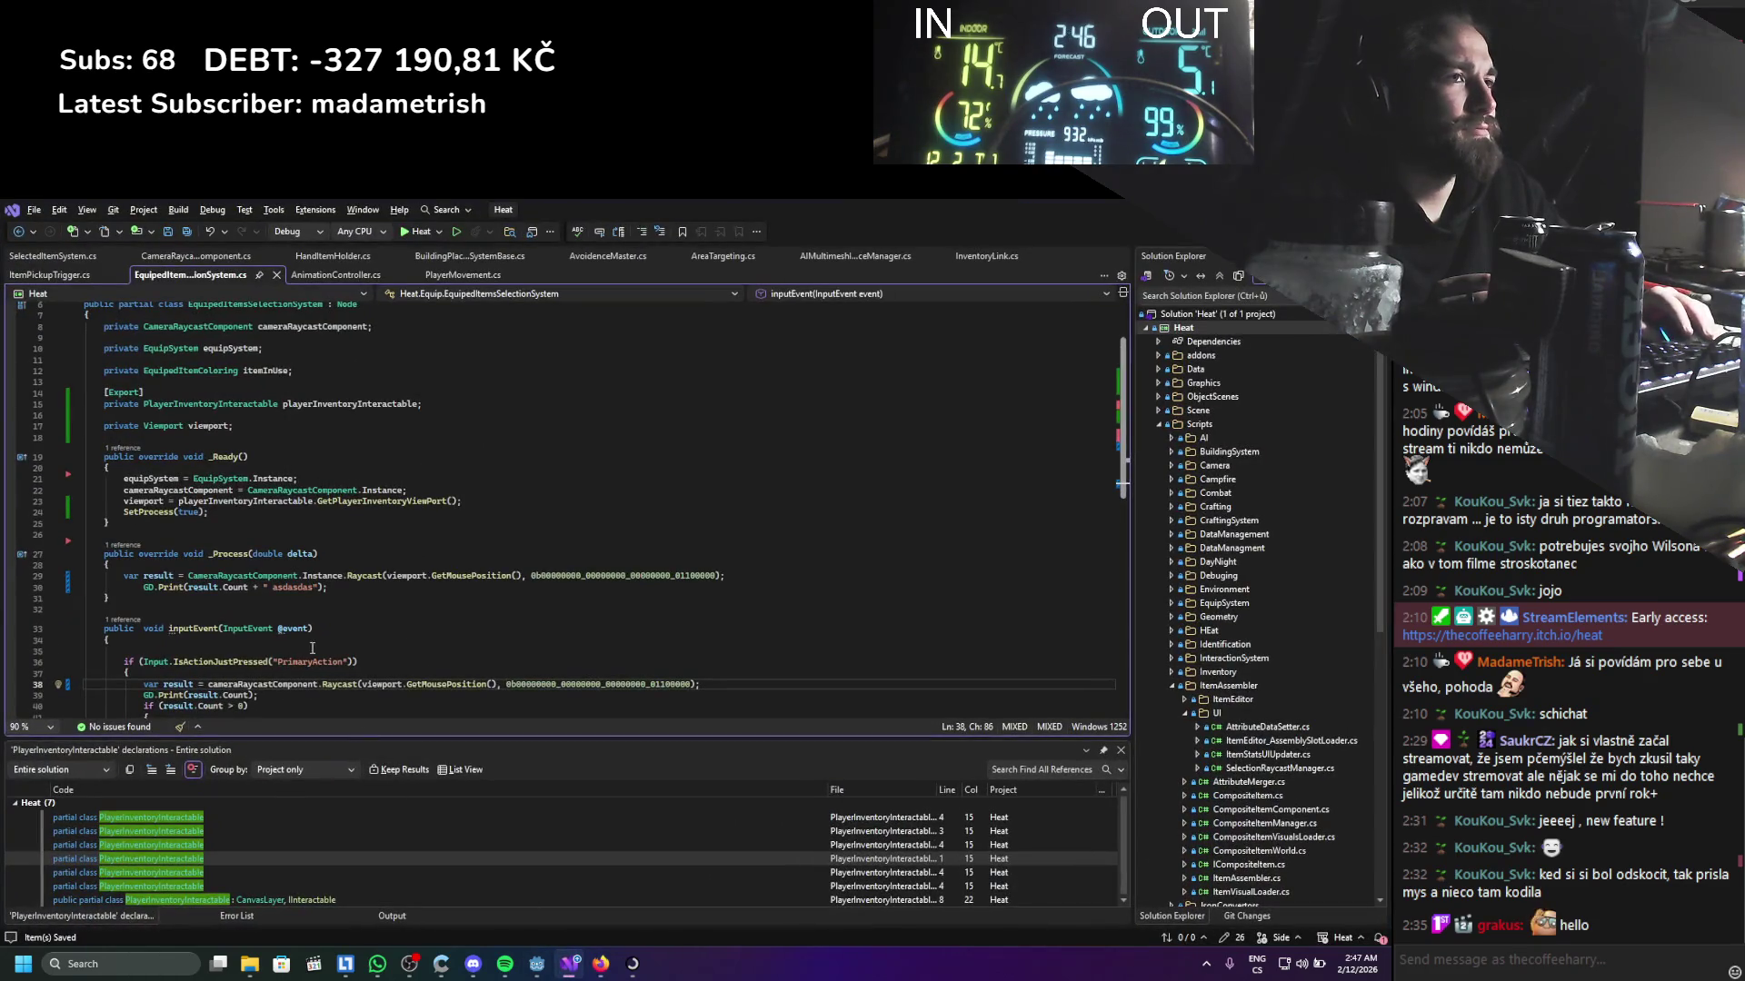
Retype GetMousePosition on line 38 via IntelliSense to read its tooltip, then return to the Reddit thread
double_click(457, 684)
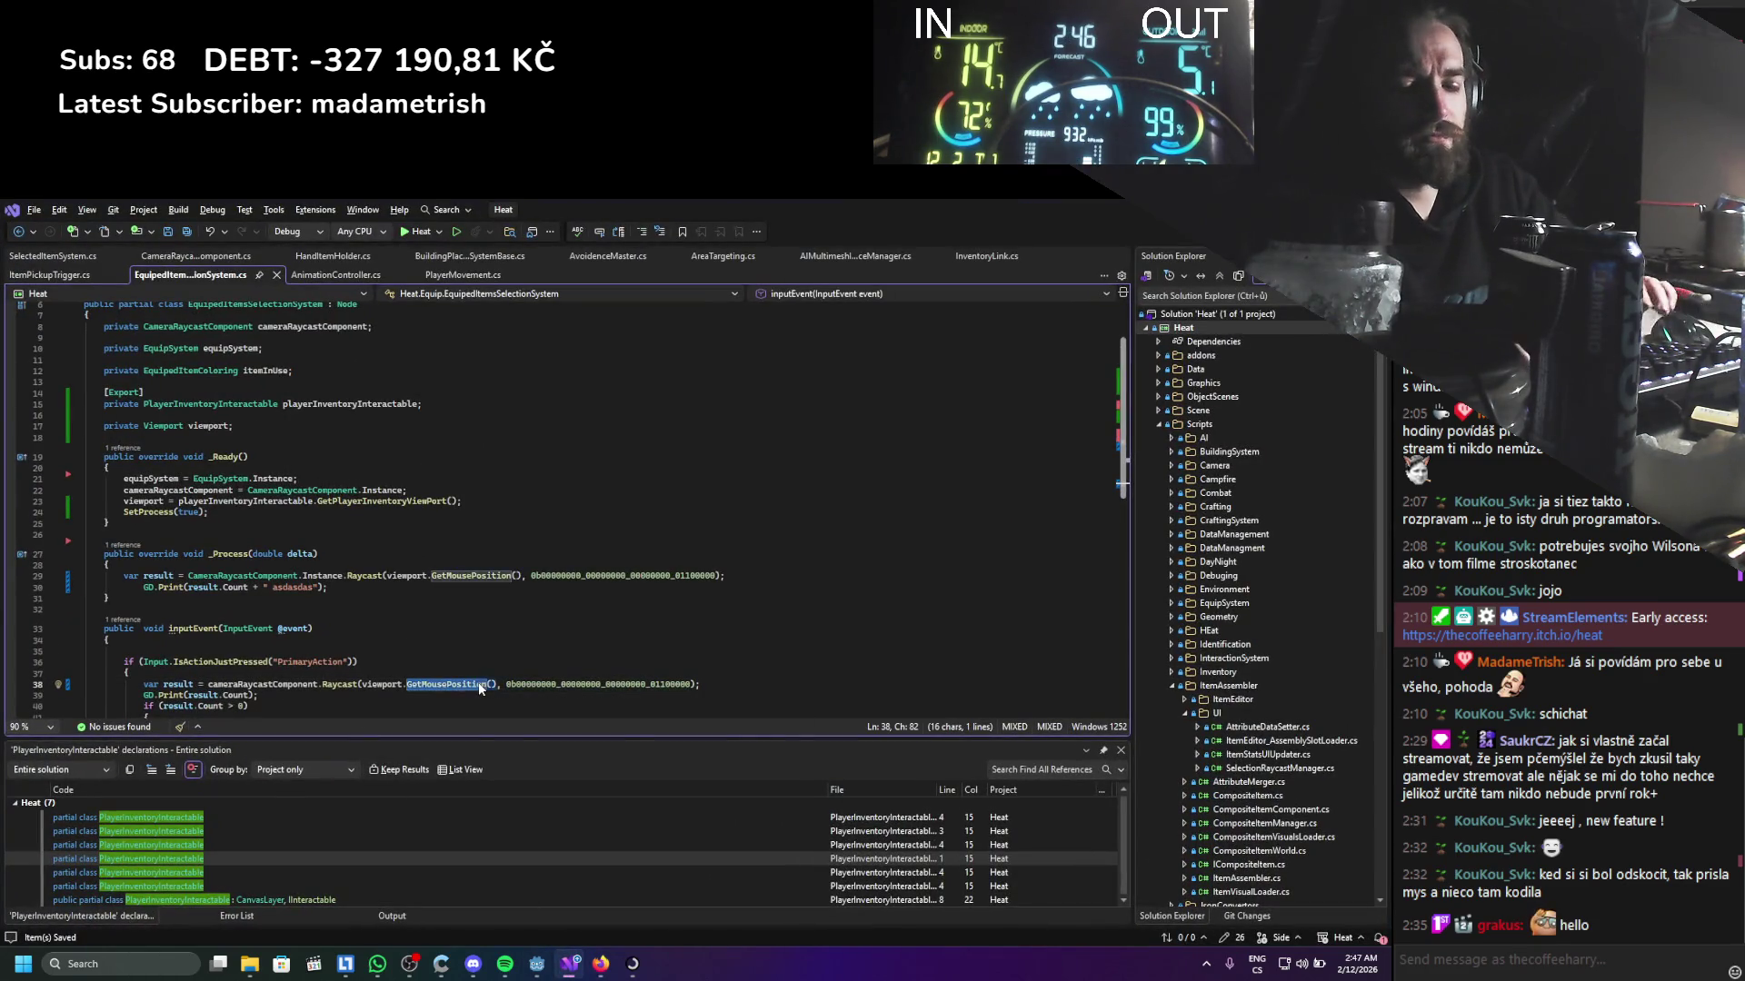
type("getmo")
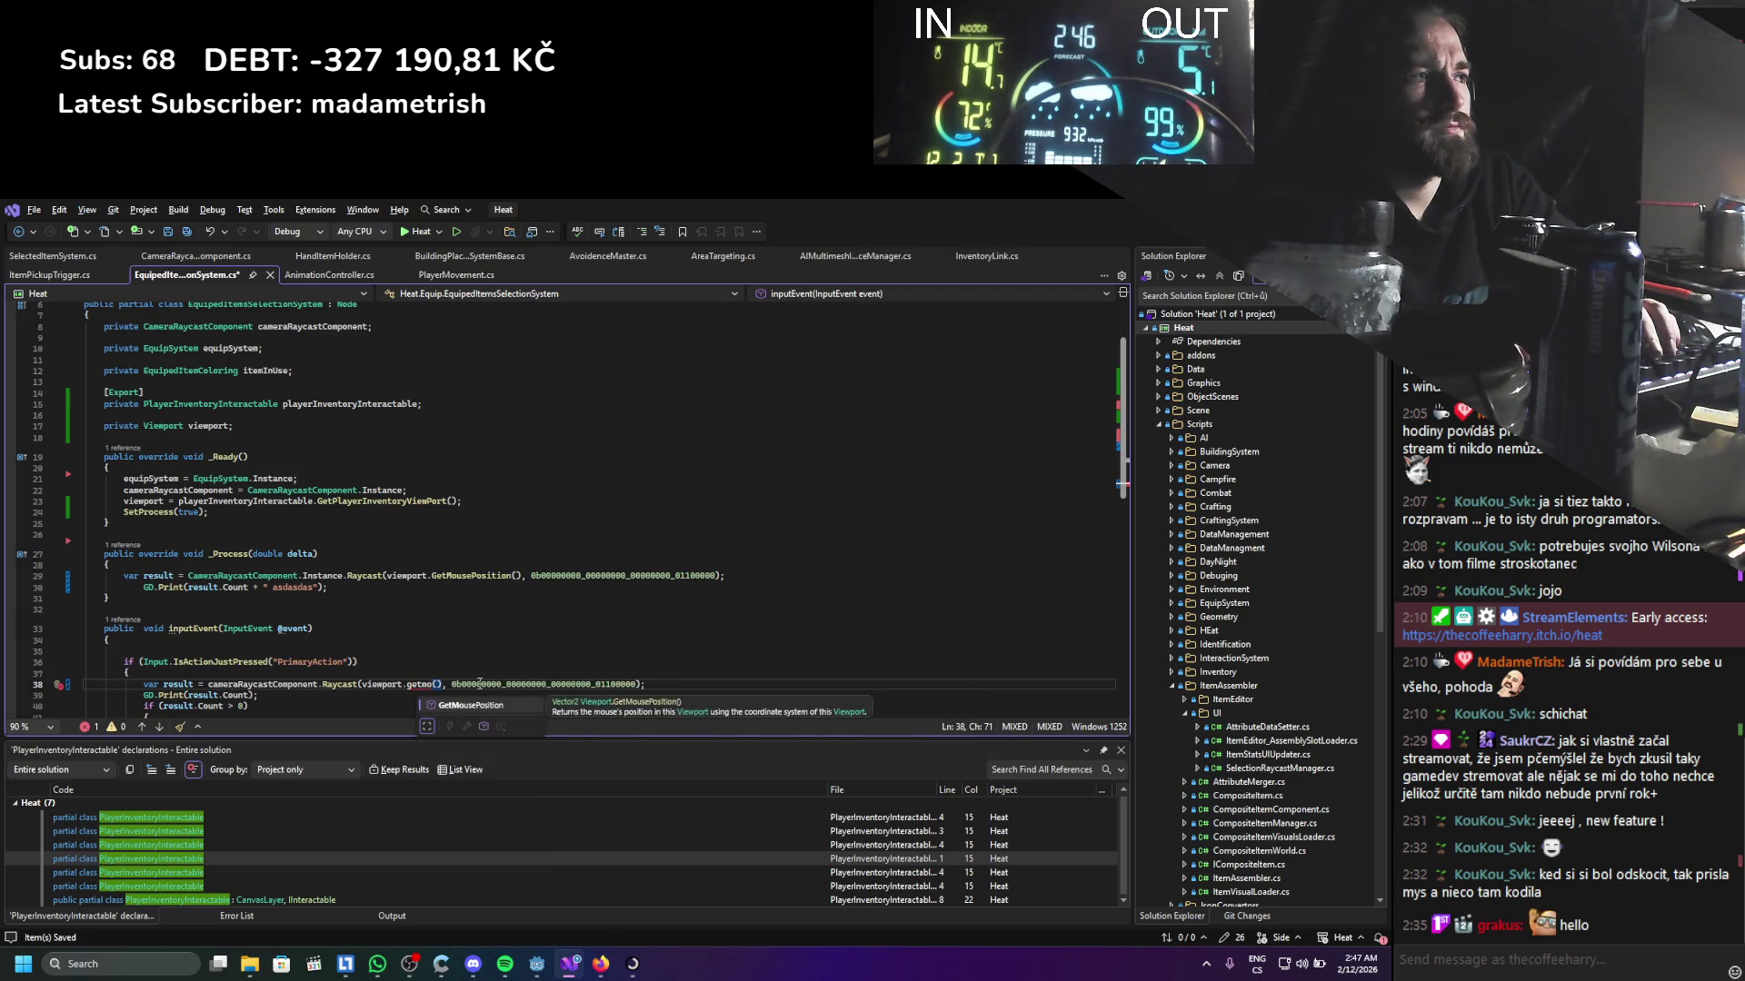
key("Tab")
double_click(479, 683)
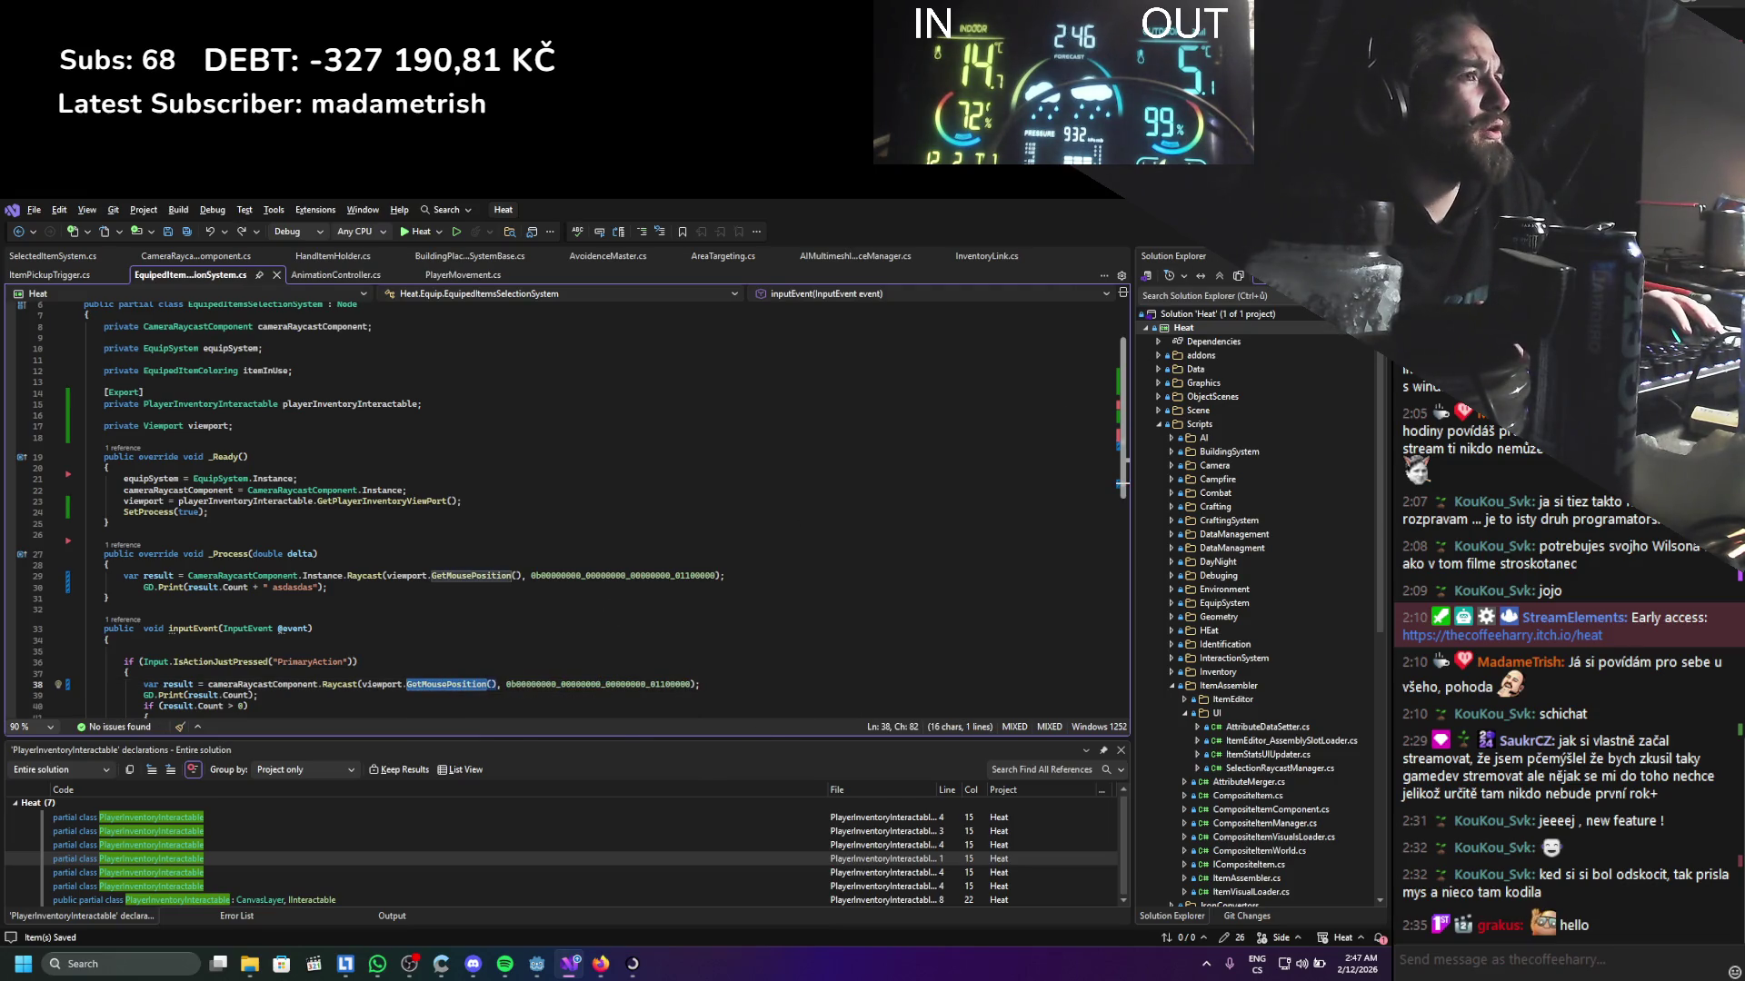
key("alt+Tab")
scroll(381, 596, "down", 2)
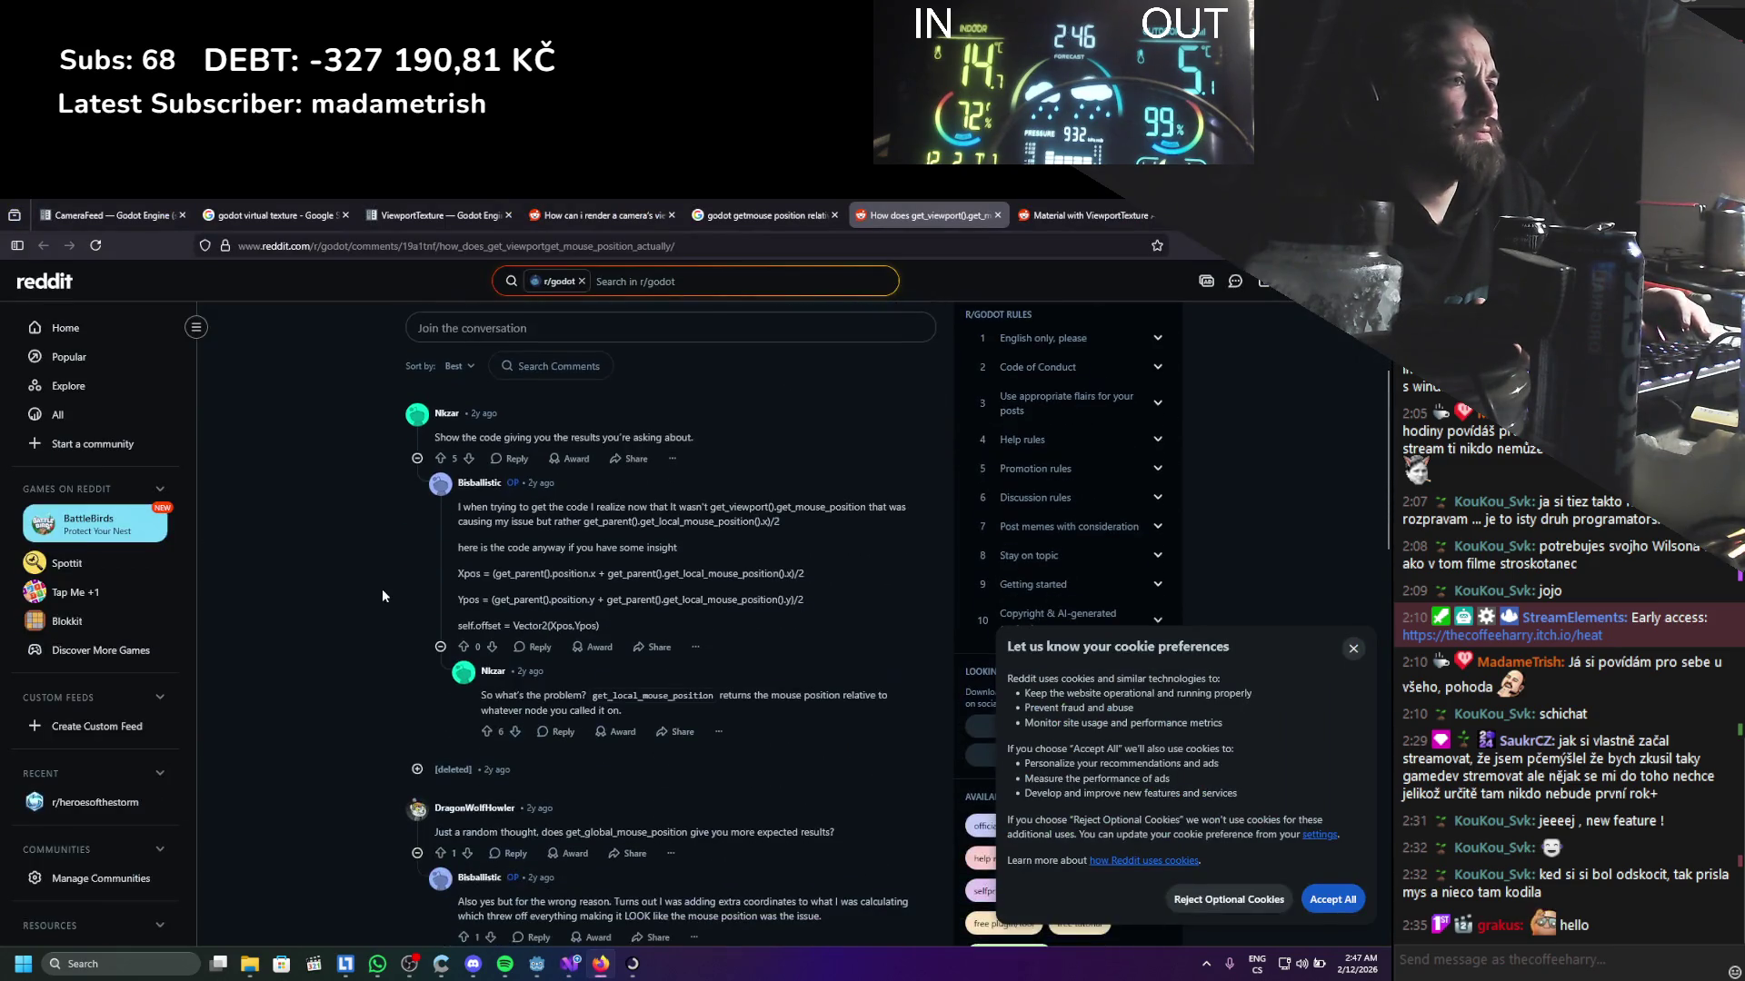
Open the Stack Overflow question on get_viewport().get_mouse_position() from the results, read its answer, then return to Visual Studio
scroll(381, 590, "down", 2)
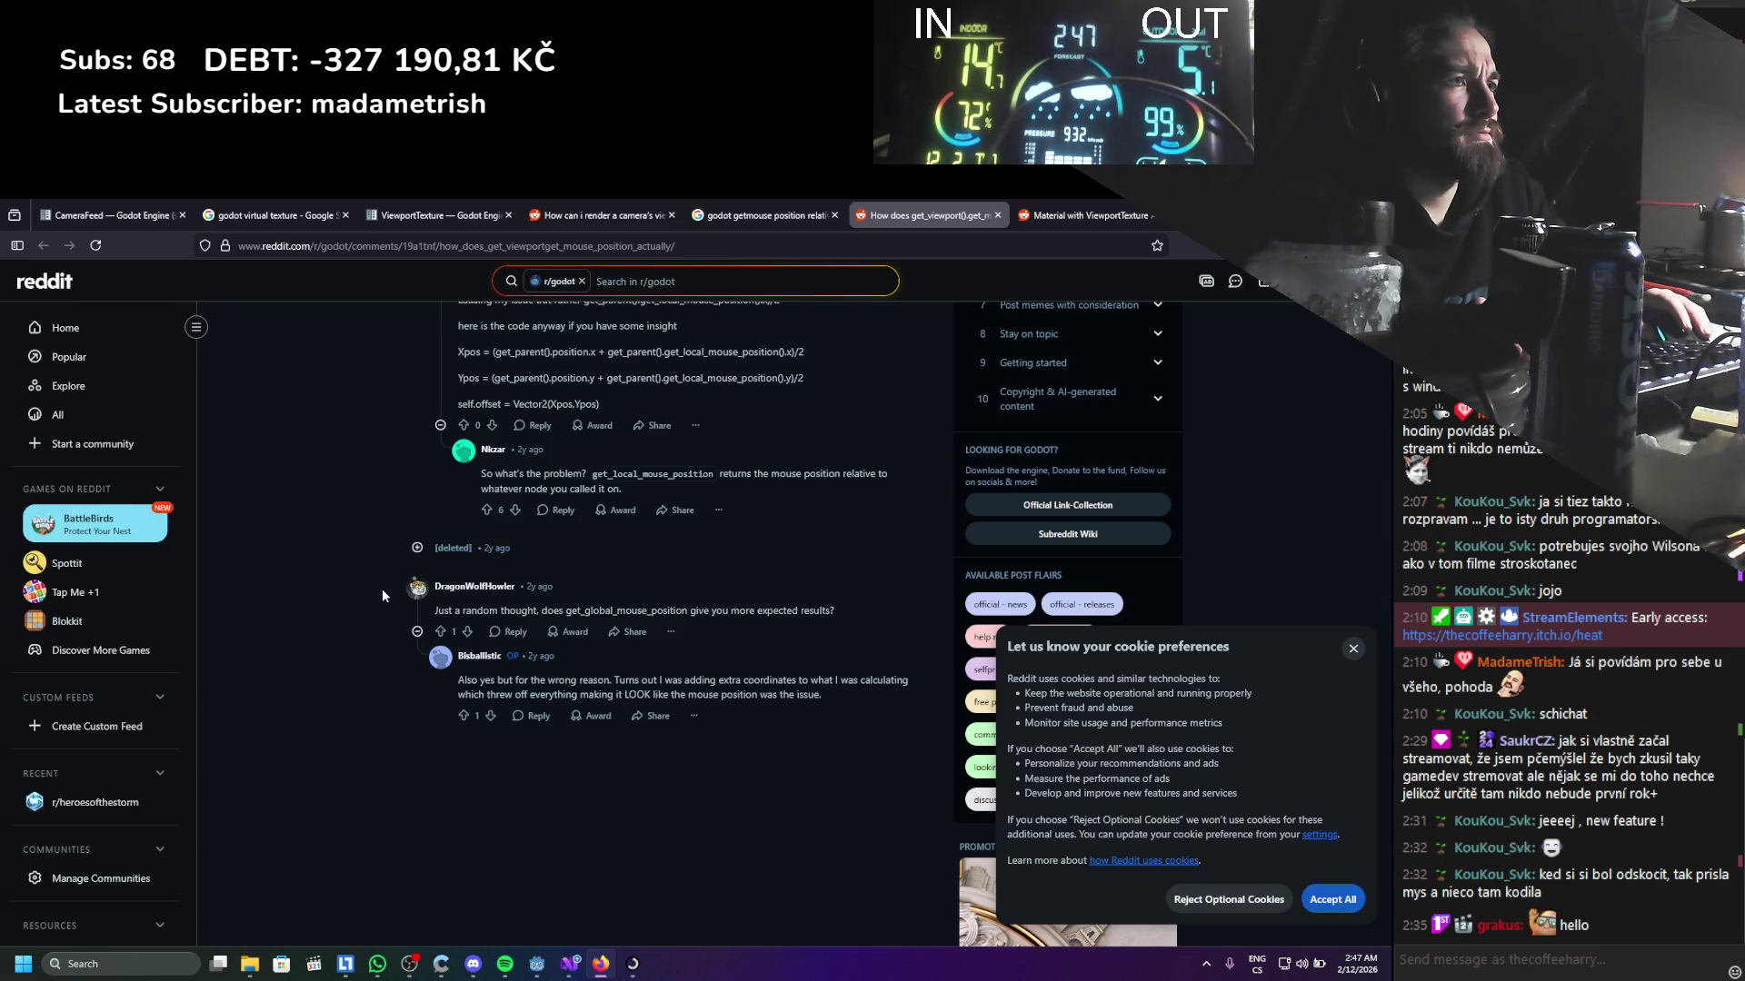
left_click(782, 215)
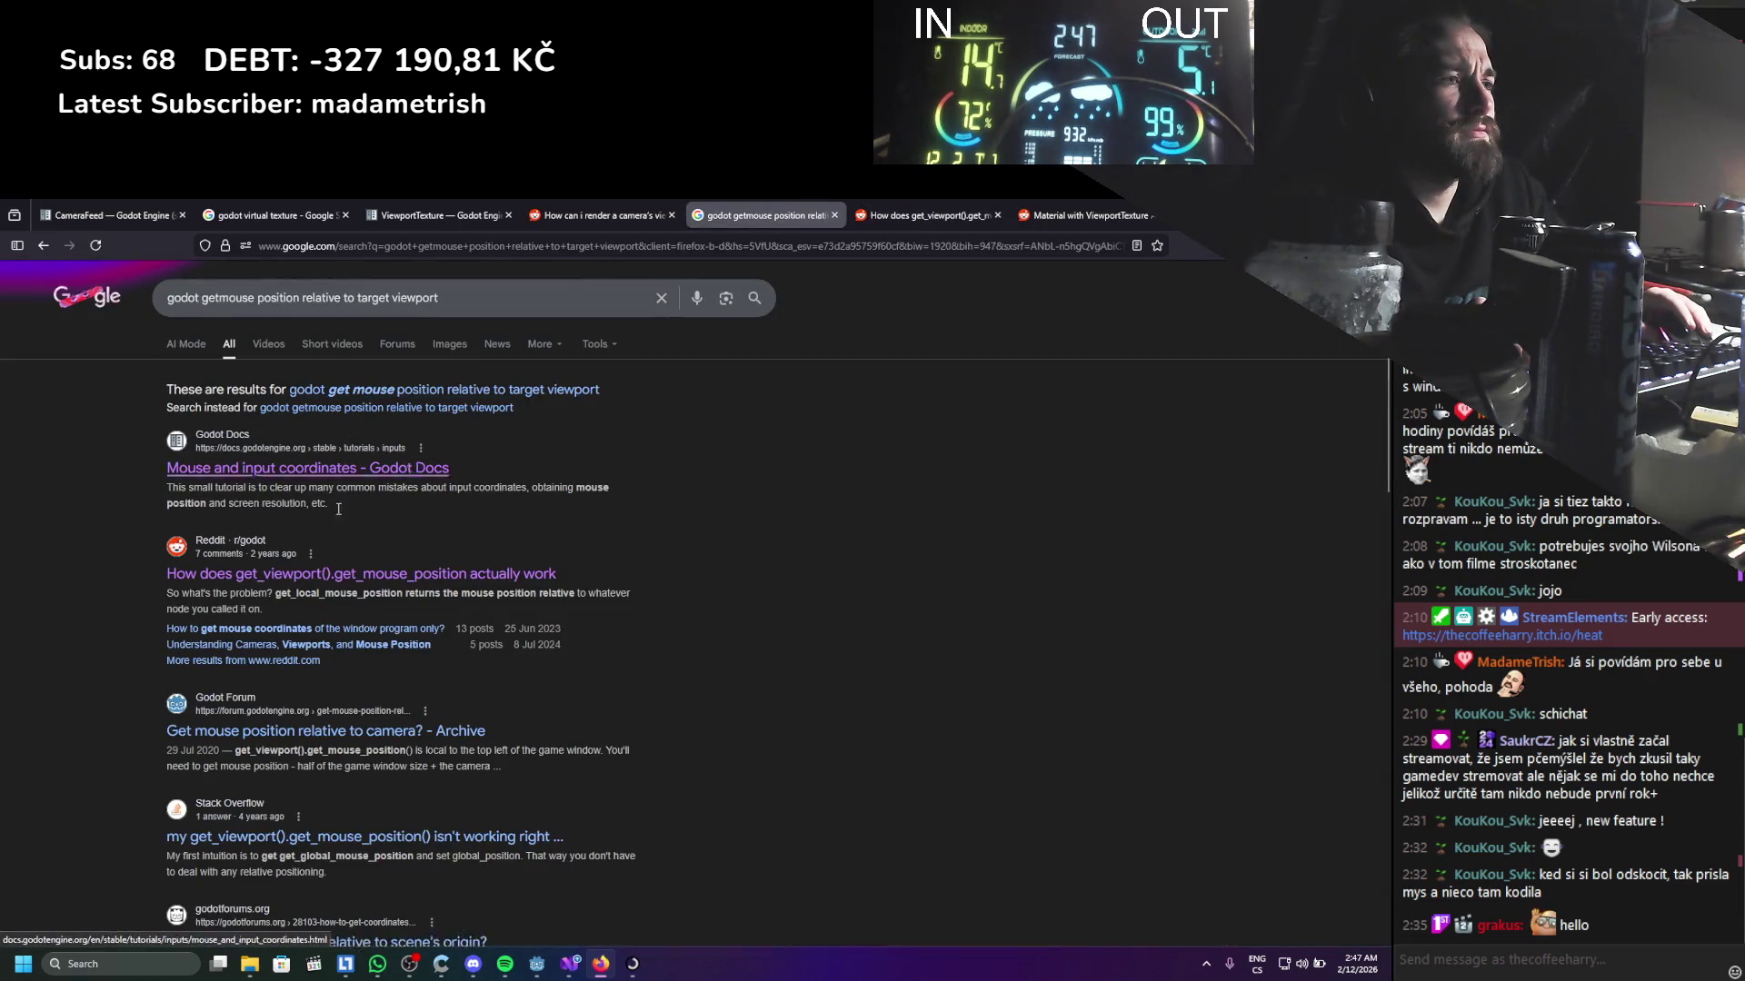
middle_click(401, 835)
left_click(818, 214)
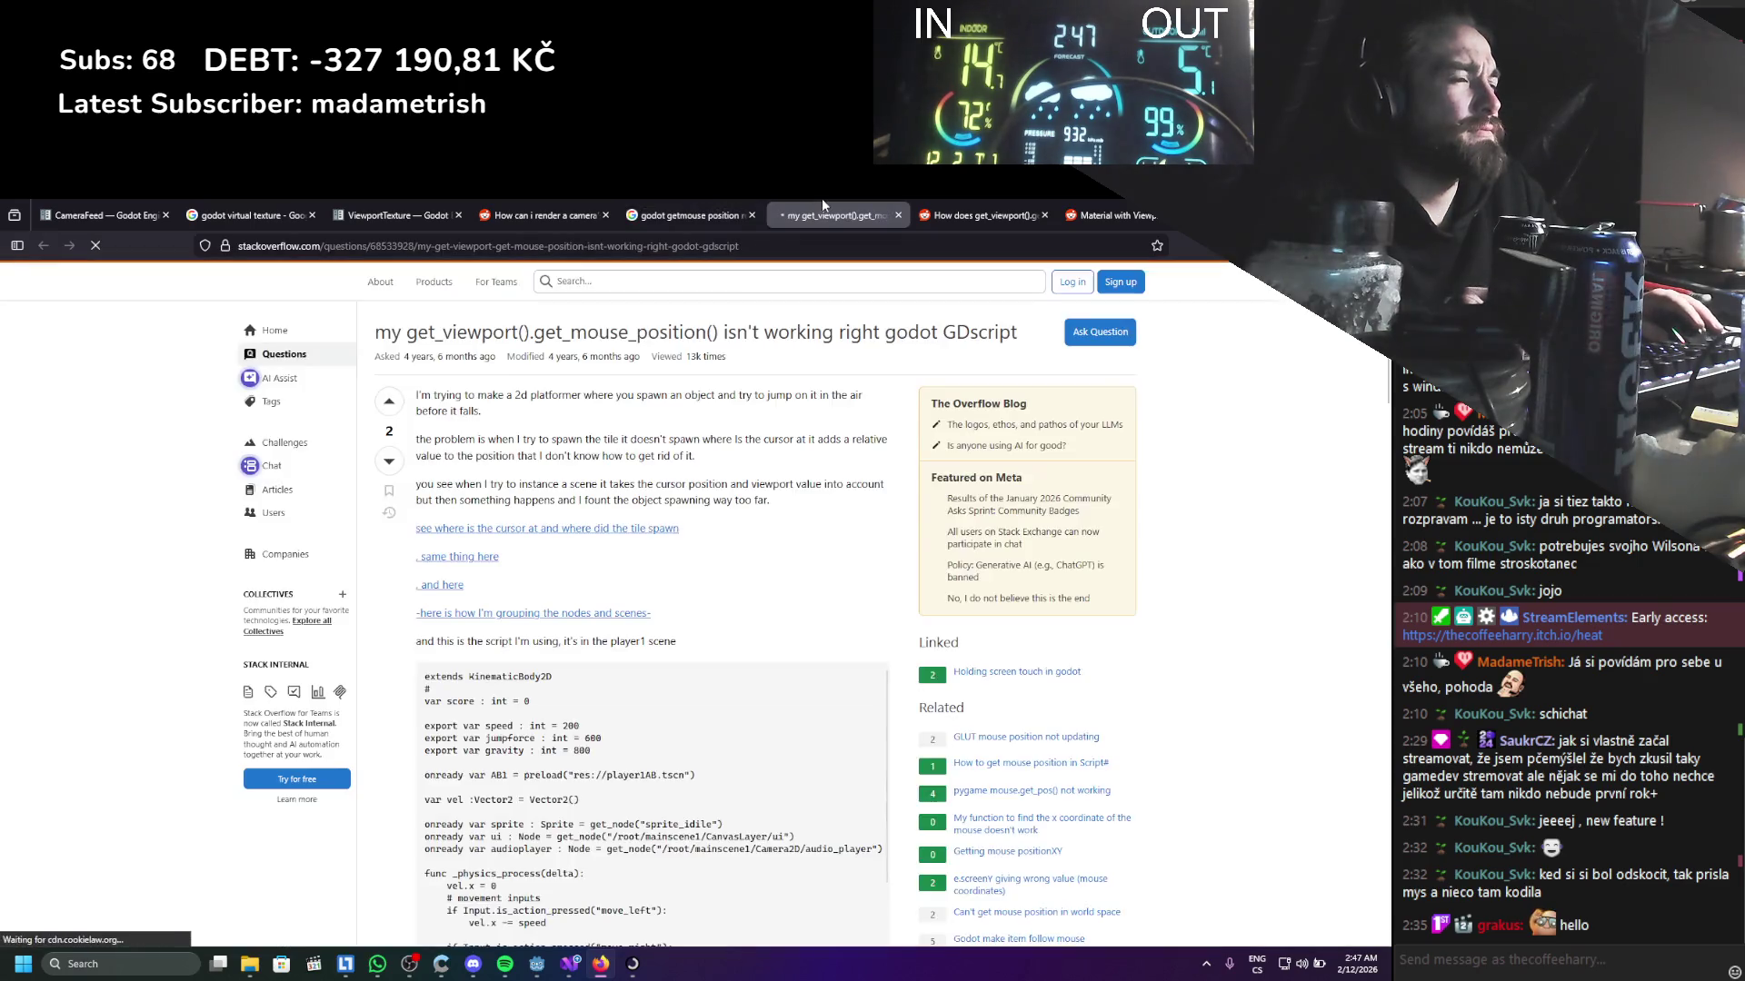
scroll(640, 411, "down", 15)
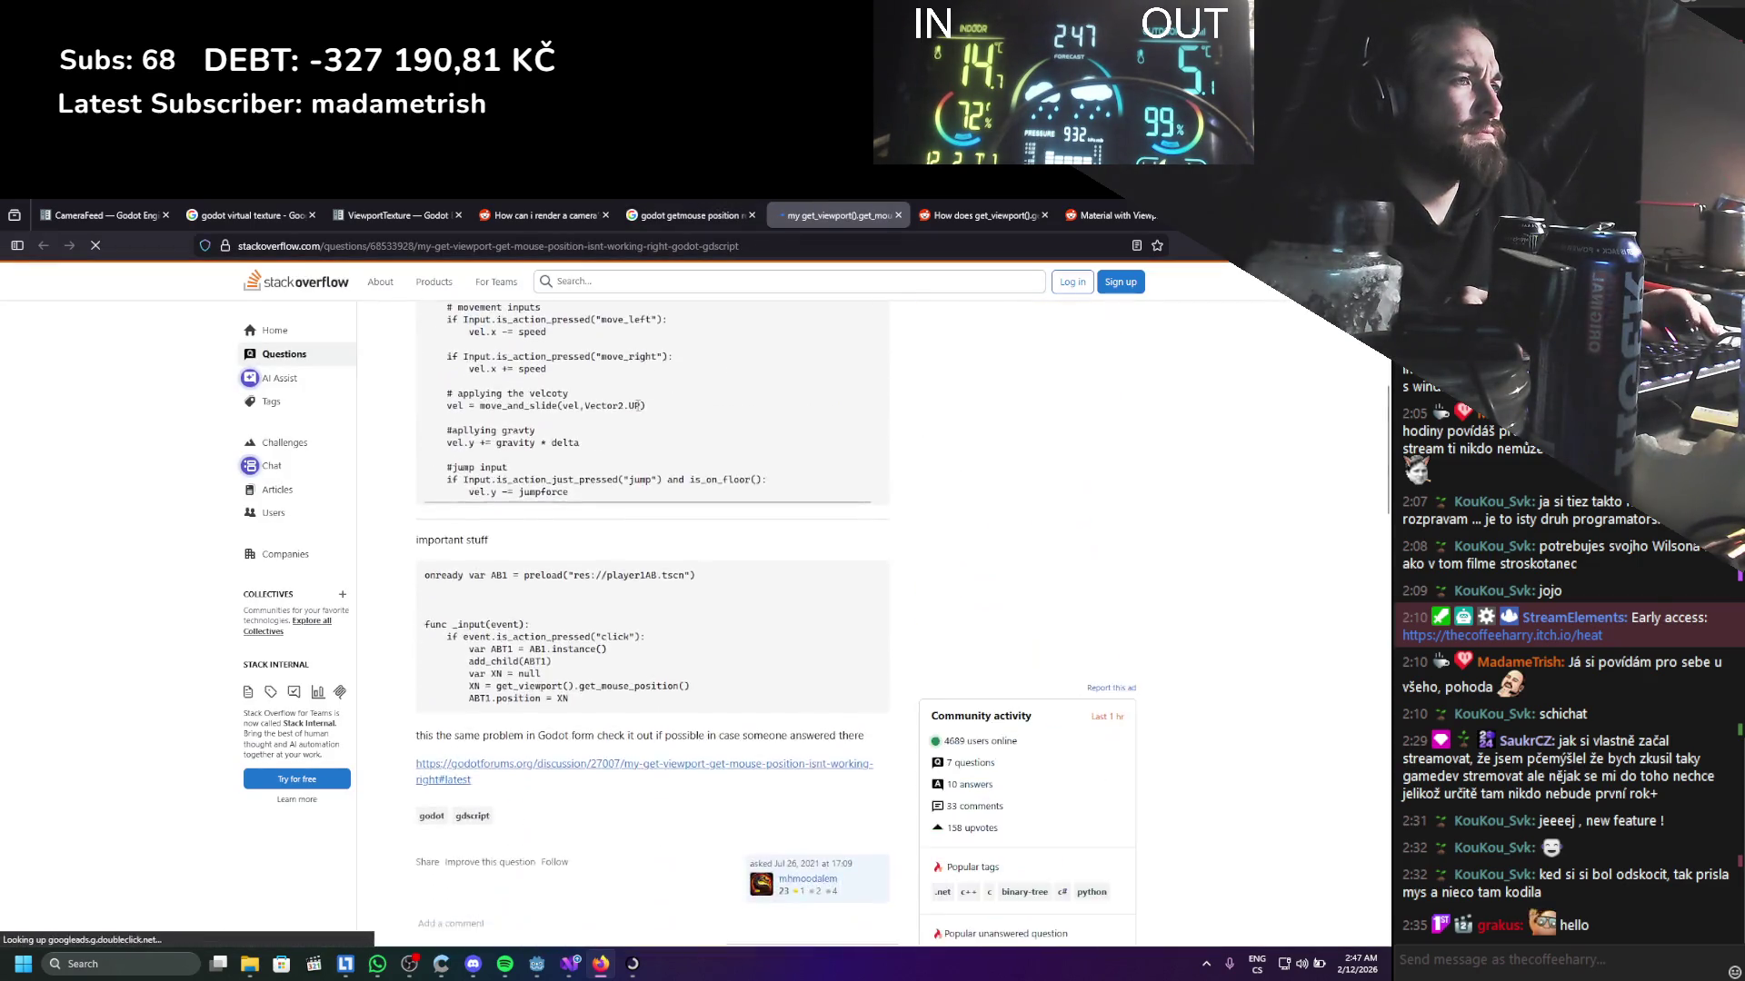
scroll(637, 406, "down", 2)
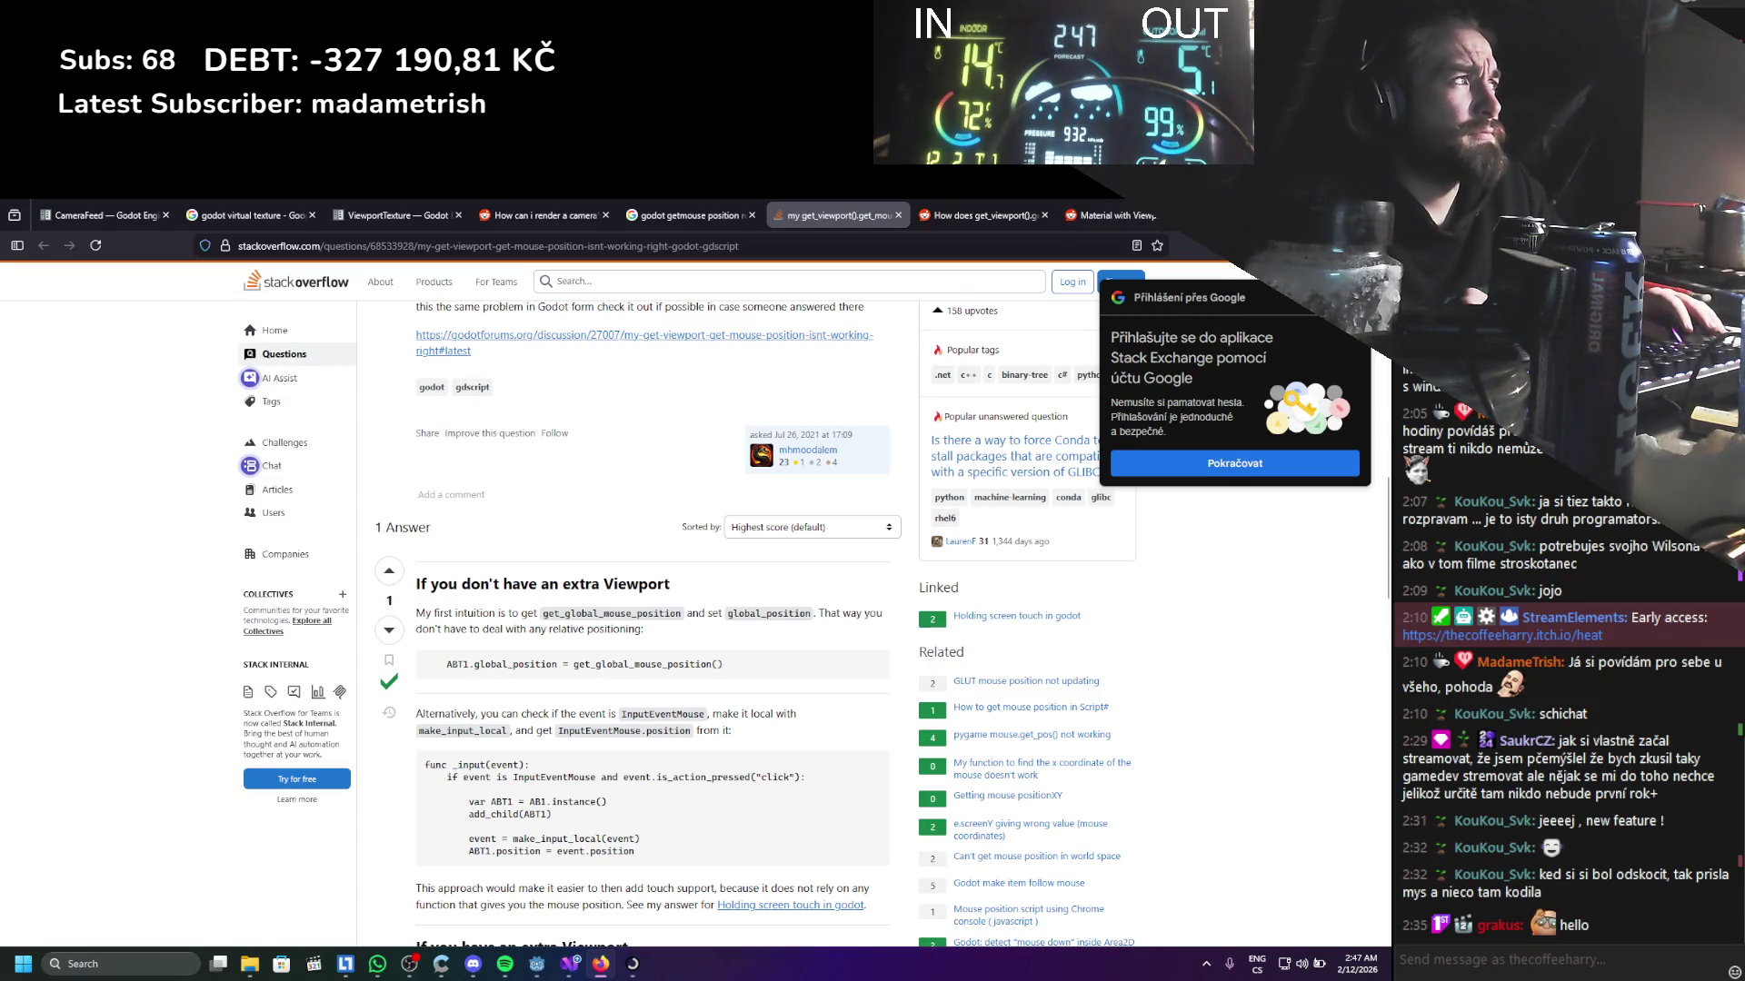
key("alt+Tab")
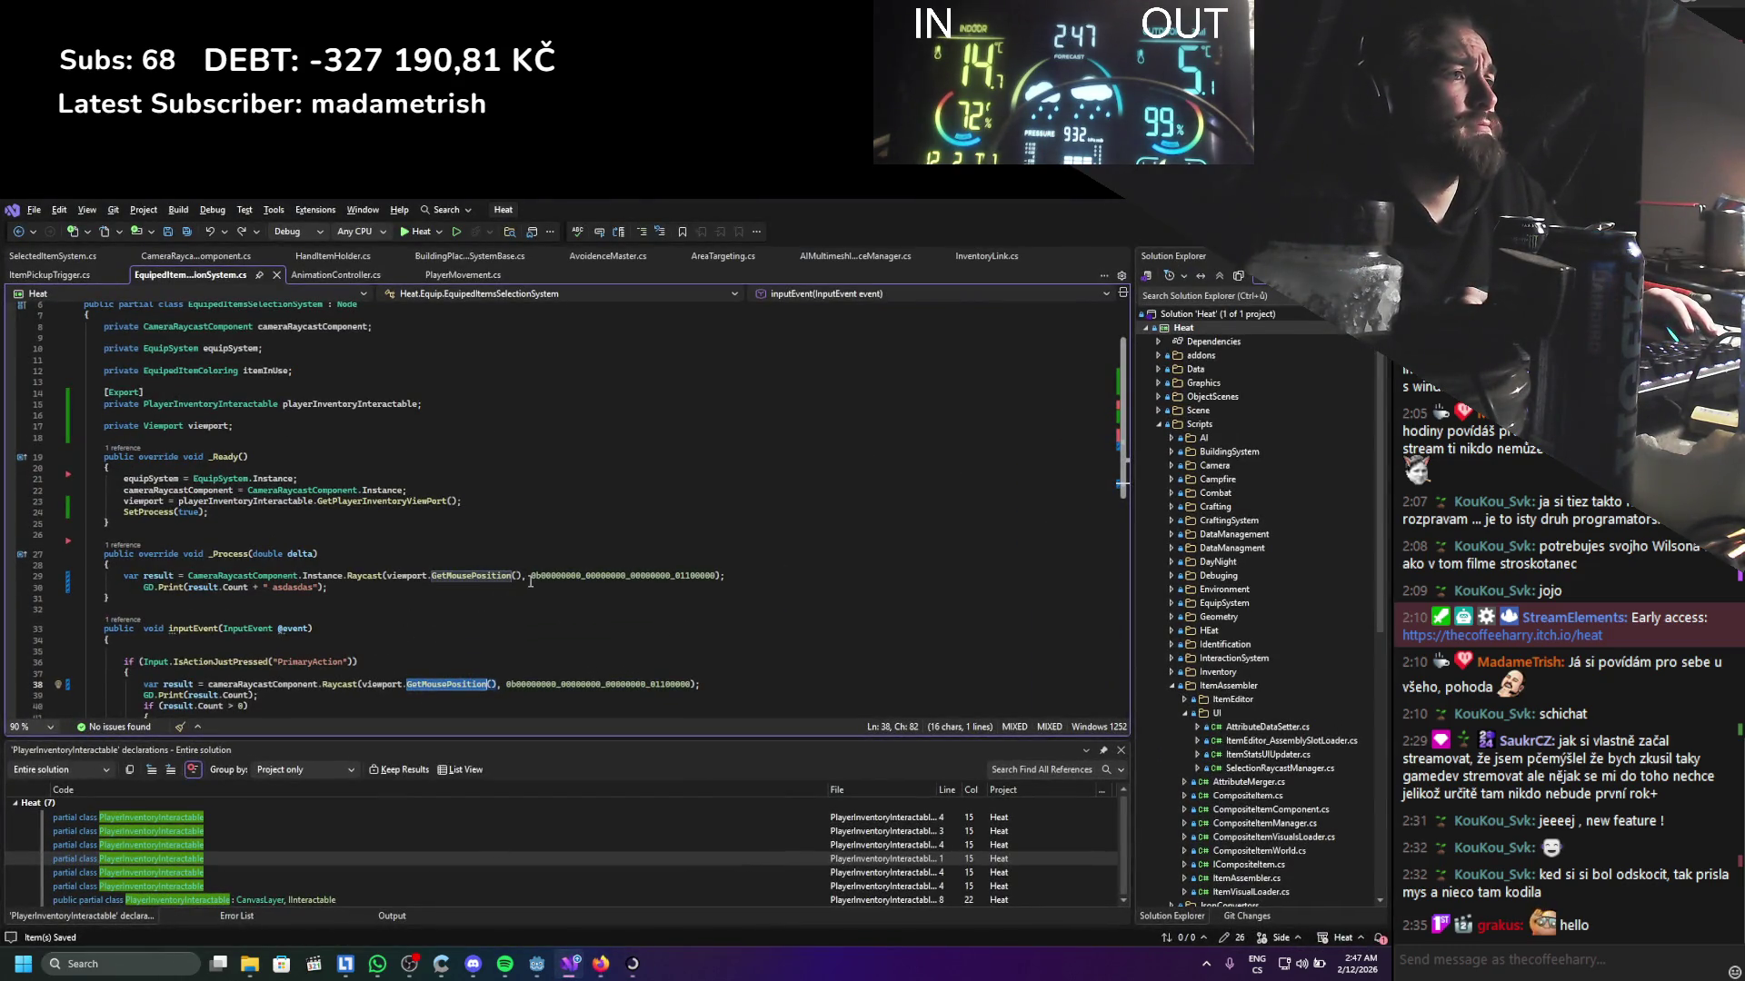
Replace line 29's Raycast argument with viewport.GetMousePosition() copied from line 38, and save
left_click_drag(529, 576, 394, 583)
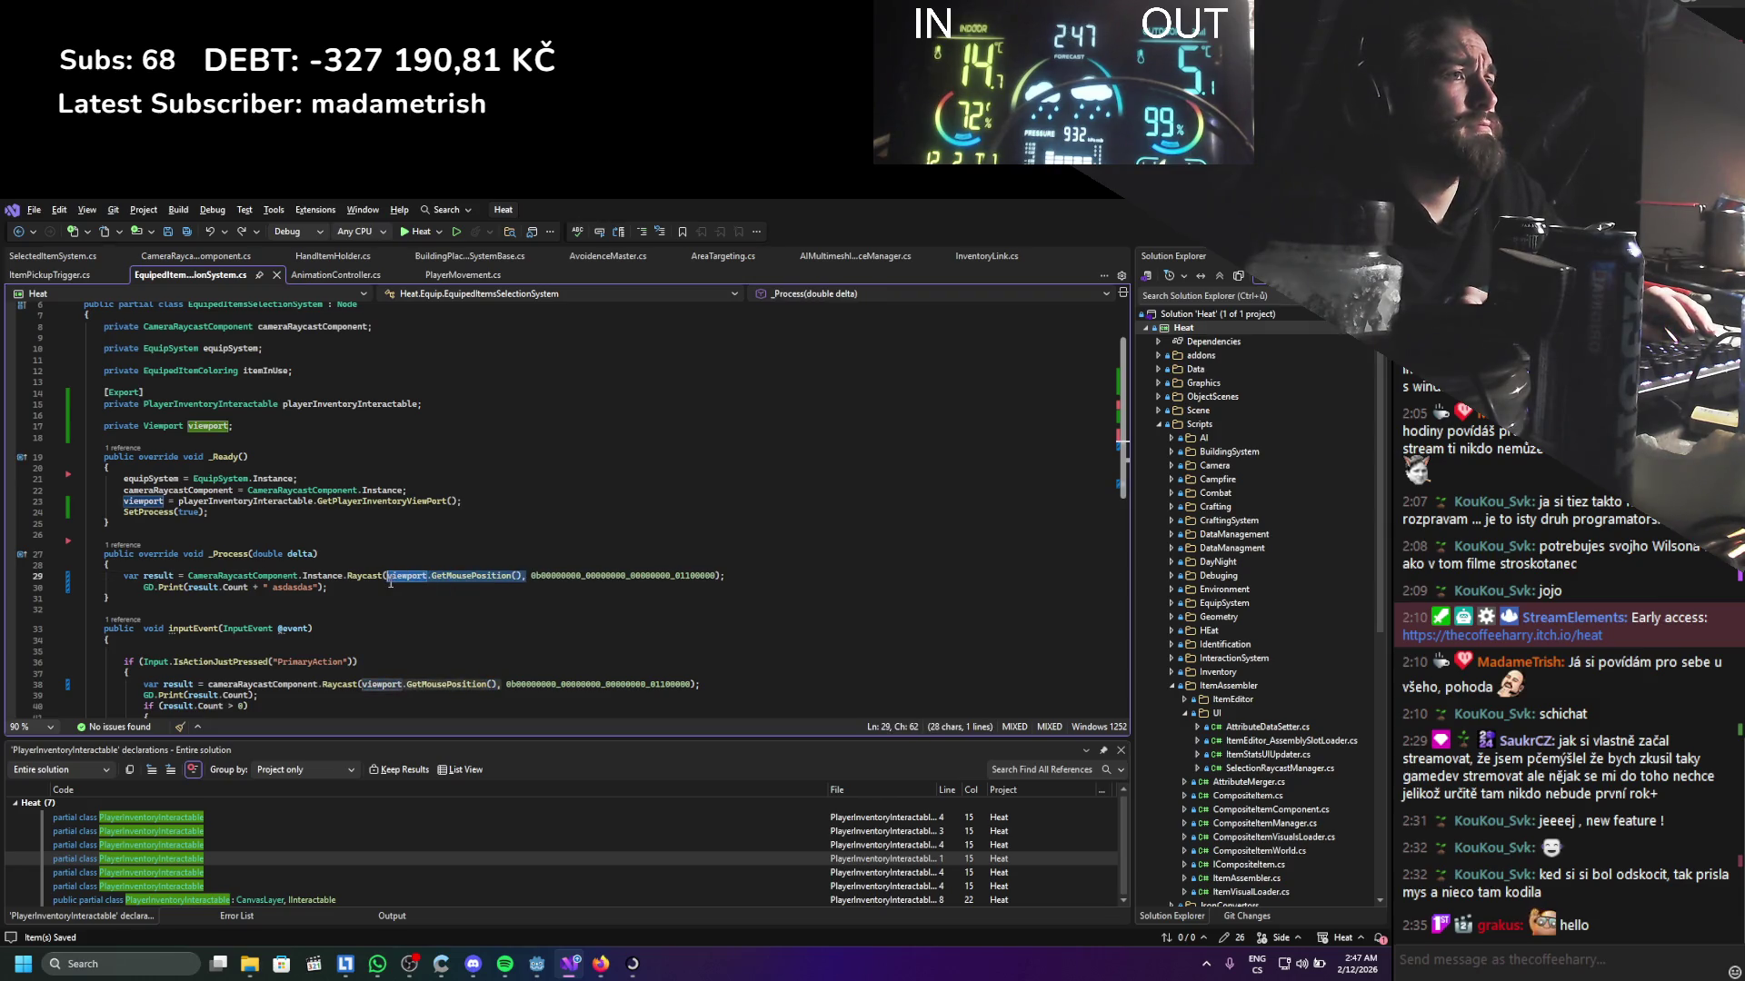
key("Delete")
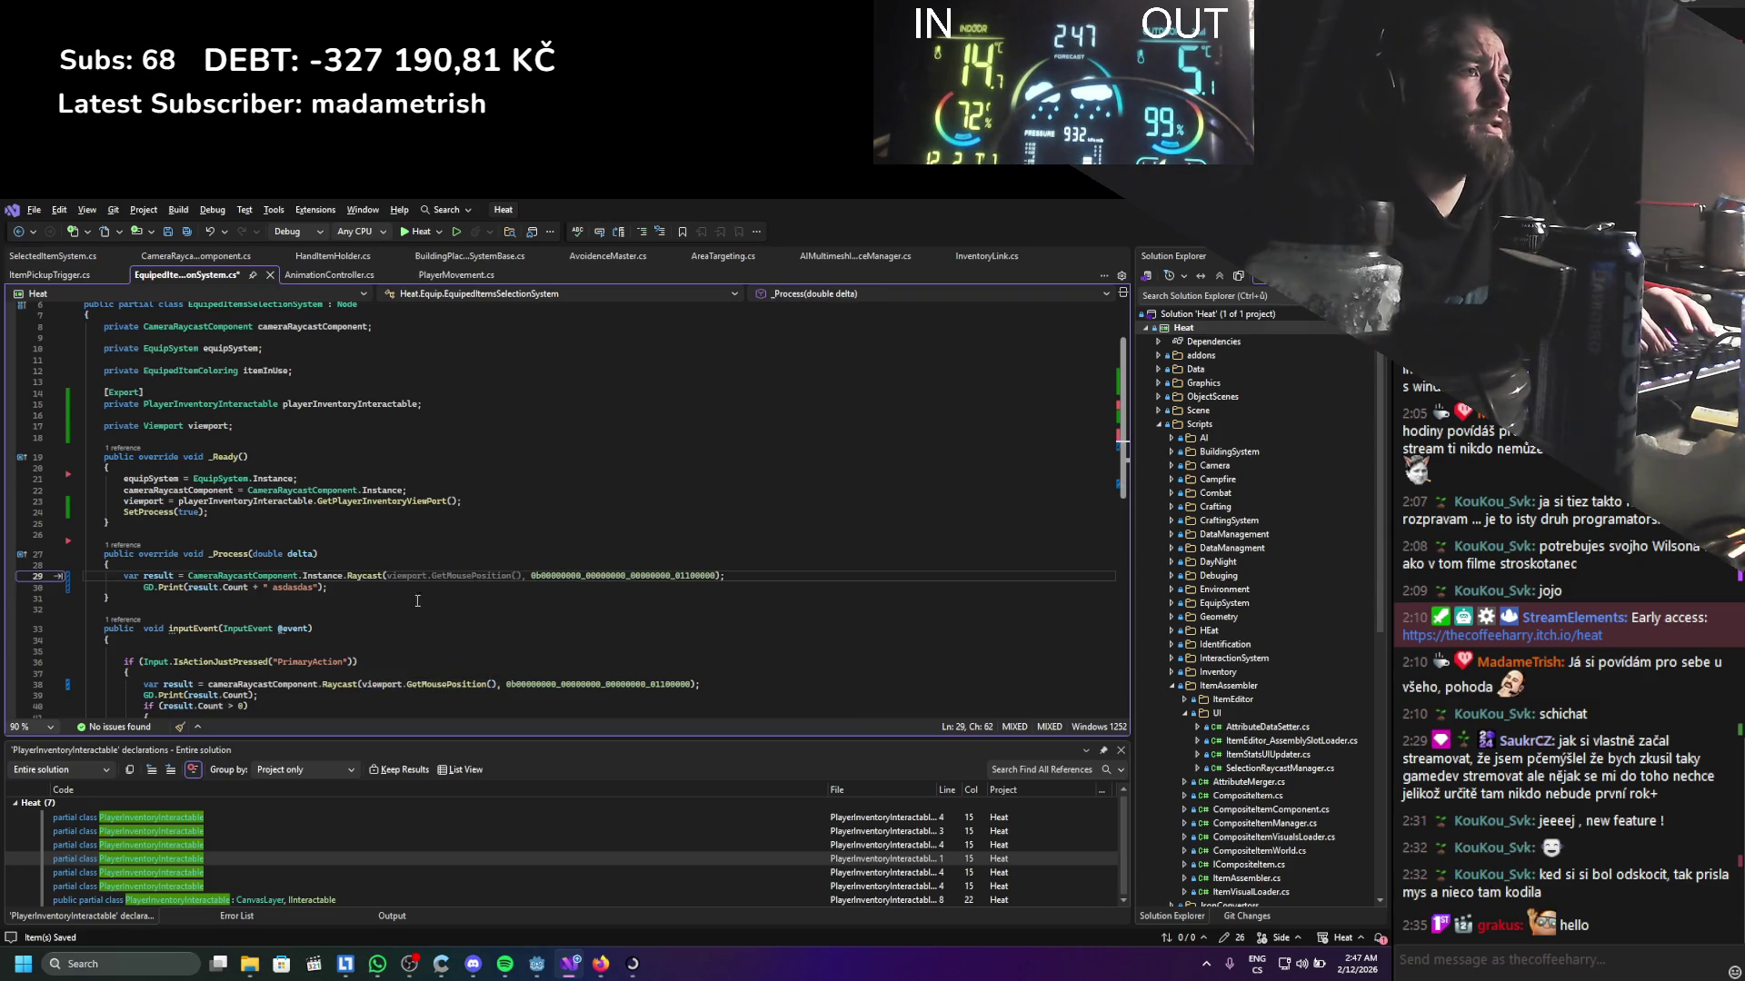
left_click_drag(500, 684, 371, 685)
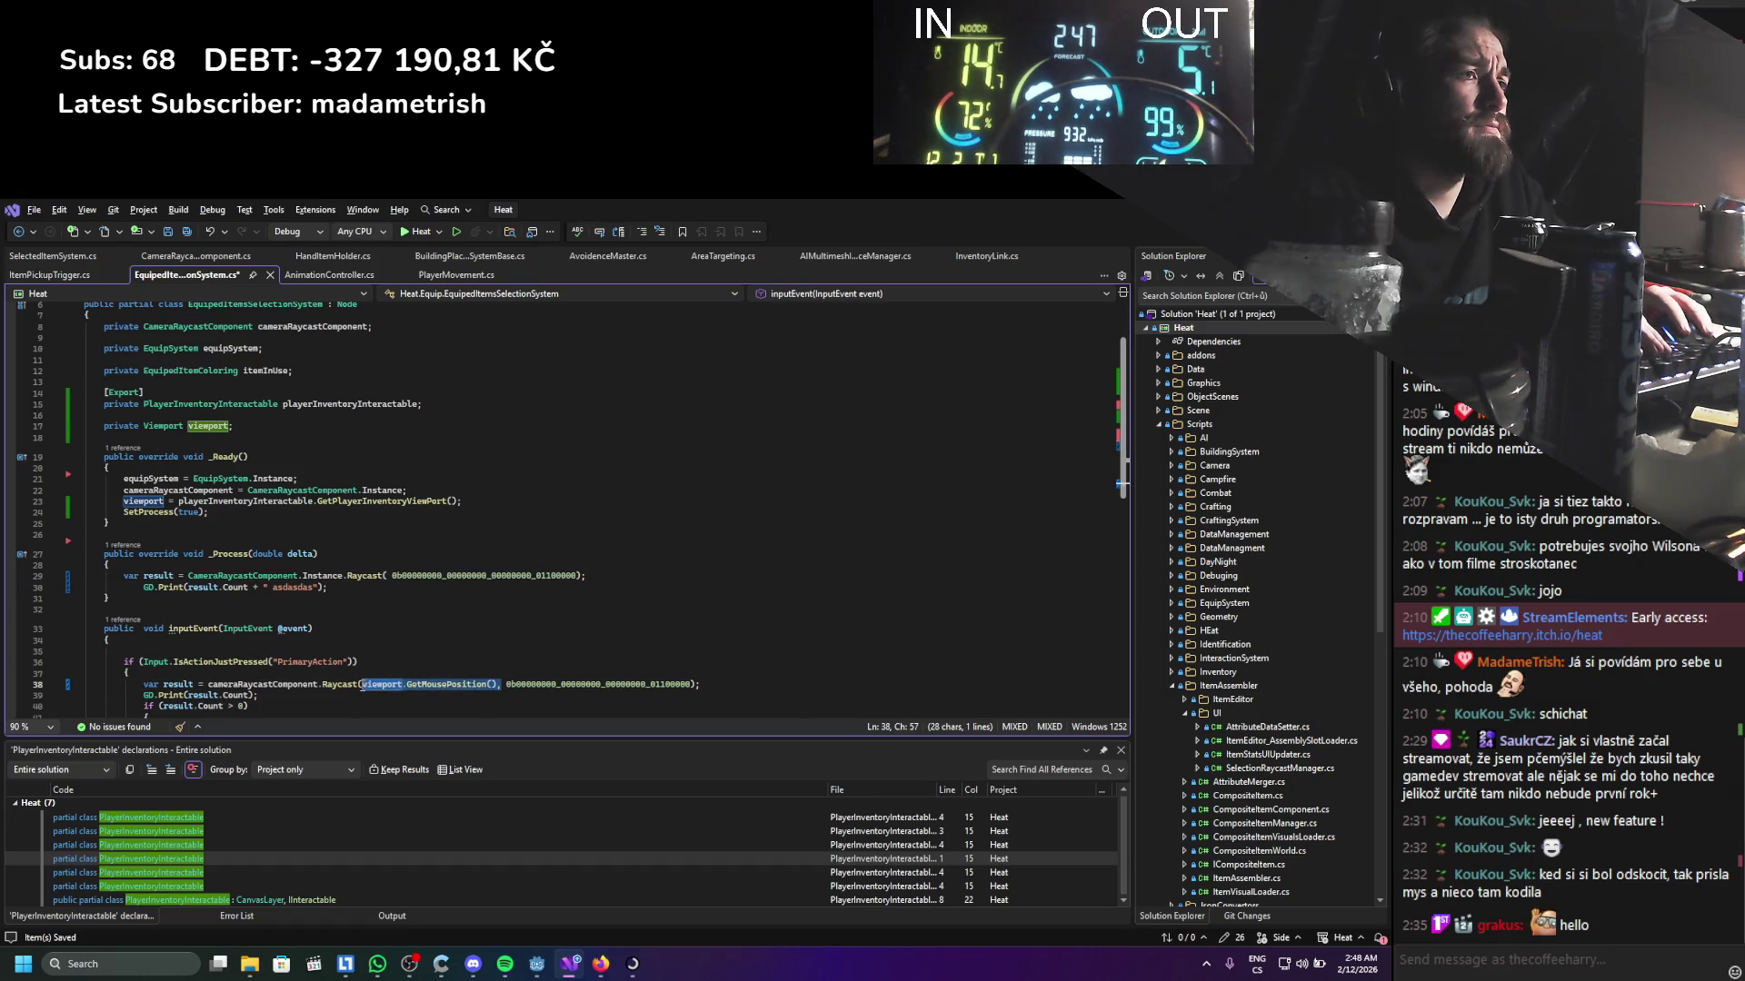
key("ctrl+c")
left_click(389, 575)
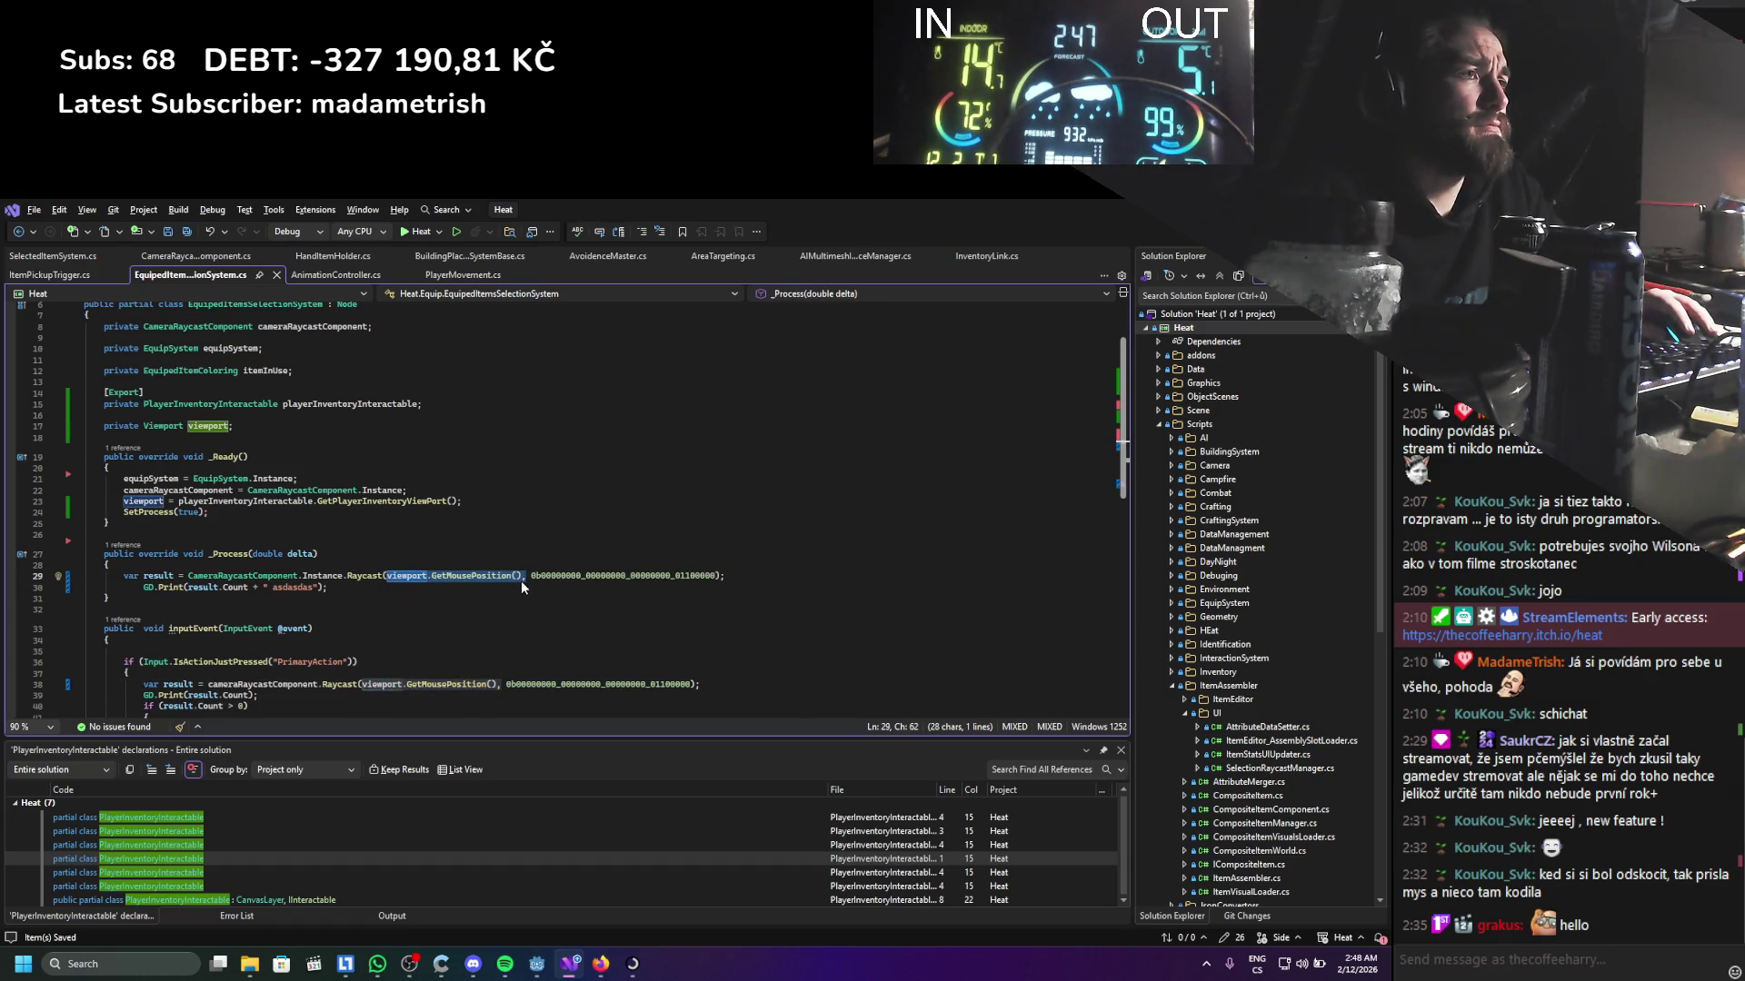
key("ctrl+v")
key("ctrl+s")
Try appending .tolo to the Raycast argument, then undo it and save the script
type(".tolo")
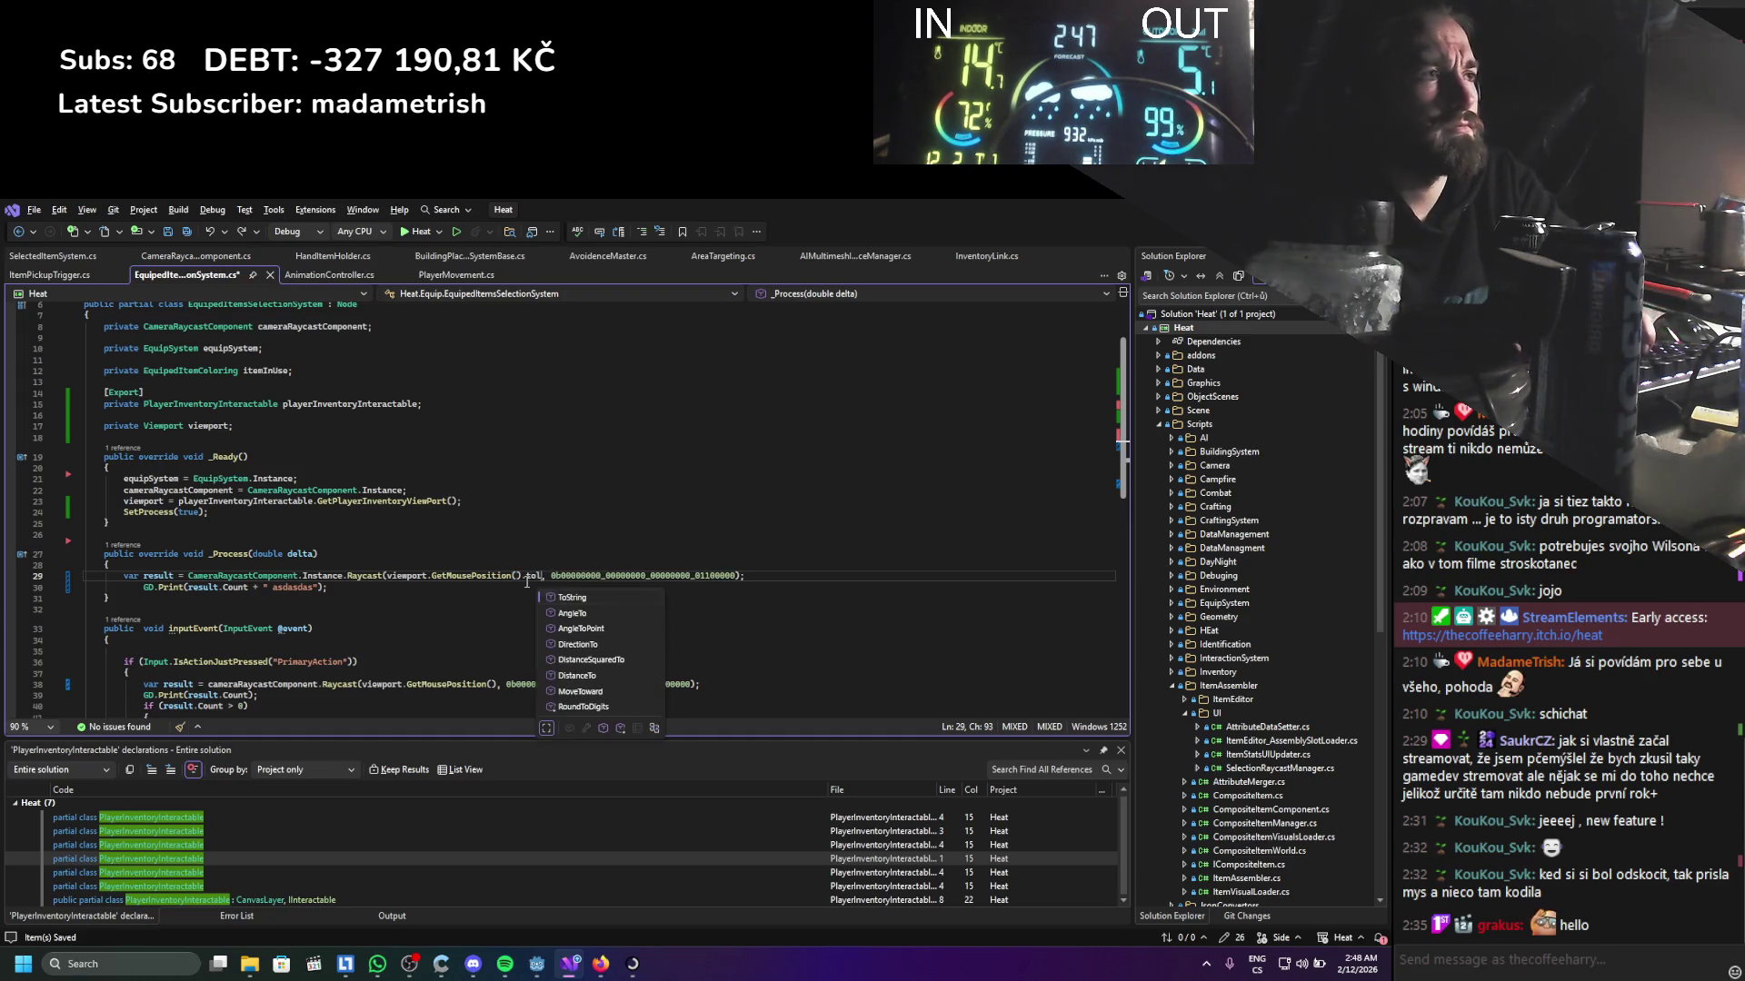
key("BackSpace")
key("BackSpace")
key("BackSpace")
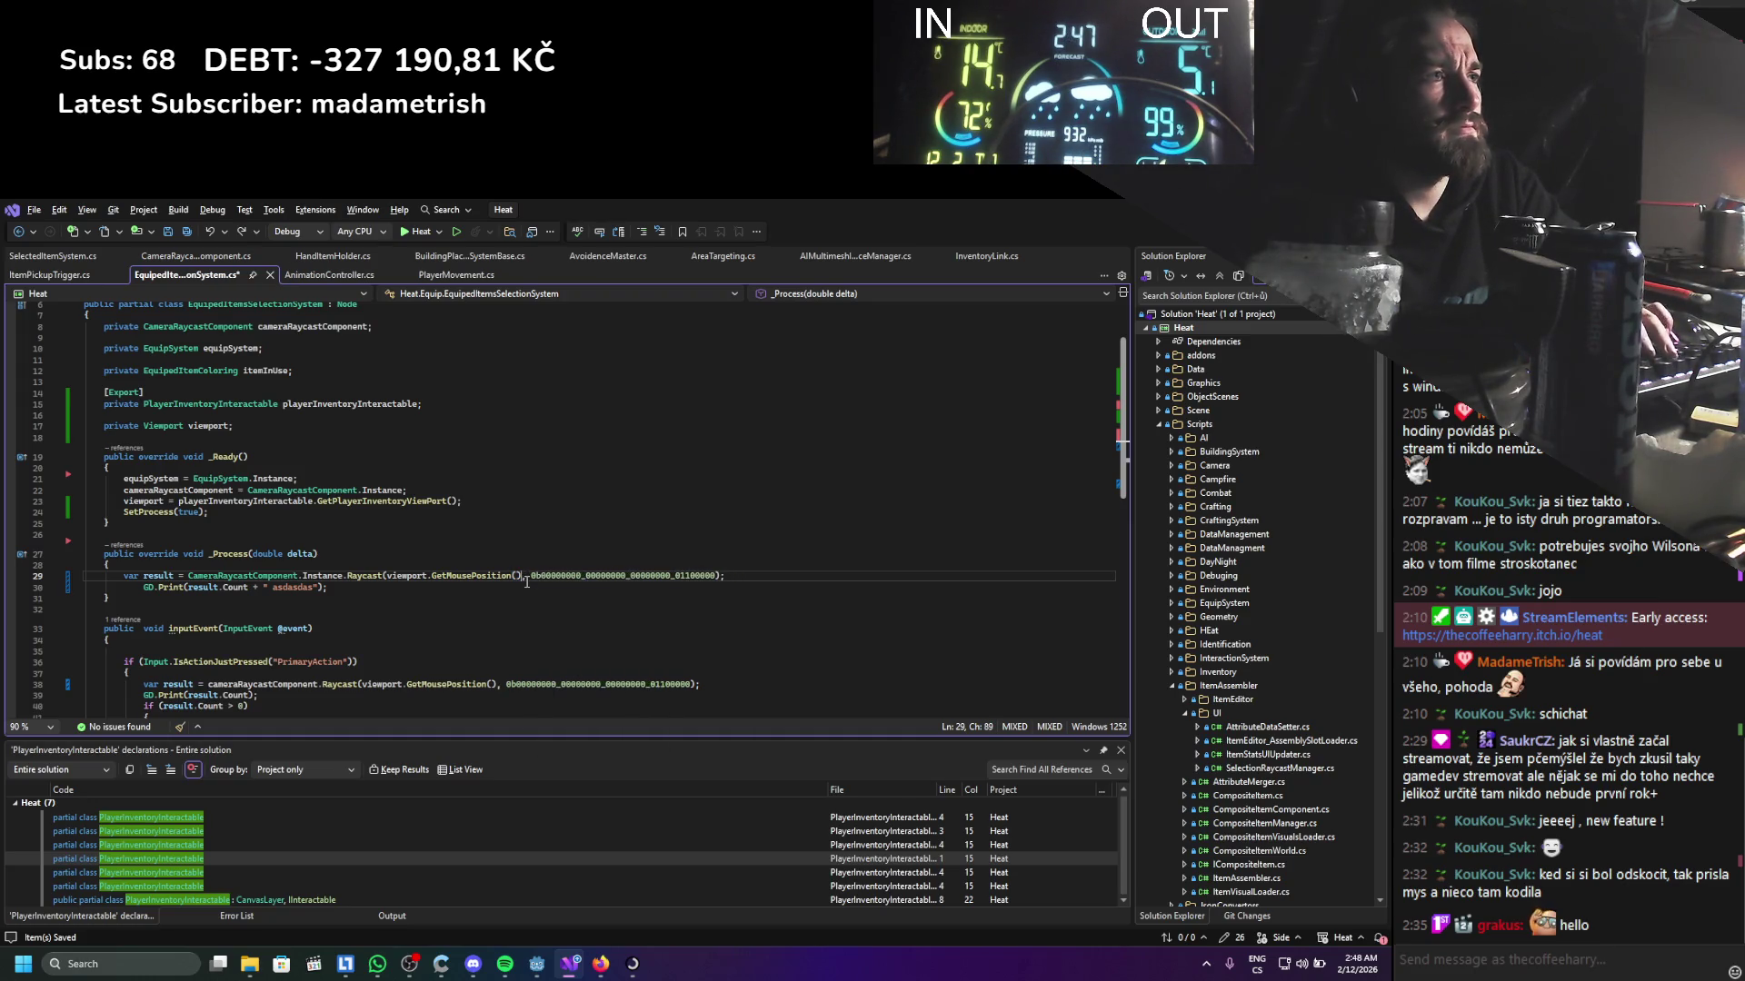
type(".")
key("ctrl+z")
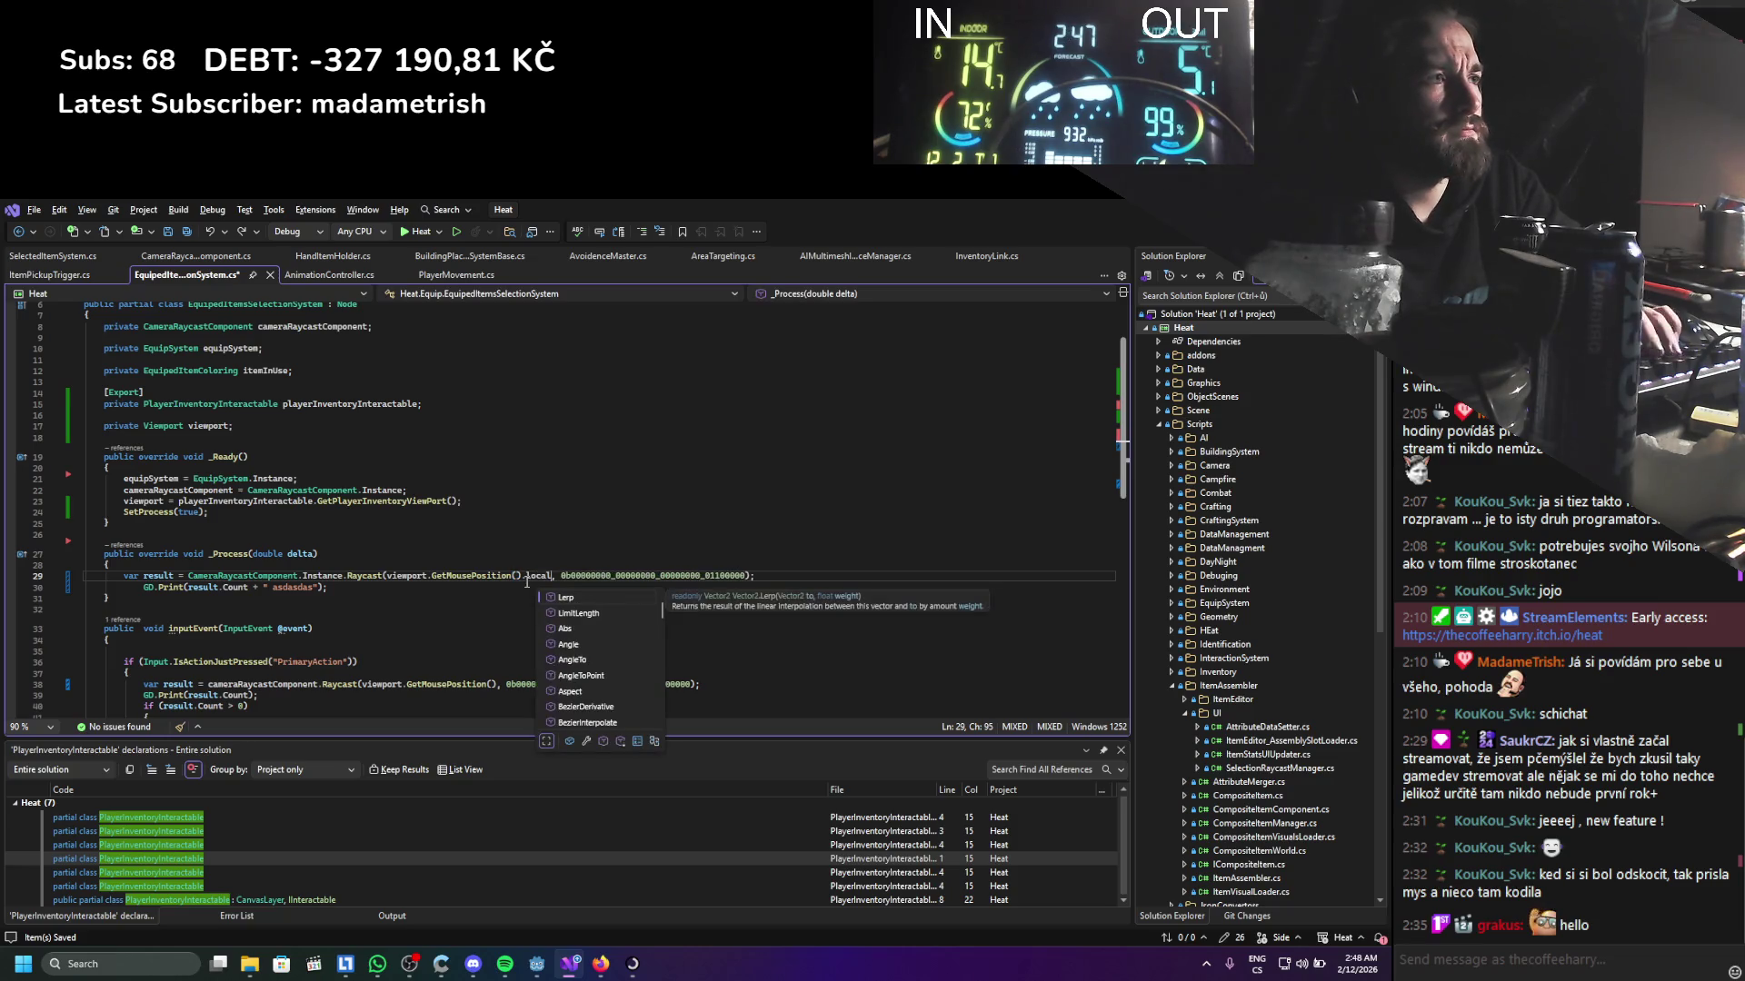
key("ctrl+s")
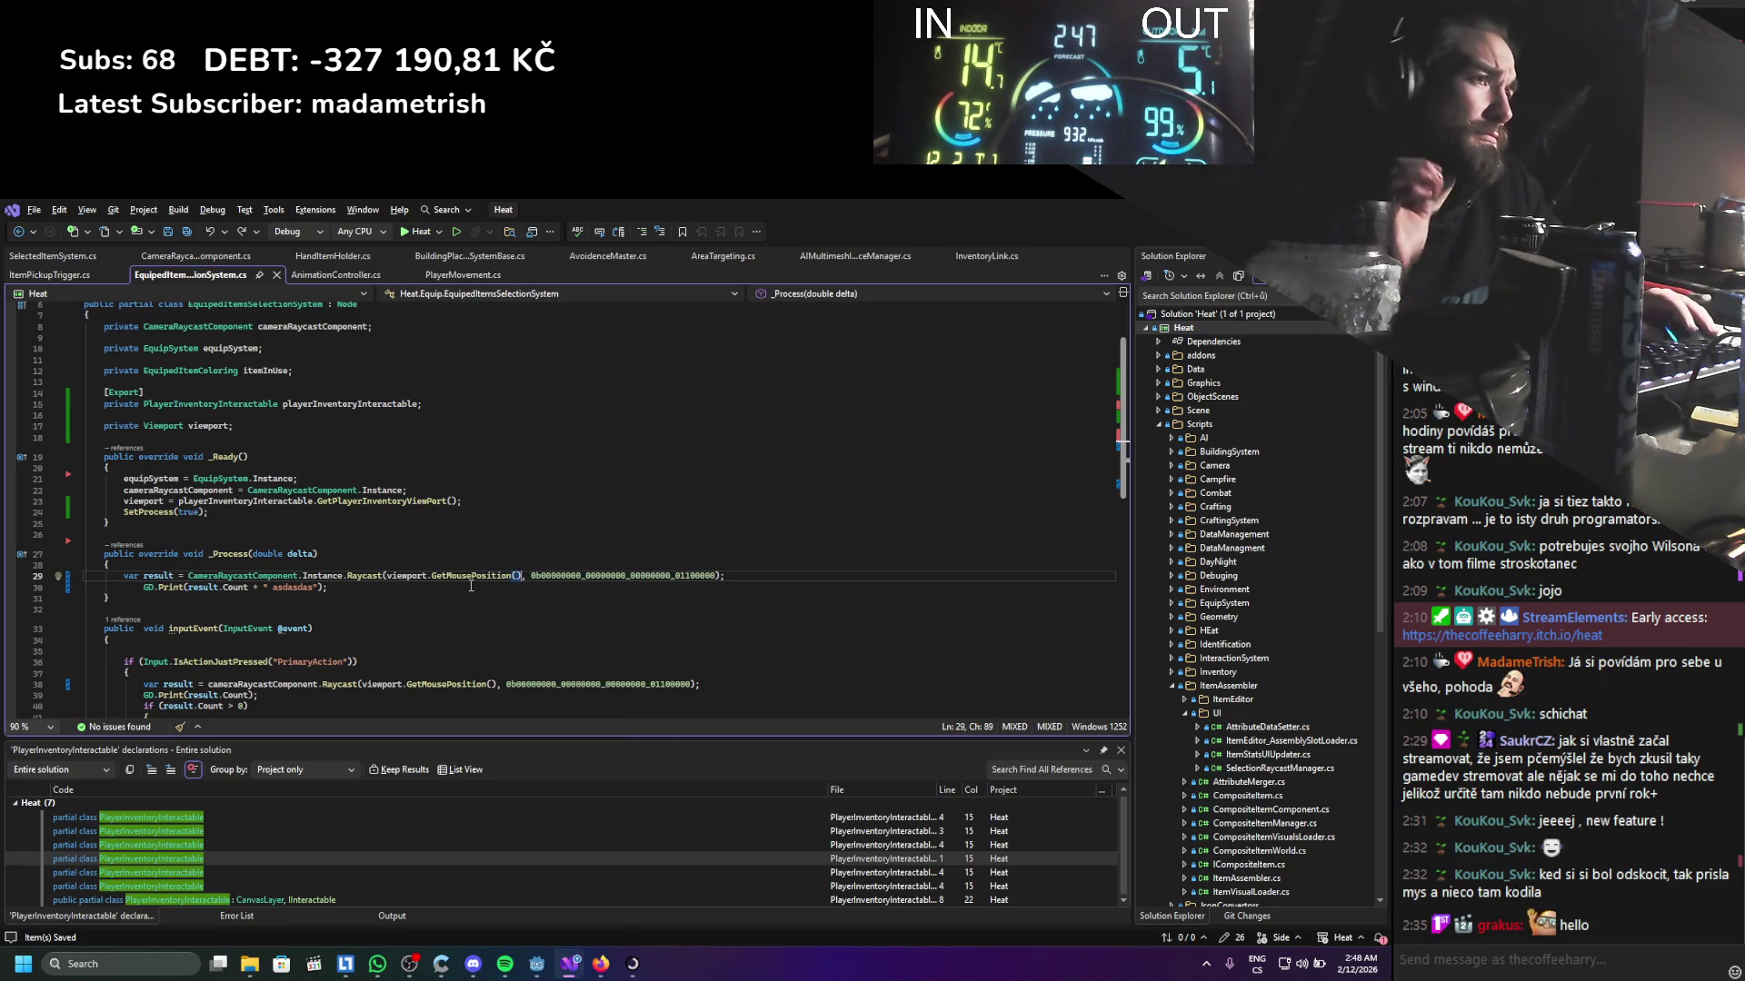
Try local, Vector2.loca and viewport.local in line 29's Raycast call, delete them, and return to Godot
left_click(386, 576)
type("local")
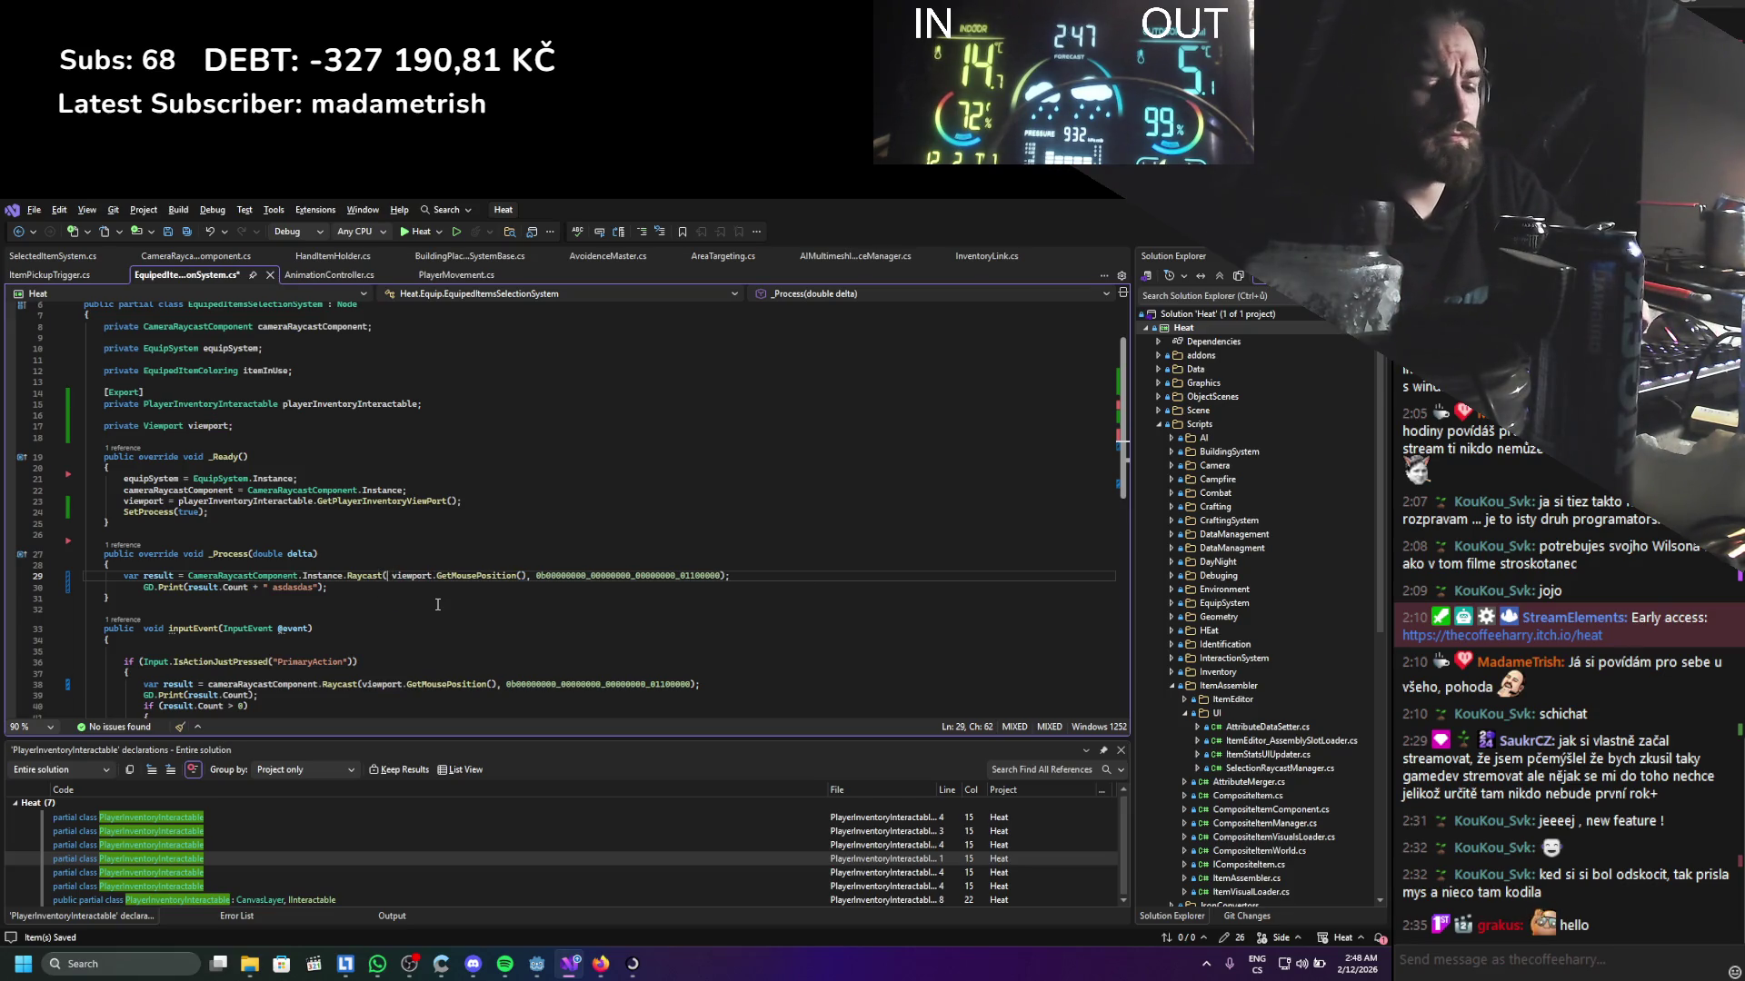
key("BackSpace")
key("BackSpace")
key("BackSpace")
type("vec")
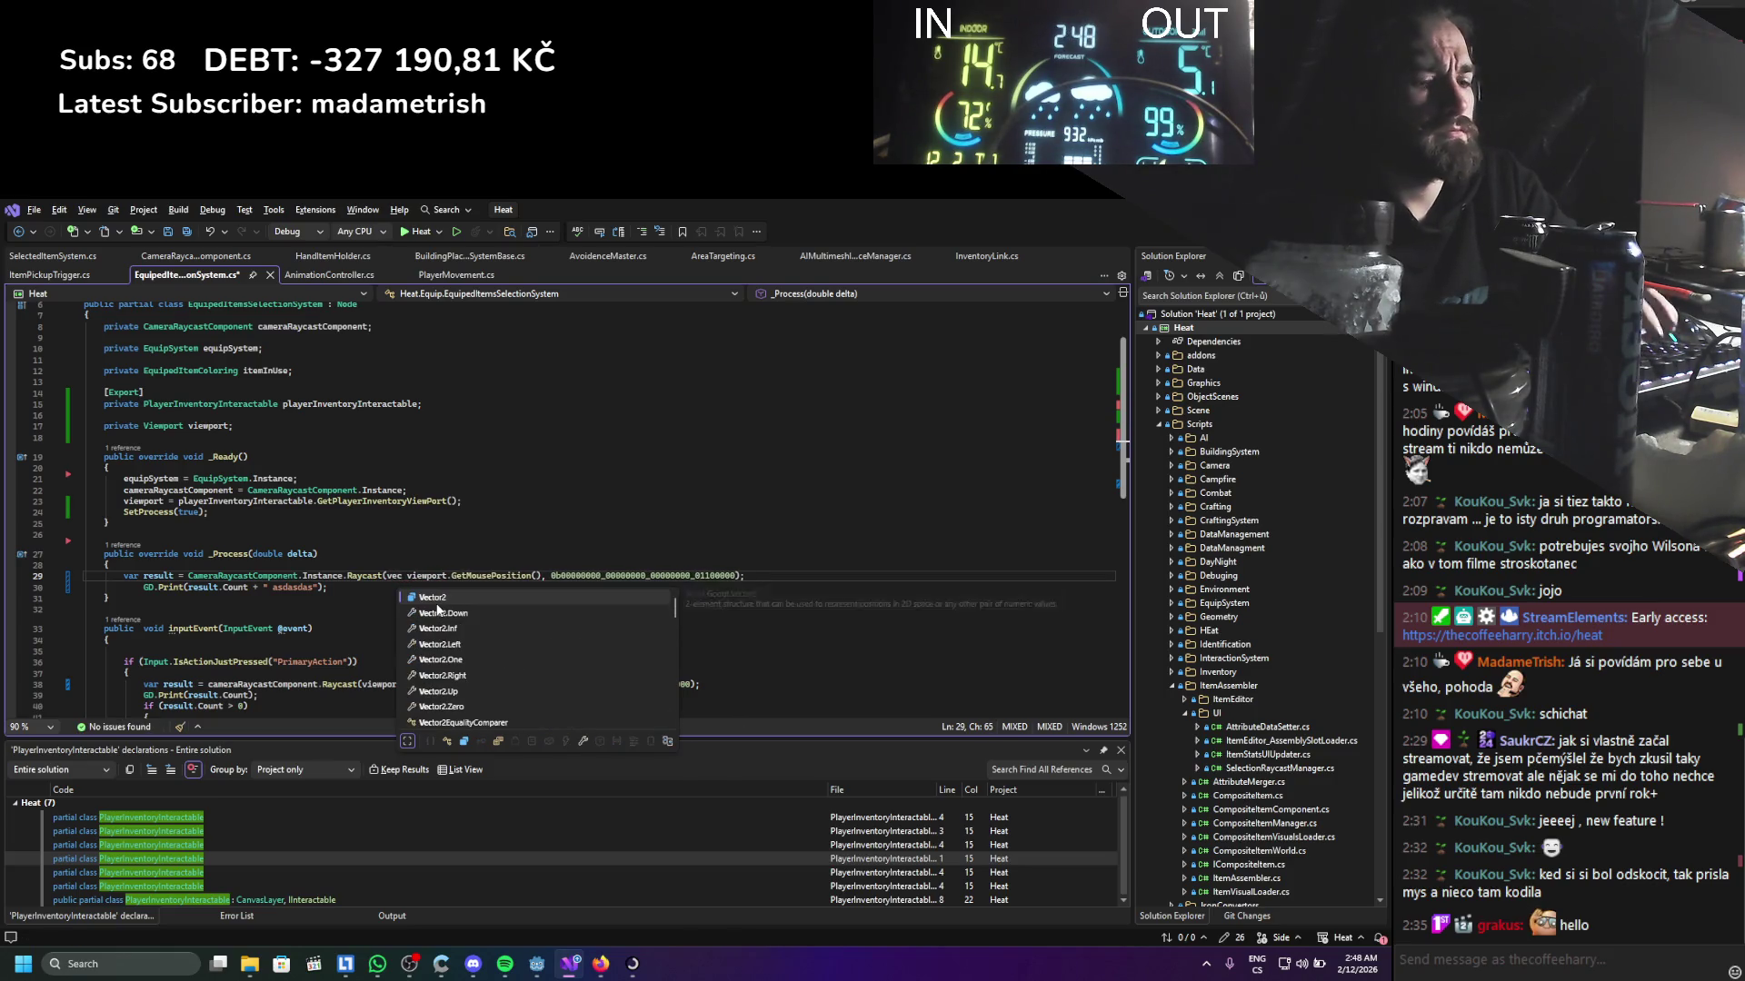
type("Vector2.loca")
key("BackSpace")
key("BackSpace")
key("BackSpace")
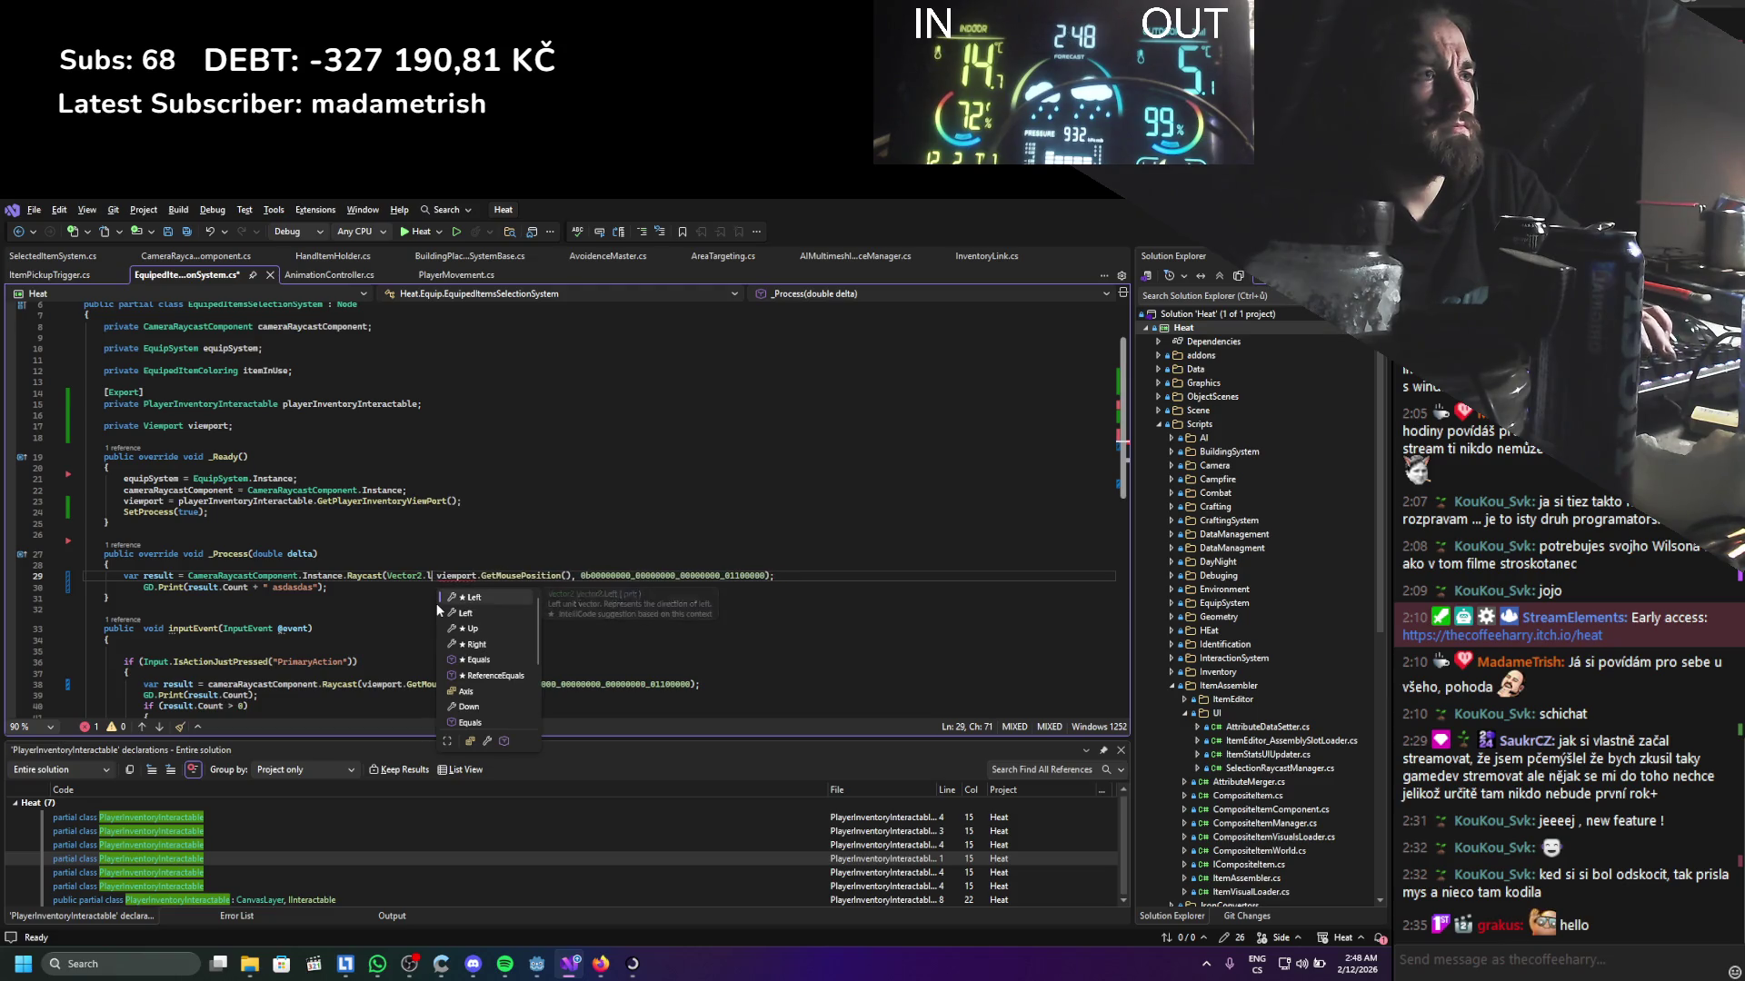
key("BackSpace")
key("BackSpace")
key("BackSpace")
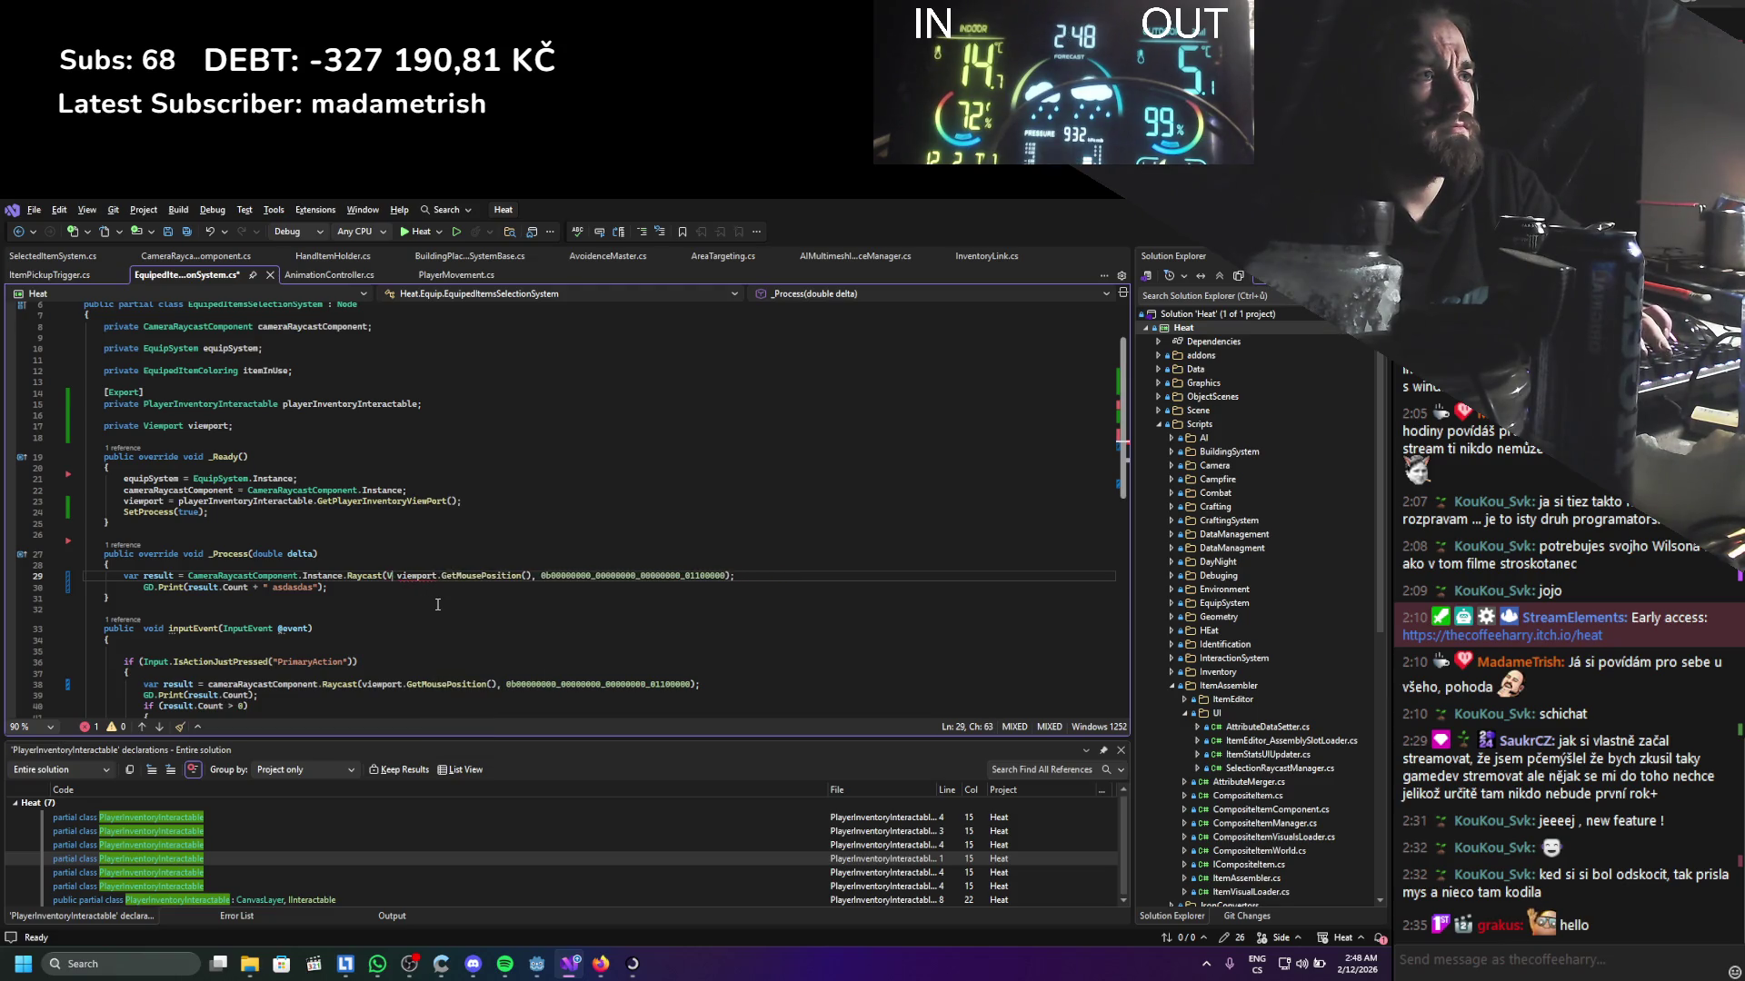
type("viewport.loc")
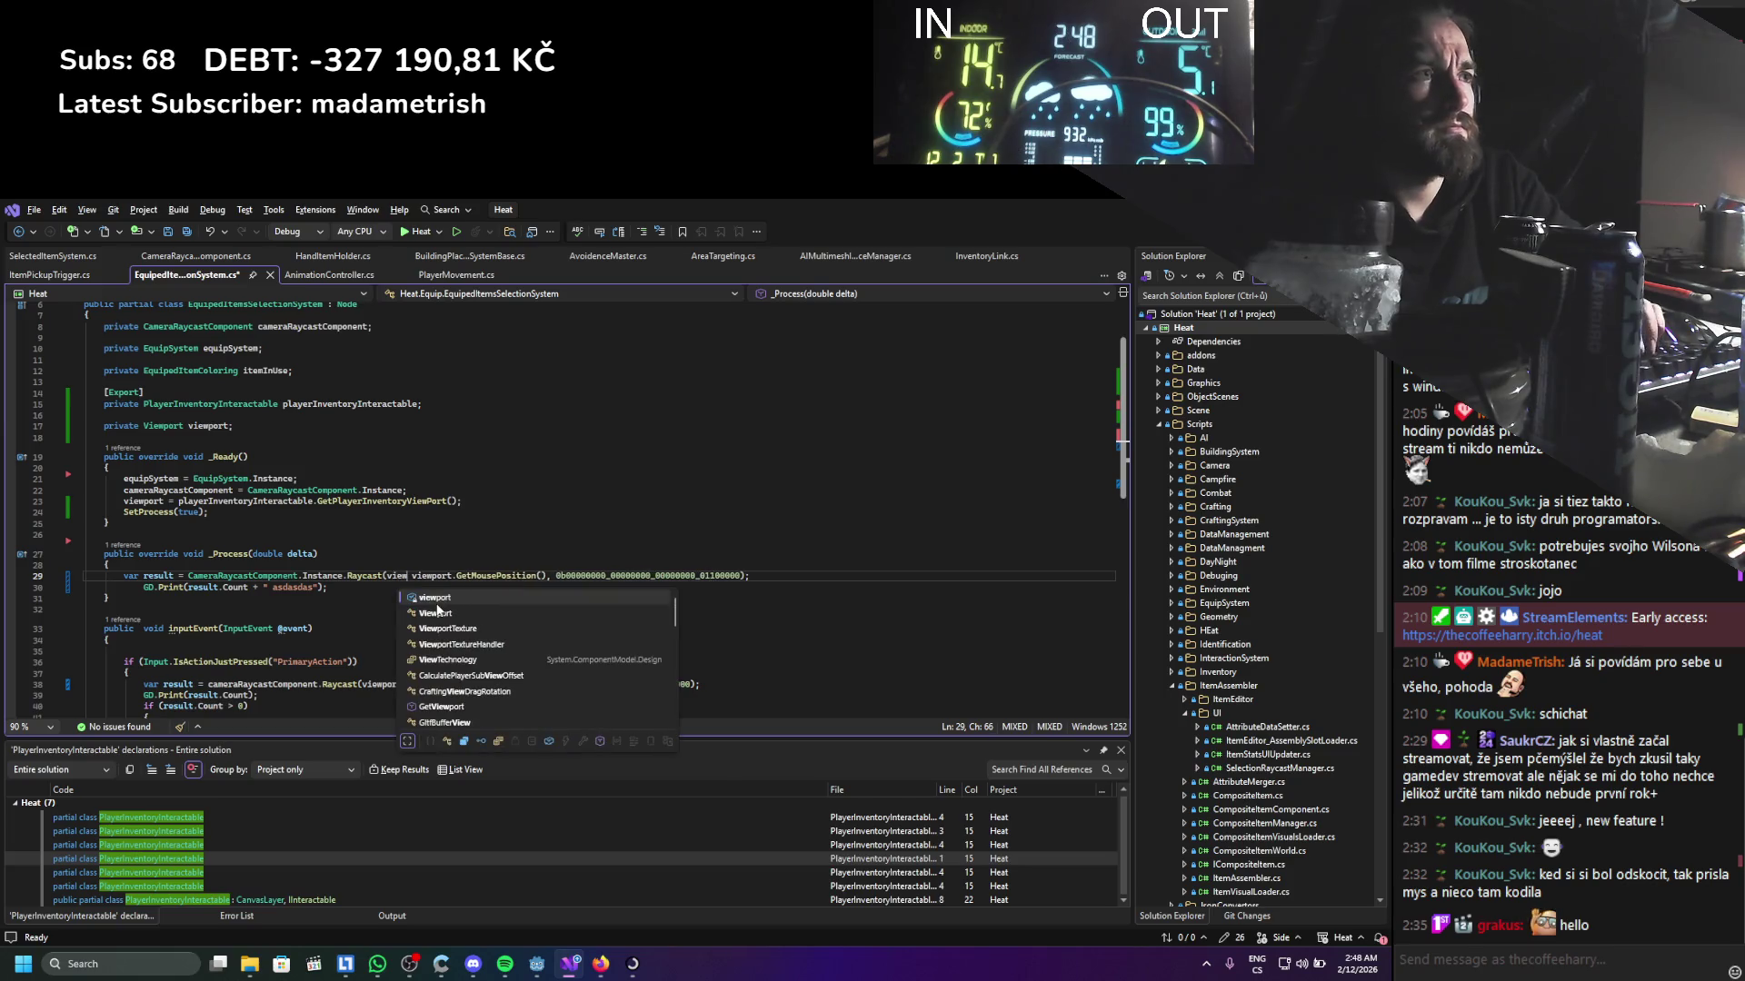
type("al")
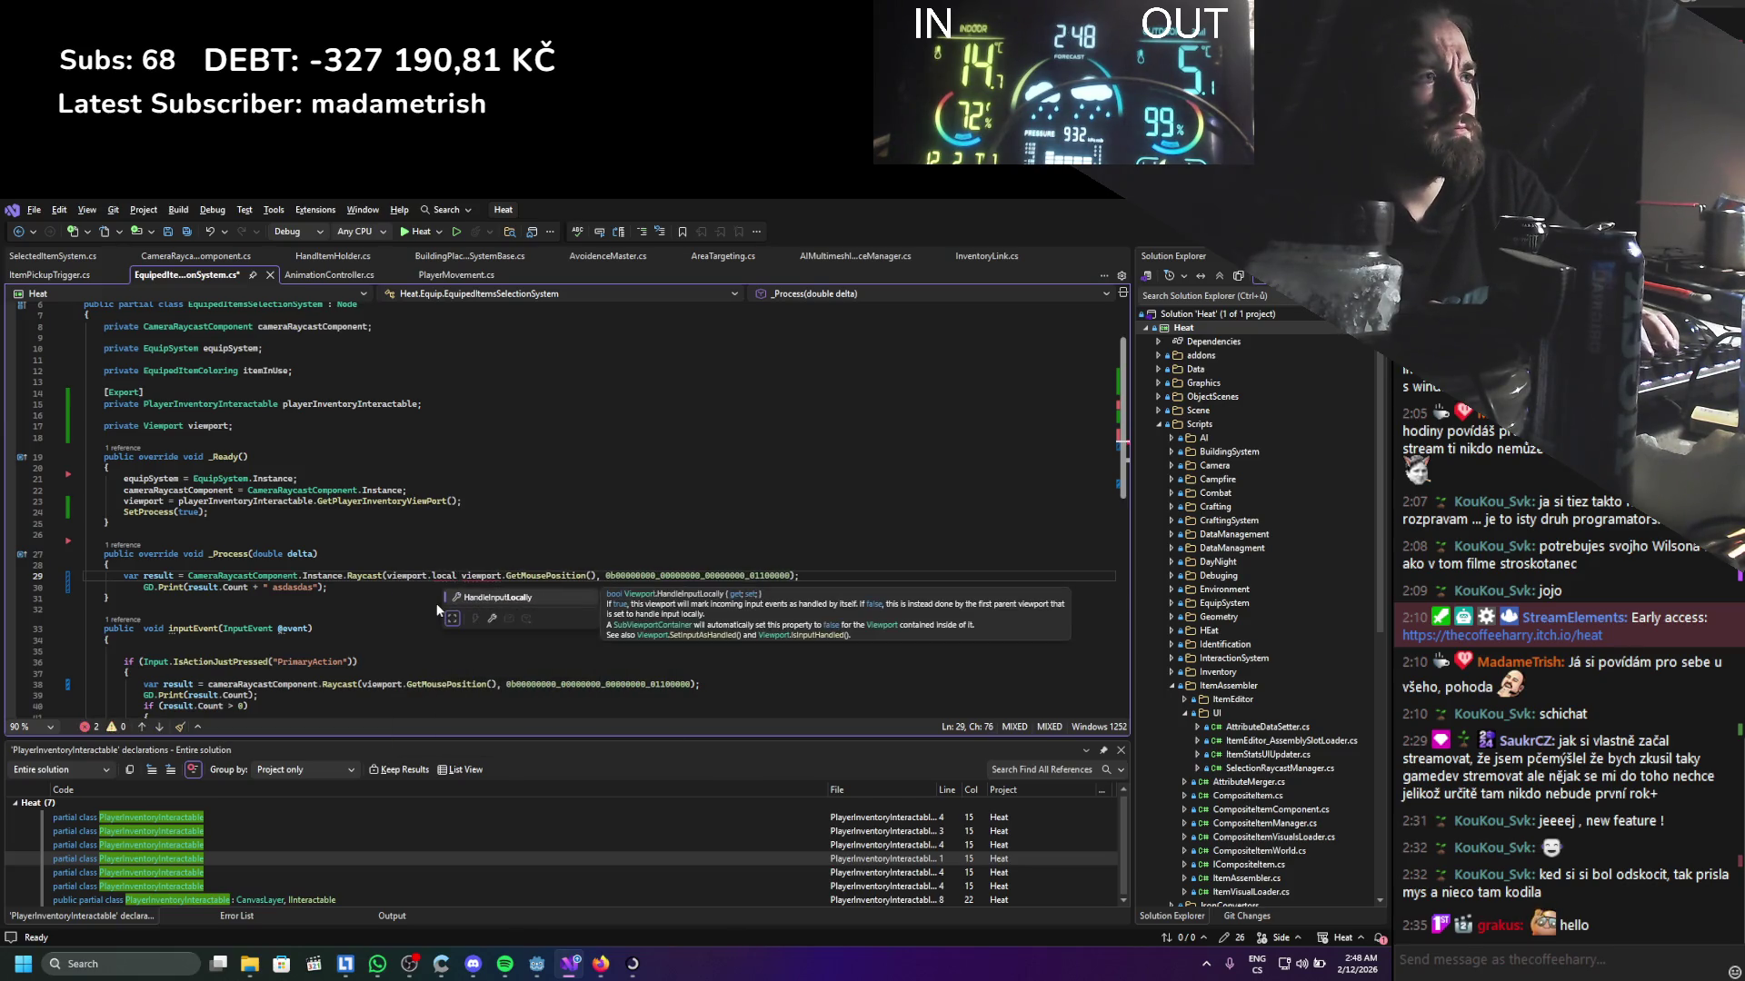
key("BackSpace")
key("BackSpace")
key("BackSpace")
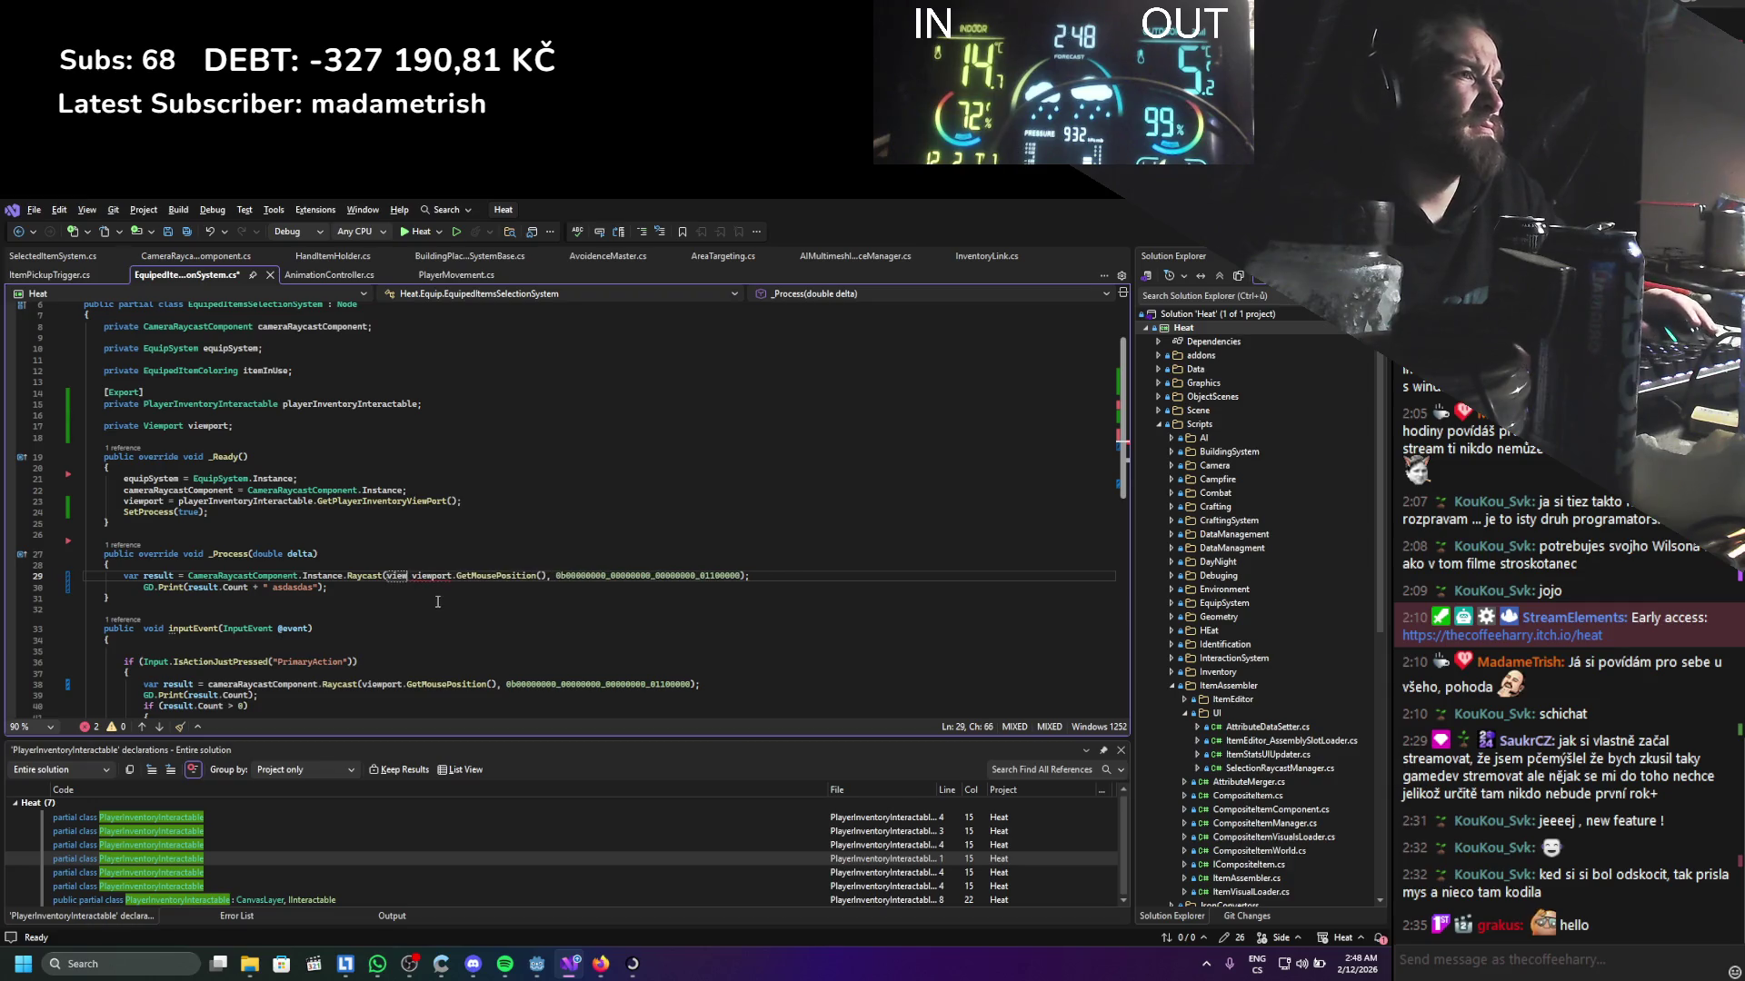
key("alt+Tab")
scroll(113, 478, "up", 5)
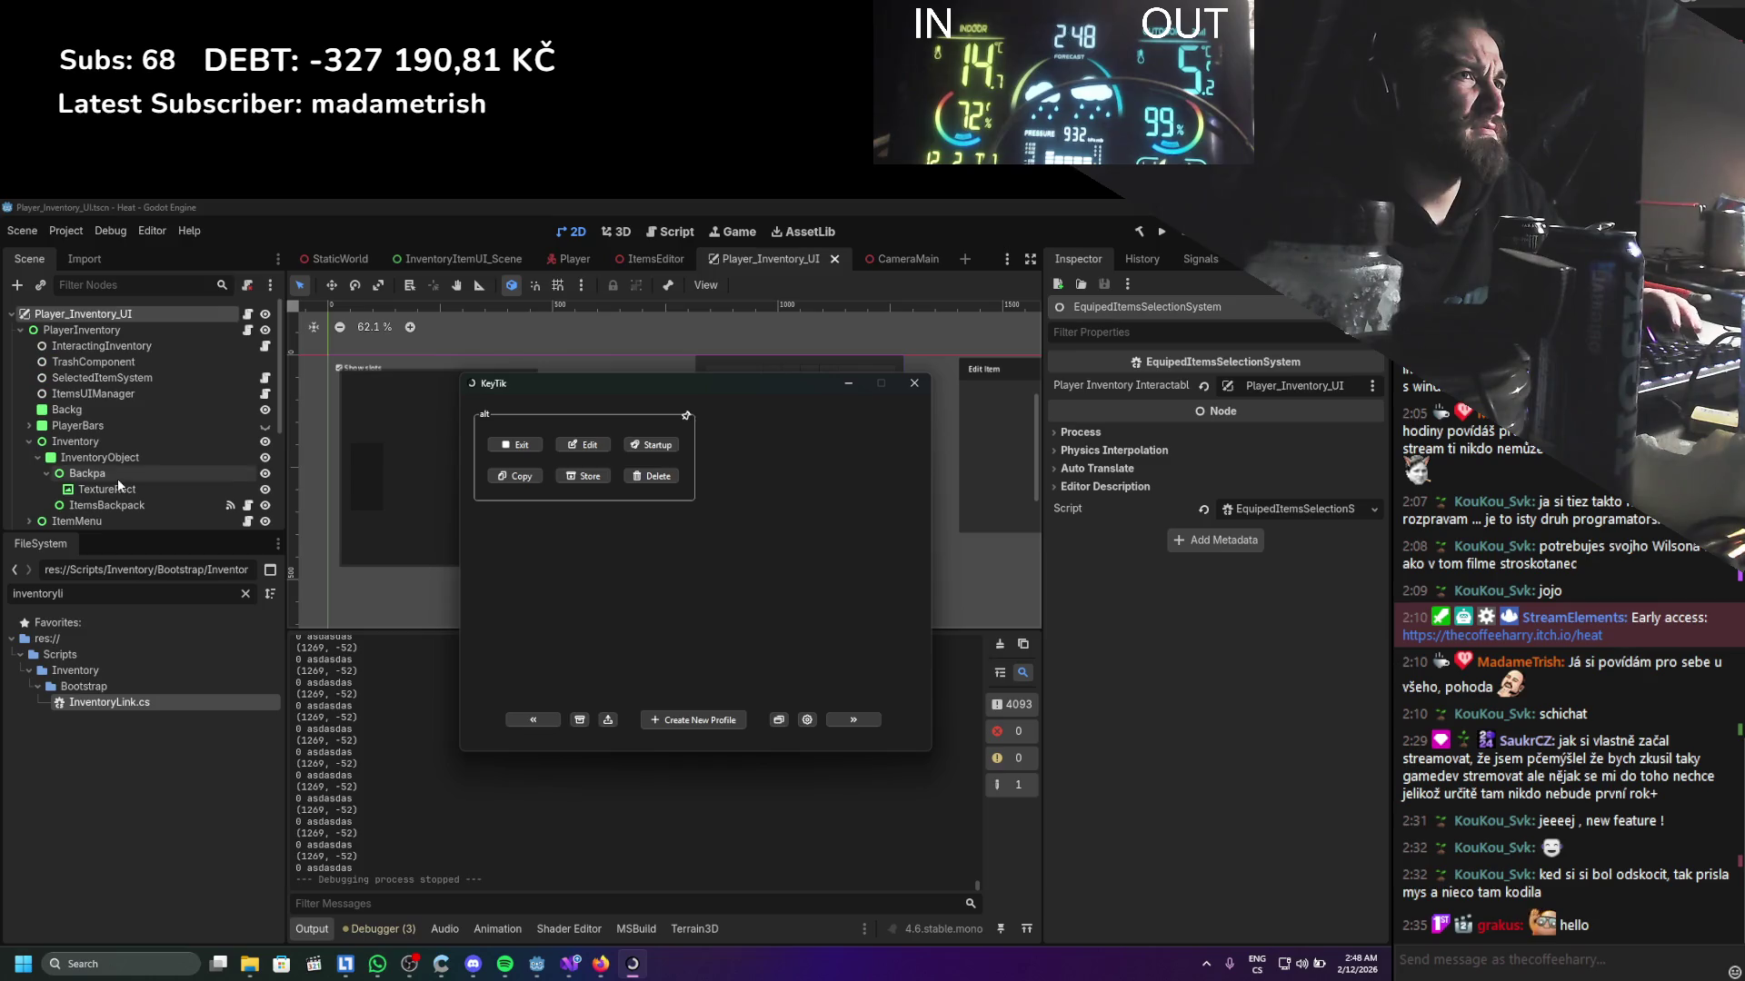
Close the KeyTik window and switch to the ItemsEditor scene
left_click(922, 385)
scroll(236, 420, "down", 5)
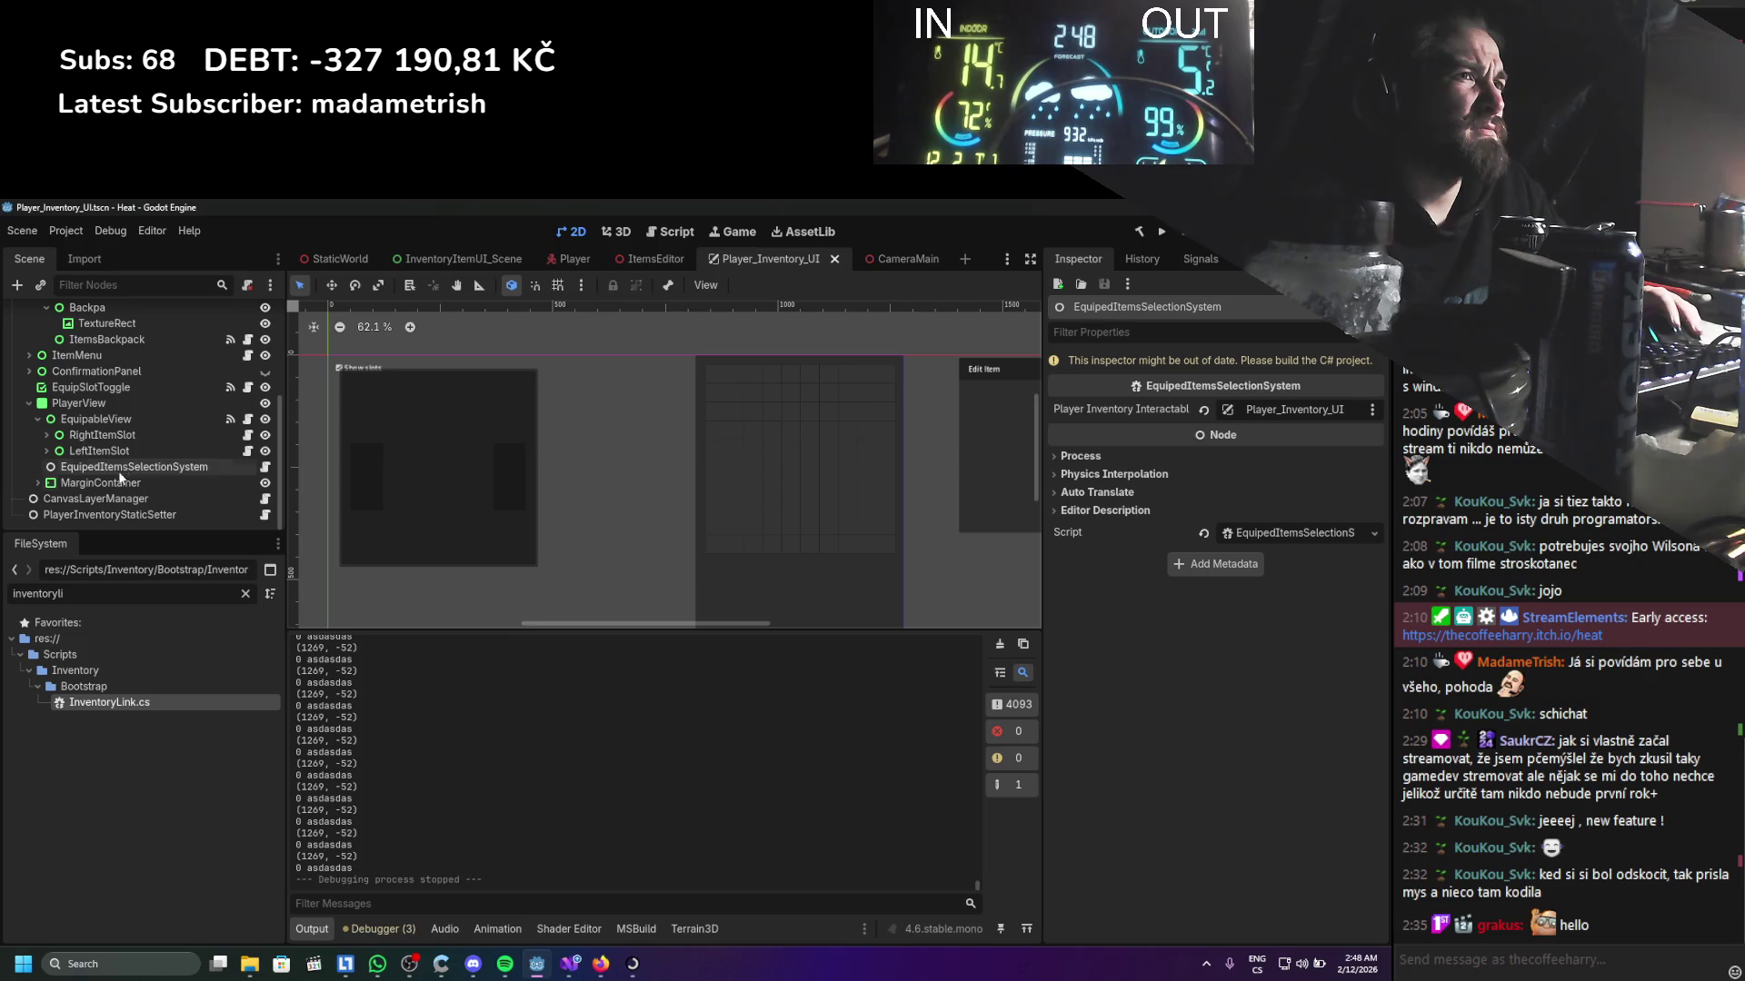
scroll(106, 486, "up", 3)
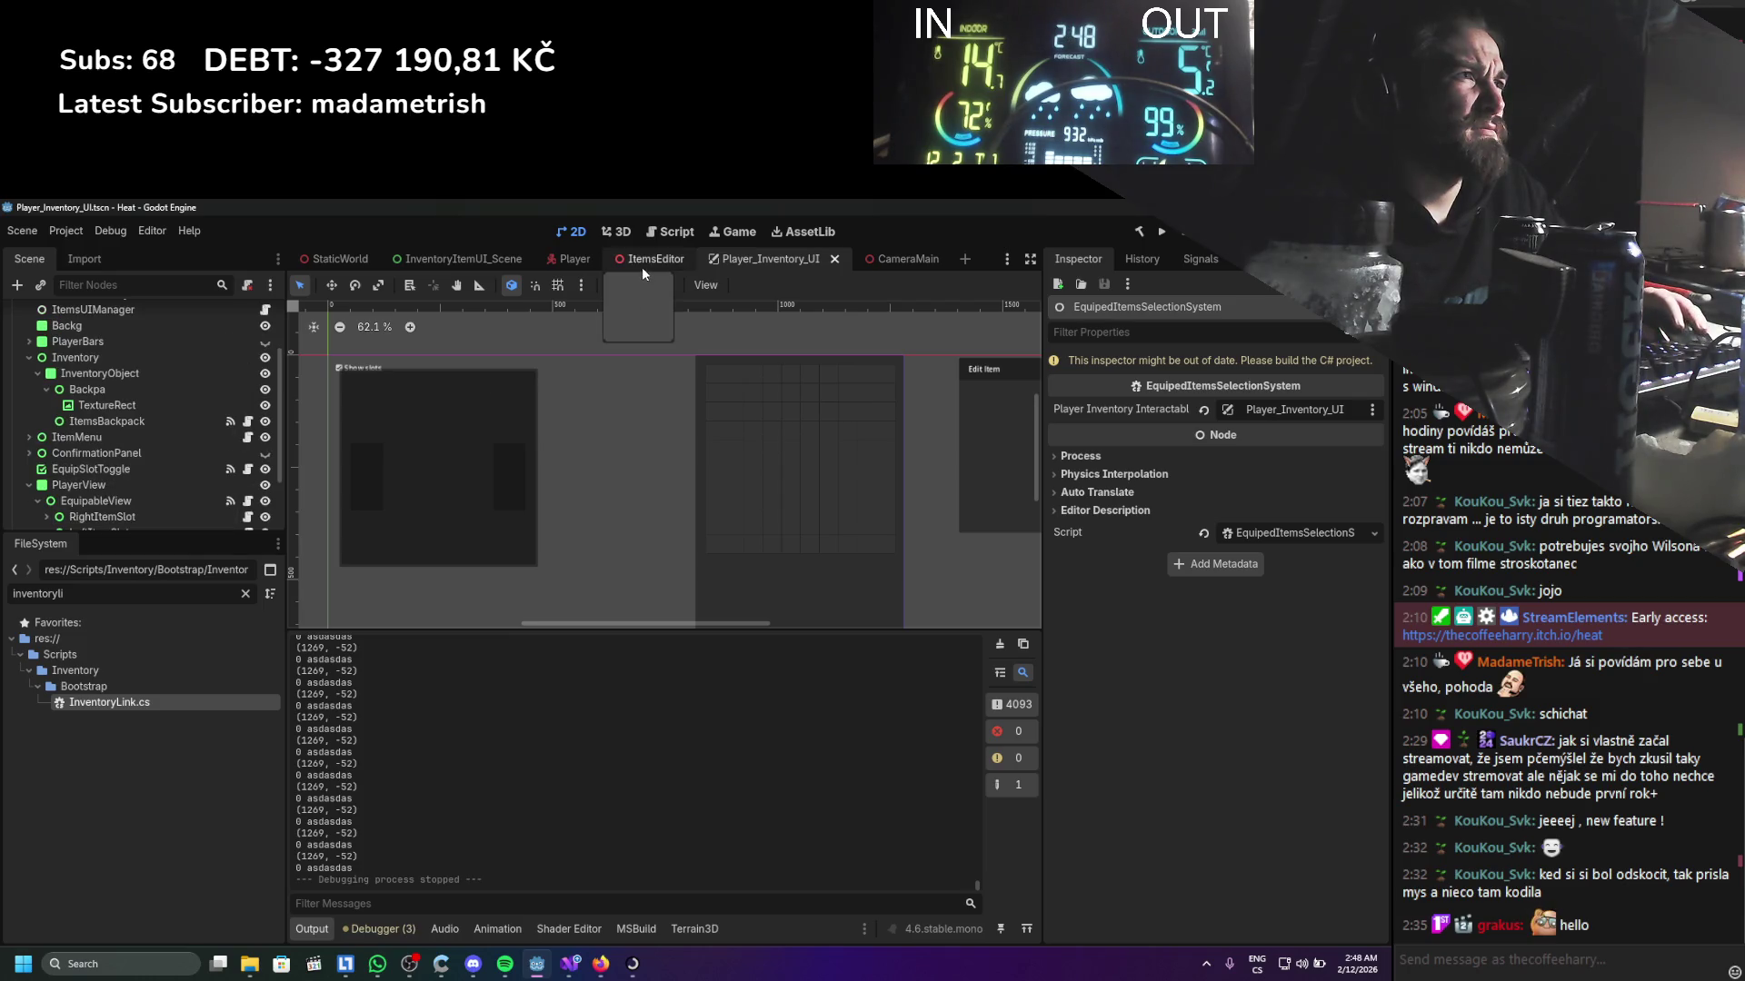
left_click(641, 261)
scroll(154, 400, "down", 5)
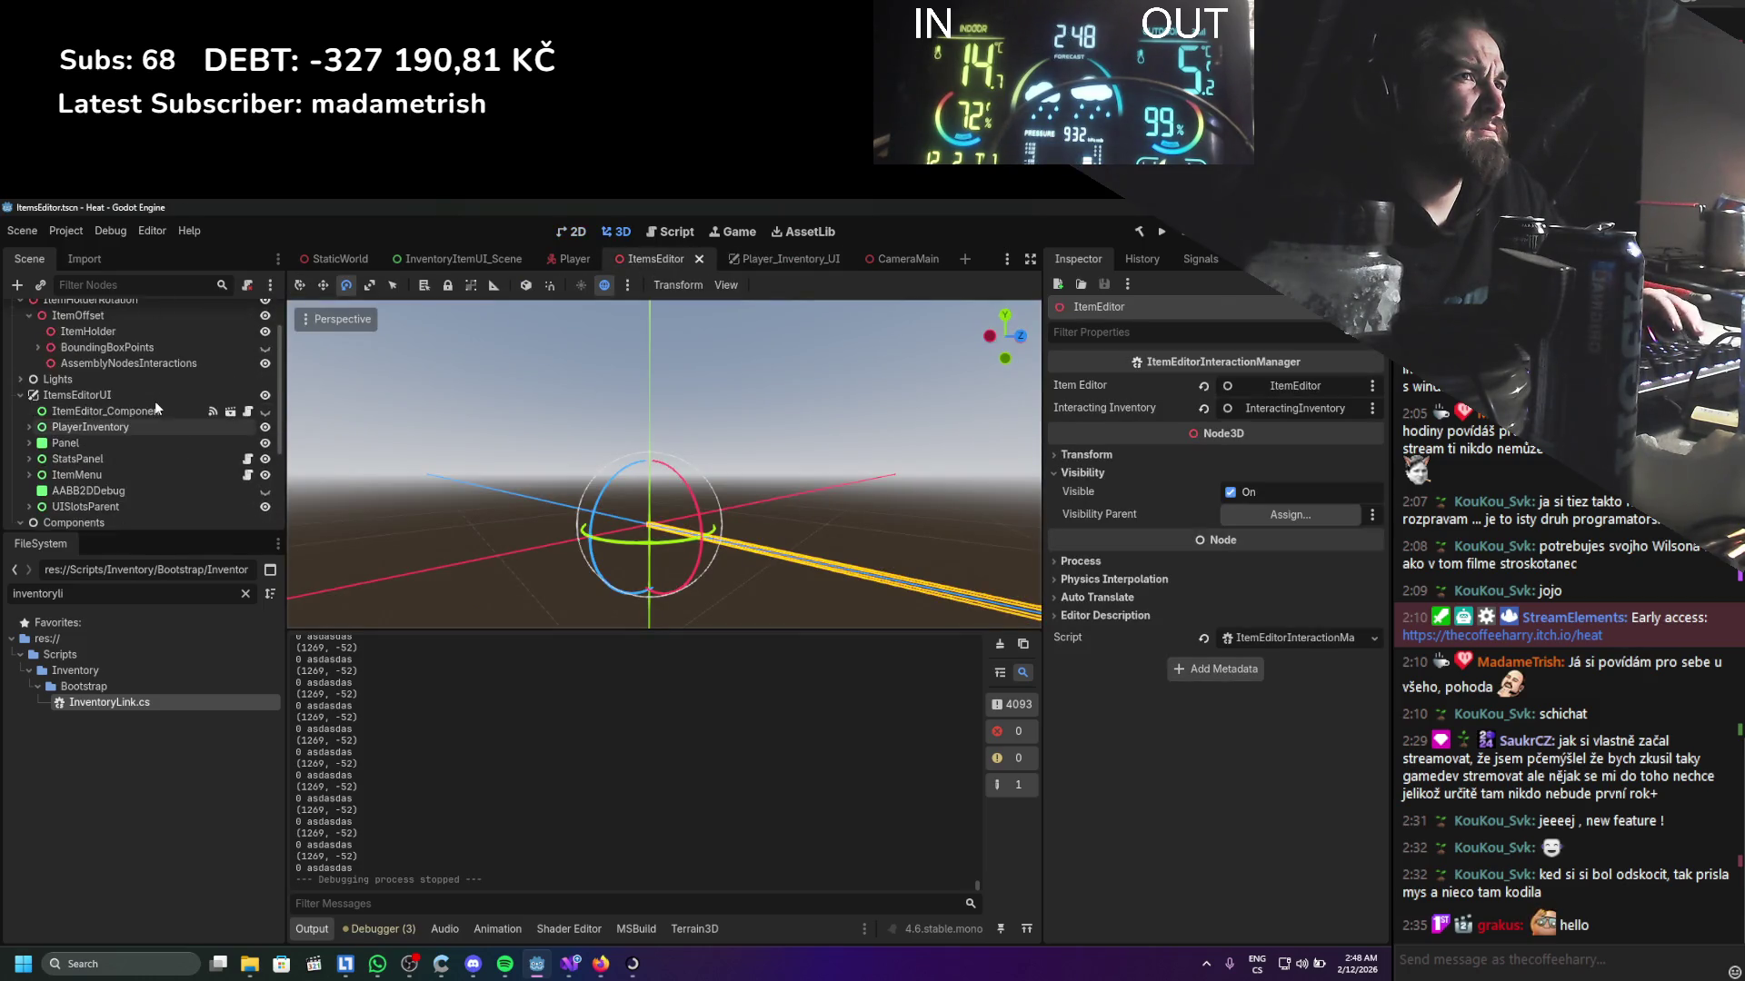
scroll(154, 401, "up", 3)
Expand the Lights node, toggle BoundingBoxPoints, and collapse ItemOffset in the Scene tree
left_click(20, 426)
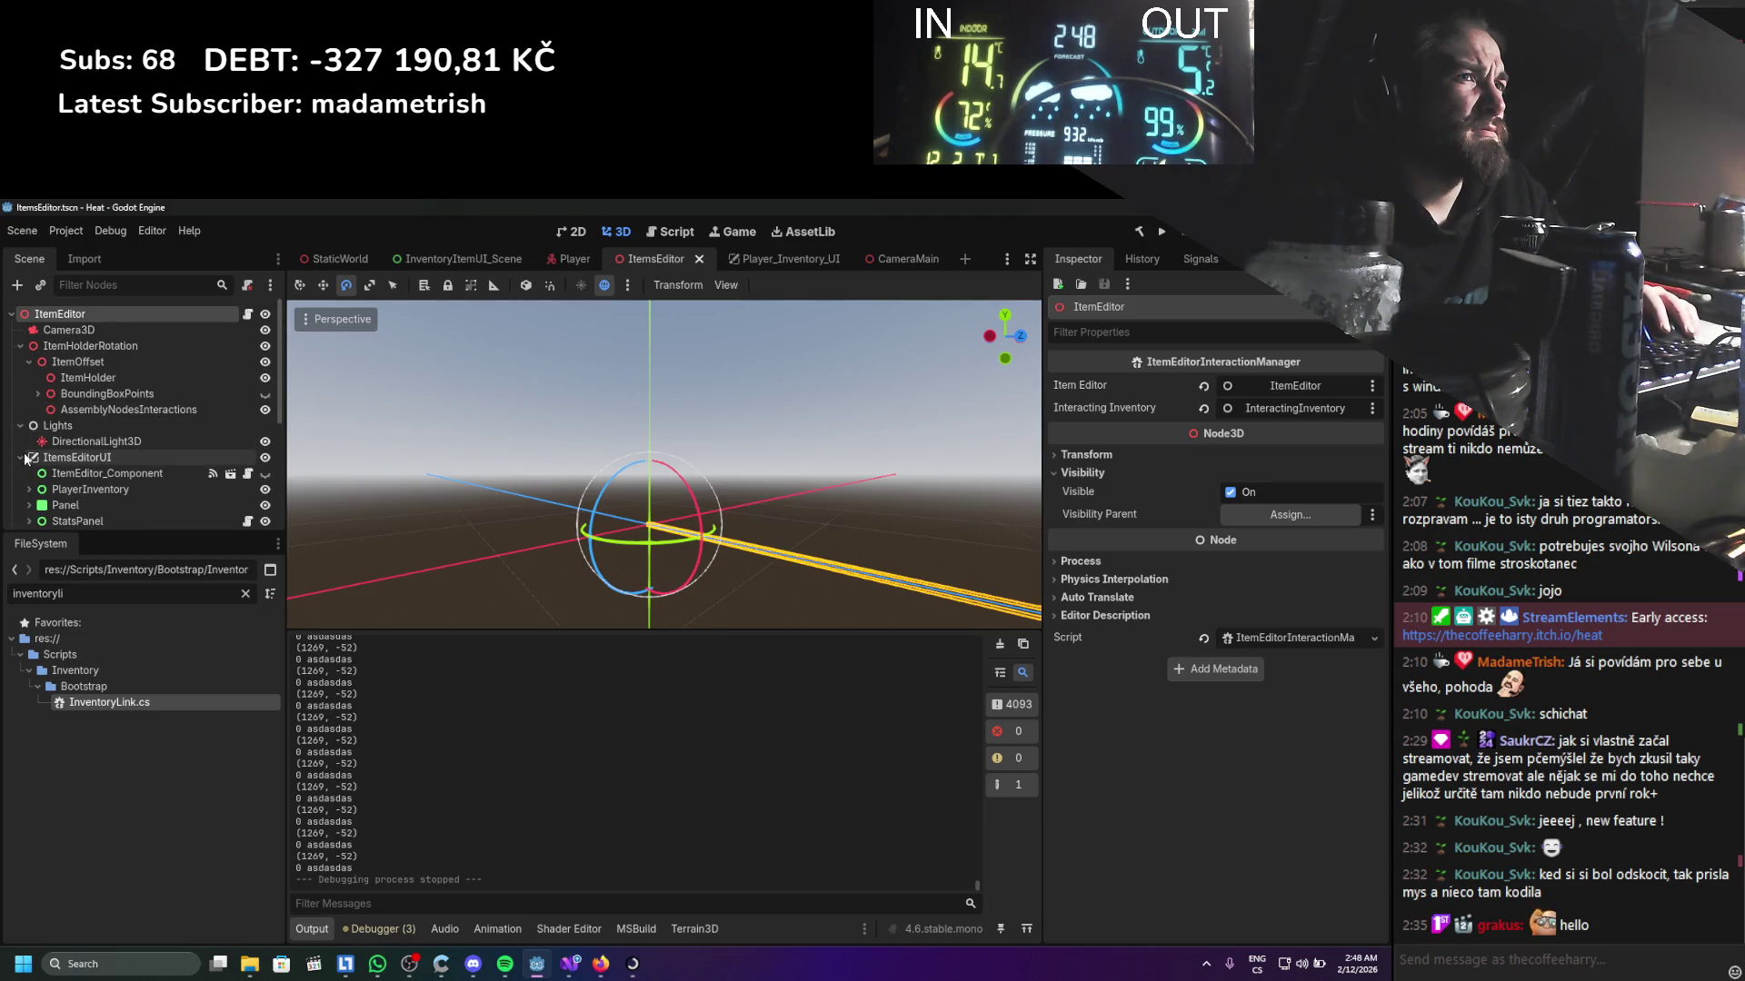
scroll(25, 458, "down", 3)
scroll(28, 445, "up", 3)
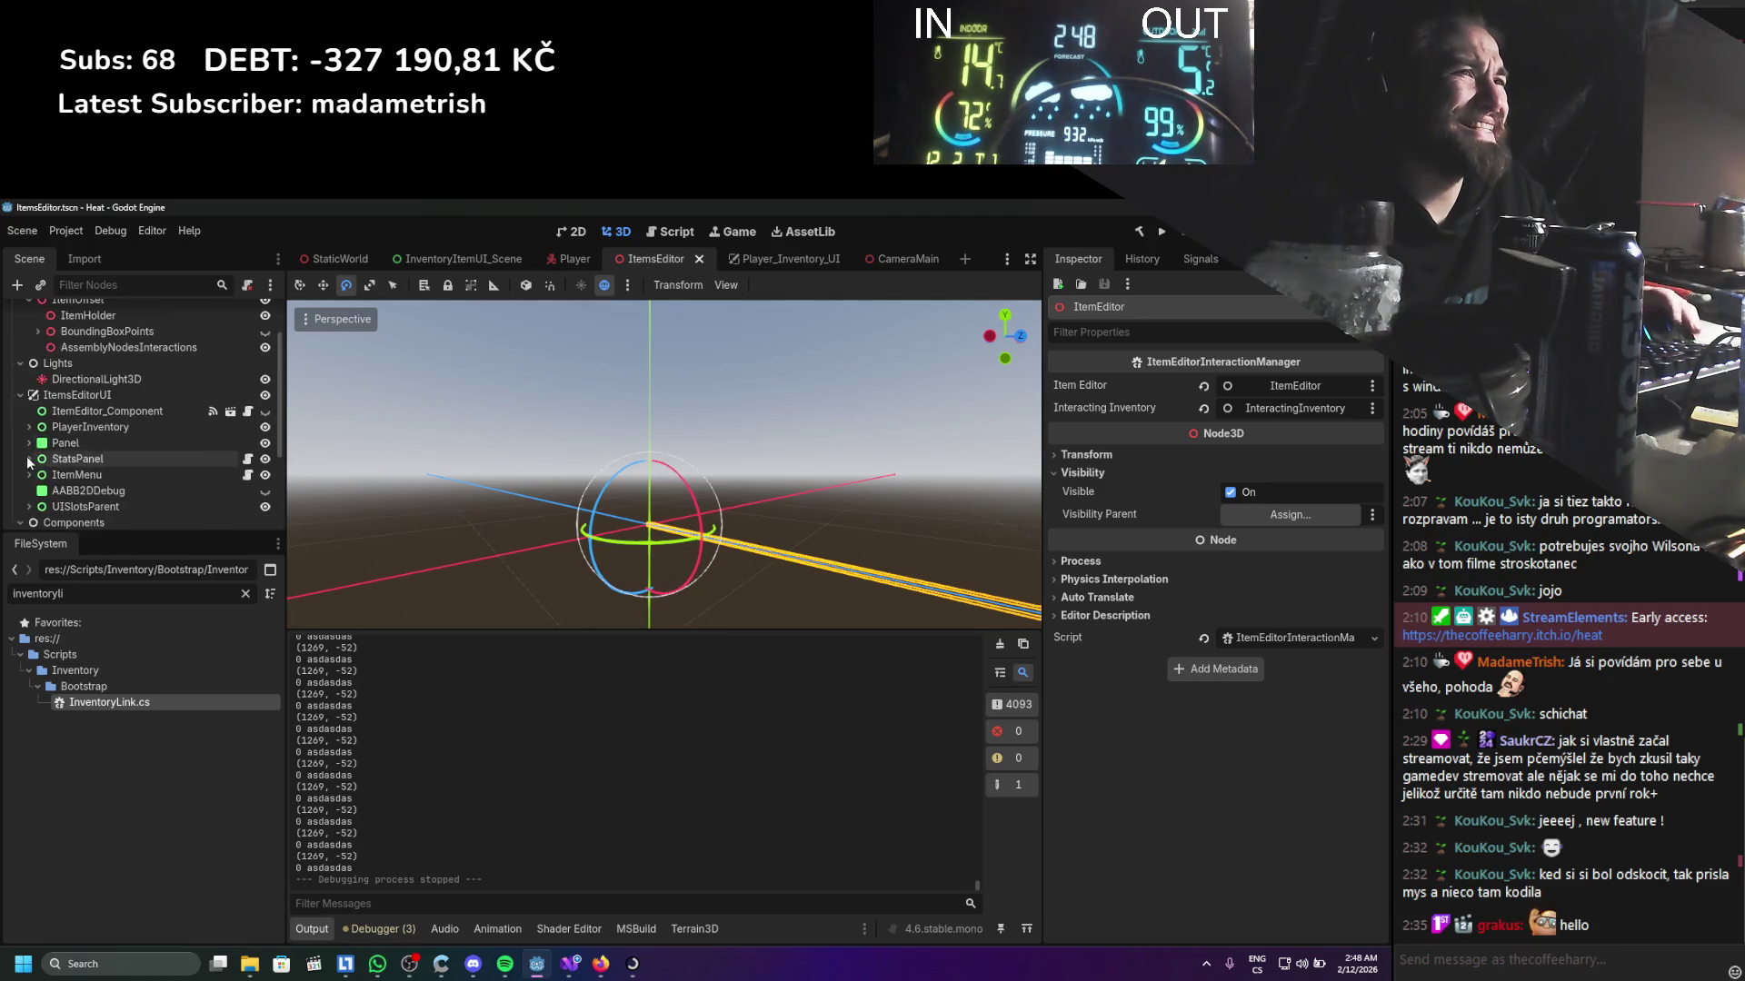
left_click(38, 394)
left_click(38, 394)
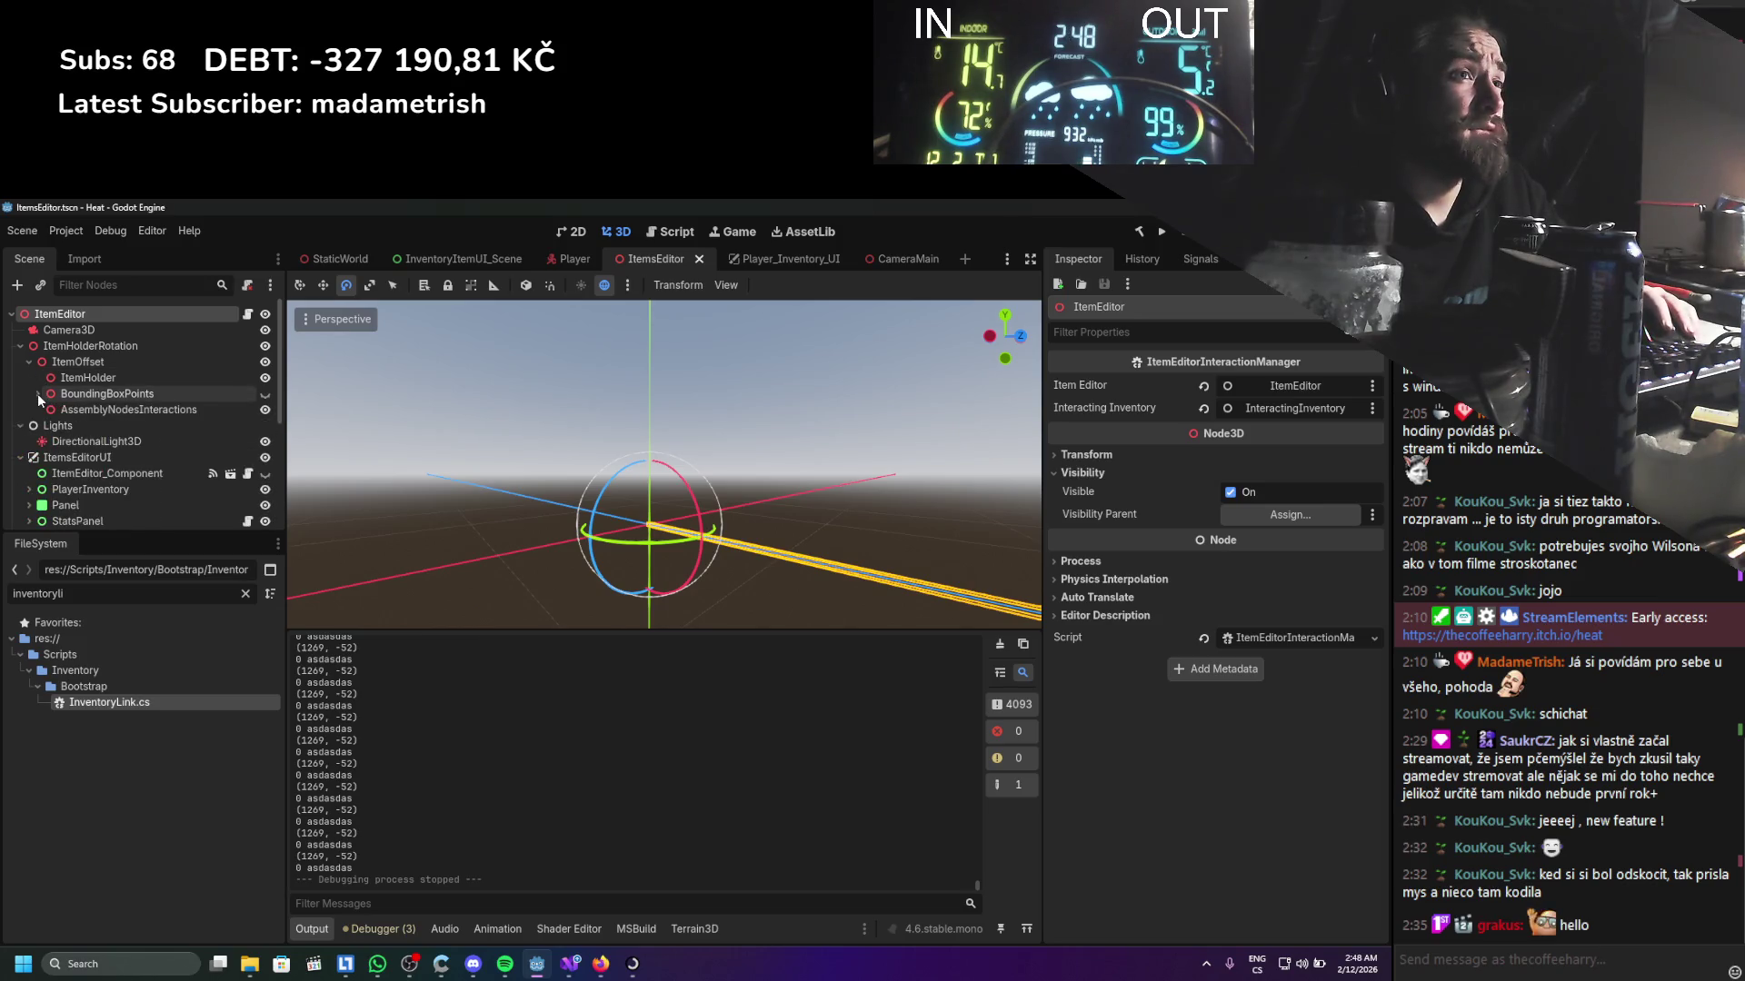
left_click(28, 362)
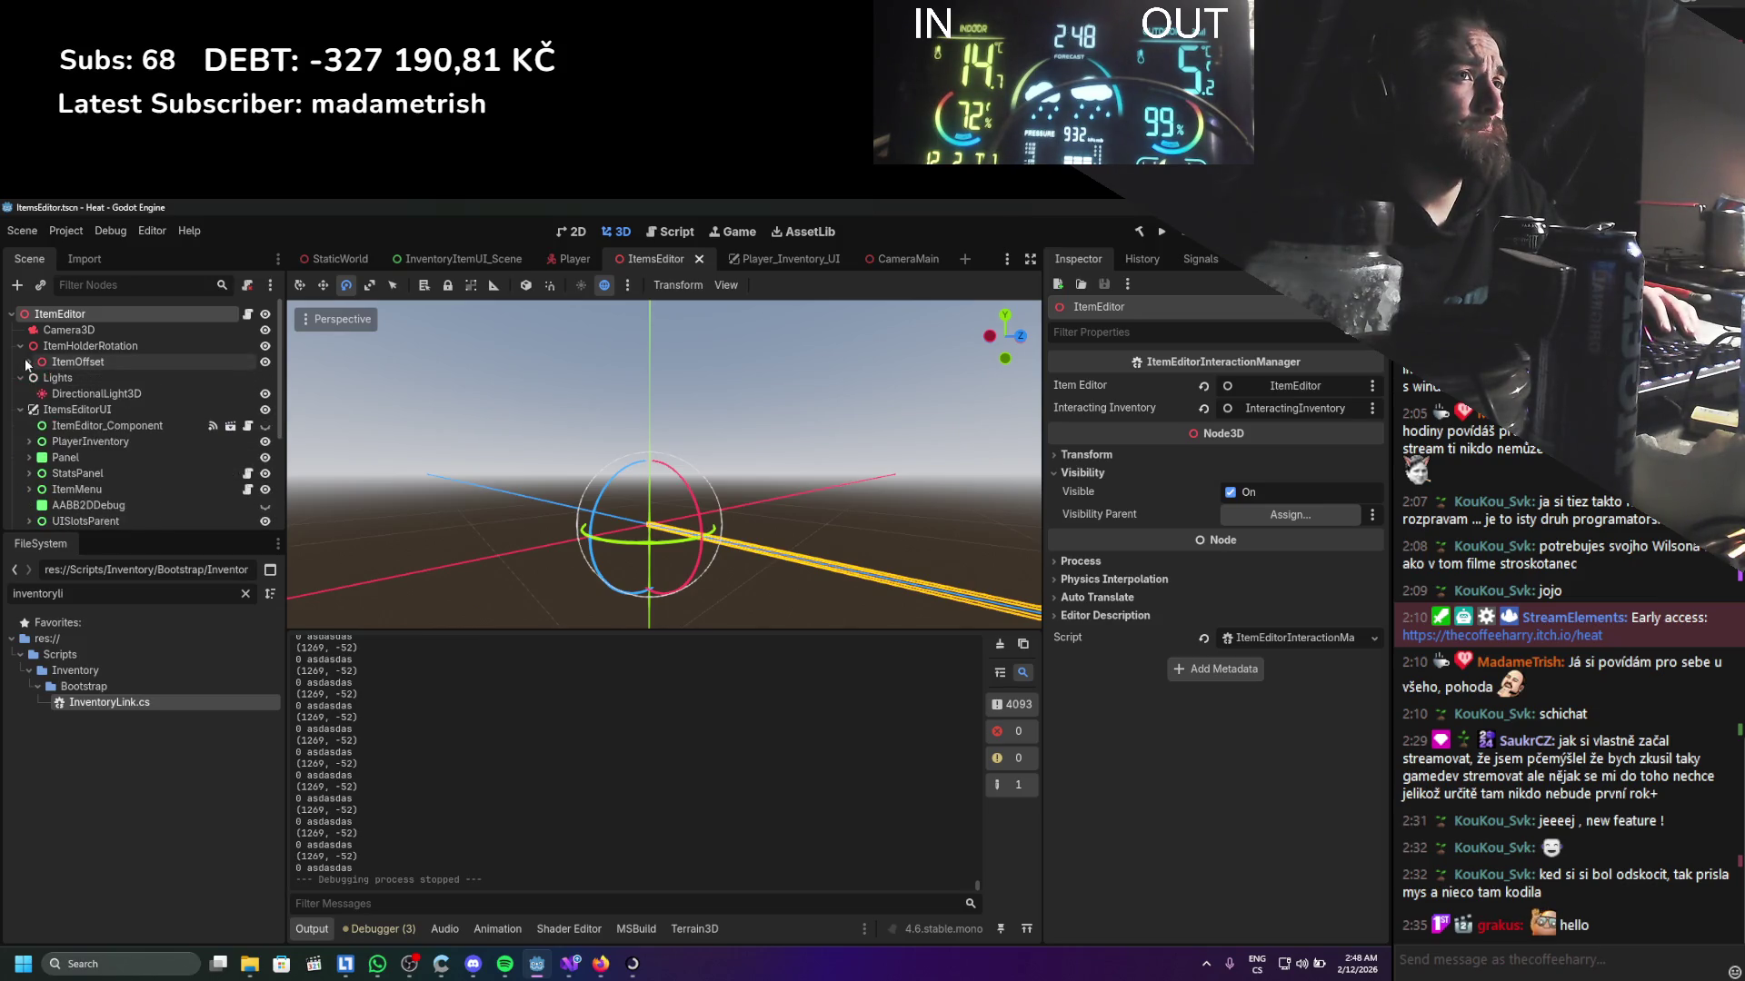
scroll(84, 438, "down", 4)
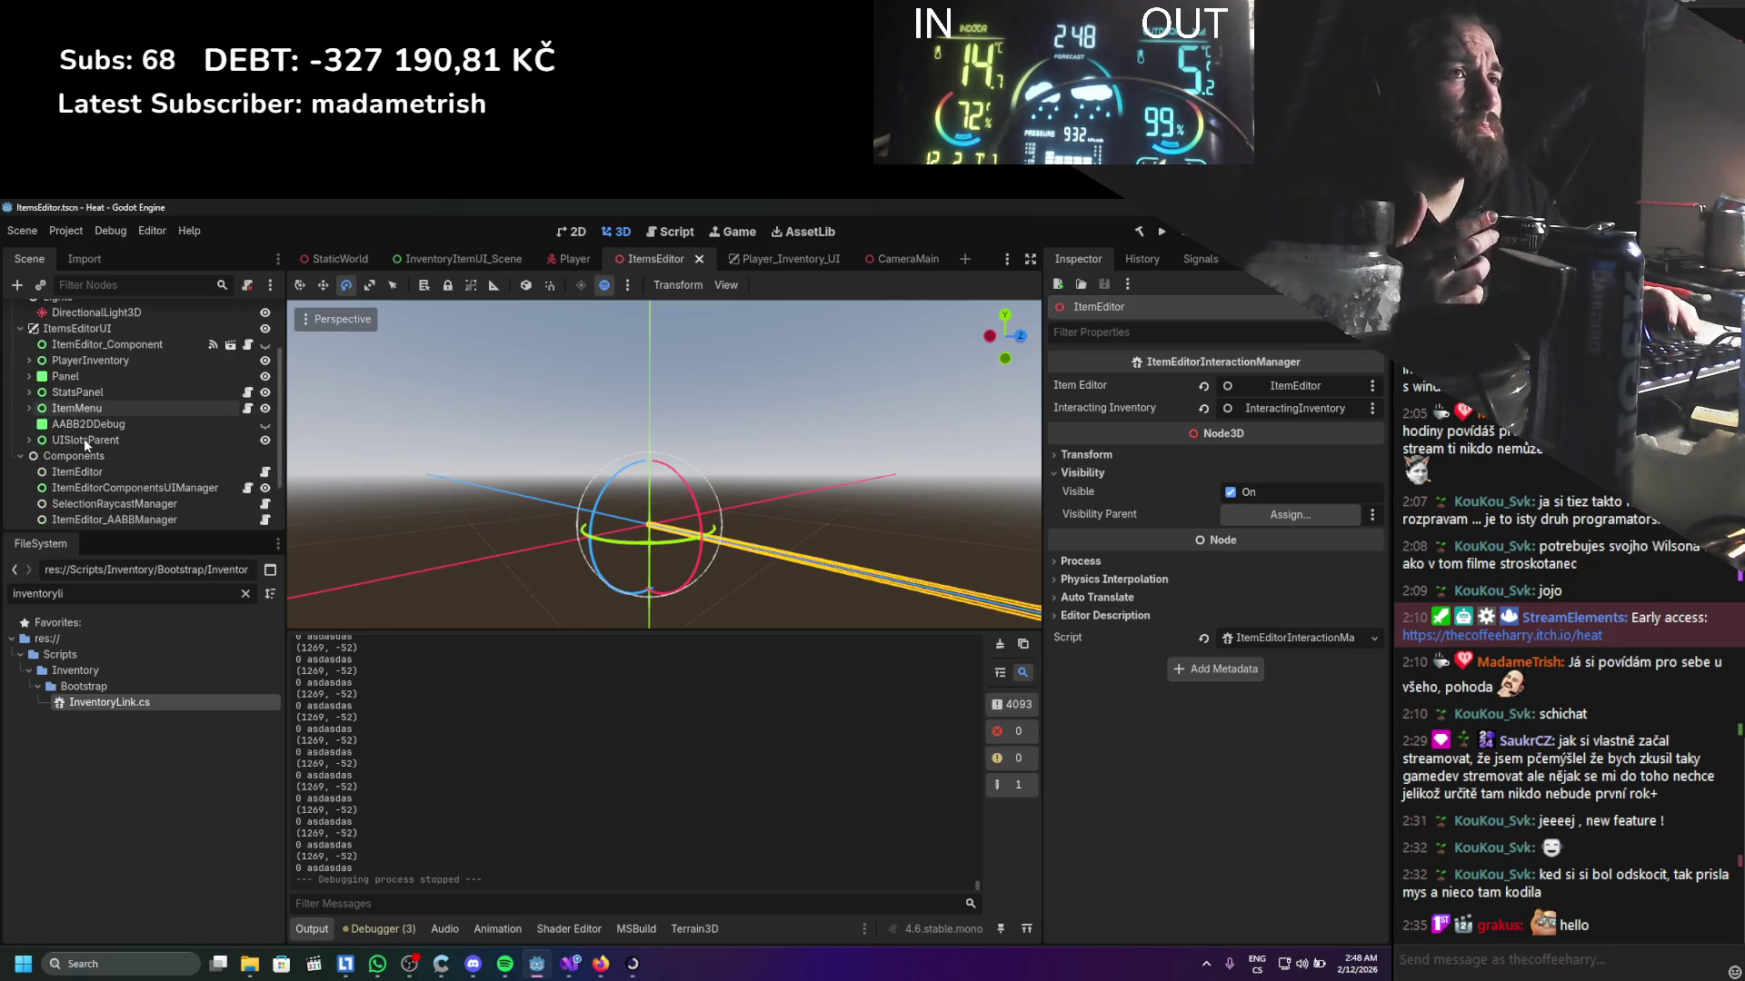
scroll(72, 404, "up", 5)
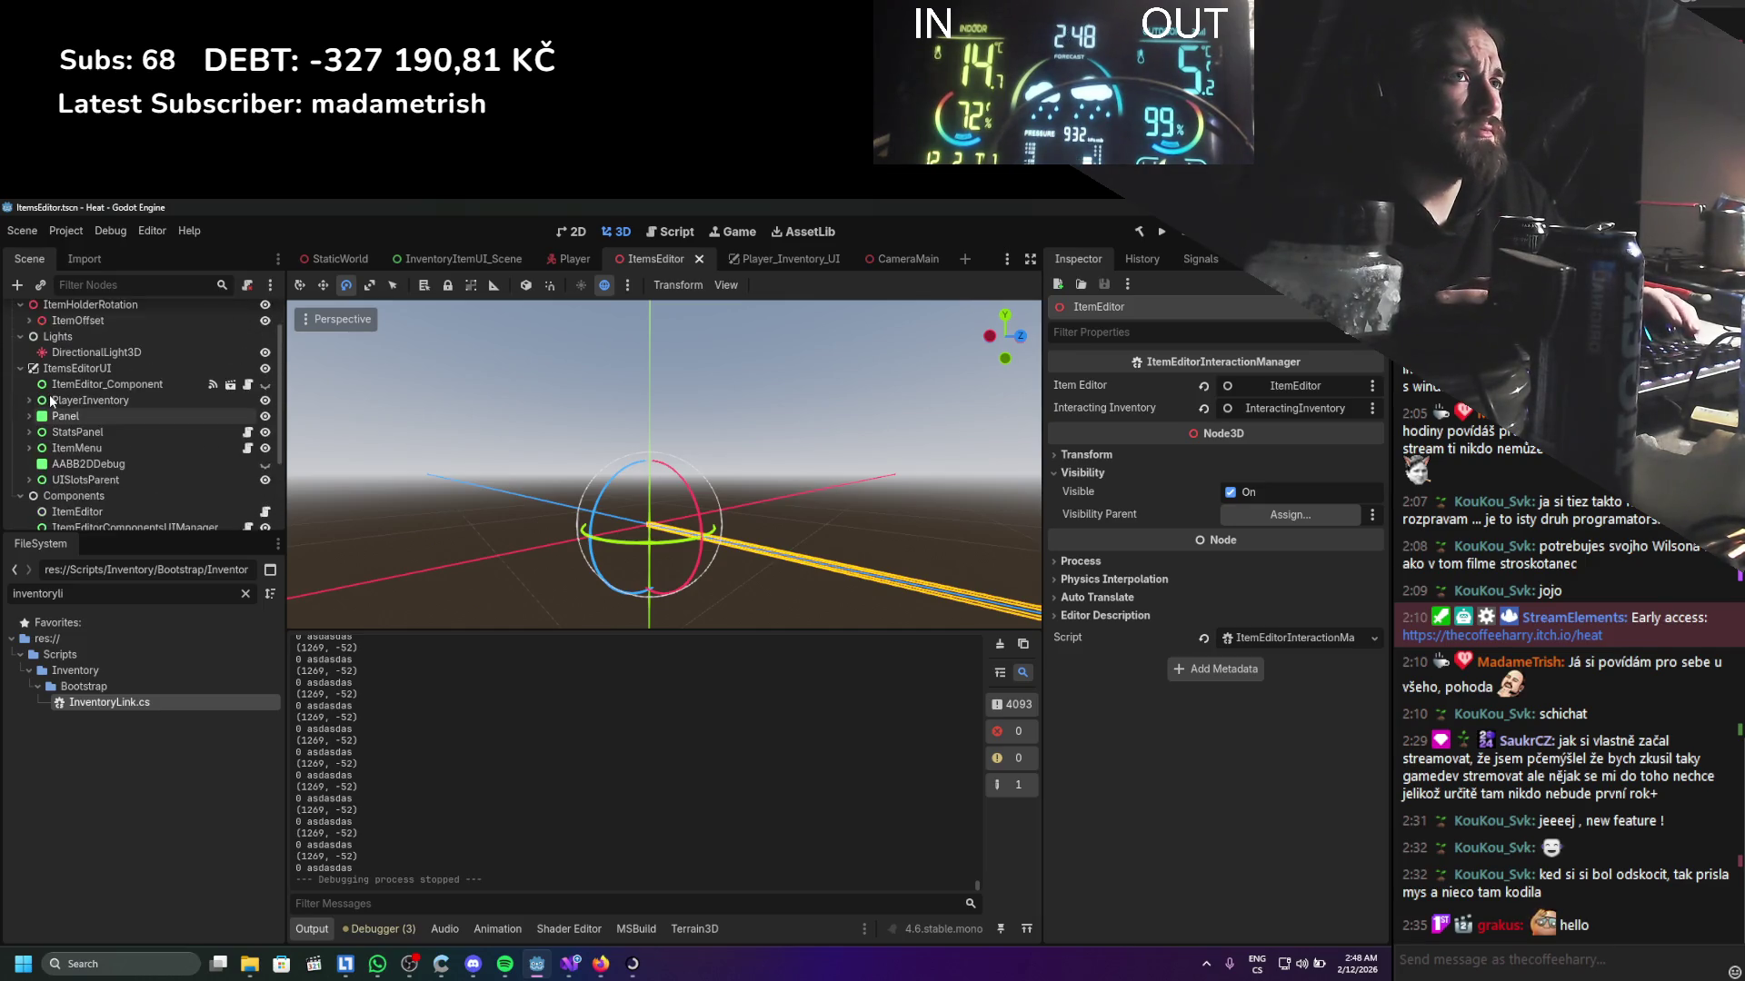
In the Player scene, tick Handle Input Locally on InventoryPlayerViewport under RotationParent and save
left_click(570, 259)
scroll(91, 425, "down", 1)
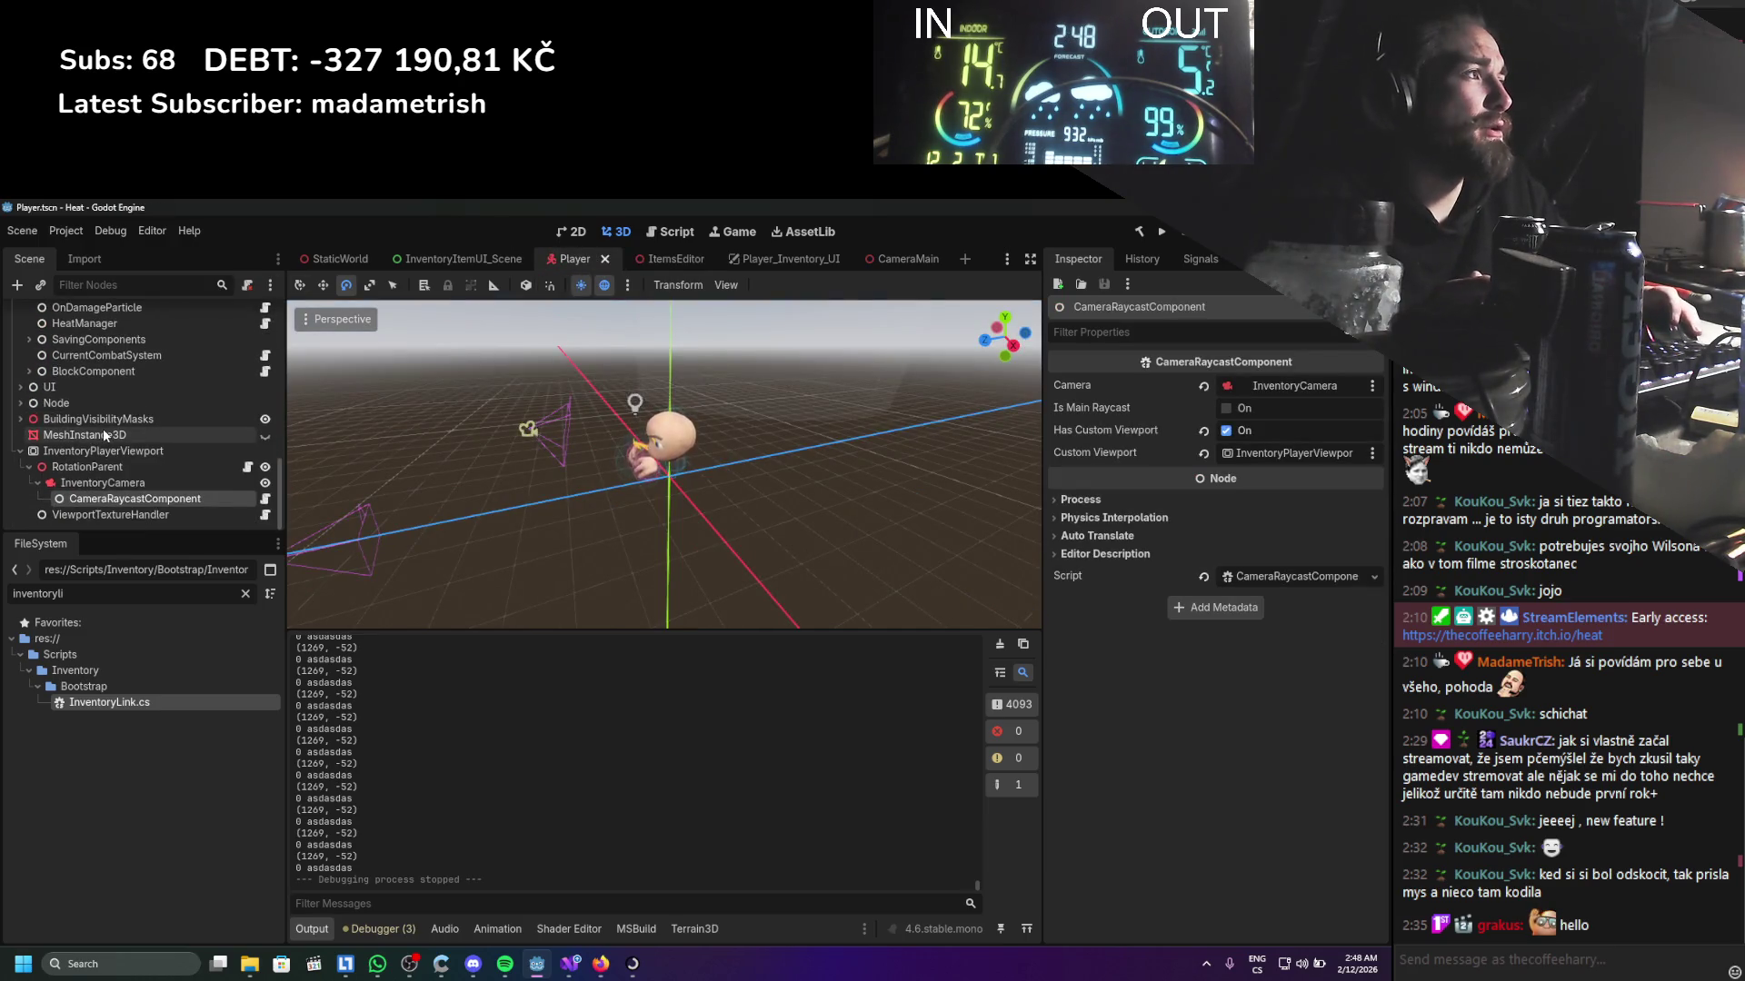
left_click(87, 467)
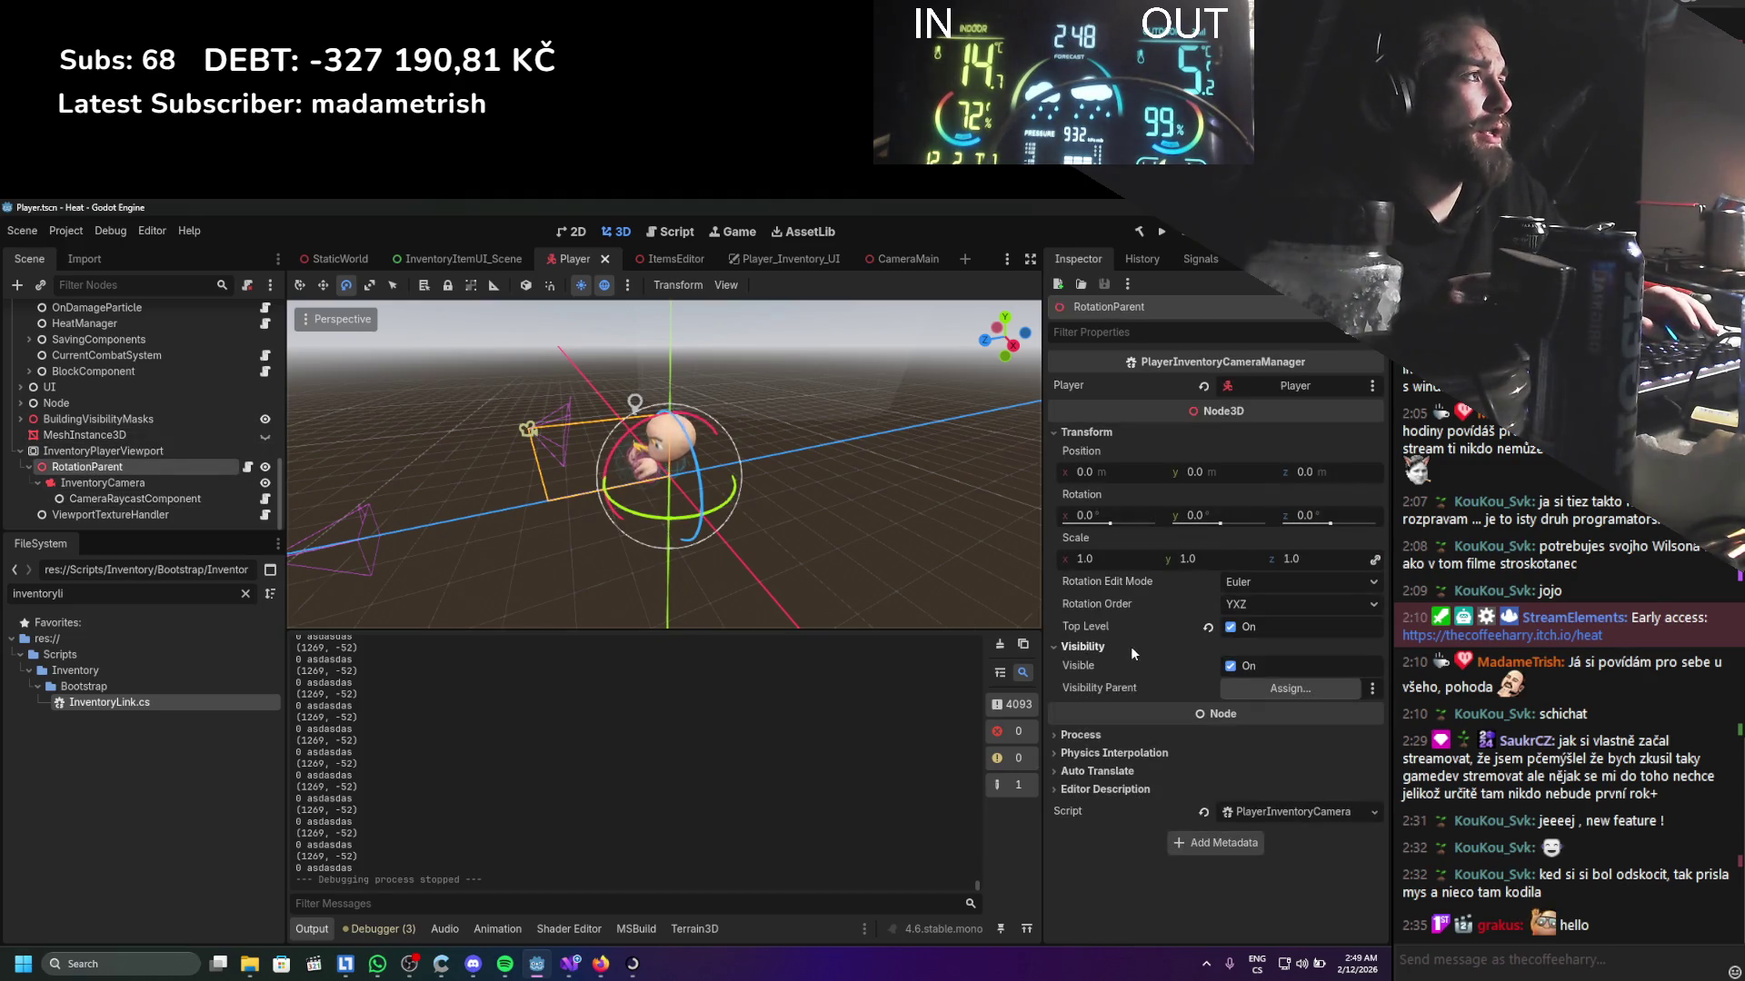
left_click(160, 449)
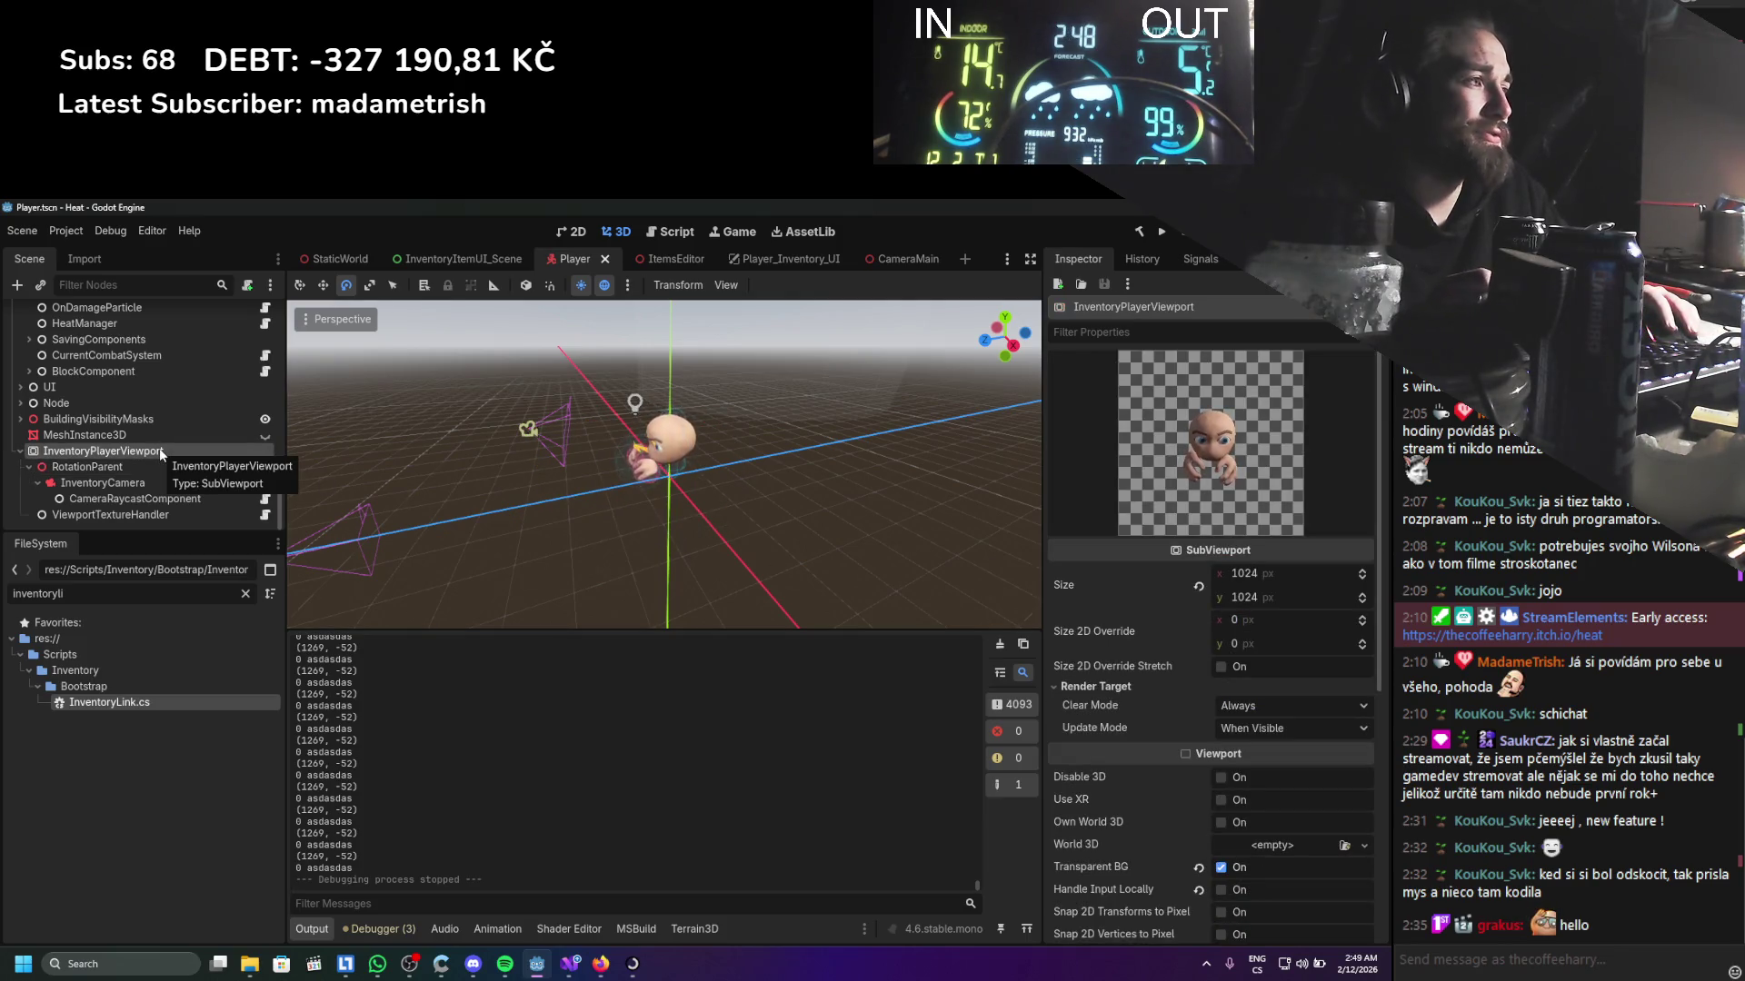
left_click(1220, 890)
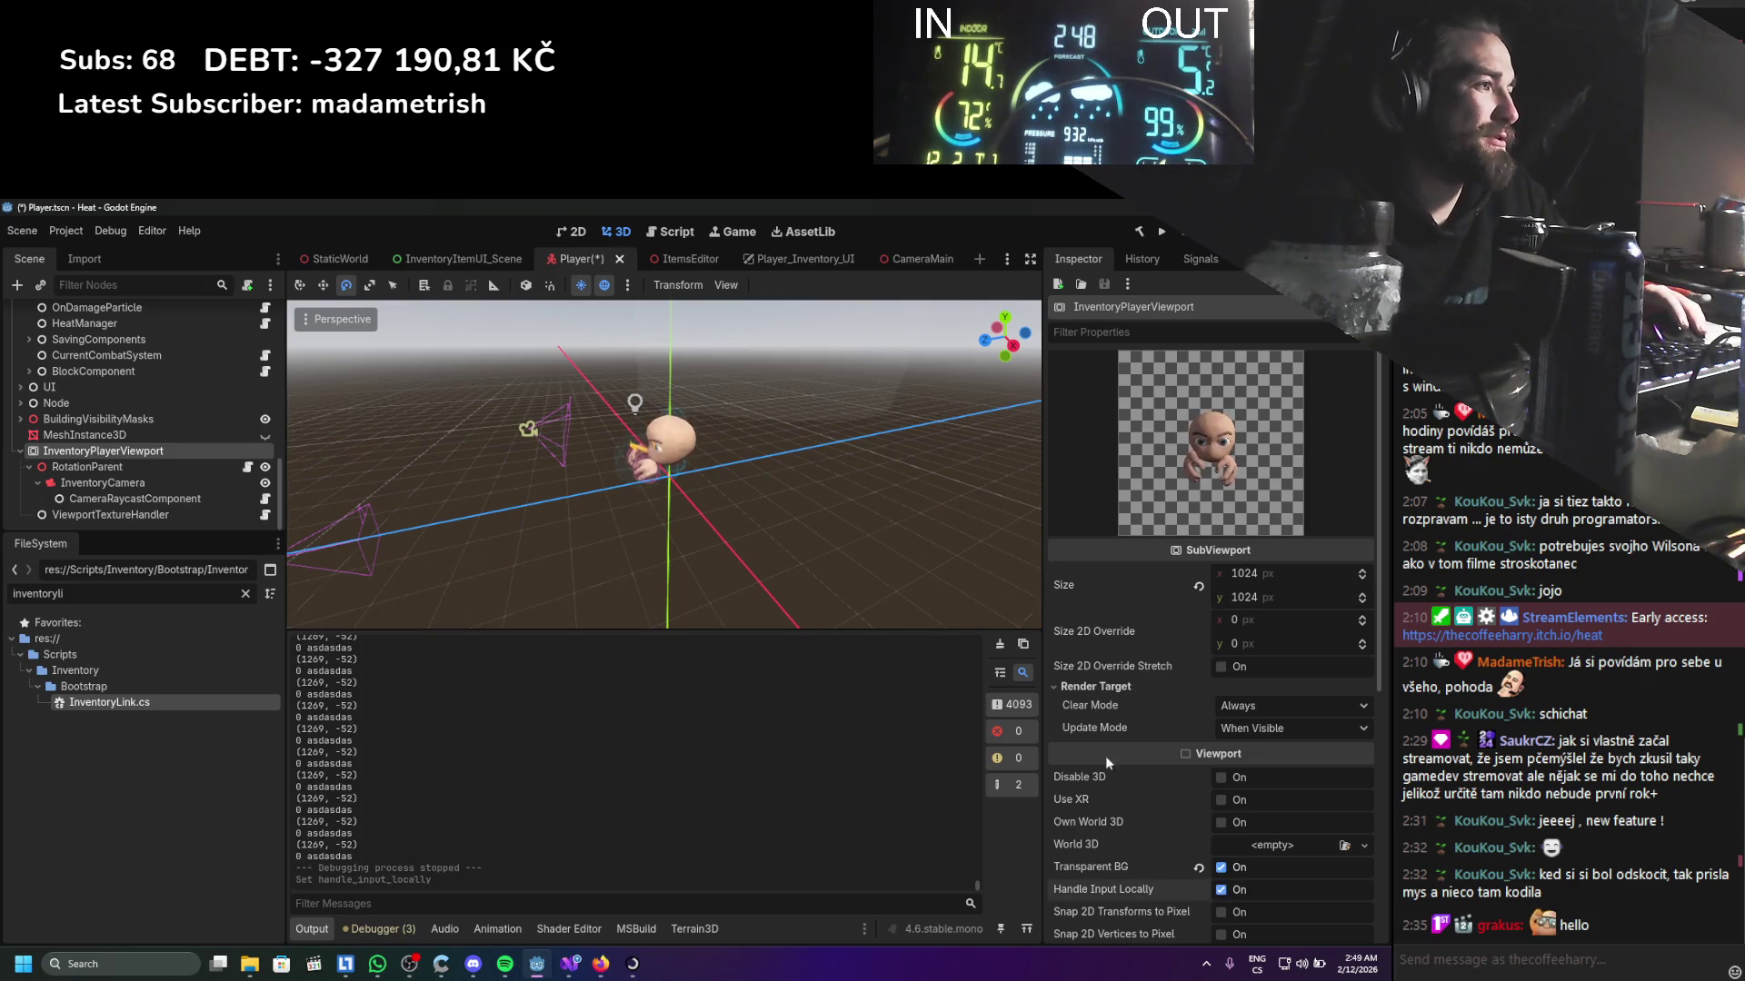
key("ctrl+s")
scroll(1105, 756, "down", 4)
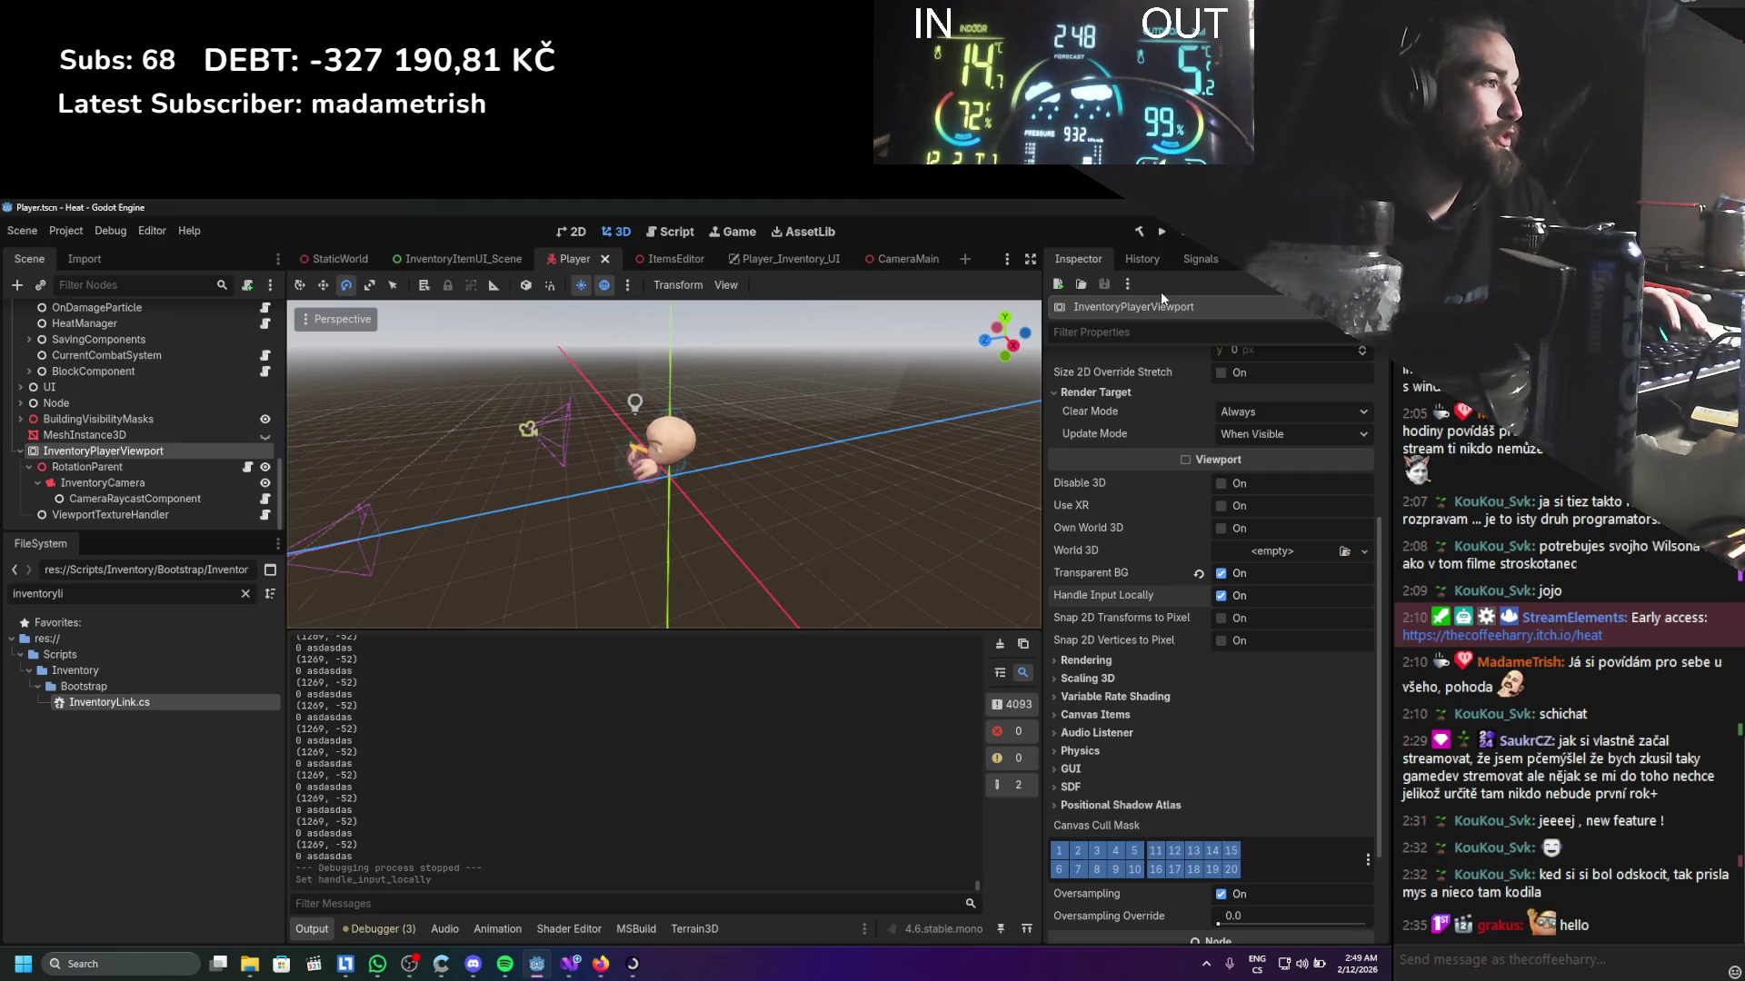
Test-run the game with the inventory open, stop it with F8, and bring Visual Studio forward
left_click(1163, 231)
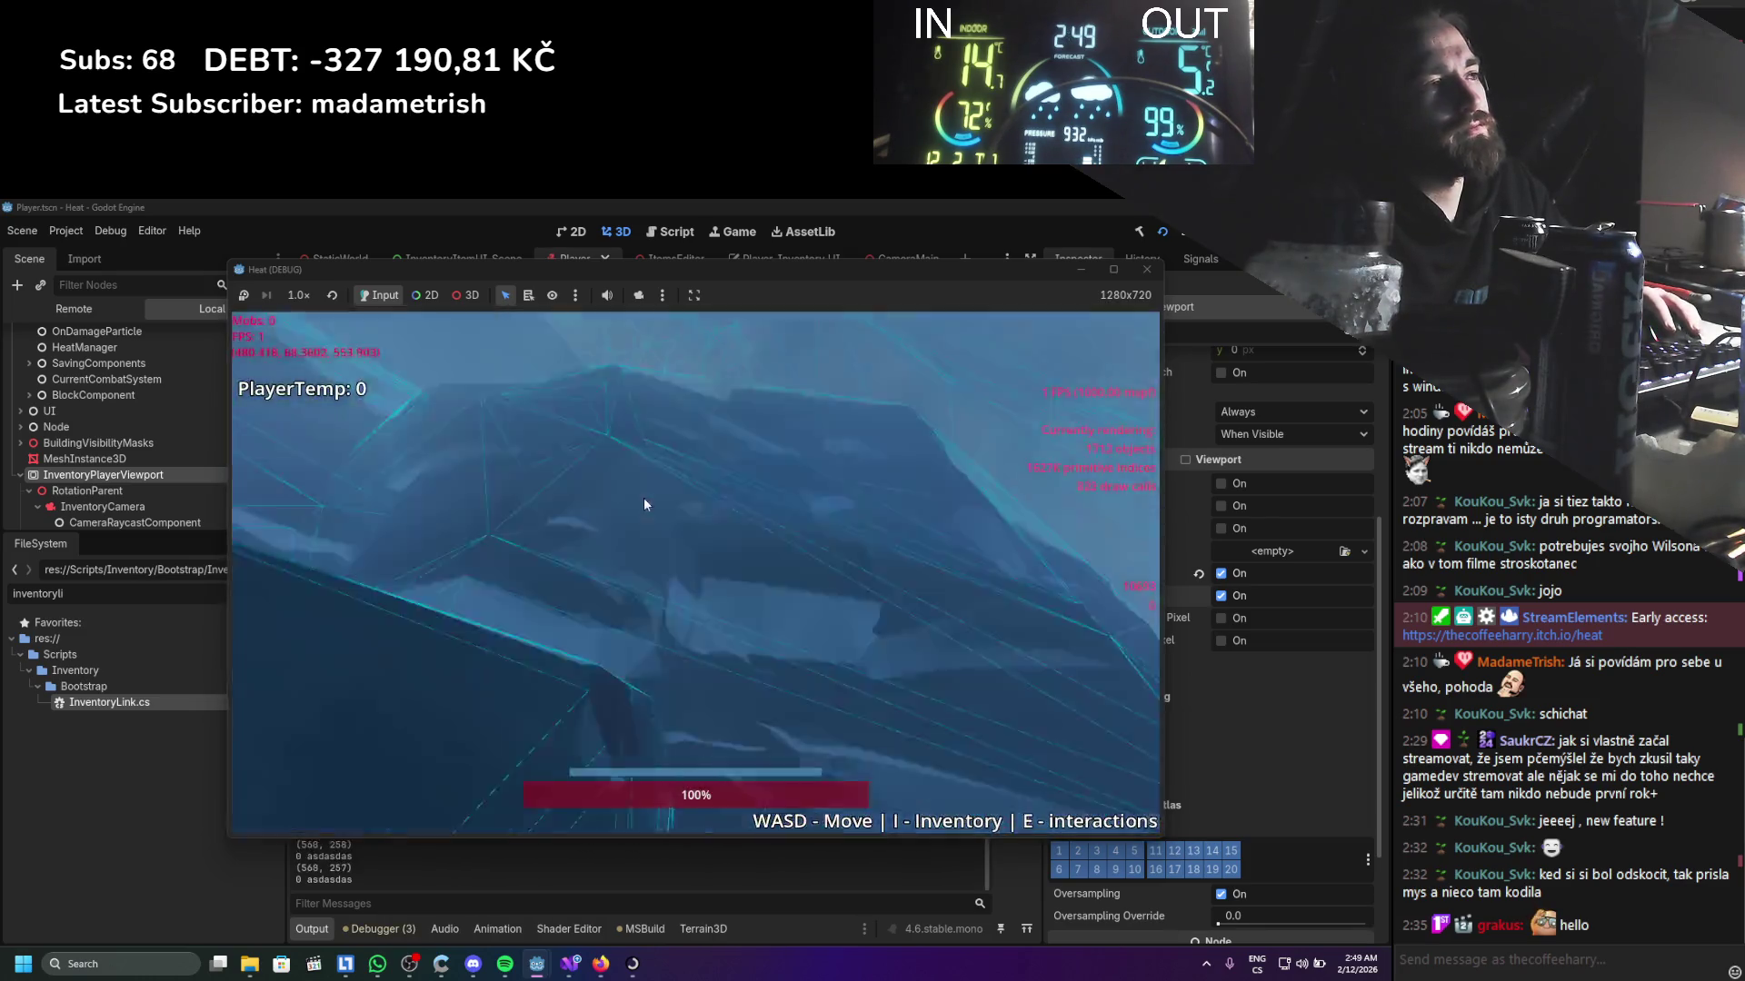
key("i")
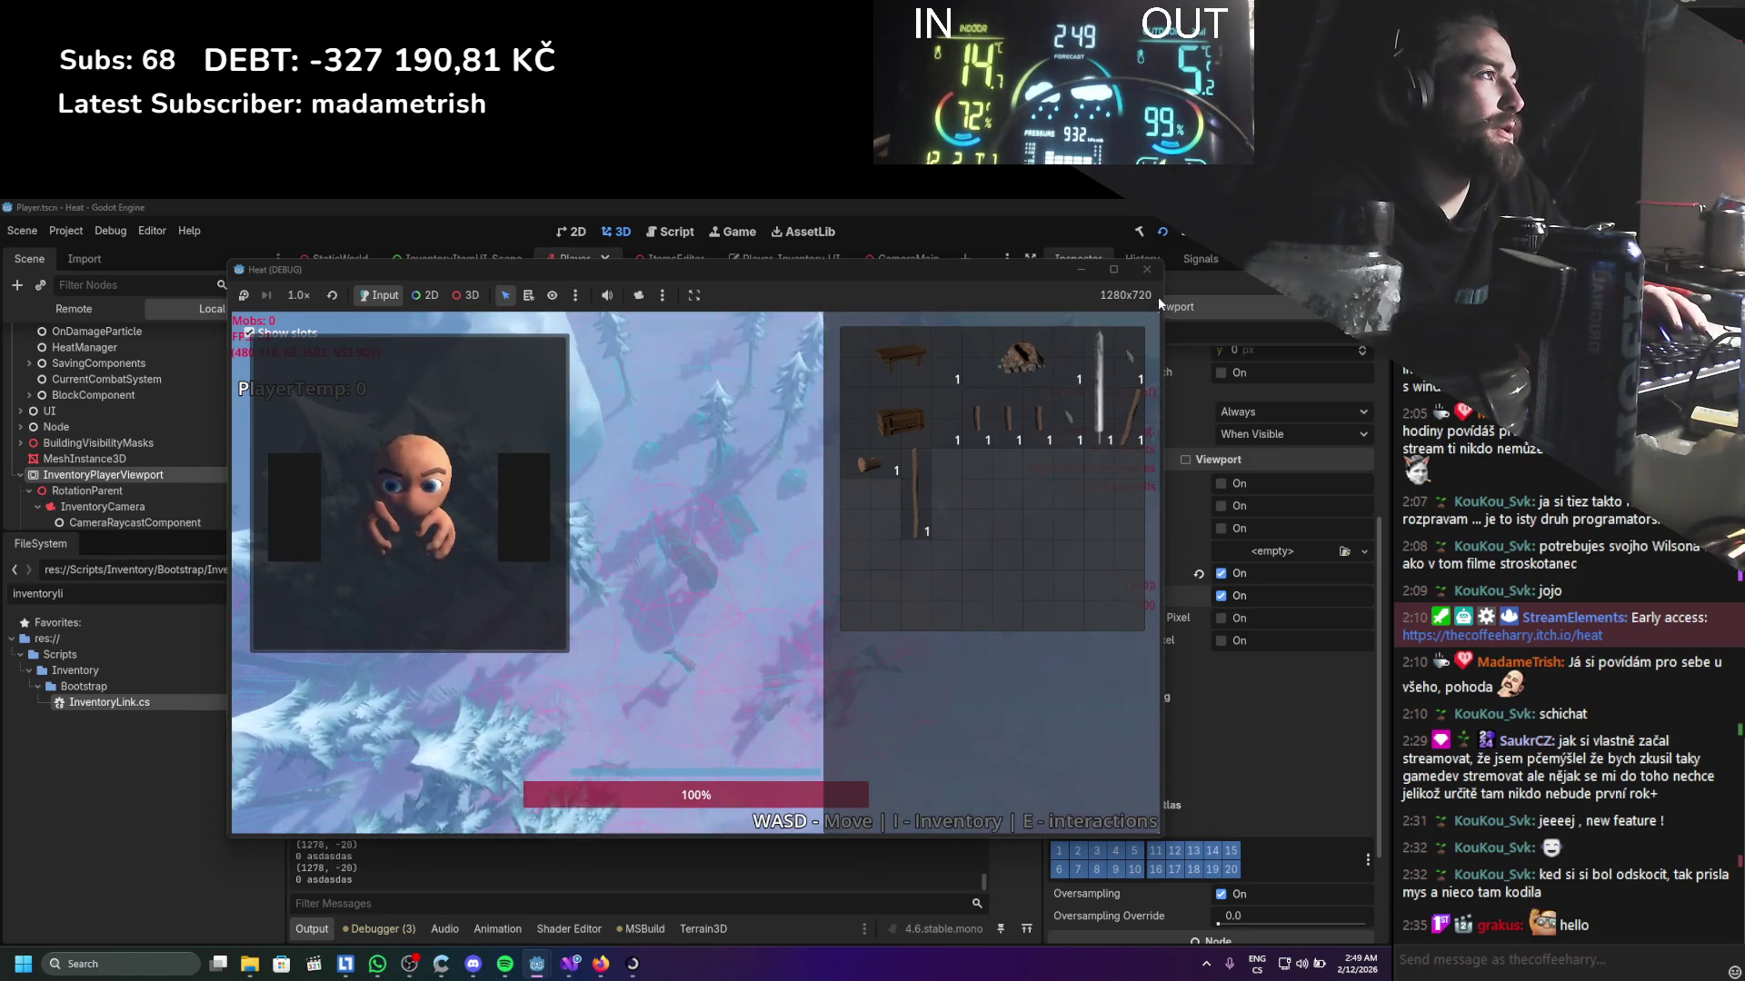
key("F8")
left_click(568, 969)
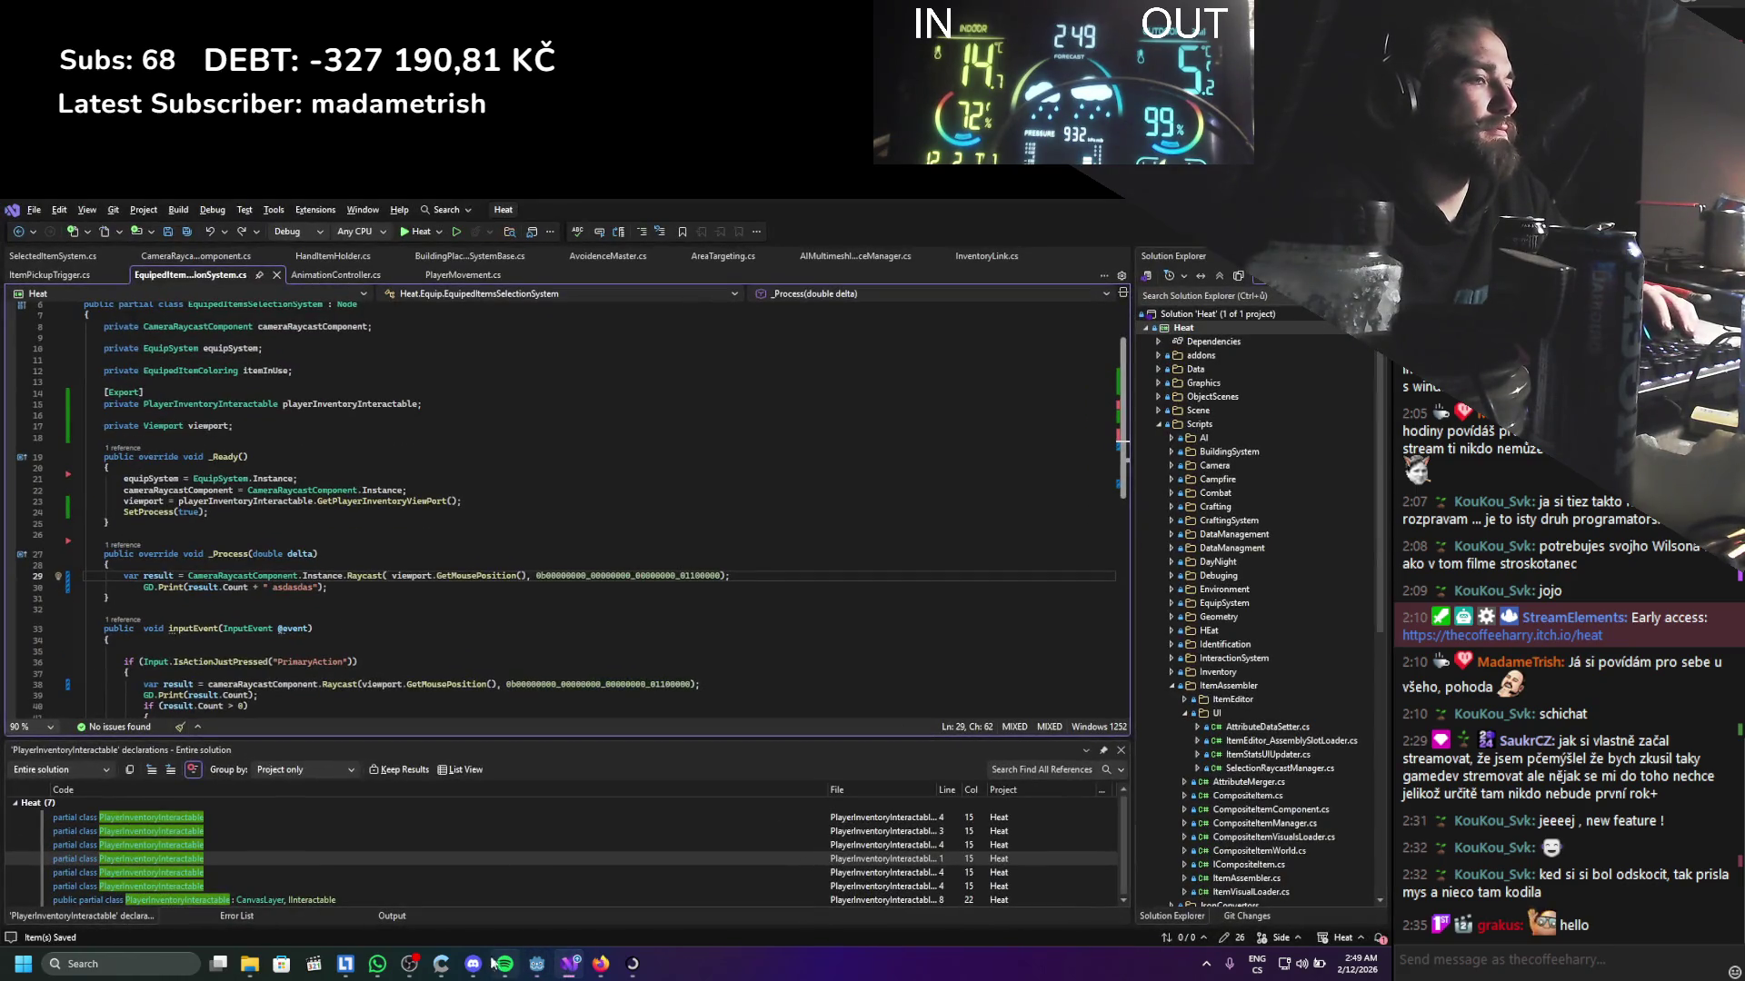
In Firefox, change the Google query to 'godot getmouse position local' and search again
left_click(600, 963)
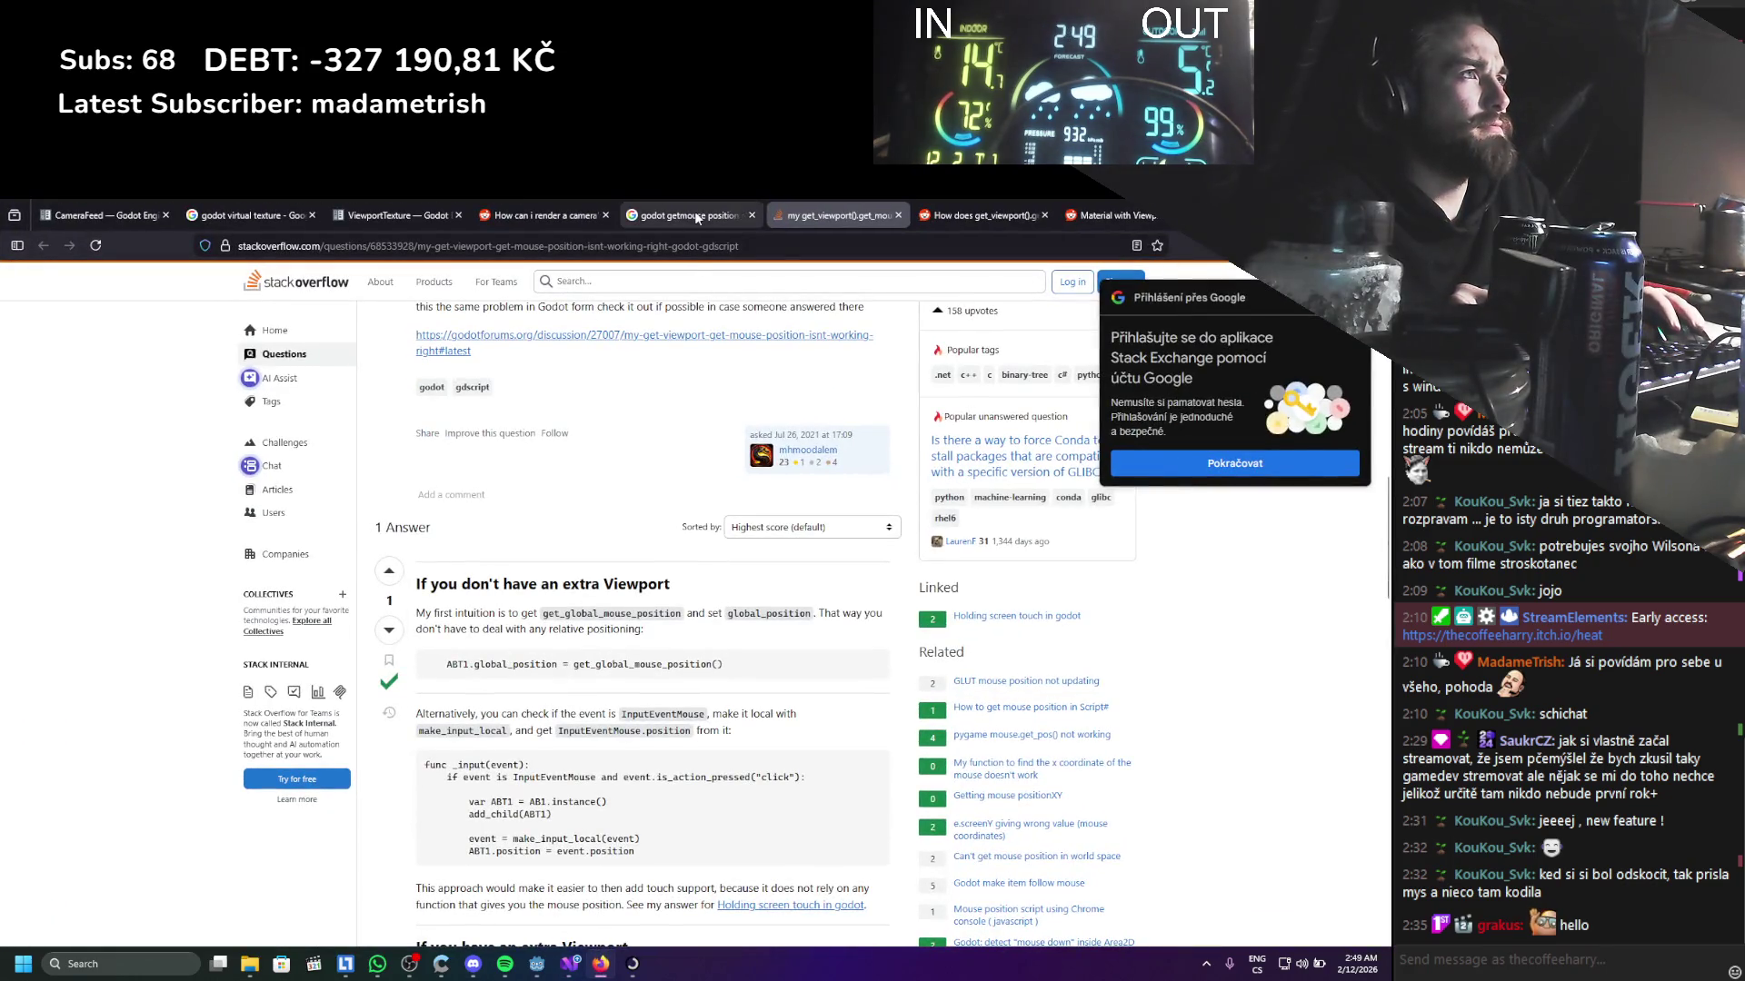
left_click(694, 216)
left_click_drag(440, 299, 302, 314)
type("local")
key("Return")
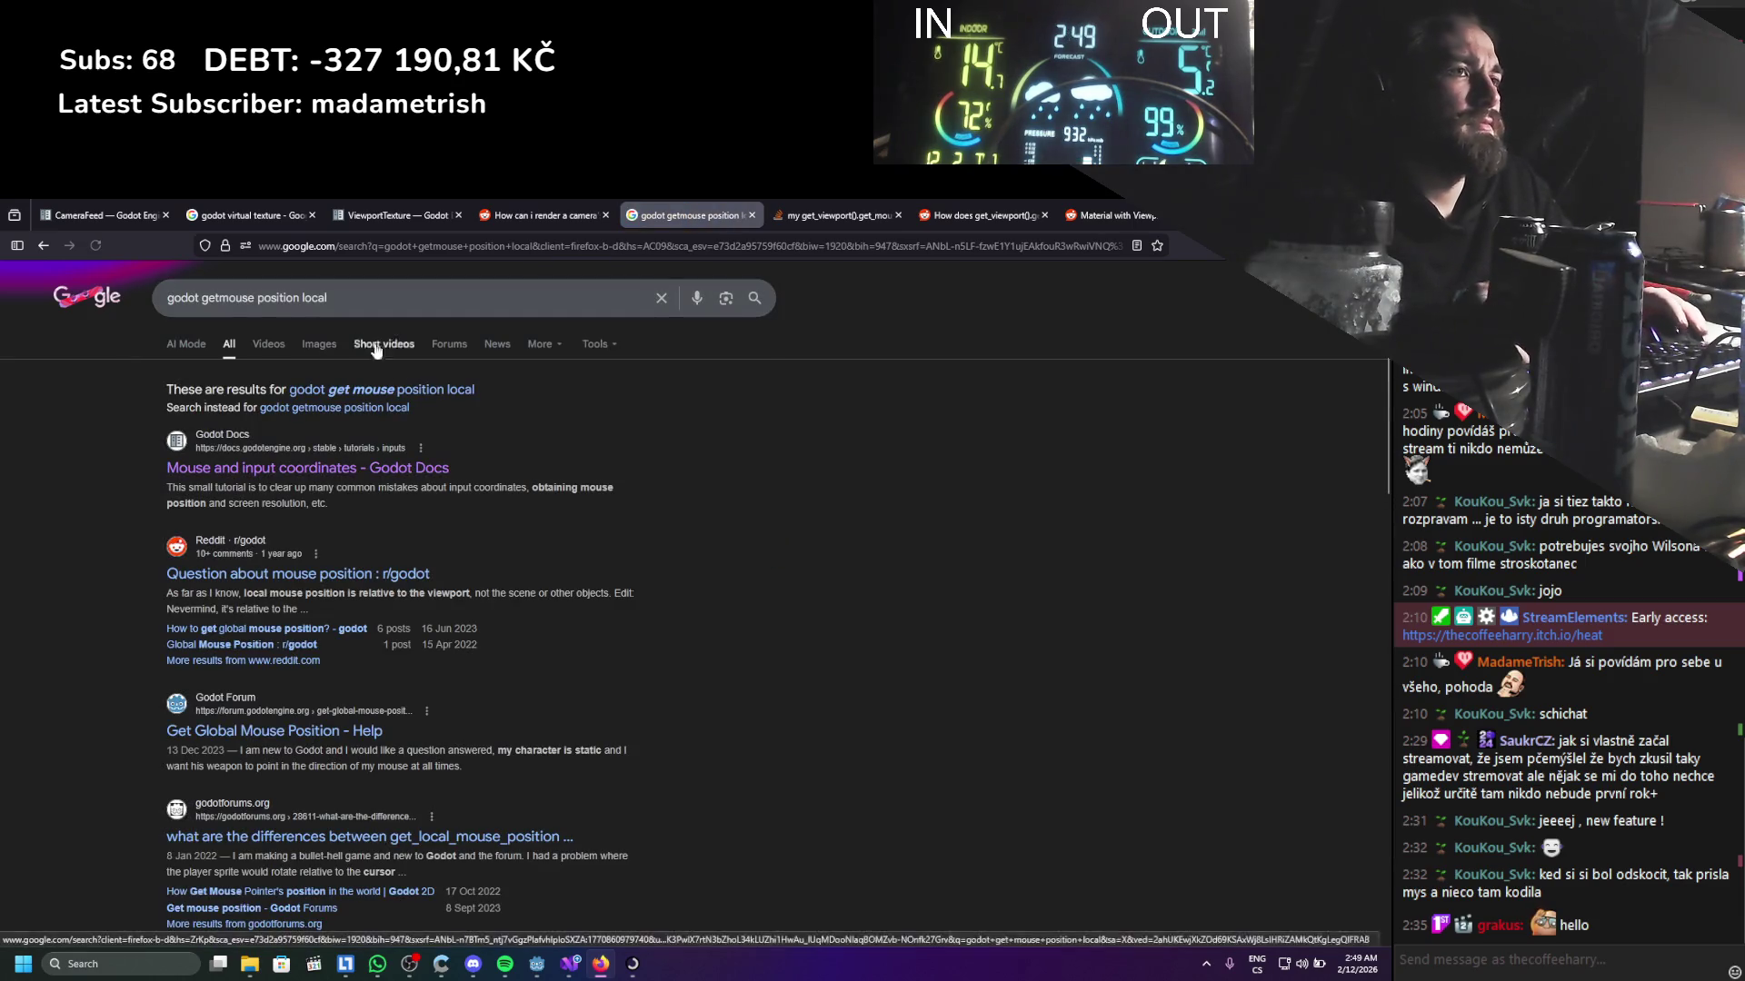
Read the Godot Docs result's C# sample, then return to Google and select the query words
middle_click(368, 472)
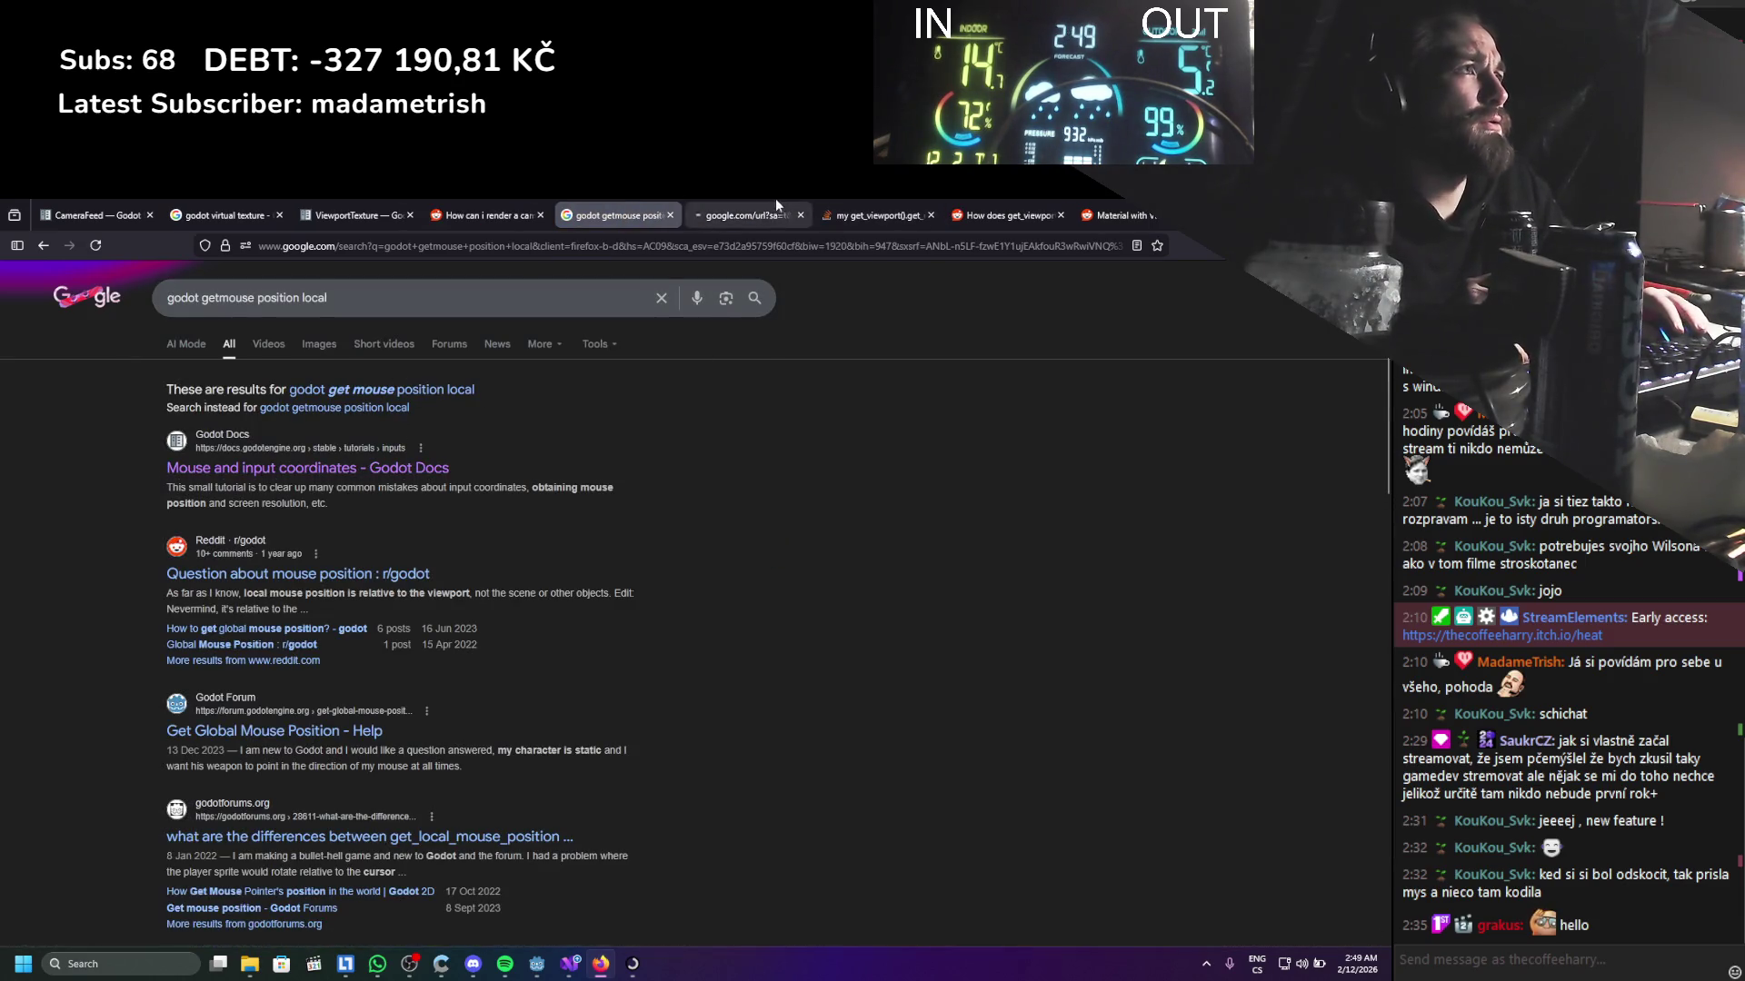
left_click(771, 200)
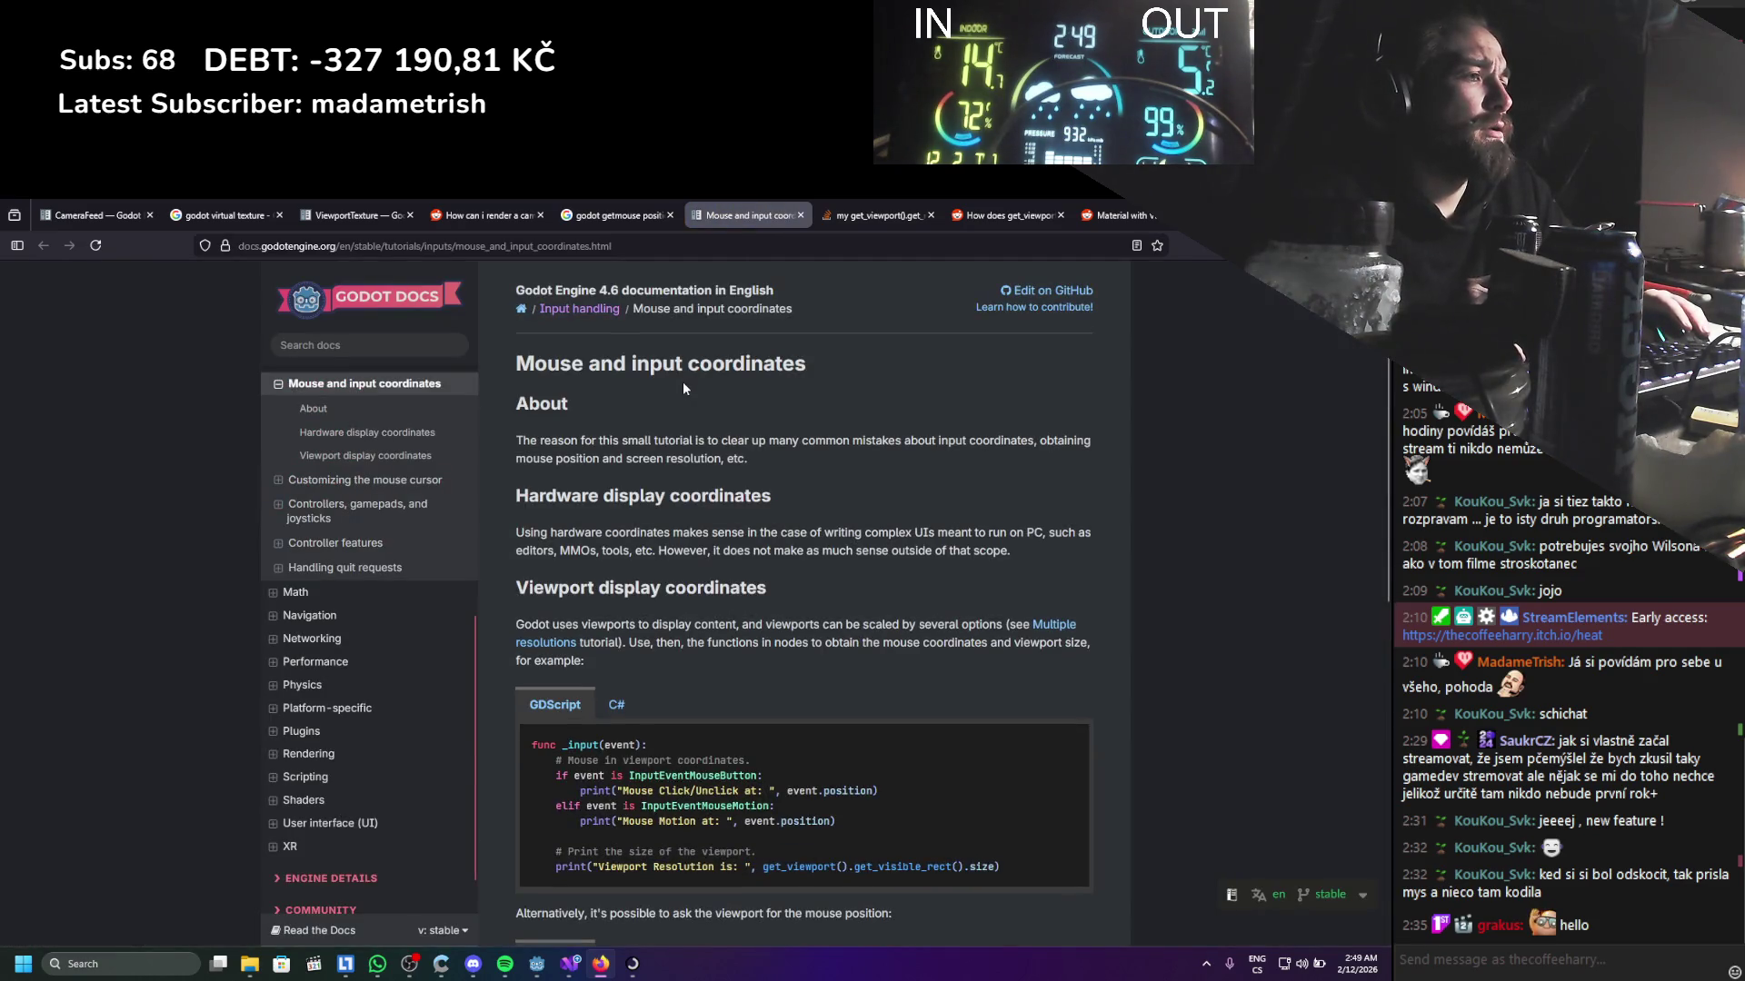
left_click(616, 705)
scroll(694, 570, "down", 3)
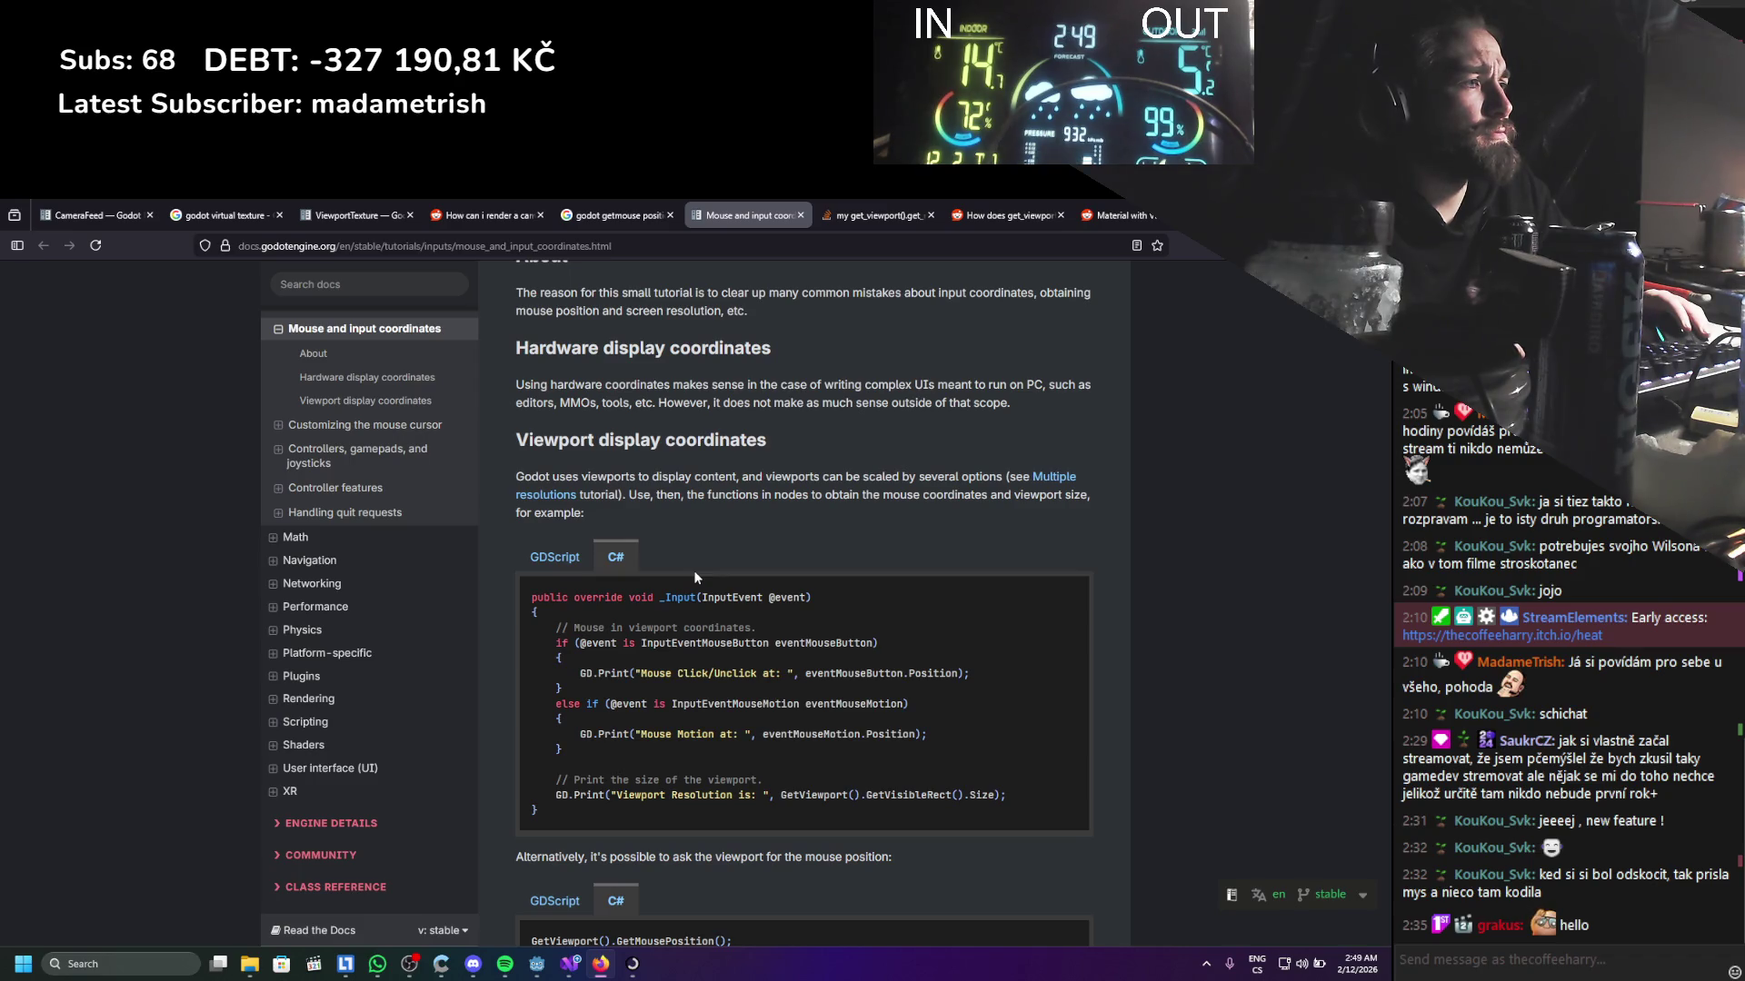
scroll(694, 577, "down", 3)
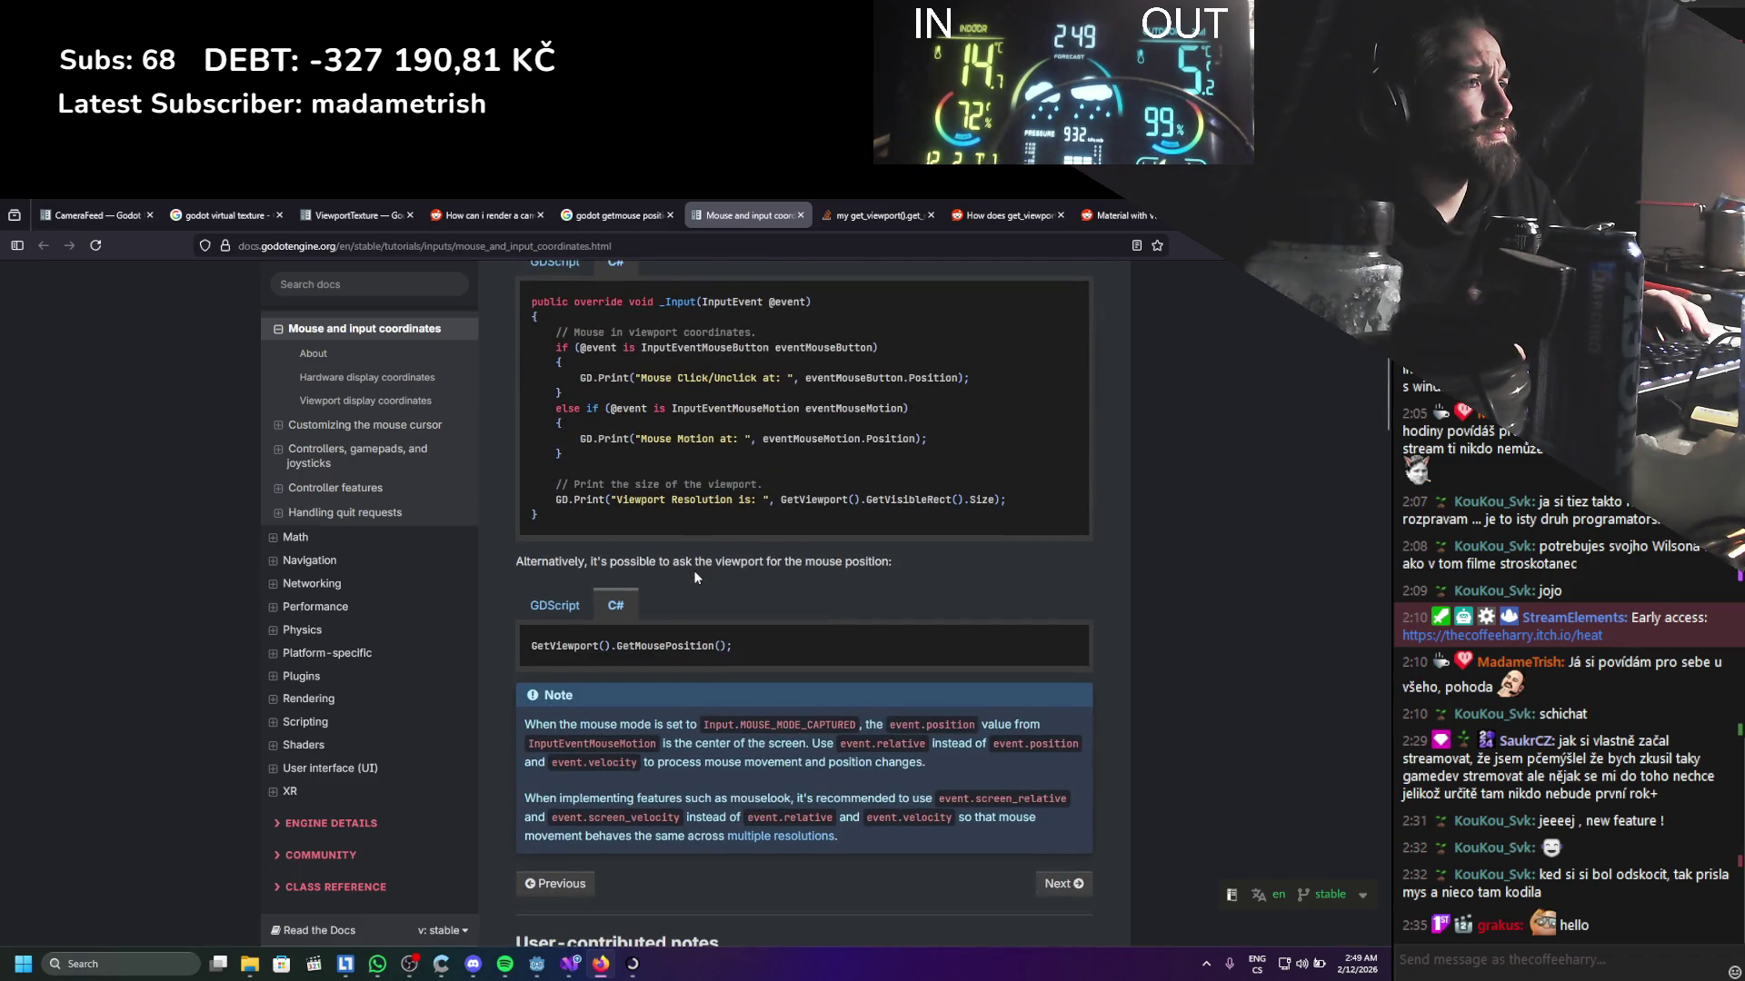
scroll(694, 570, "down", 5)
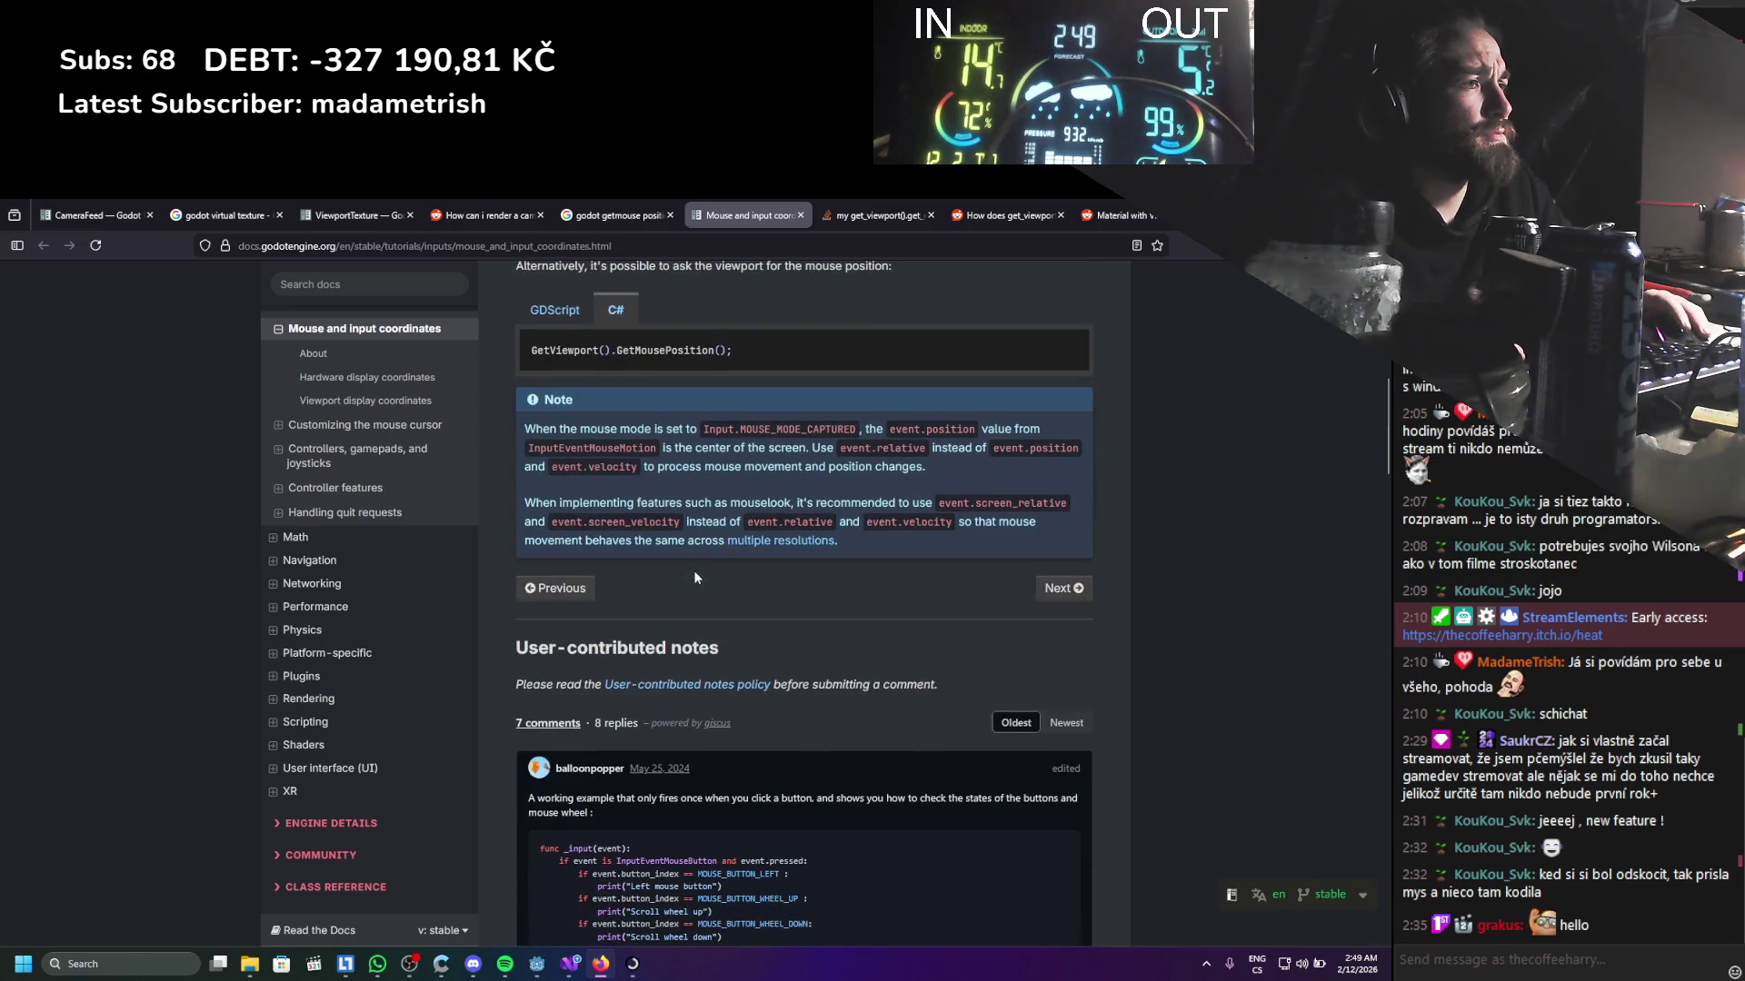
left_click(636, 215)
left_click_drag(327, 298, 218, 304)
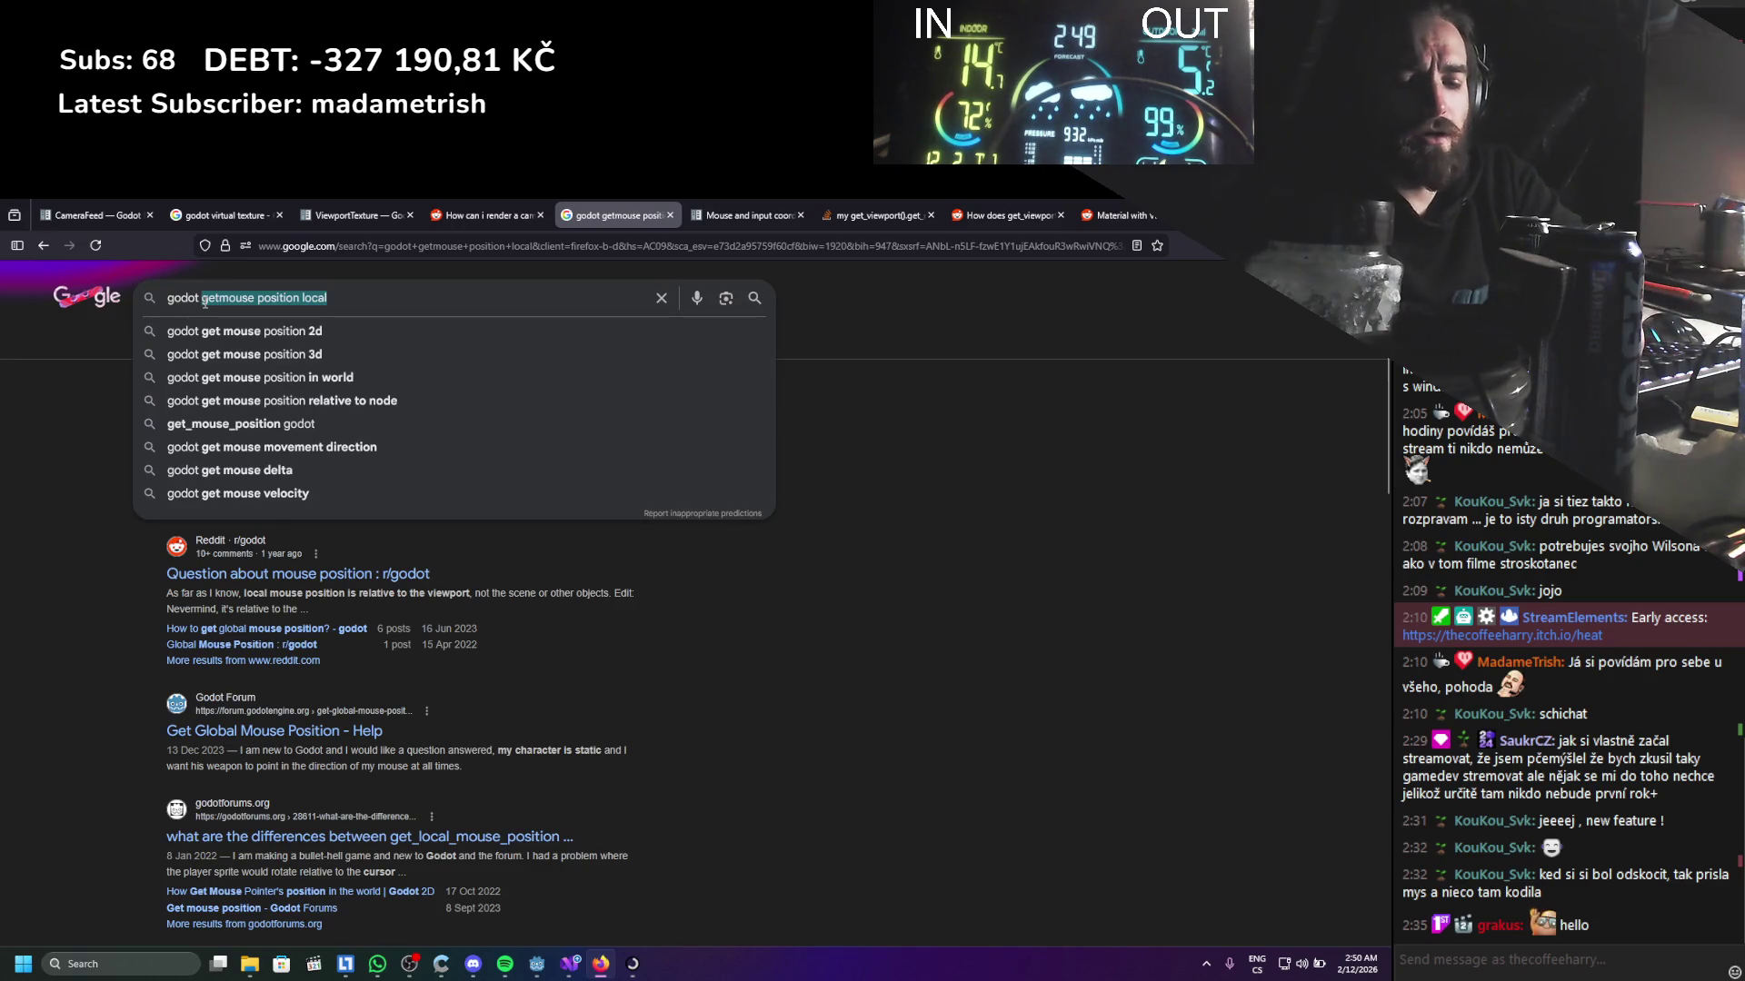
Search for 'godot viewport' and open the Using Viewports guide in a new tab
type("view")
key("Down")
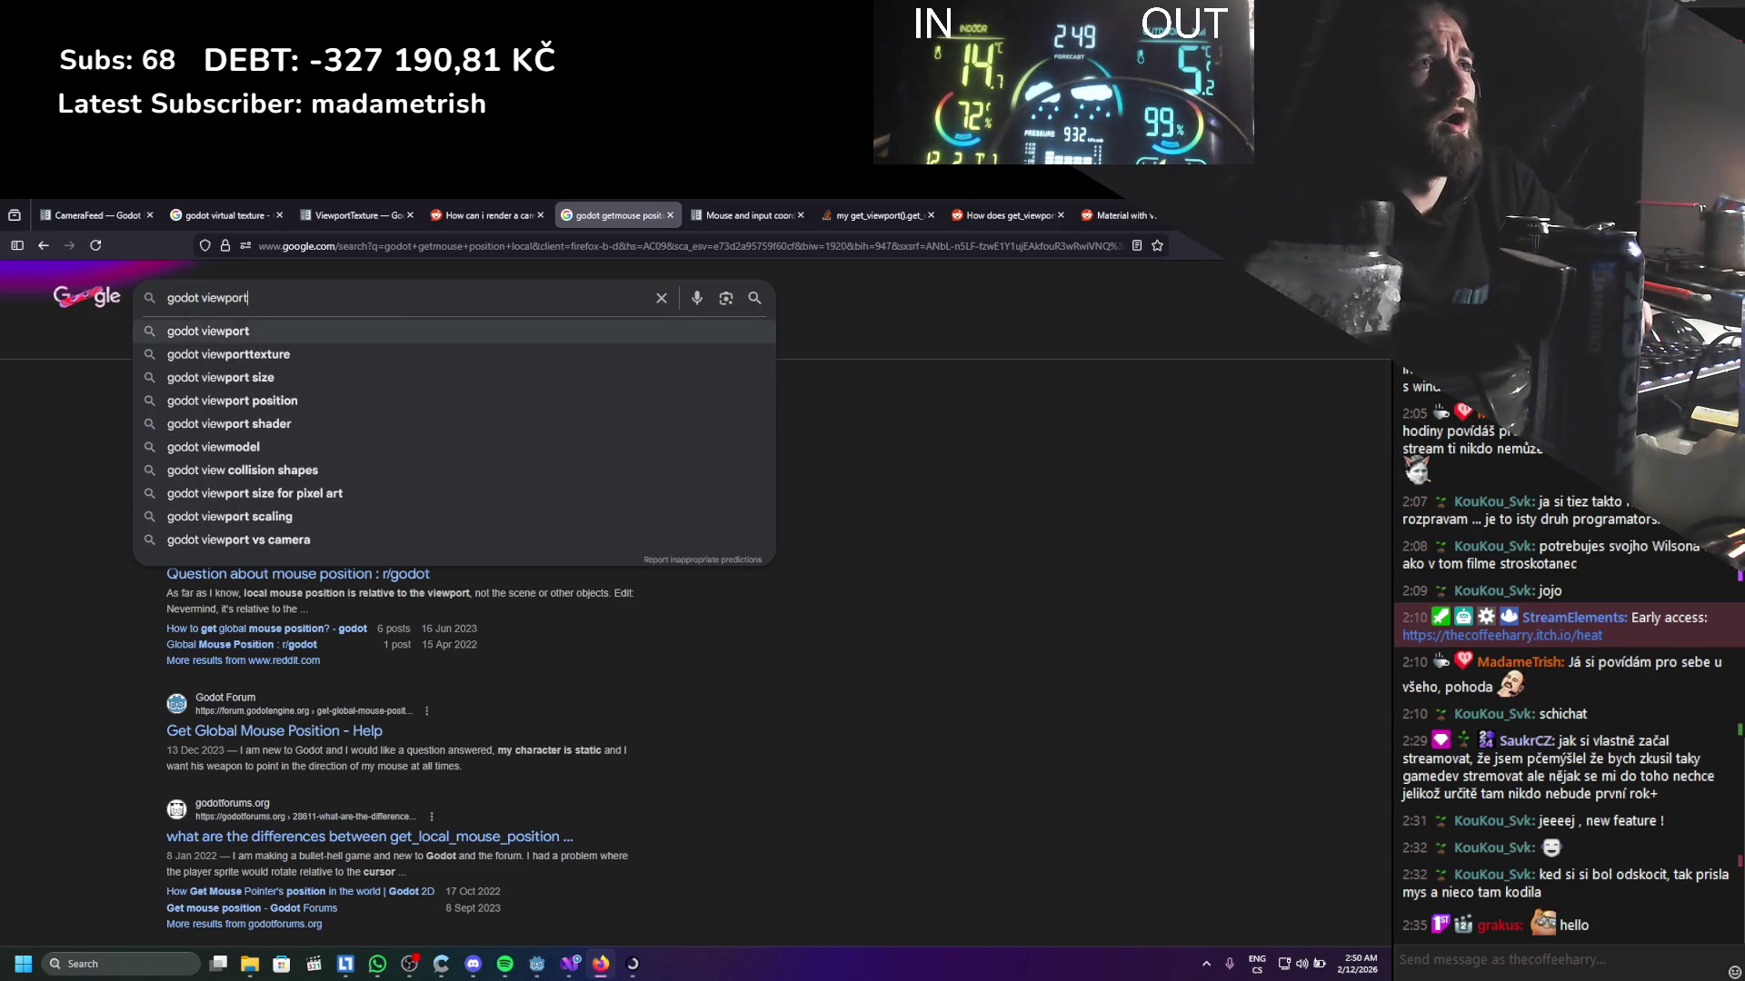
key("Return")
middle_click(266, 422)
left_click(677, 216)
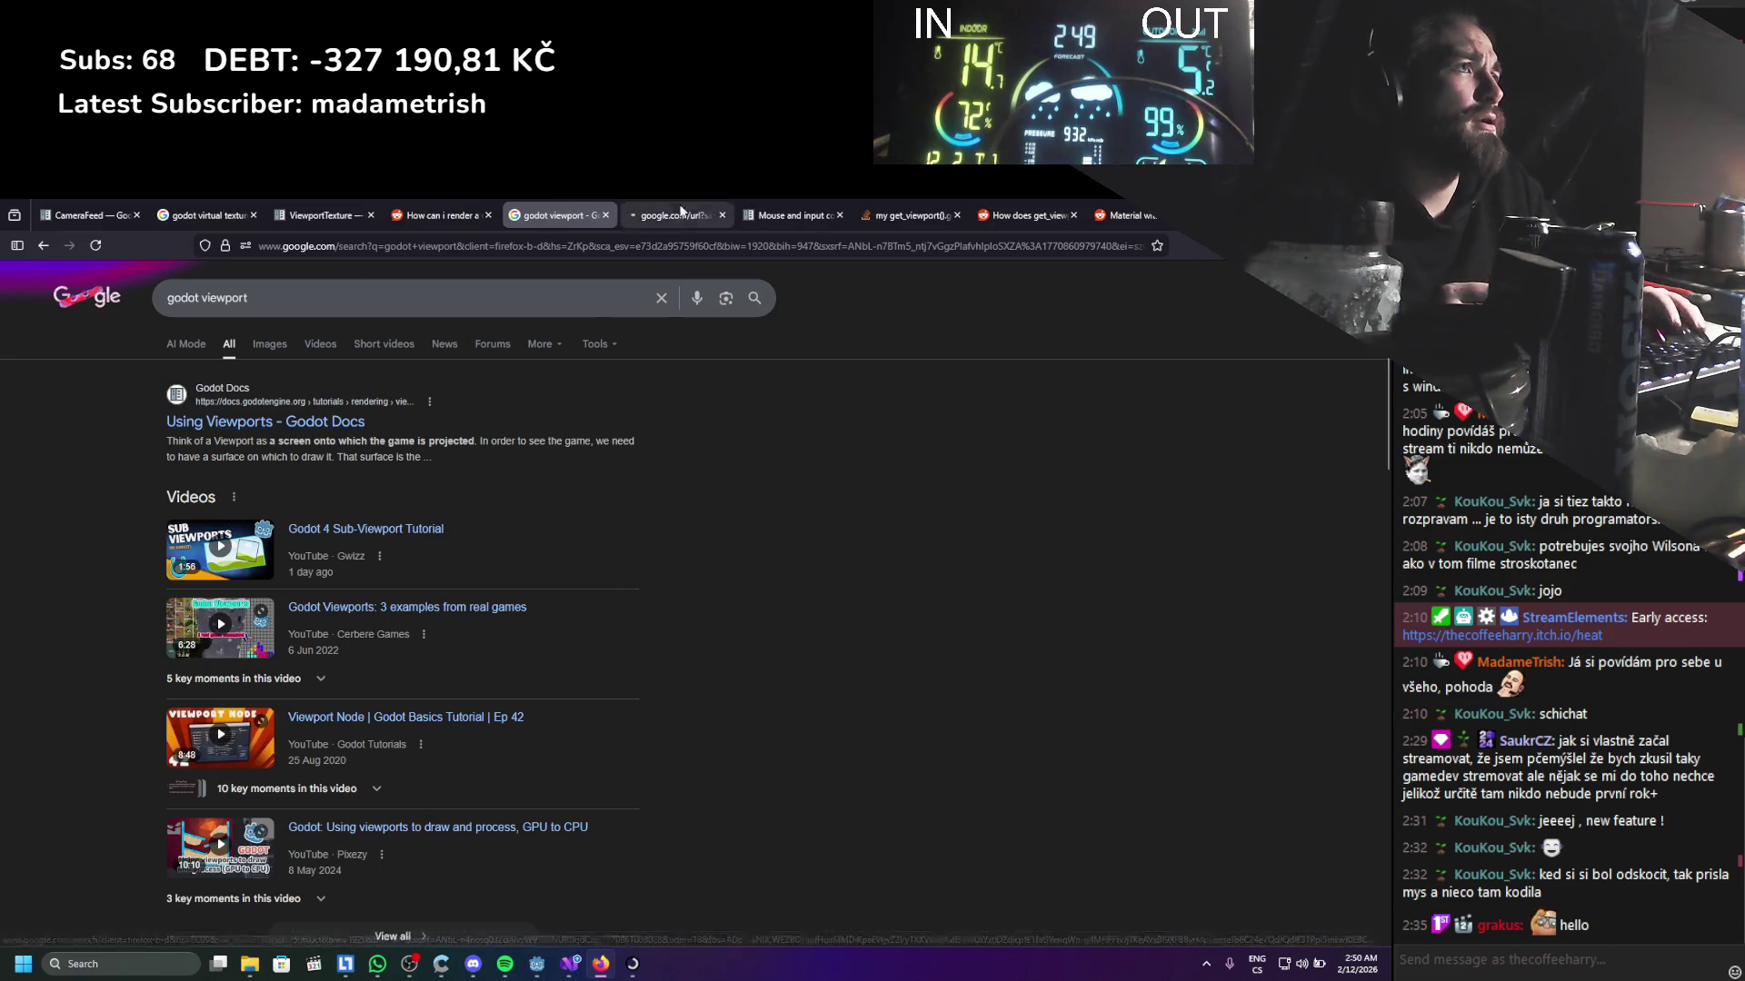
scroll(713, 445, "down", 10)
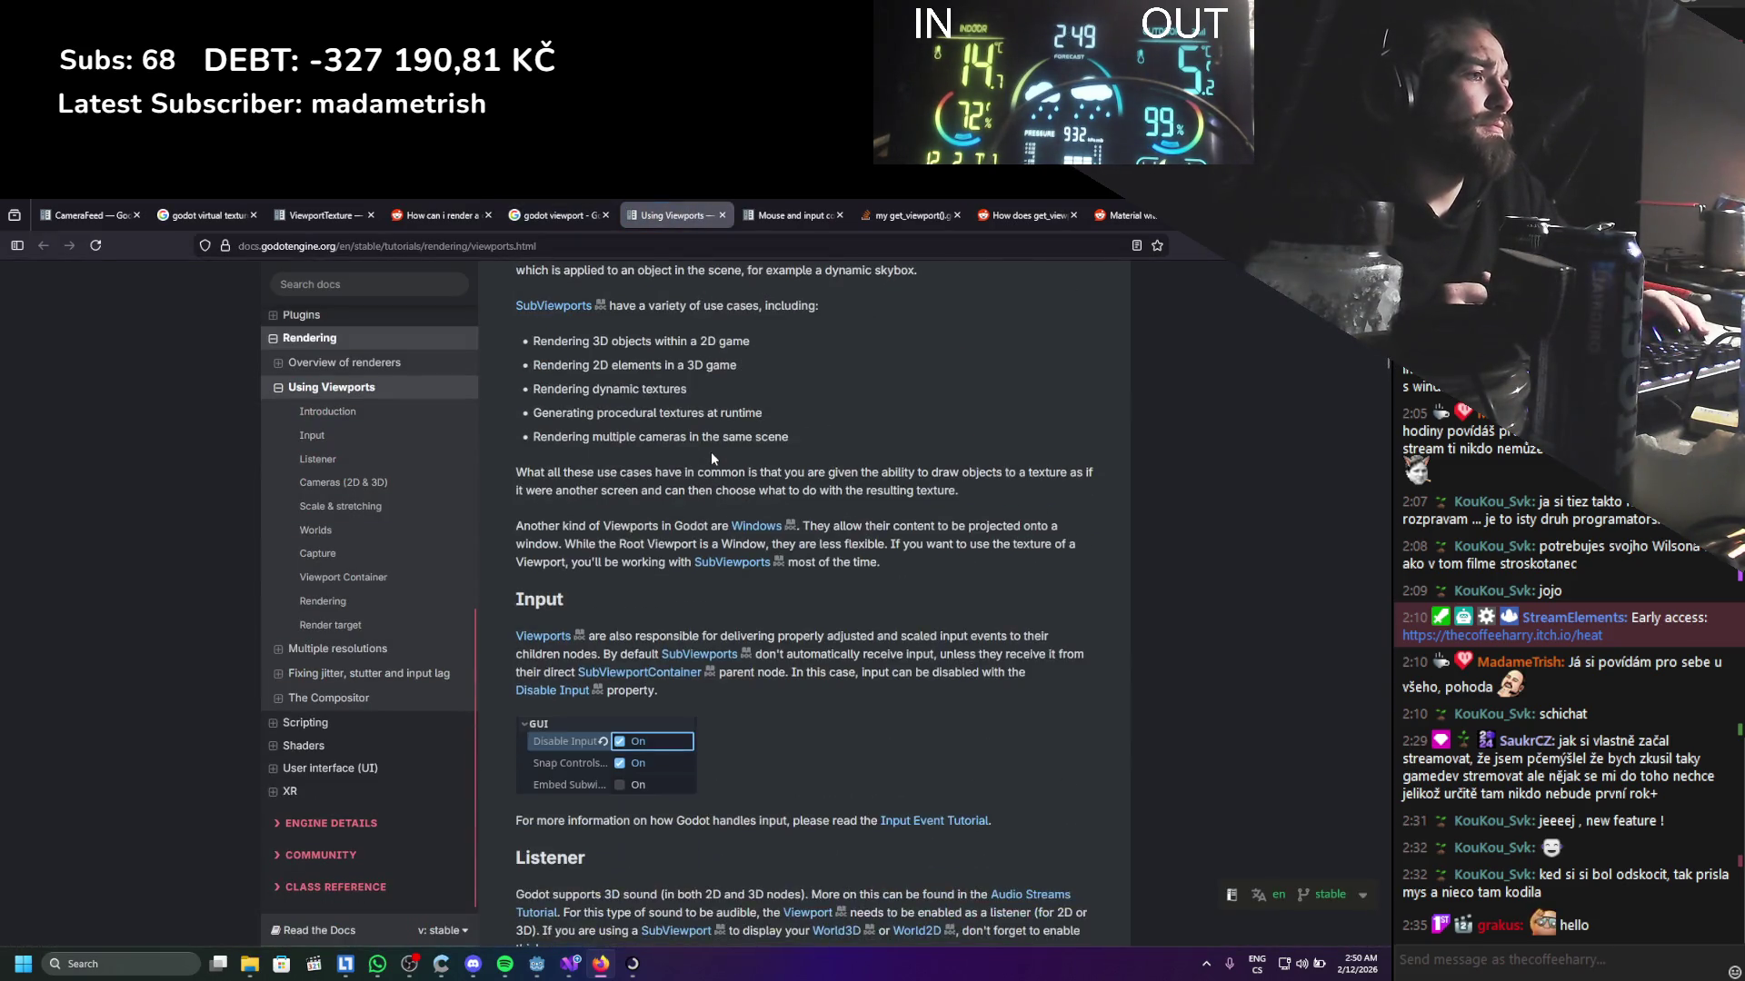
scroll(713, 451, "down", 8)
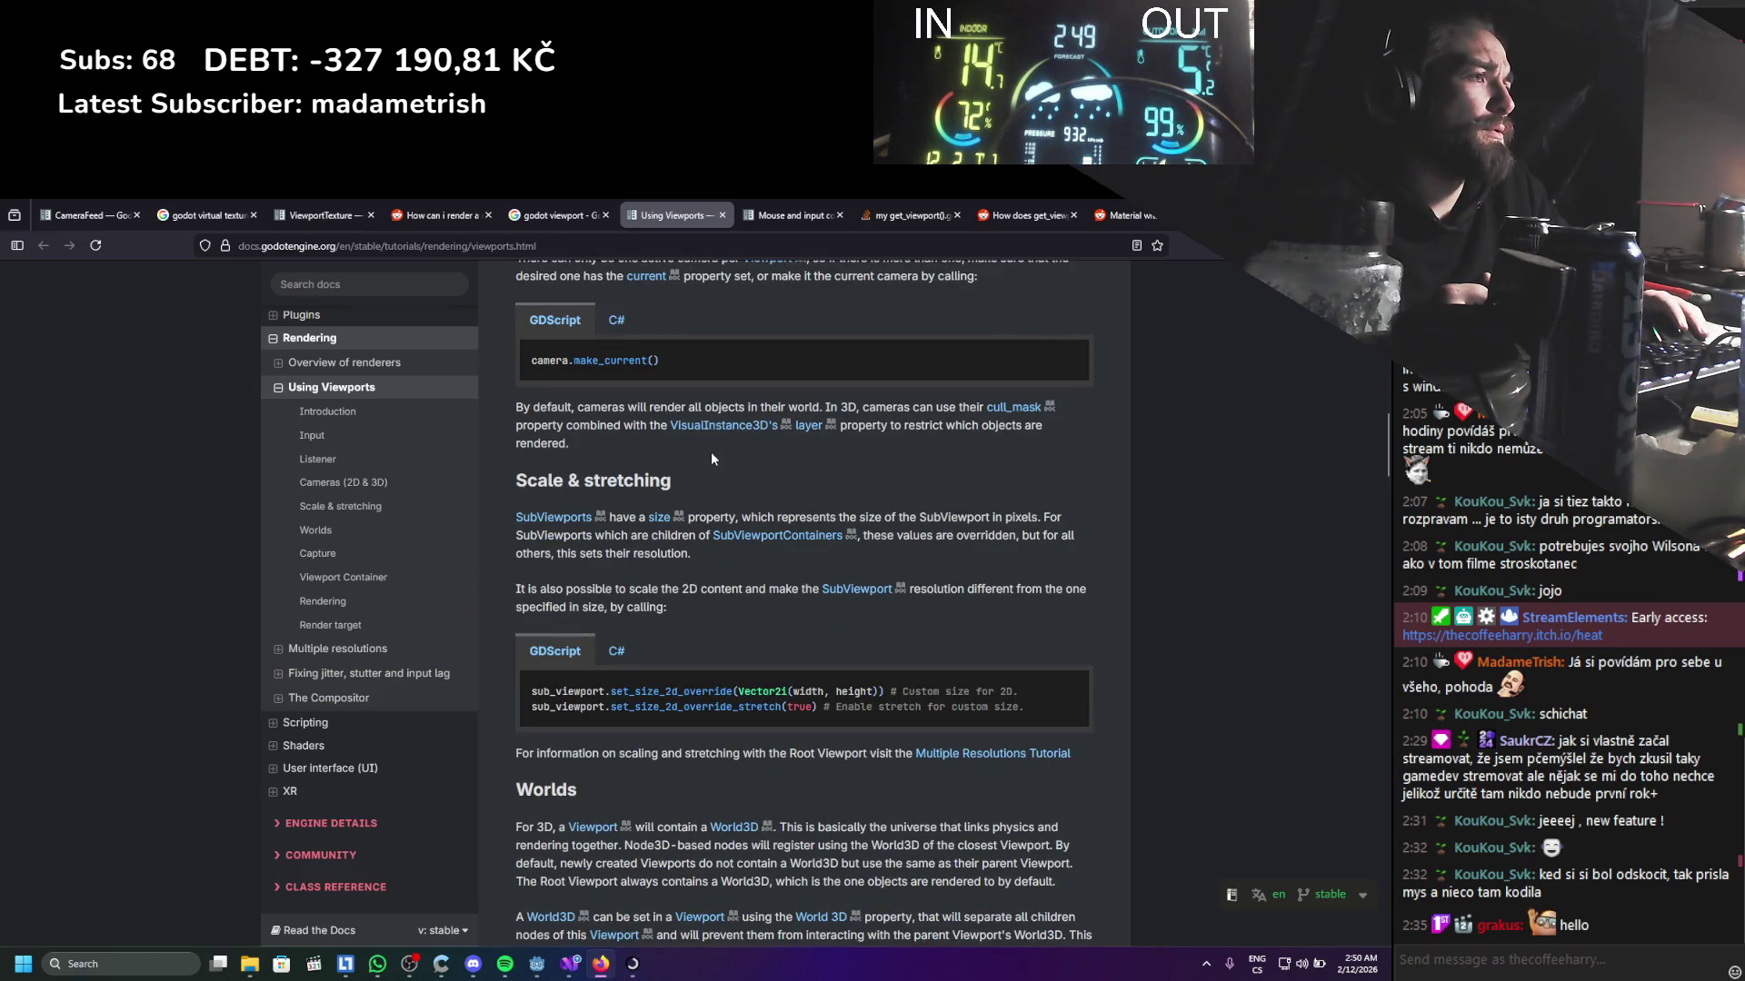
Read the guide's C# examples down to Viewport Container, then return to Visual Studio
left_click(618, 650)
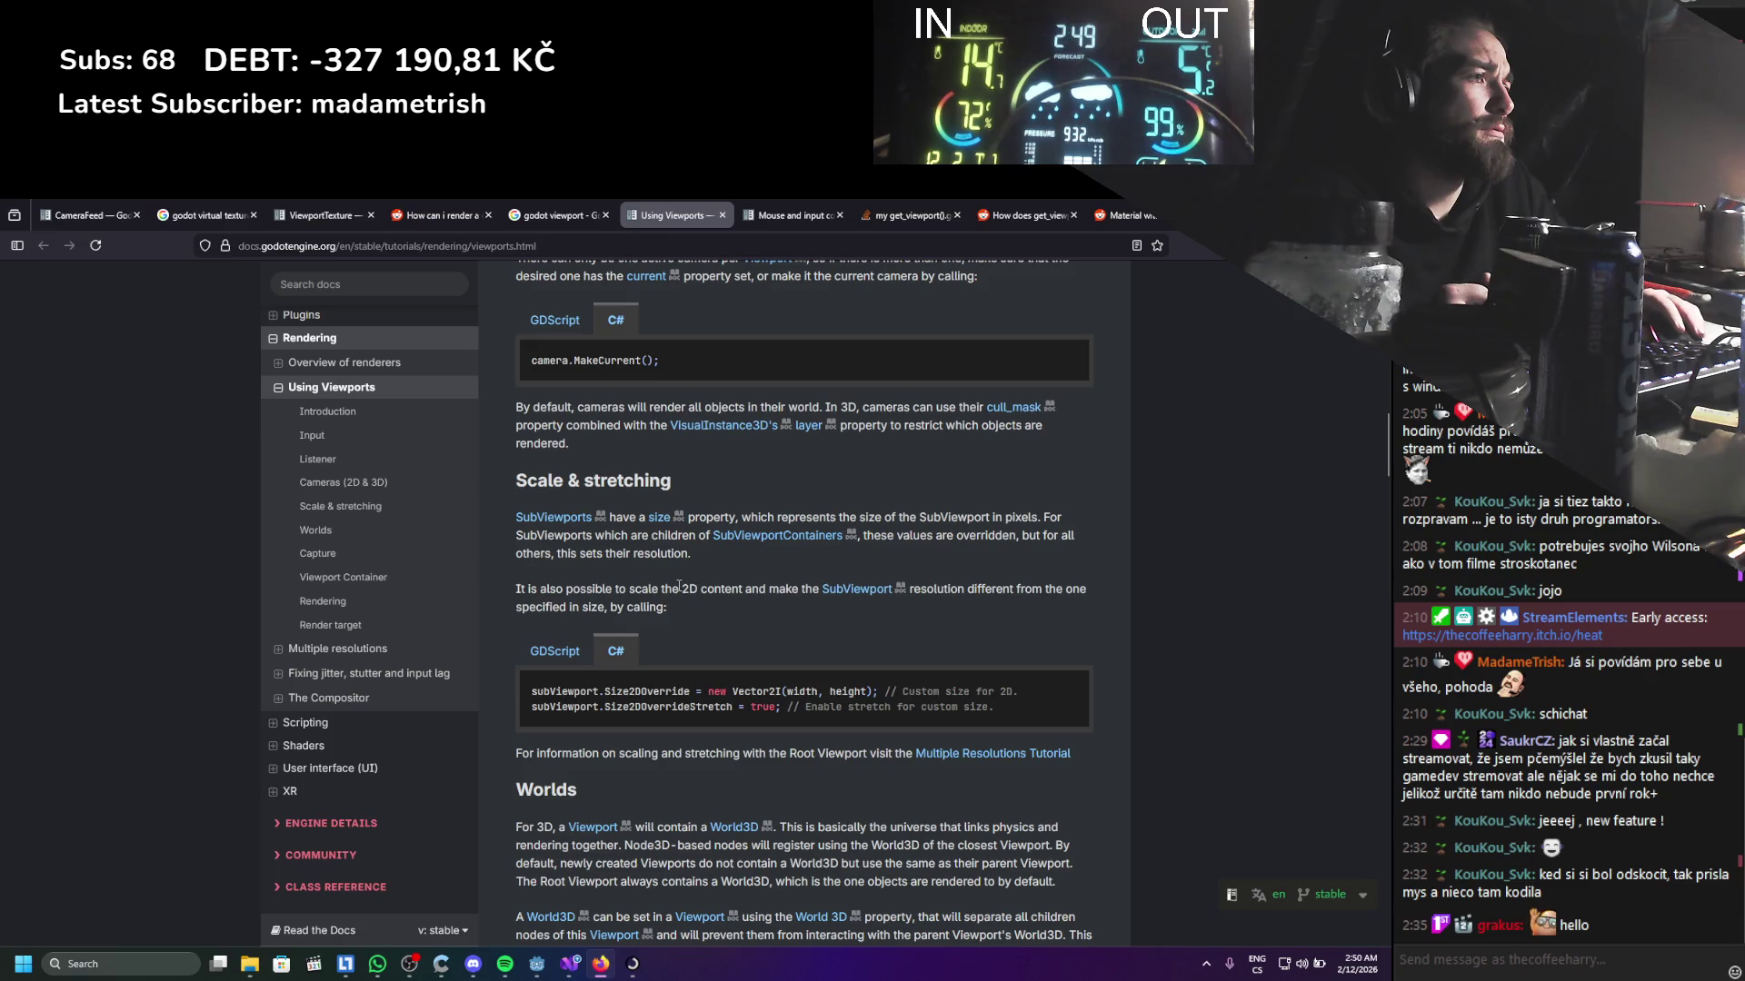
scroll(678, 586, "down", 5)
scroll(678, 586, "down", 5)
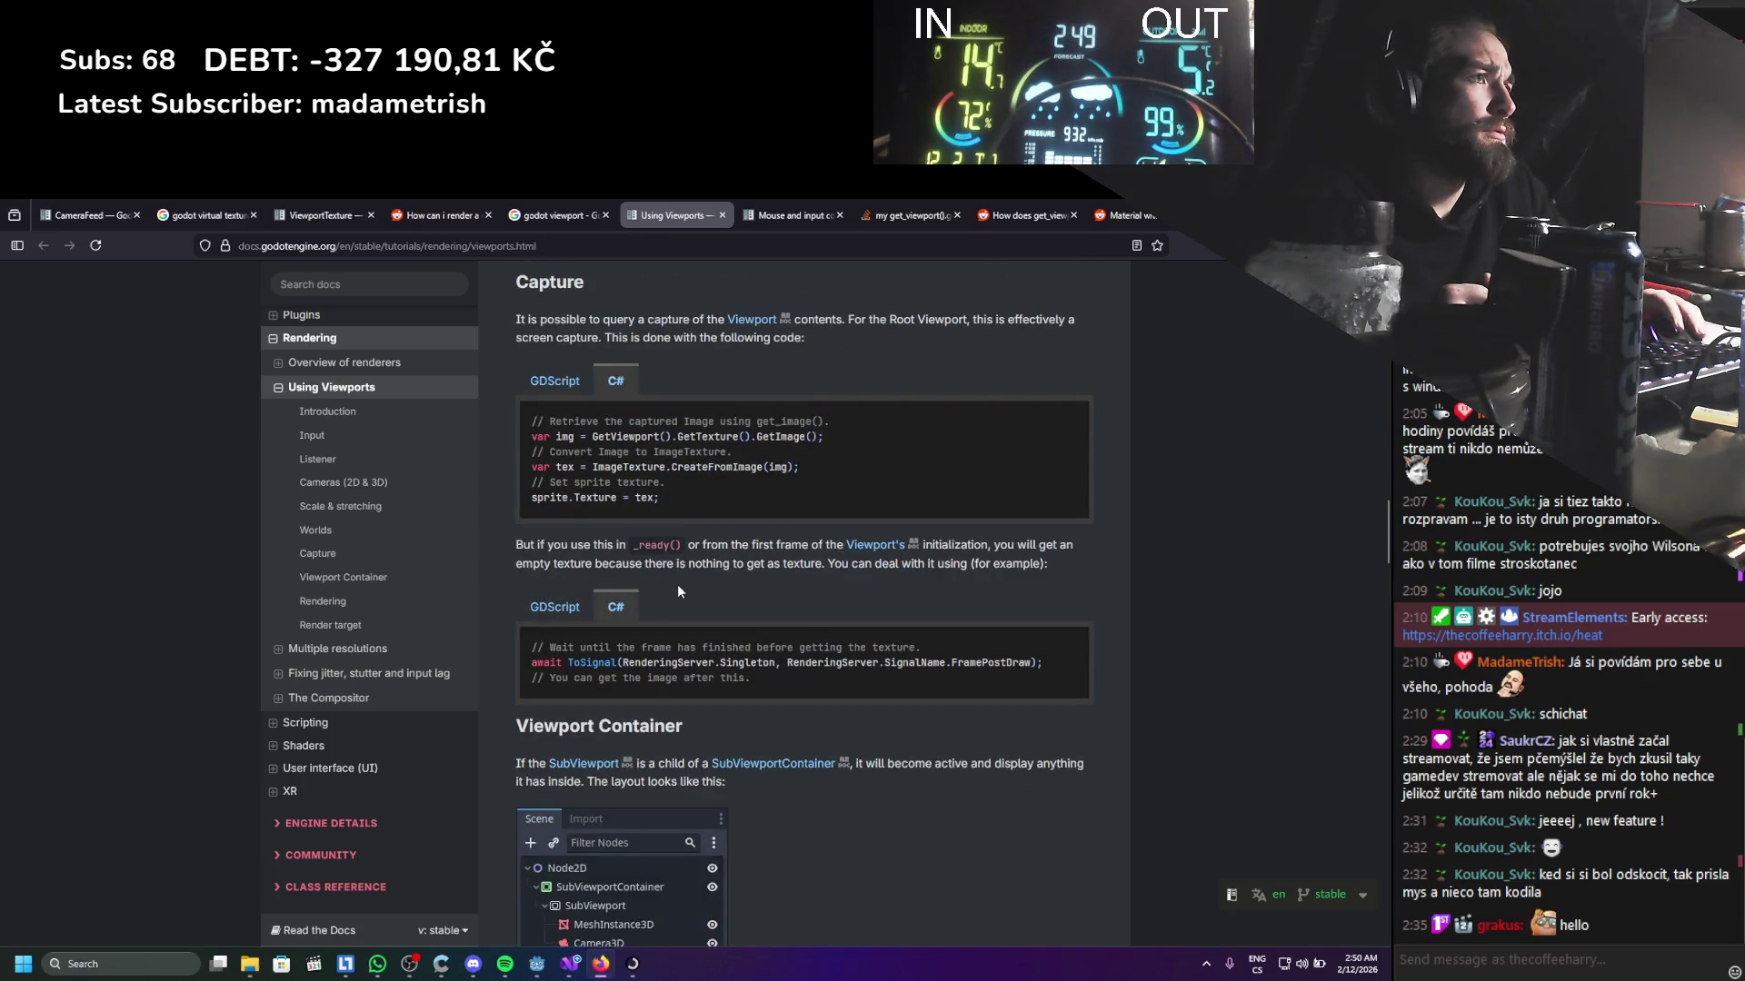
scroll(678, 590, "down", 6)
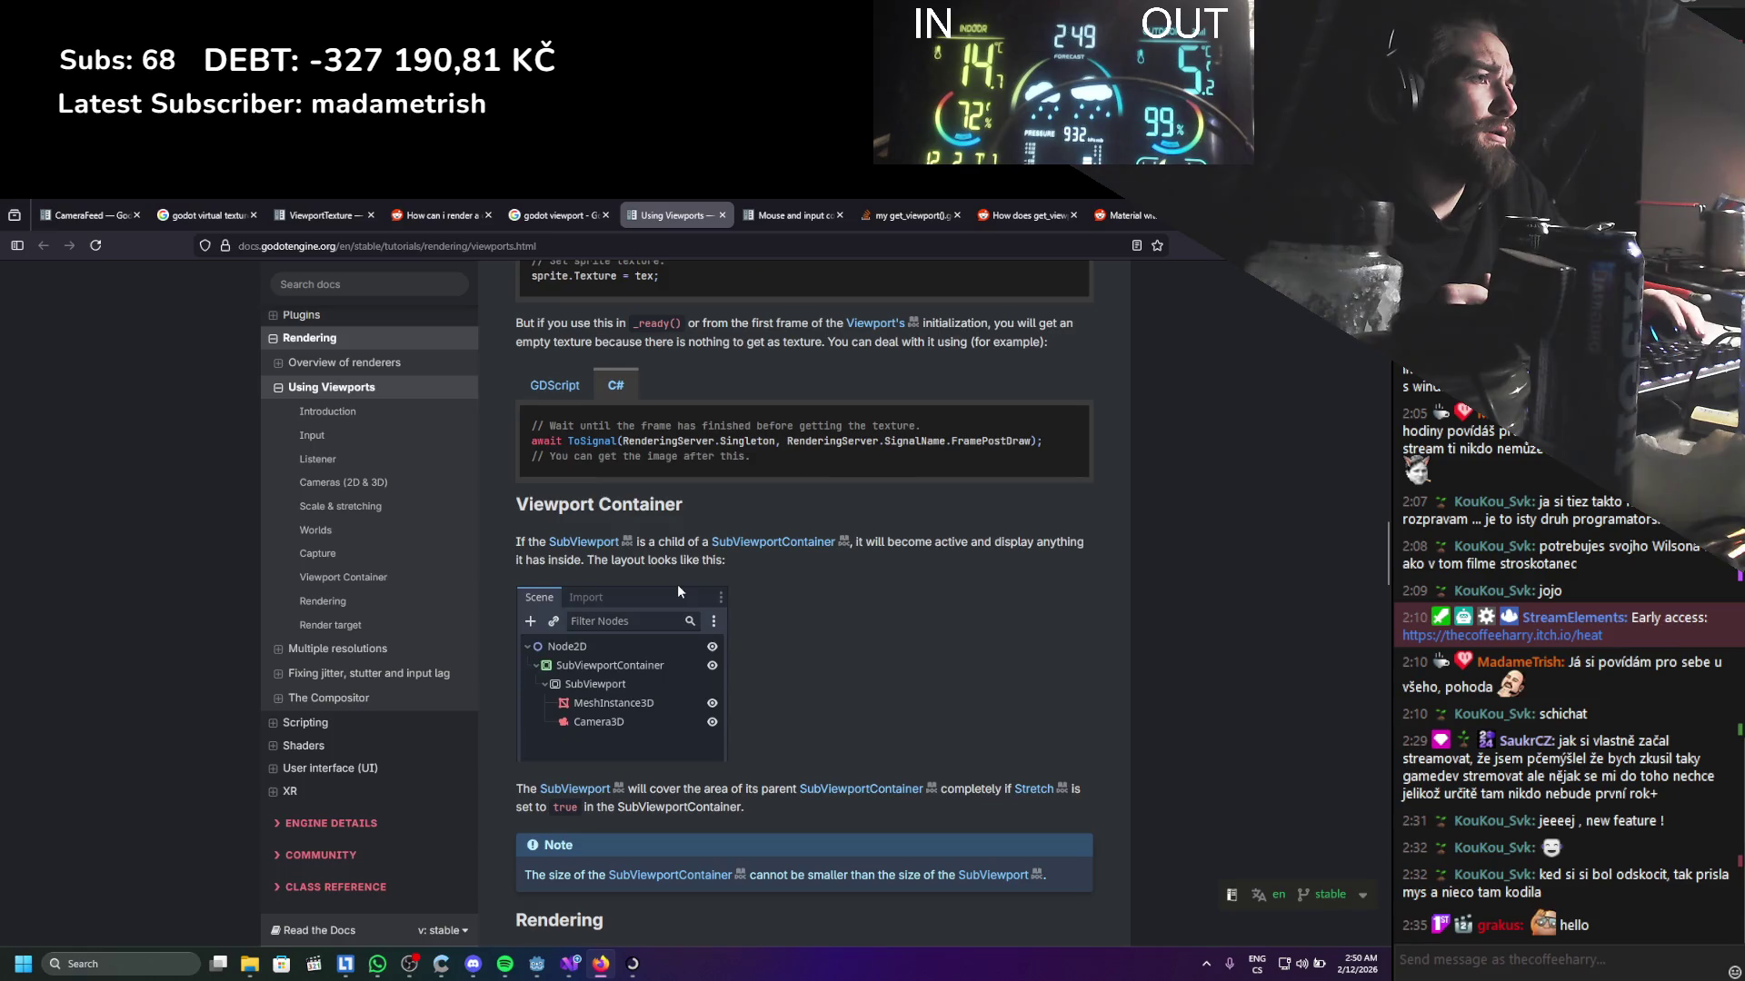
scroll(678, 592, "down", 15)
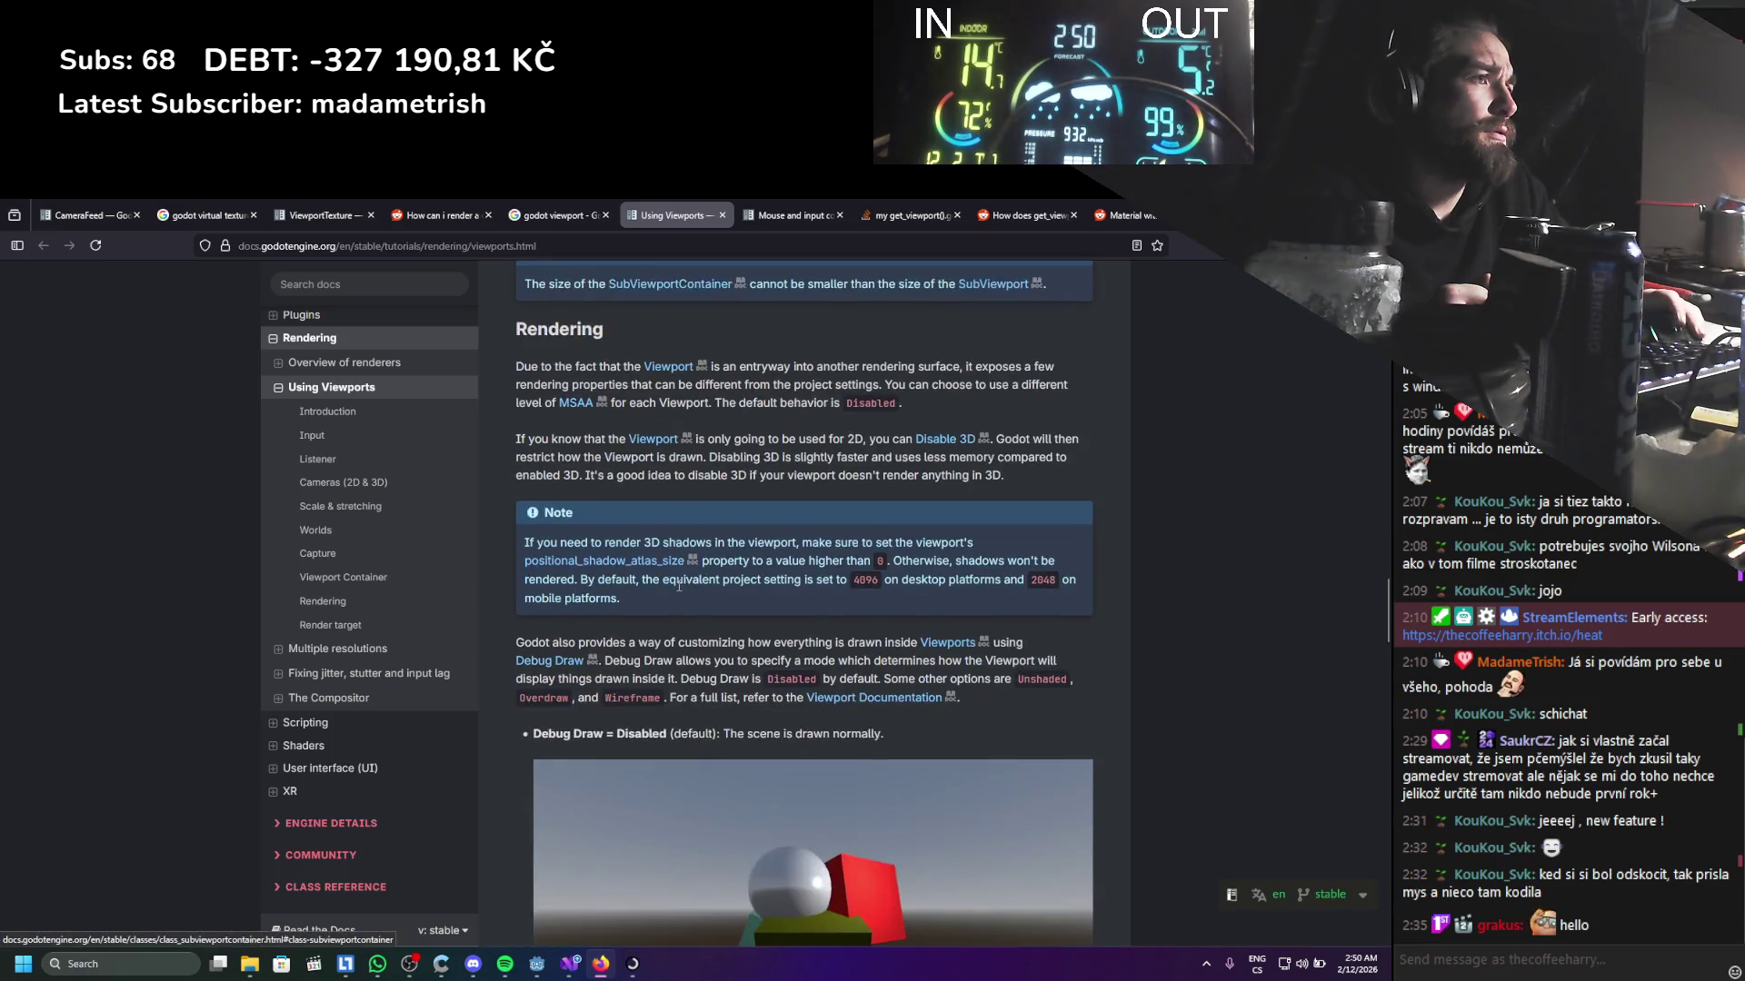
scroll(678, 592, "down", 10)
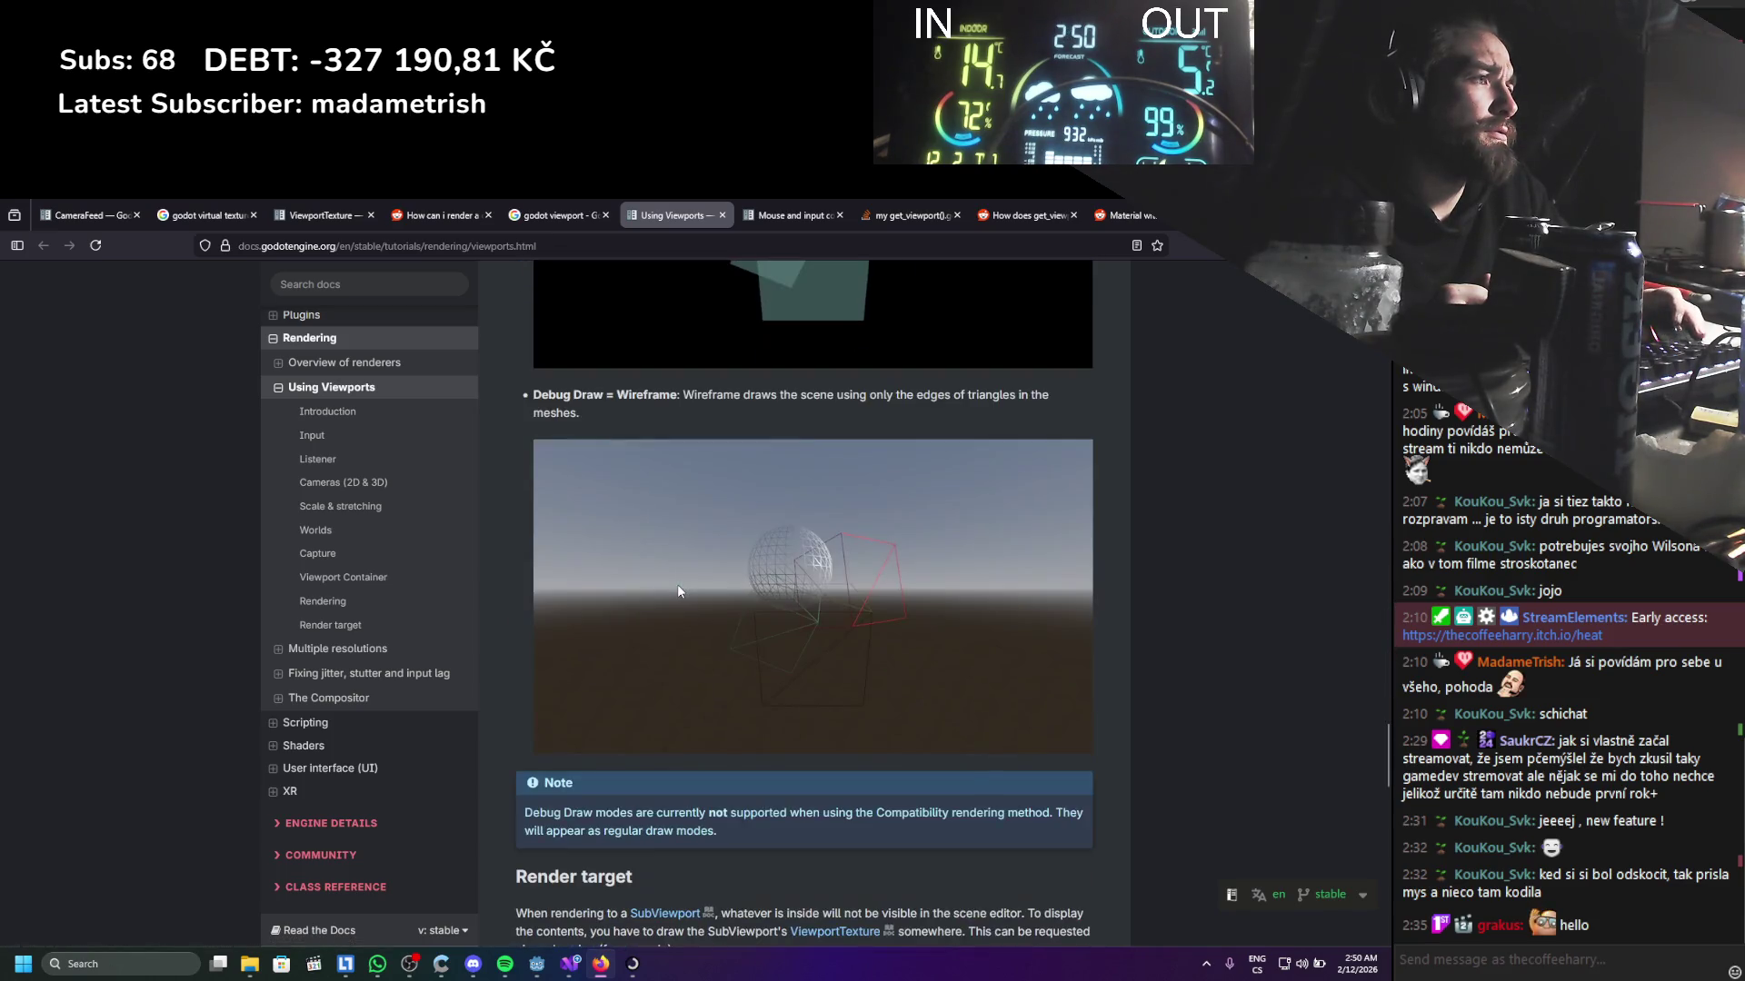
scroll(679, 586, "down", 10)
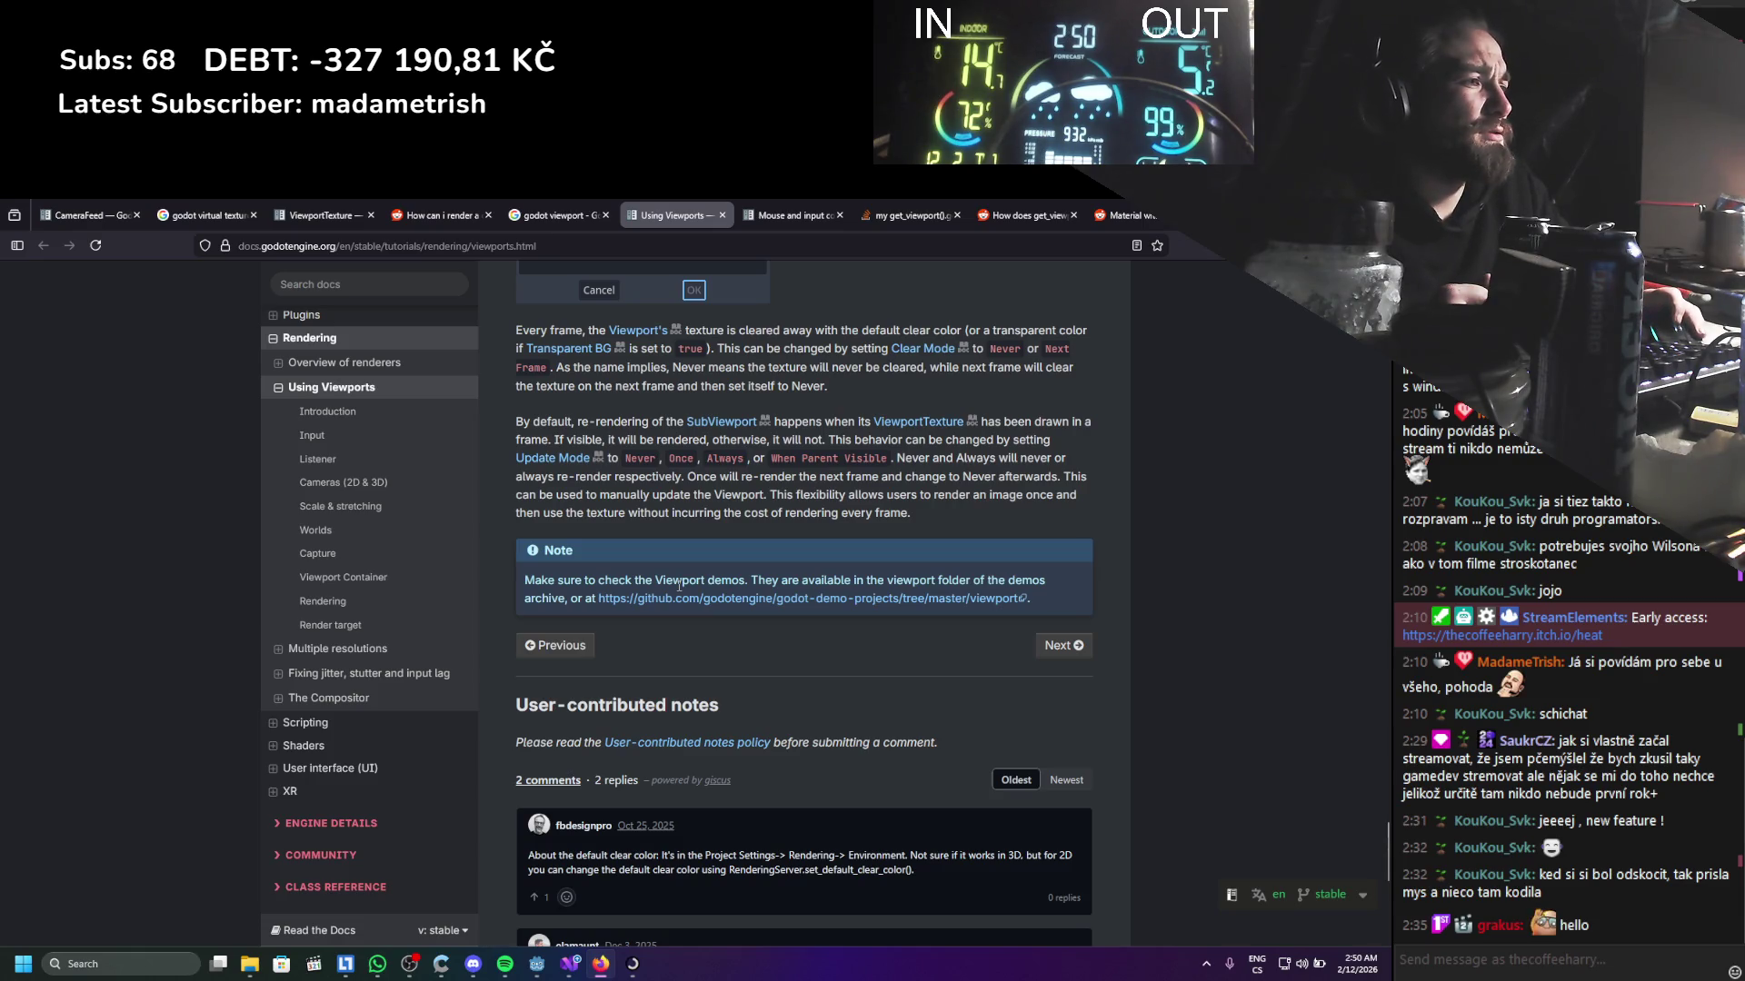
scroll(678, 586, "up", 3)
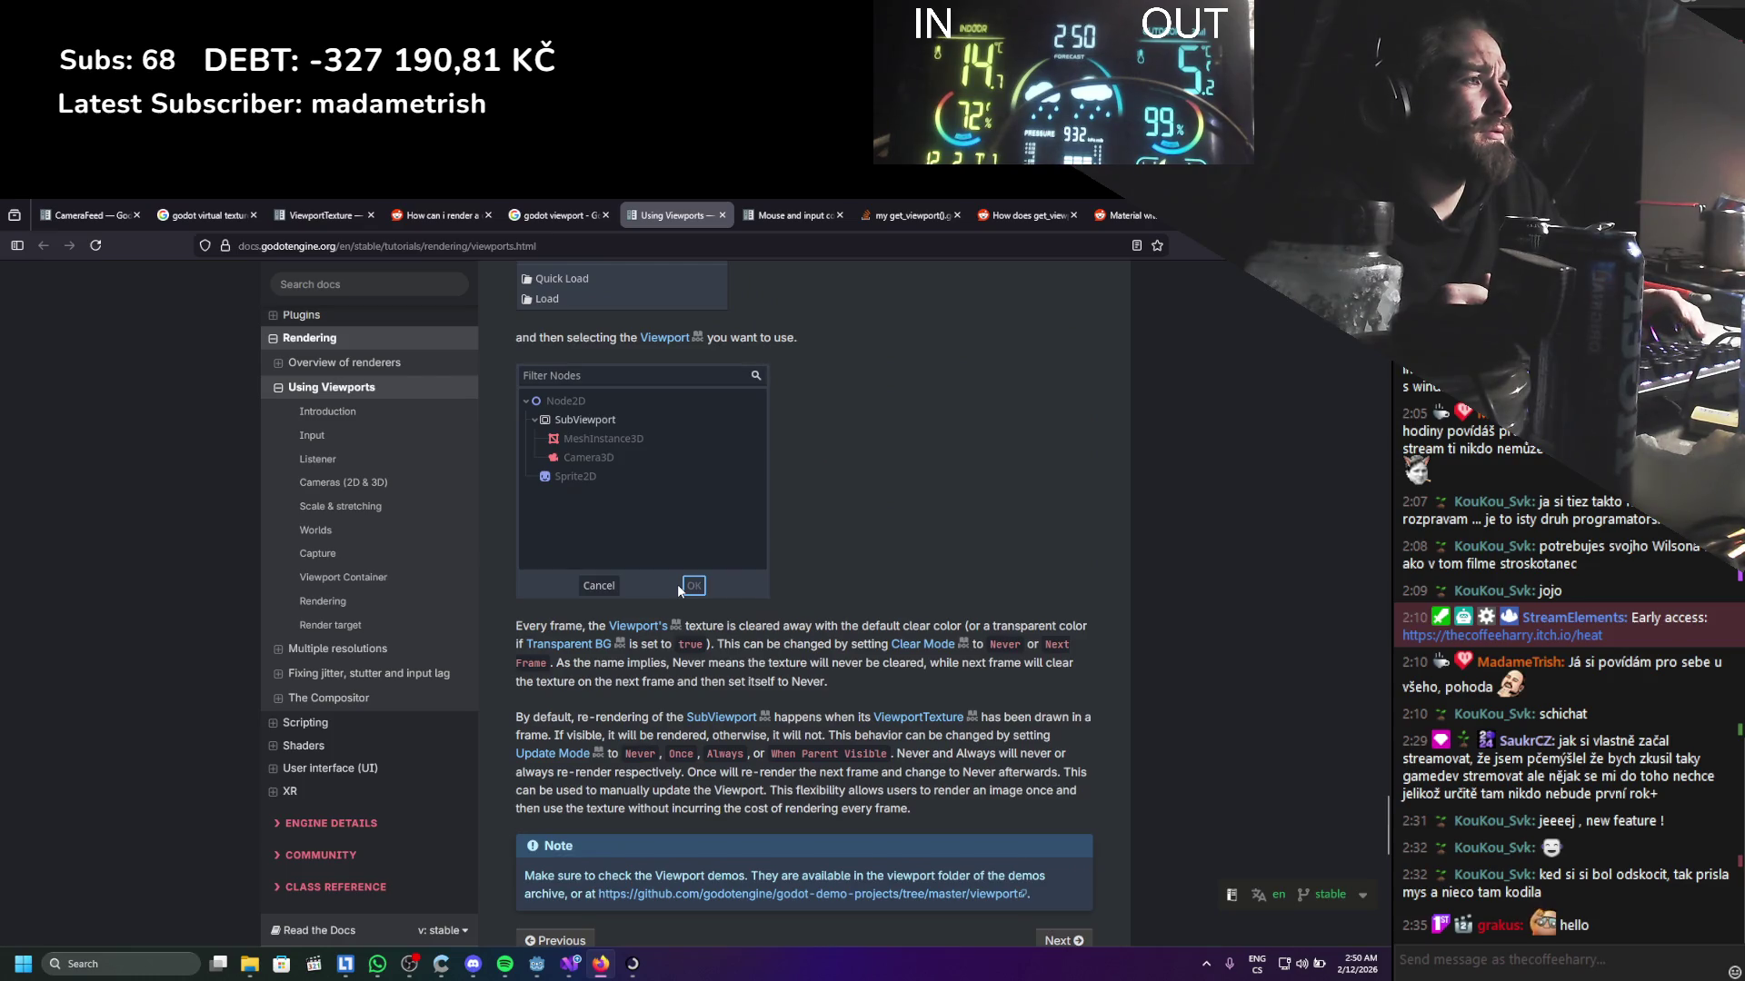
scroll(678, 586, "up", 15)
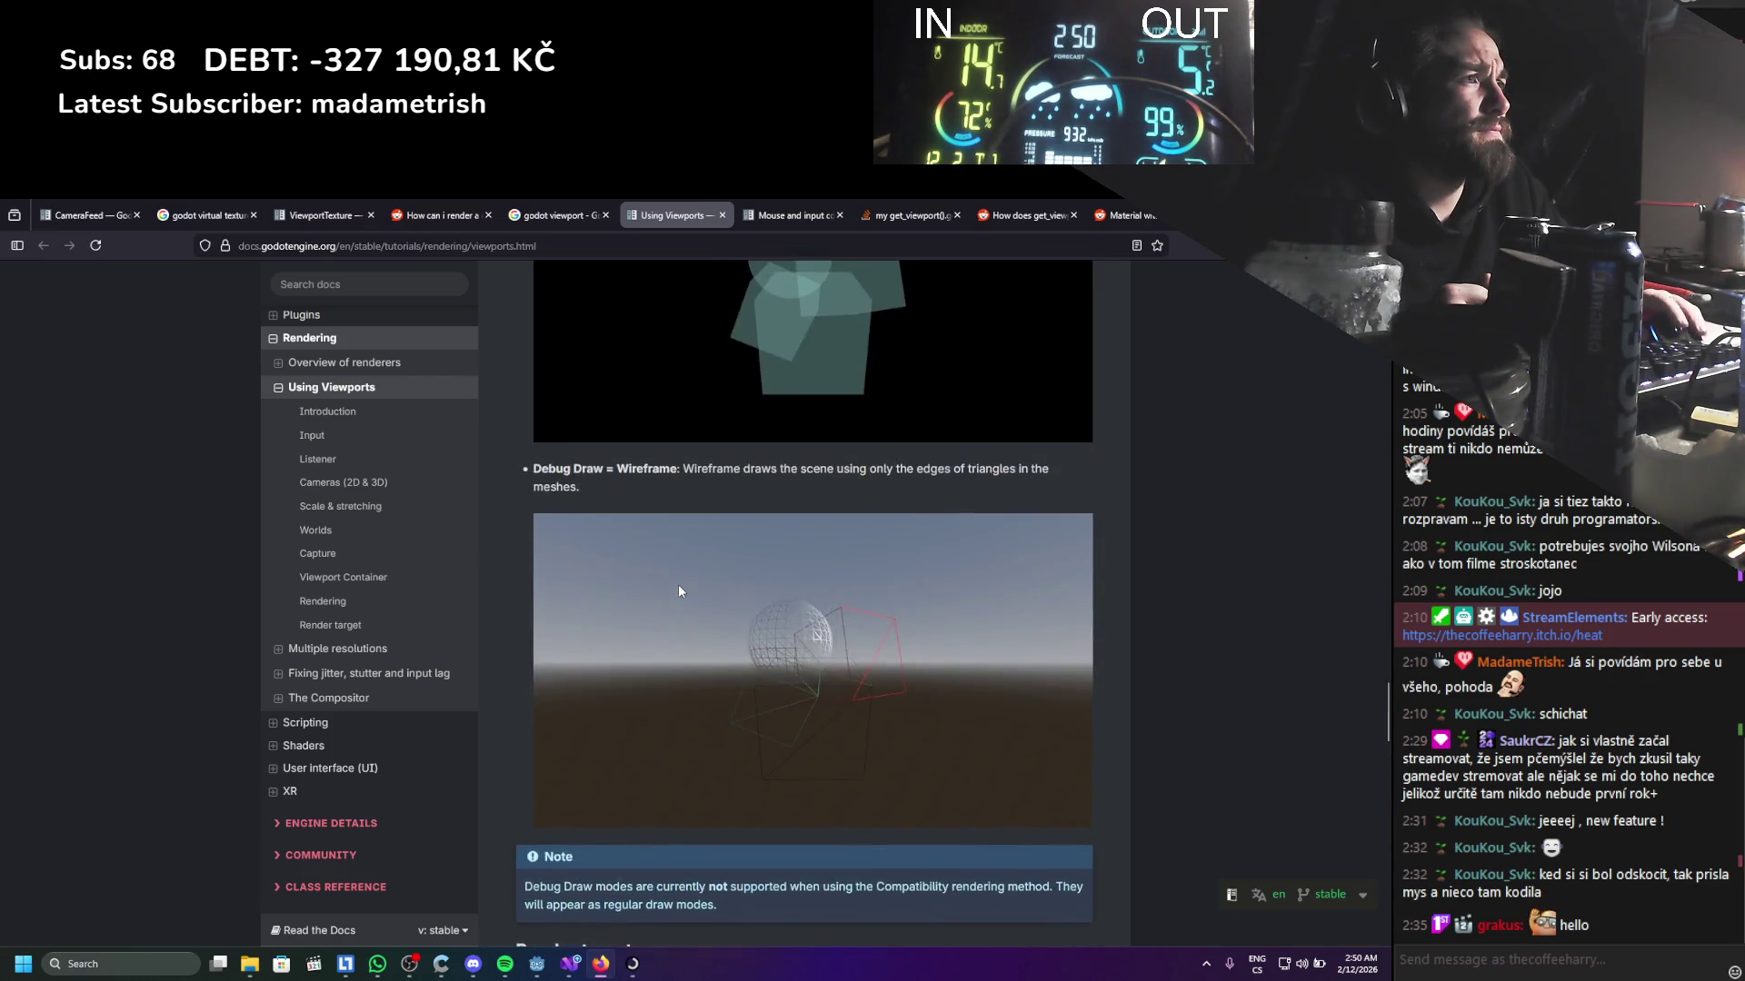
scroll(678, 585, "up", 5)
scroll(678, 585, "down", 15)
scroll(677, 585, "up", 3)
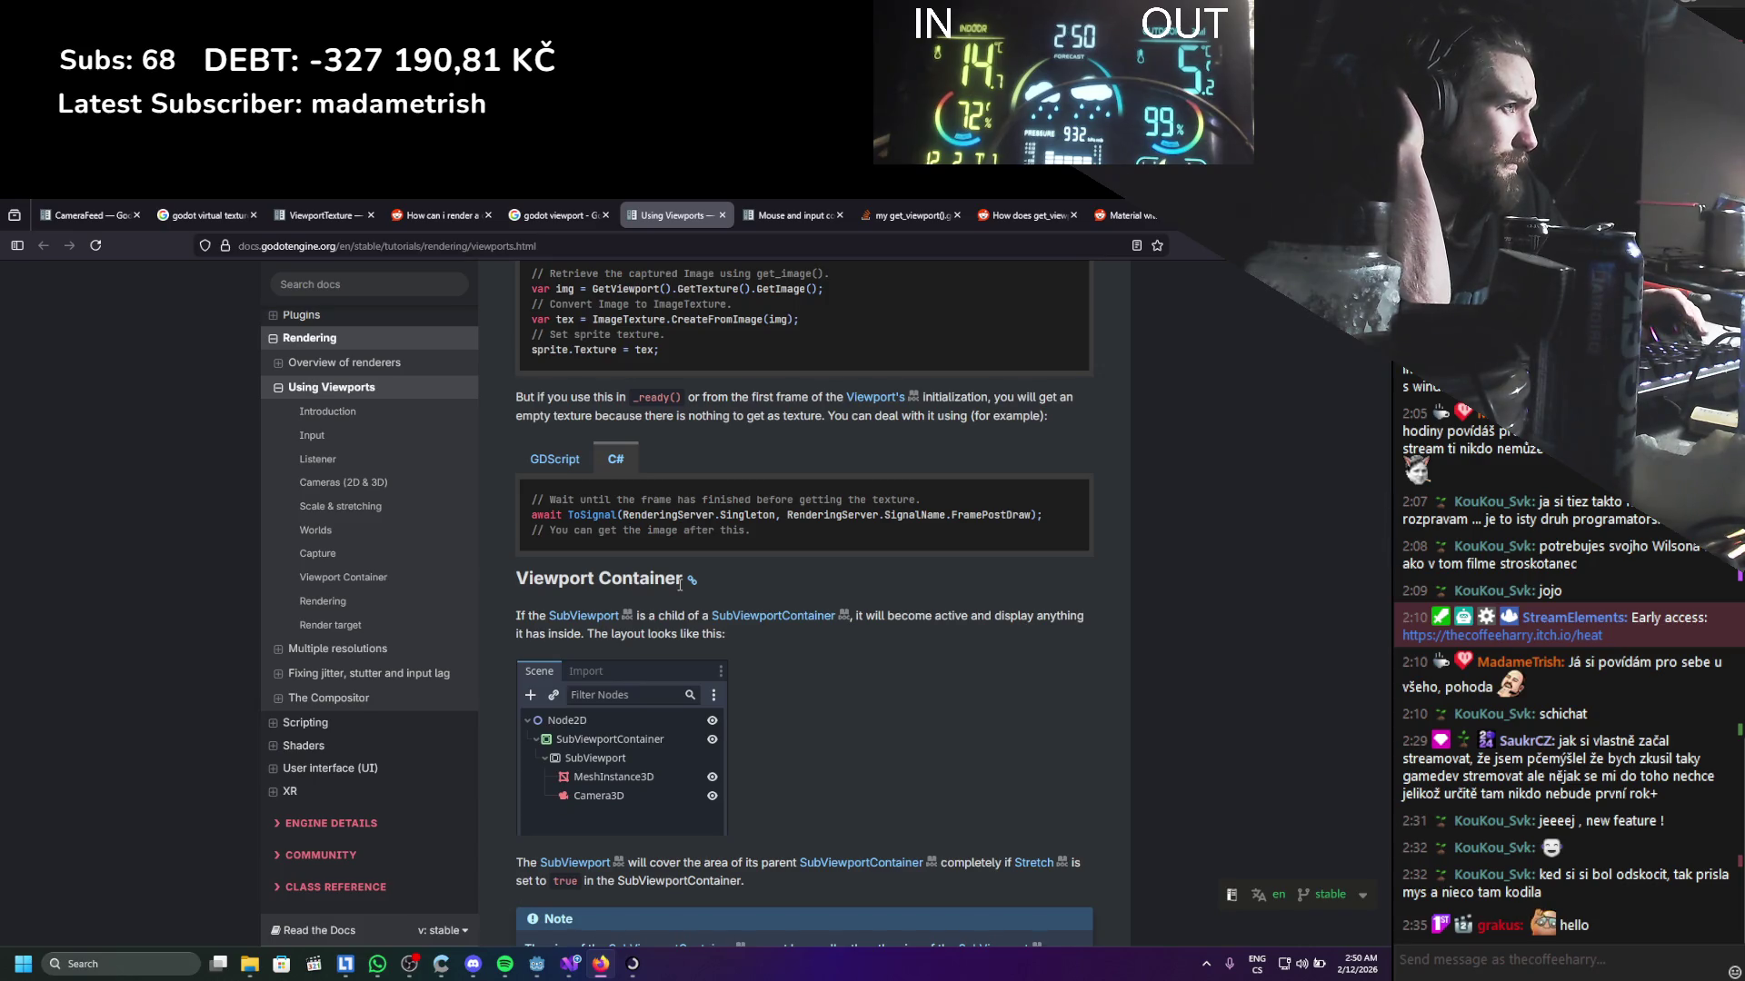
scroll(679, 584, "up", 1)
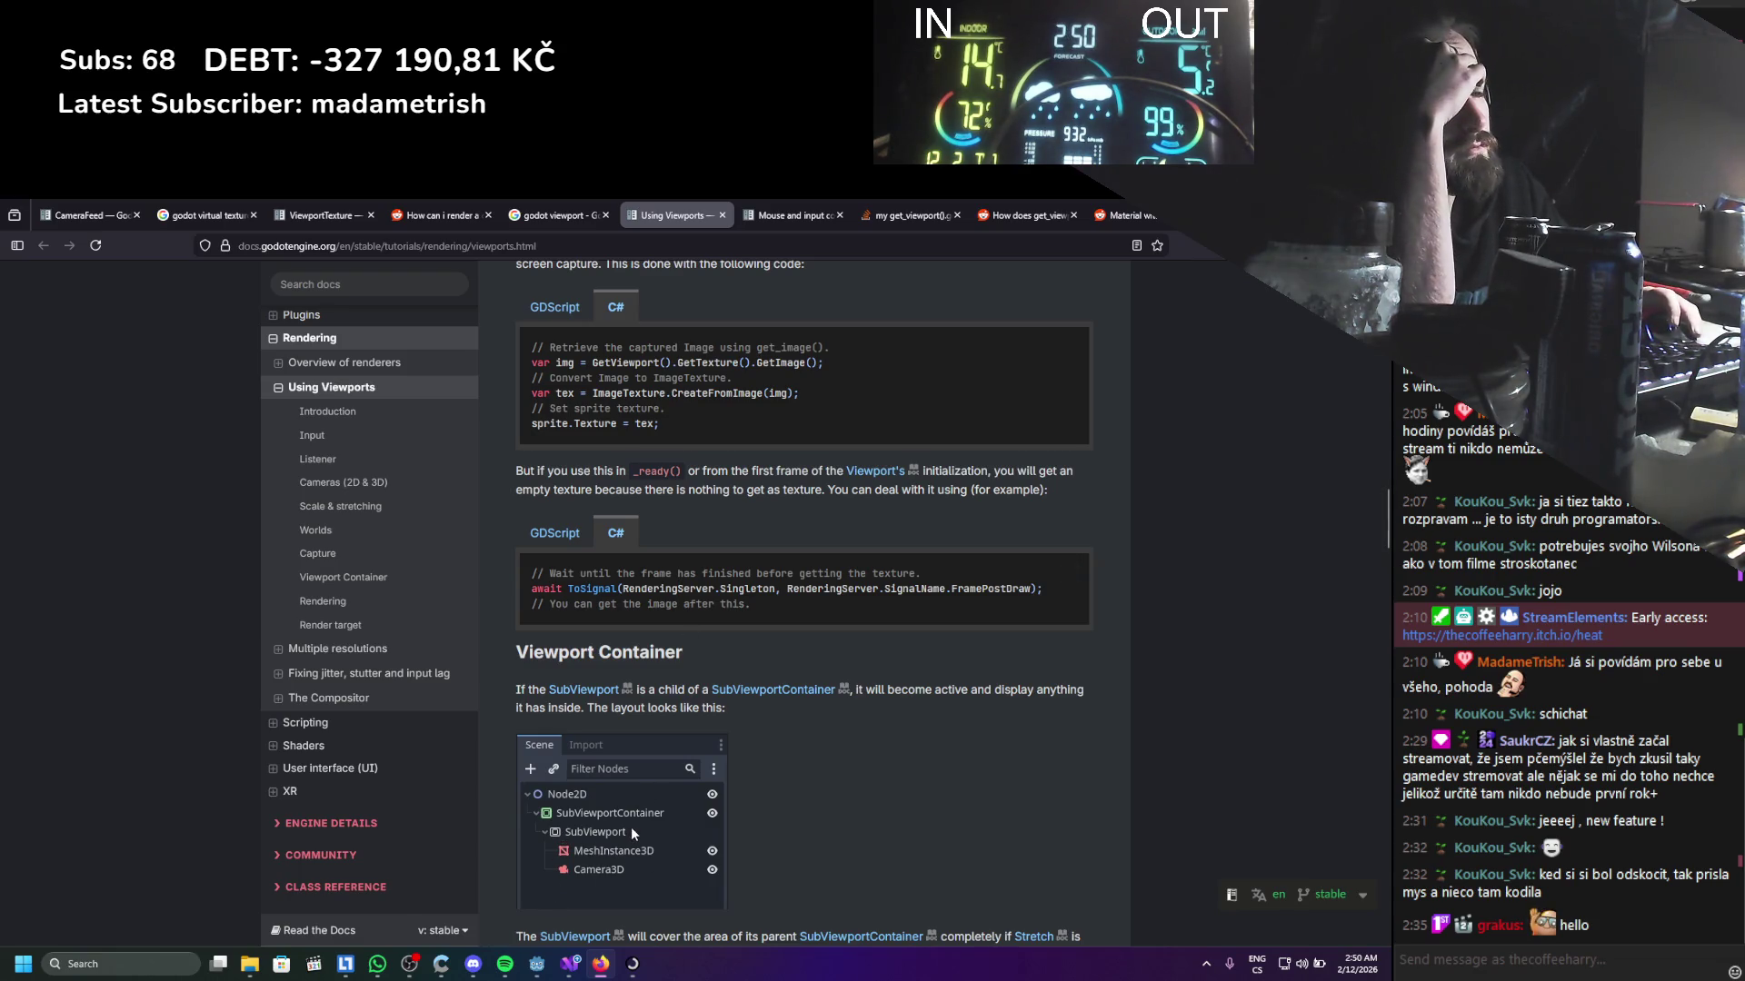
left_click(571, 963)
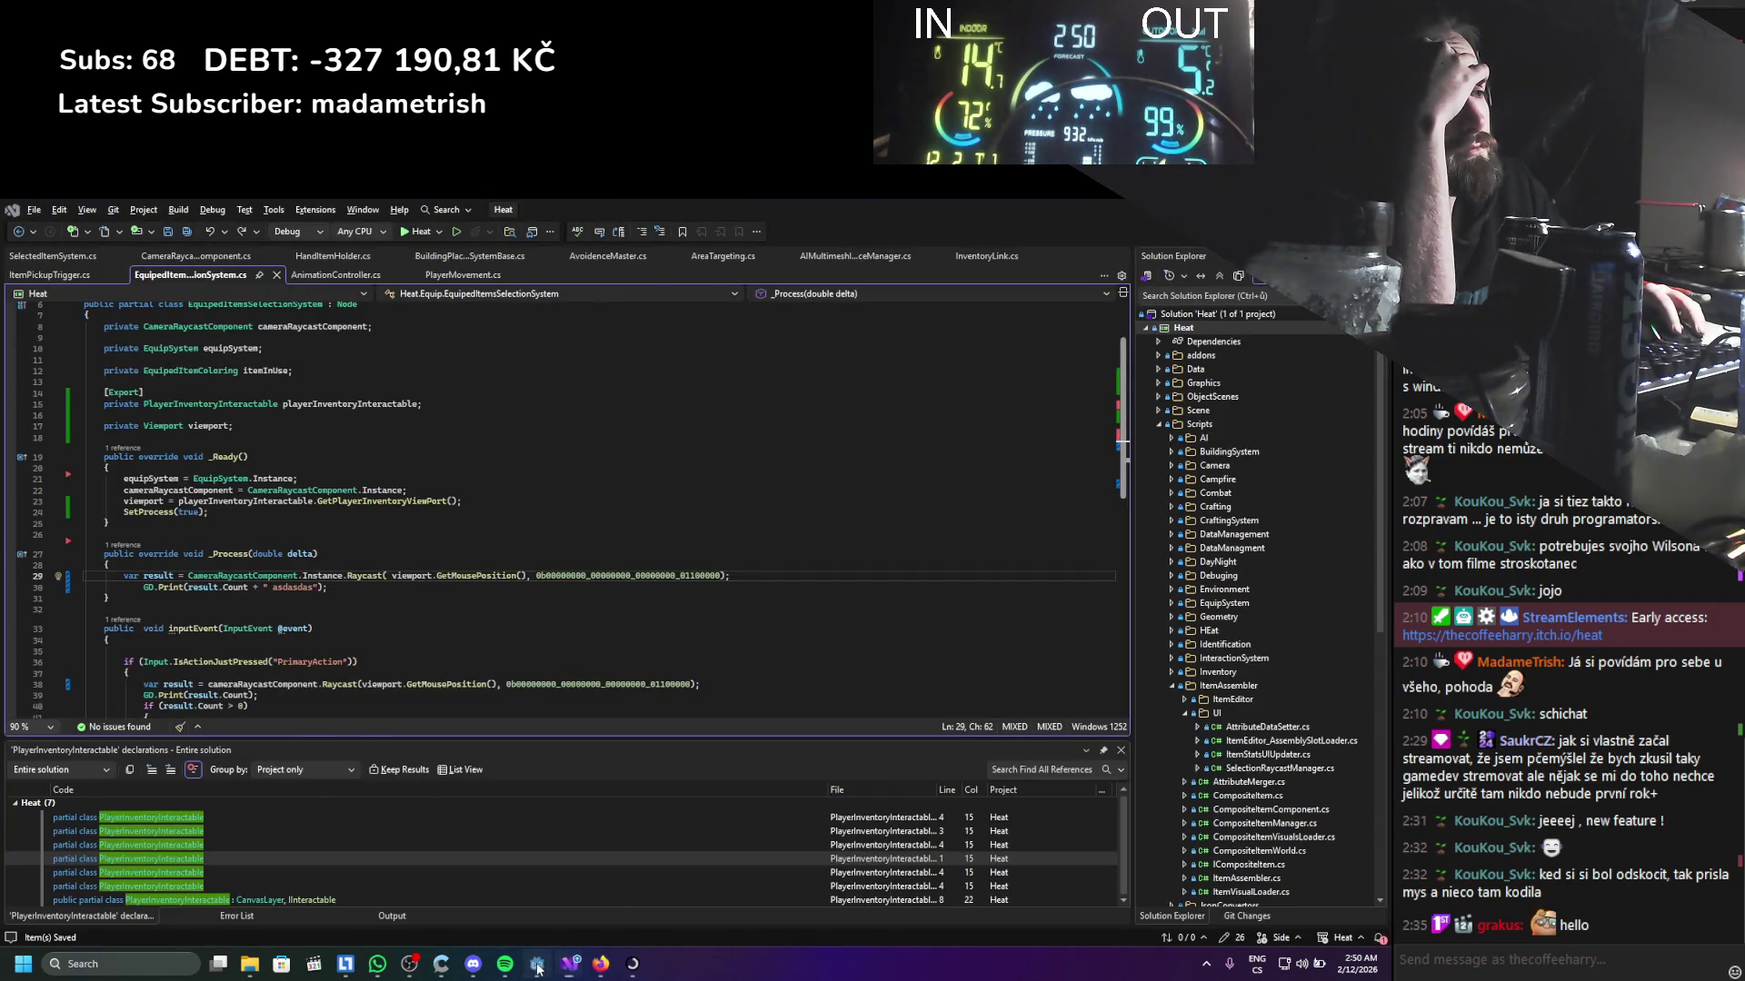
left_click(537, 963)
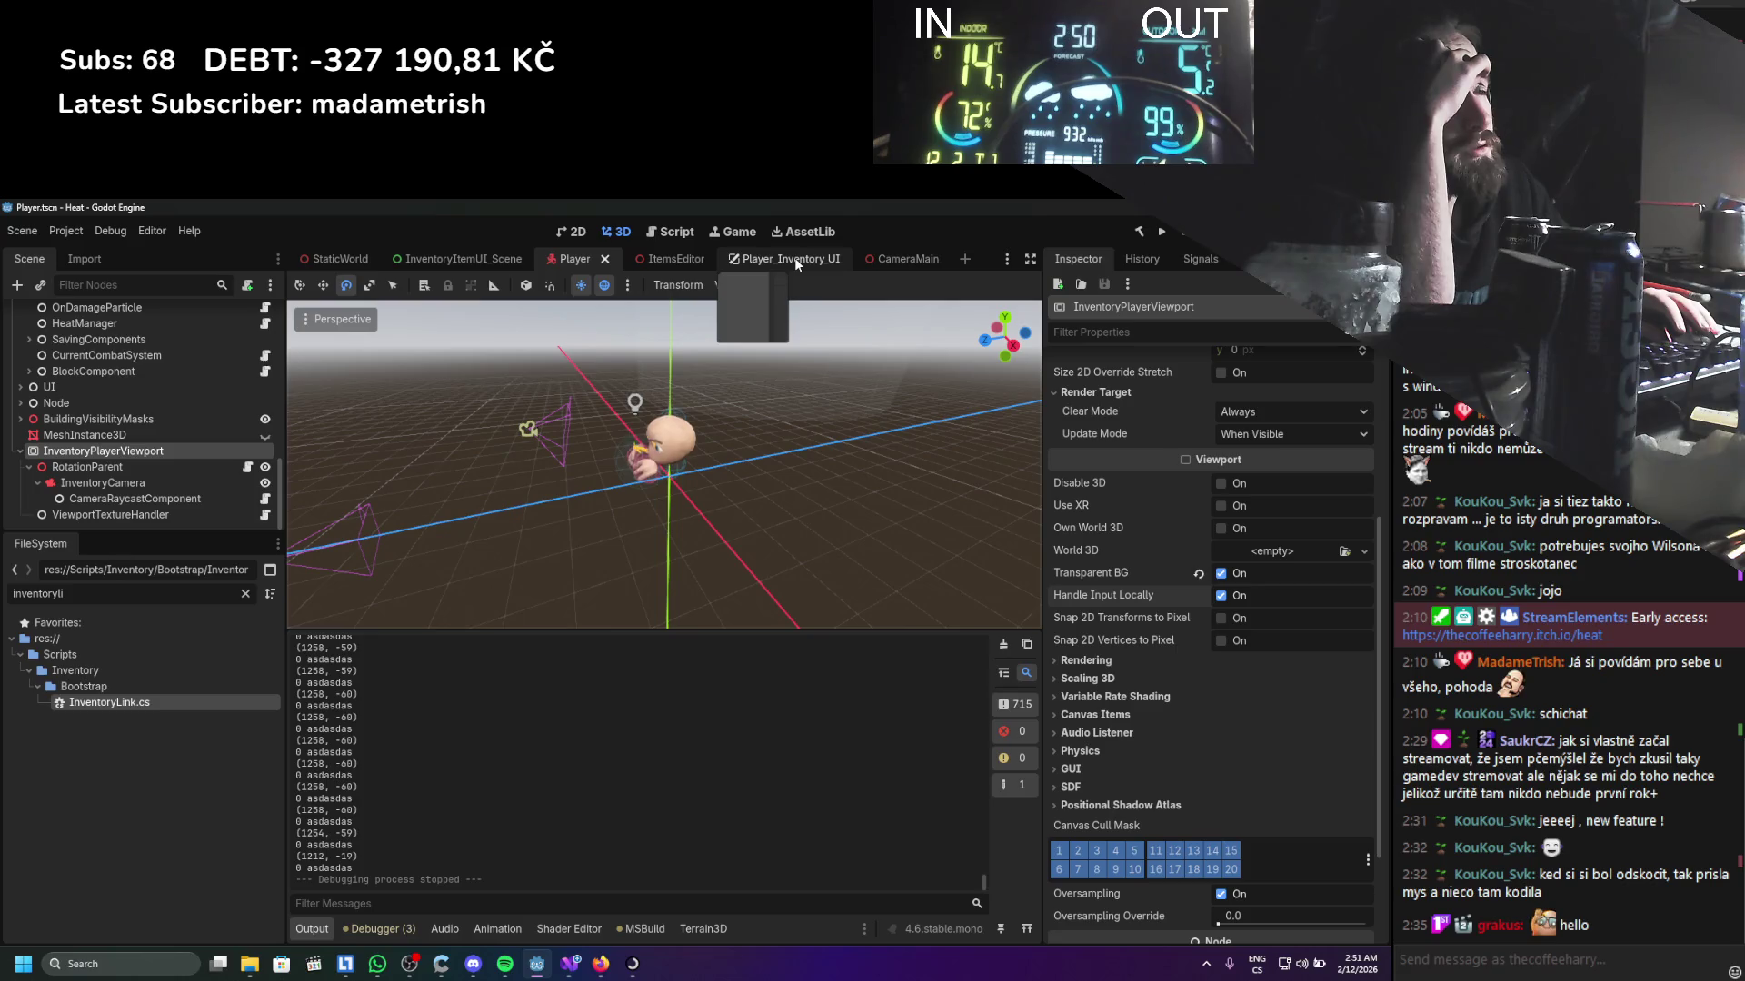
left_click(570, 963)
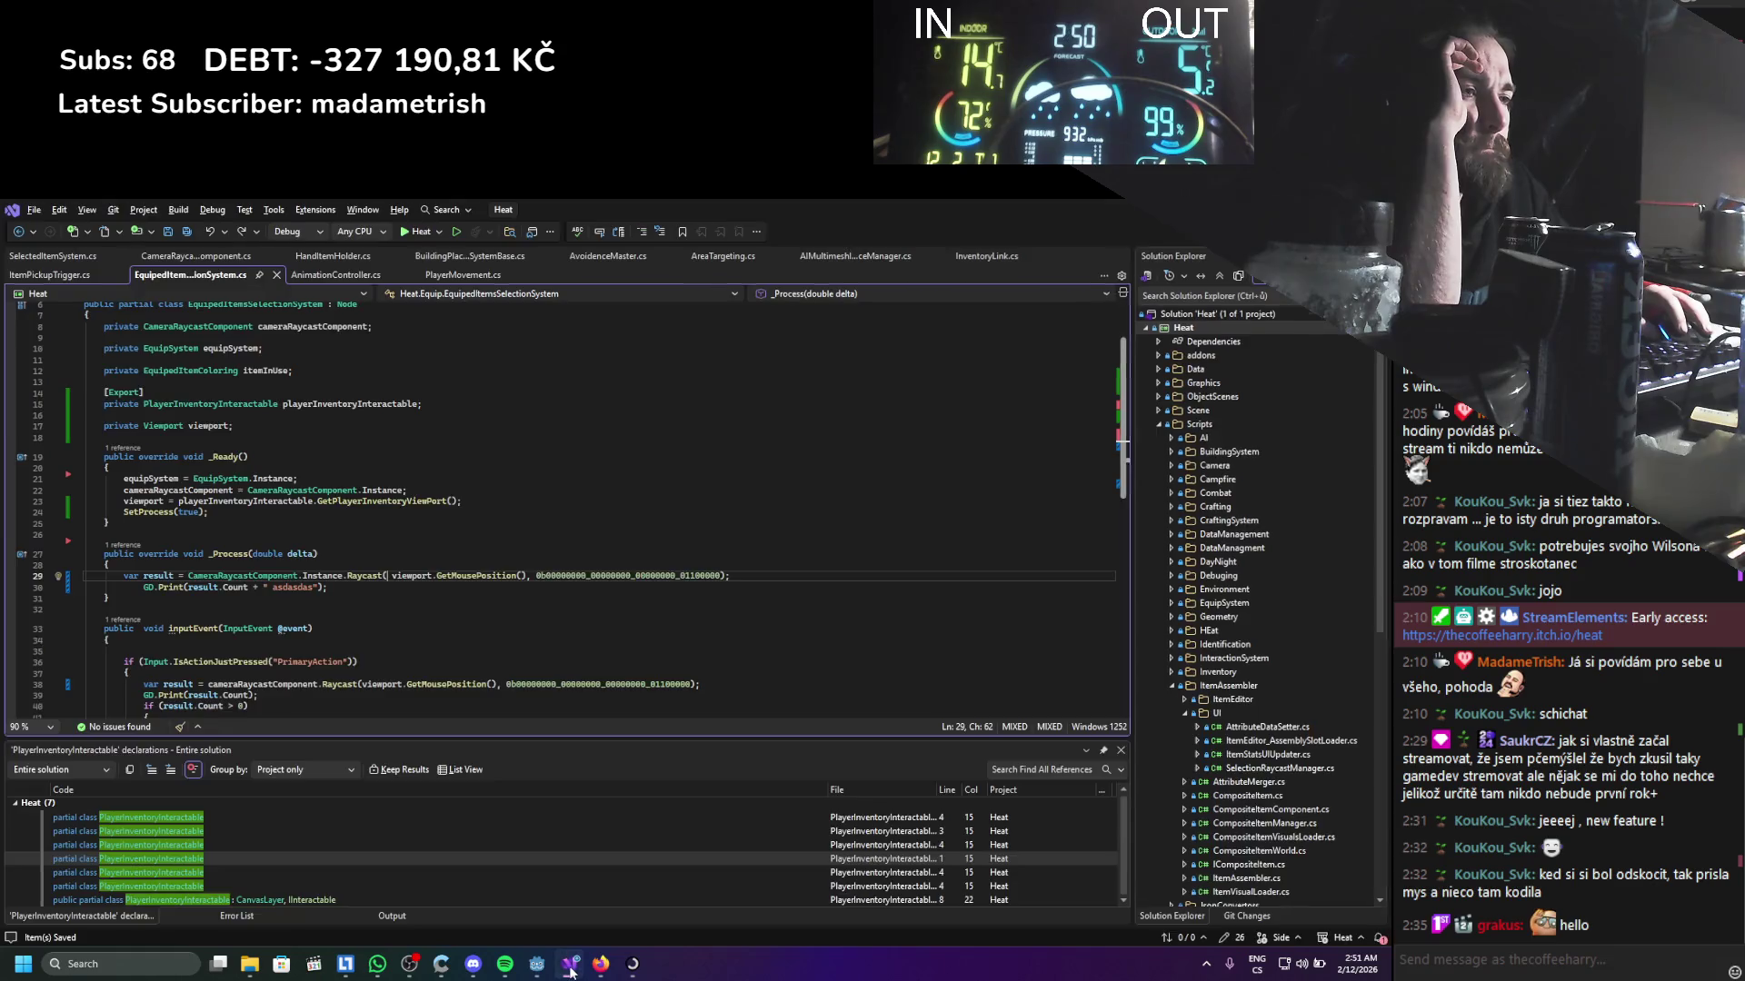
left_click(570, 970)
left_click(601, 963)
scroll(578, 730, "up", 5)
scroll(578, 729, "up", 7)
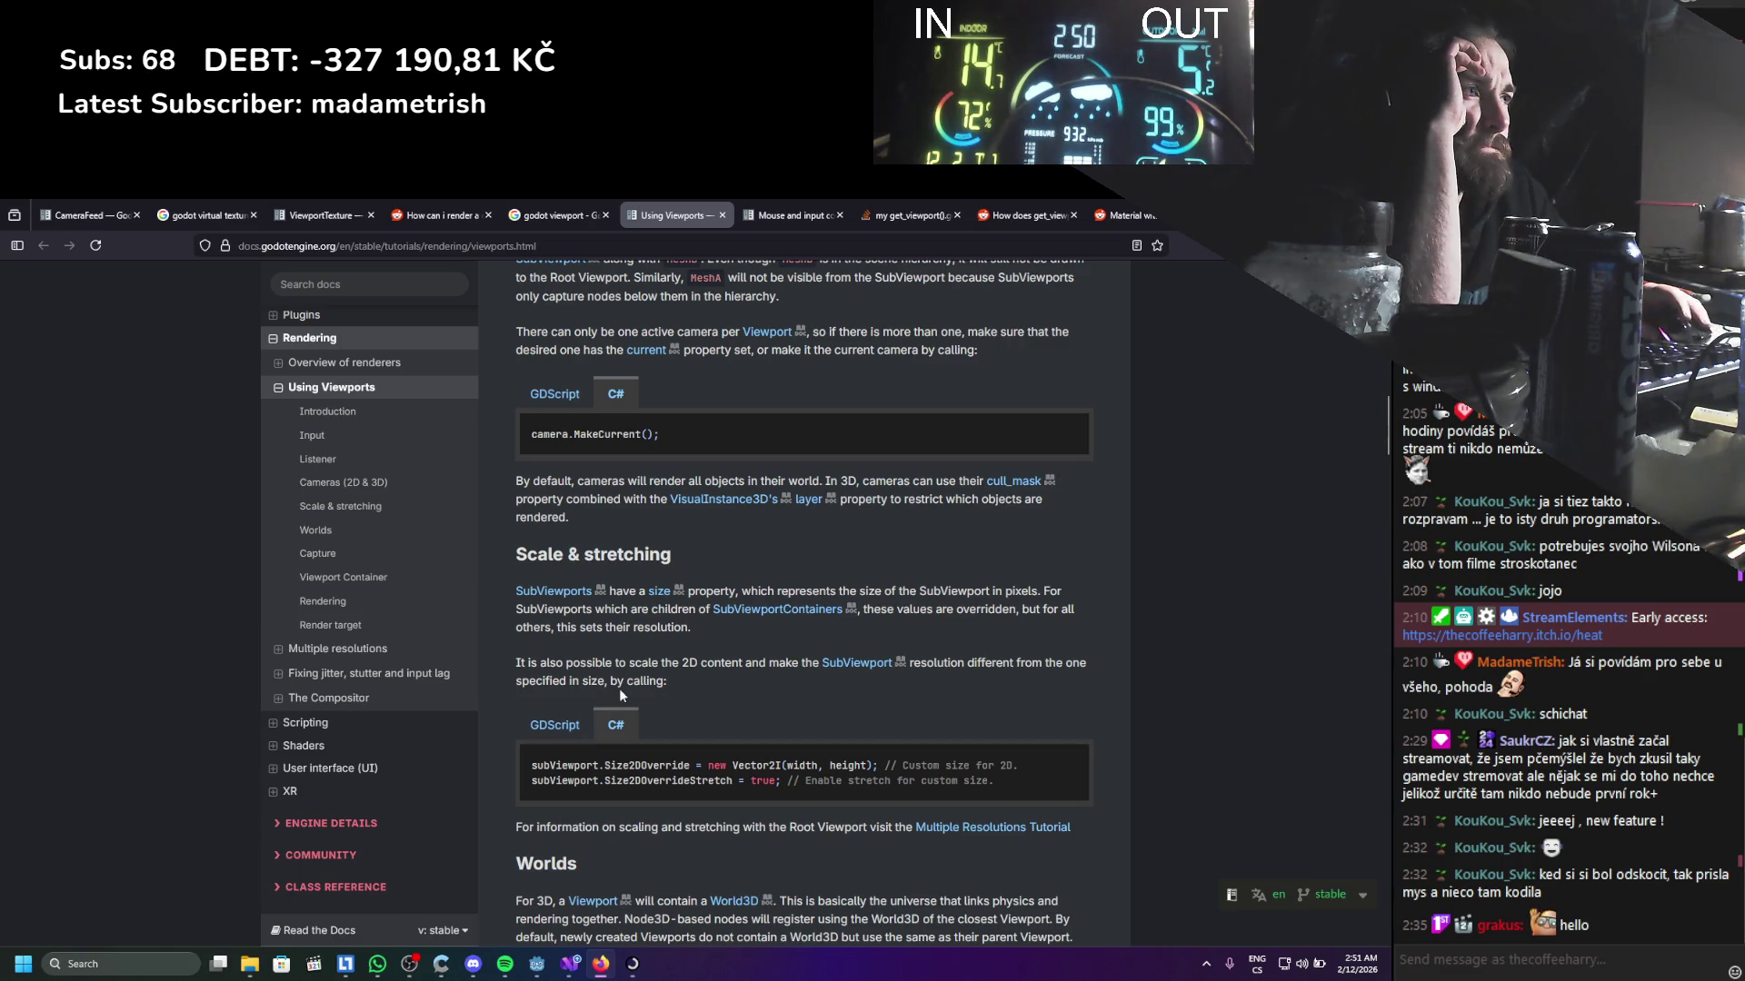
Open the Viewport class reference and view the handle_input_locally property description in a new tab
scroll(706, 670, "up", 12)
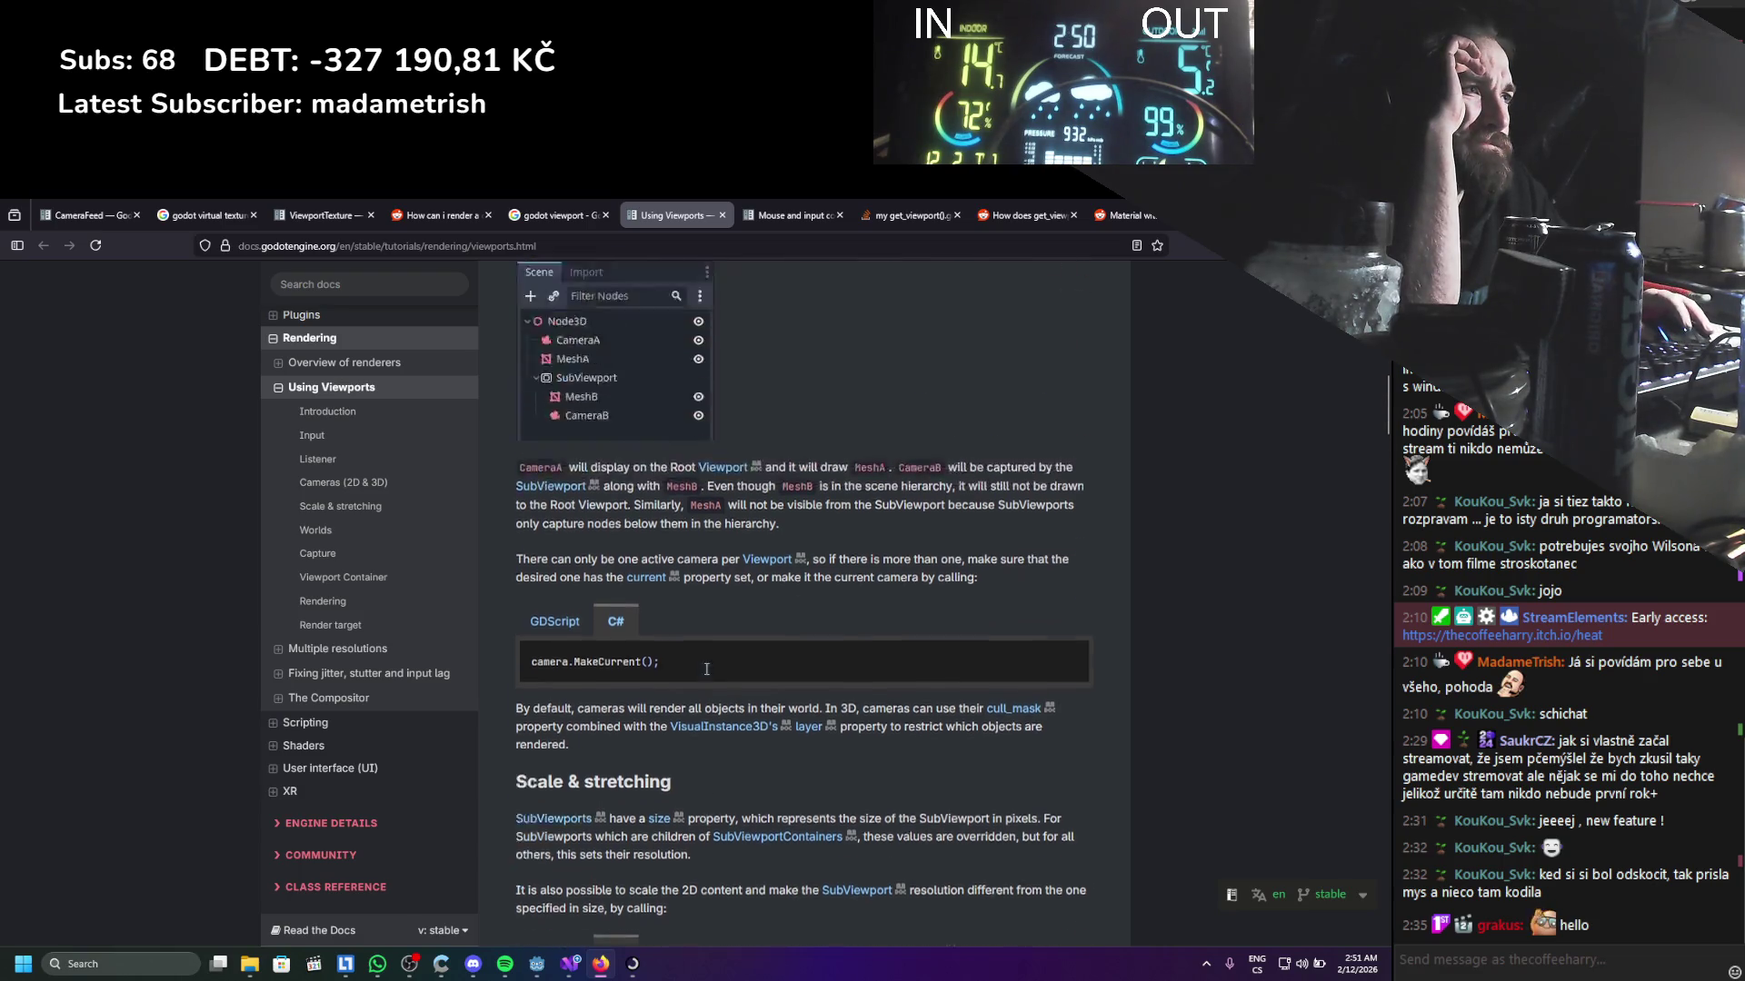
scroll(706, 667, "up", 4)
key("F5")
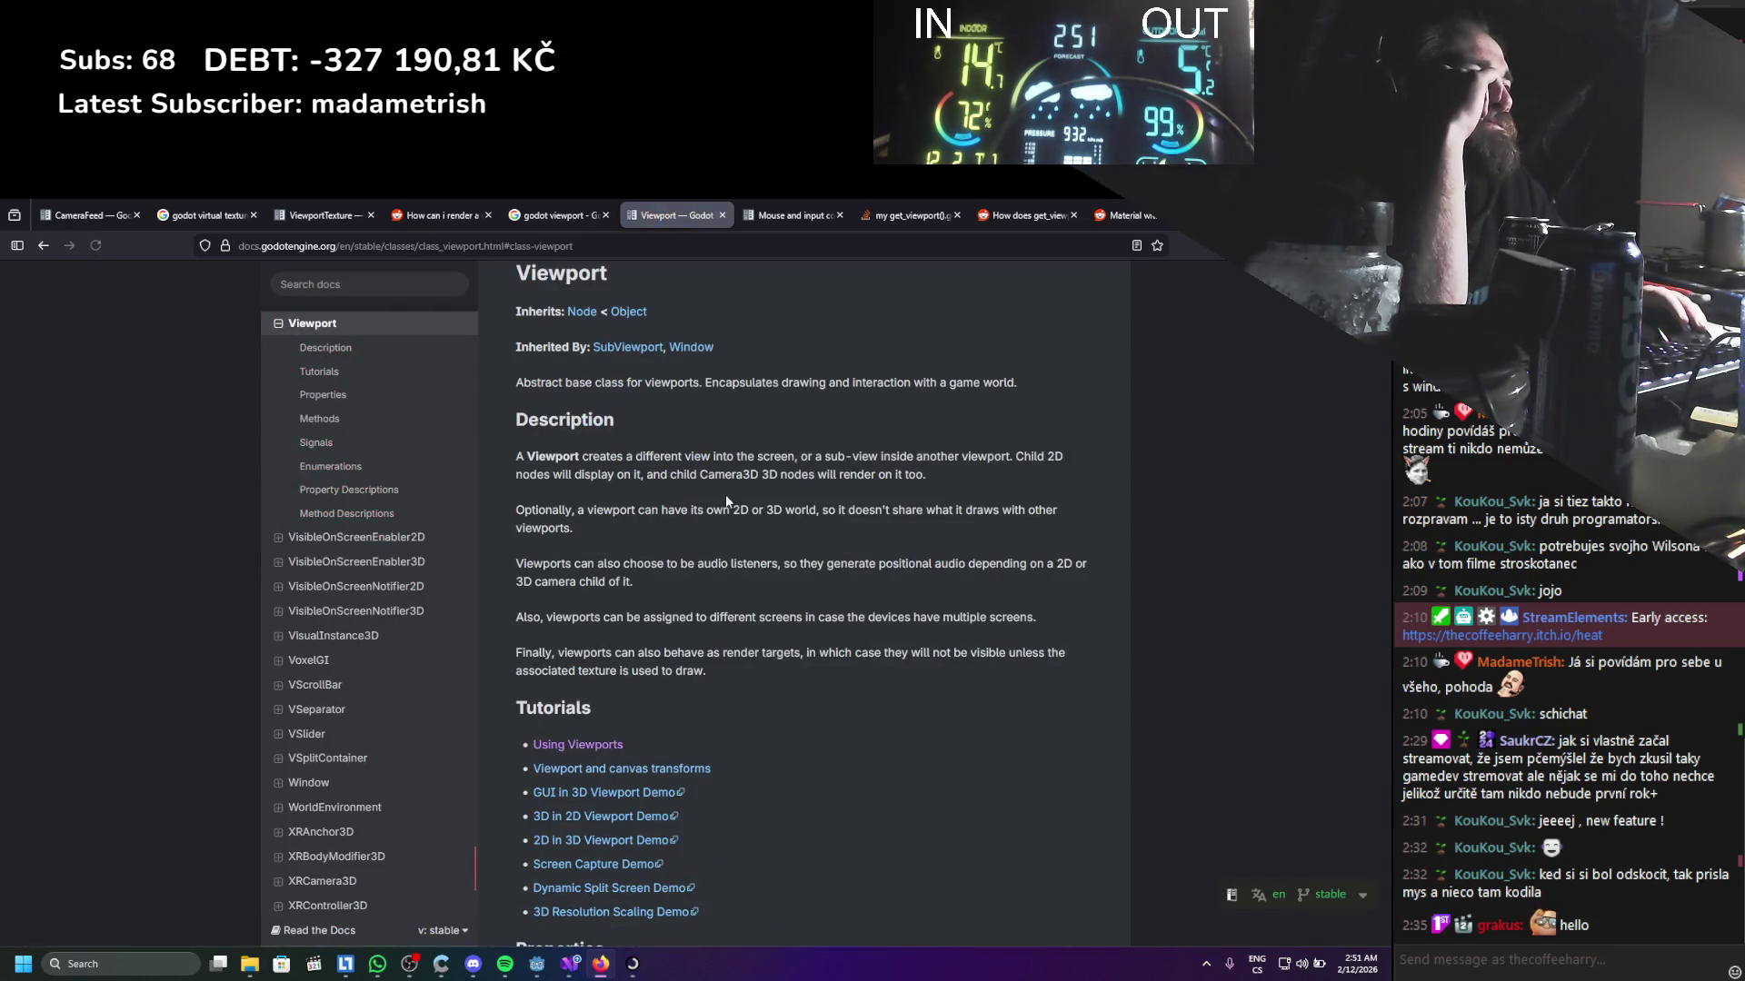
scroll(717, 515, "down", 3)
scroll(719, 522, "down", 3)
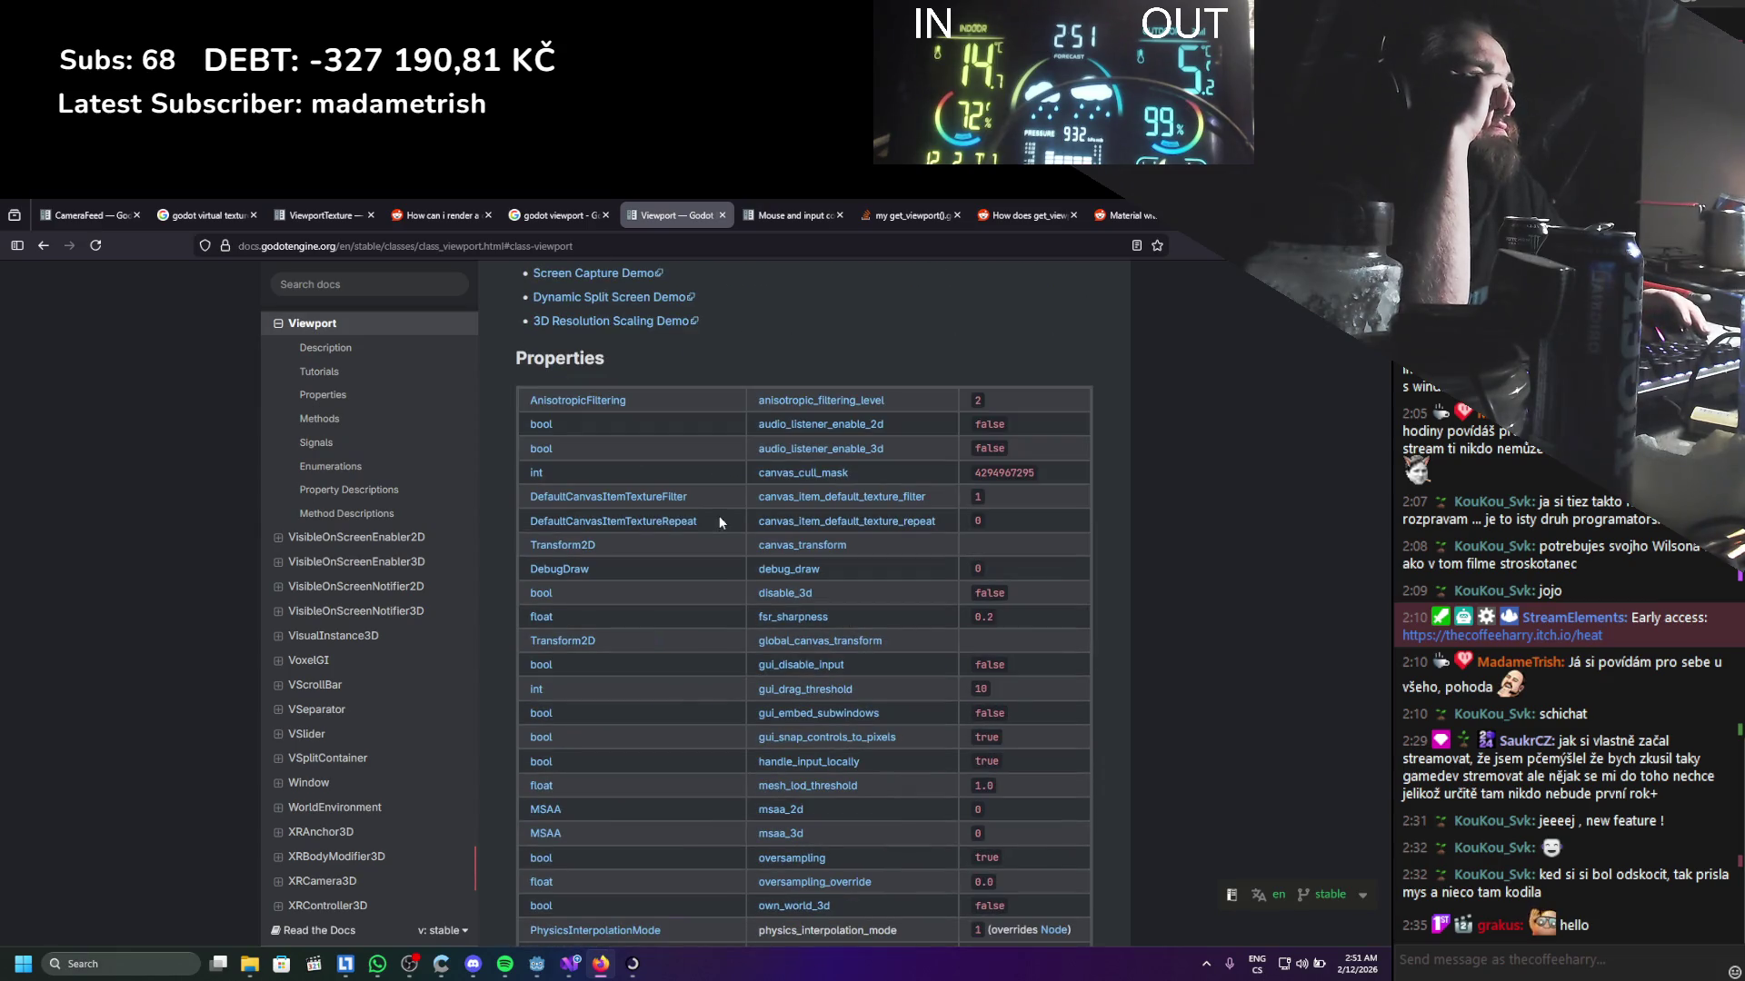
scroll(719, 521, "down", 1)
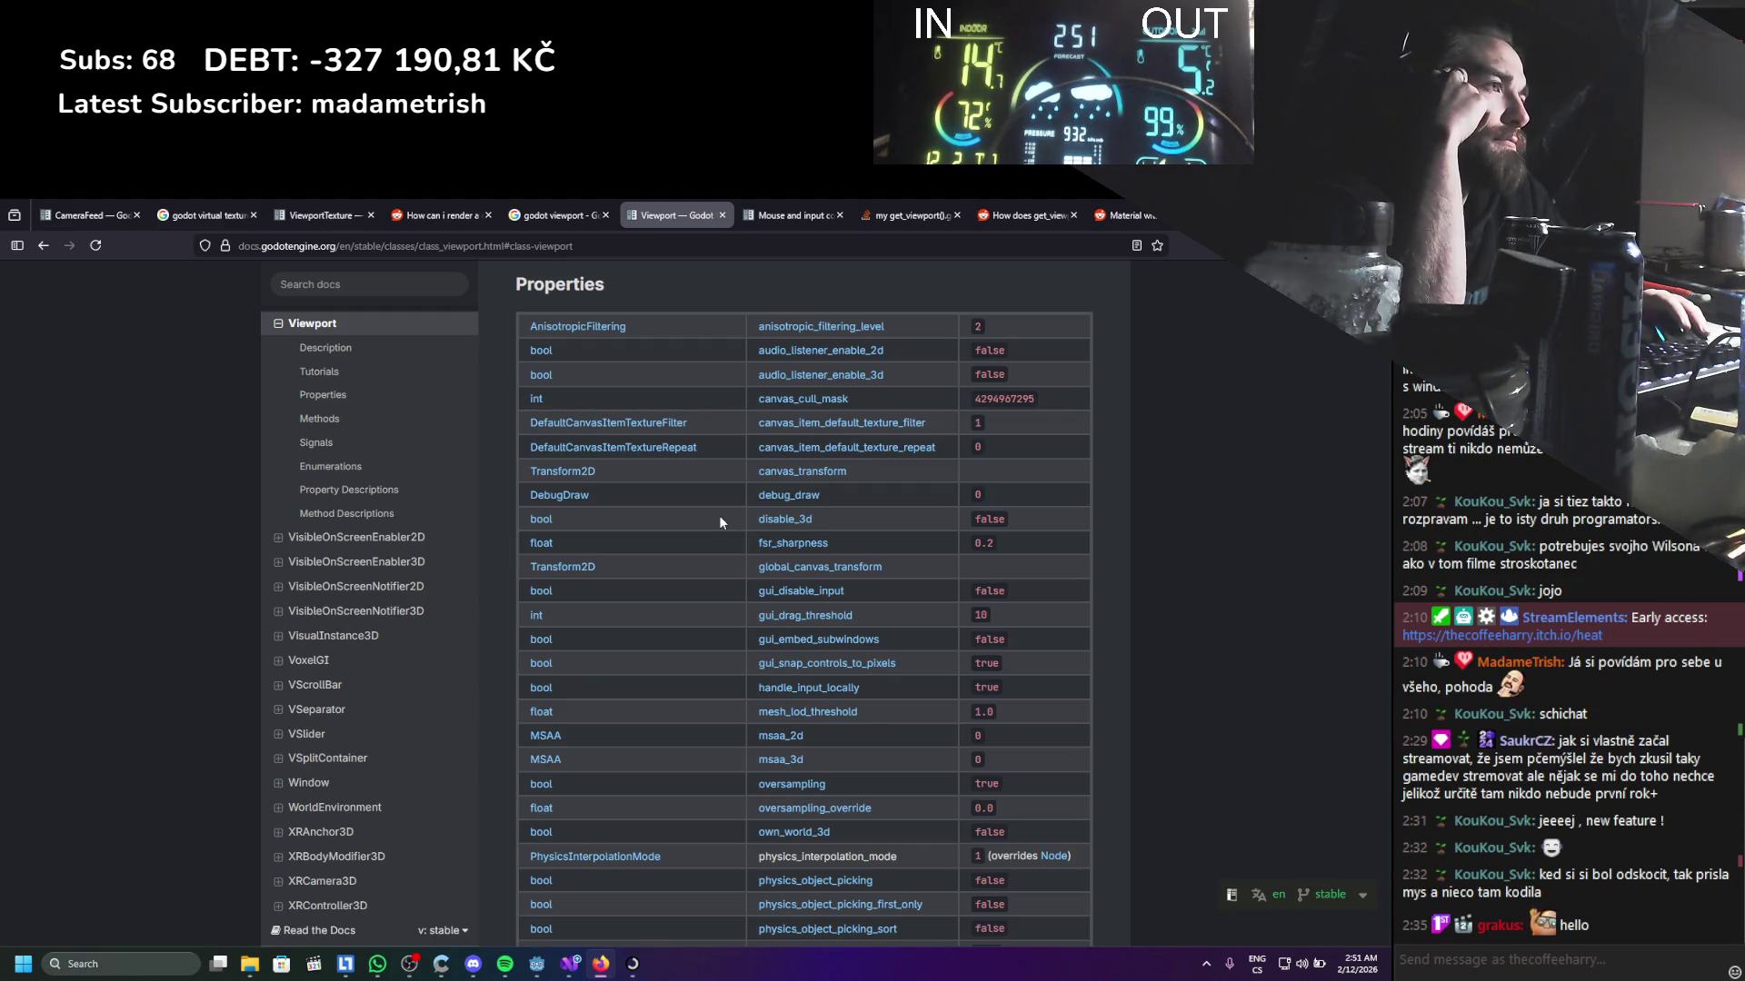
scroll(719, 522, "down", 1)
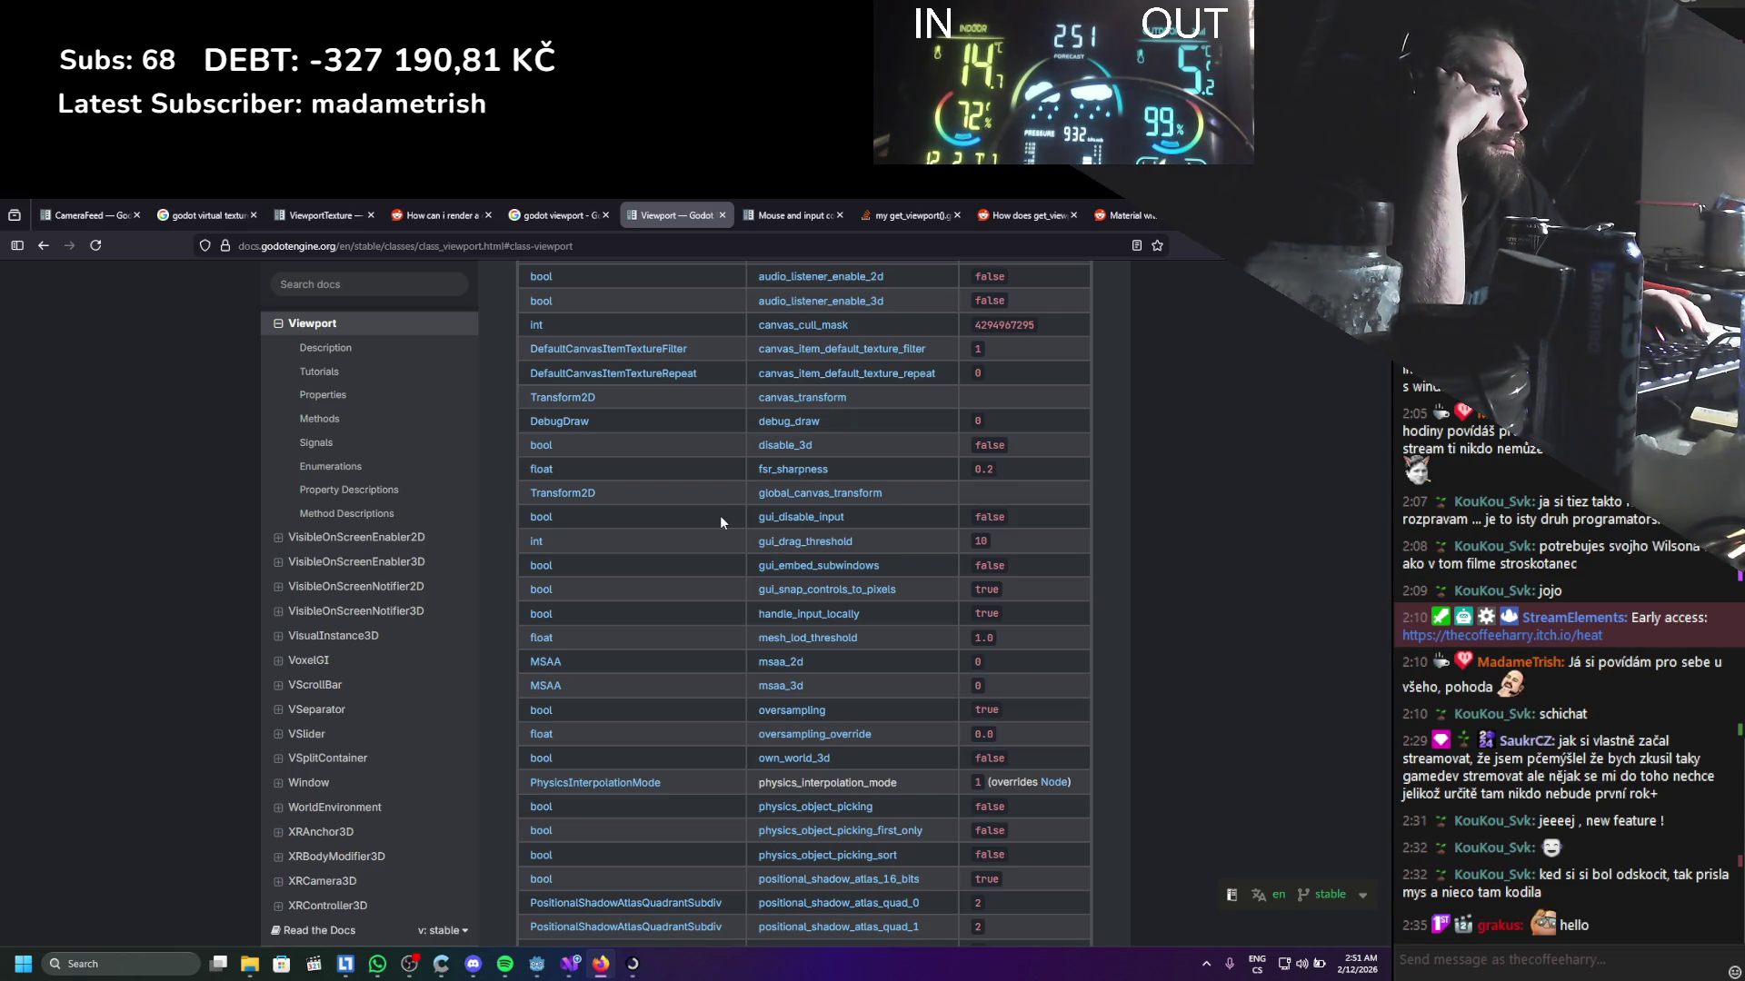
scroll(721, 517, "down", 1)
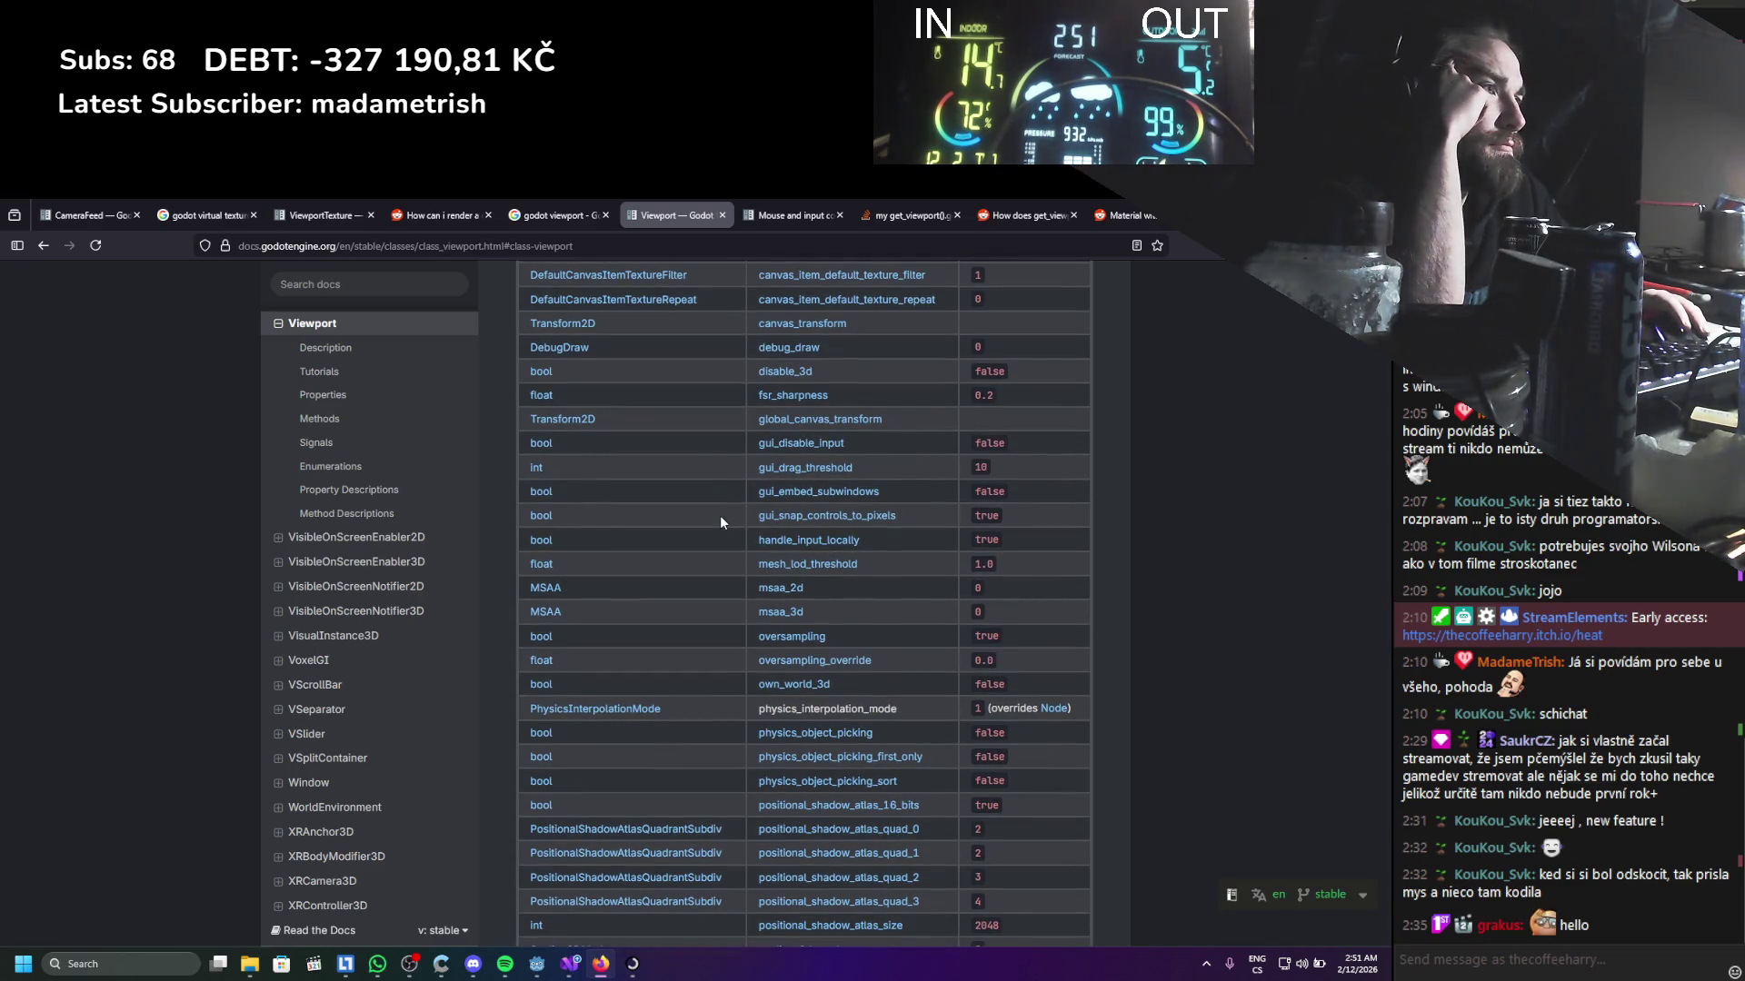
middle_click(809, 540)
left_click(748, 204)
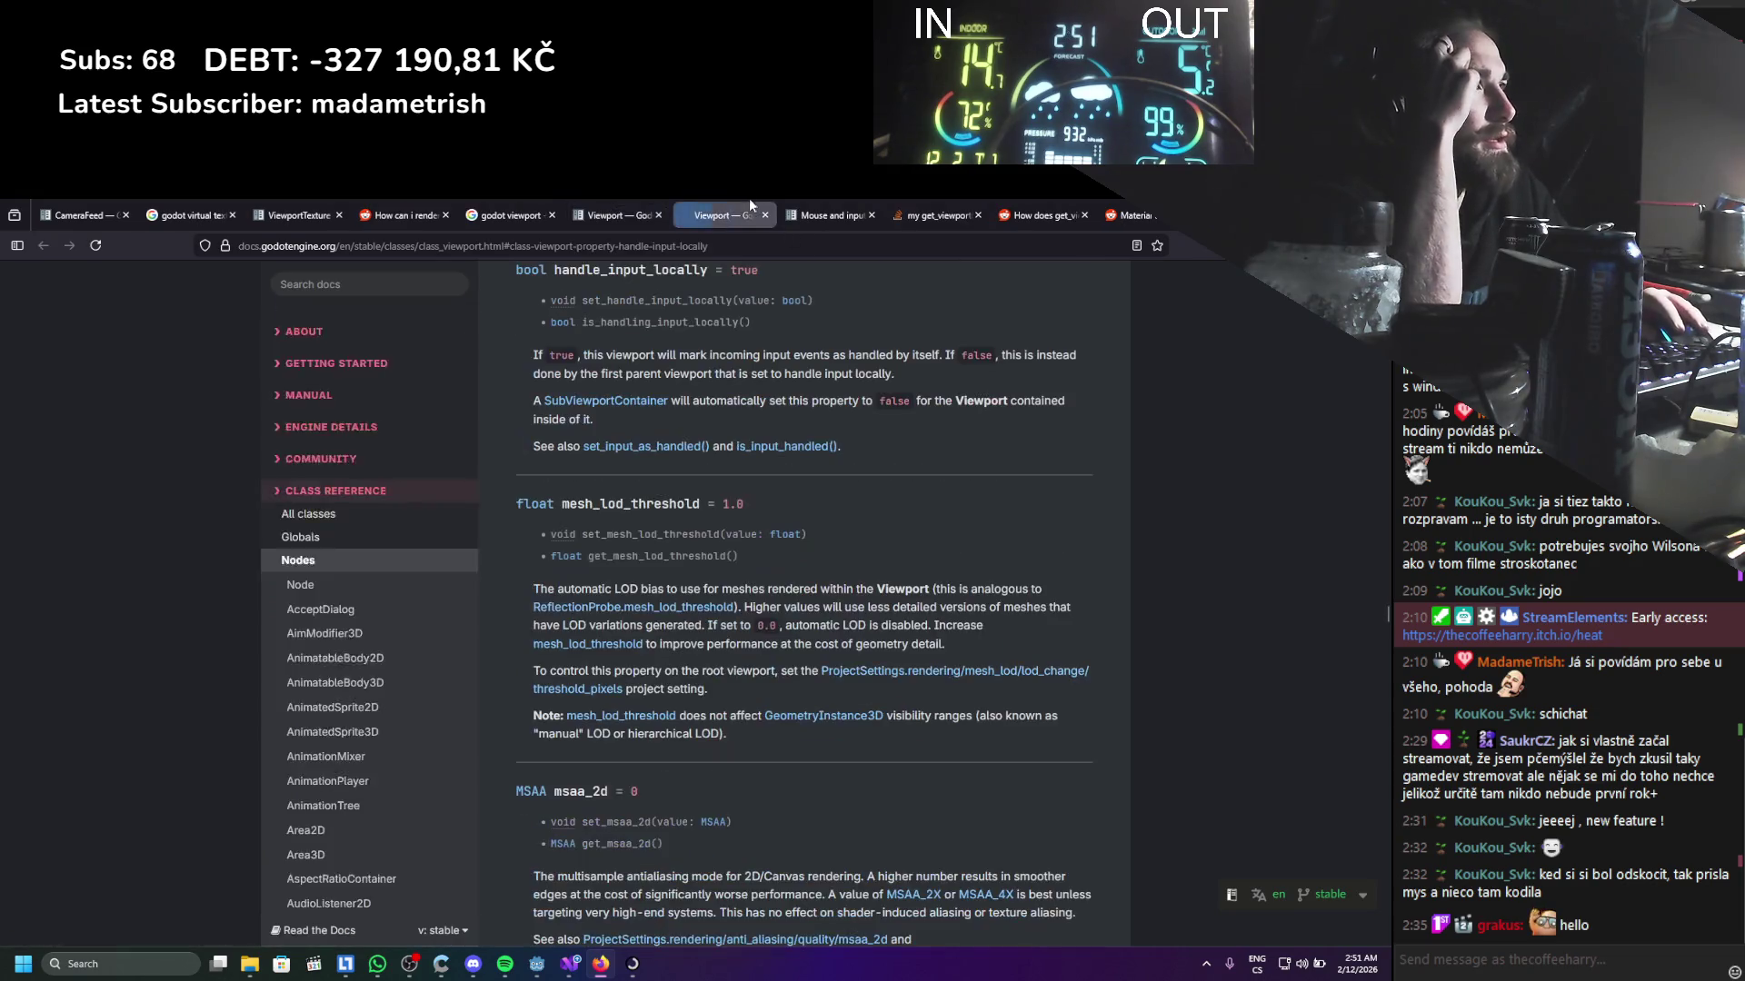
Back on the Viewport reference, open the get_mouse_position method description in a new tab
left_click(611, 206)
scroll(689, 516, "down", 3)
scroll(690, 518, "down", 3)
scroll(690, 525, "down", 3)
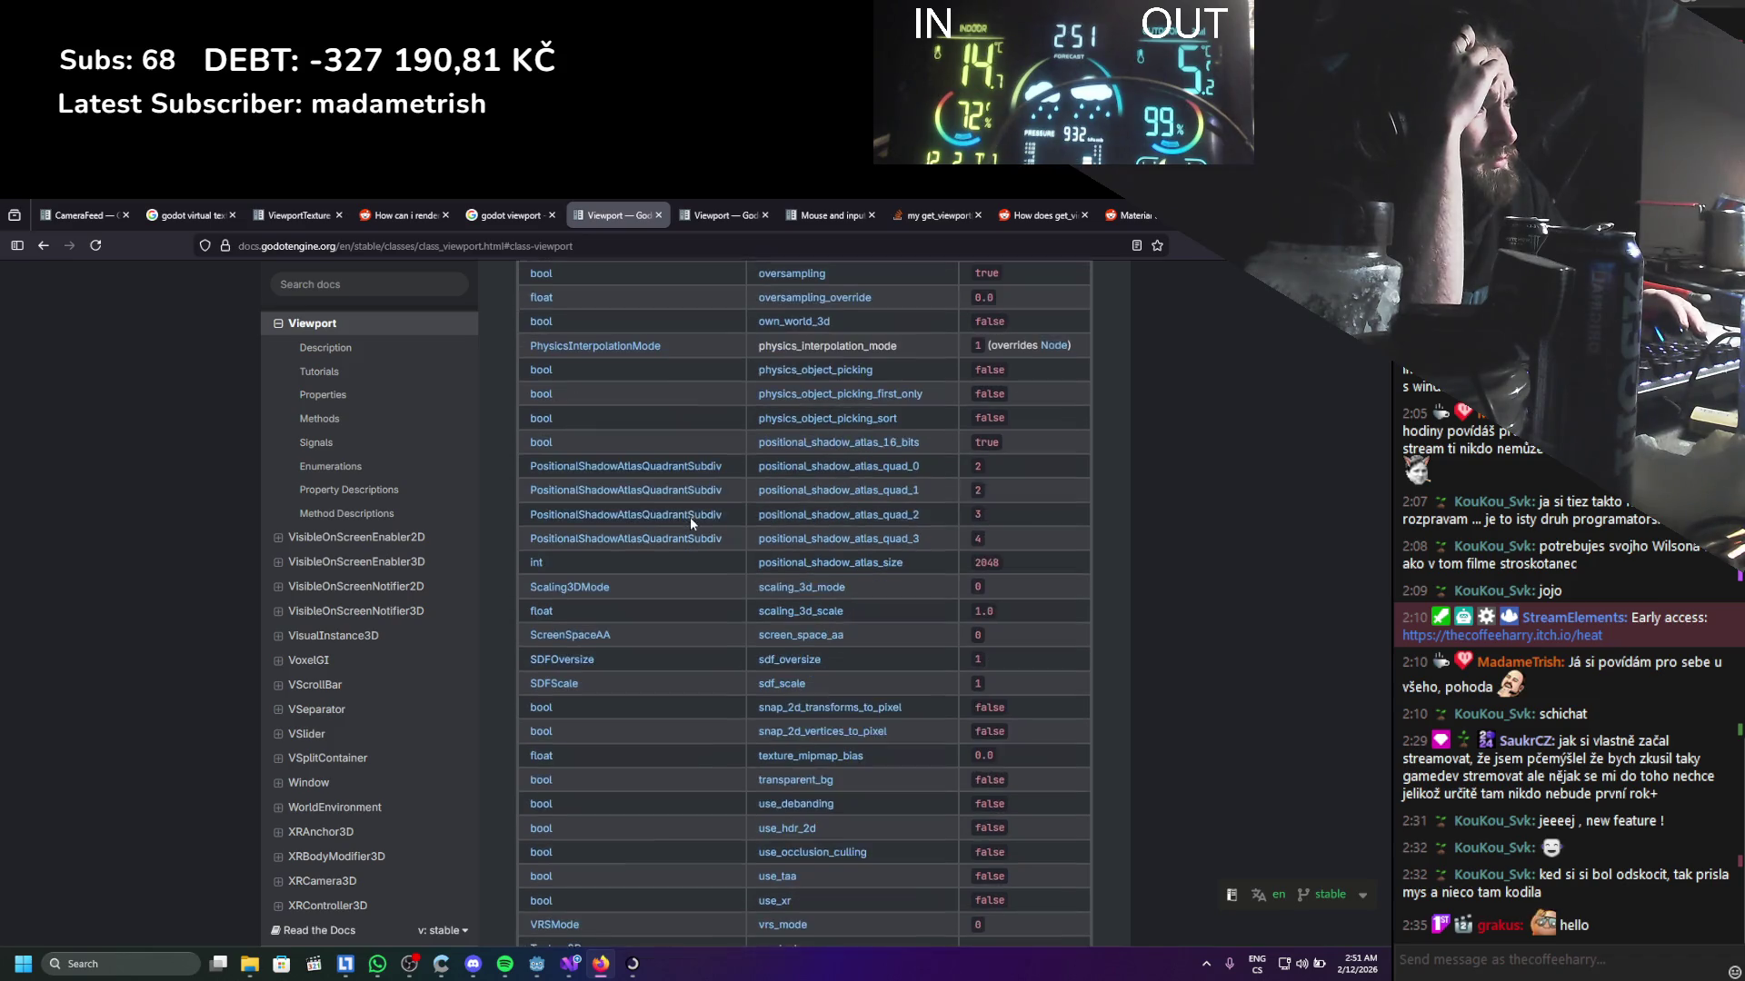
scroll(690, 524, "down", 1)
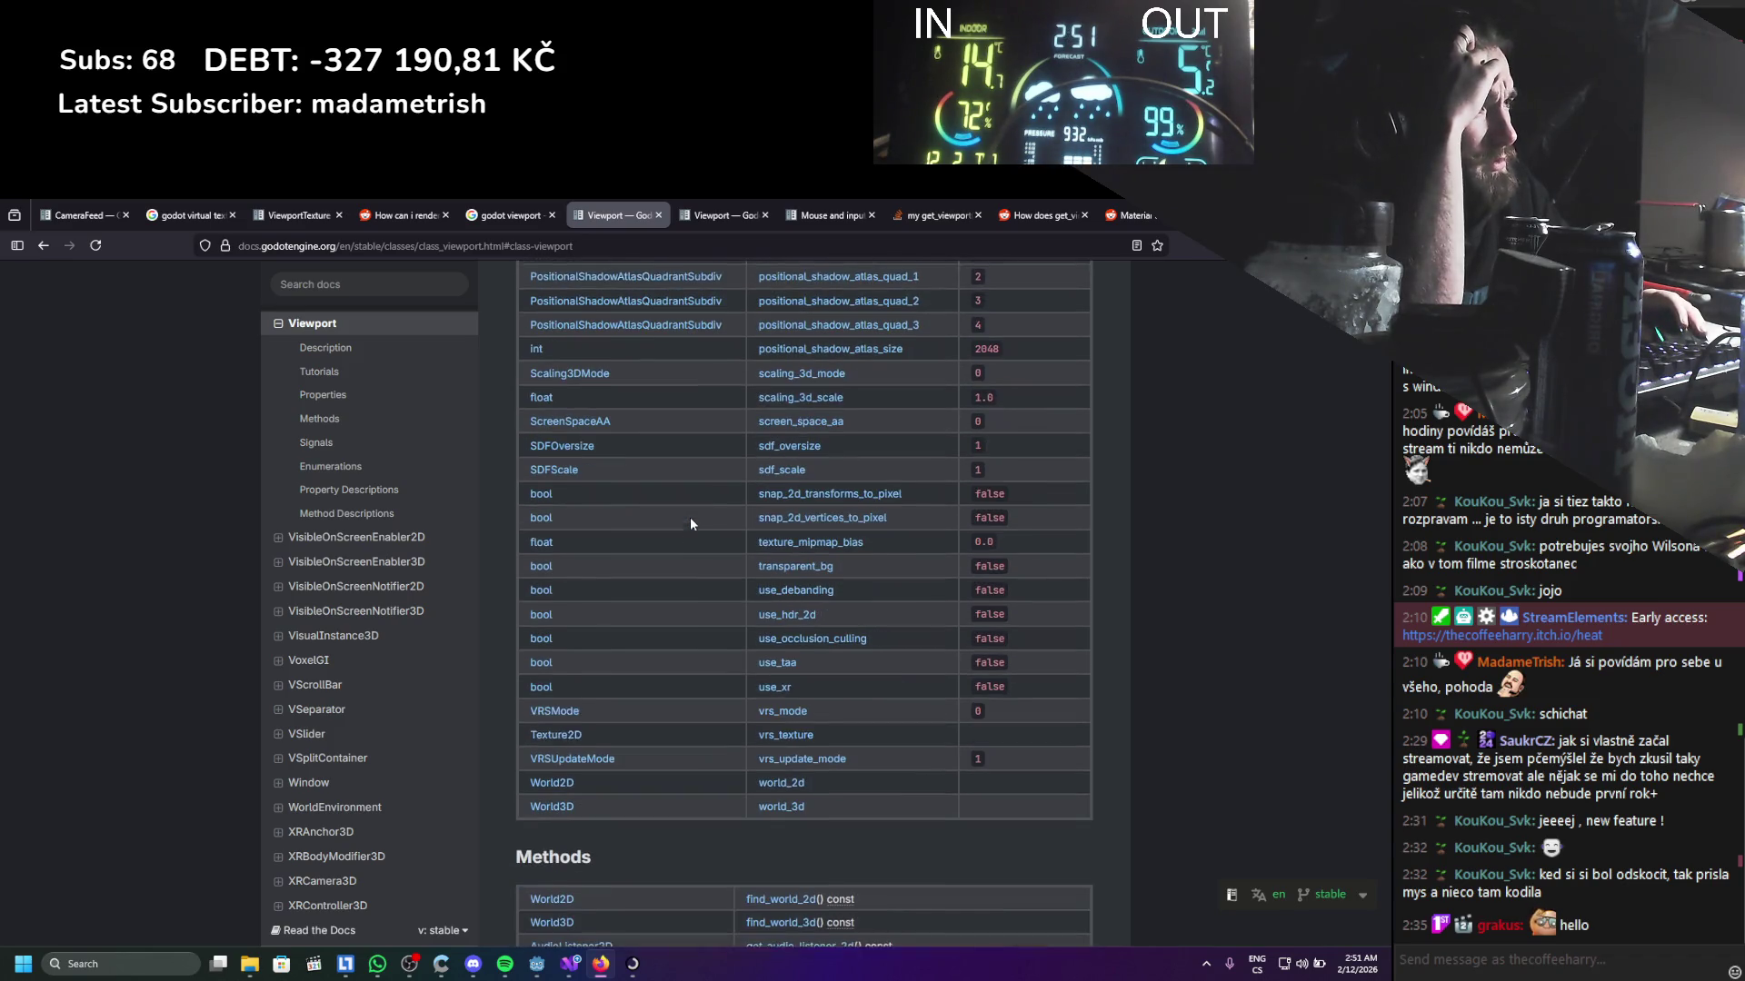
scroll(689, 525, "down", 3)
scroll(689, 524, "down", 3)
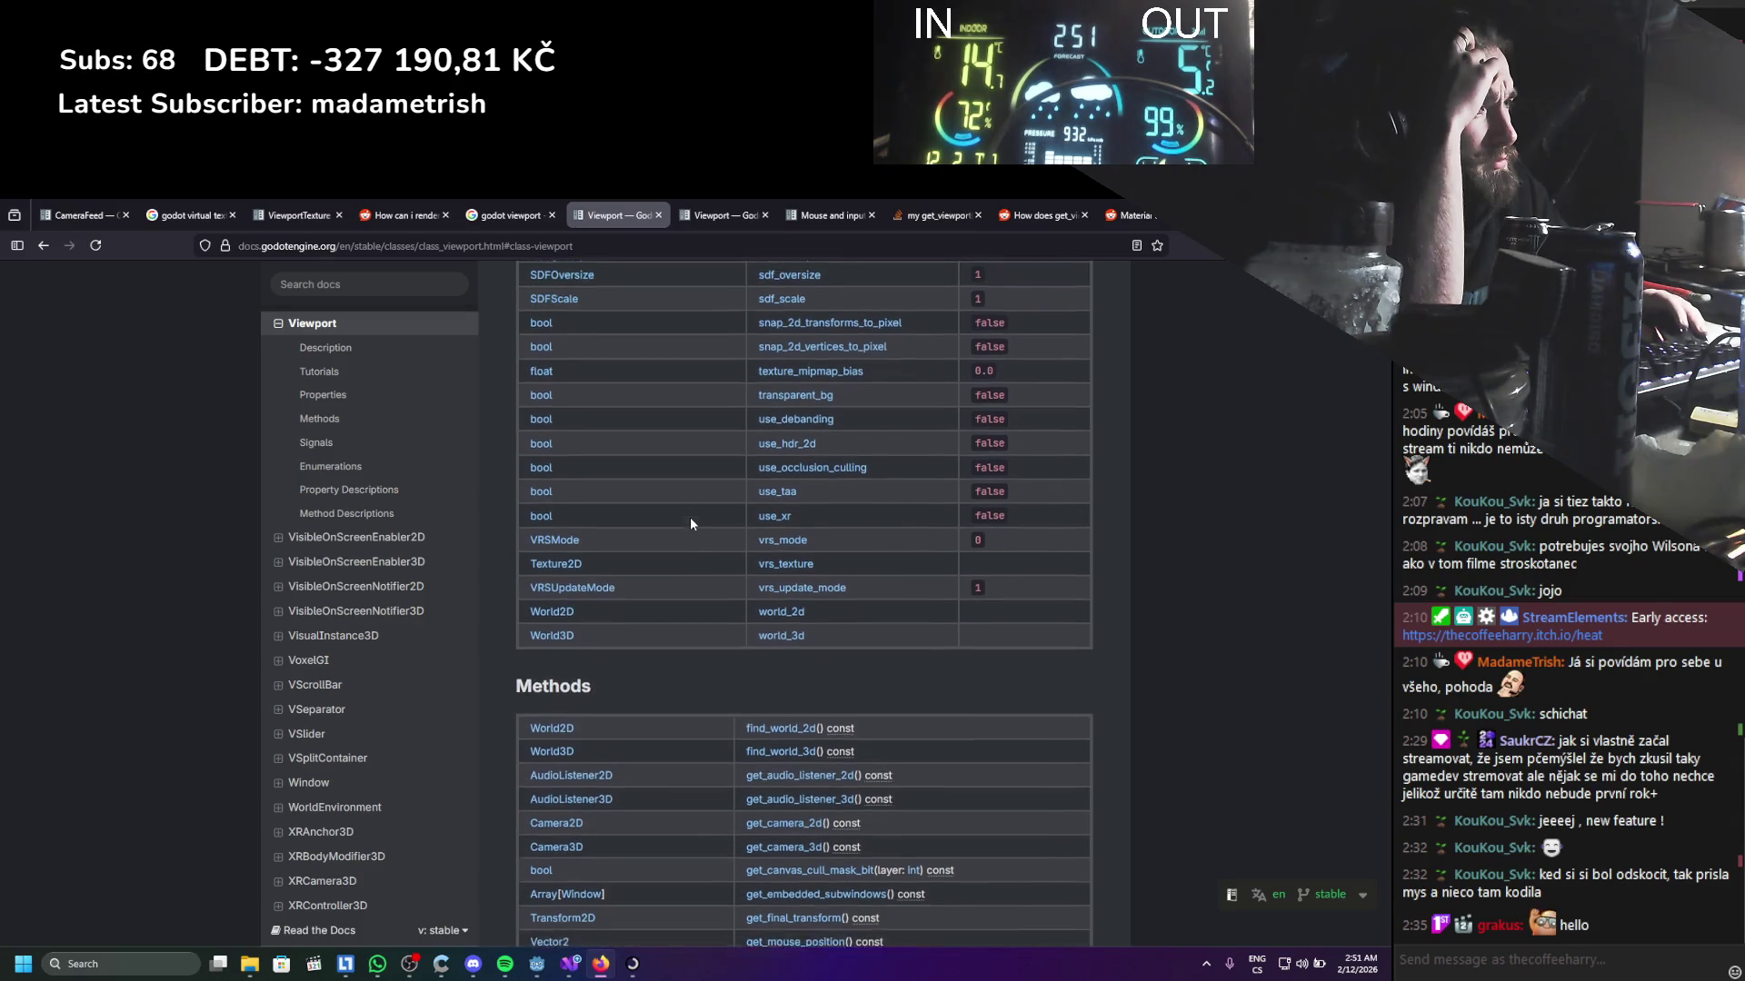
scroll(689, 525, "down", 1)
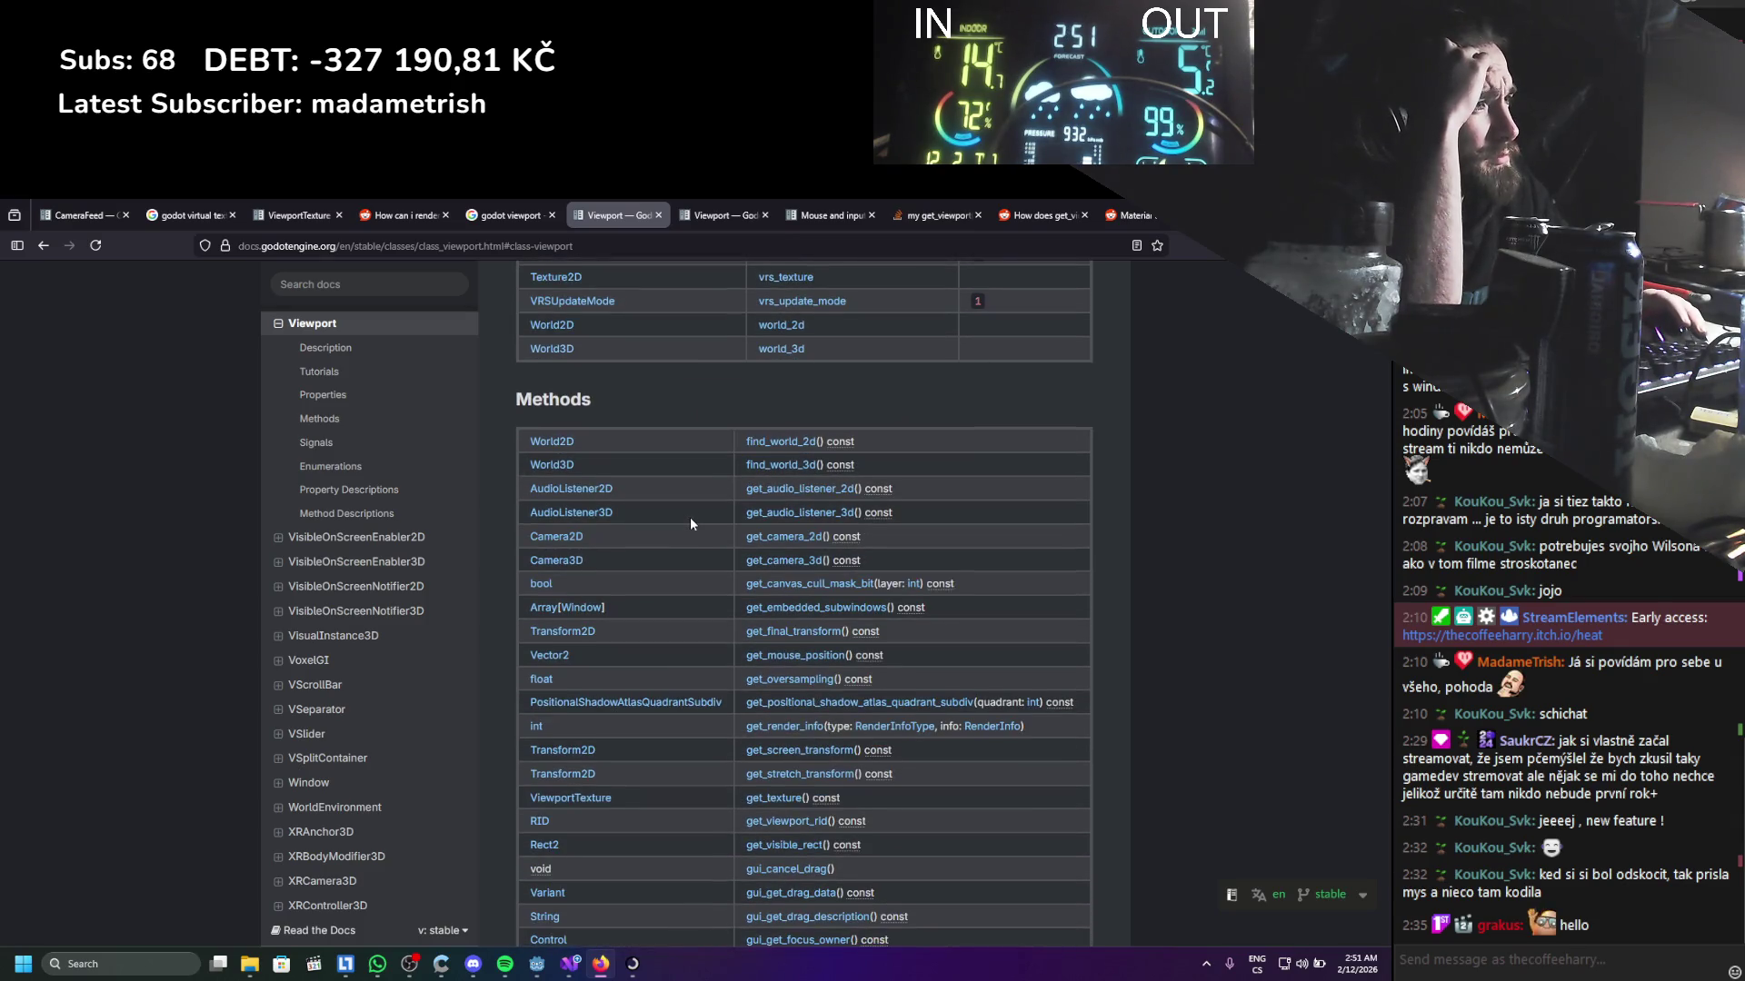
middle_click(788, 656)
Scroll through the remaining Viewport methods, then switch to the get_mouse_position description
scroll(787, 662, "down", 3)
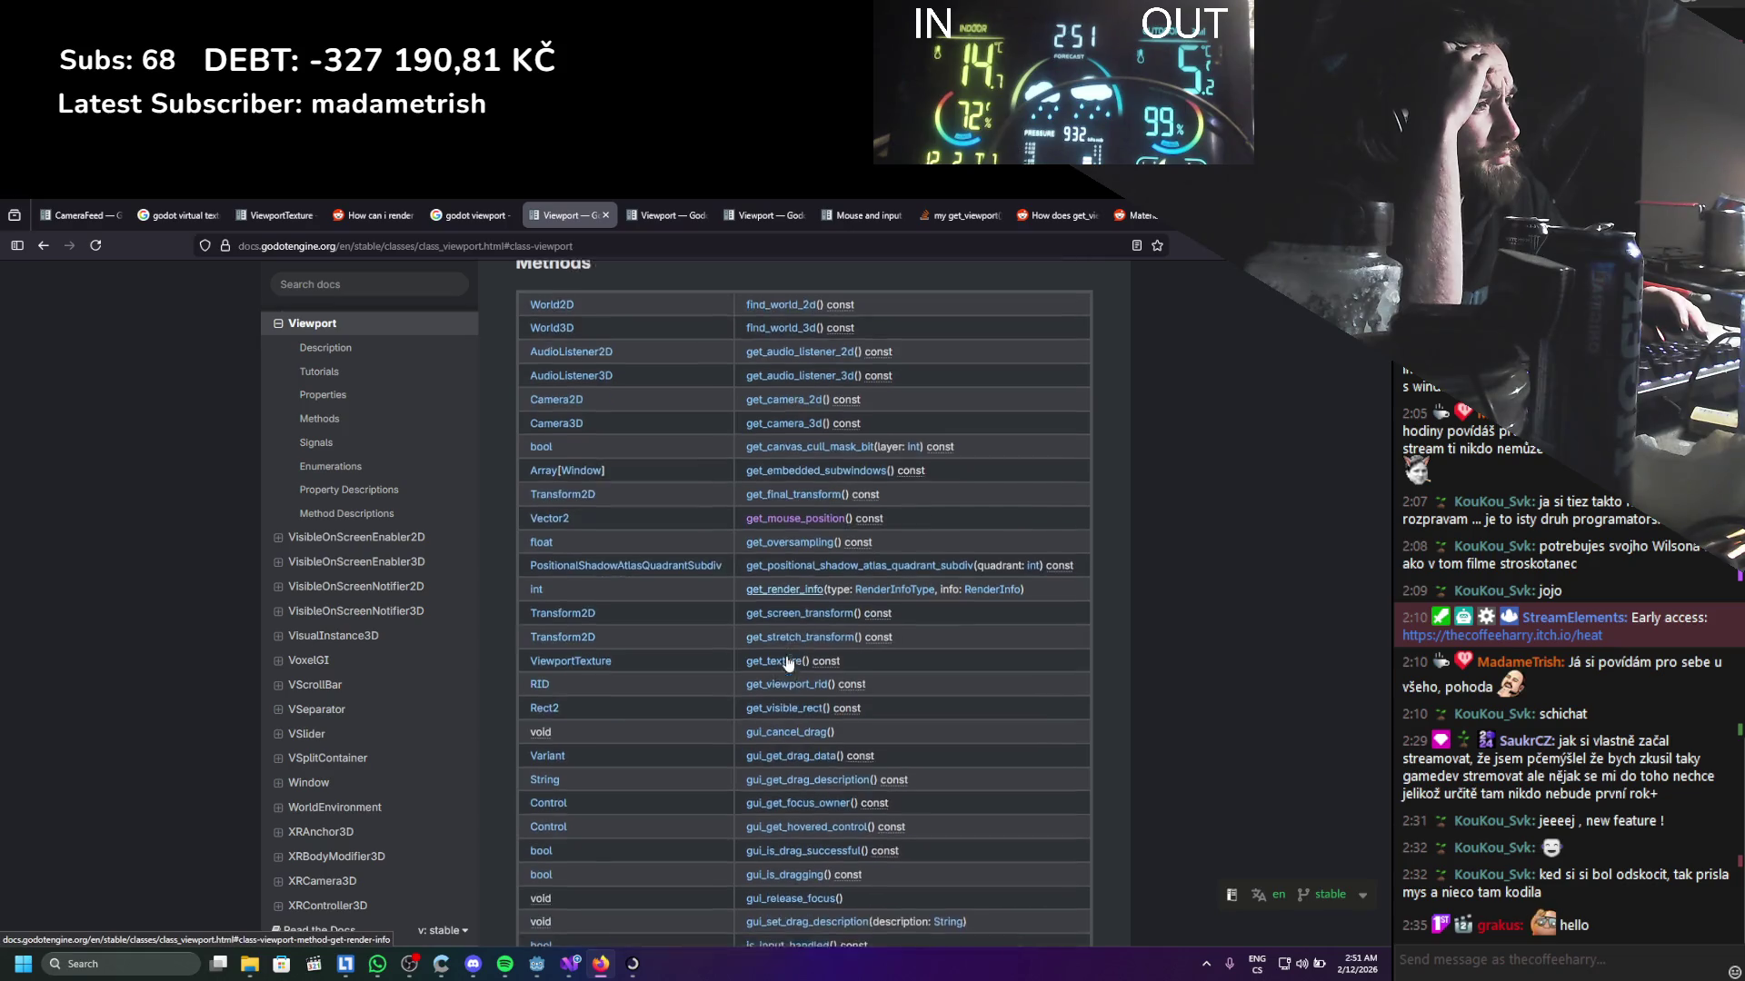
scroll(787, 659, "down", 2)
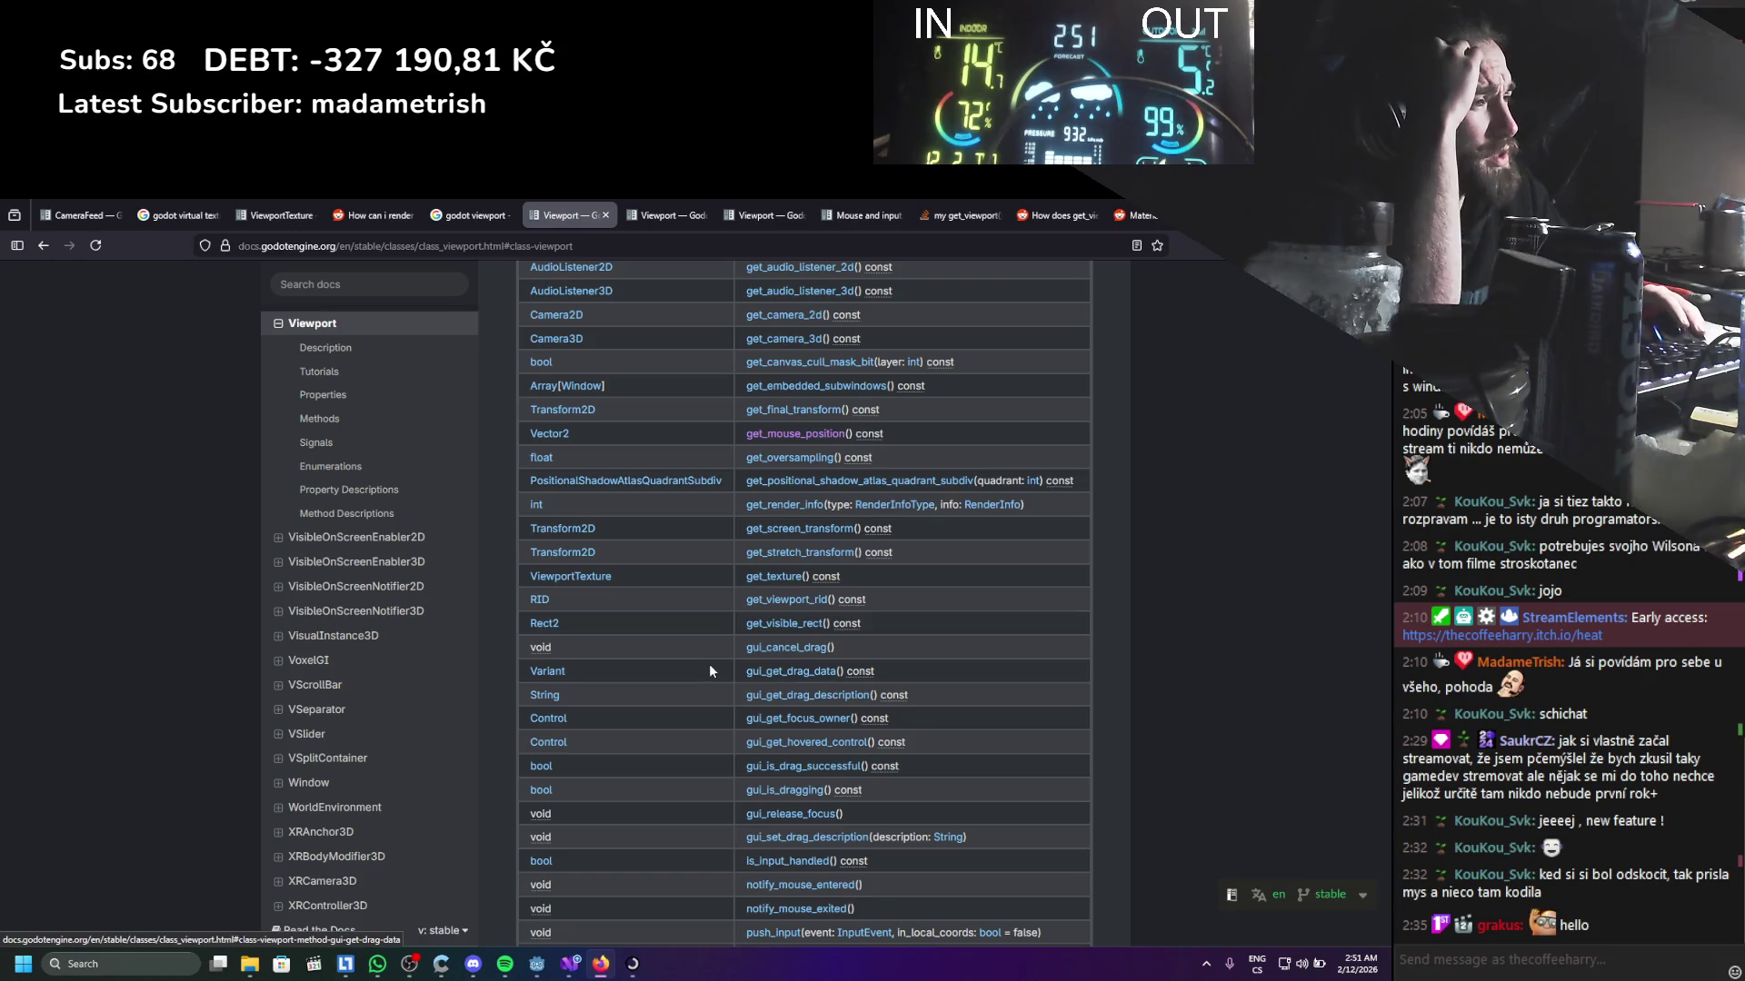
scroll(710, 669, "down", 2)
scroll(711, 670, "down", 2)
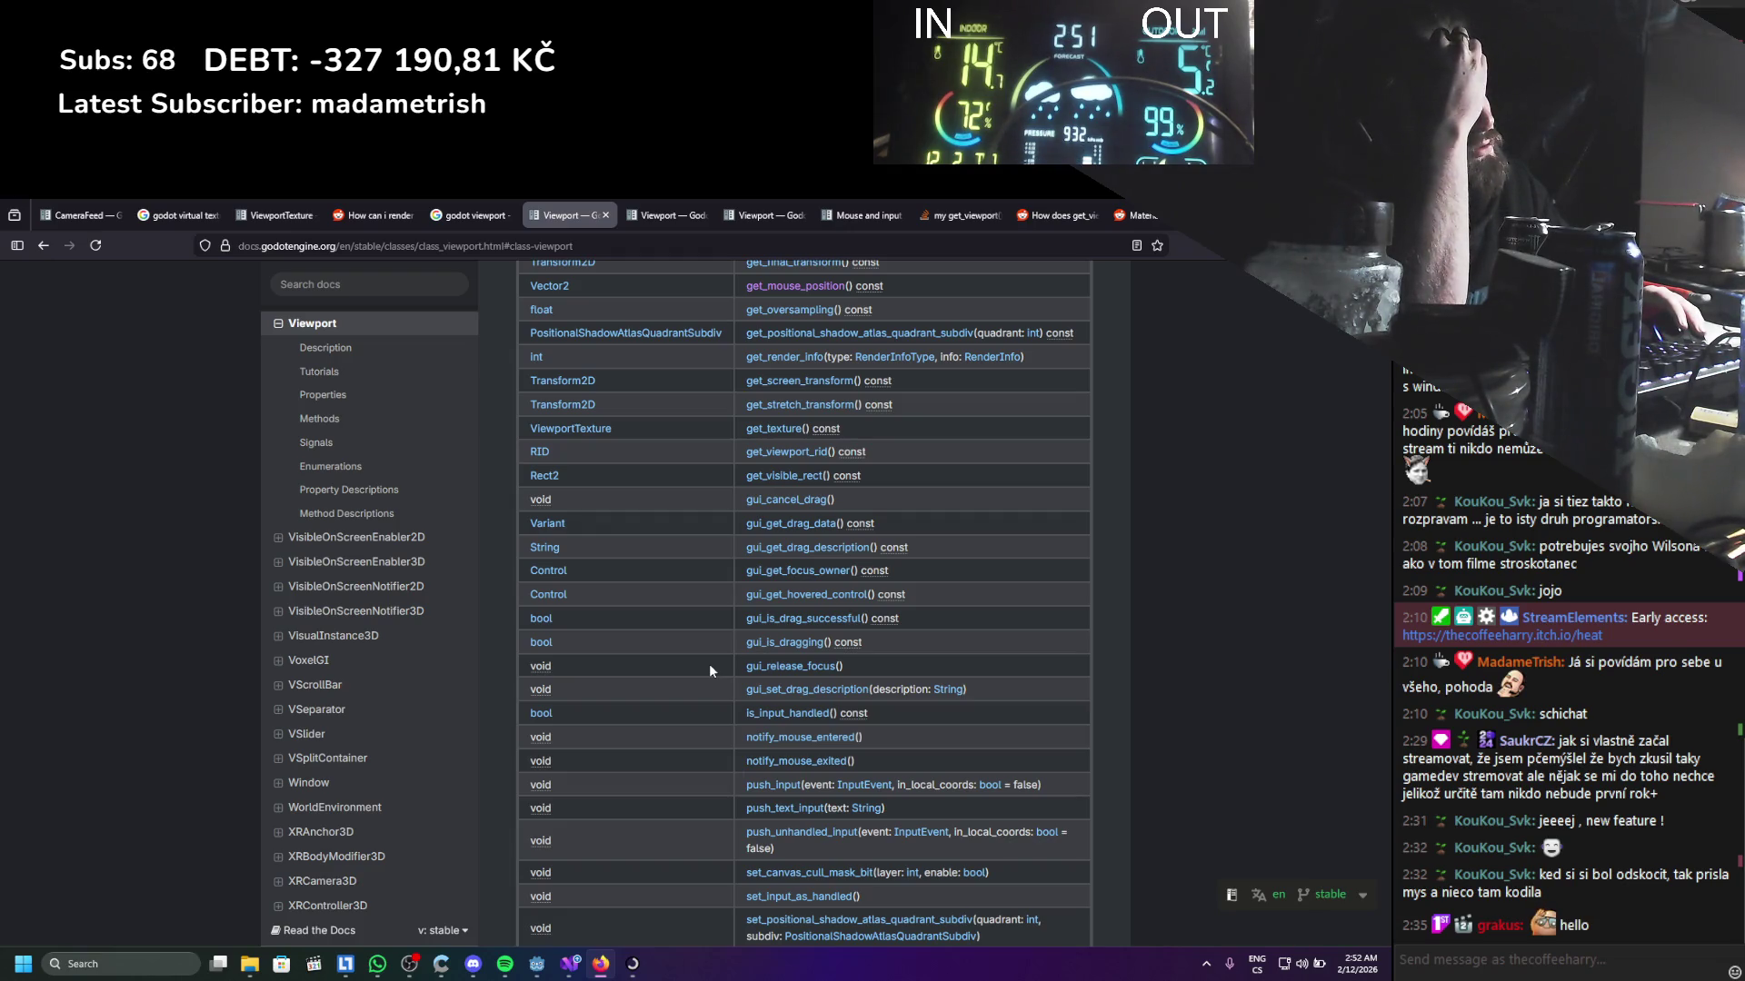
scroll(711, 669, "down", 2)
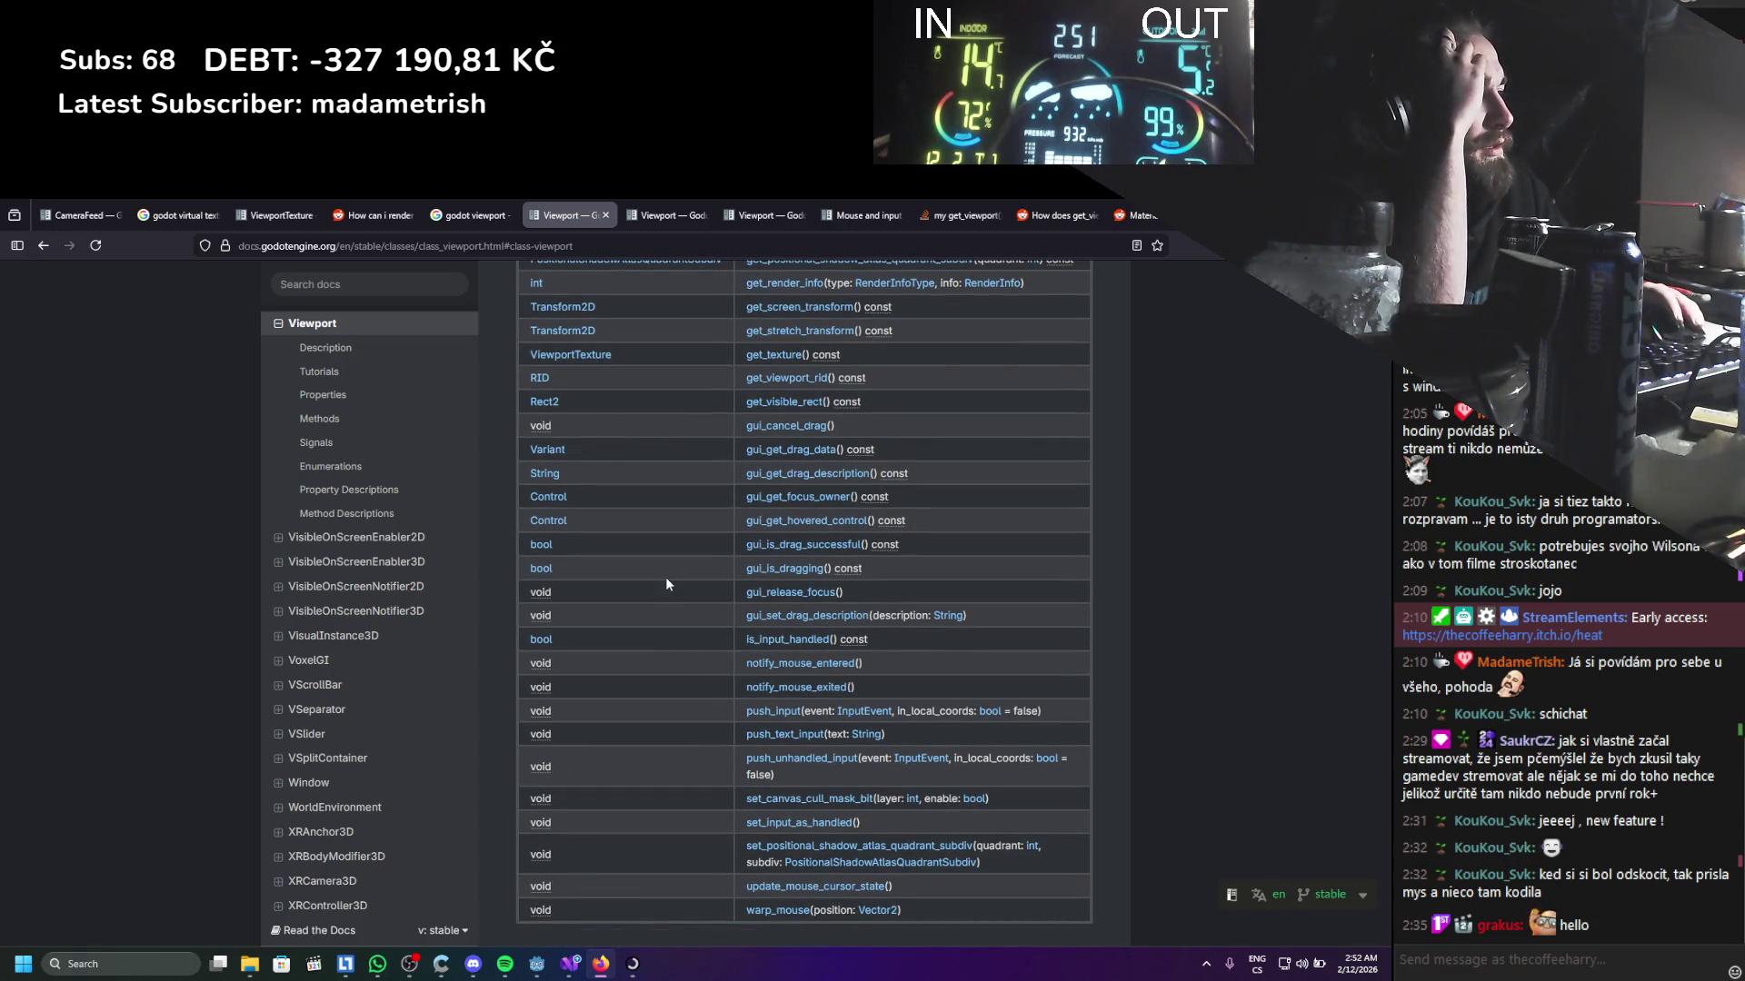
left_click(647, 216)
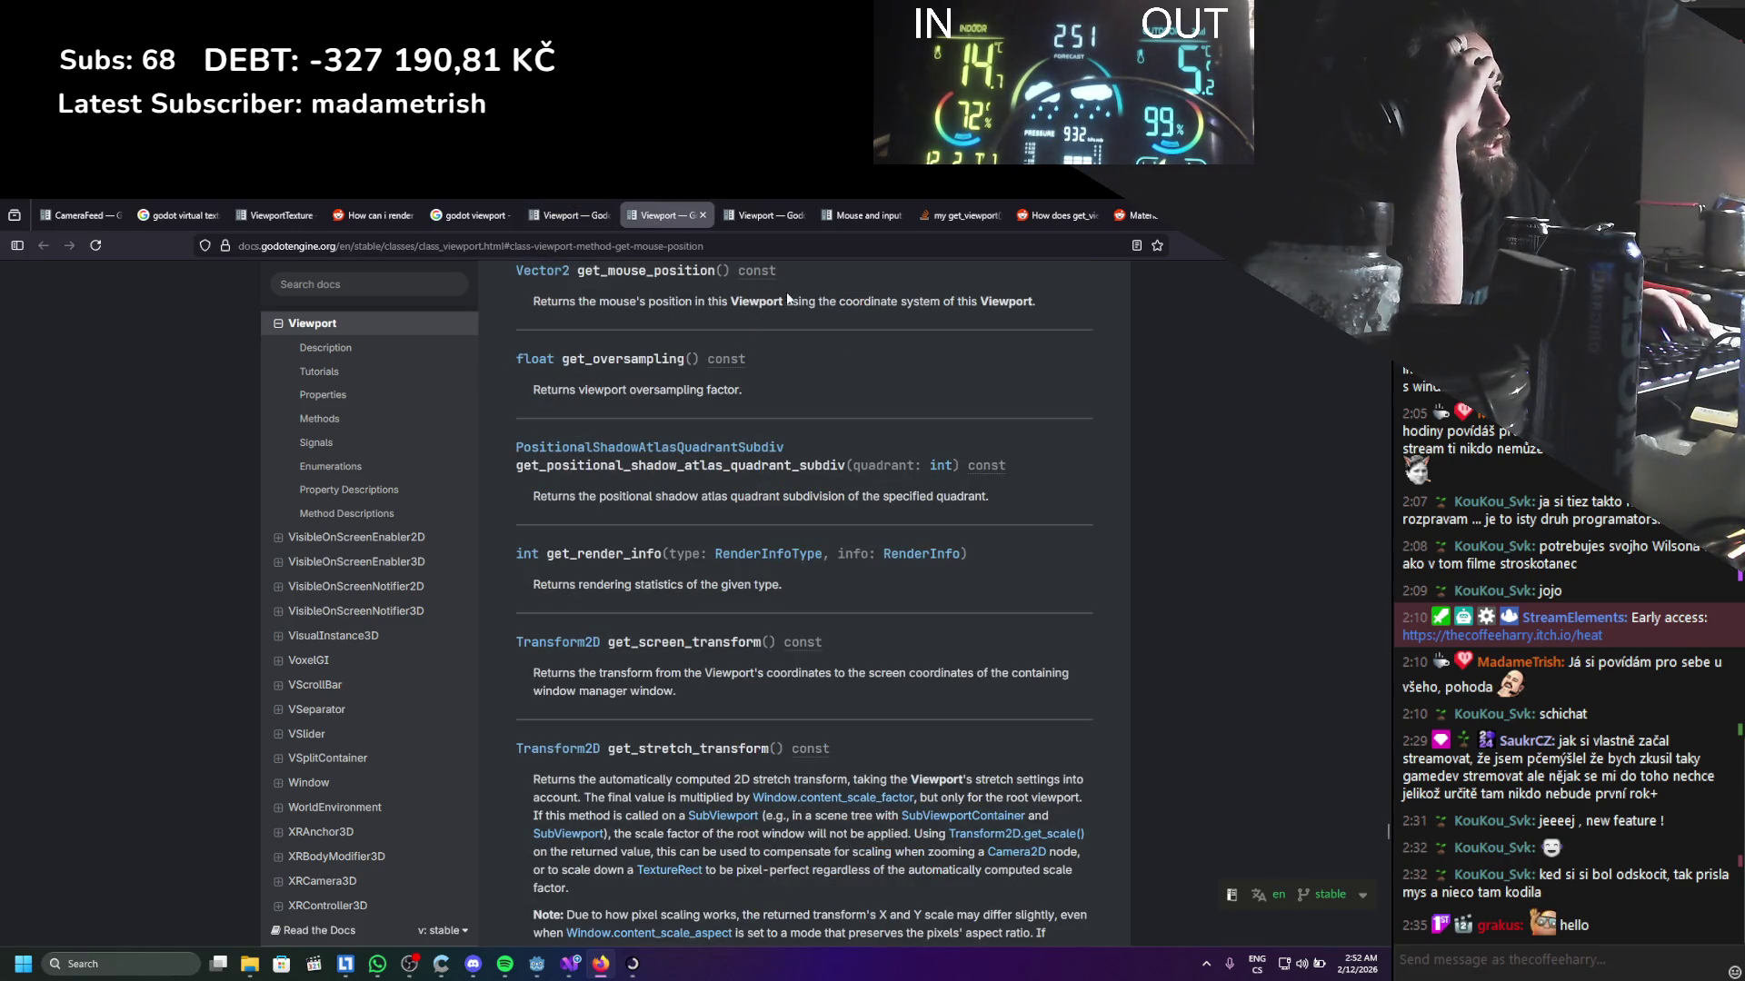
Highlight get_mouse_position's note on Viewport coordinates, compare with the code, then reopen the 'godot viewport' search
left_click_drag(807, 302, 1010, 309)
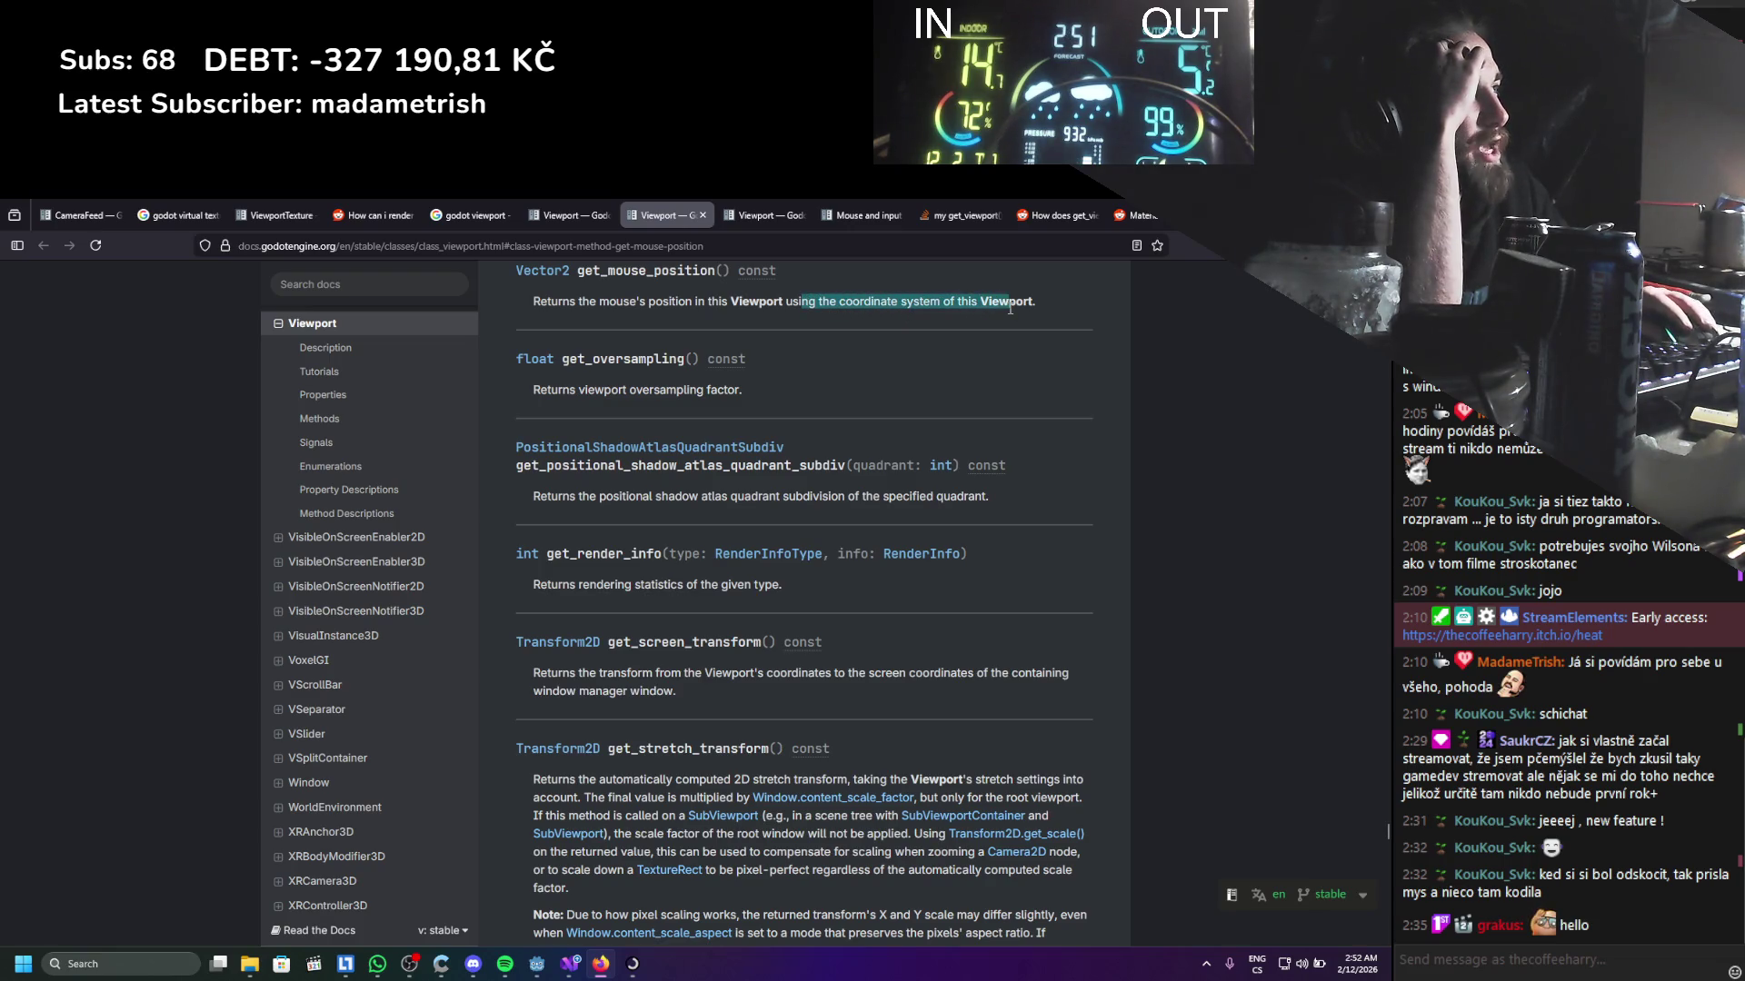
key("alt+Tab")
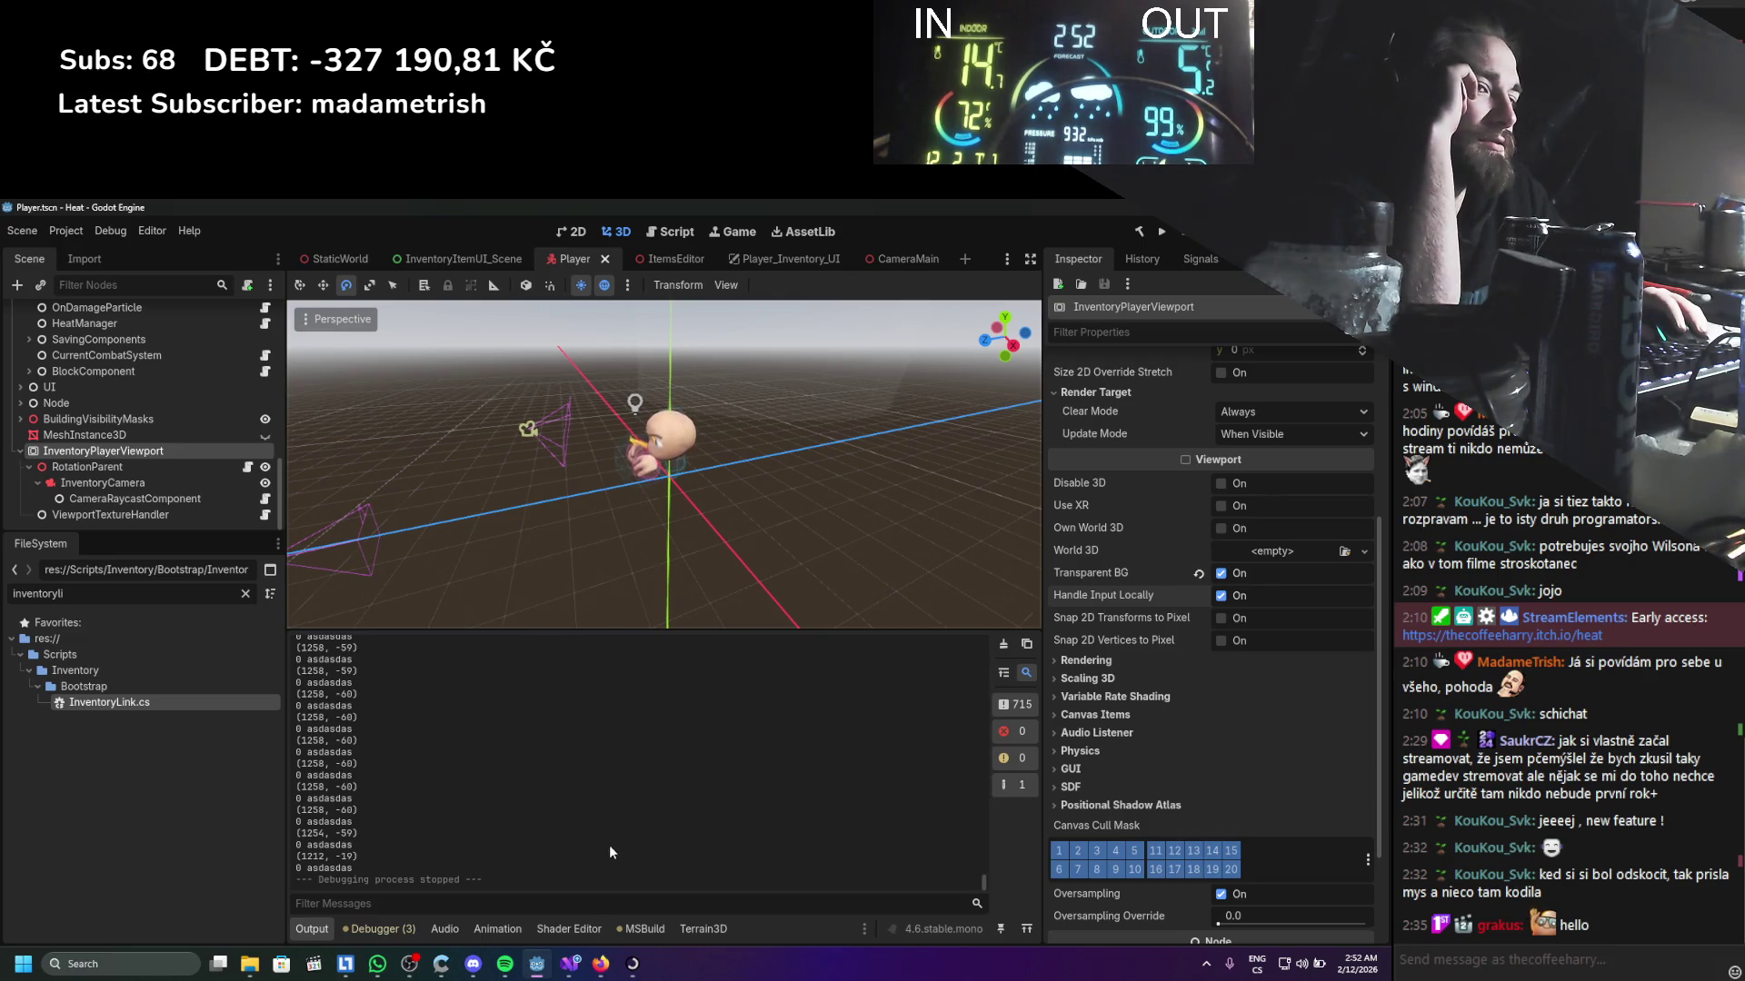
left_click(572, 971)
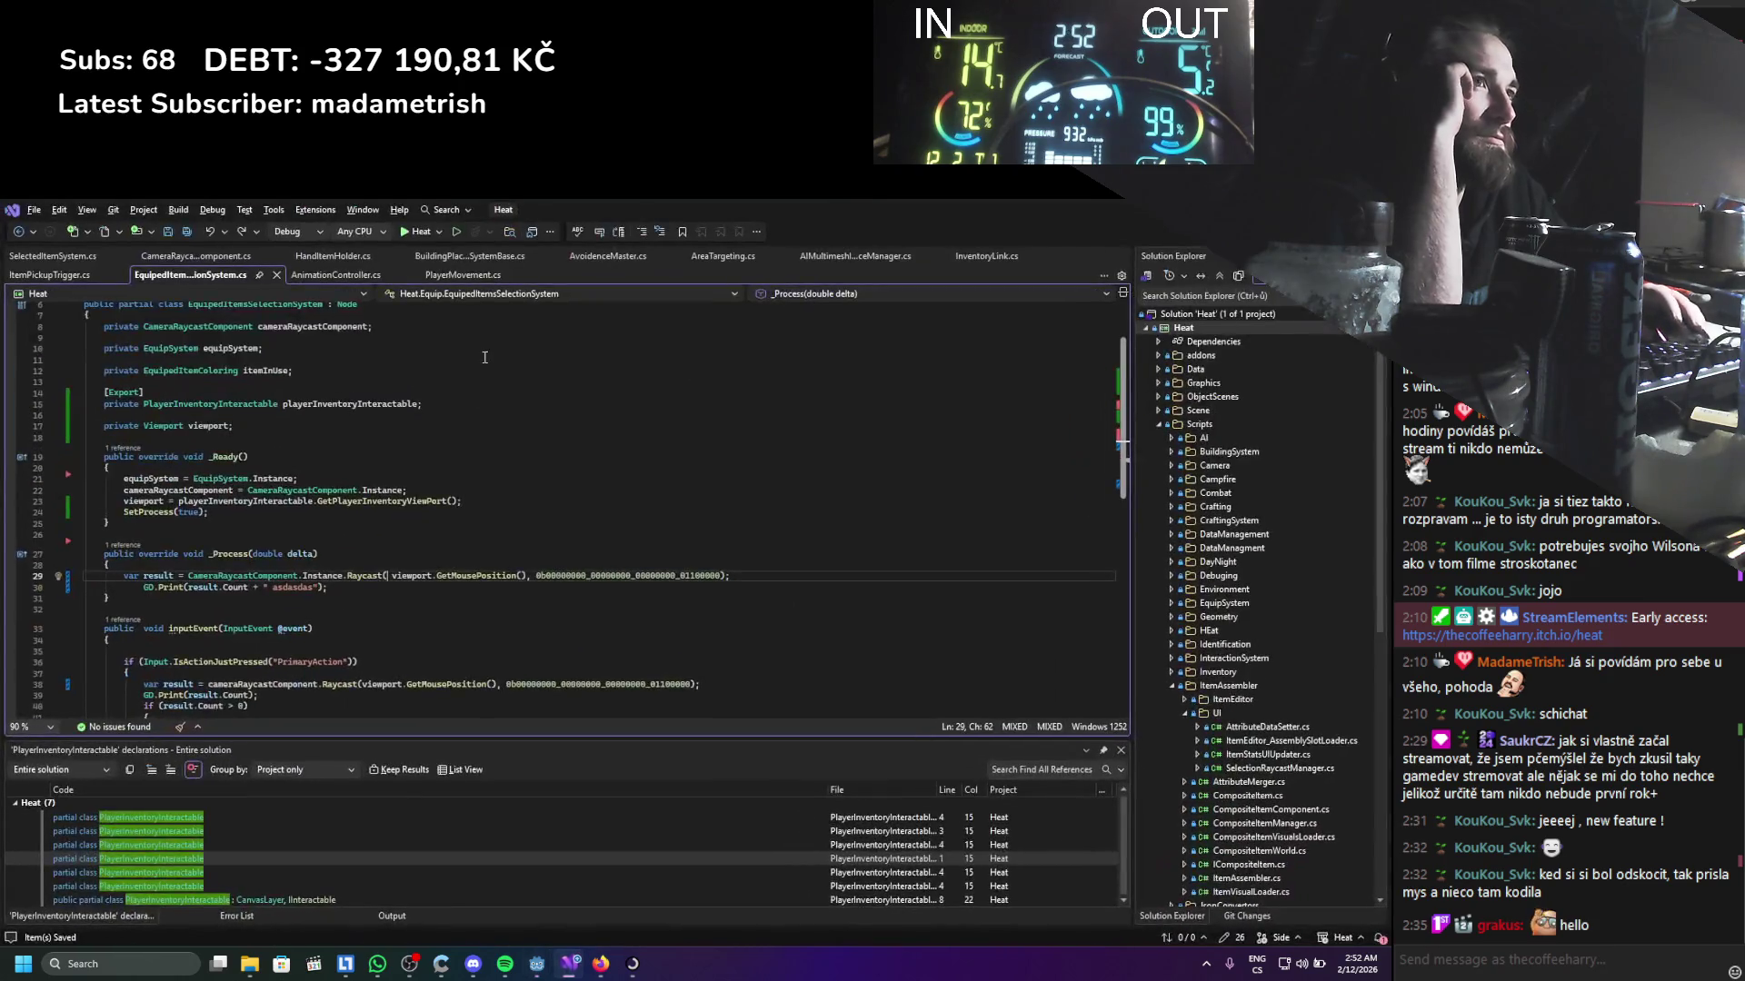
left_click(595, 968)
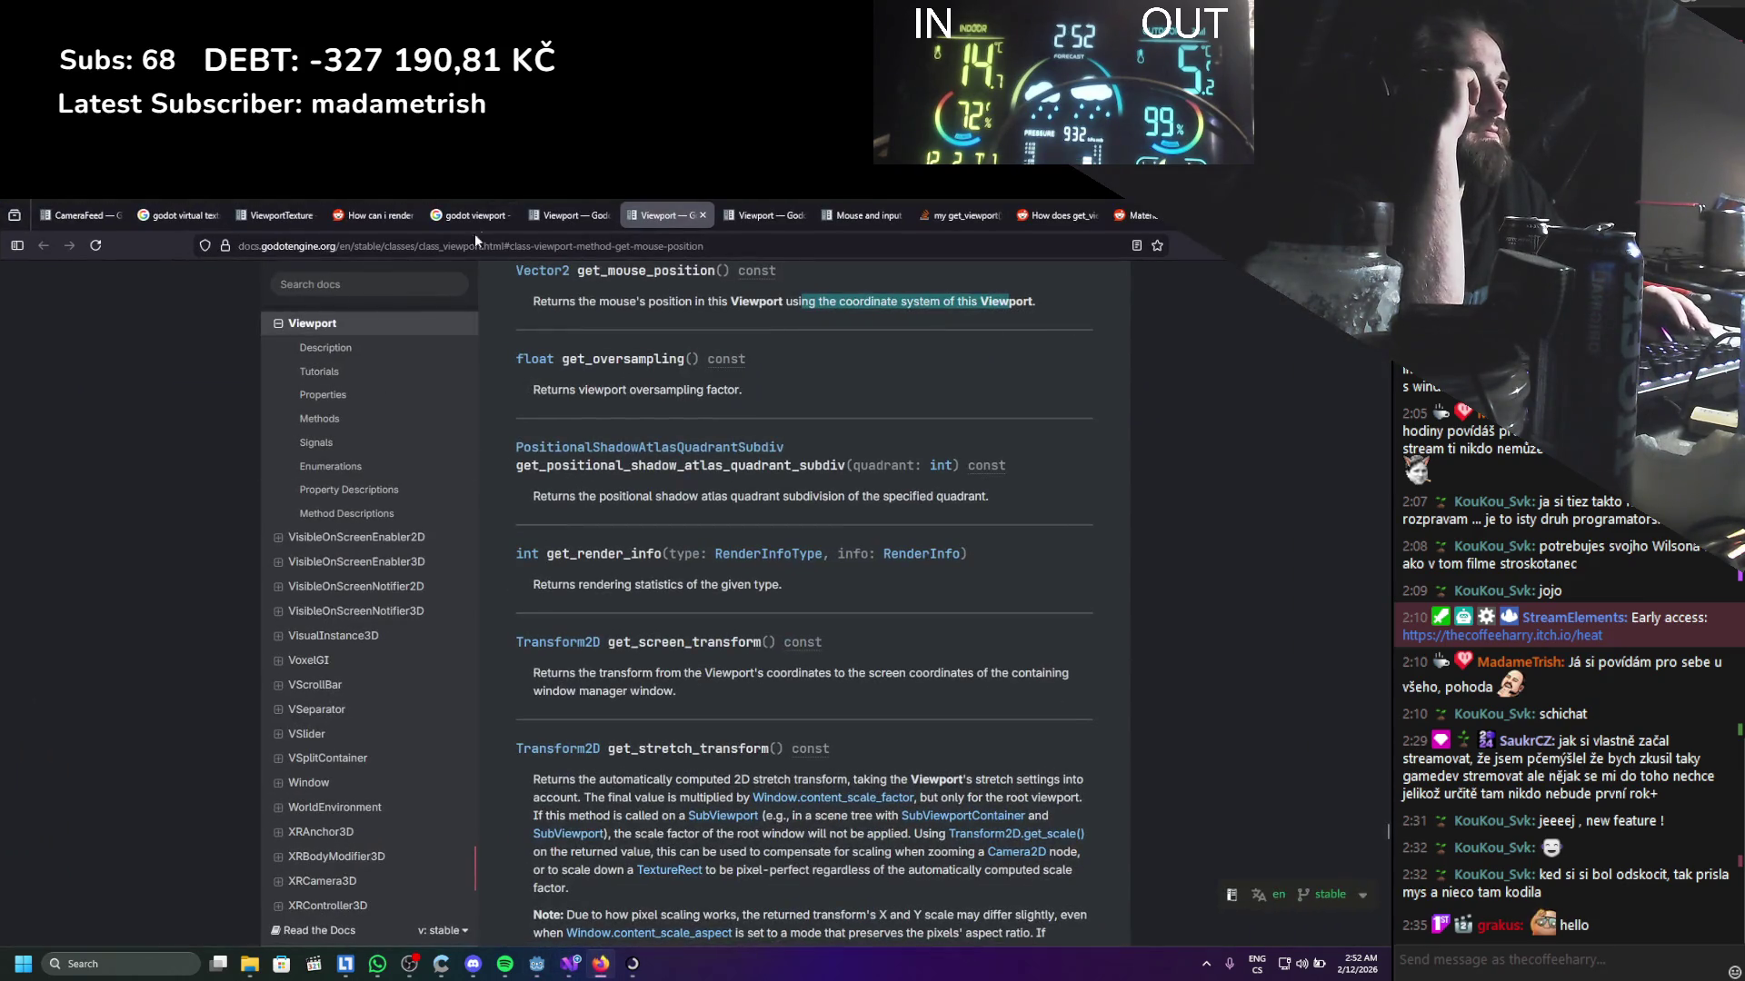
left_click(468, 215)
double_click(222, 299)
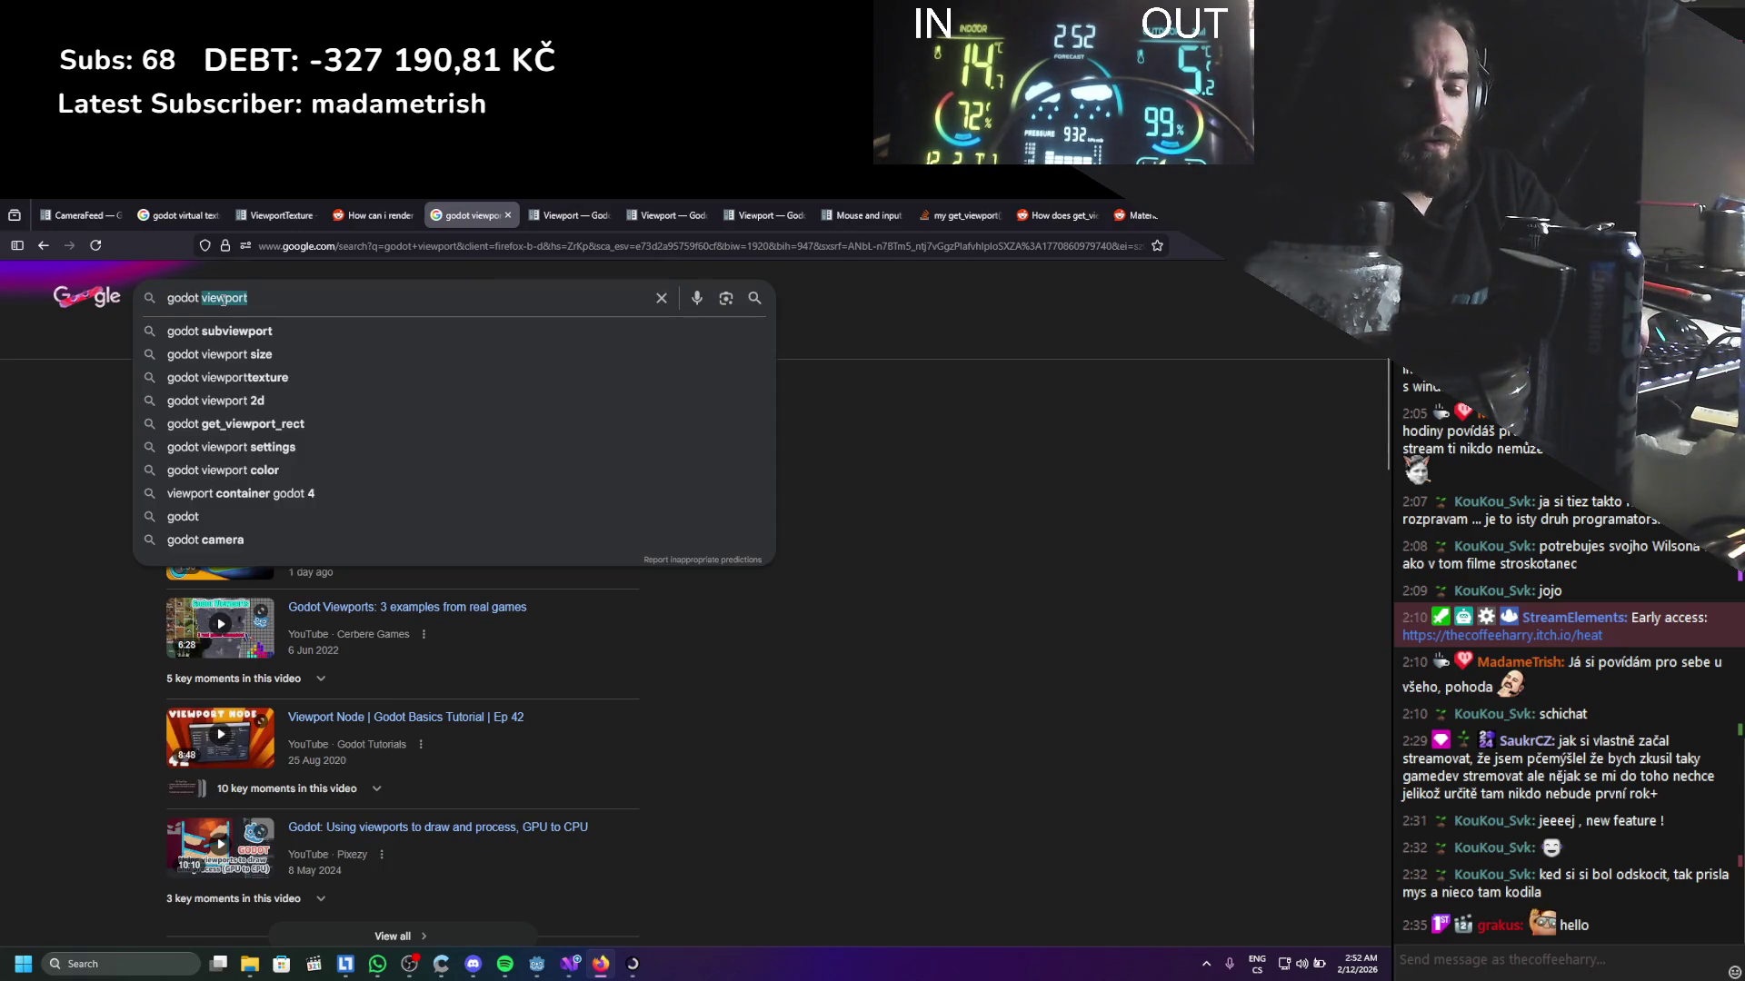
Search why viewport get mouse position doesn't give local mouse position, and open a Godot Forum thread
type("get")
key("BackSpace")
key("BackSpace")
key("BackSpace")
type("viewport get m")
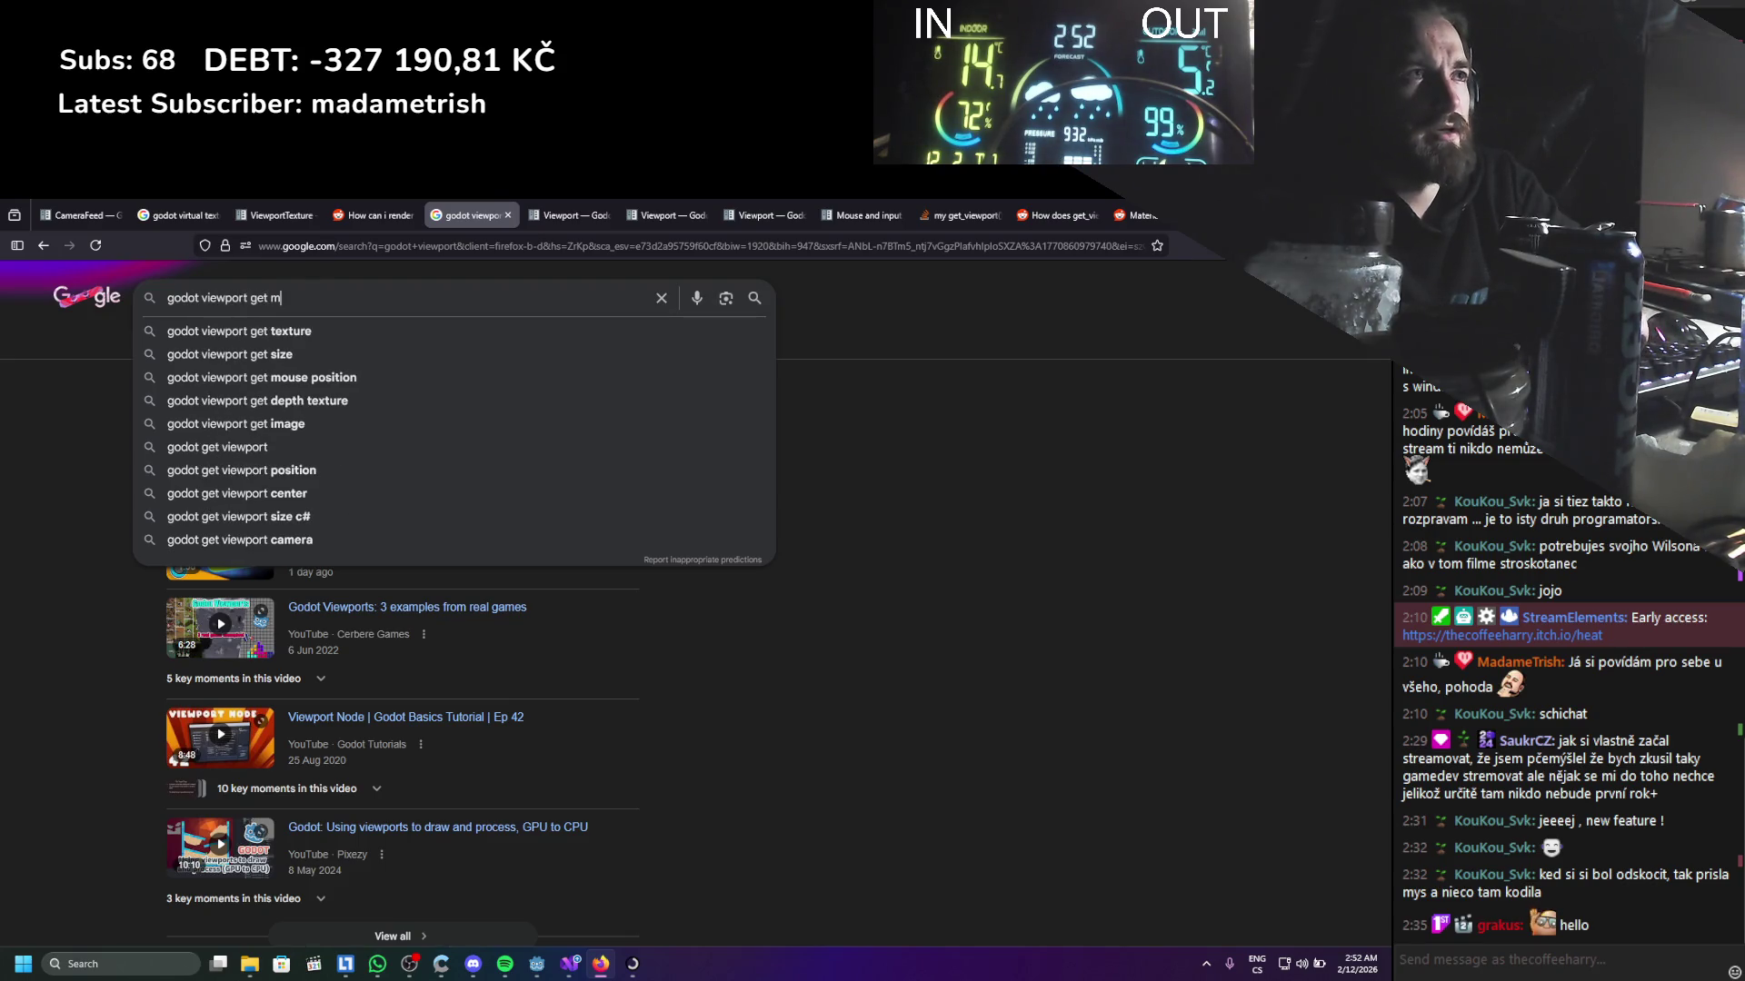
type("ouse position doest get ")
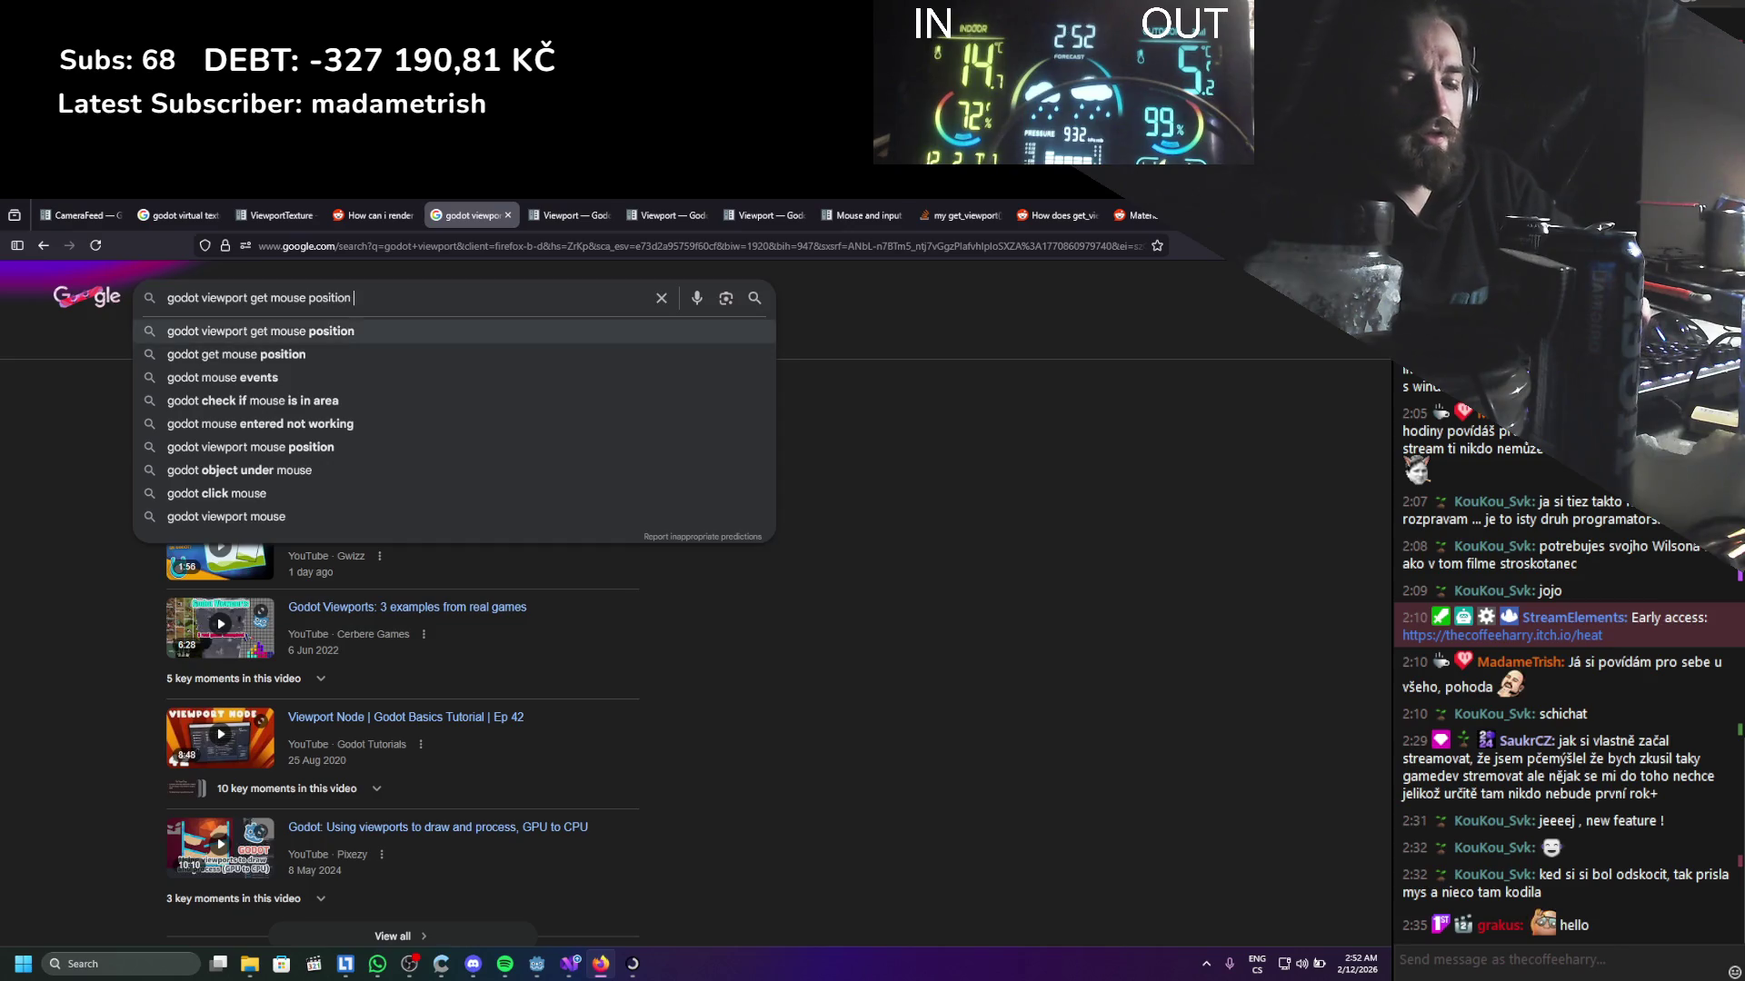
type("local ")
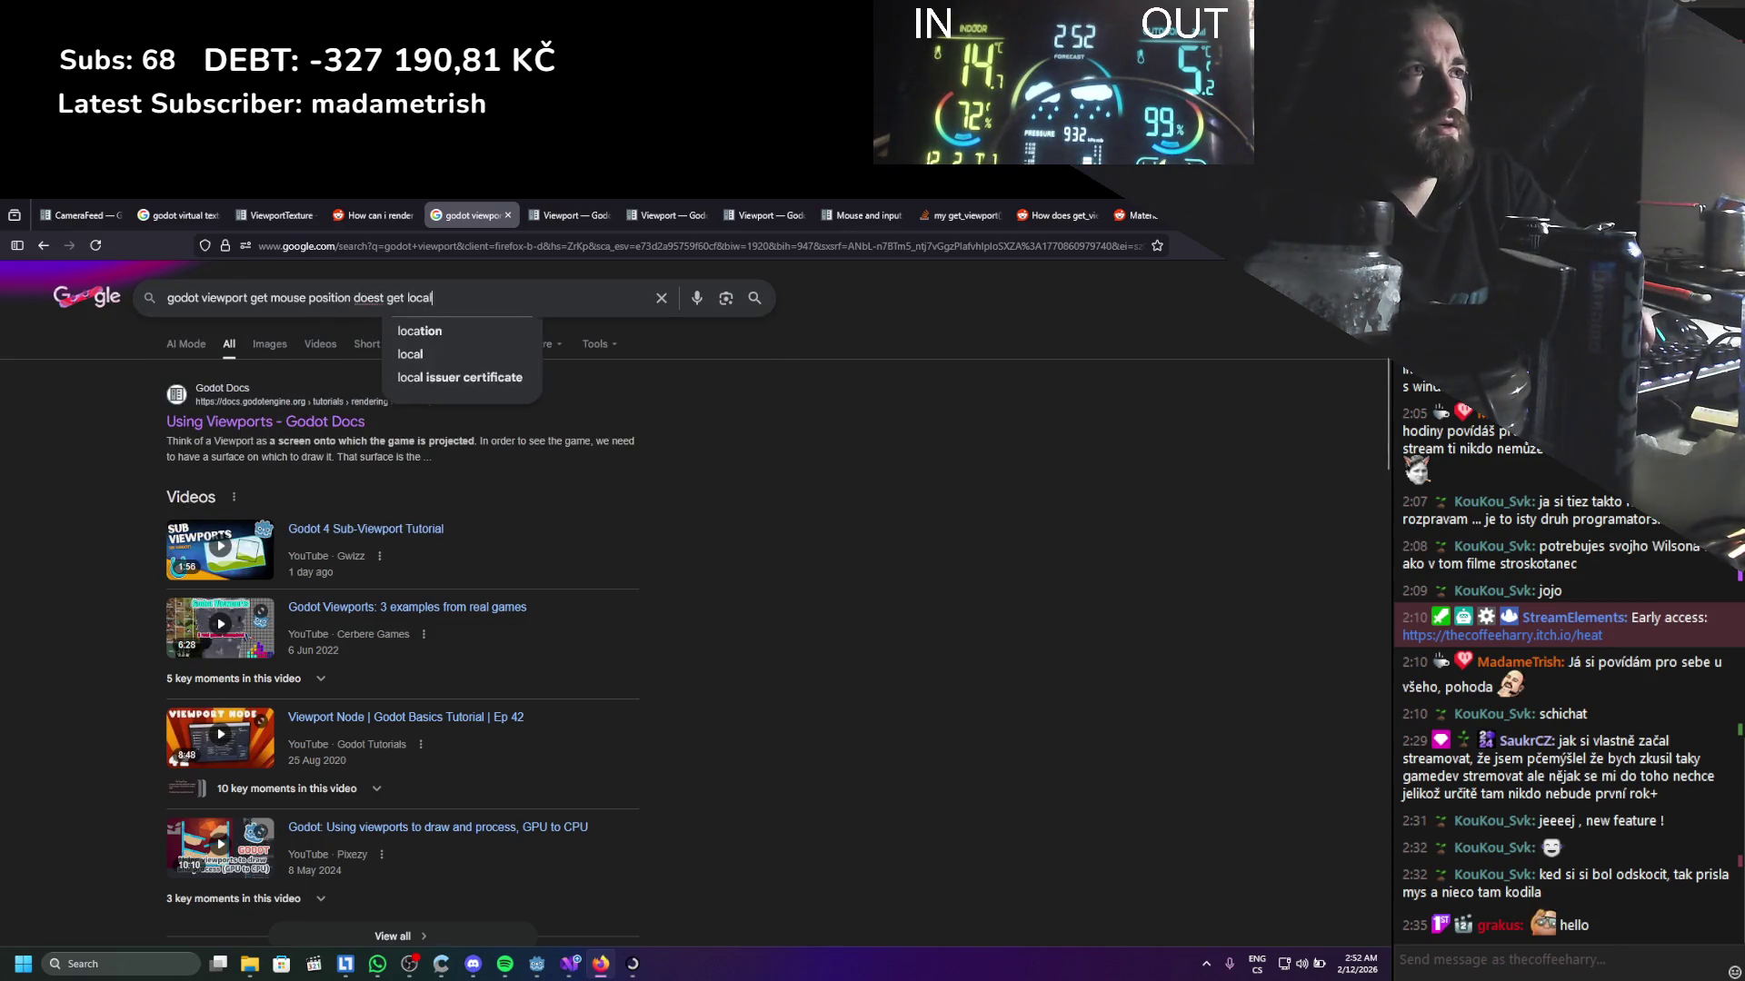
type("mosue position")
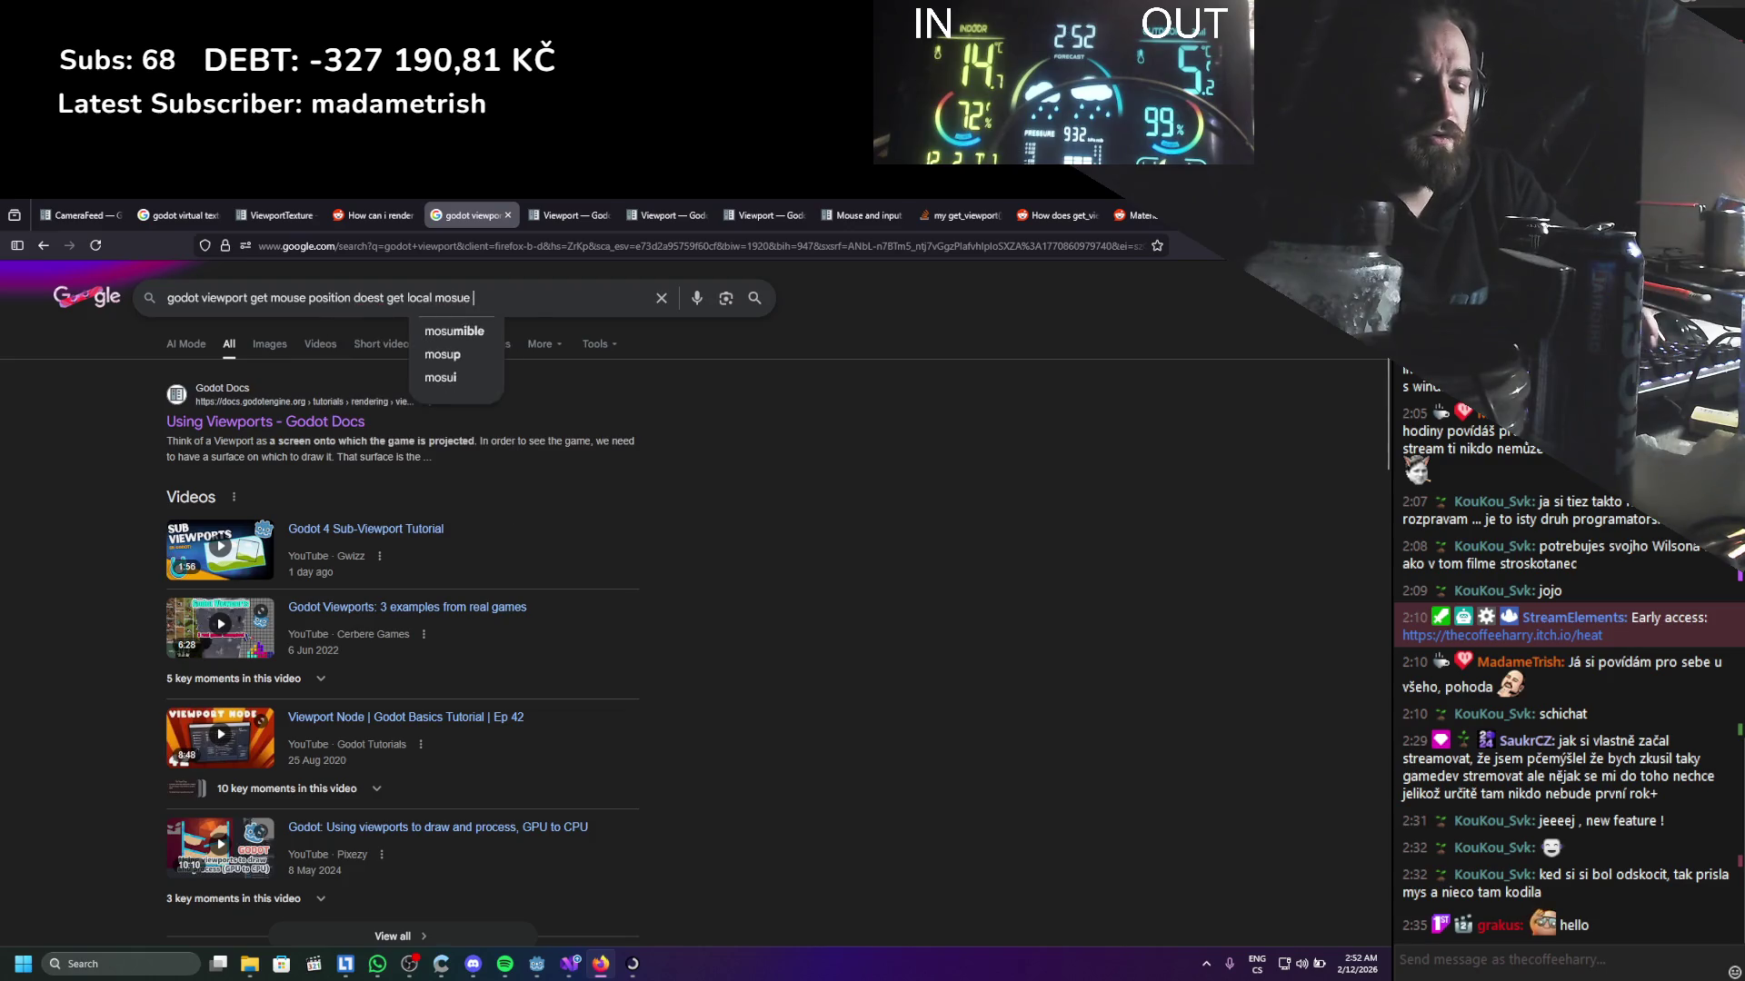
key("Return")
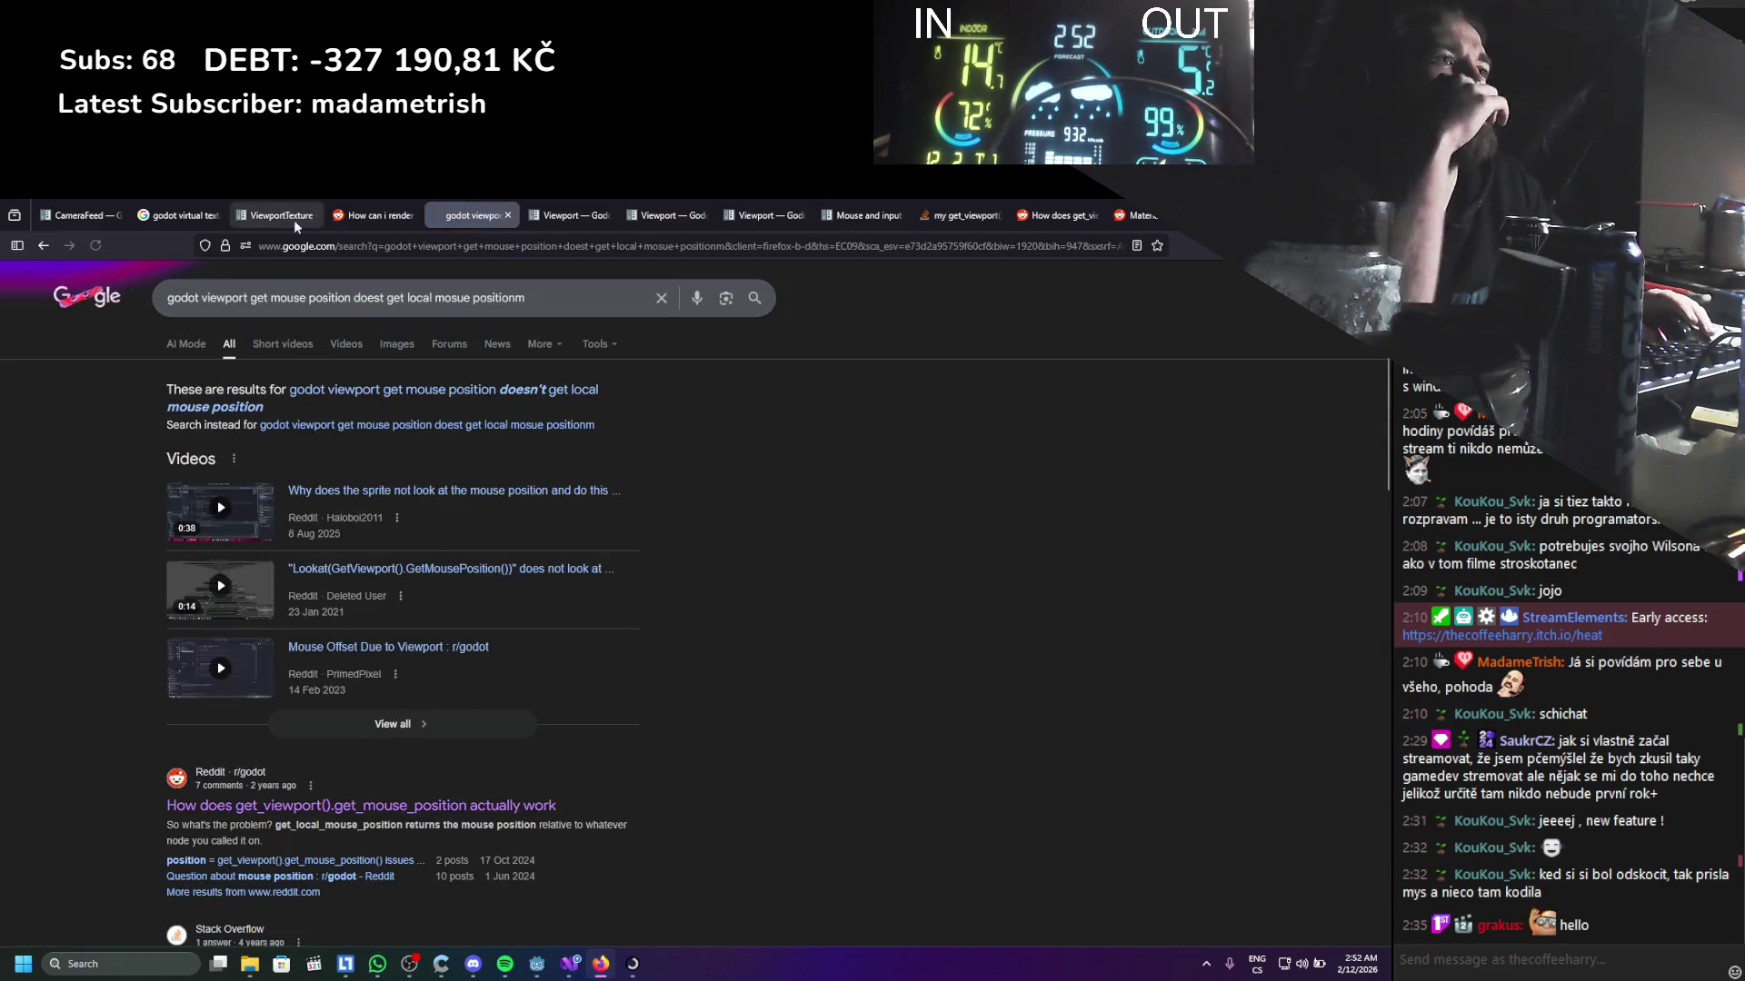
scroll(329, 393, "down", 1)
scroll(329, 392, "down", 3)
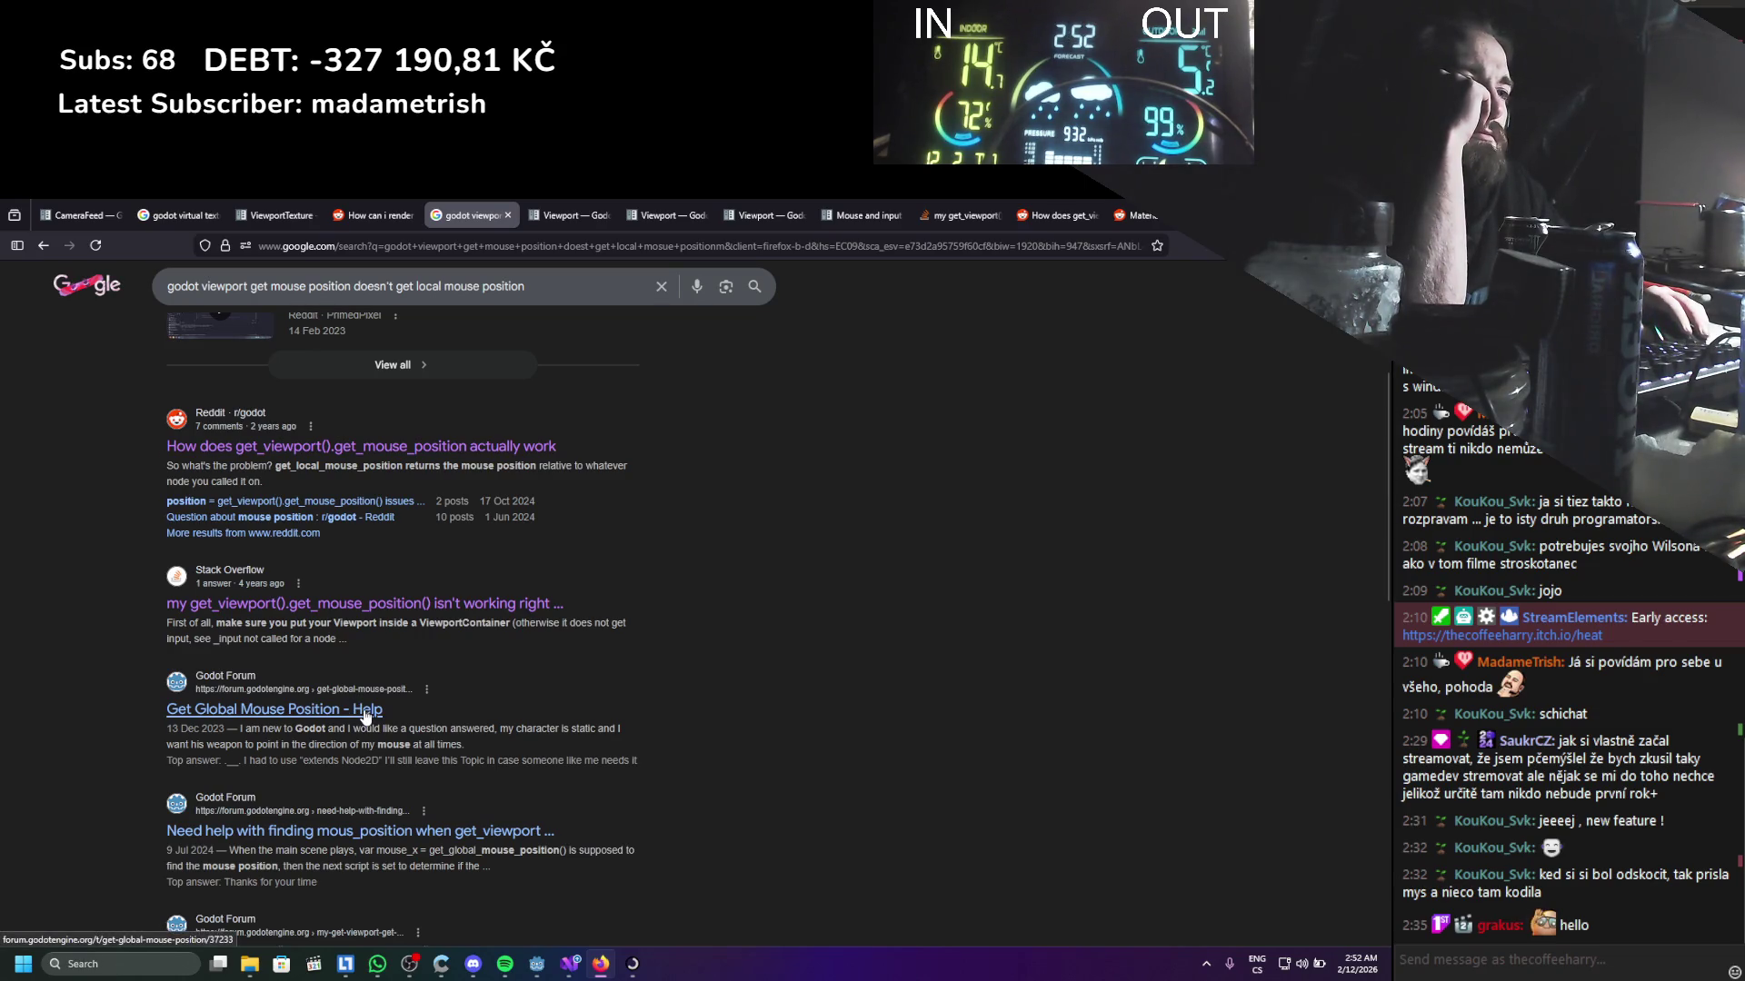
middle_click(381, 825)
left_click(498, 218)
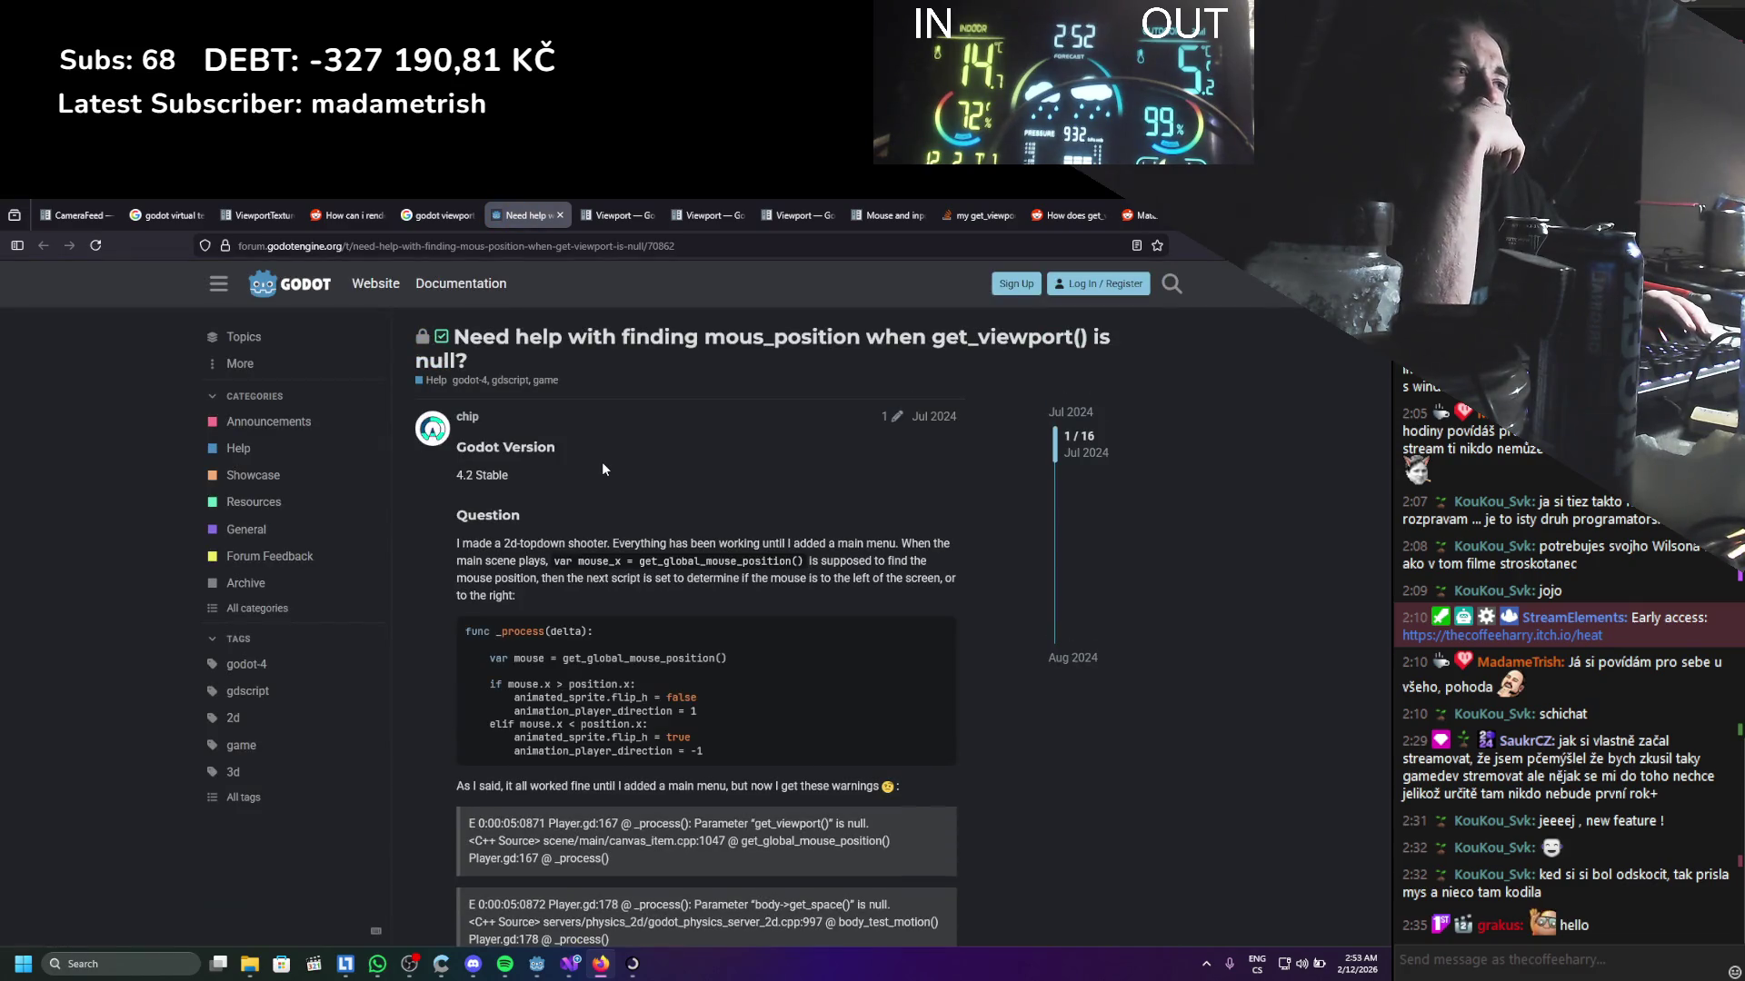
scroll(602, 468, "down", 3)
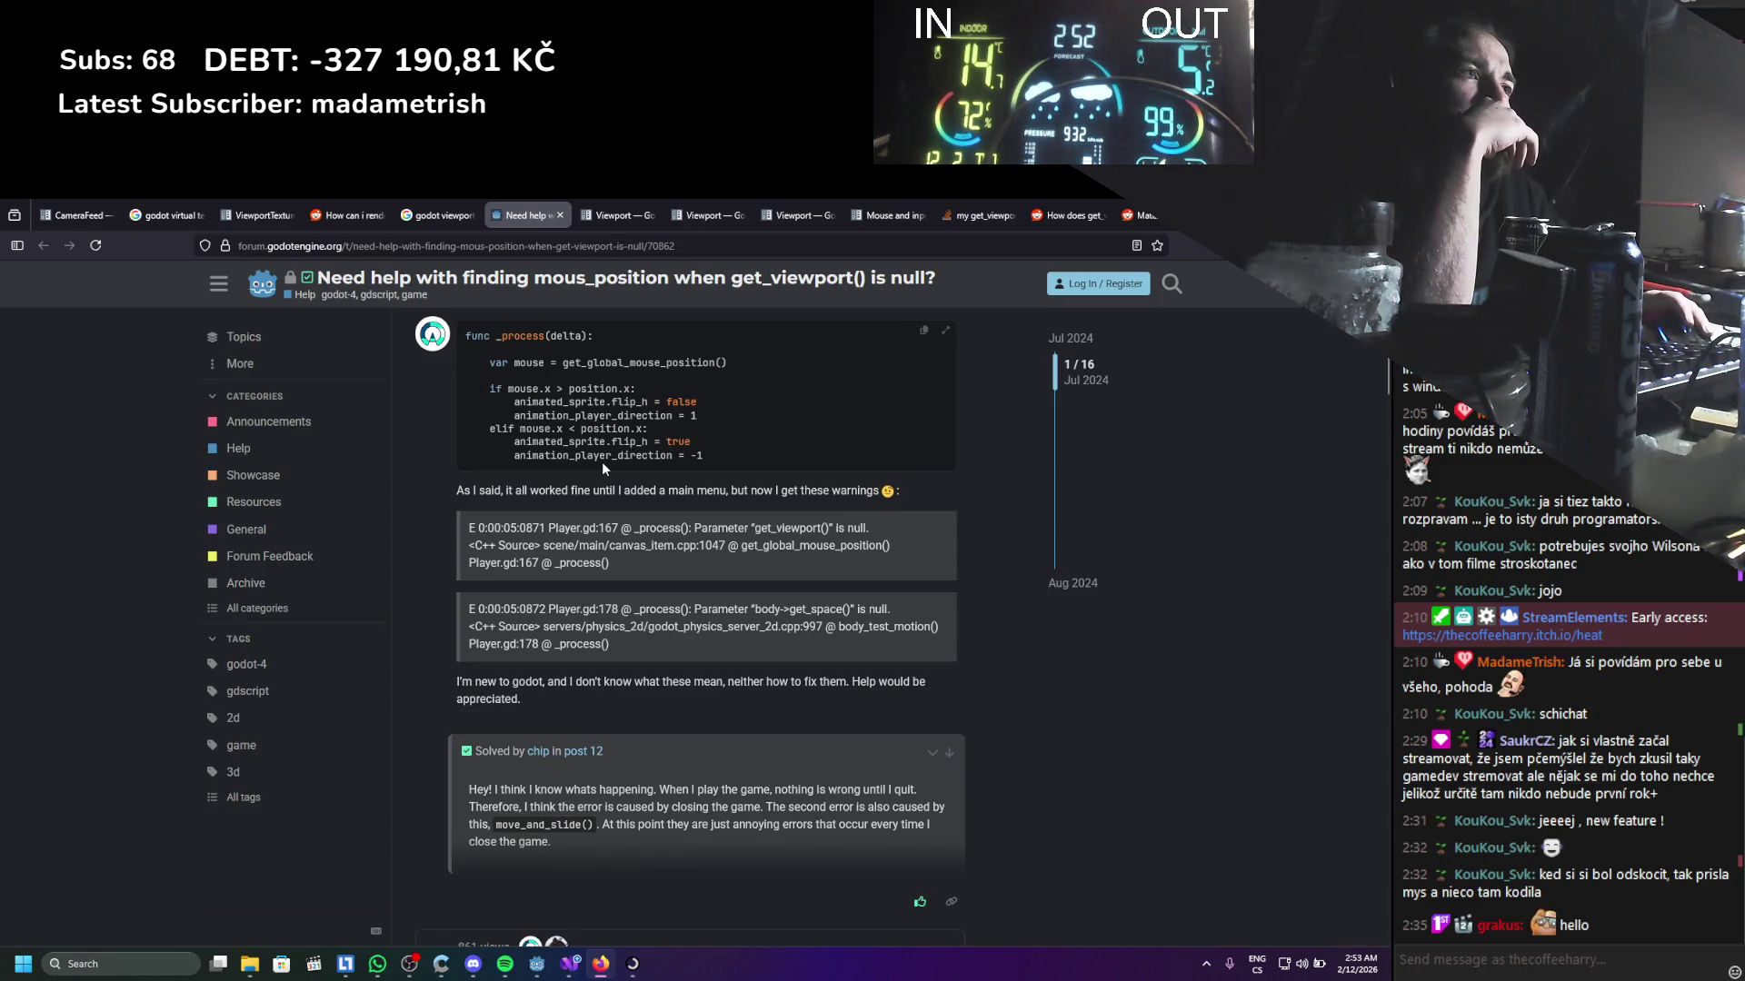
scroll(603, 465, "down", 4)
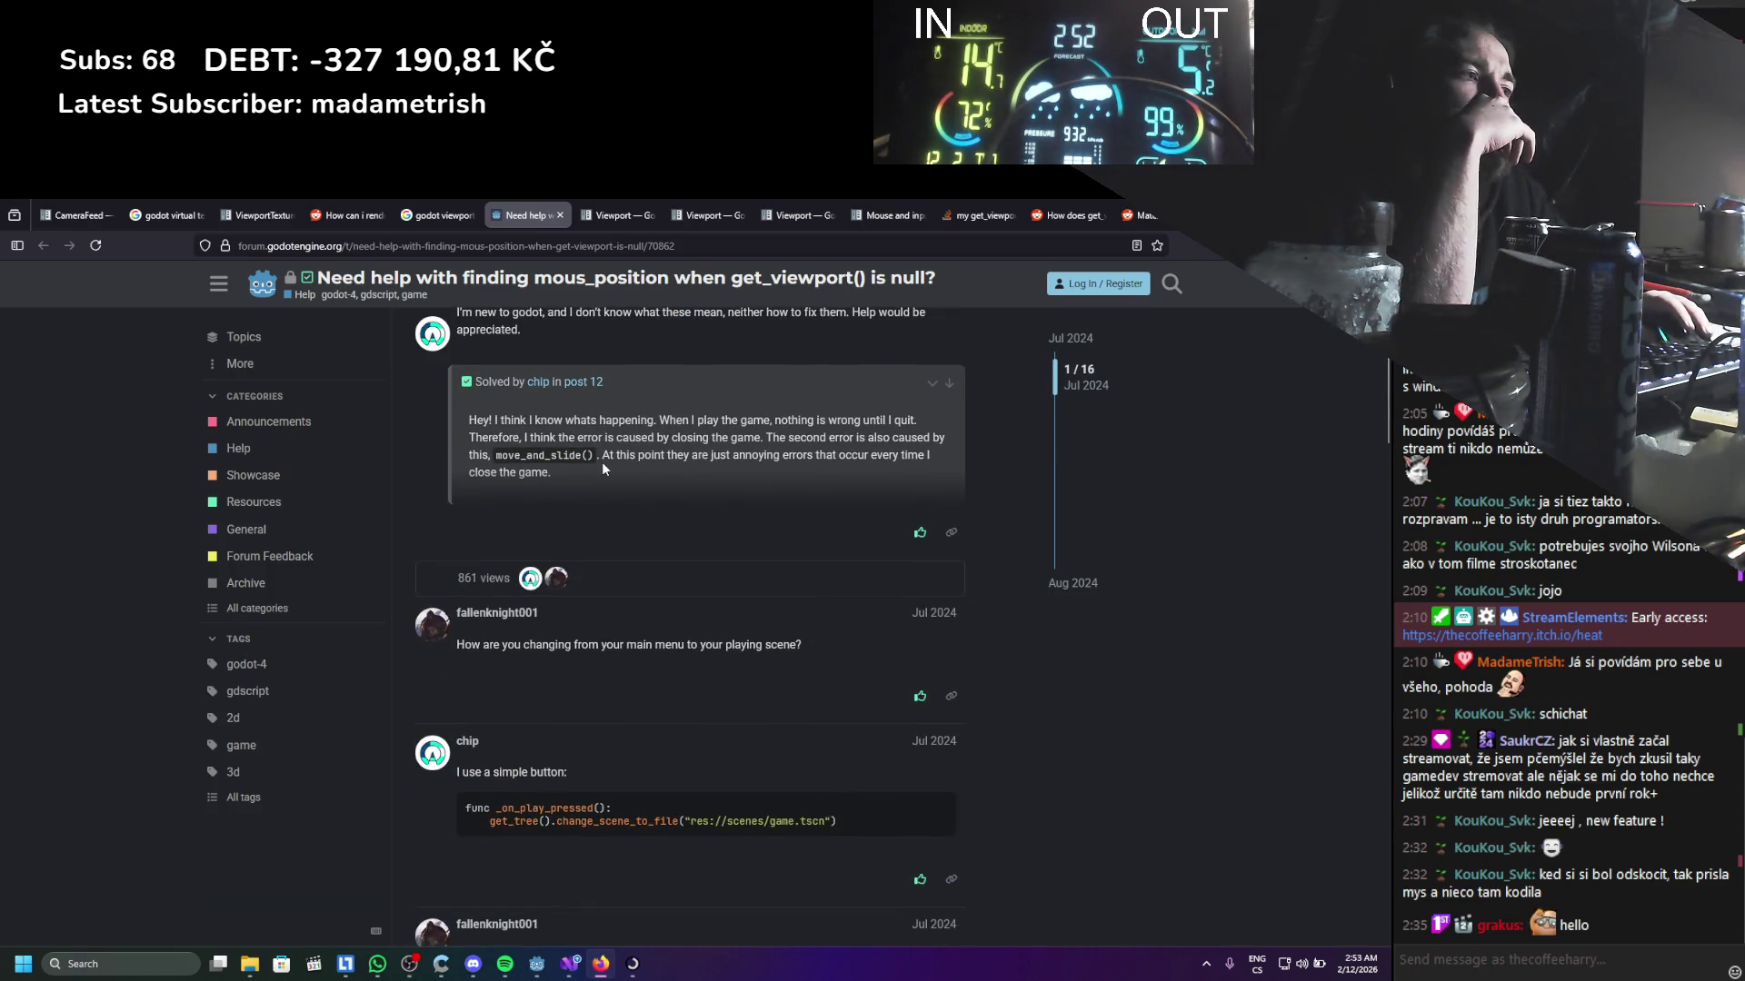
scroll(603, 468, "down", 5)
scroll(602, 468, "down", 4)
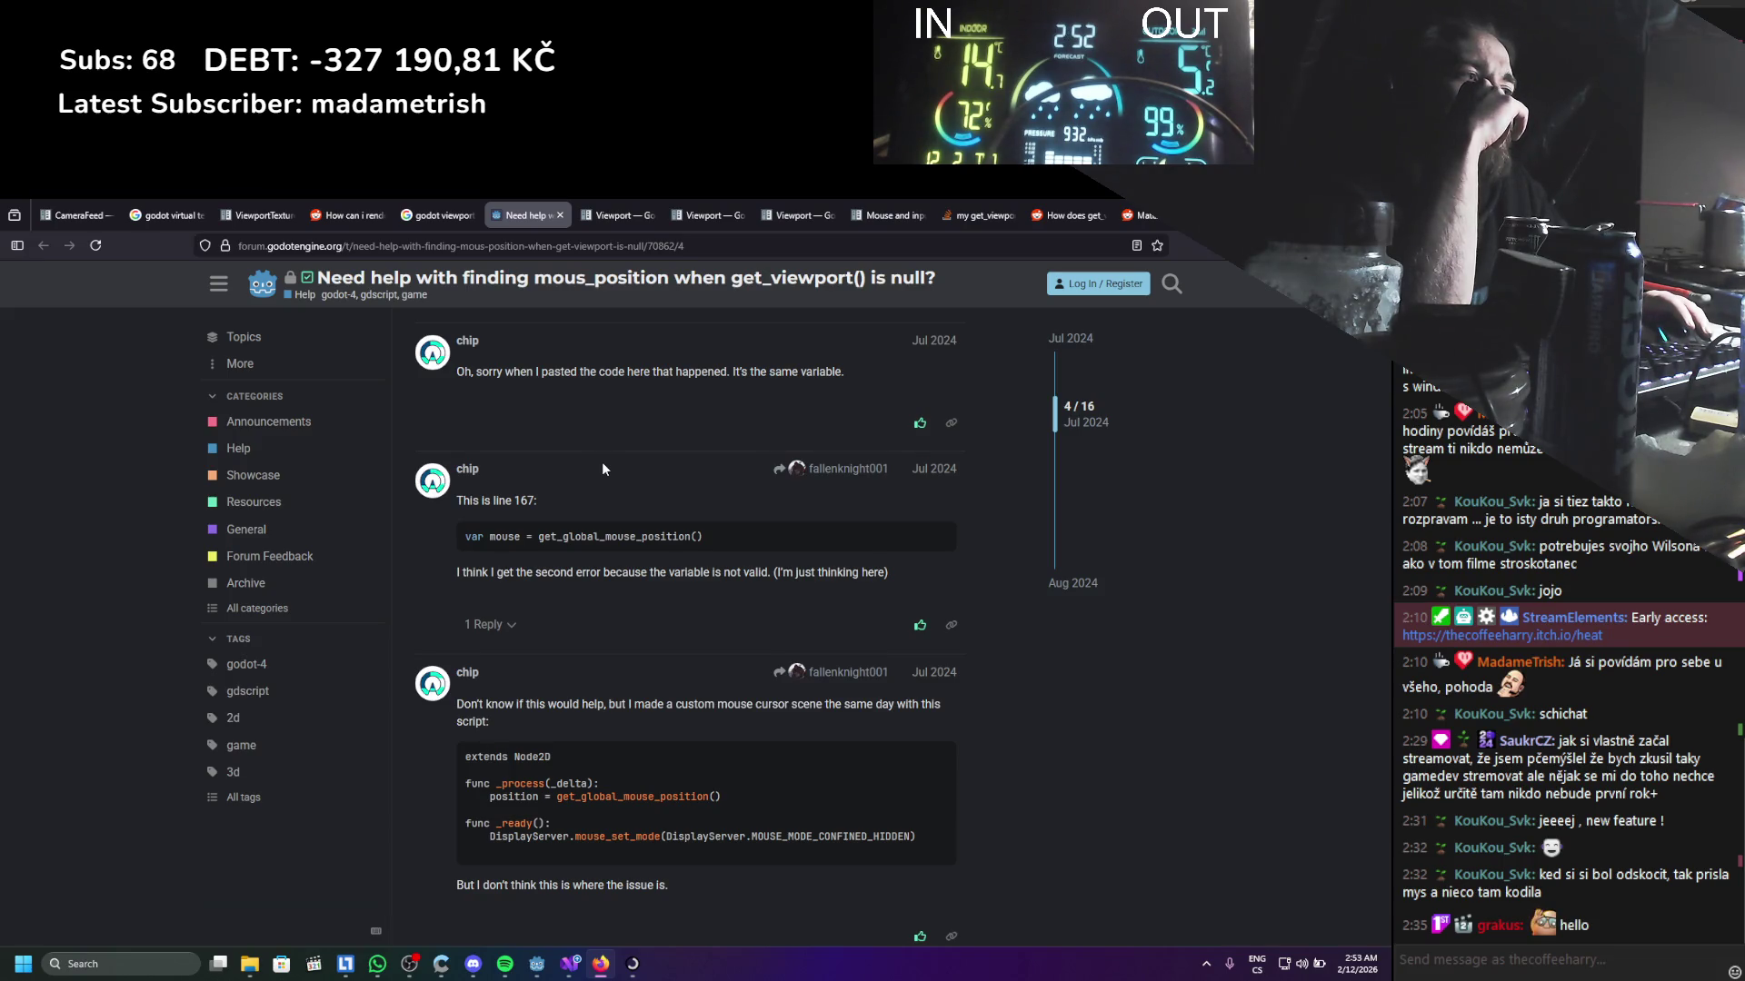
scroll(722, 842, "down", 3)
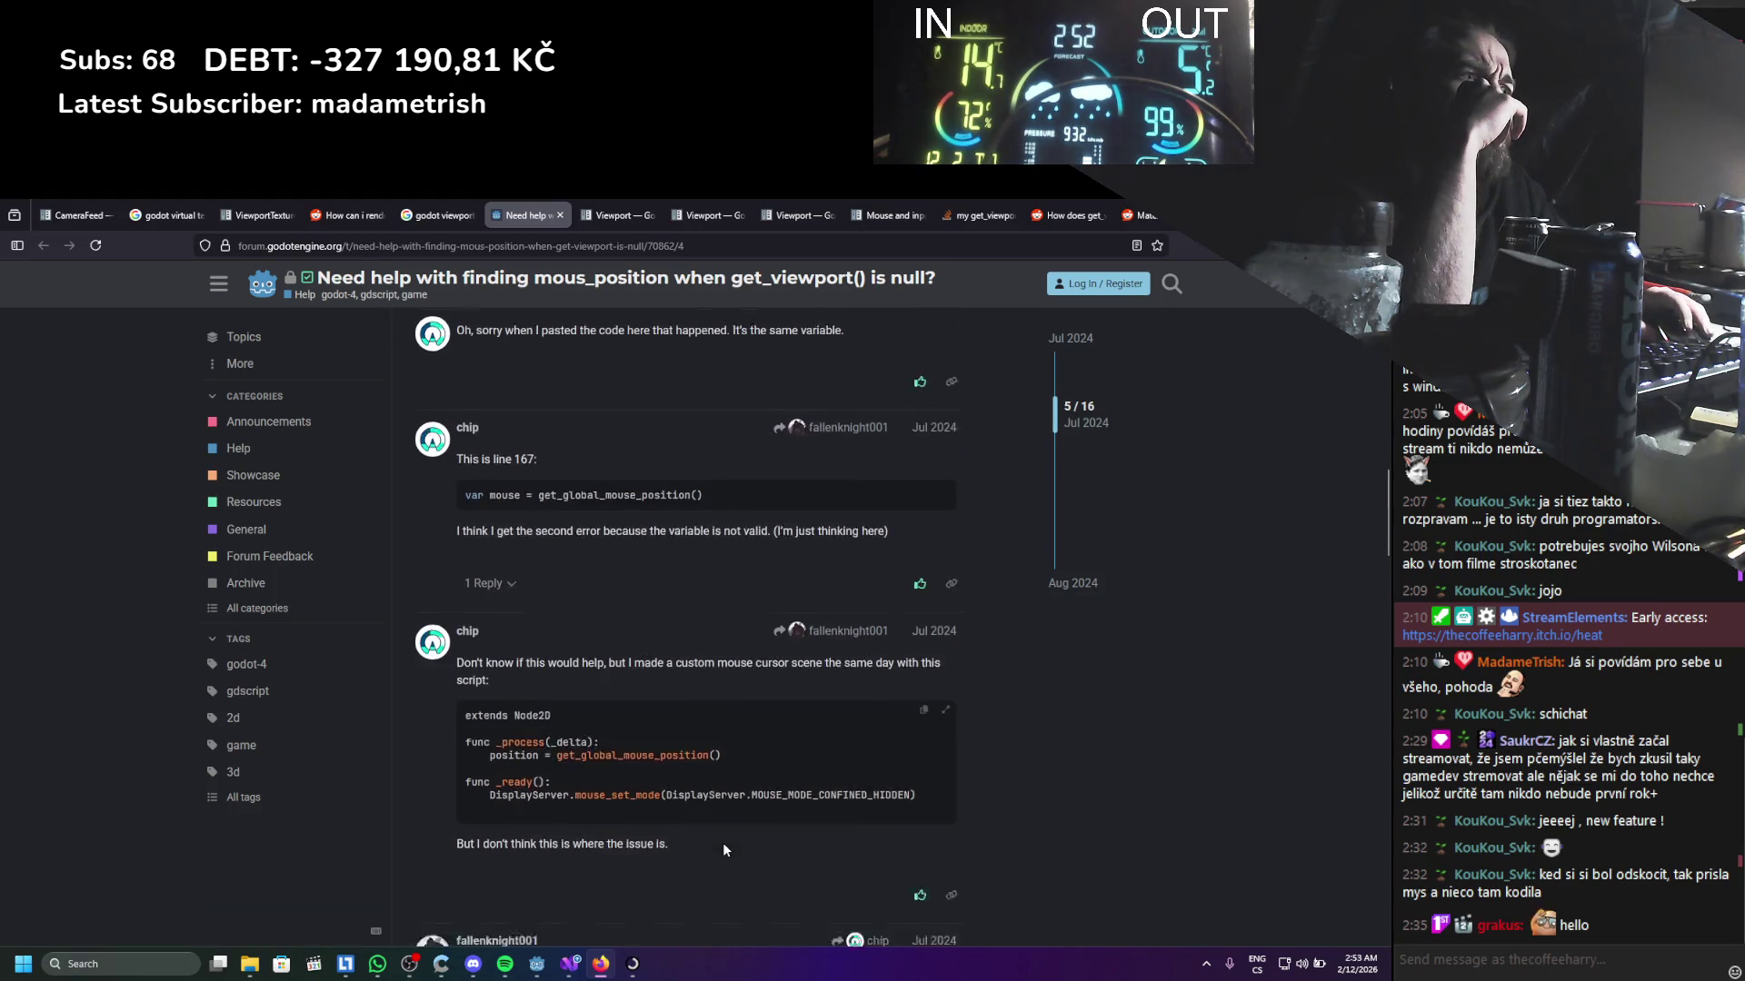
scroll(724, 834, "down", 2)
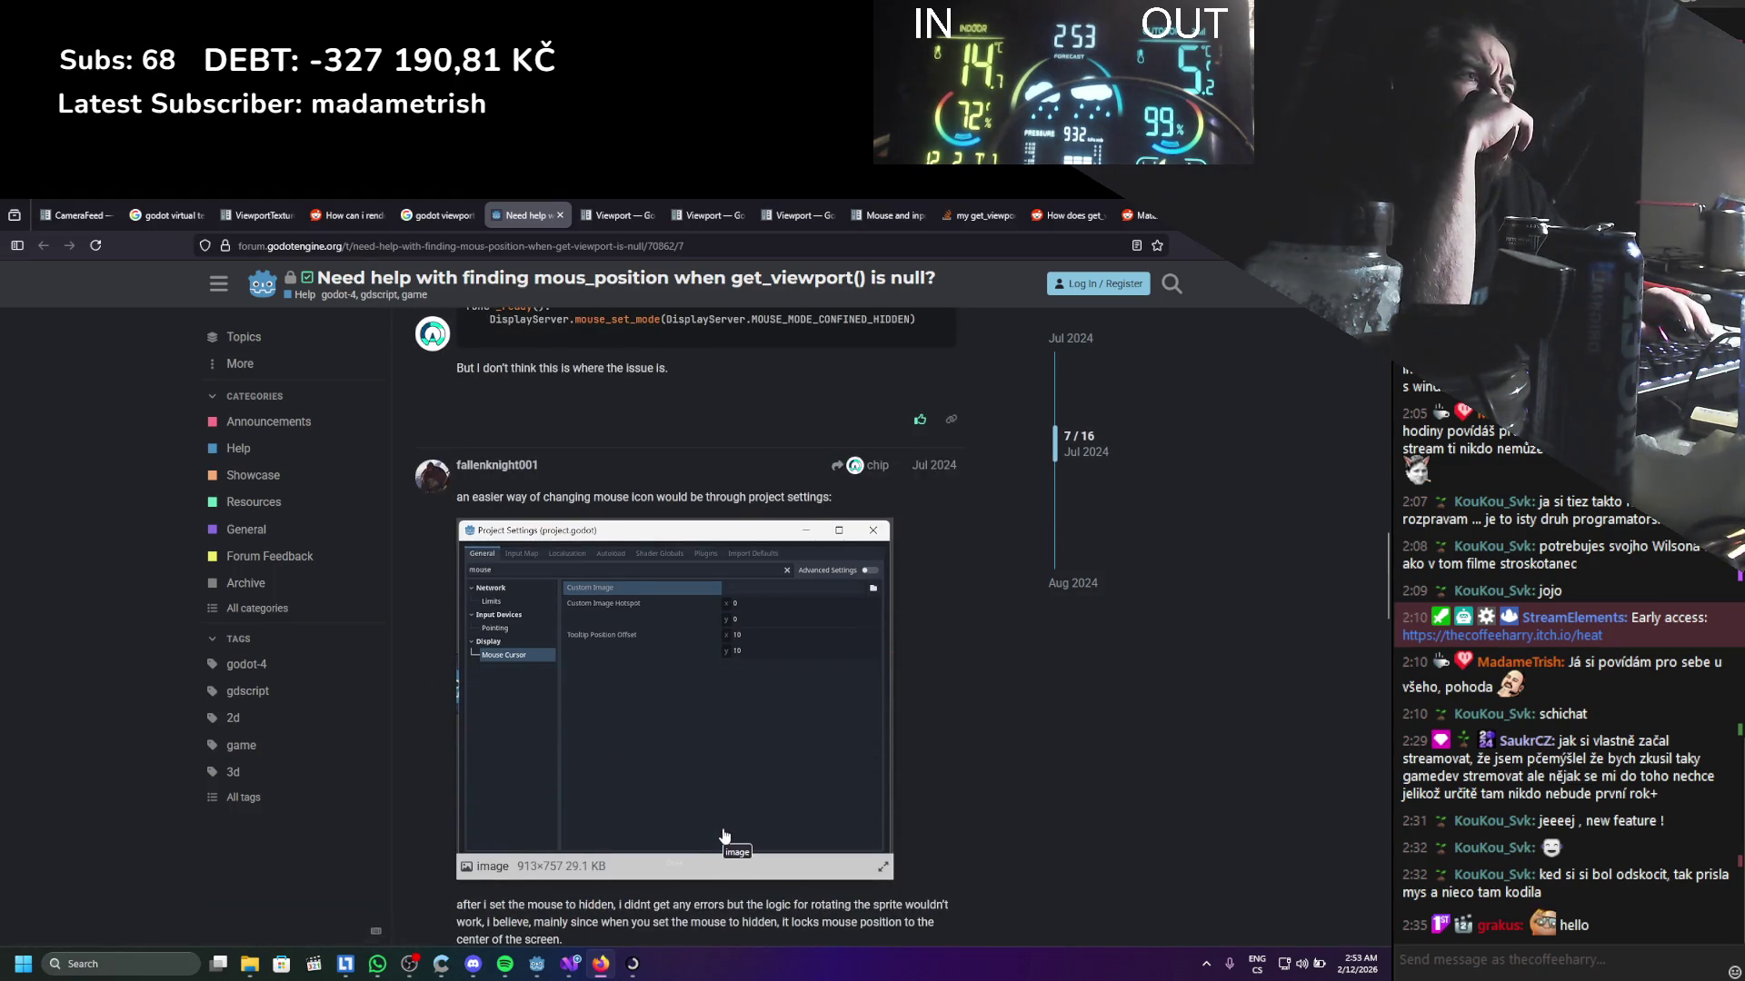
scroll(726, 826, "down", 4)
scroll(724, 823, "down", 4)
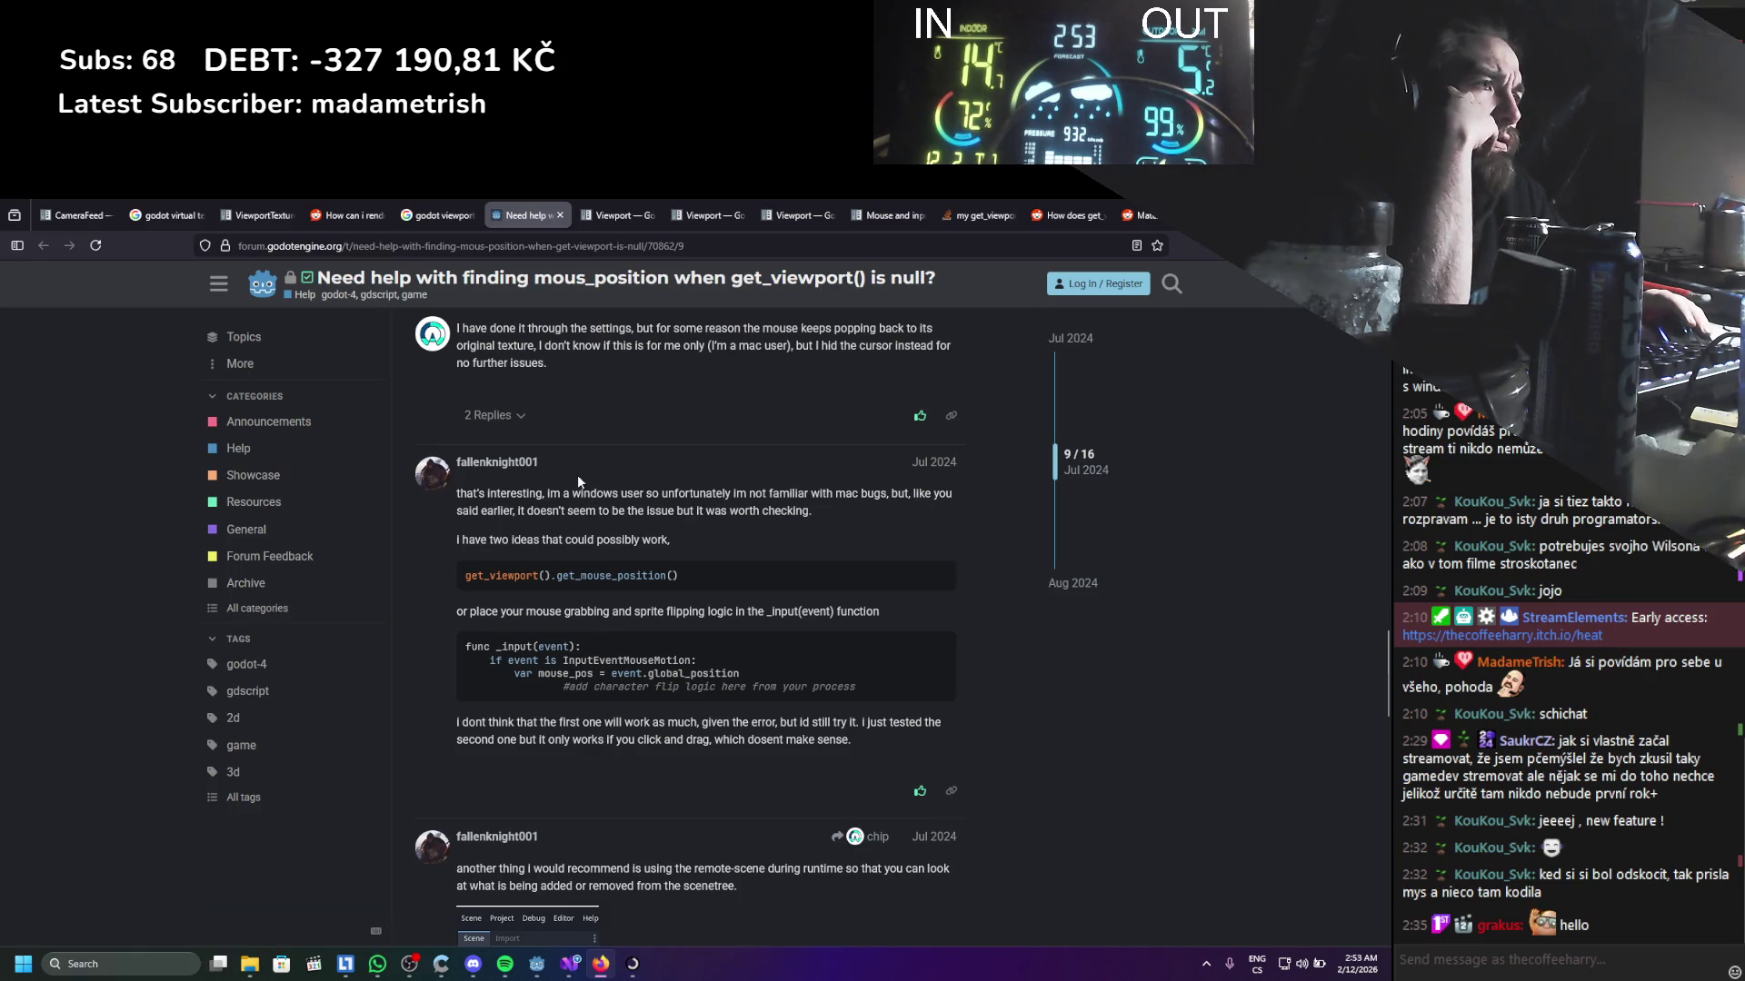
left_click(436, 216)
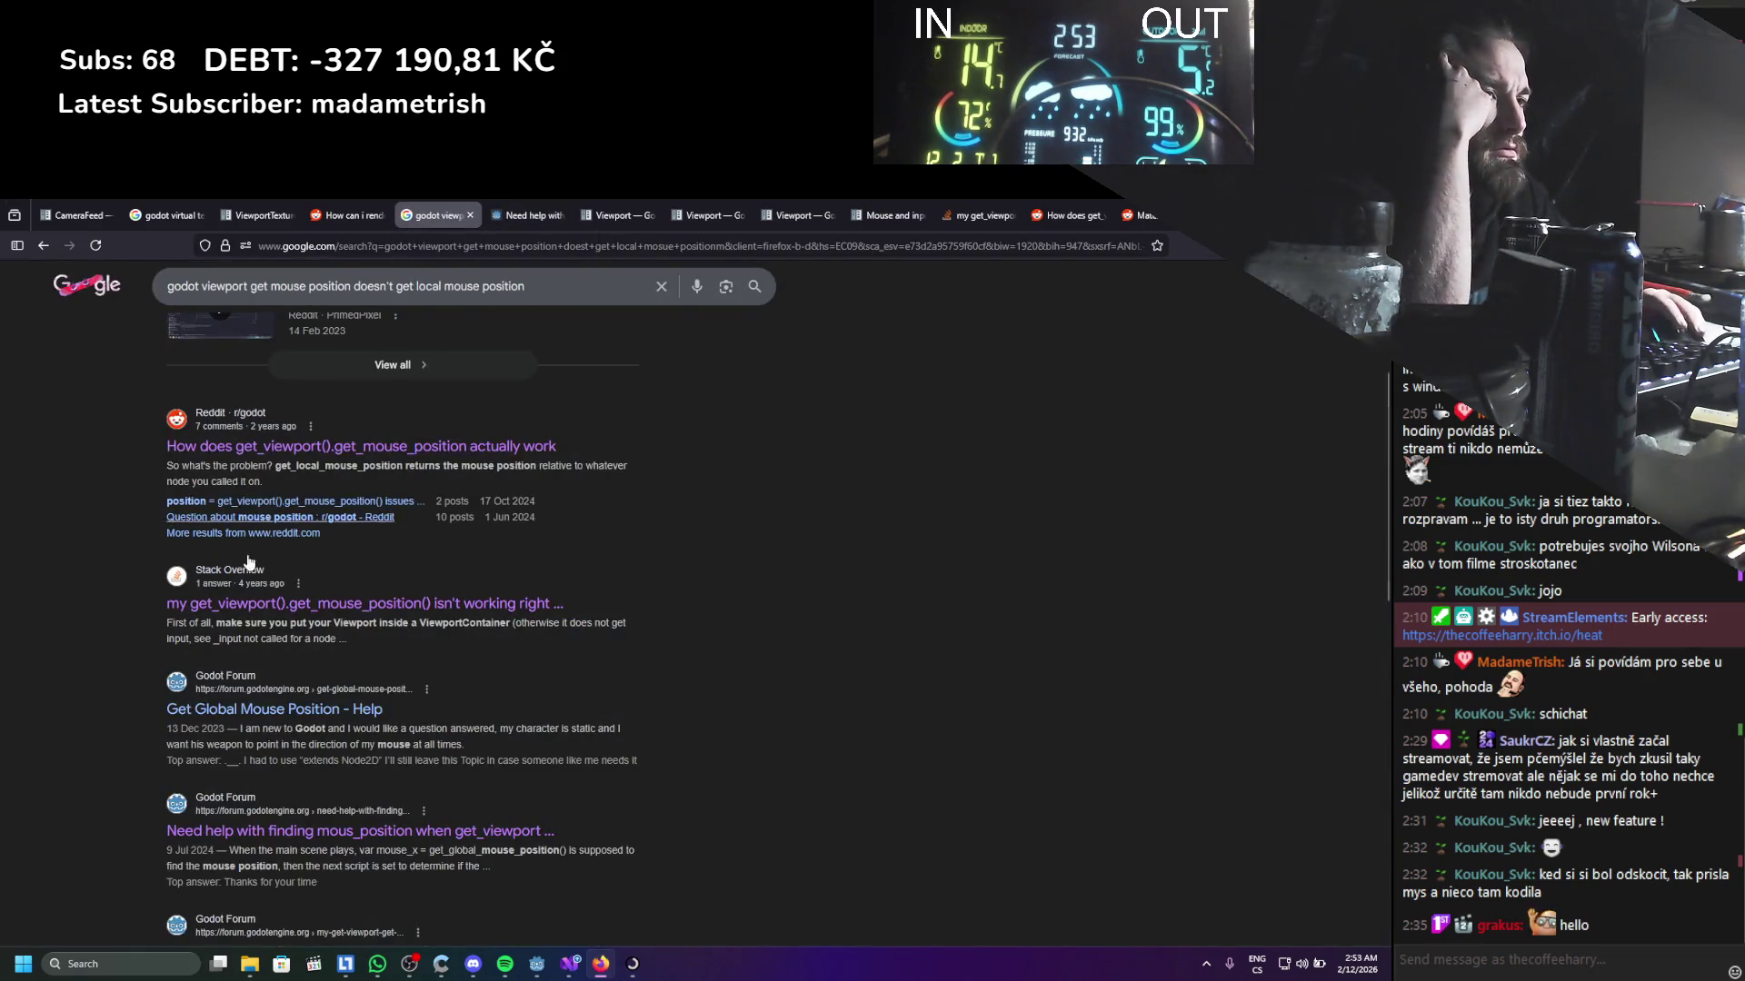
Open the GitHub issue on get_local_mouse_position through SubViewport and highlight its note on mouse events
scroll(249, 561, "down", 4)
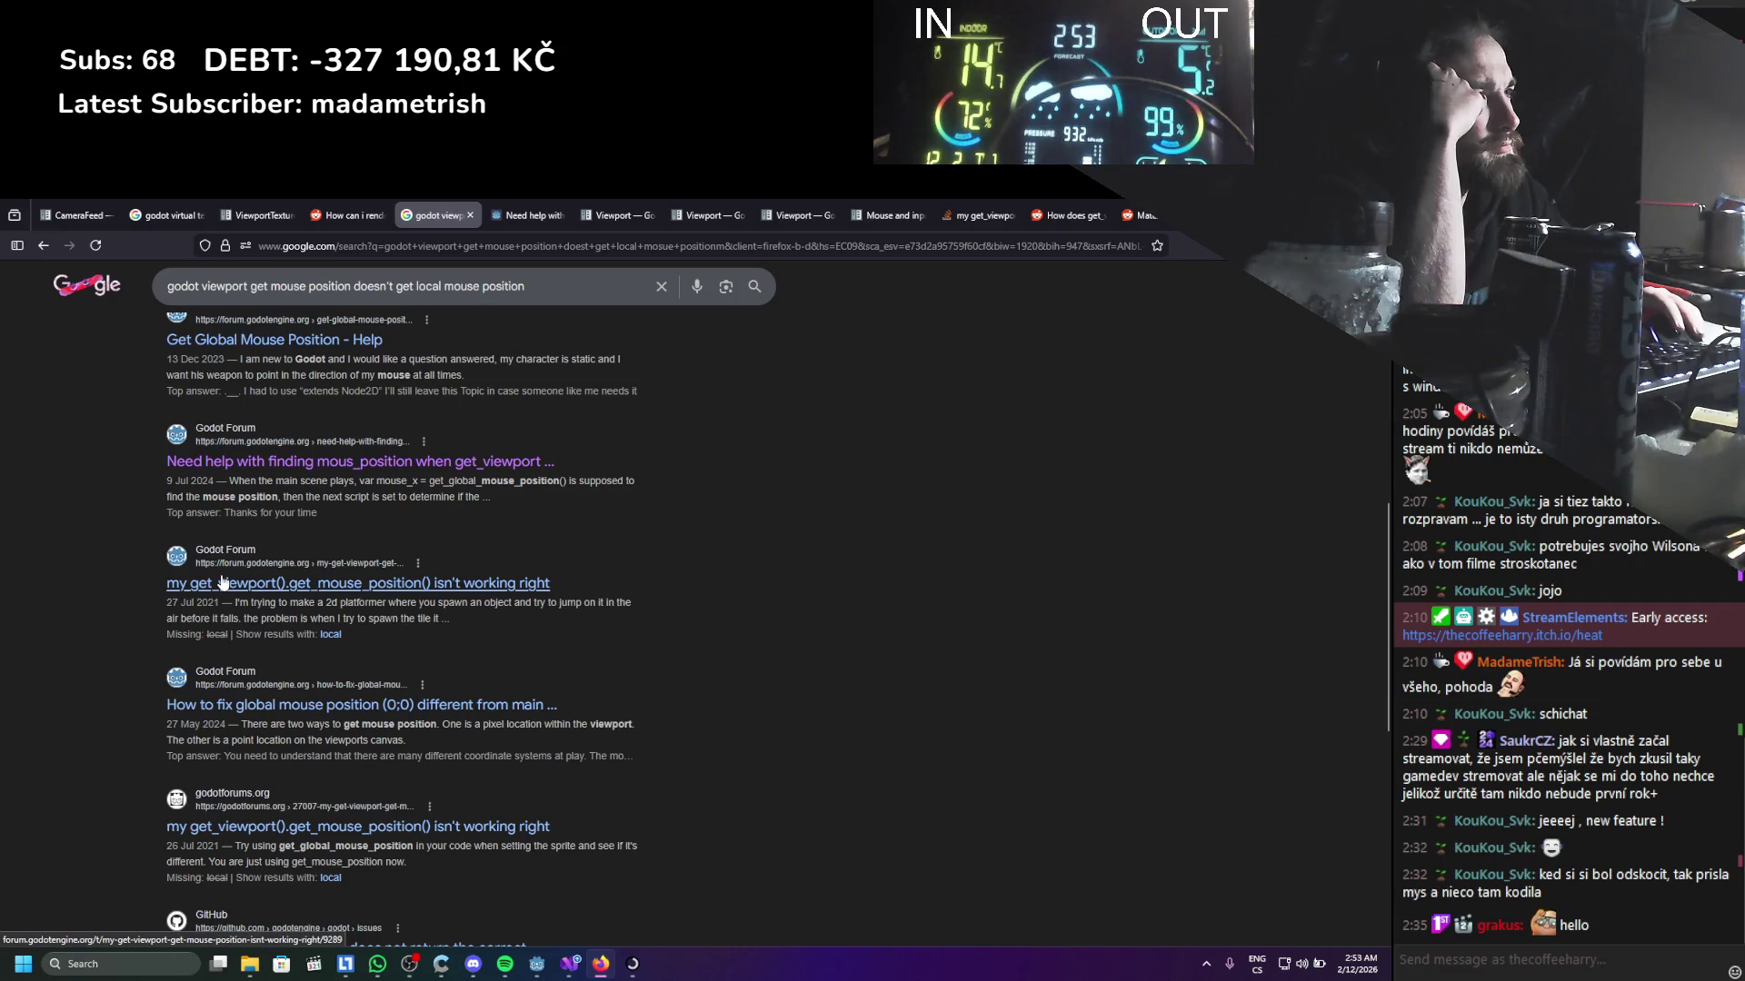
scroll(221, 581, "down", 3)
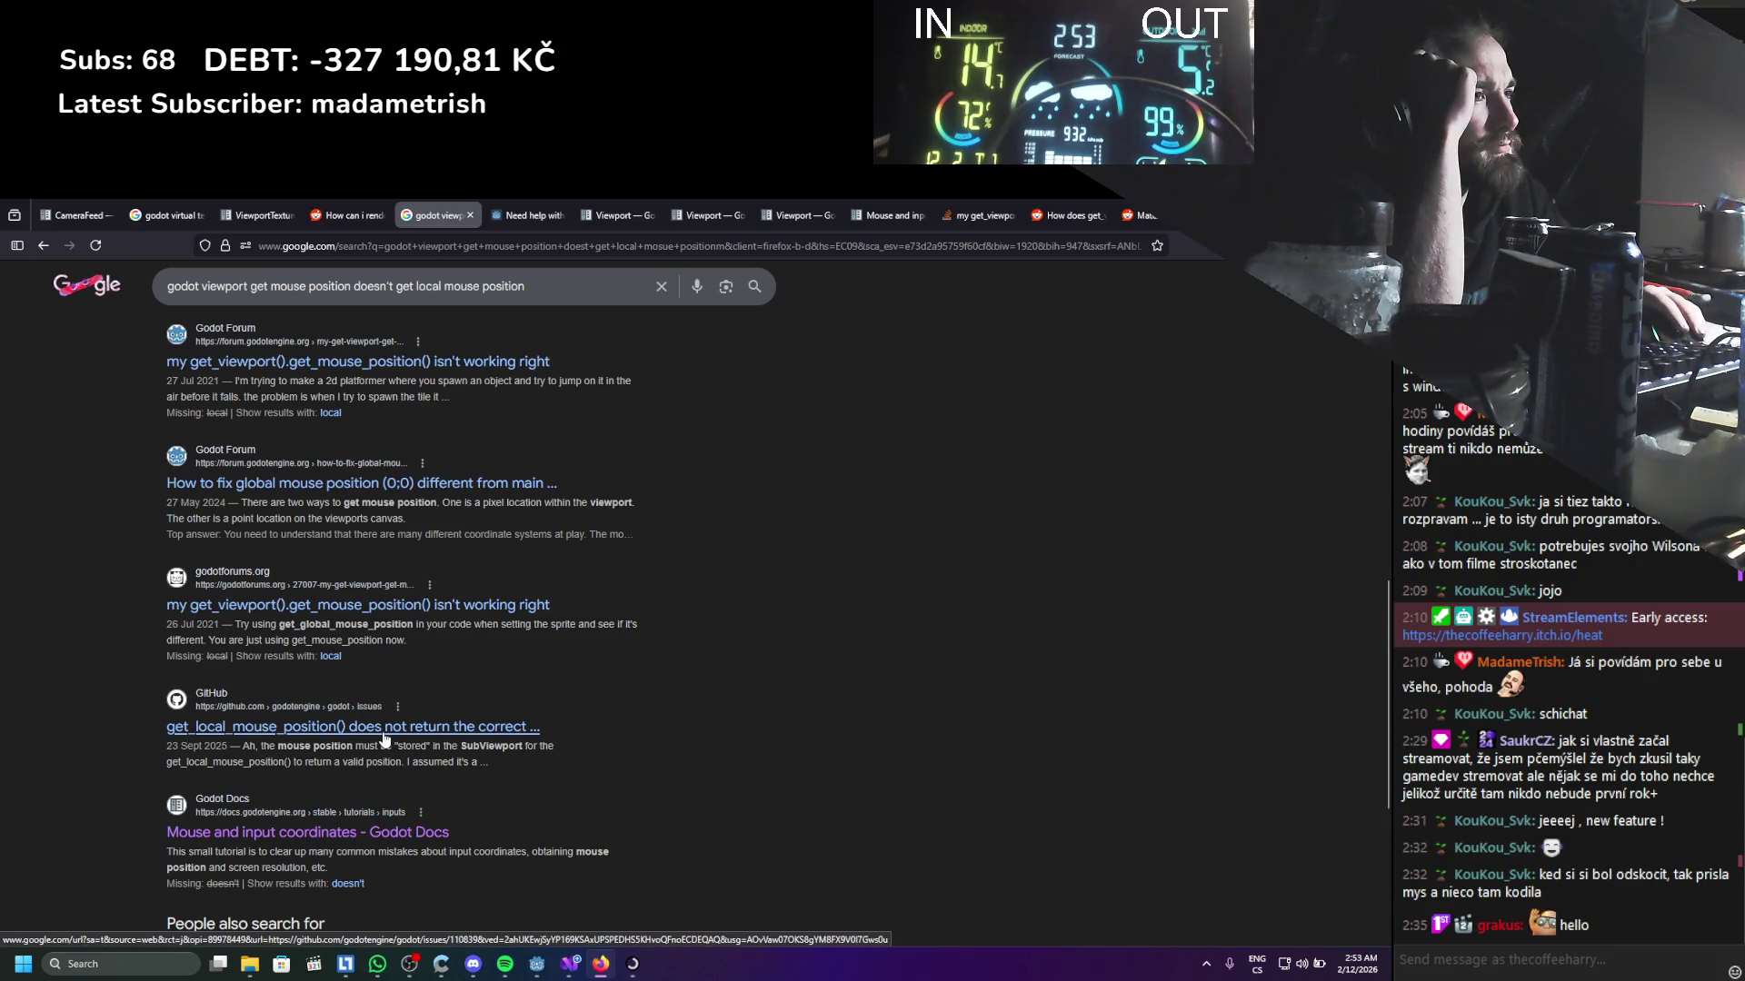
middle_click(352, 726)
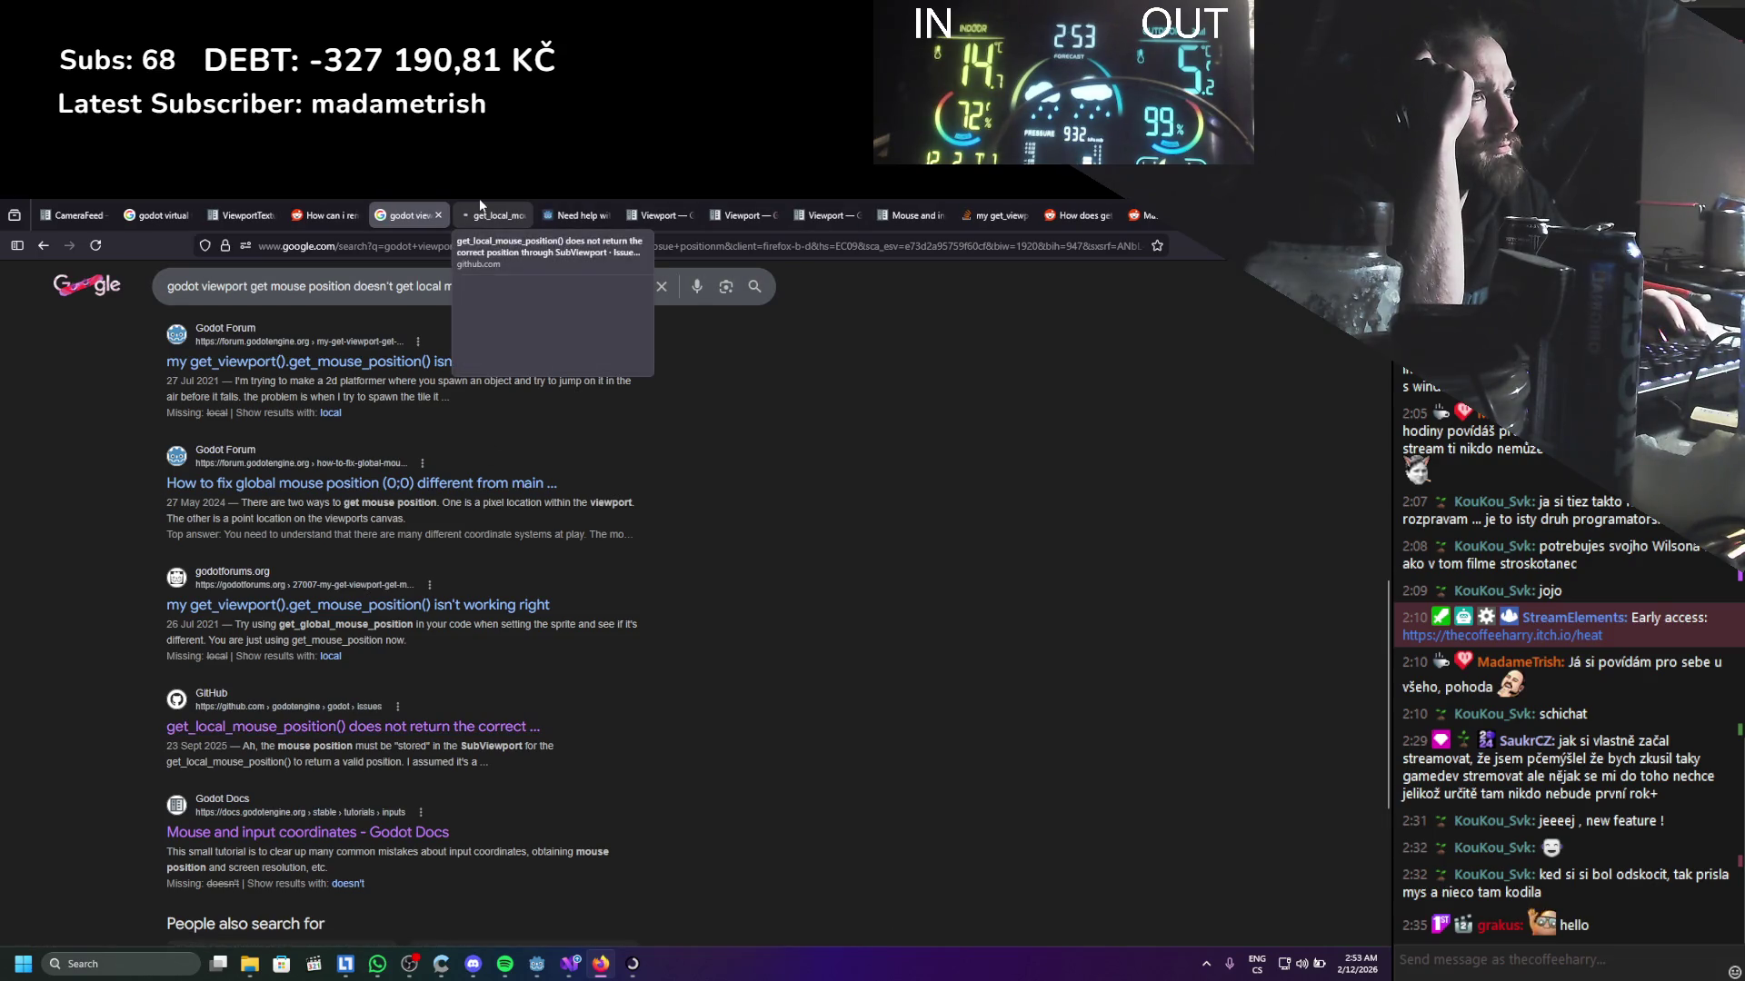
left_click(478, 202)
scroll(378, 525, "down", 6)
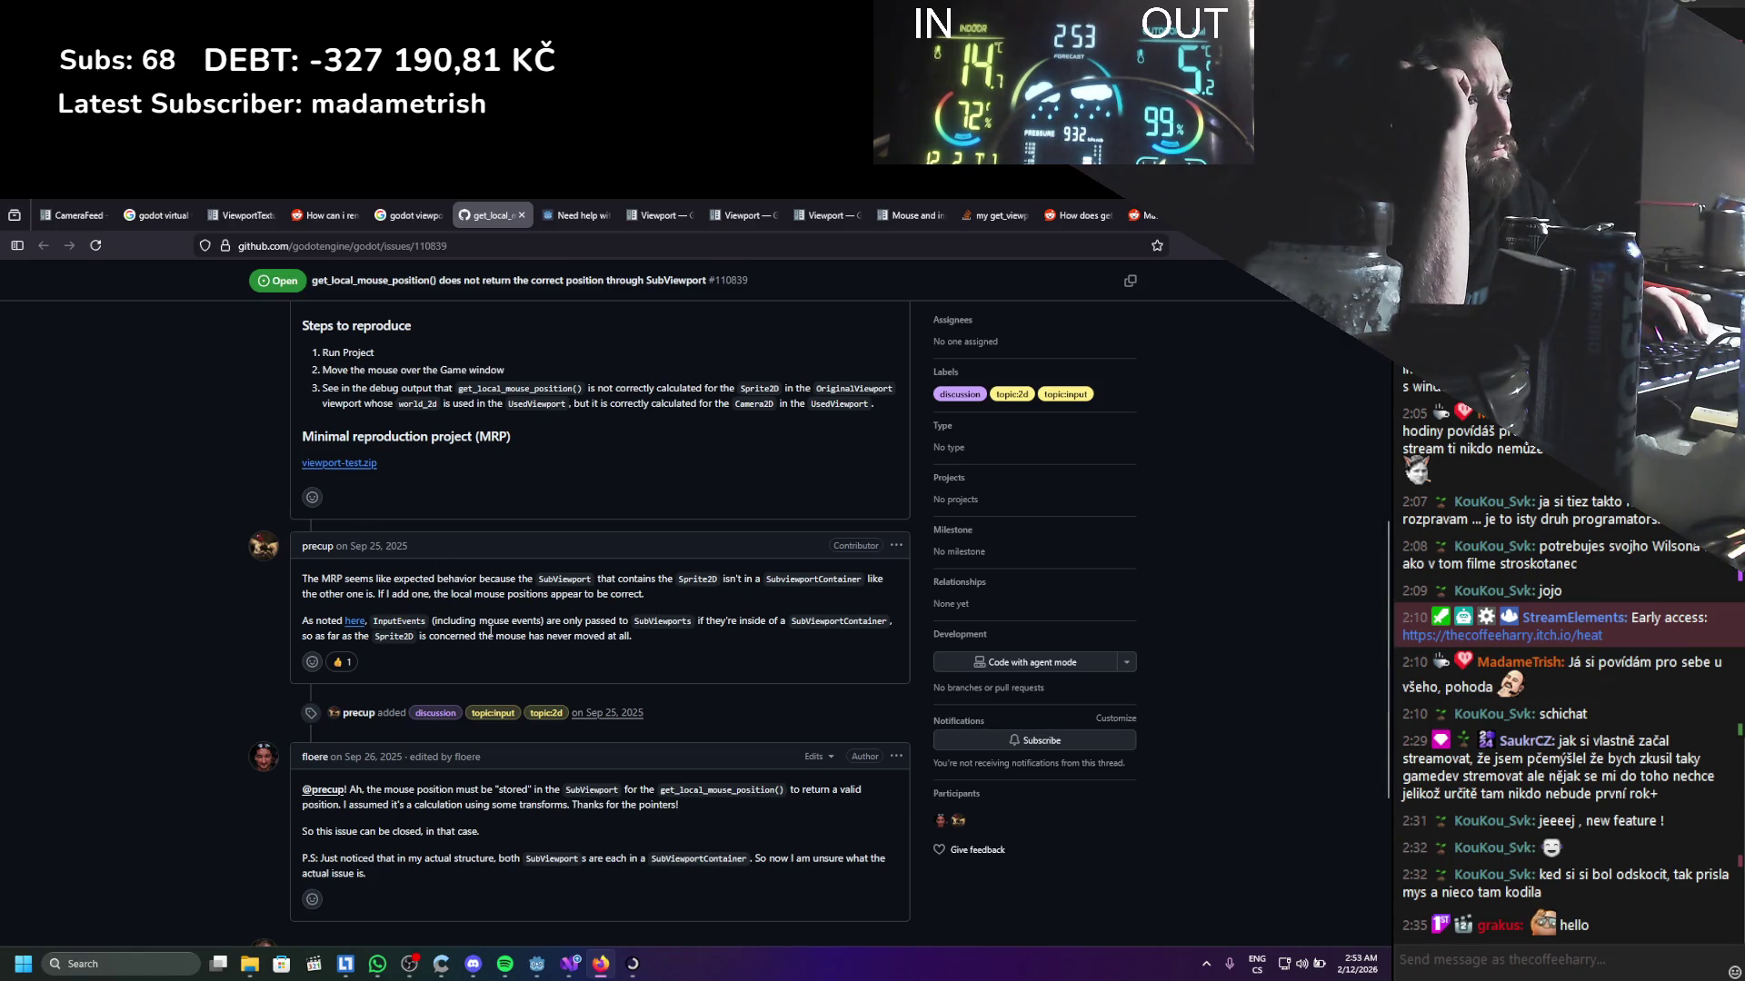
left_click_drag(455, 625, 541, 623)
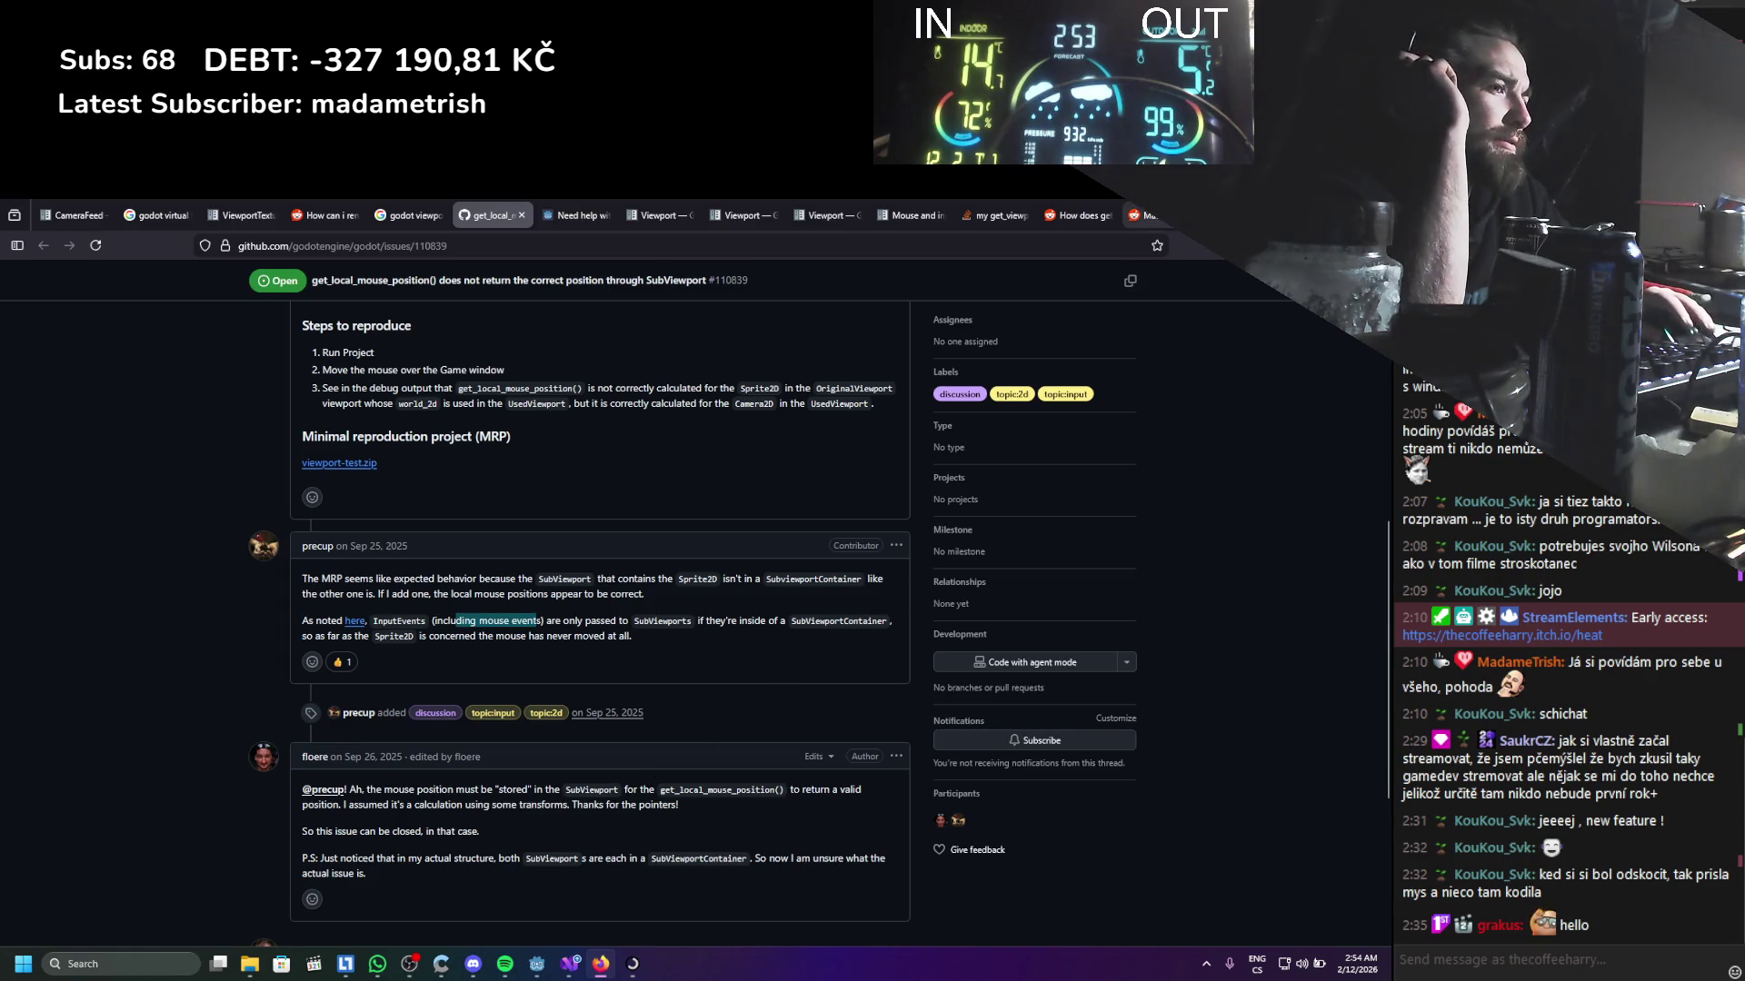
key("alt+Tab")
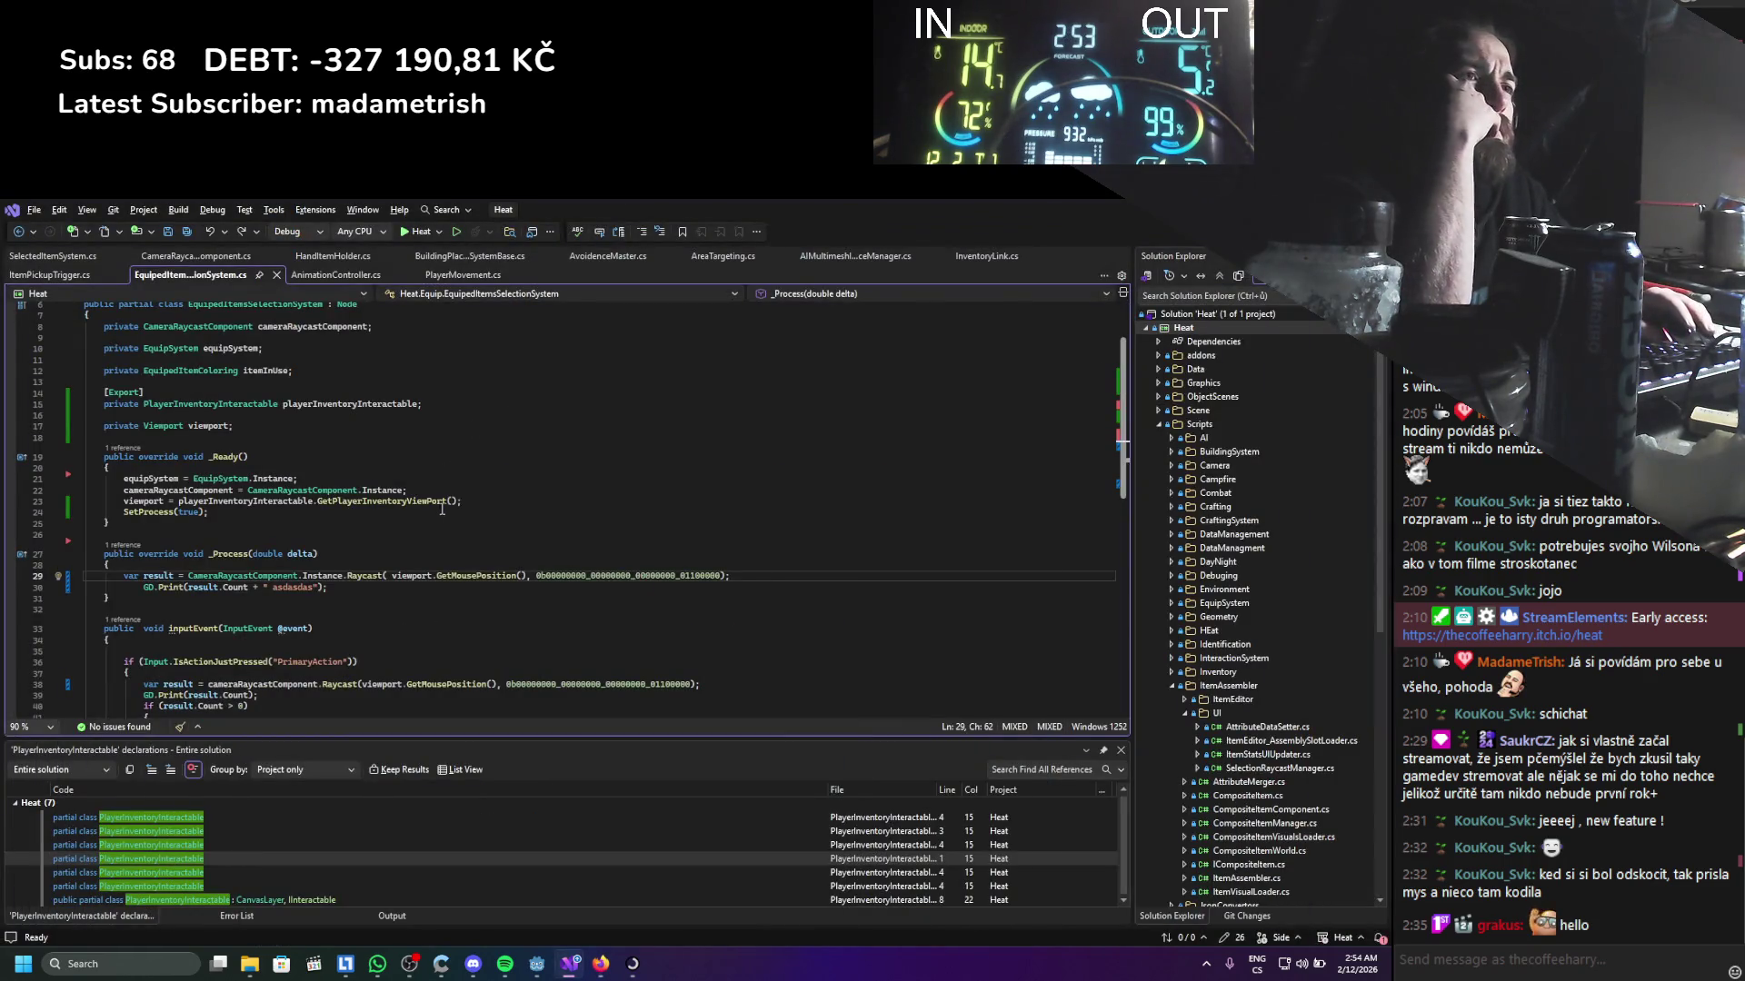
Review the player scene's node tree around InventoryPlayerViewport in Godot's Scene dock
key("alt+Tab")
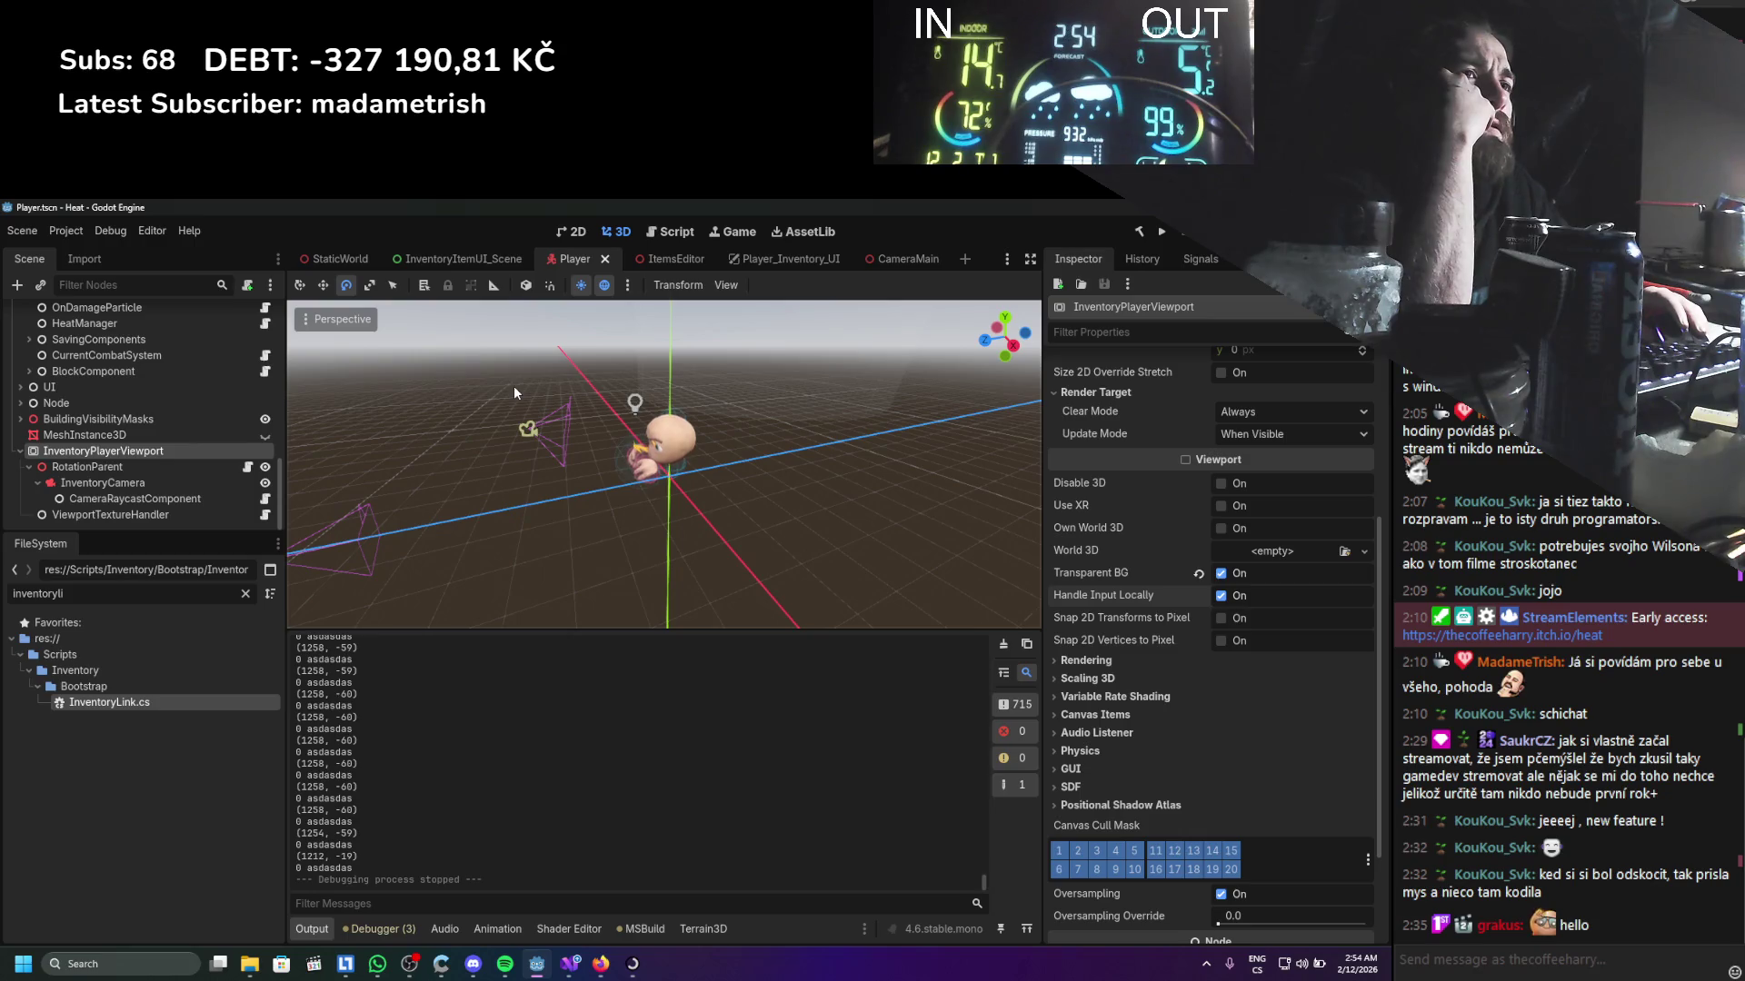
scroll(249, 439, "up", 2)
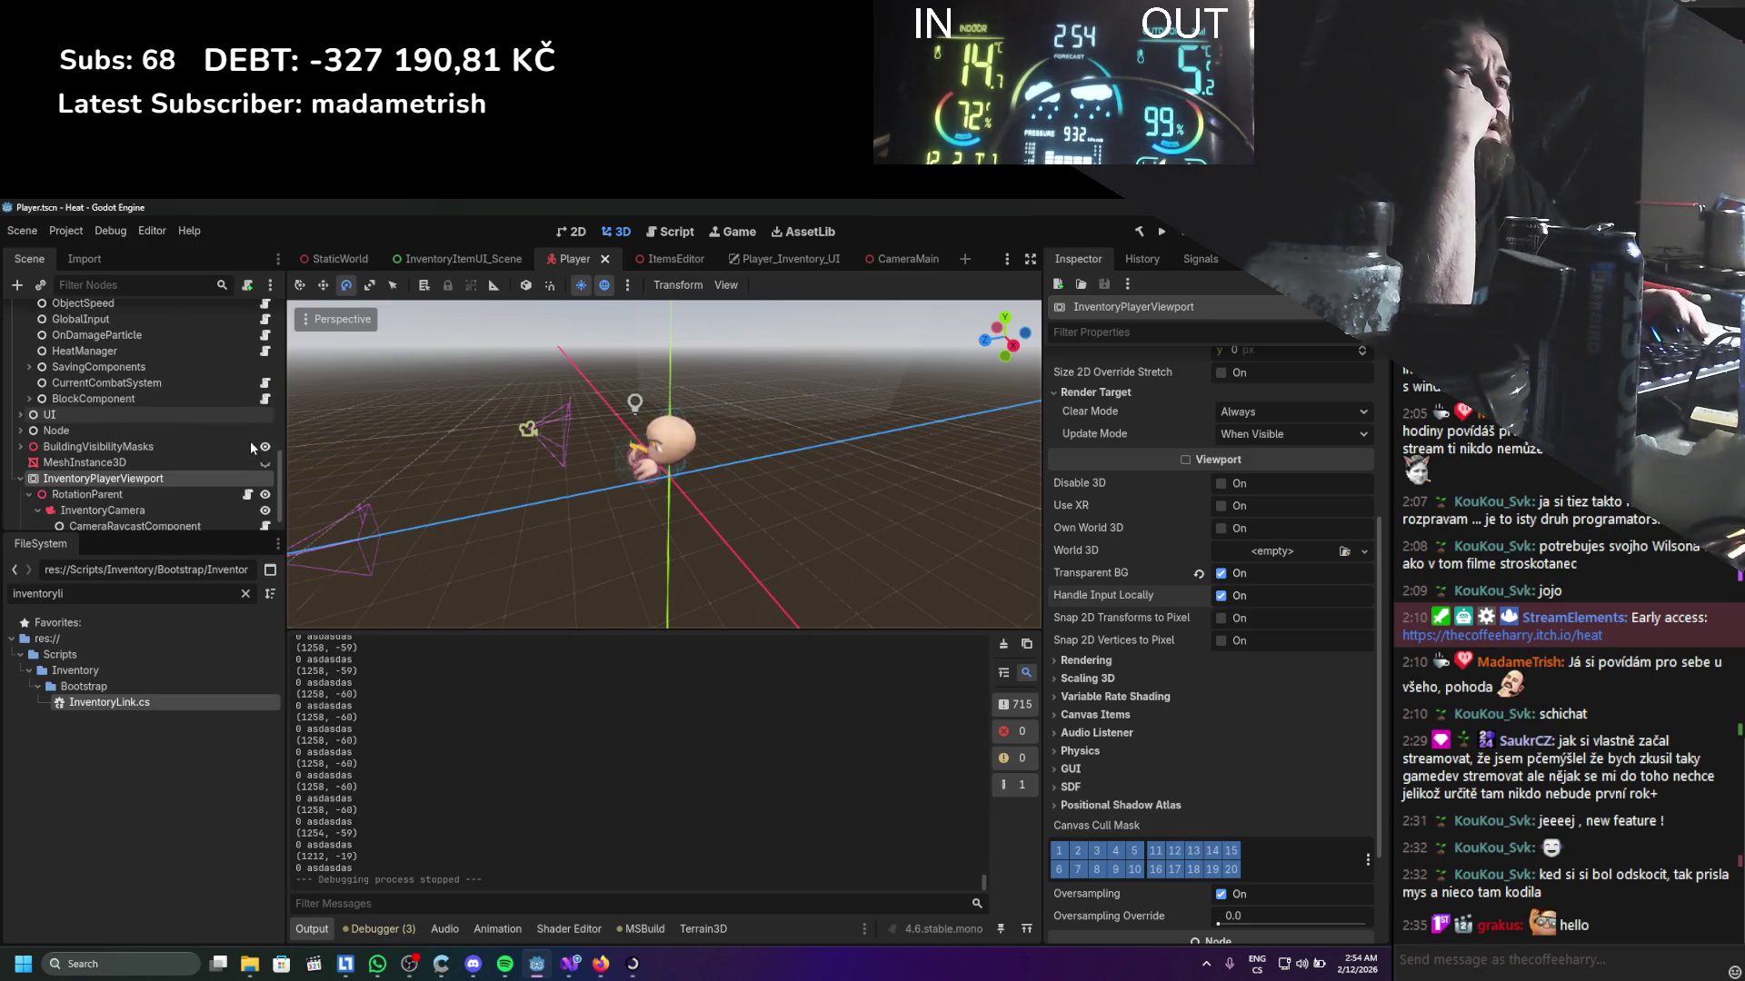
scroll(249, 439, "down", 1)
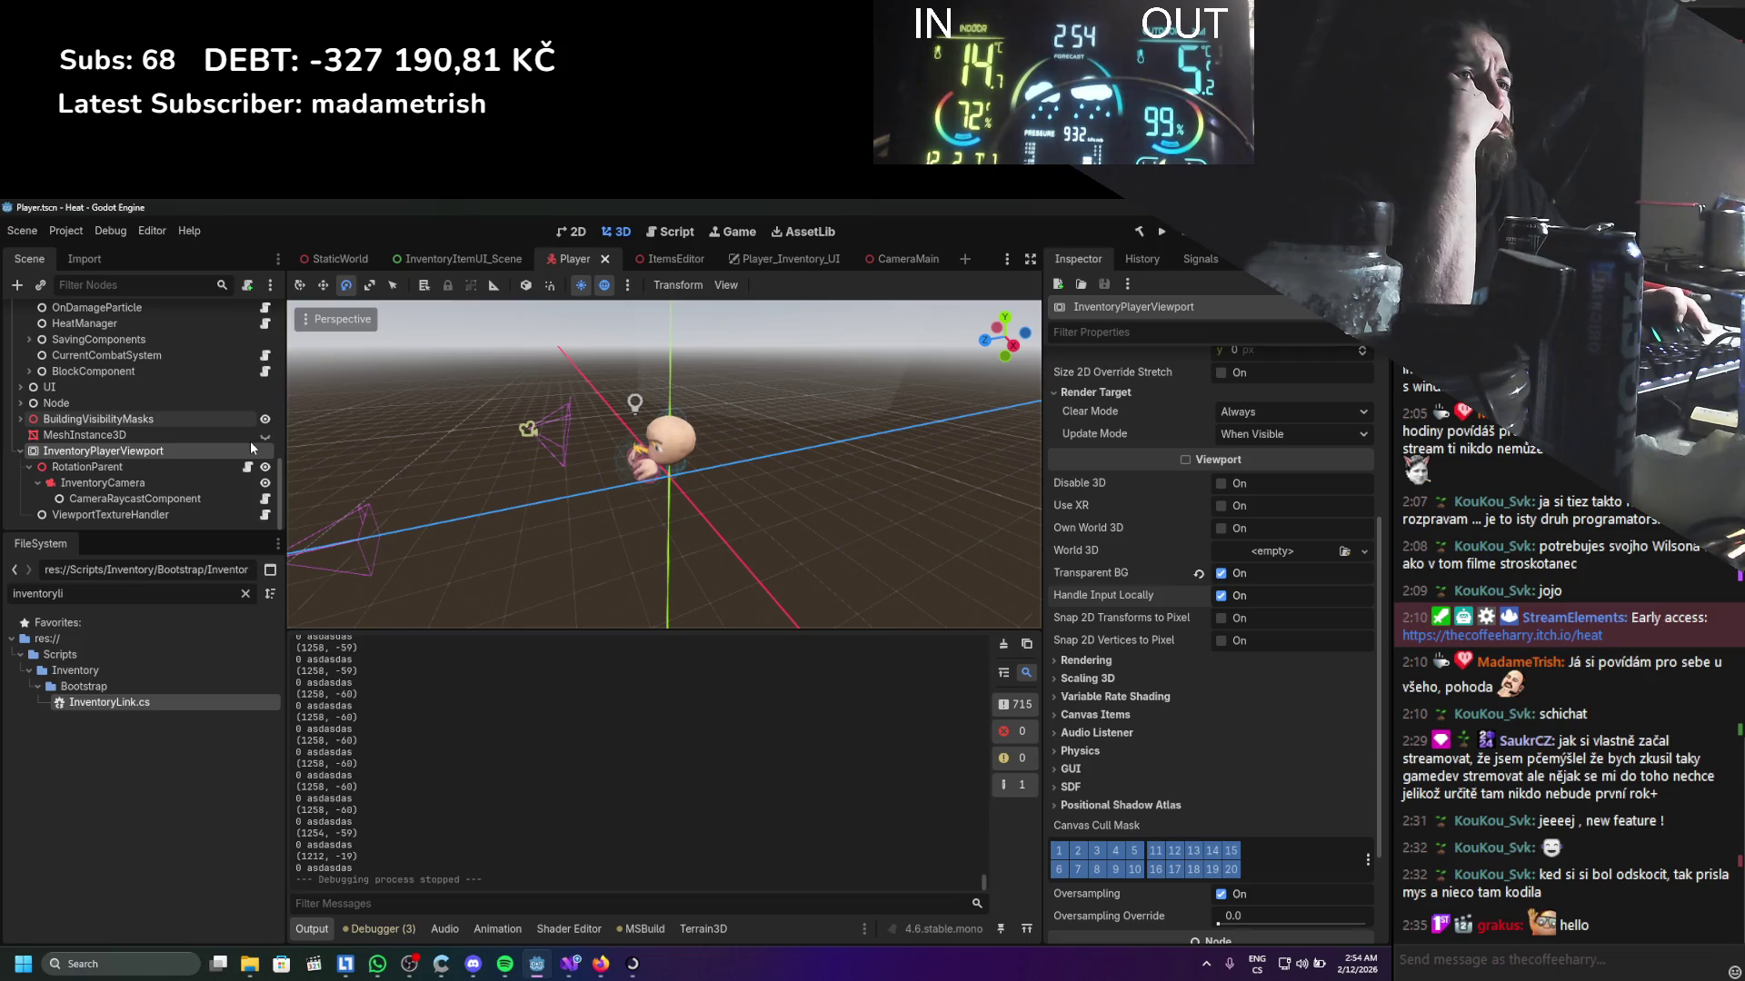
scroll(250, 441, "up", 5)
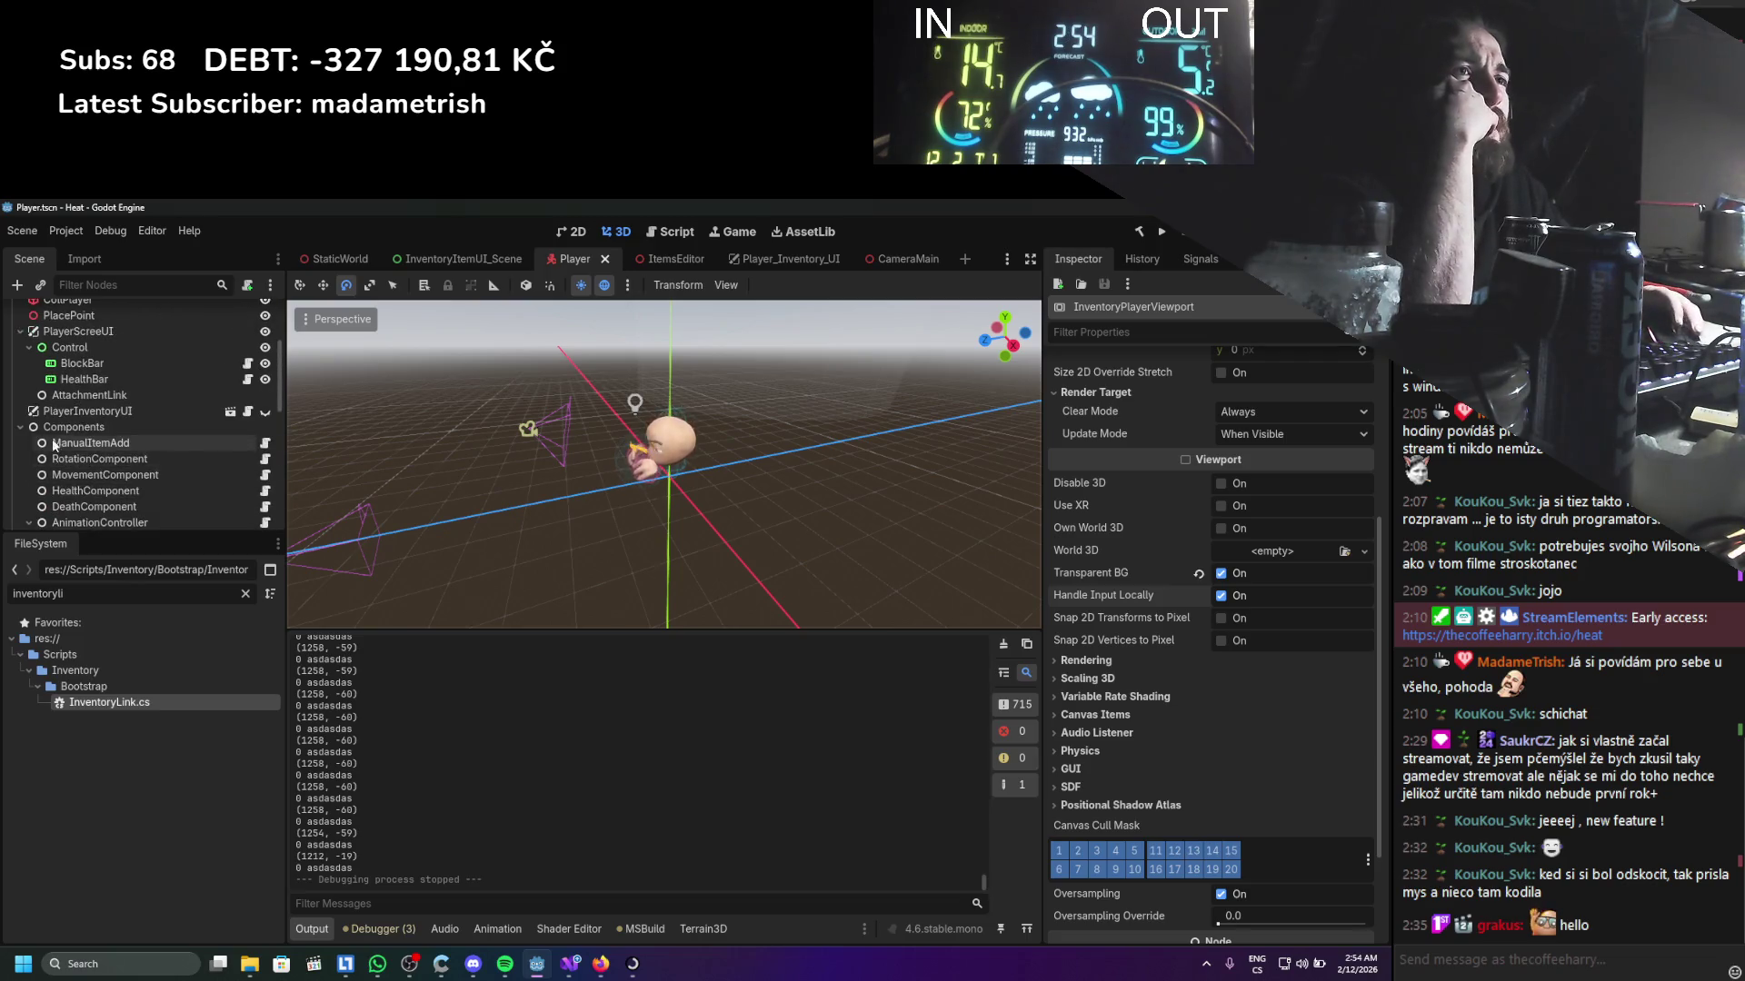
scroll(106, 461, "down", 5)
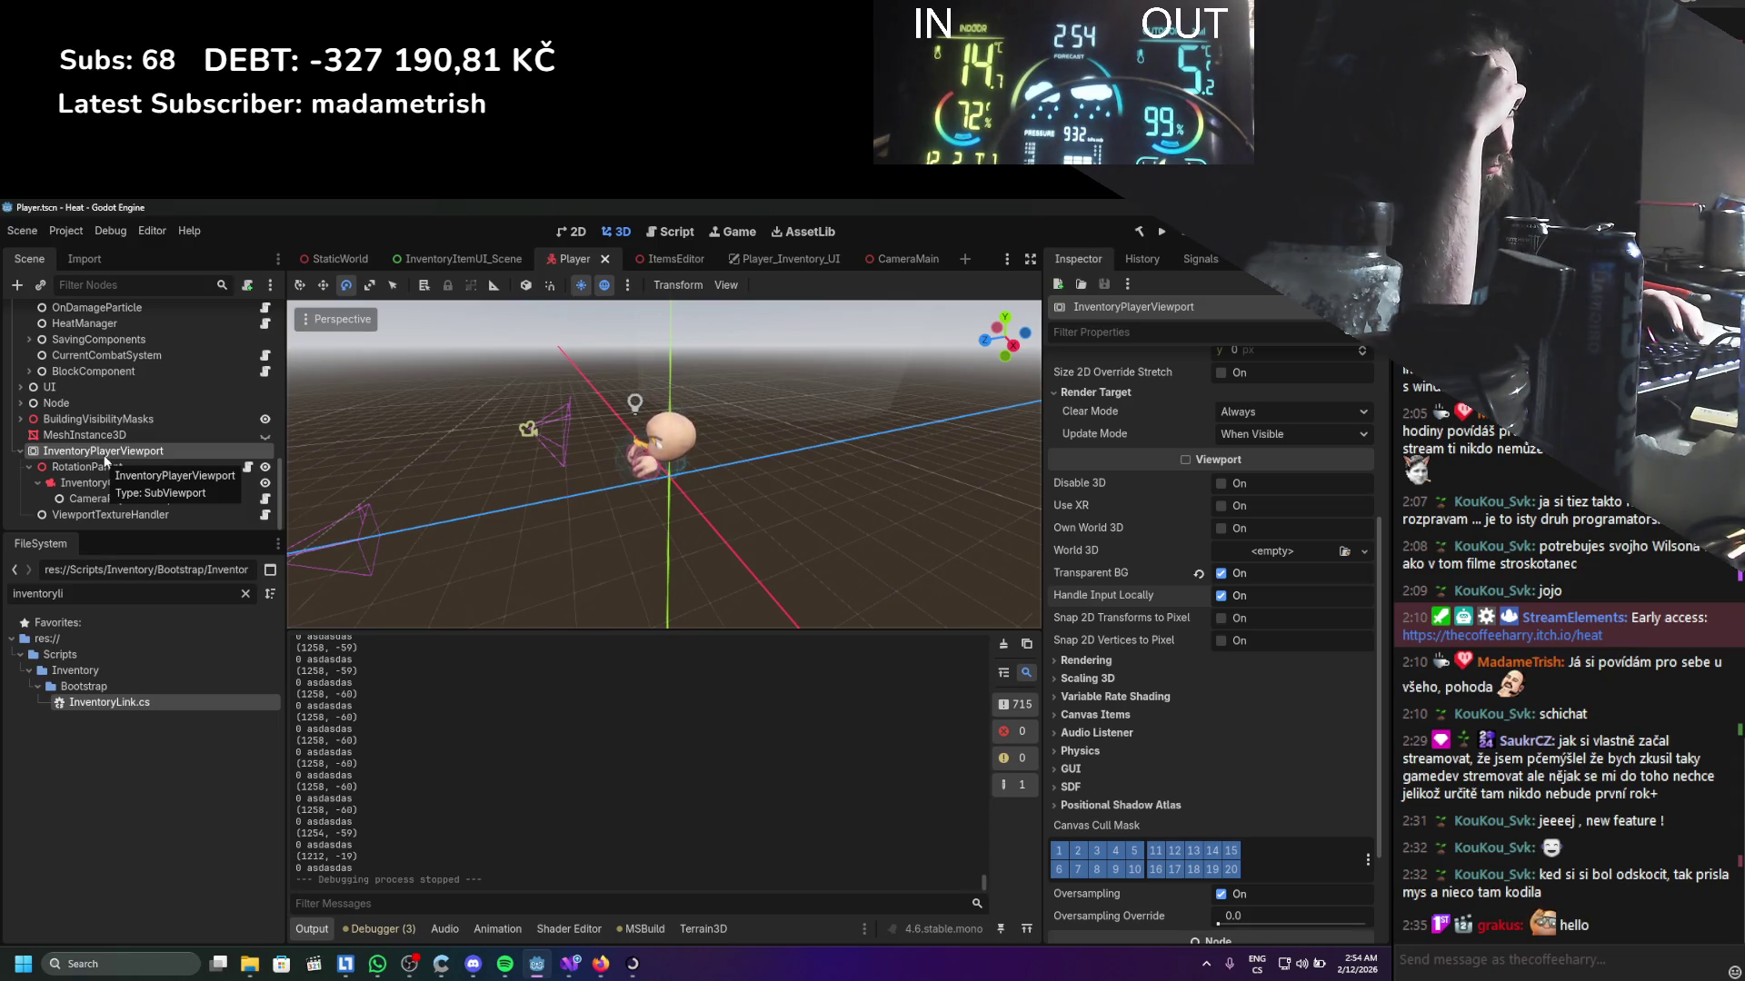
Bring Firefox back to the Google results on viewport mouse position and start Windows Search
left_click(576, 974)
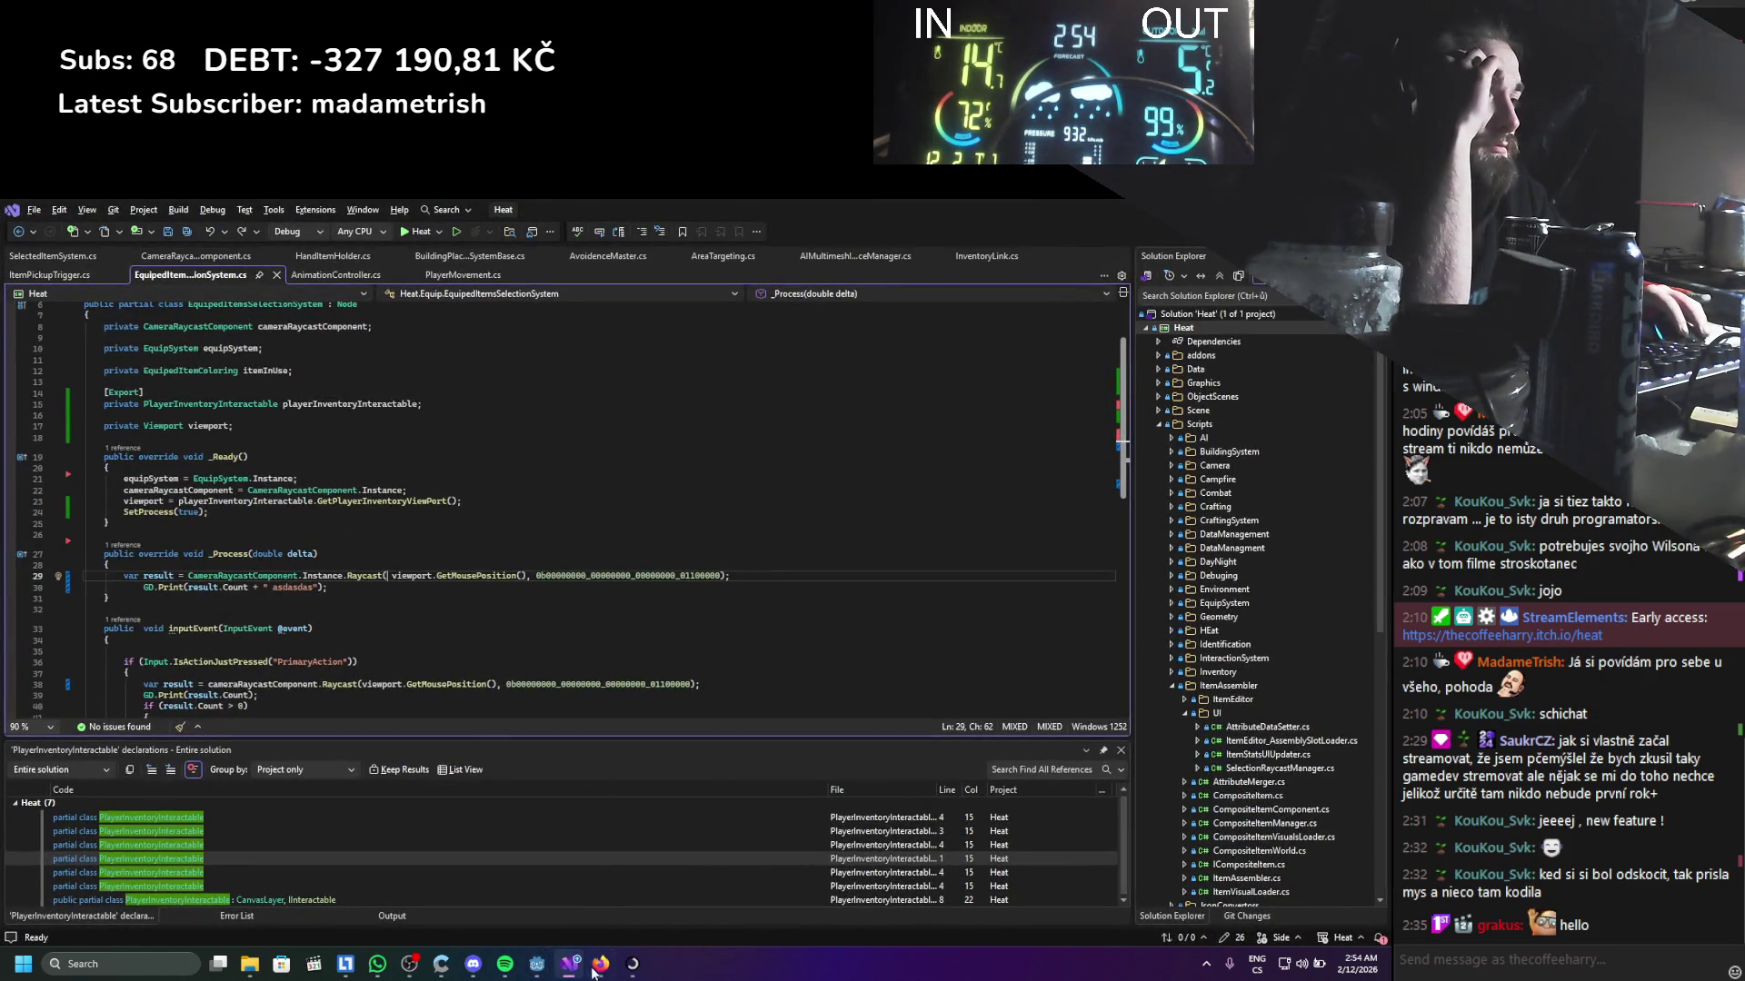
left_click(595, 970)
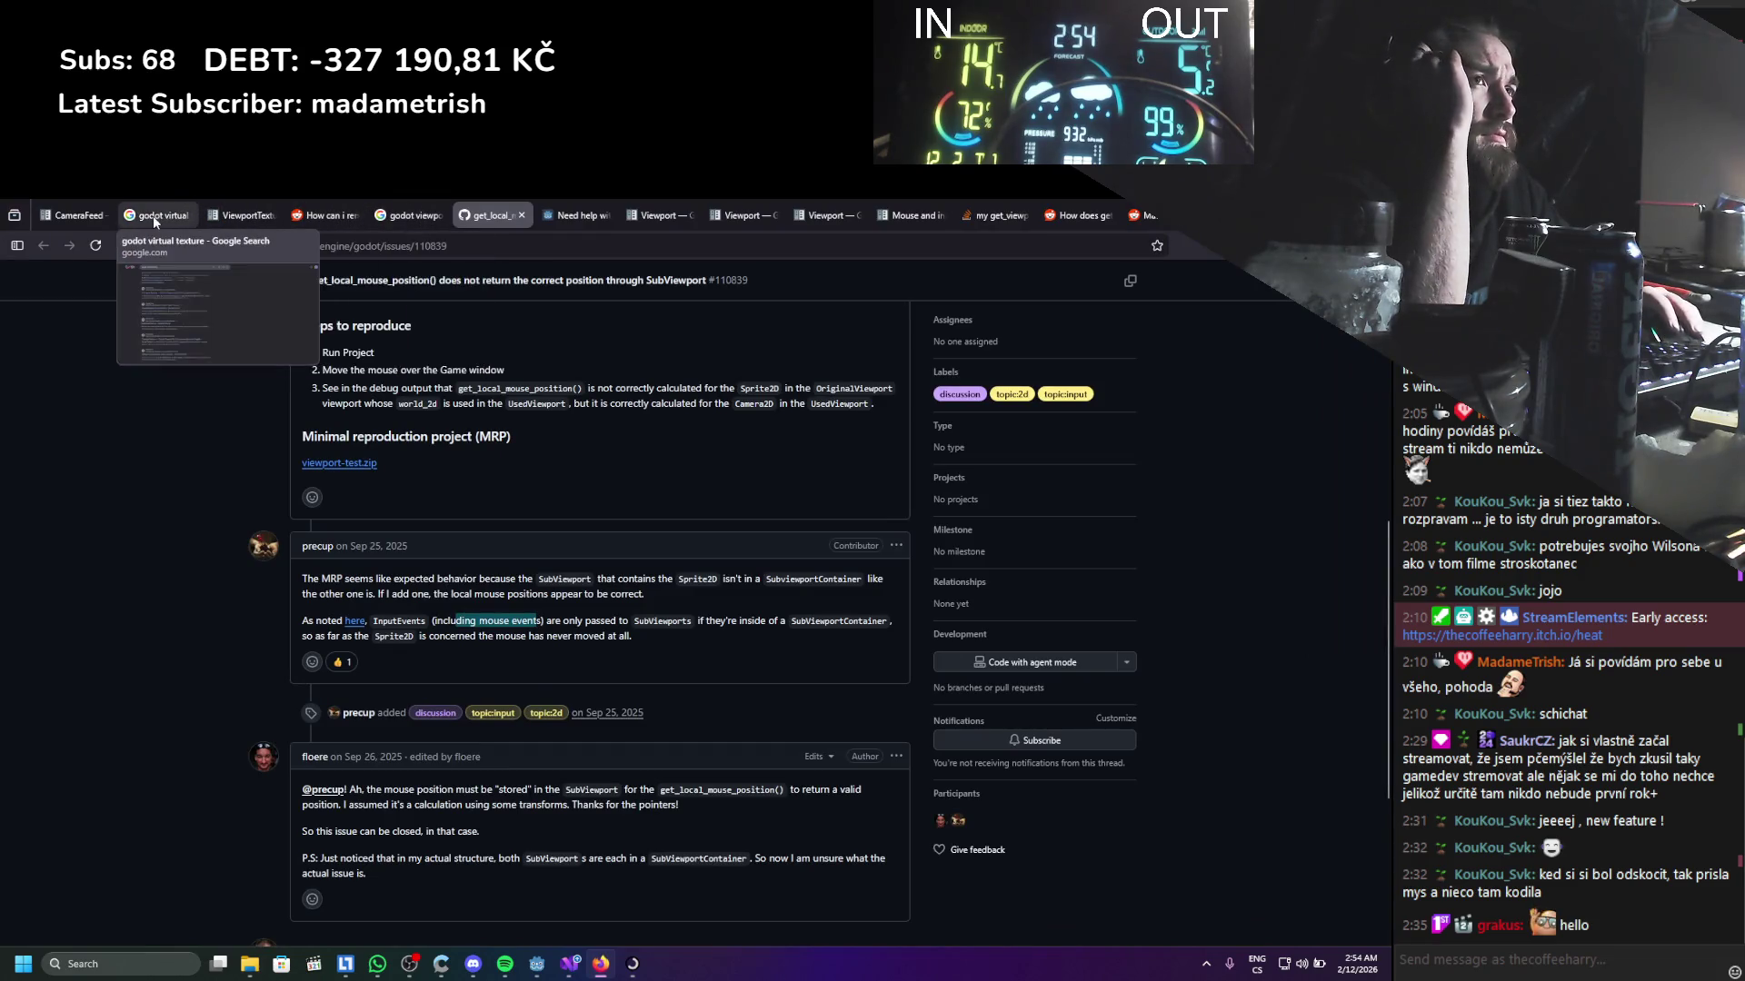
left_click(409, 215)
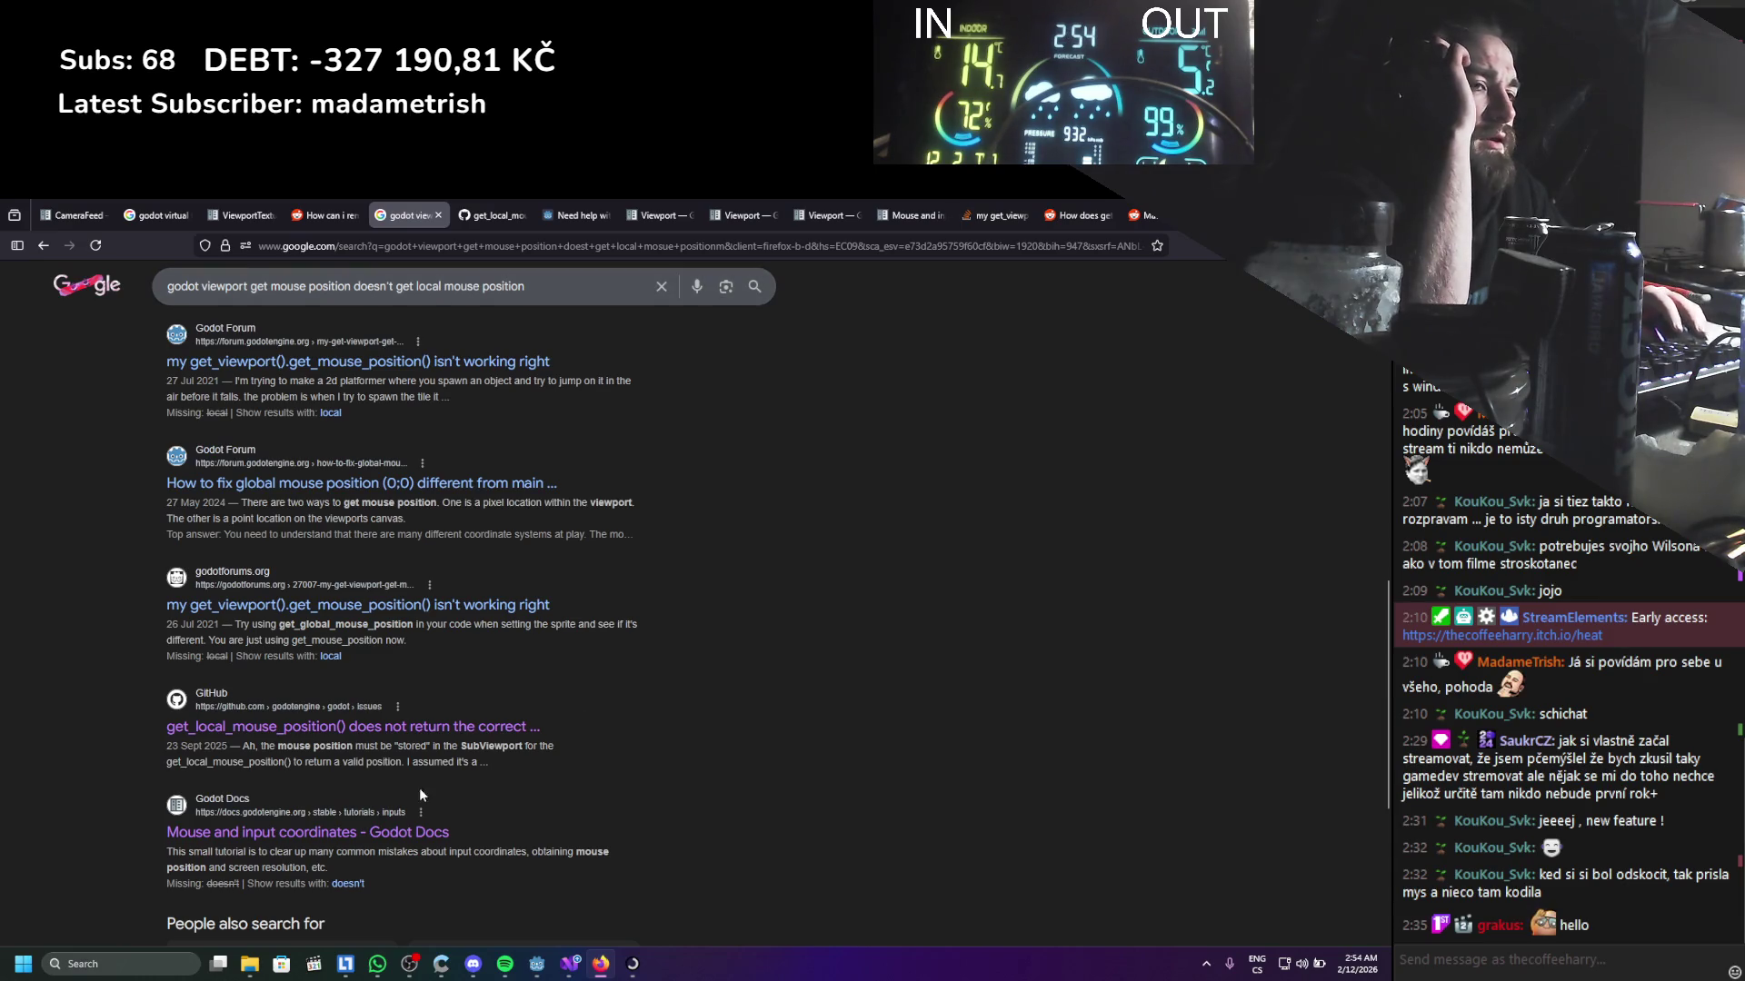
left_click(198, 968)
Launch Paint and draw the viewport box with 00 and a cross at its top-left corner
type("pa")
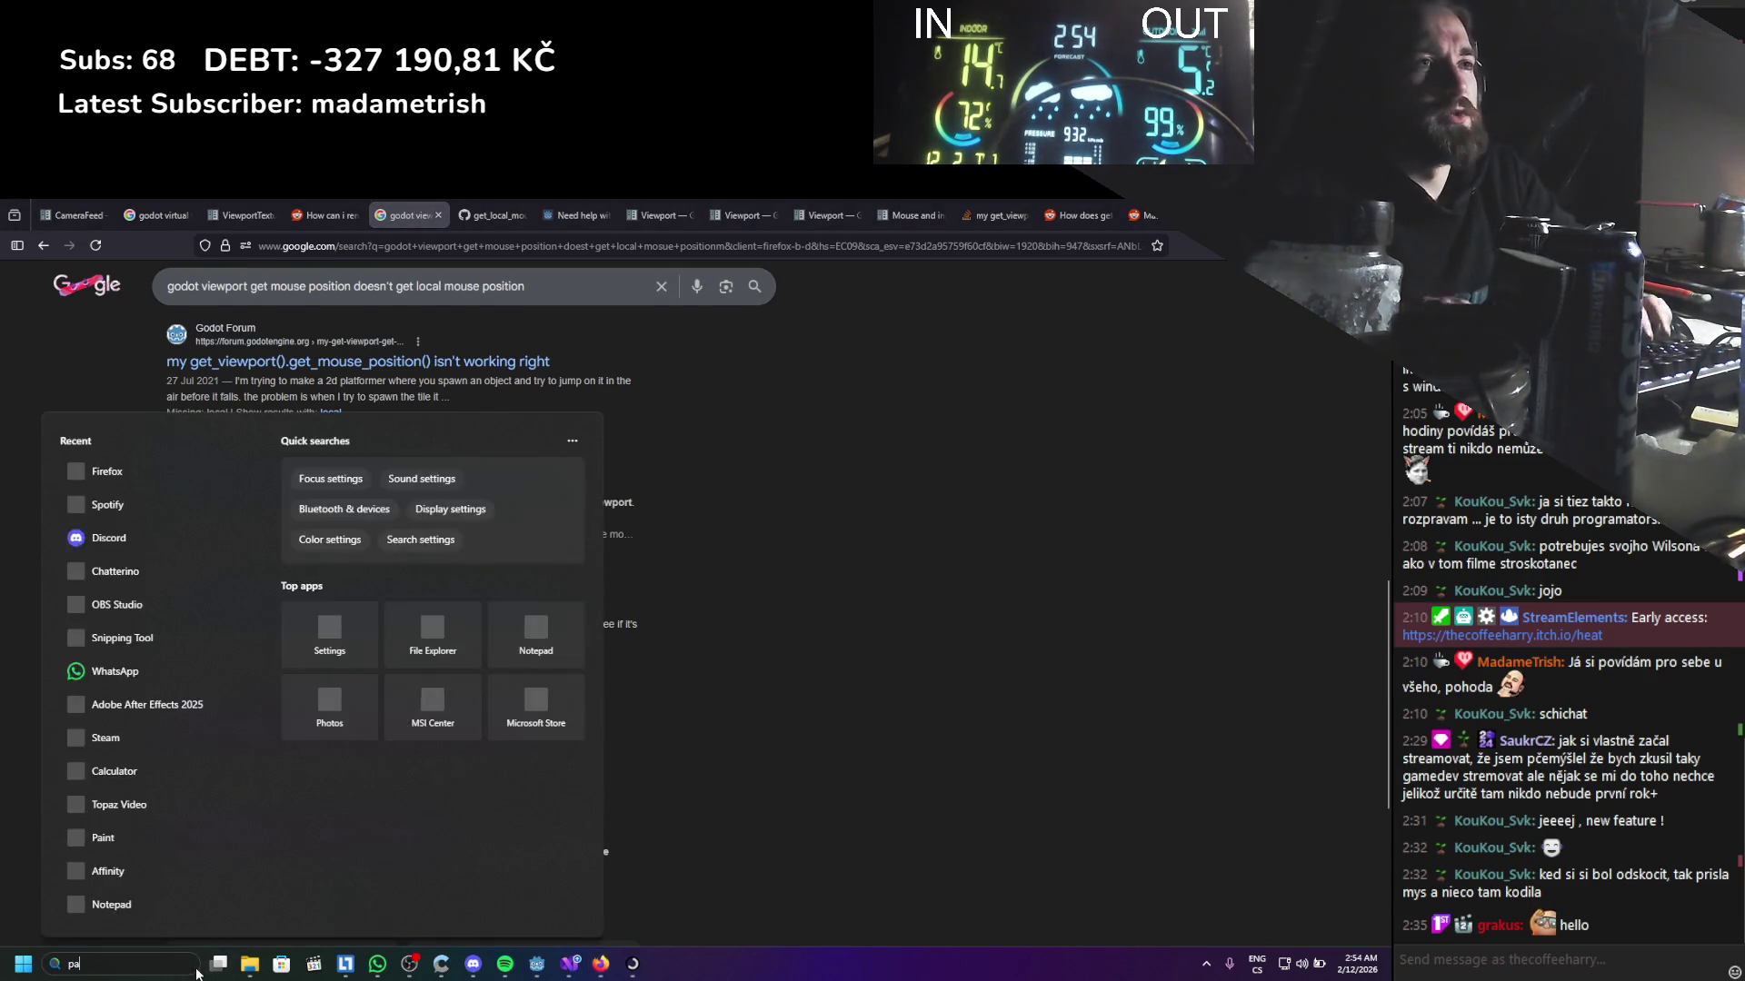
key("Return")
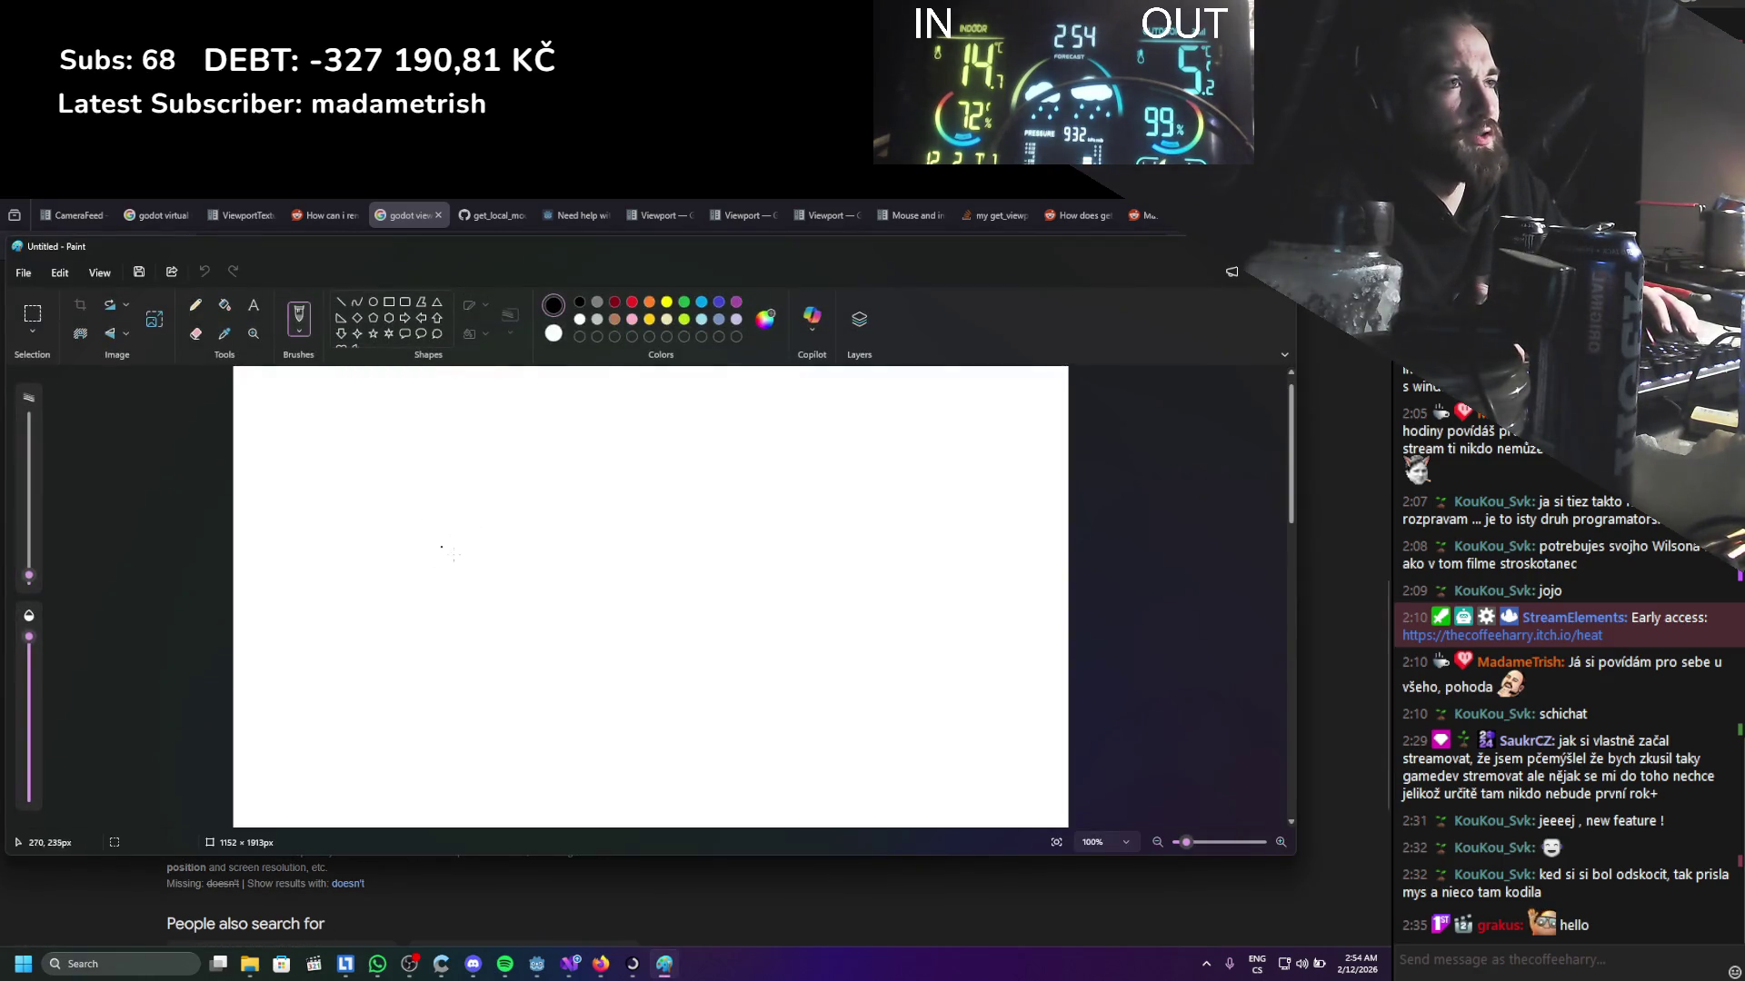
mouse_move(432, 435)
left_mouse_down()
mouse_move(581, 633)
mouse_move(543, 434)
mouse_move(471, 442)
left_mouse_up()
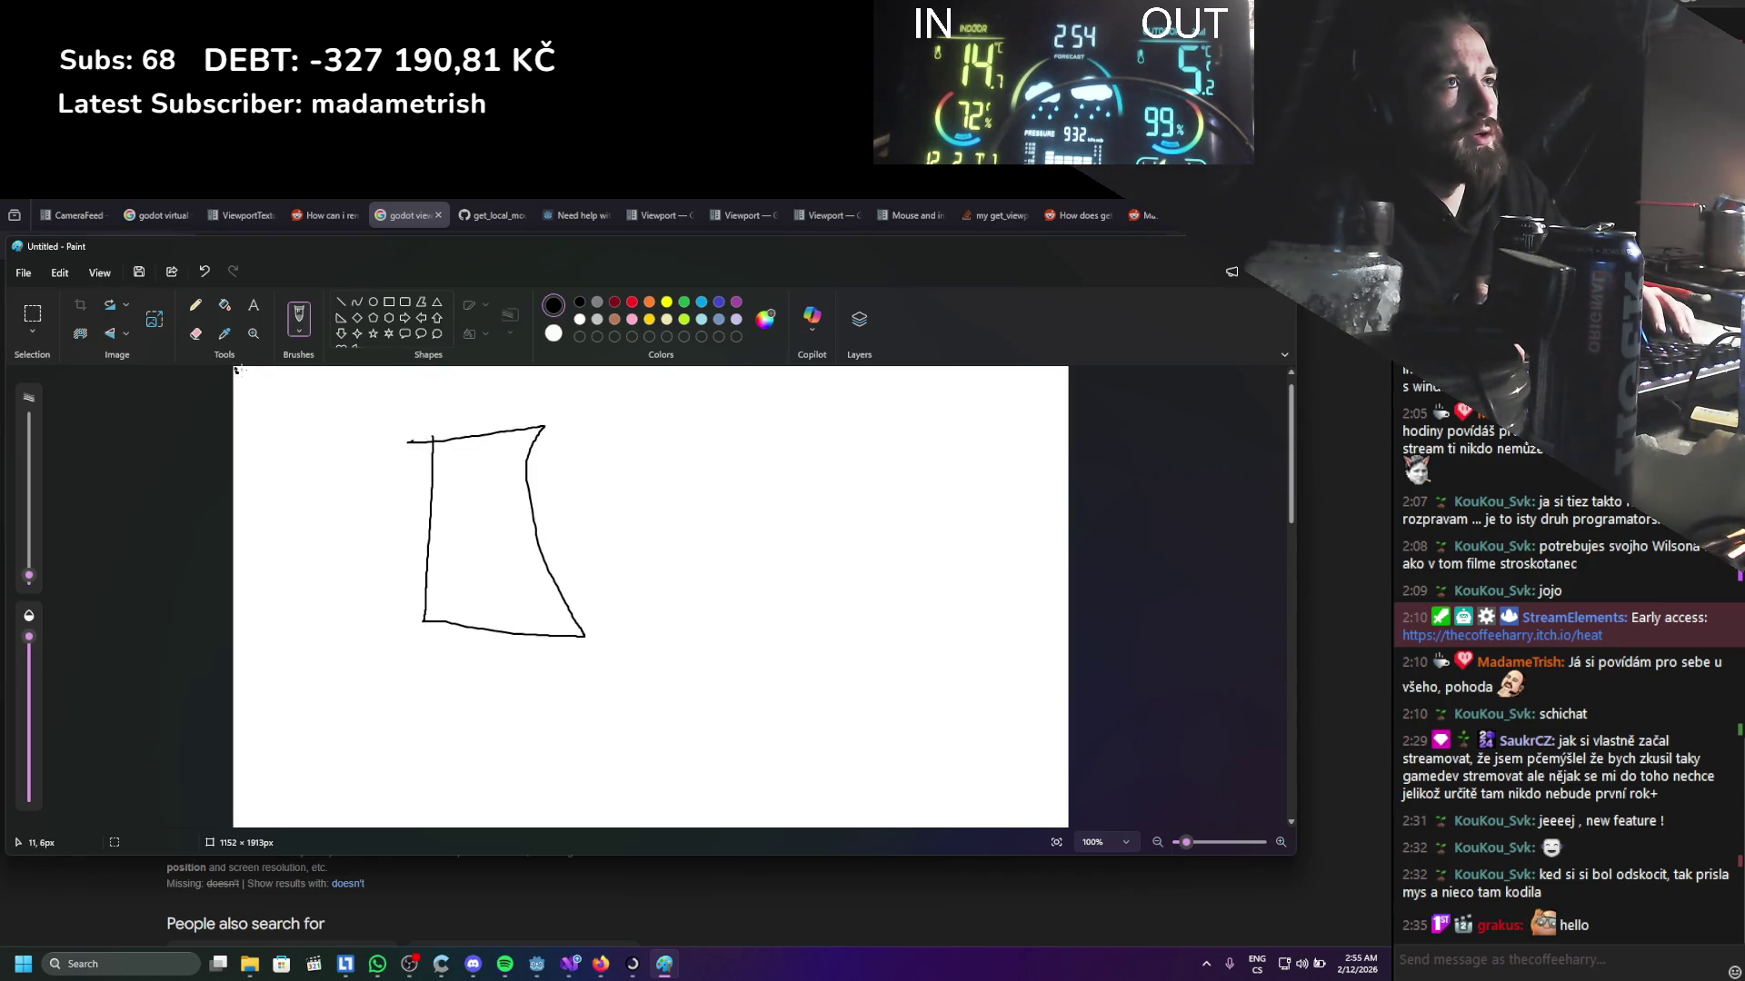
left_click_drag(449, 465, 452, 451)
left_click_drag(466, 454, 456, 469)
left_click_drag(289, 376, 412, 384)
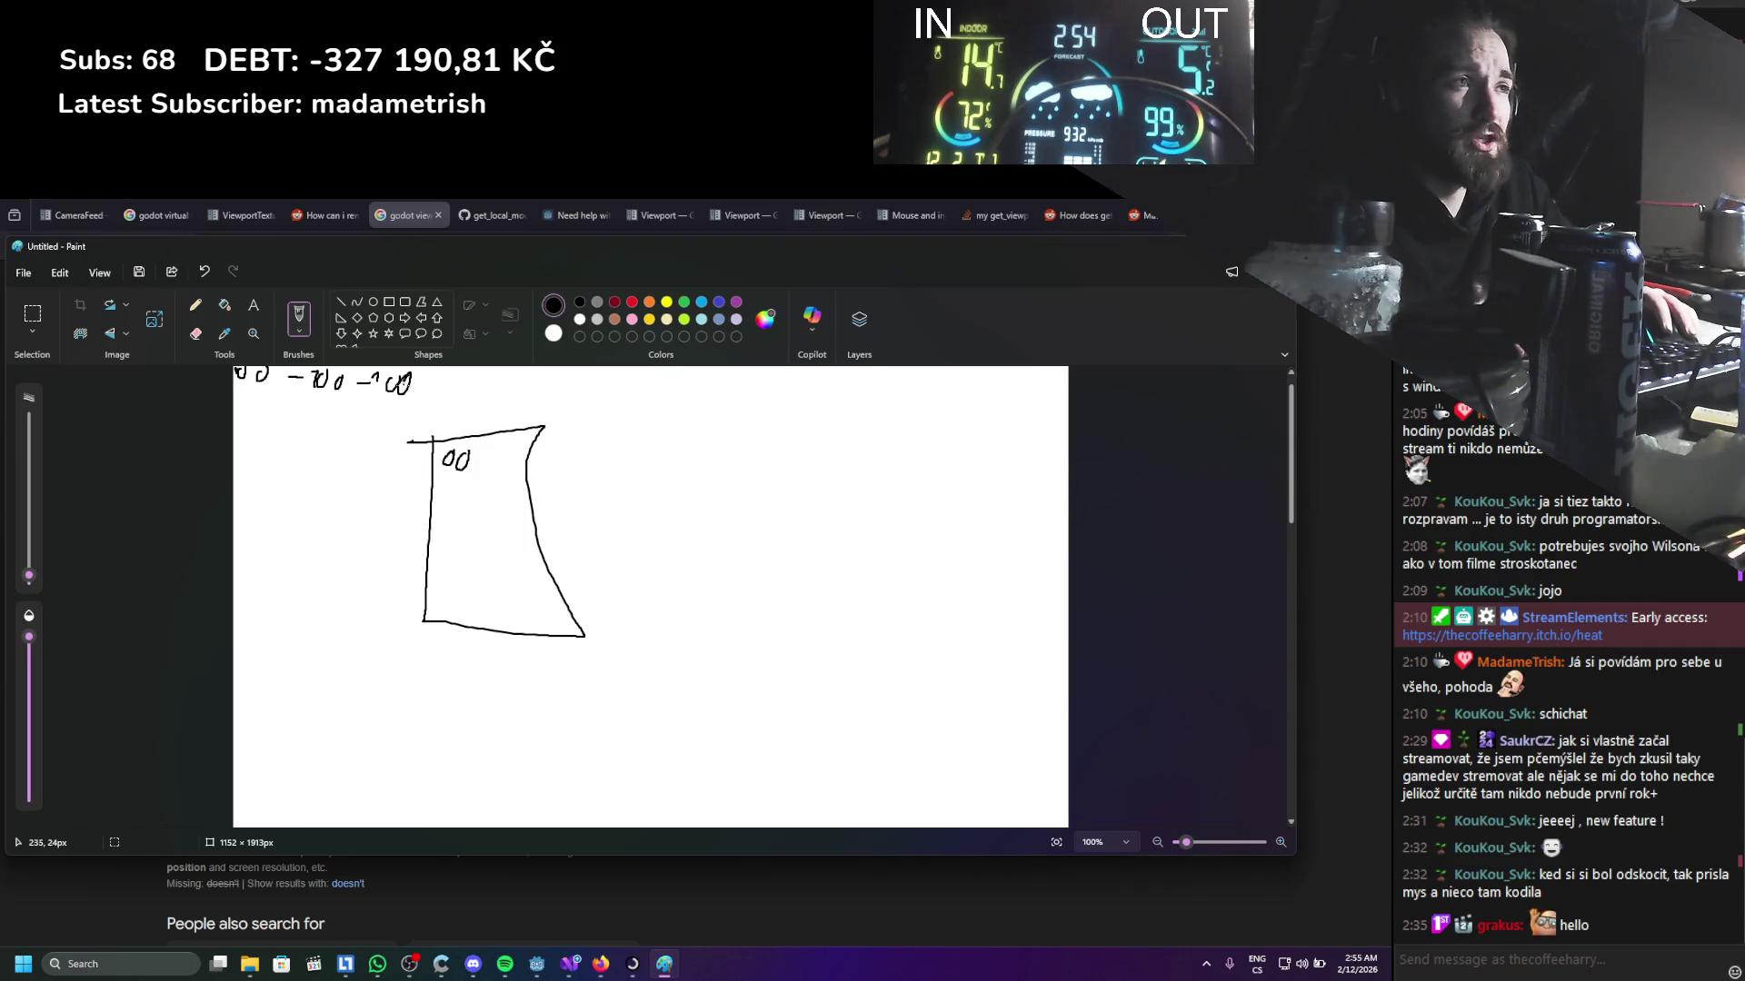
left_click_drag(434, 413, 433, 445)
left_click_drag(423, 423, 458, 421)
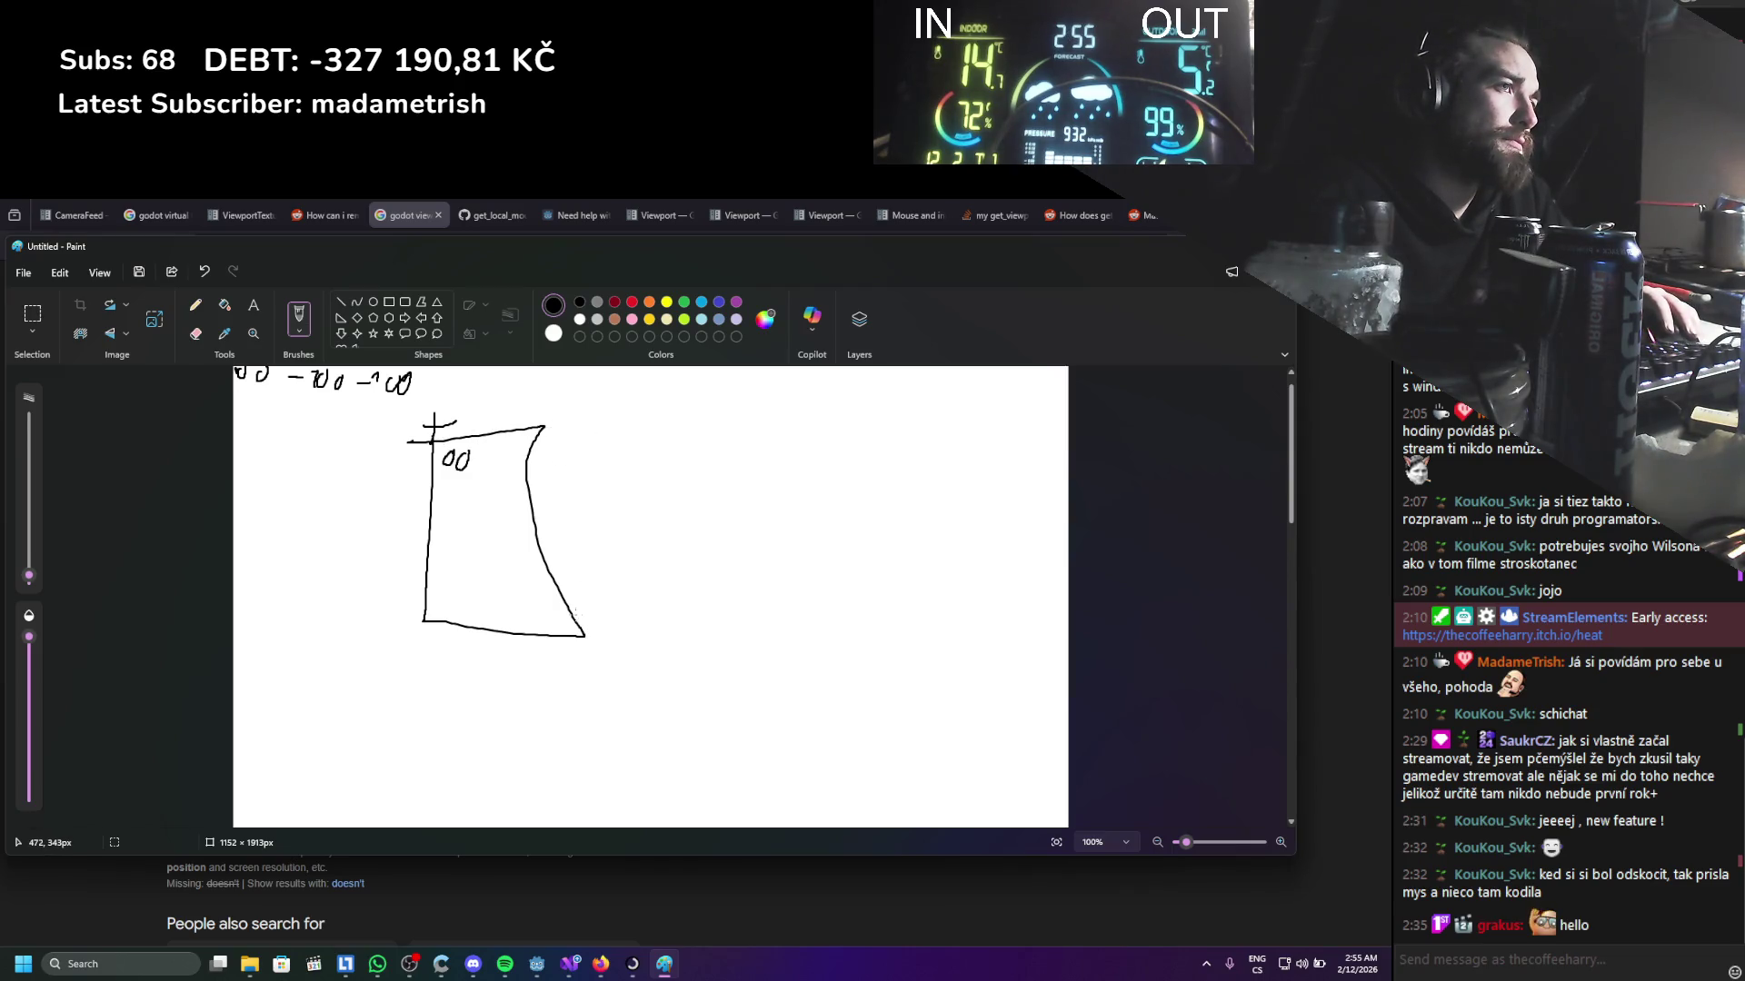
Add an arrow and the label 1024, 1024 at the bottom-right corner, then minimize Paint
mouse_move(580, 630)
left_mouse_down()
mouse_move(596, 673)
mouse_move(604, 652)
mouse_move(658, 690)
left_mouse_up()
mouse_move(670, 653)
left_mouse_down()
mouse_move(681, 642)
mouse_move(684, 666)
left_mouse_up()
mouse_move(698, 645)
left_mouse_down()
mouse_move(693, 662)
mouse_move(735, 664)
left_mouse_up()
left_click_drag(734, 651, 719, 696)
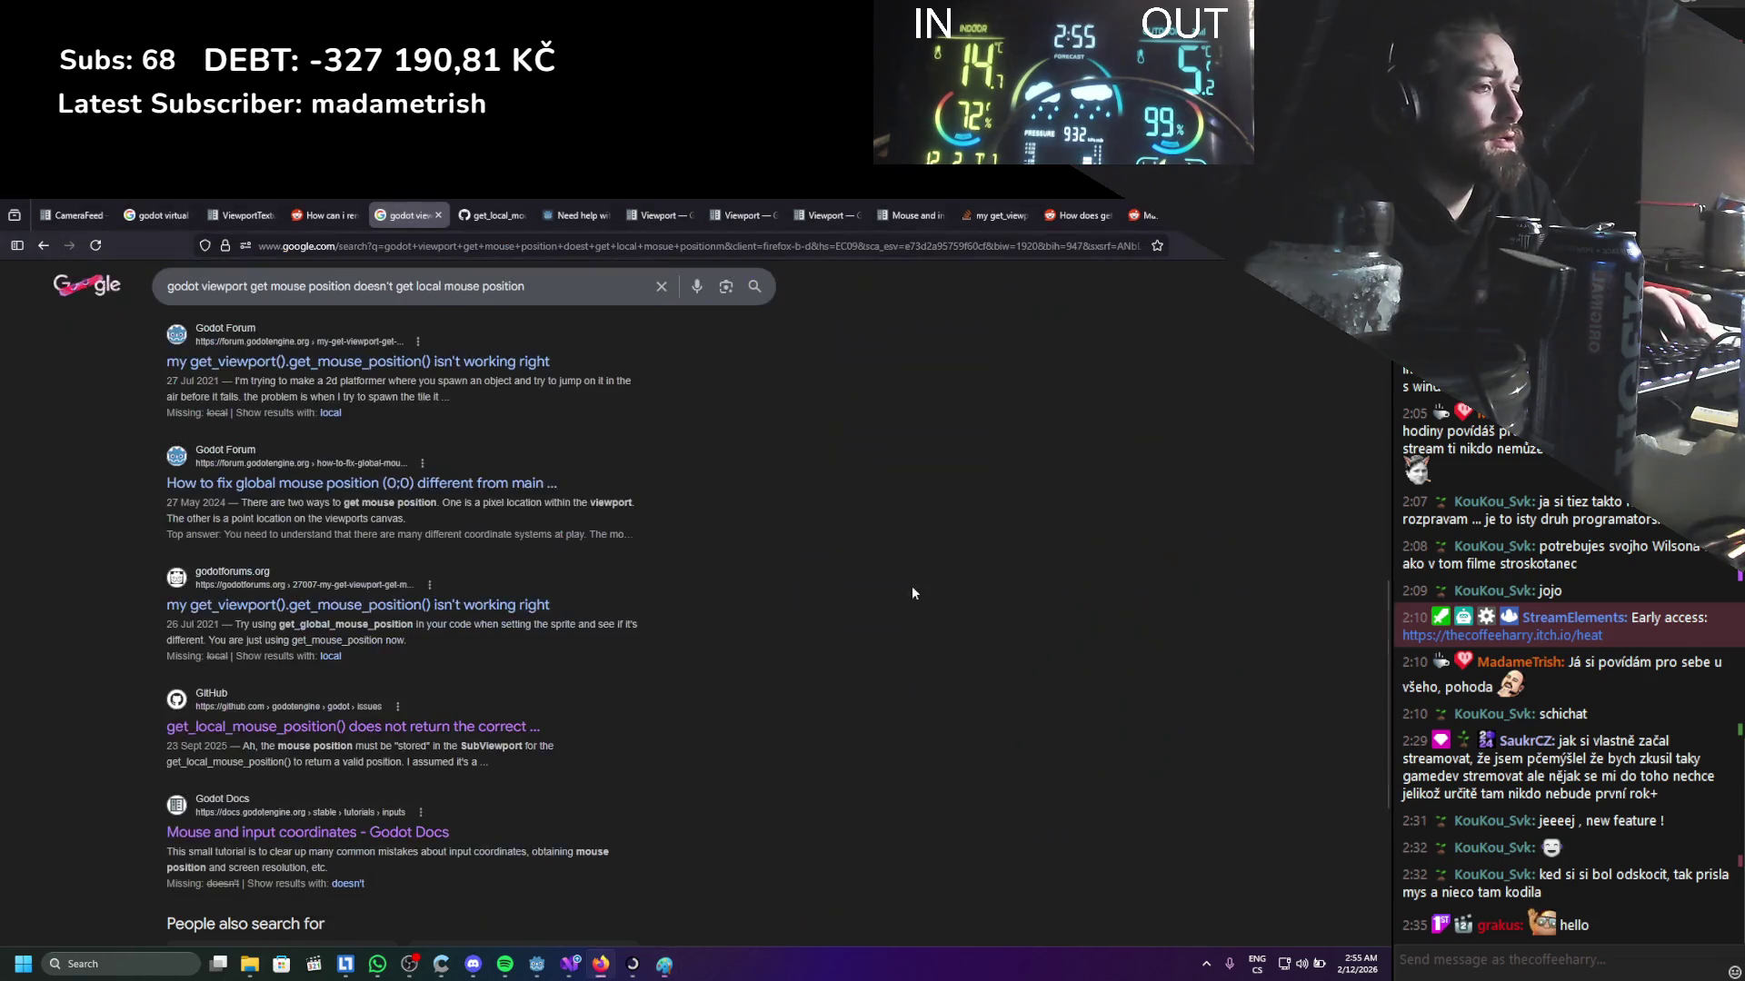
left_click(665, 964)
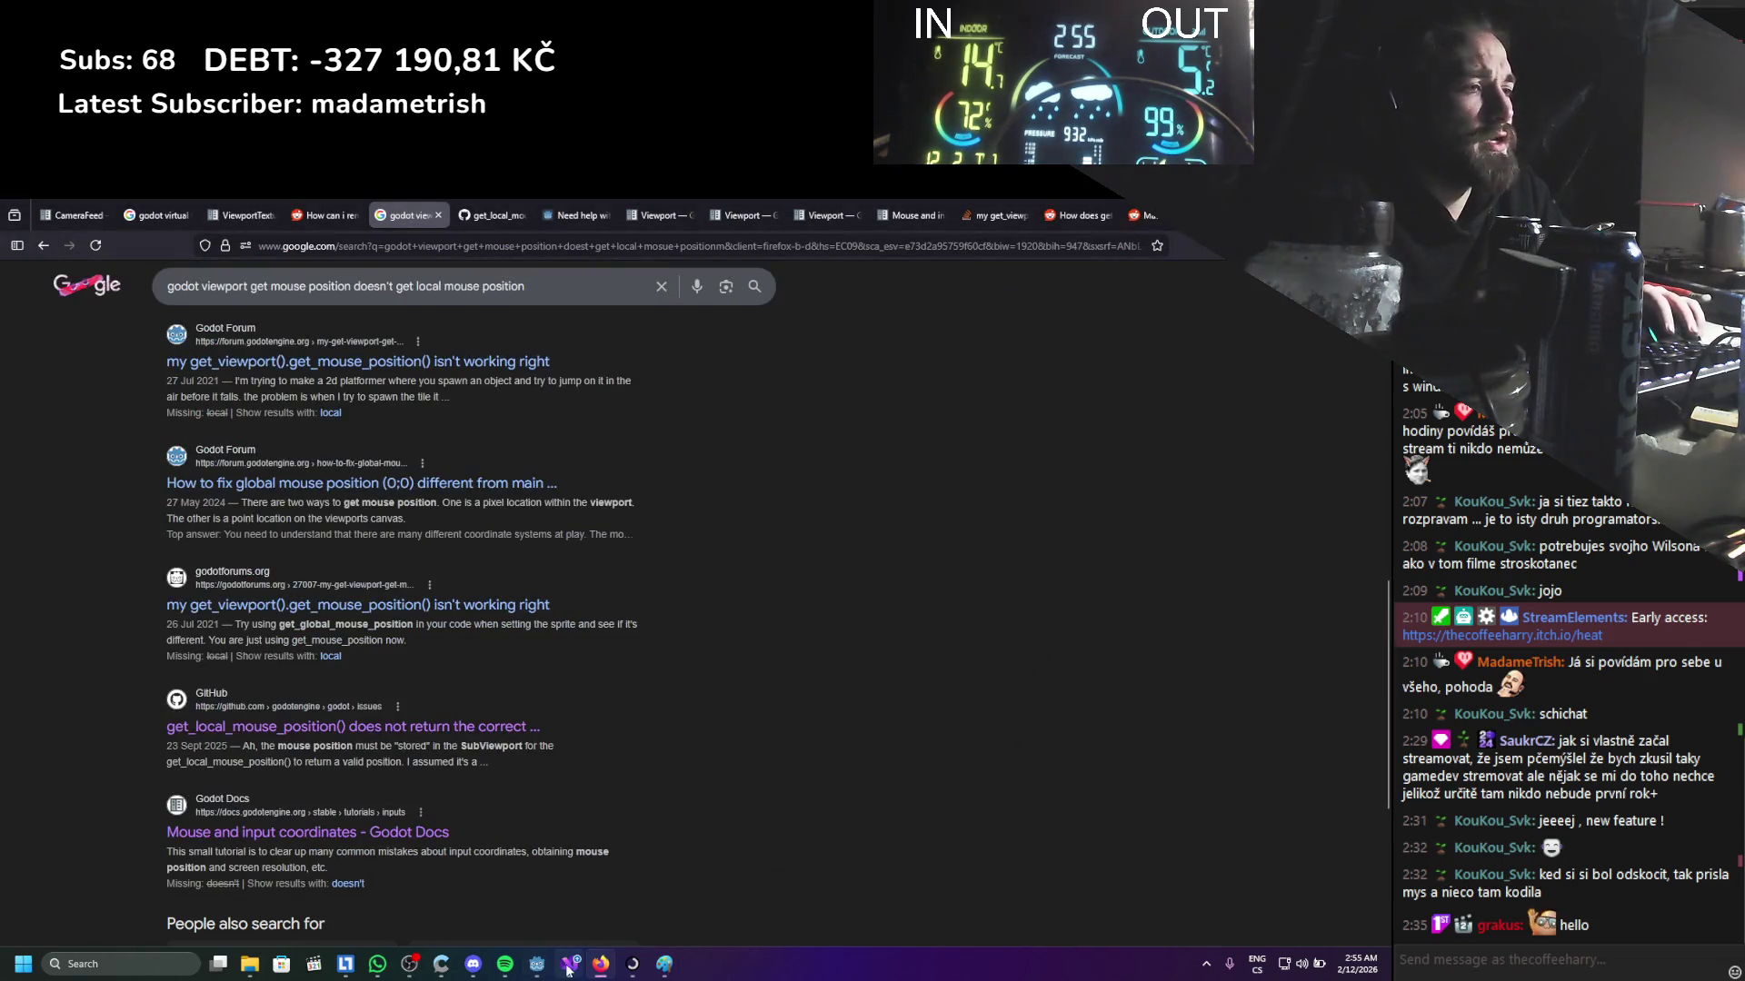
Filter the FileSystem dock for 'position' and open RemapToTargetUIMousePositionComponent.cs in Visual Studio
left_click(570, 964)
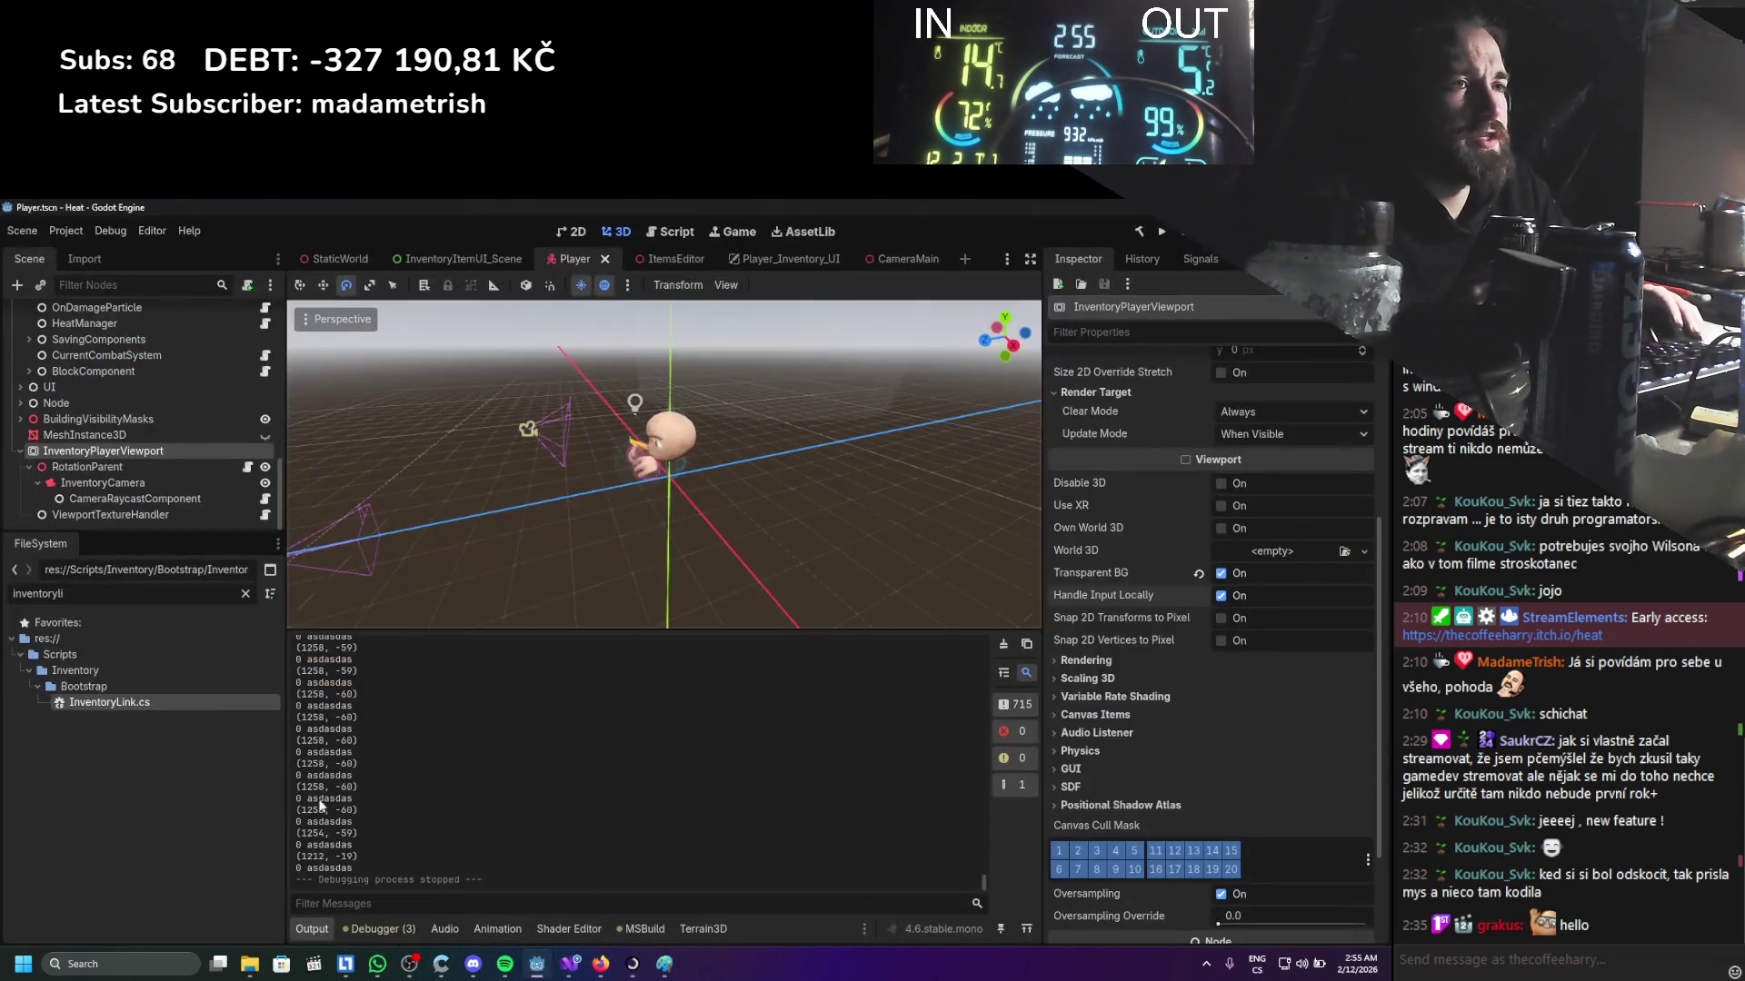
left_click(247, 595)
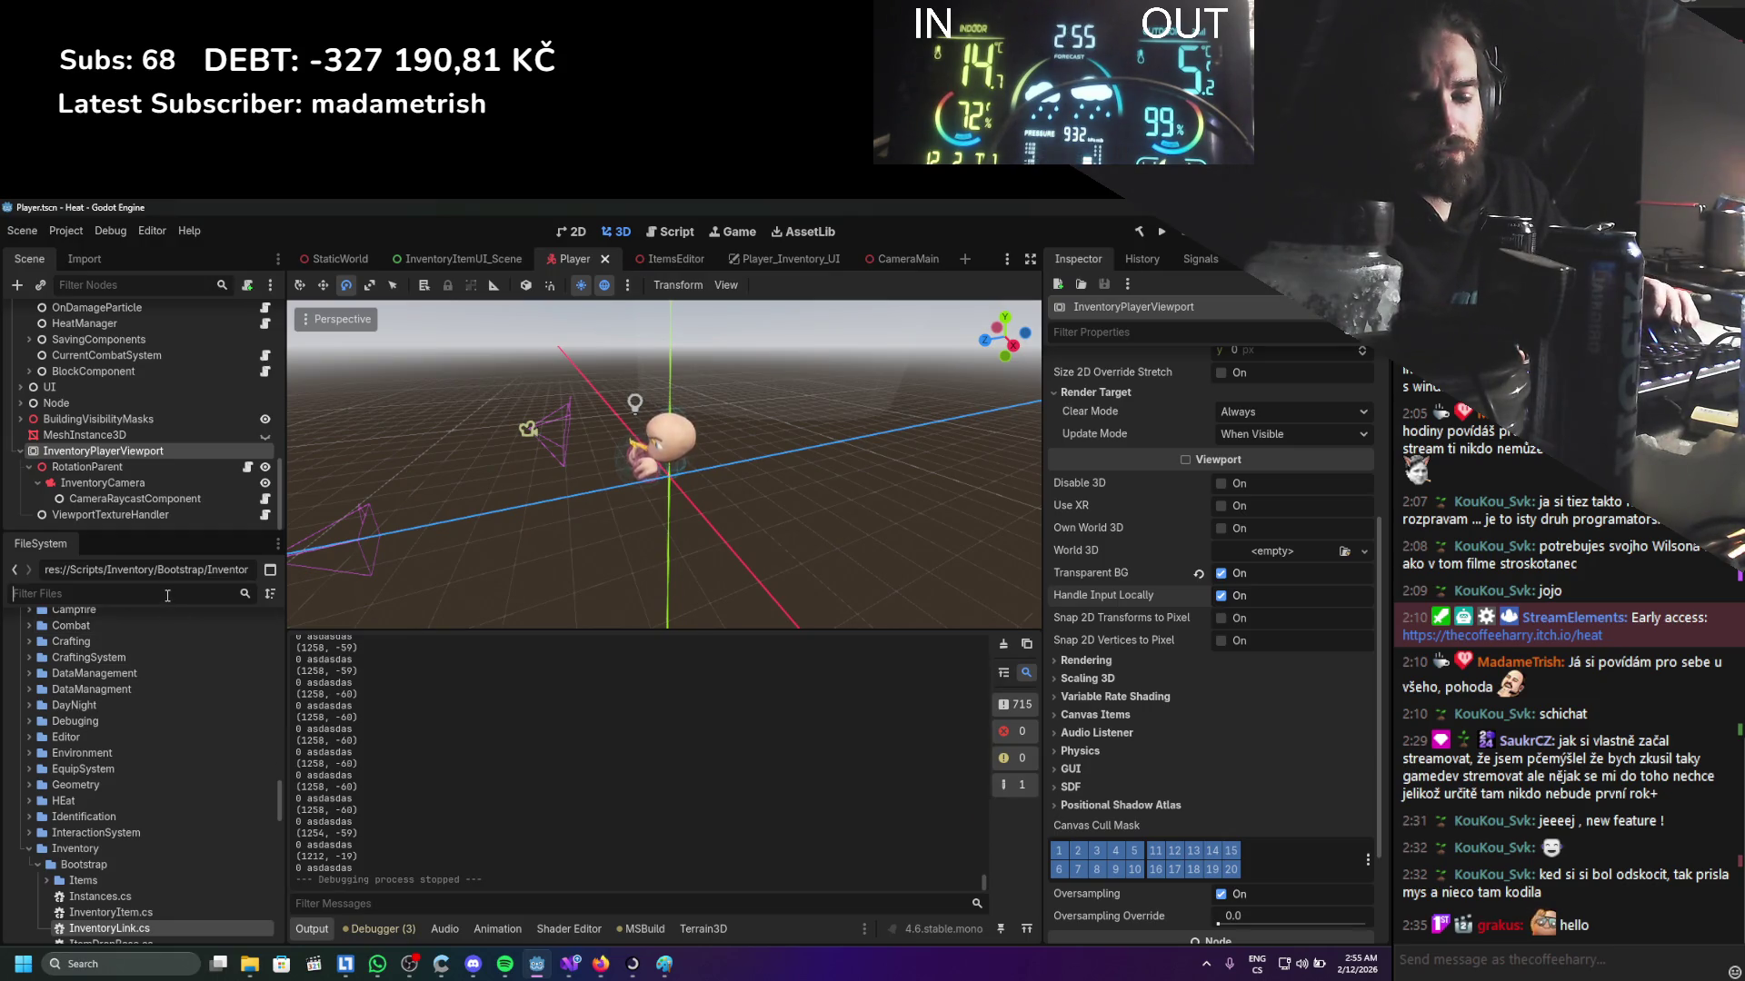
type("viewpo")
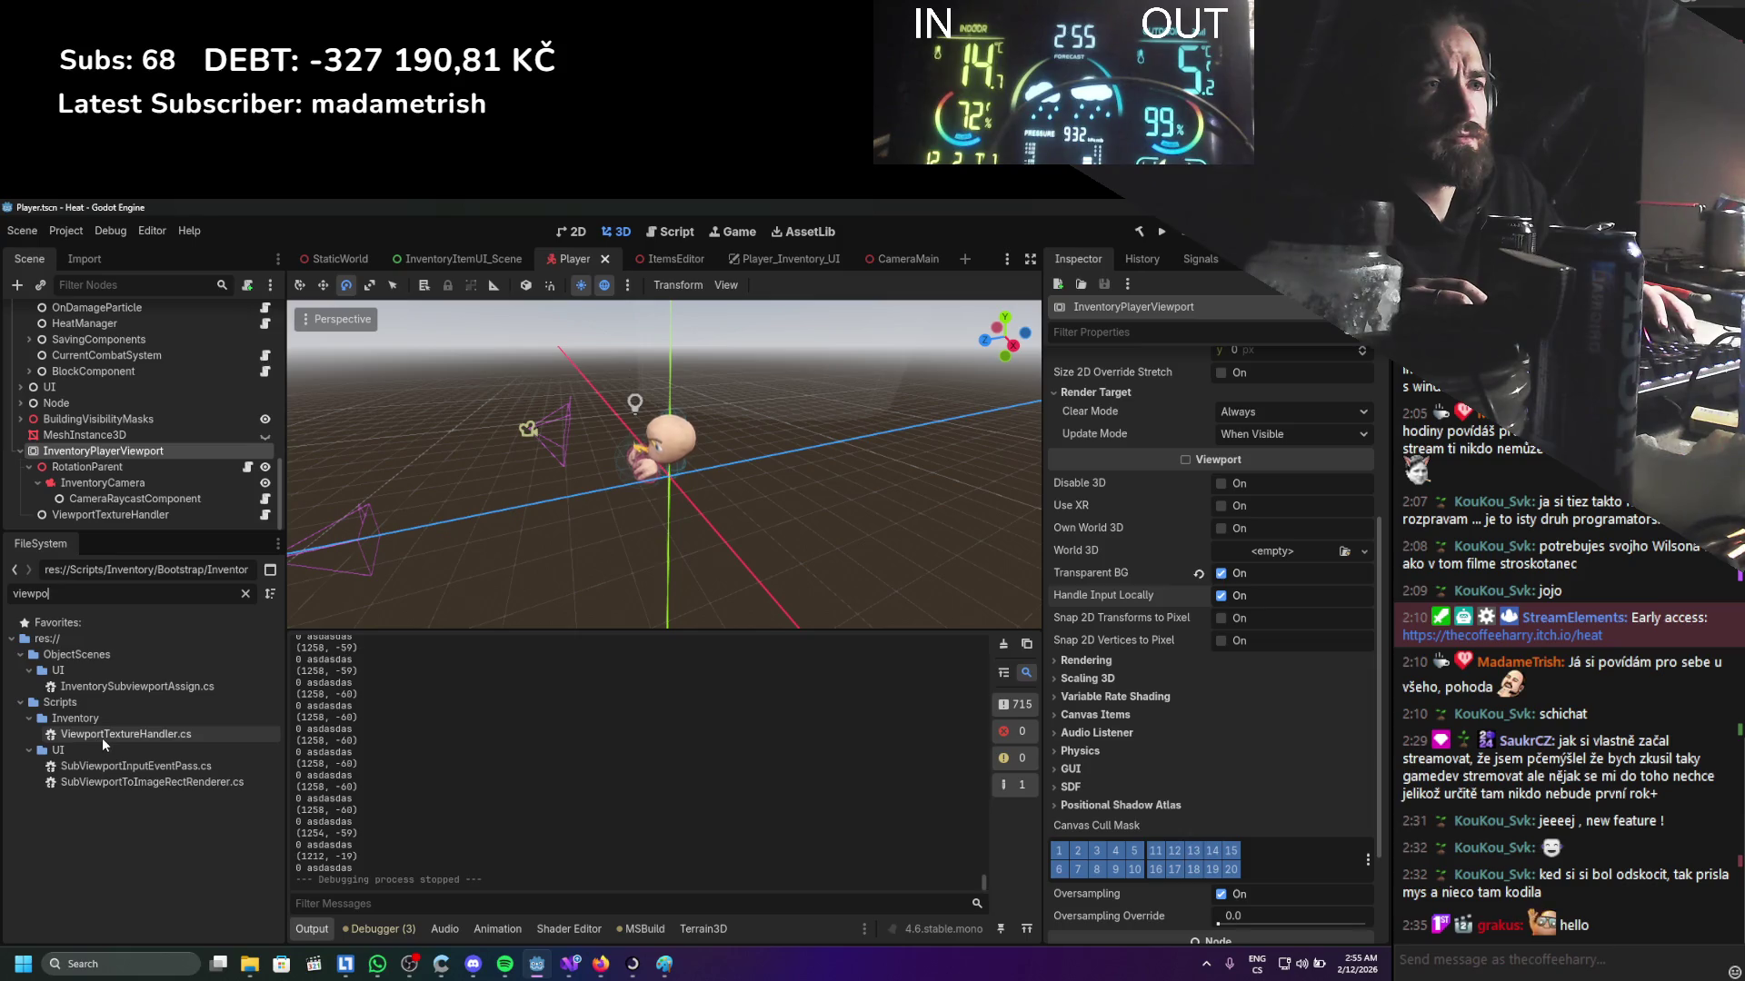
left_click_drag(89, 598, 7, 589)
type("position")
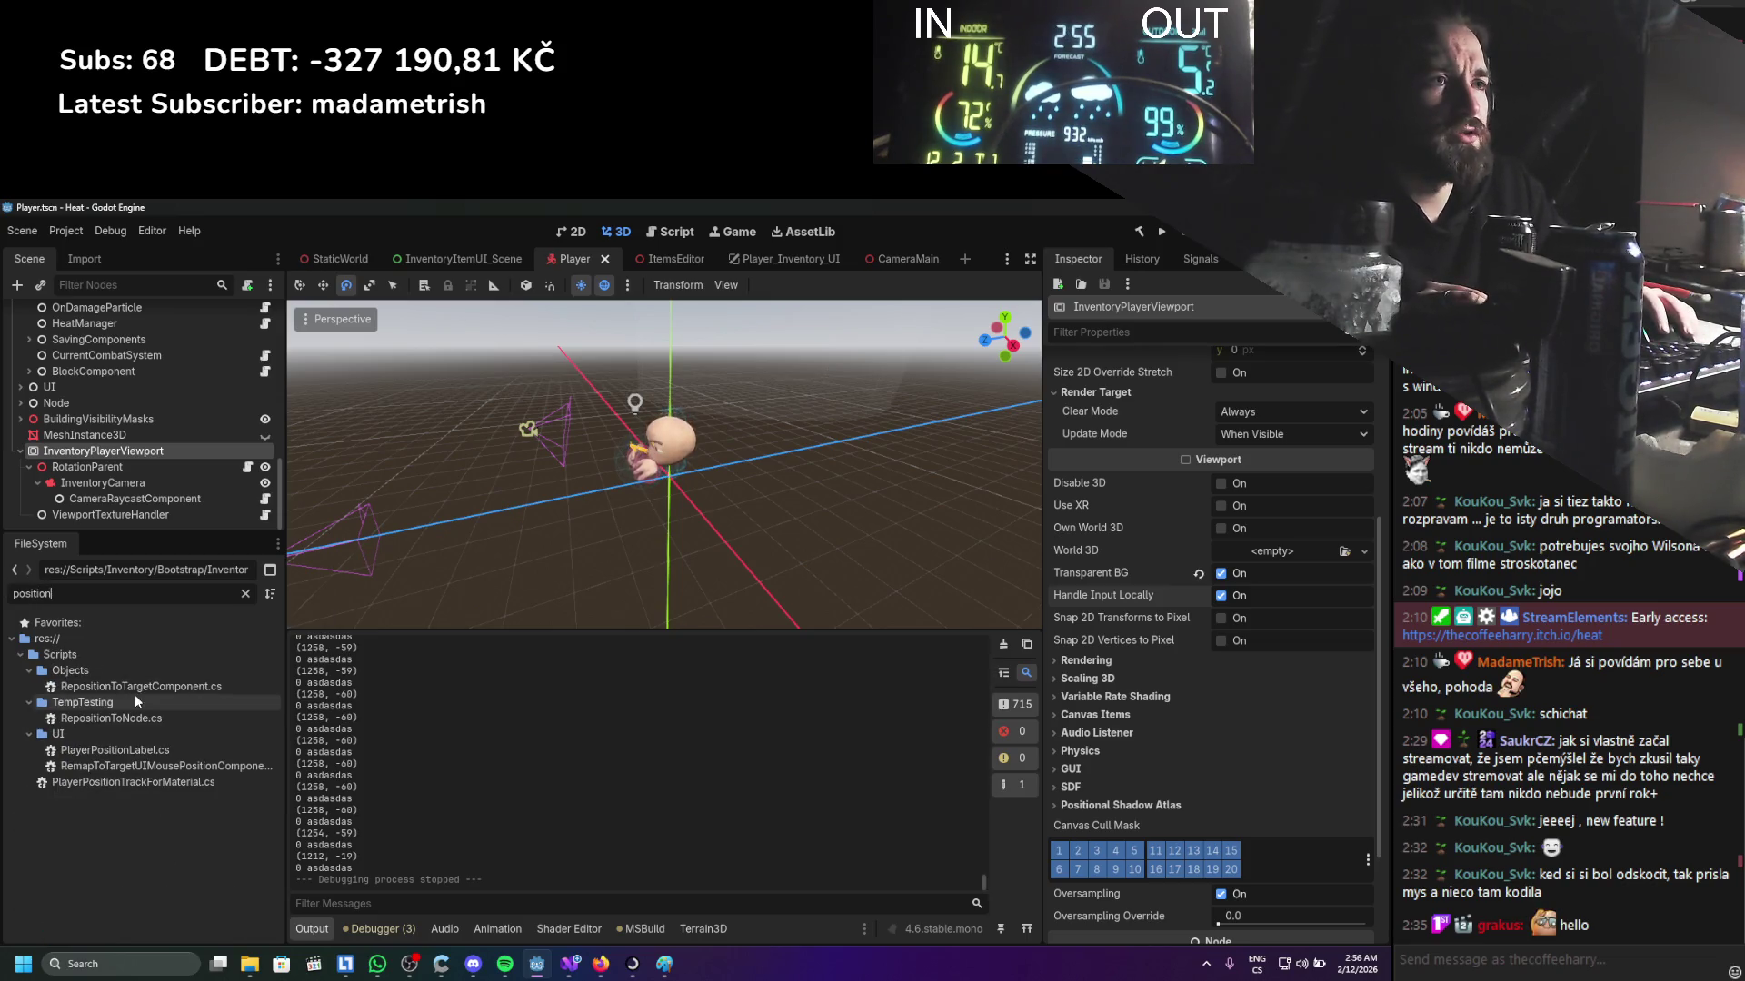
left_click(133, 766)
double_click(134, 767)
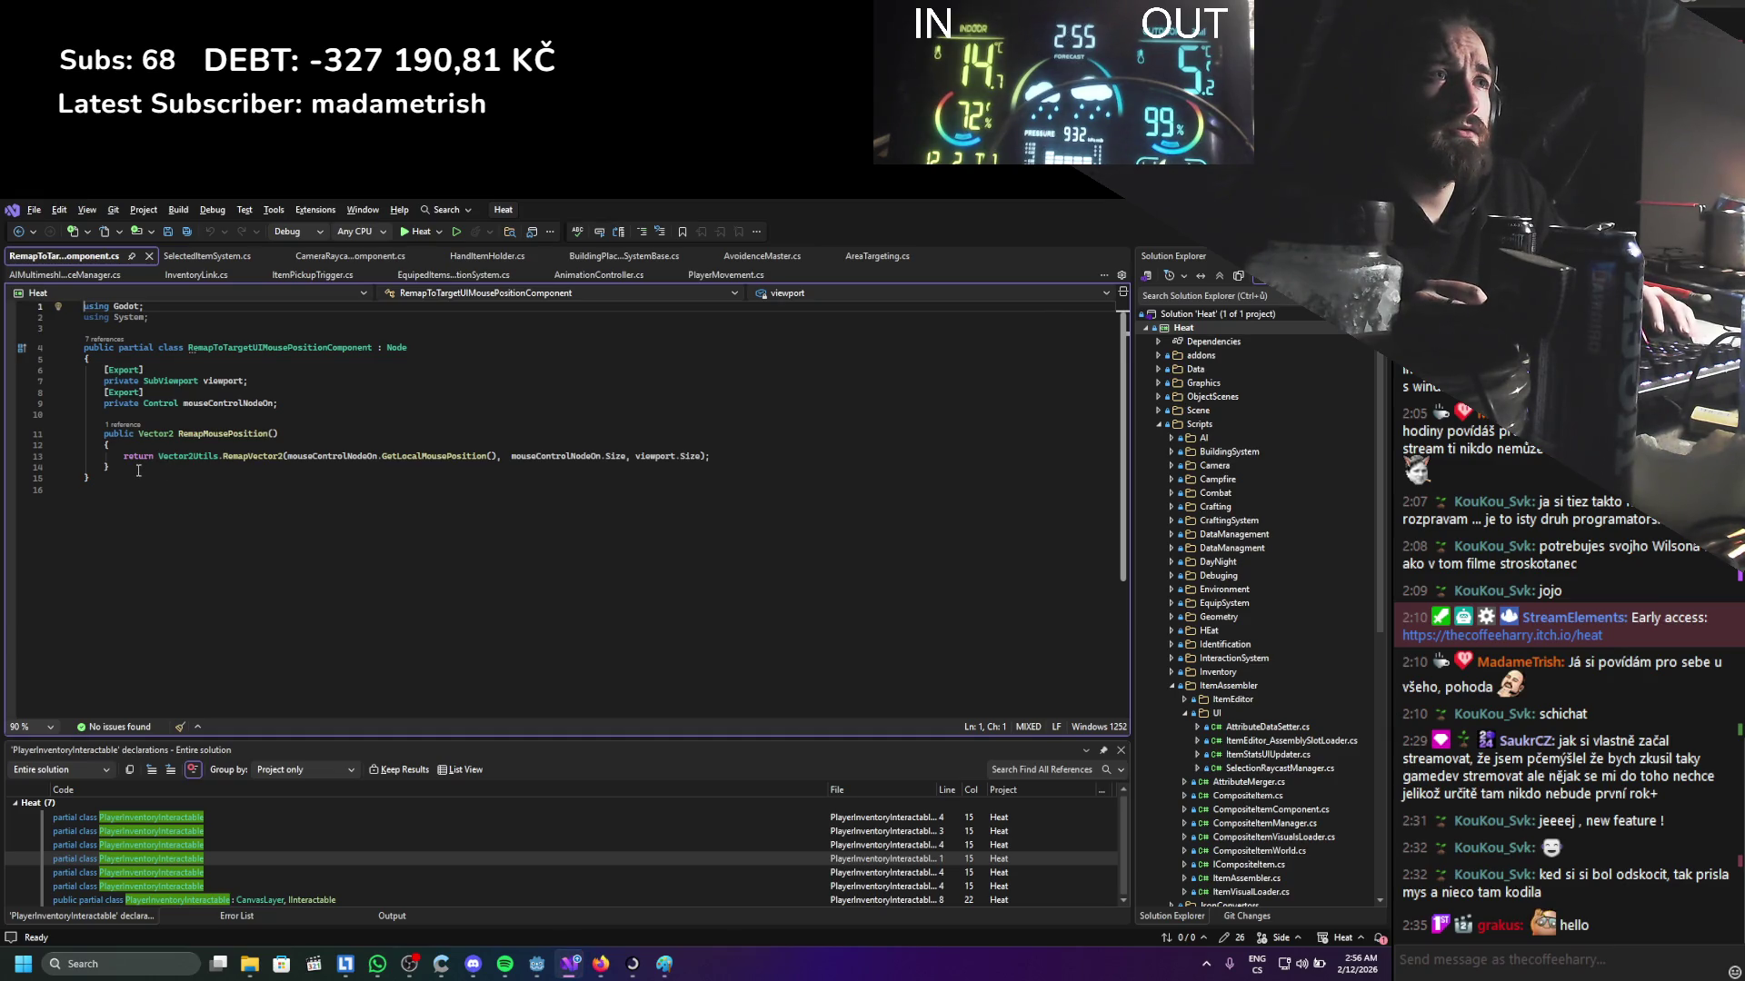
Paste the RemapMousePosition method into CameraRaycastComponent.cs after the first Raycast method and save
left_click_drag(136, 469, 105, 434)
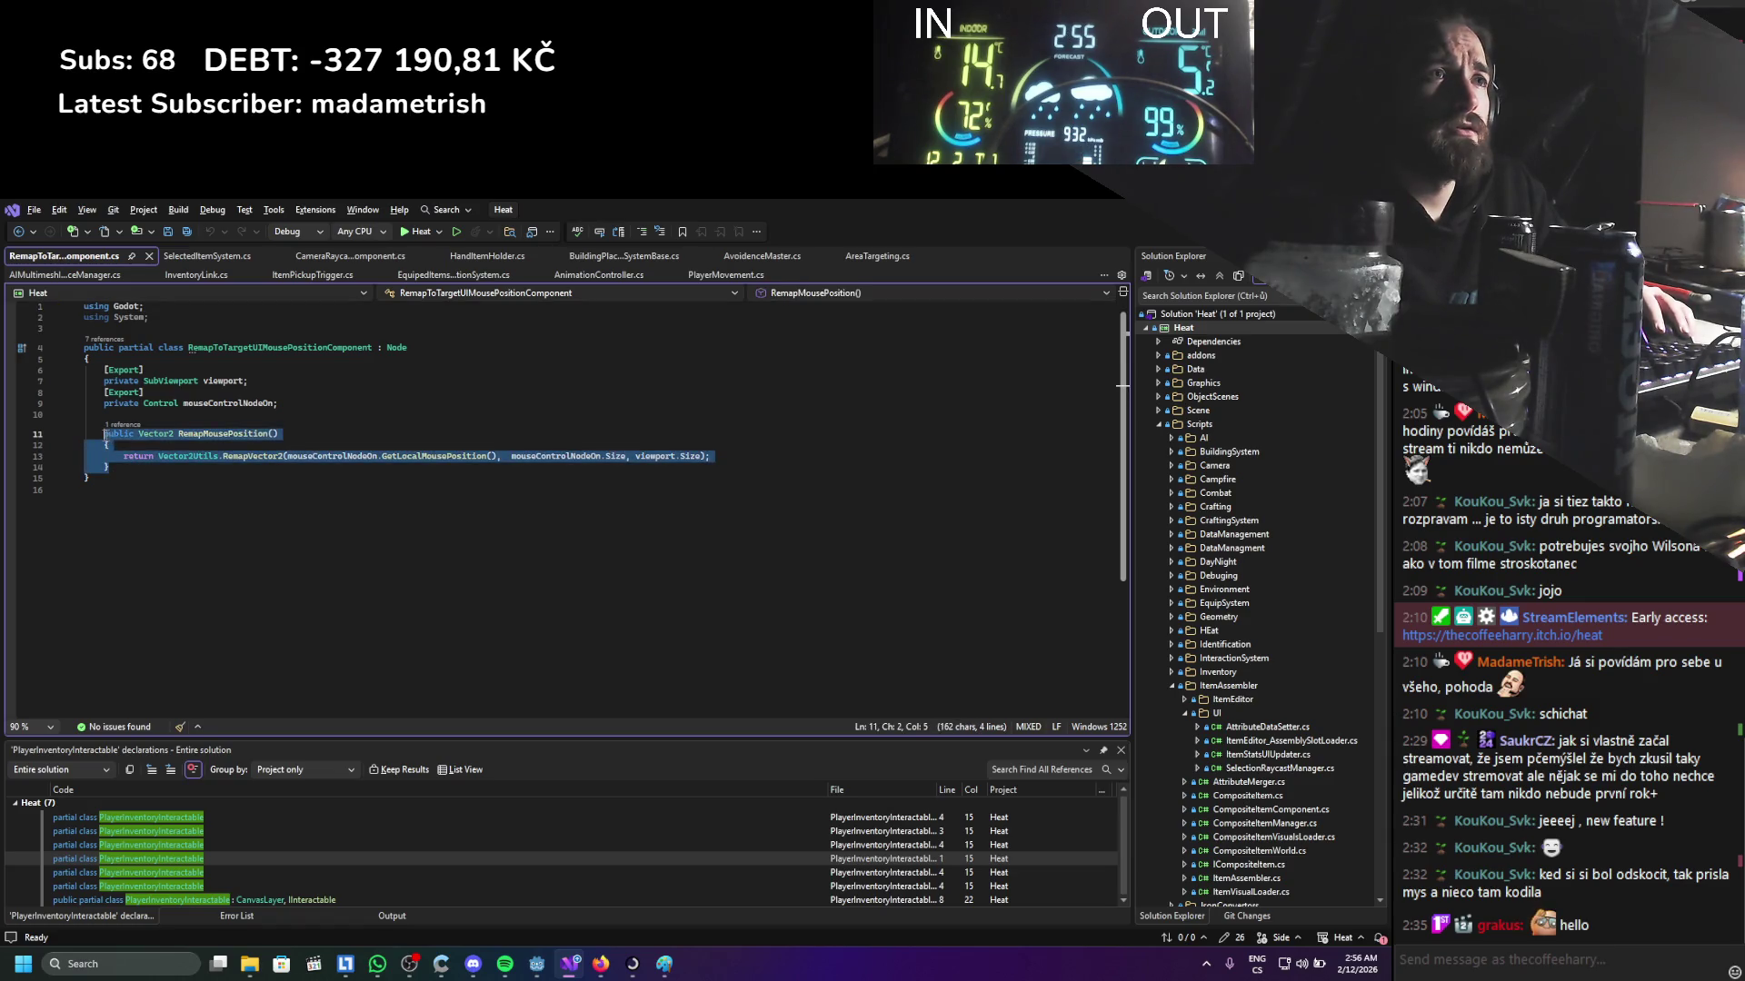
left_click(350, 256)
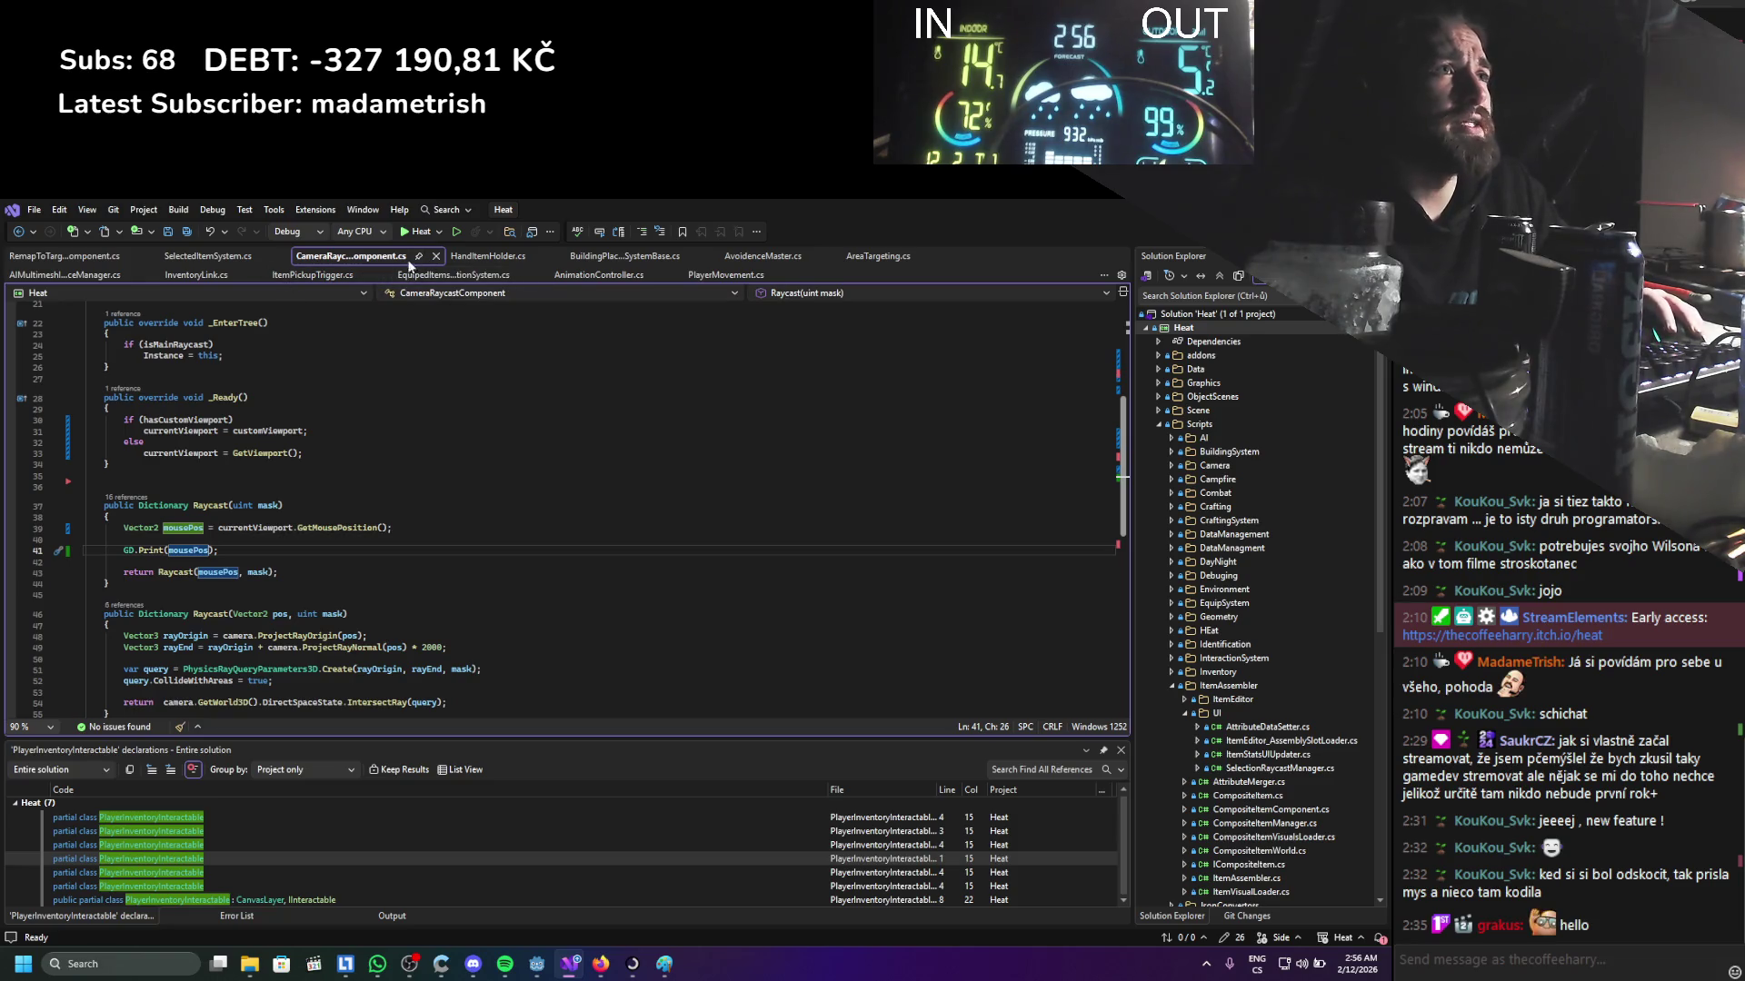
scroll(278, 528, "down", 3)
left_click(301, 496)
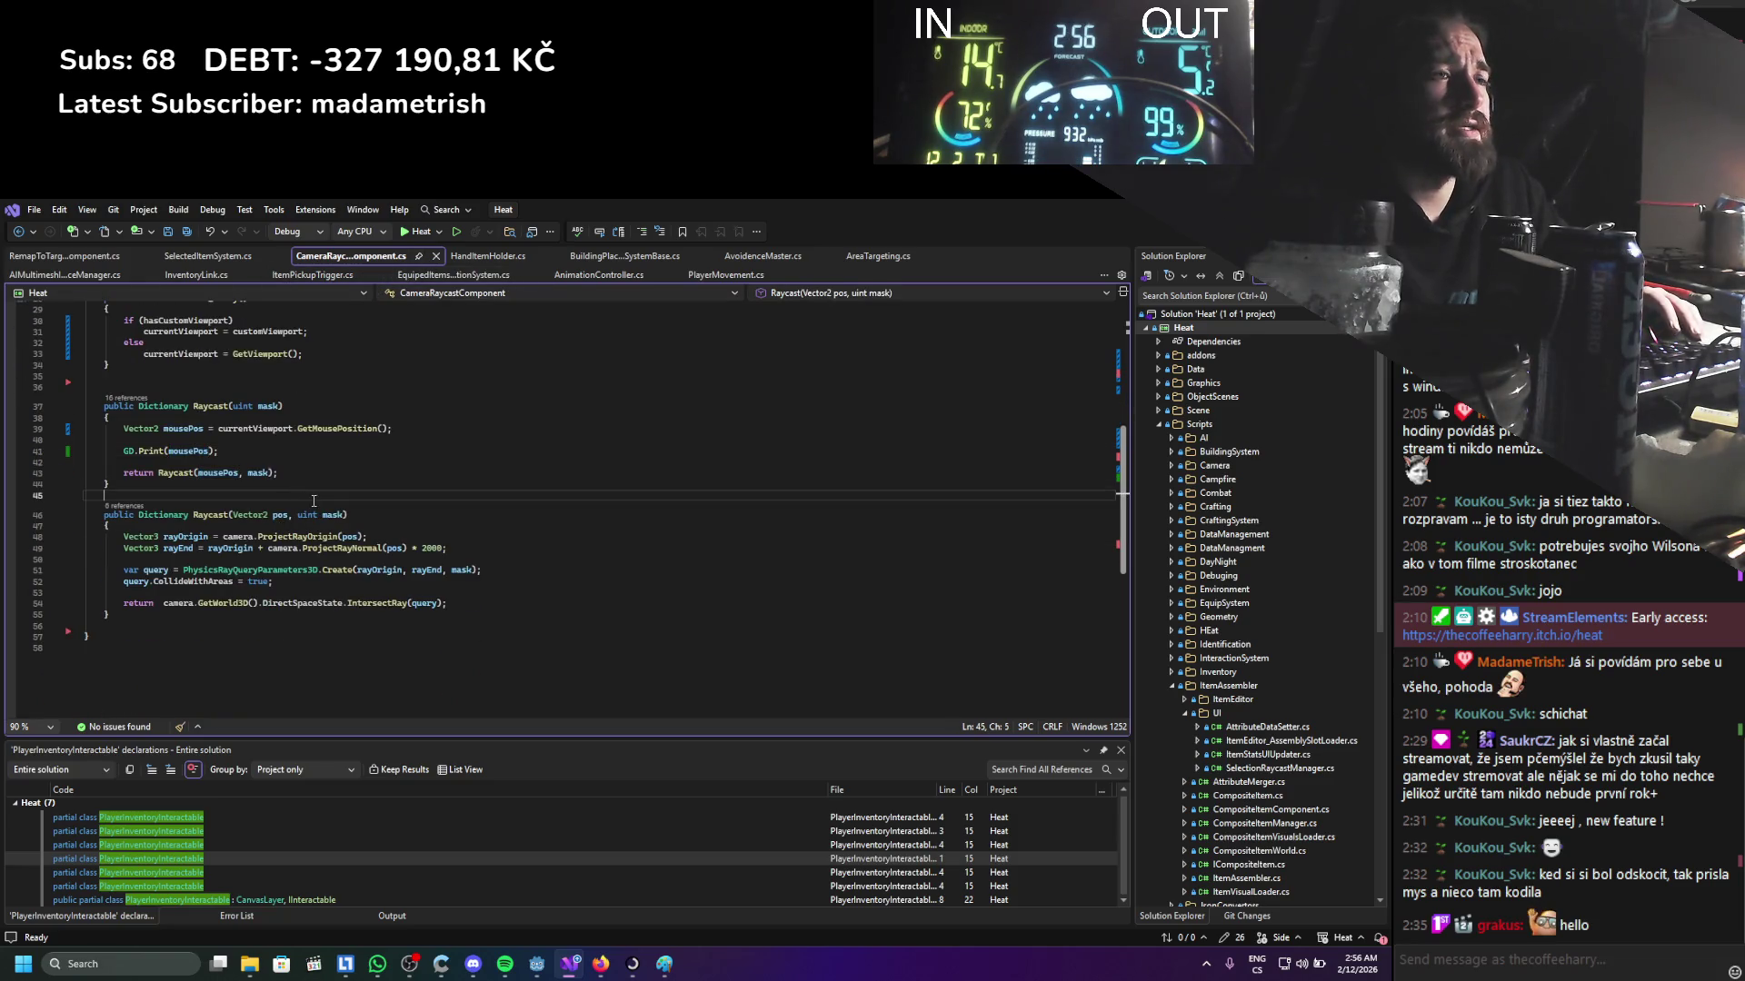
key("Tab")
key("ctrl+s")
scroll(309, 578, "down", 1)
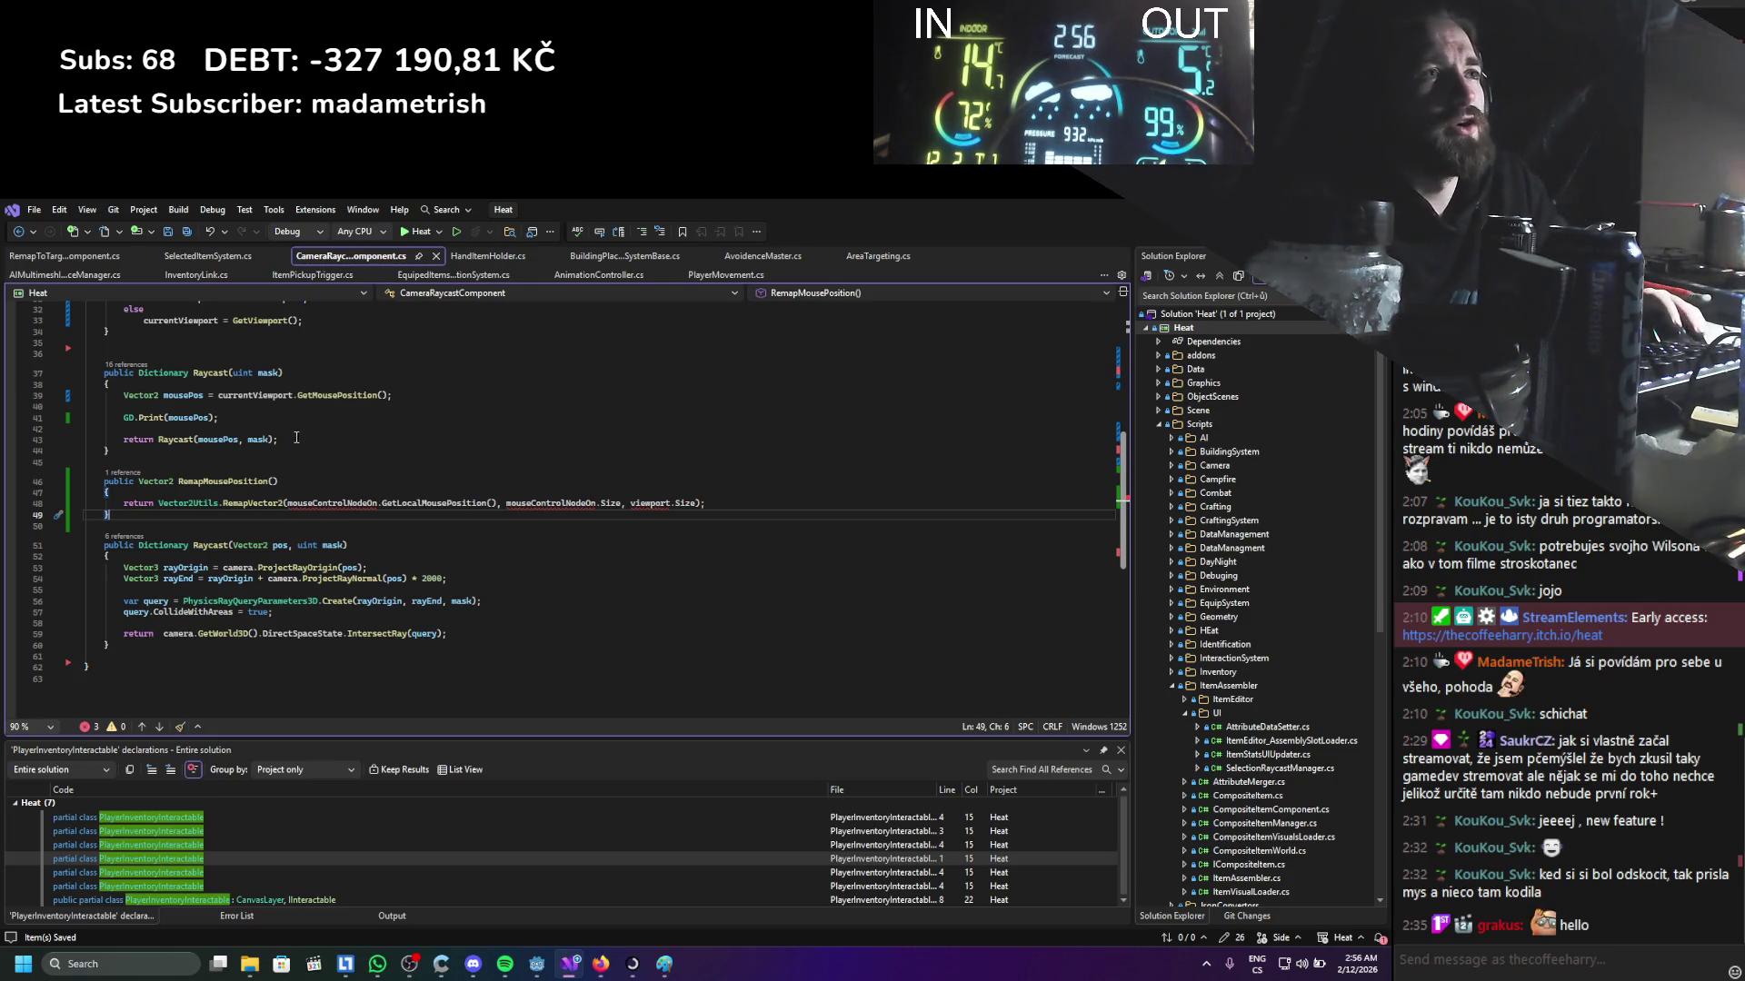
Give RemapMousePosition a Vector2 usePosition parameter and replace GetLocalMousePosition with mousePosition
left_click(275, 482)
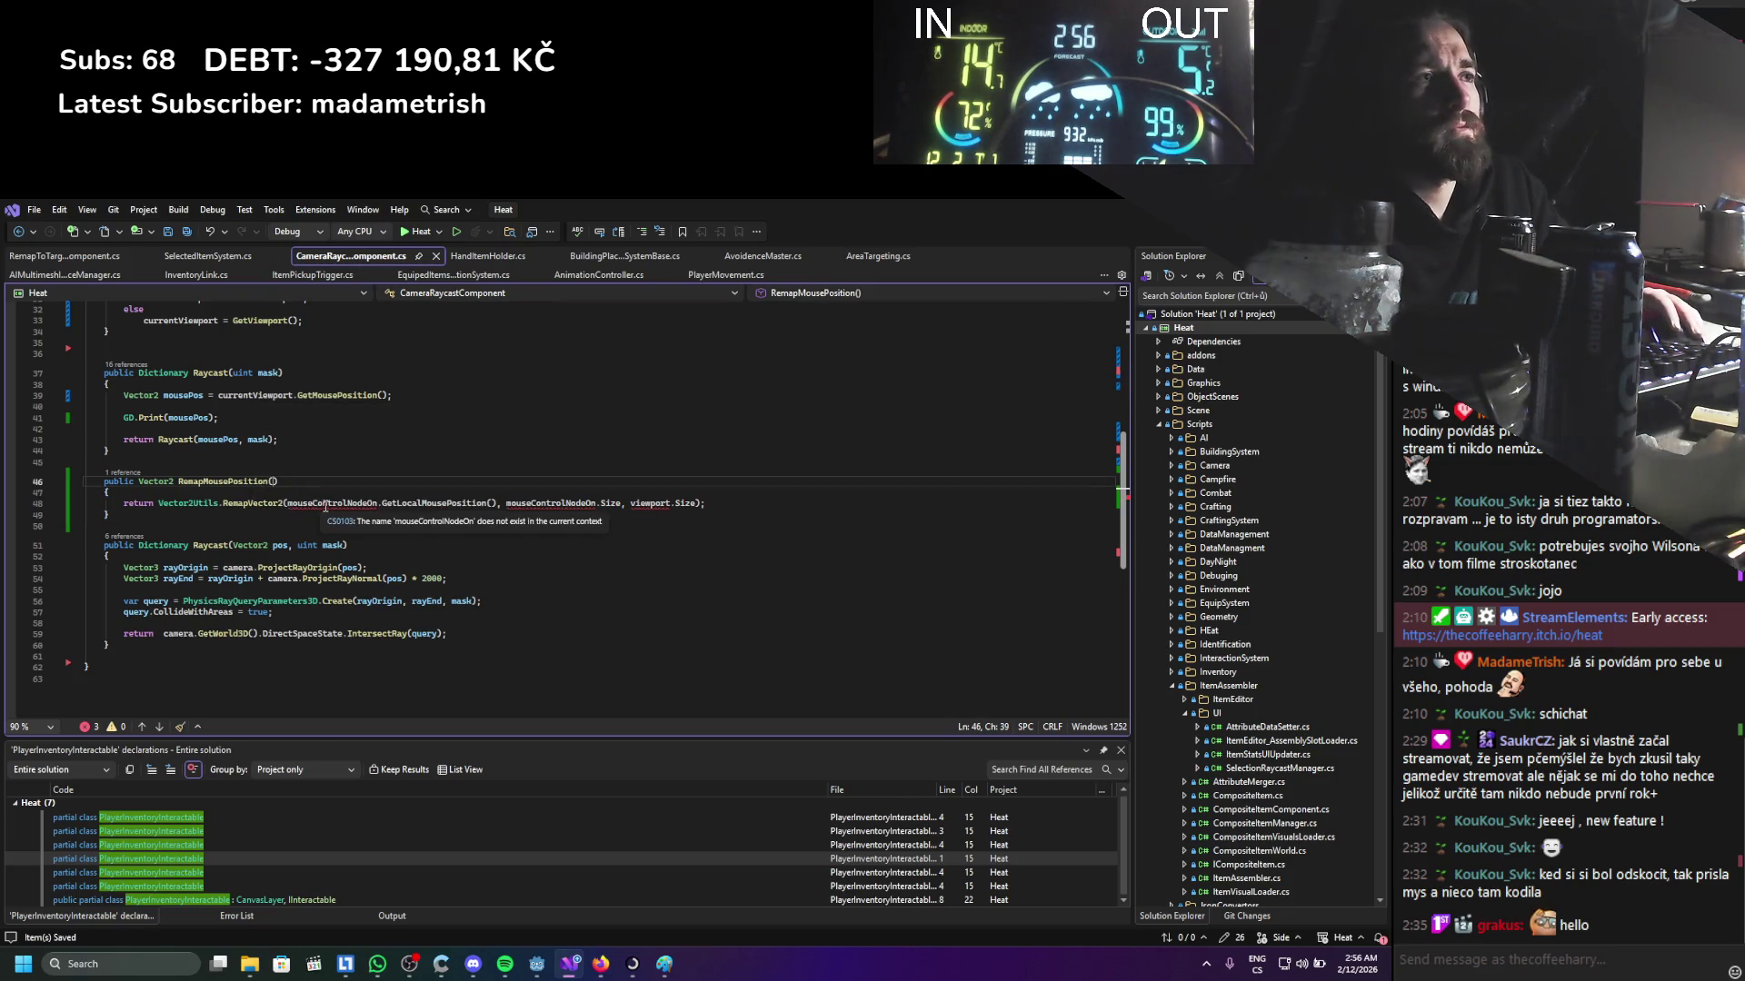
type("vec")
key("space")
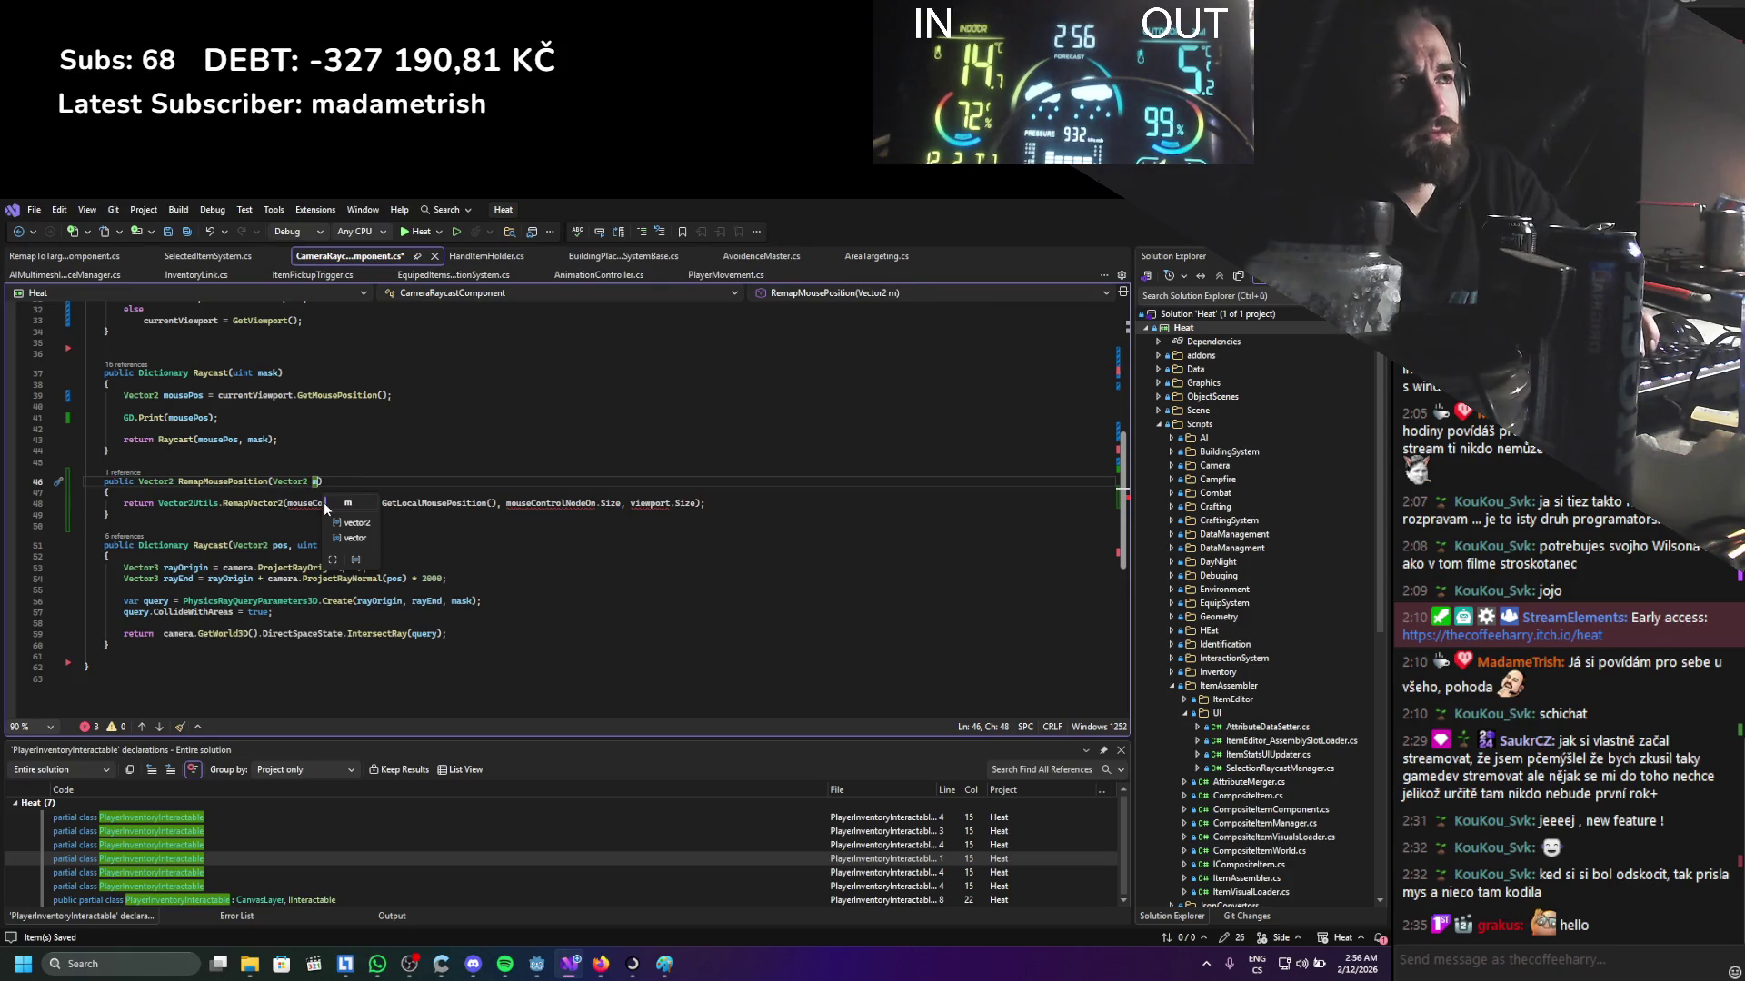
type("usePosition")
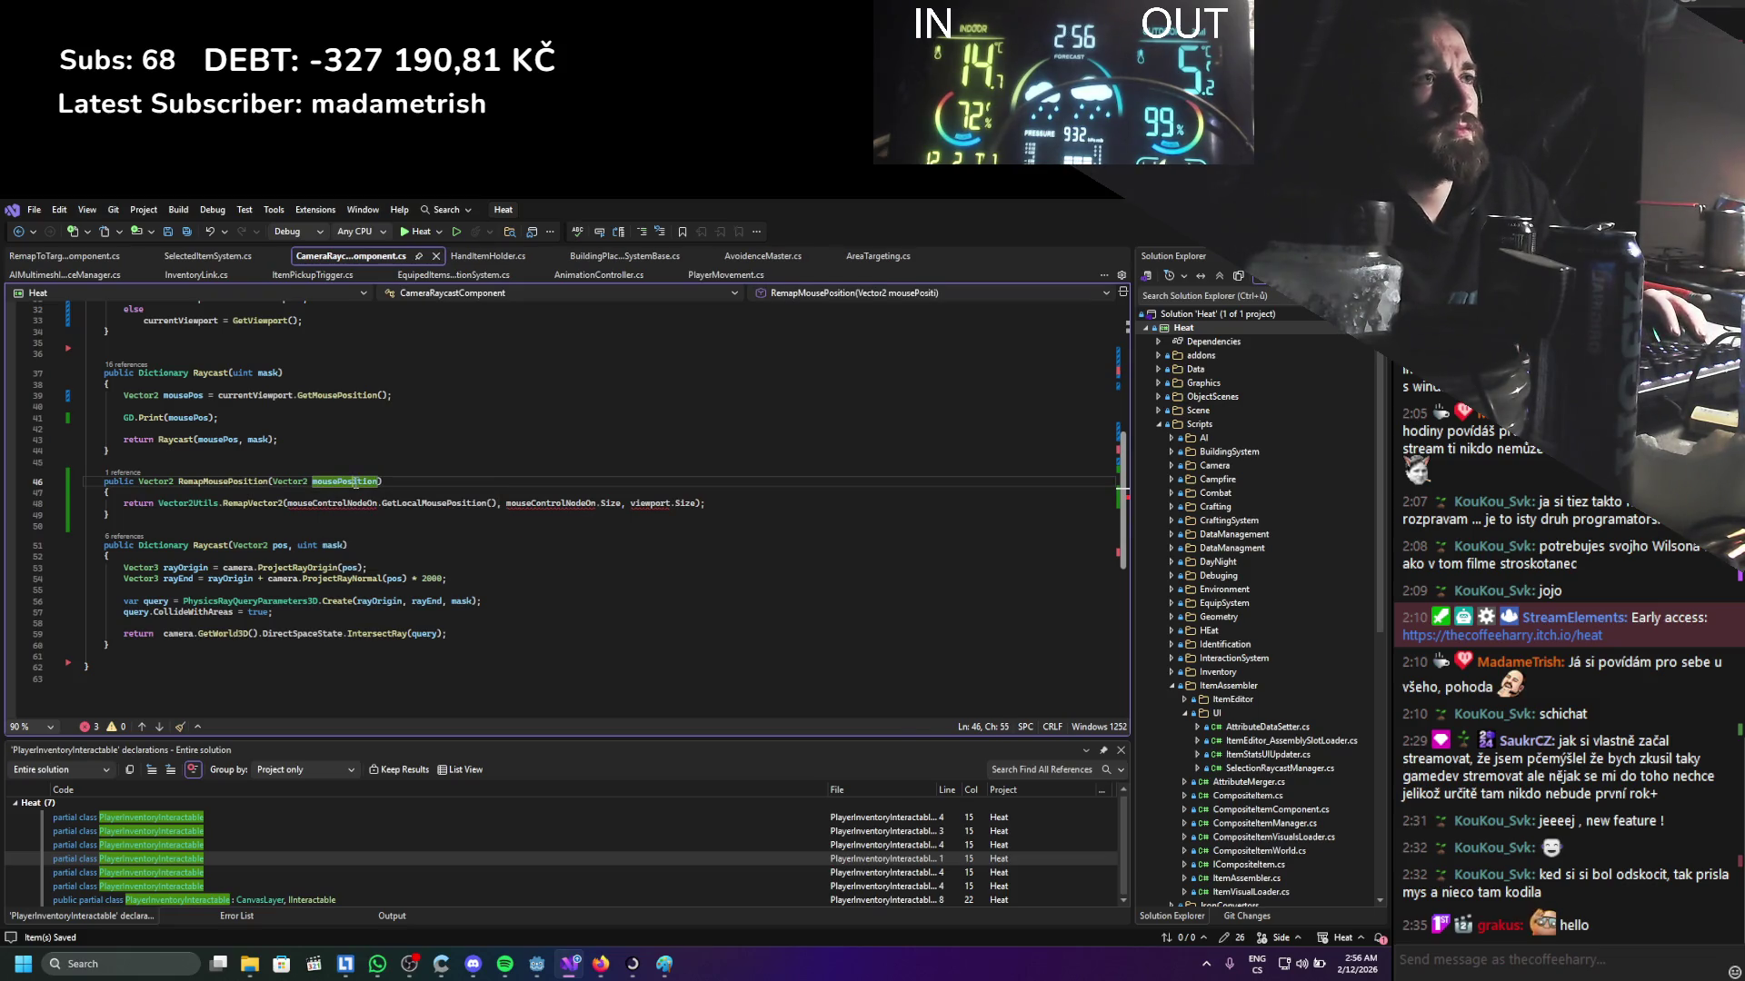
mouse_move(288, 503)
left_mouse_down()
mouse_move(704, 505)
mouse_move(495, 509)
left_mouse_up()
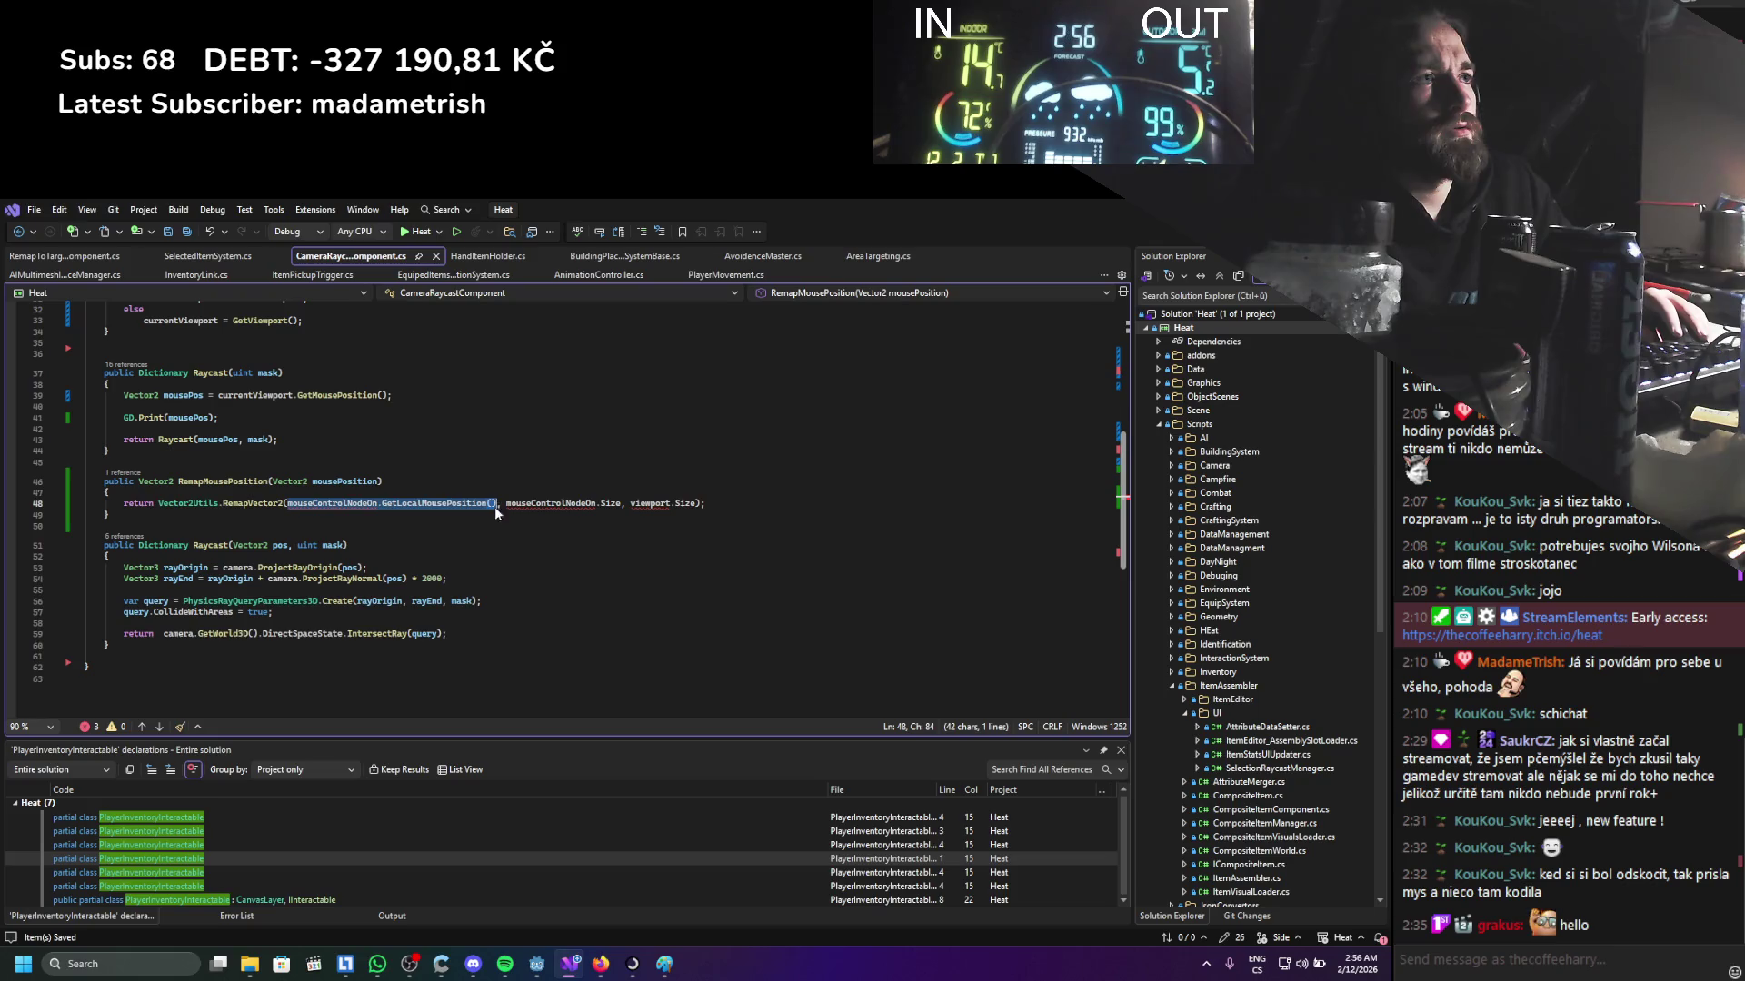
type("mousePosition")
left_click(433, 540)
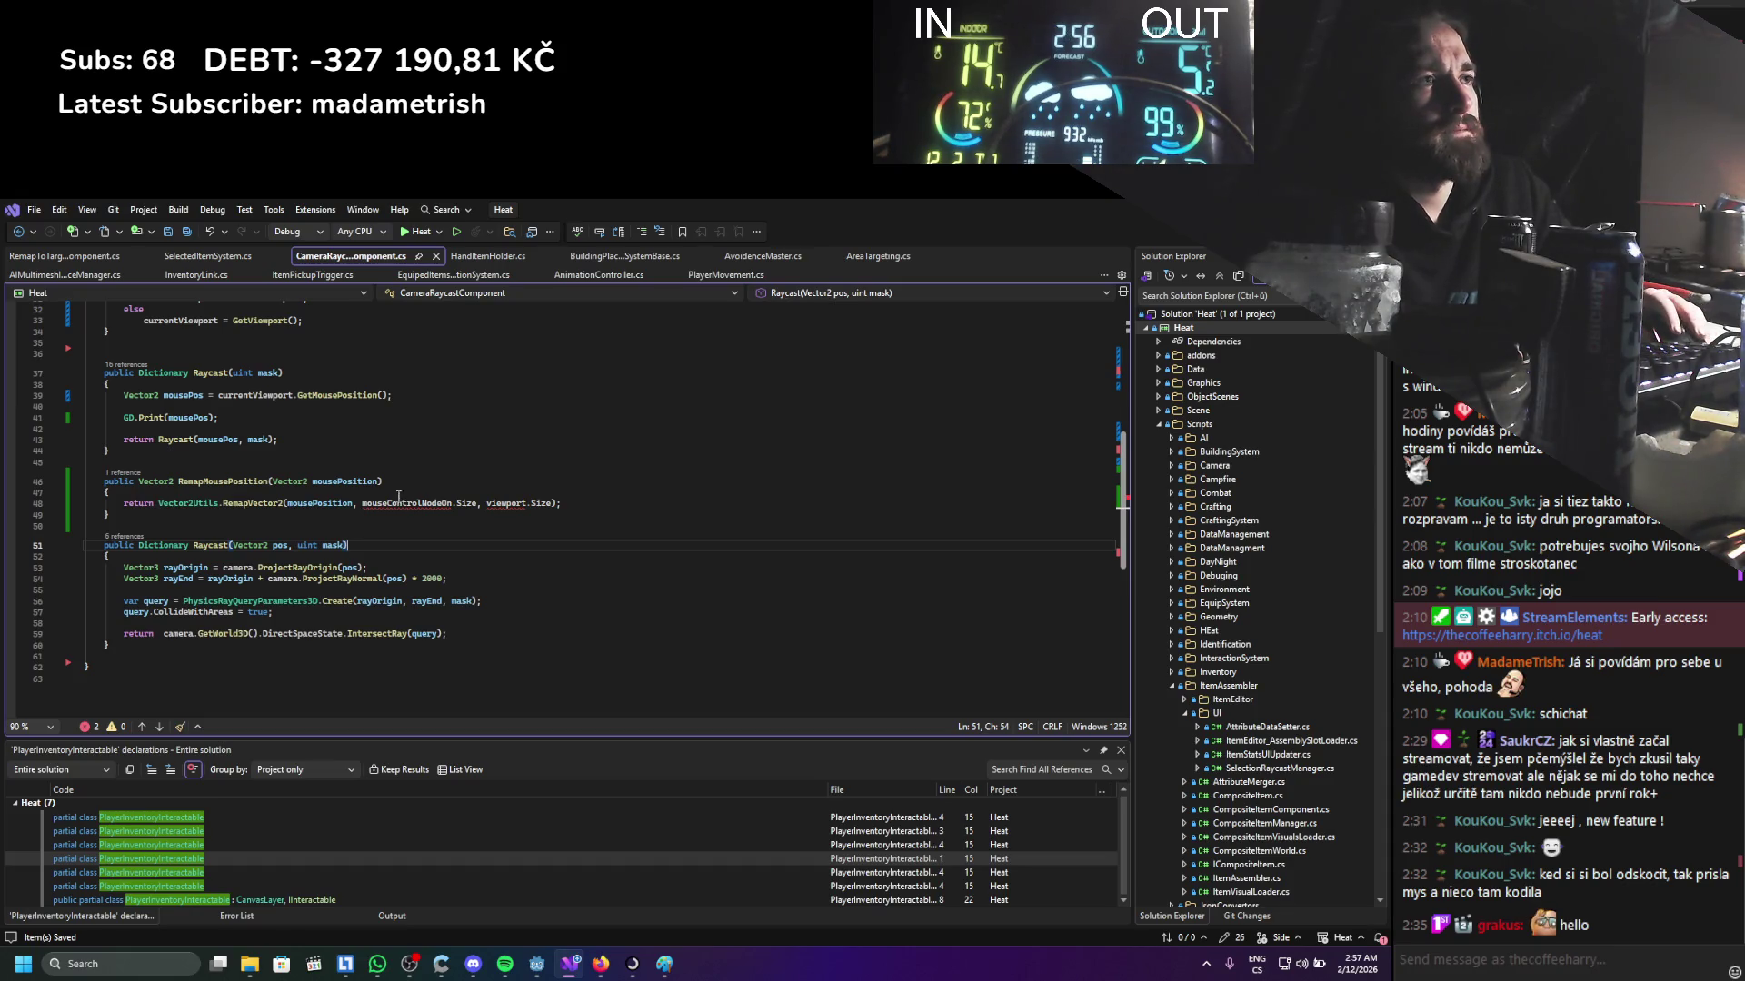
Remap from GetViewport().GetVisibleRect().Size to currentViewport's visible rect size instead of mouseControlNodeOn.Size
left_click(356, 505)
left_click(277, 397)
left_click_drag(361, 504, 472, 505)
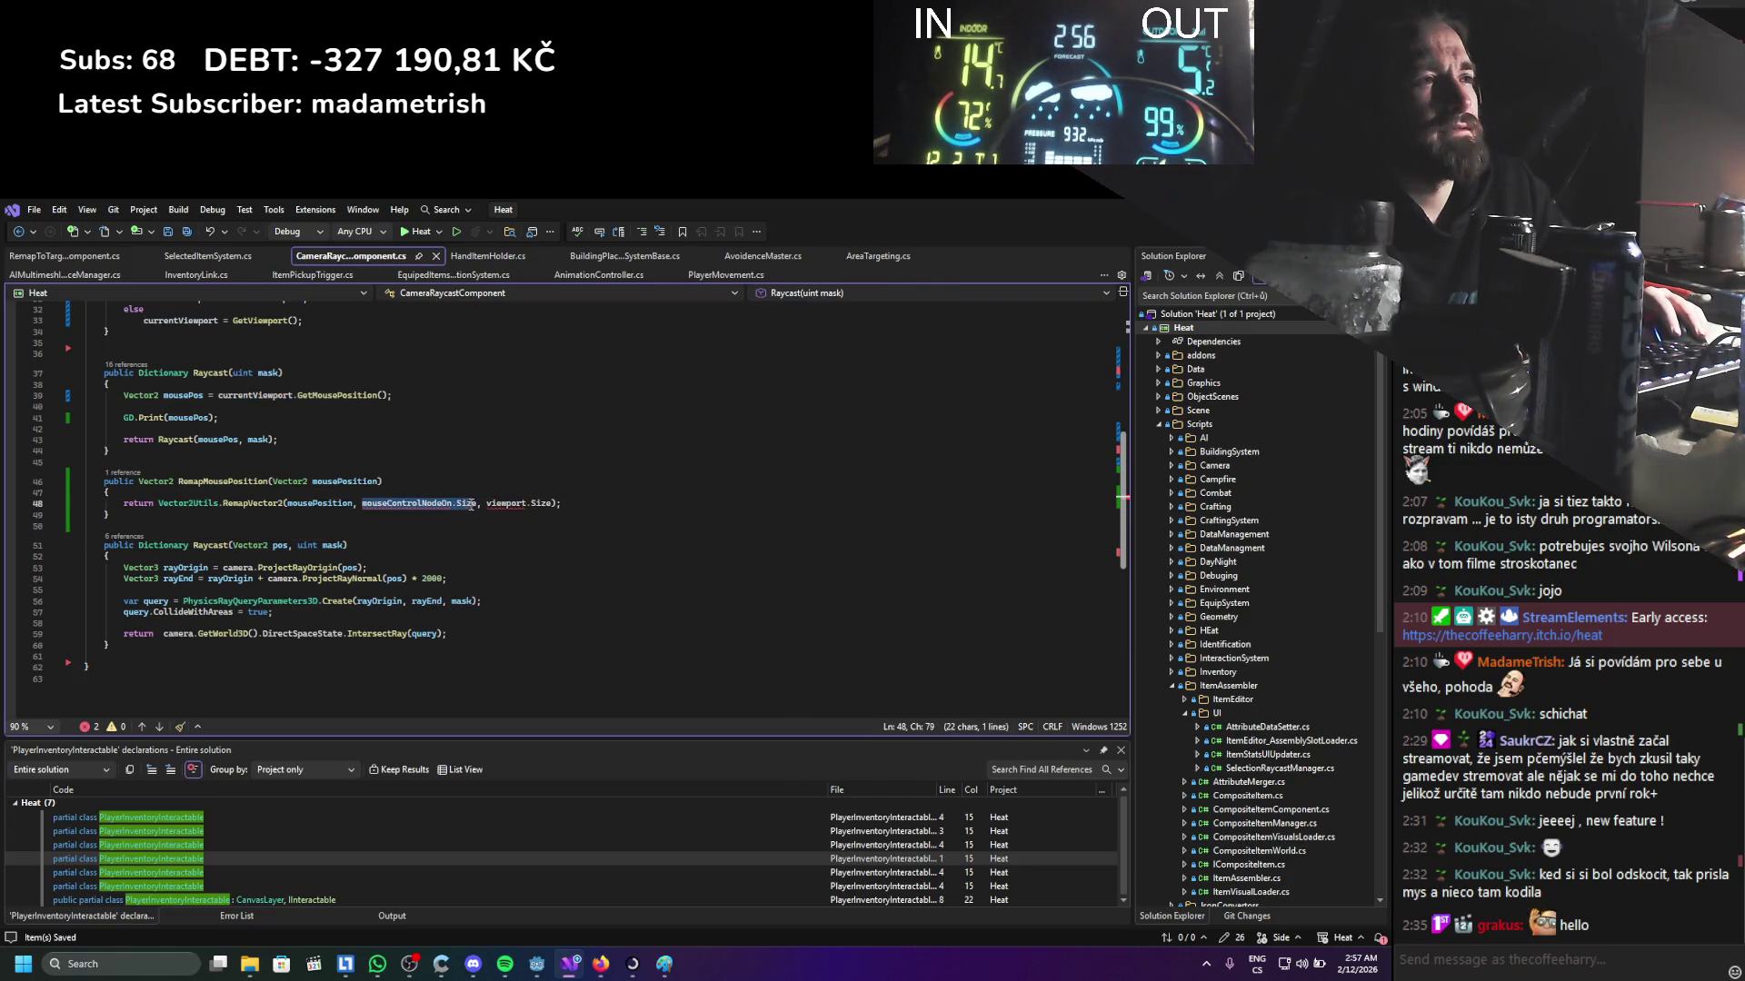
type("GetViewport")
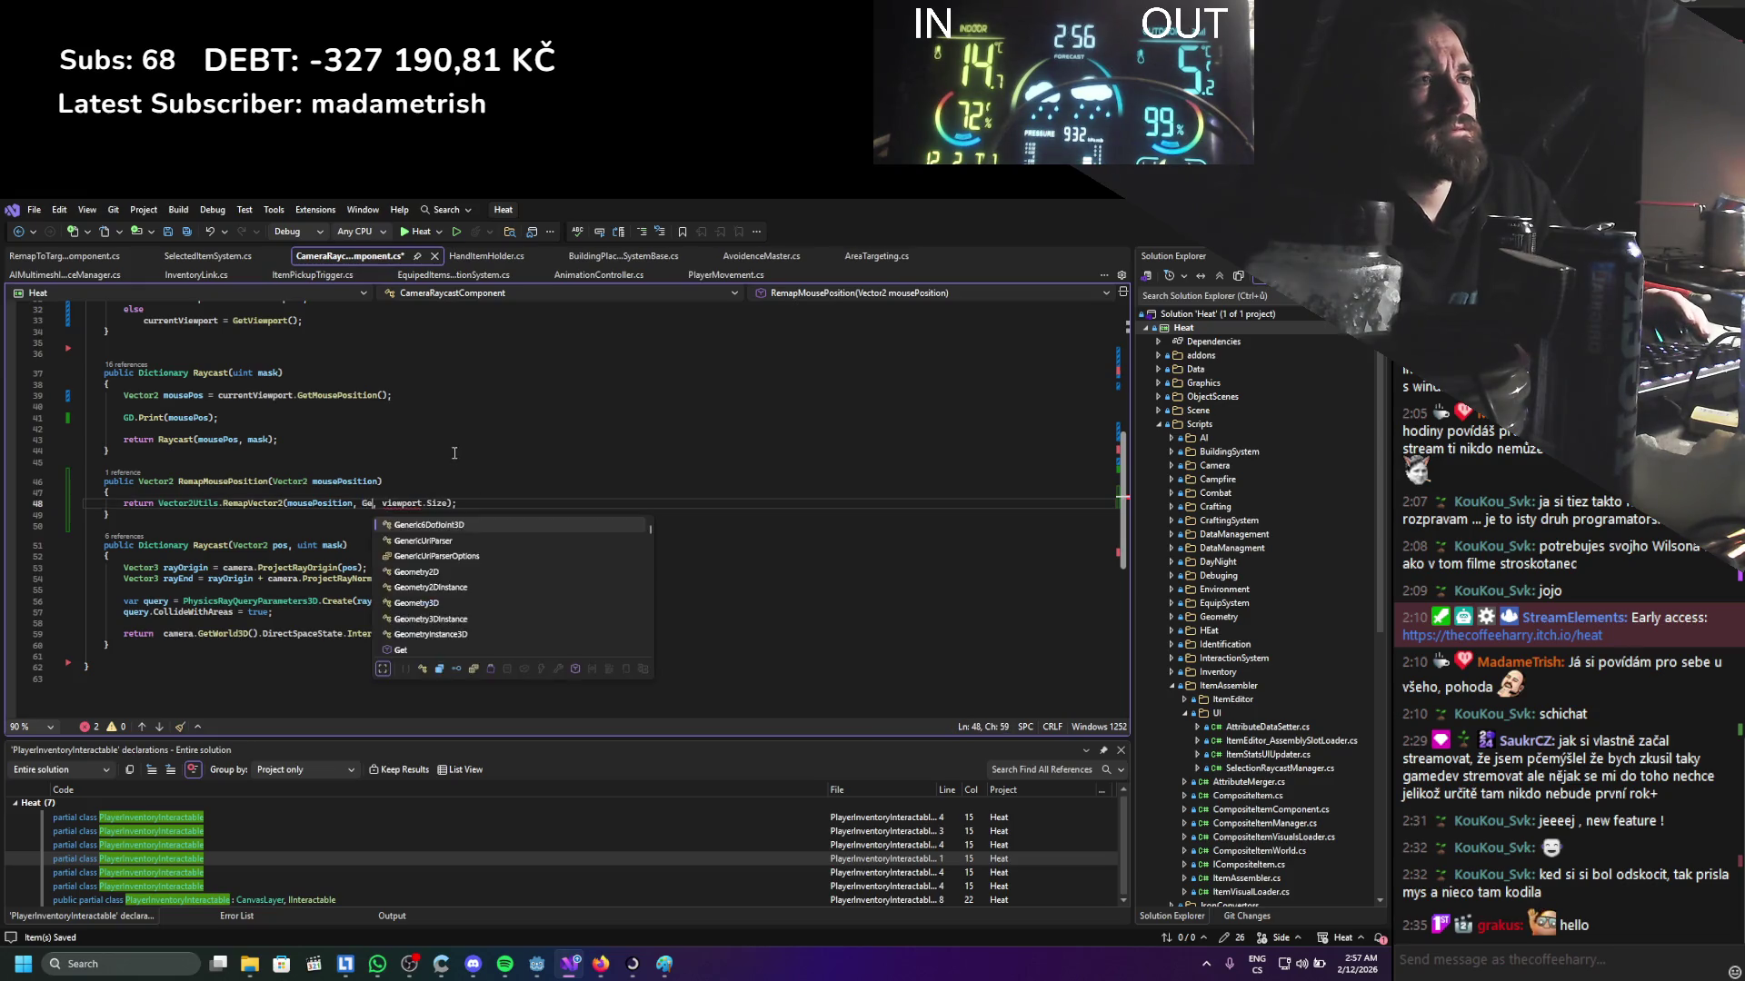
type("().")
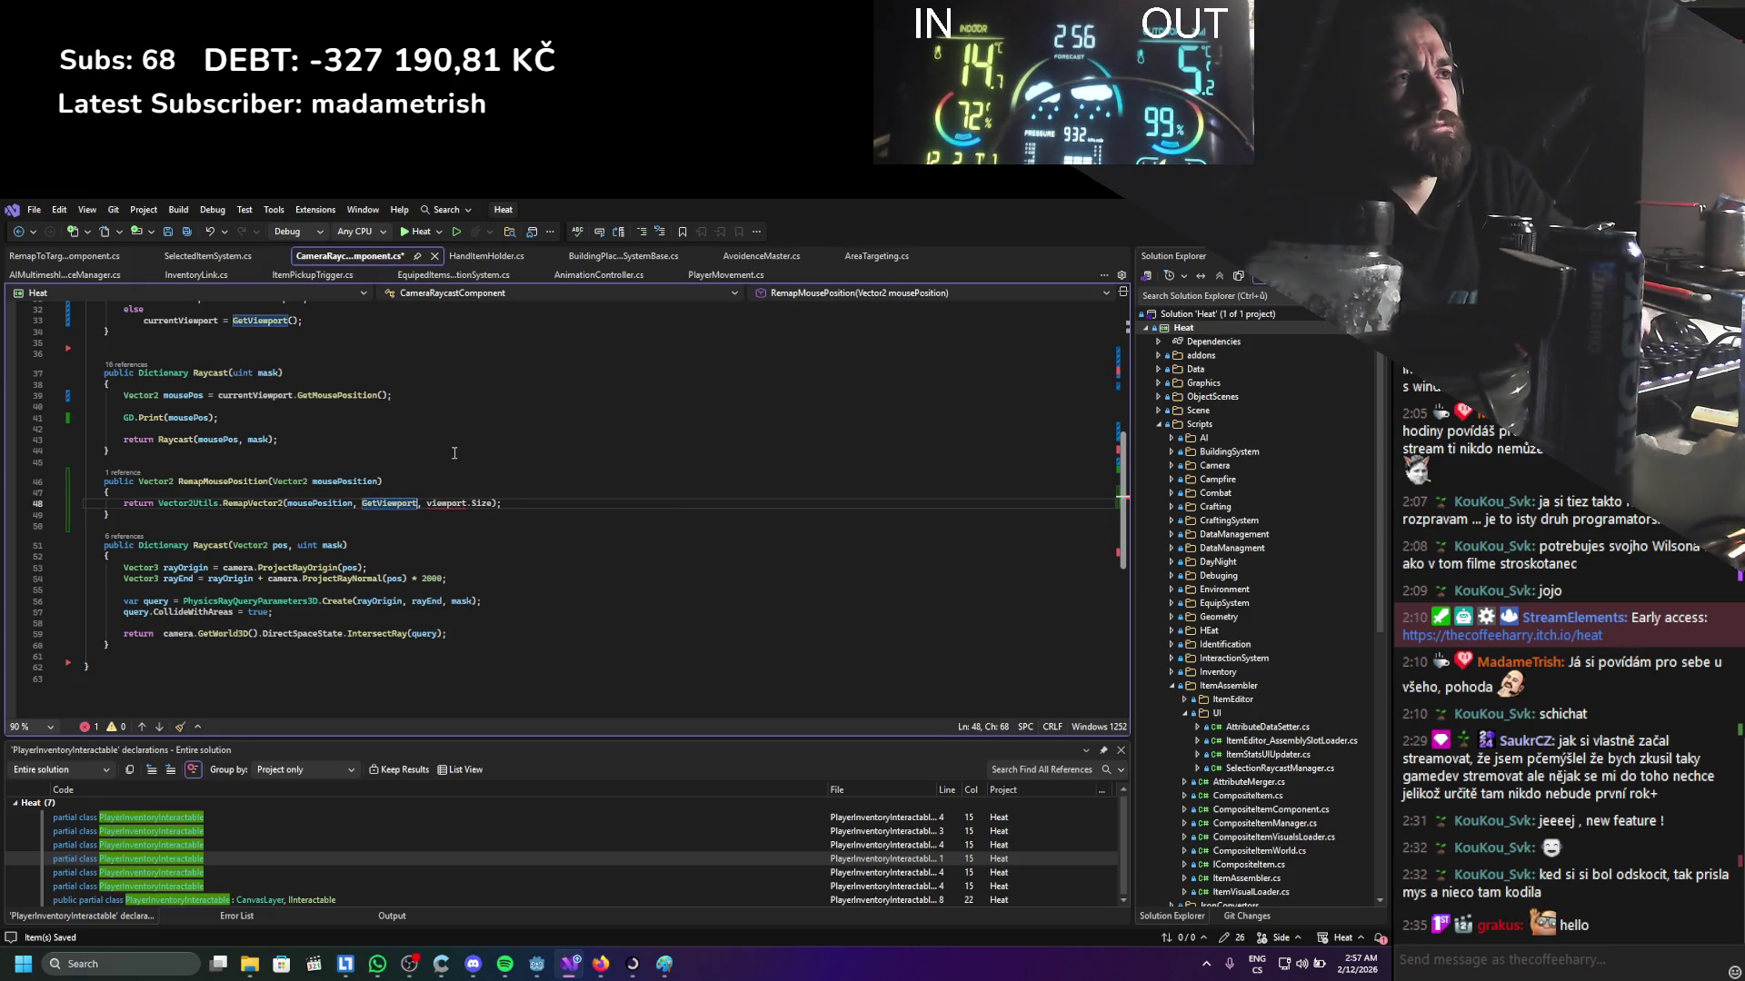
type("size")
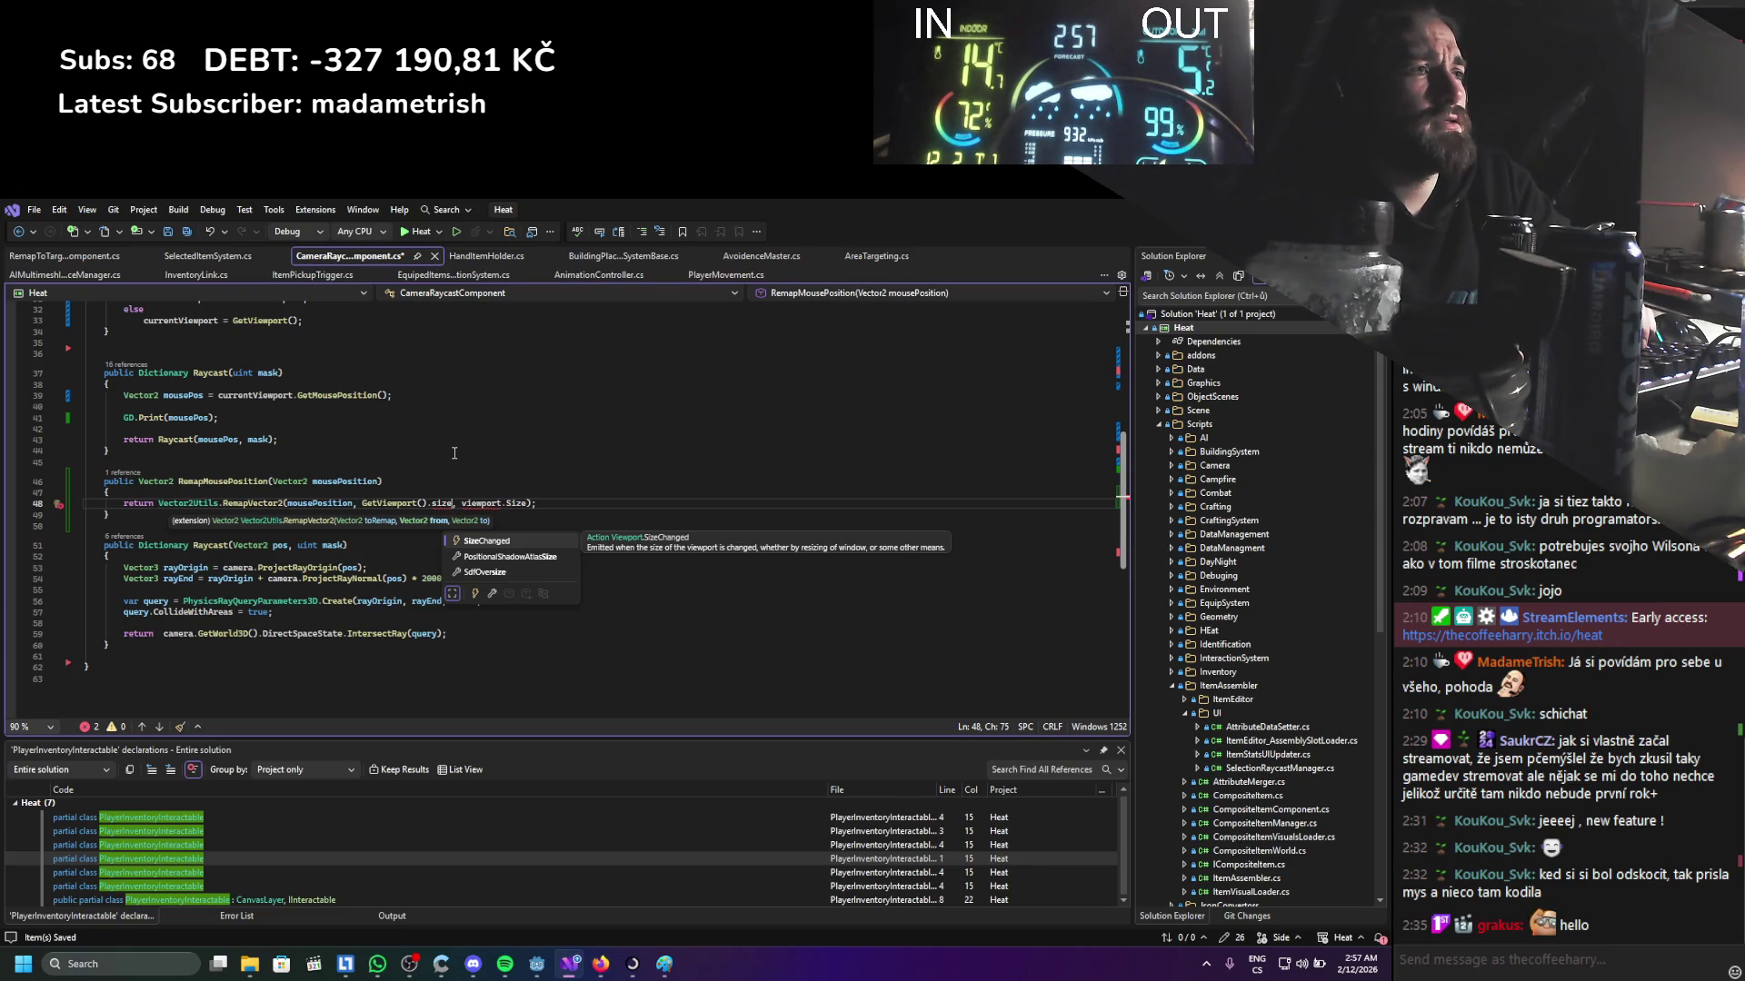
key("BackSpace")
key("BackSpace")
key("BackSpace")
type("ca")
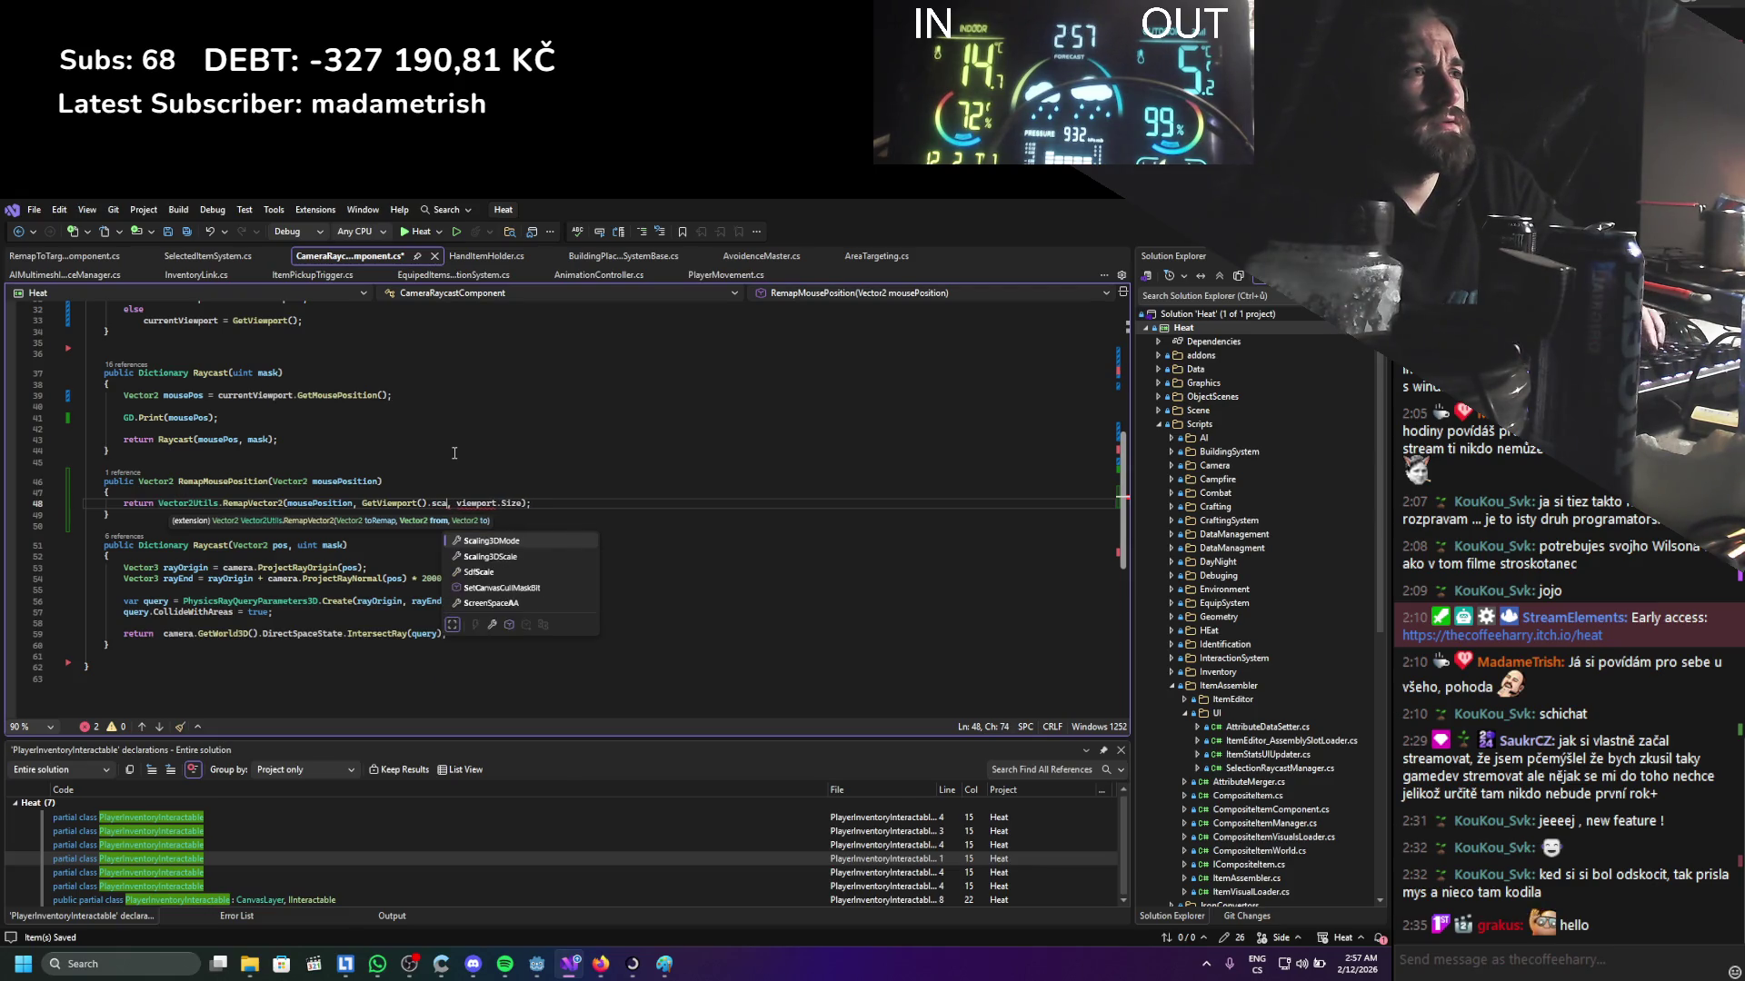
key("BackSpace")
key("BackSpace")
key("BackSpace")
type("wid")
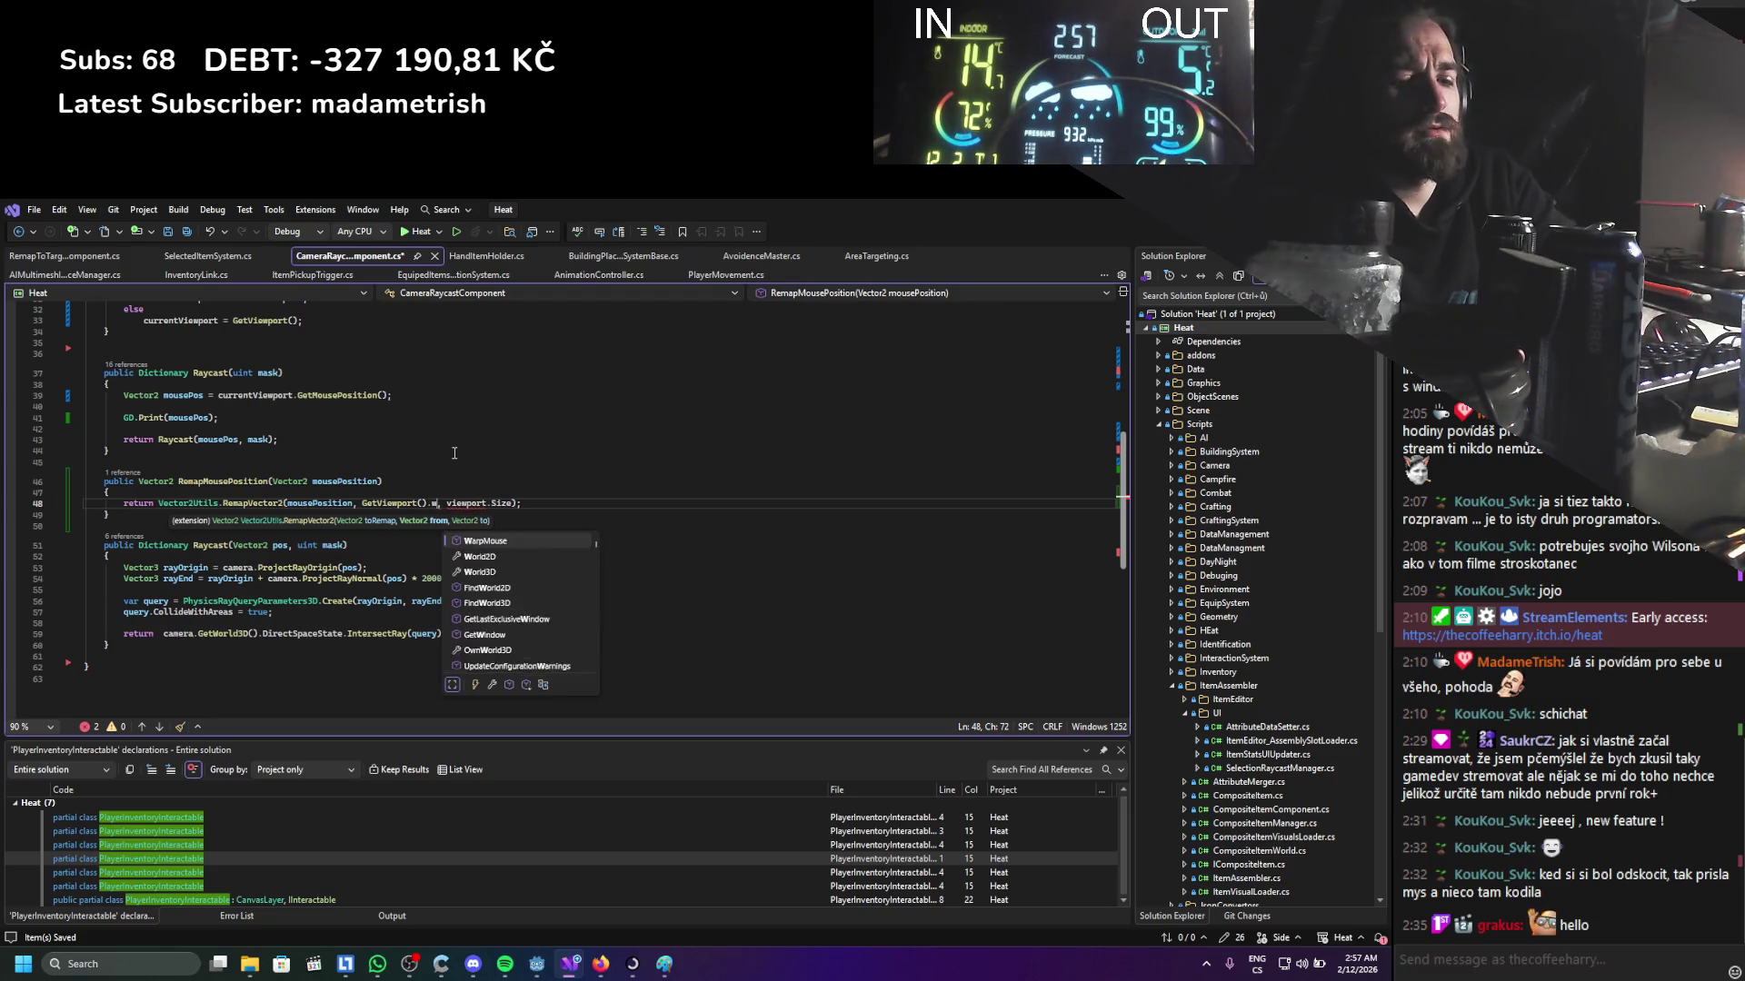
key("BackSpace")
key("BackSpace")
key("BackSpace")
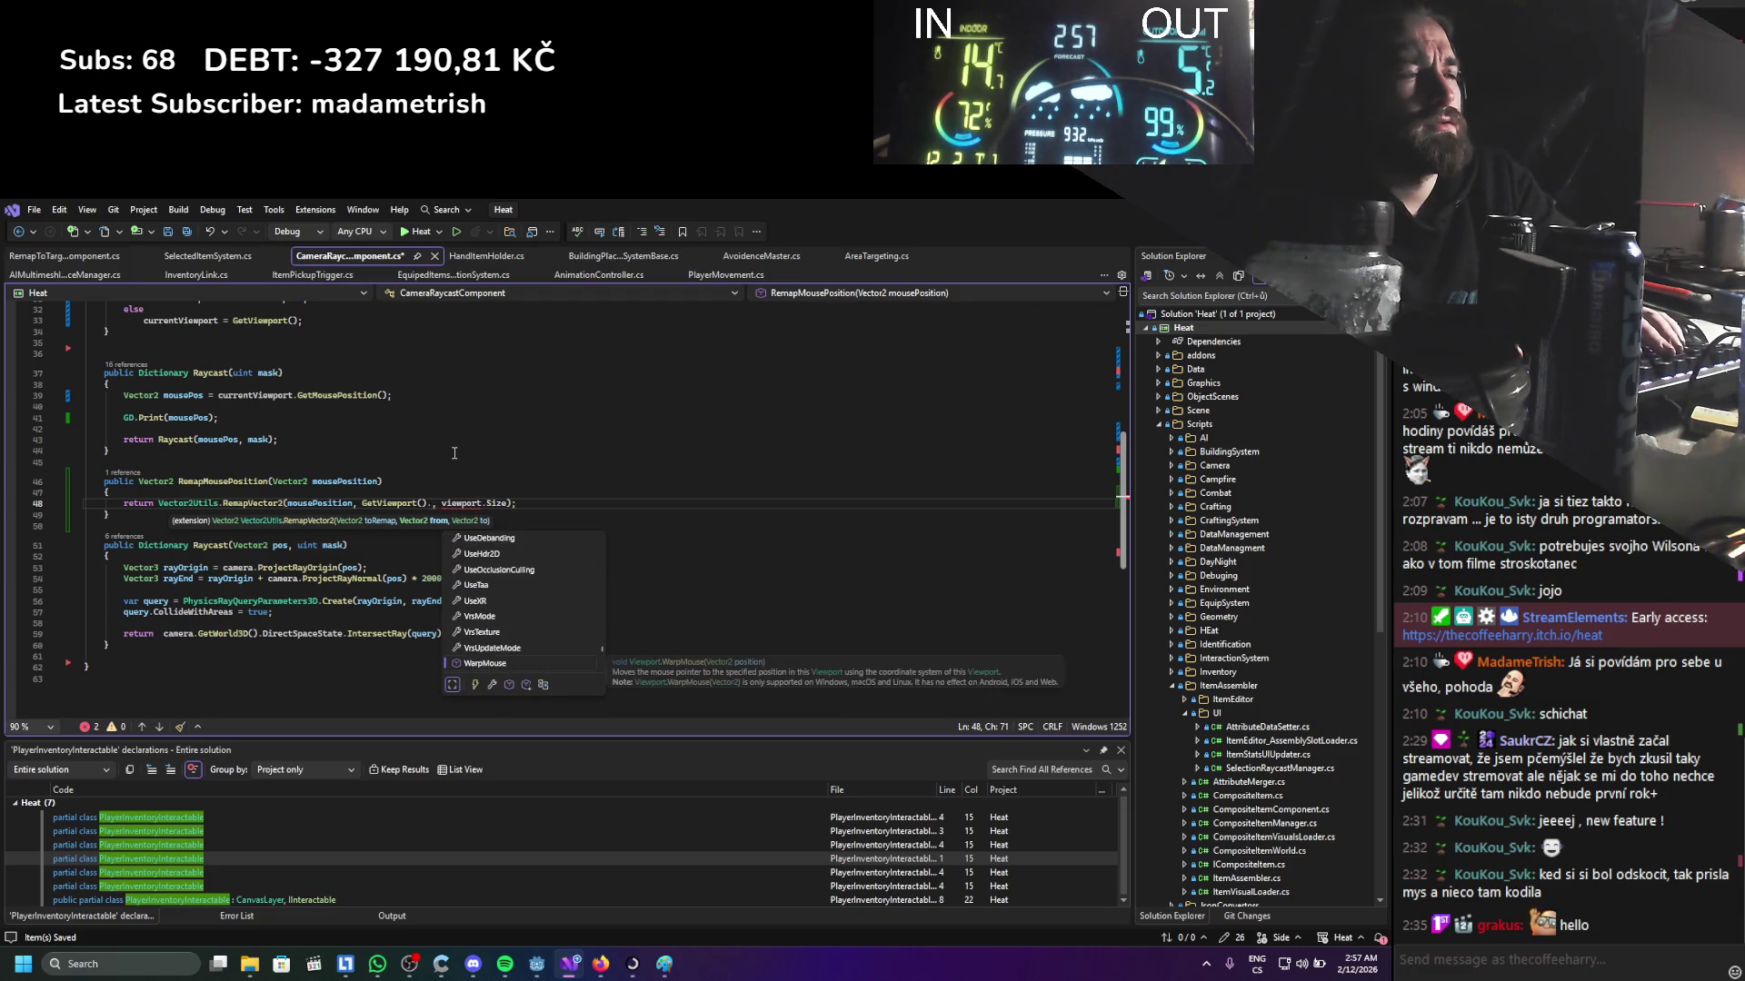
type("rec")
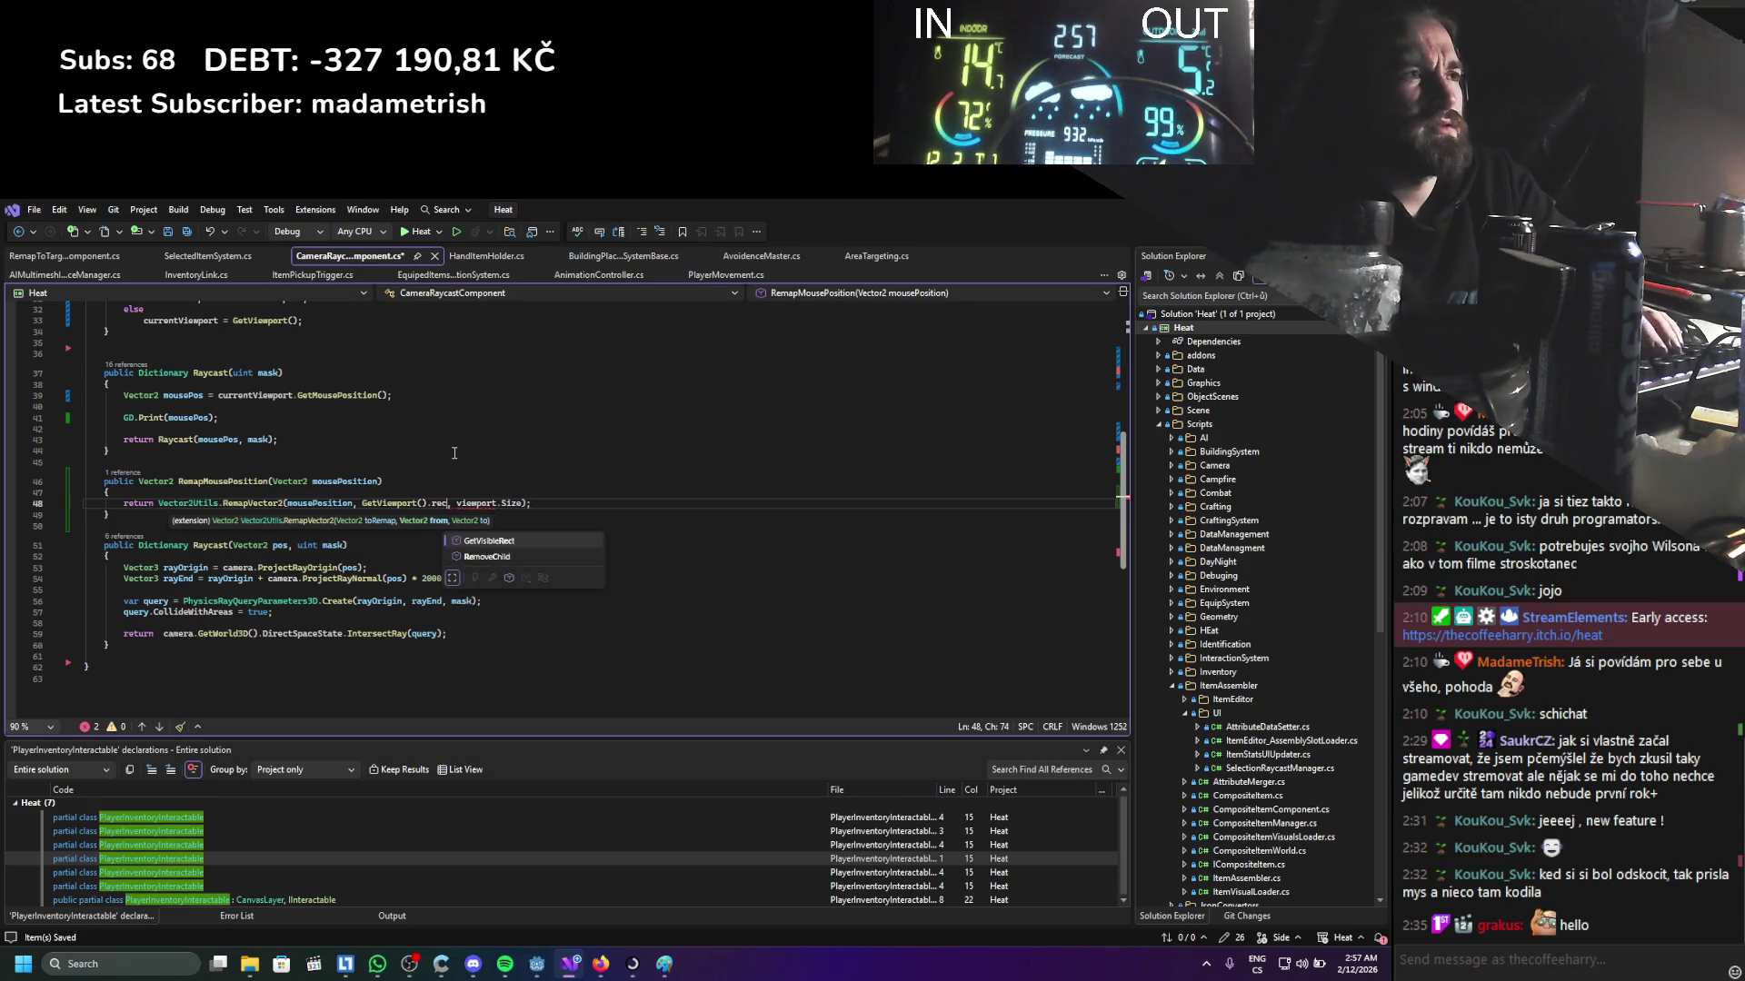
type("(")
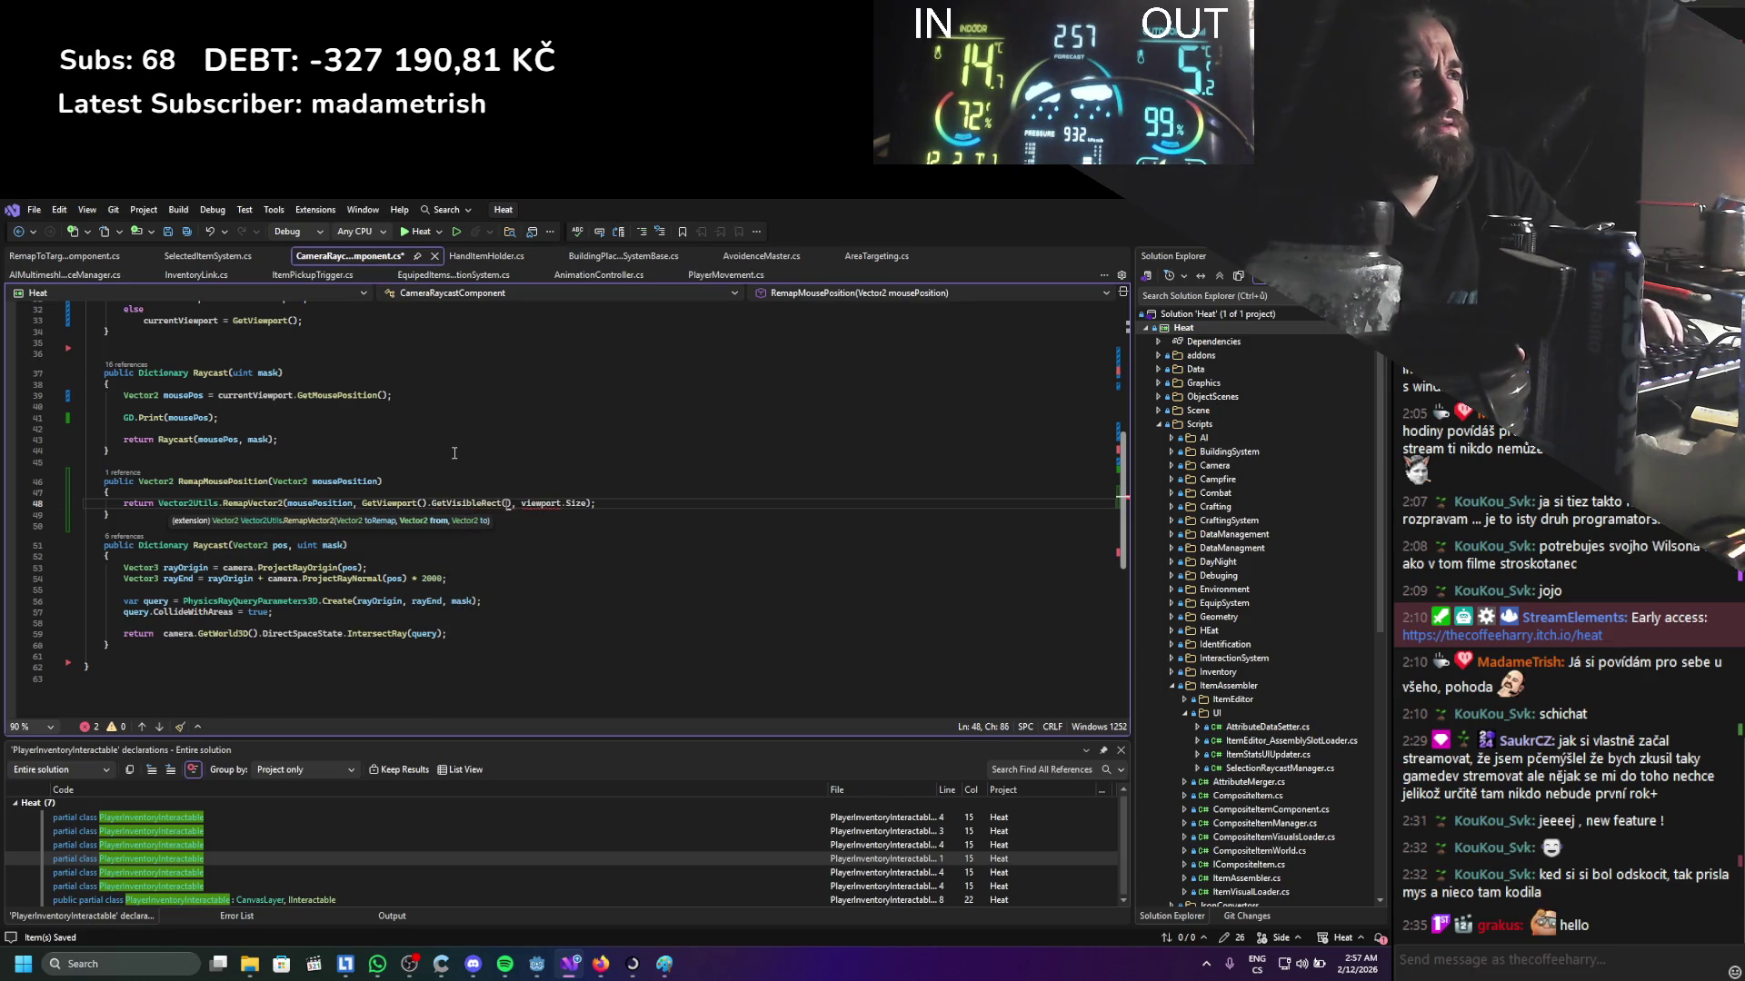
type(".Size")
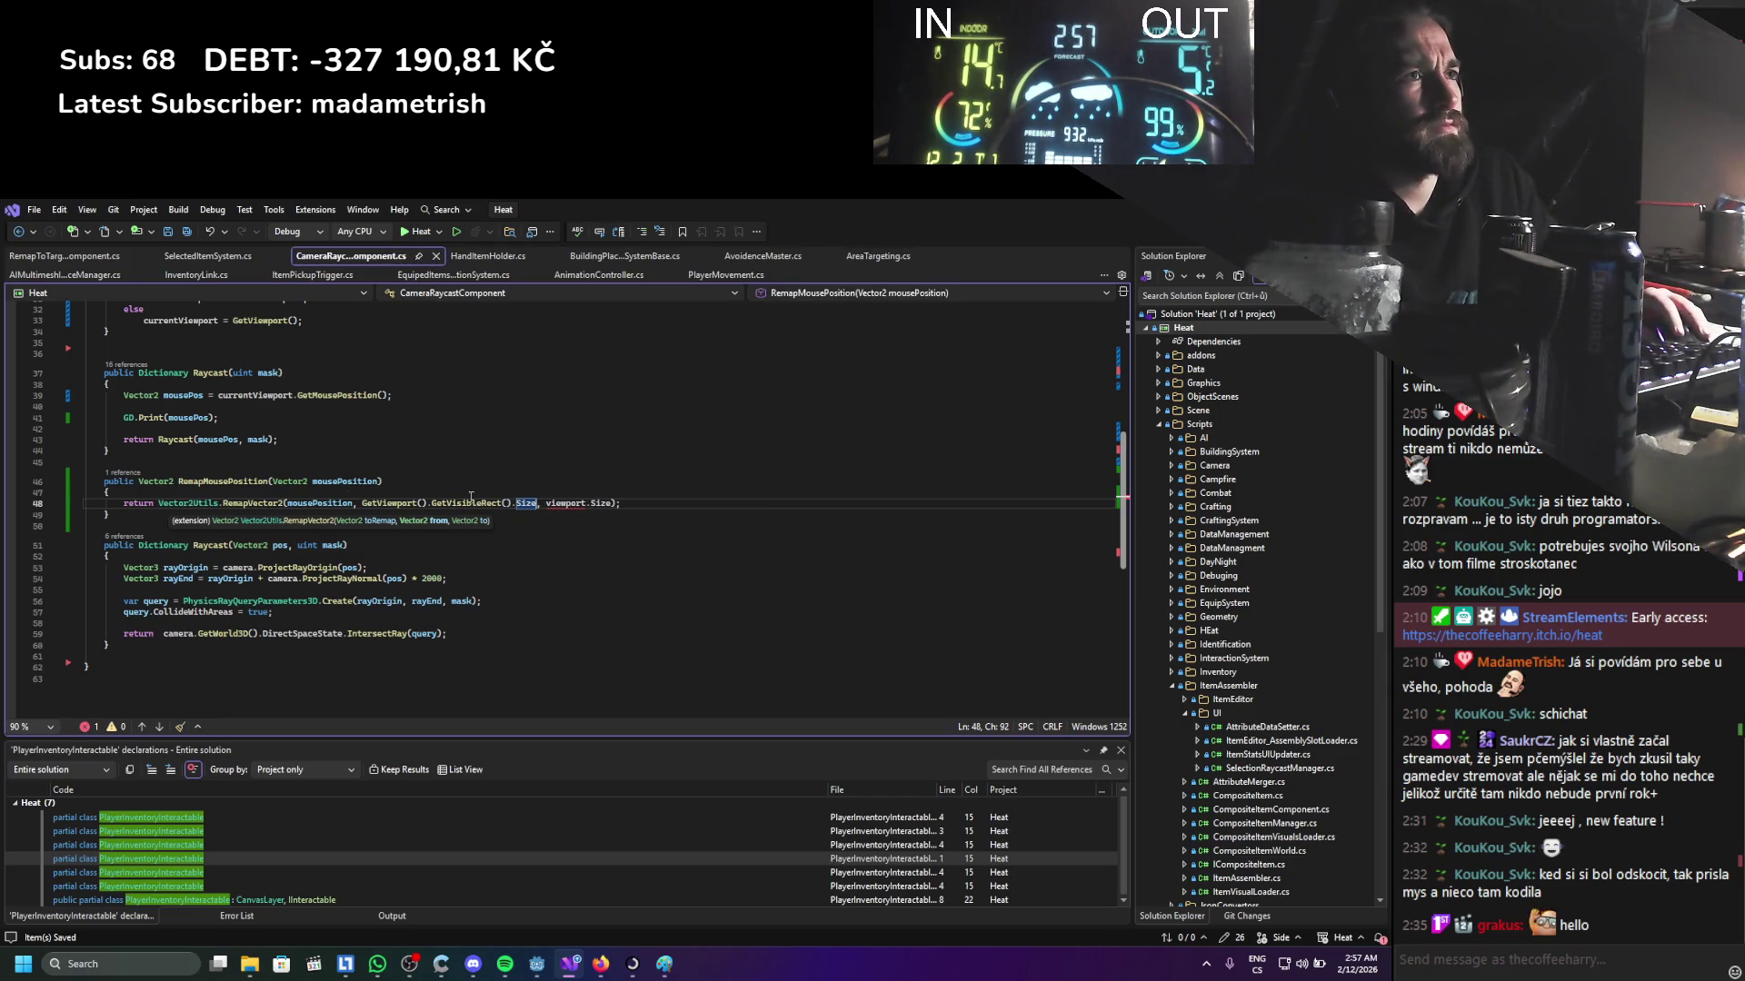
double_click(565, 503)
type("currentViewport")
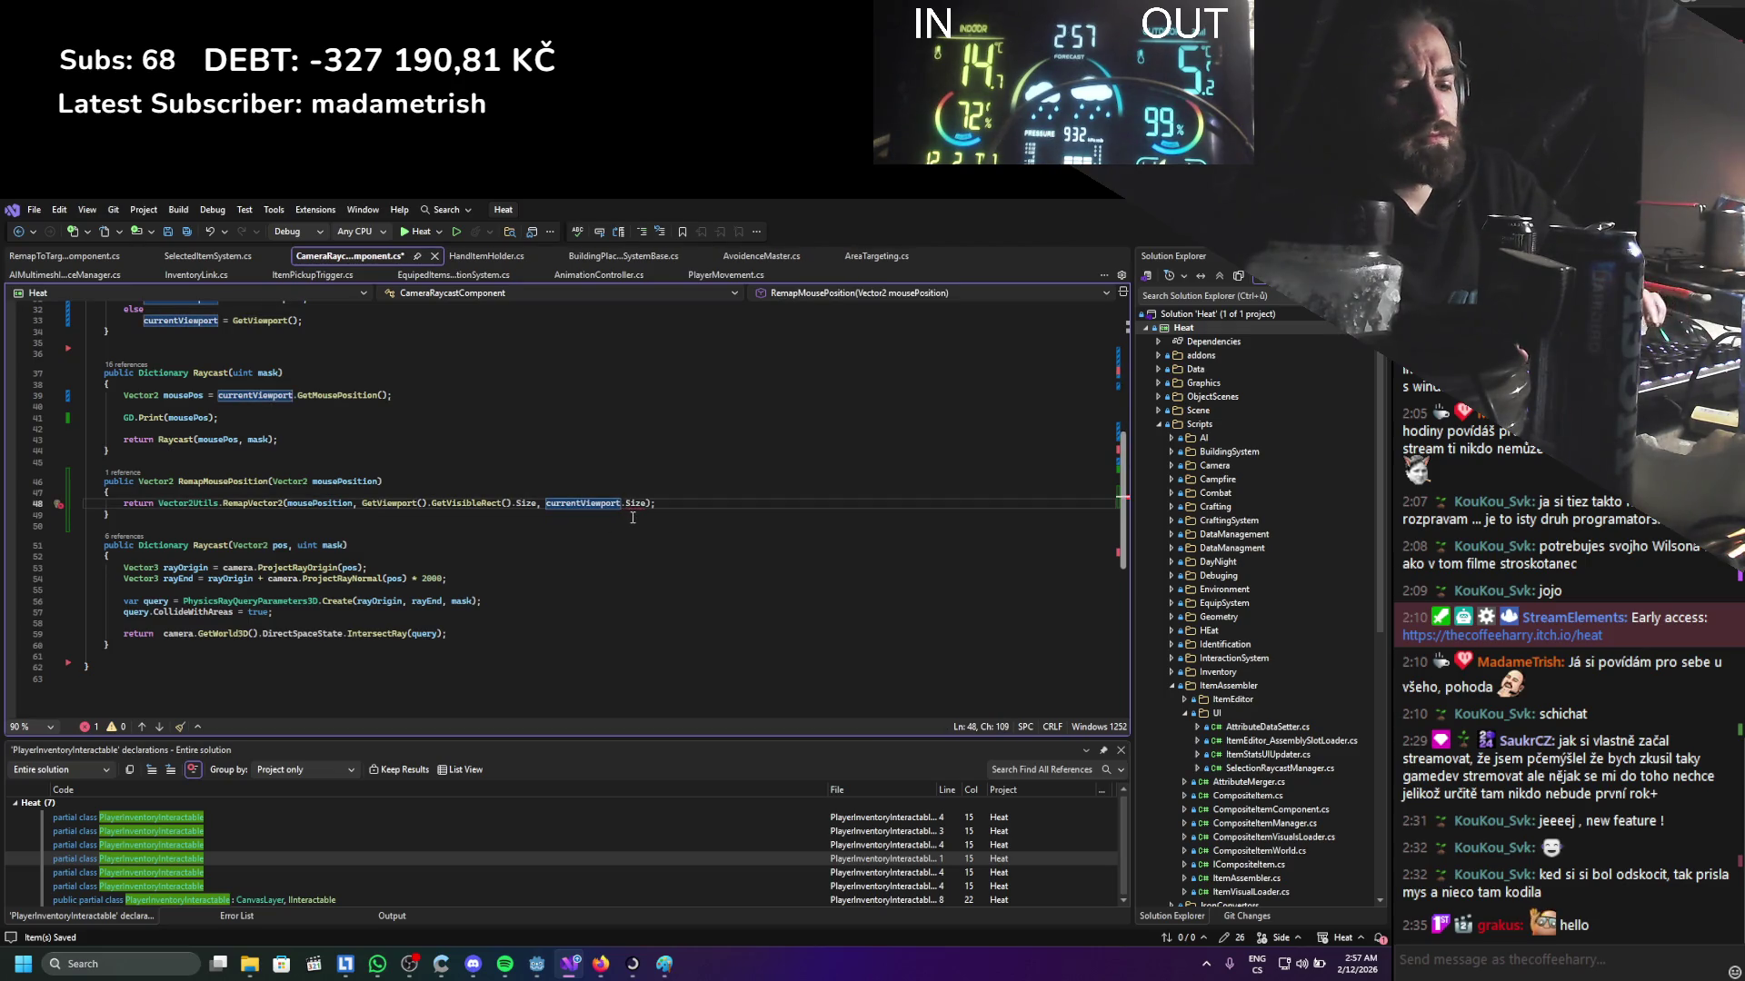
type(".getvi")
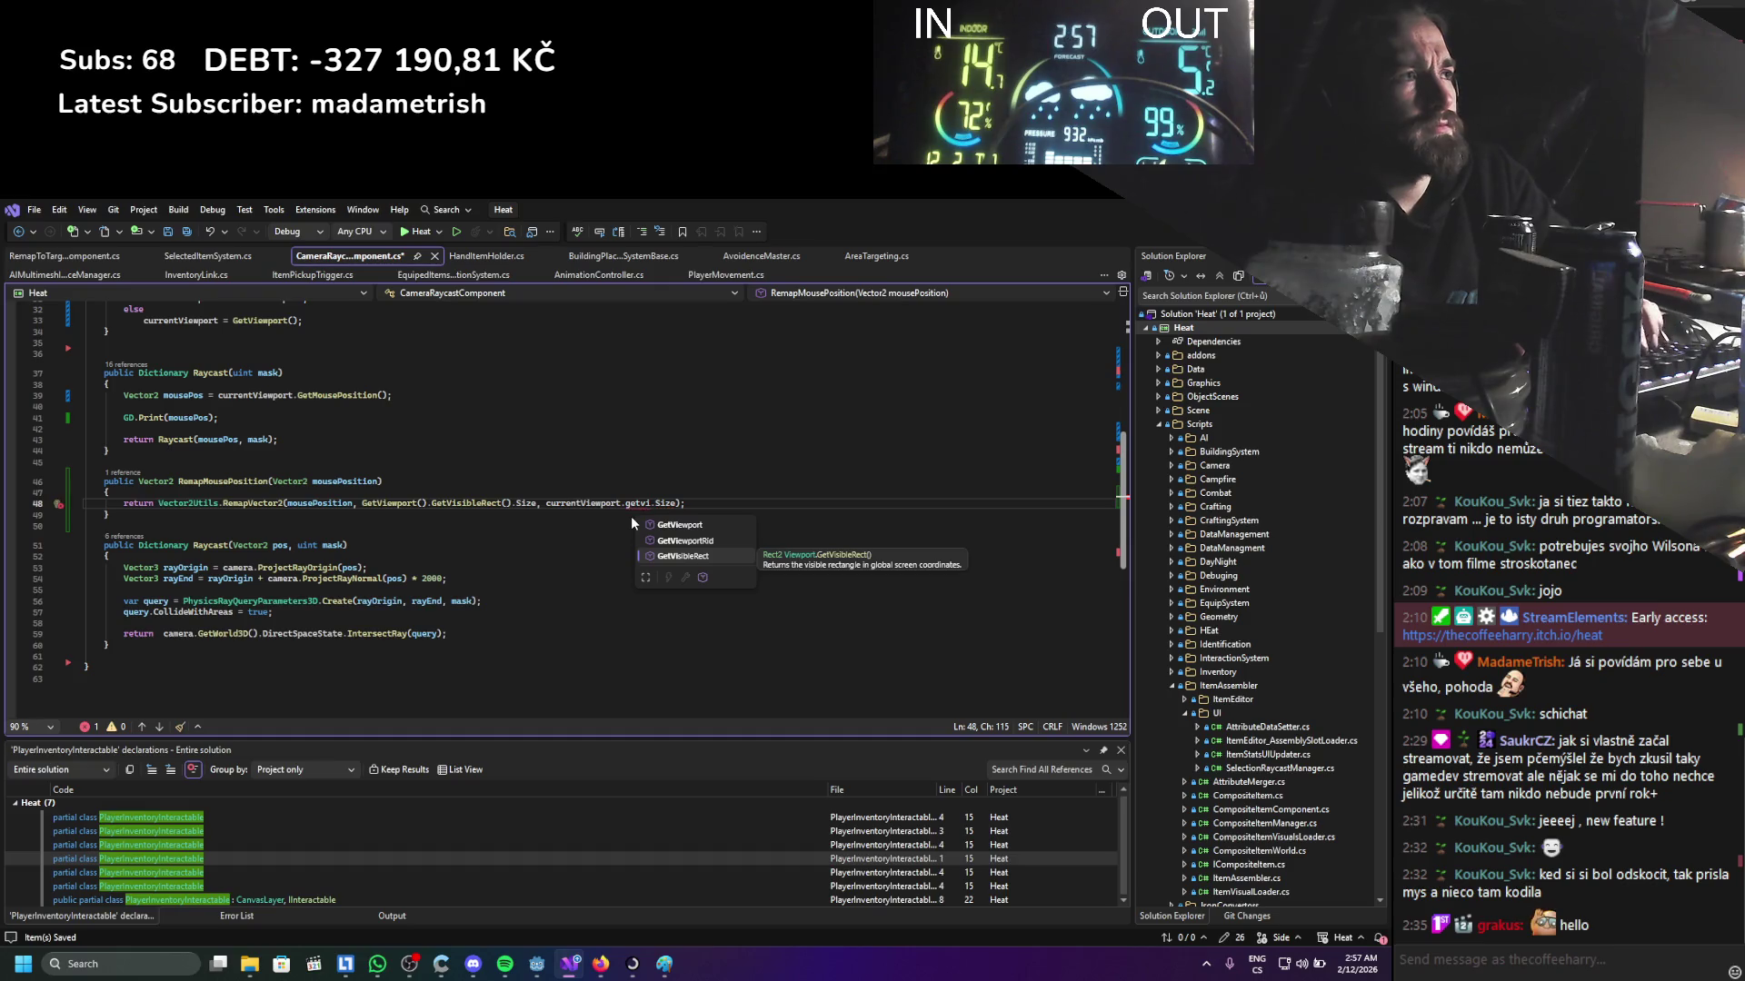
type("(")
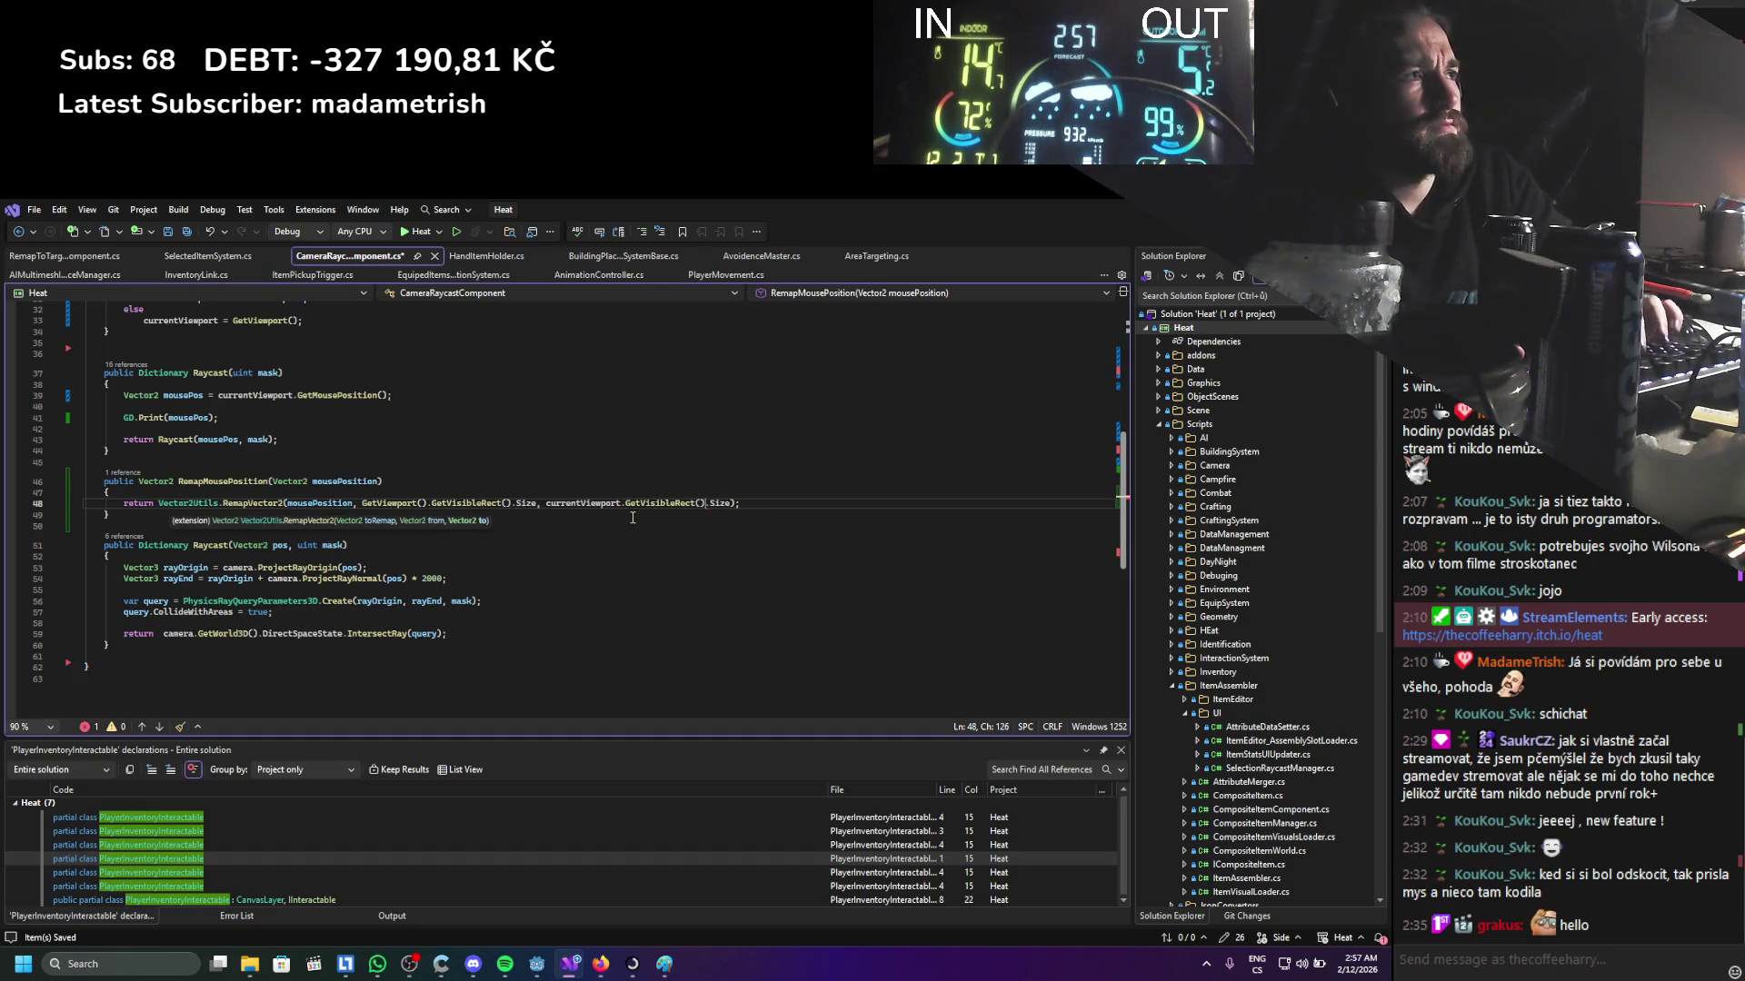
Print RemapMousePosition(mousePos) in GD.Print, save, and run the game from Godot
left_click(602, 486)
double_click(245, 481)
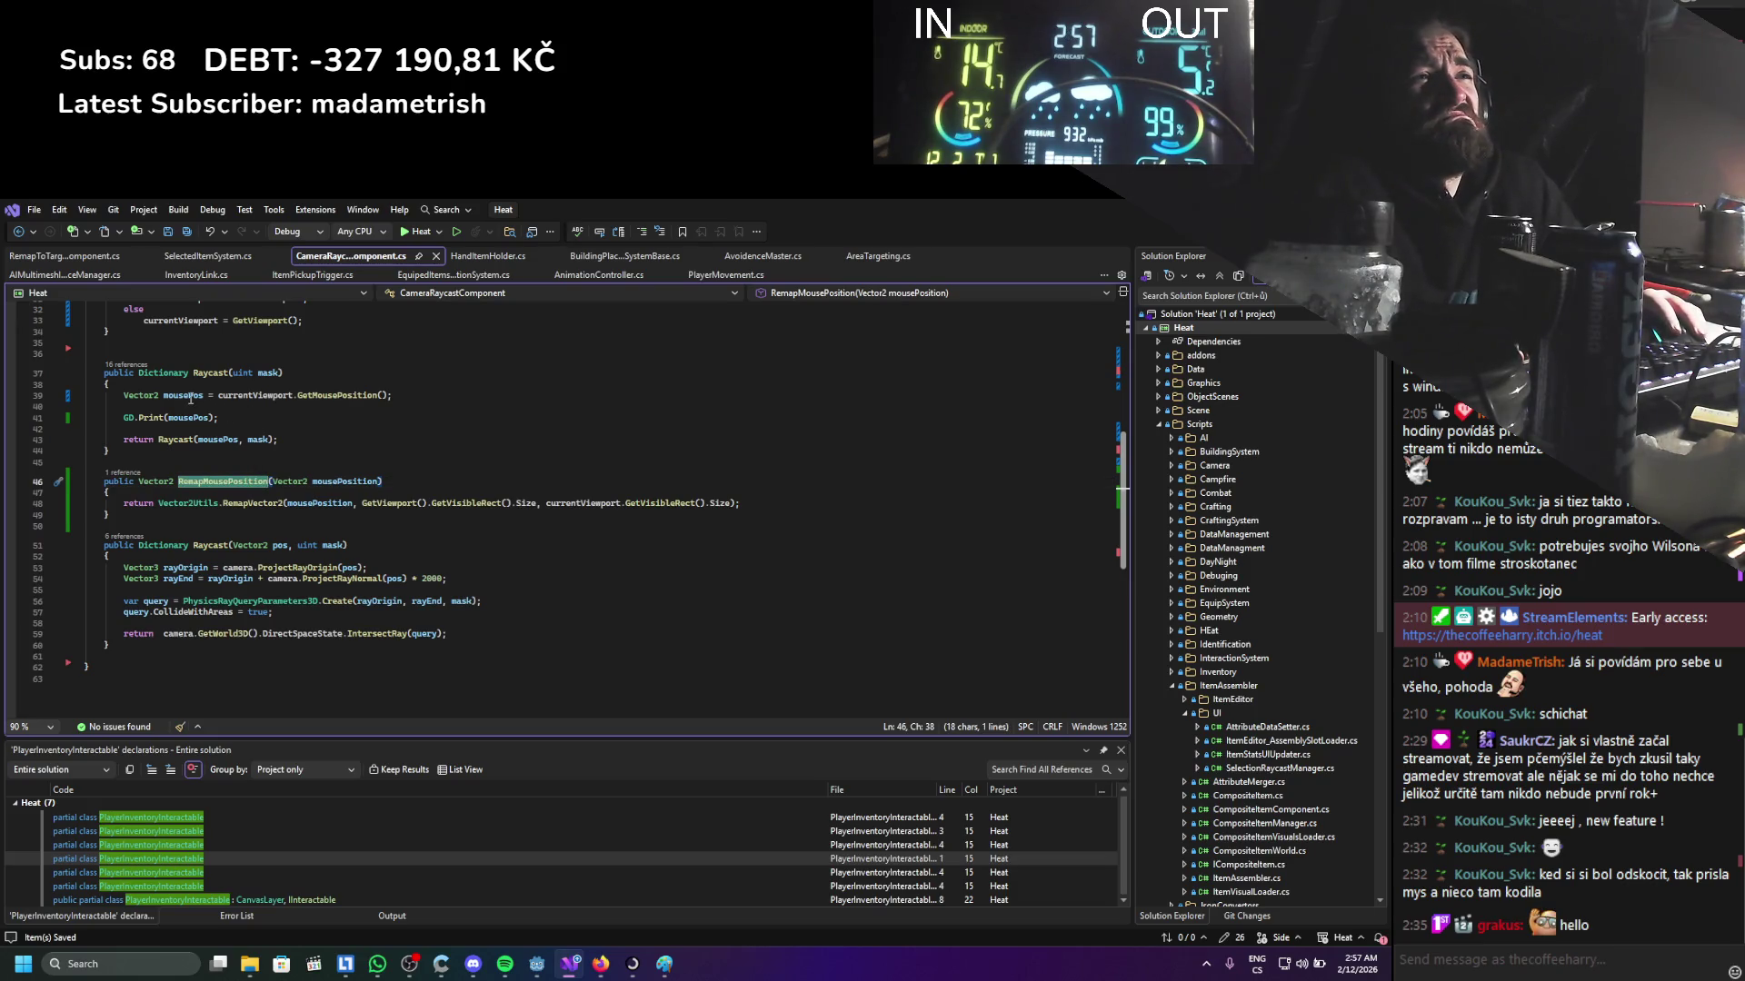
key("ctrl+c")
double_click(173, 417)
key("ctrl+v")
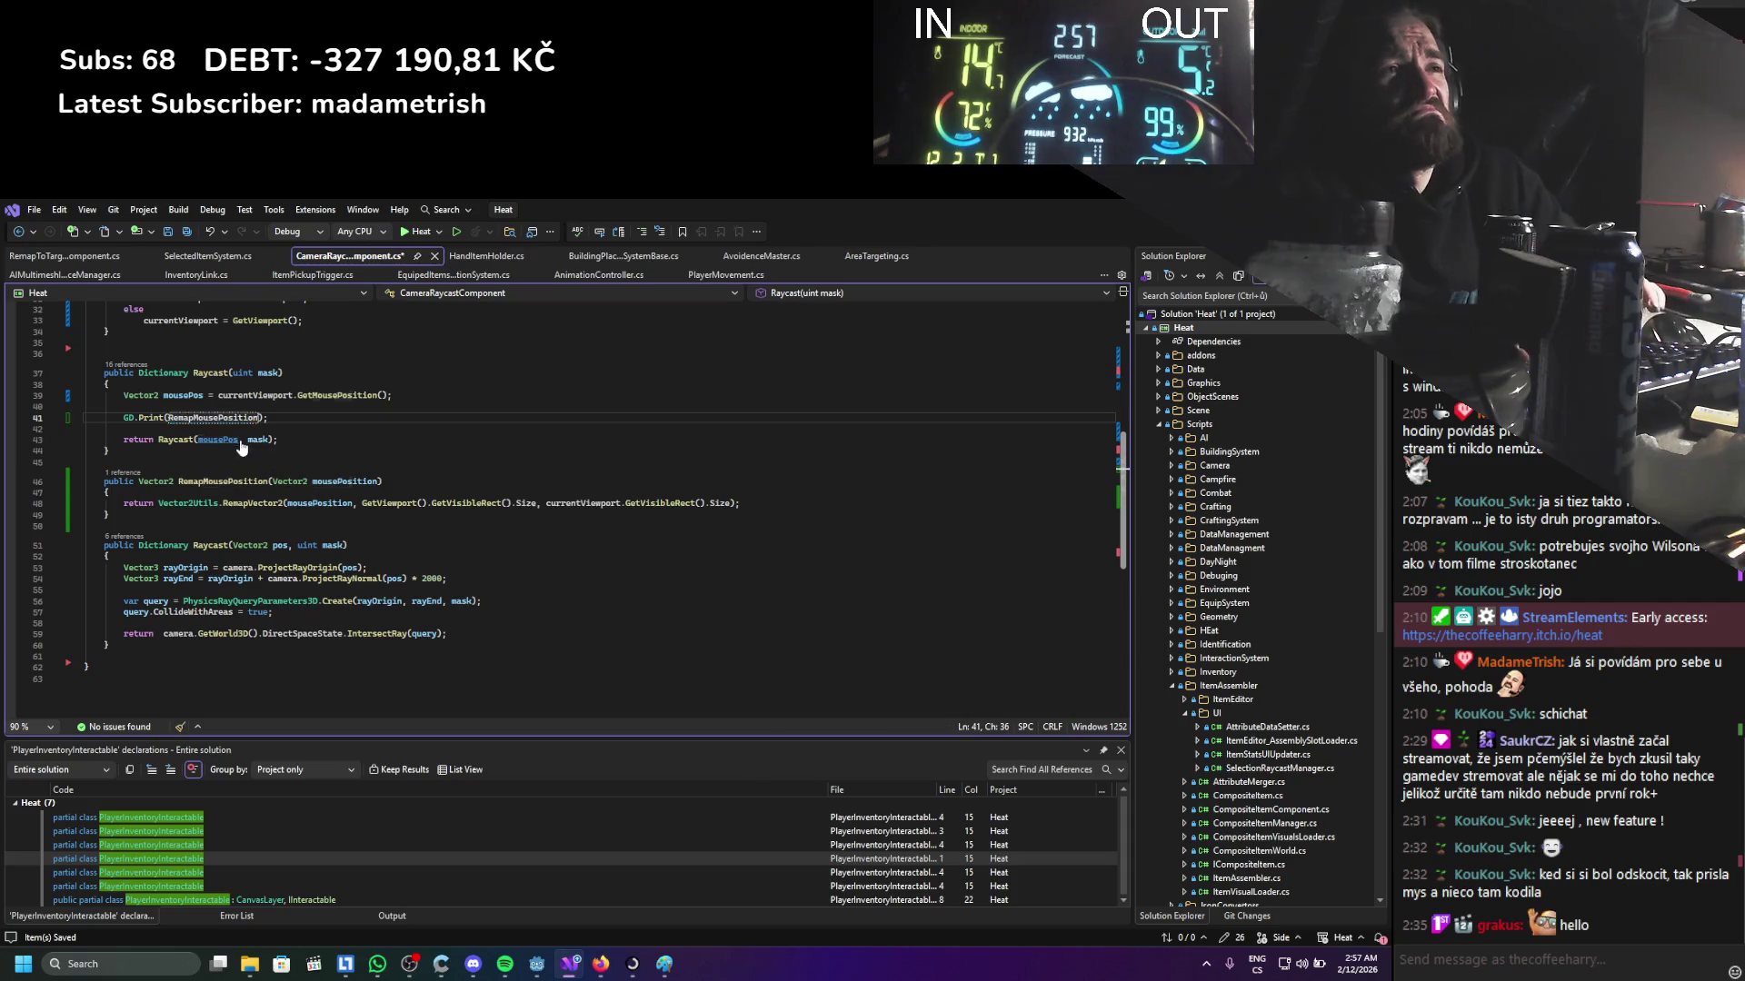
type("(mouse")
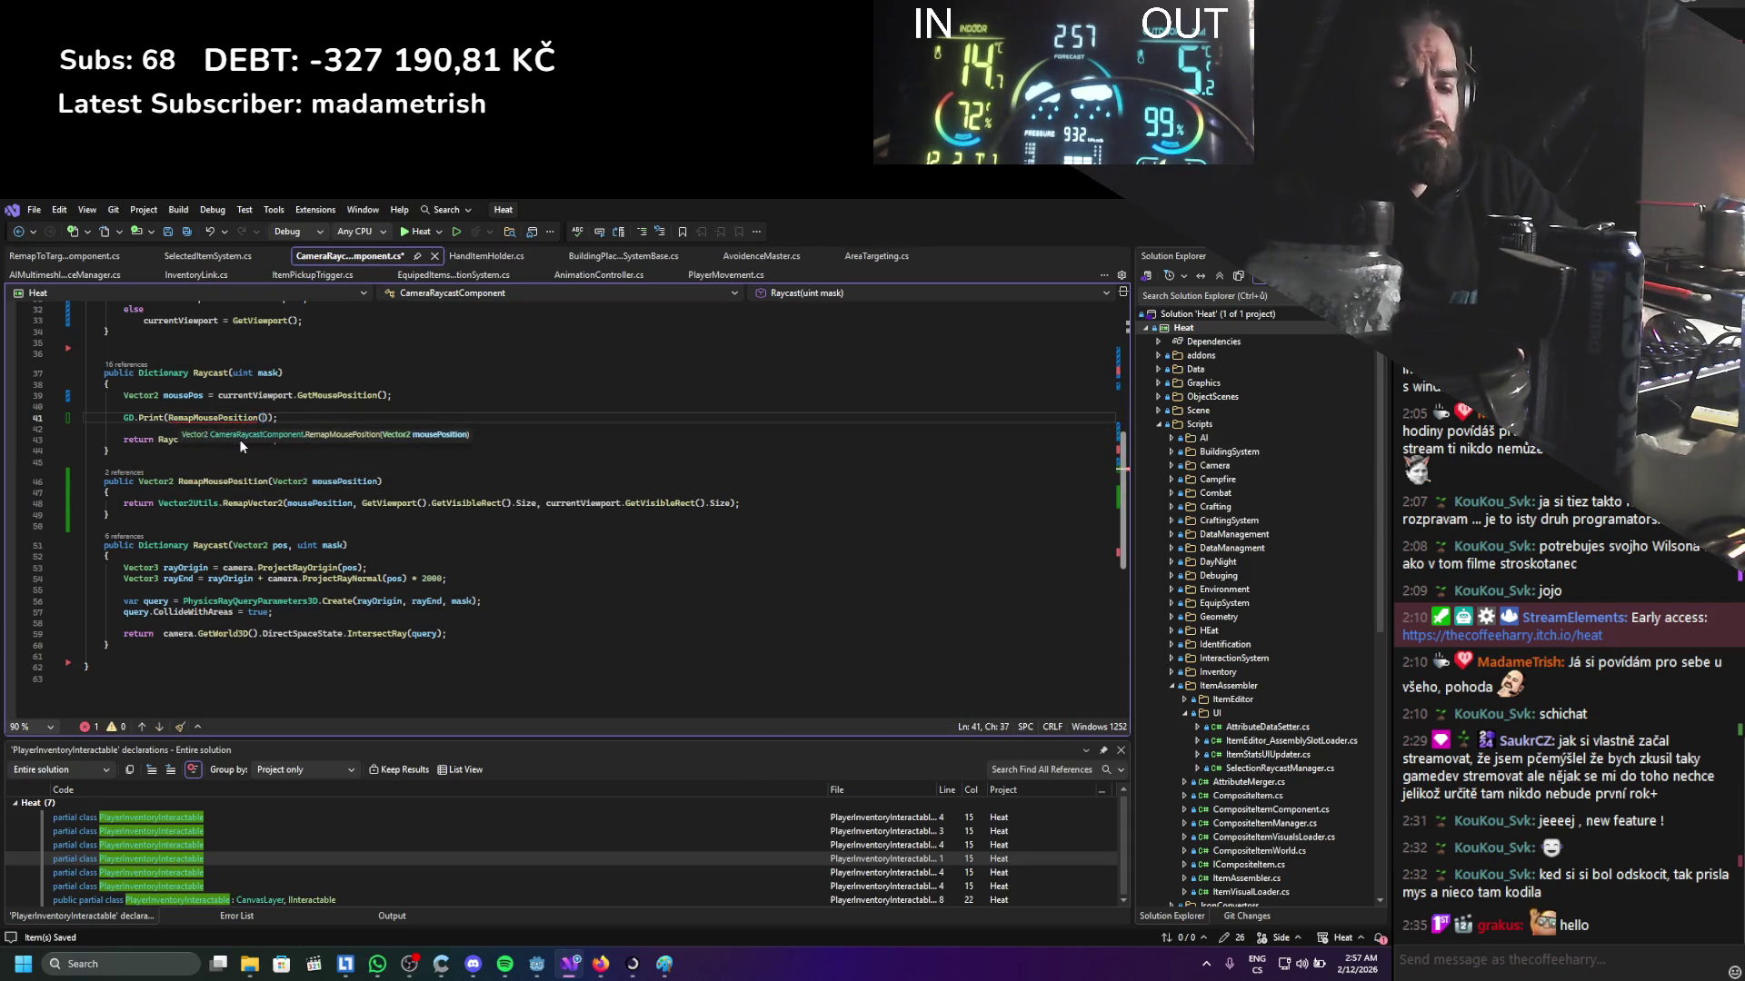
key("Tab")
key("ctrl+s")
left_click(795, 378)
key("alt+Tab")
left_click(1162, 233)
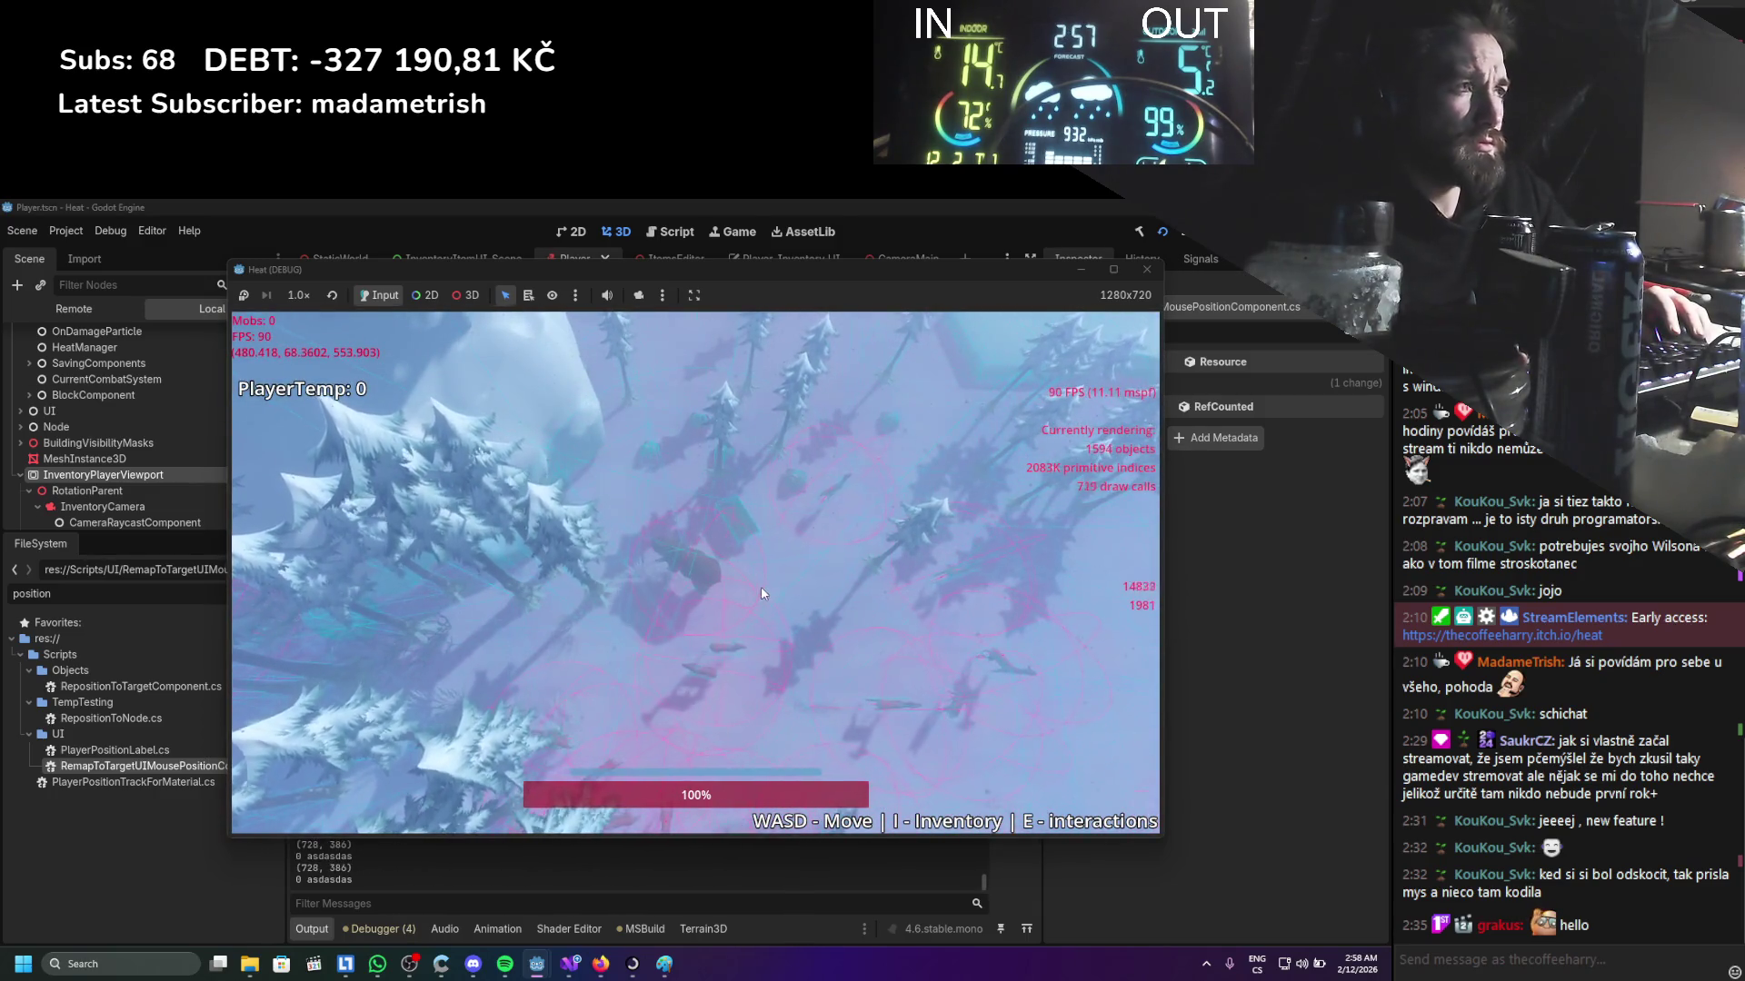
Open the inventory with I in the running game, stop it with F8, and return to Visual Studio
key("i")
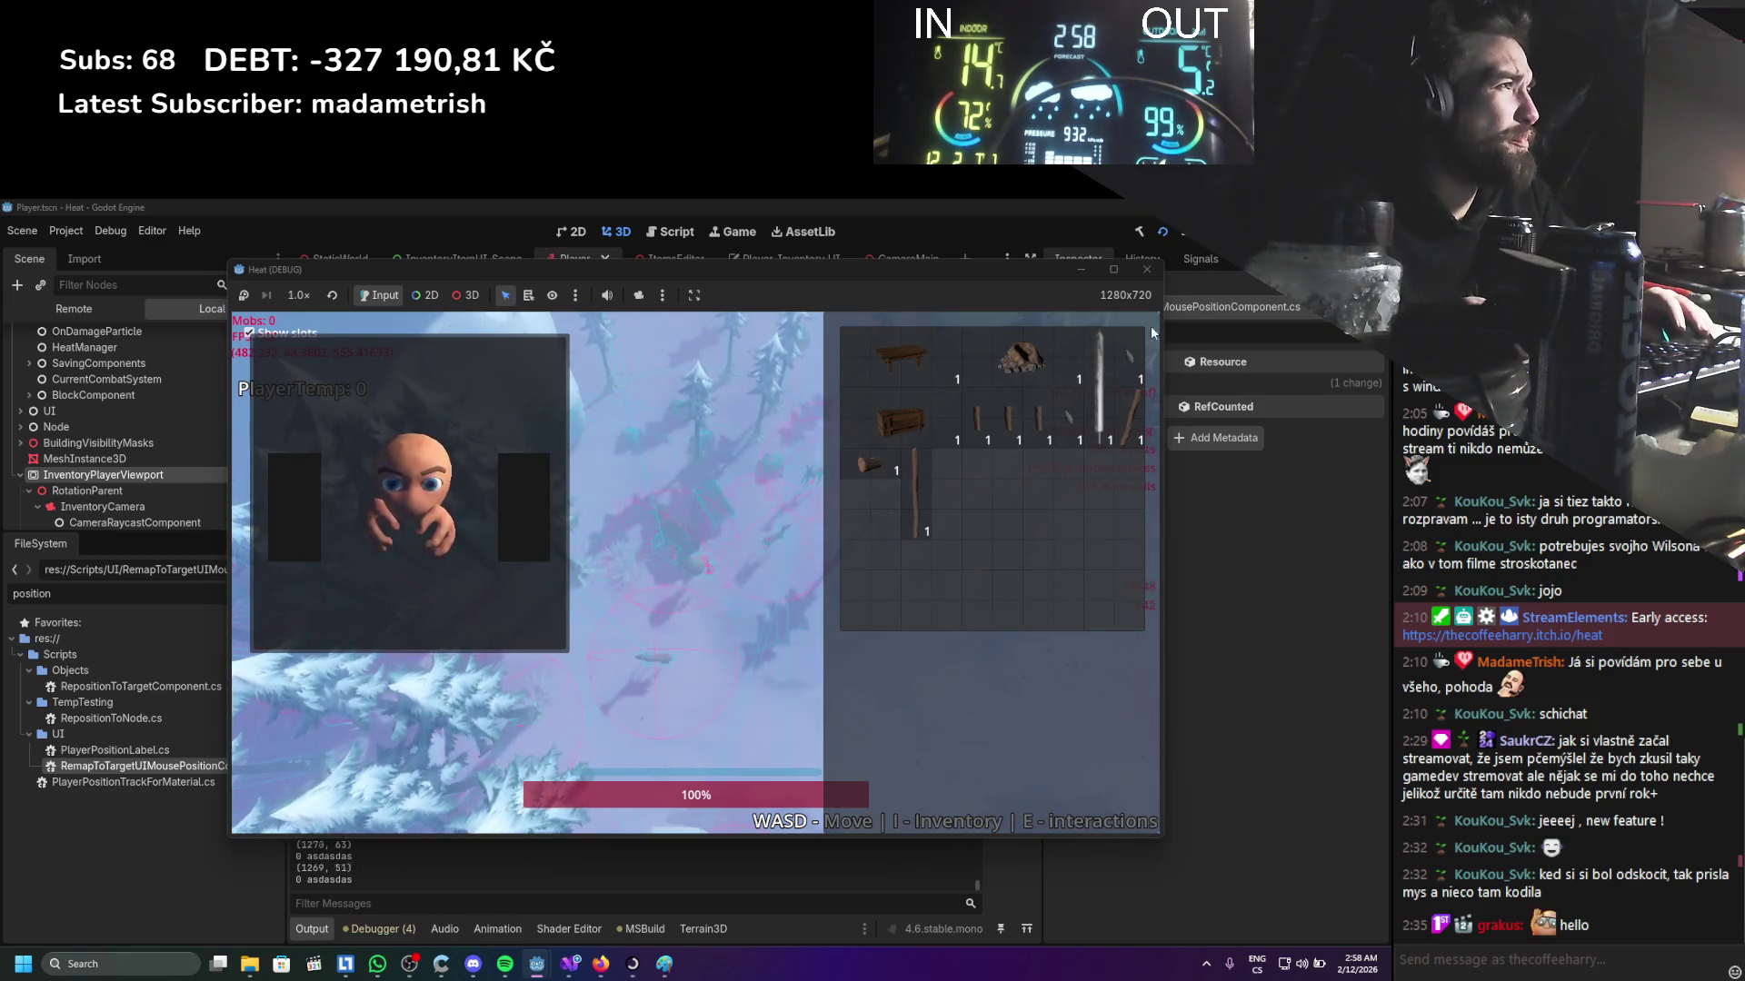
key("F8")
left_click(570, 963)
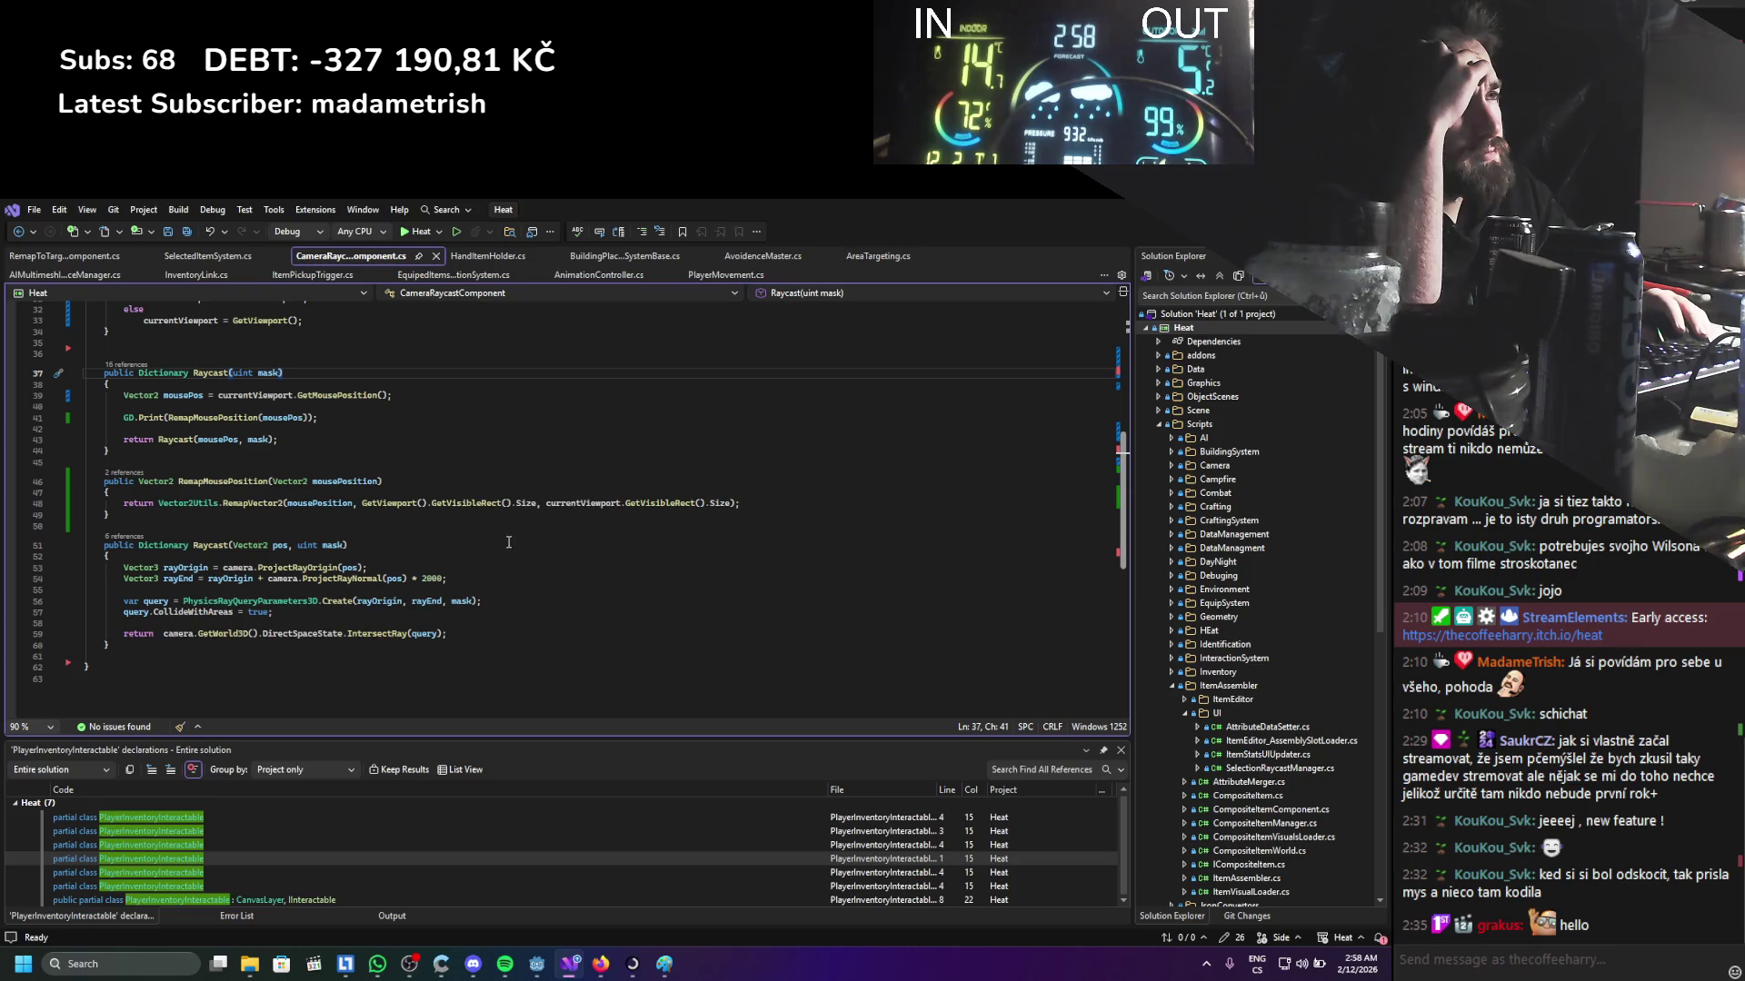
Duplicate the GD.Print line and print GetViewport().GetVisibleRect().Size in the second copy, then save
left_click(320, 417)
key("ctrl+d")
key("ctrl+d")
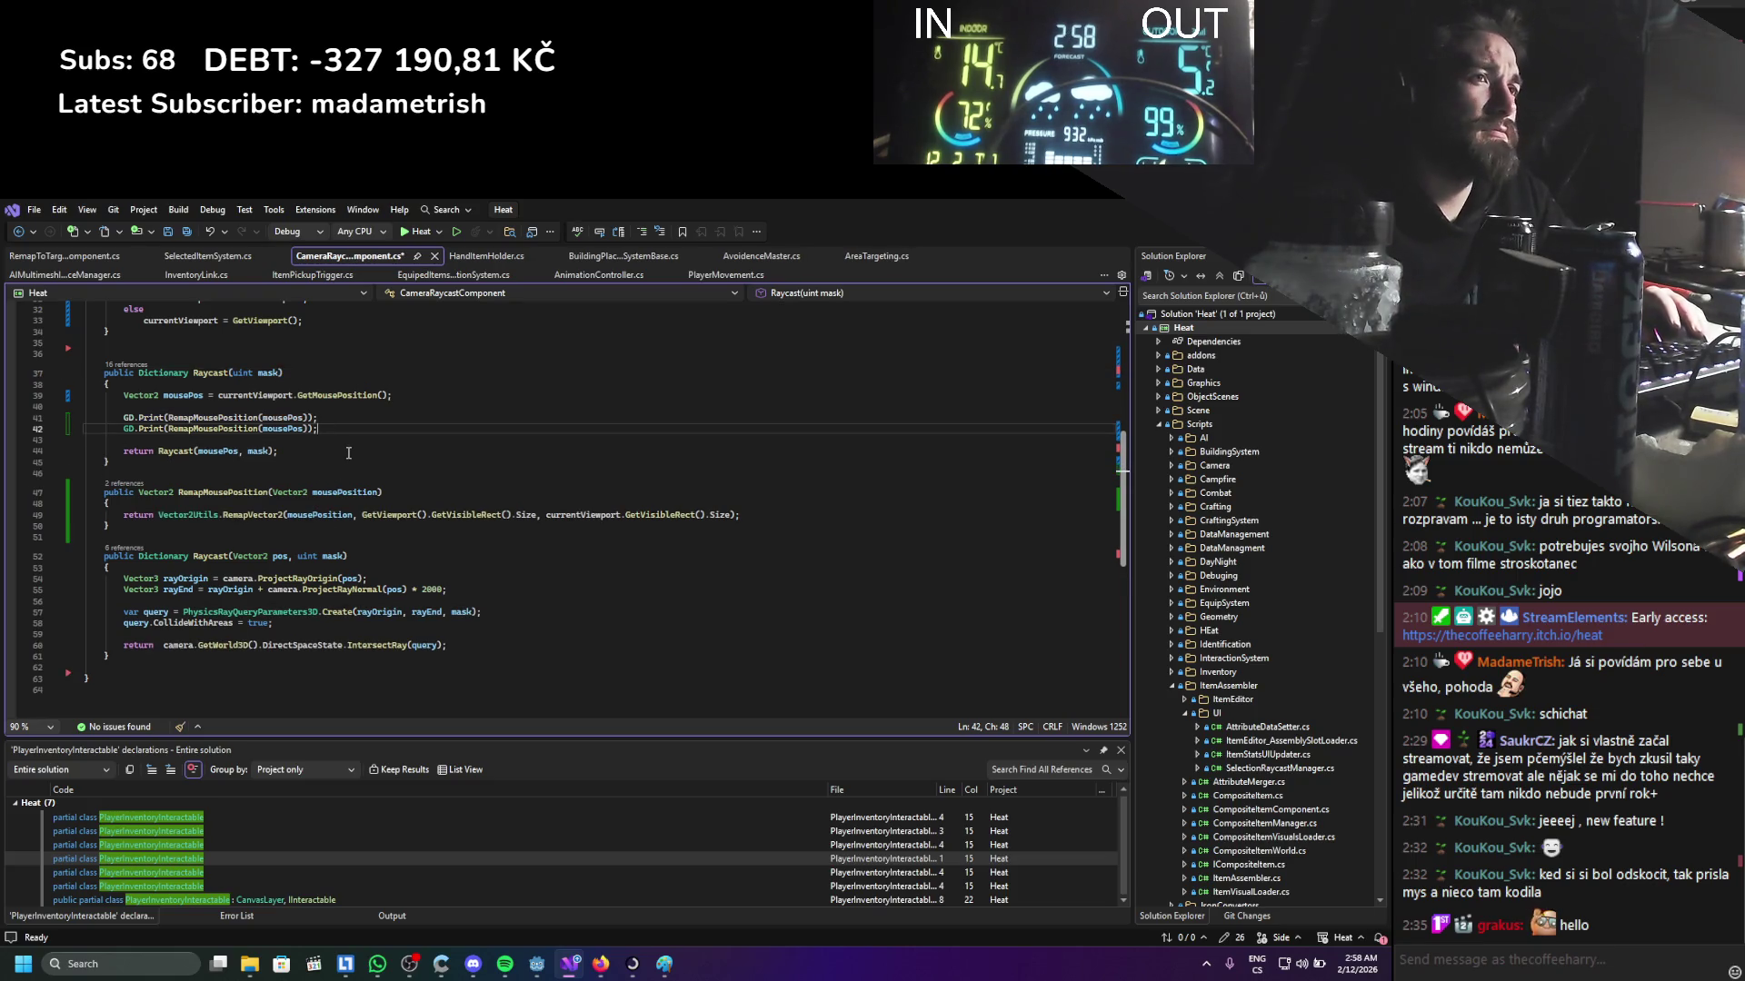
left_click_drag(361, 526, 538, 530)
key("ctrl+c")
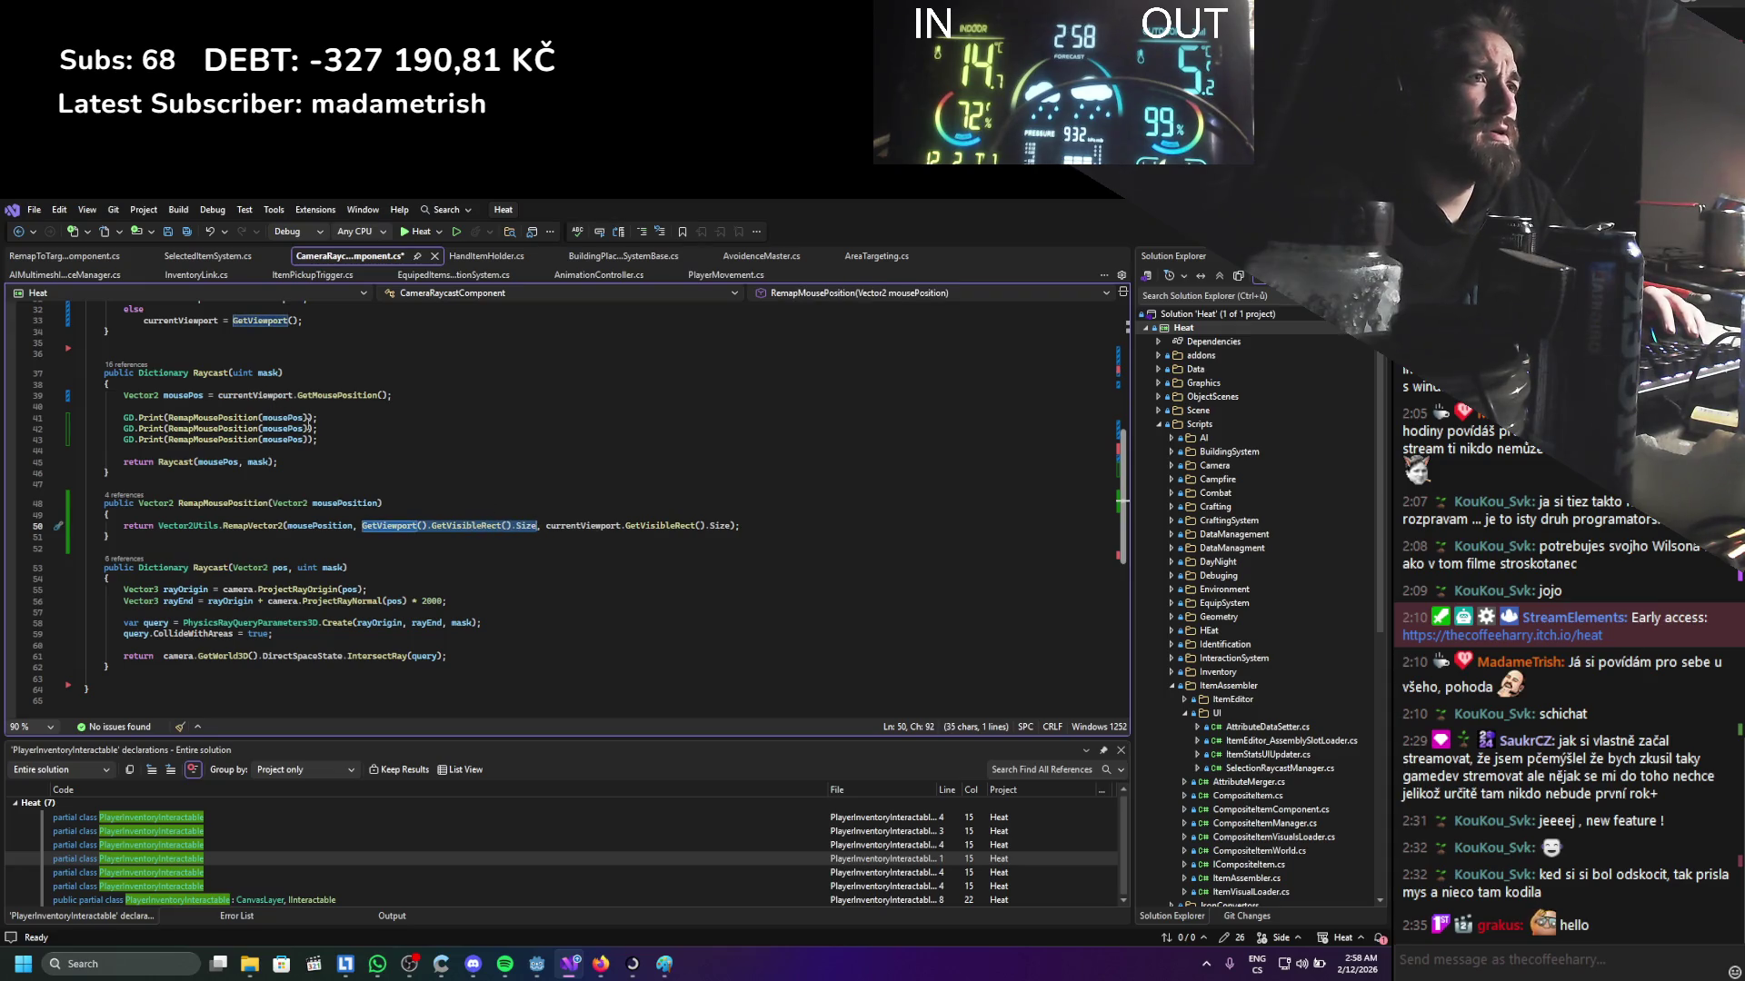
left_click(185, 428)
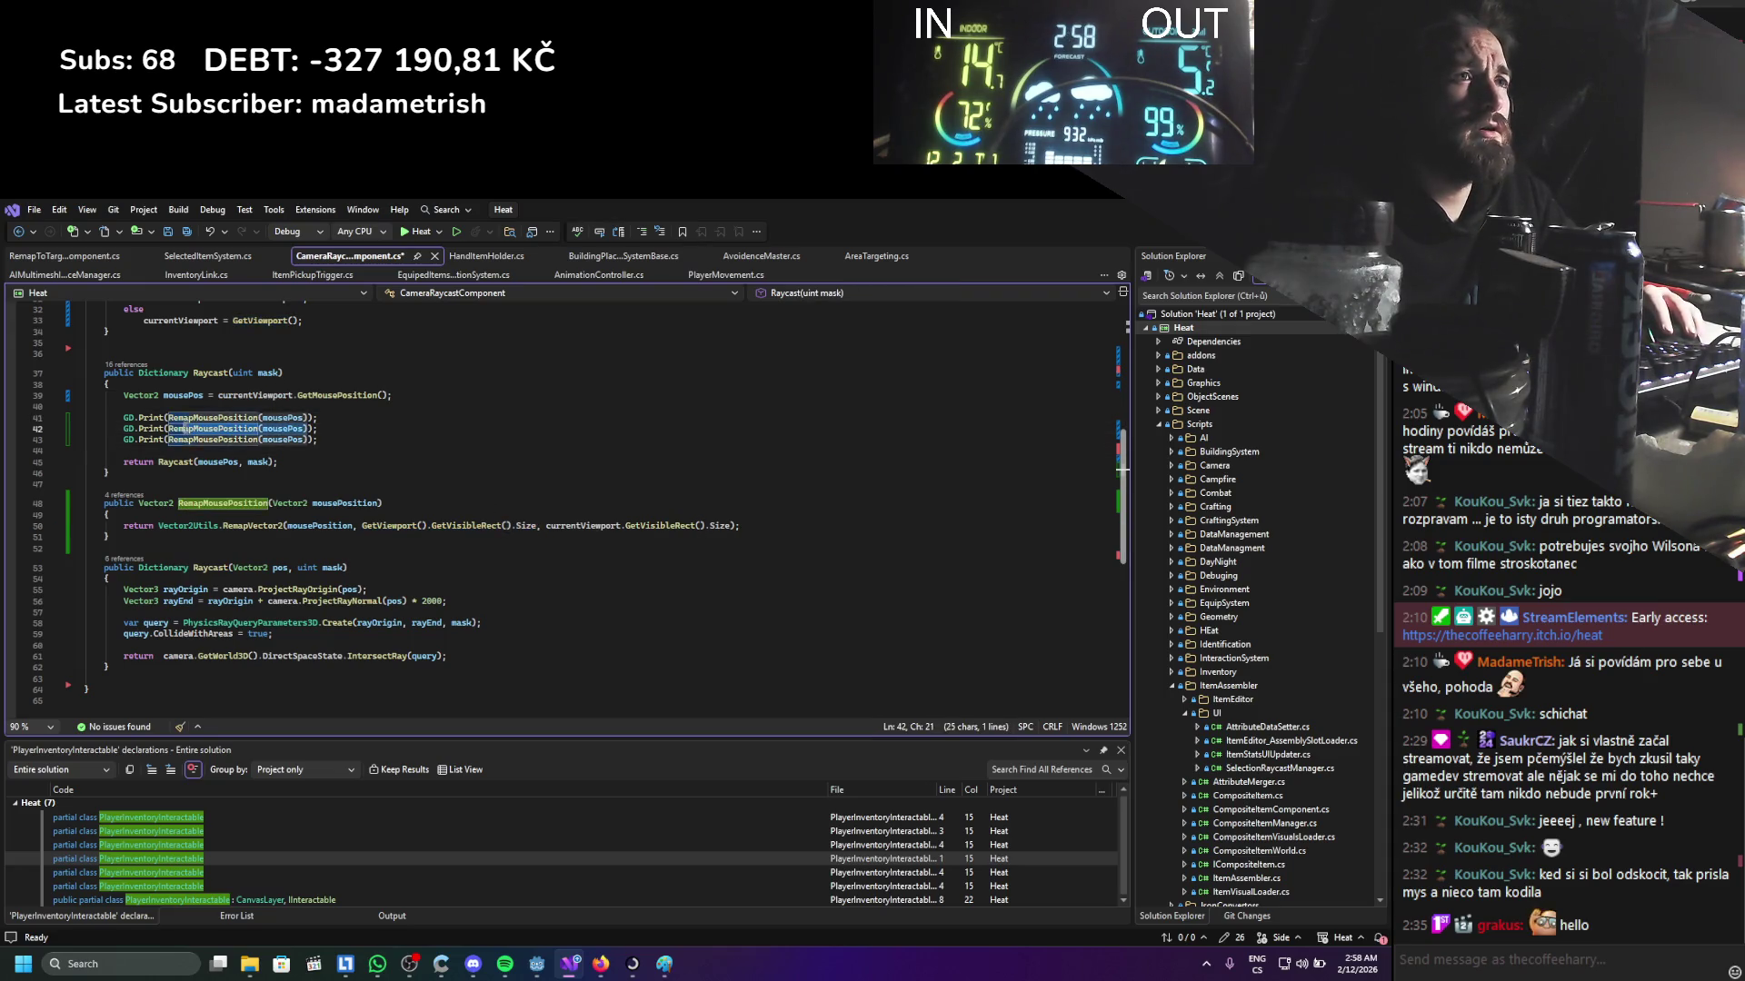
key("ctrl+v")
key("ctrl+s")
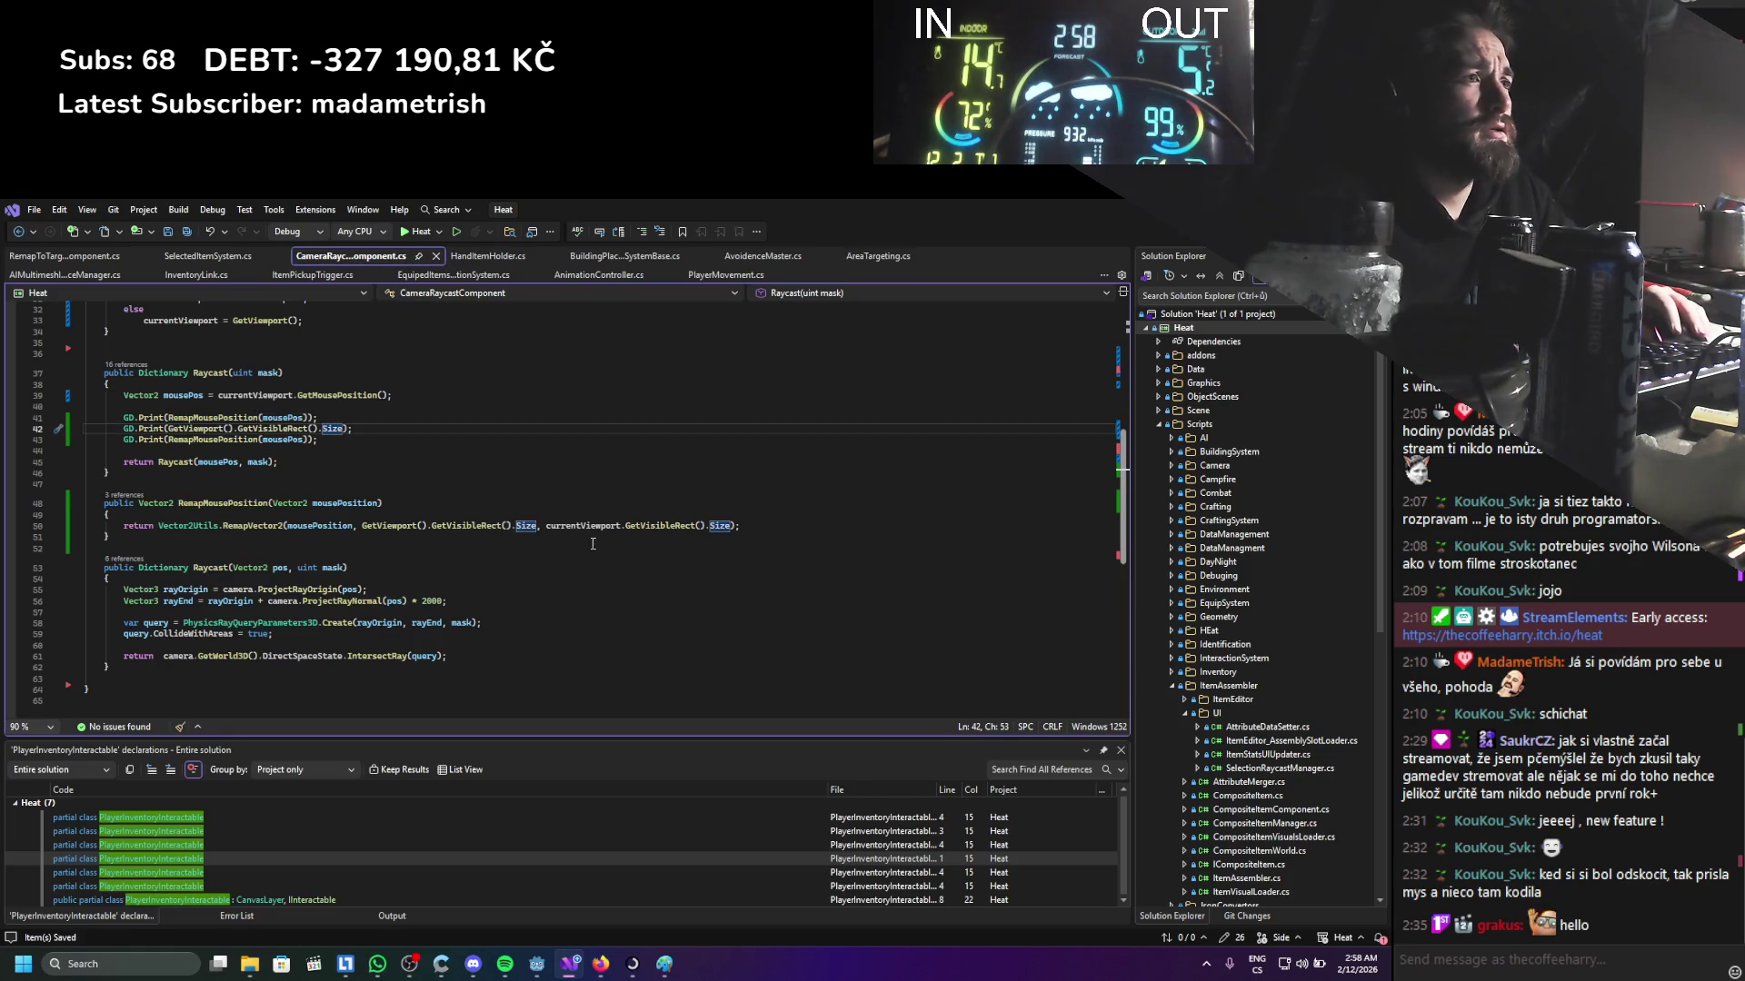
Print currentViewport's visible rect size in the third copy and run the game again
left_click_drag(546, 527, 733, 526)
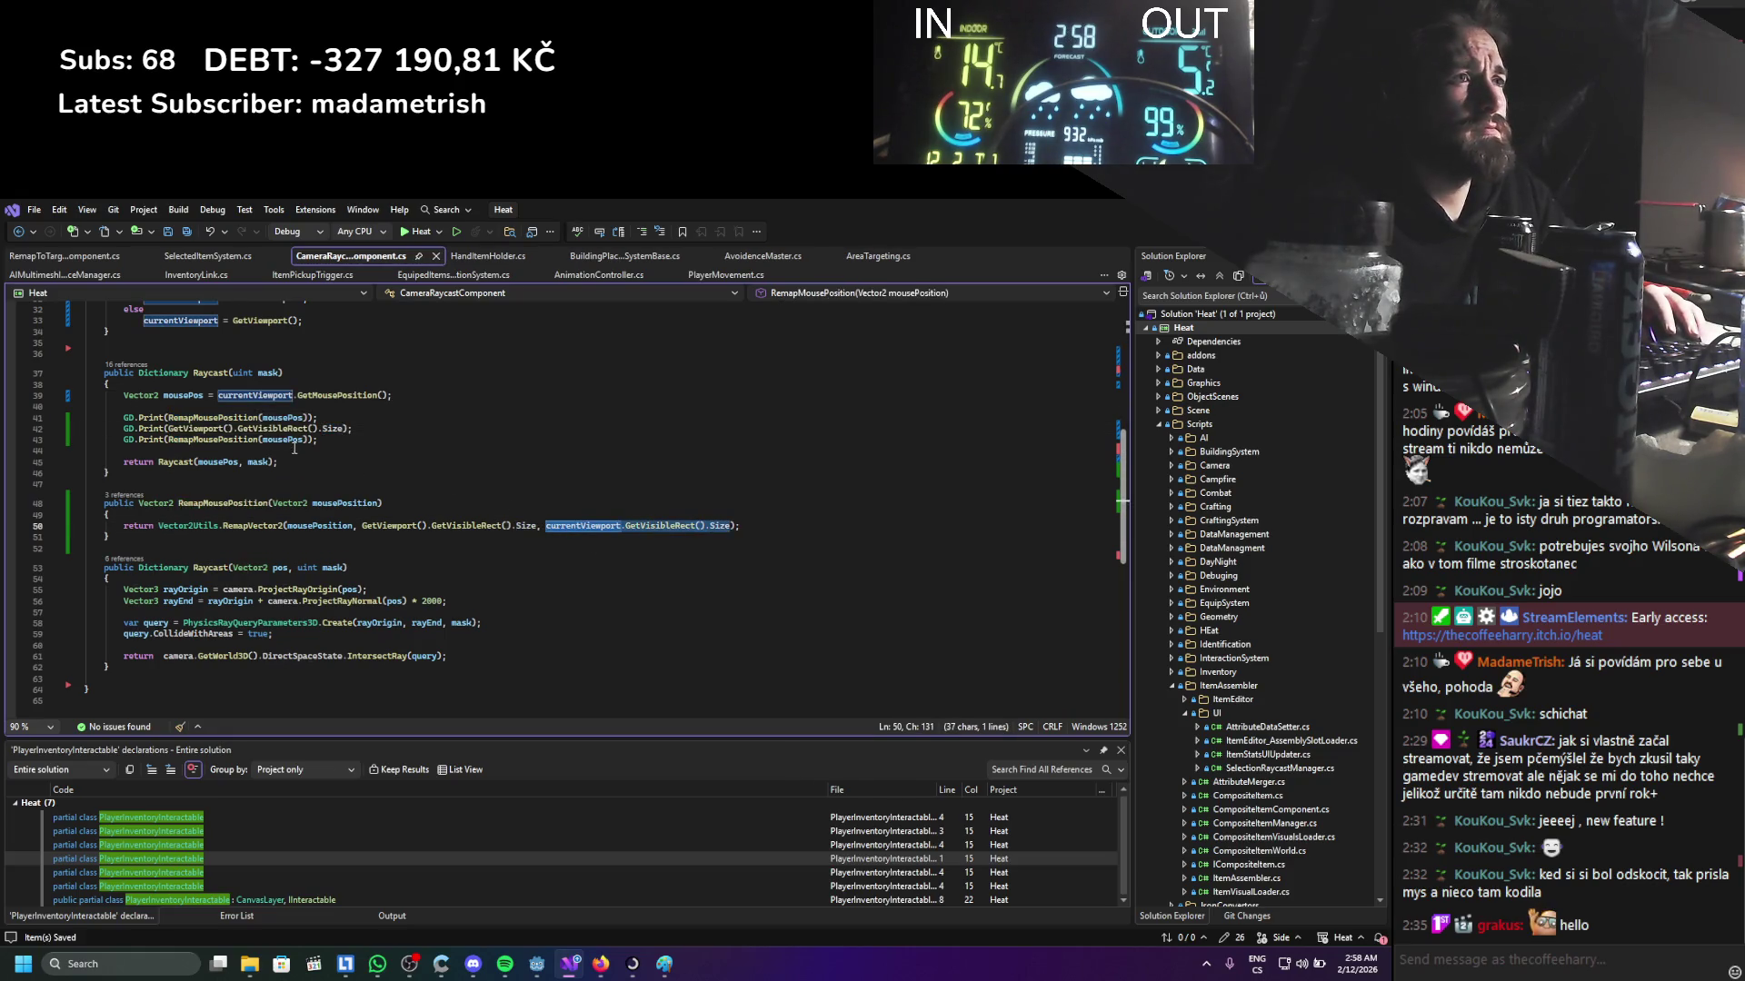
key("ctrl+c")
left_click_drag(317, 440, 139, 439)
key("ctrl+v")
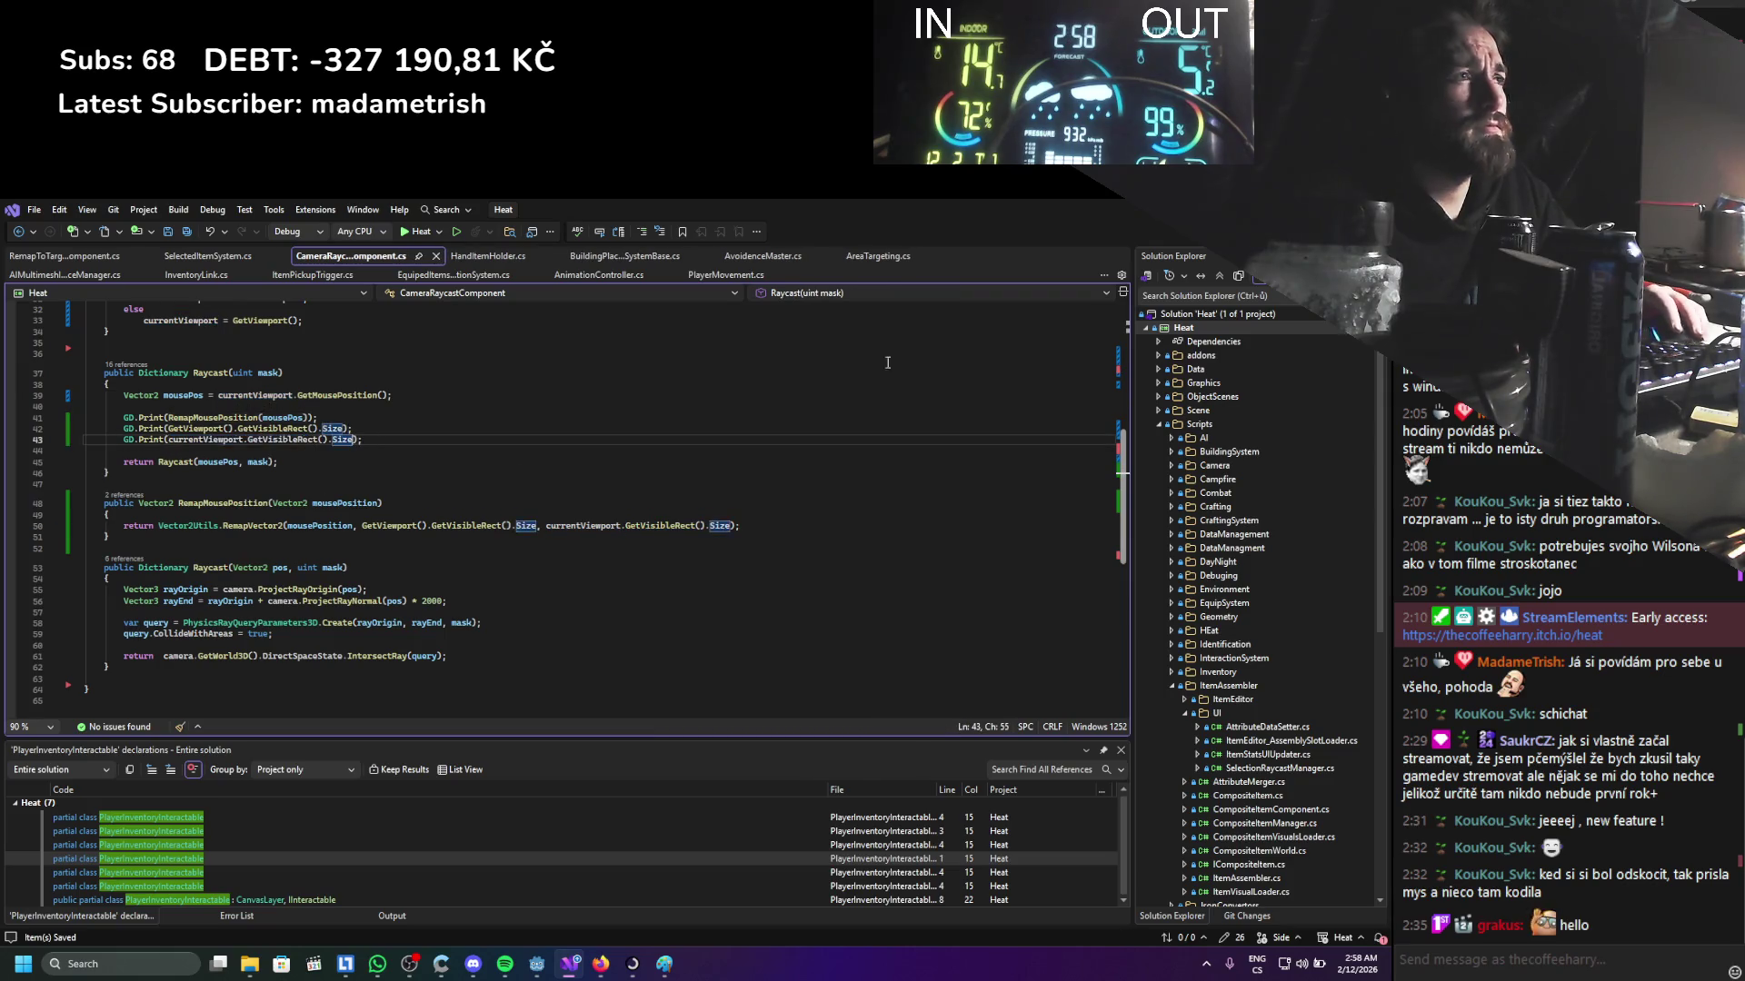
key("alt+Tab")
left_click(1159, 233)
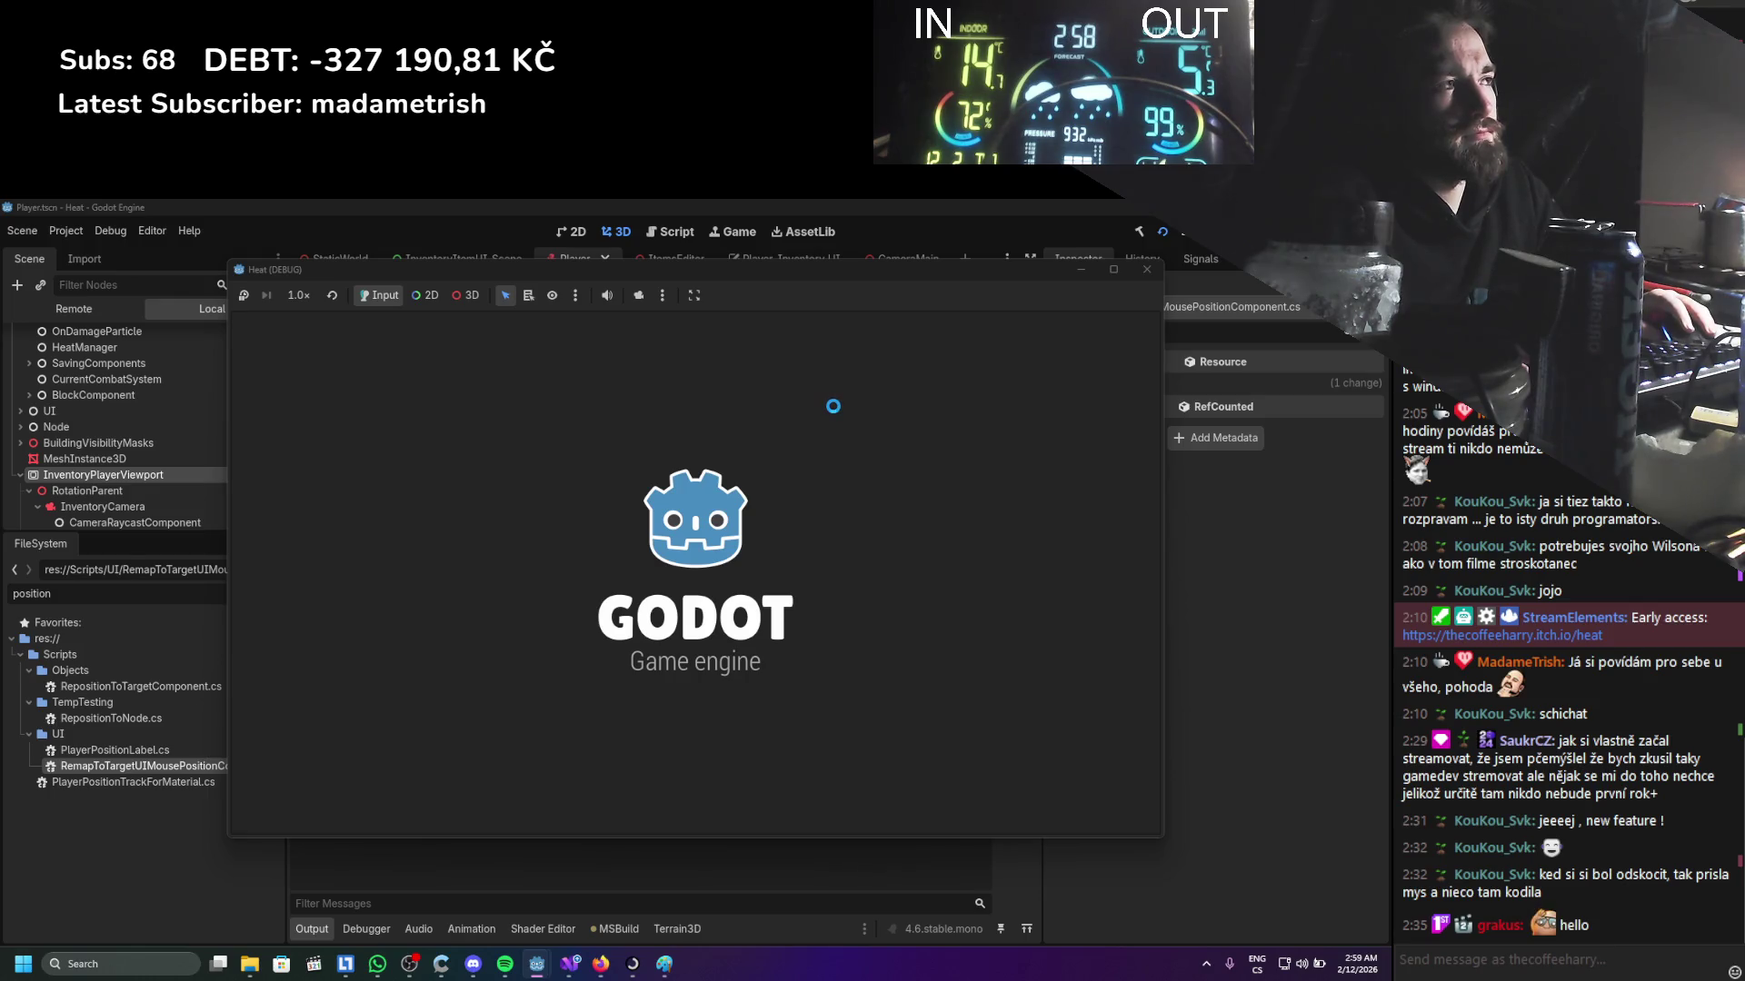
Open the inventory in the game to log the sizes, stop it with F8, and return to Godot
key("i")
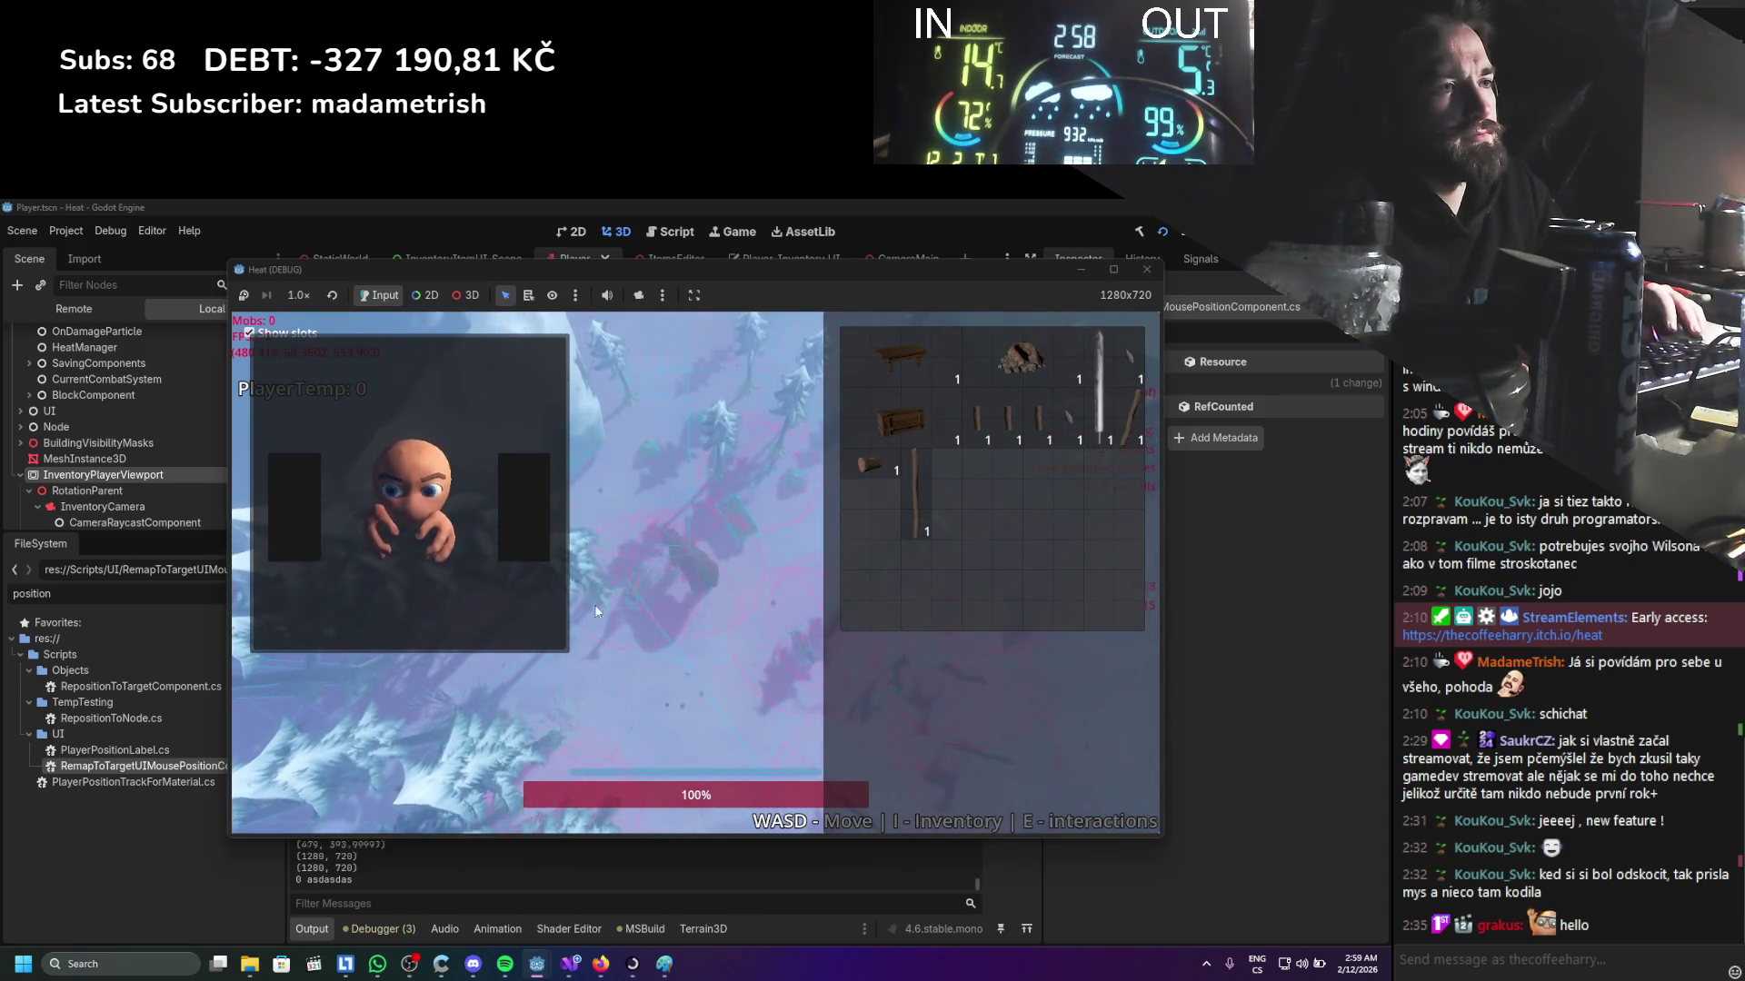
key("F8")
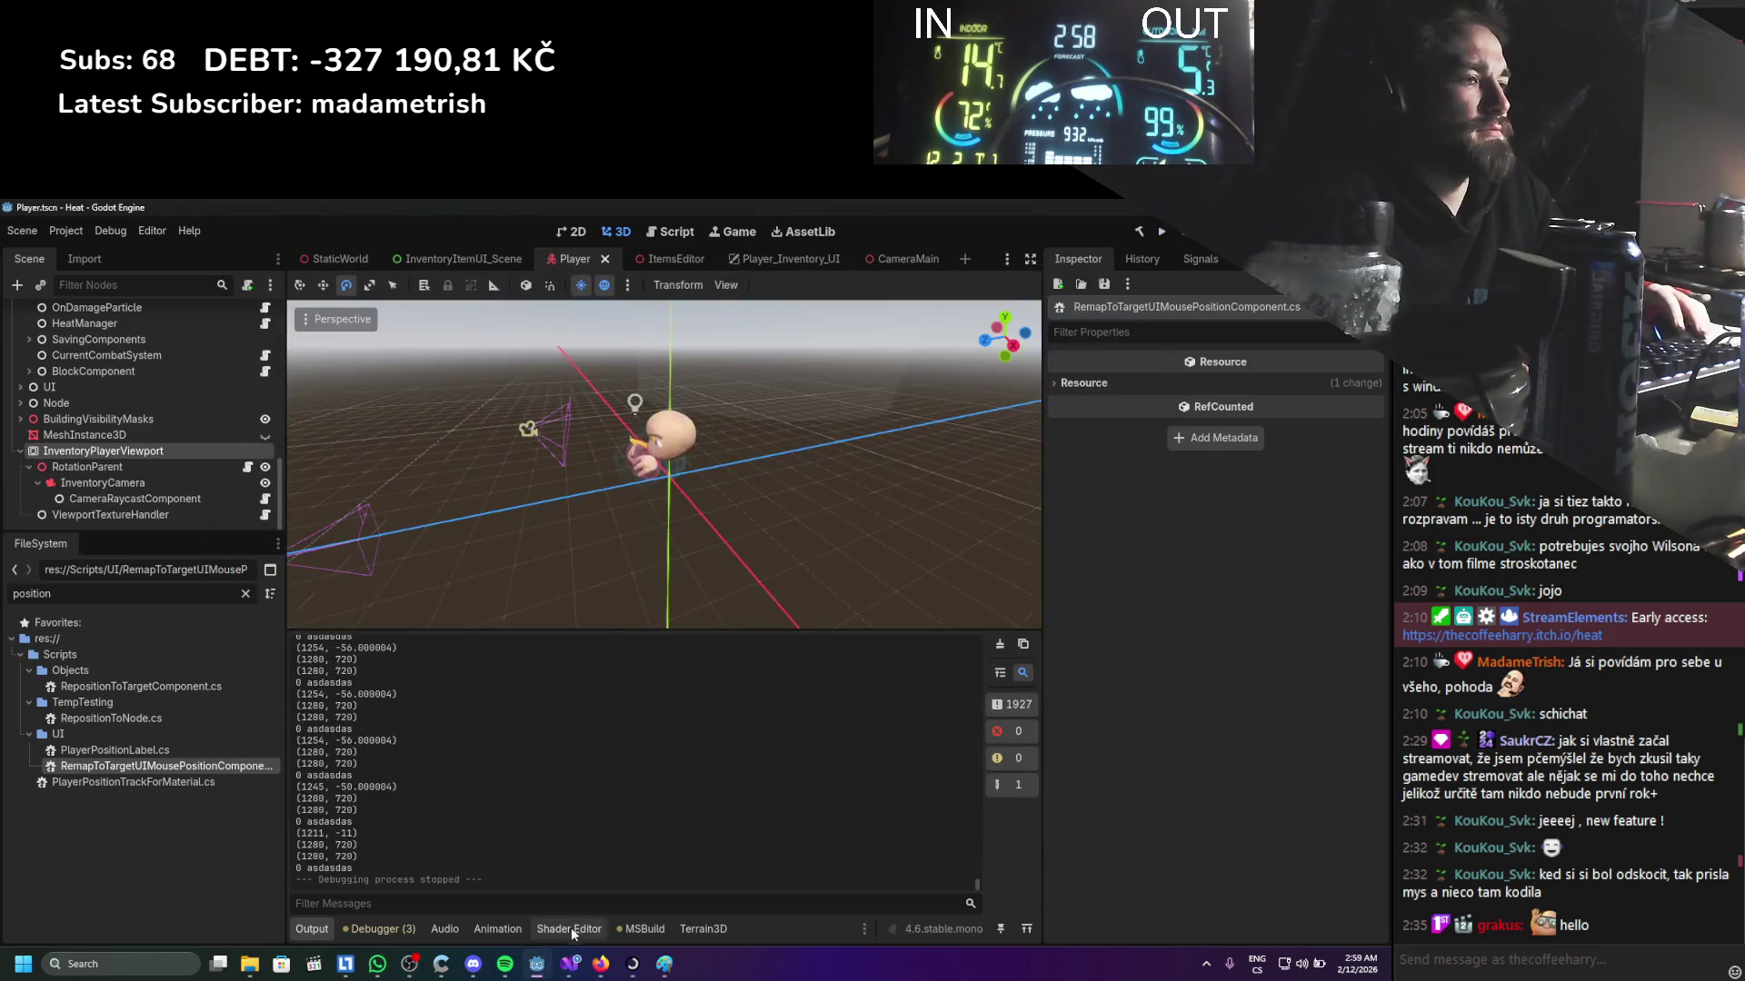
left_click(570, 963)
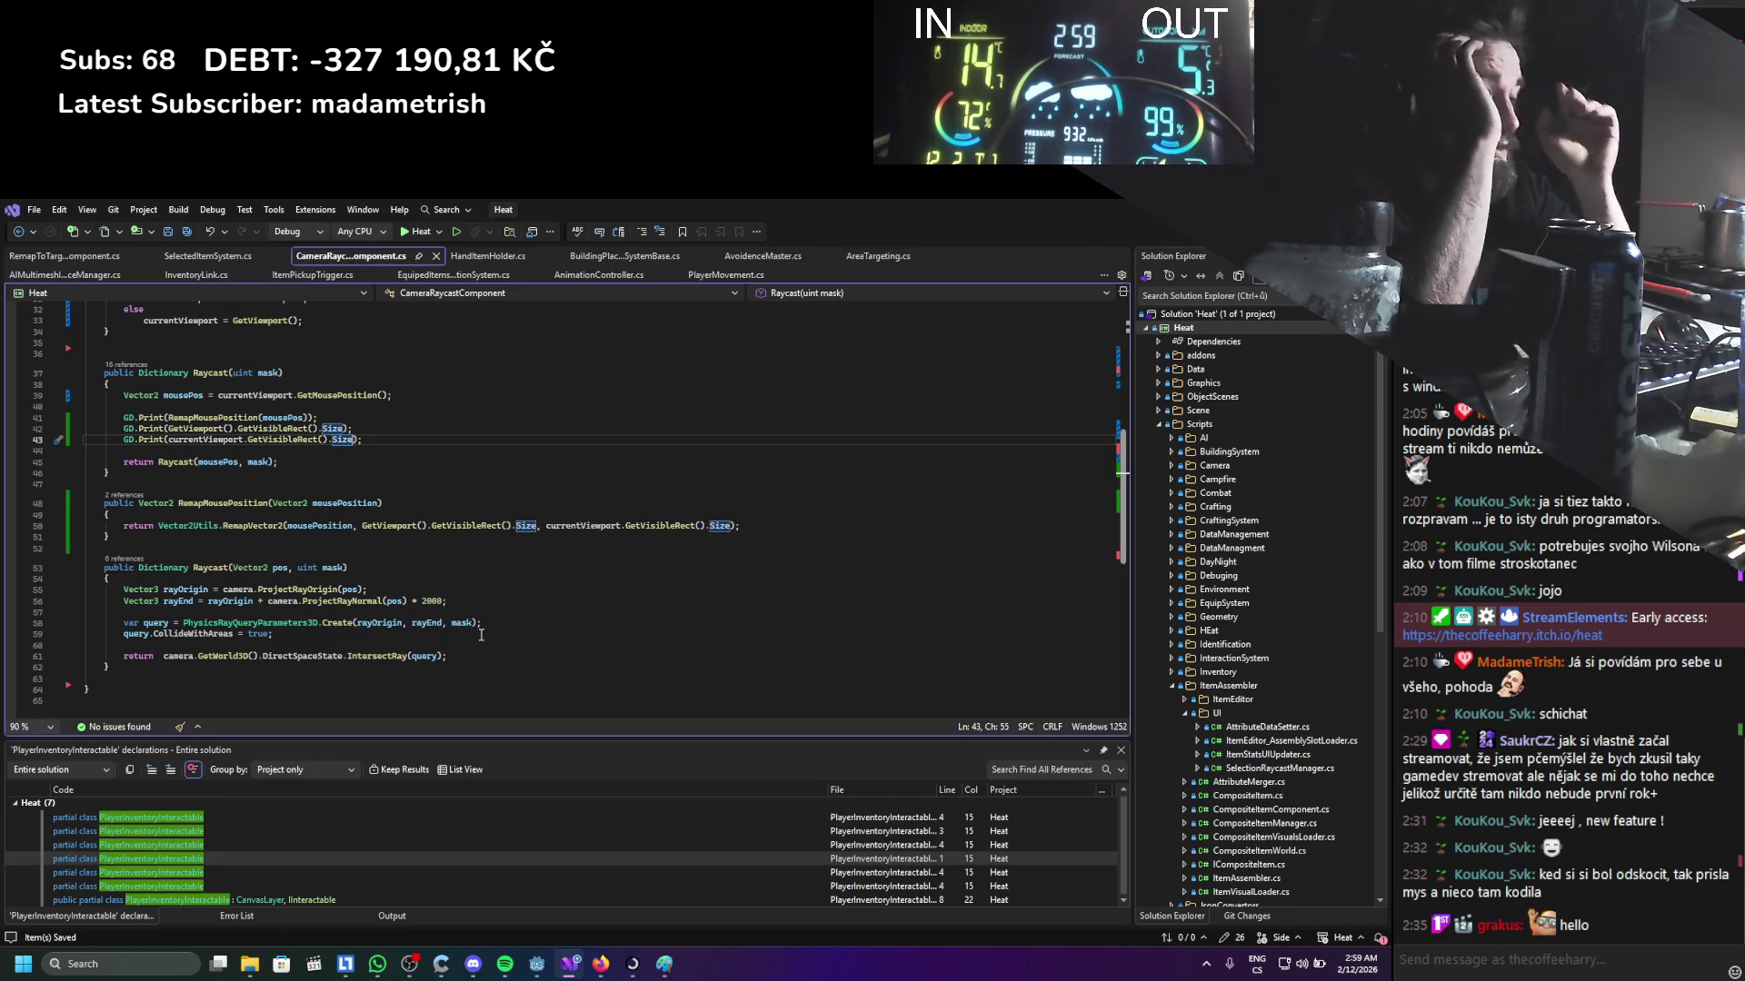
left_click(536, 963)
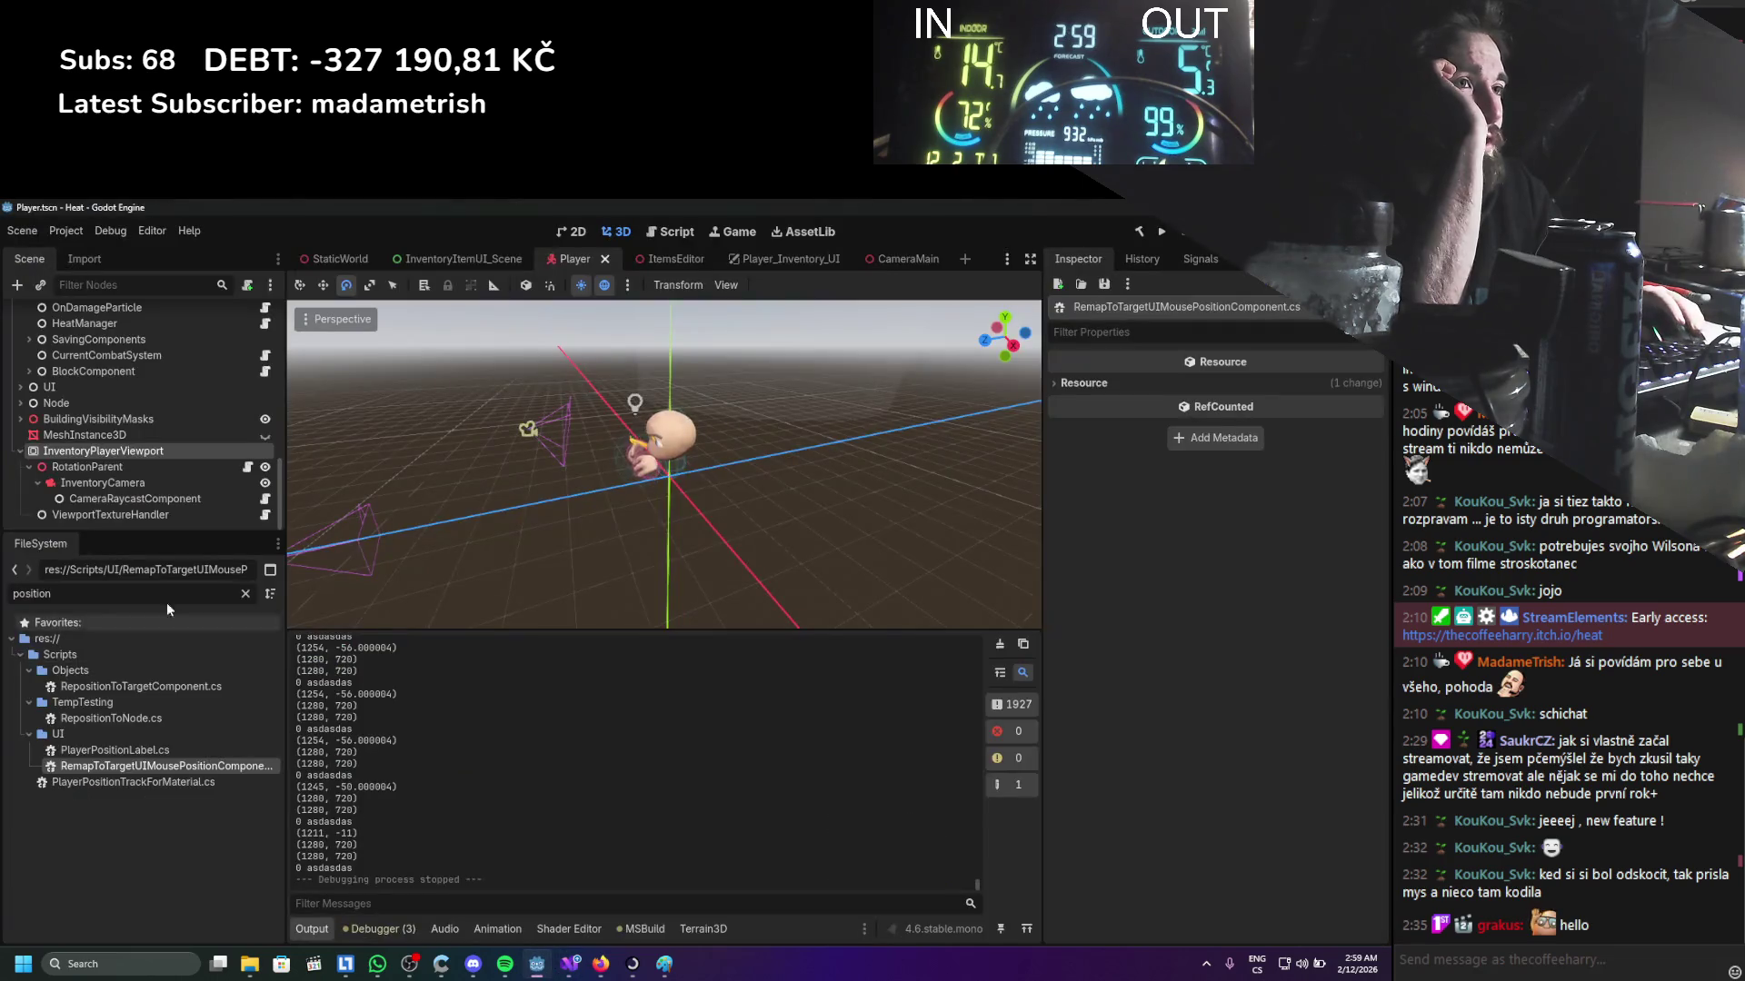
Inspect InventoryPlayerViewport's 1024×1024 SubViewport settings, then switch to the Player_Inventory_UI scene
left_click(116, 482)
left_click(104, 451)
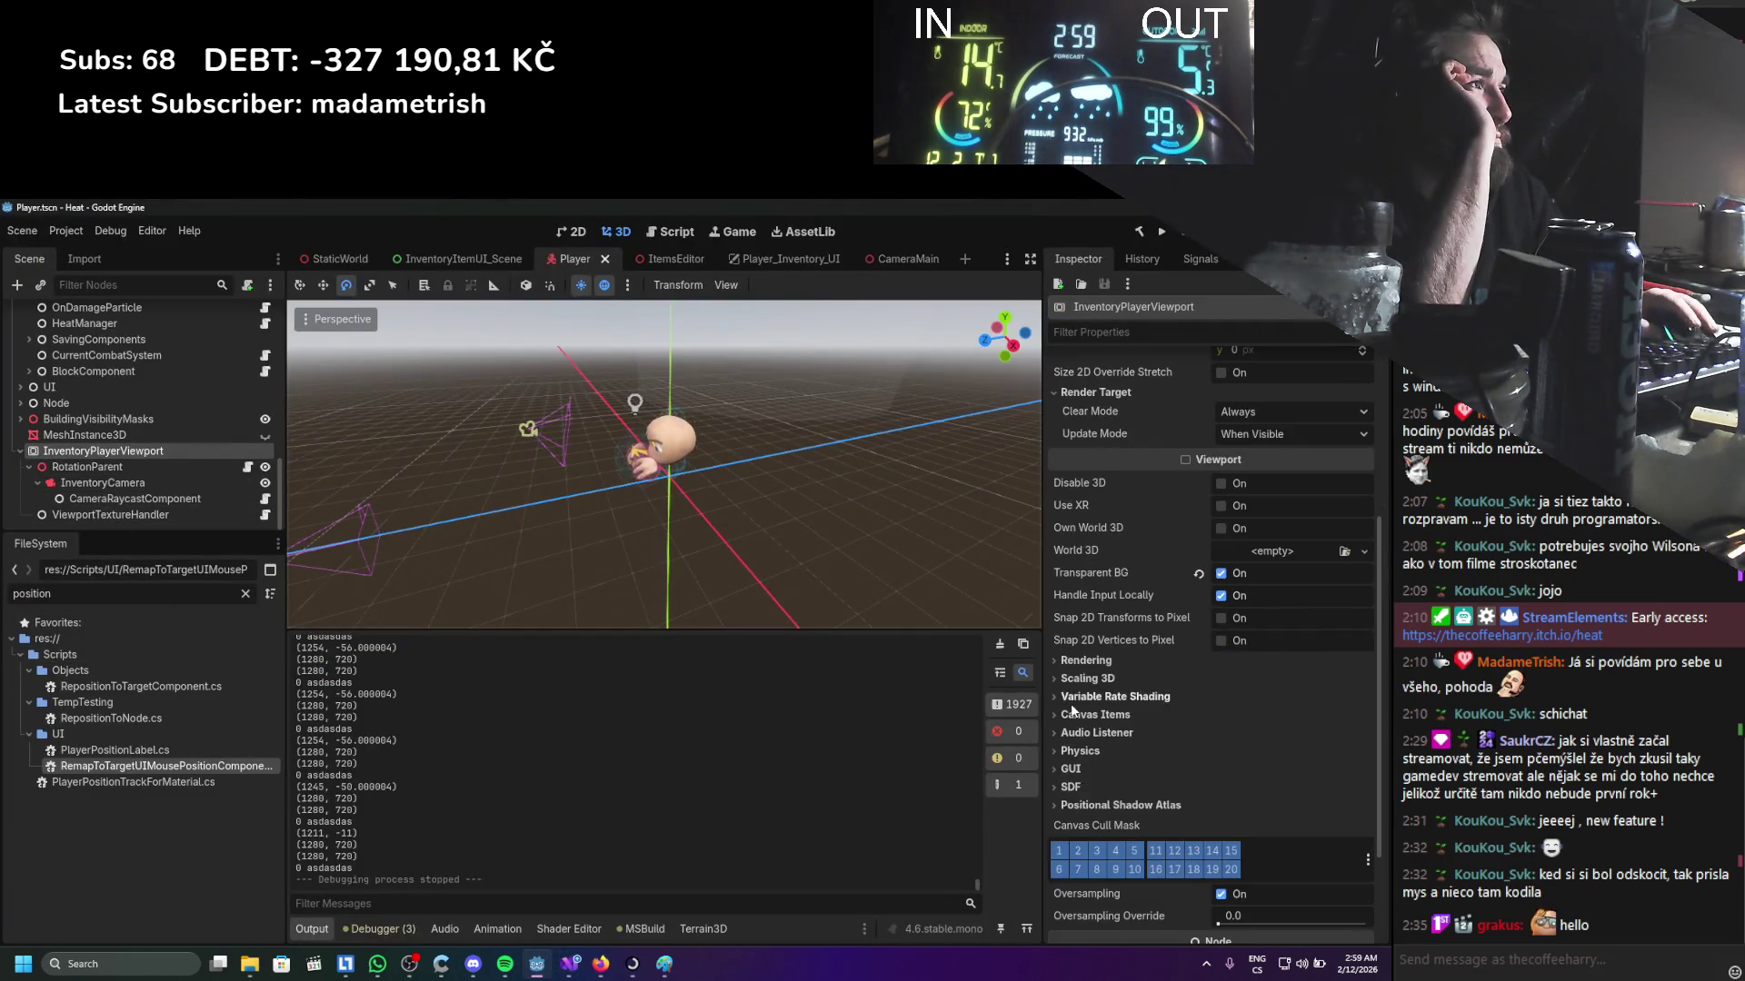
scroll(1070, 703, "up", 5)
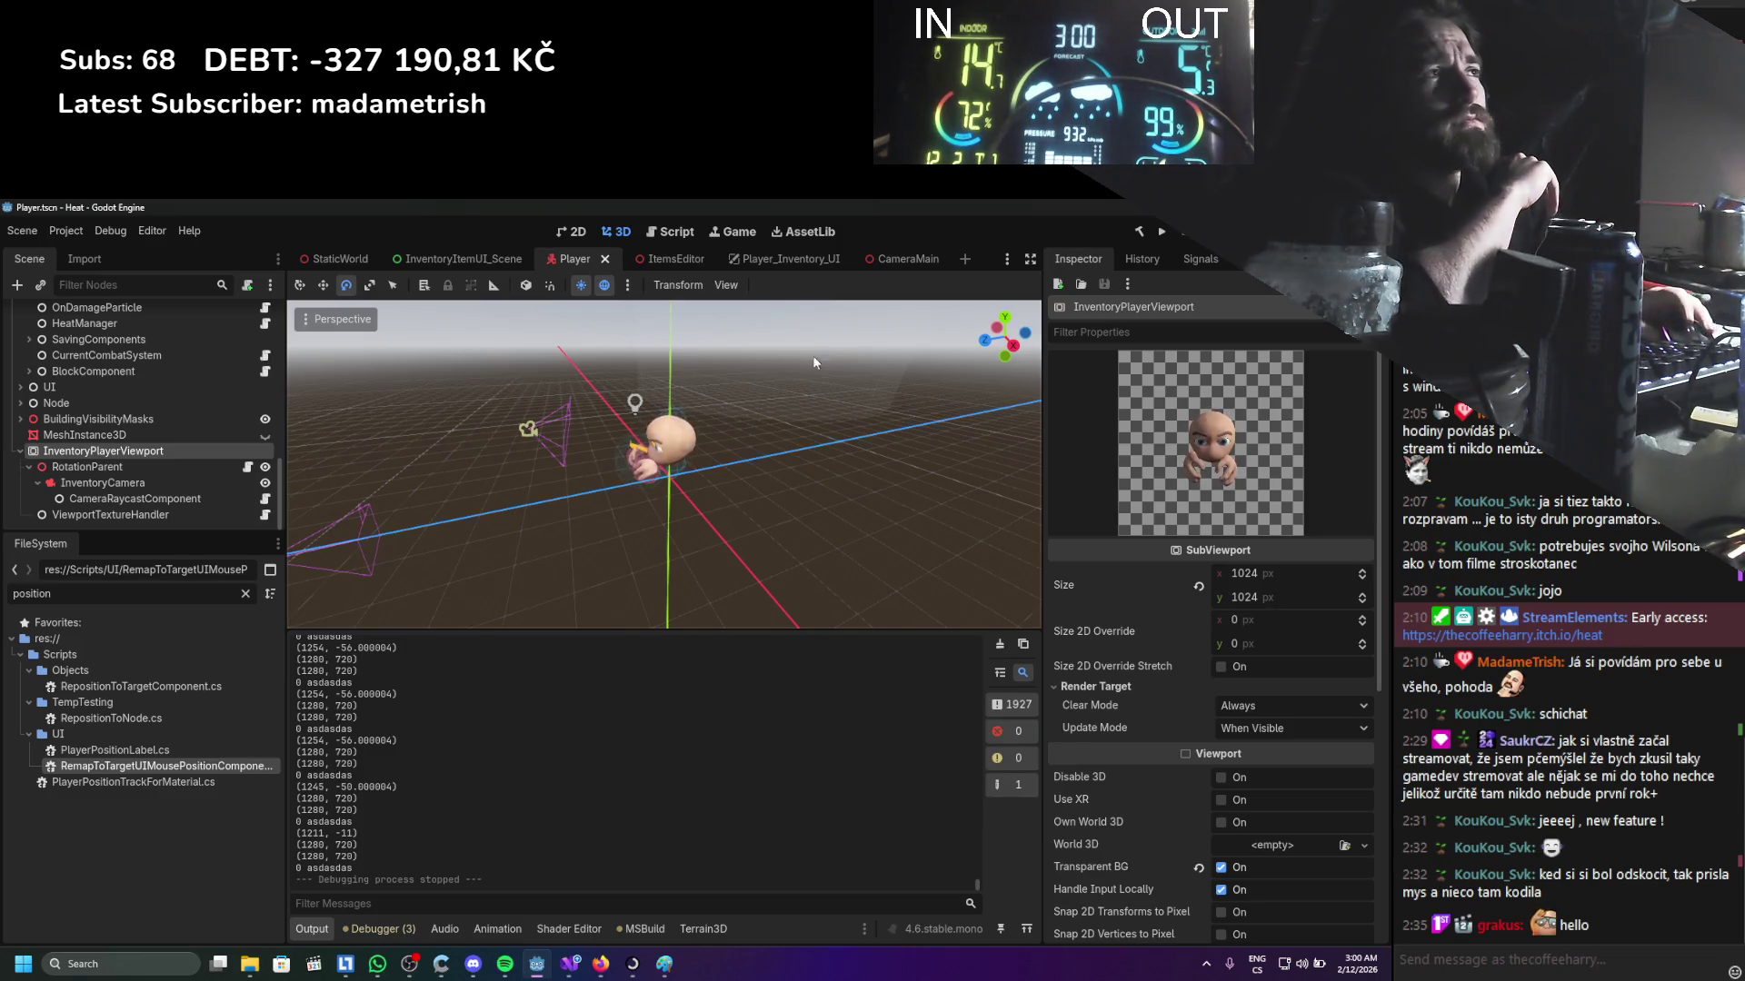
left_click(779, 259)
scroll(187, 355, "down", 2)
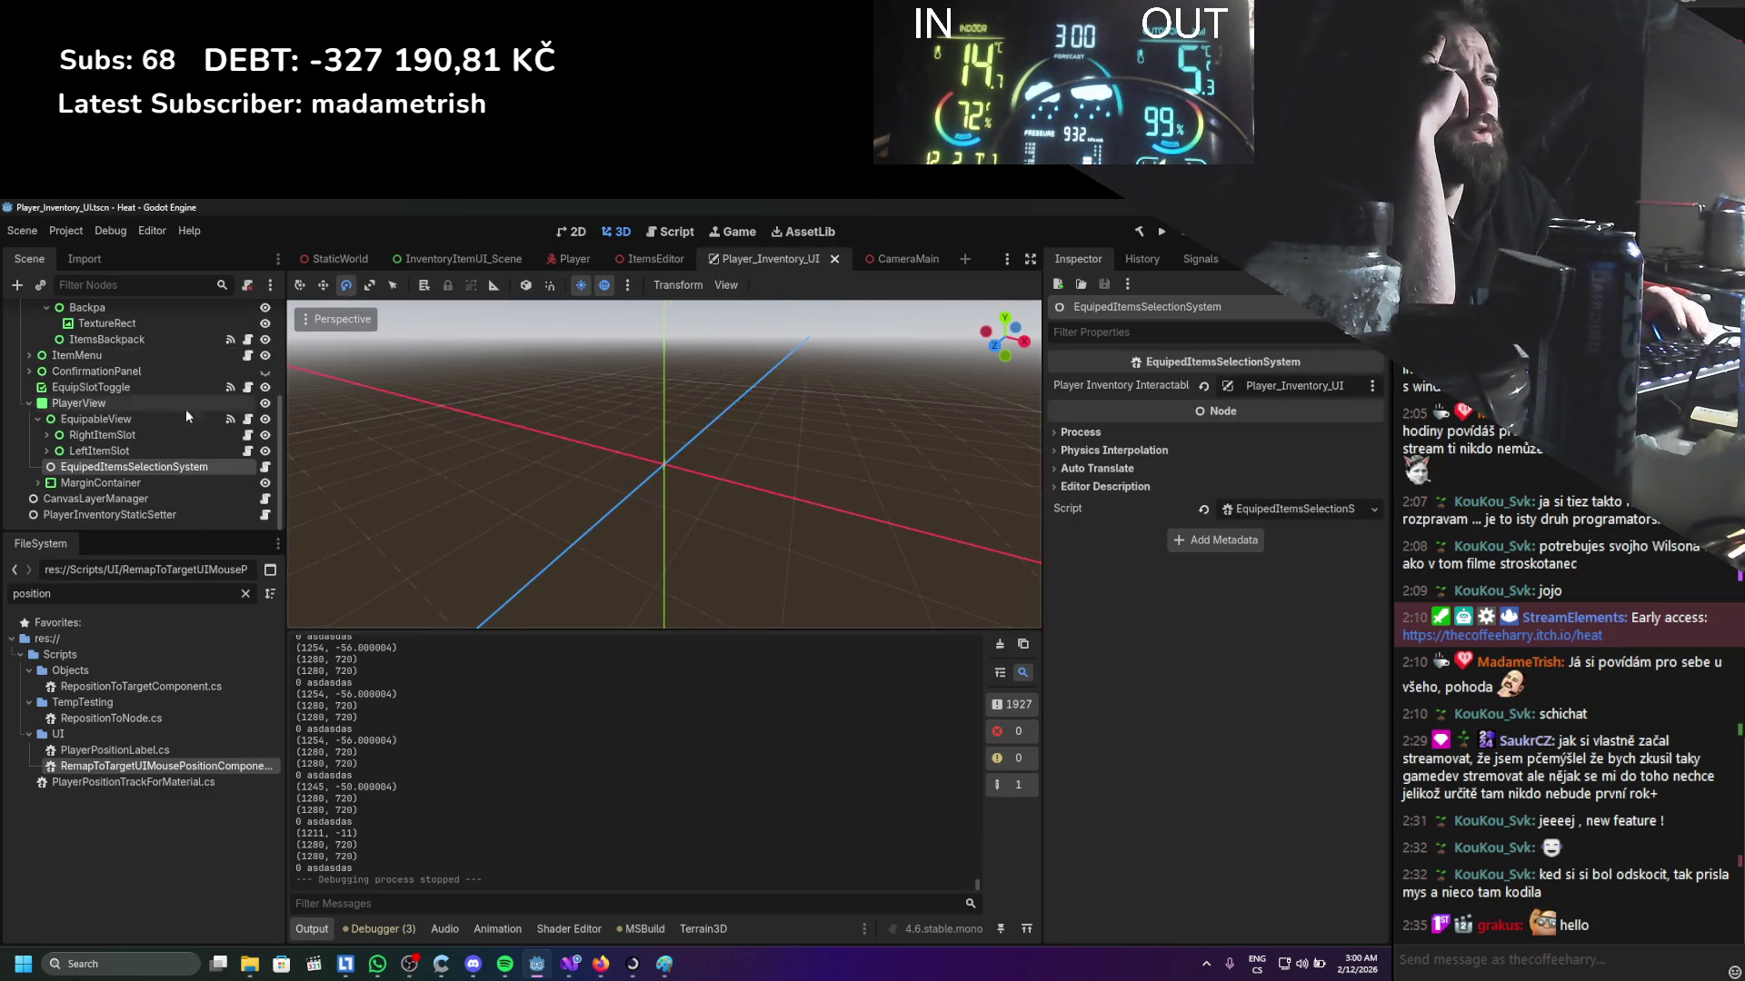
Expand MarginContainer in the Player_Inventory_UI scene tree and inspect its children
left_click(37, 485)
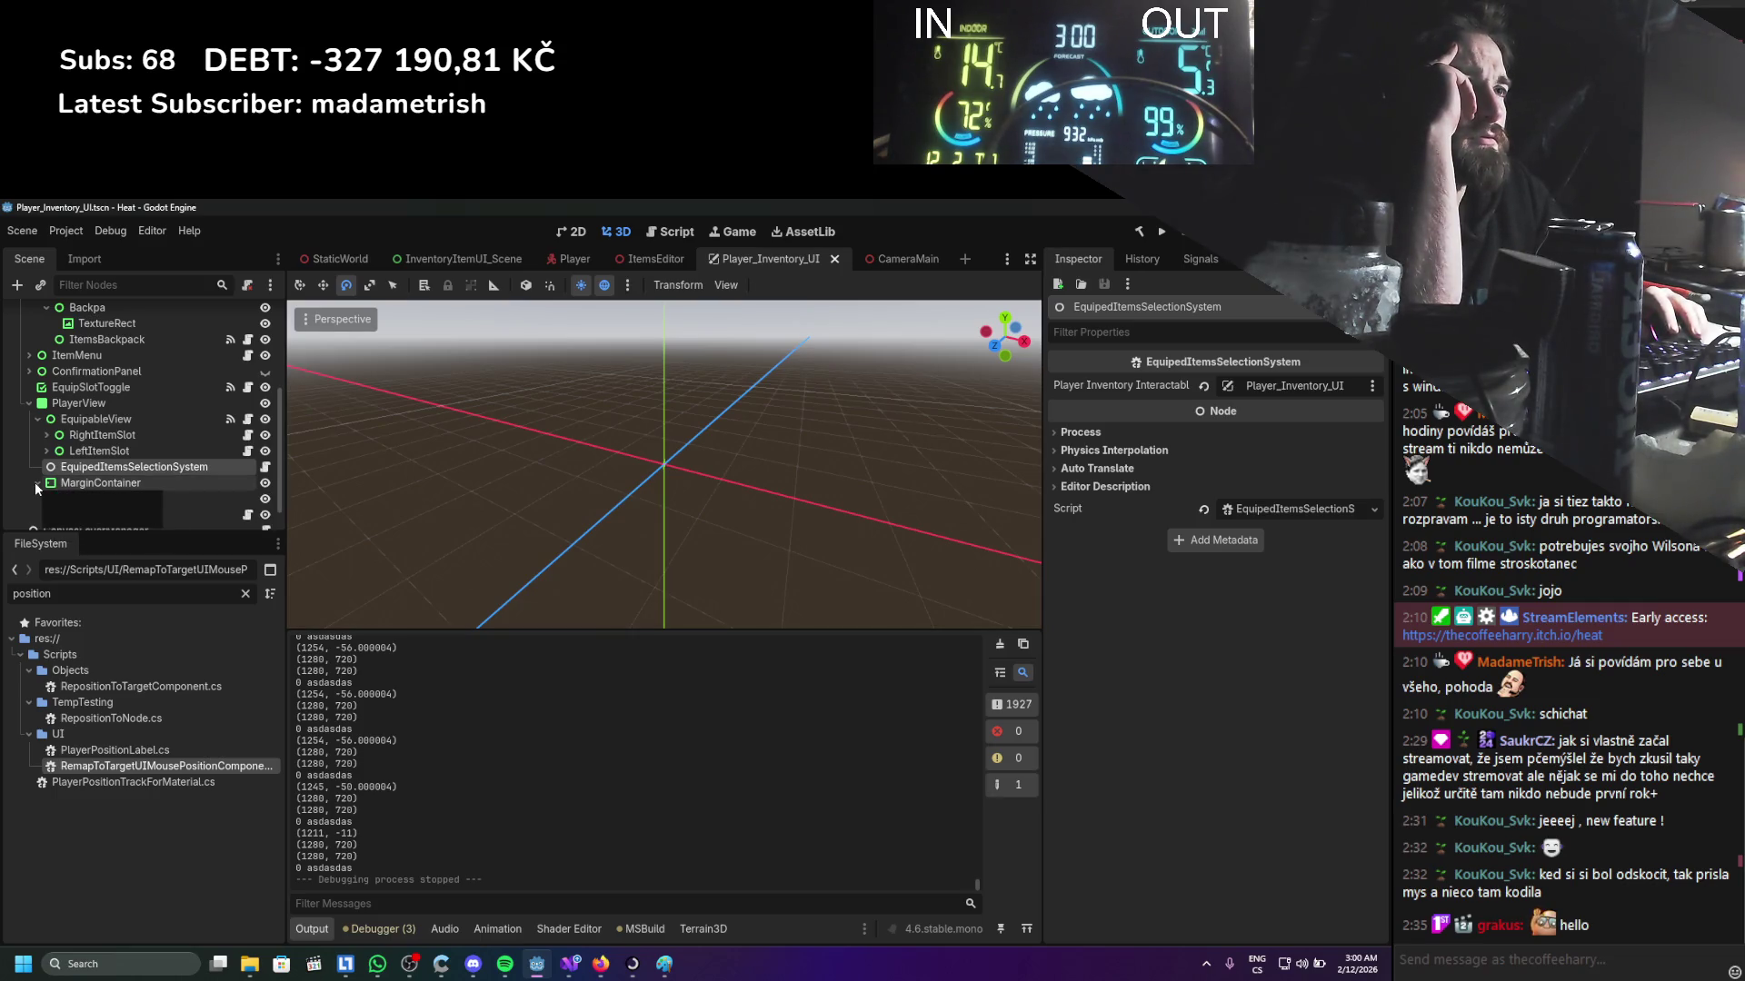
left_click(66, 484)
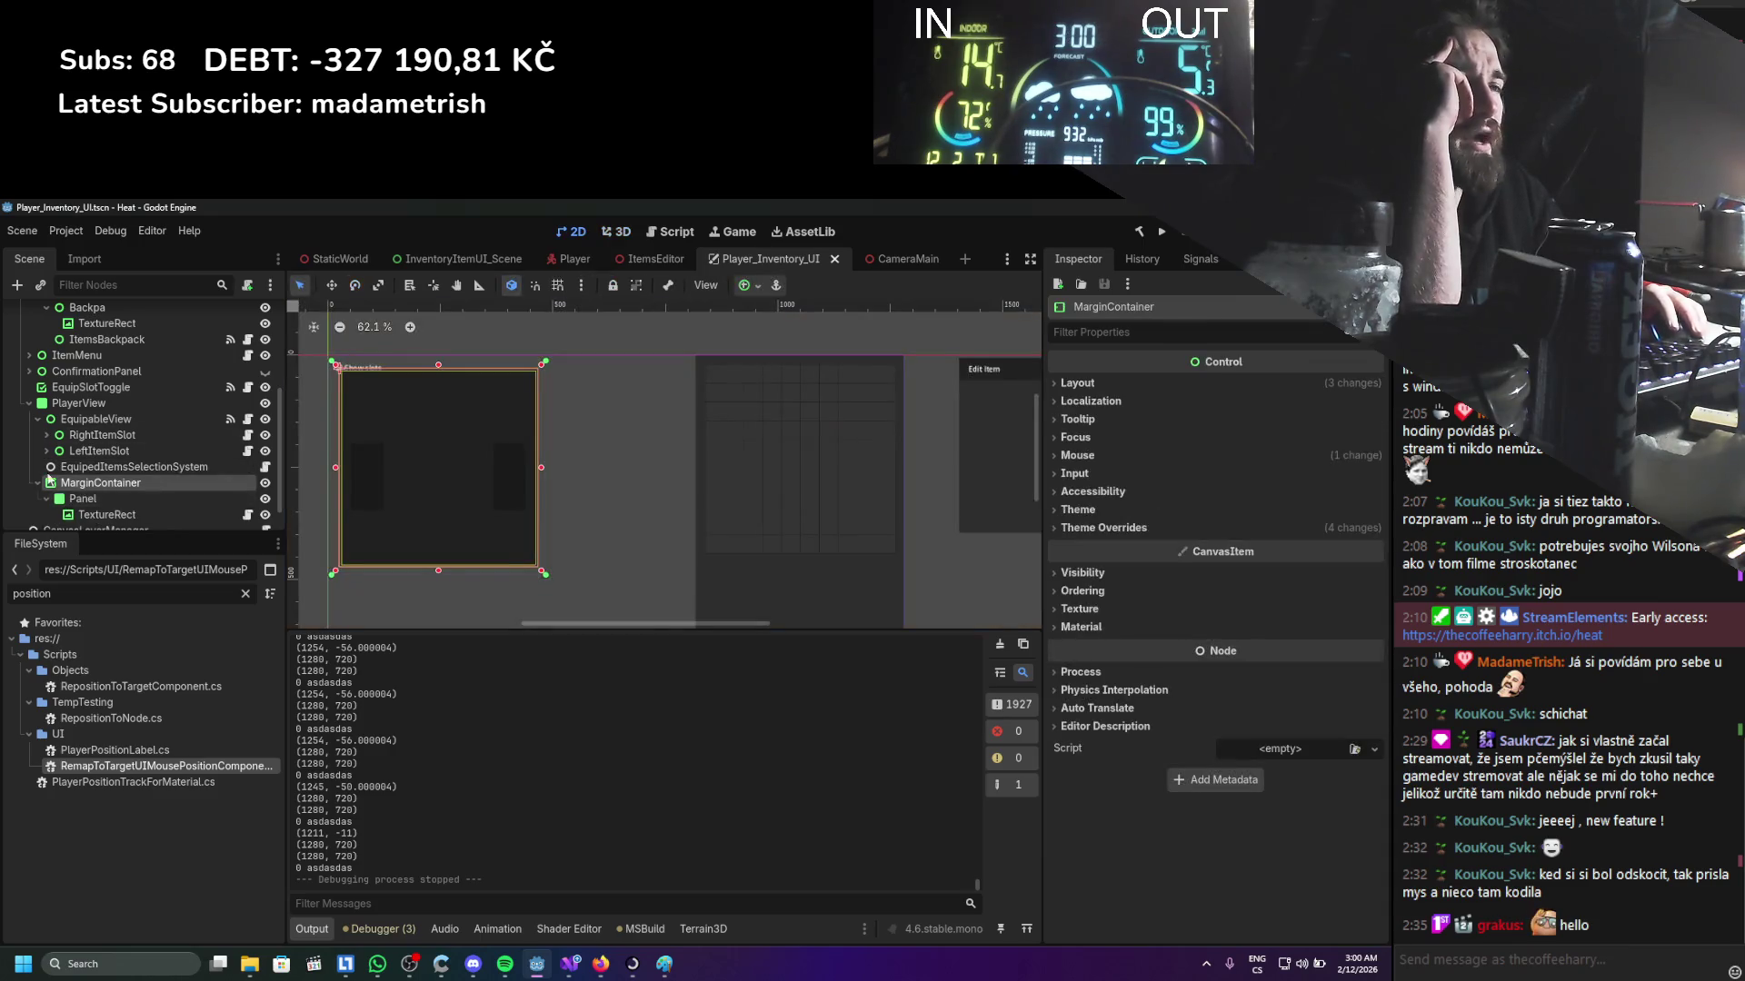
scroll(67, 493, "up", 5)
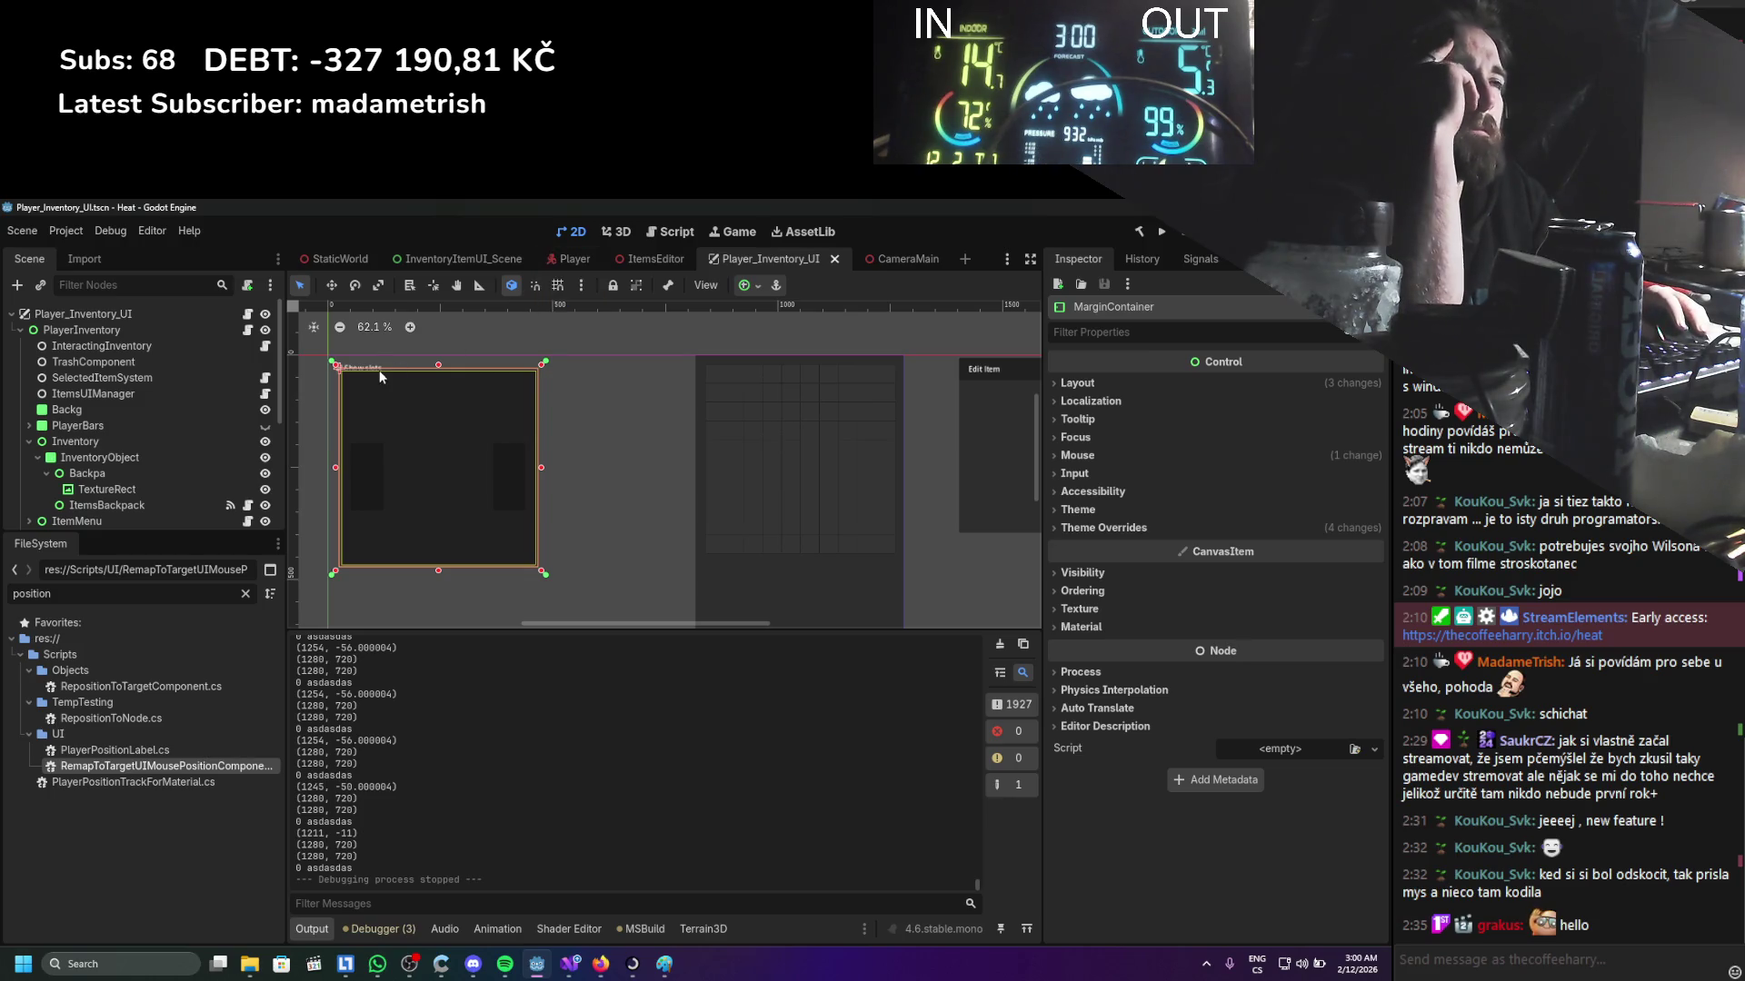
scroll(204, 426, "down", 3)
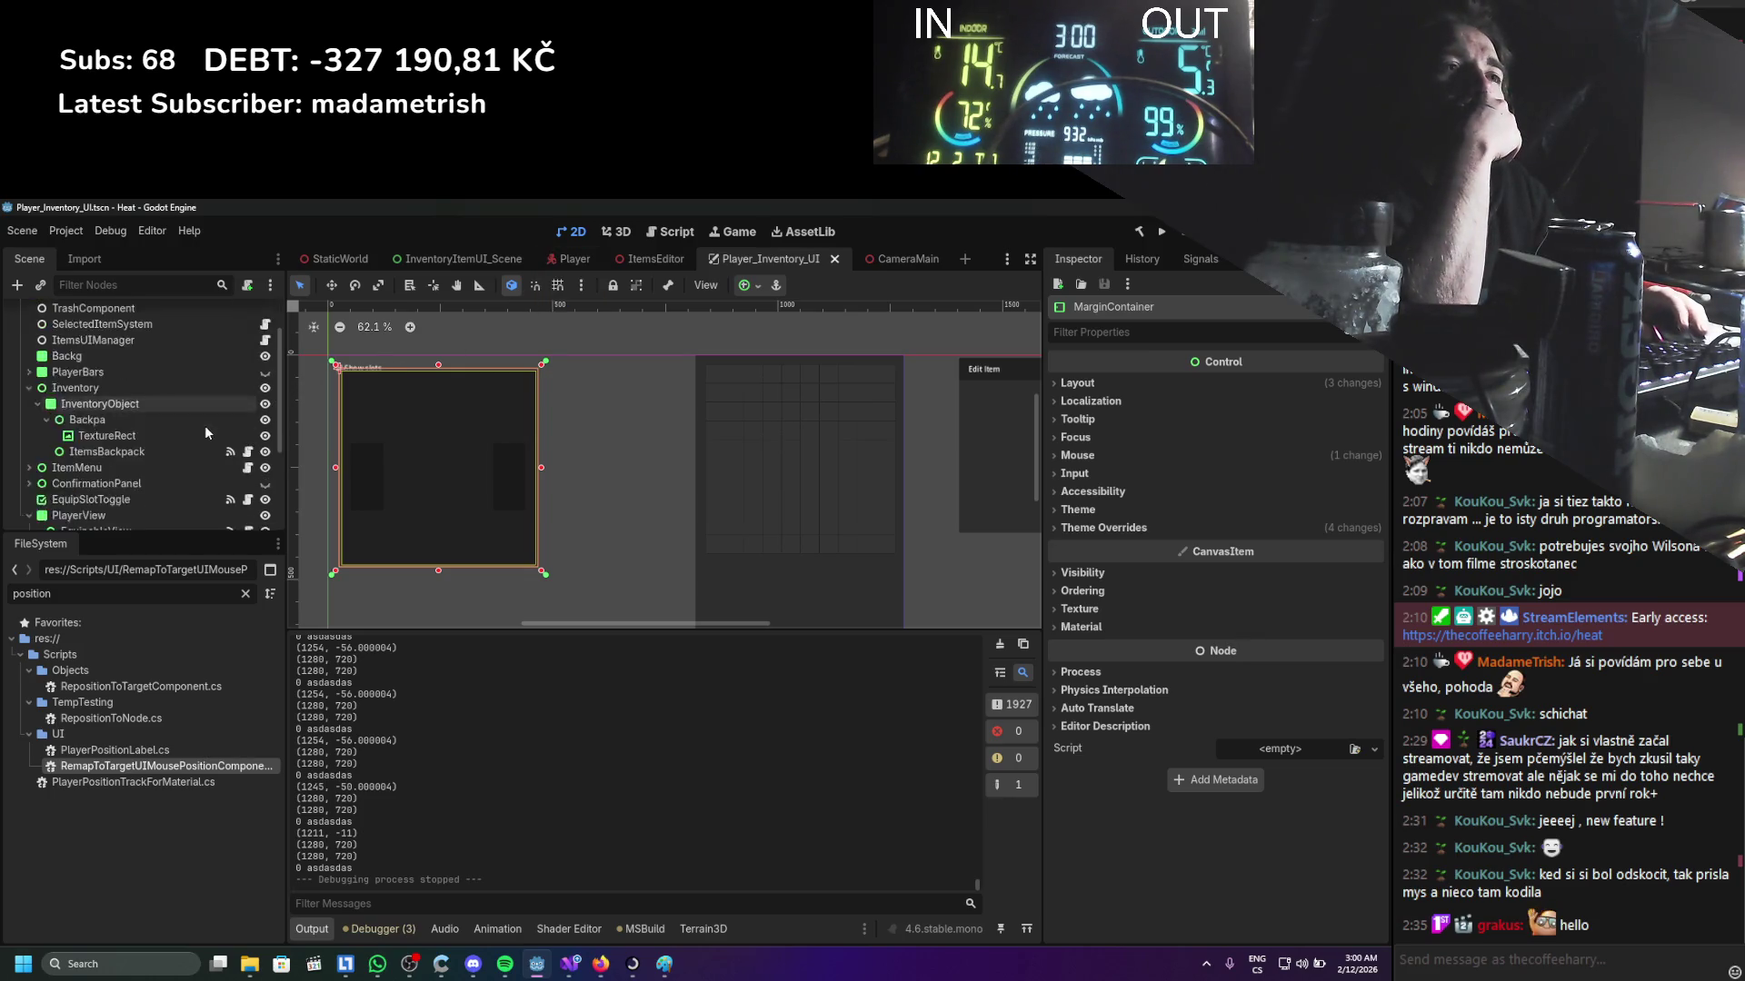
scroll(211, 427, "up", 3)
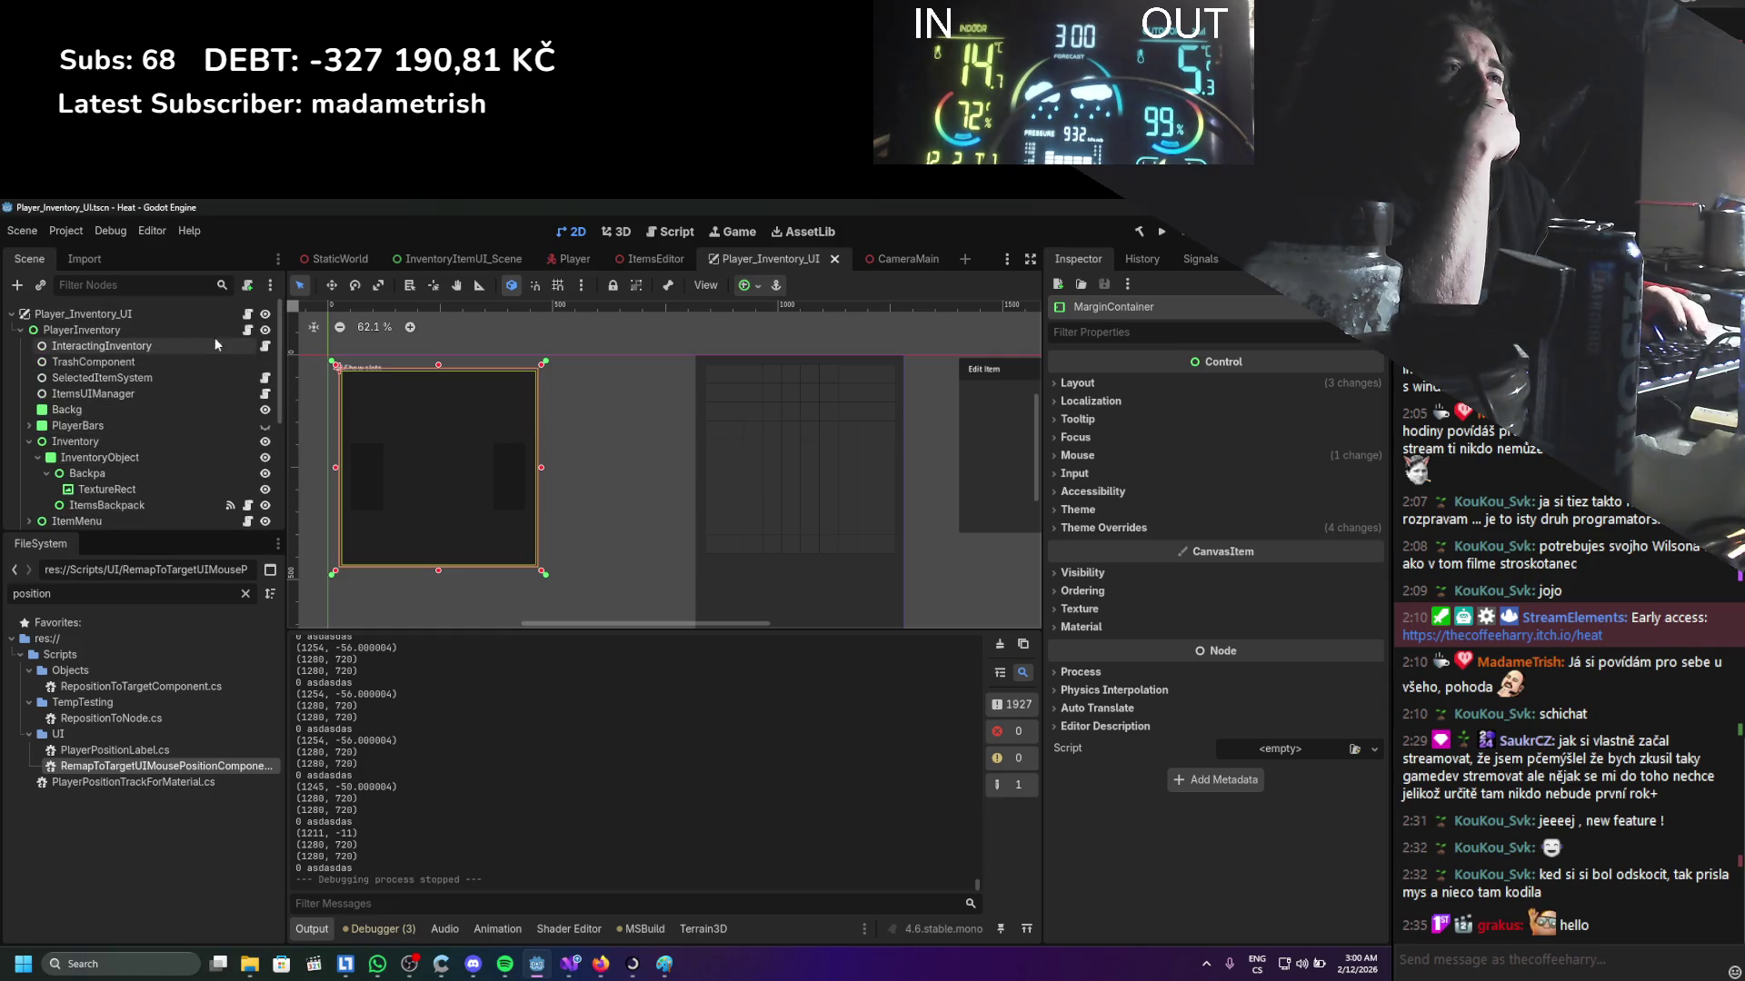
Tidy the scene tree, collapsing EquipableView to hide its item slots
left_click(200, 320)
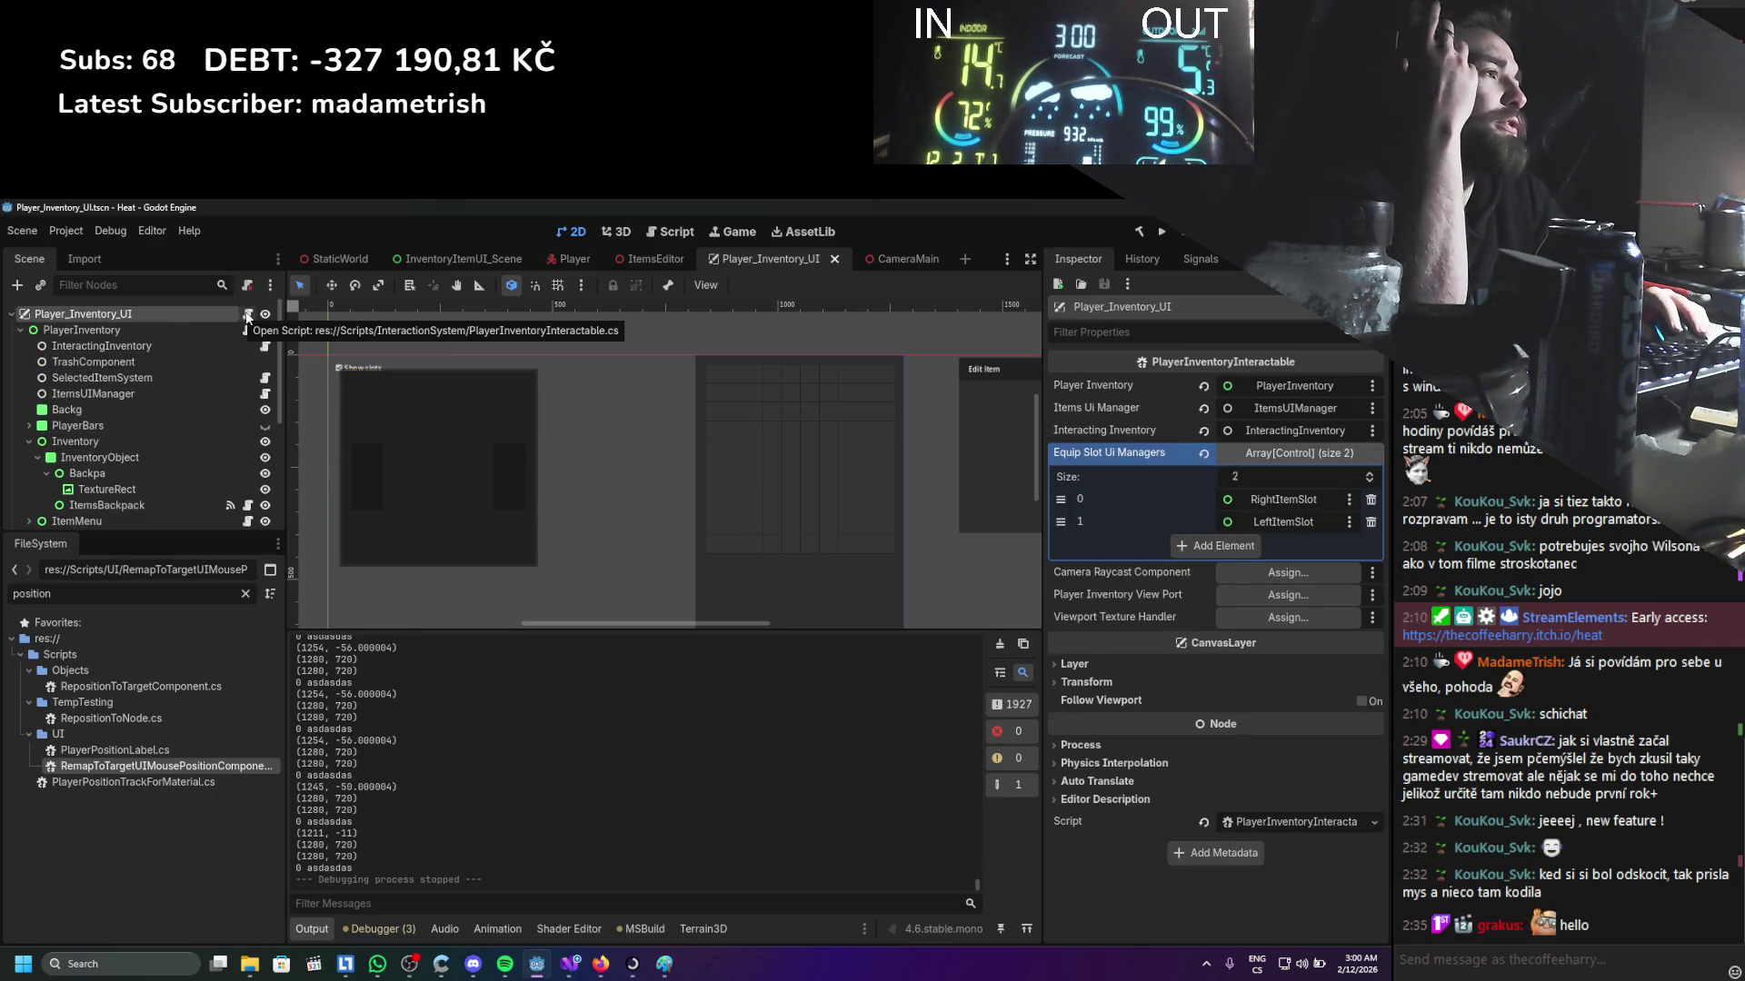
scroll(100, 457, "down", 5)
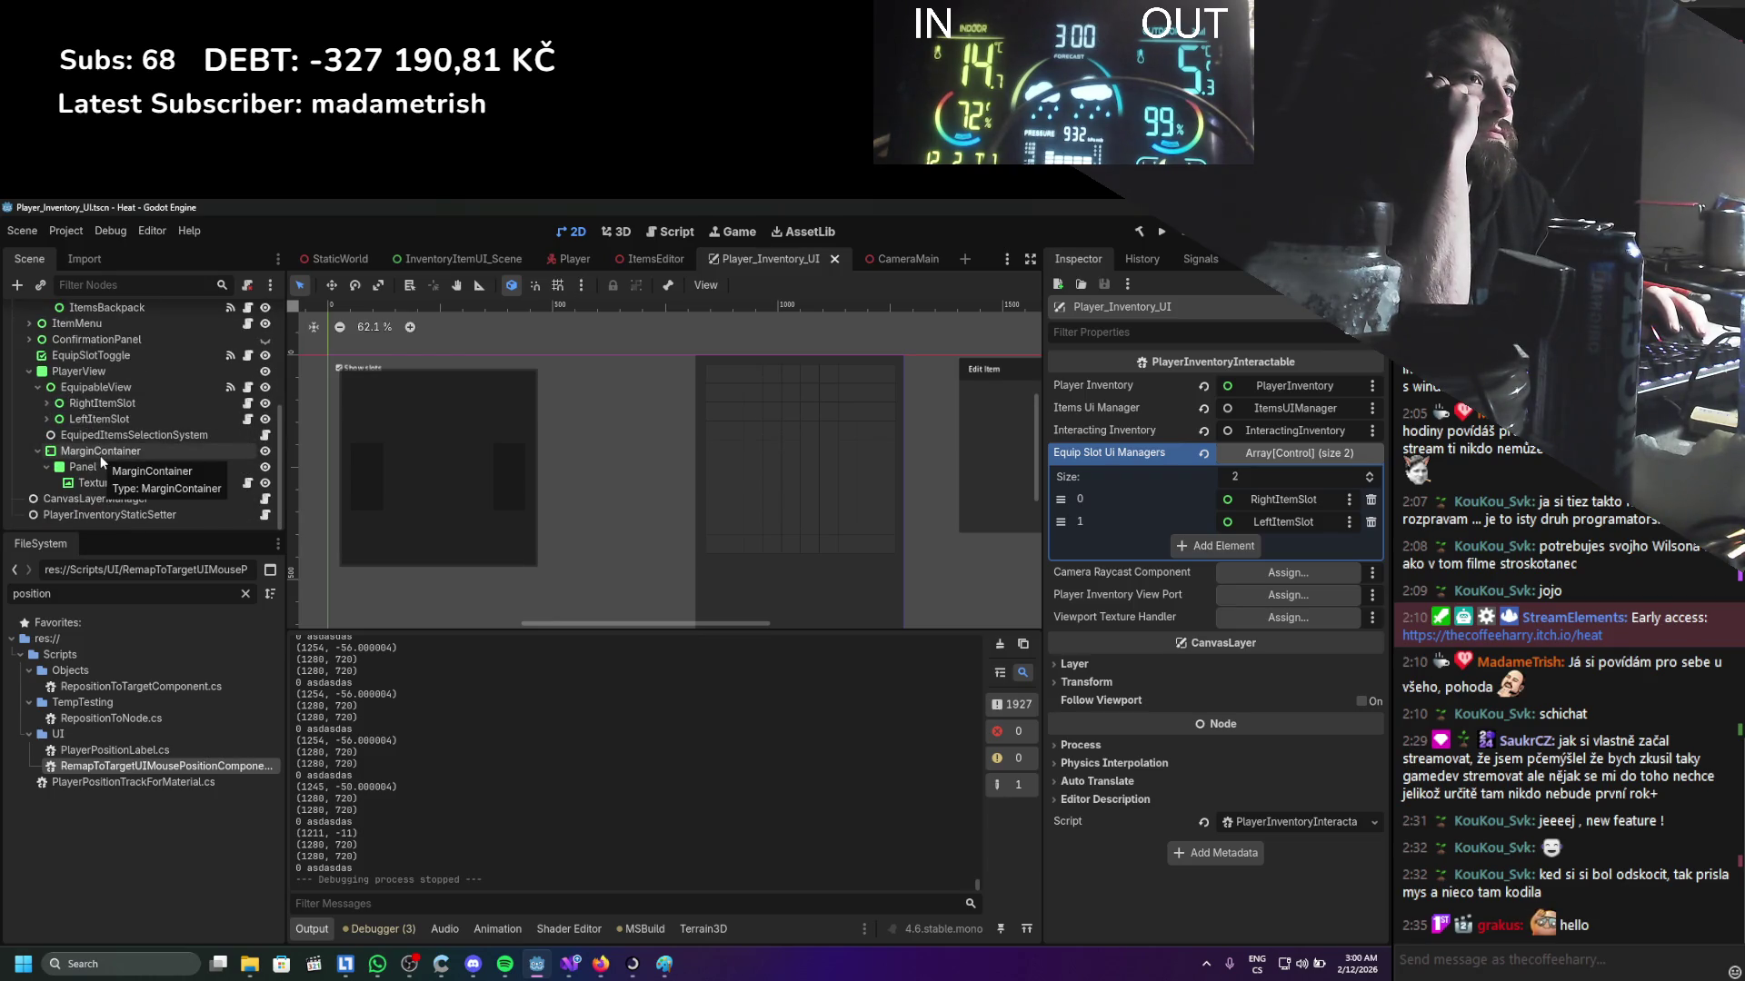
scroll(178, 379, "up", 5)
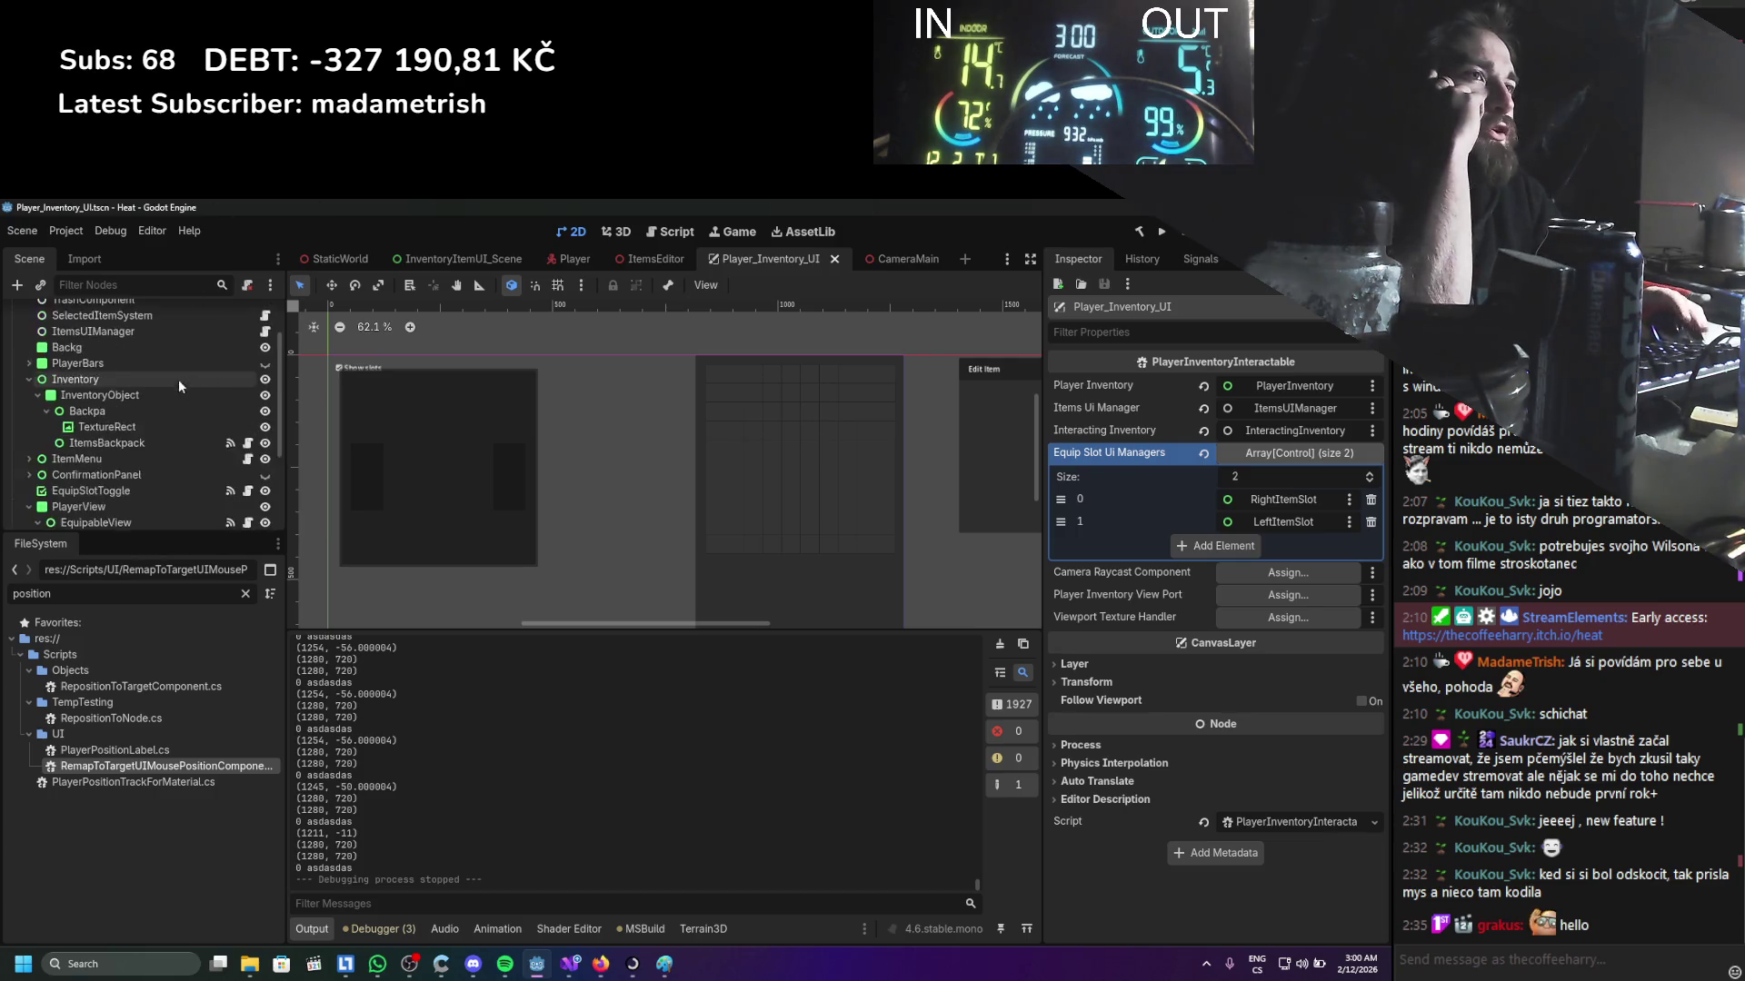
scroll(183, 385, "down", 2)
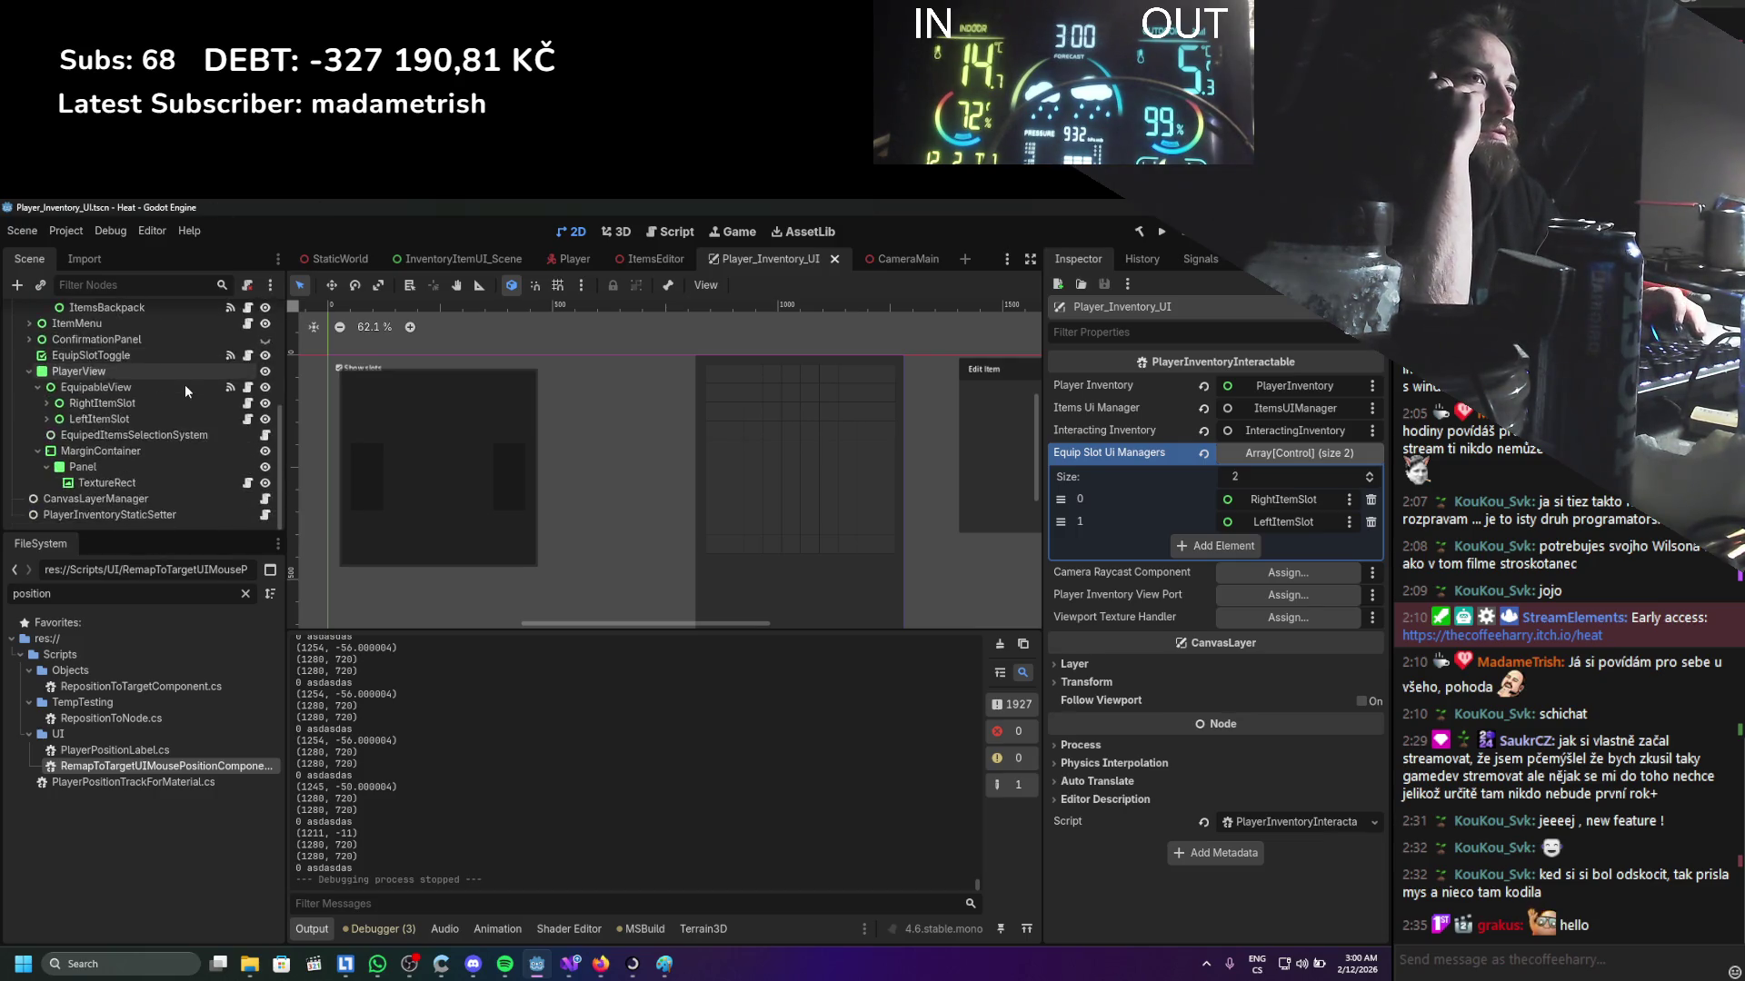
scroll(19, 378, "up", 2)
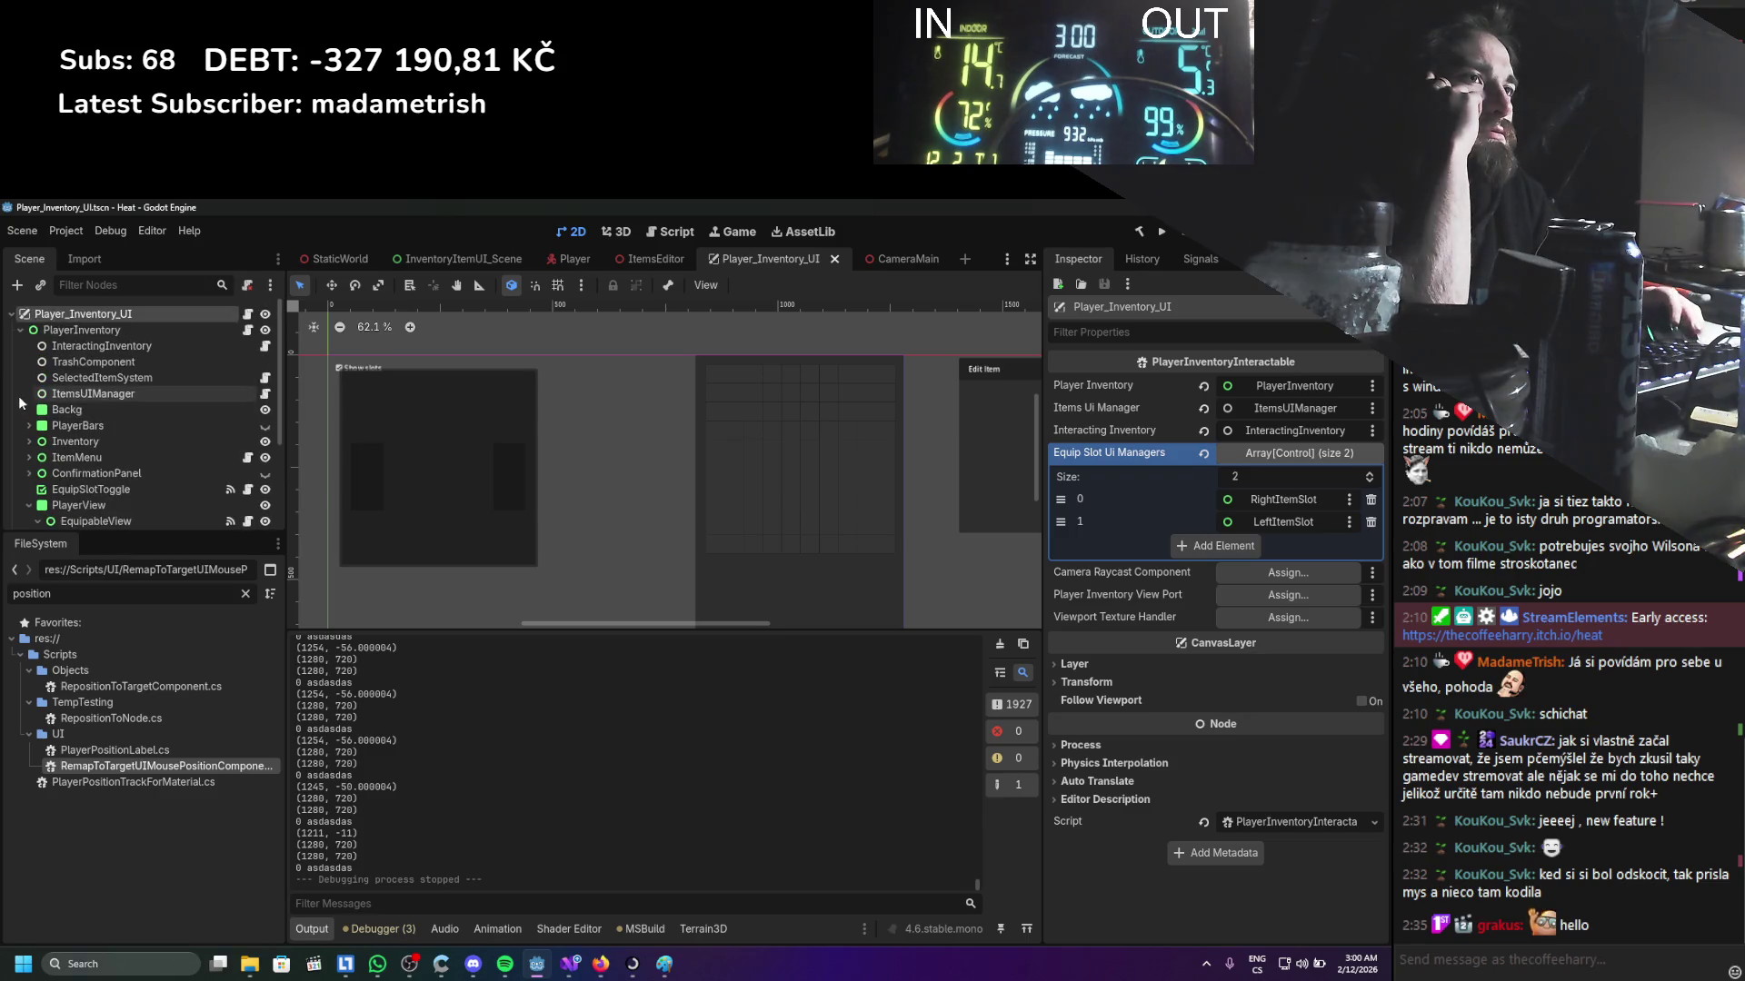
left_click(20, 331)
left_click(20, 330)
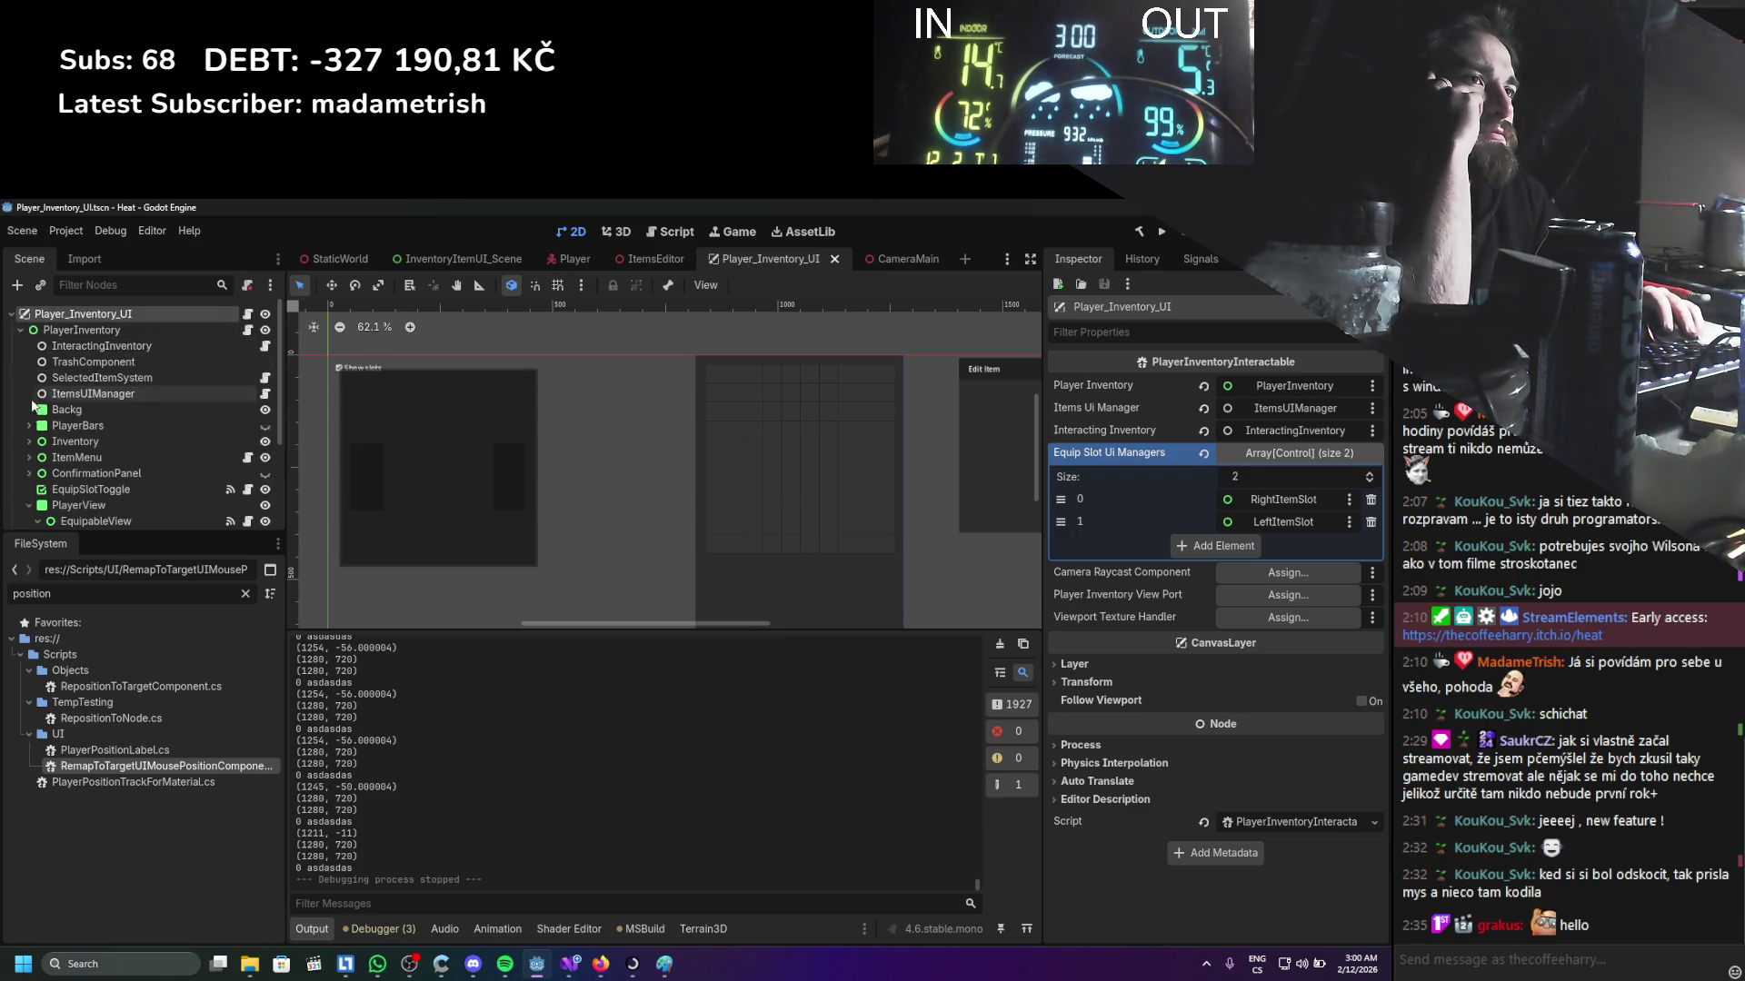
scroll(24, 433, "down", 3)
left_click(37, 439)
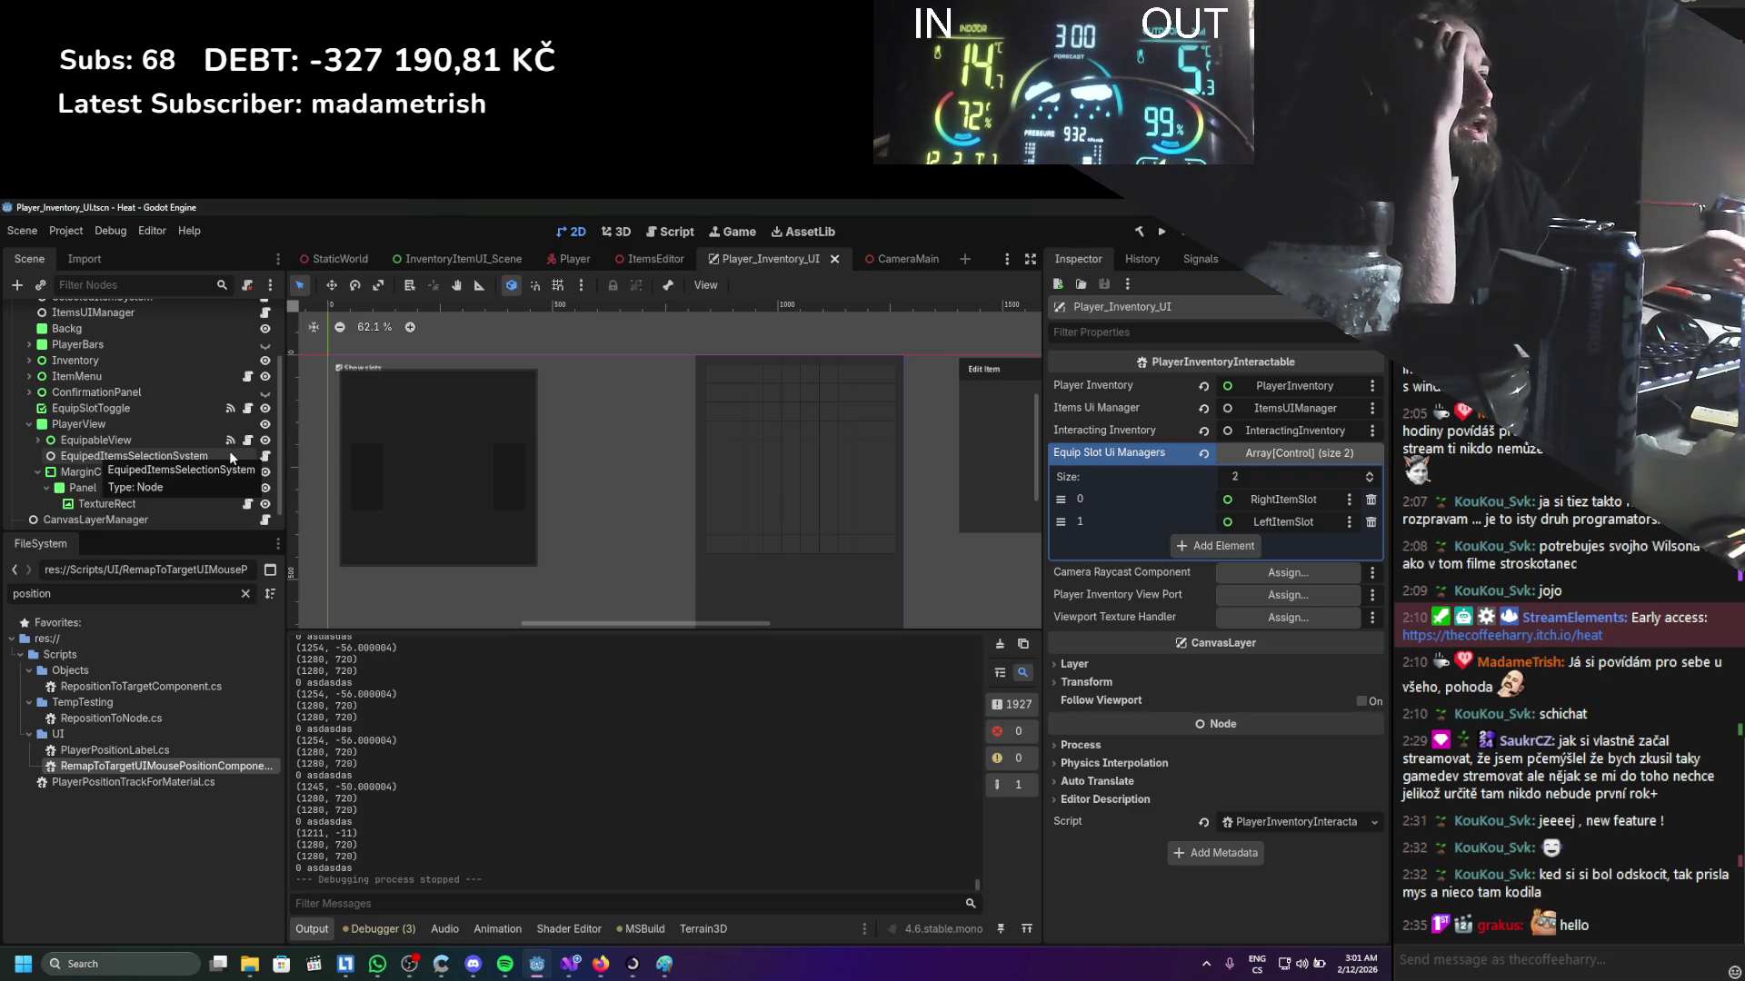
Bring InventoryPlayerViewport over from the Player scene and paste it under MarginContainer
left_click(585, 260)
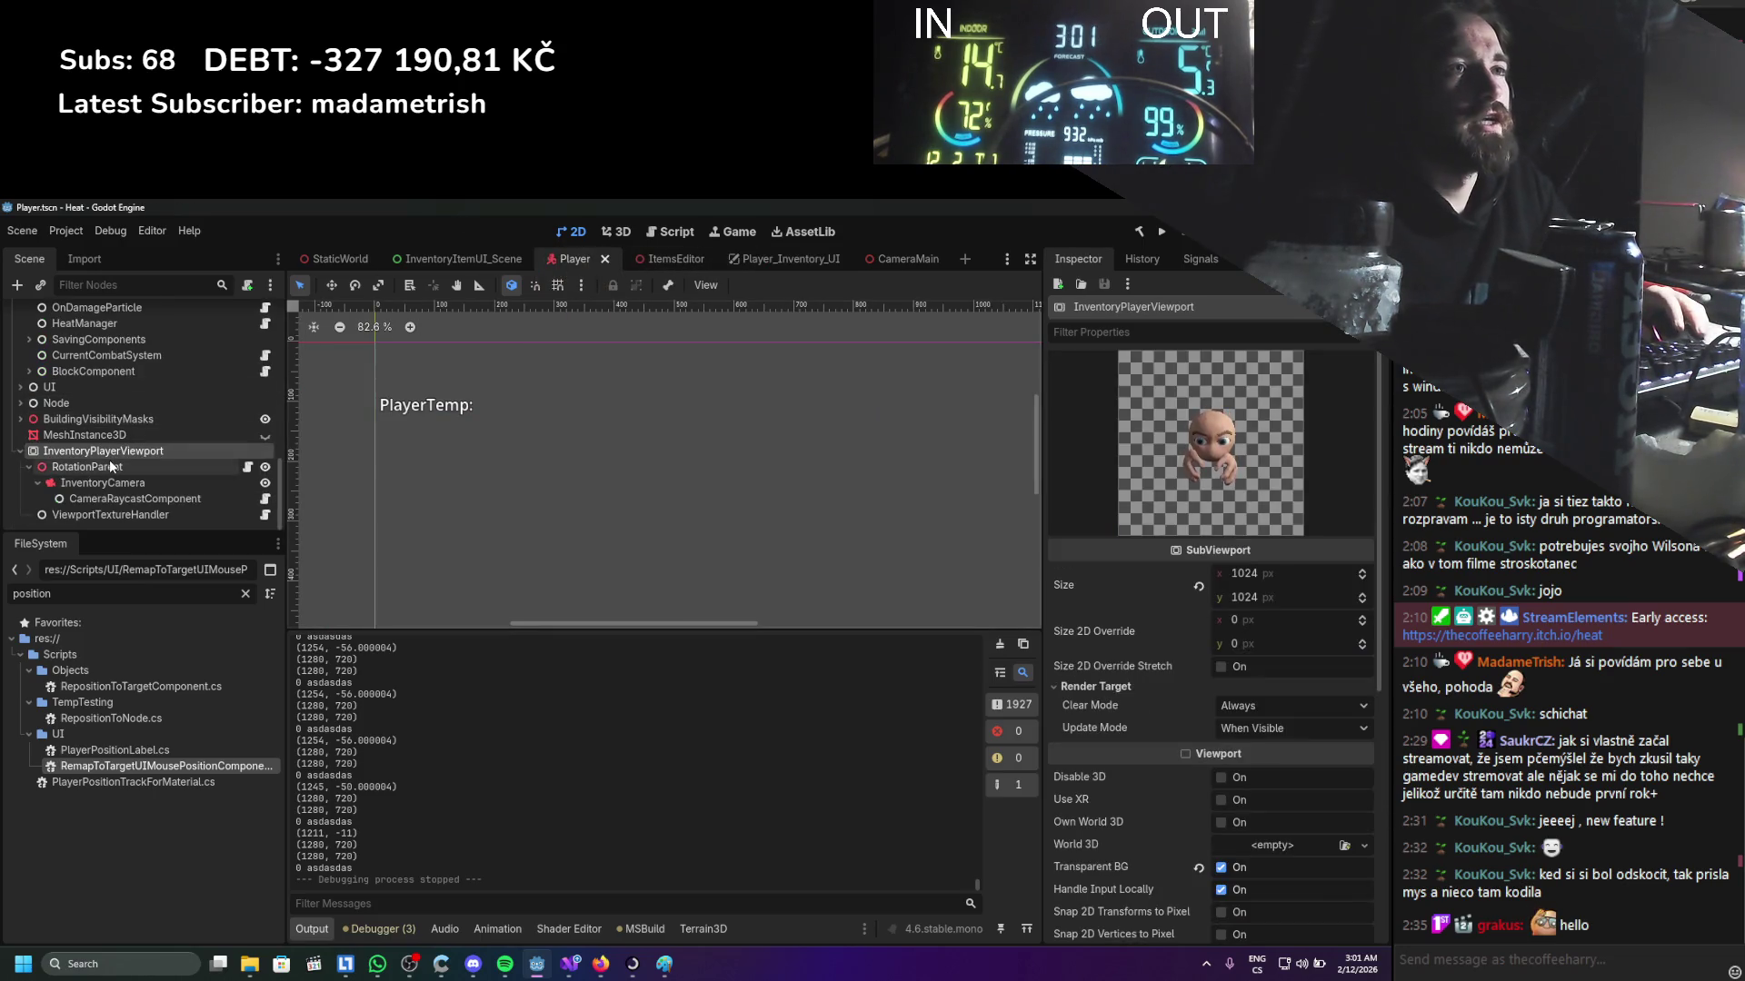
left_click(740, 258)
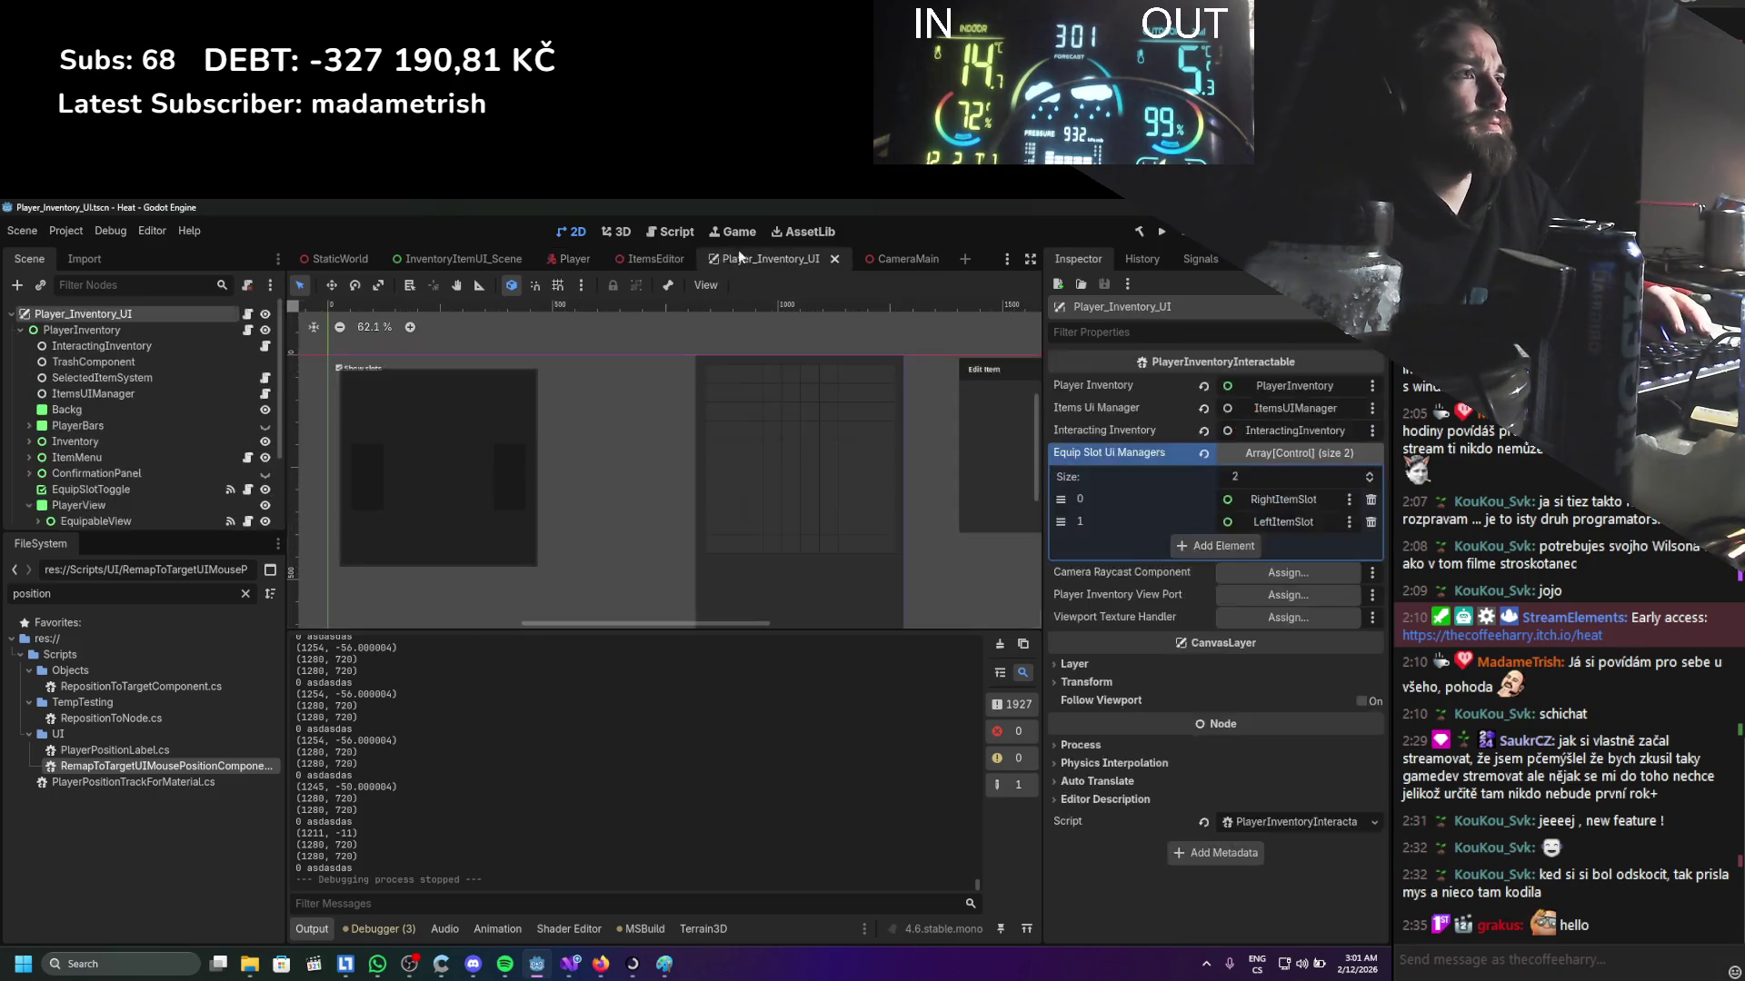
scroll(180, 429, "down", 3)
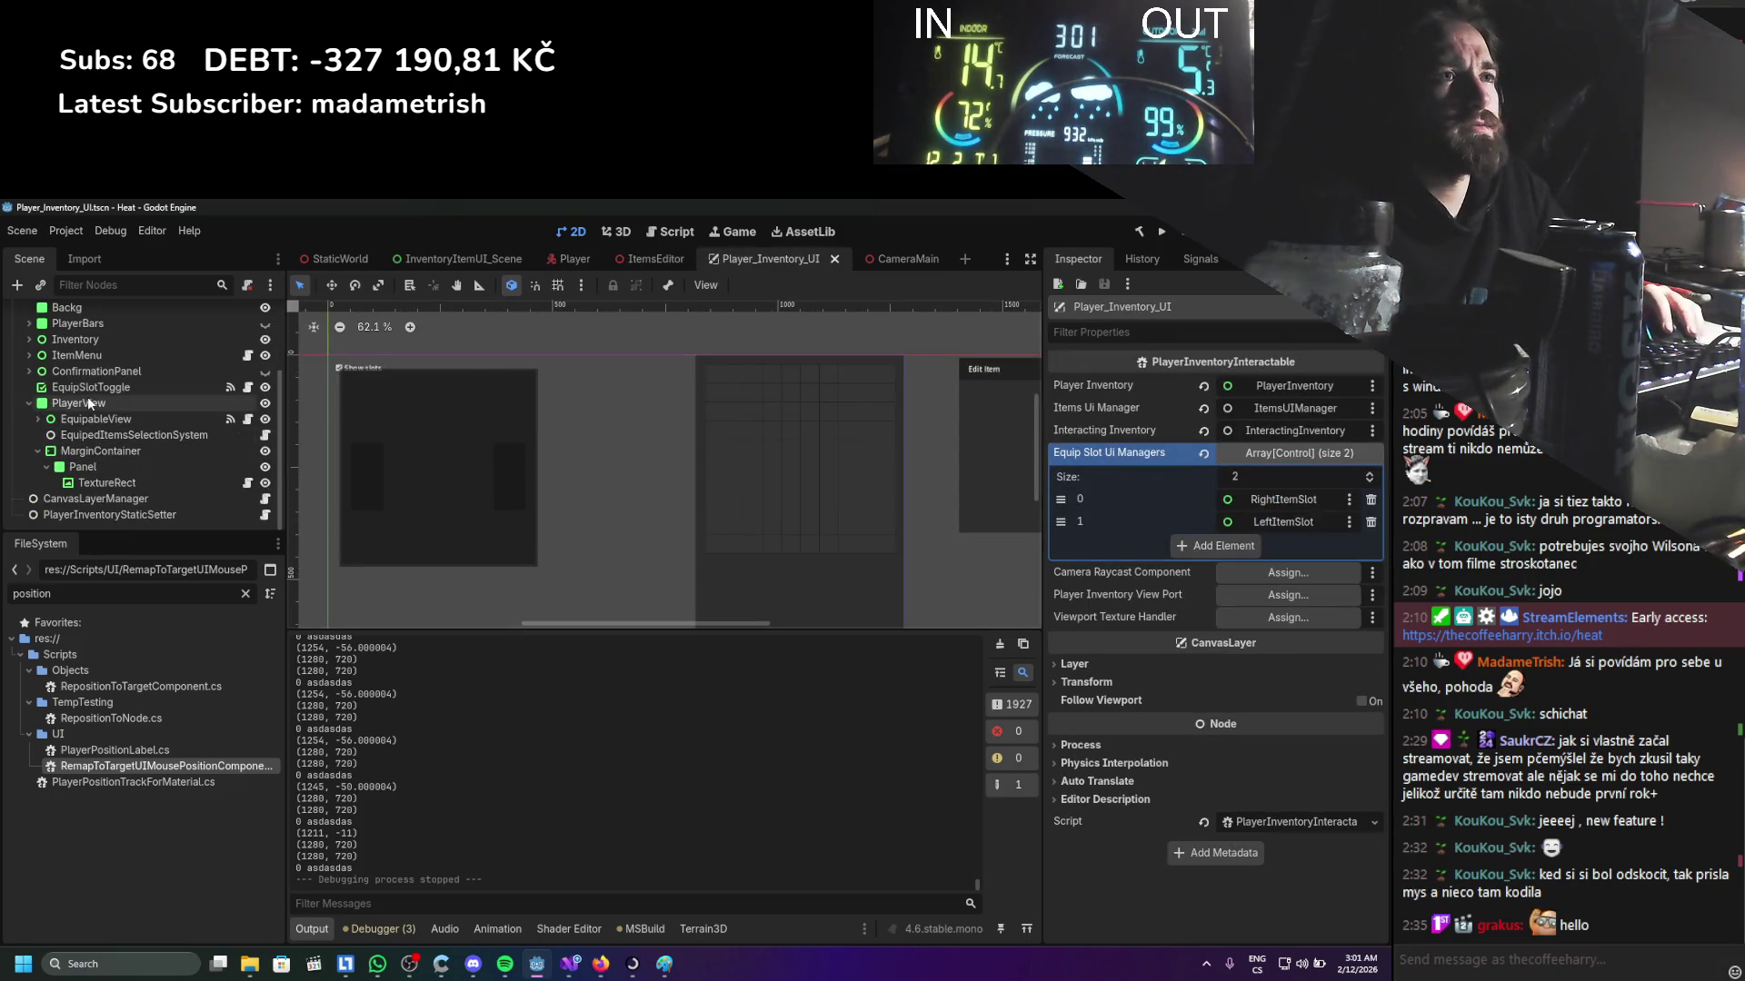
left_click(98, 451)
key("ctrl+v")
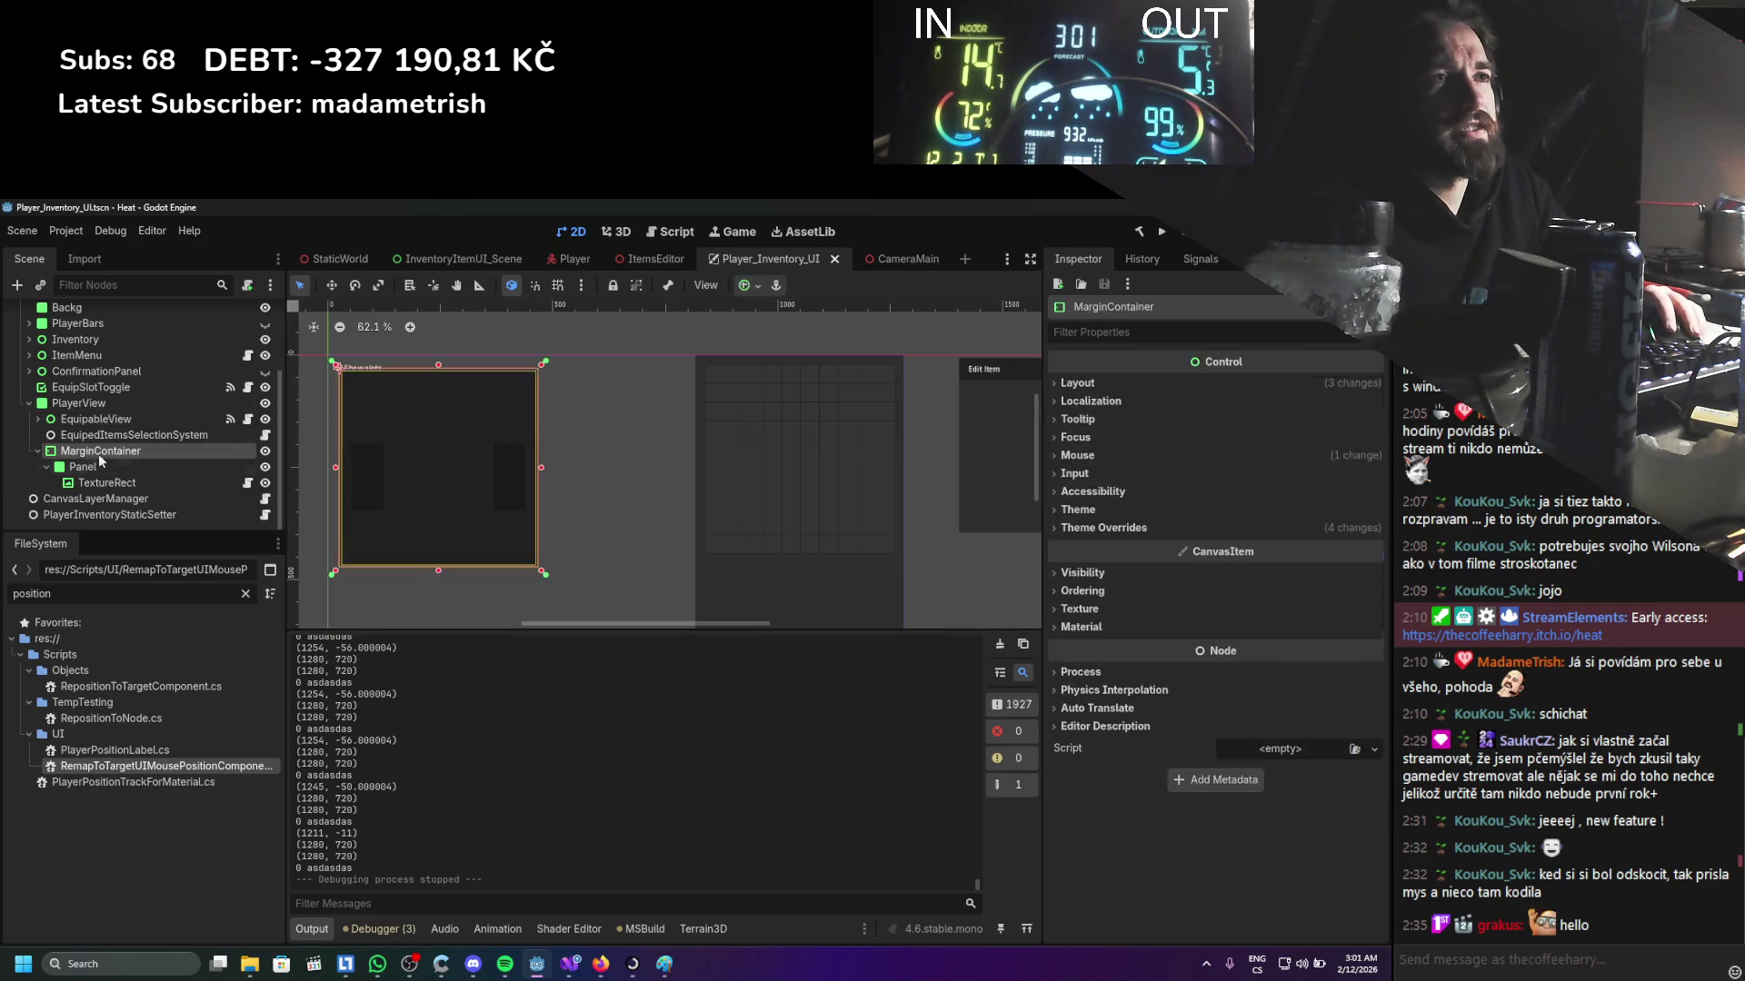
Add a SubViewportContainer child to MarginContainer and move InventoryPlayerViewport into it
key("ctrl+s")
left_click(99, 452)
right_click(95, 451)
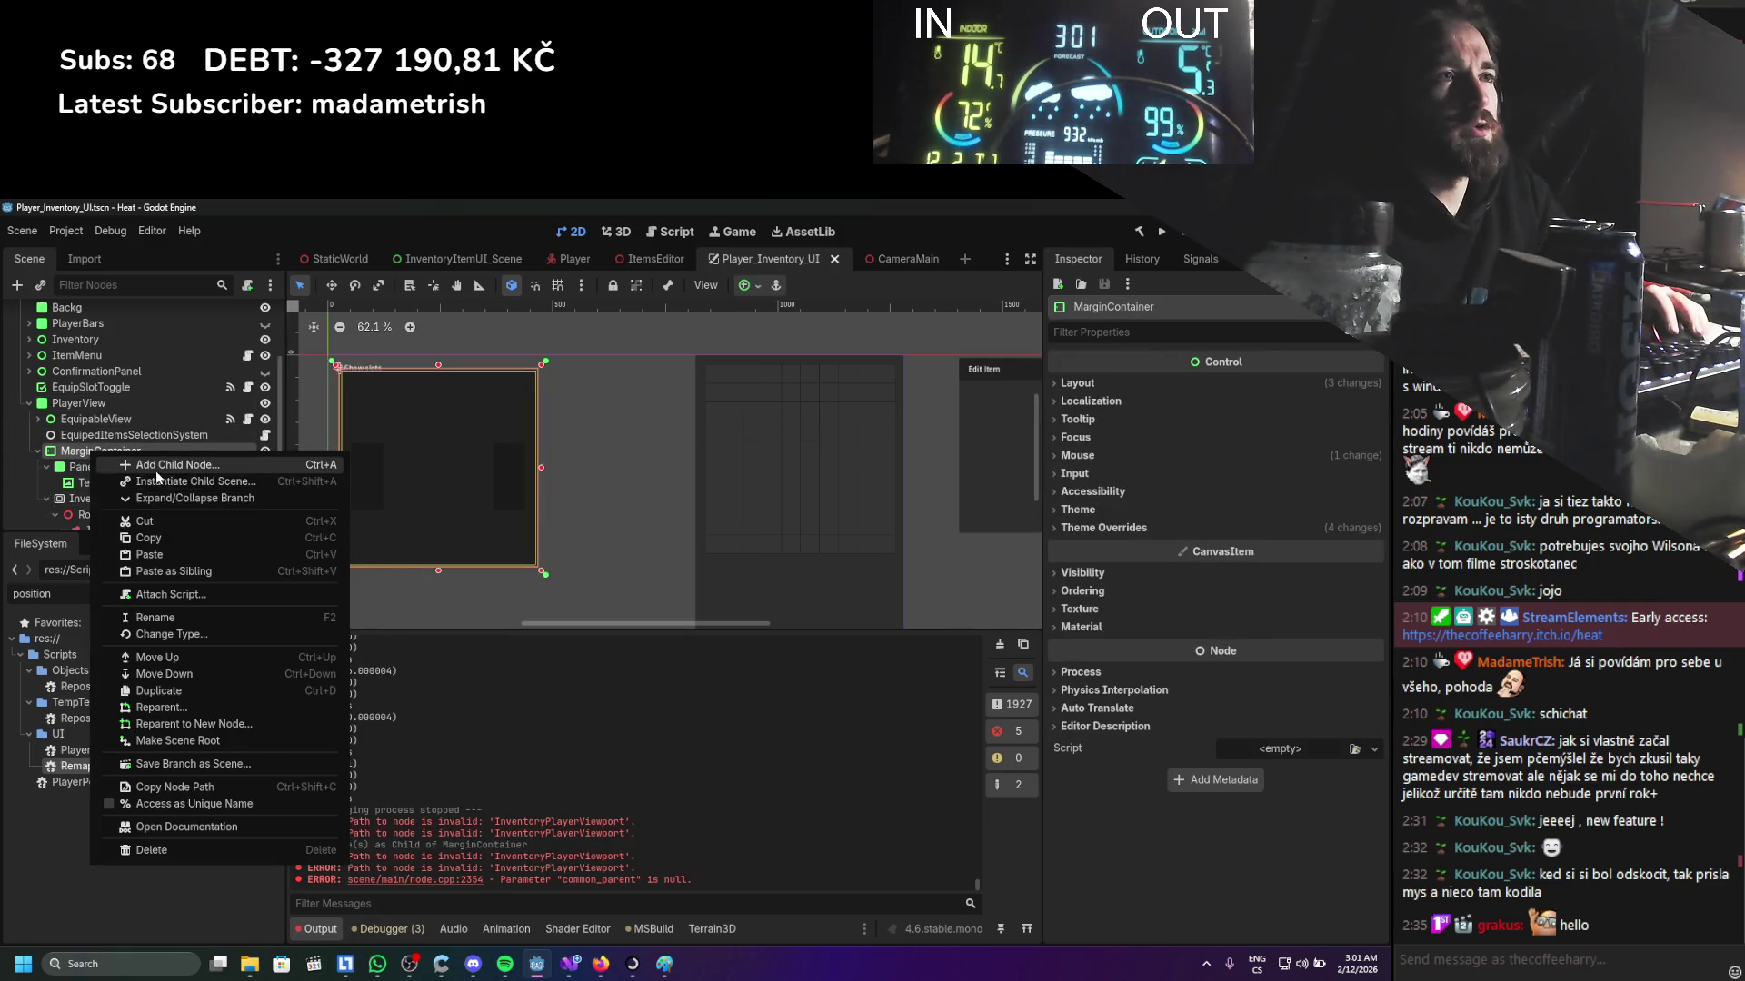
left_click(136, 461)
double_click(607, 586)
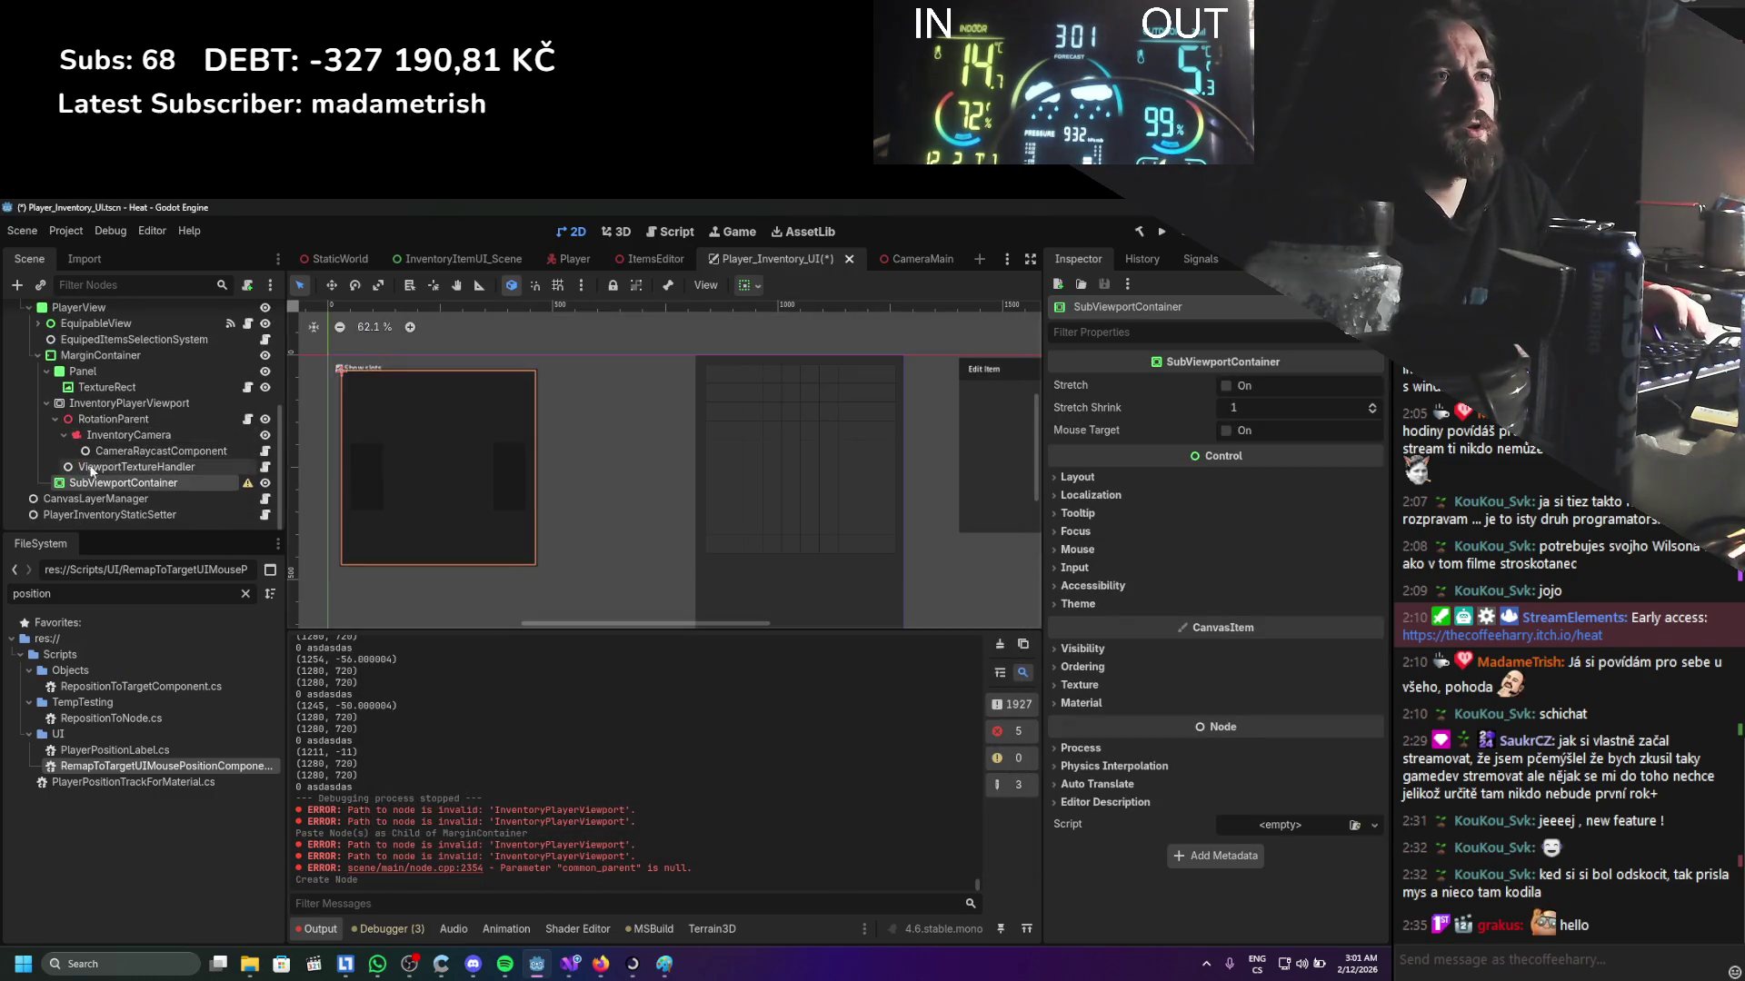
left_click_drag(109, 403, 151, 483)
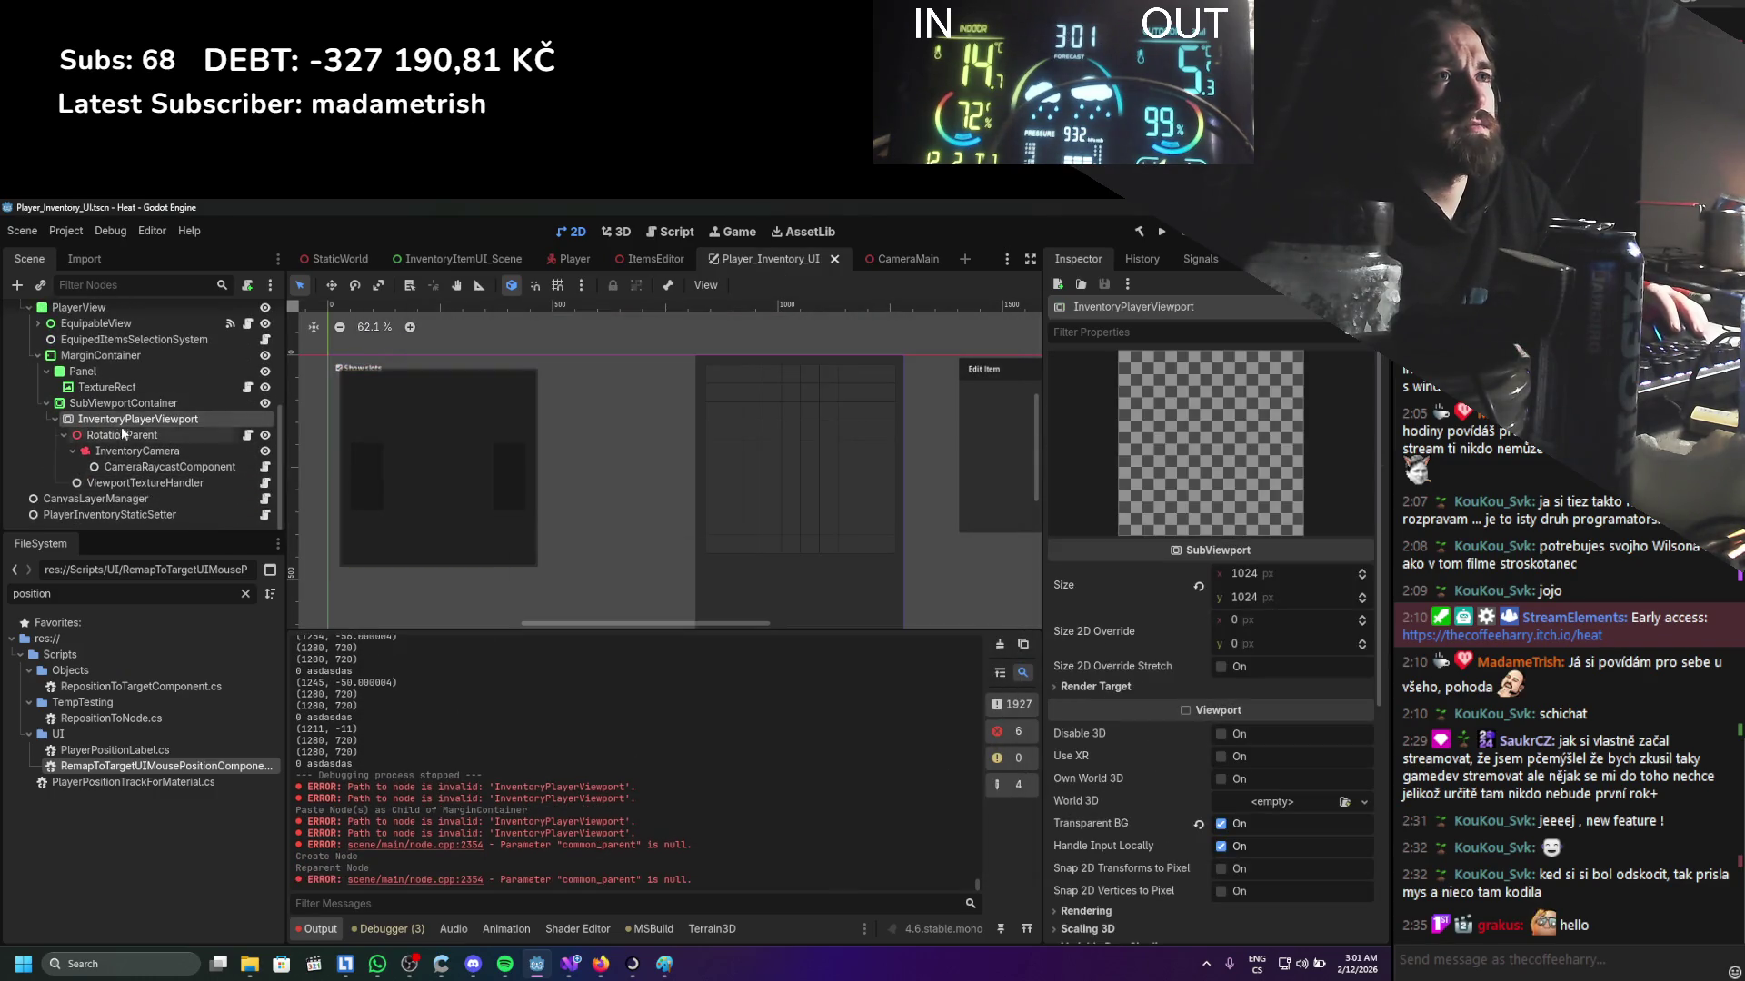
Enable Mouse Target on the SubViewportContainer and save the scene
left_click(118, 406)
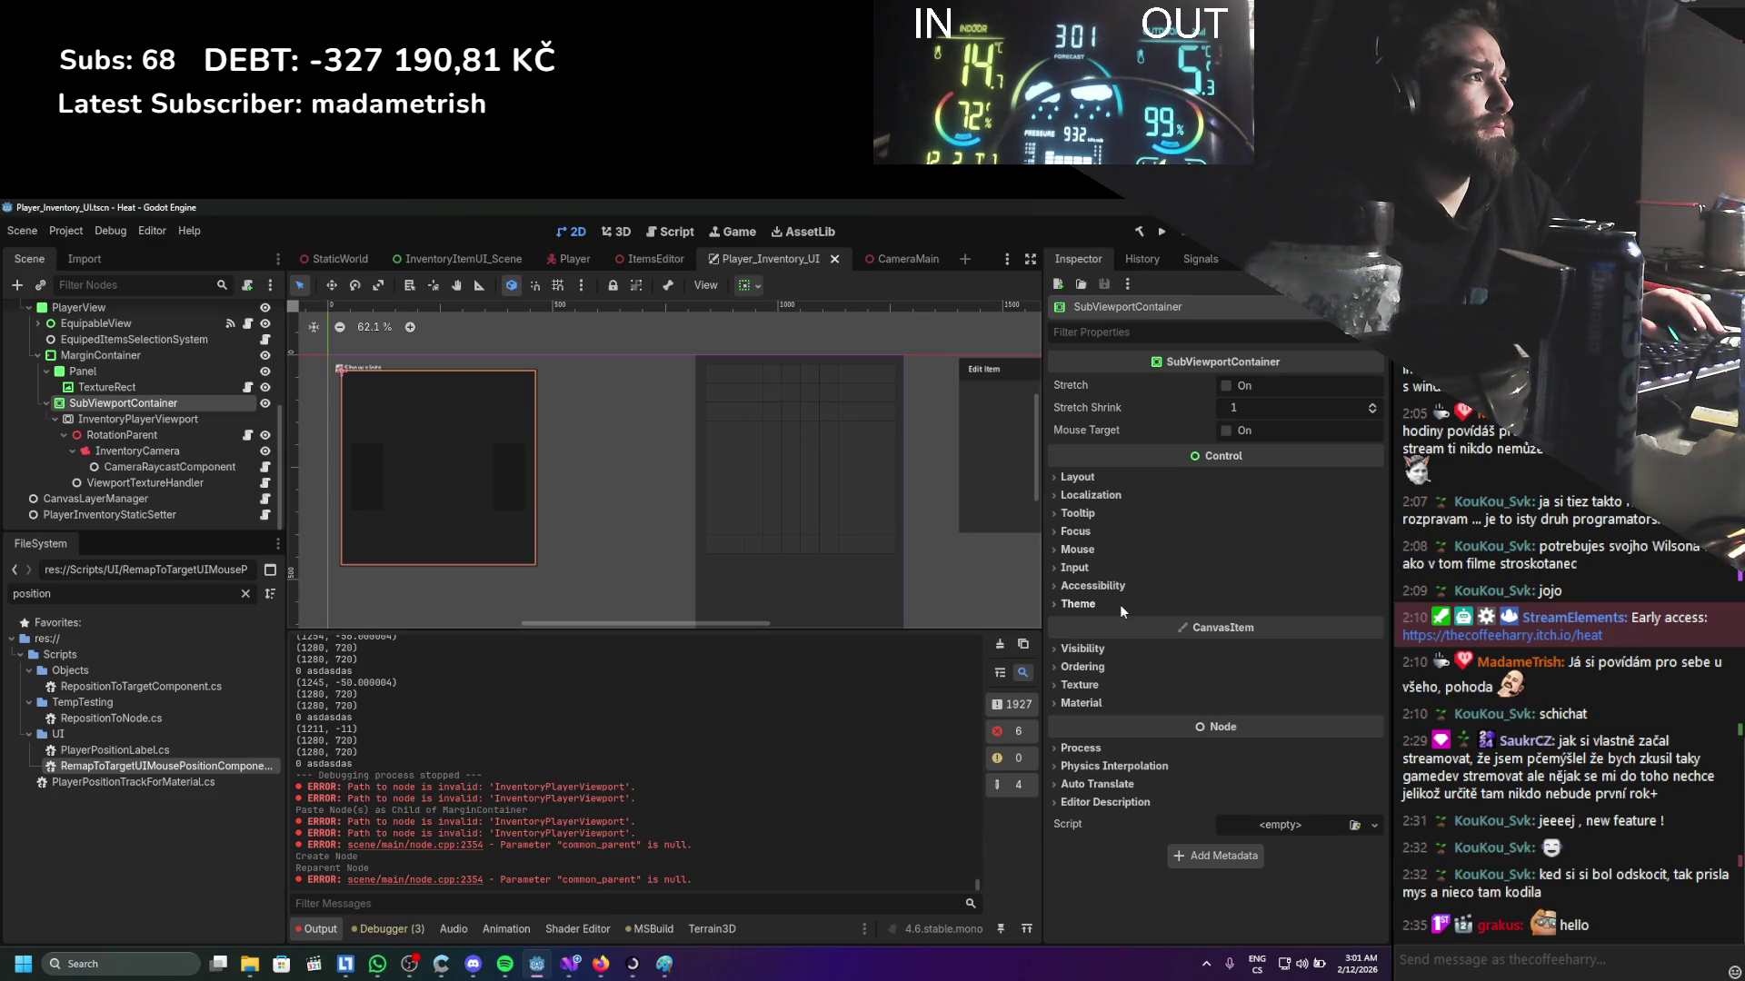
mouse_move(1145, 435)
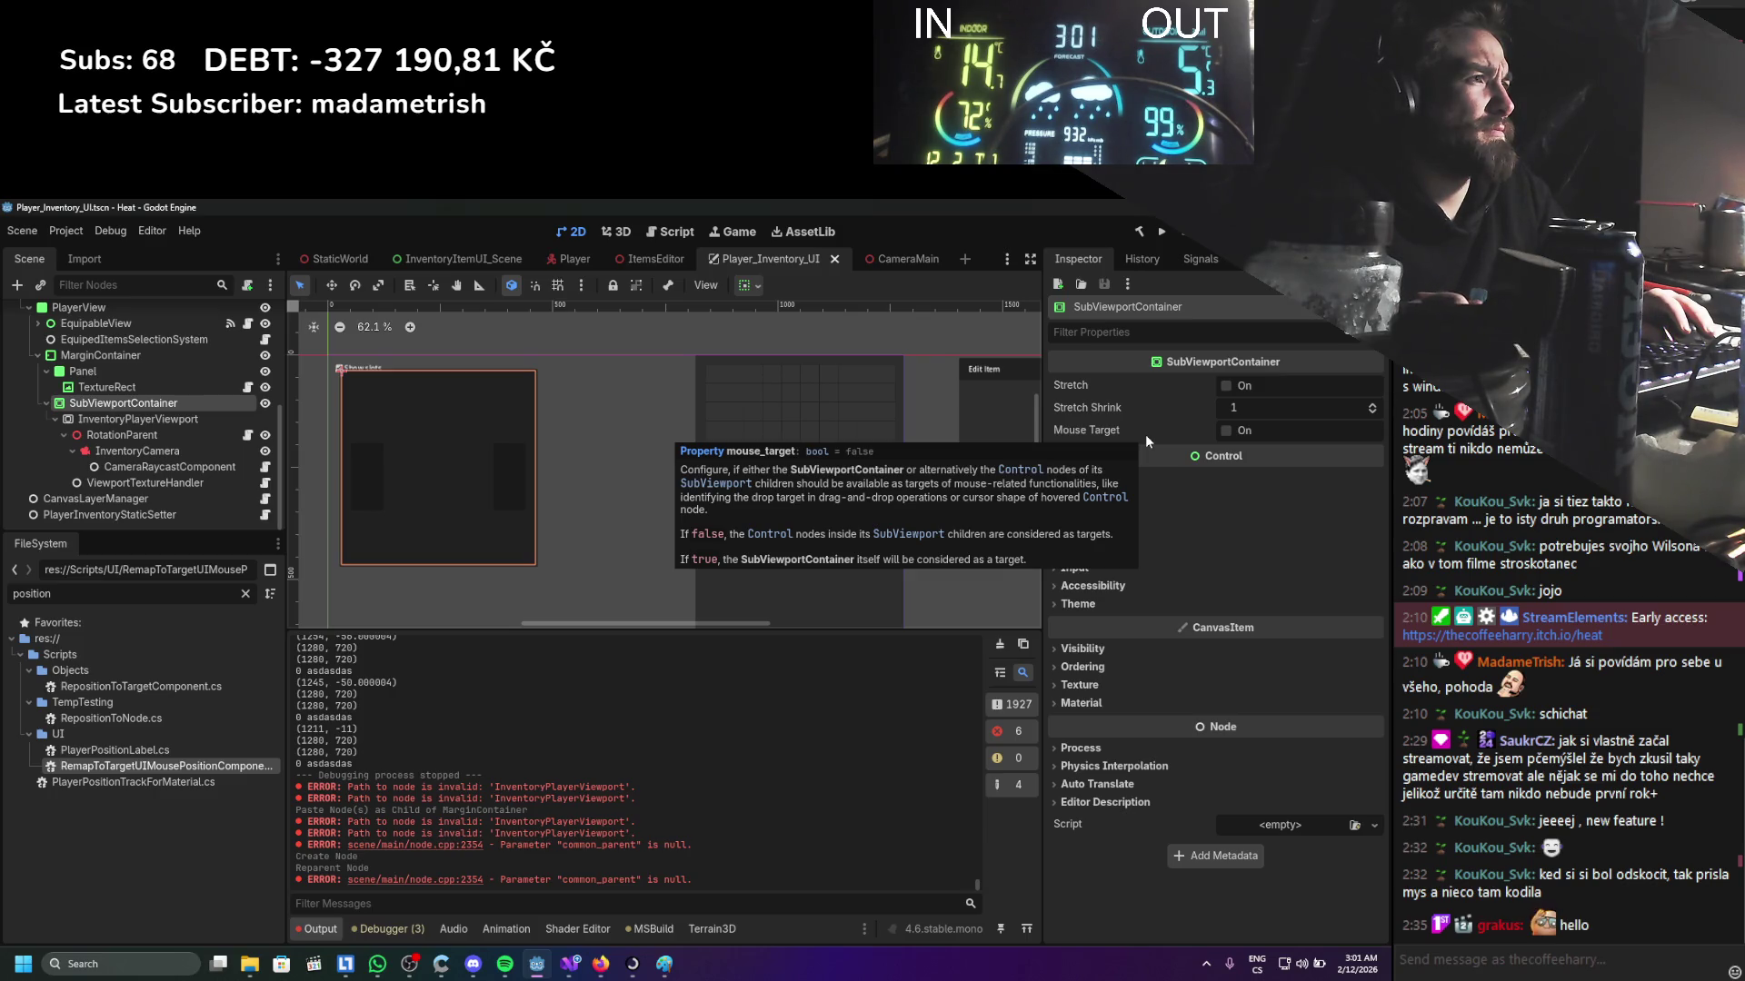
left_click(1220, 432)
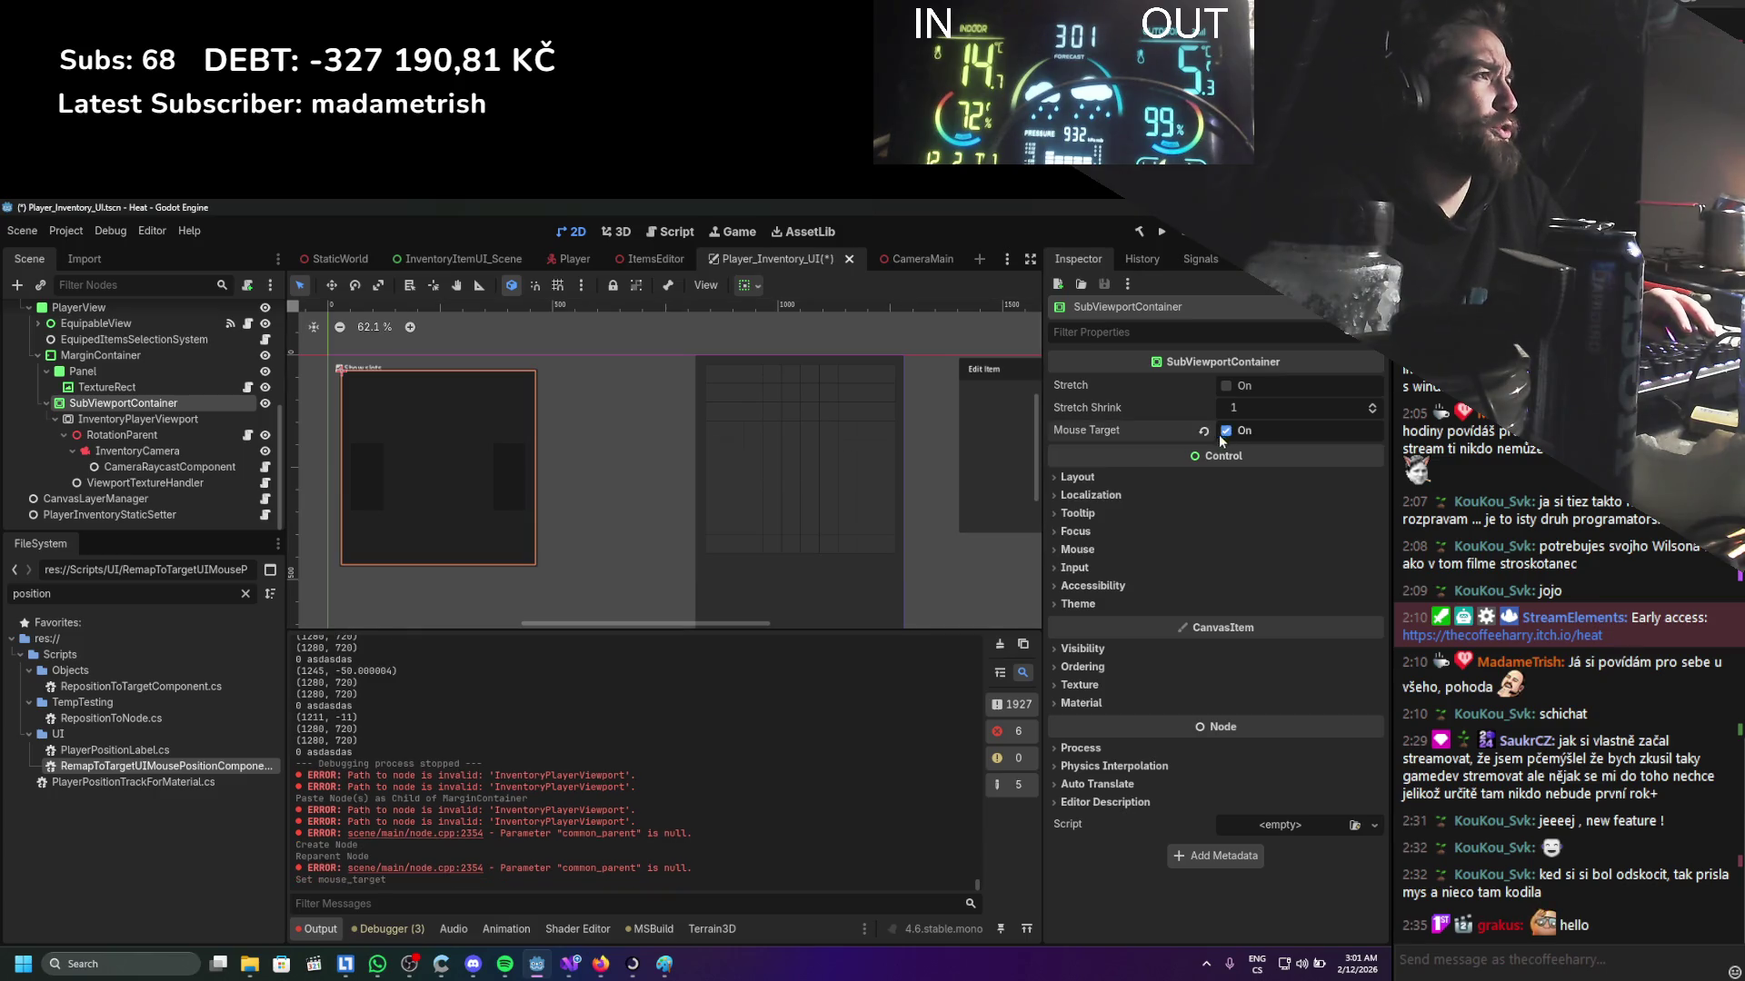
key("ctrl+s")
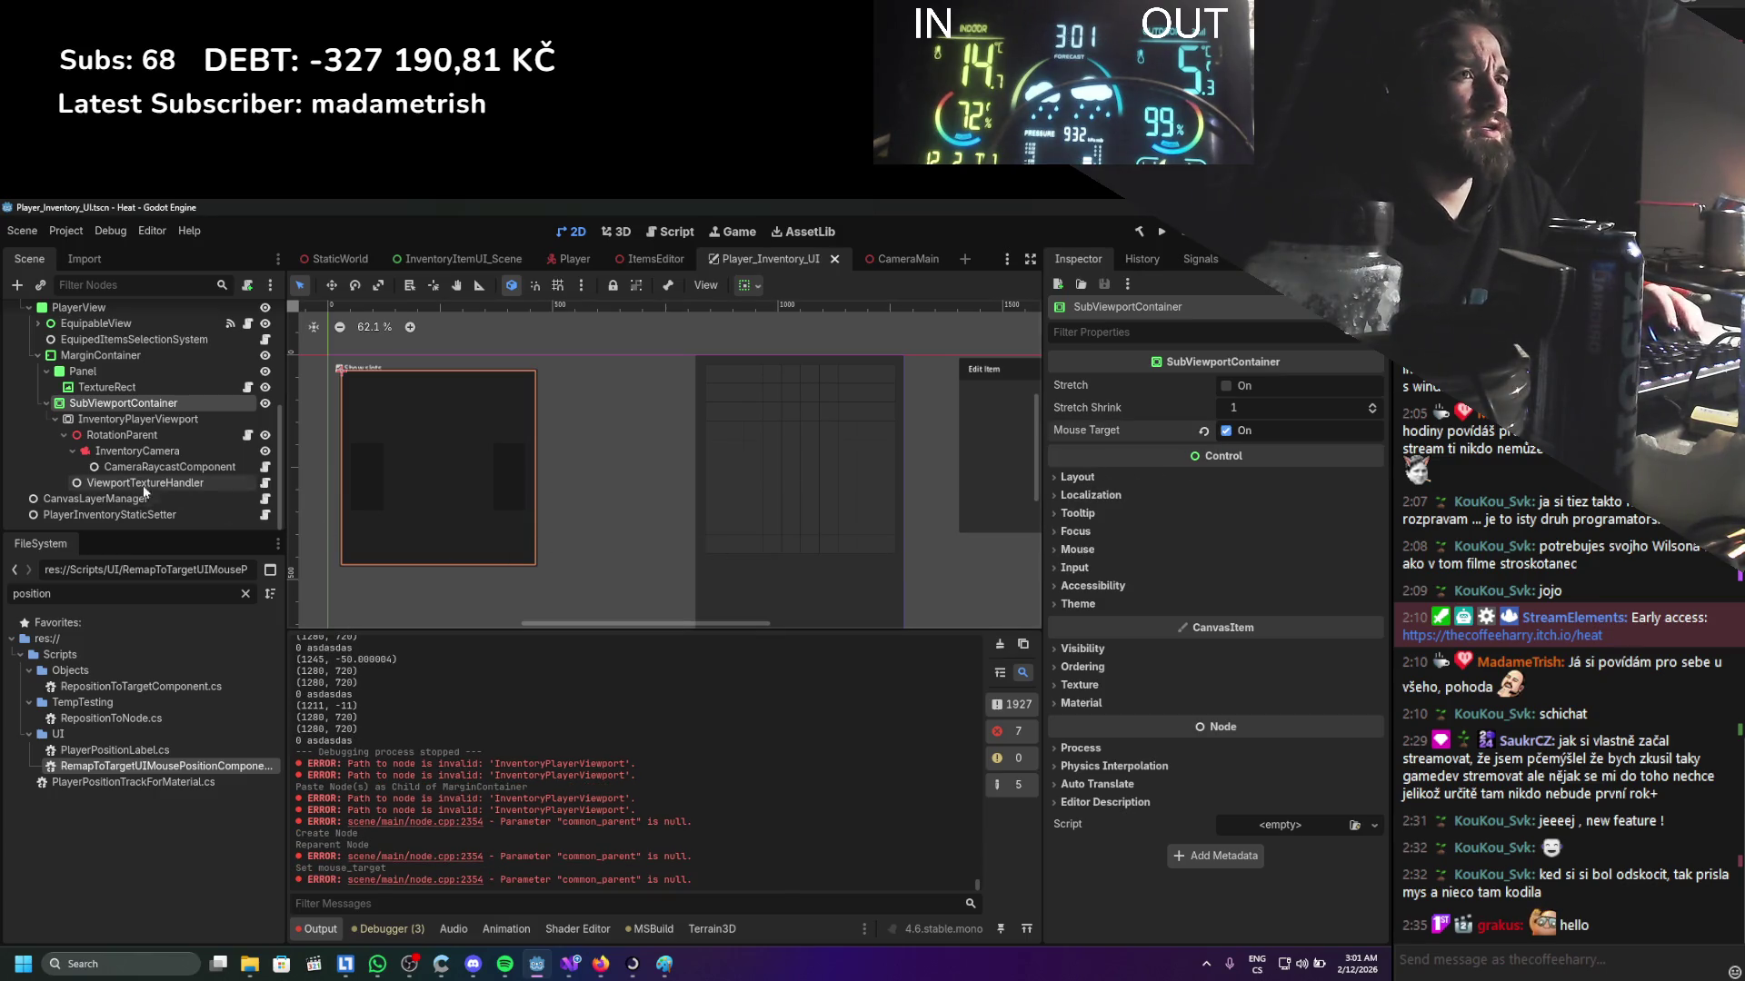
left_click(134, 437)
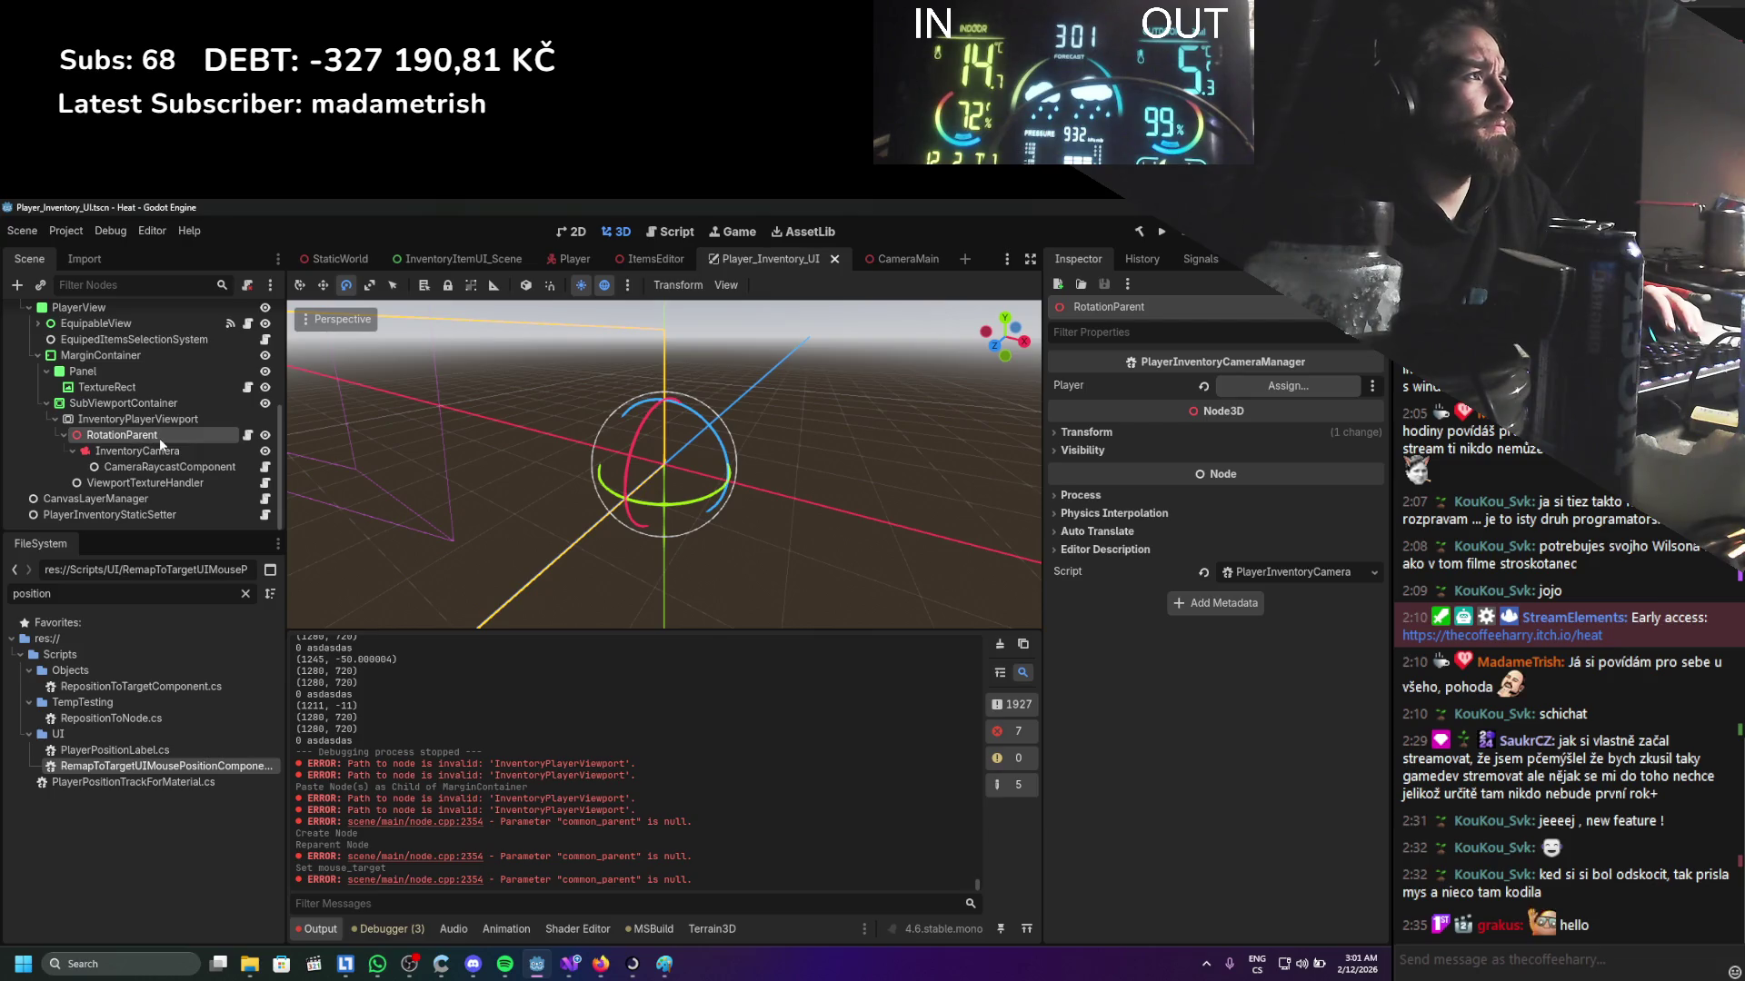